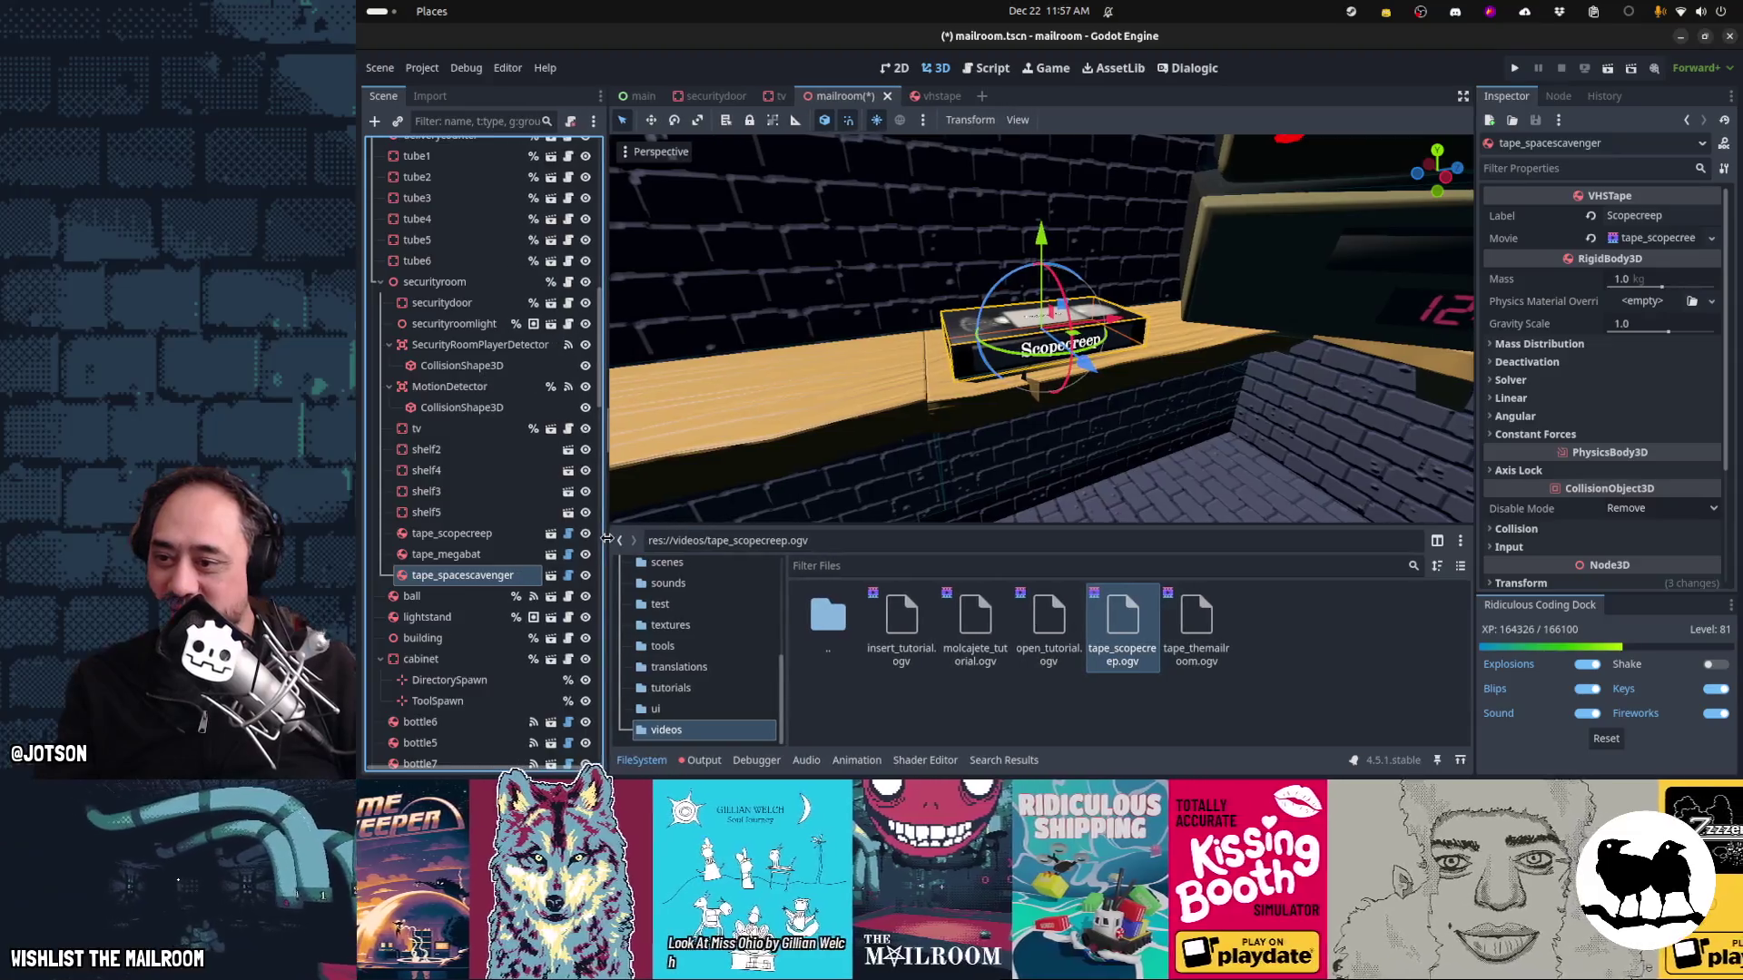
# Slide the Megabat tape left off the other tape and credit its label to Grumble of Pugz
pyautogui.moveTo(853, 363); pyautogui.dragTo(890, 391)
pyautogui.click(447, 554)
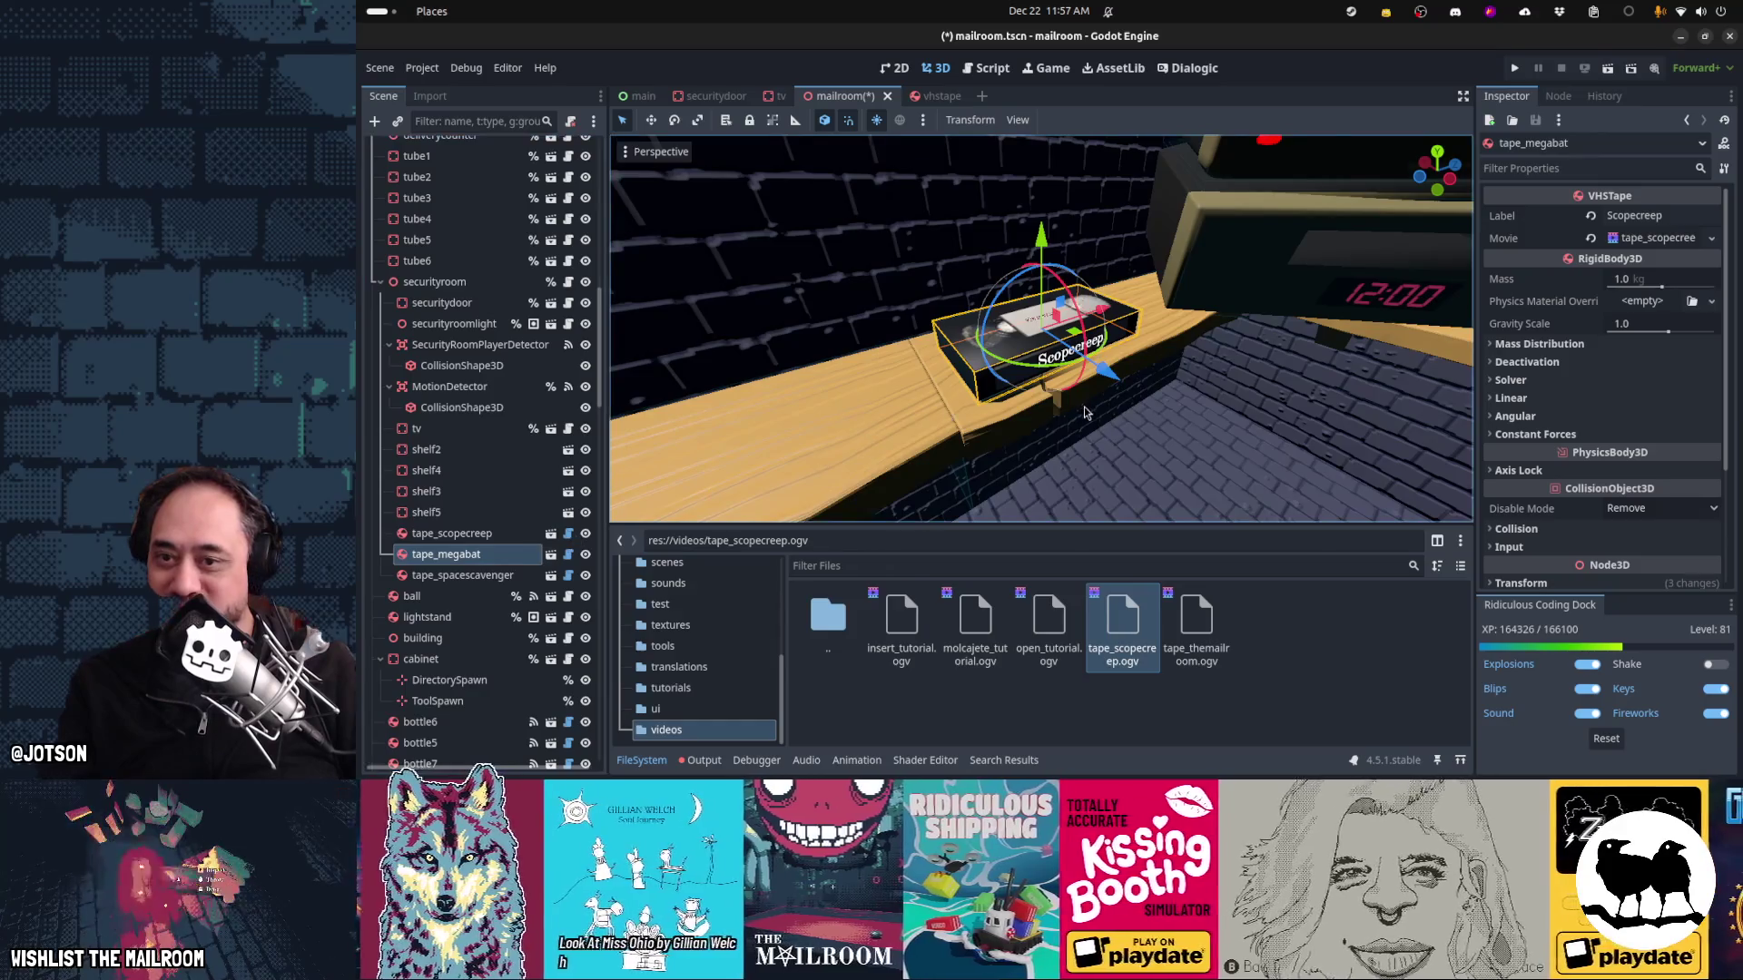
pyautogui.press('f')
pyautogui.moveTo(1134, 327); pyautogui.dragTo(879, 350)
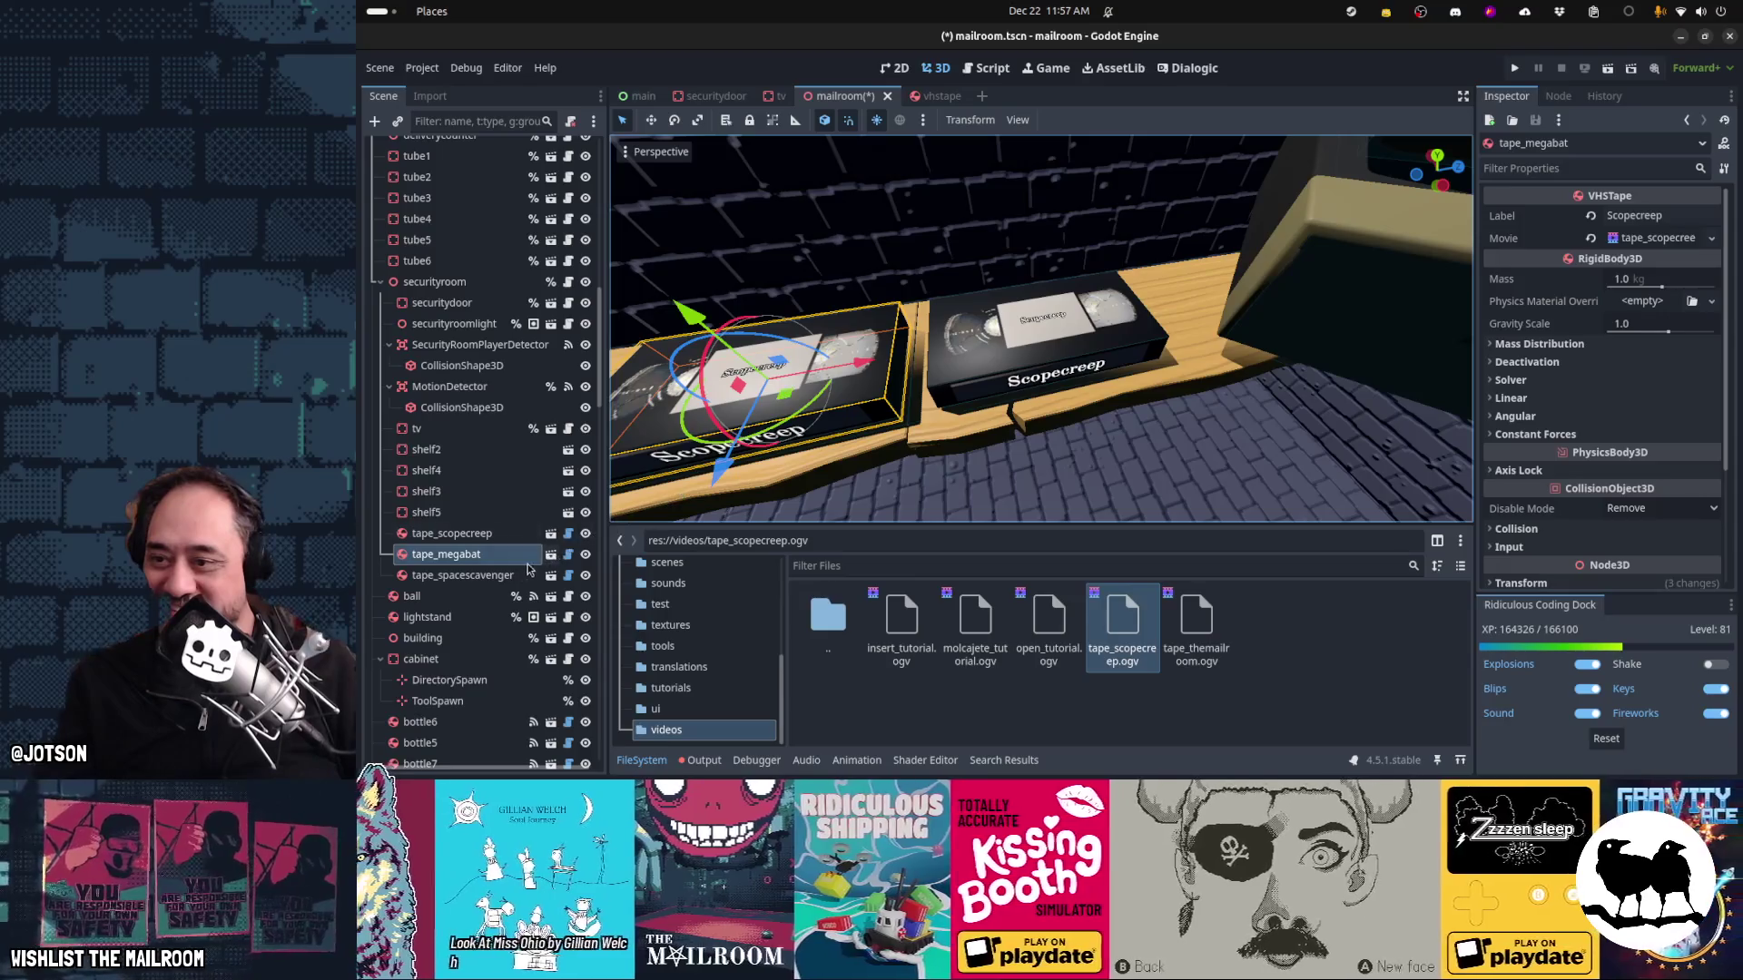
pyautogui.click(1635, 214)
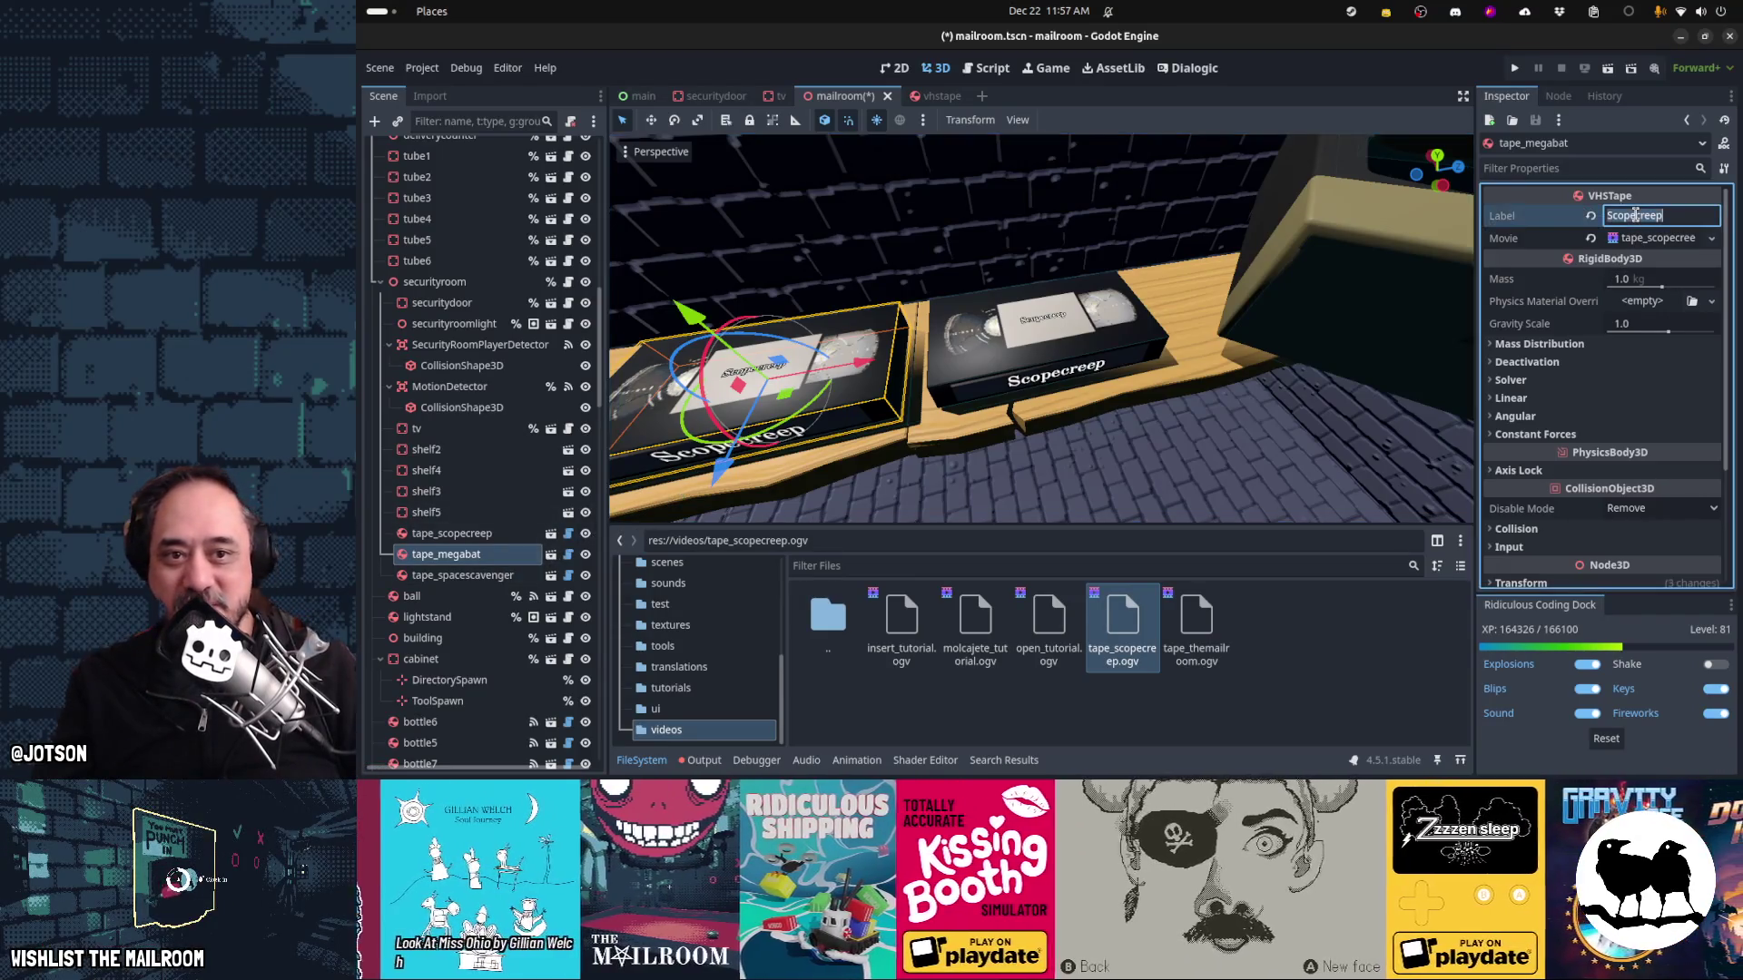
pyautogui.write('Megabat')
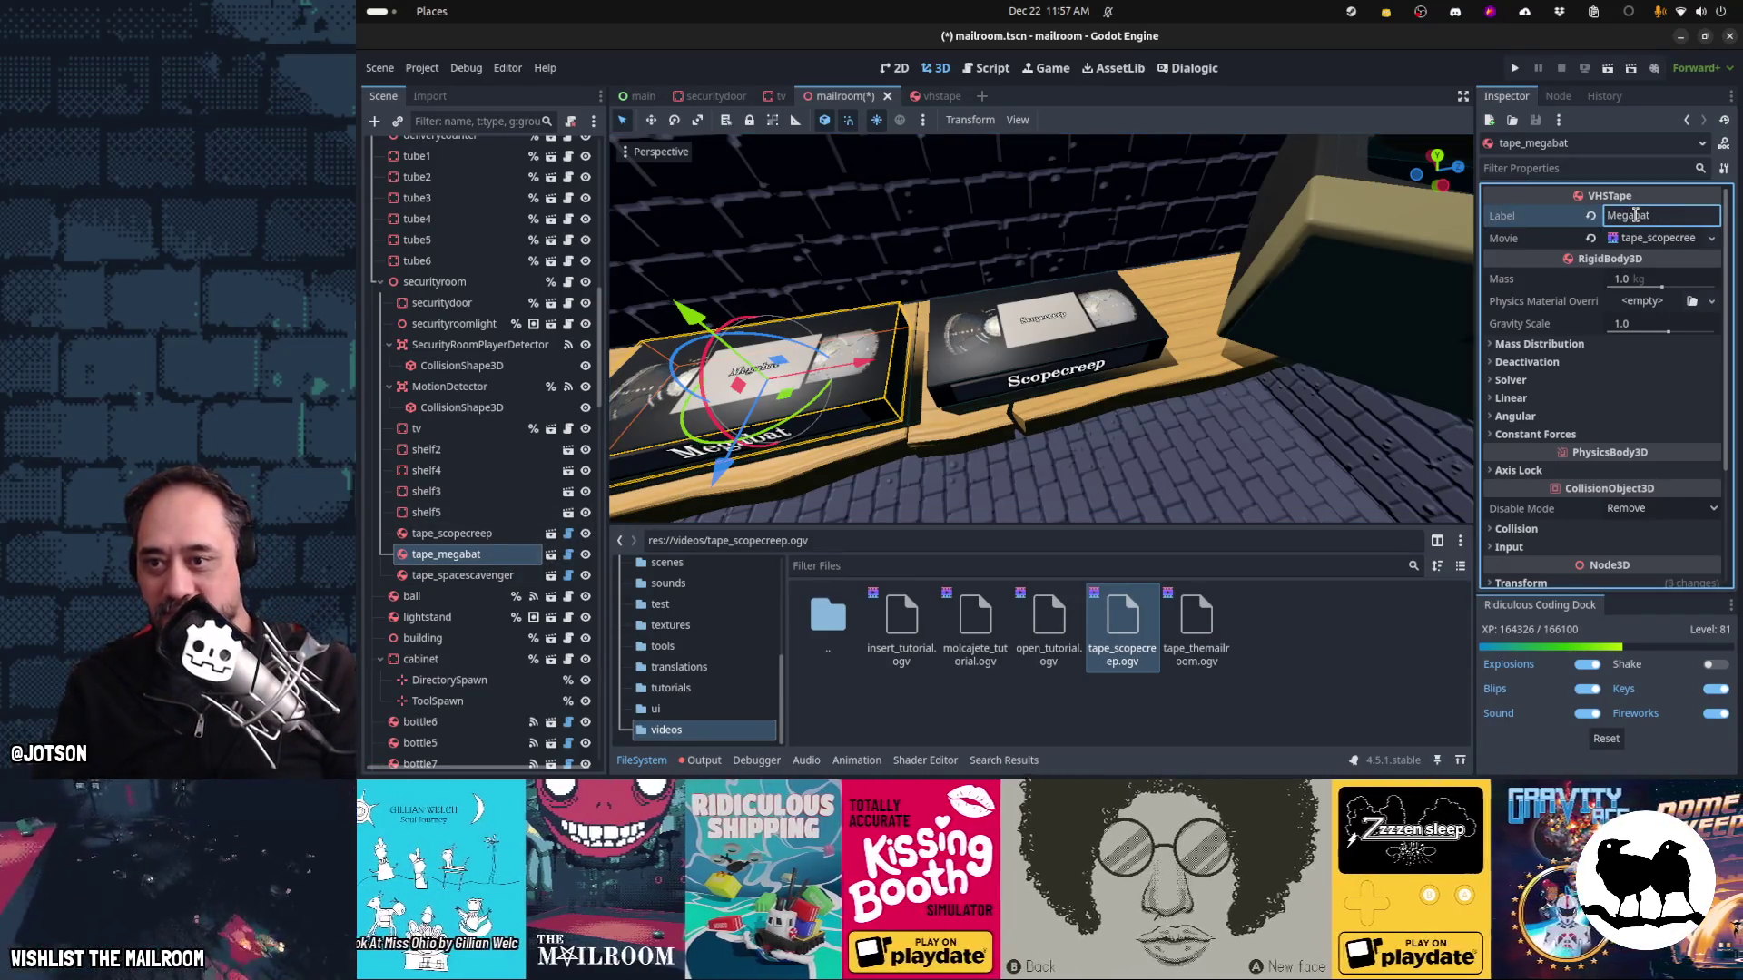
pyautogui.write(' by Grum')
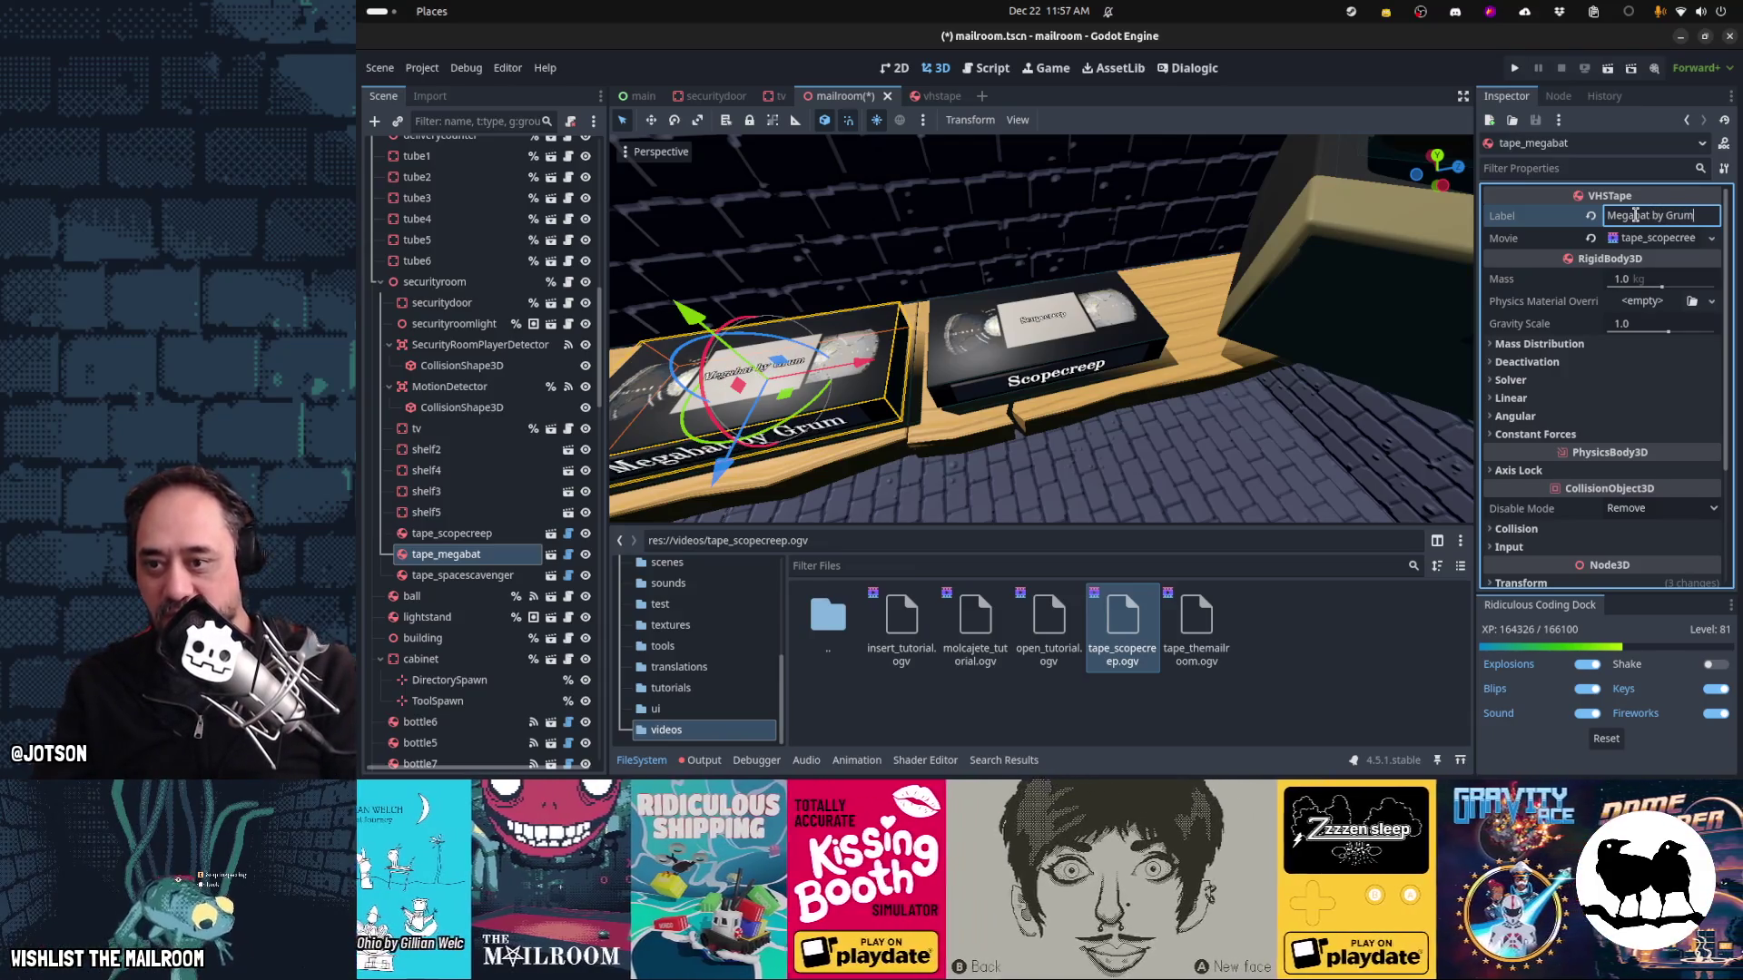
pyautogui.write('bleof')
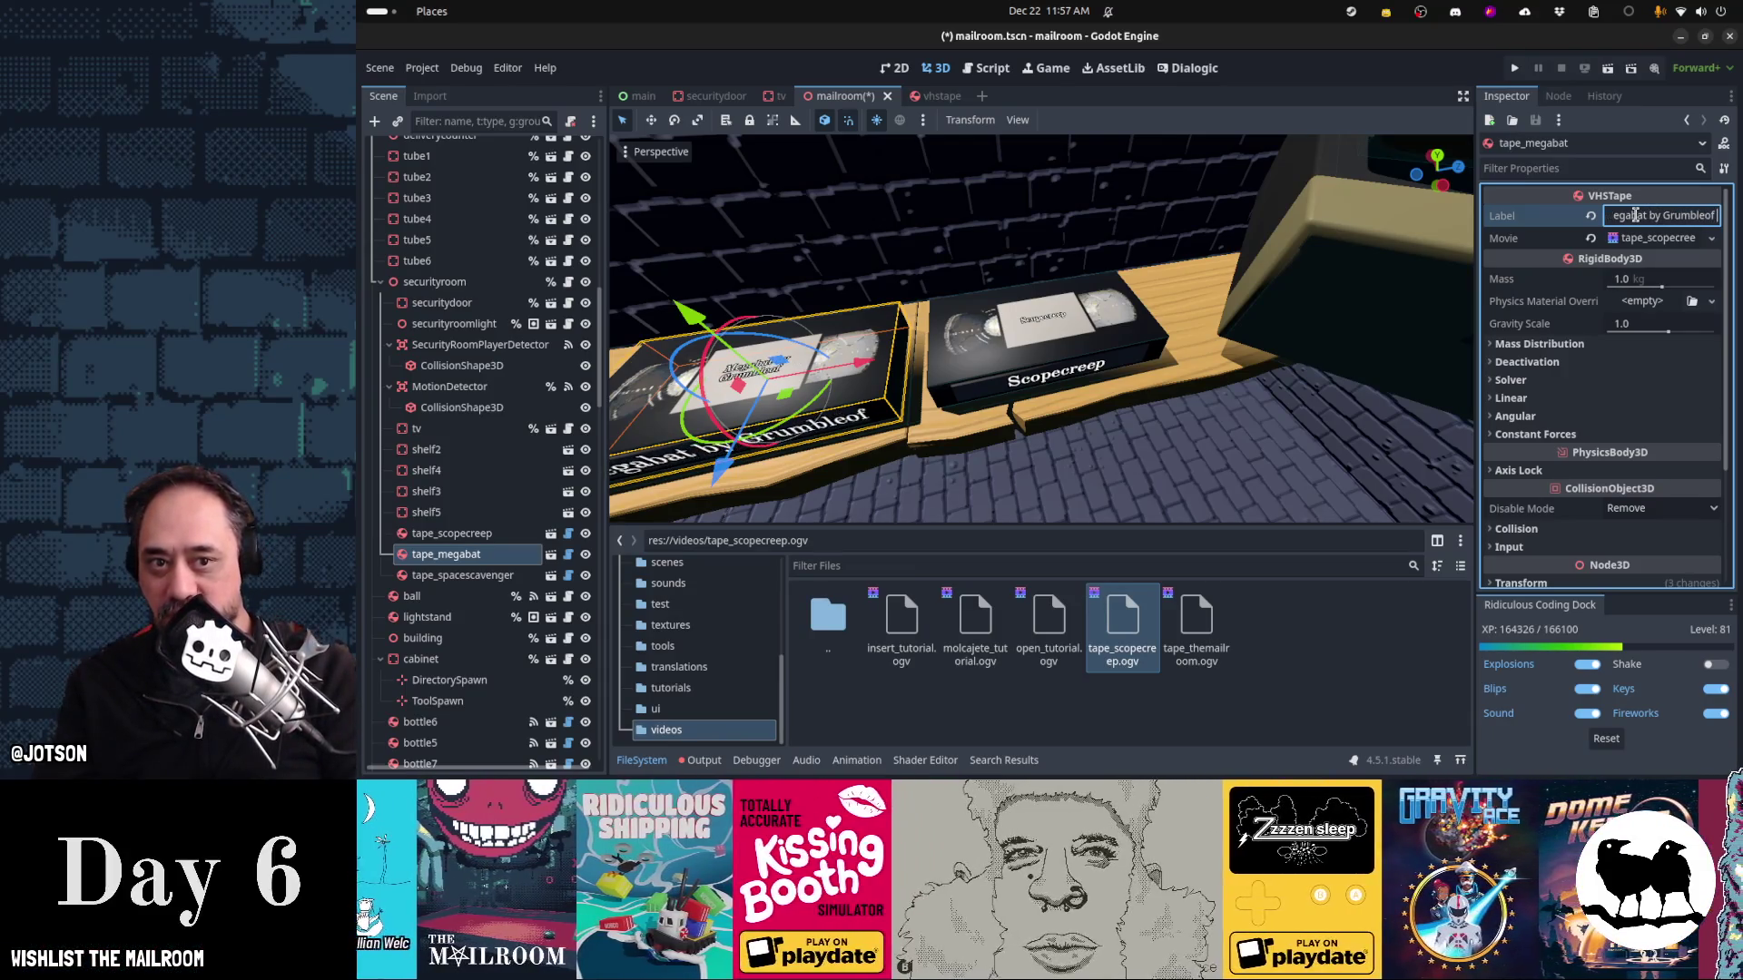
pyautogui.write('Pugz')
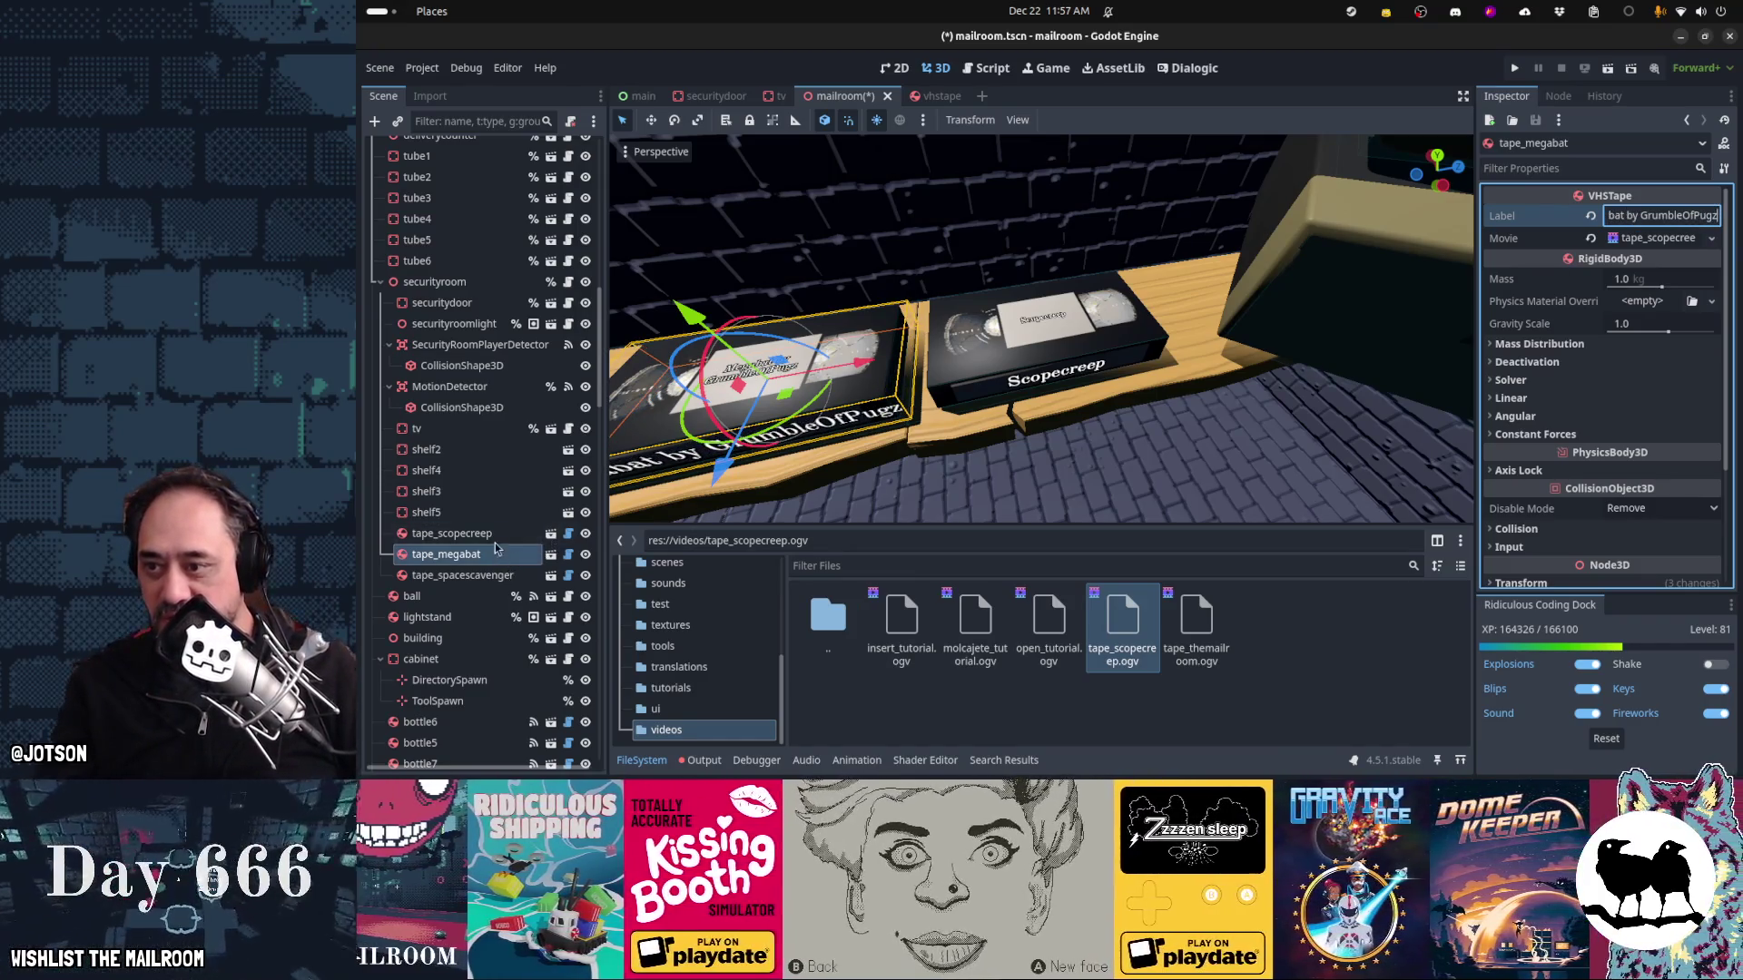
# Relabel the Scopecreep tape to credit Foolbox
pyautogui.click(451, 533)
pyautogui.click(1682, 216)
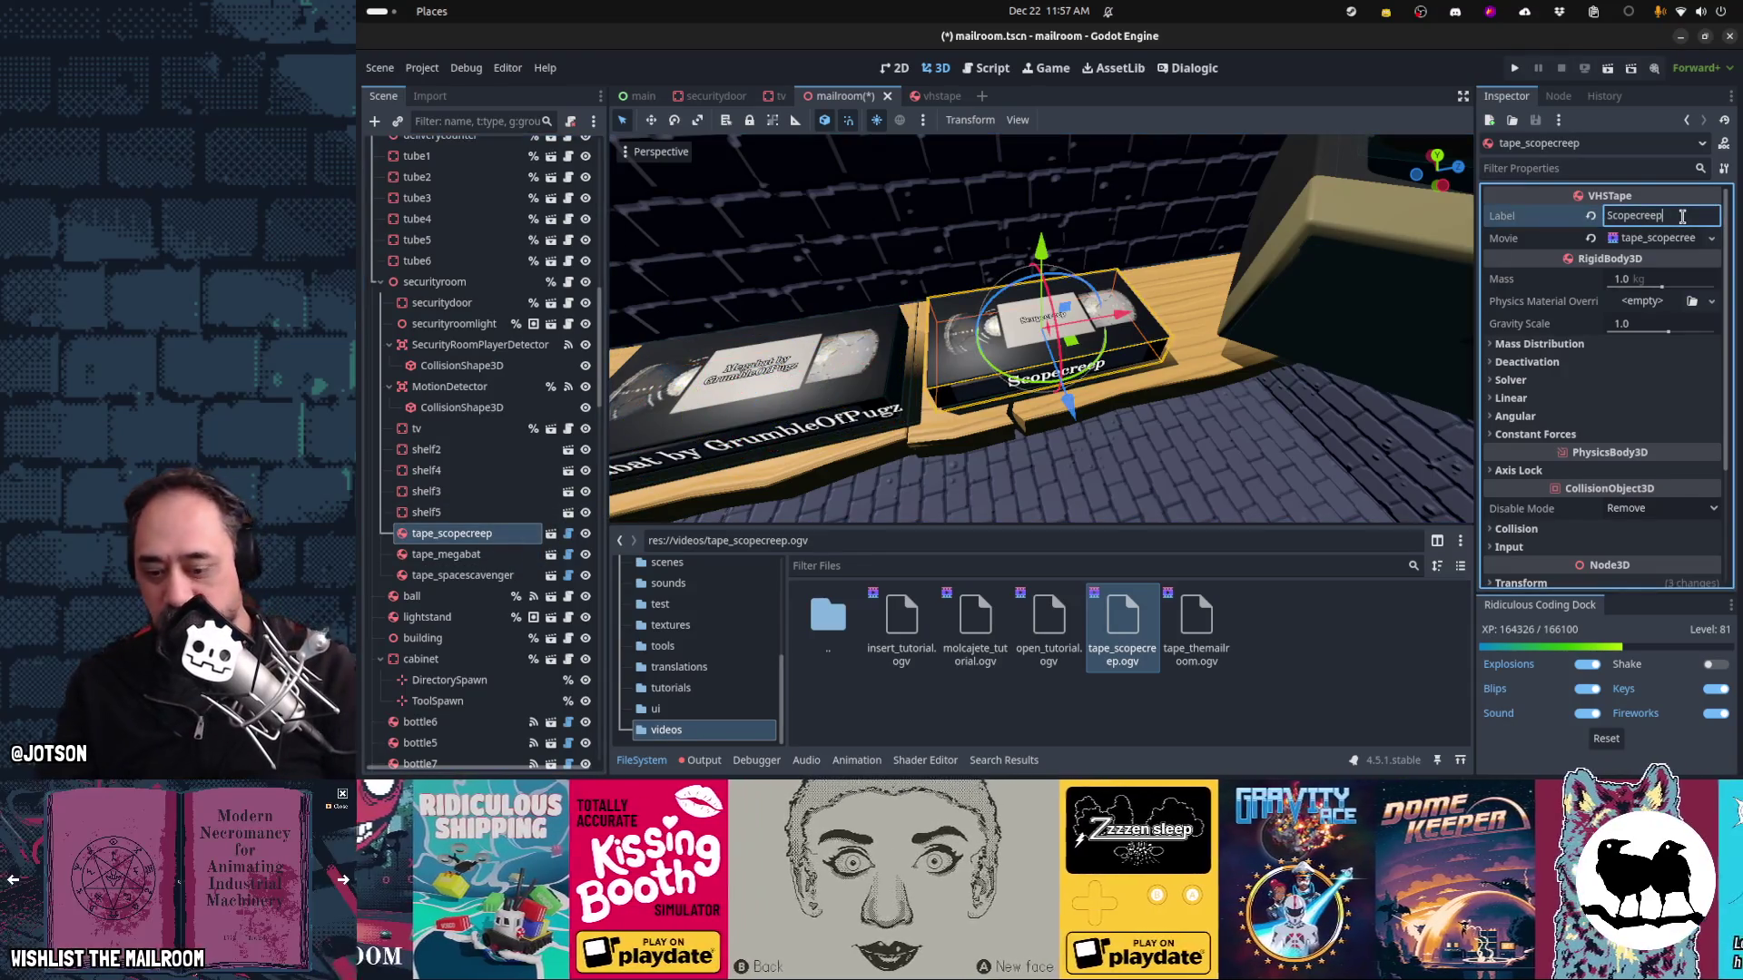
pyautogui.write('oolbox')
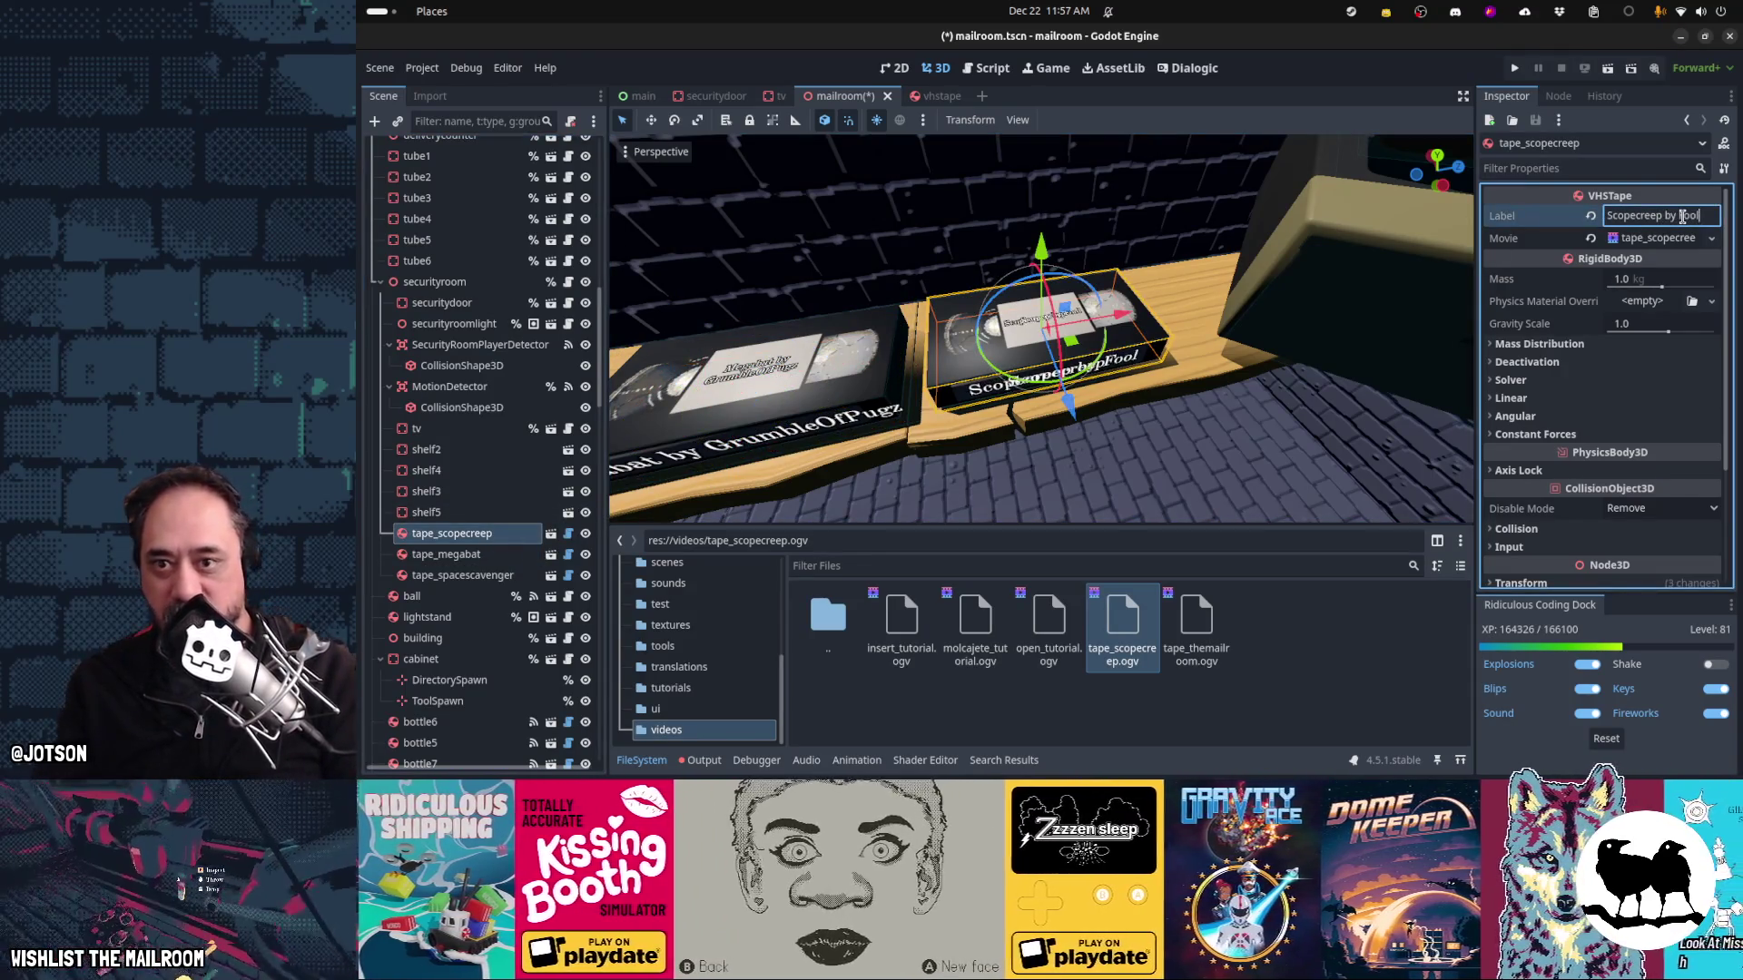
# Credit the Space Scavenger tape to Red Cabin Games and move it off the Scopecreep tape
pyautogui.click(444, 575)
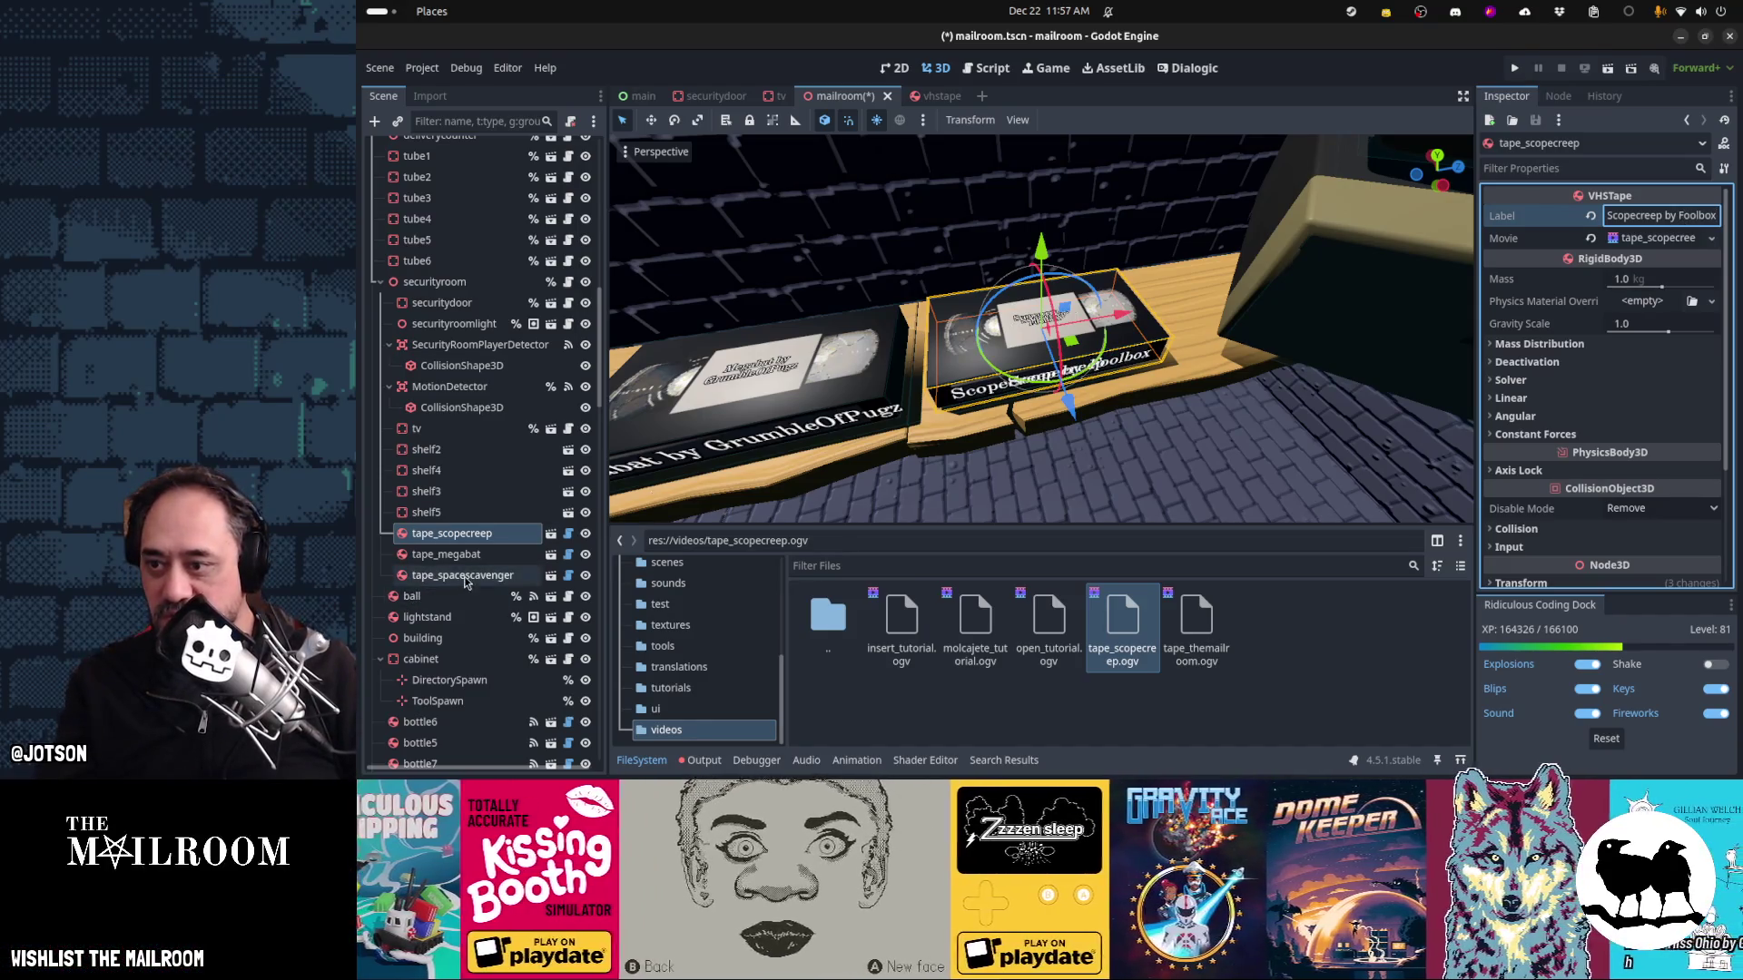
pyautogui.click(1670, 216)
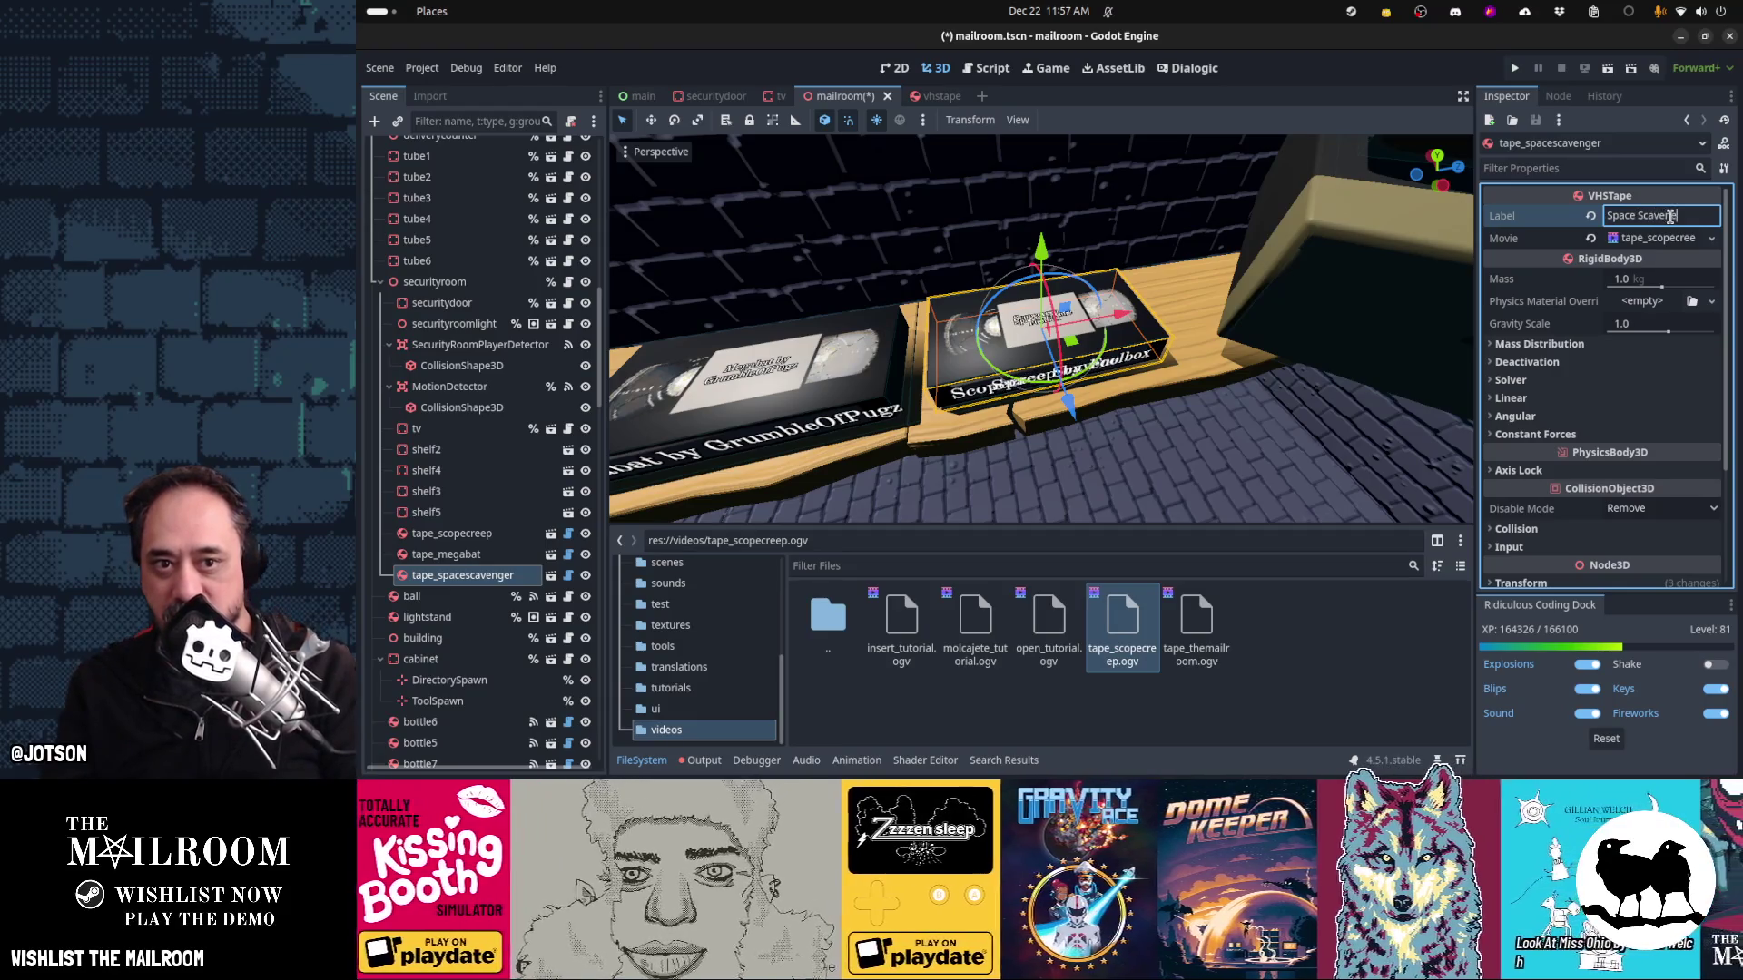
pyautogui.write('r 2 by RedCabinGames')
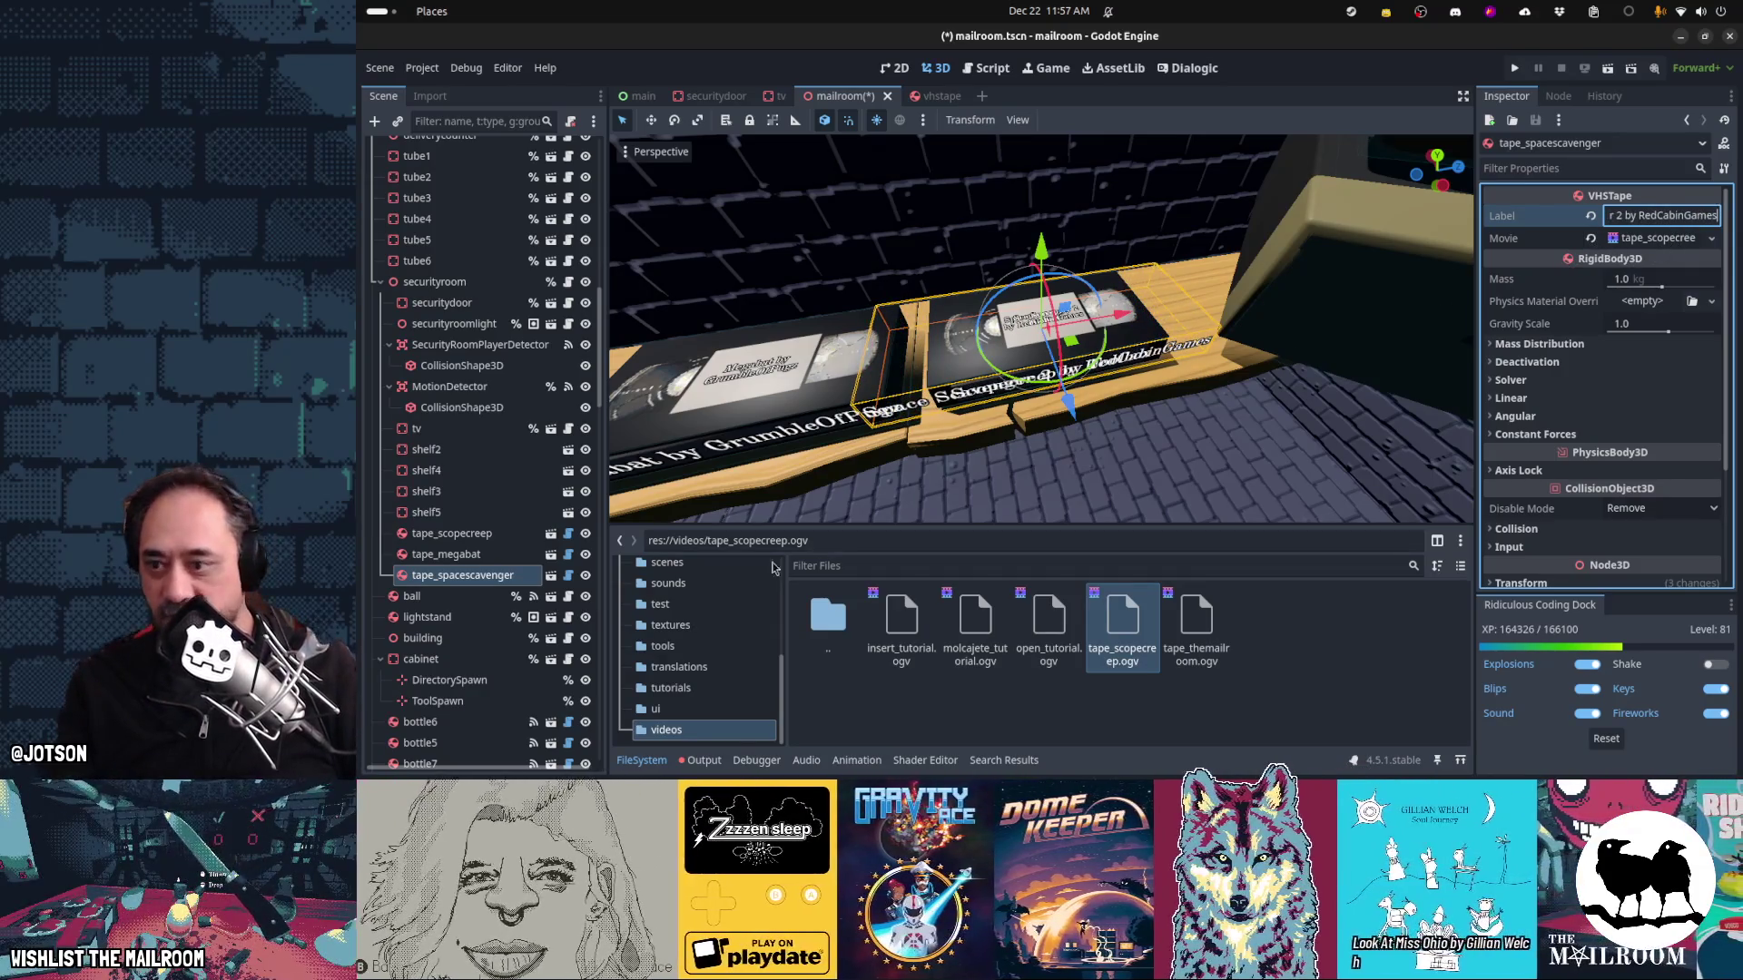
pyautogui.click(1045, 282)
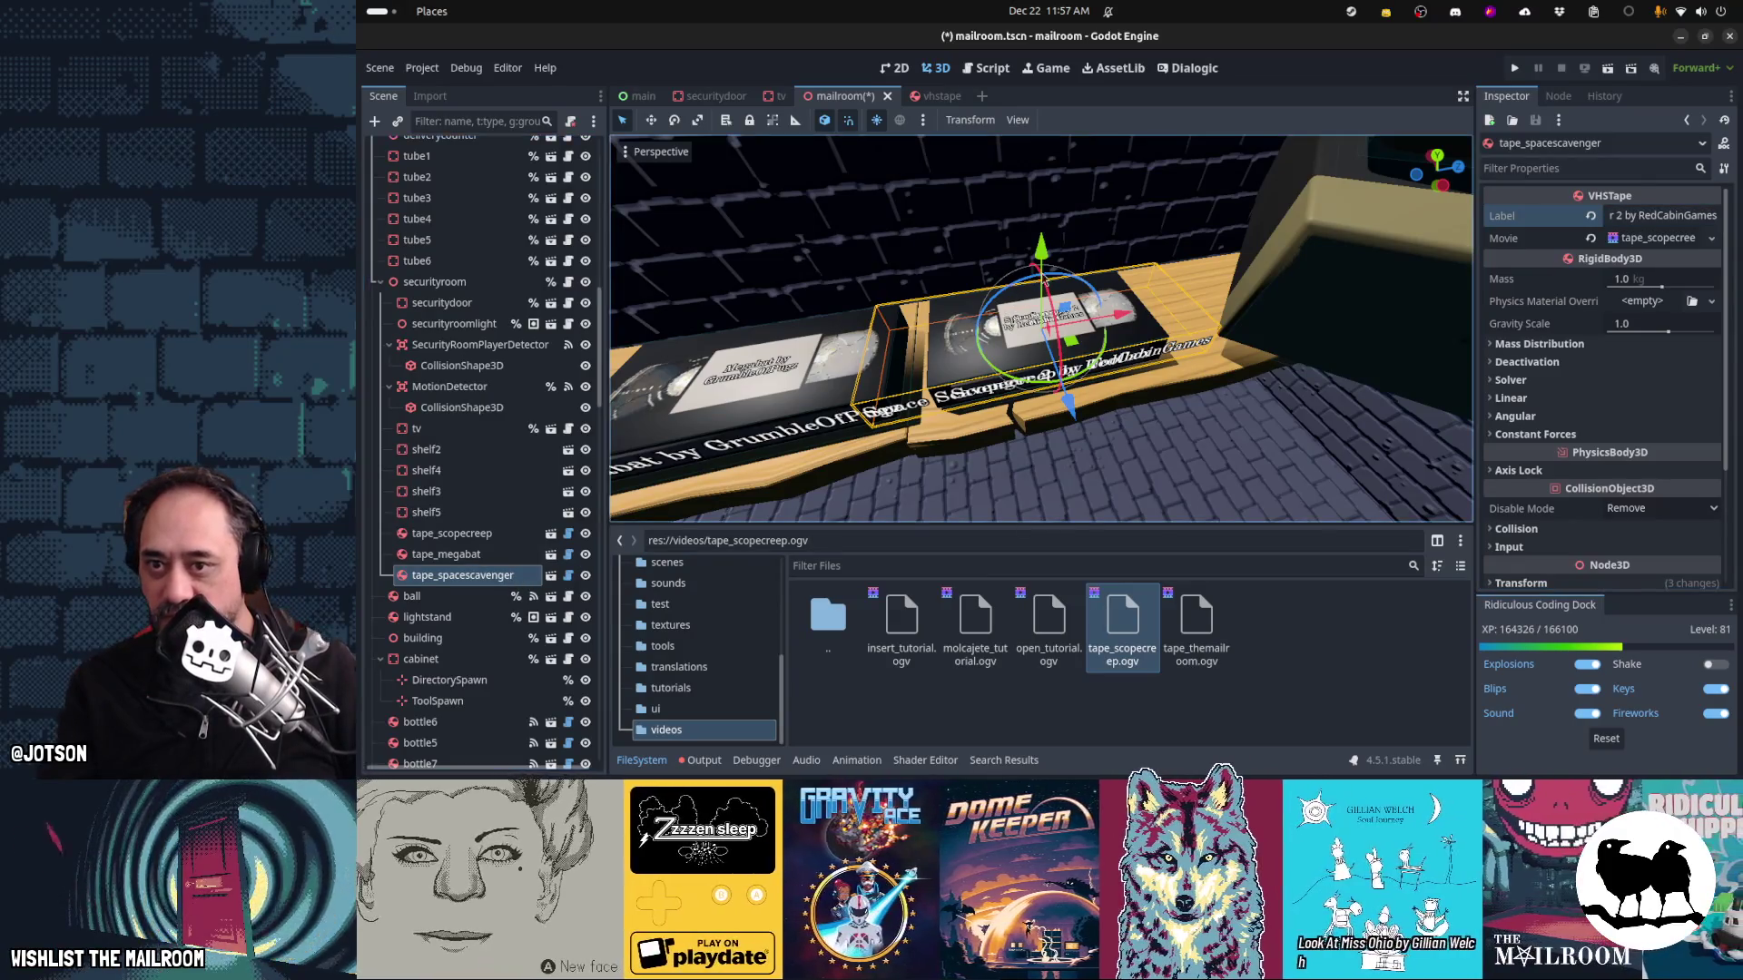
pyautogui.moveTo(1043, 247)
pyautogui.mouseDown()
pyautogui.moveTo(1103, 240)
pyautogui.moveTo(993, 302)
pyautogui.moveTo(989, 327)
pyautogui.moveTo(877, 367)
pyautogui.moveTo(765, 336)
pyautogui.mouseUp()
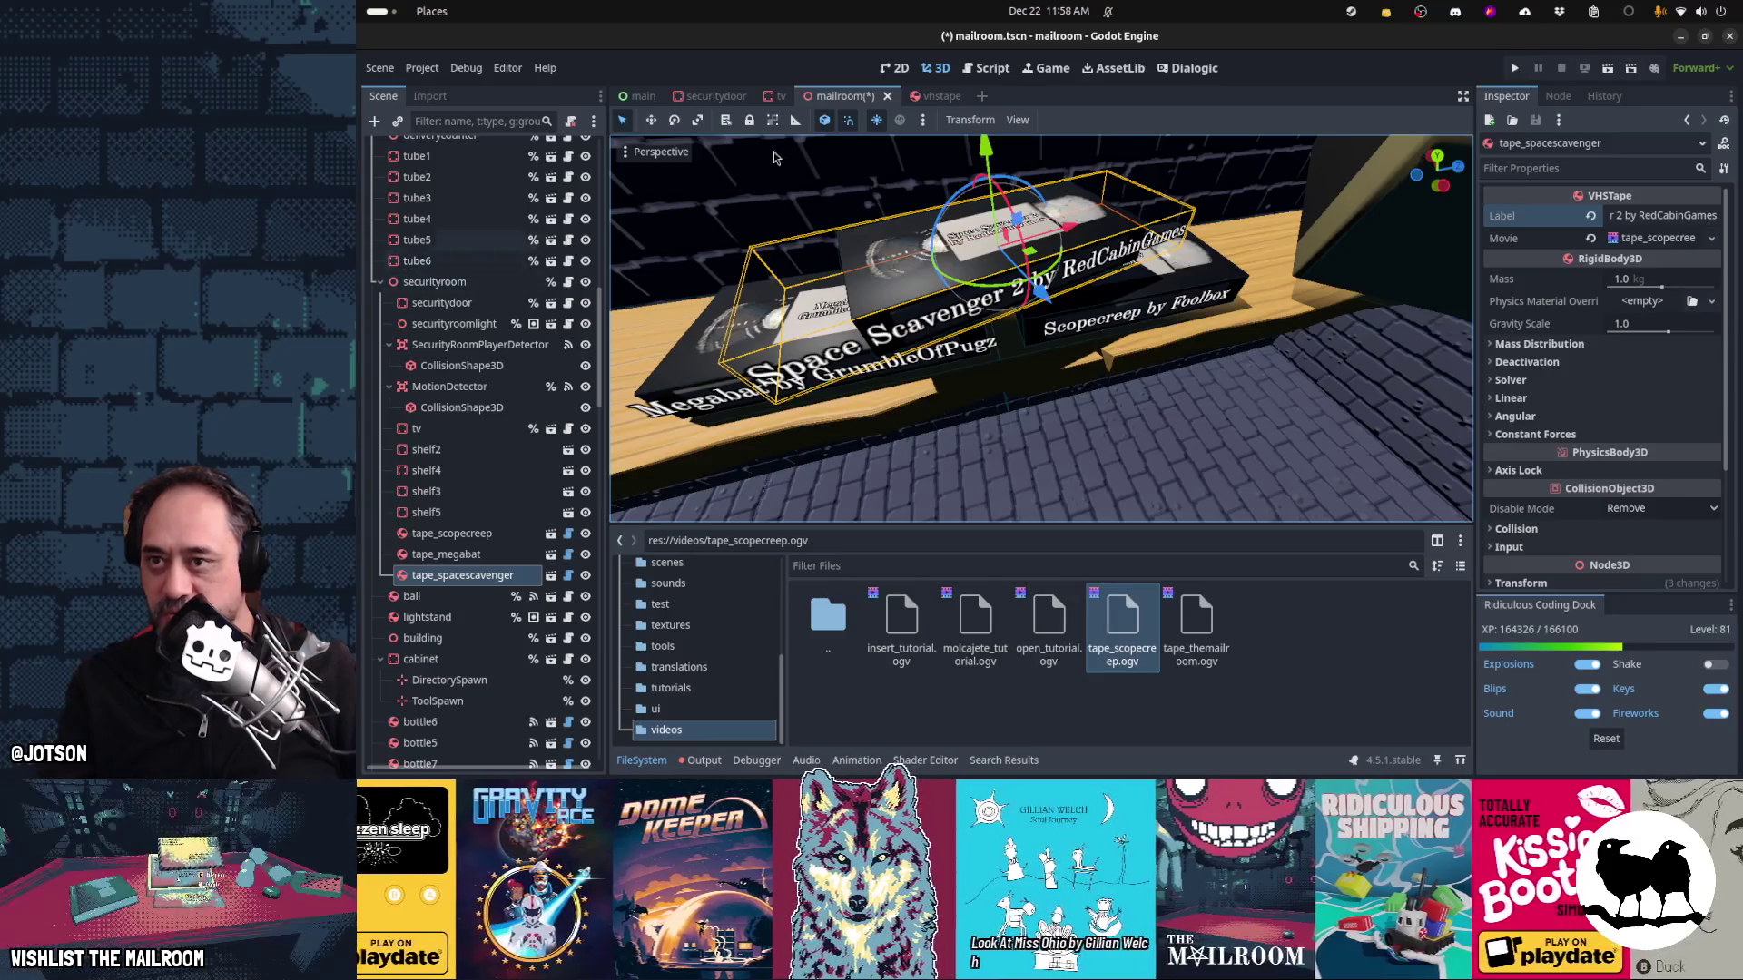
# Orbit and zoom around the shelf to check the tape labels, then bring up the vhstape scene
pyautogui.moveTo(757, 434); pyautogui.dragTo(910, 314)
pyautogui.moveTo(1008, 355)
pyautogui.mouseDown()
pyautogui.moveTo(909, 380)
pyautogui.moveTo(971, 378)
pyautogui.moveTo(1012, 412)
pyautogui.moveTo(977, 443)
pyautogui.moveTo(934, 395)
pyautogui.moveTo(989, 421)
pyautogui.mouseUp()
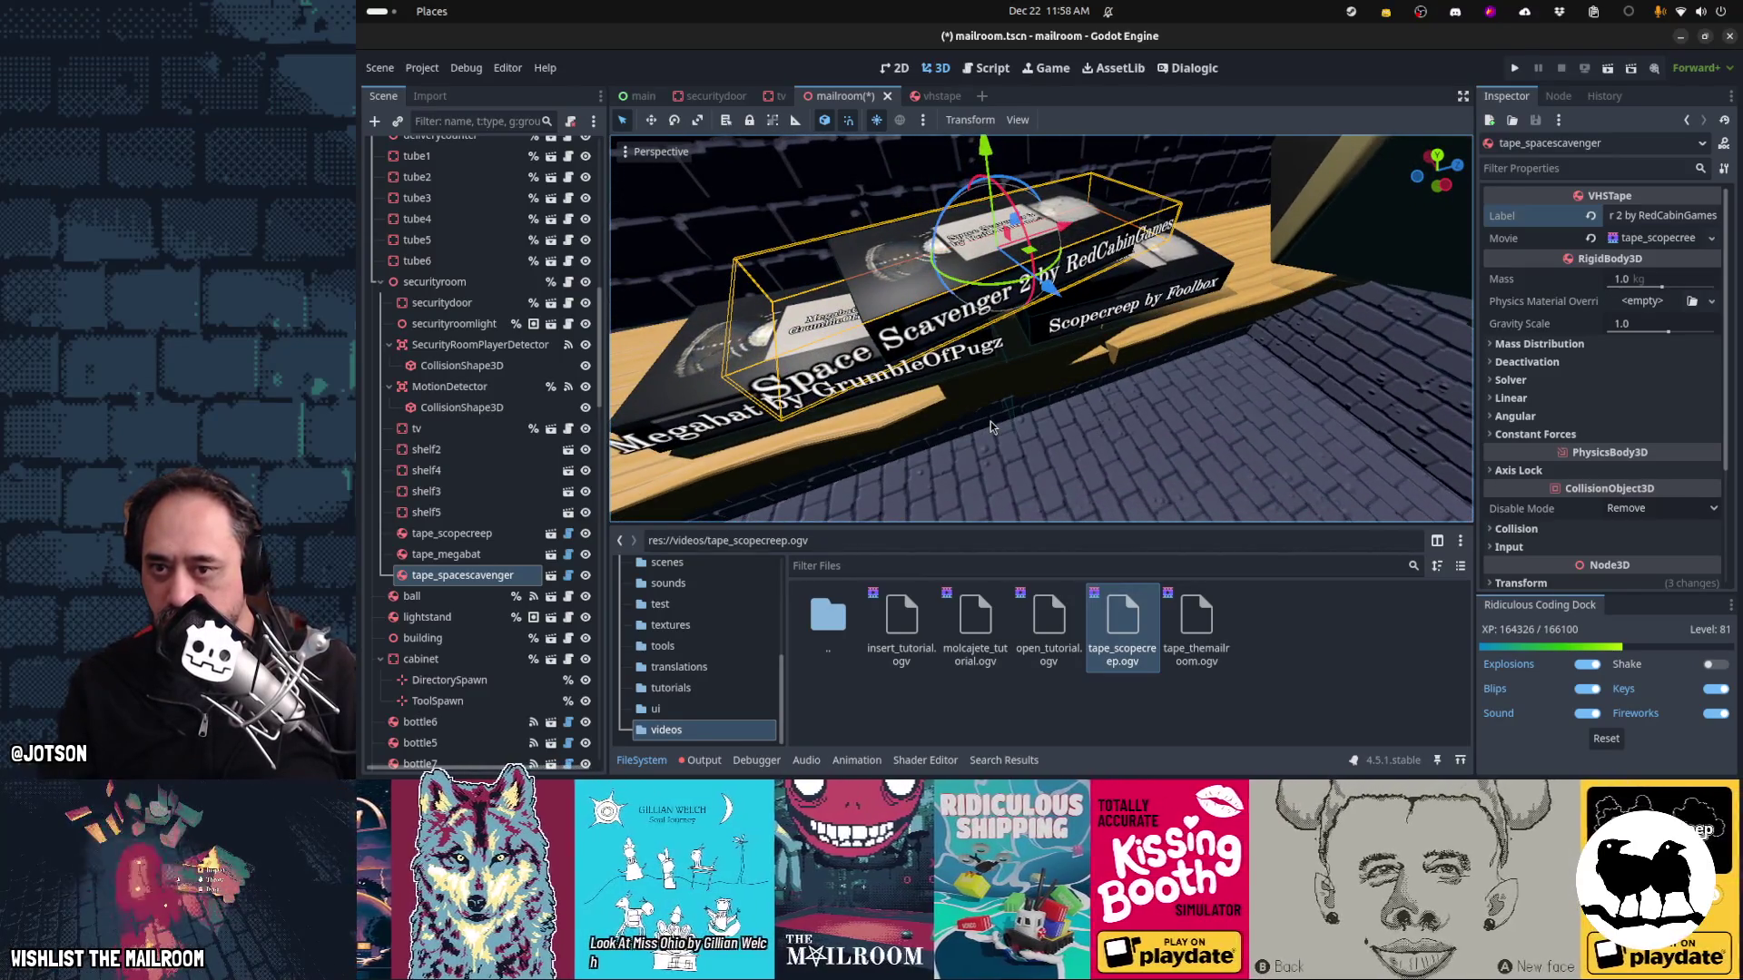
pyautogui.scroll(3, 989, 421)
pyautogui.scroll(10, 579, 195)
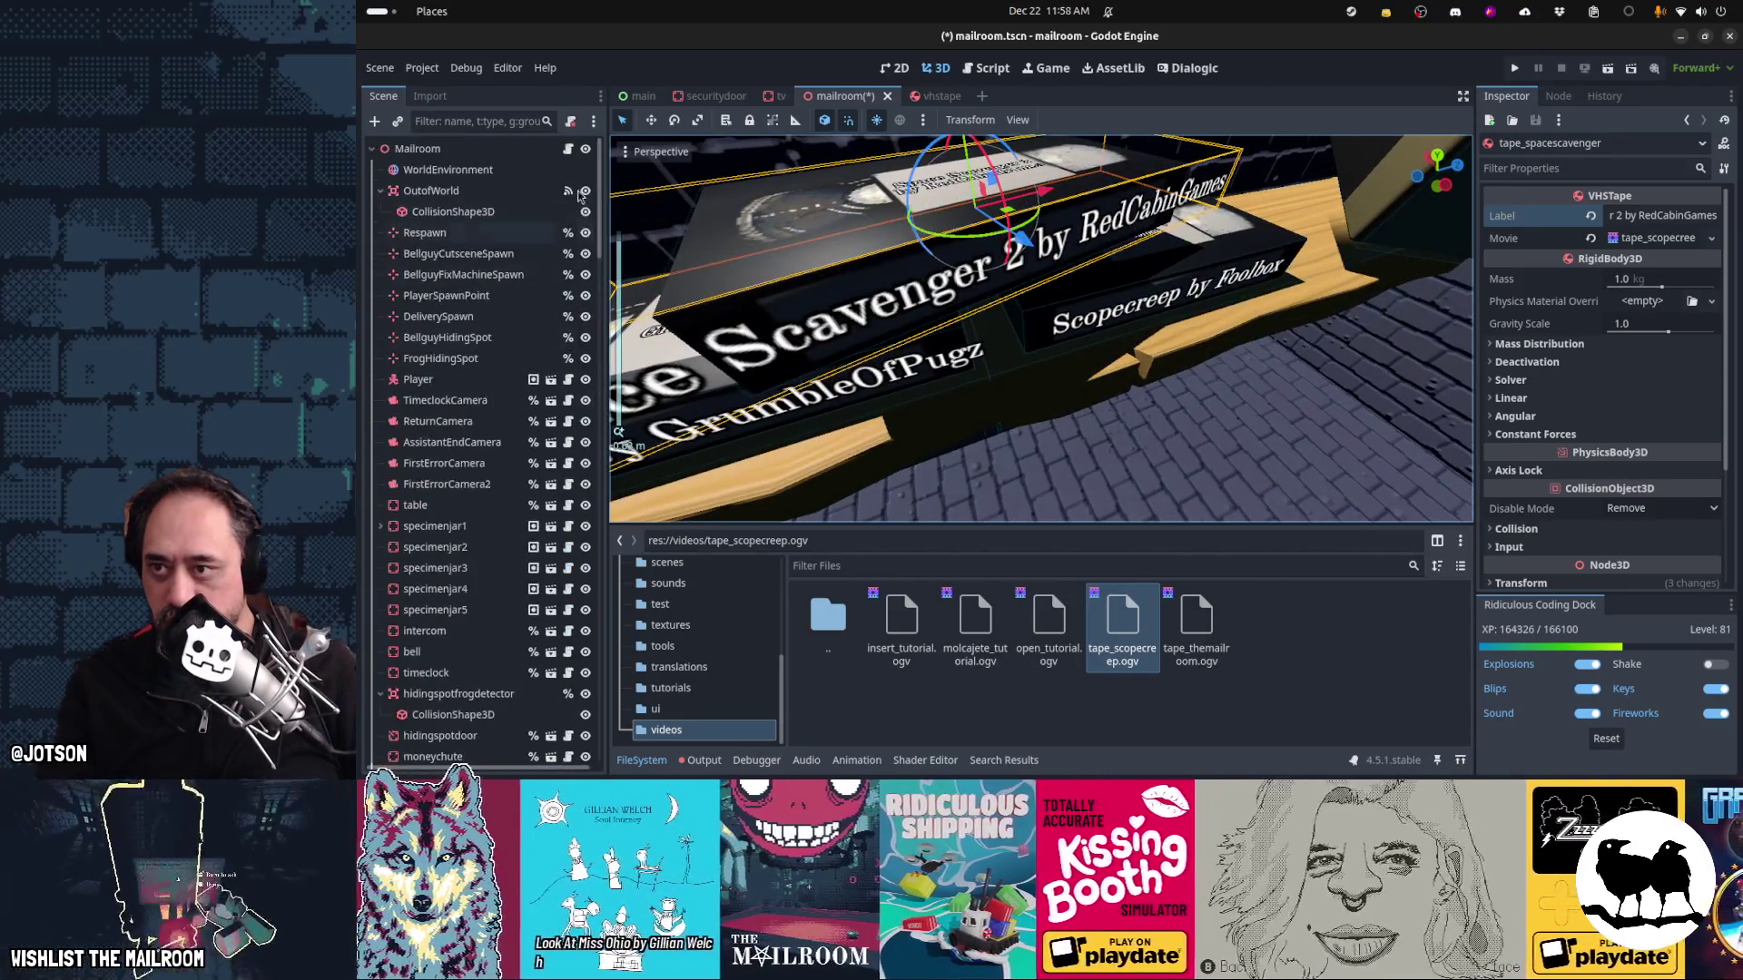
pyautogui.click(935, 96)
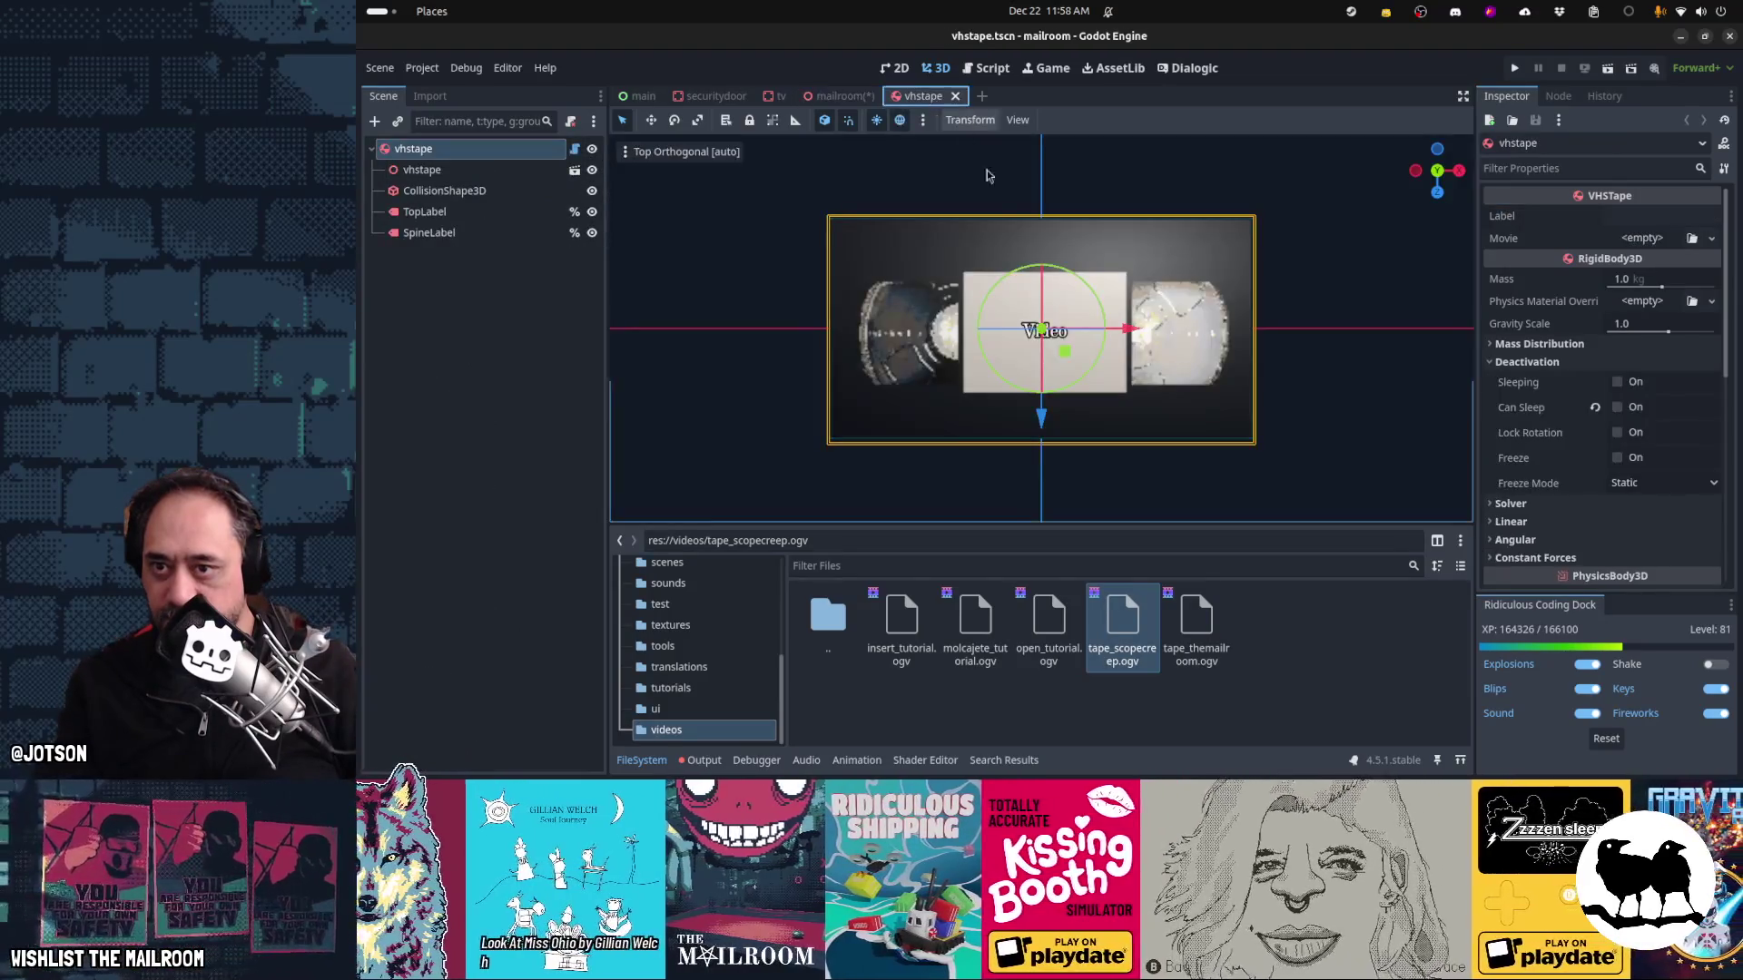
# Open vhstape.gd and begin a 'var abbrev = label' line under the is_inside_tree check
pyautogui.click(574, 150)
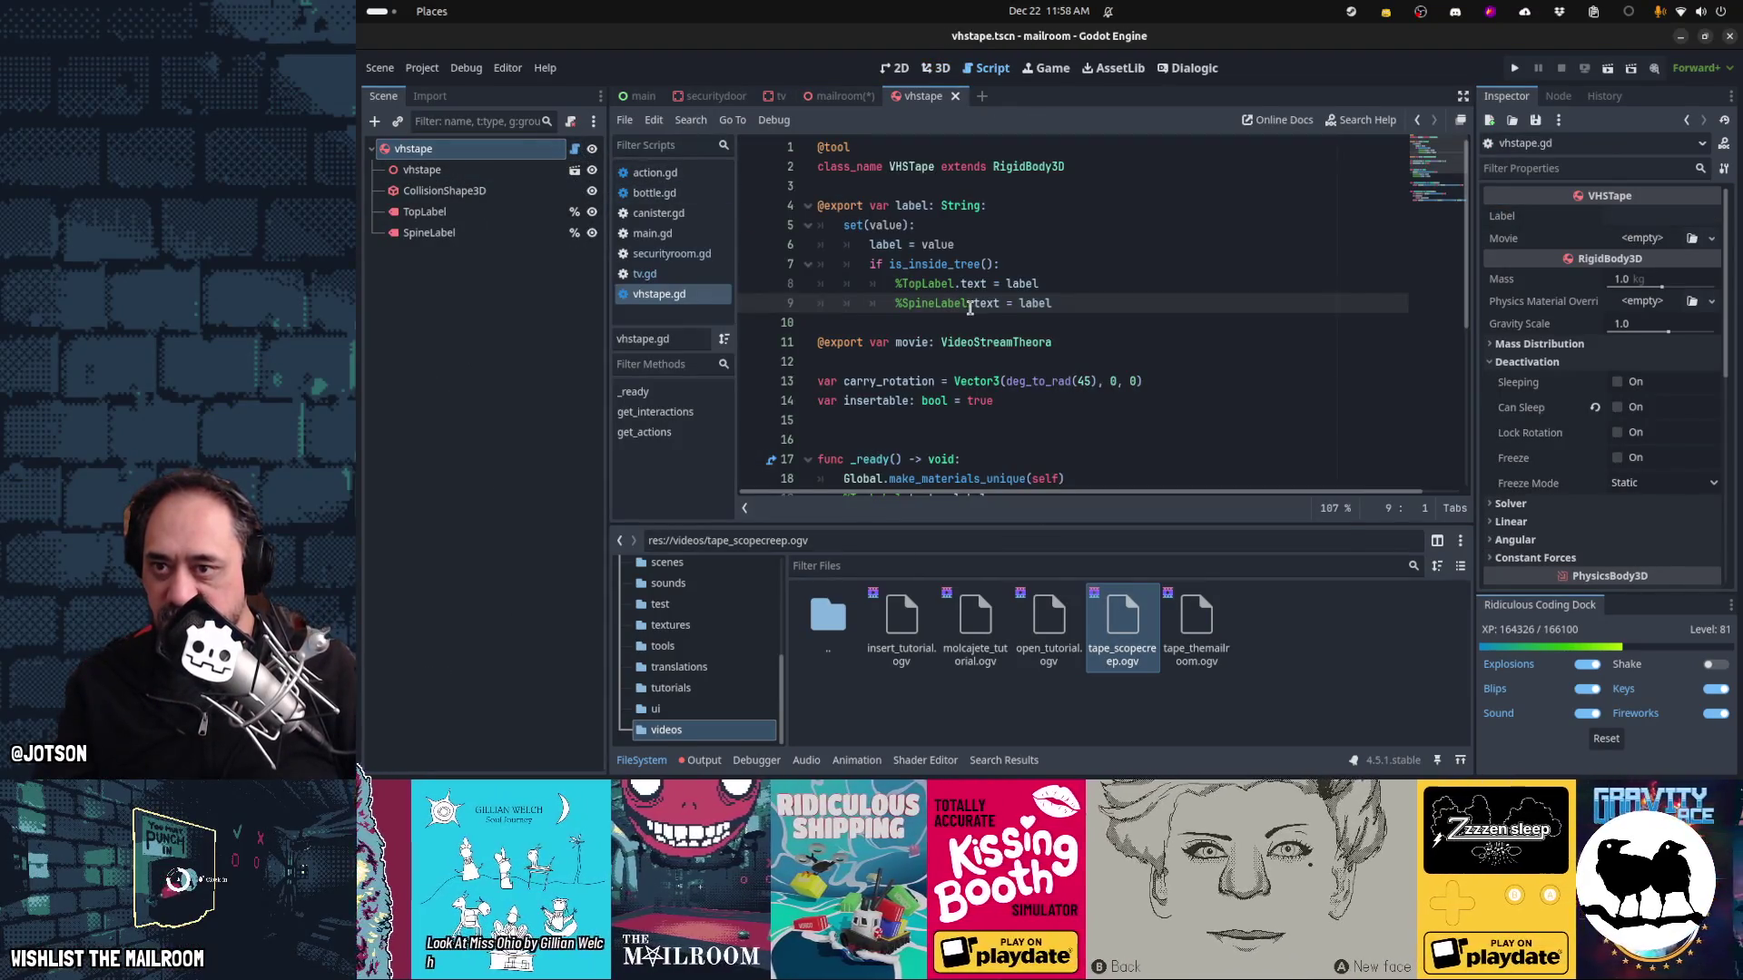
pyautogui.click(1082, 305)
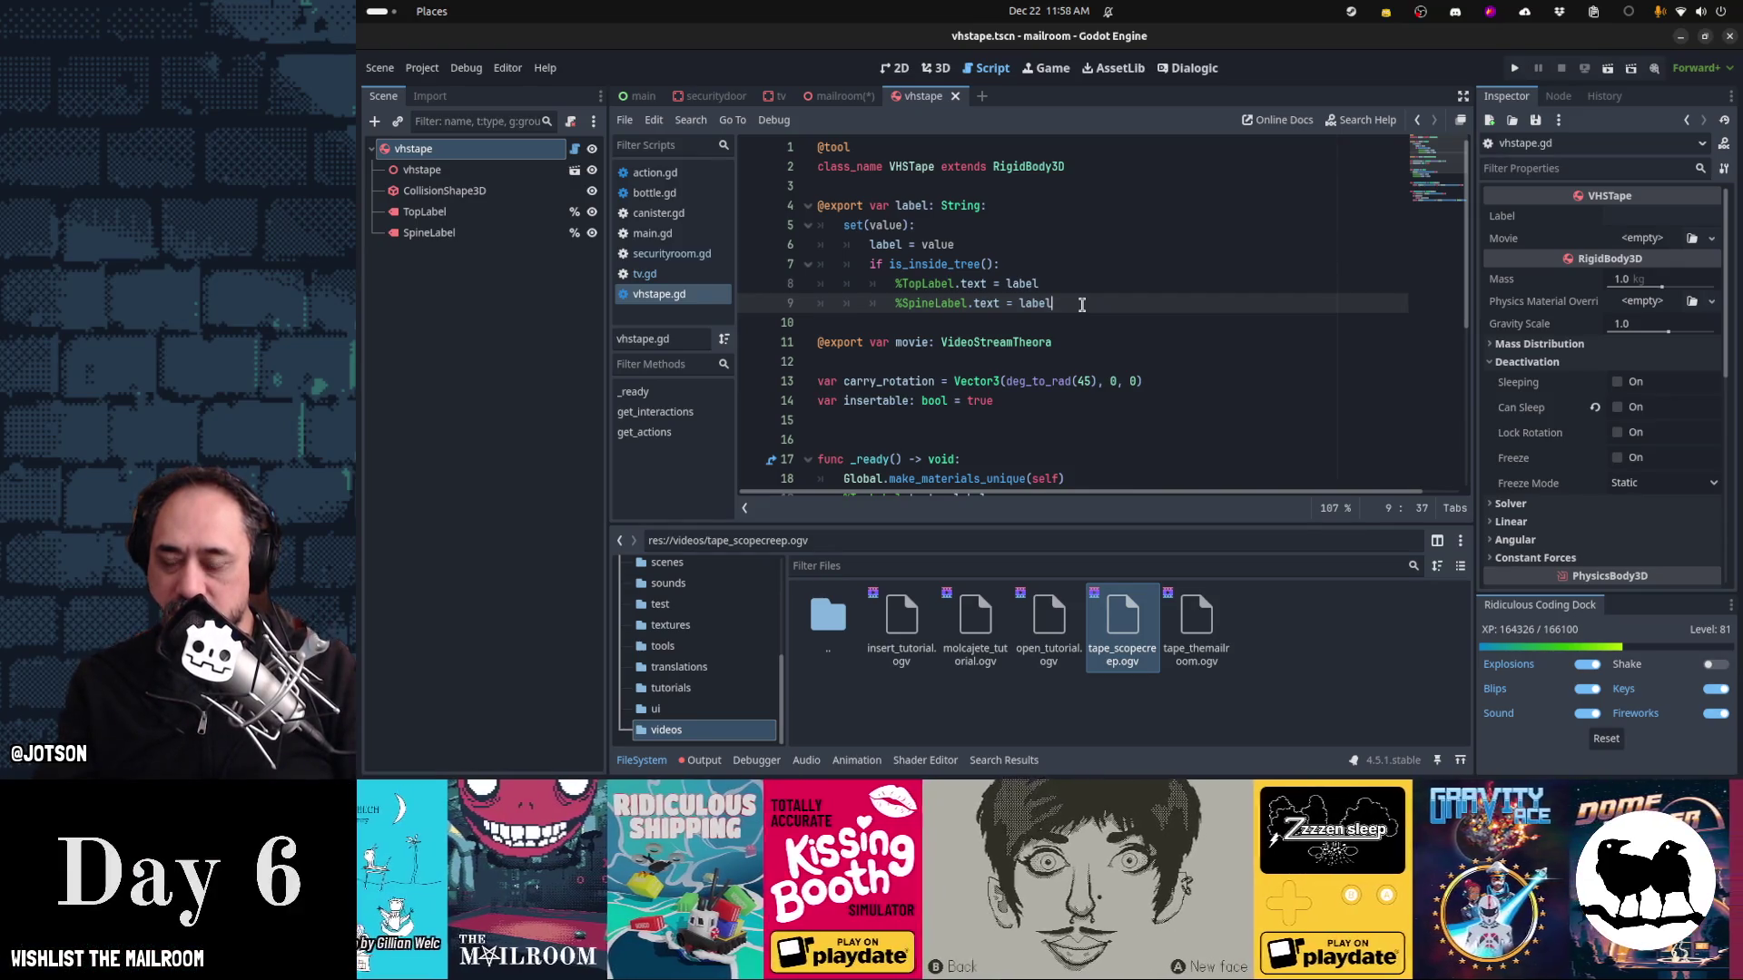
pyautogui.press('Up')
pyautogui.press('Up')
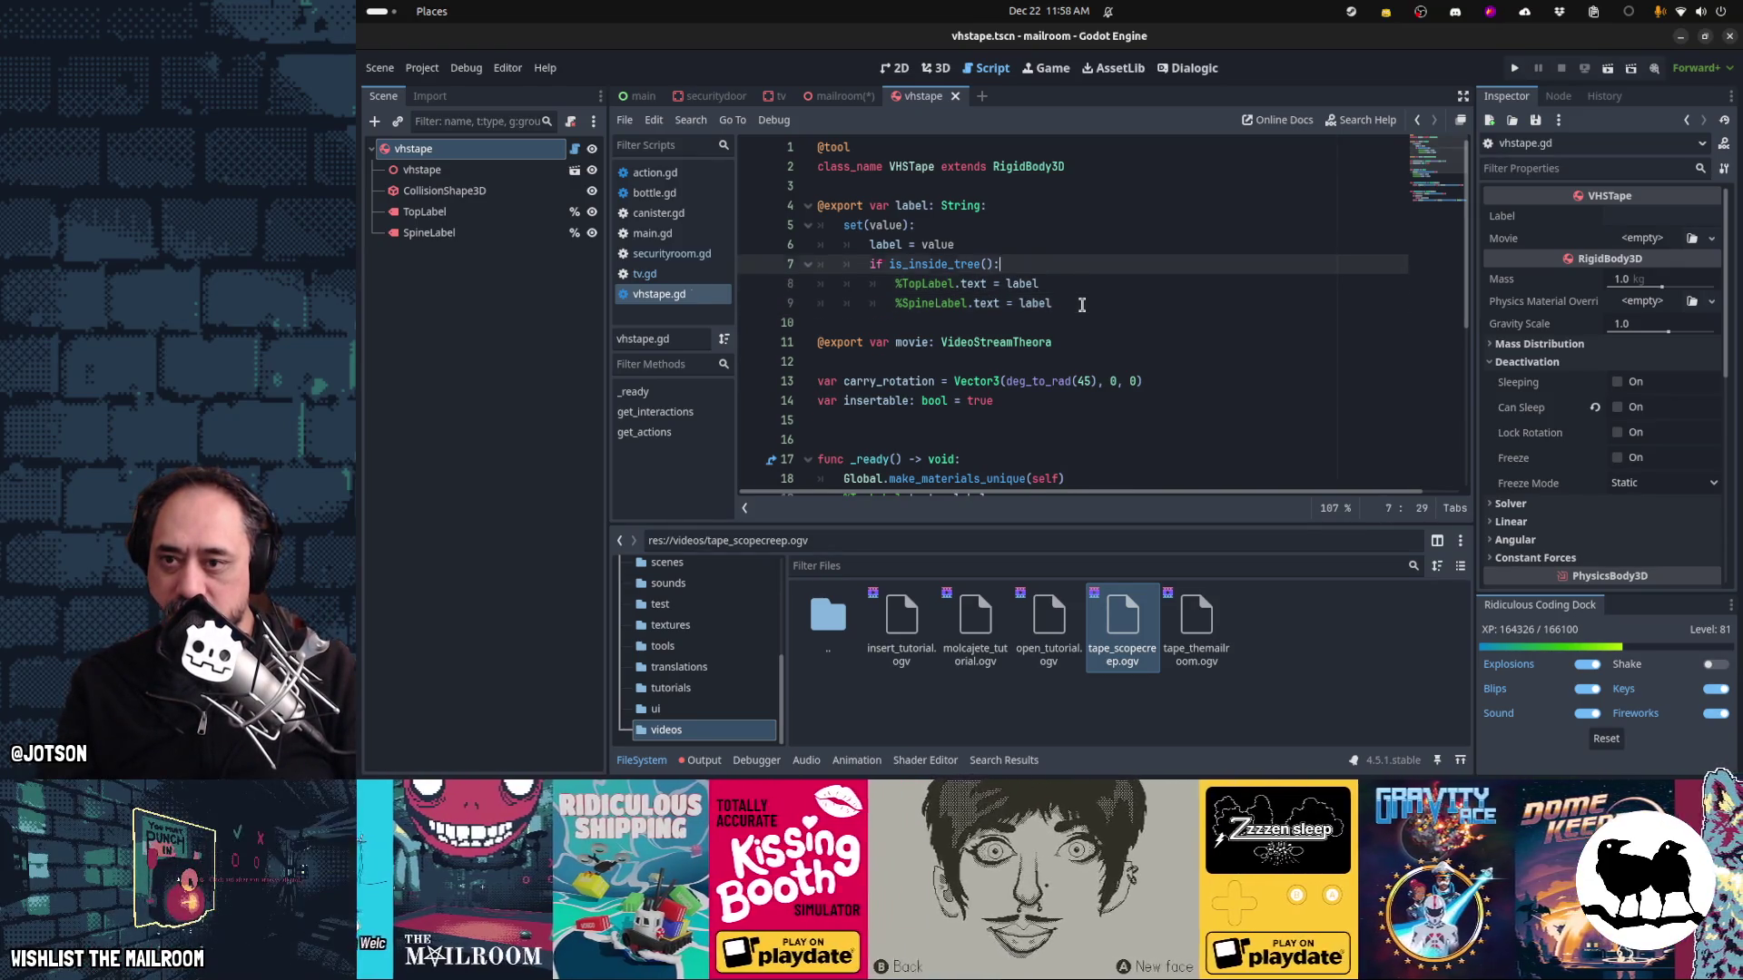
pyautogui.press('Return')
pyautogui.write('var labrev = ')
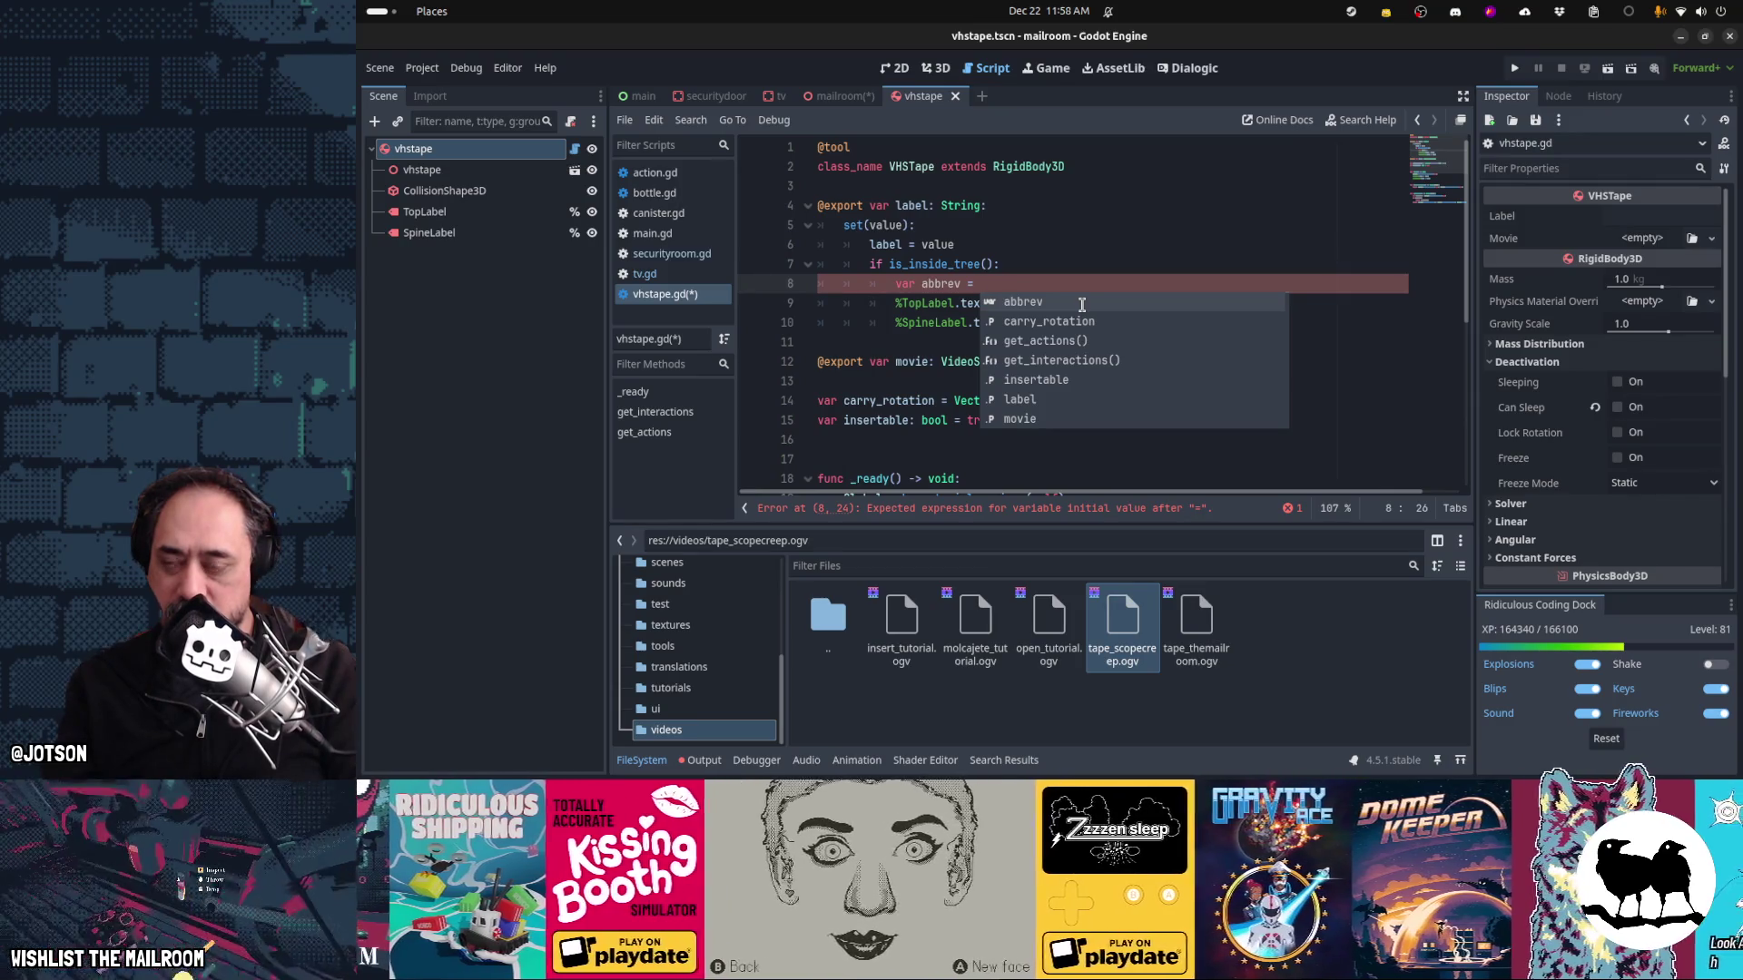
pyautogui.write('label')
# Finish the declaration as 'var abbrev = label', undoing the stray find call and accidental cut
pyautogui.press('Escape')
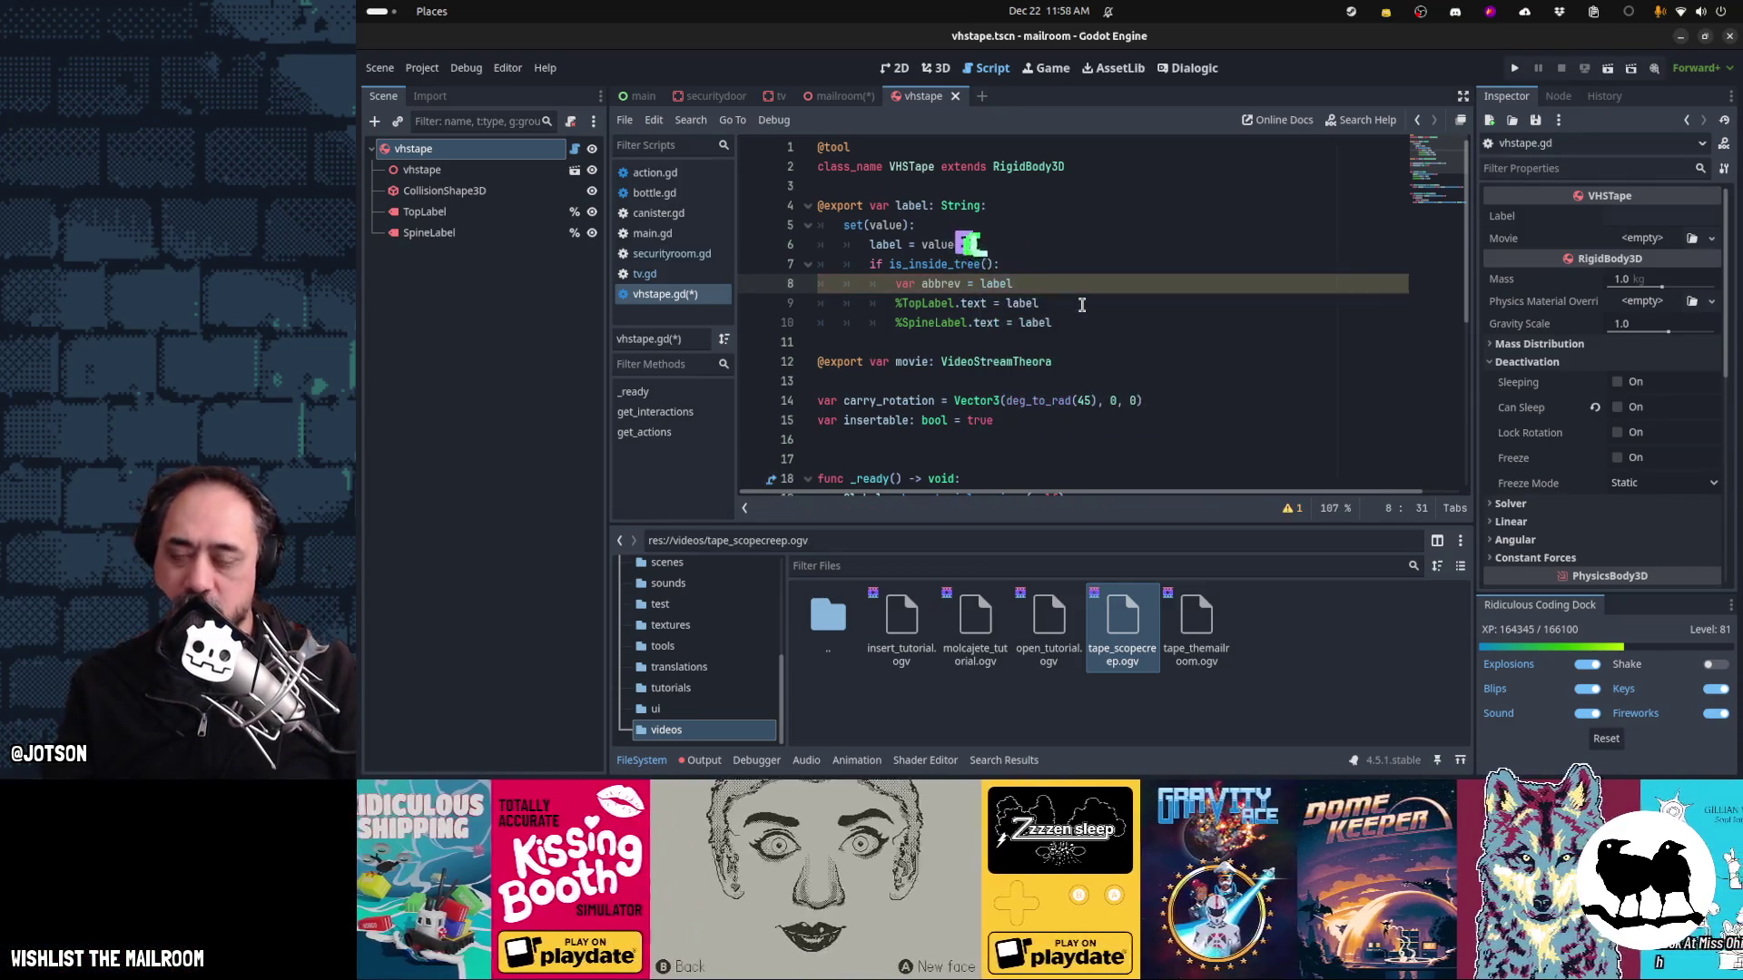
pyautogui.write('.')
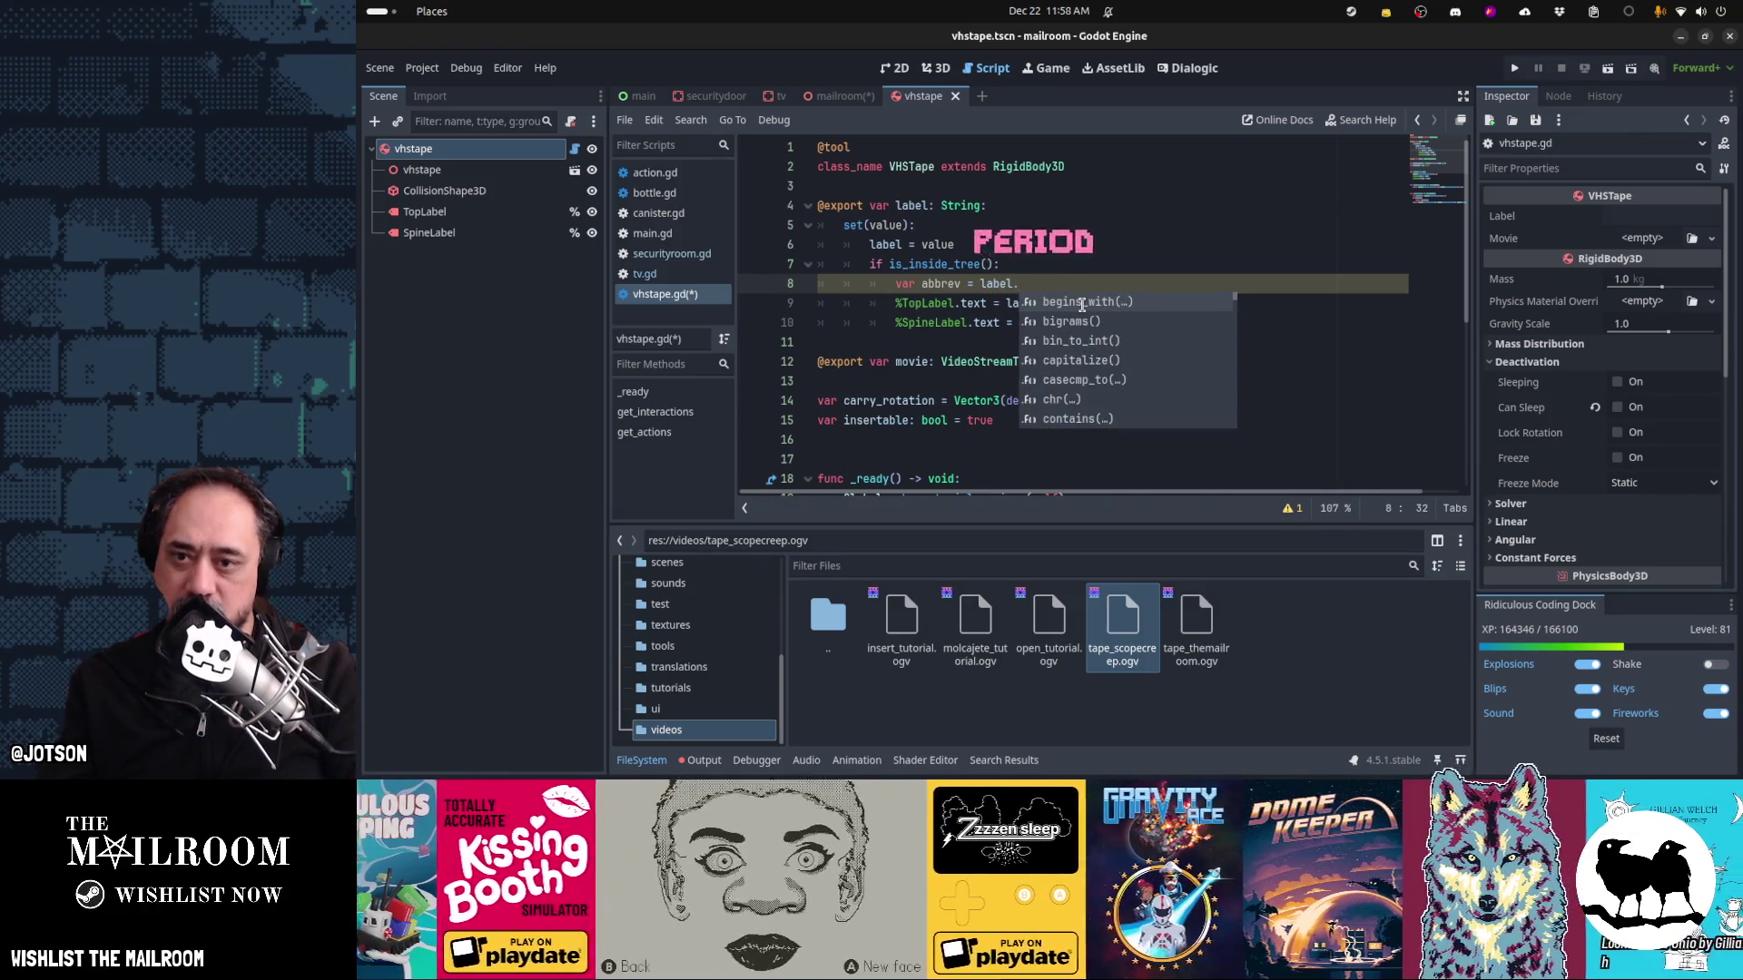
pyautogui.write('conta')
pyautogui.press('BackSpace')
pyautogui.press('BackSpace')
pyautogui.press('BackSpace')
pyautogui.write('find')
pyautogui.hotkey('ctrl', 'shift', 'Left')
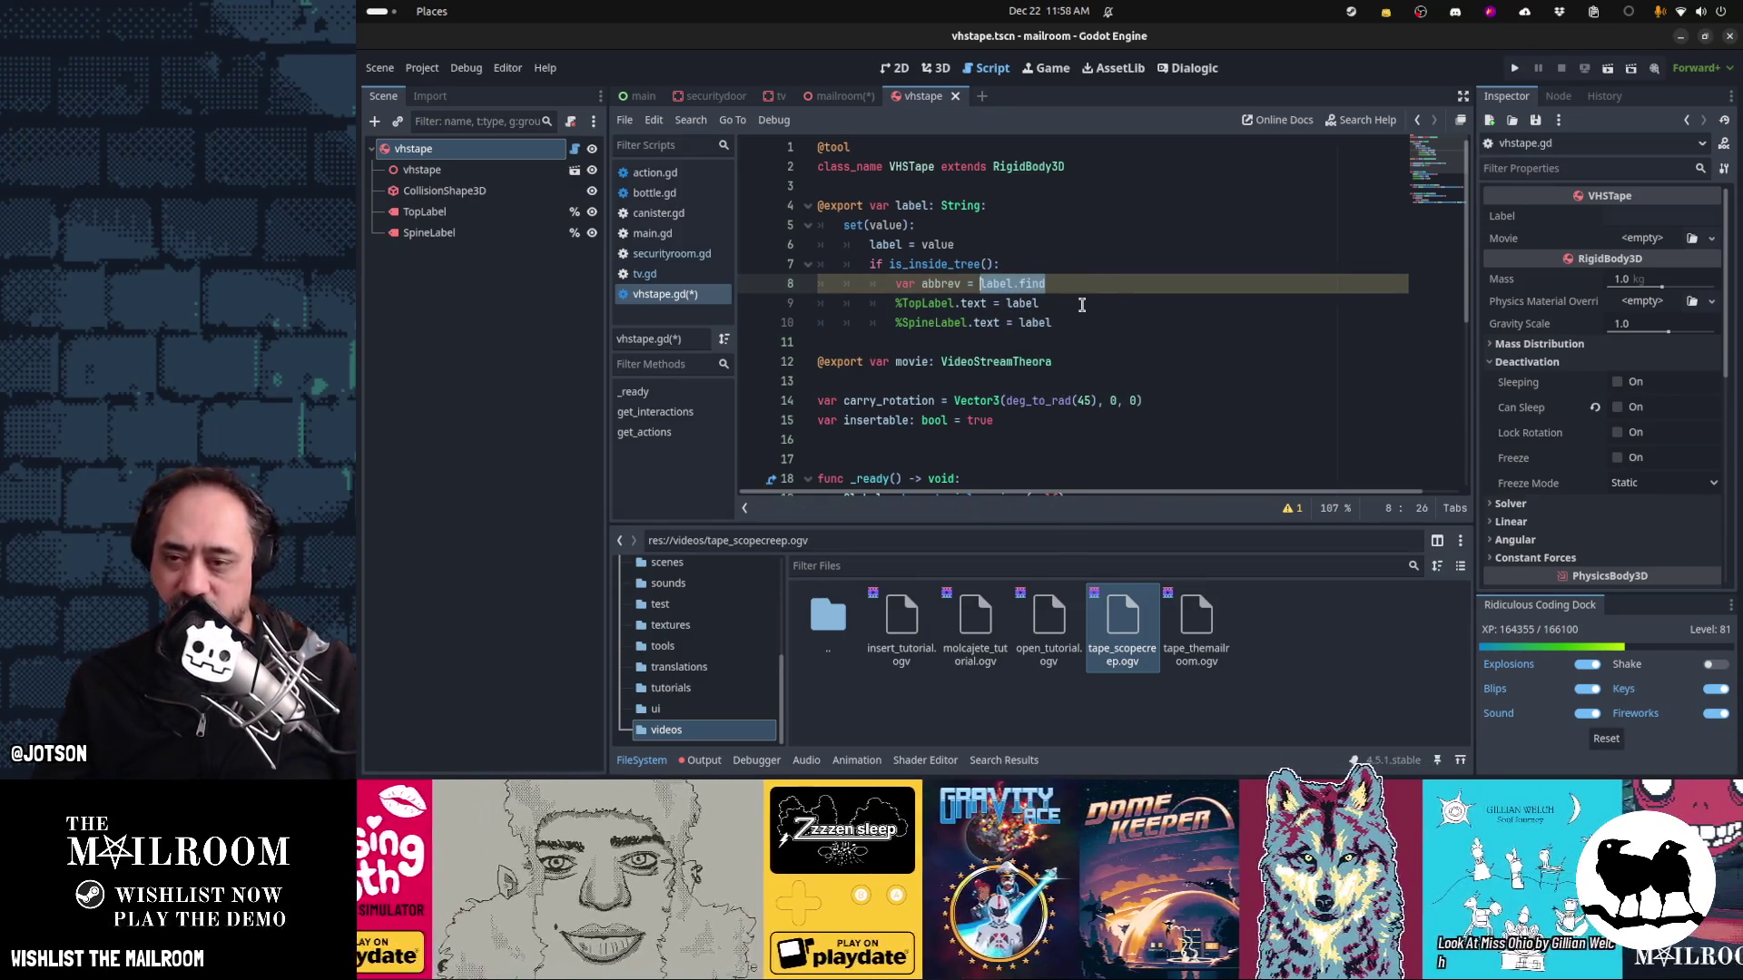
pyautogui.hotkey('ctrl', 'a')
pyautogui.hotkey('ctrl', 'x')
pyautogui.hotkey('ctrl', 'z')
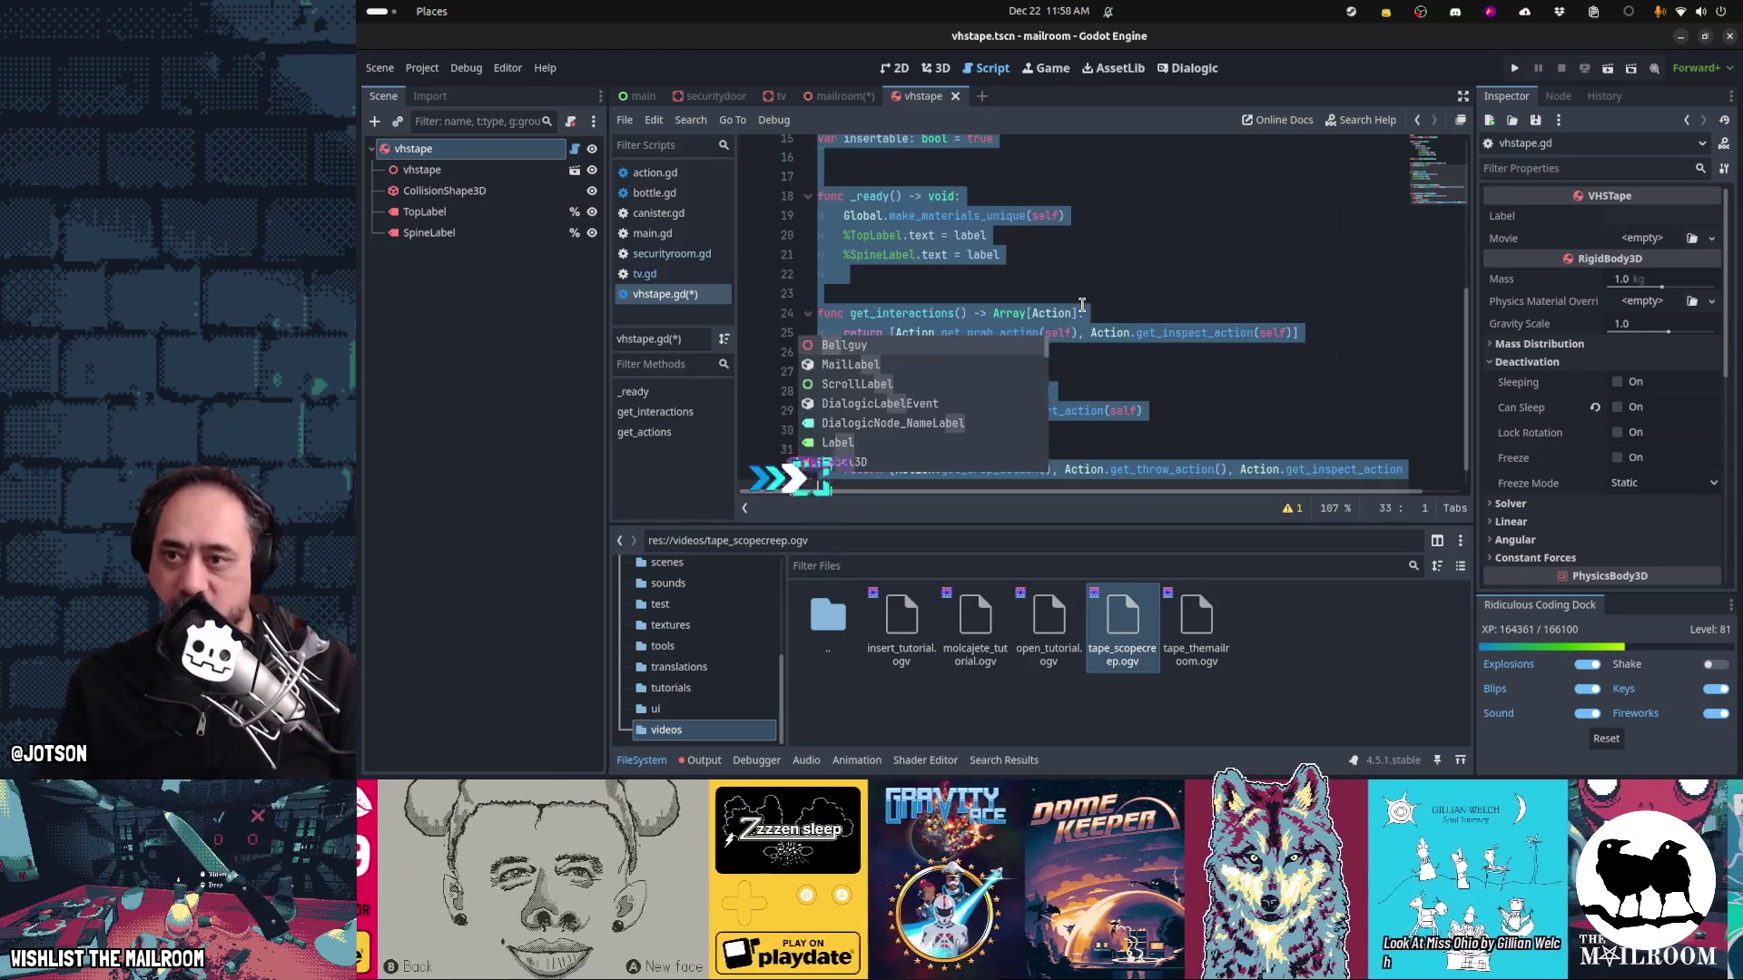
pyautogui.hotkey('ctrl', 'z')
pyautogui.hotkey('ctrl', 'z')
pyautogui.hotkey('ctrl', 'z')
pyautogui.press('Down')
pyautogui.press('Down')
pyautogui.press('Down')
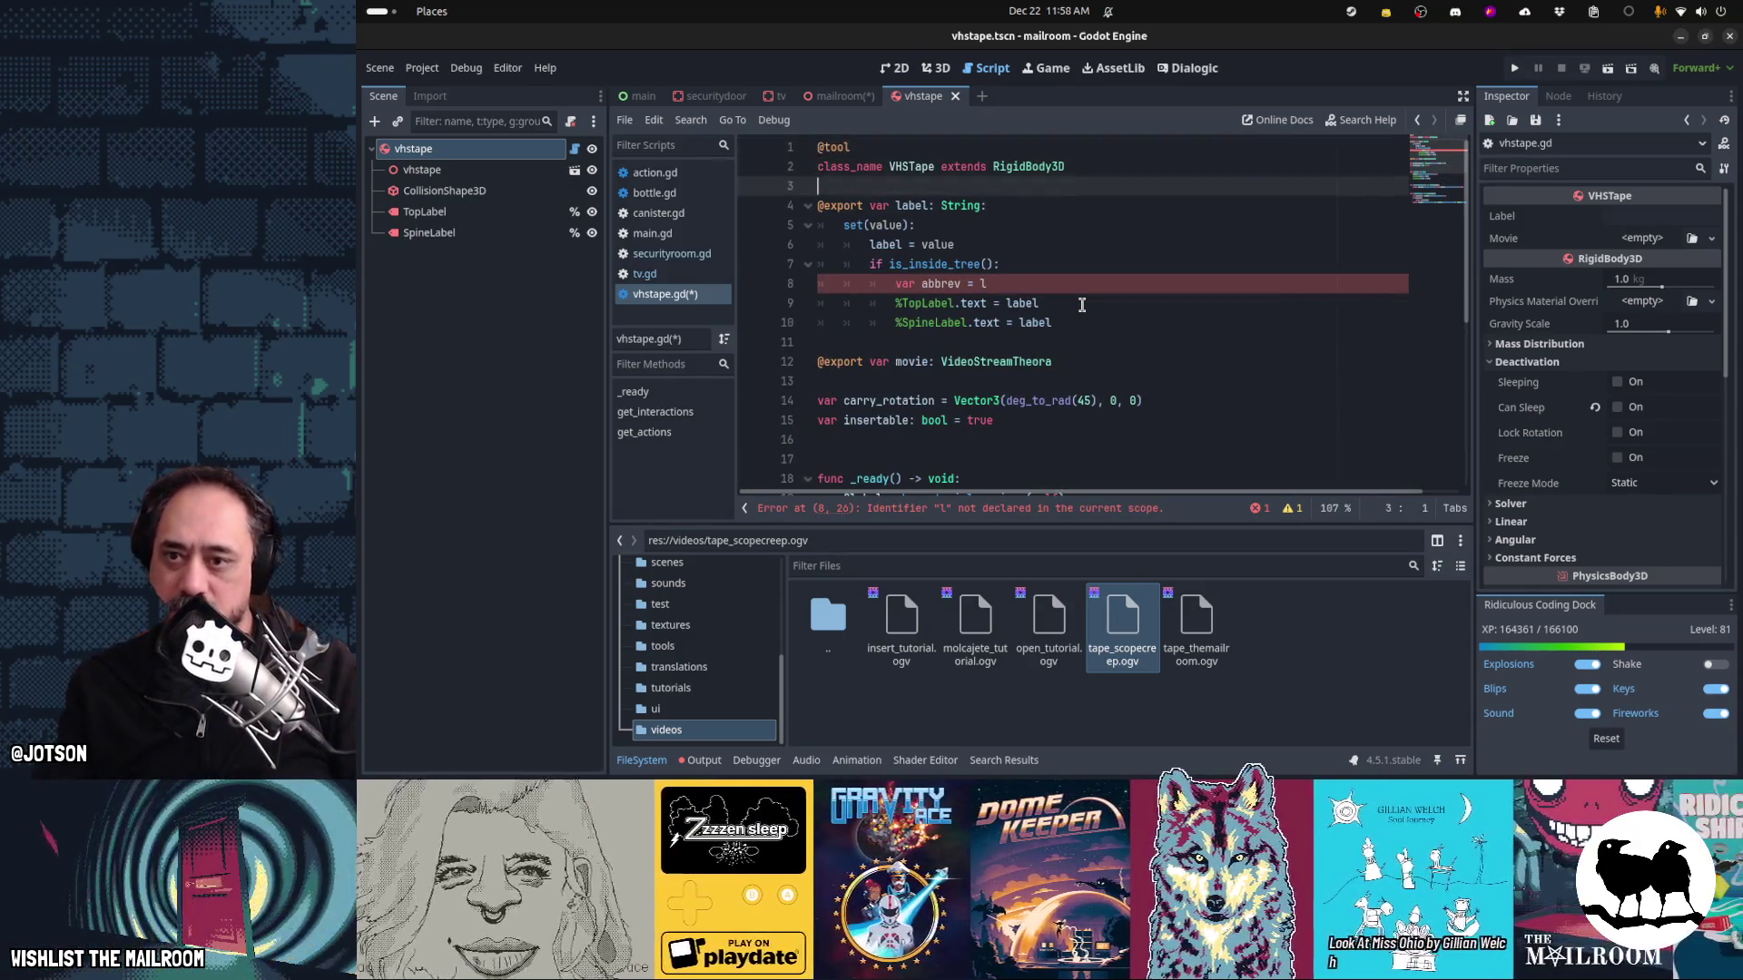
pyautogui.press('Down')
pyautogui.press('Down')
pyautogui.press('End')
pyautogui.write('abel')
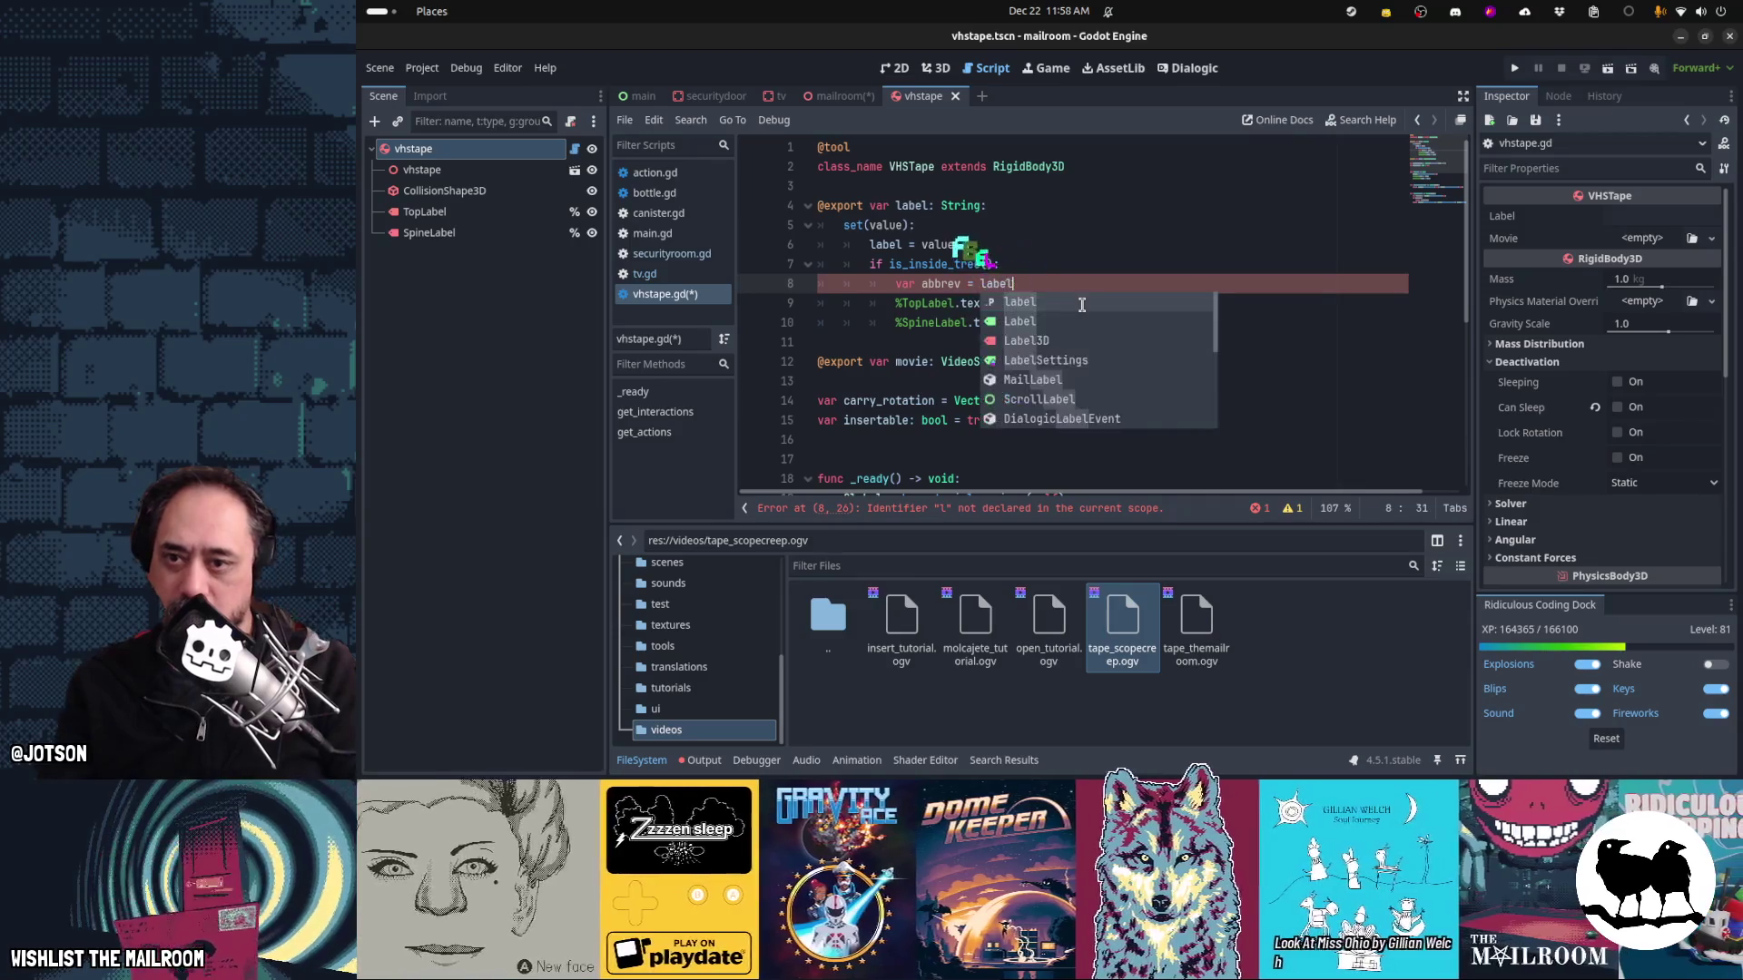
# Add an 'if abbrev.find(" by"):' condition line and start its indented body
pyautogui.press('Return')
pyautogui.press('Return')
pyautogui.write('if abbrev.fi')
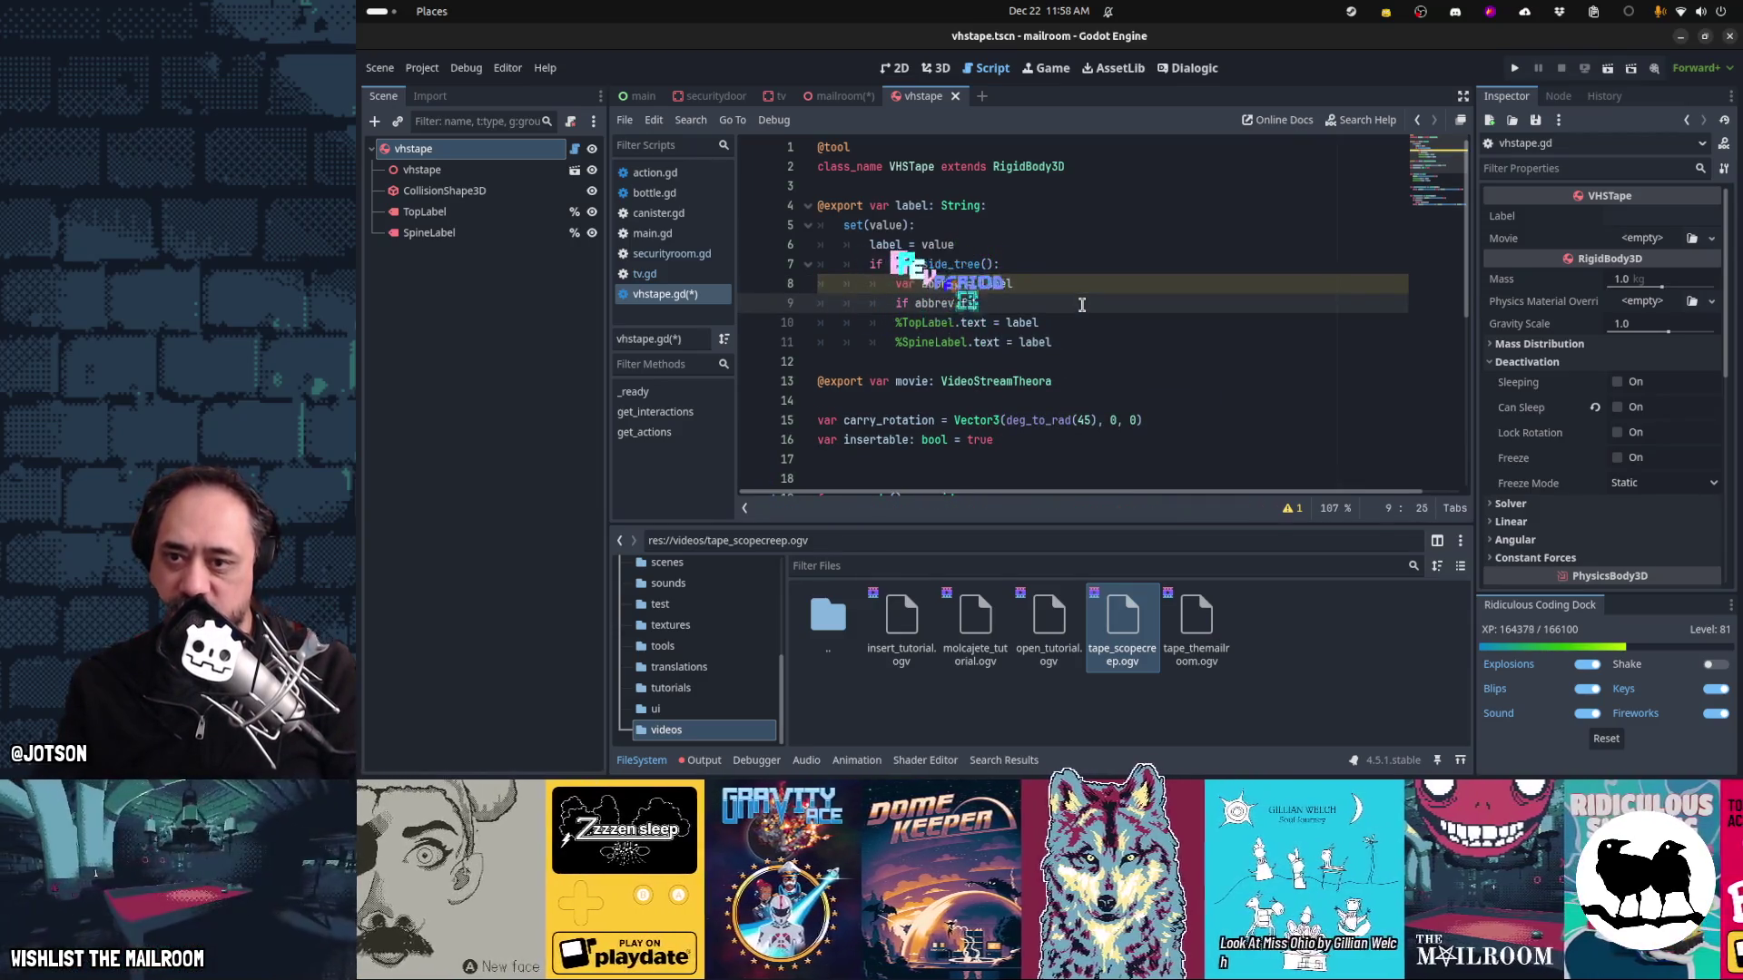
pyautogui.write('nd(" by')
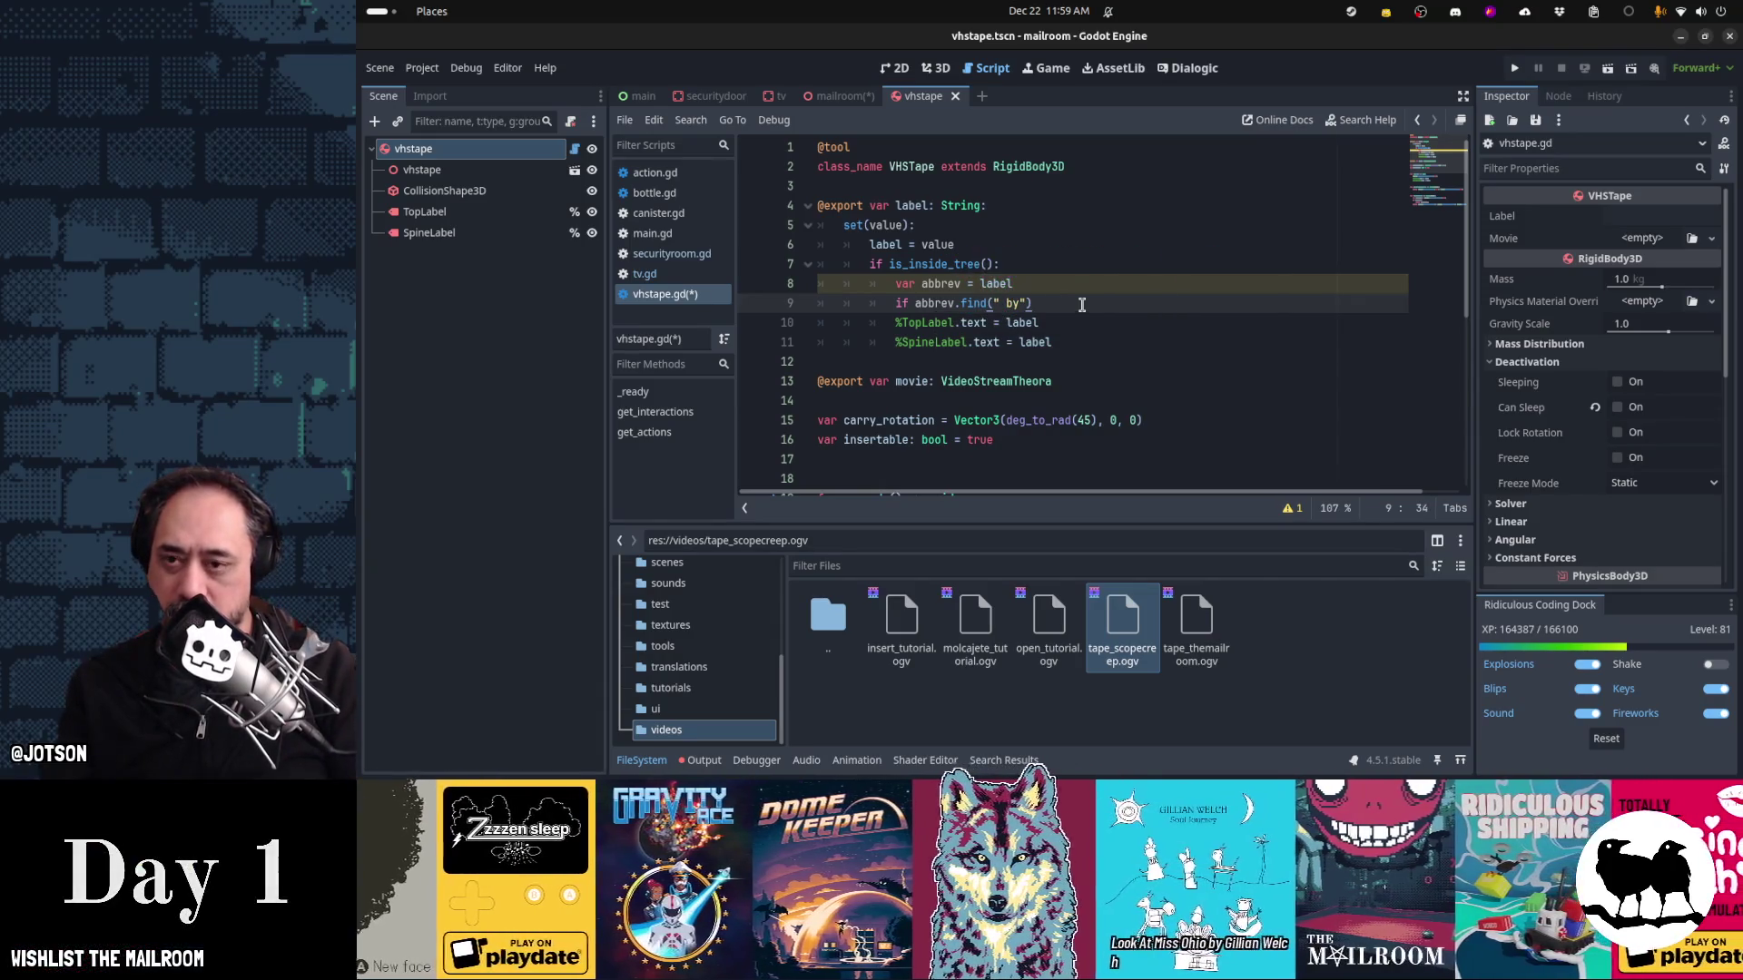
pyautogui.press('End')
pyautogui.write(':')
pyautogui.press('Return')
pyautogui.press('Up')
pyautogui.press('End')
pyautogui.press('Left')
pyautogui.press('Left')
pyautogui.press('Left')
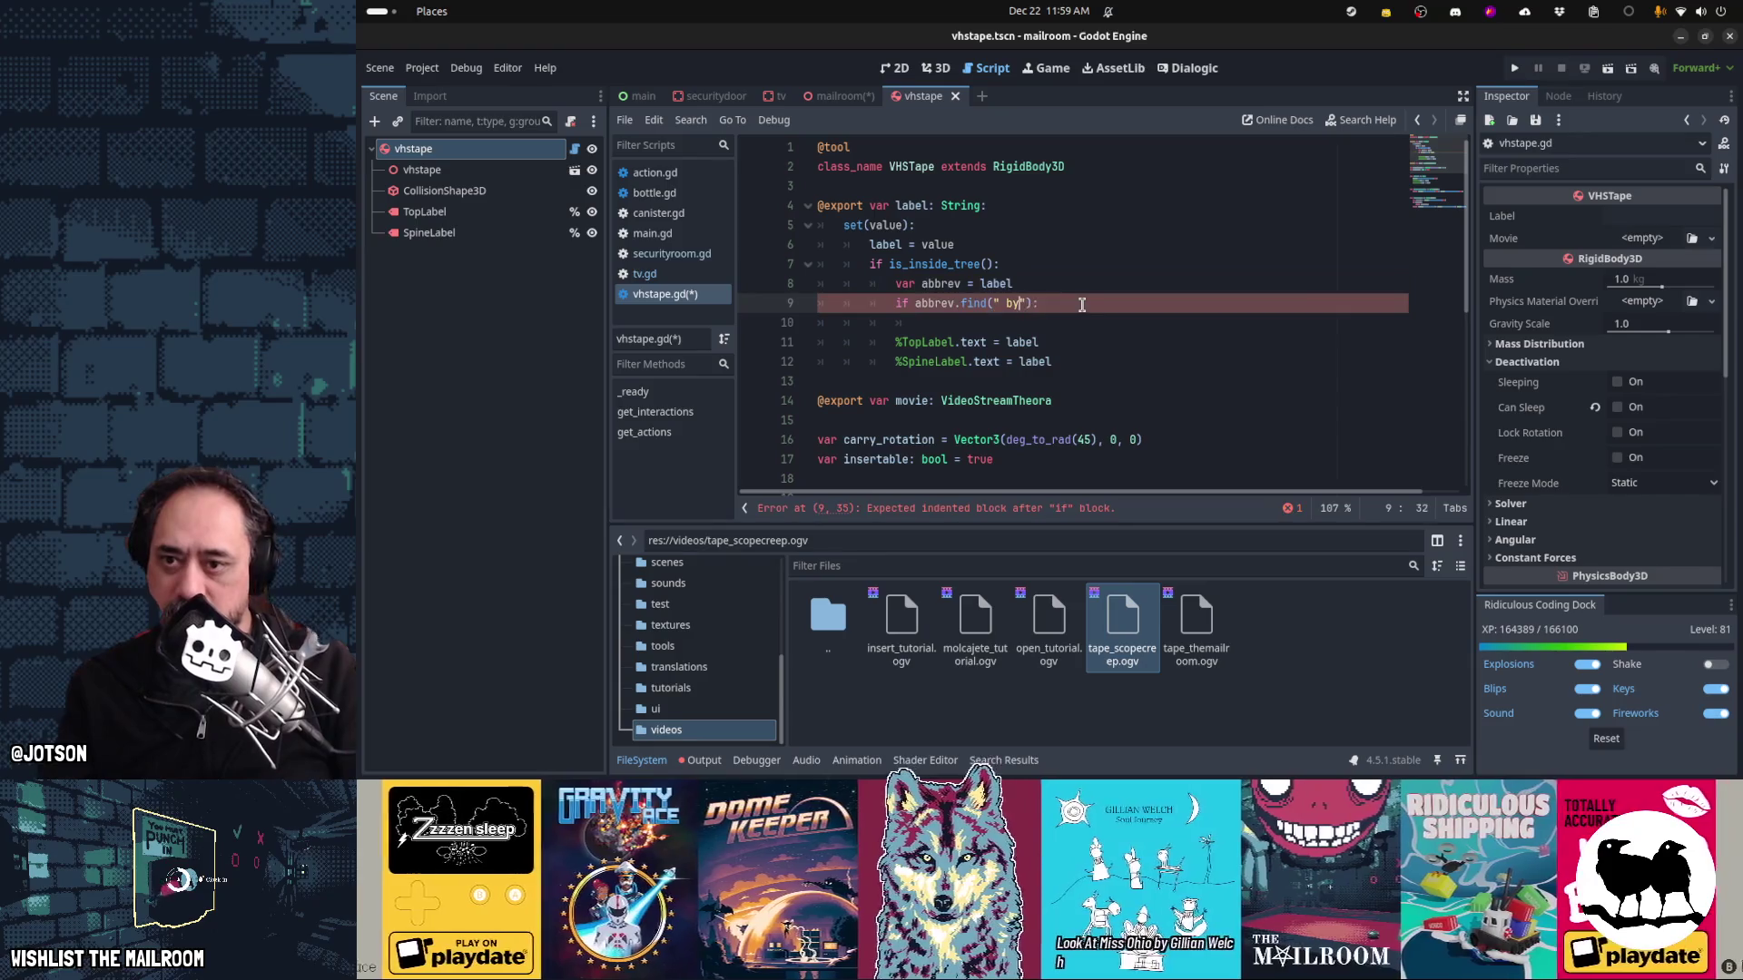
pyautogui.press('Down')
# Write the body as 'abbrev = abbrev.substr(0, find(" by "))'
pyautogui.write('bbrev = ')
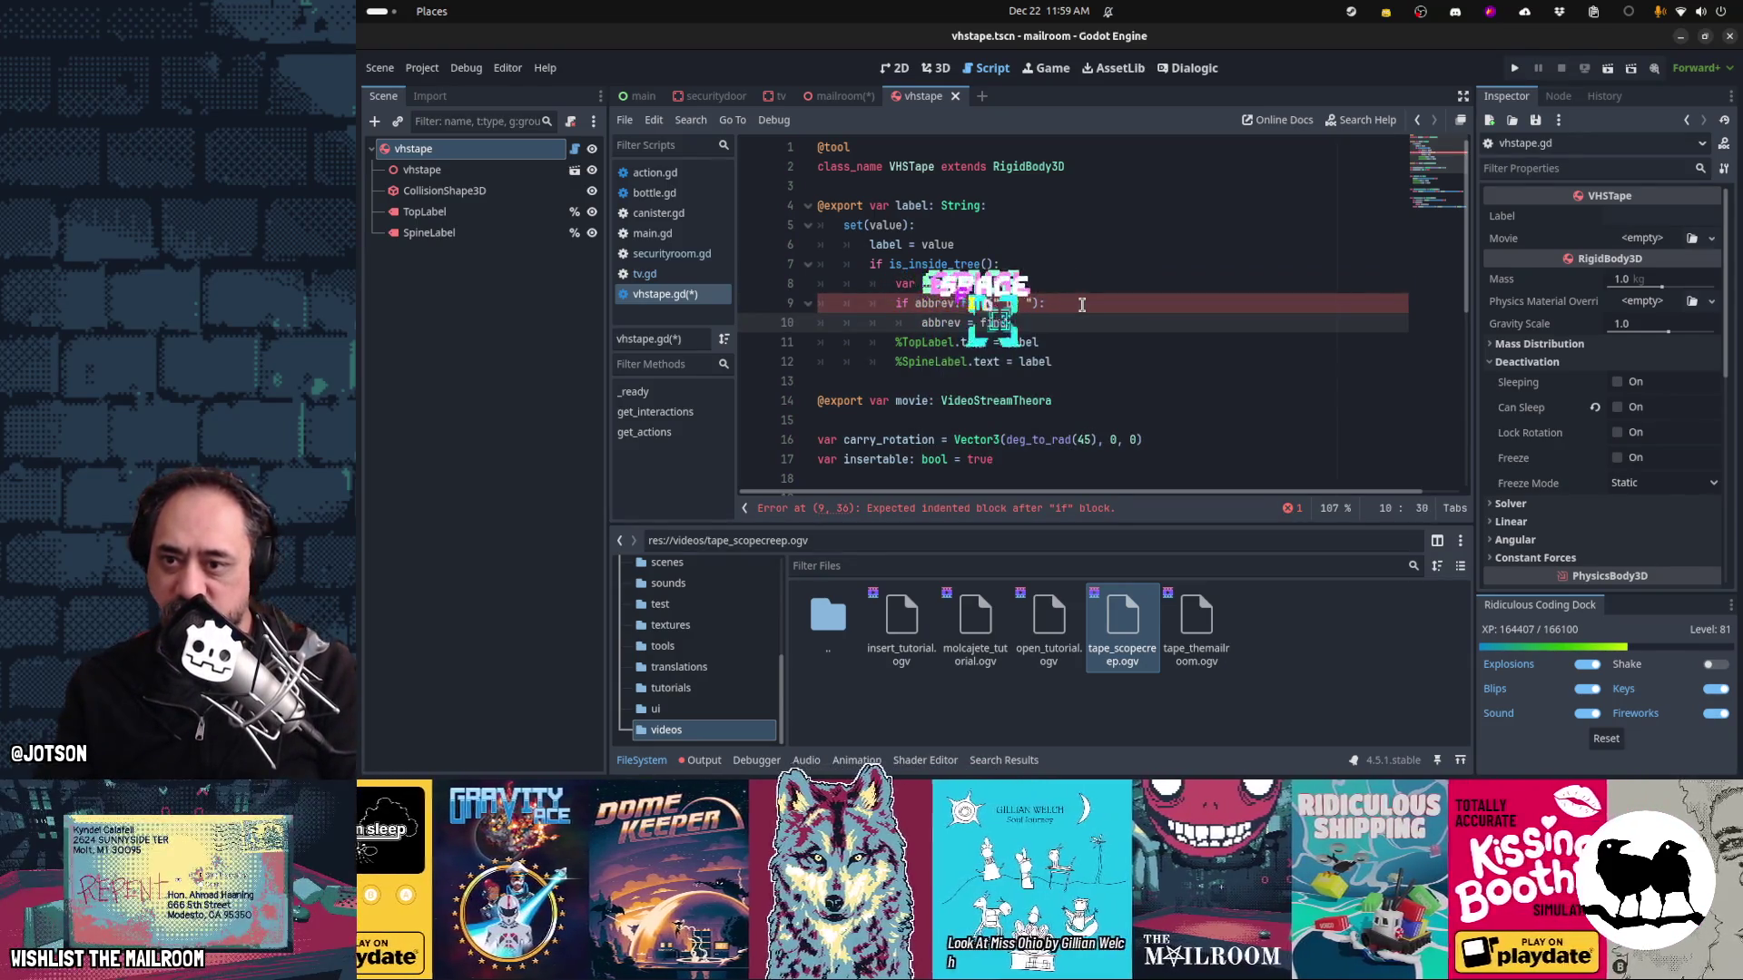
pyautogui.write('by')
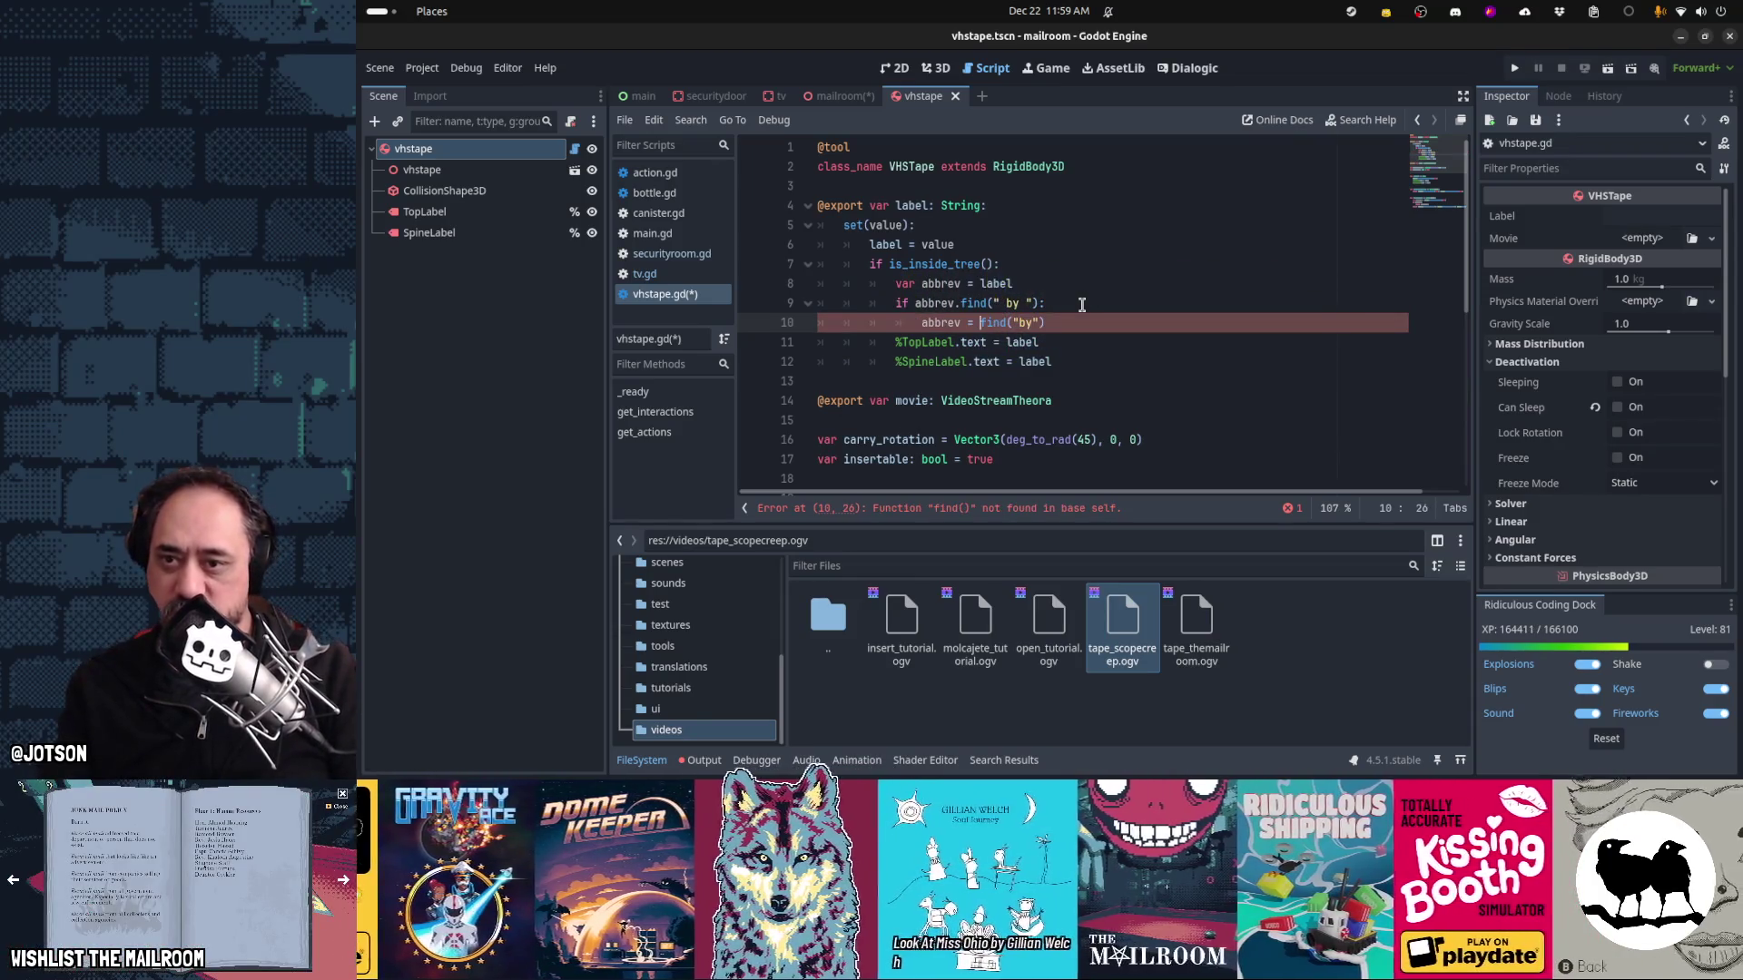
pyautogui.write('r_')
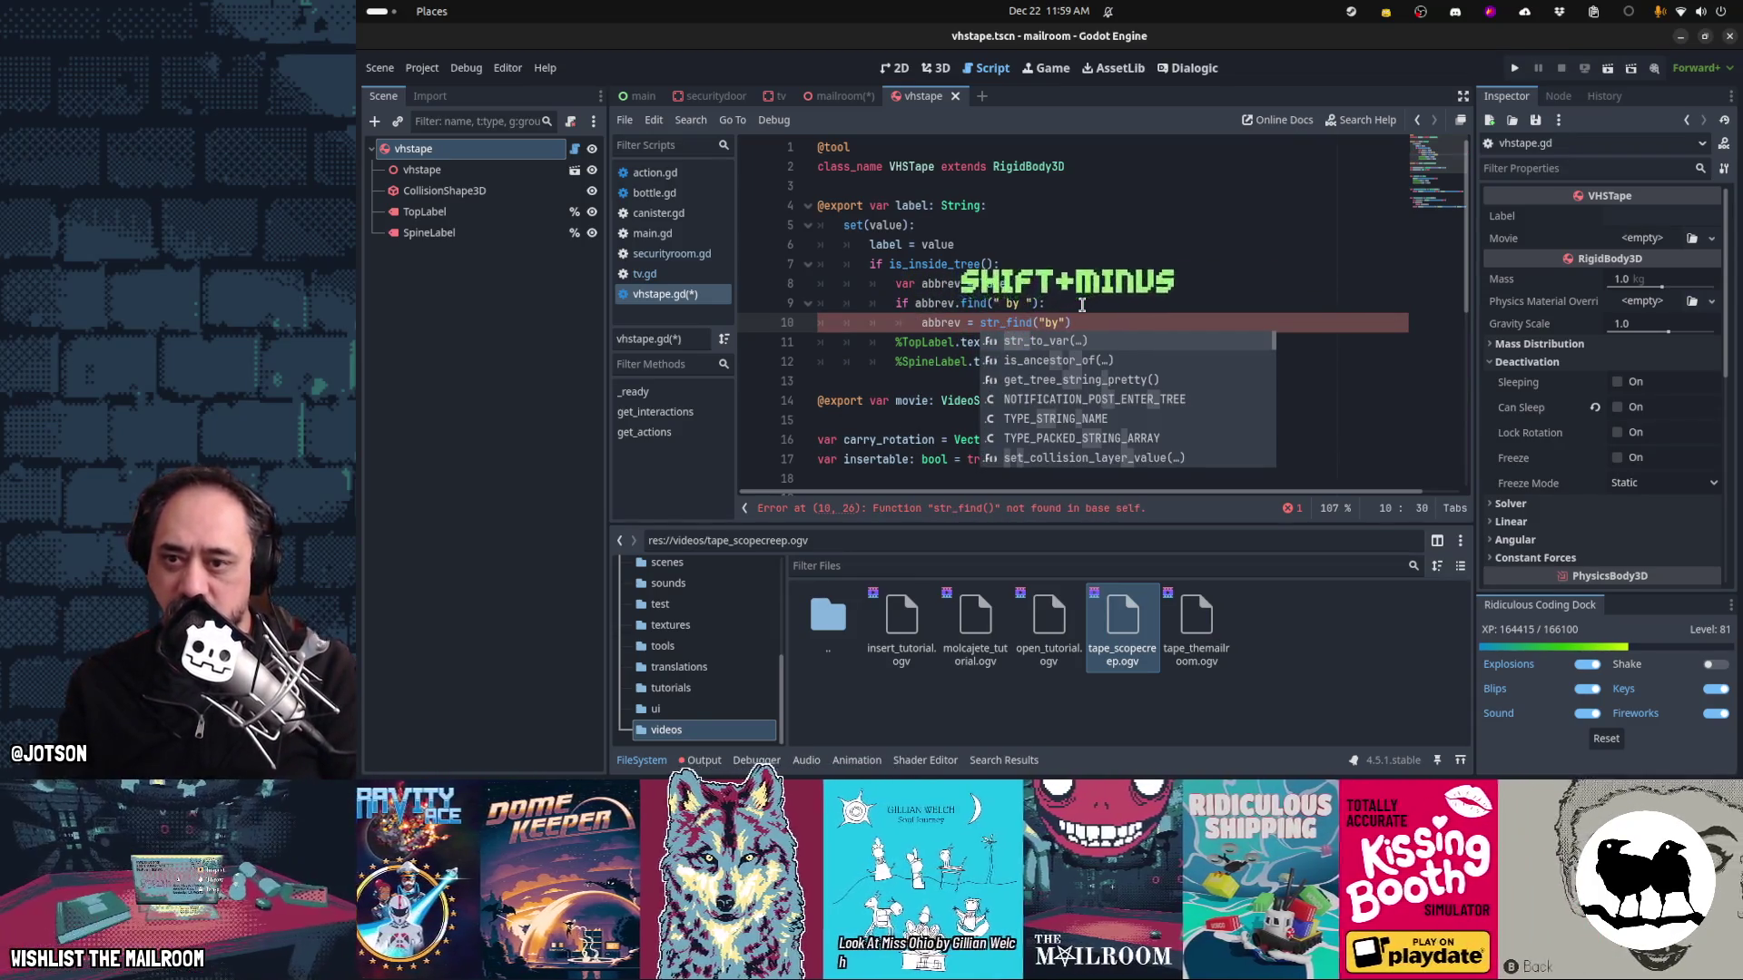
pyautogui.press('BackSpace')
pyautogui.press('BackSpace')
pyautogui.press('BackSpace')
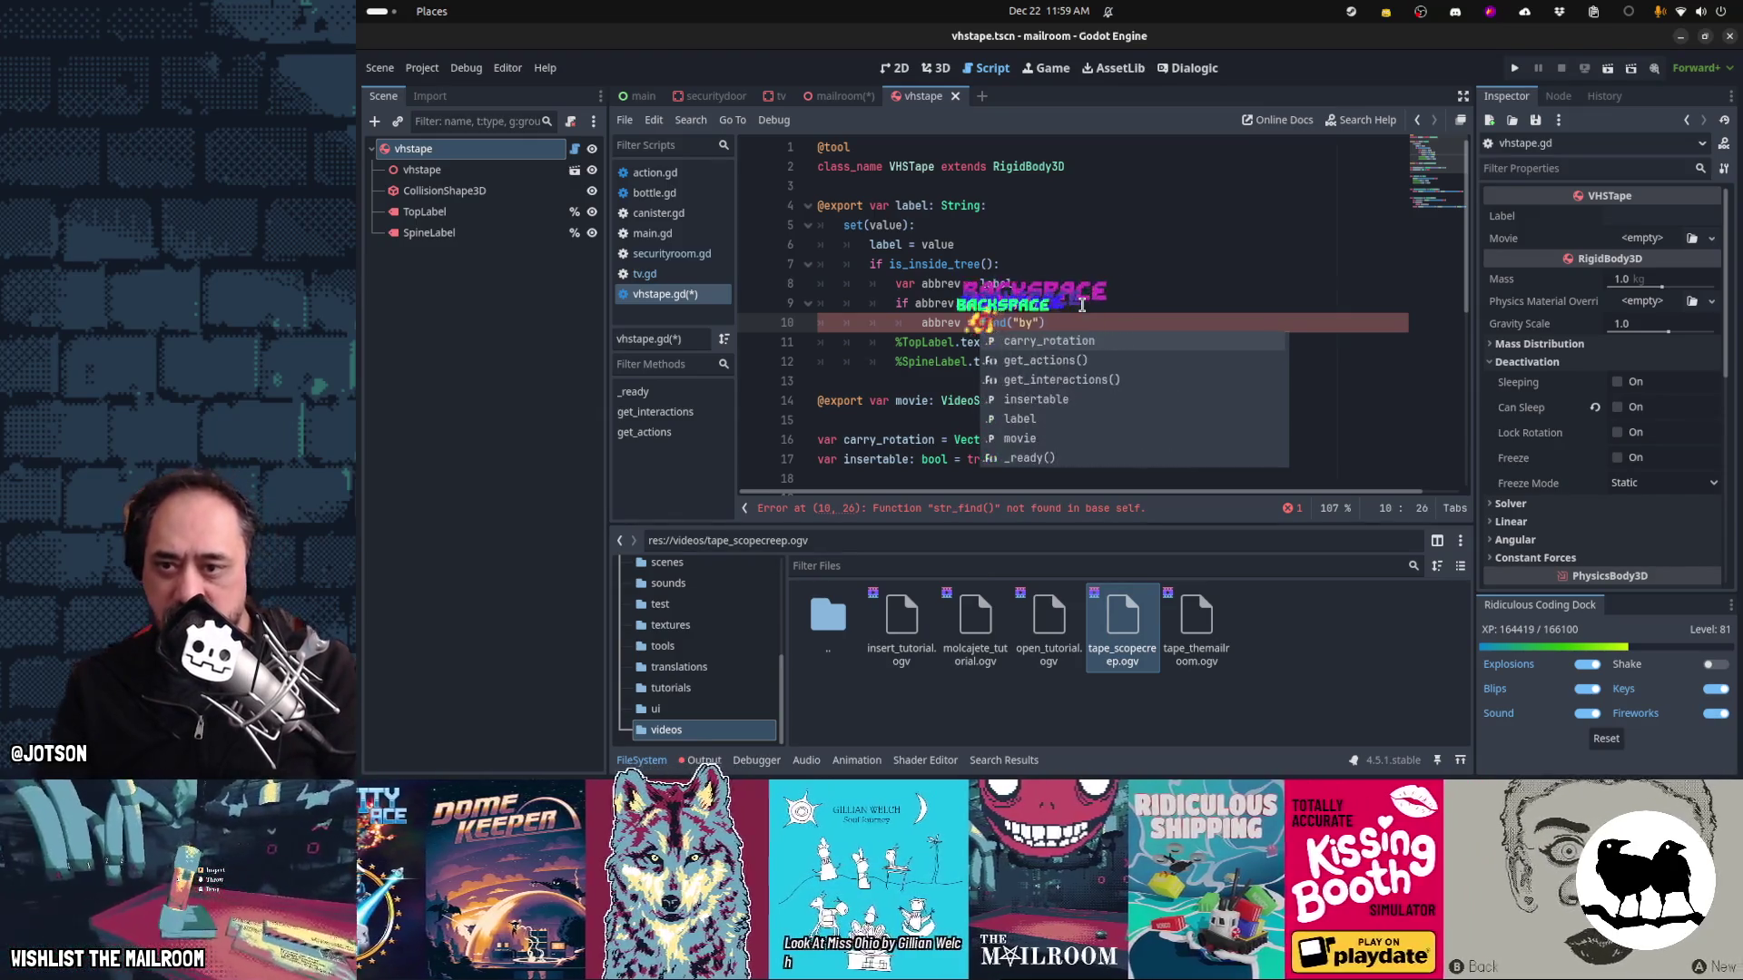
pyautogui.write('subs')
pyautogui.hotkey('ctrl', 'shift', 'Left')
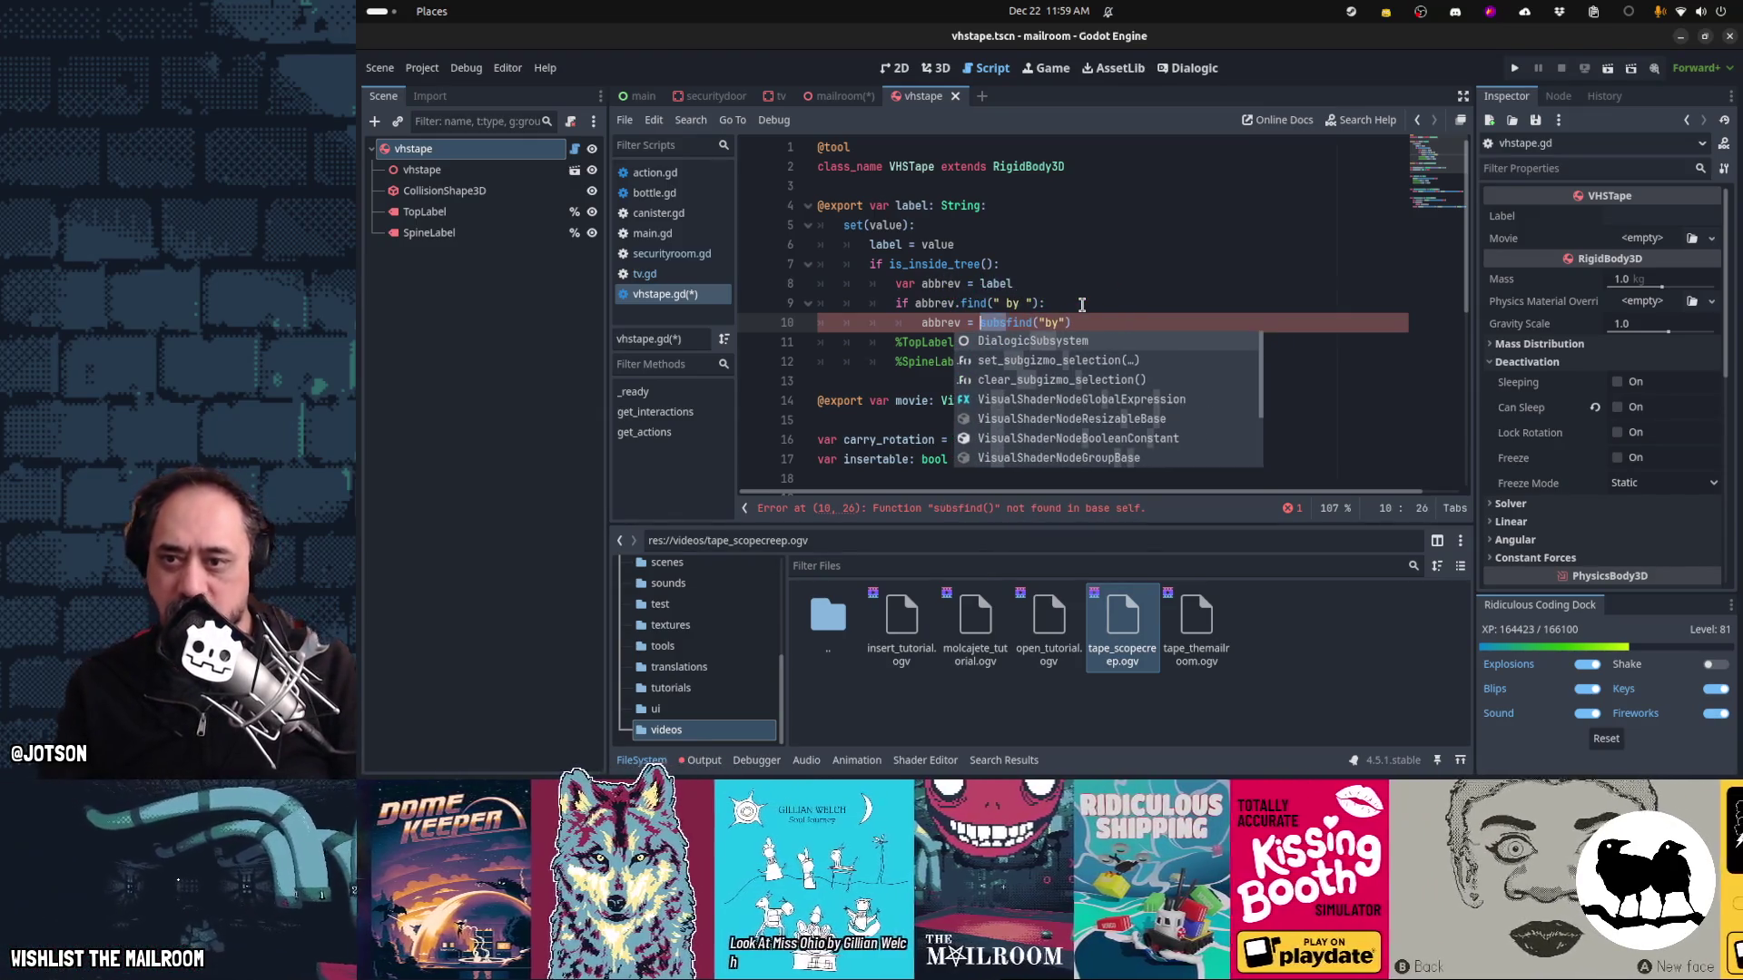
pyautogui.write('abbrev.')
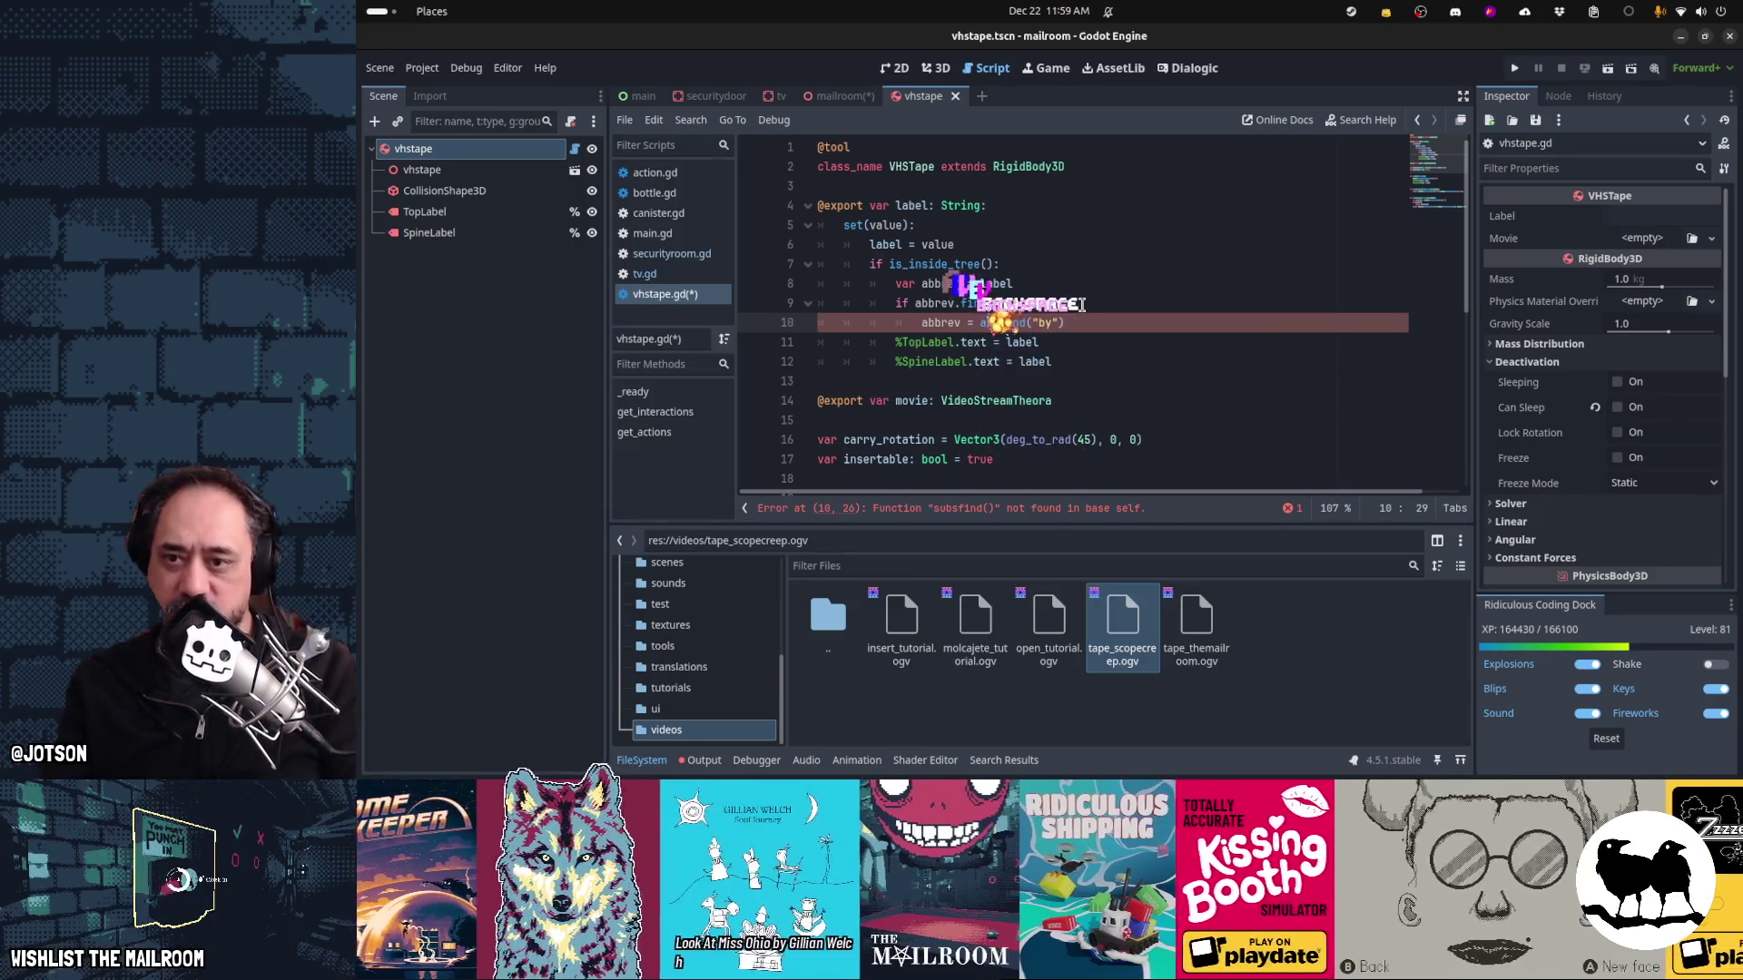
pyautogui.write('substr(')
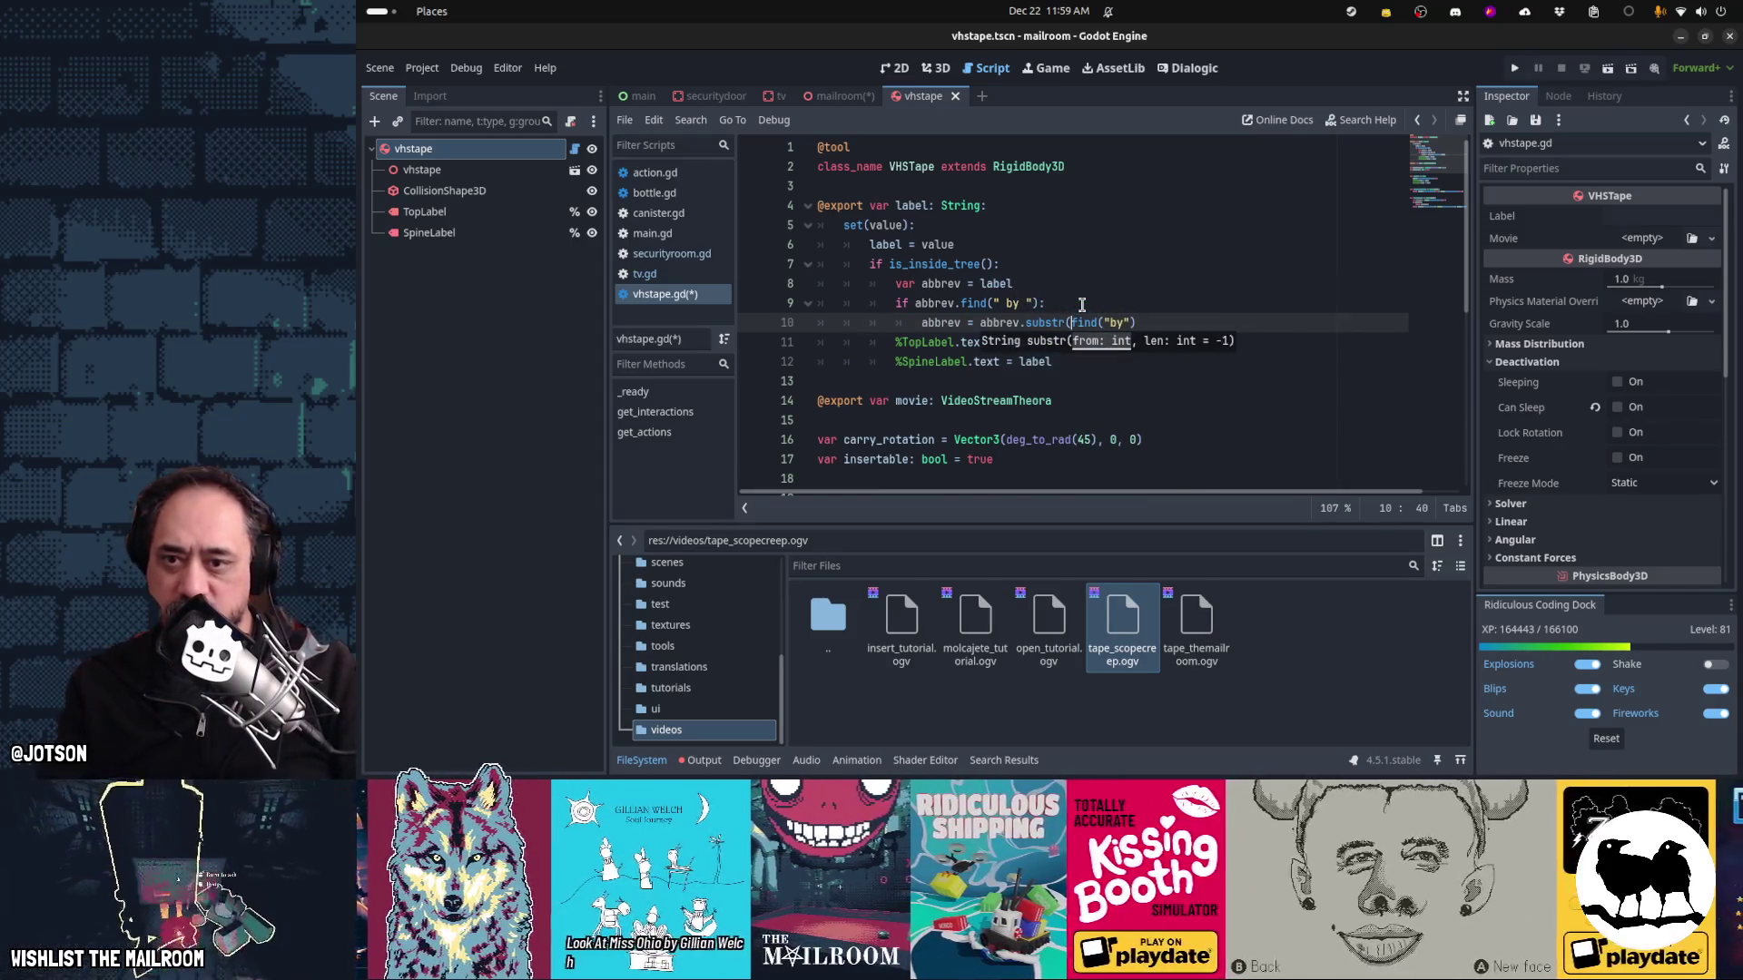
pyautogui.press('Right')
pyautogui.press('Right')
pyautogui.press('Right')
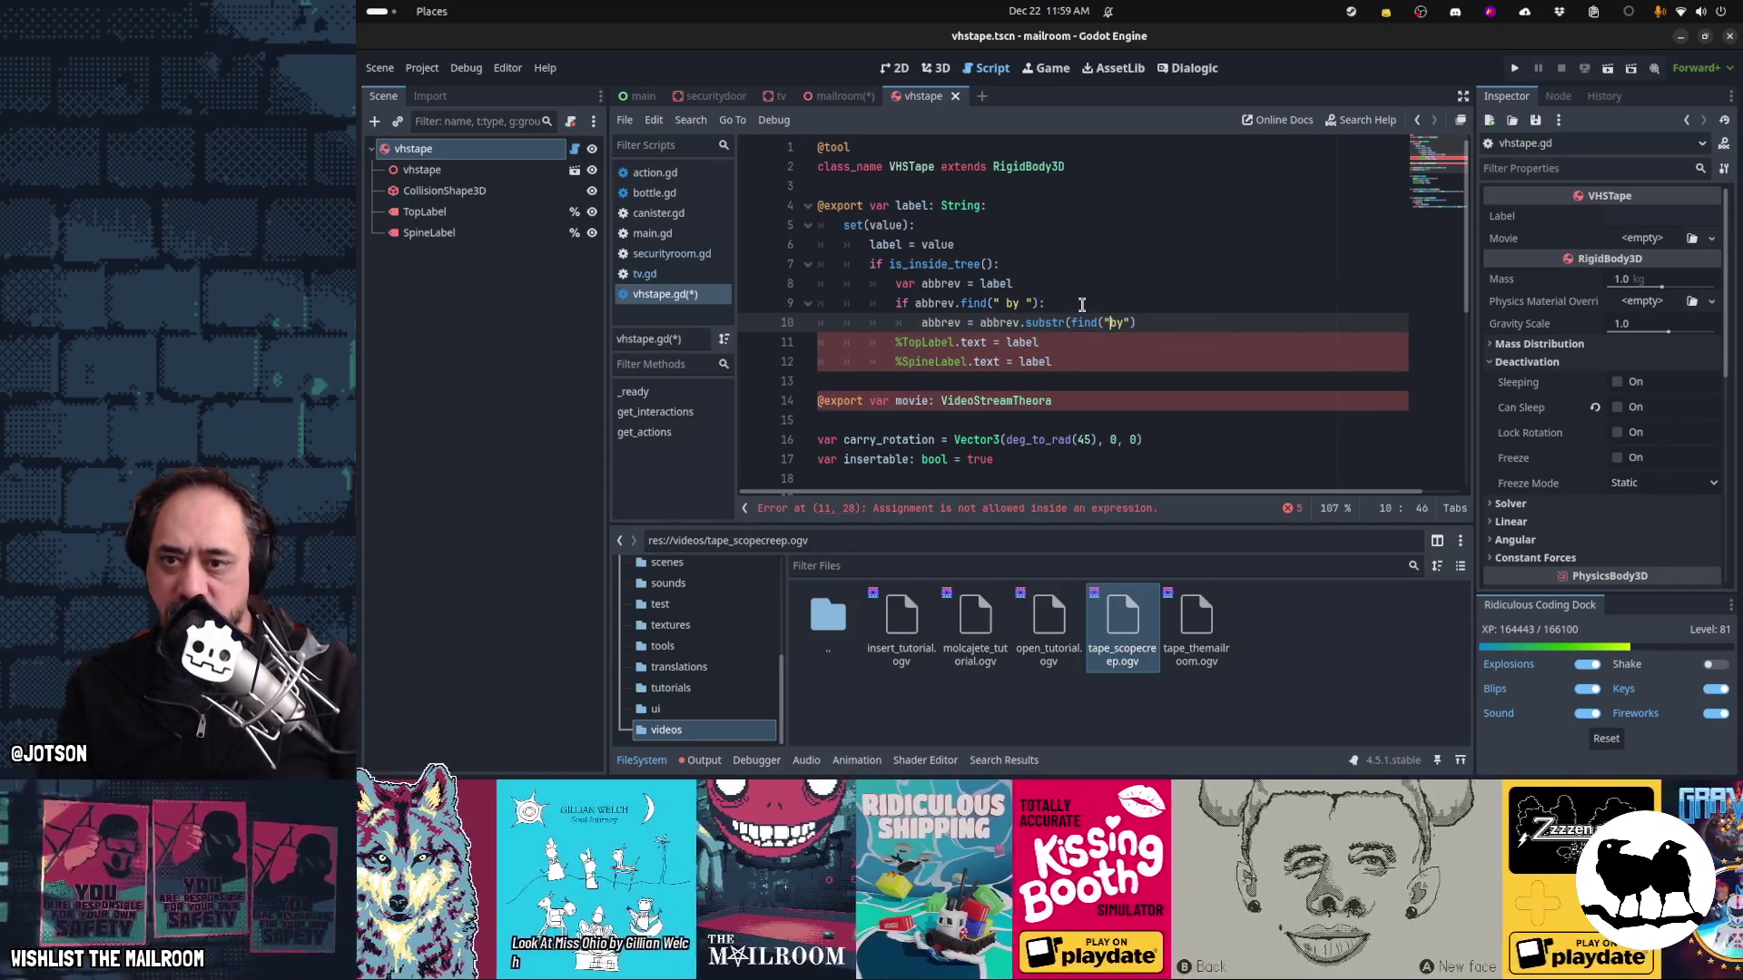
pyautogui.press('Right')
pyautogui.press('Right')
pyautogui.press('BackSpace')
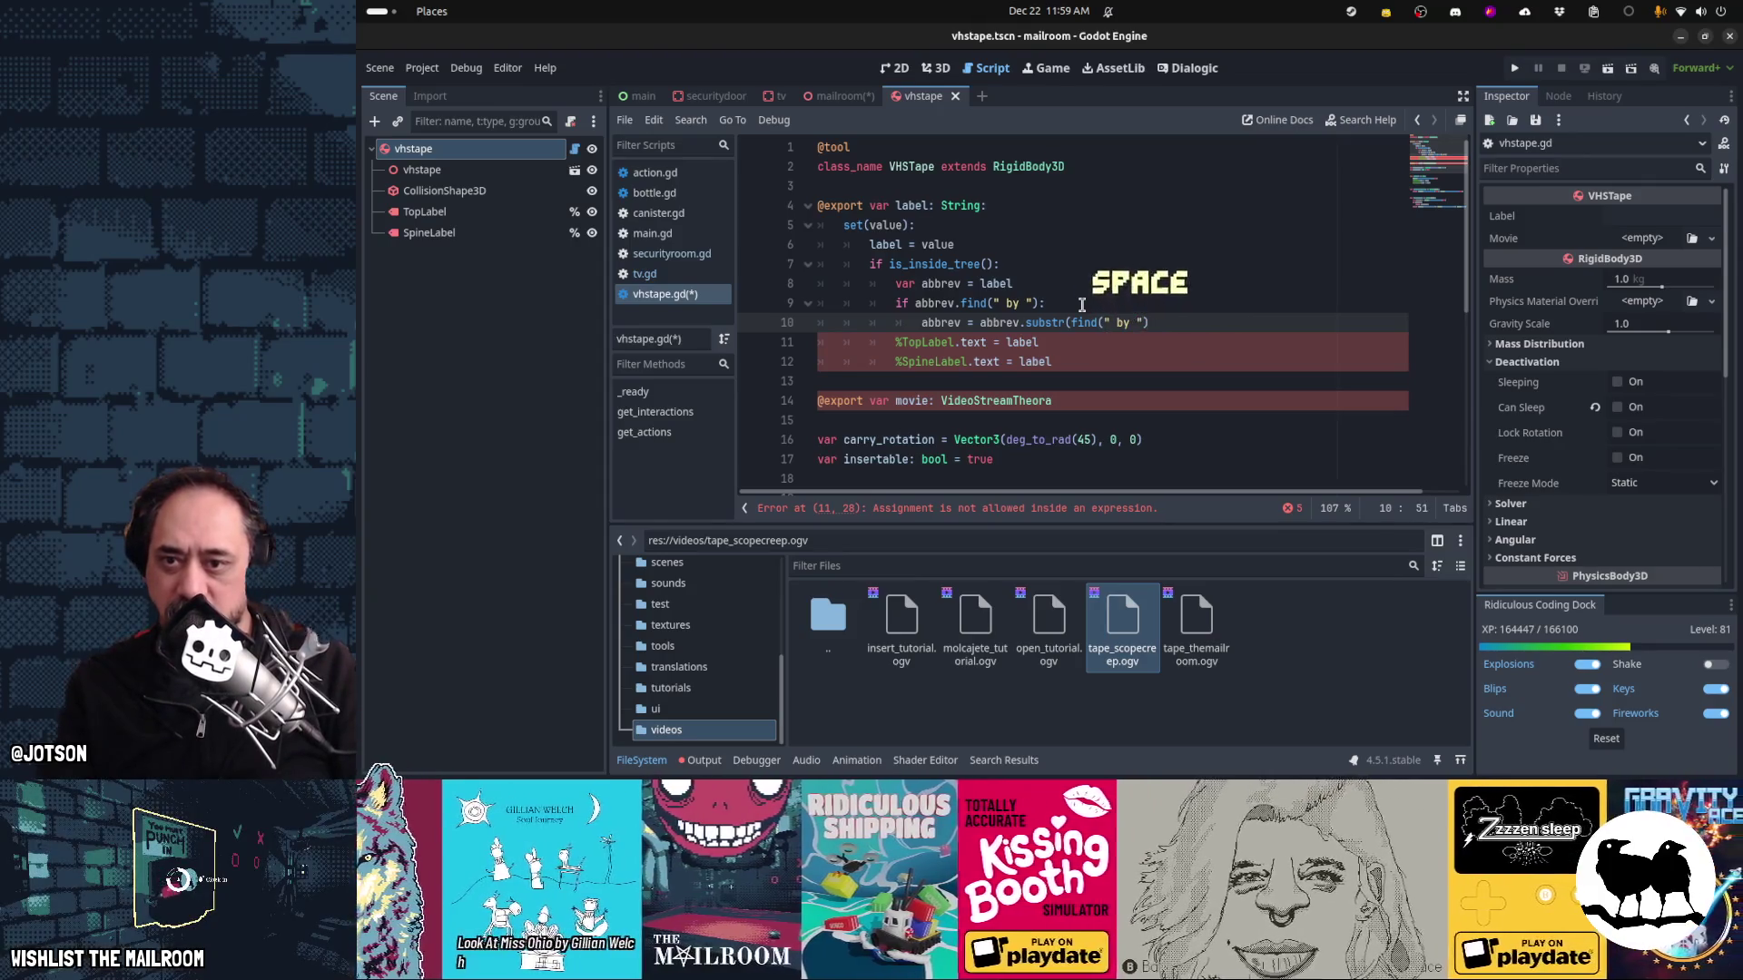
pyautogui.hotkey('ctrl', 'x')
pyautogui.write('0,')
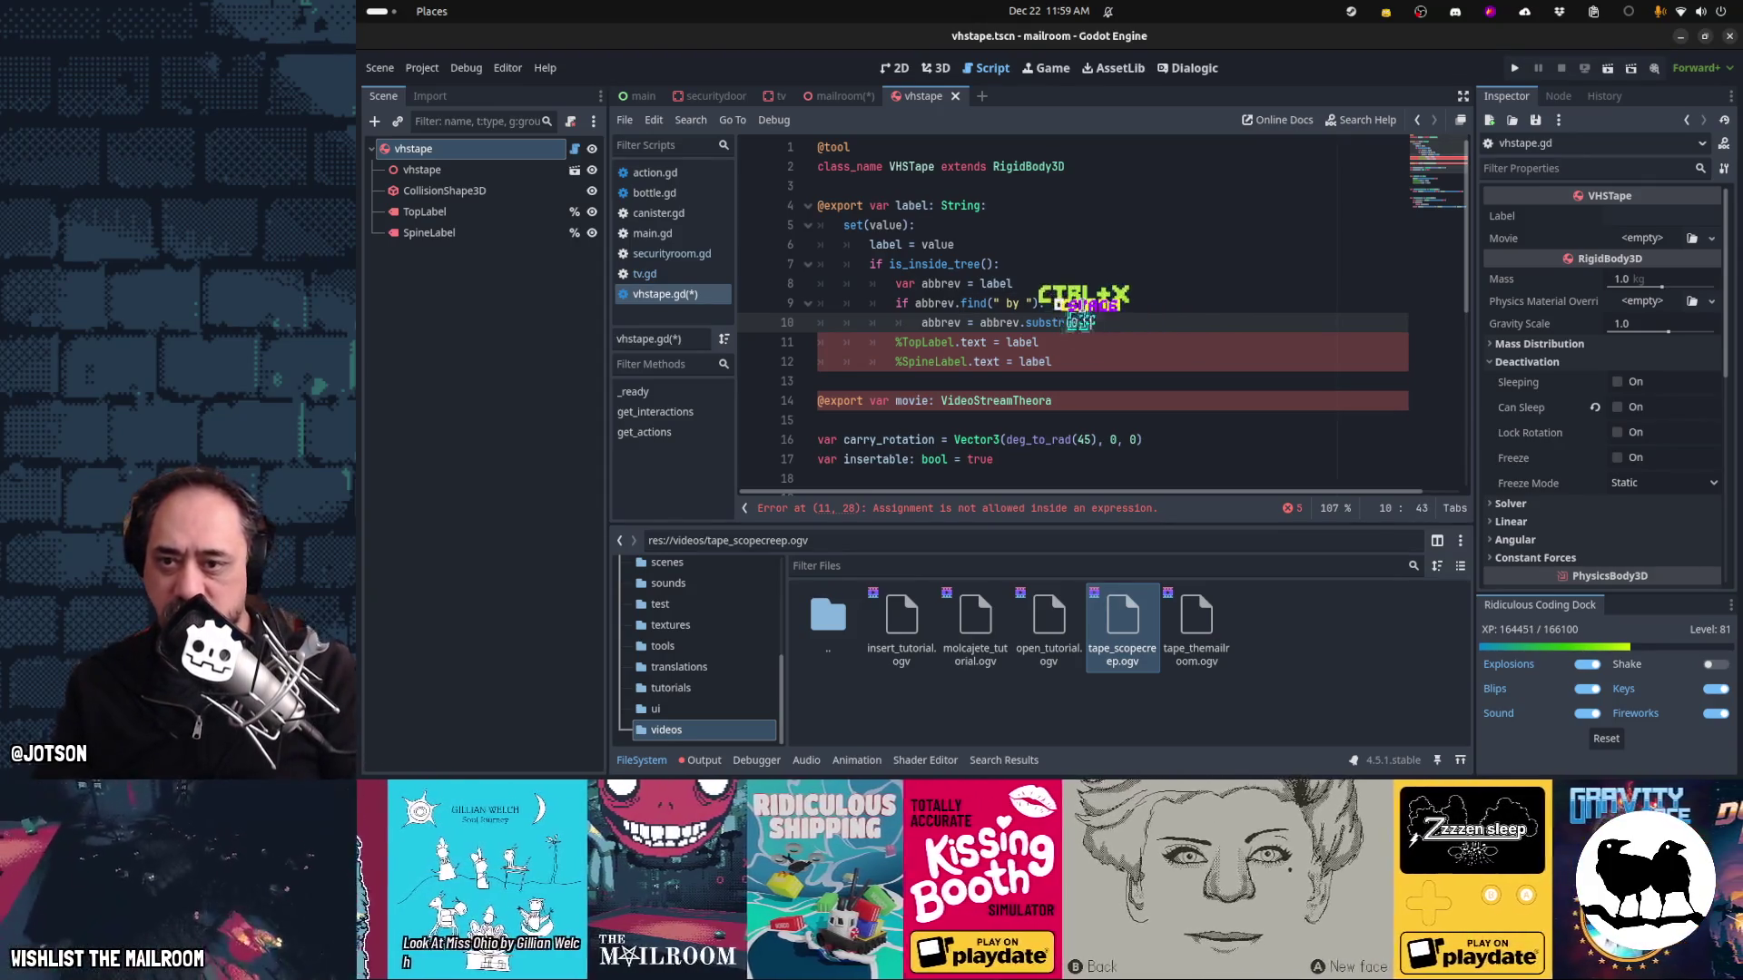
pyautogui.hotkey('ctrl', 'v')
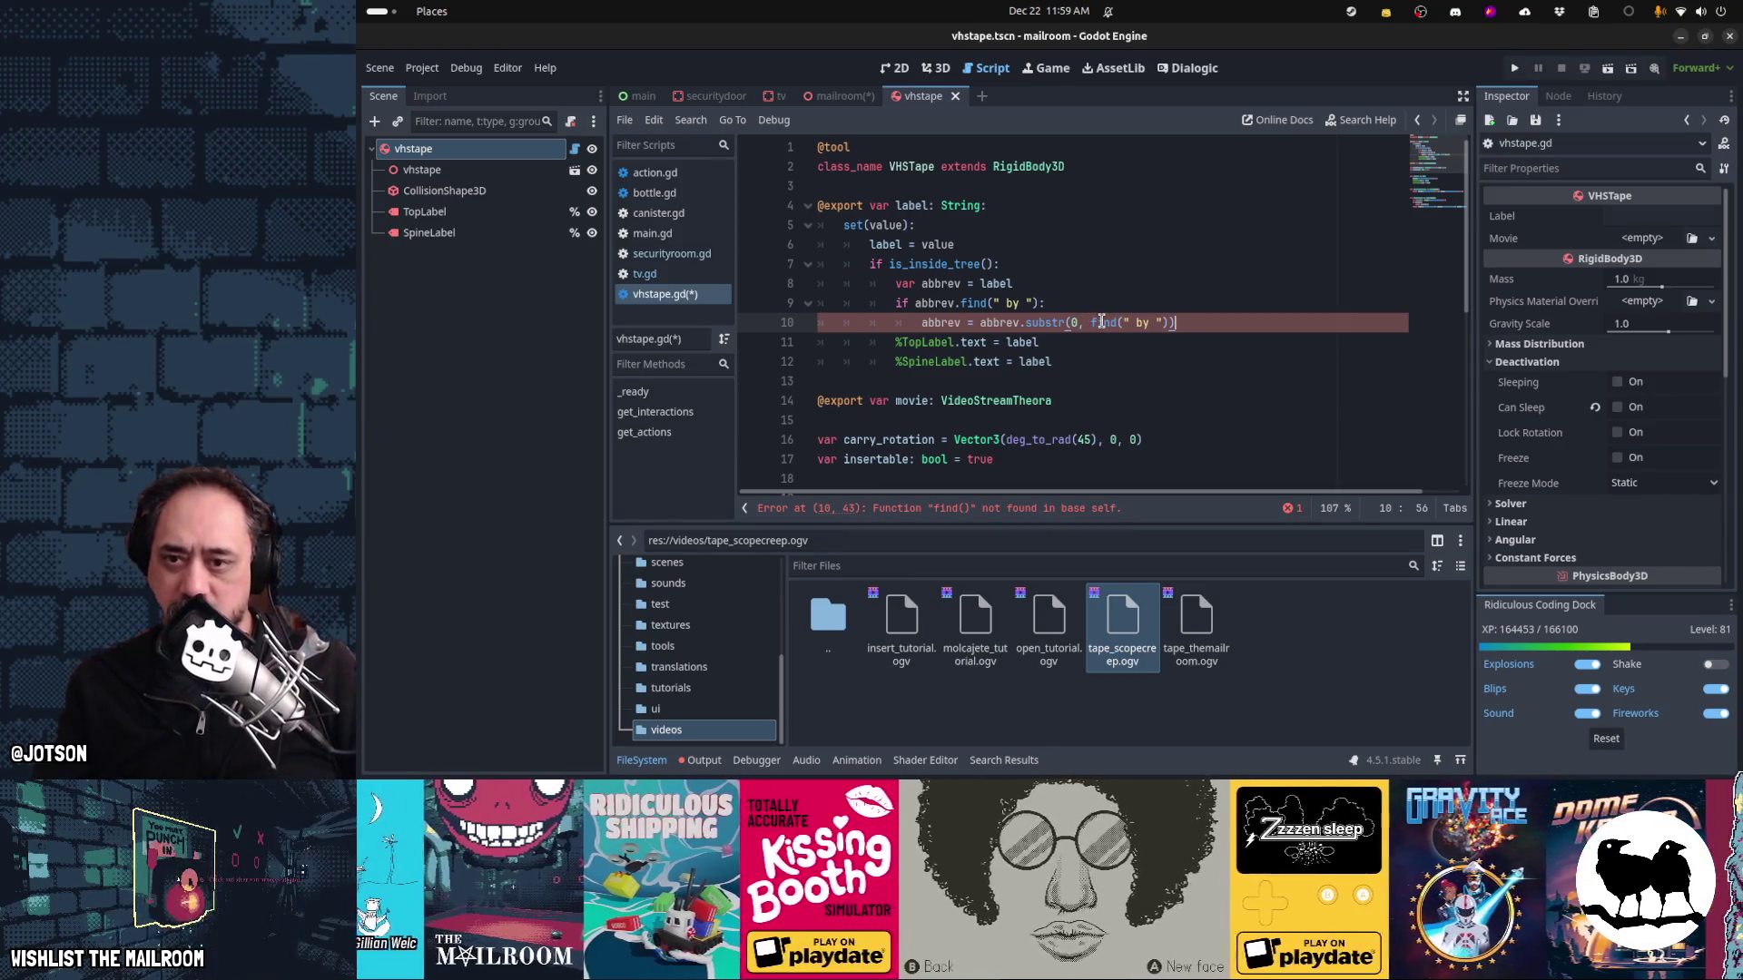
# Prefix the find call with 'abbrev.' and end the if condition with '>= 0:'
pyautogui.click(1033, 345)
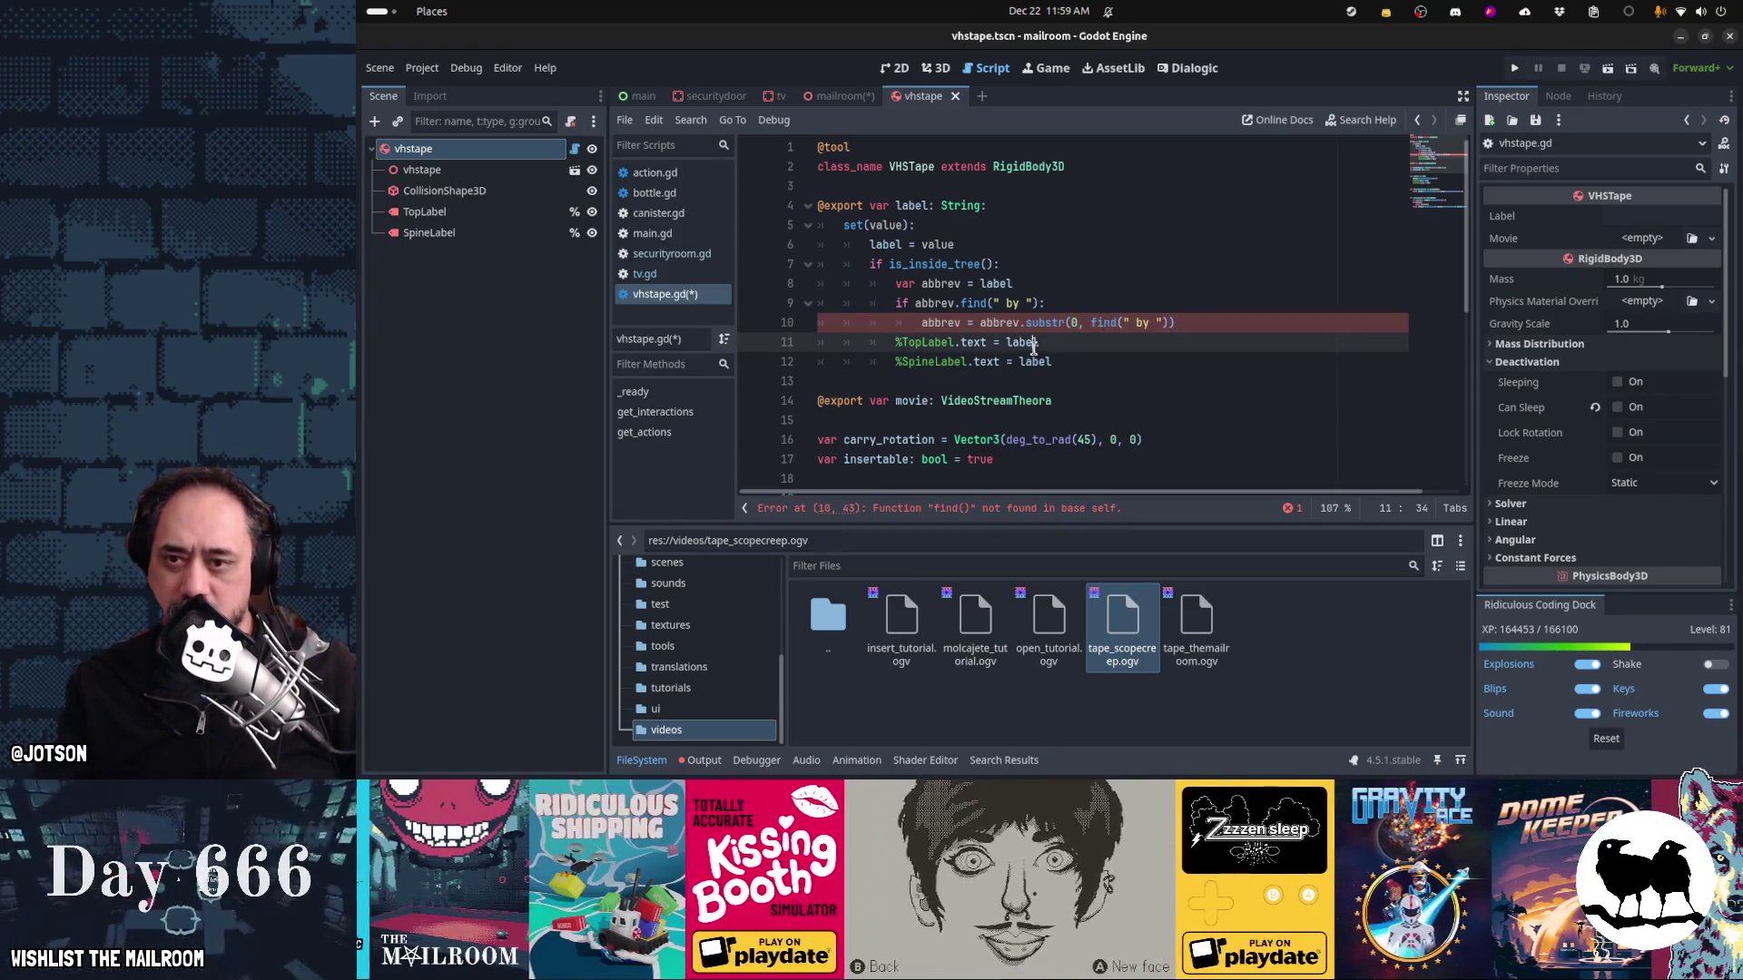
pyautogui.click(1092, 323)
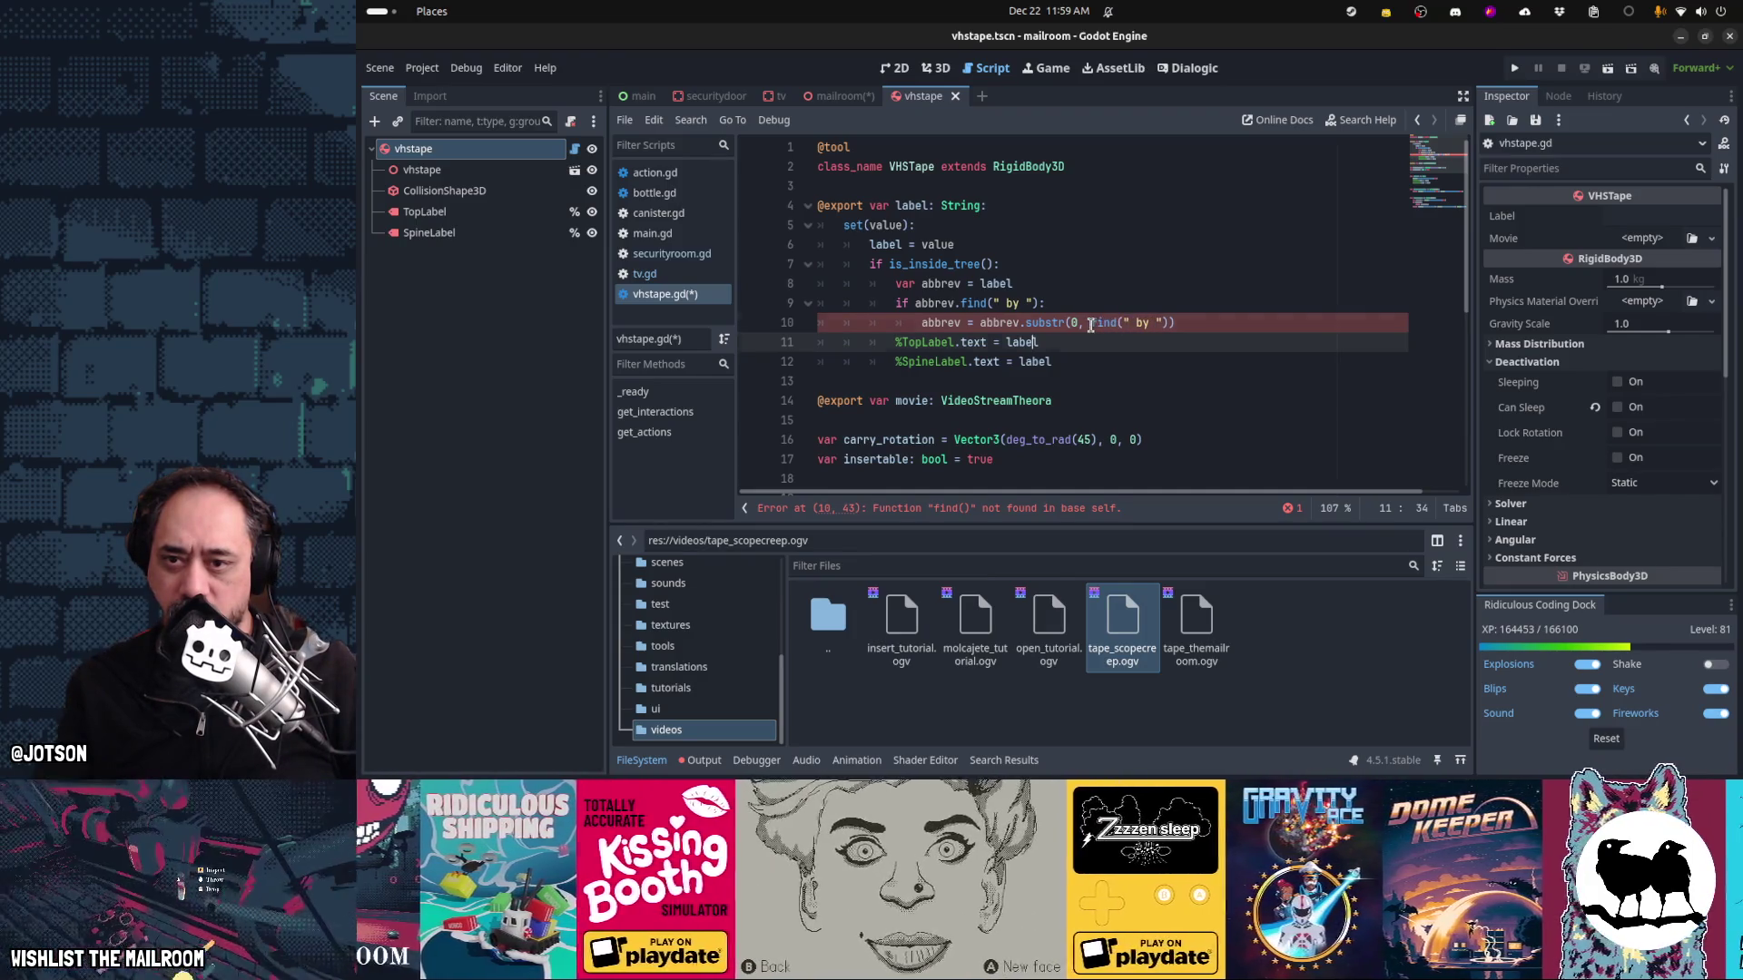
pyautogui.write('abbrev.')
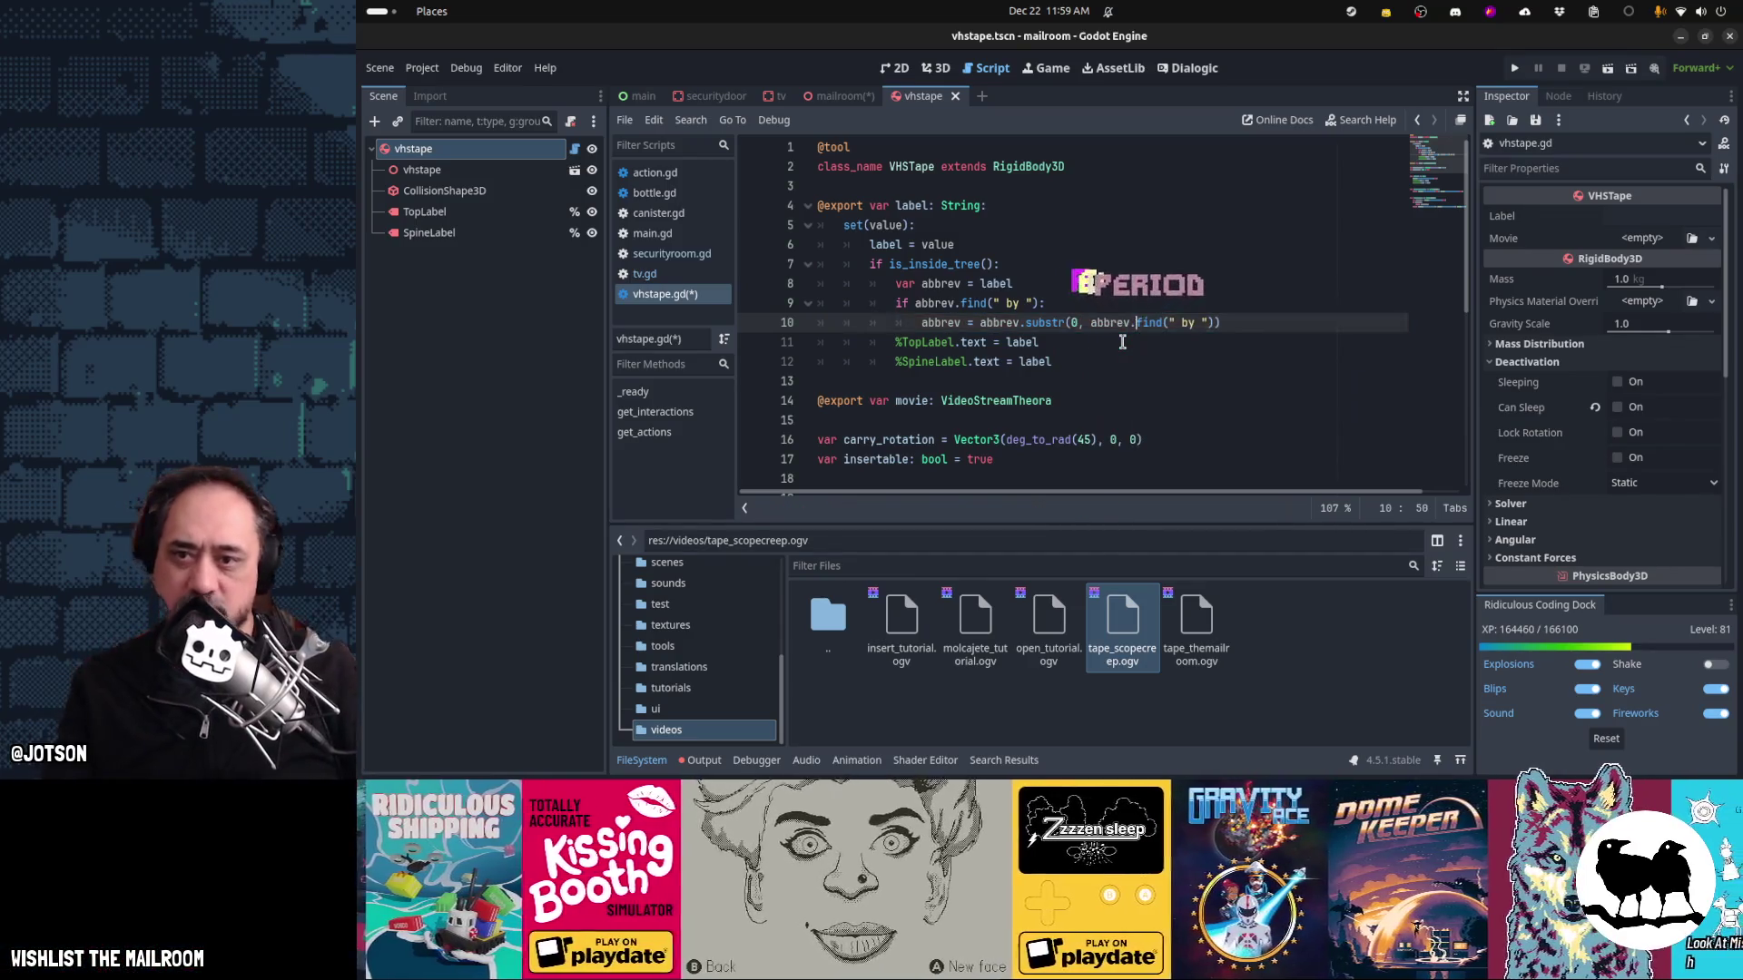
pyautogui.moveTo(1158, 324)
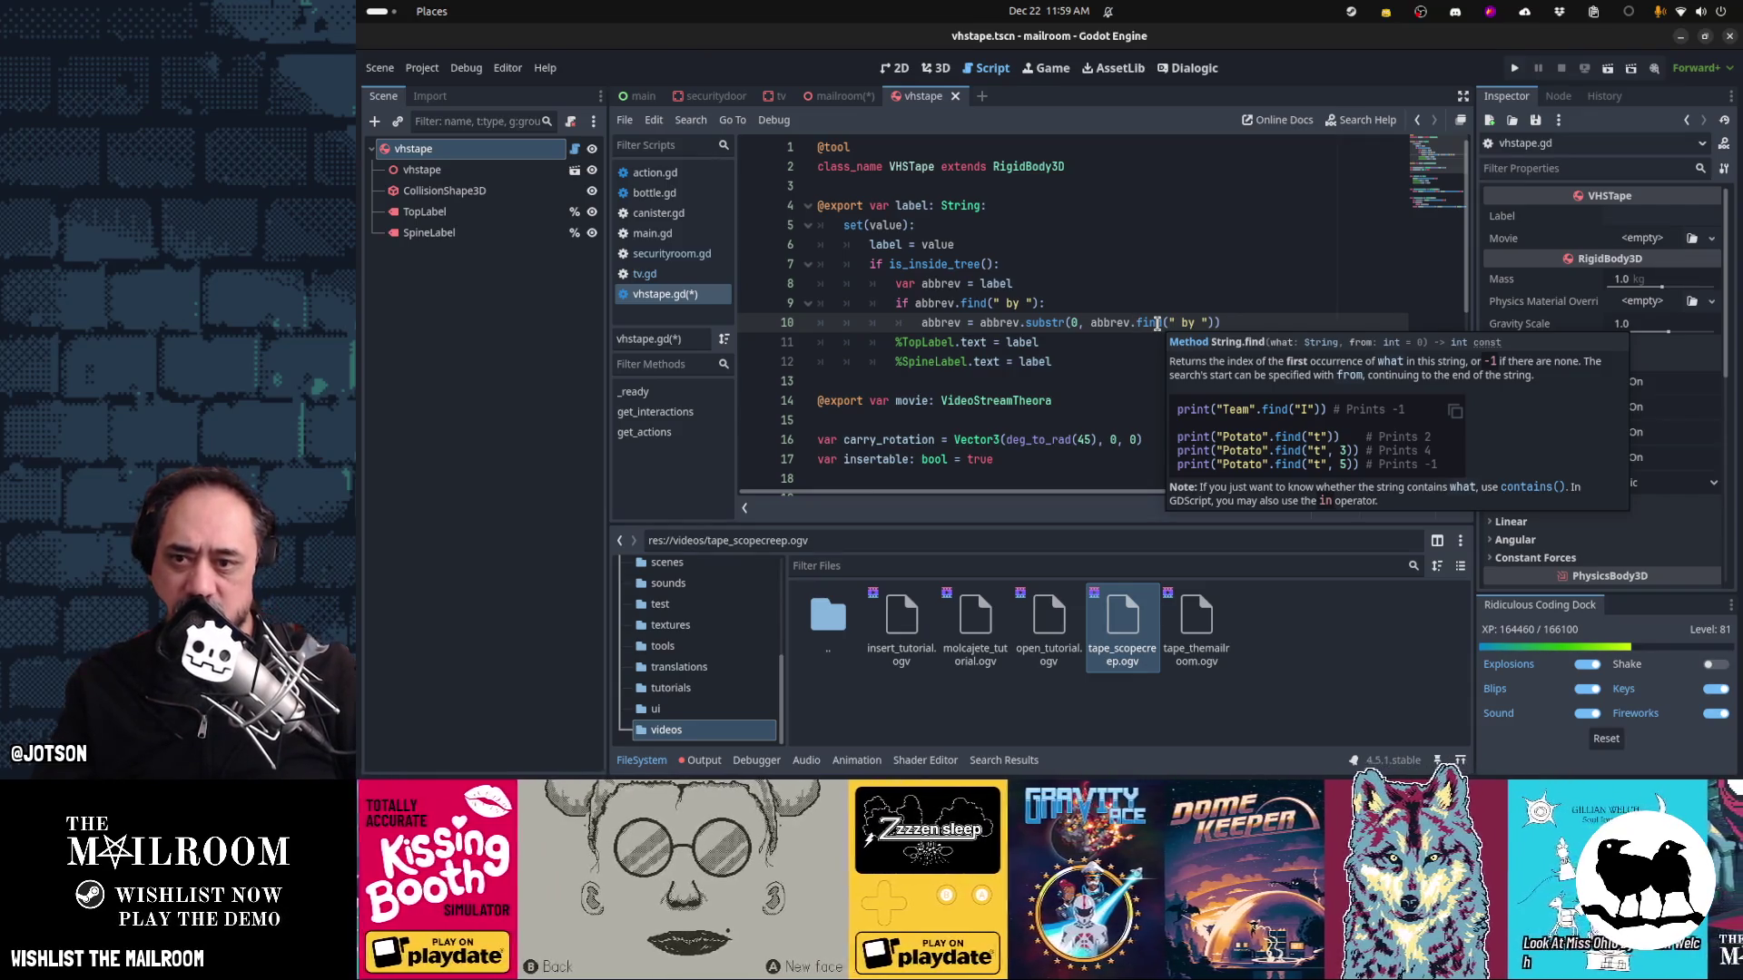
pyautogui.press('Up')
pyautogui.write('>= 0:')
pyautogui.press('Down')
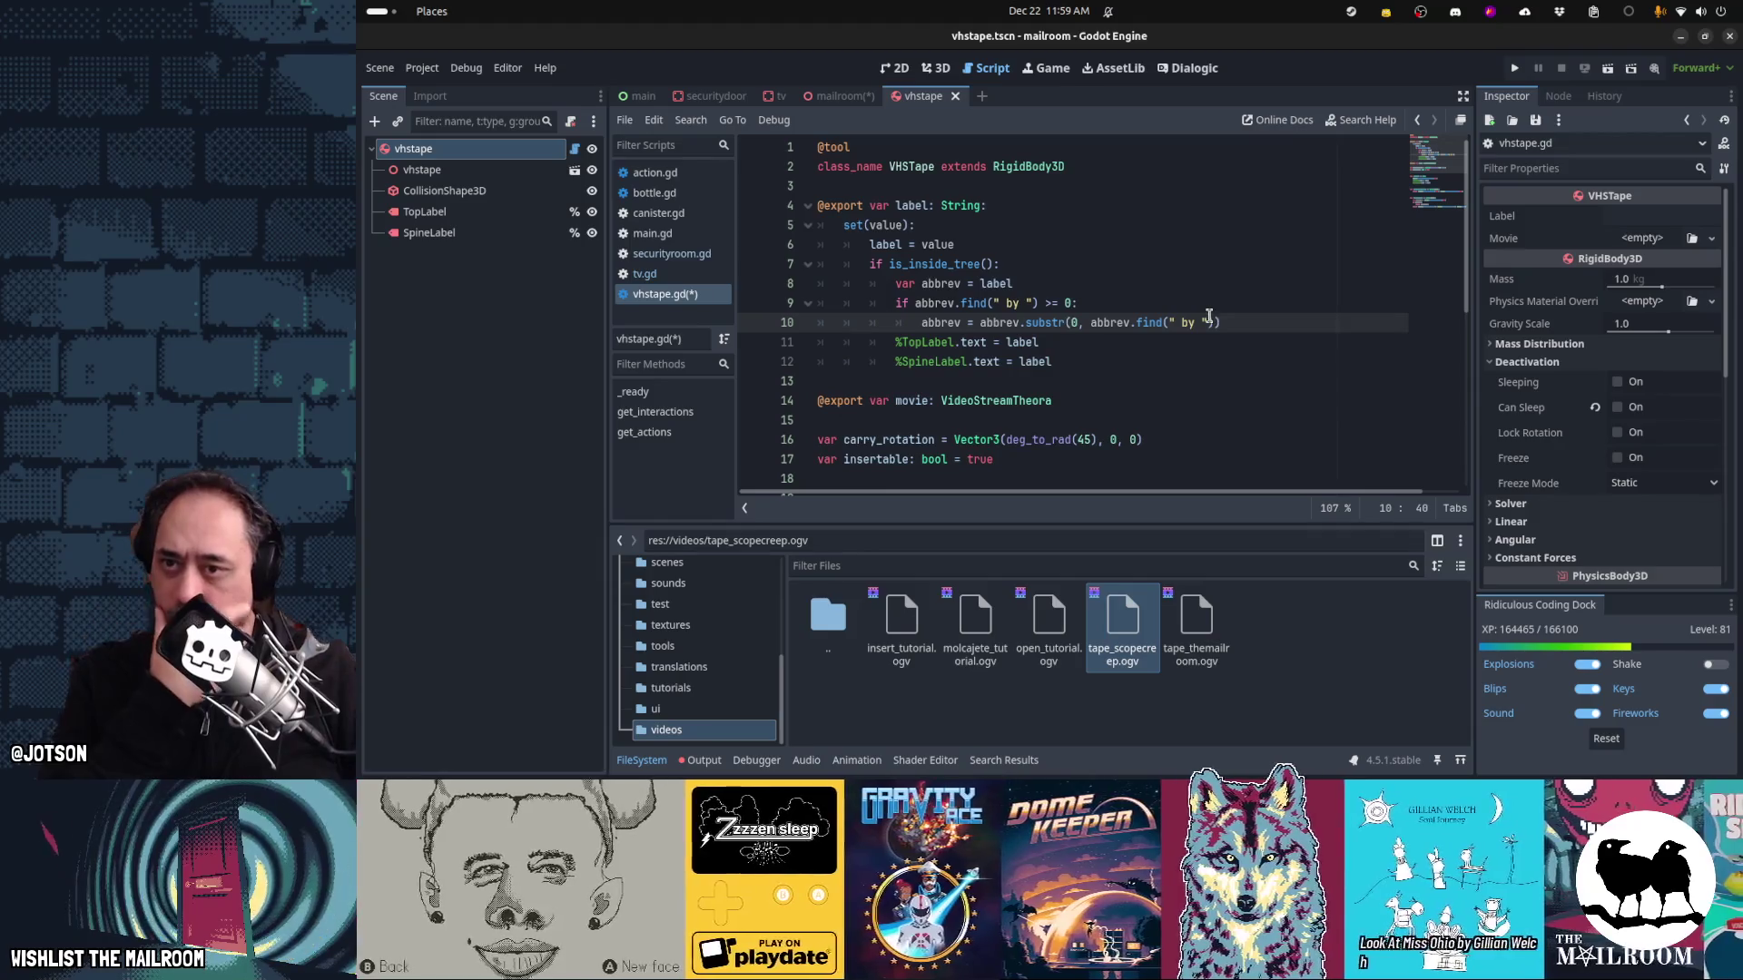
# Assign abbrev to the SpineLabel text and wrap the substring expression in trim()
pyautogui.doubleClick(1055, 360)
pyautogui.write('abbrev')
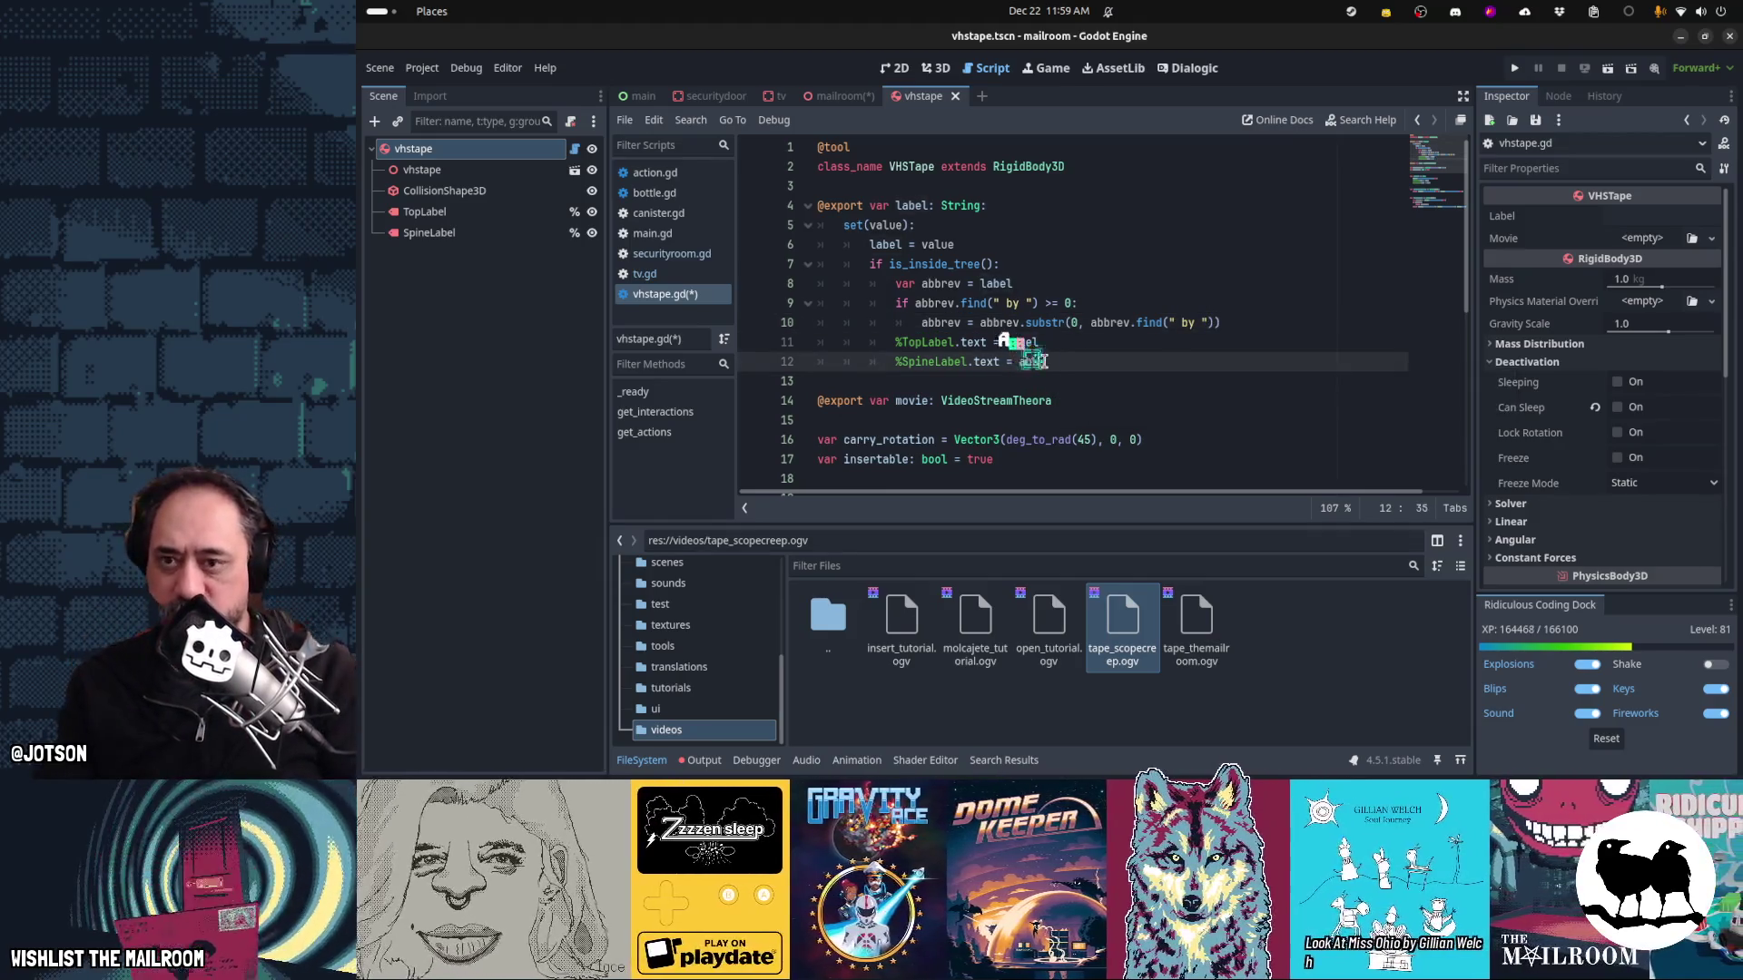
pyautogui.press('Up')
pyautogui.press('Up')
pyautogui.hotkey('ctrl', 'Left')
pyautogui.hotkey('ctrl', 'Left')
pyautogui.hotkey('ctrl', 'Left')
pyautogui.write('trim(')
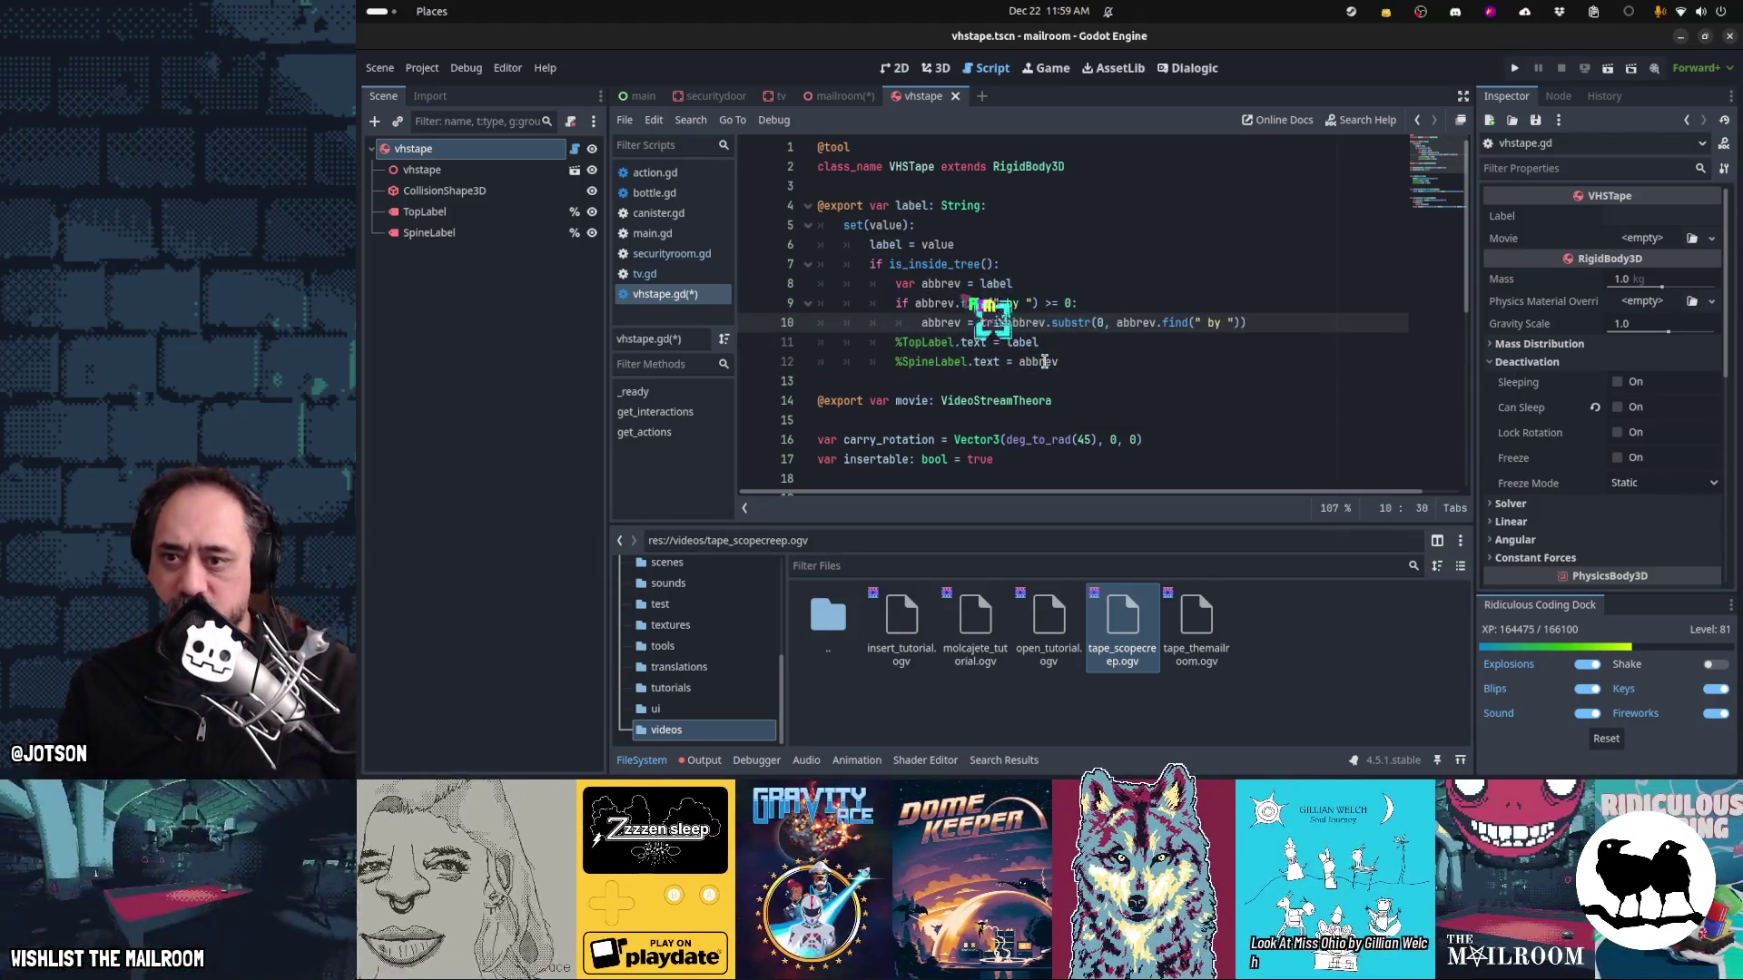
pyautogui.press('End')
pyautogui.write(')')
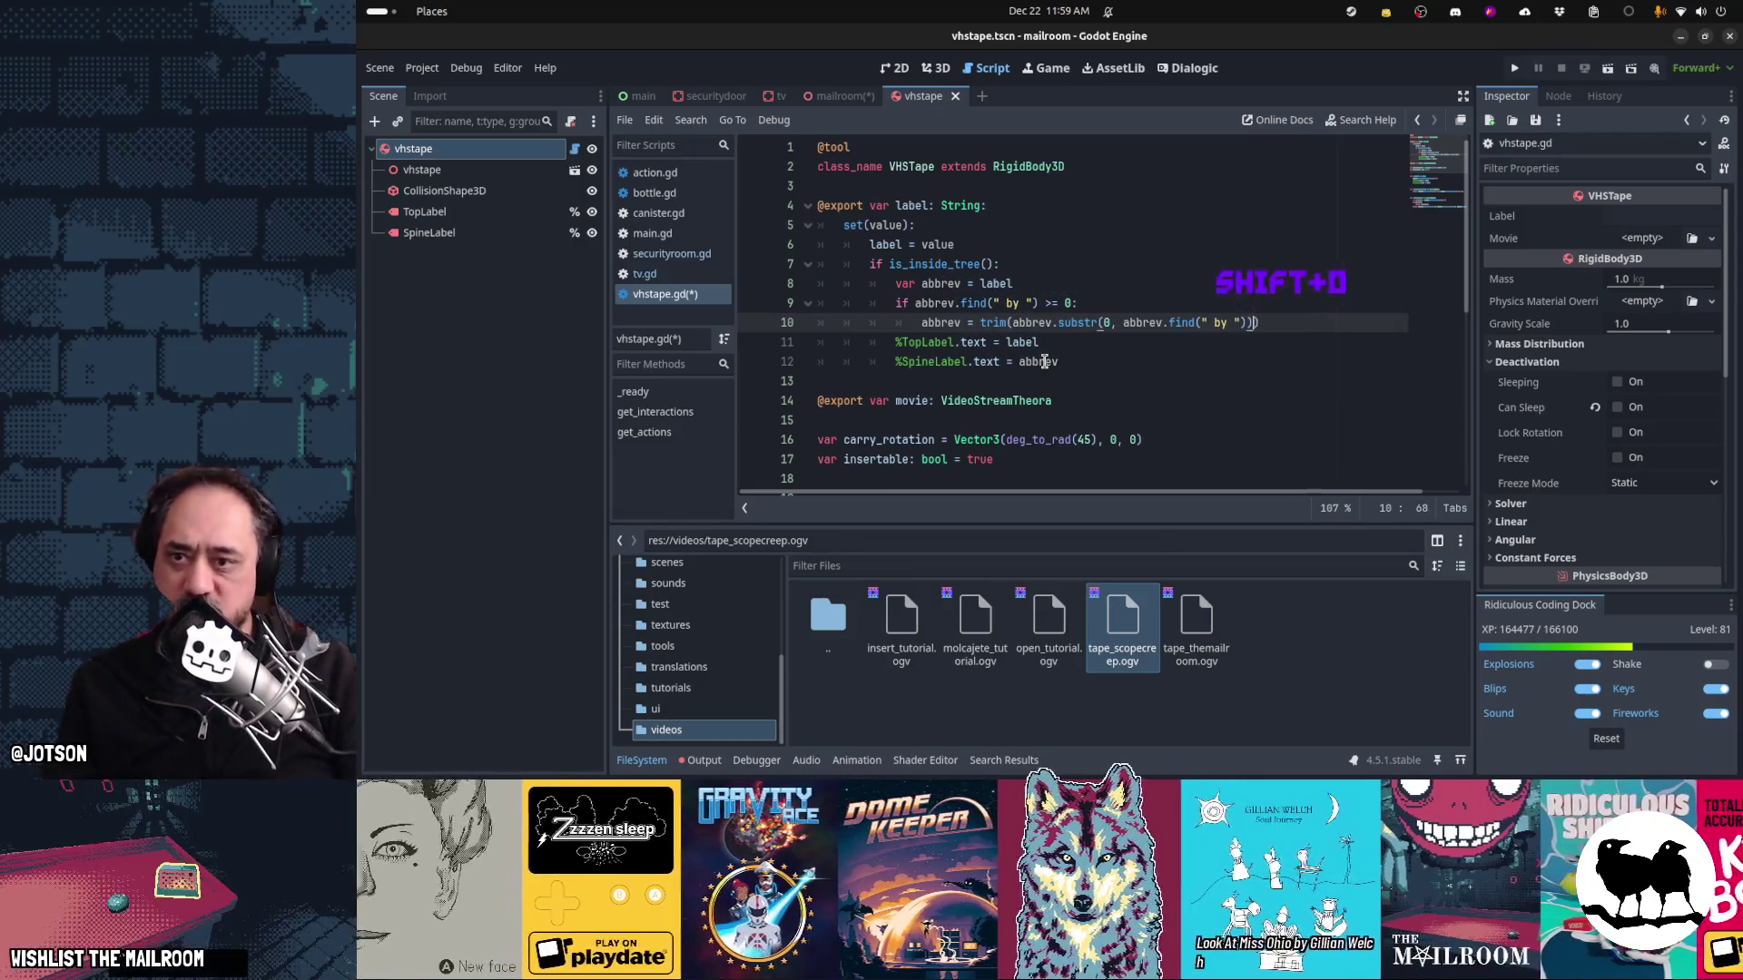
pyautogui.press('Left')
pyautogui.press('Left')
pyautogui.press('Left')
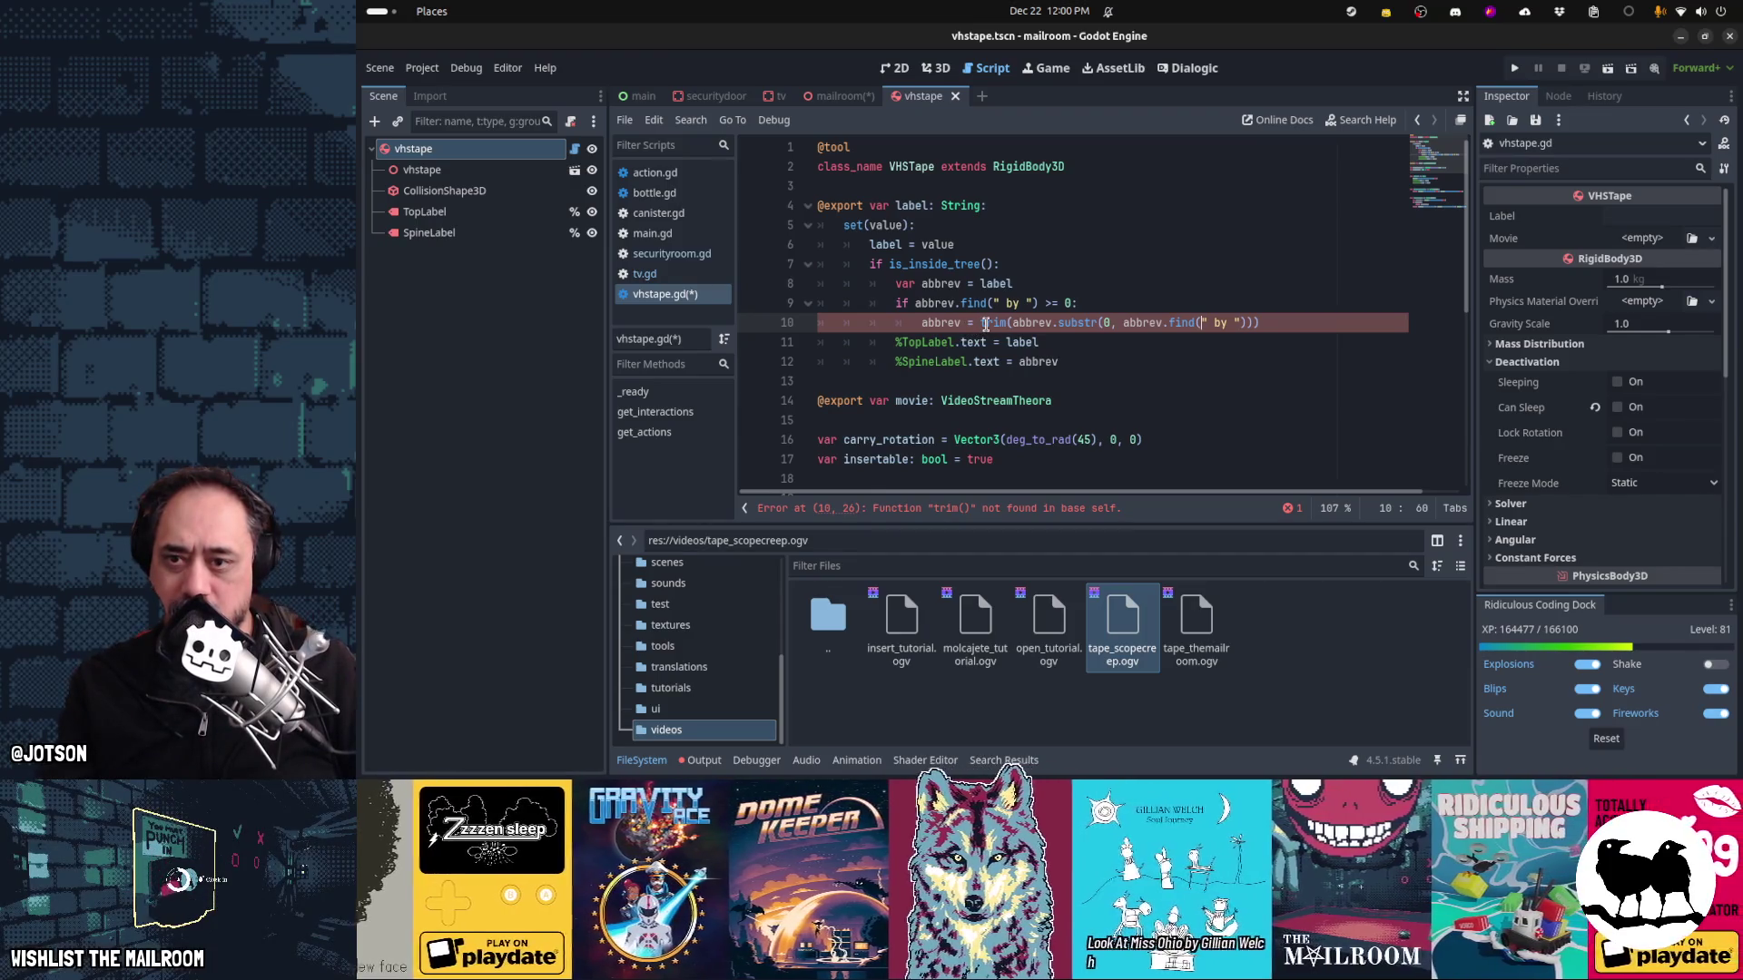
# Remove the unrecognised trim() wrapper from line 10 and start chaining a String method
pyautogui.doubleClick(992, 325)
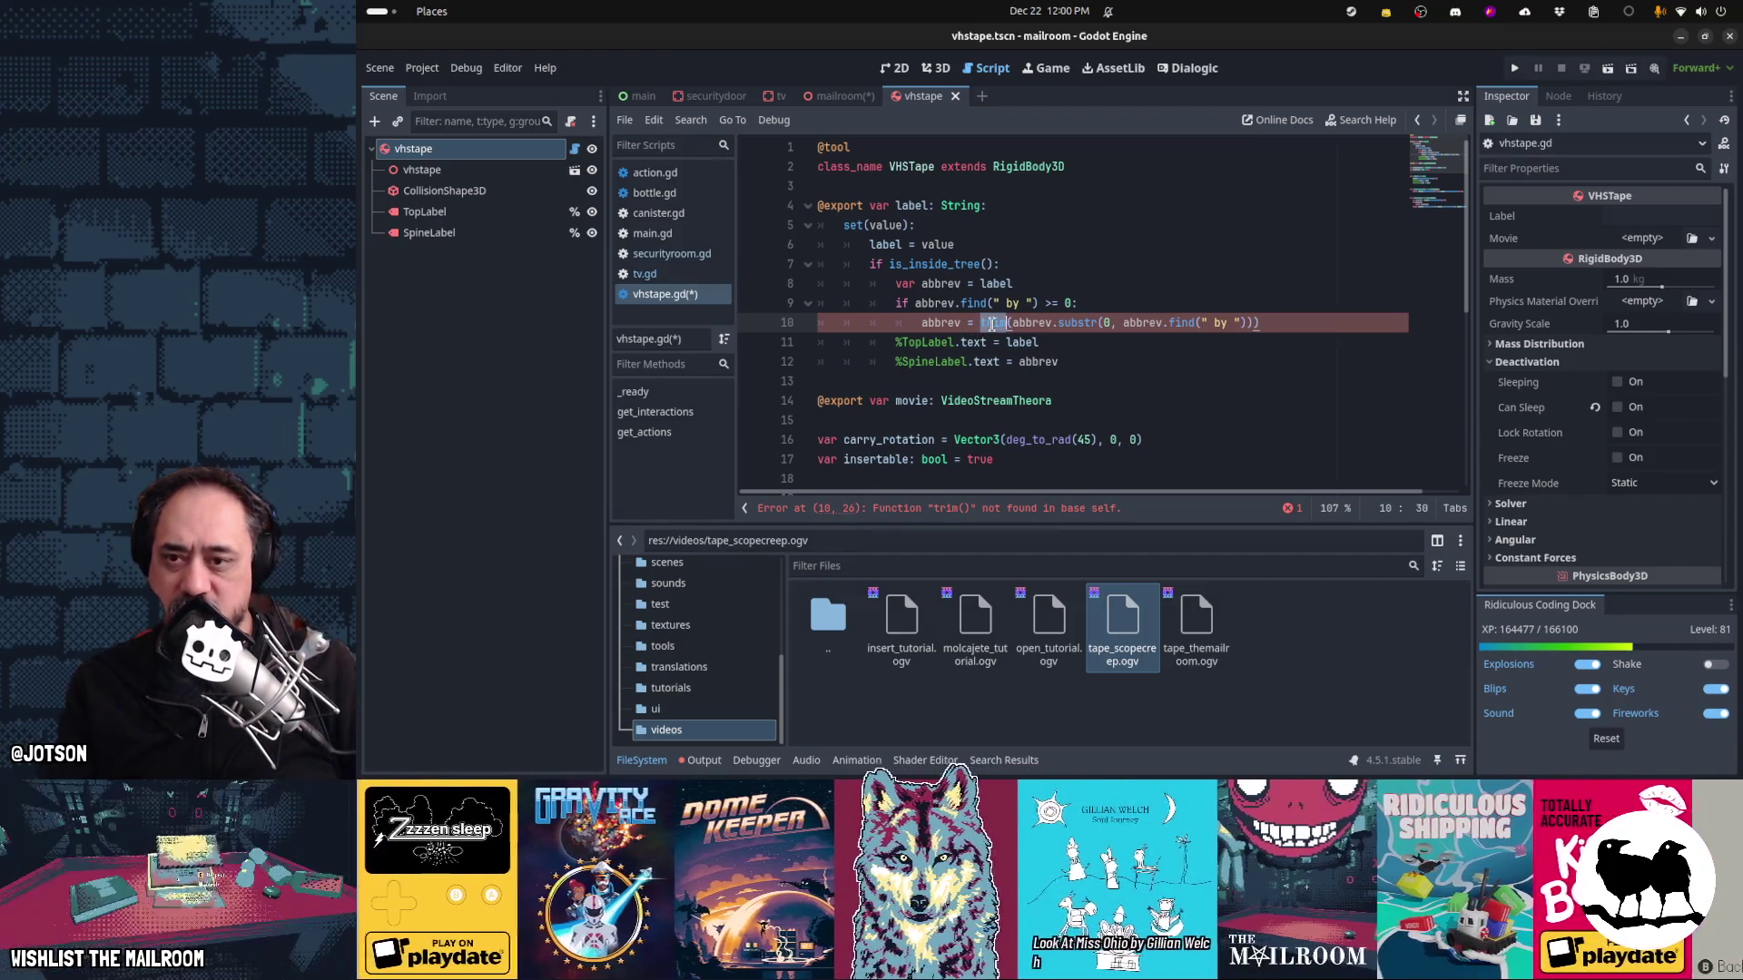
pyautogui.write('cle')
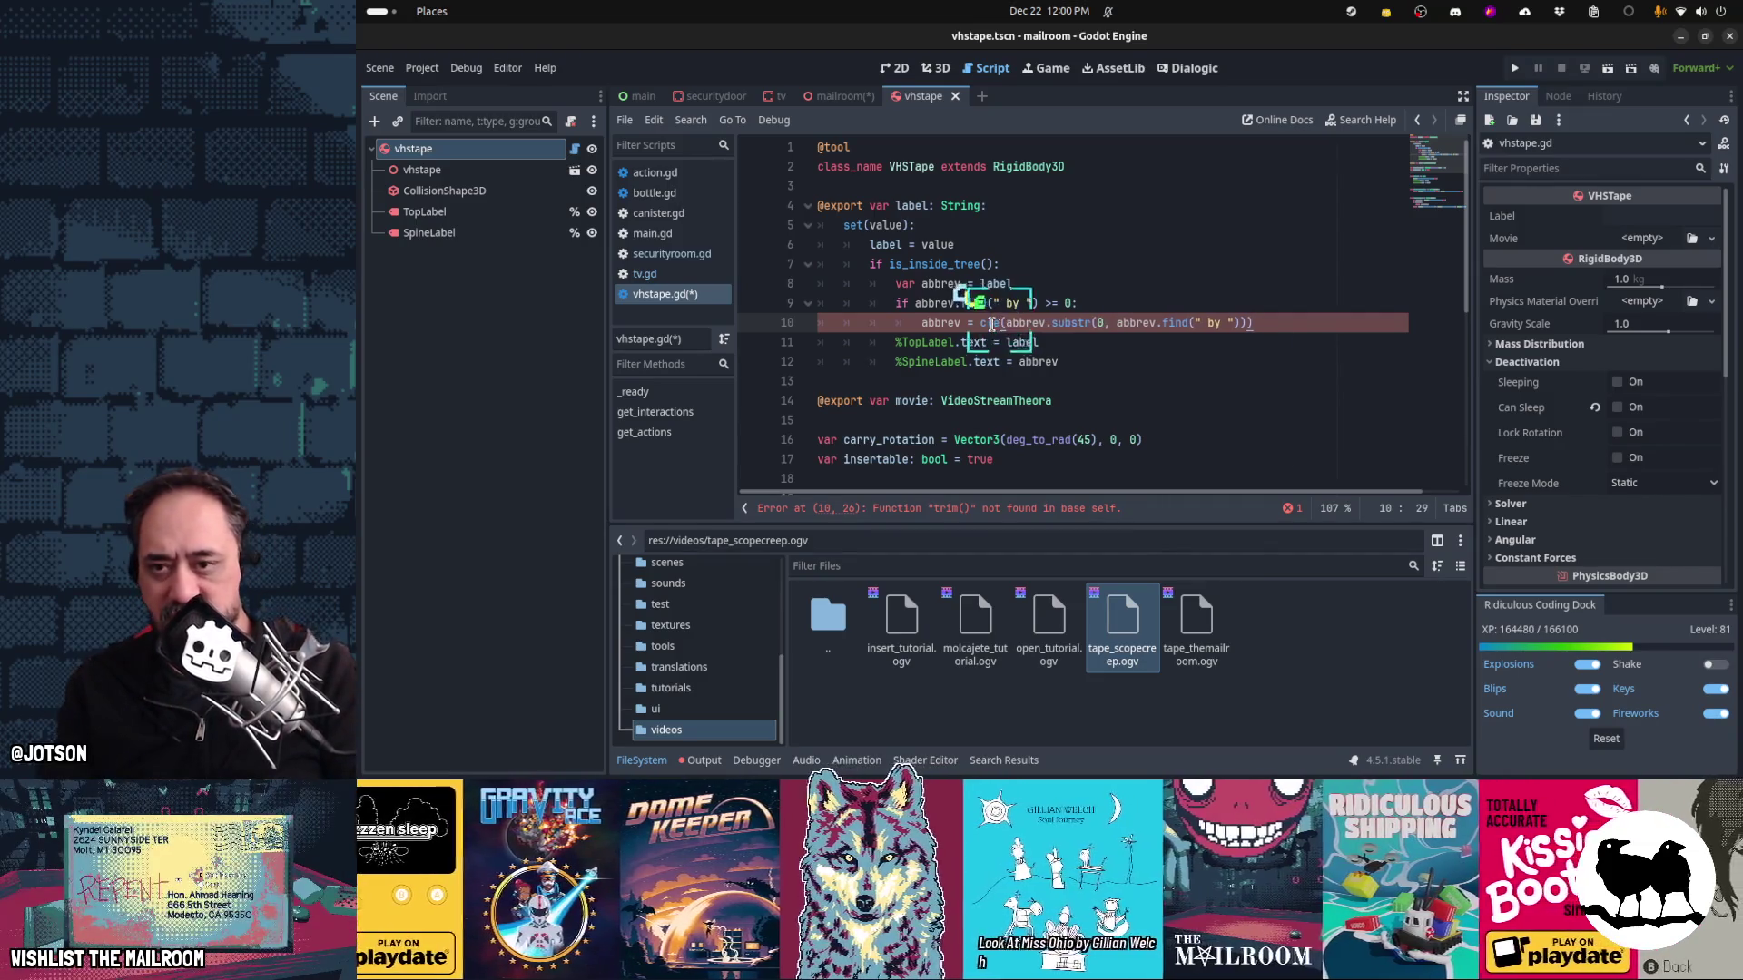
pyautogui.press('BackSpace')
pyautogui.press('BackSpace')
pyautogui.press('BackSpace')
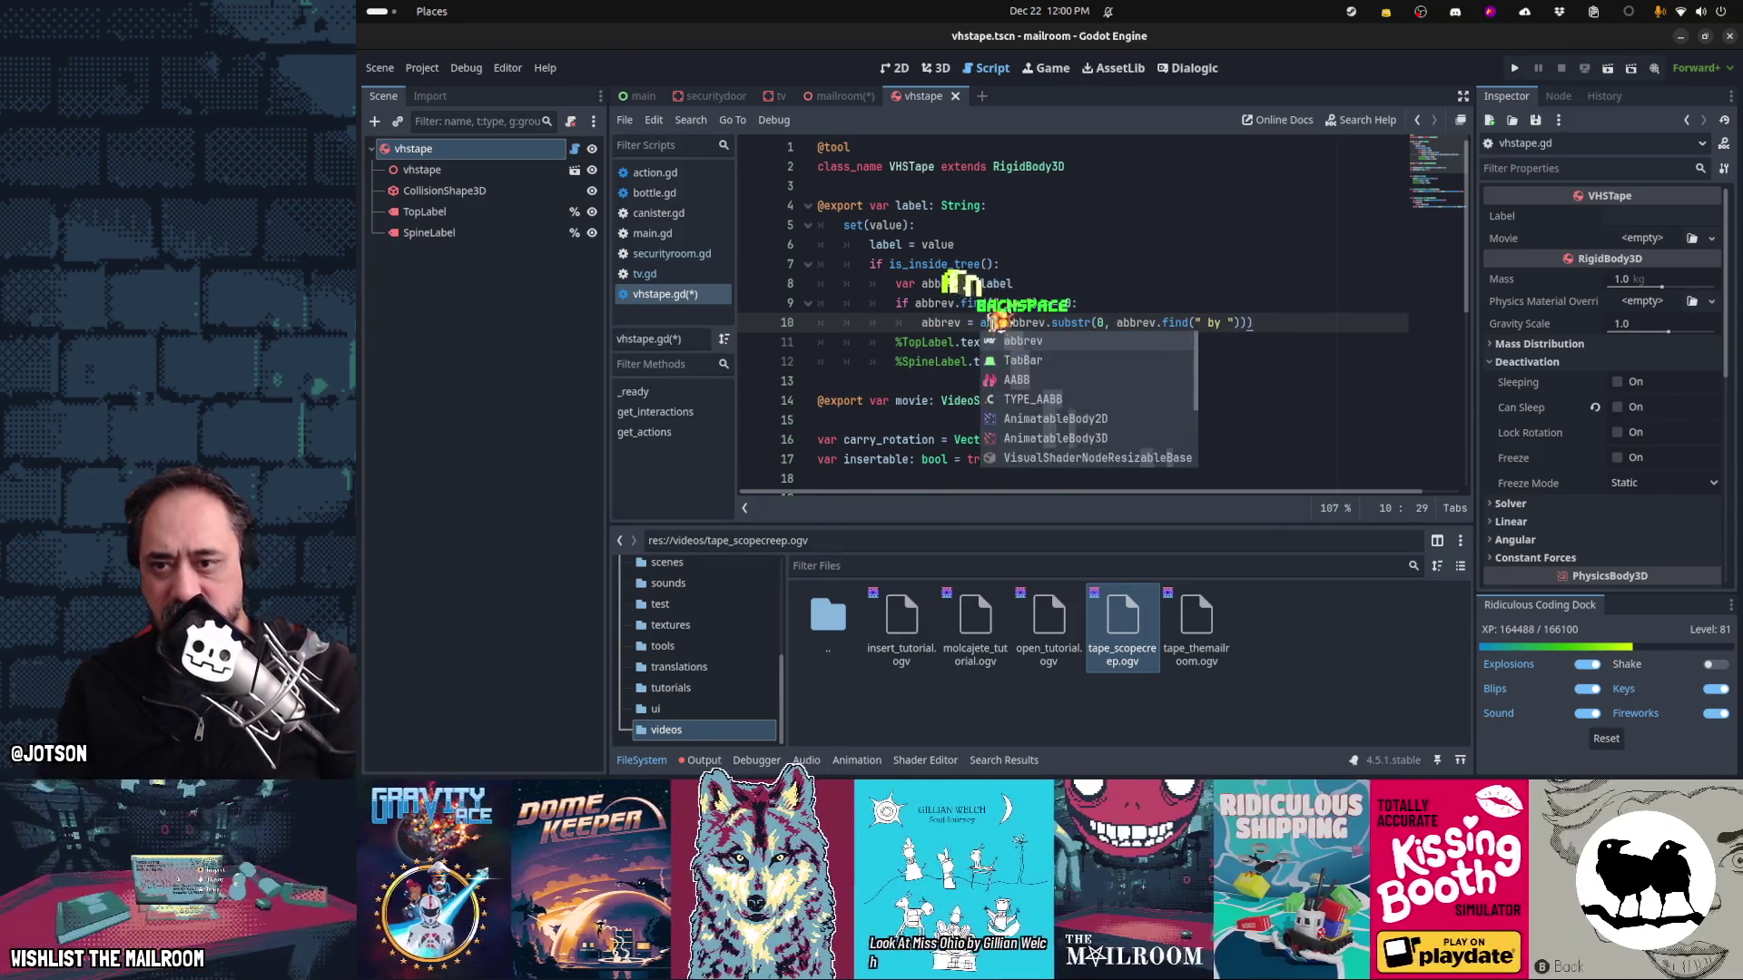
pyautogui.press('End')
pyautogui.write('.tri')
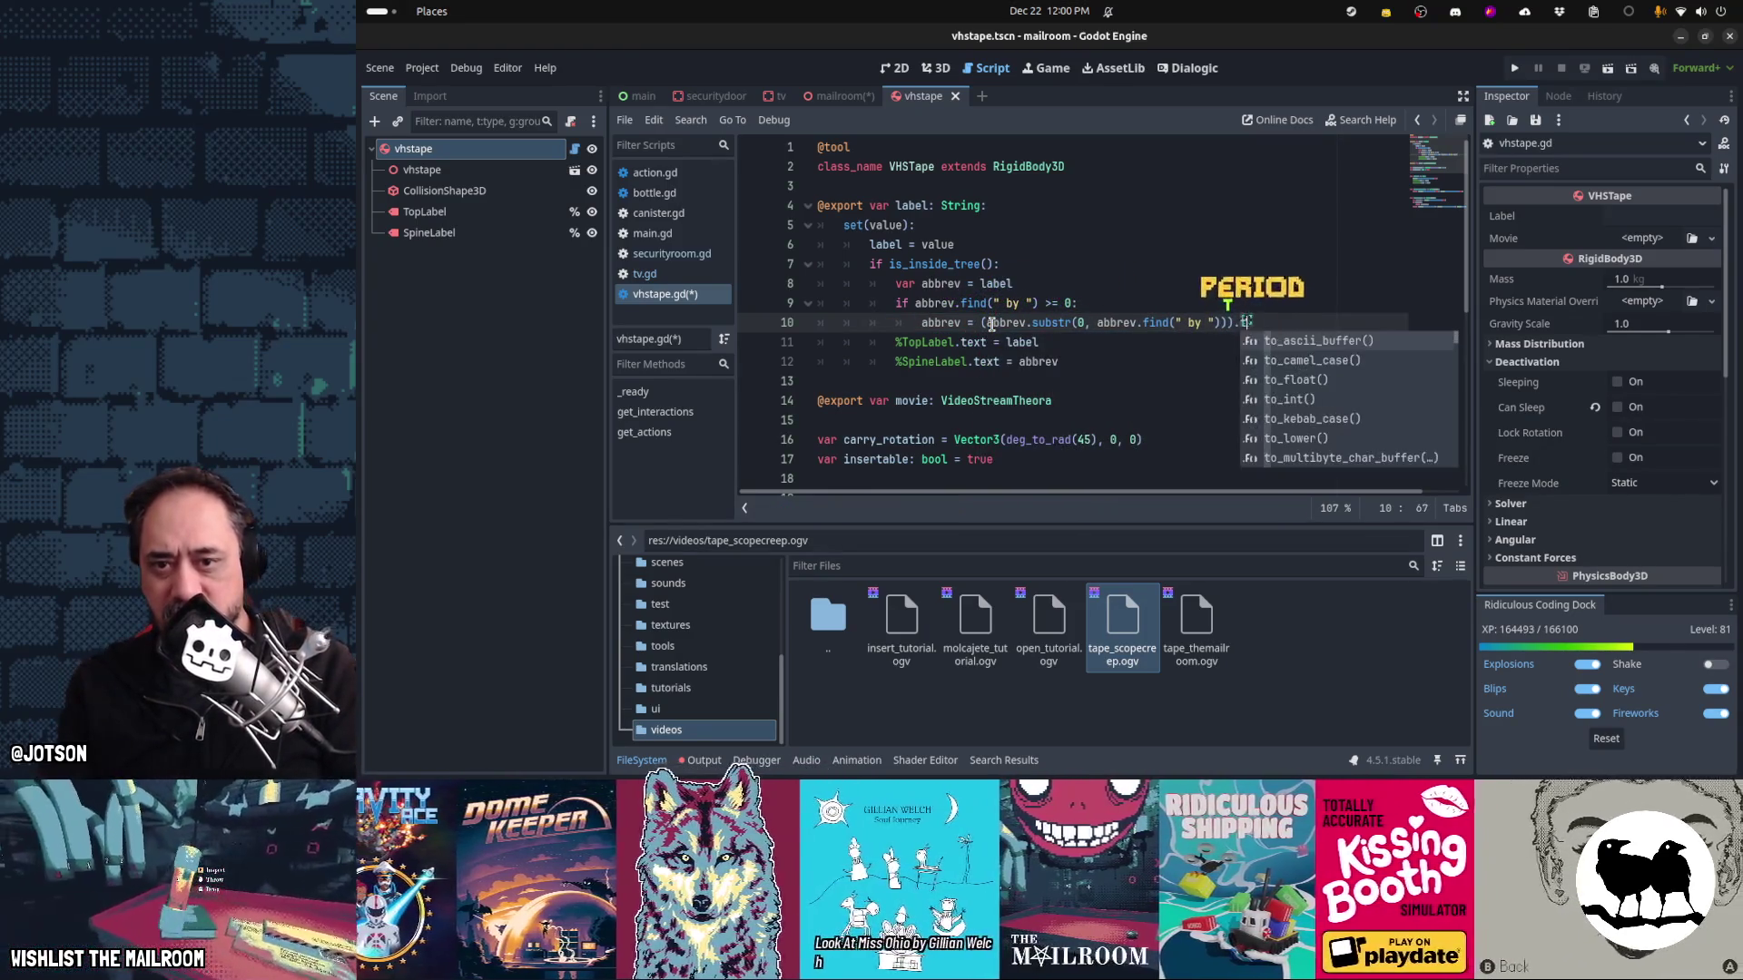
pyautogui.press('BackSpace')
pyautogui.press('BackSpace')
pyautogui.press('BackSpace')
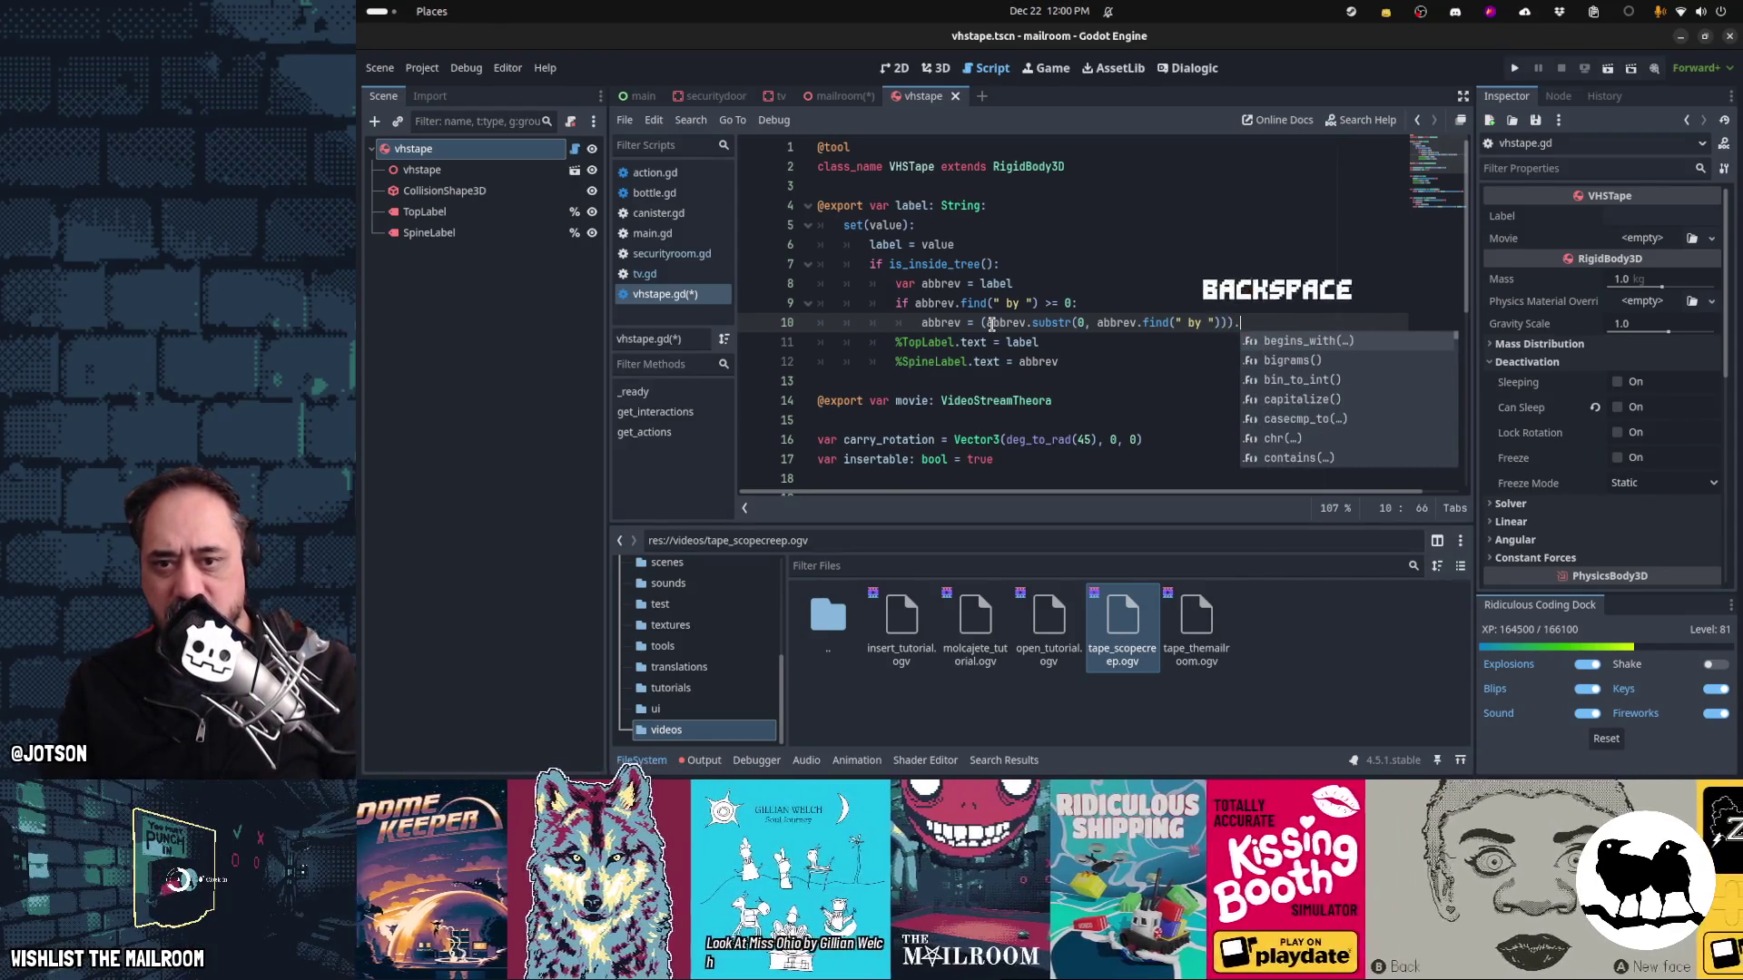
pyautogui.write('a')
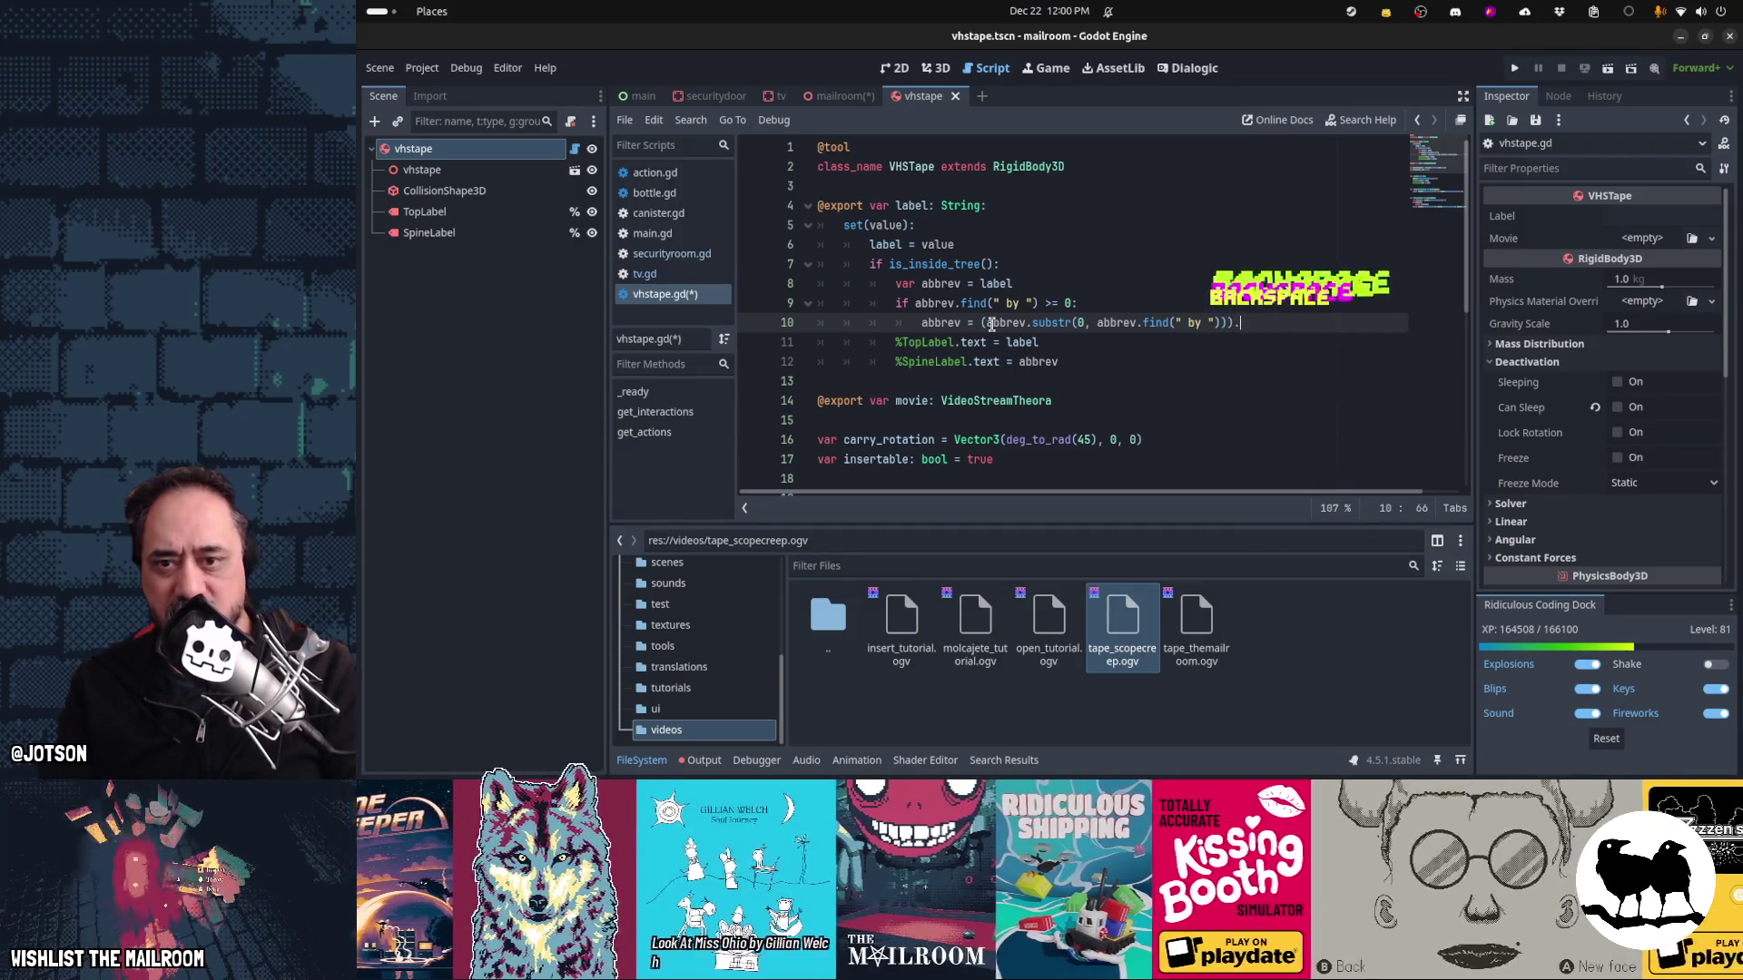
pyautogui.press('BackSpace')
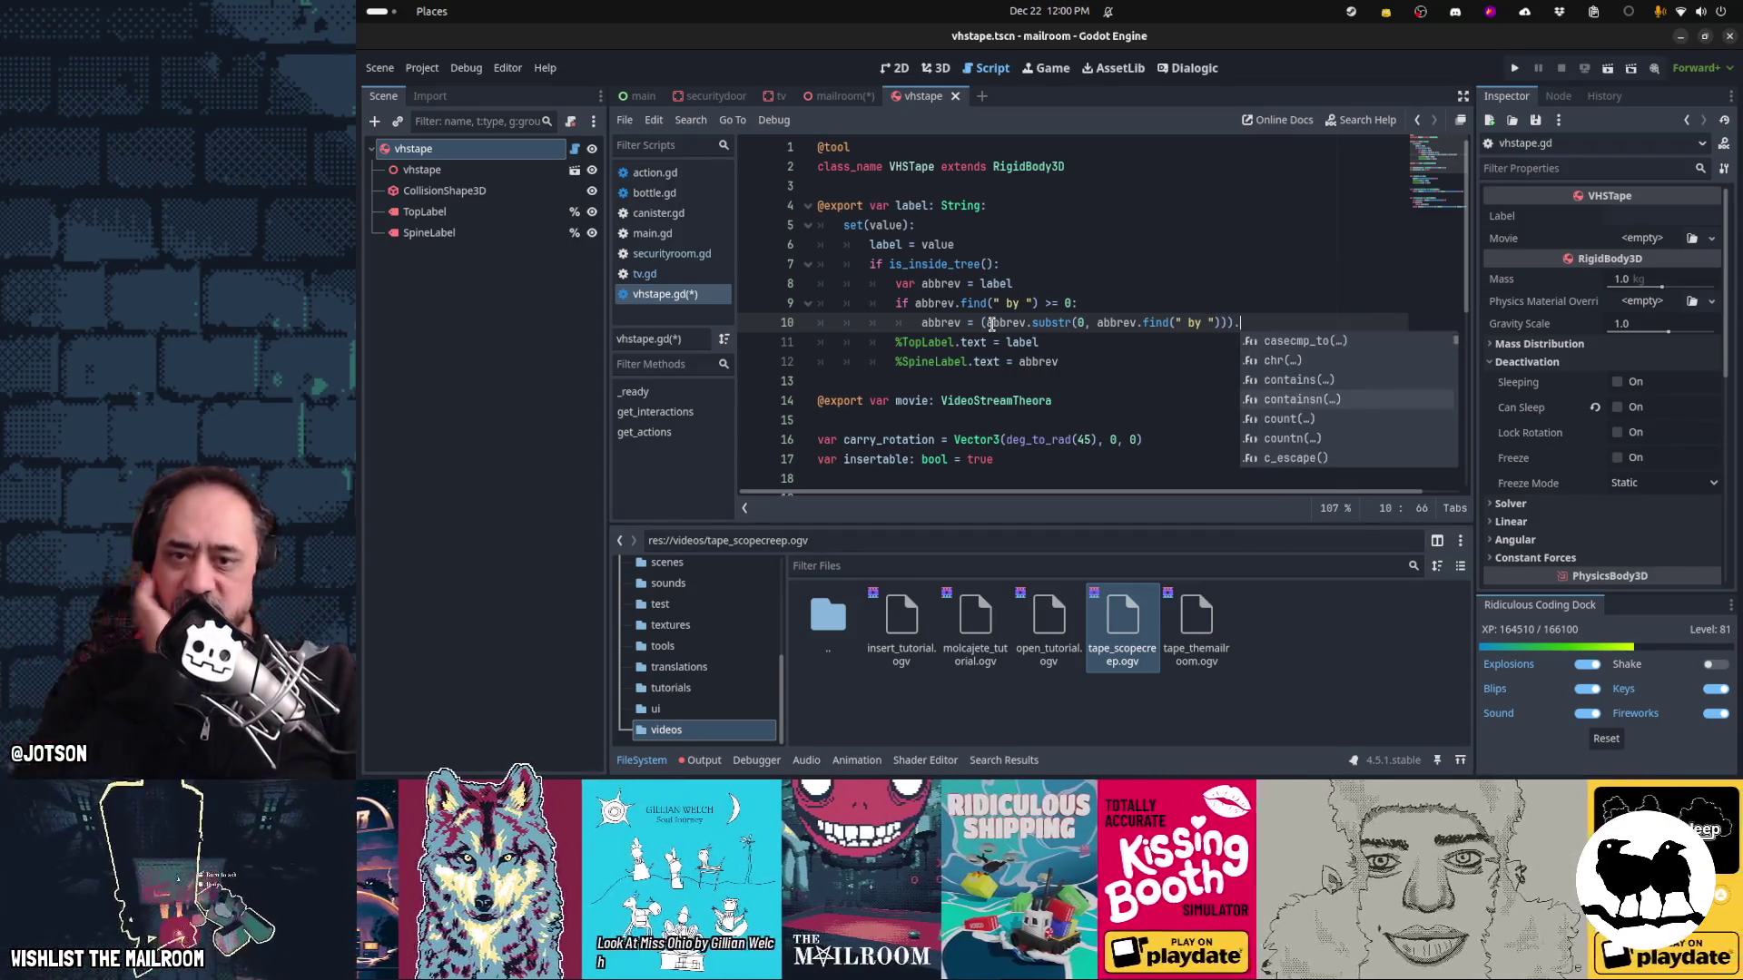
# Append strip_edges() to the substr expression and close the parenthesis
pyautogui.press('Down')
pyautogui.press('Down')
pyautogui.press('Down')
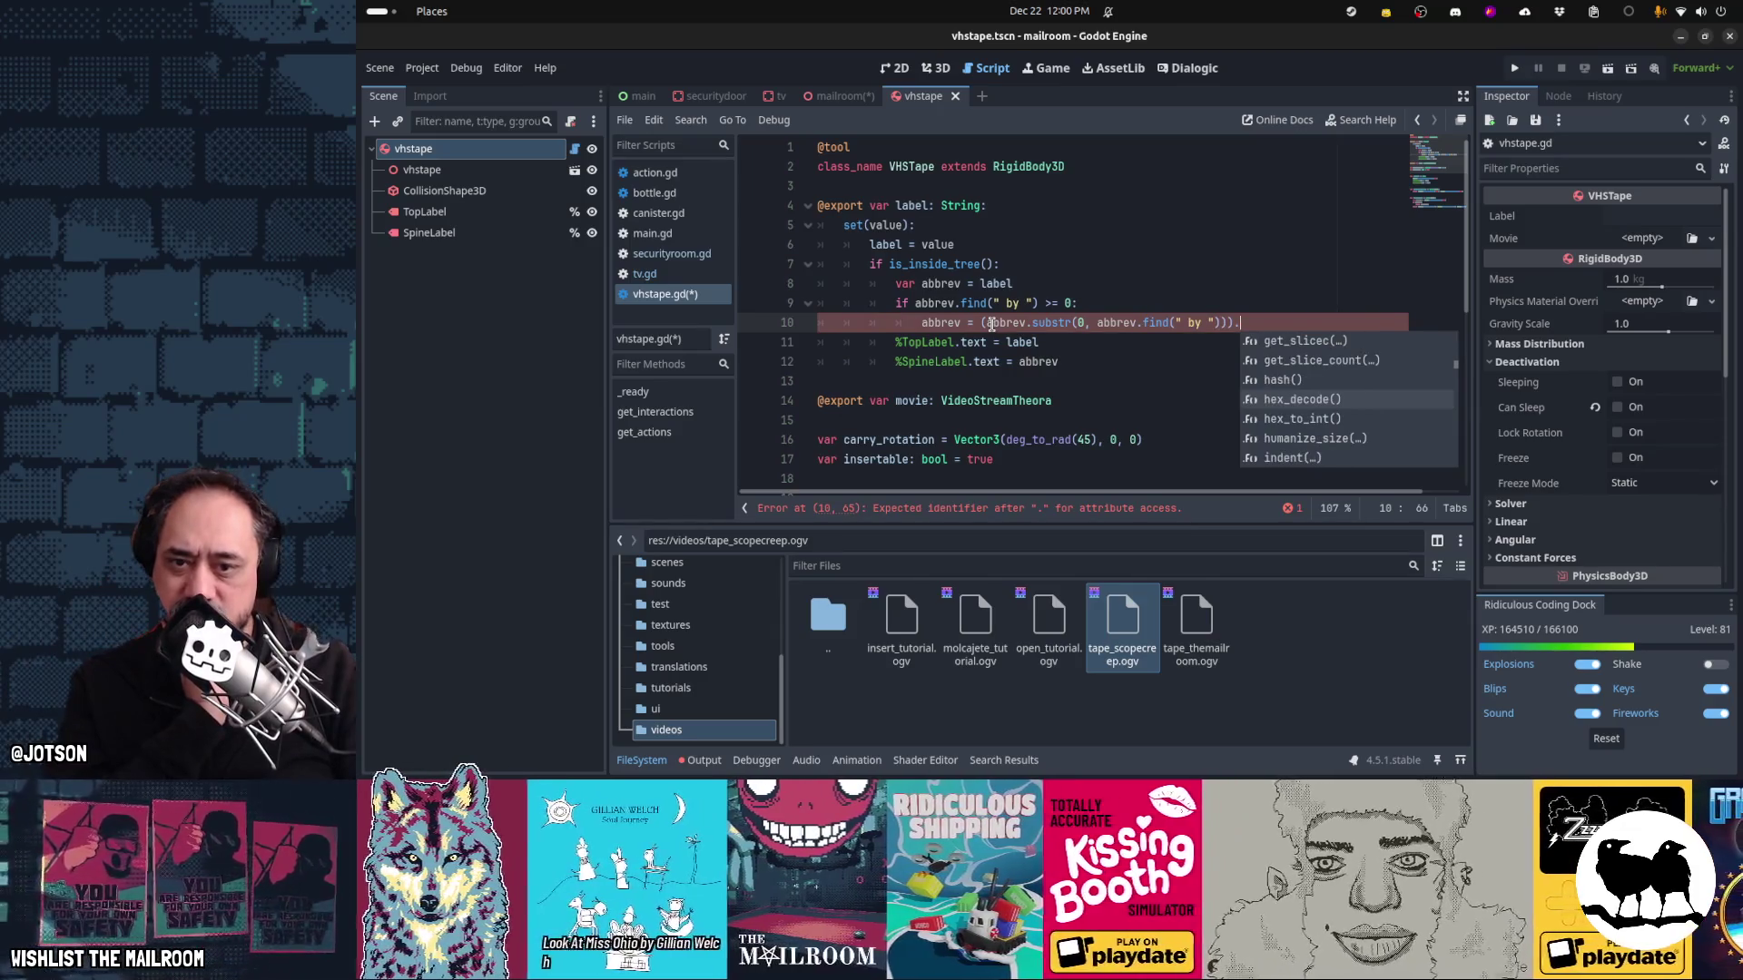
pyautogui.press('Down')
pyautogui.press('Down')
pyautogui.press('Down')
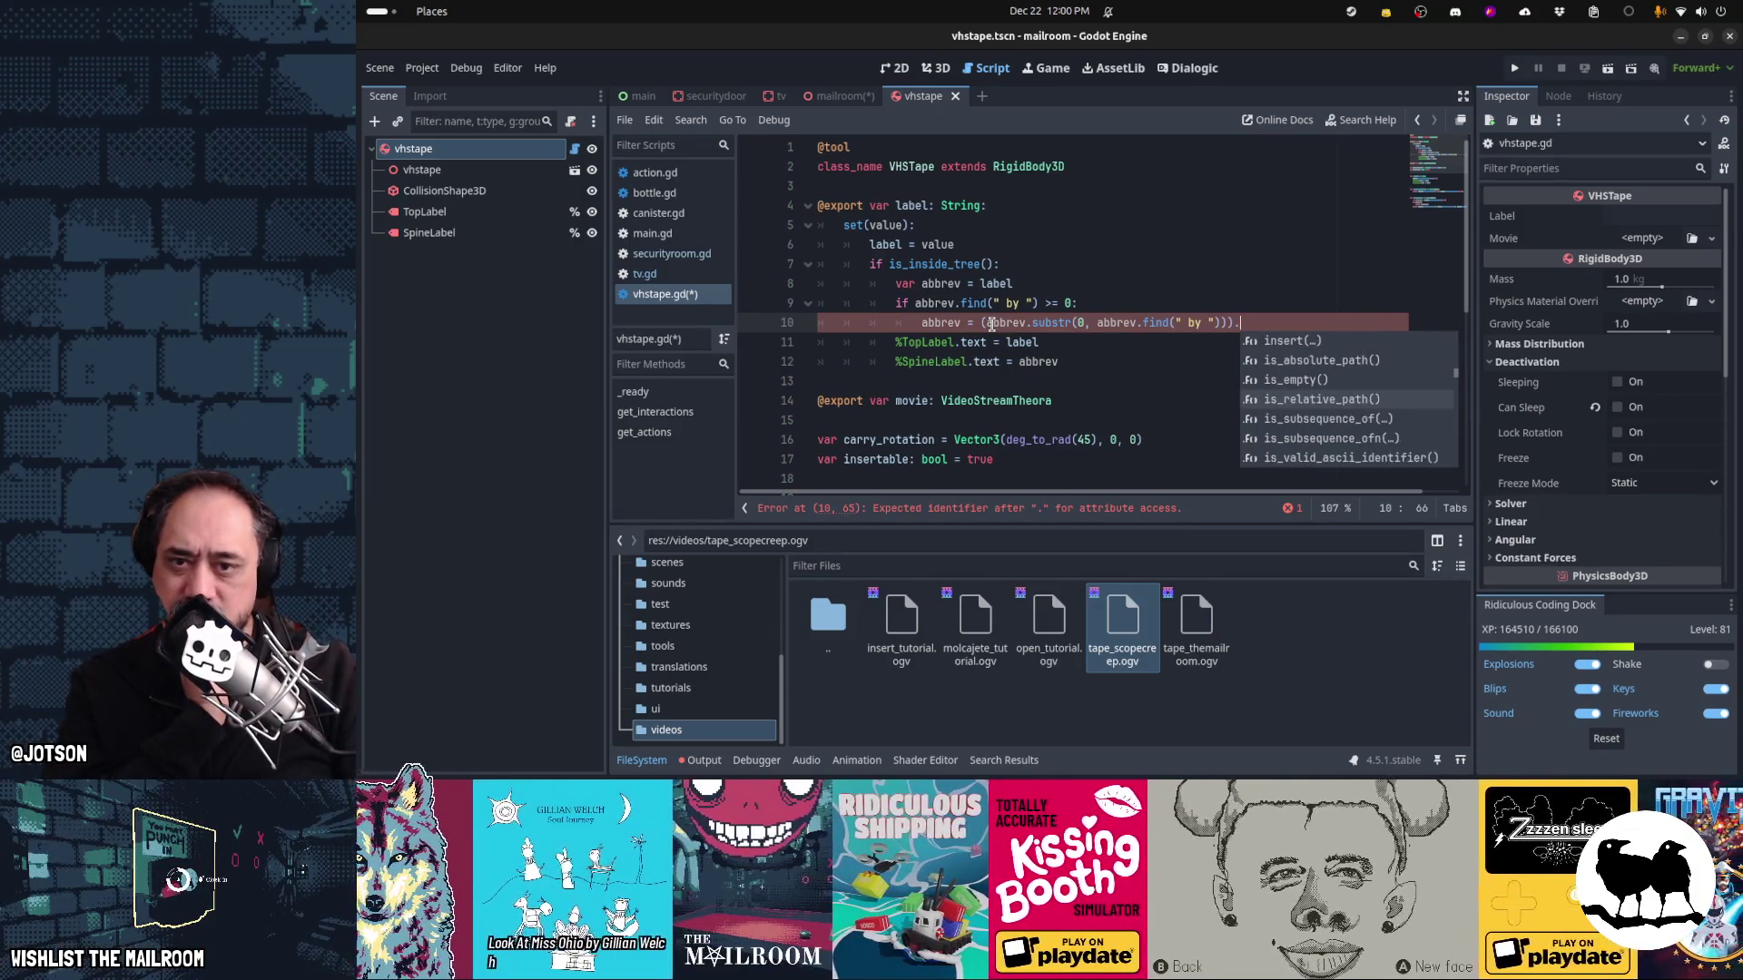
pyautogui.press('Down')
pyautogui.press('Down')
pyautogui.press('Down')
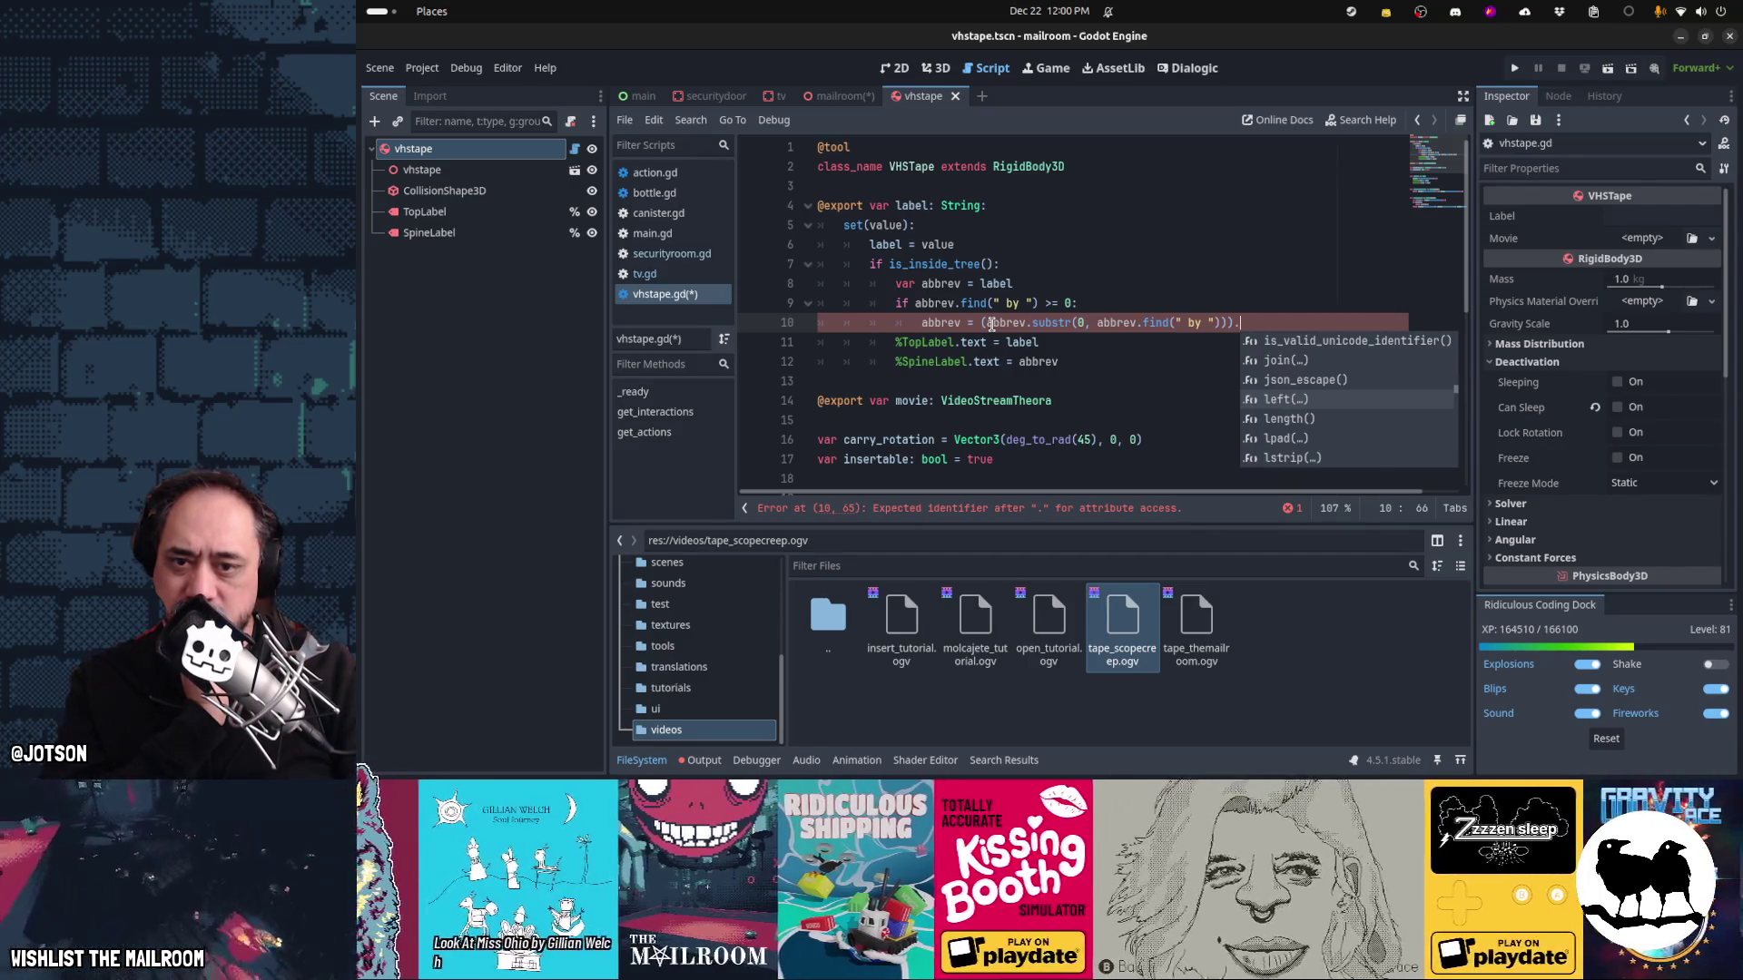
pyautogui.press('Down')
pyautogui.press('Down')
pyautogui.press('Down')
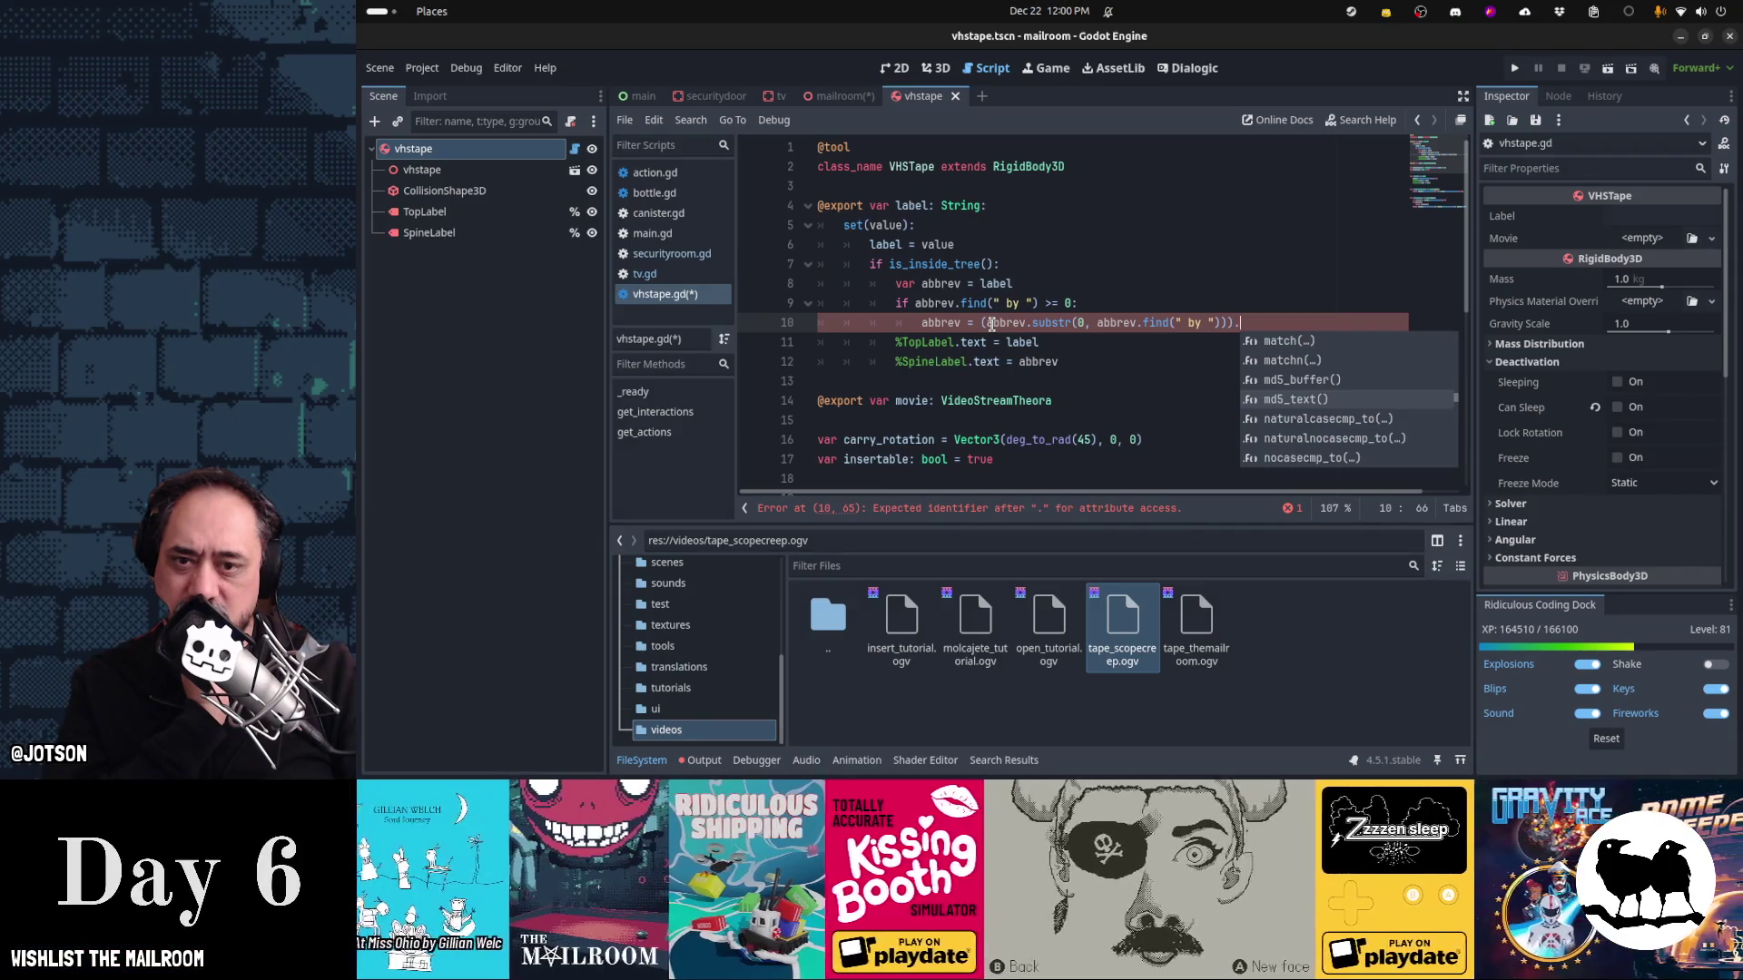
pyautogui.press('Down')
pyautogui.press('Down')
pyautogui.press('Down')
pyautogui.press('Down')
pyautogui.press('Down')
pyautogui.press('Down')
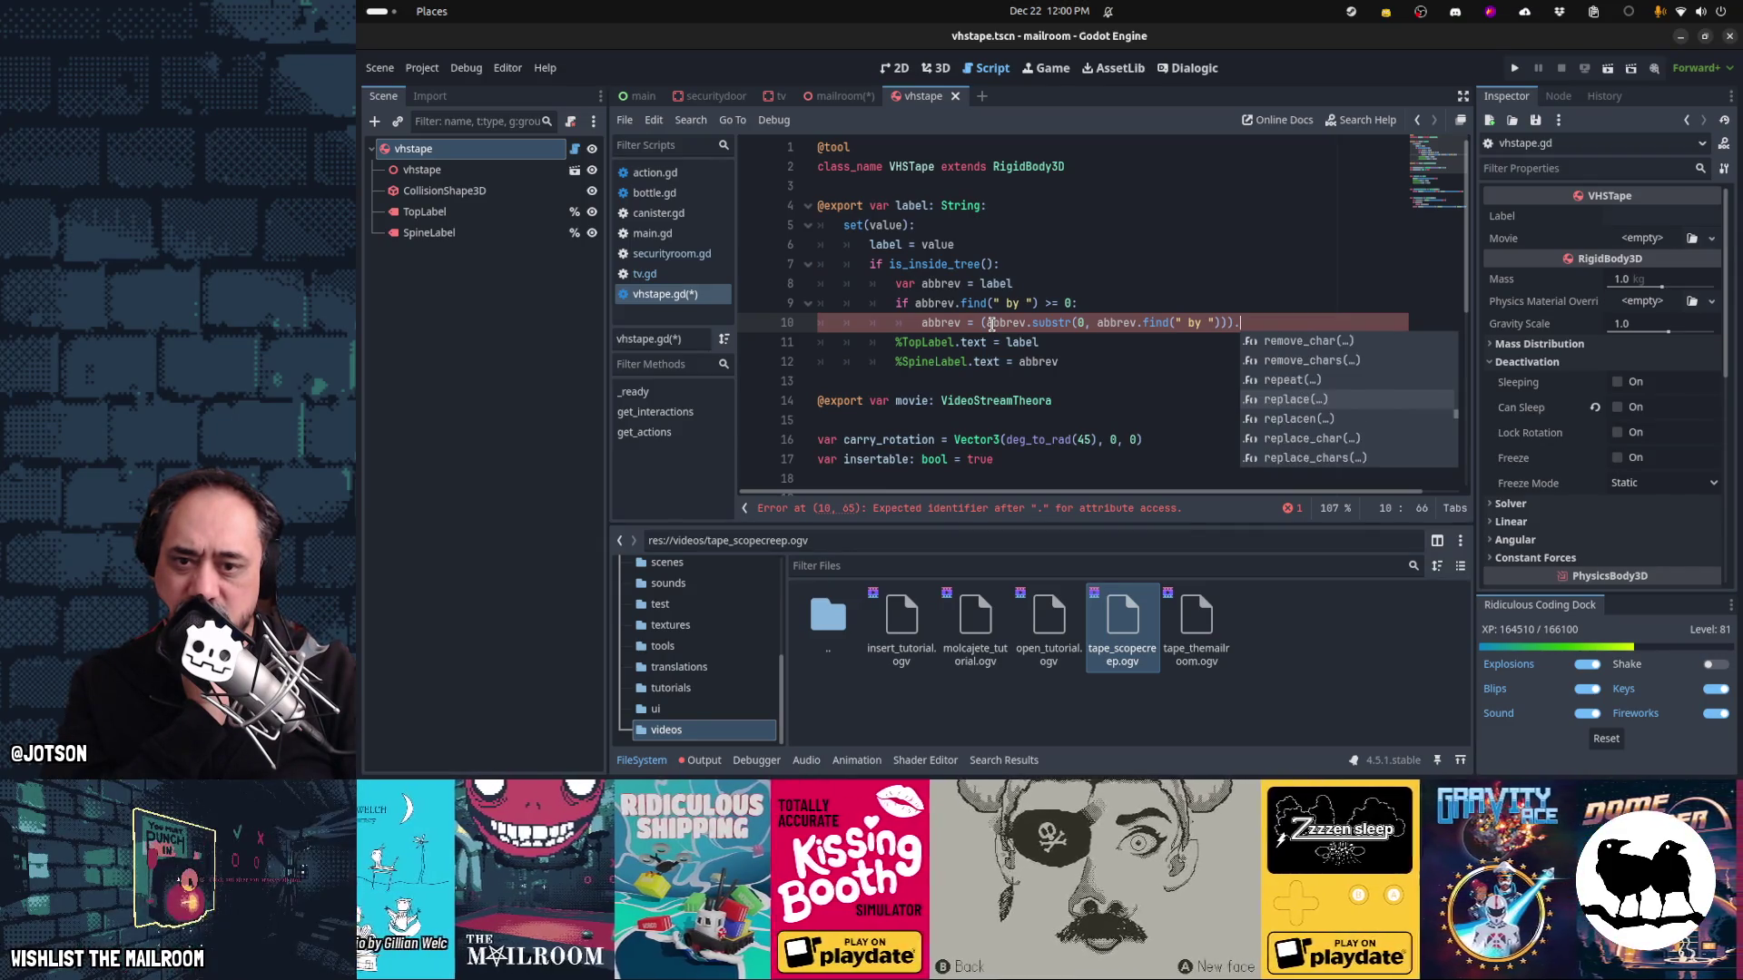
pyautogui.press('Down')
pyautogui.press('Down')
pyautogui.press('Down')
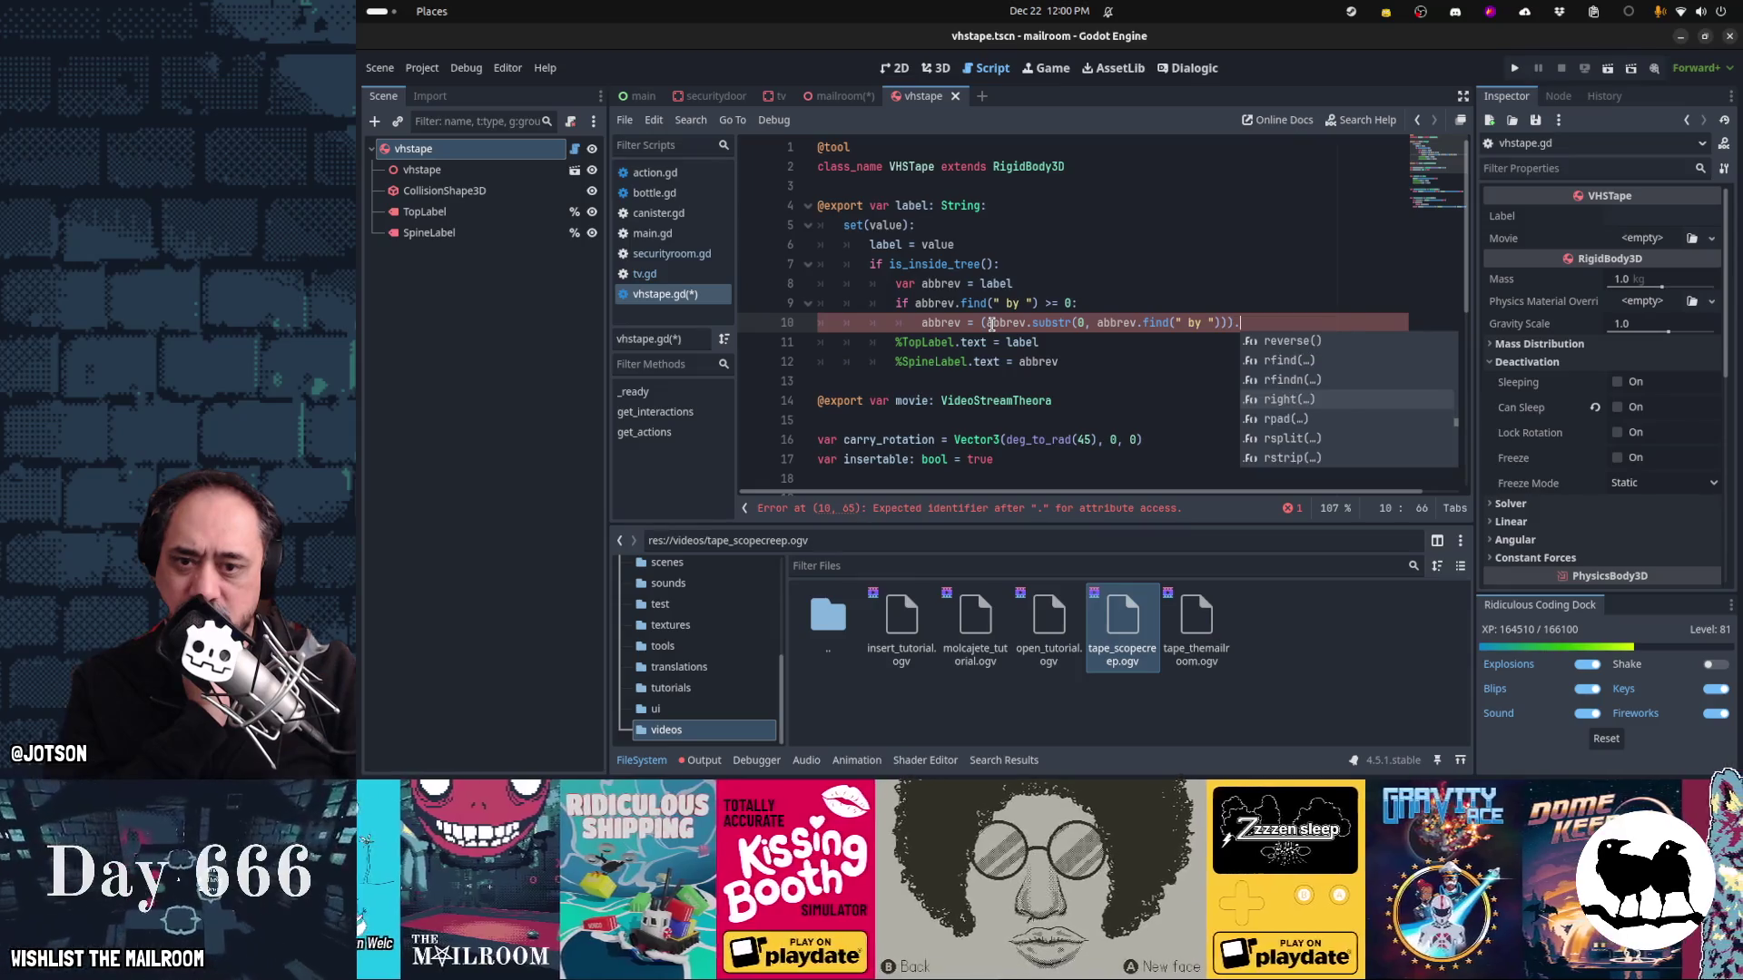
pyautogui.press('Down')
pyautogui.press('Down')
pyautogui.press('Down')
pyautogui.press('Down')
pyautogui.press('Down')
pyautogui.press('Down')
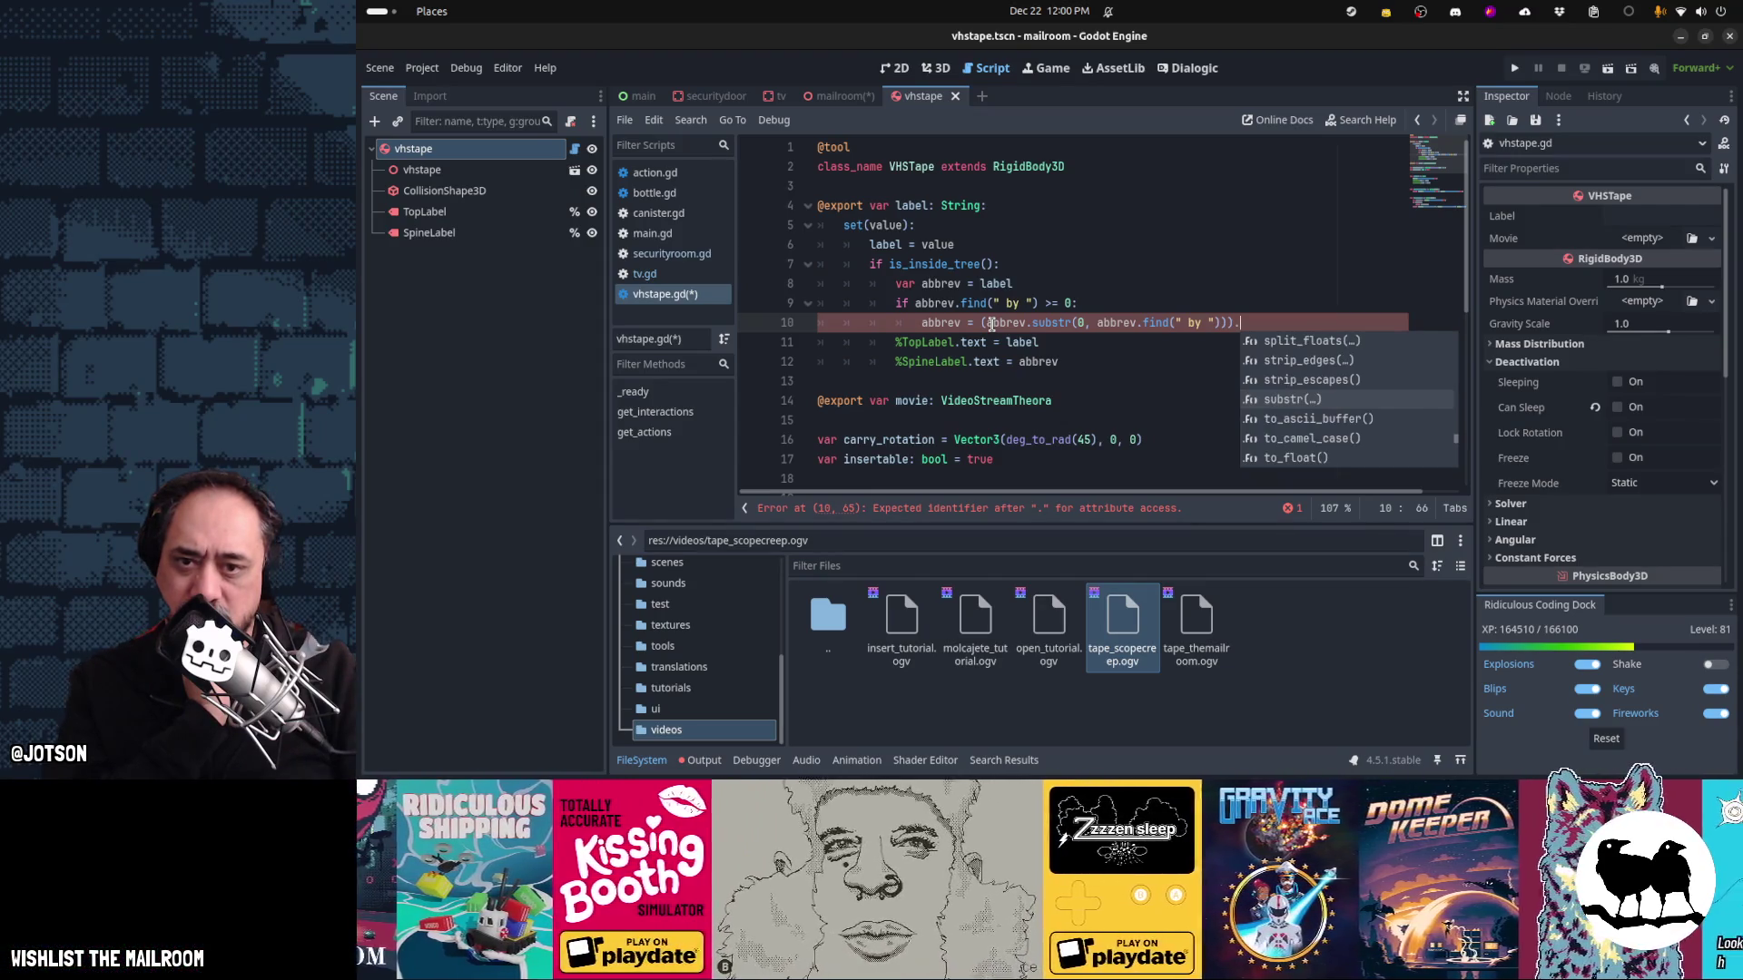
pyautogui.press('Down')
pyautogui.press('Down')
pyautogui.press('Down')
pyautogui.press('Up')
pyautogui.press('Up')
pyautogui.press('Up')
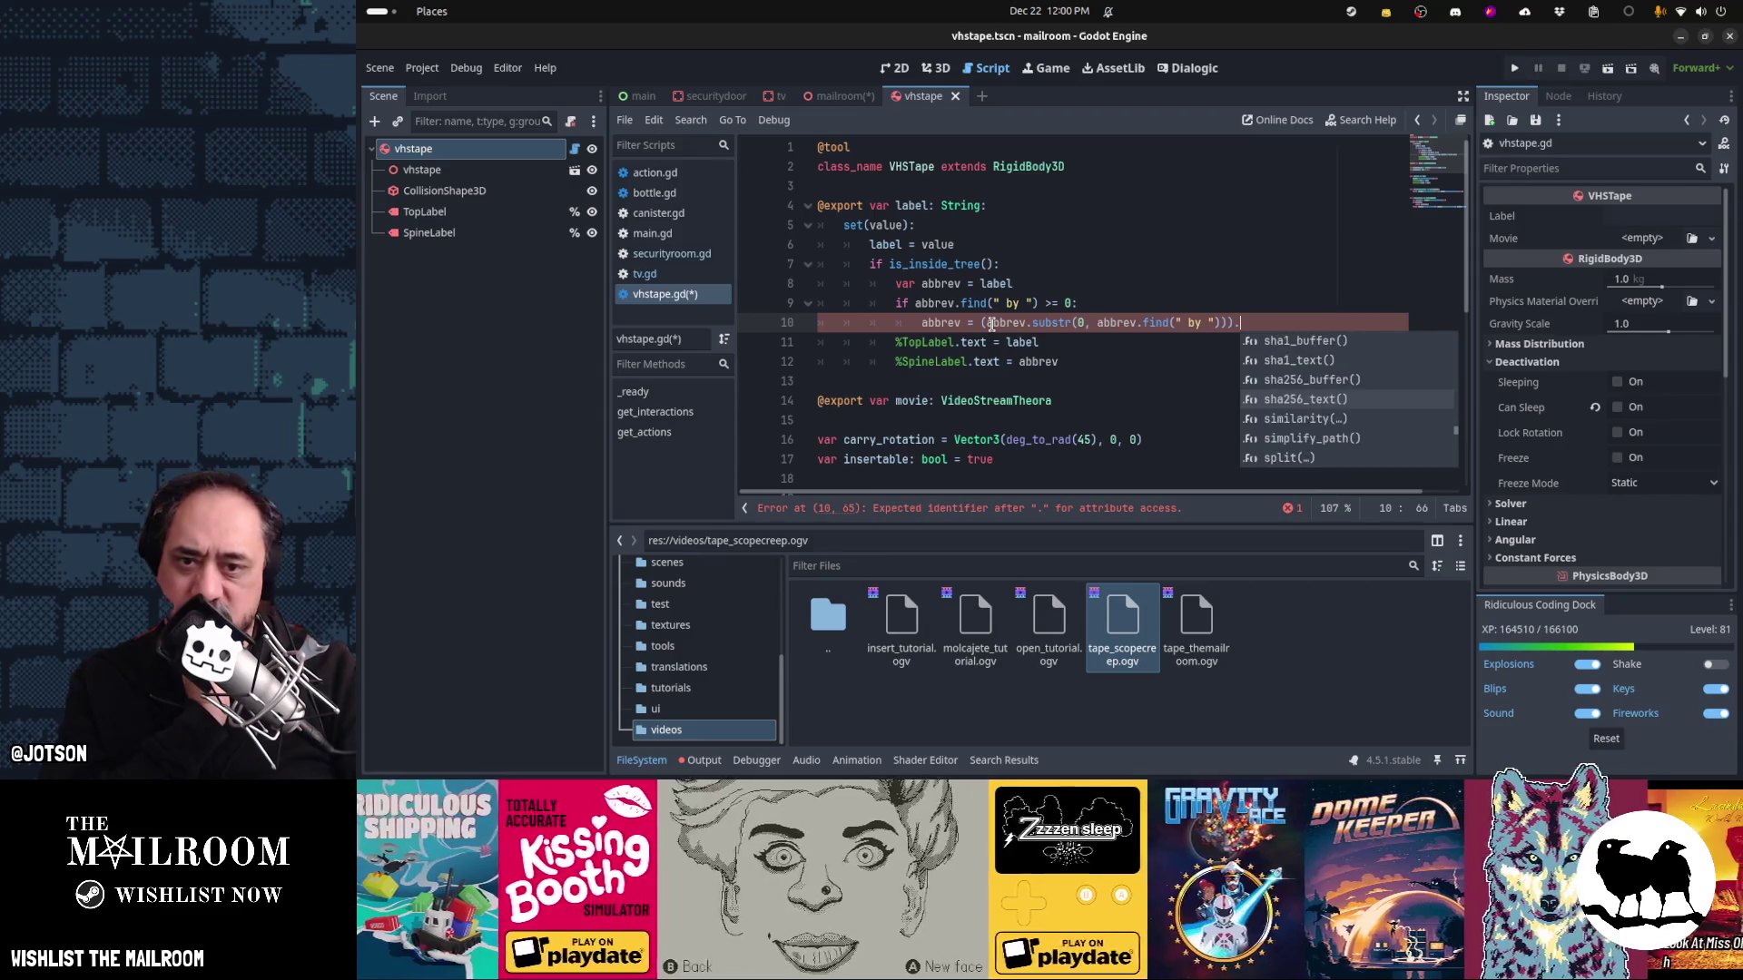
pyautogui.press('Down')
pyautogui.press('Down')
pyautogui.press('Down')
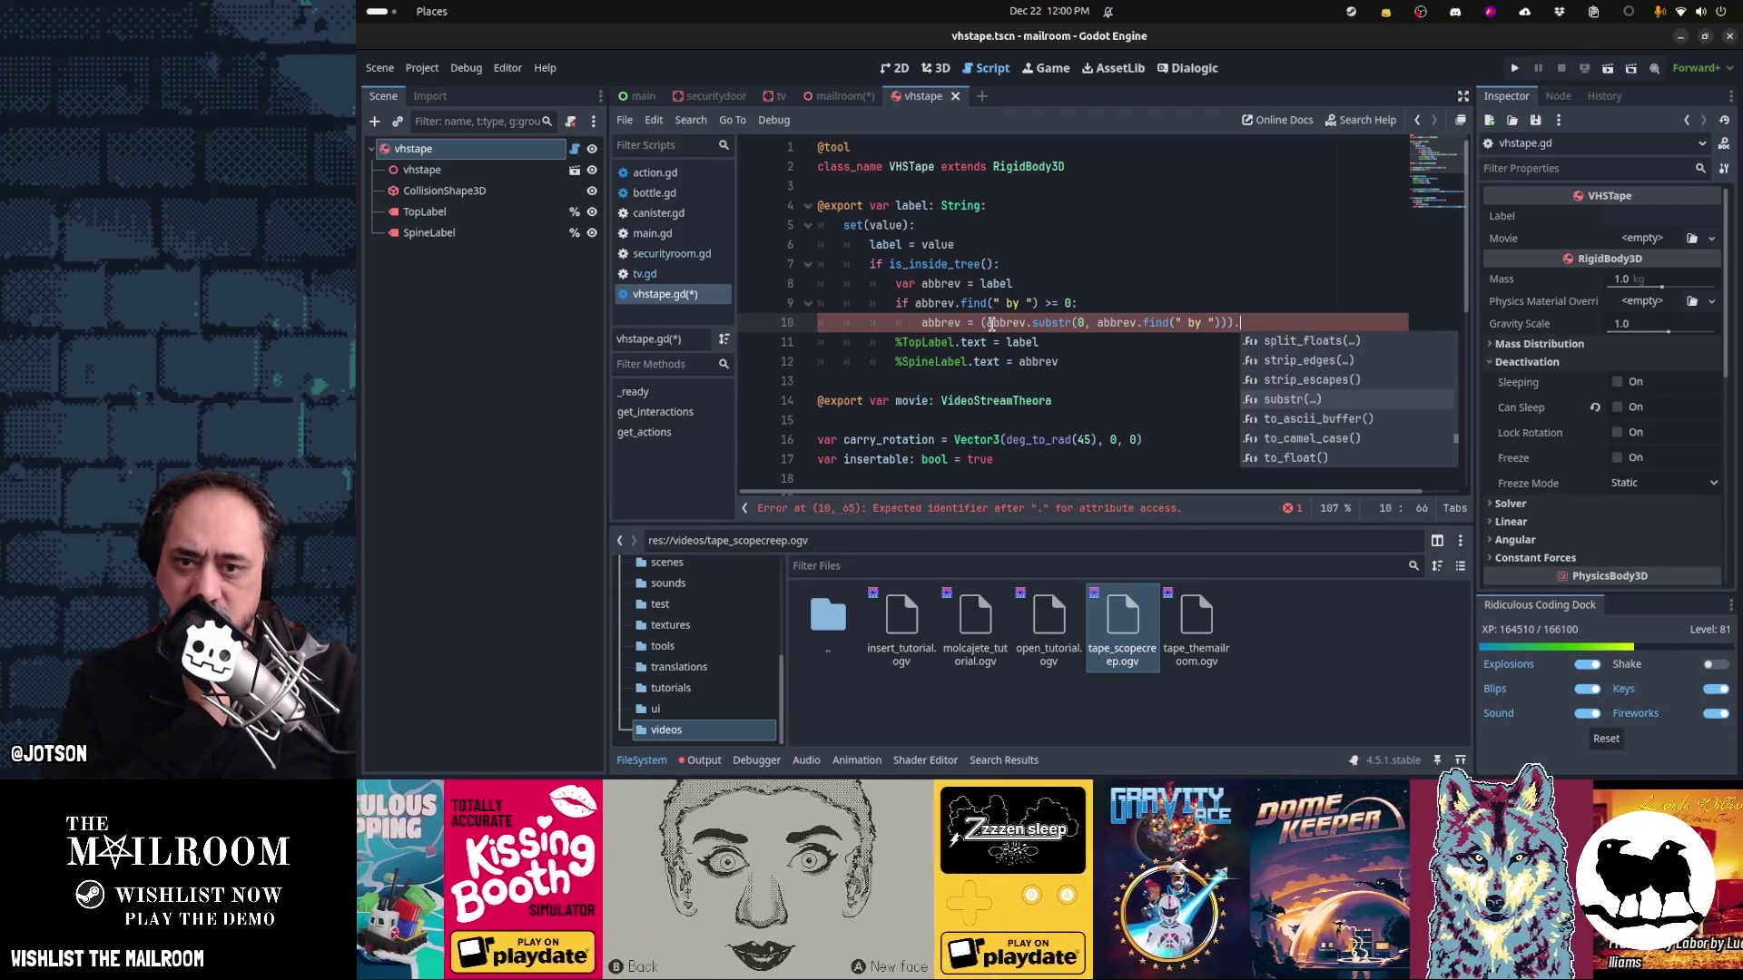
pyautogui.press('Return')
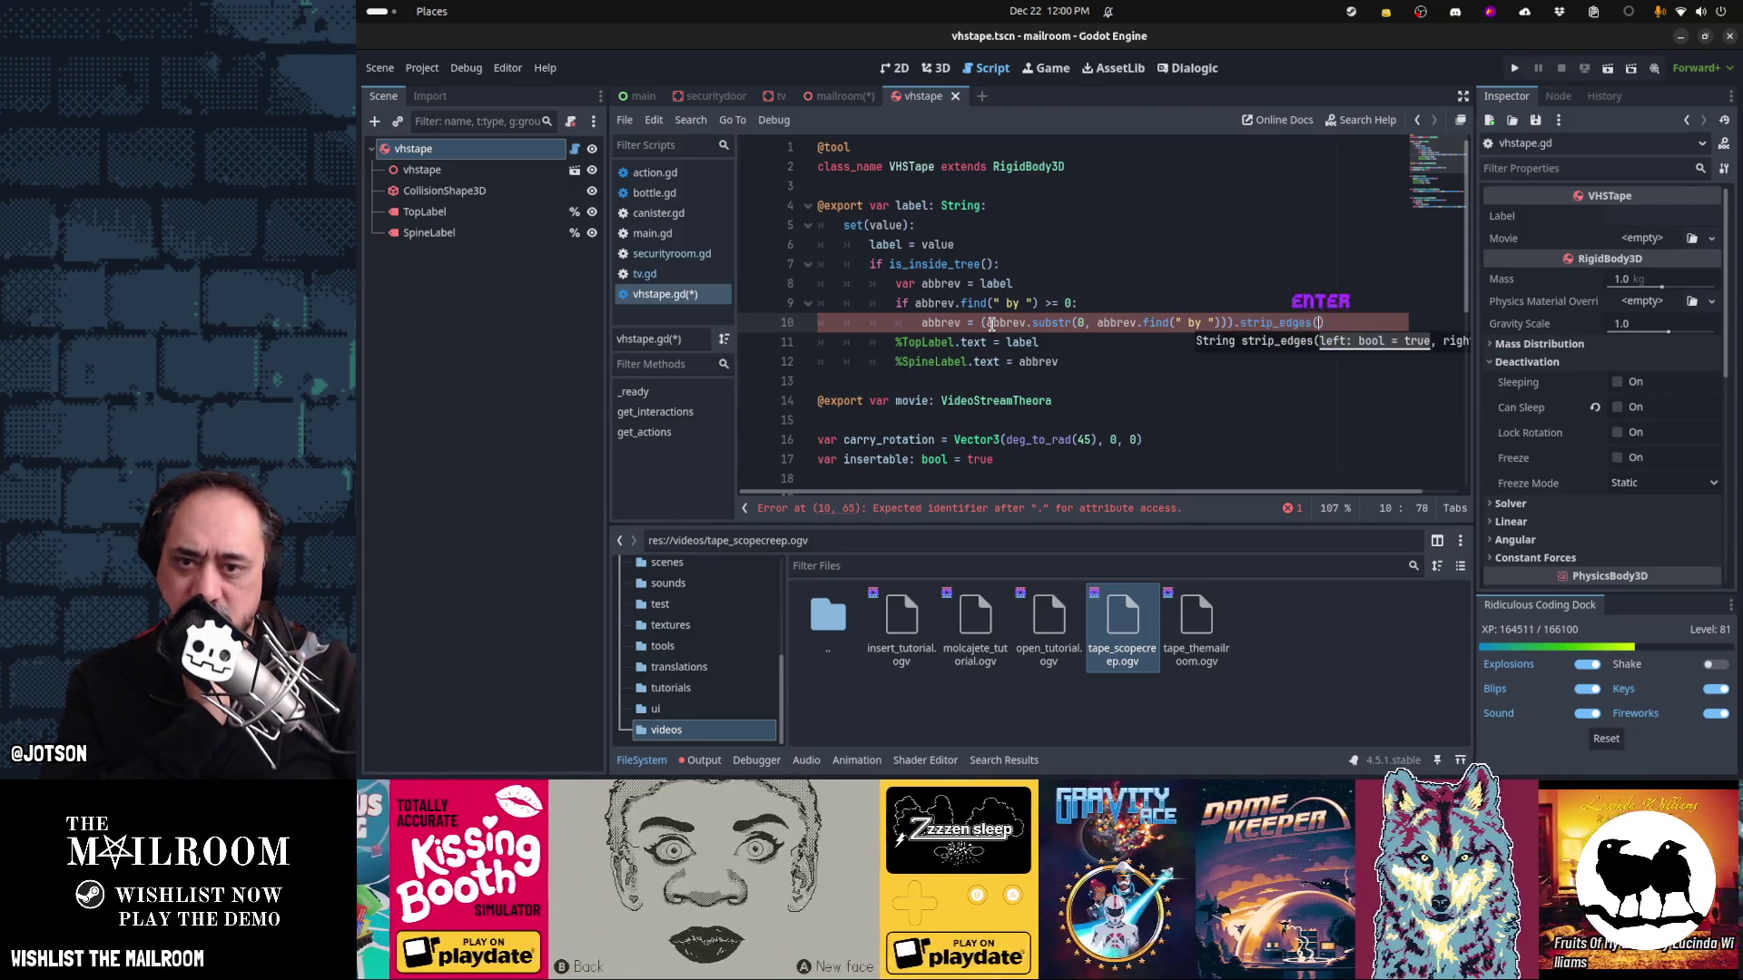
pyautogui.write(')')
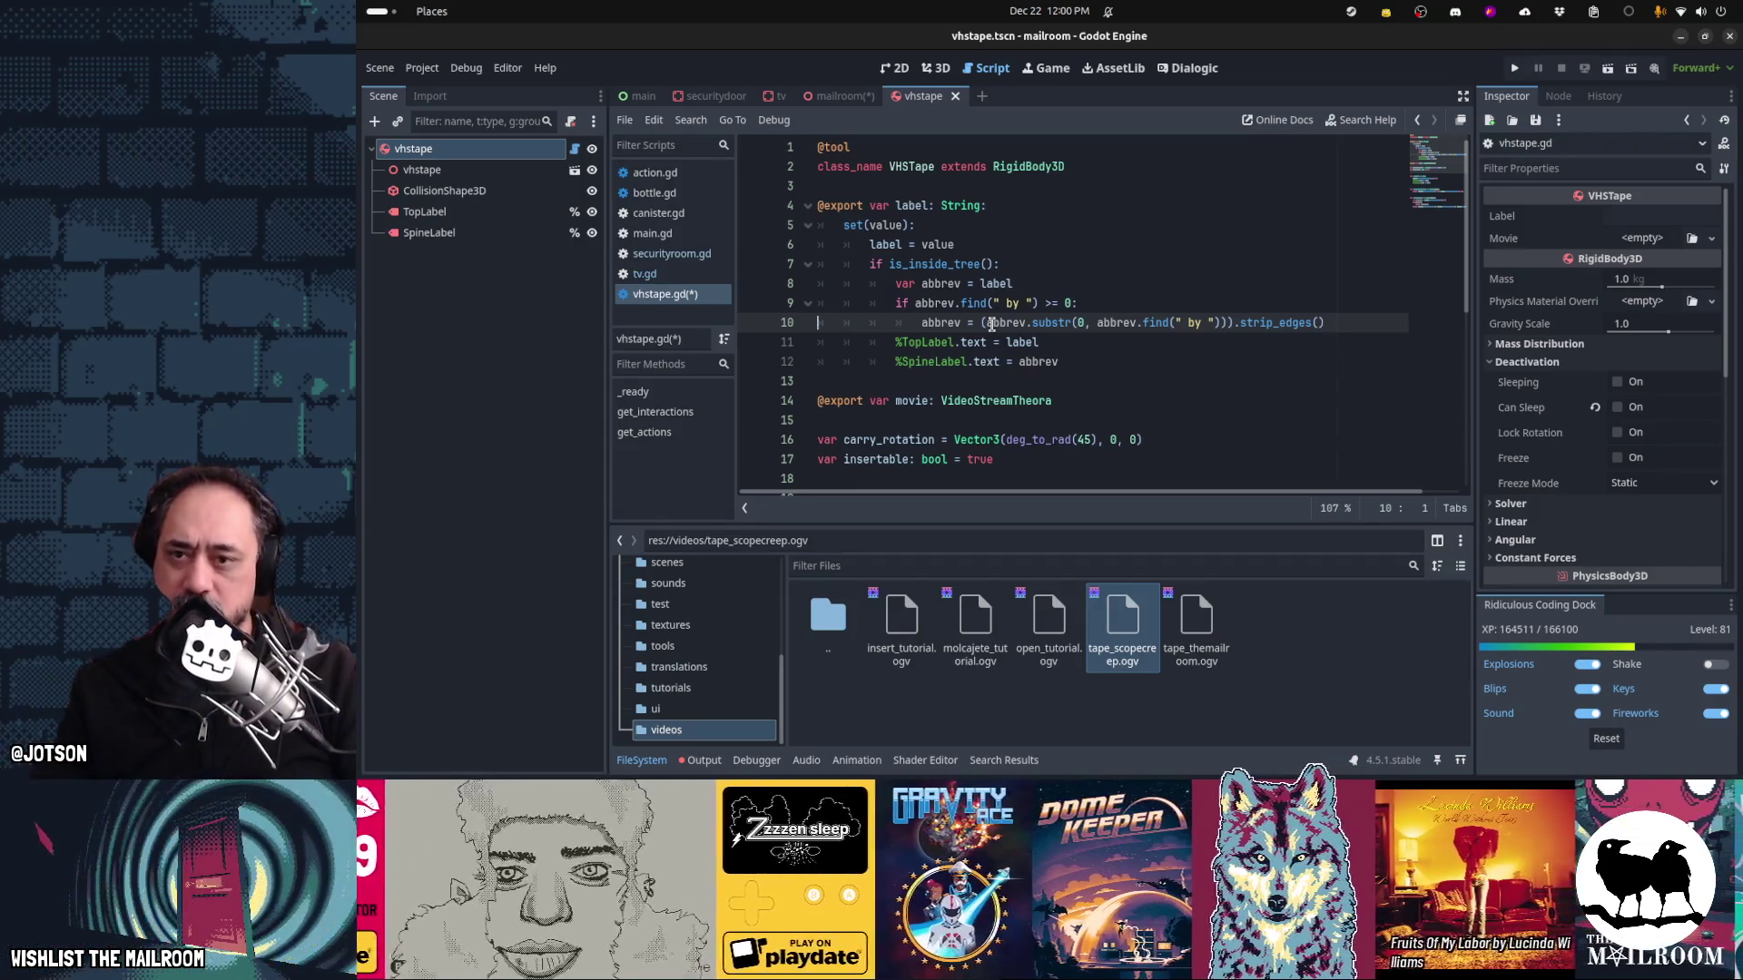
# Select the is_inside_tree label-updating block on lines 7–12
pyautogui.press('Down')
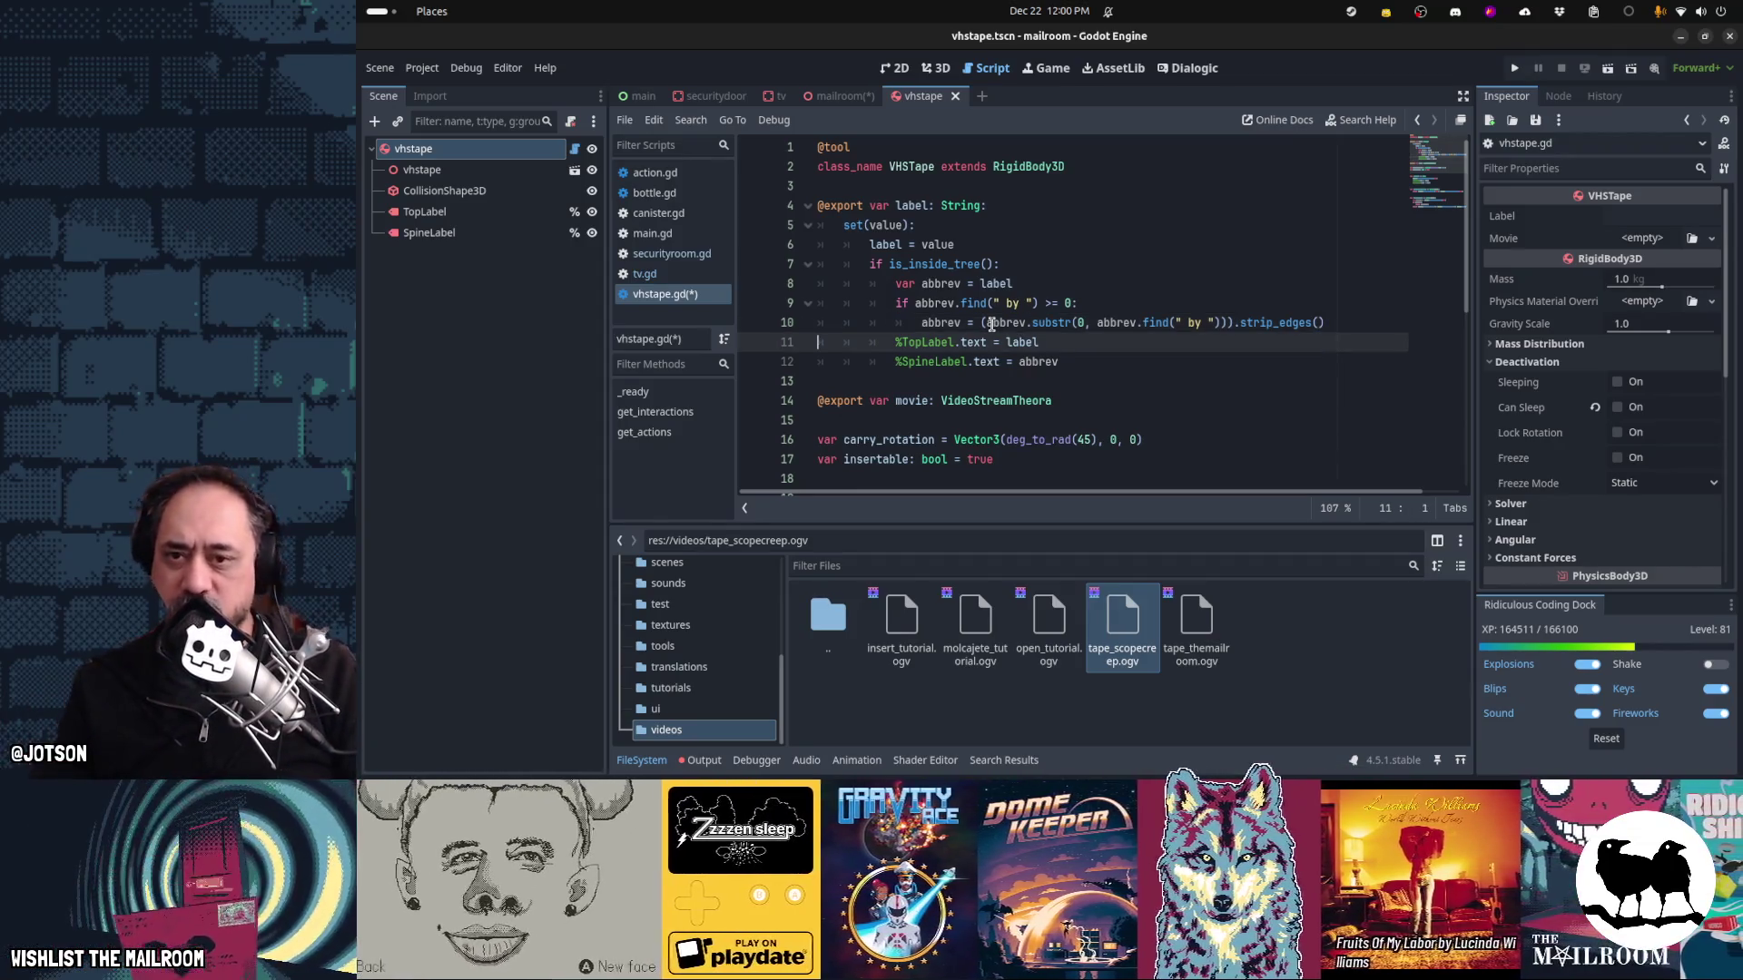
pyautogui.press('Down')
pyautogui.press('End')
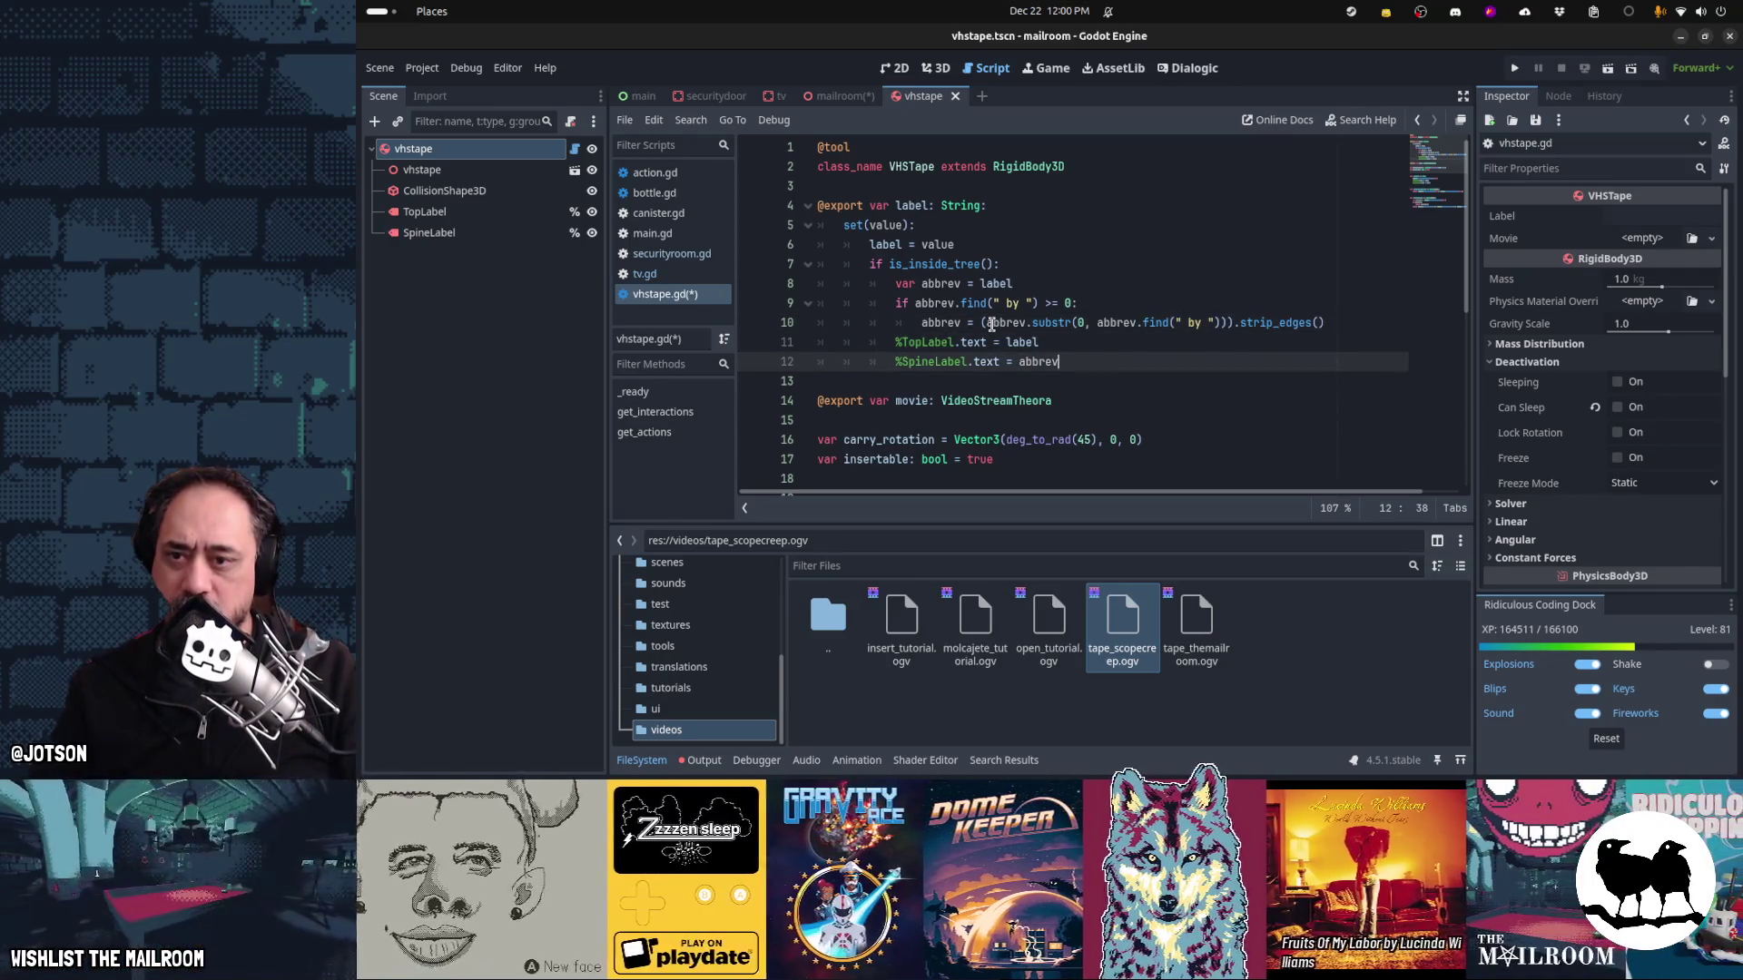
pyautogui.press('Up')
pyautogui.press('Up')
pyautogui.press('Up')
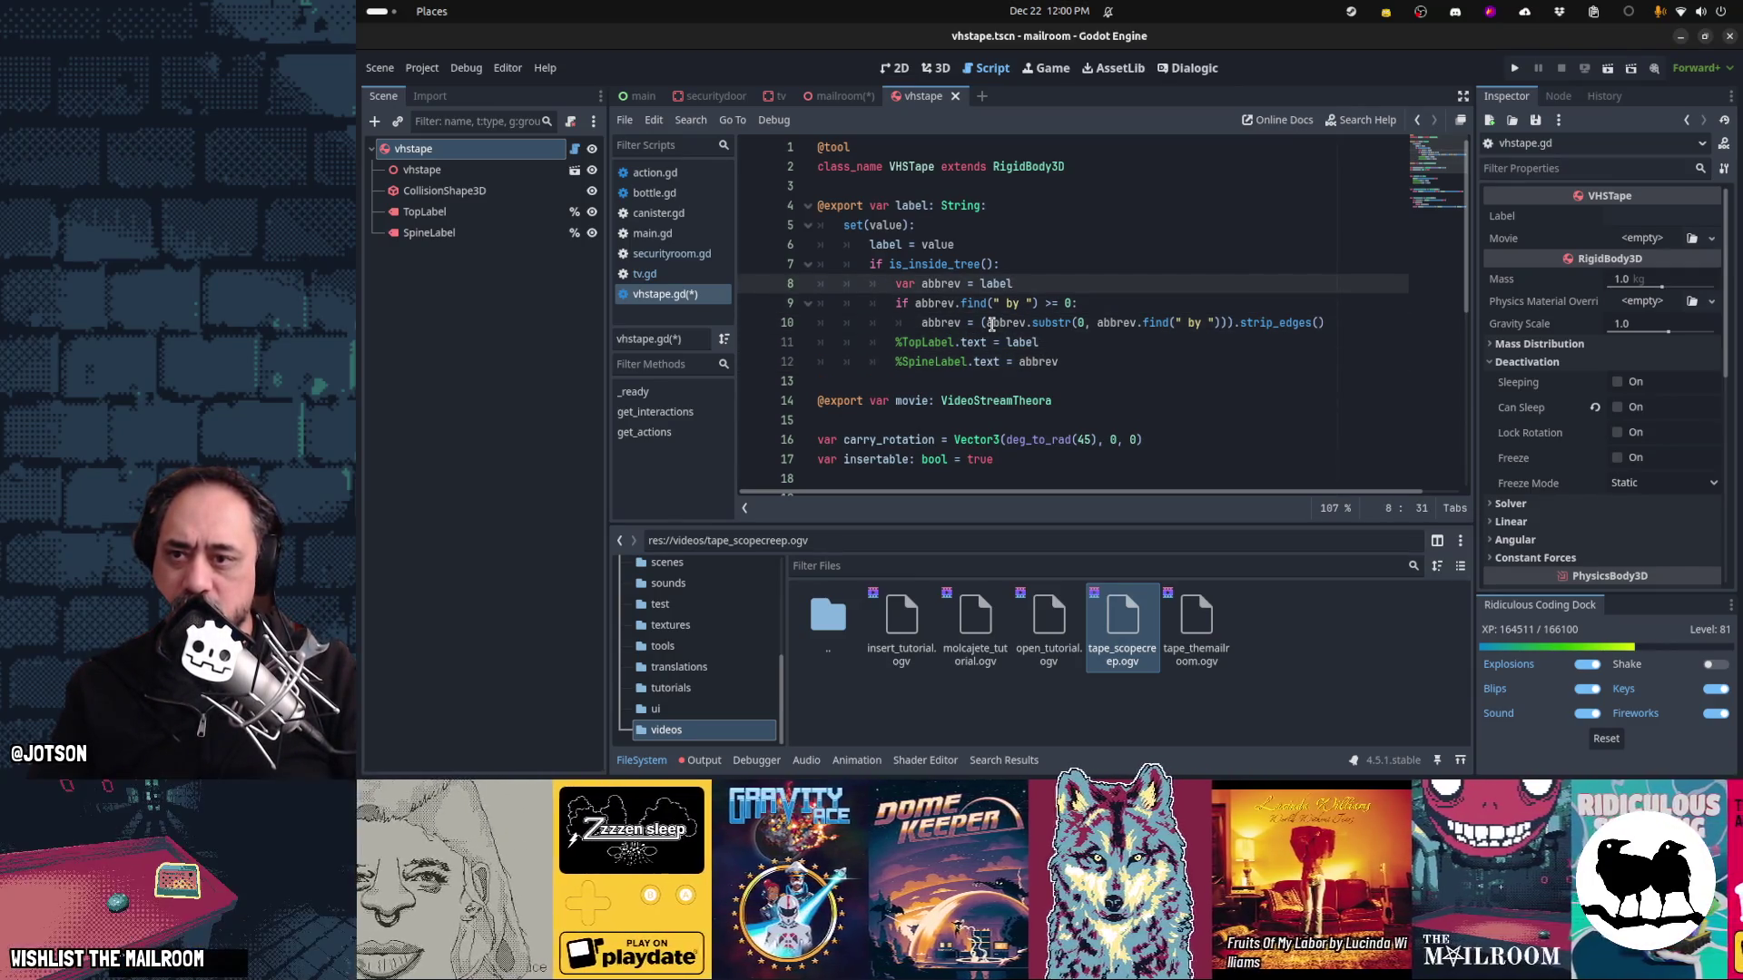
pyautogui.press('Home')
pyautogui.press('Up')
pyautogui.hotkey('shift', 'Down')
pyautogui.hotkey('shift', 'Down')
pyautogui.hotkey('shift', 'Down')
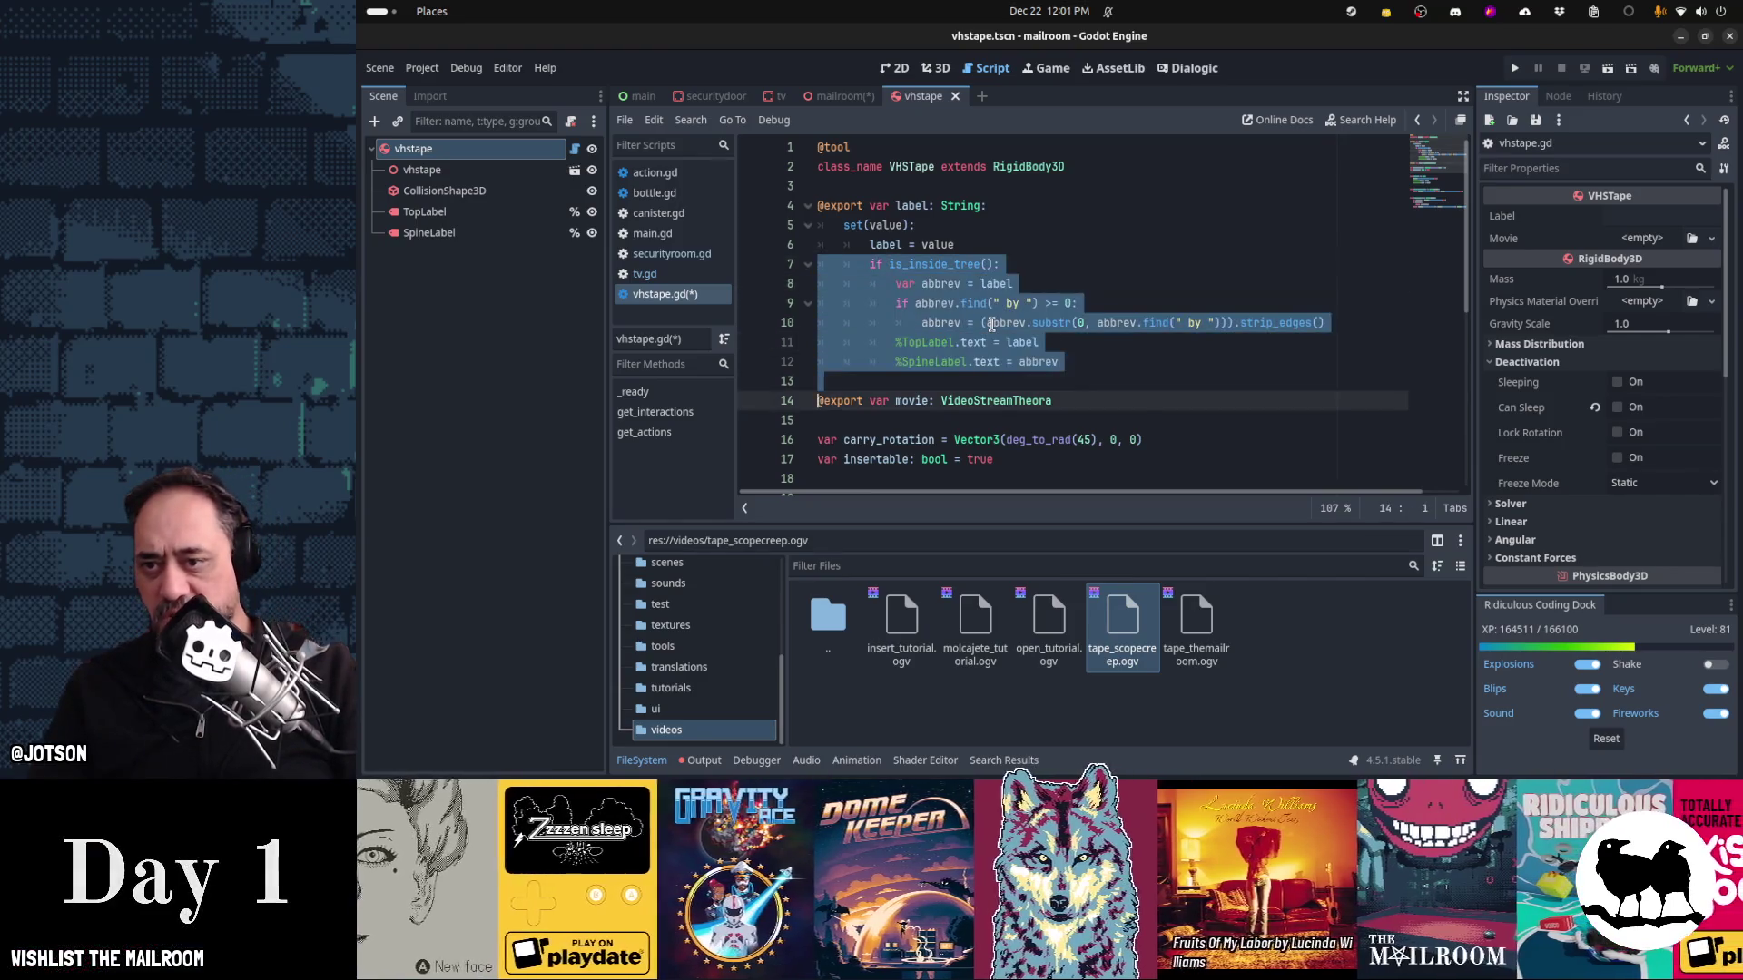
# Cut the label-updating block and call update_labels() in the label setter instead
pyautogui.hotkey('ctrl', 'x')
pyautogui.press('Up')
pyautogui.press('Up')
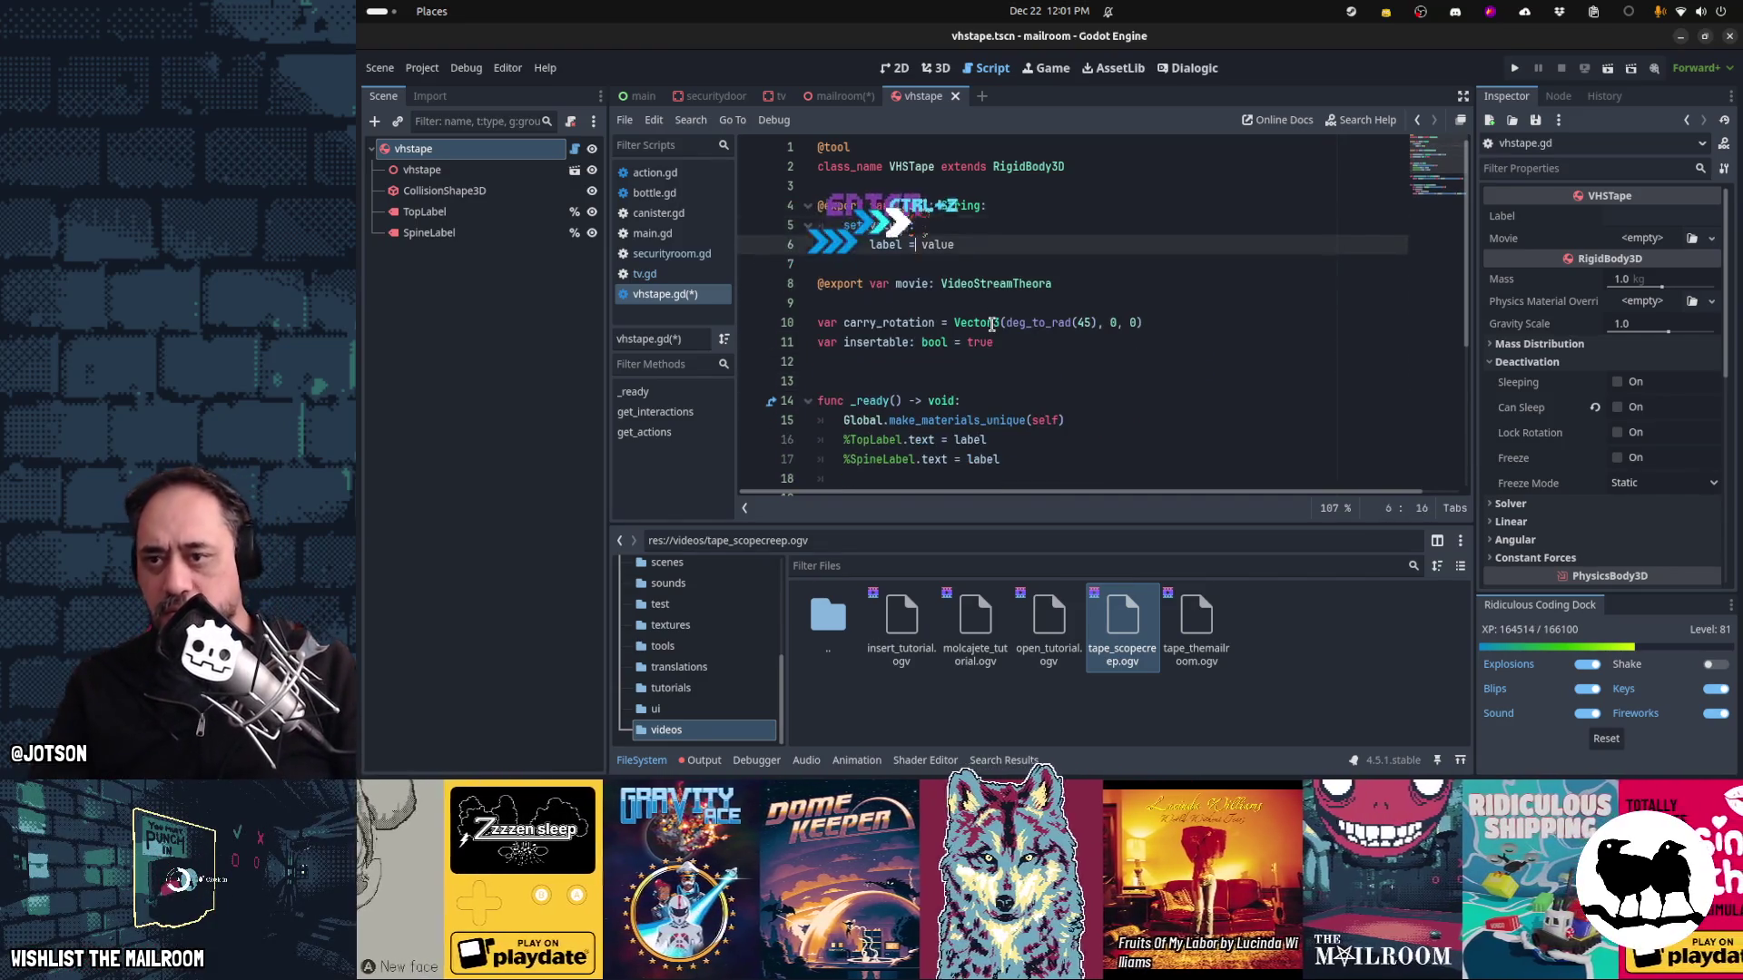
pyautogui.hotkey('ctrl', 'z')
pyautogui.press('Return')
pyautogui.write('update_labels()')
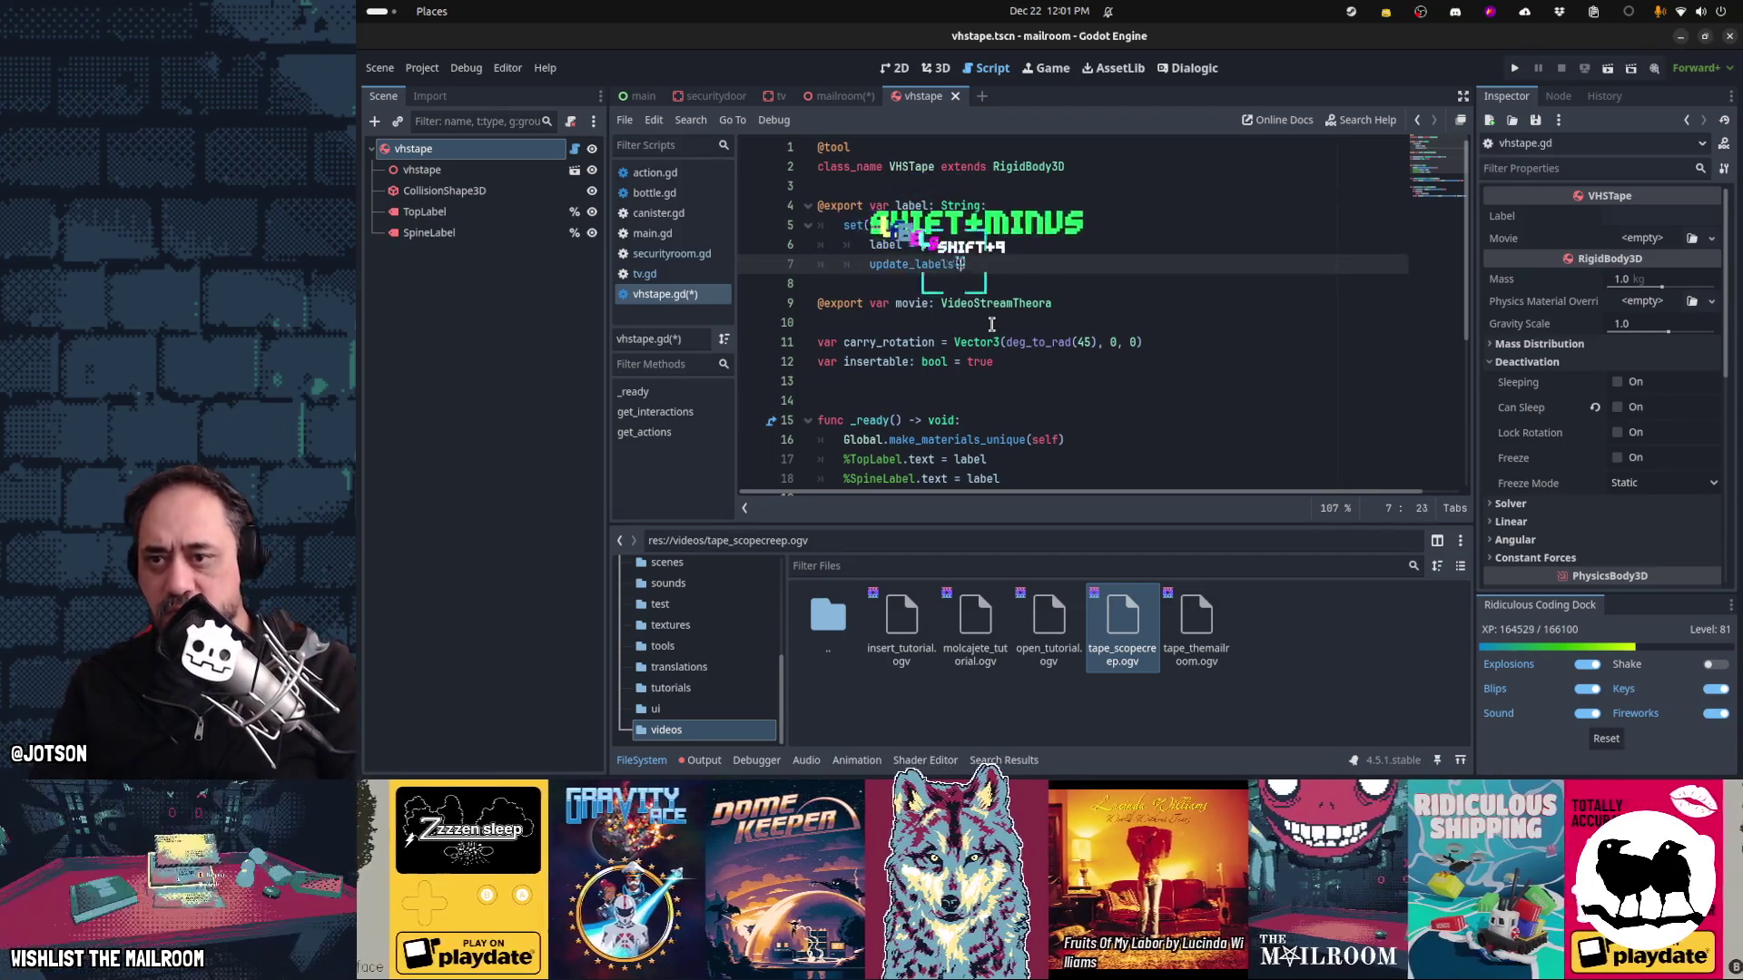
pyautogui.press('Down')
pyautogui.press('Down')
pyautogui.press('Home')
# Create 'func update_labels() -> void:' holding the pasted block with corrected indentation
pyautogui.press('Down')
pyautogui.press('Down')
pyautogui.press('Down')
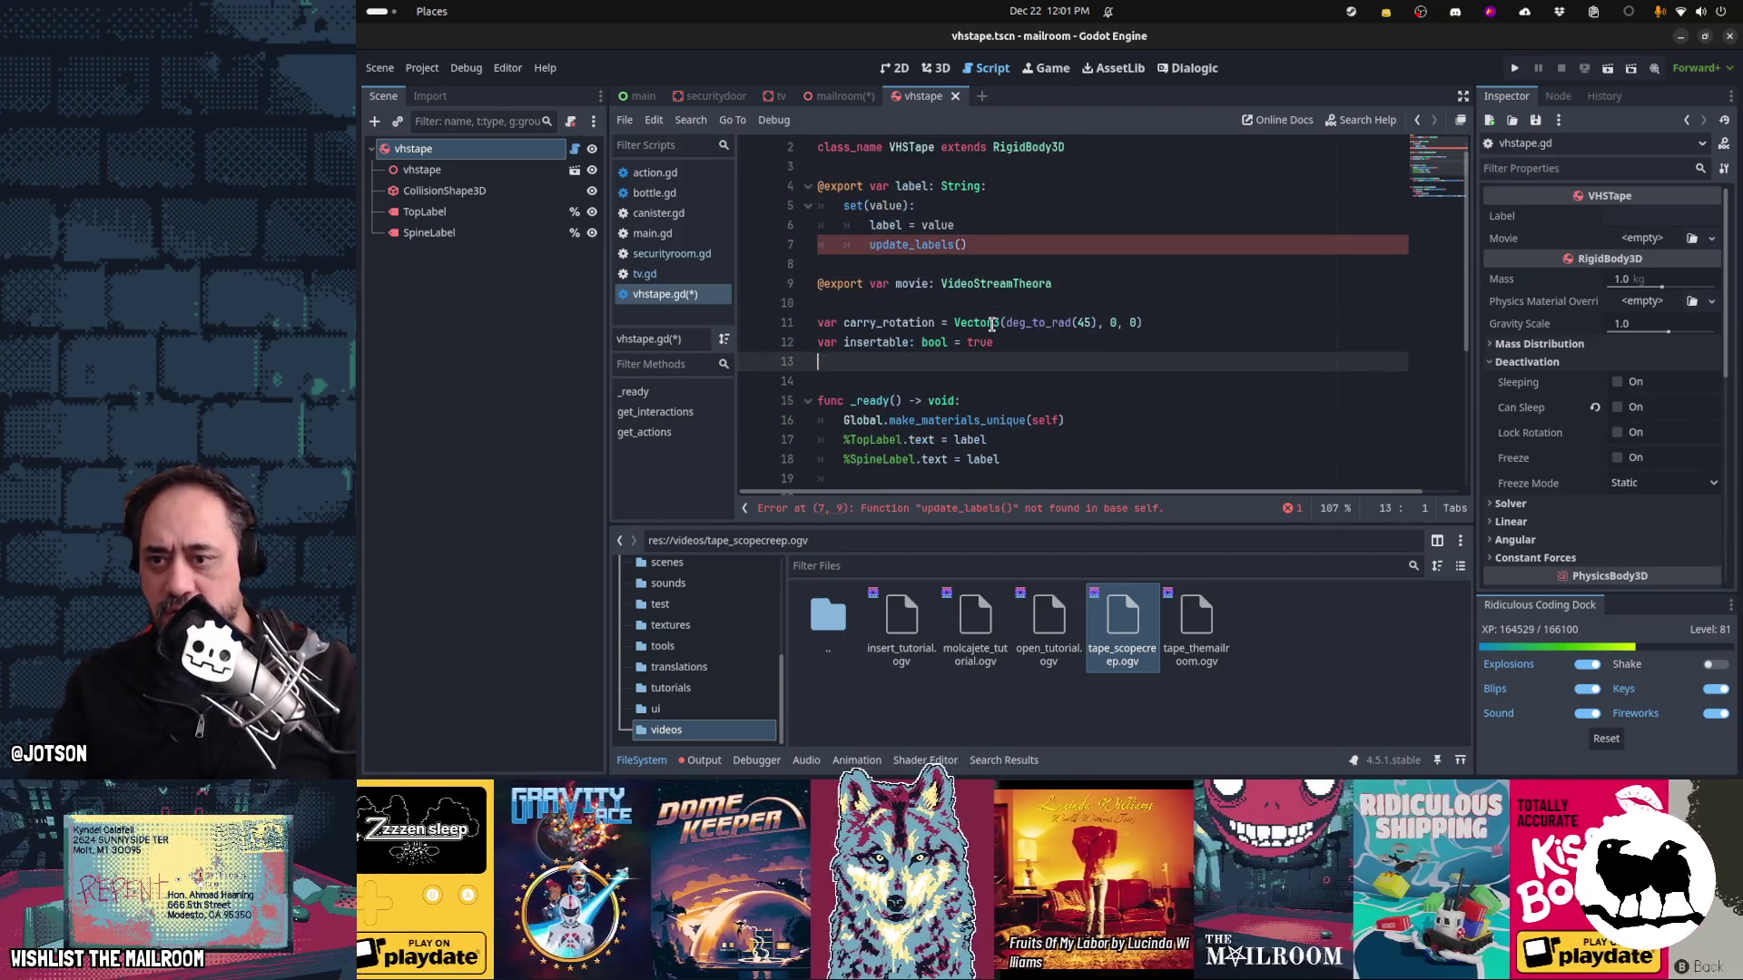
pyautogui.press('End')
pyautogui.press('Return')
pyautogui.press('Return')
pyautogui.press('Return')
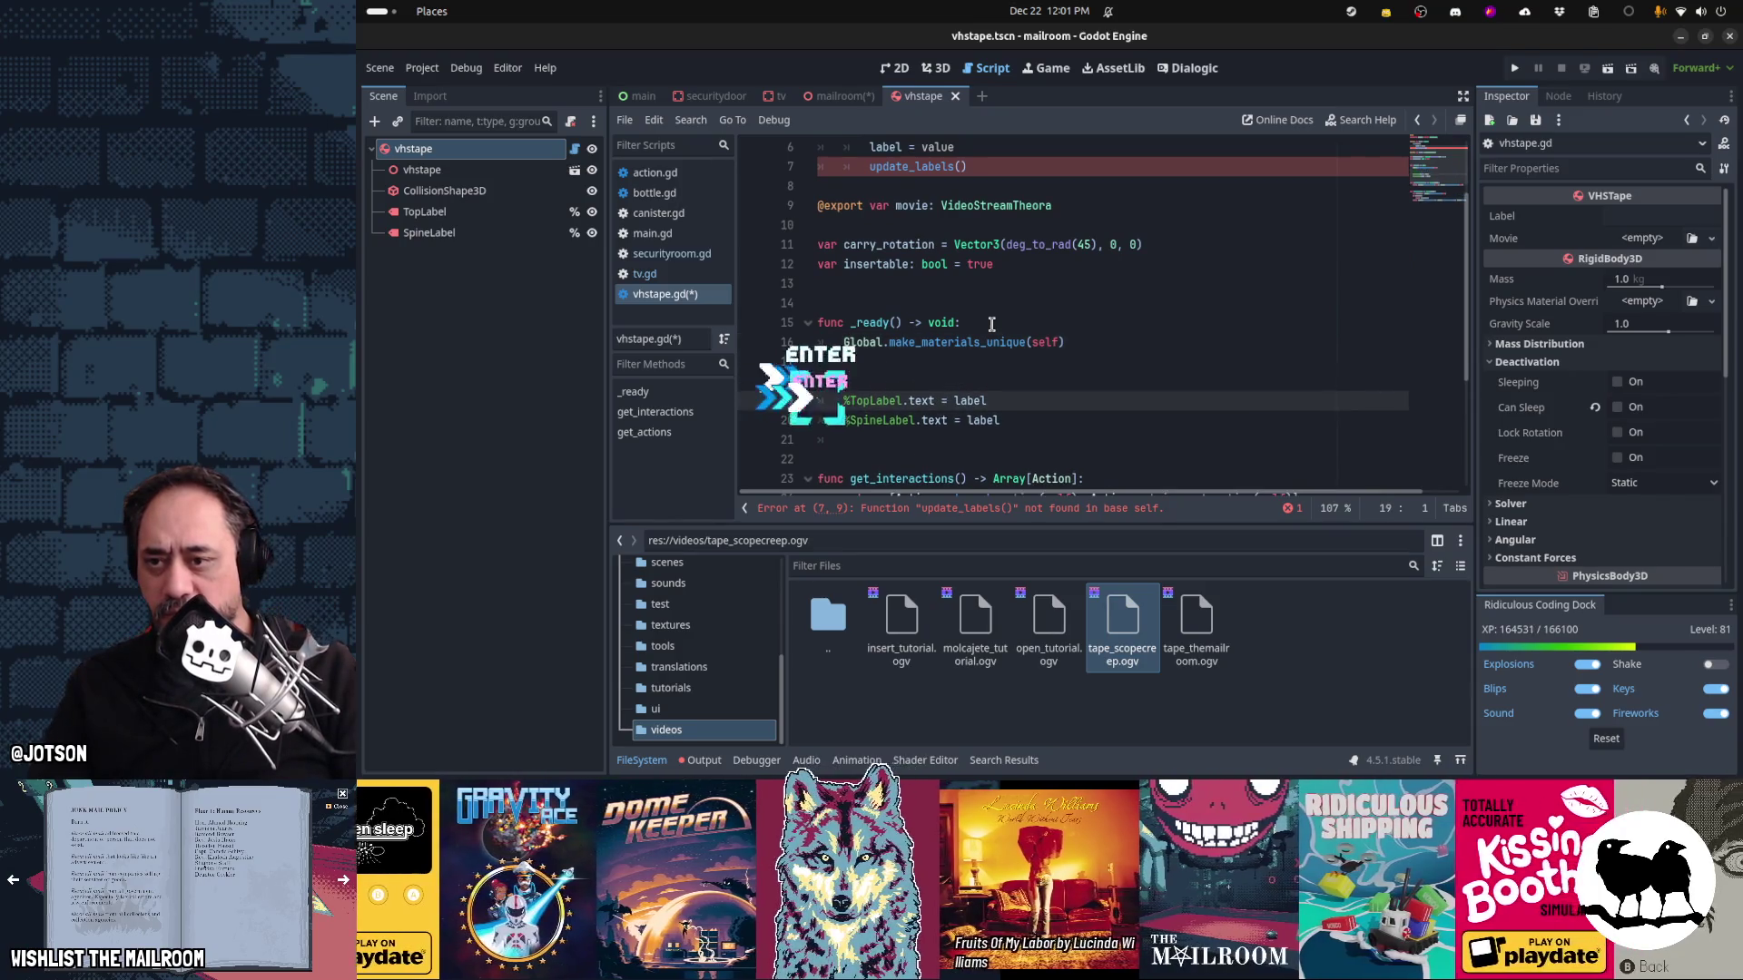
pyautogui.write('forc update_labels()')
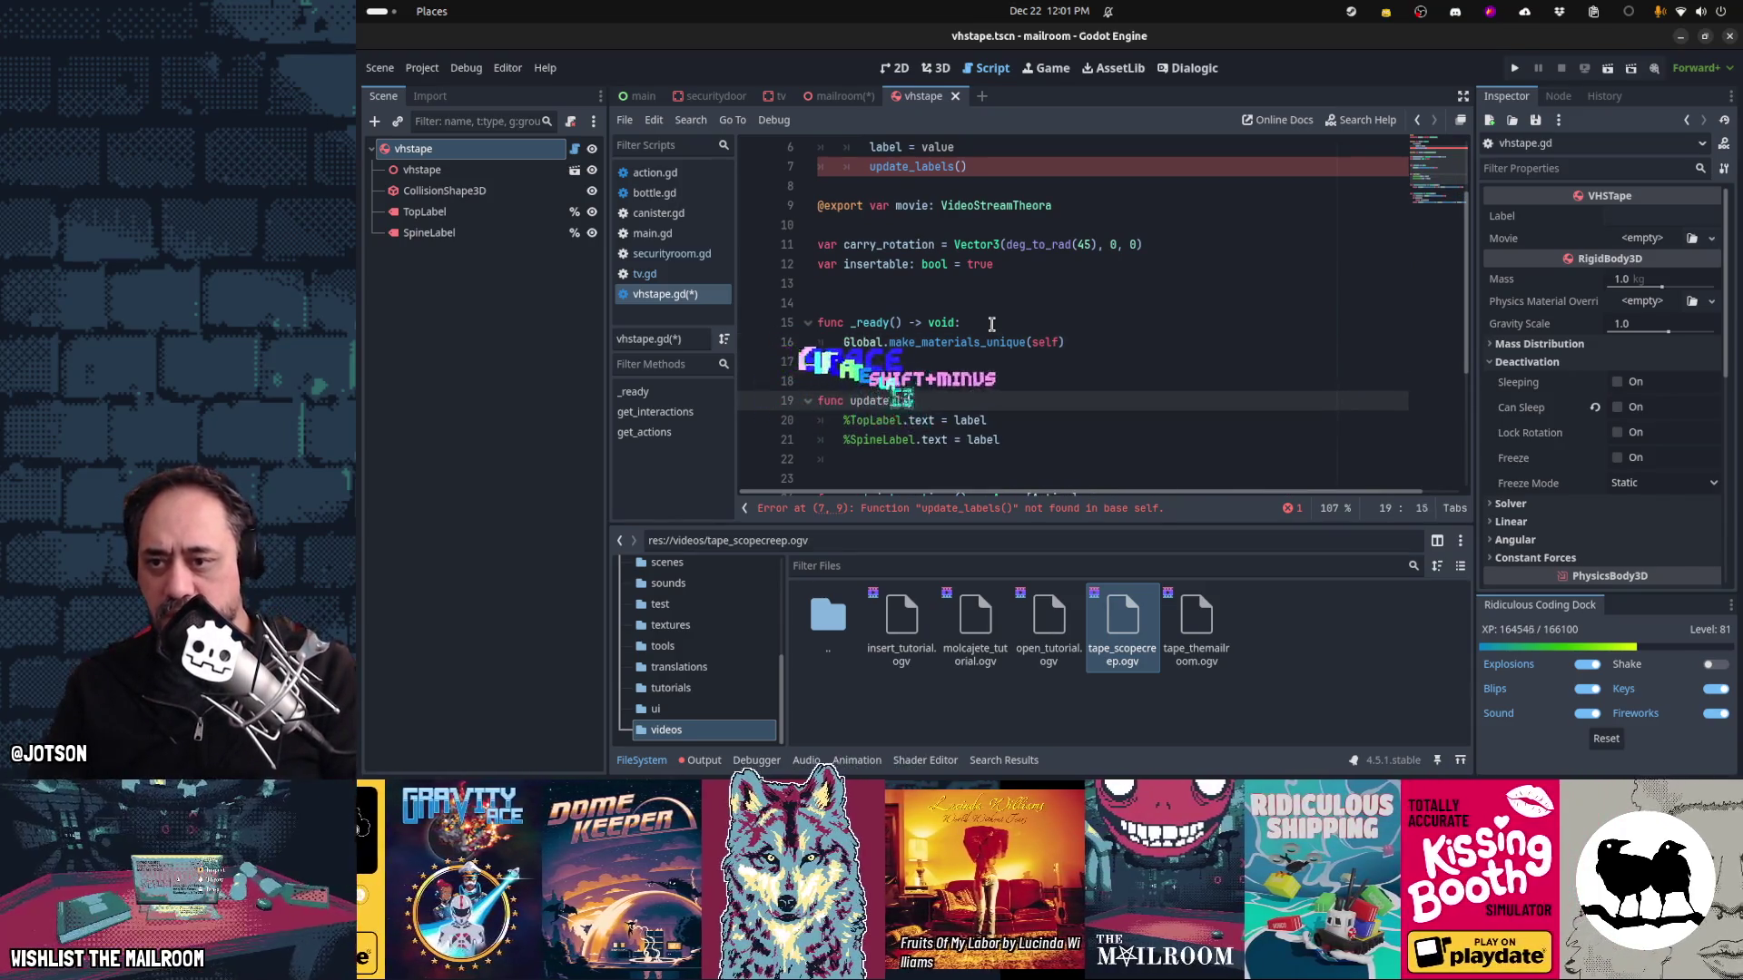
pyautogui.write(' -> void:')
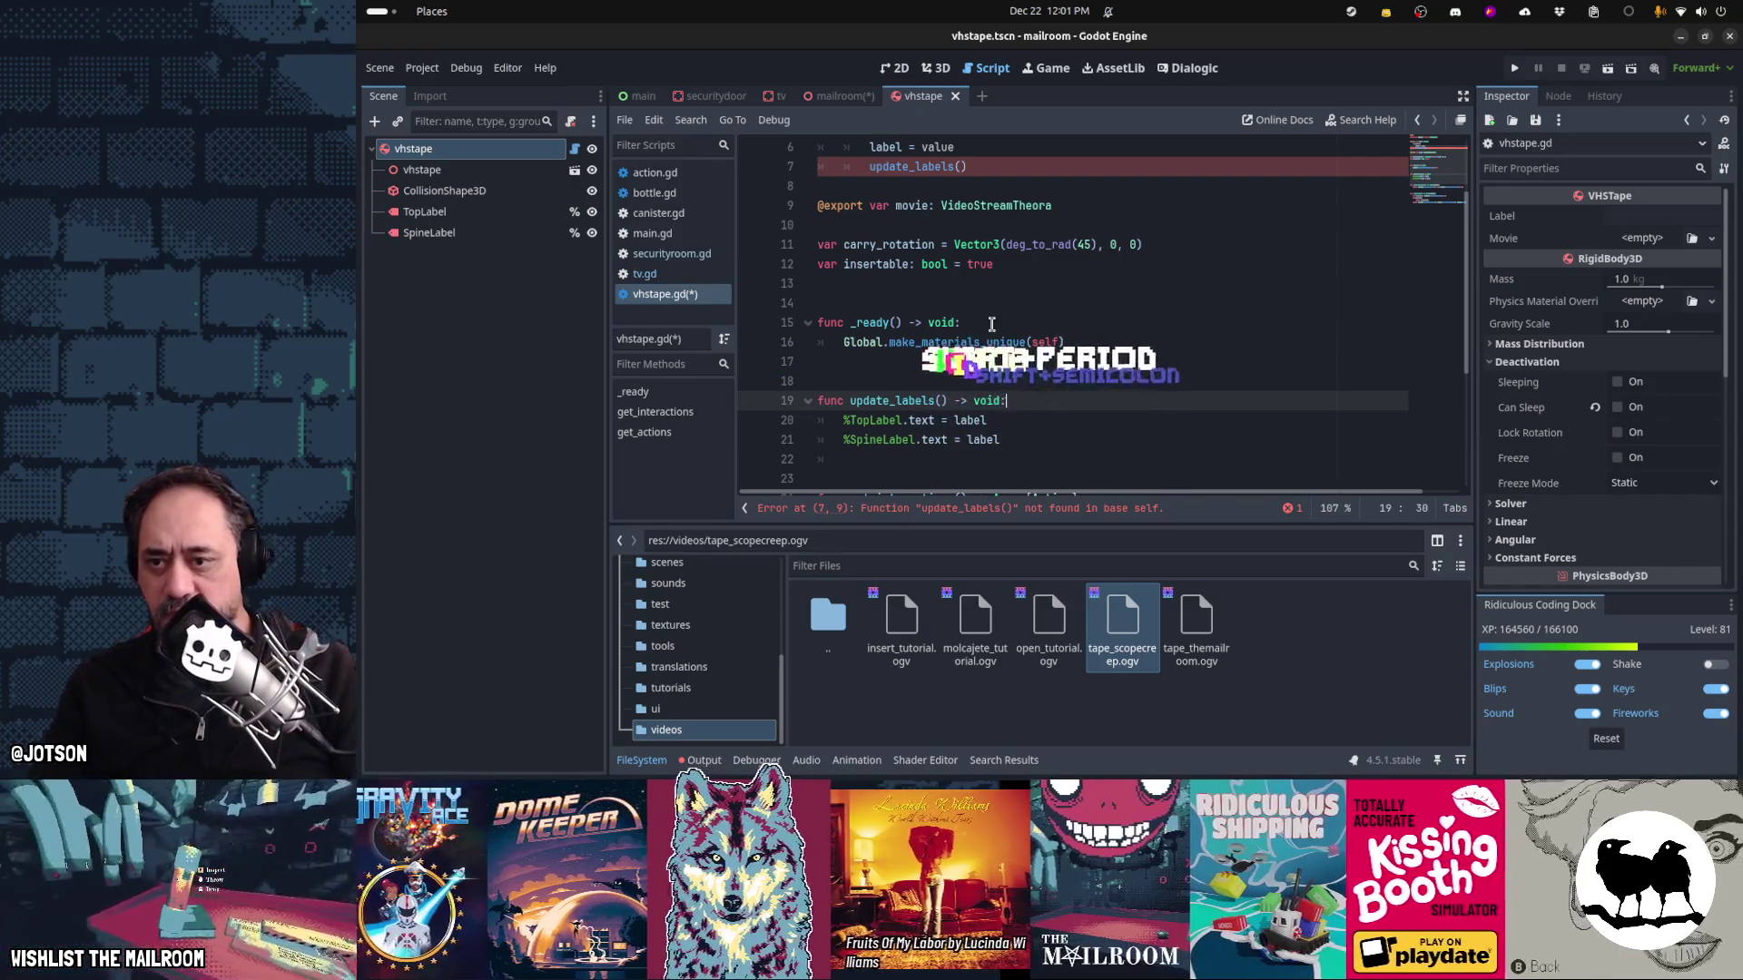
pyautogui.press('Down')
pyautogui.press('Home')
pyautogui.write('if is_inside_tree(): \t\t\tvar abbrev = label \t\t\tif abbrev.find(" by ") >= 0: \t\t\t\tabbrev = (abbrev.substr(0, abbrev.find(" by "))).strip_edges() \t\t\t%TopLabel.text = label \t\t\t%SpineLabel.text = abbrev')
pyautogui.hotkey('ctrl', 'i')
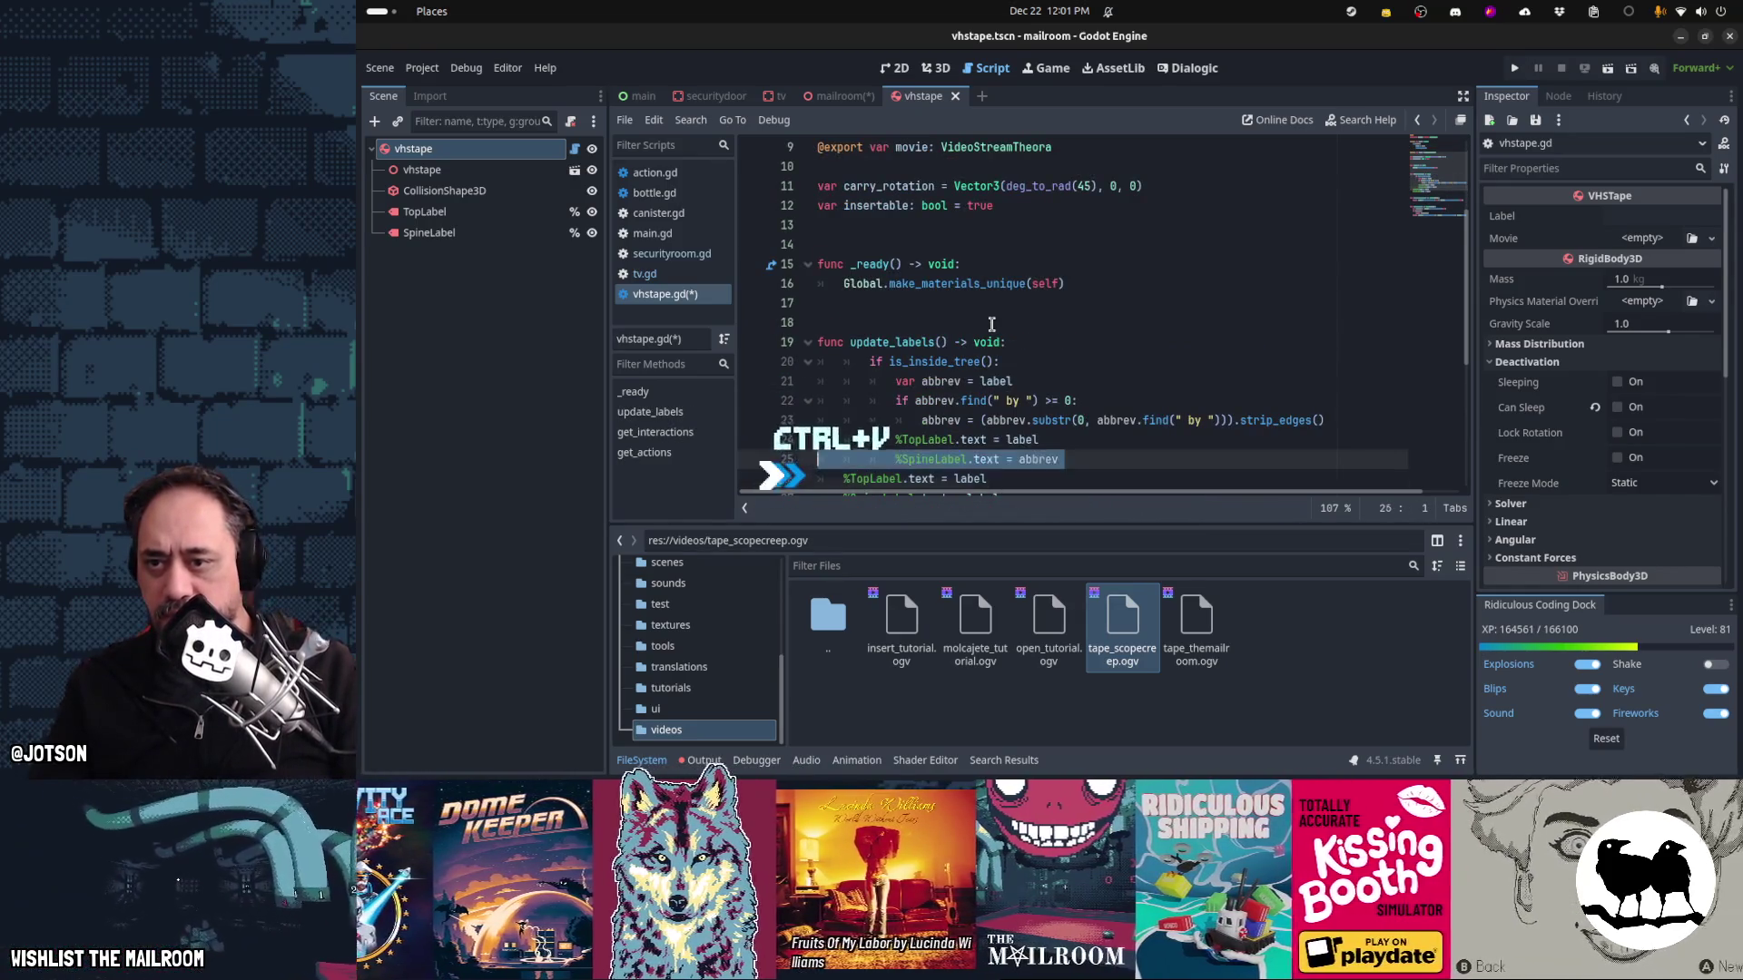
pyautogui.hotkey('shift', 'Up')
pyautogui.hotkey('shift', 'Up')
pyautogui.hotkey('shift', 'Up')
pyautogui.hotkey('shift', 'Tab')
pyautogui.press('Down')
pyautogui.press('Down')
pyautogui.press('Down')
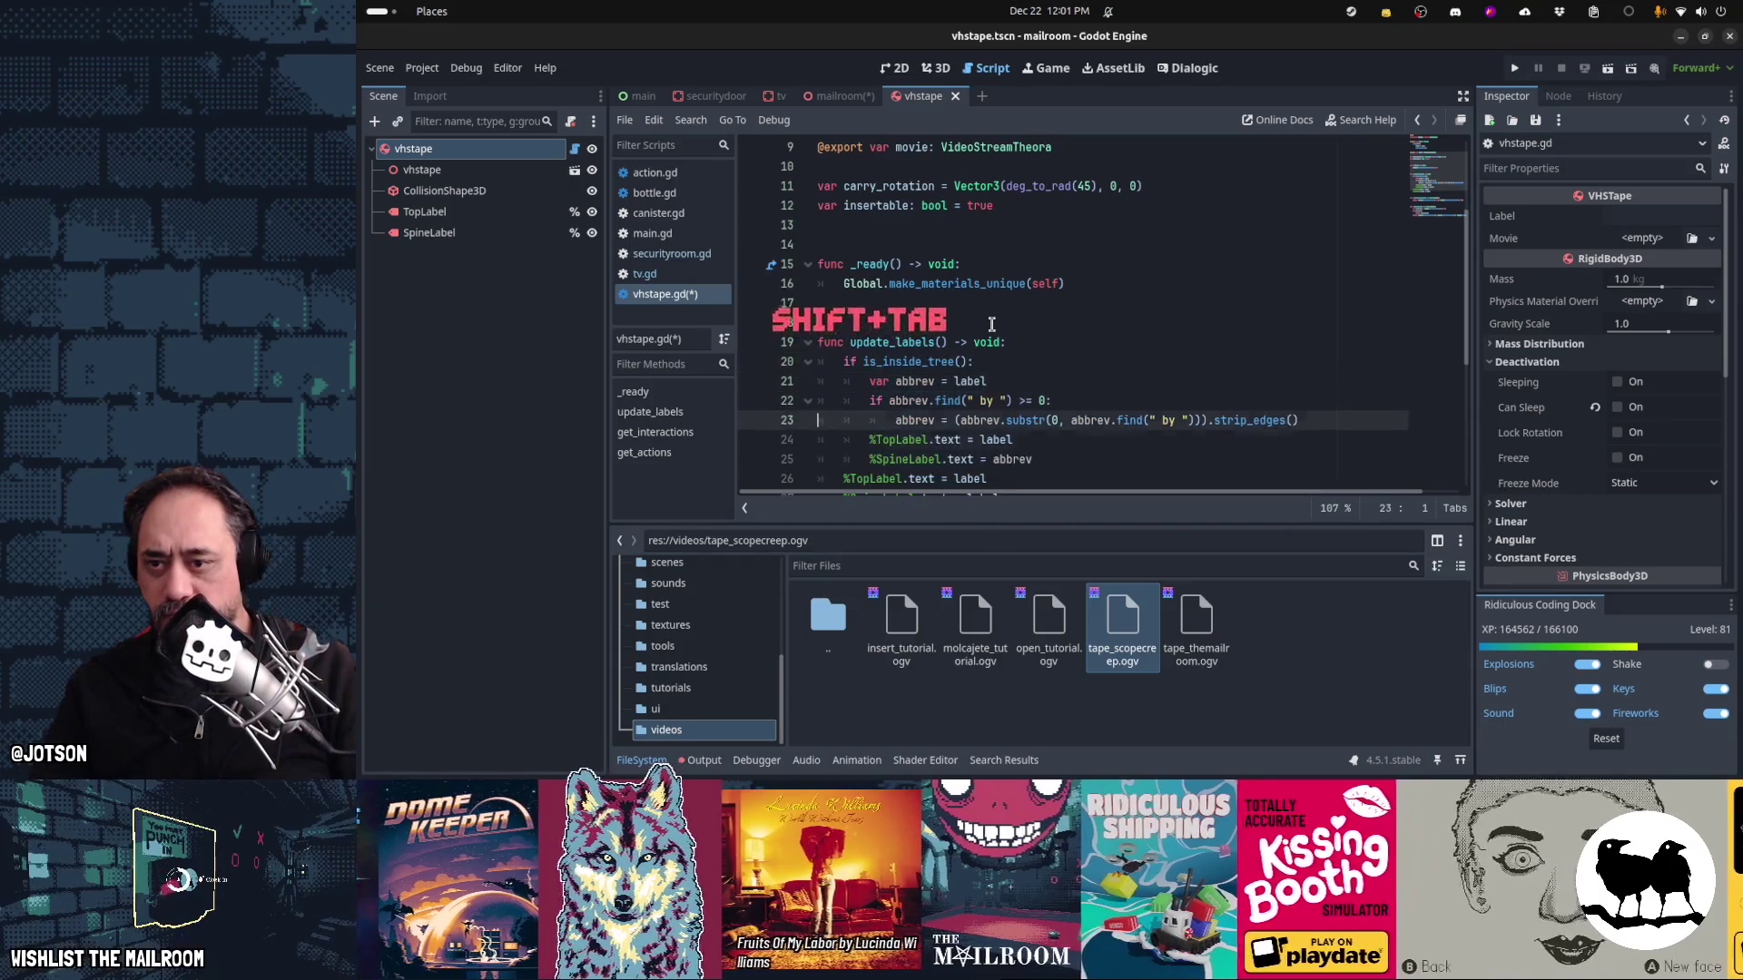
pyautogui.hotkey('ctrl', 'x')
# Call update_labels() from _ready() and save the script
pyautogui.press('Up')
pyautogui.press('Up')
pyautogui.press('Up')
pyautogui.press('Down')
pyautogui.write('update_labels()')
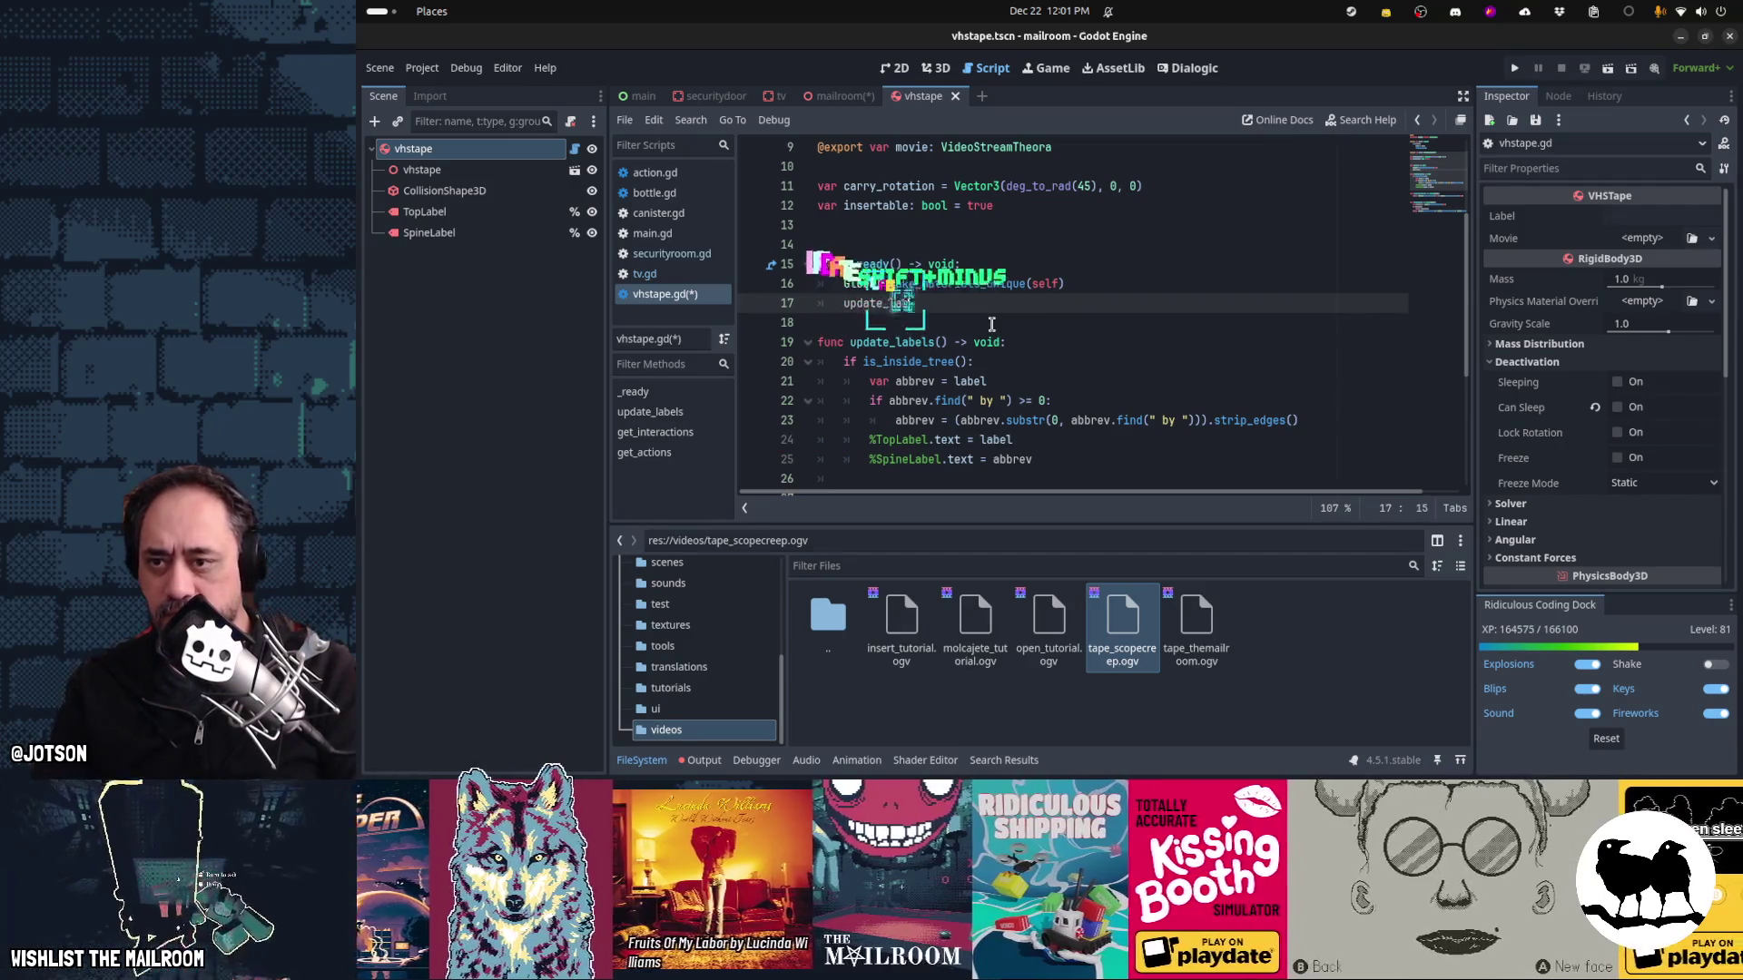
pyautogui.press('Return')
pyautogui.hotkey('ctrl', 's')
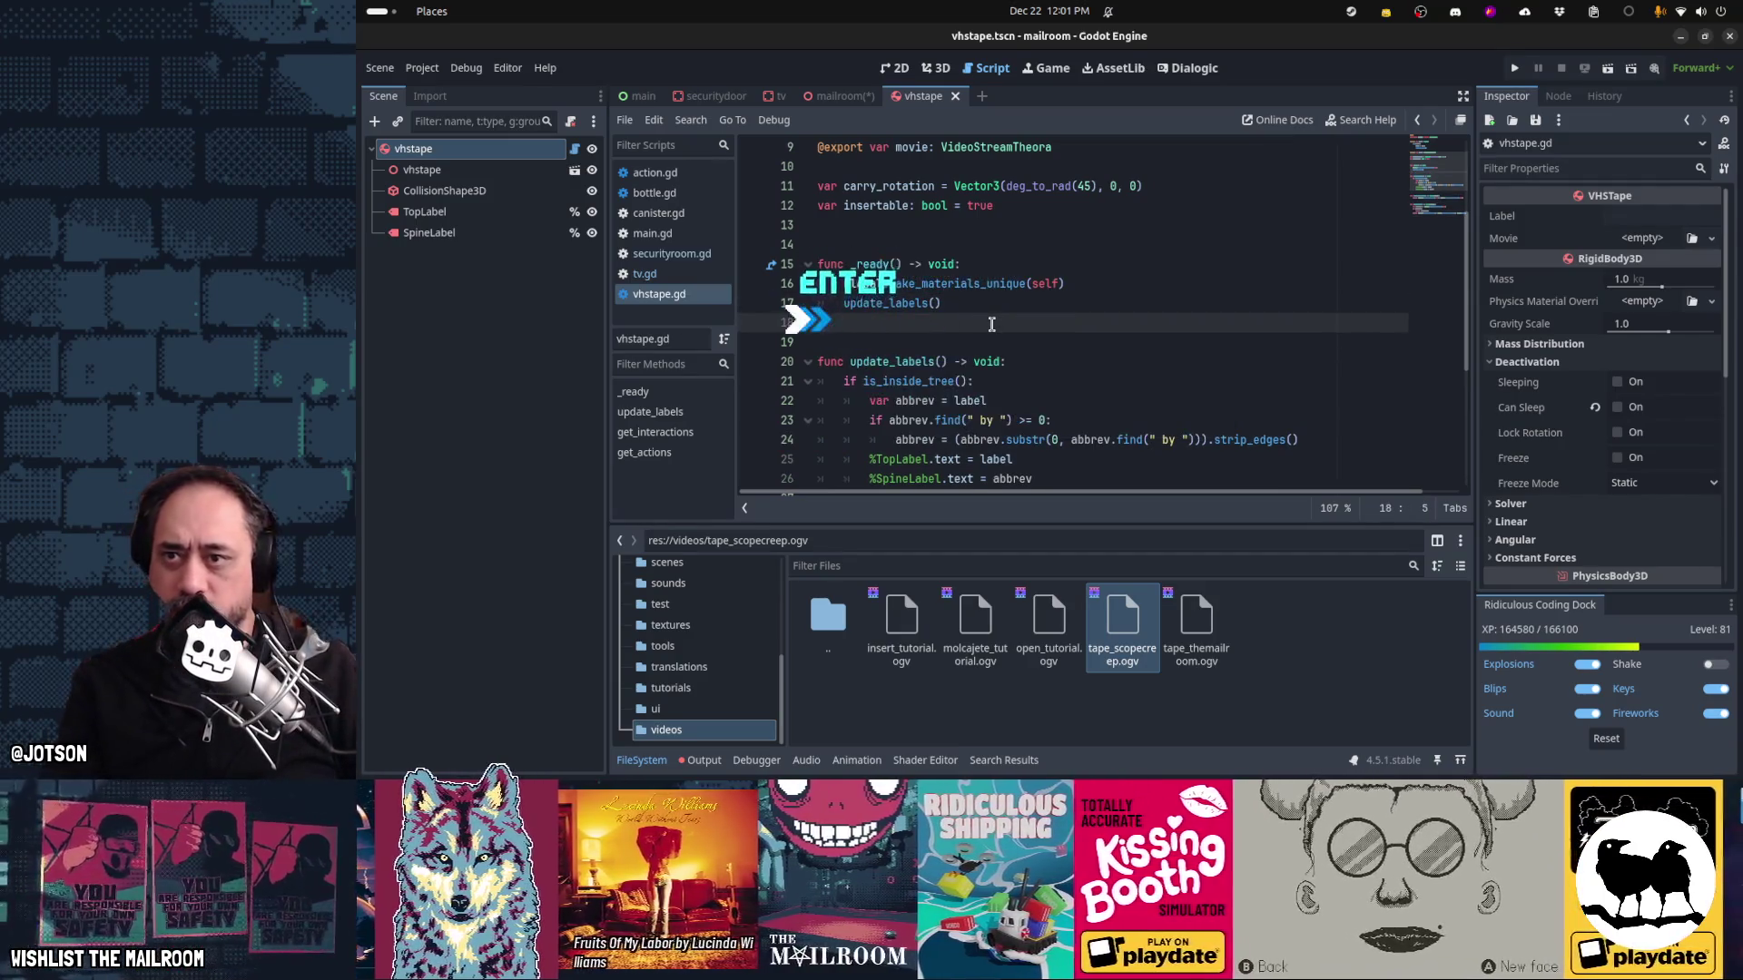
pyautogui.click(835, 96)
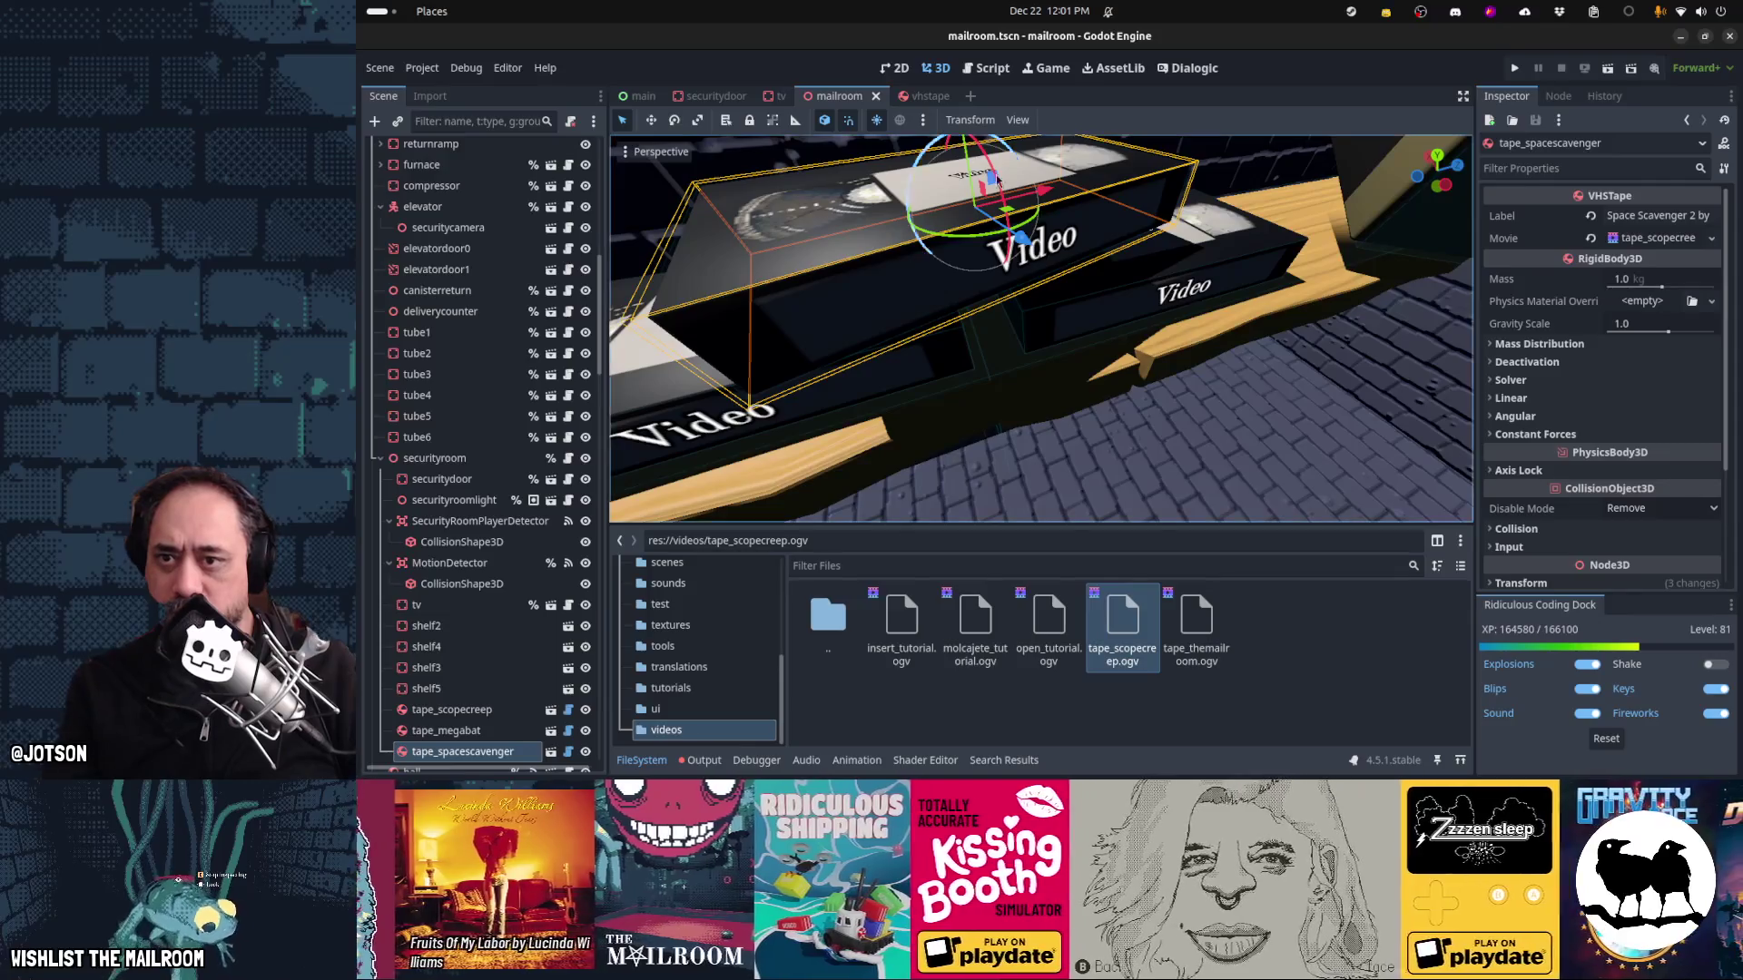
# Edit the selected tape's label, orbit to view the row of tapes, and save the mailroom scene
pyautogui.scroll(-5, 1050, 265)
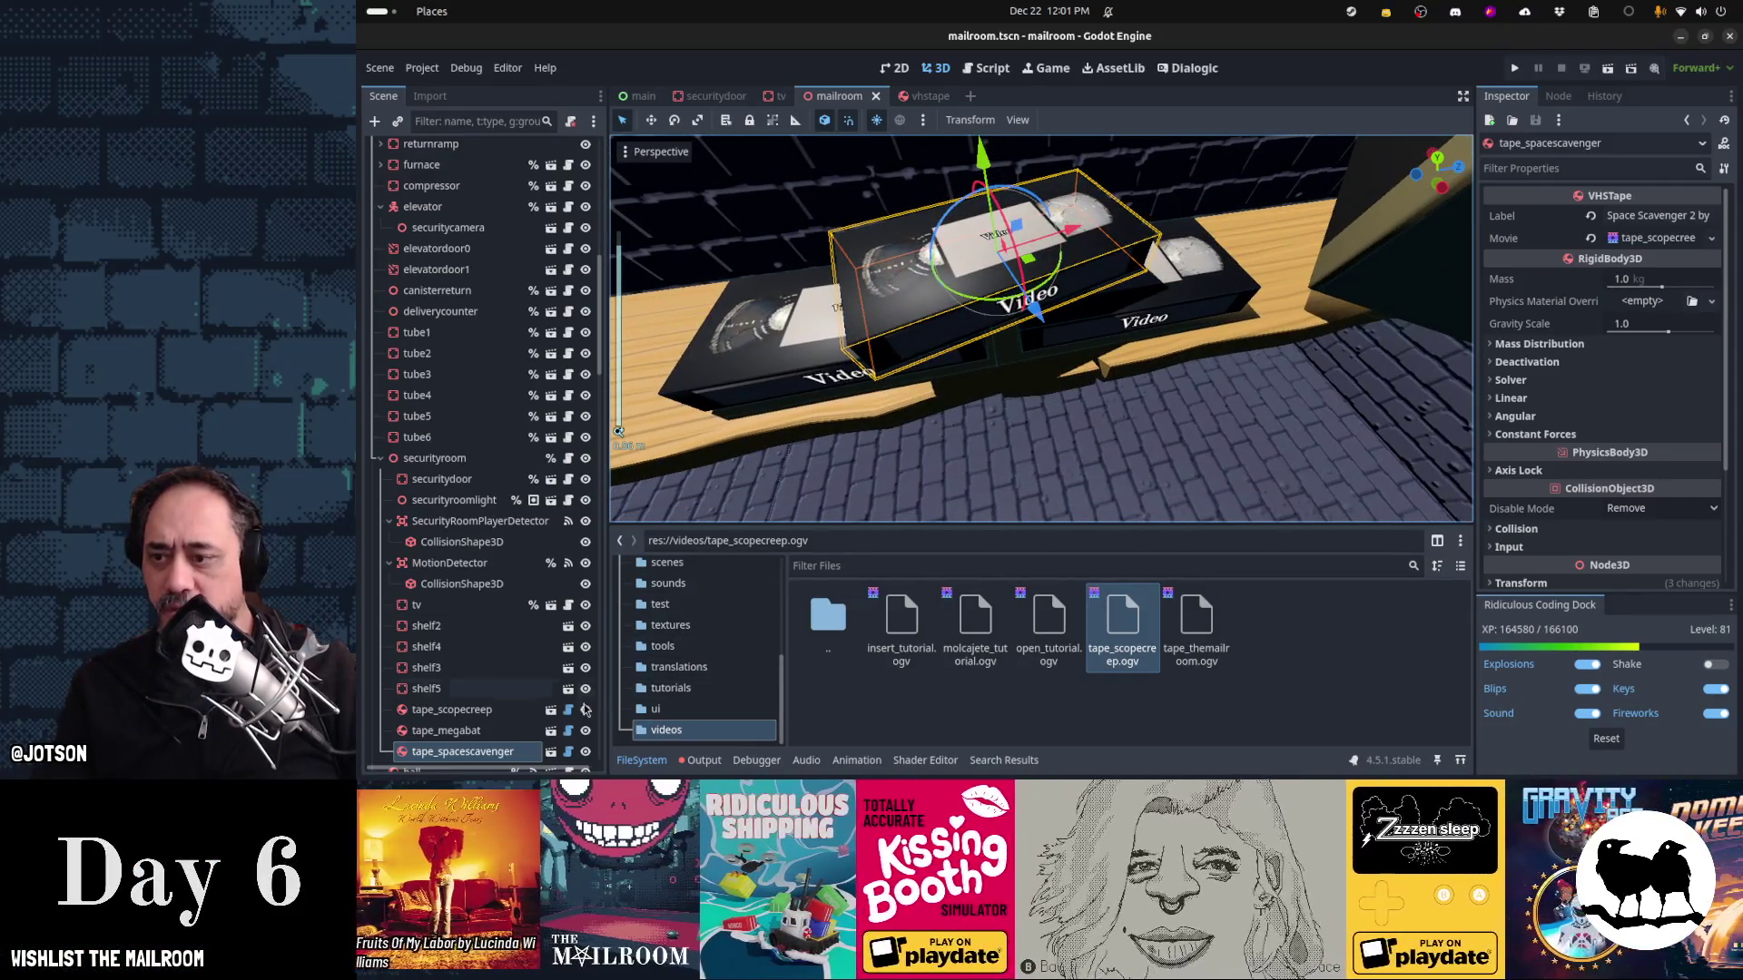
pyautogui.click(1639, 215)
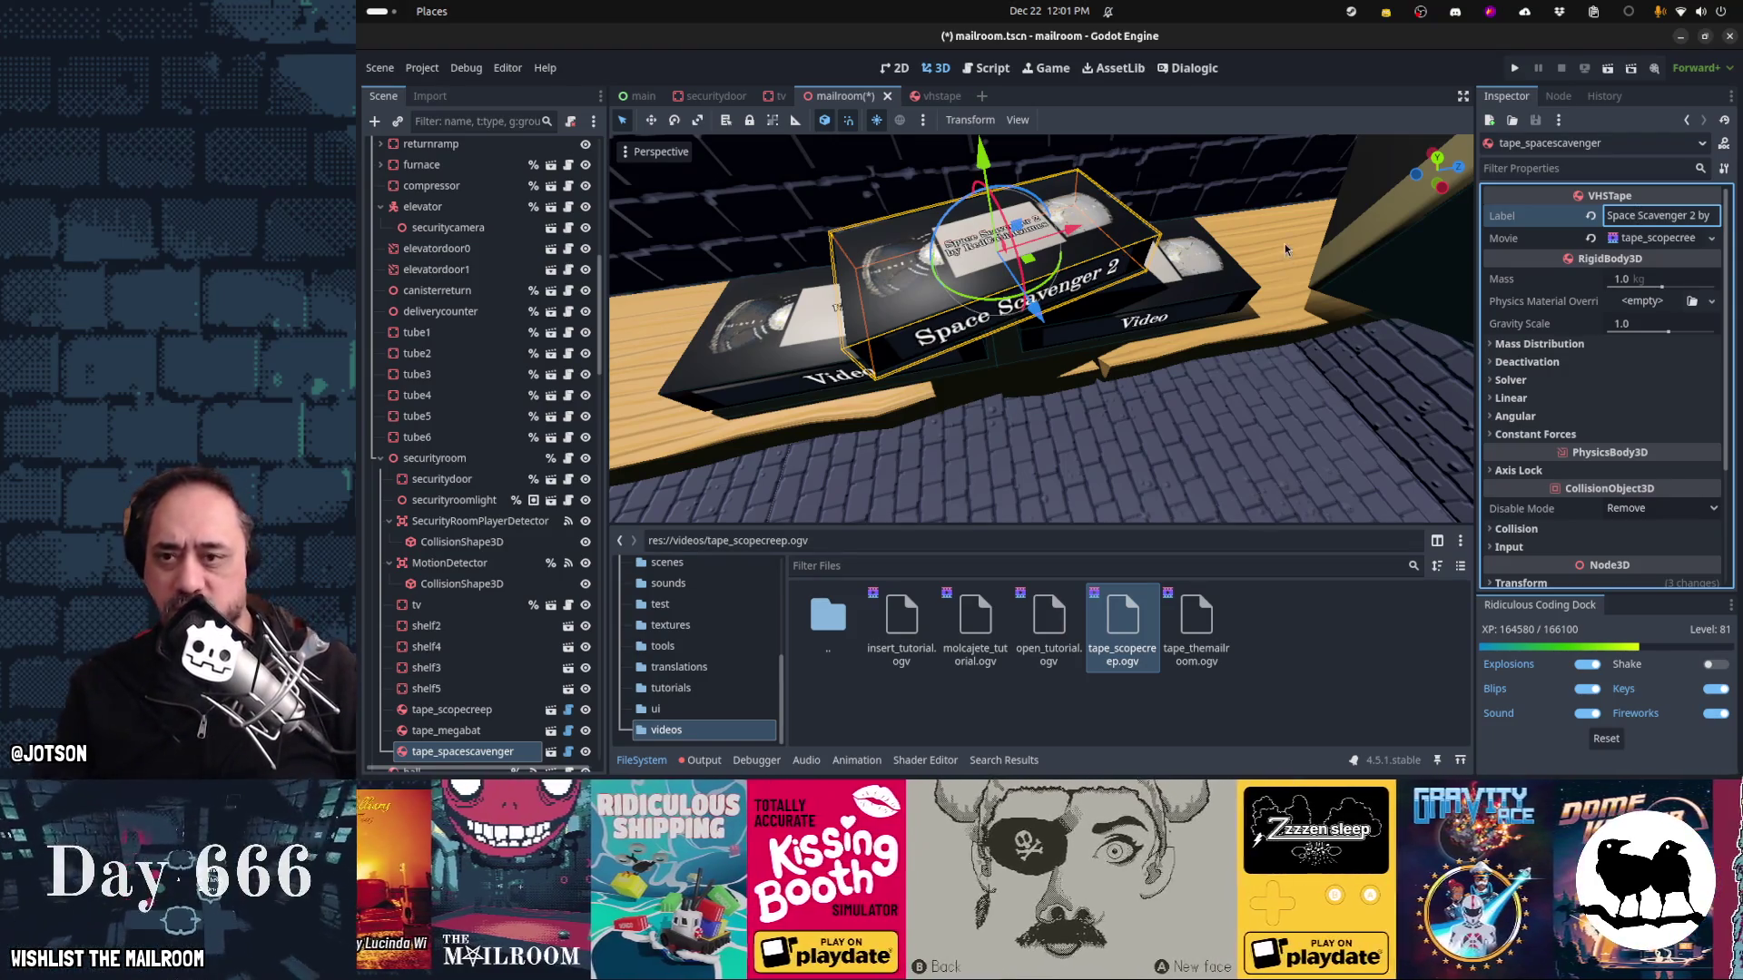
pyautogui.moveTo(1285, 250); pyautogui.dragTo(1091, 293)
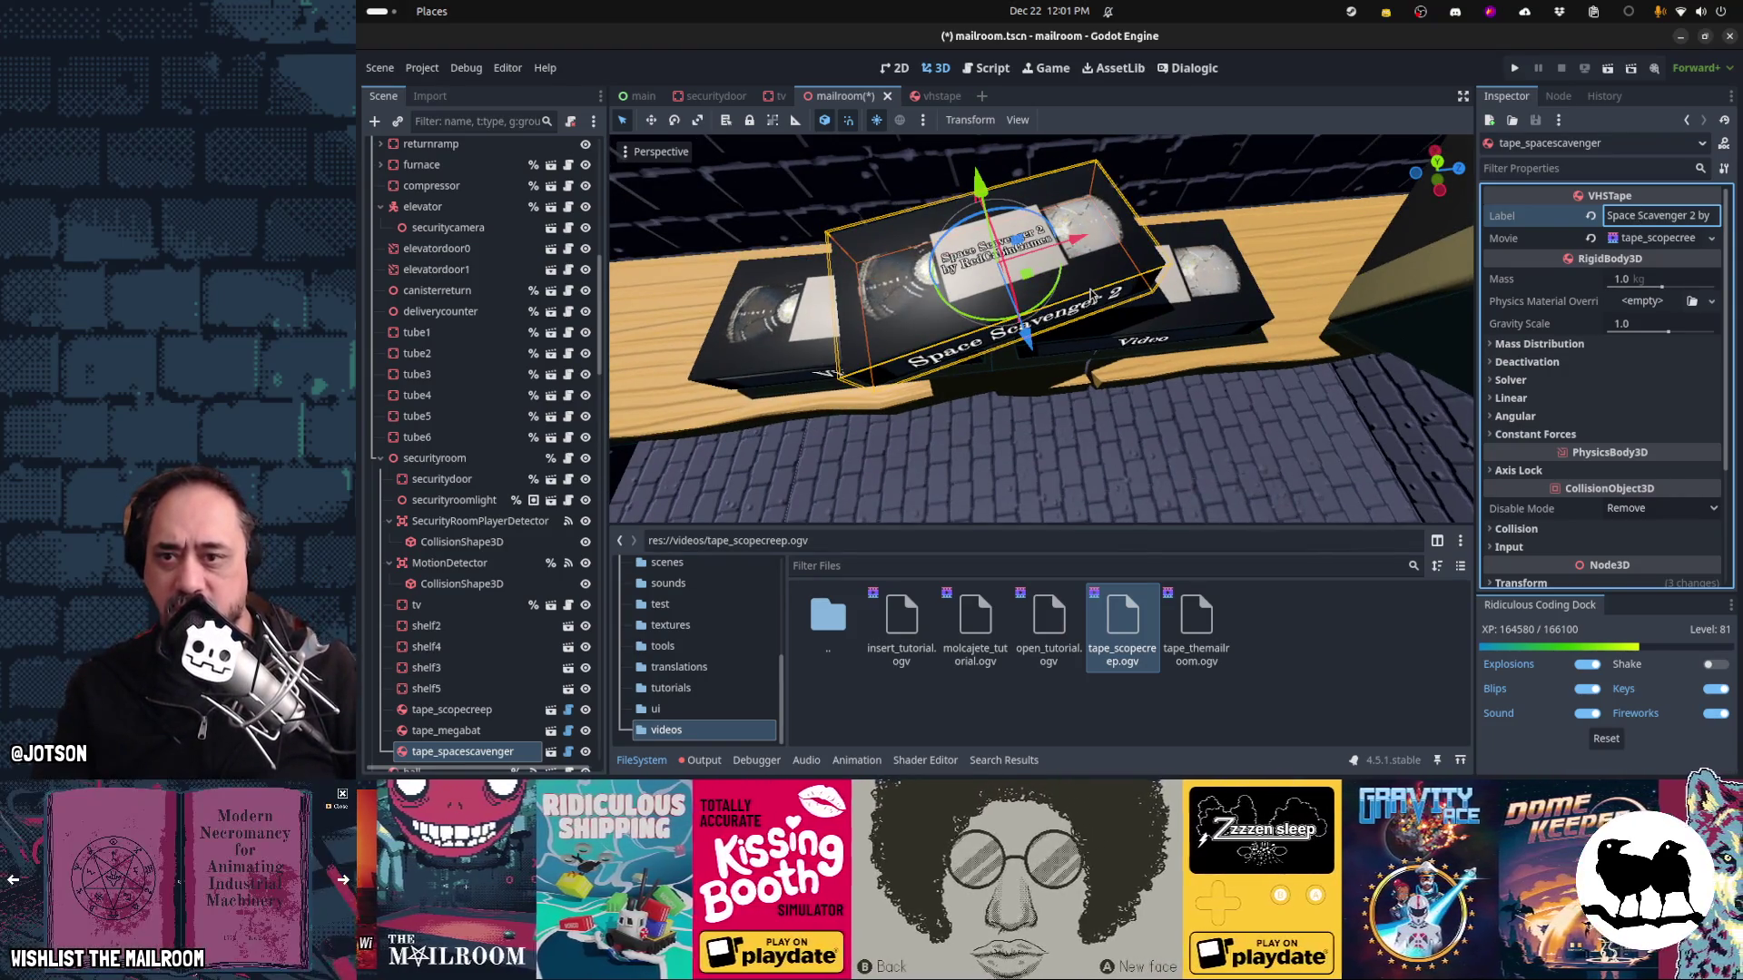
pyautogui.moveTo(954, 378); pyautogui.dragTo(871, 436)
pyautogui.scroll(-2, 871, 436)
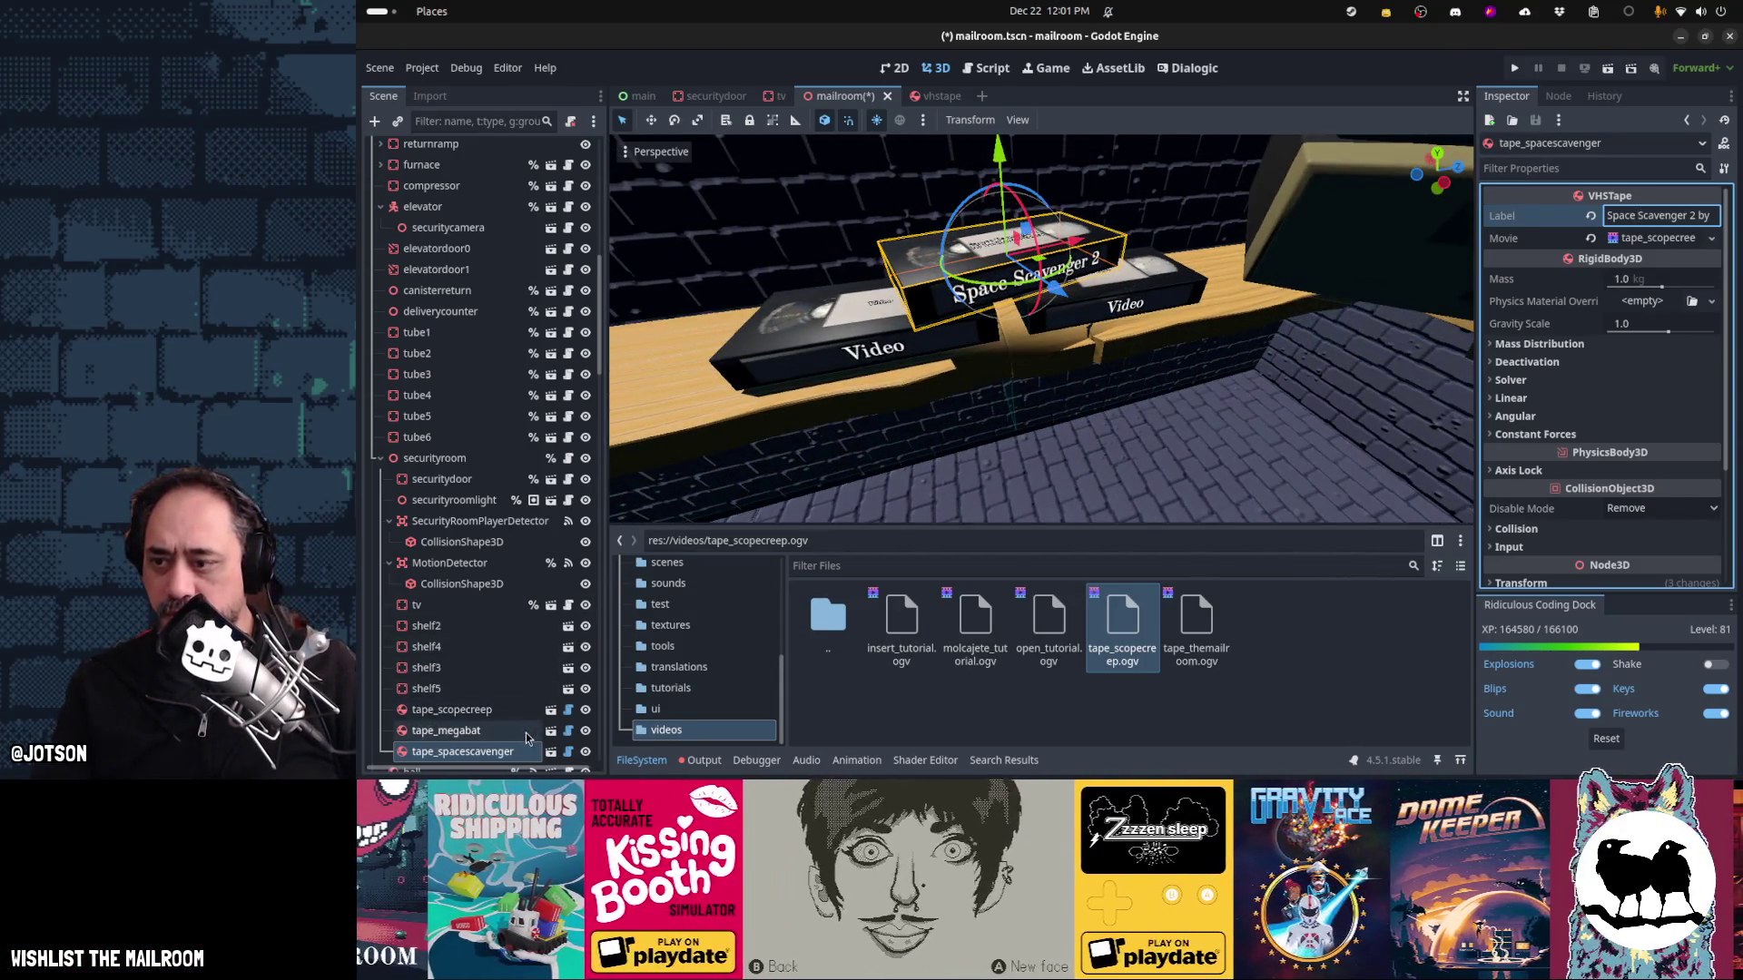
pyautogui.click(527, 732)
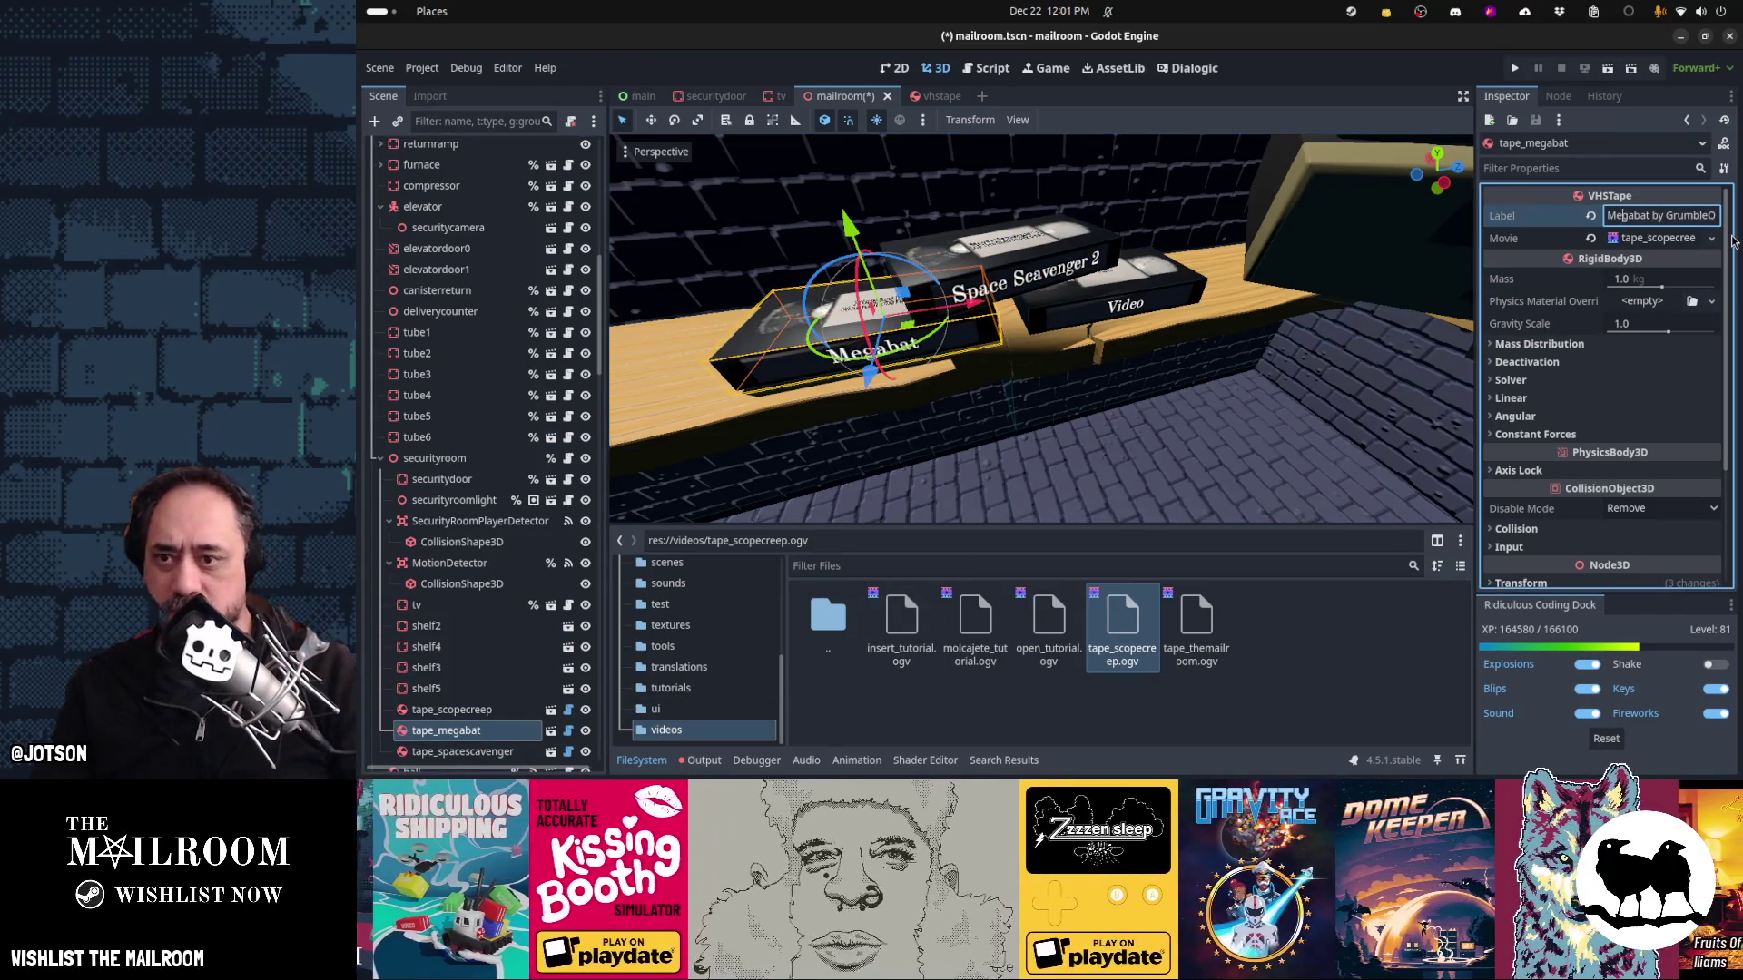
pyautogui.hotkey('ctrl', 's')
# Commit 'Scopecreep by Foolbox' as tape_scopecreep's label and save the scene
pyautogui.press('Up')
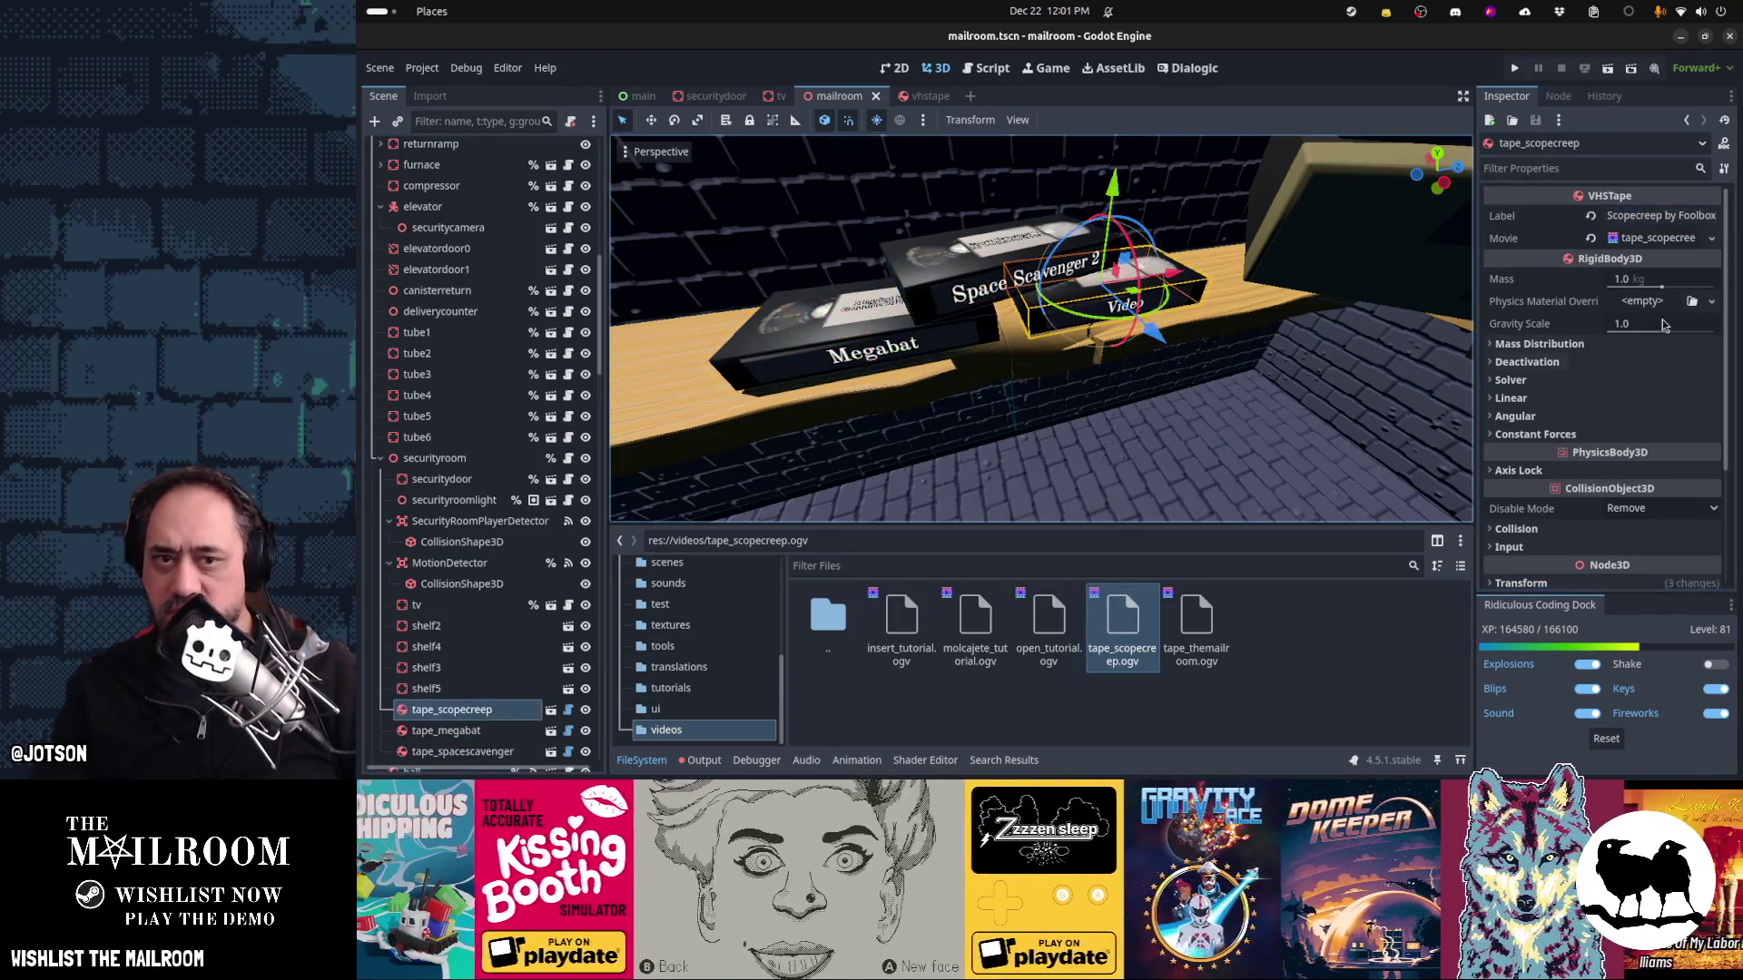
pyautogui.click(1673, 224)
pyautogui.press('Return')
pyautogui.hotkey('ctrl', 's')
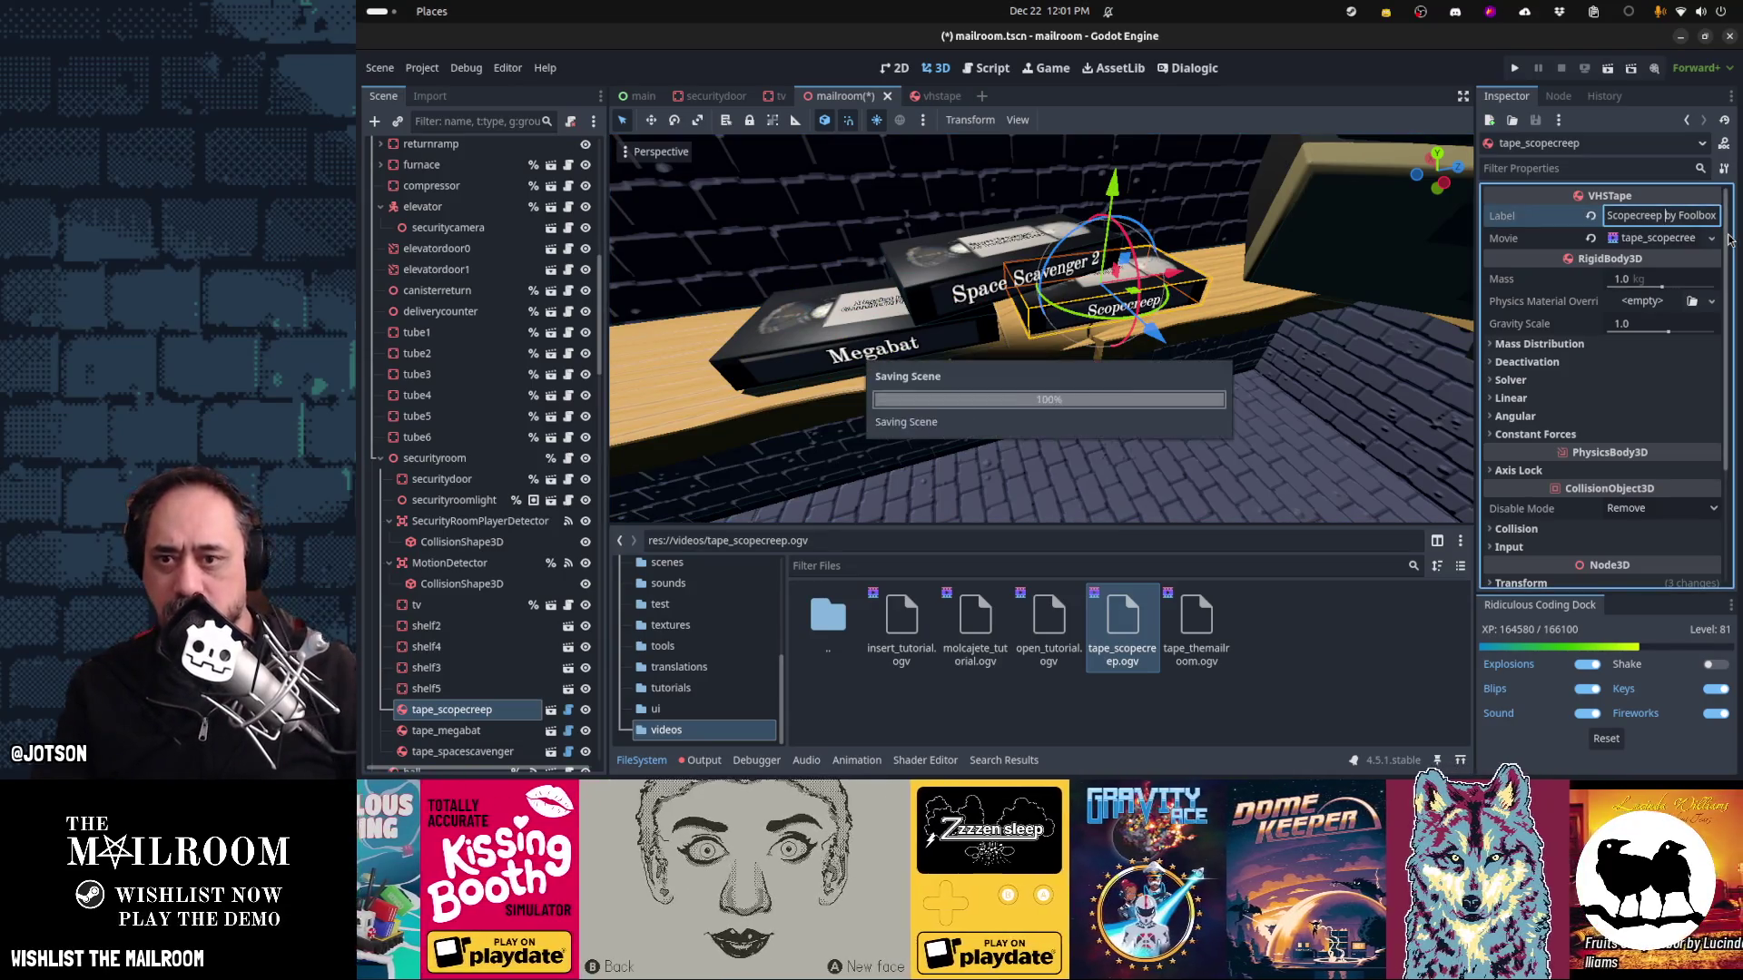
pyautogui.moveTo(1046, 240)
pyautogui.mouseDown()
pyautogui.moveTo(1010, 268)
pyautogui.moveTo(1098, 289)
pyautogui.moveTo(1001, 340)
pyautogui.mouseUp()
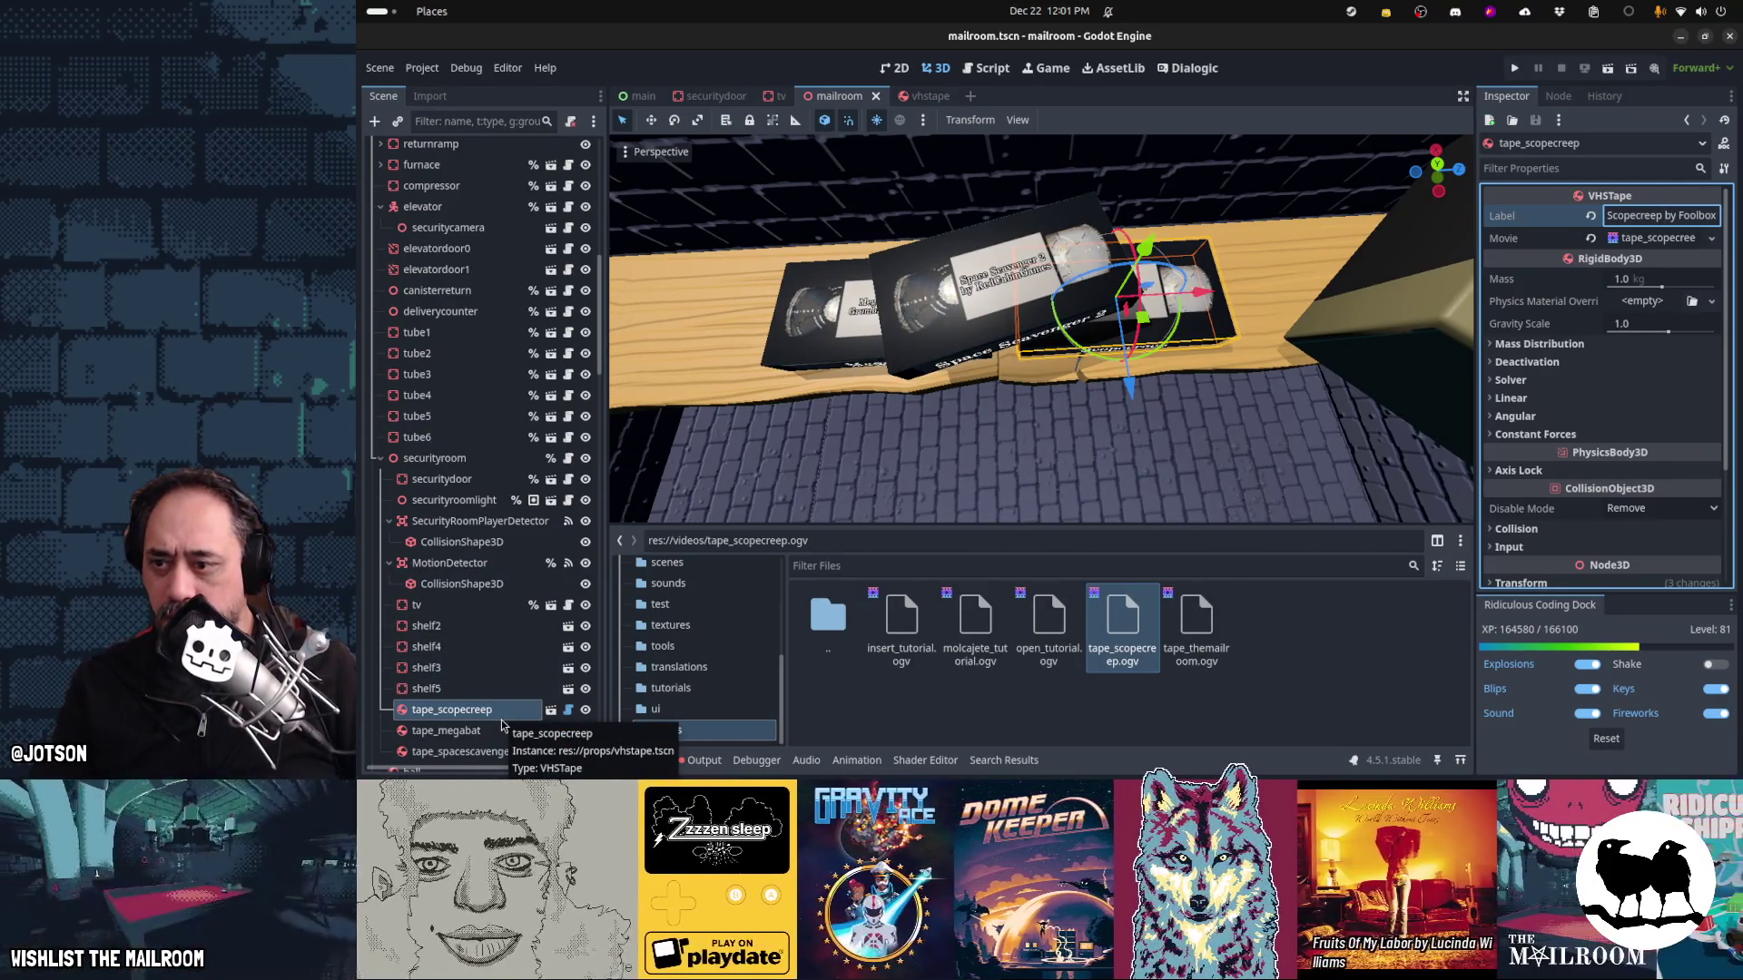
pyautogui.click(931, 96)
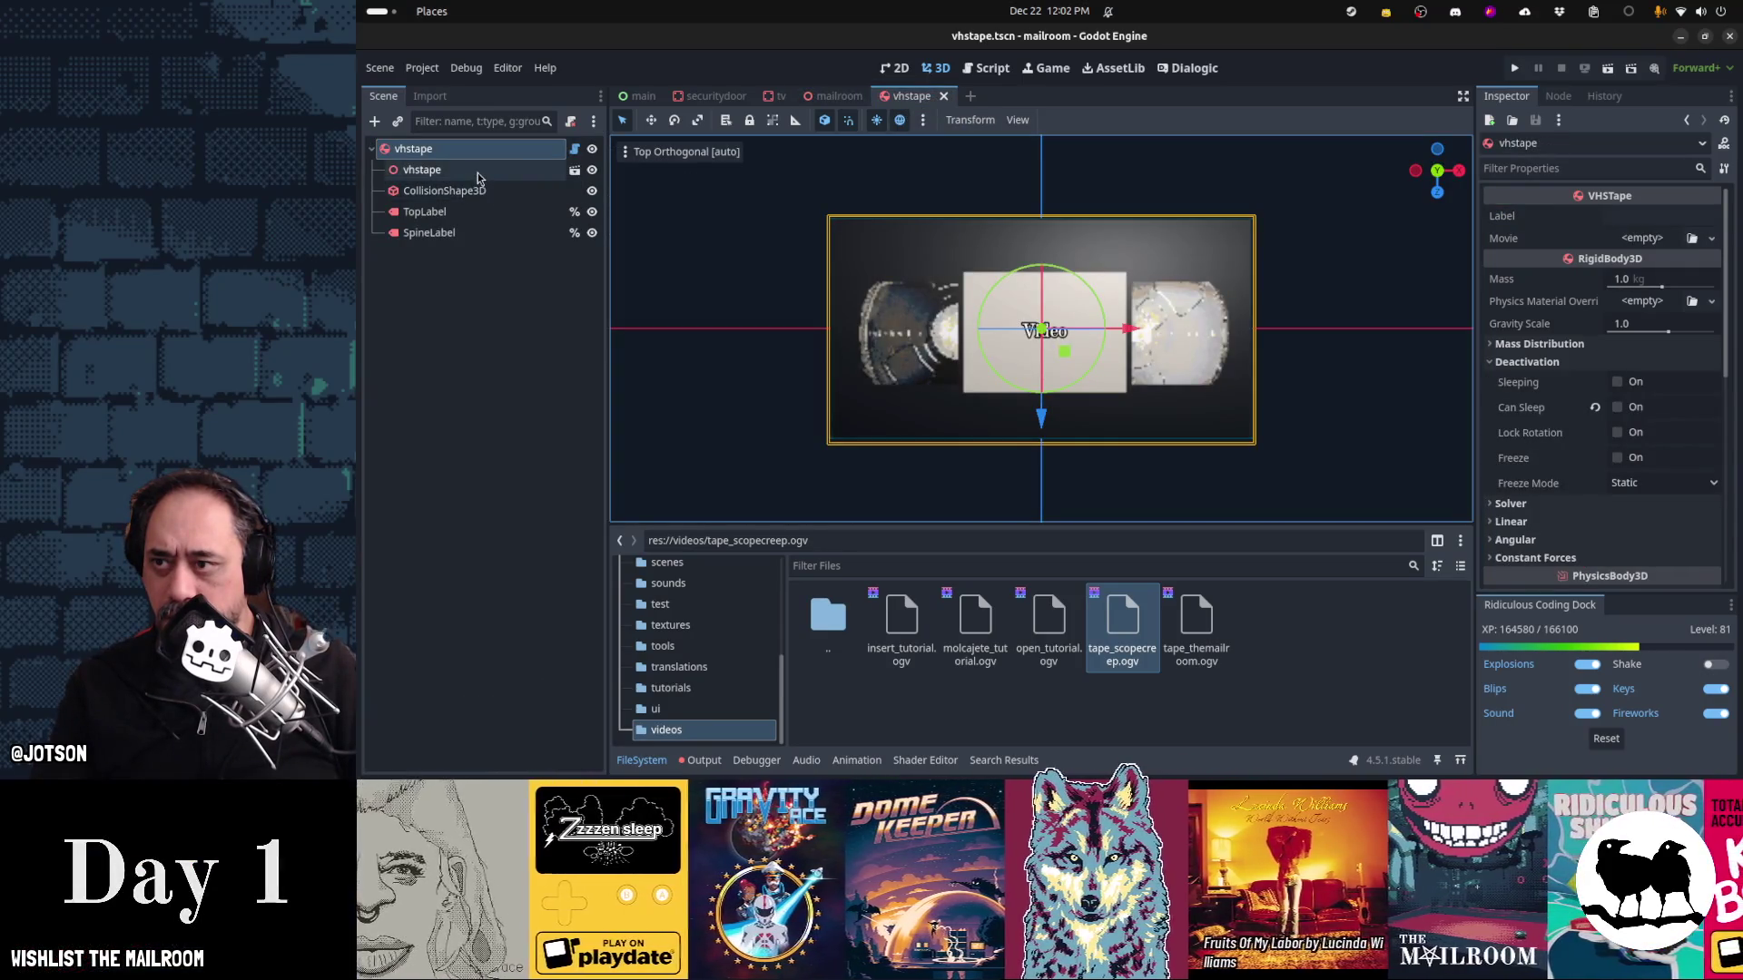
# Set the vhstape TopLabel's width to 260 px and save the scene
pyautogui.click(476, 218)
pyautogui.scroll(-15, 1585, 365)
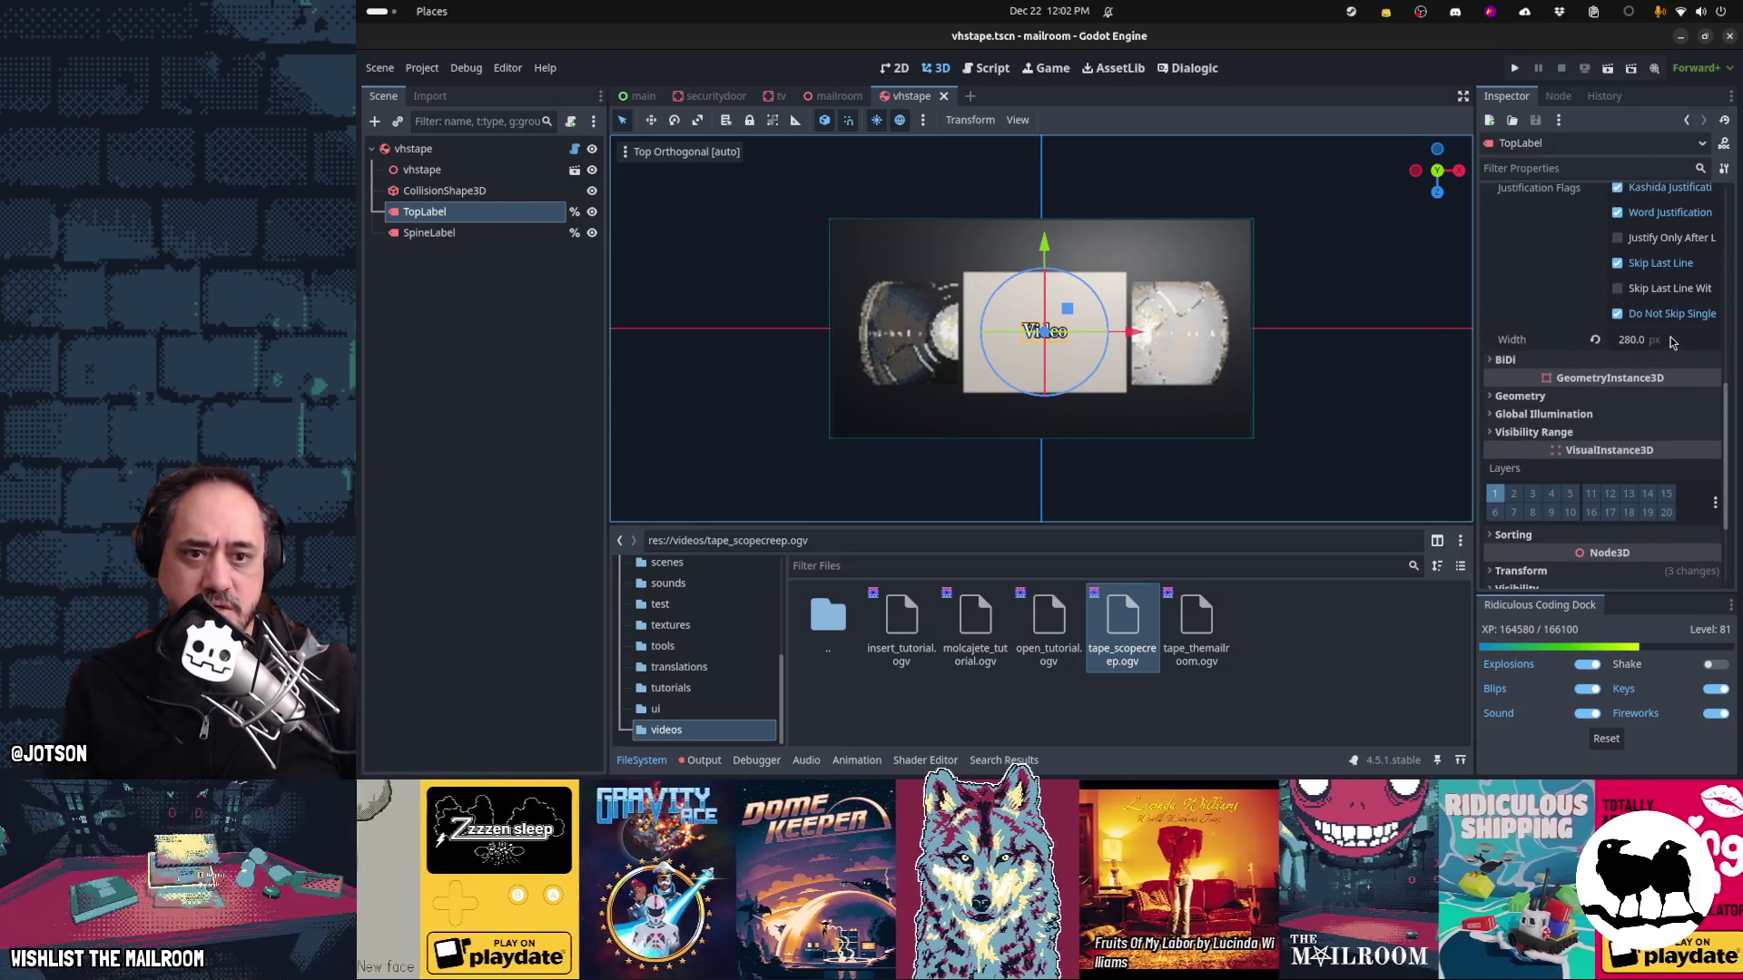
pyautogui.click(1670, 338)
pyautogui.press('Return')
pyautogui.hotkey('ctrl', 's')
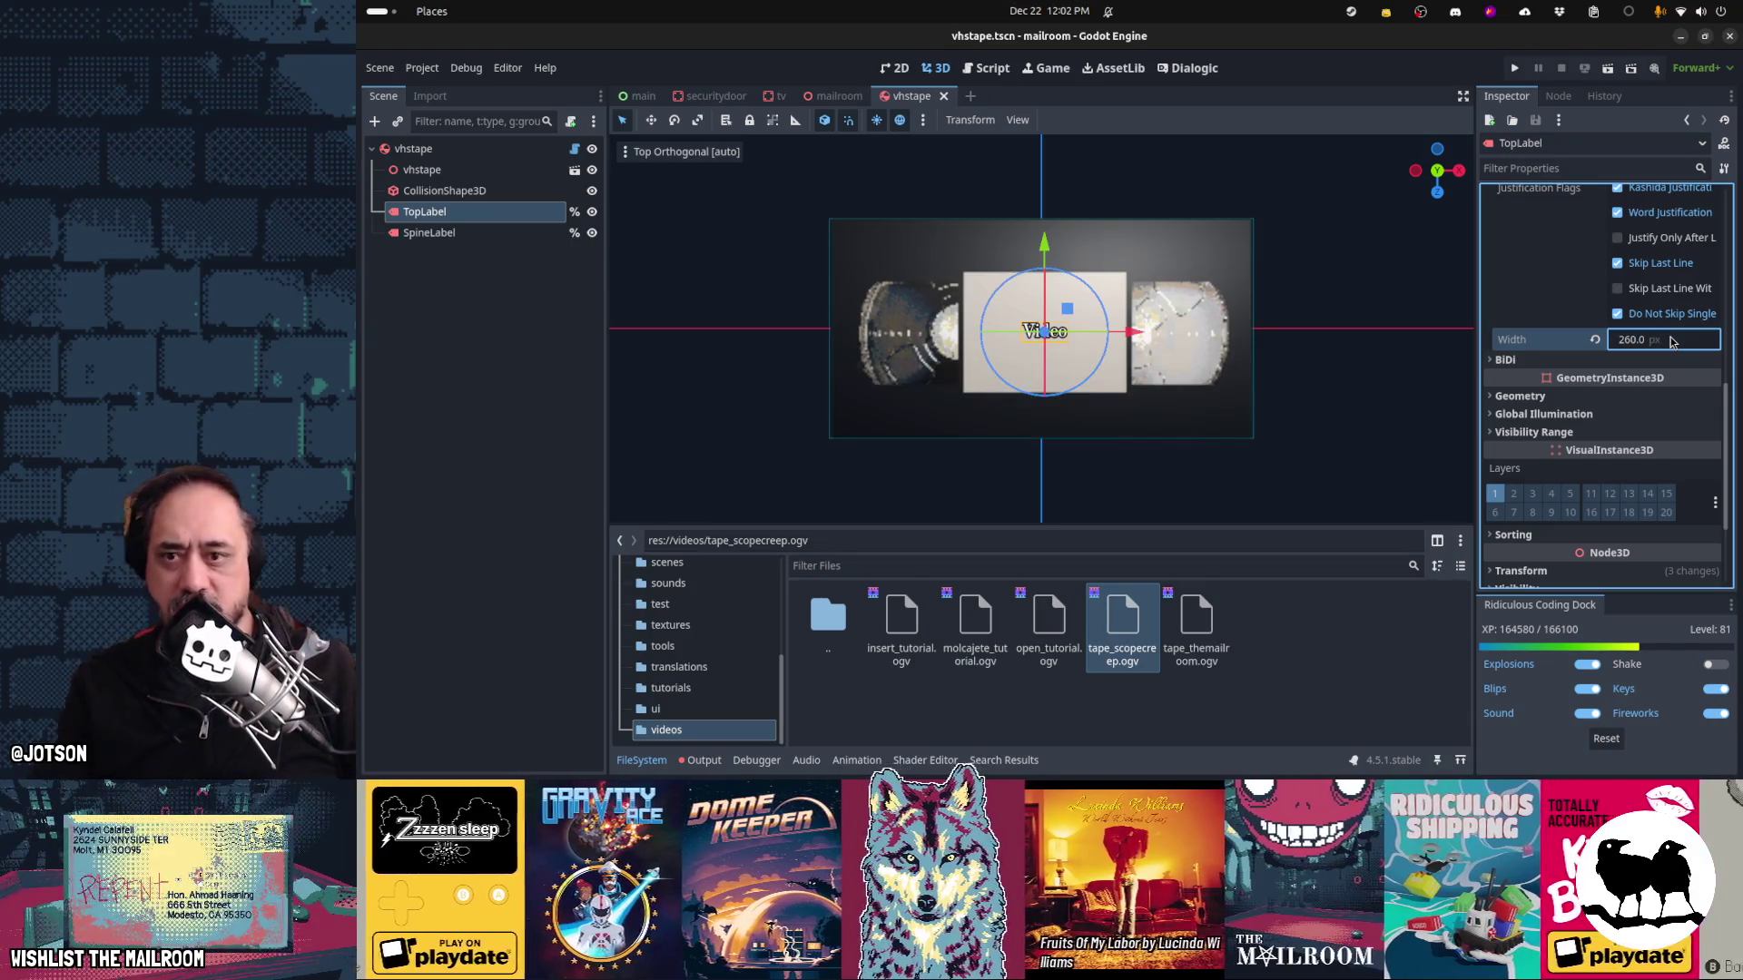
# Inspect the tape's SpineLabel, cancel a resize, and return to the mailroom scene
pyautogui.moveTo(972, 388)
pyautogui.mouseDown()
pyautogui.moveTo(984, 268)
pyautogui.moveTo(741, 302)
pyautogui.mouseUp()
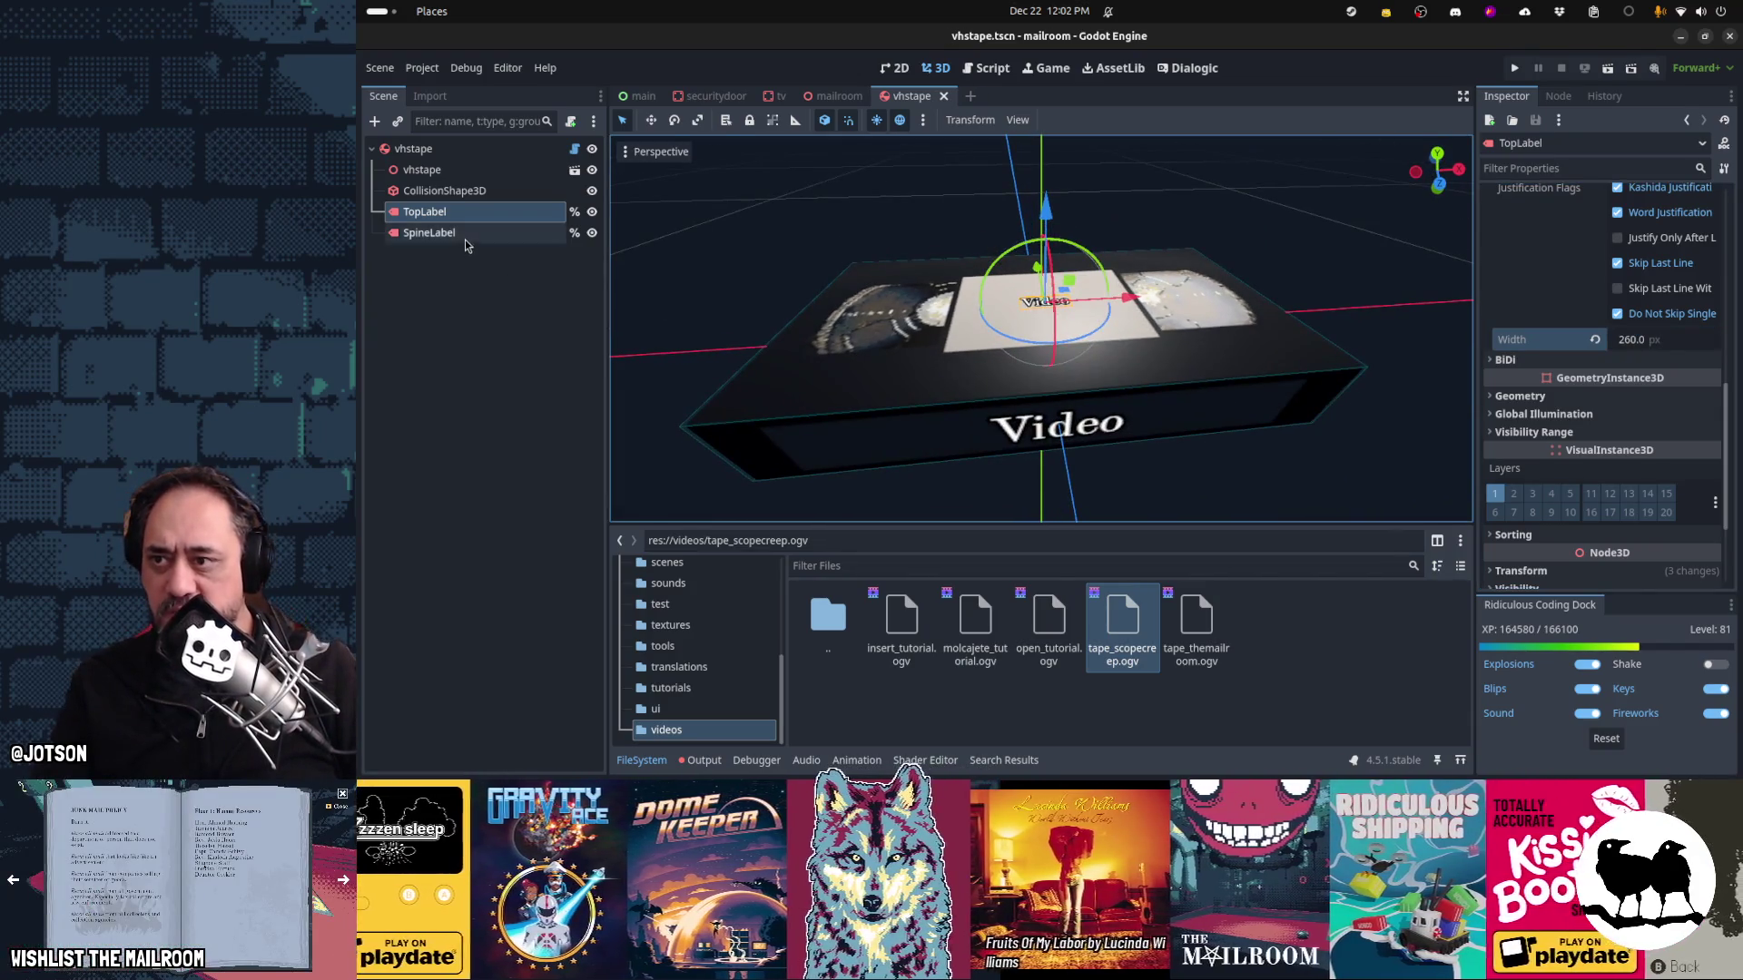
pyautogui.click(464, 235)
pyautogui.moveTo(1332, 489); pyautogui.dragTo(1326, 408)
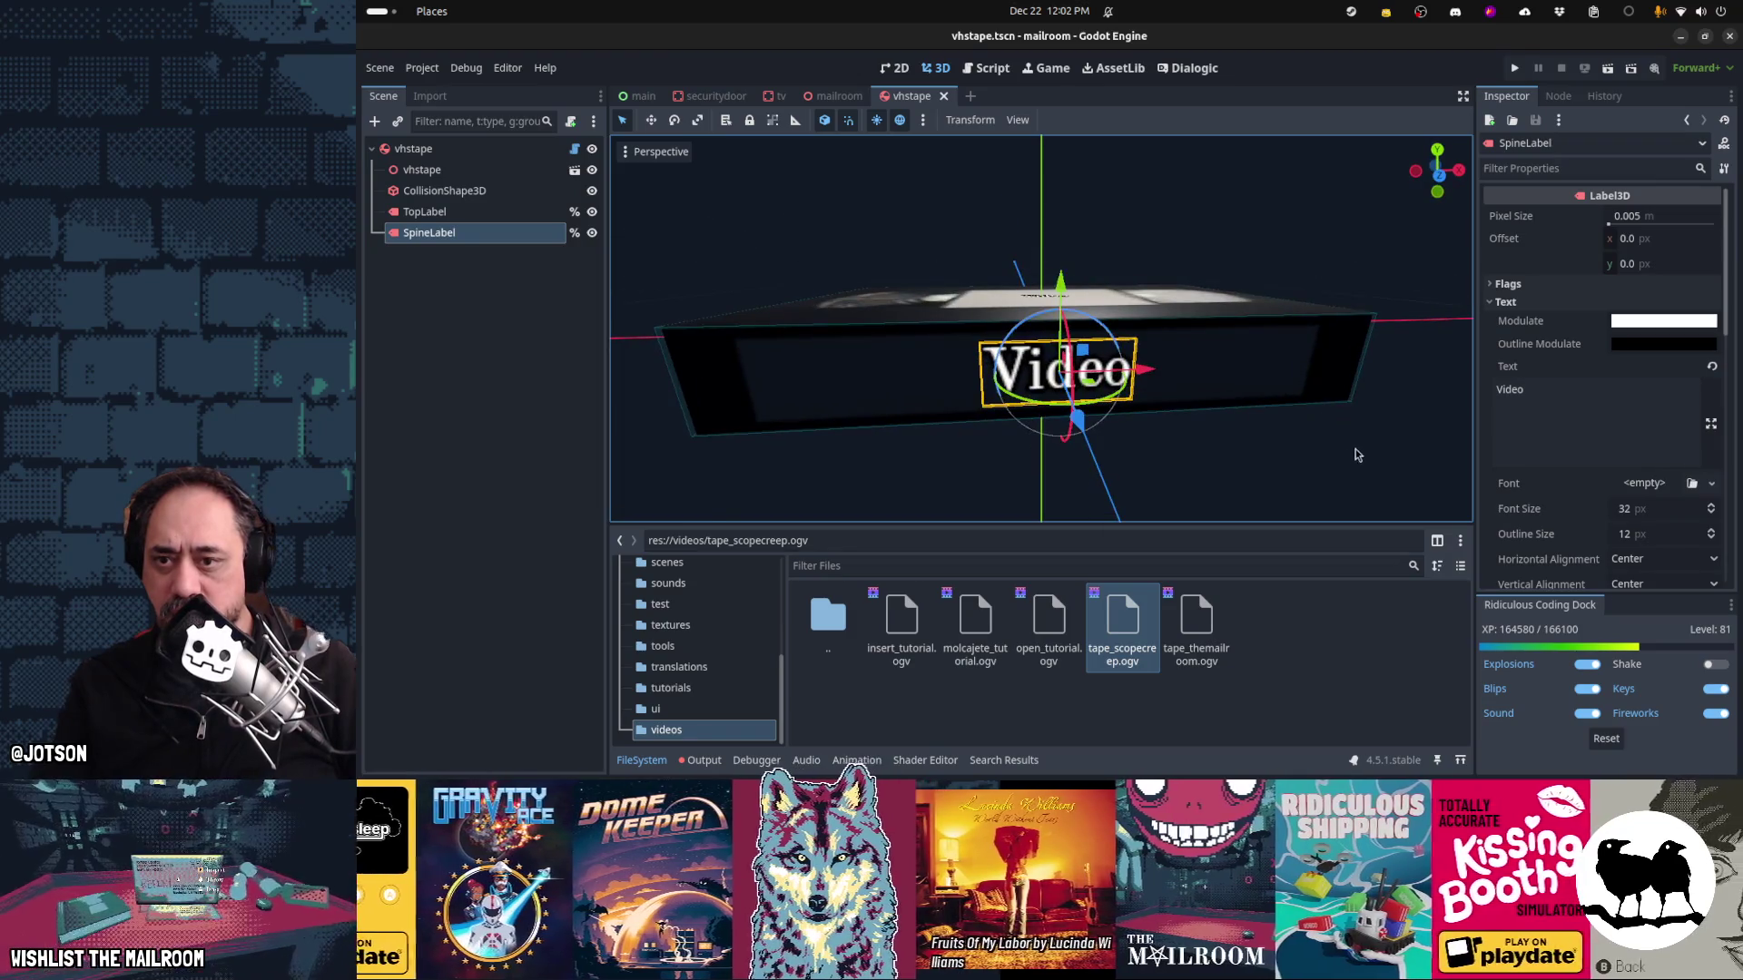
pyautogui.press('s')
pyautogui.click(1268, 433)
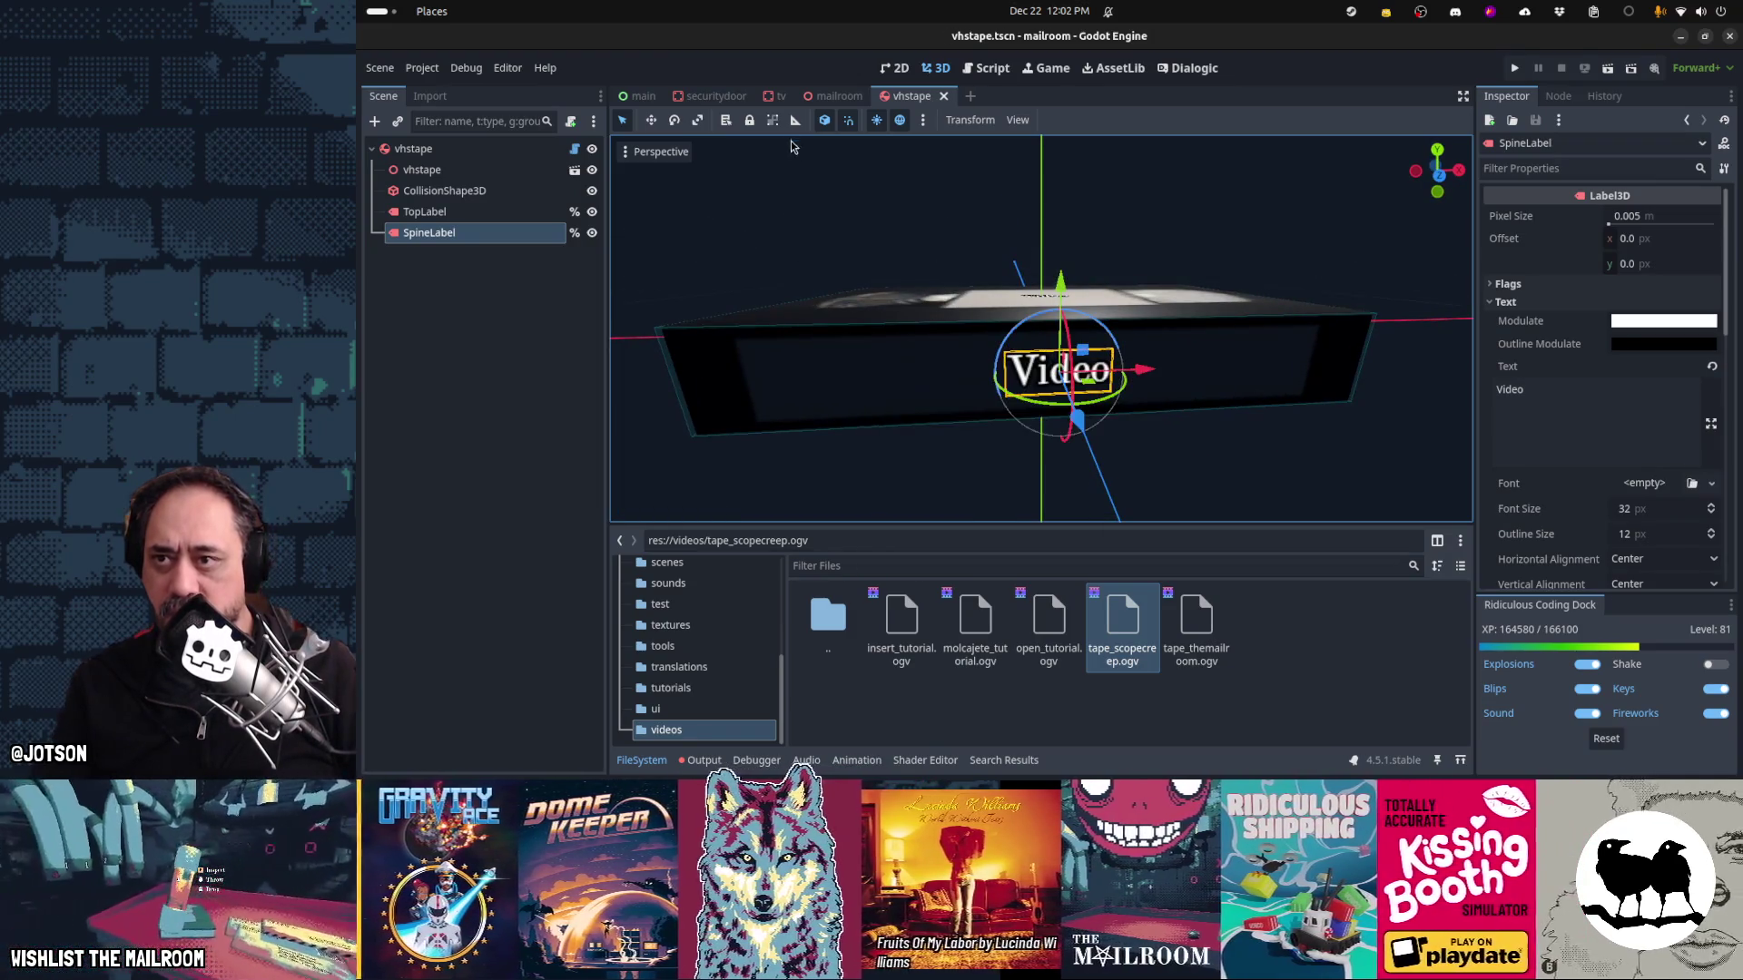
pyautogui.click(835, 96)
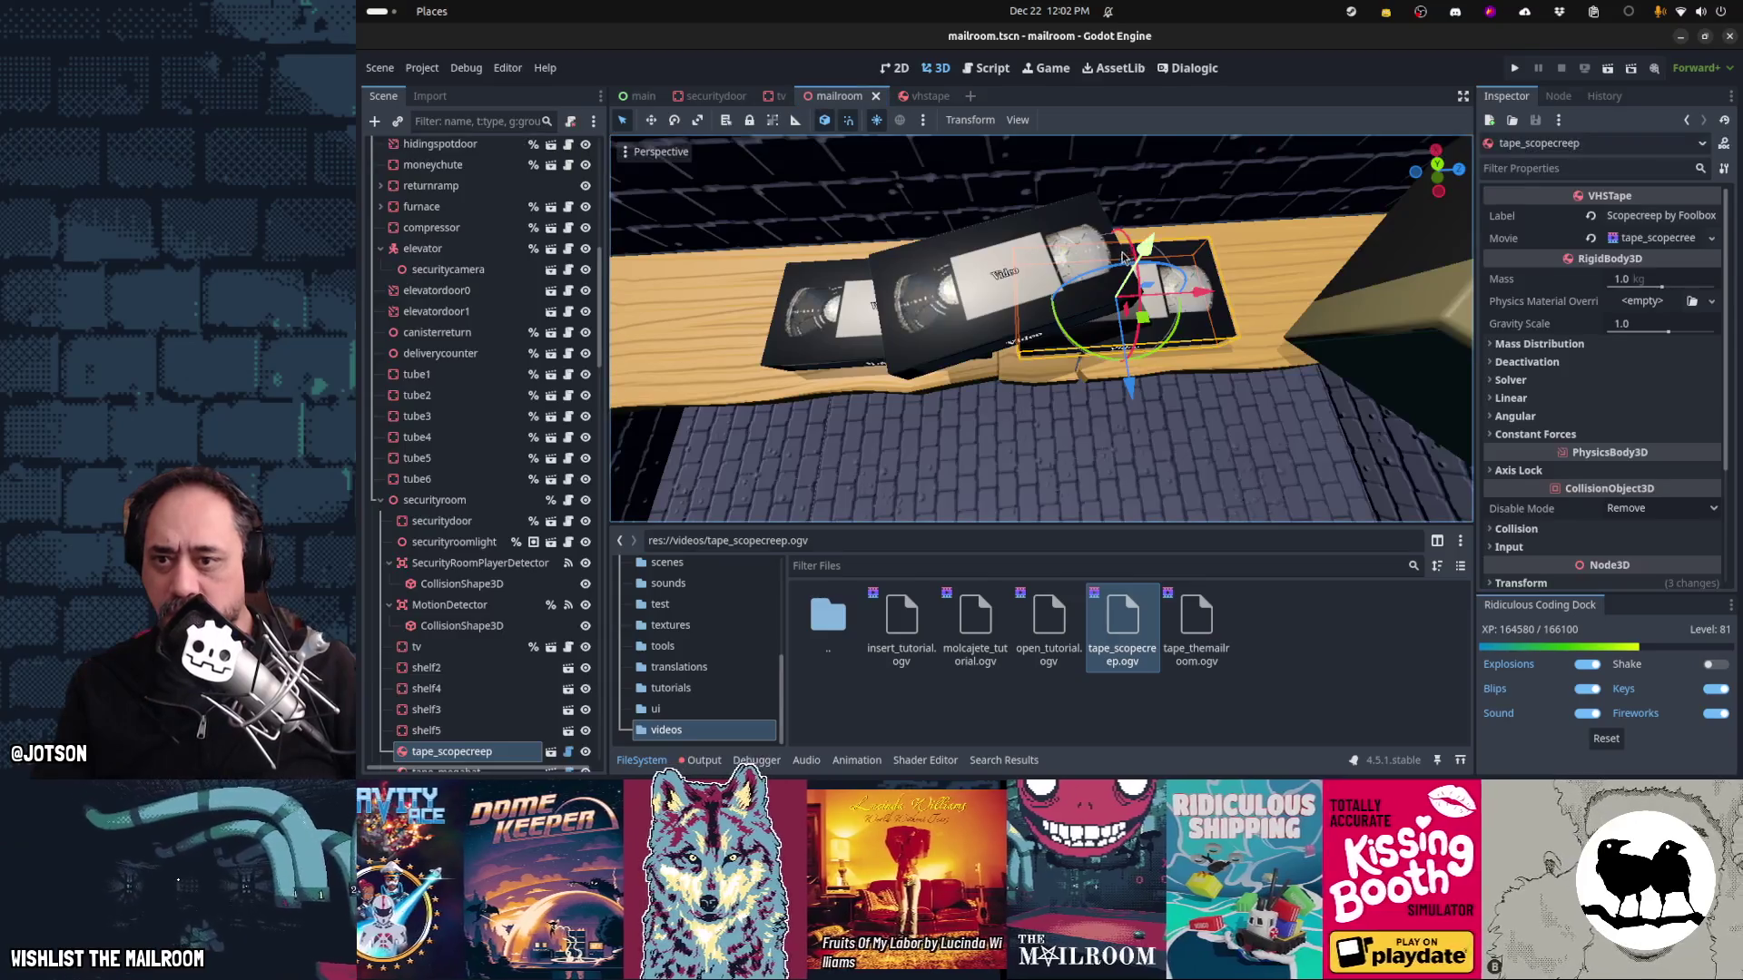
# Close and reopen the mailroom scene, flipping between the vhstape and mailroom tabs
pyautogui.moveTo(1100, 243); pyautogui.dragTo(1110, 256)
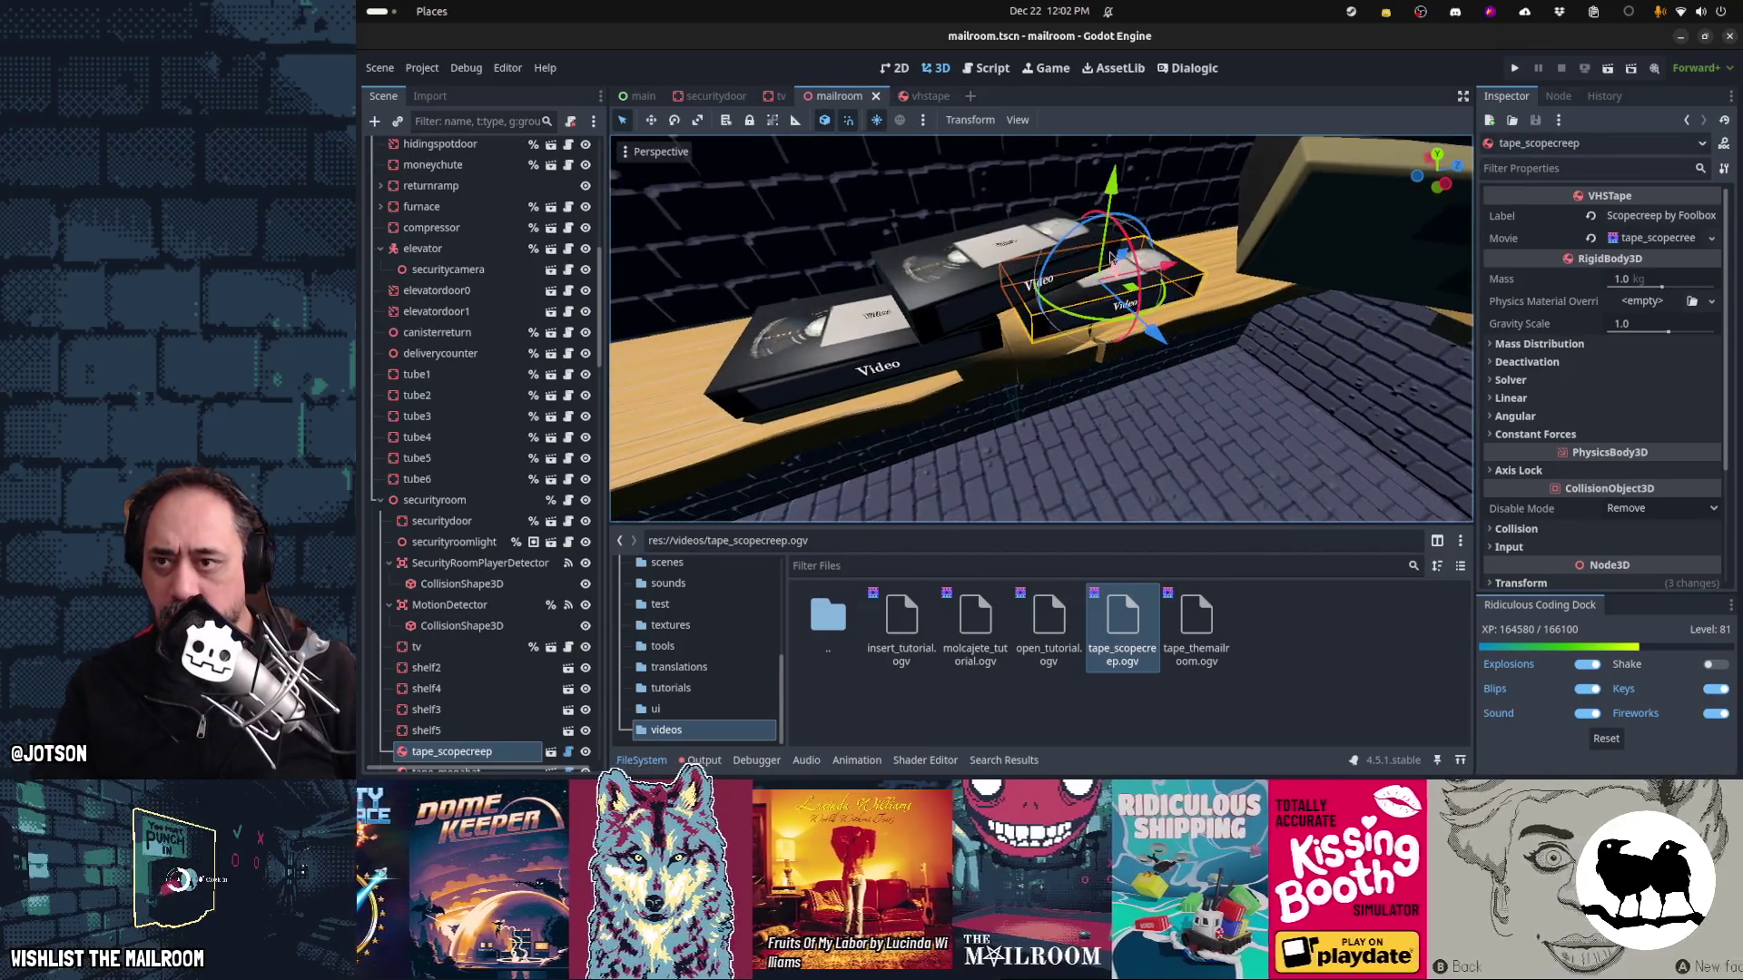
pyautogui.middleClick(843, 103)
pyautogui.hotkey('ctrl', 'shift', 't')
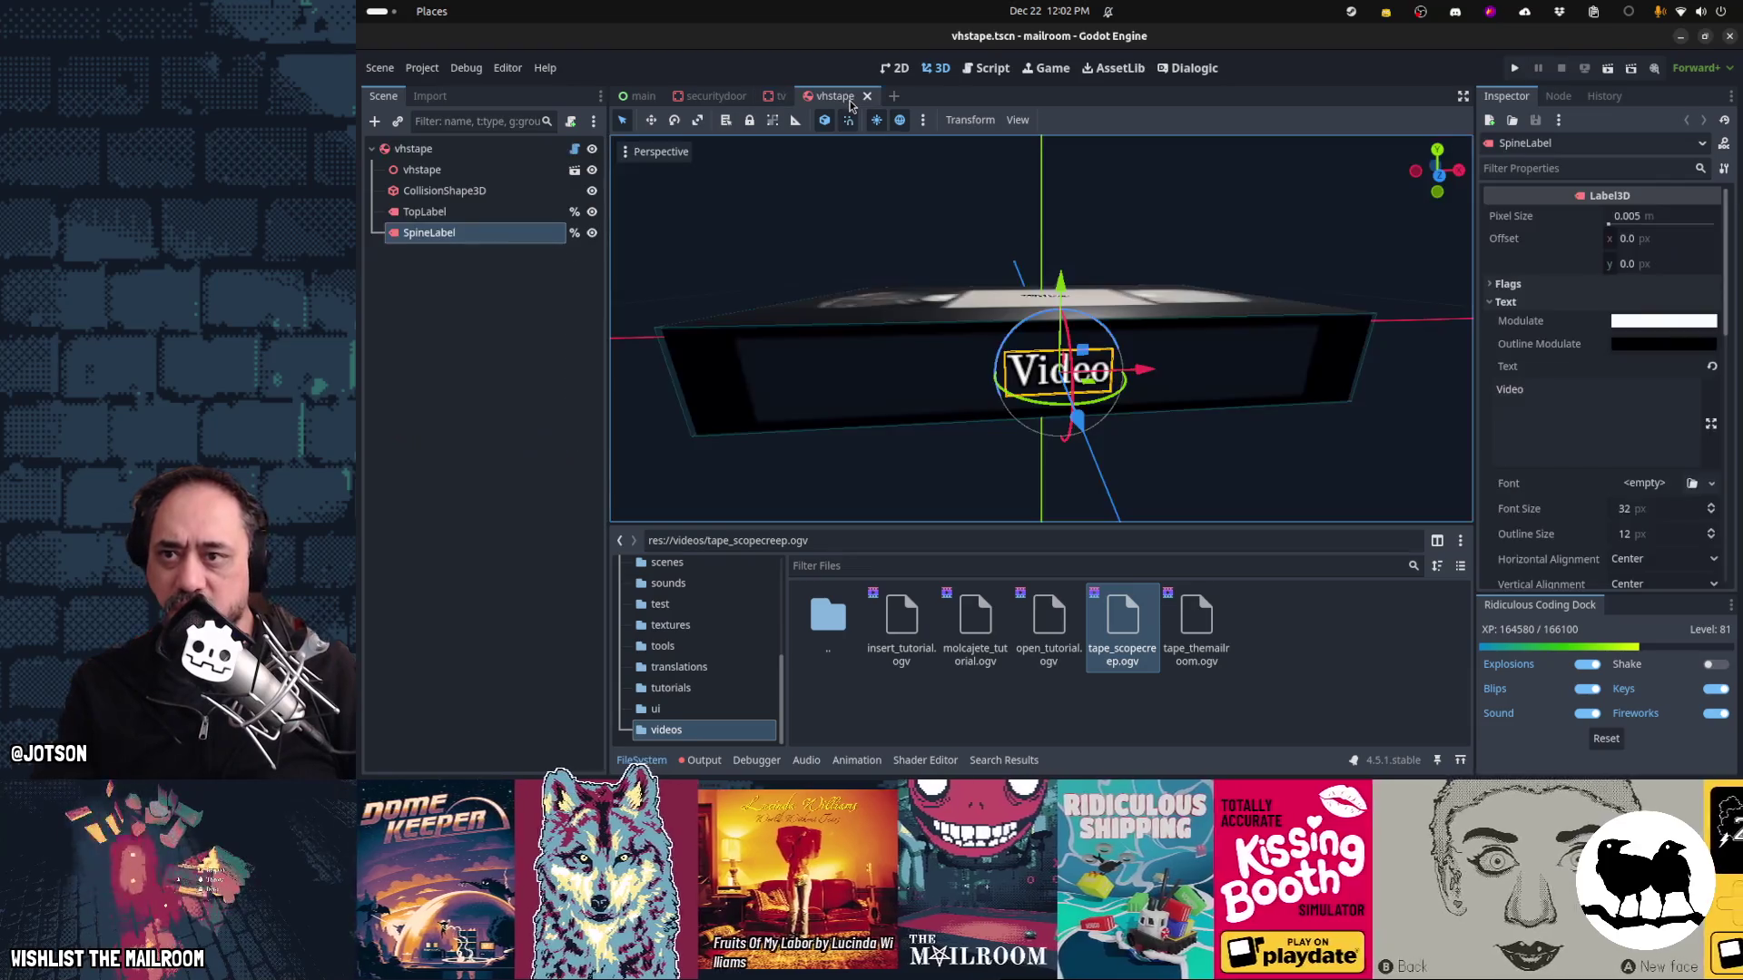
pyautogui.hotkey('ctrl', 'shift', 't')
pyautogui.click(835, 97)
pyautogui.moveTo(1089, 300); pyautogui.dragTo(1120, 321)
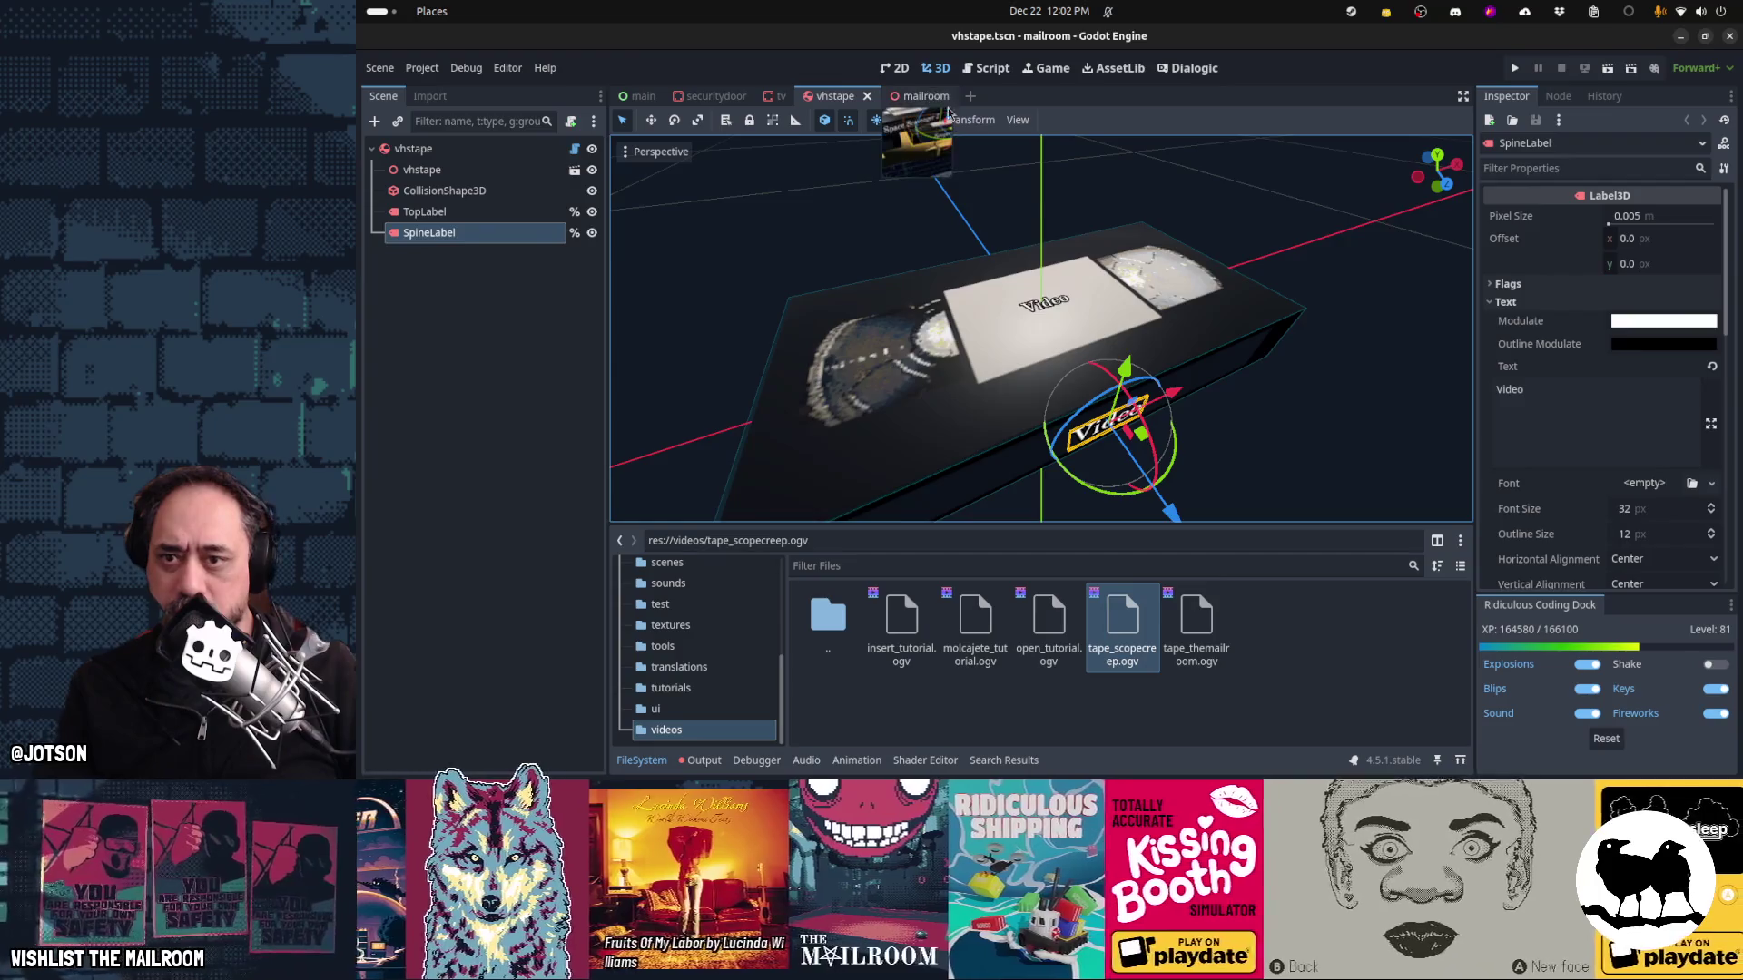
pyautogui.click(926, 97)
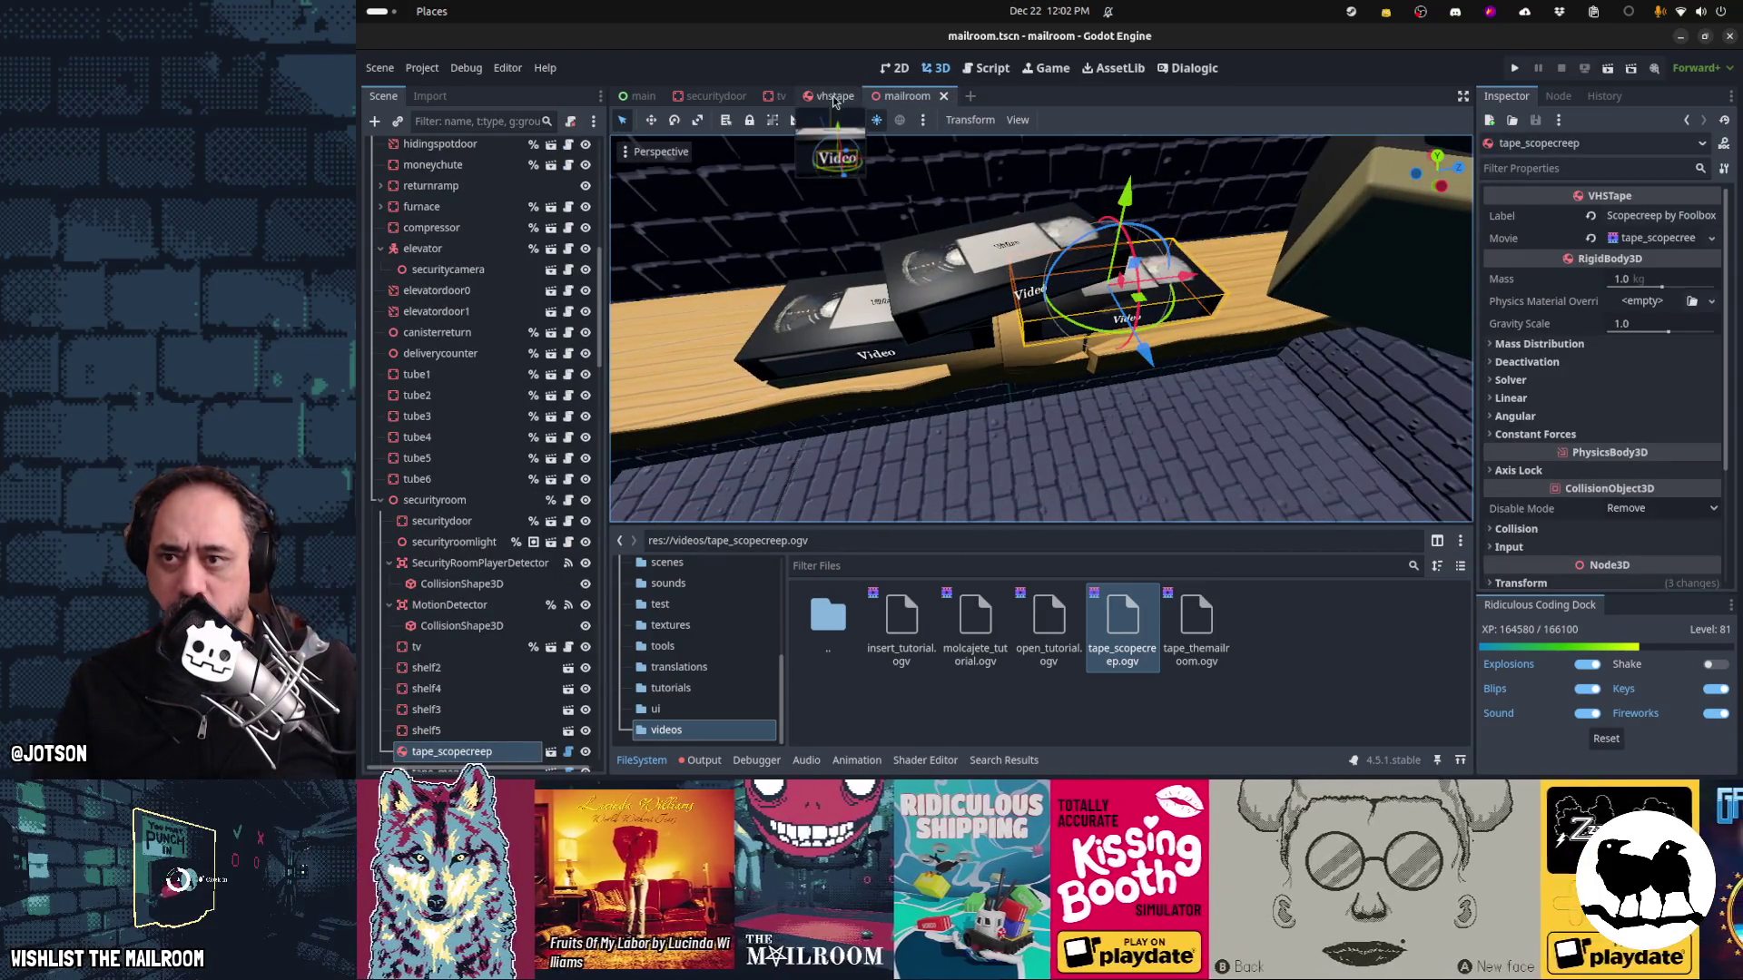
pyautogui.click(837, 97)
pyautogui.click(933, 98)
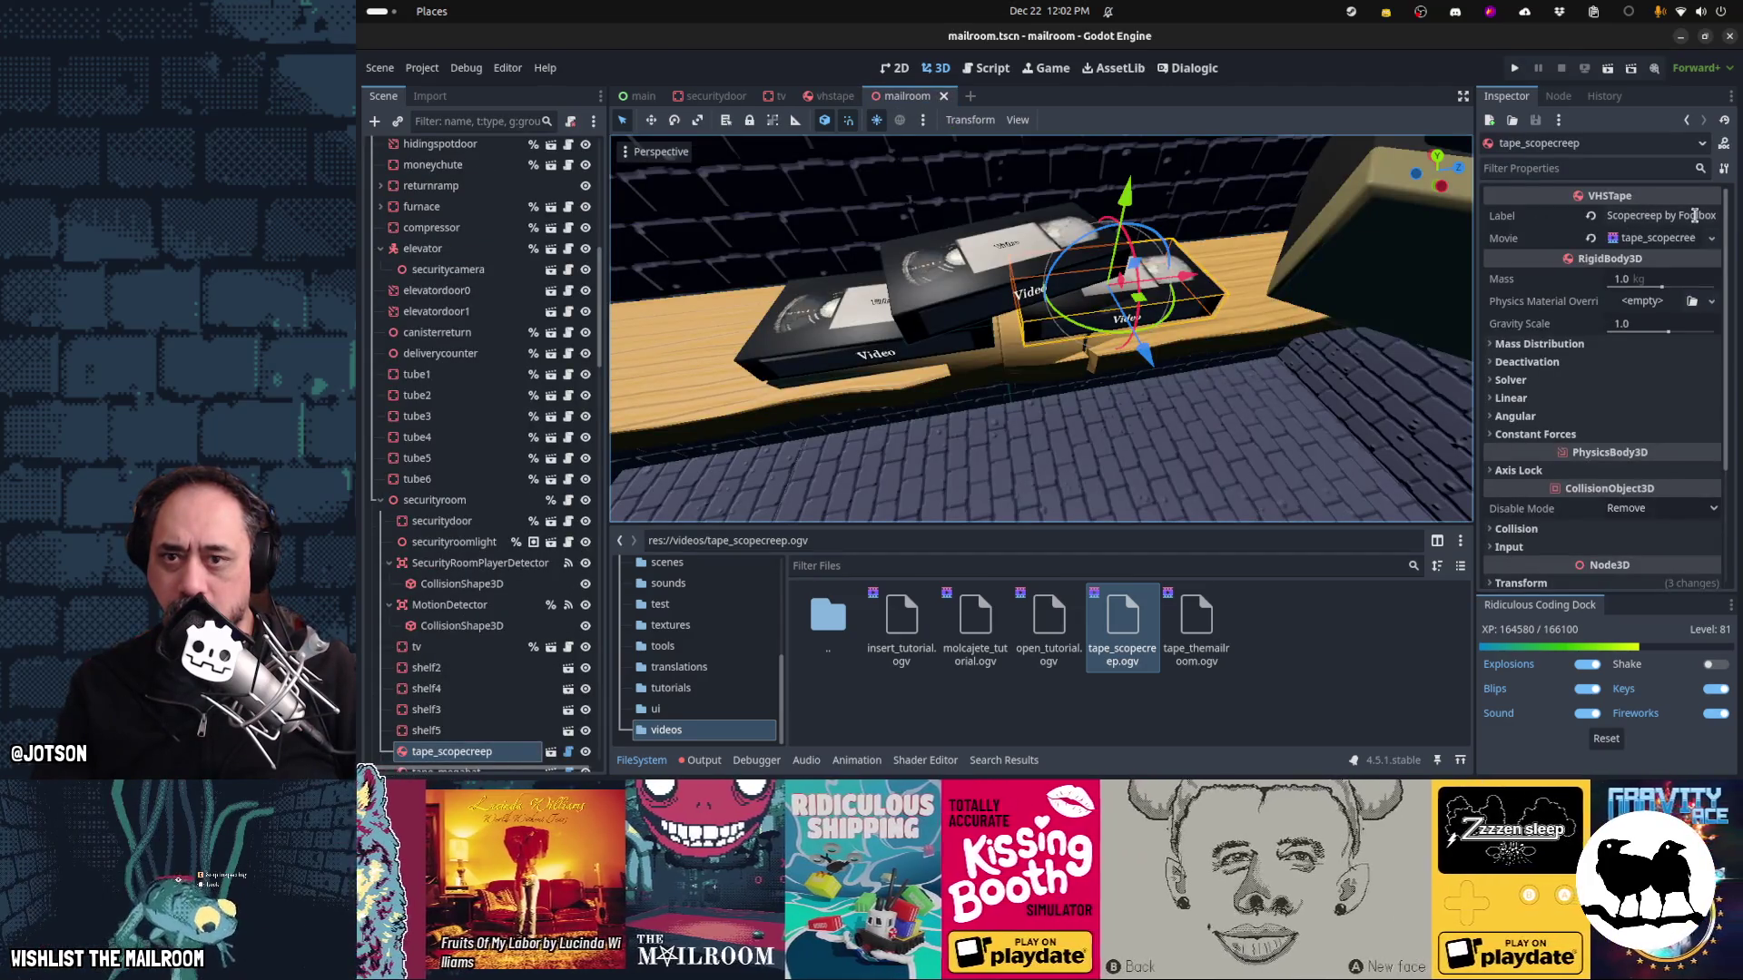
# Re-enter the Scopecreep tape's Label value, save the mailroom scene, and open the script editor
pyautogui.click(1694, 215)
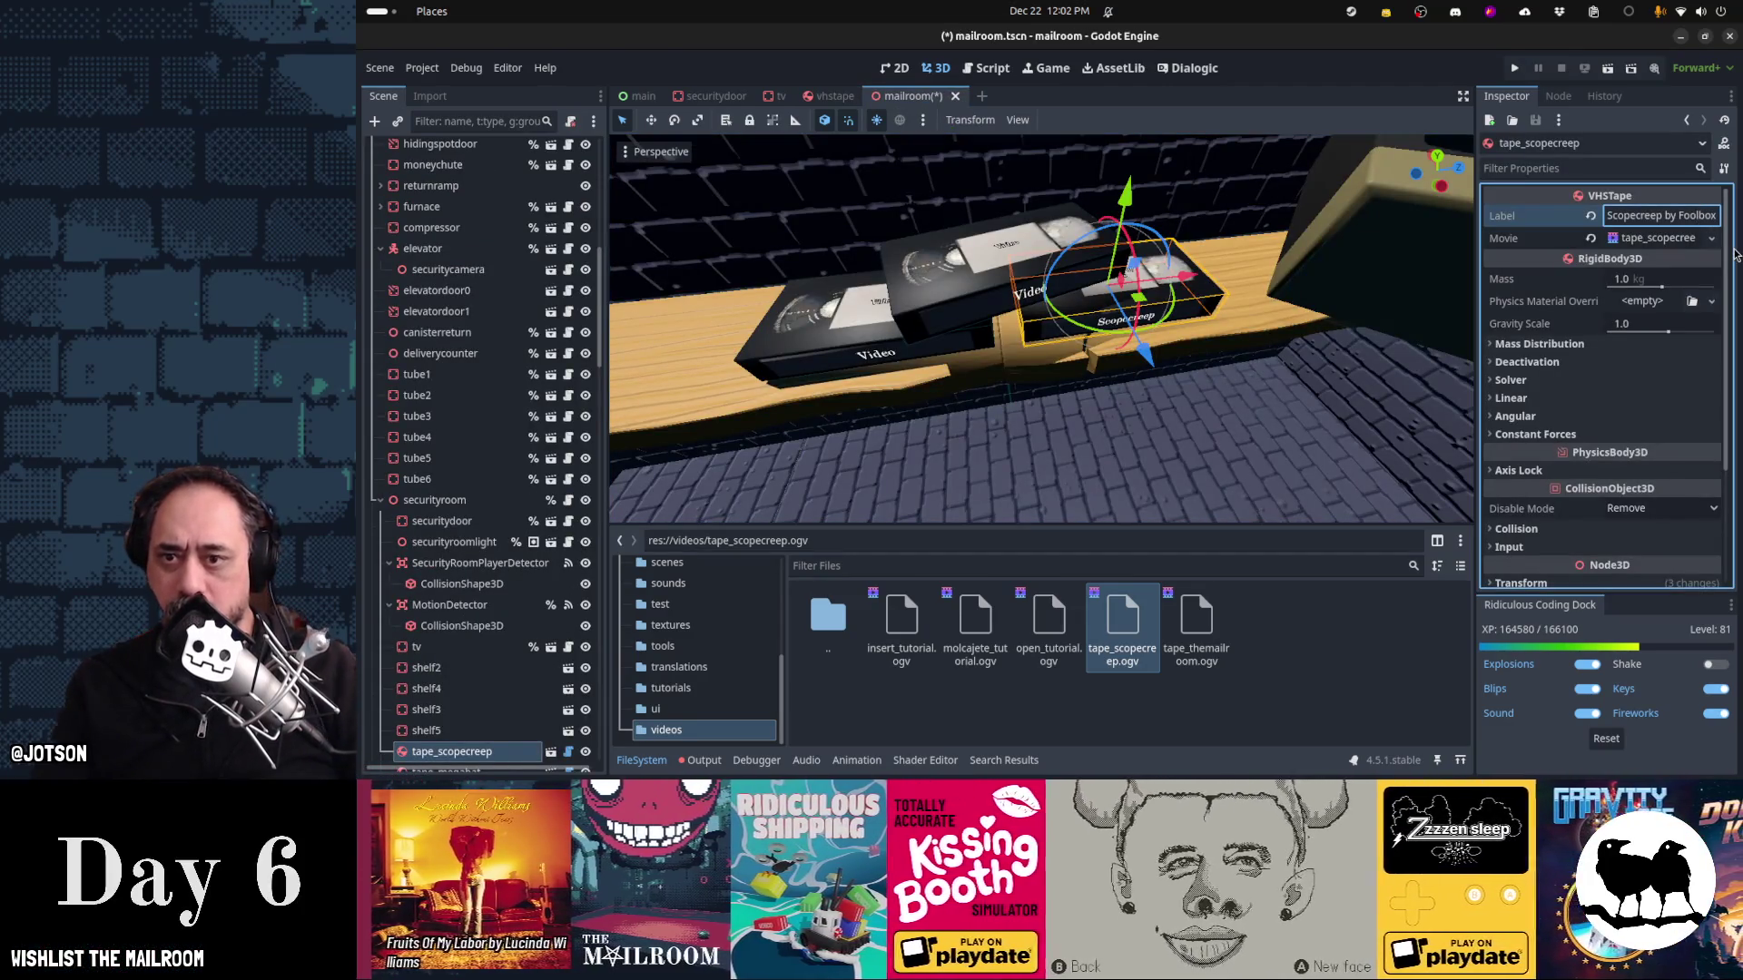
pyautogui.hotkey('ctrl', 's')
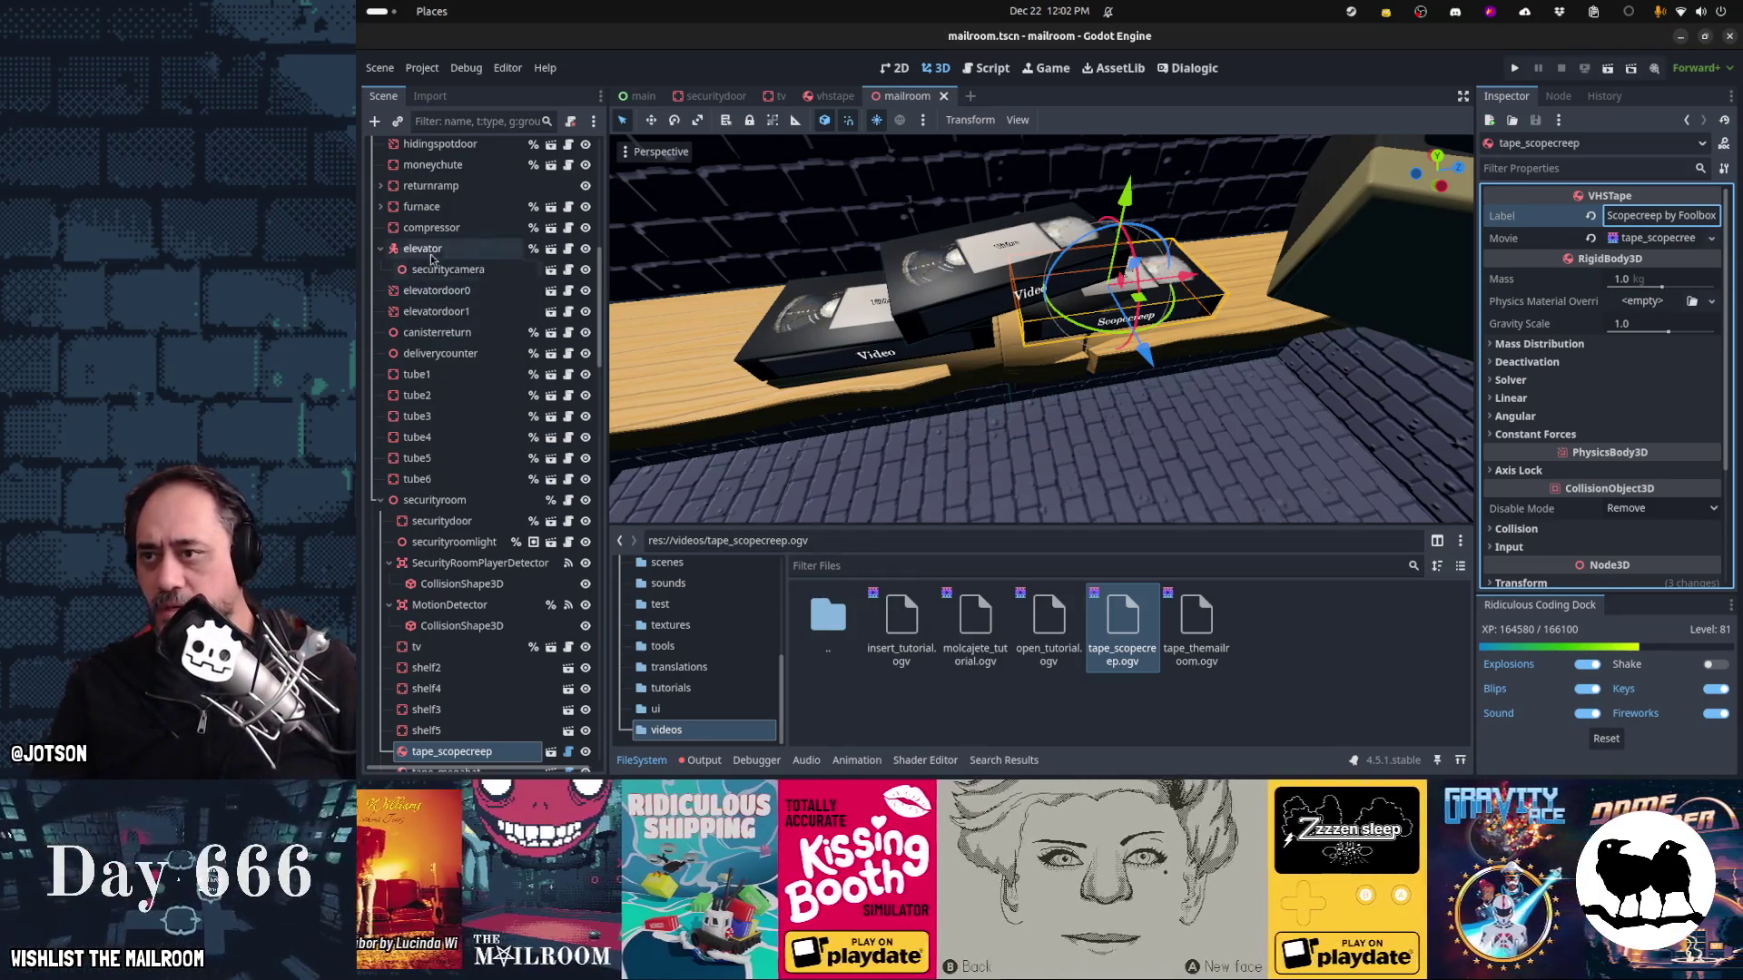
pyautogui.hotkey('ctrl', 'F3')
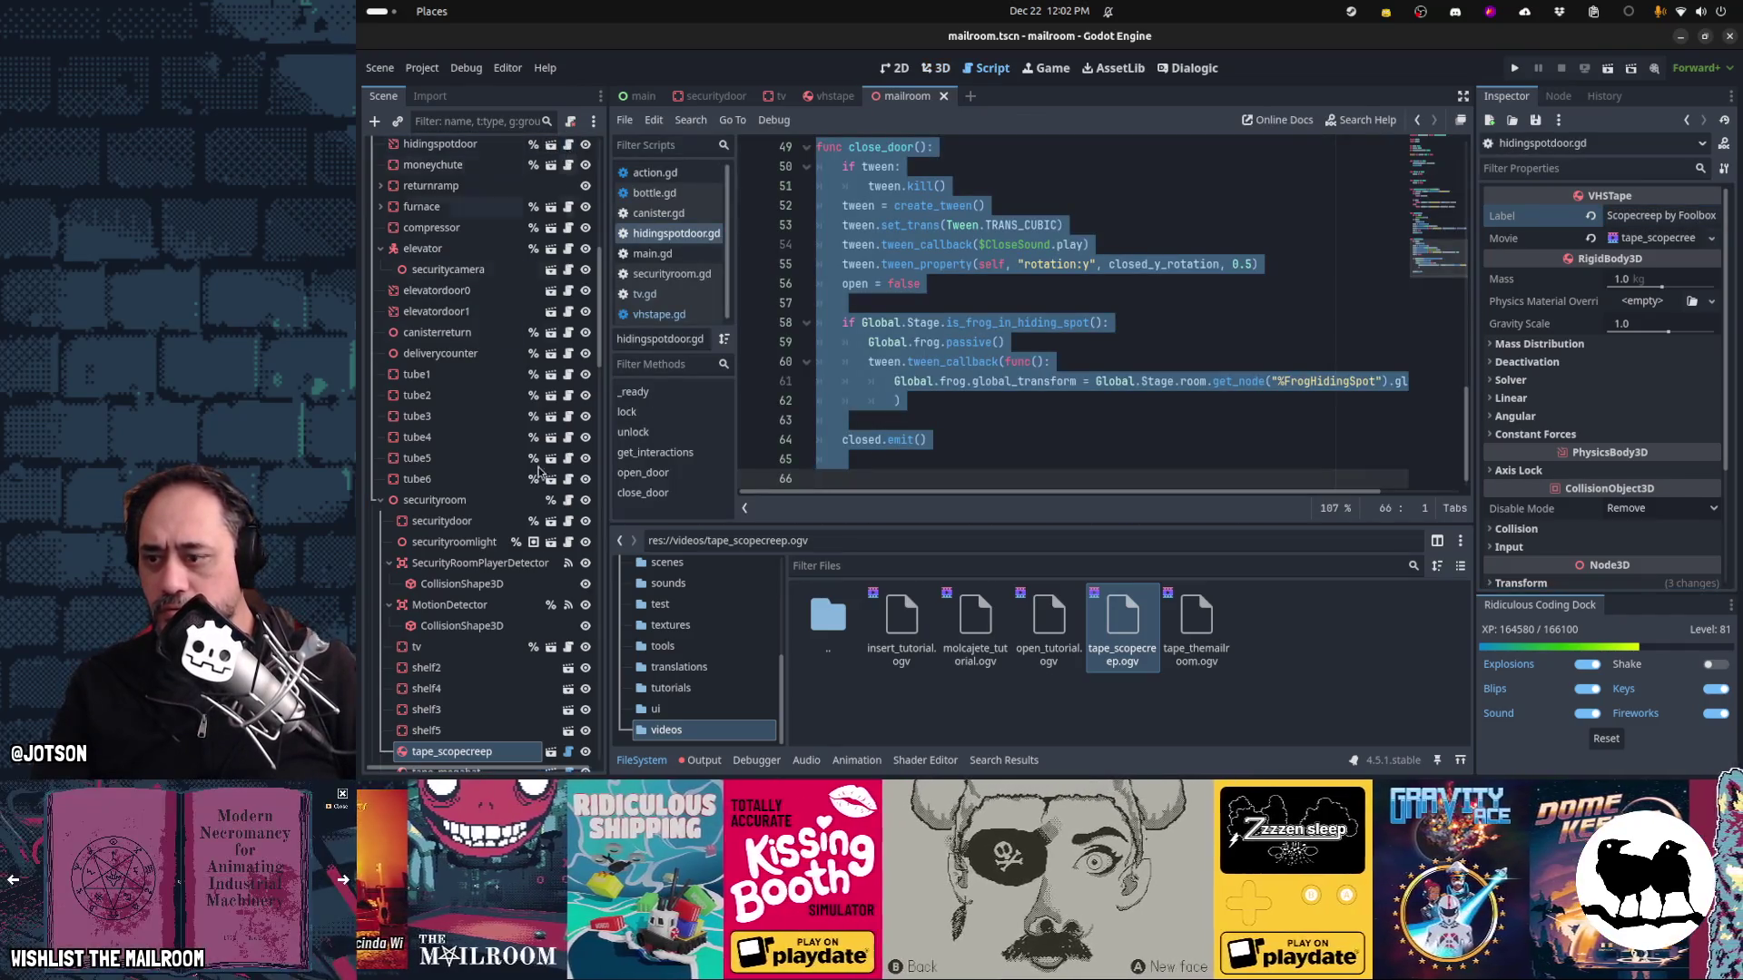
# Close hidingspotdoor.gd and scroll vhstape.gd up to its label setter at line 1
pyautogui.hotkey('ctrl', 'w')
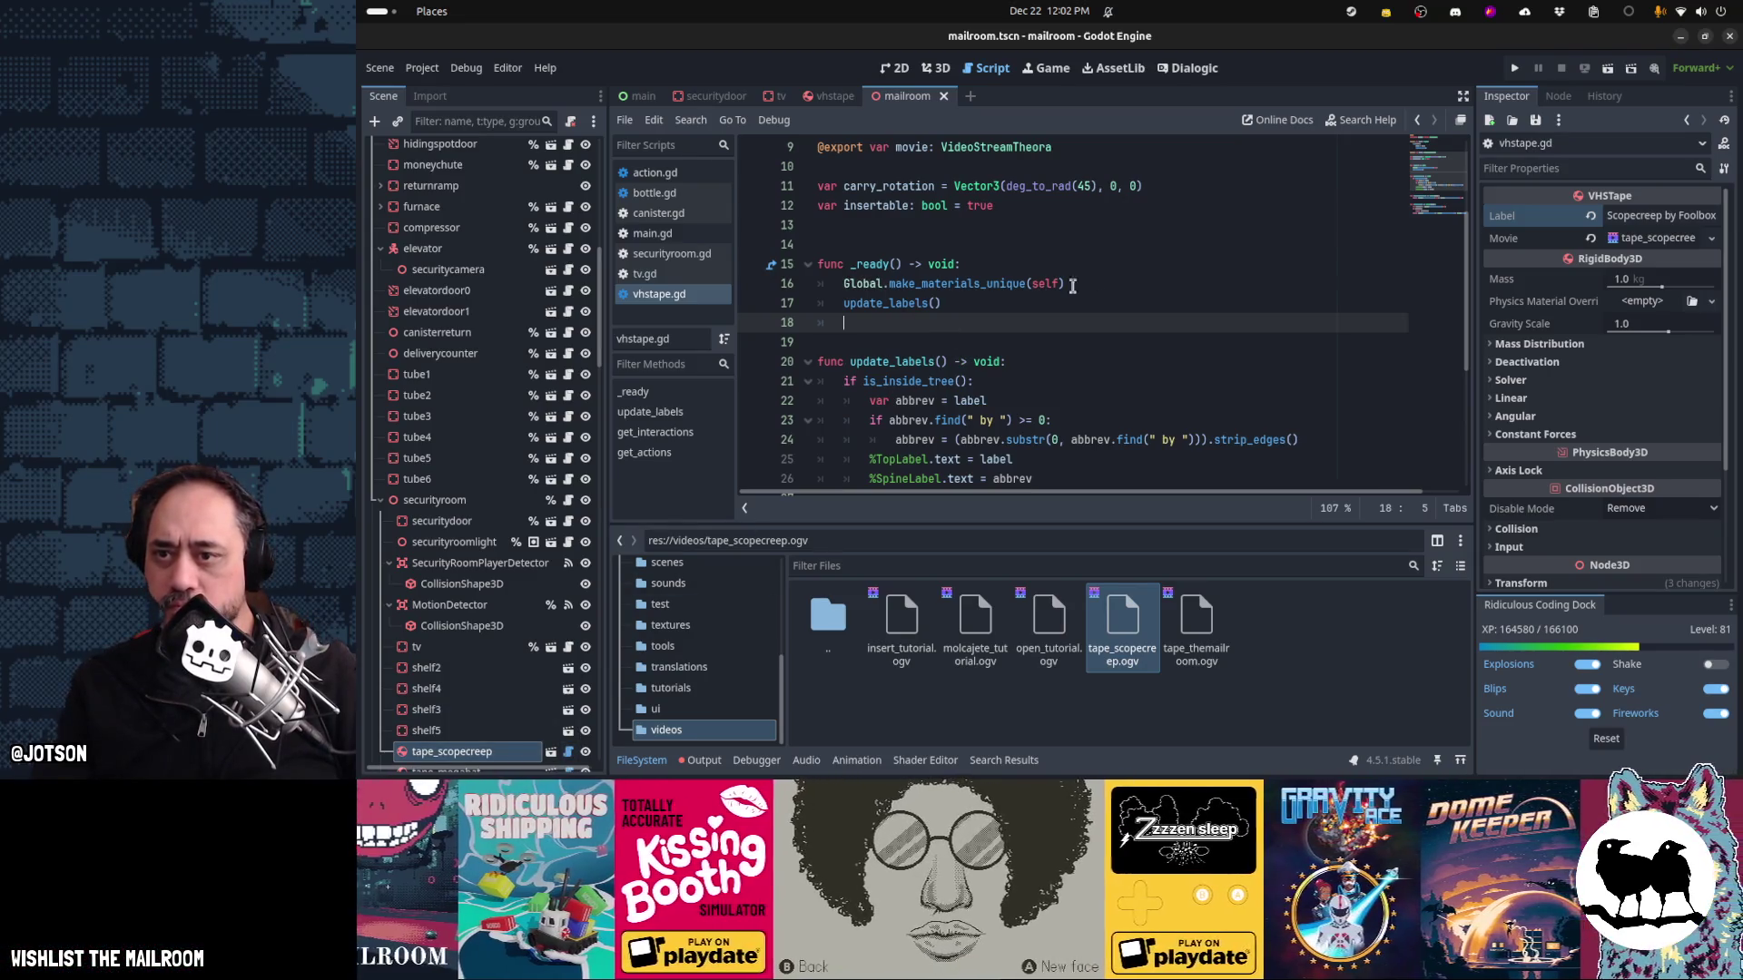
pyautogui.click(987, 303)
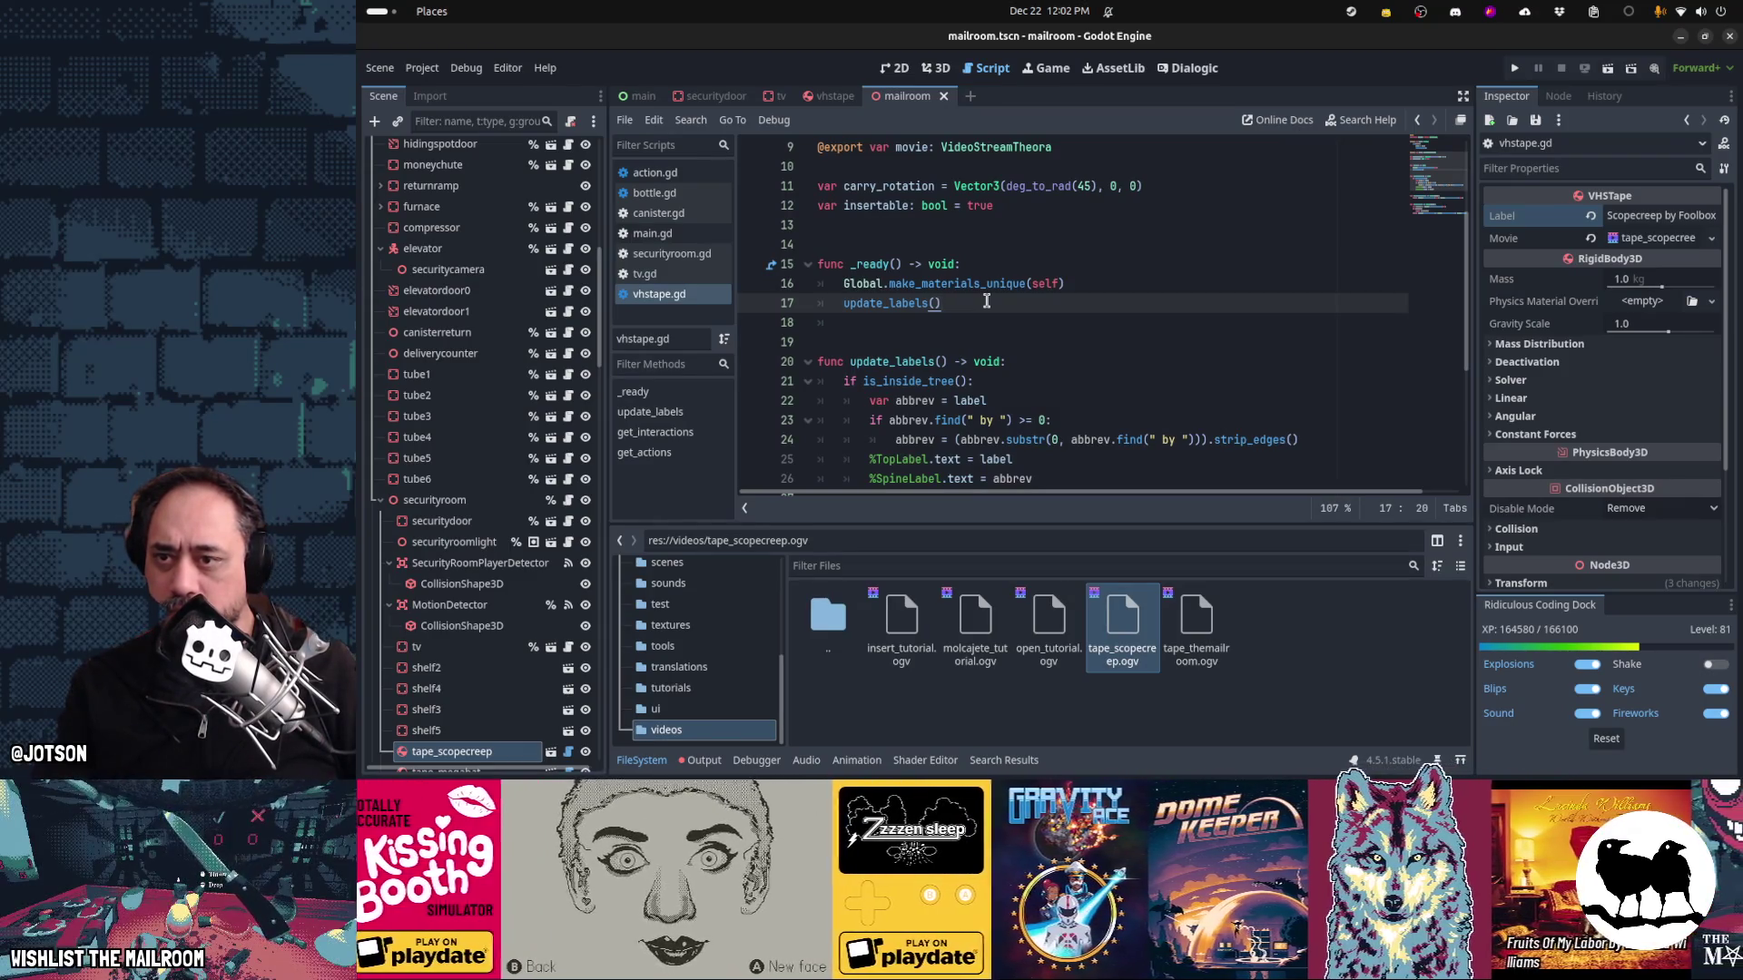
pyautogui.scroll(3, 986, 300)
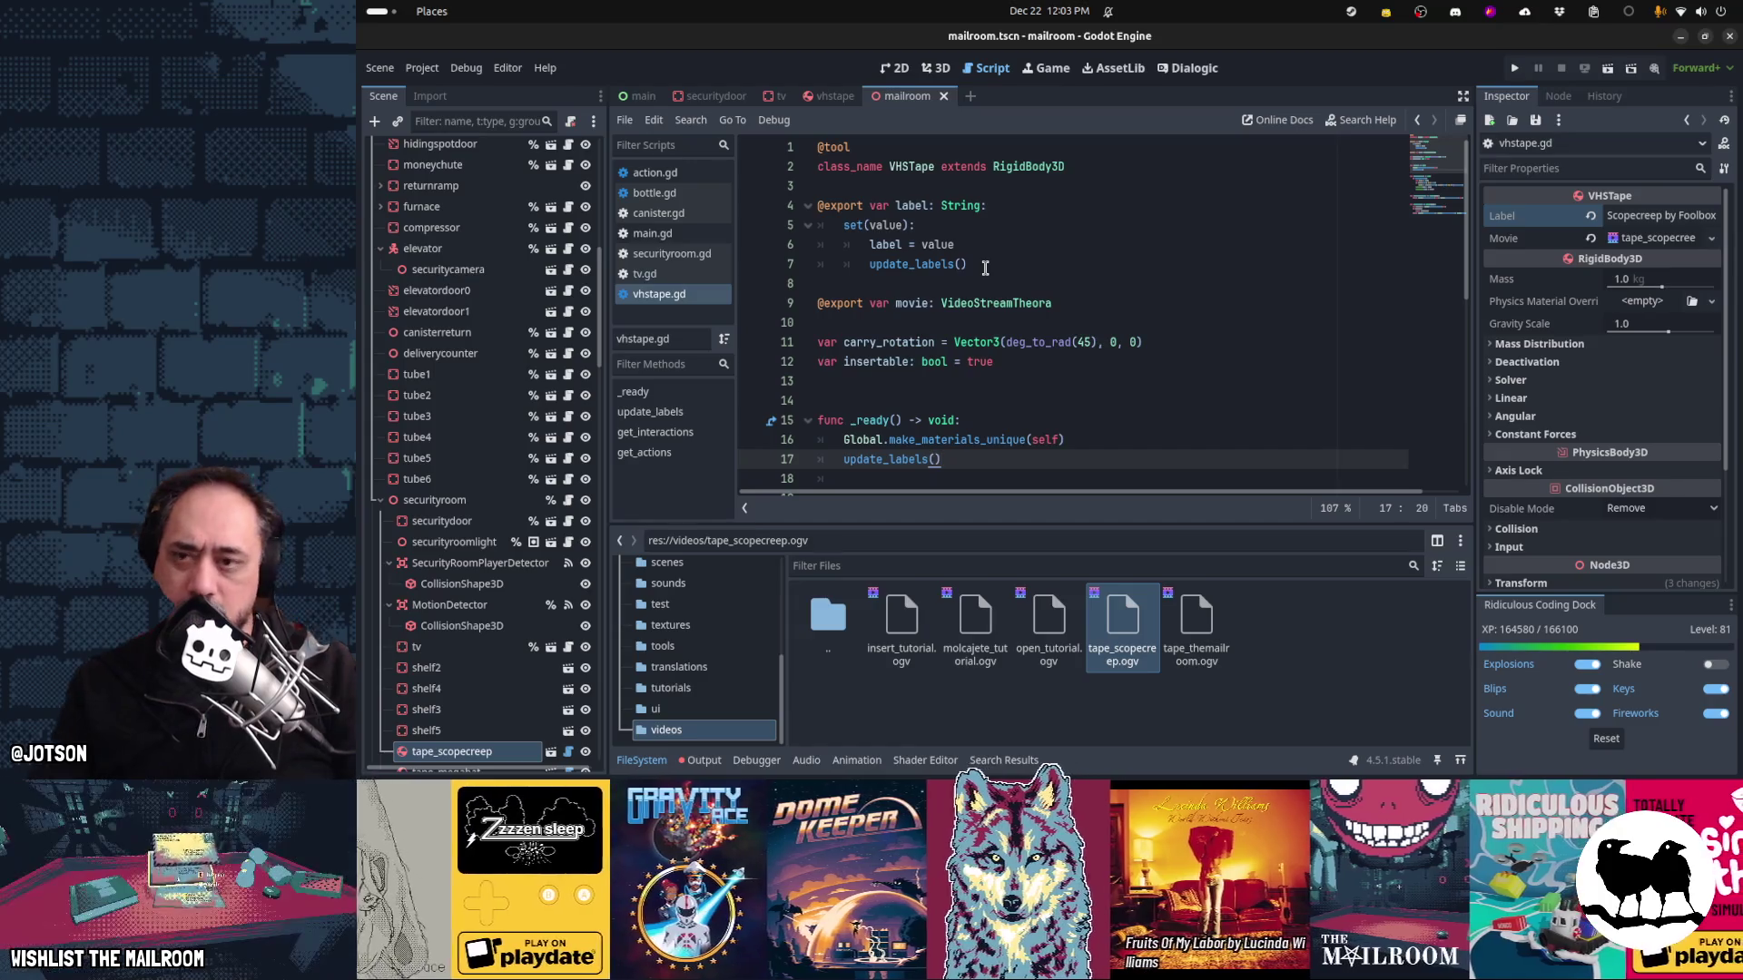
pyautogui.click(985, 269)
pyautogui.press('Return')
pyautogui.write('emi')
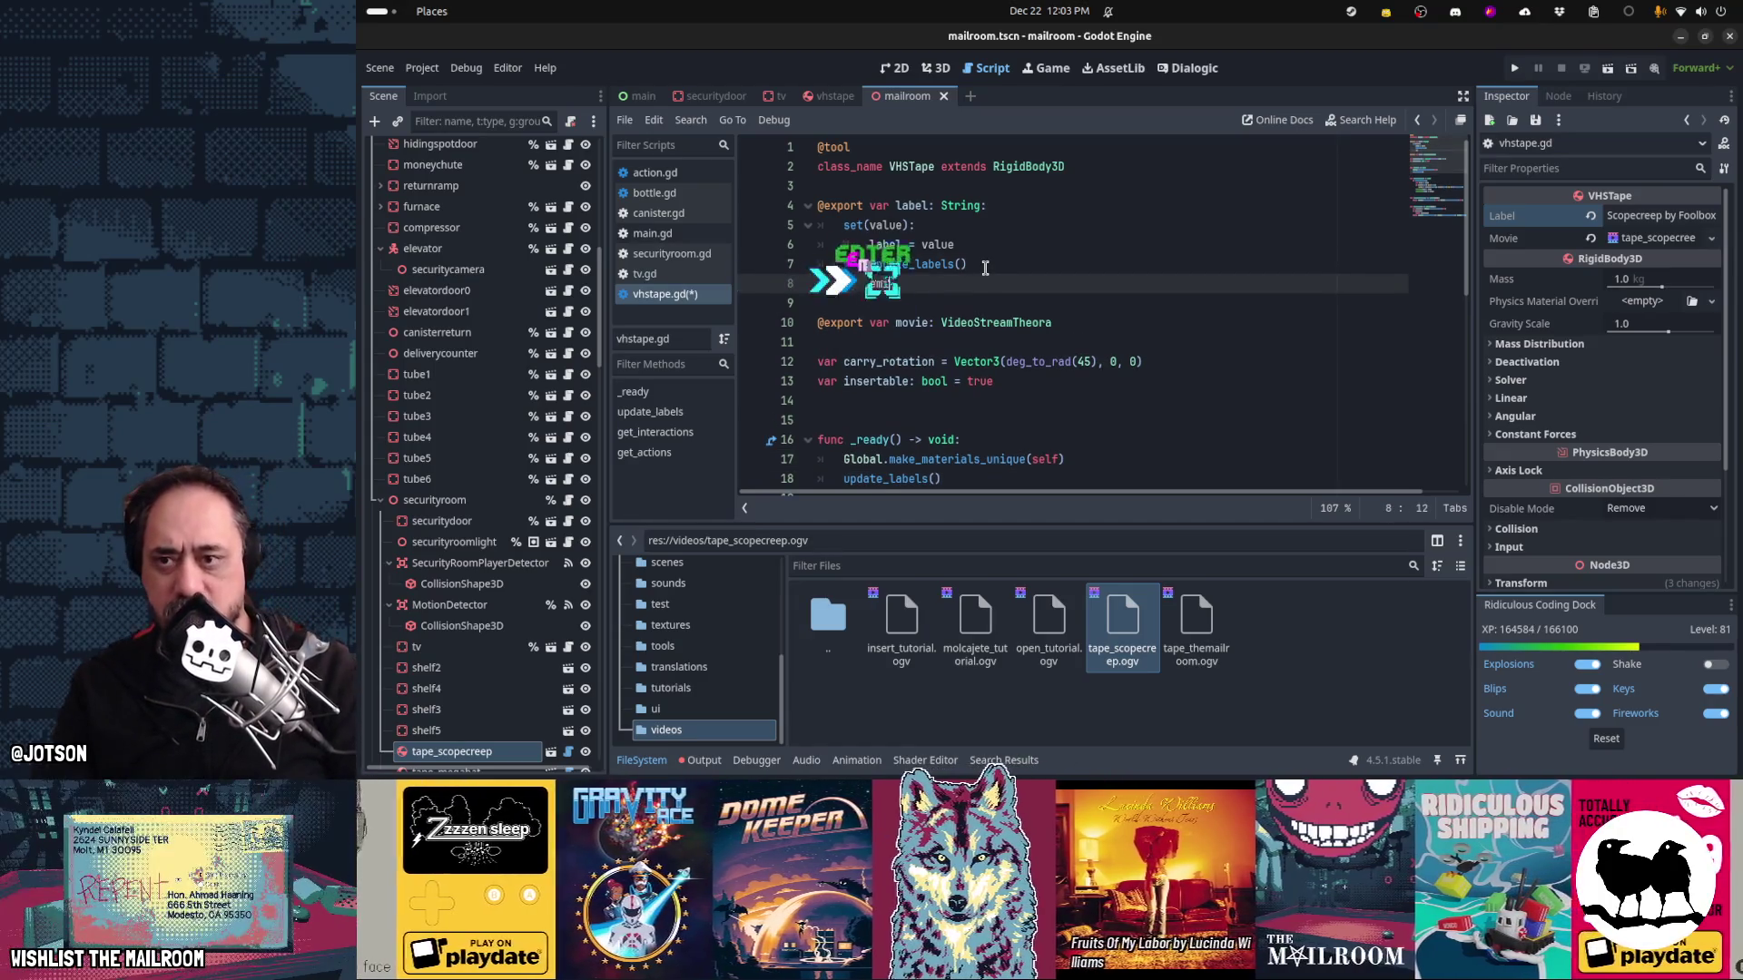
pyautogui.write('t_chan')
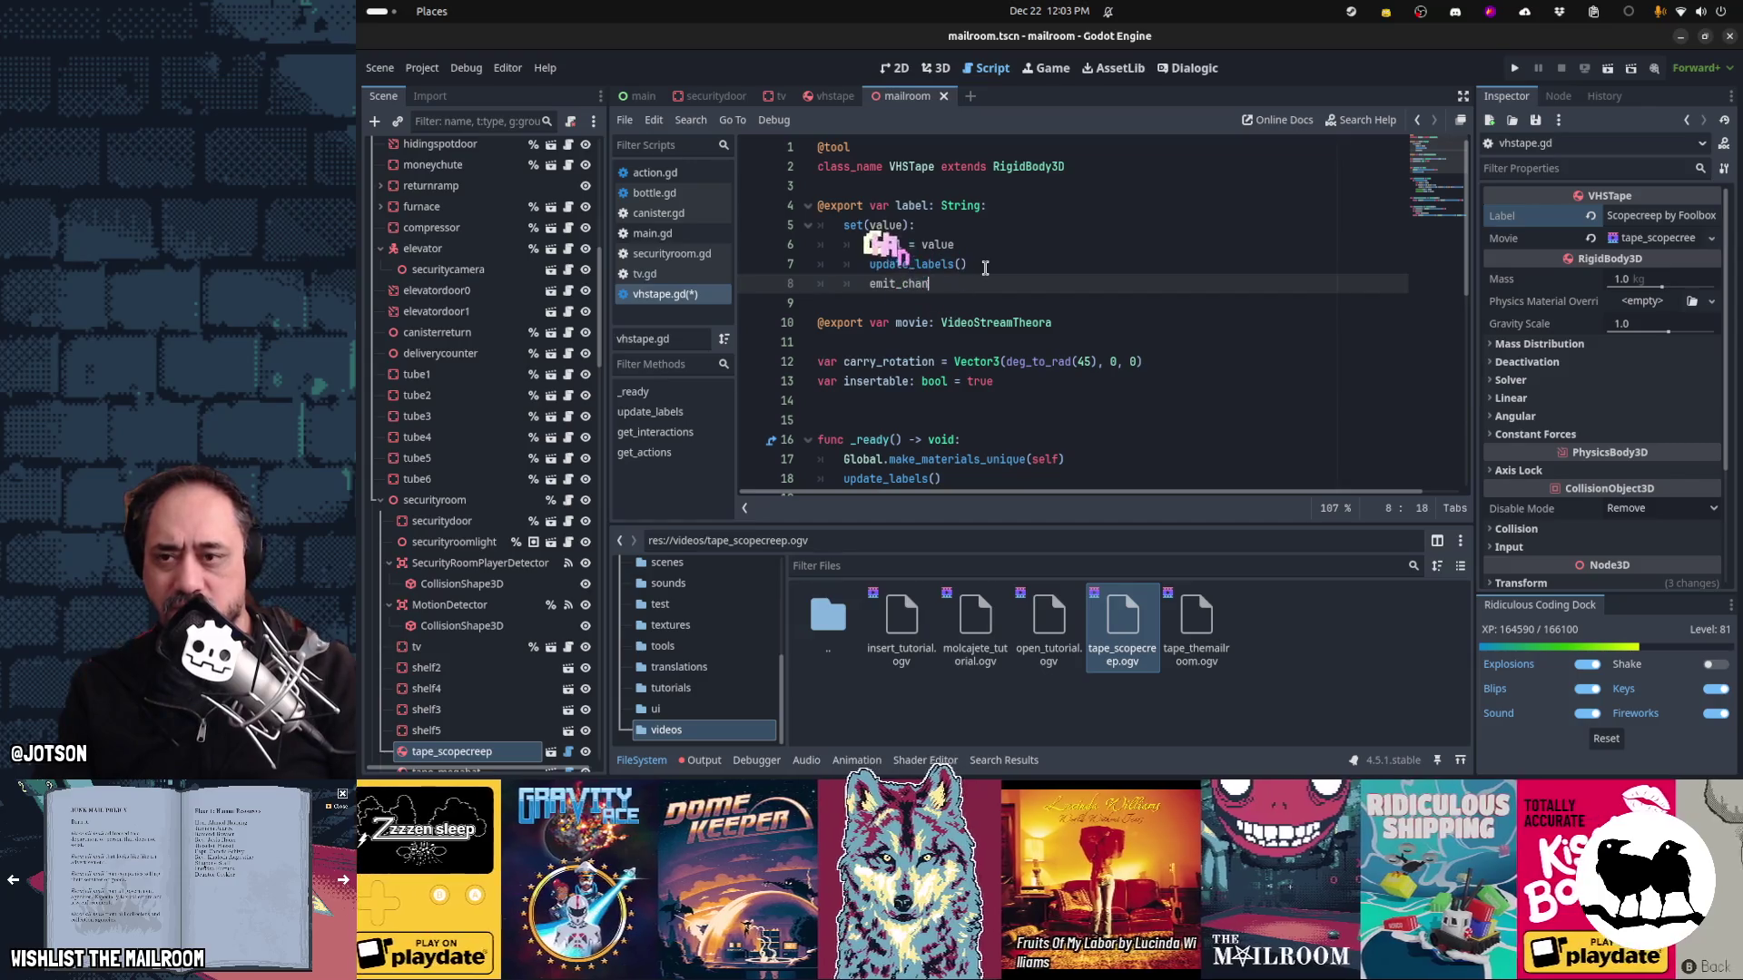
pyautogui.write('cha')
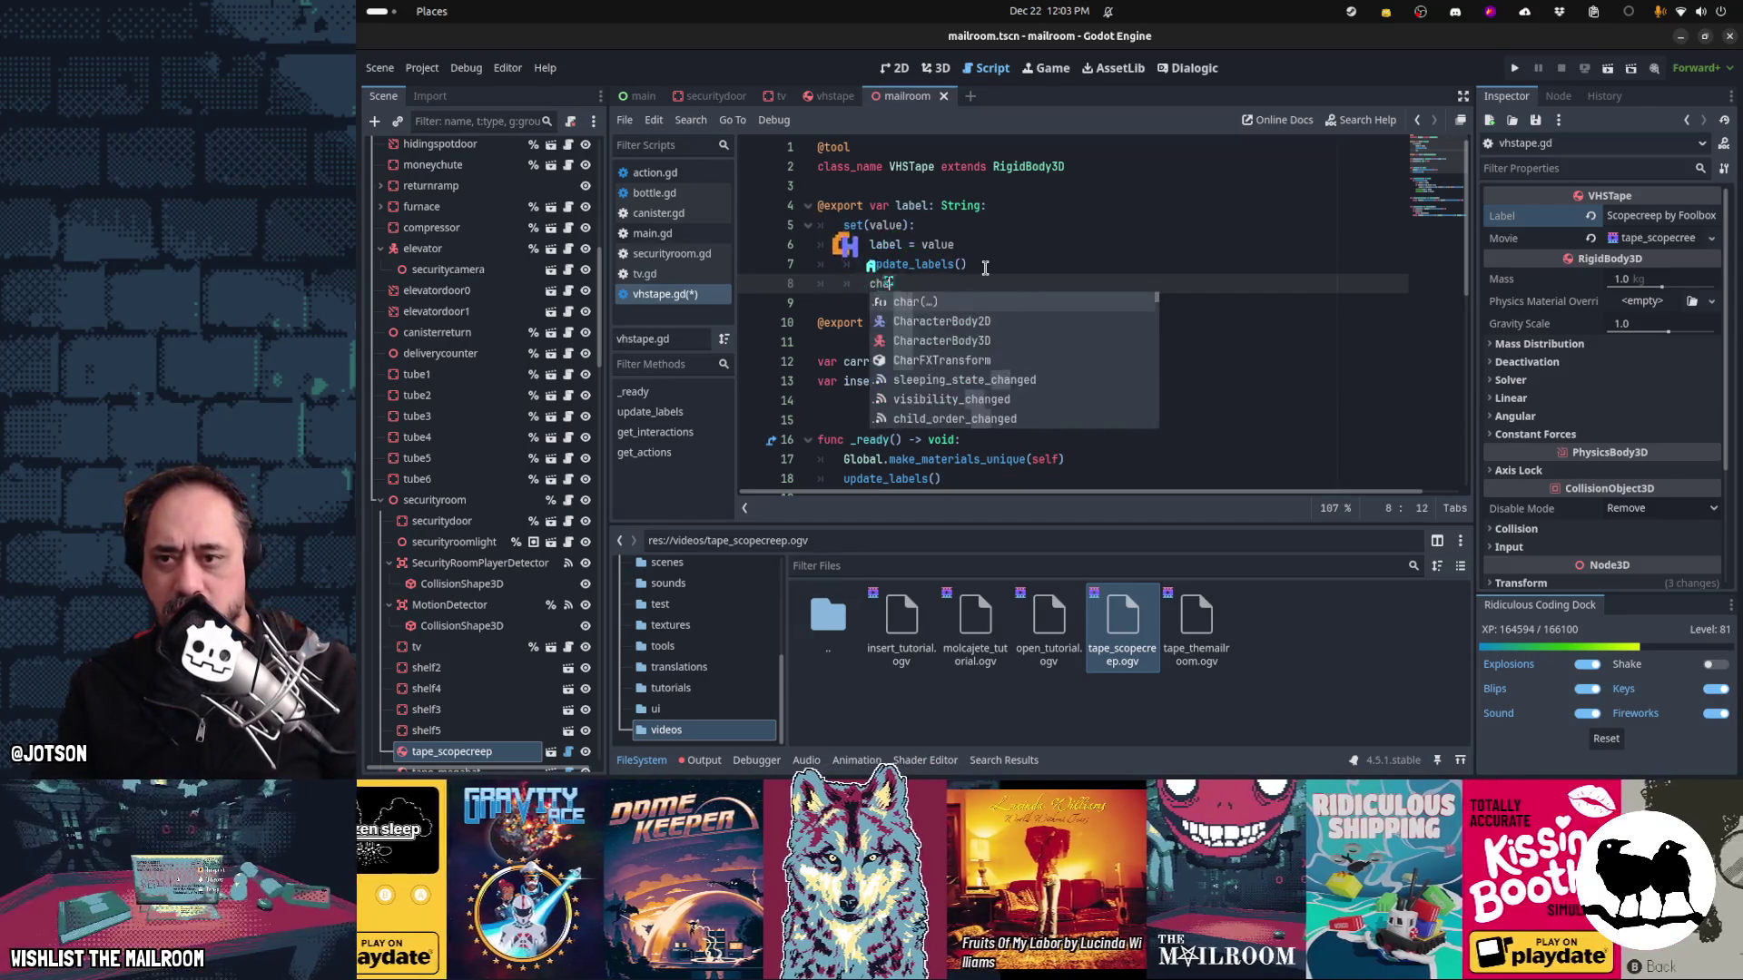
pyautogui.write('nged')
pyautogui.hotkey('shift', 'Home')
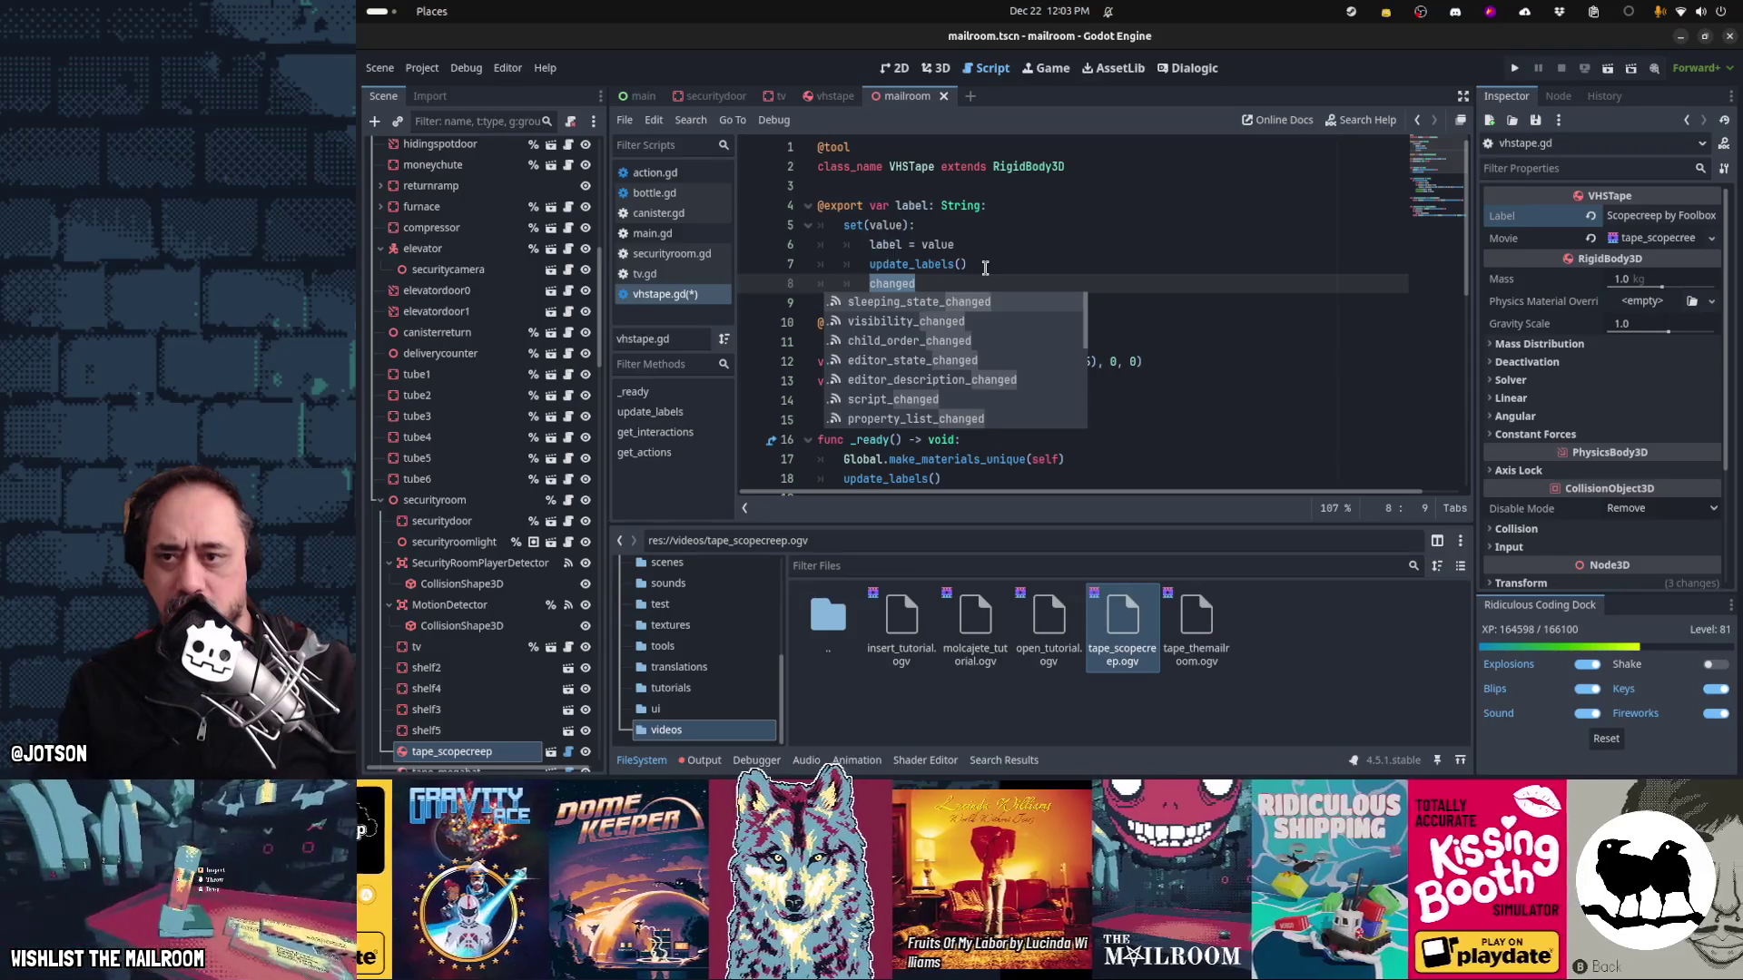
pyautogui.press('BackSpace')
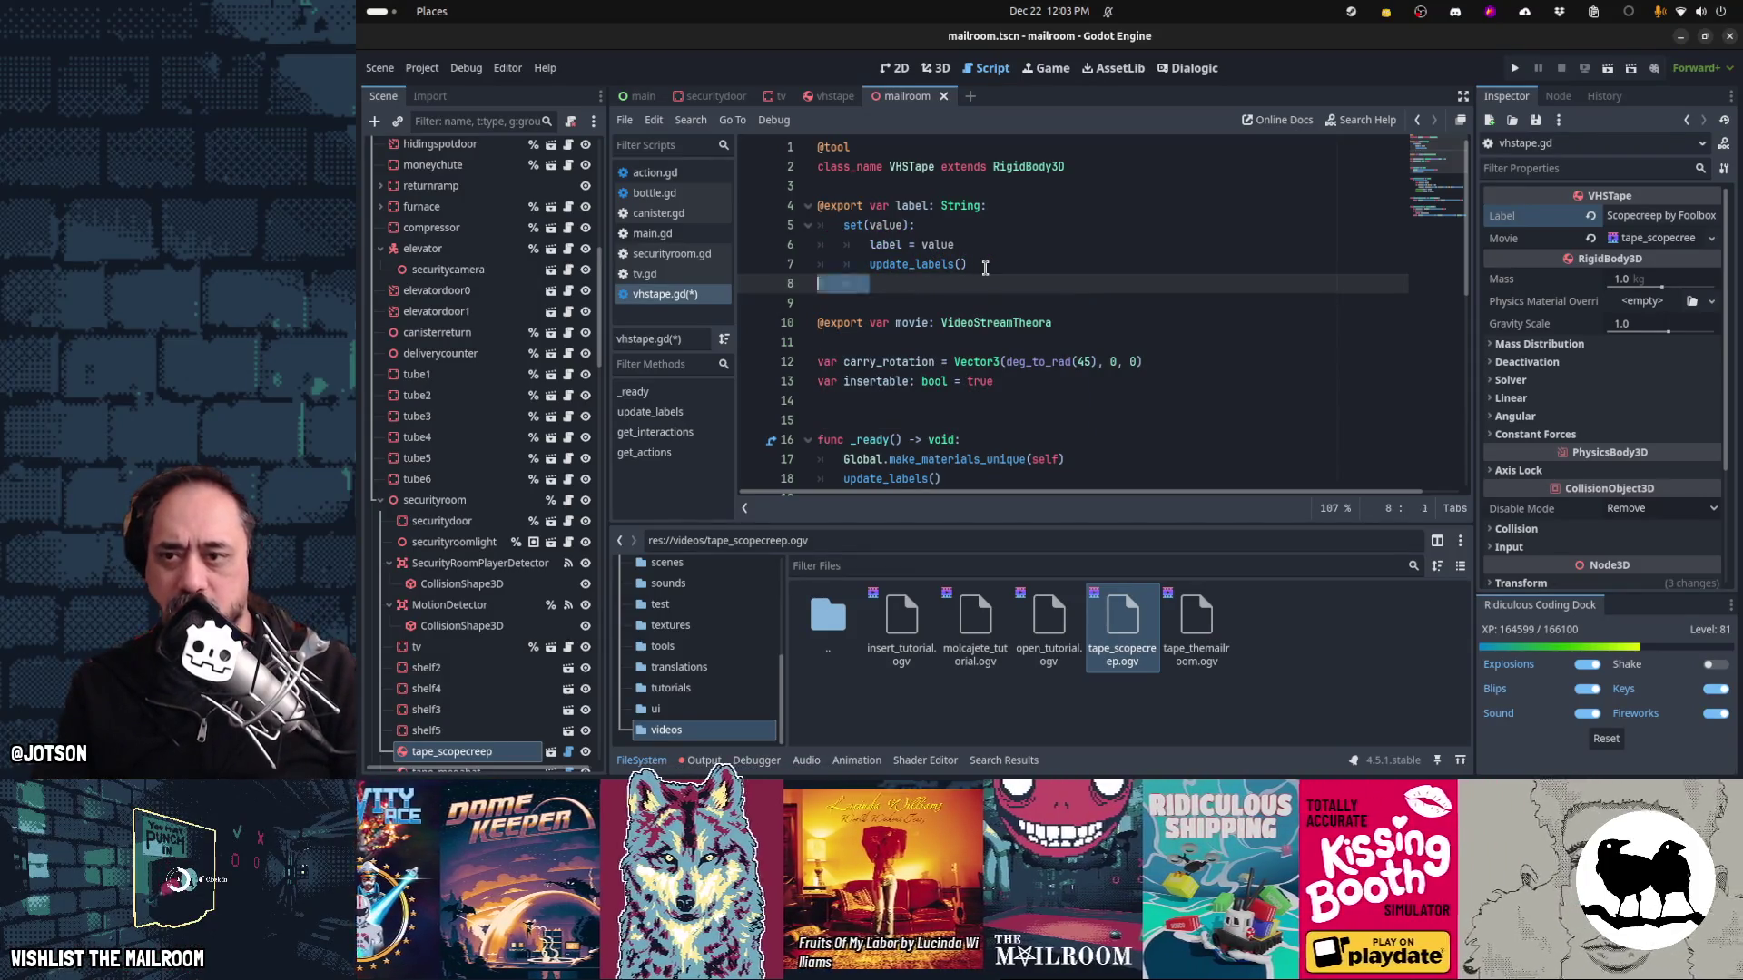
pyautogui.press('BackSpace')
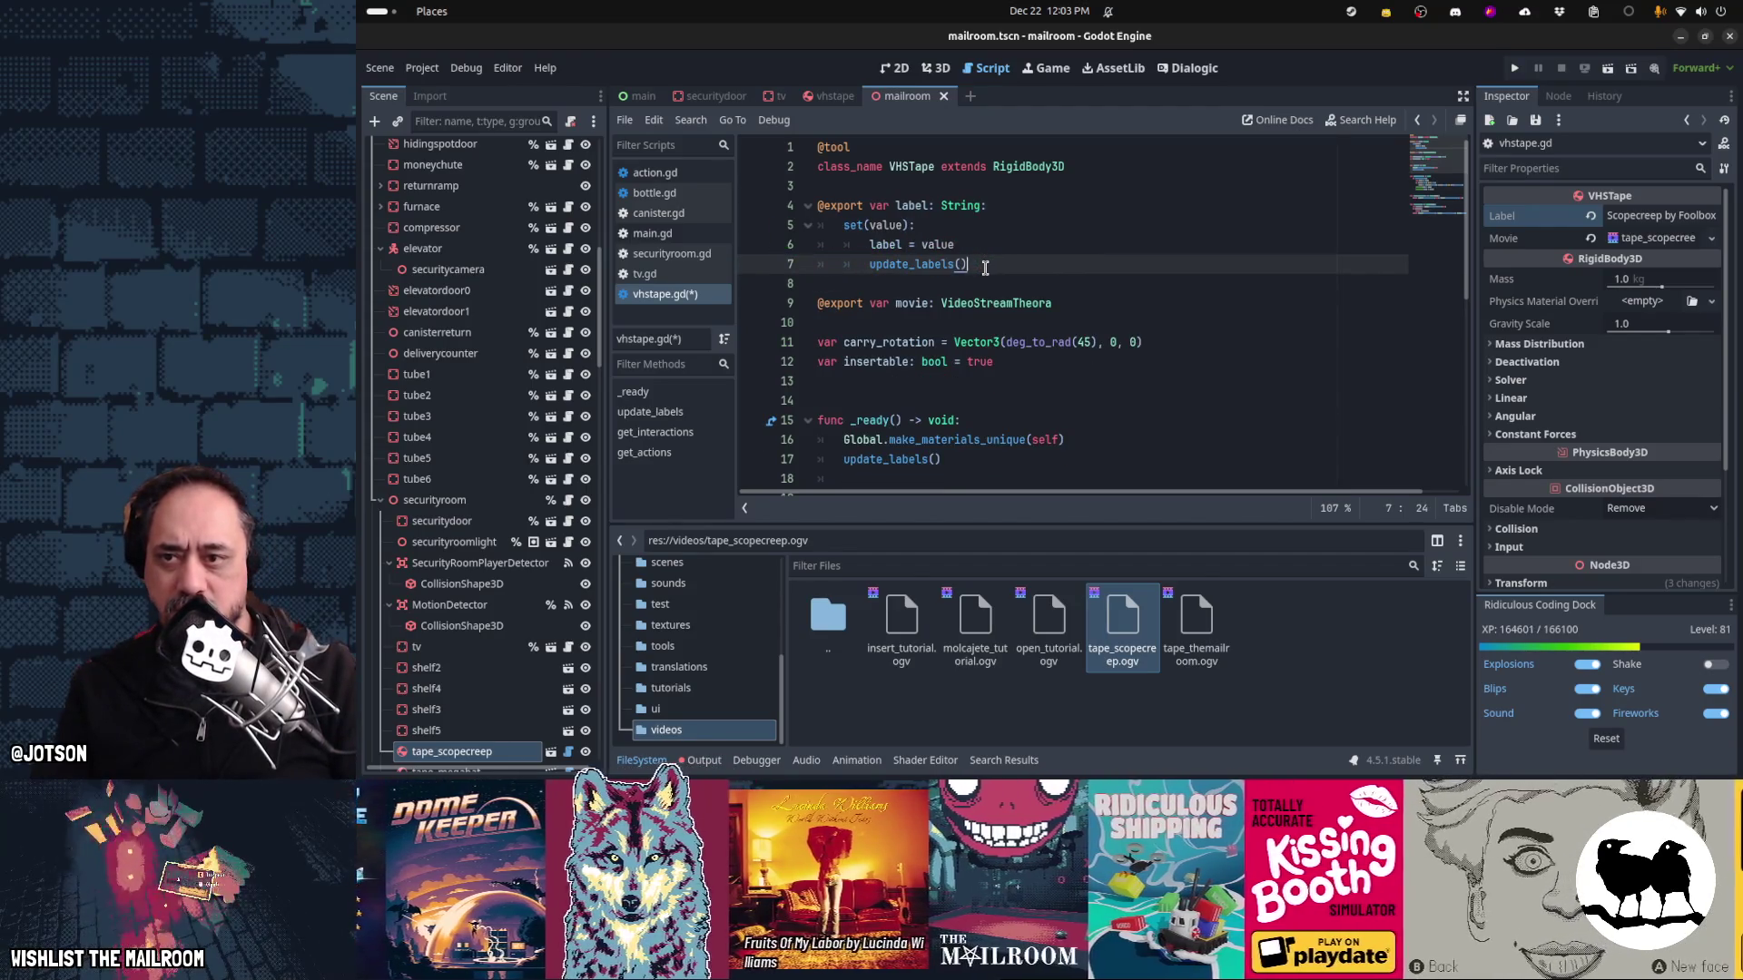
pyautogui.press('Up')
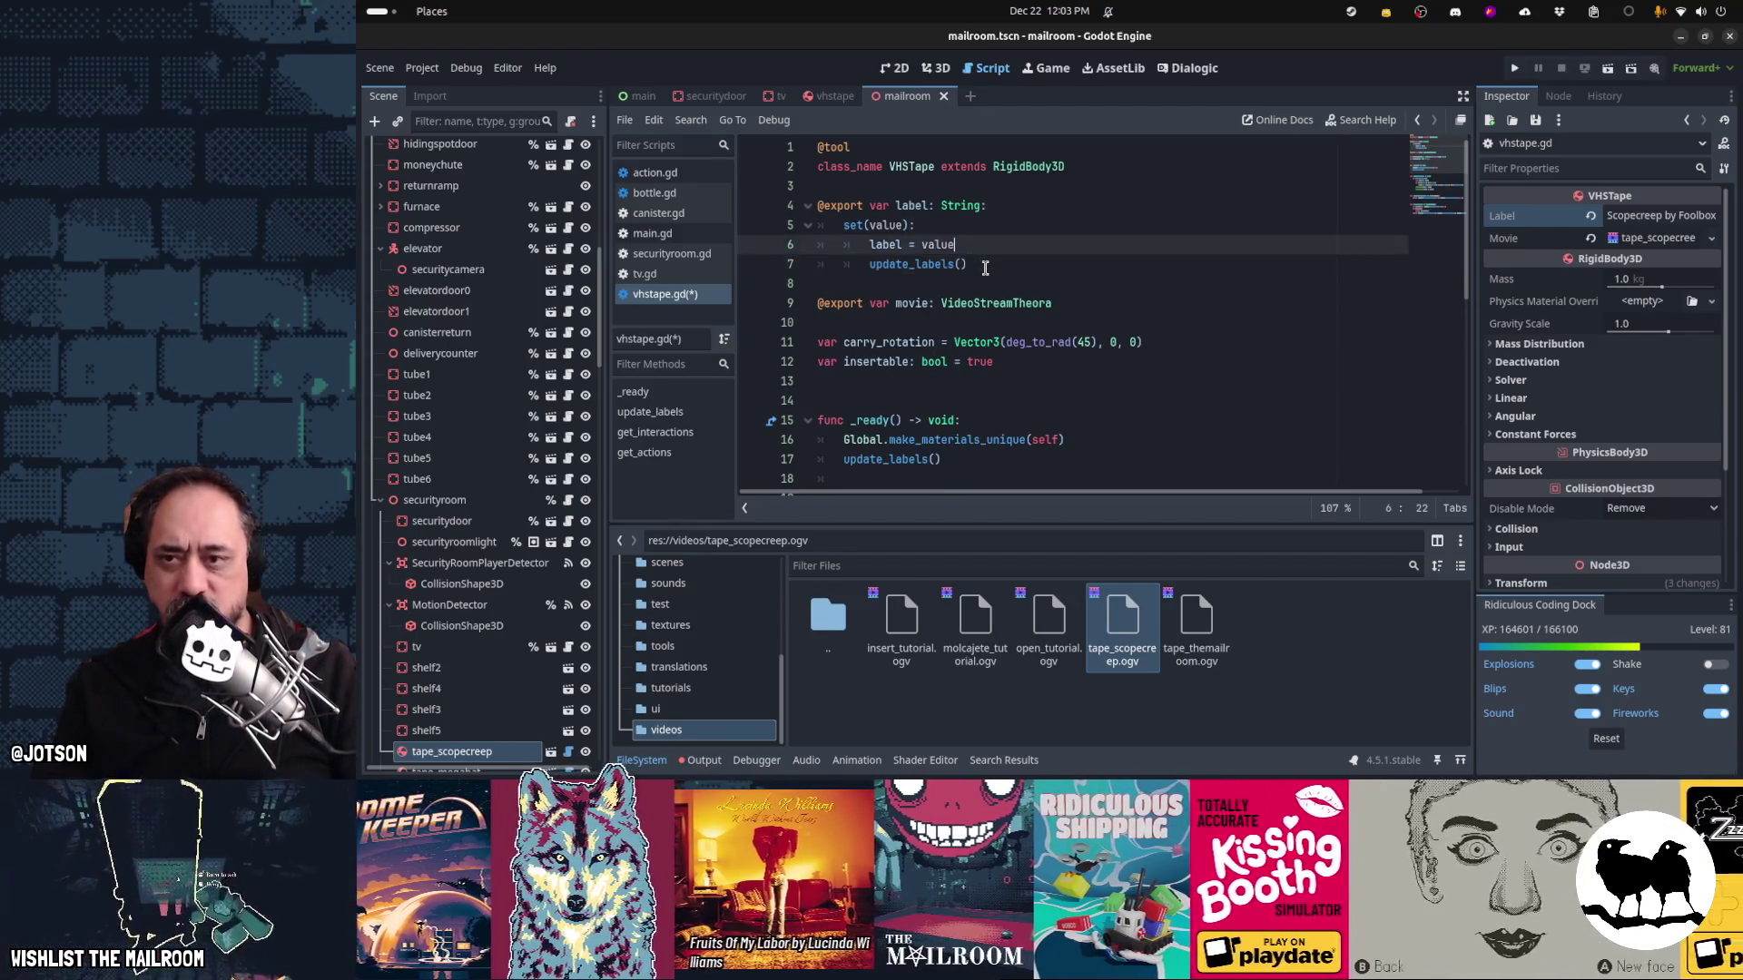
pyautogui.press('Down')
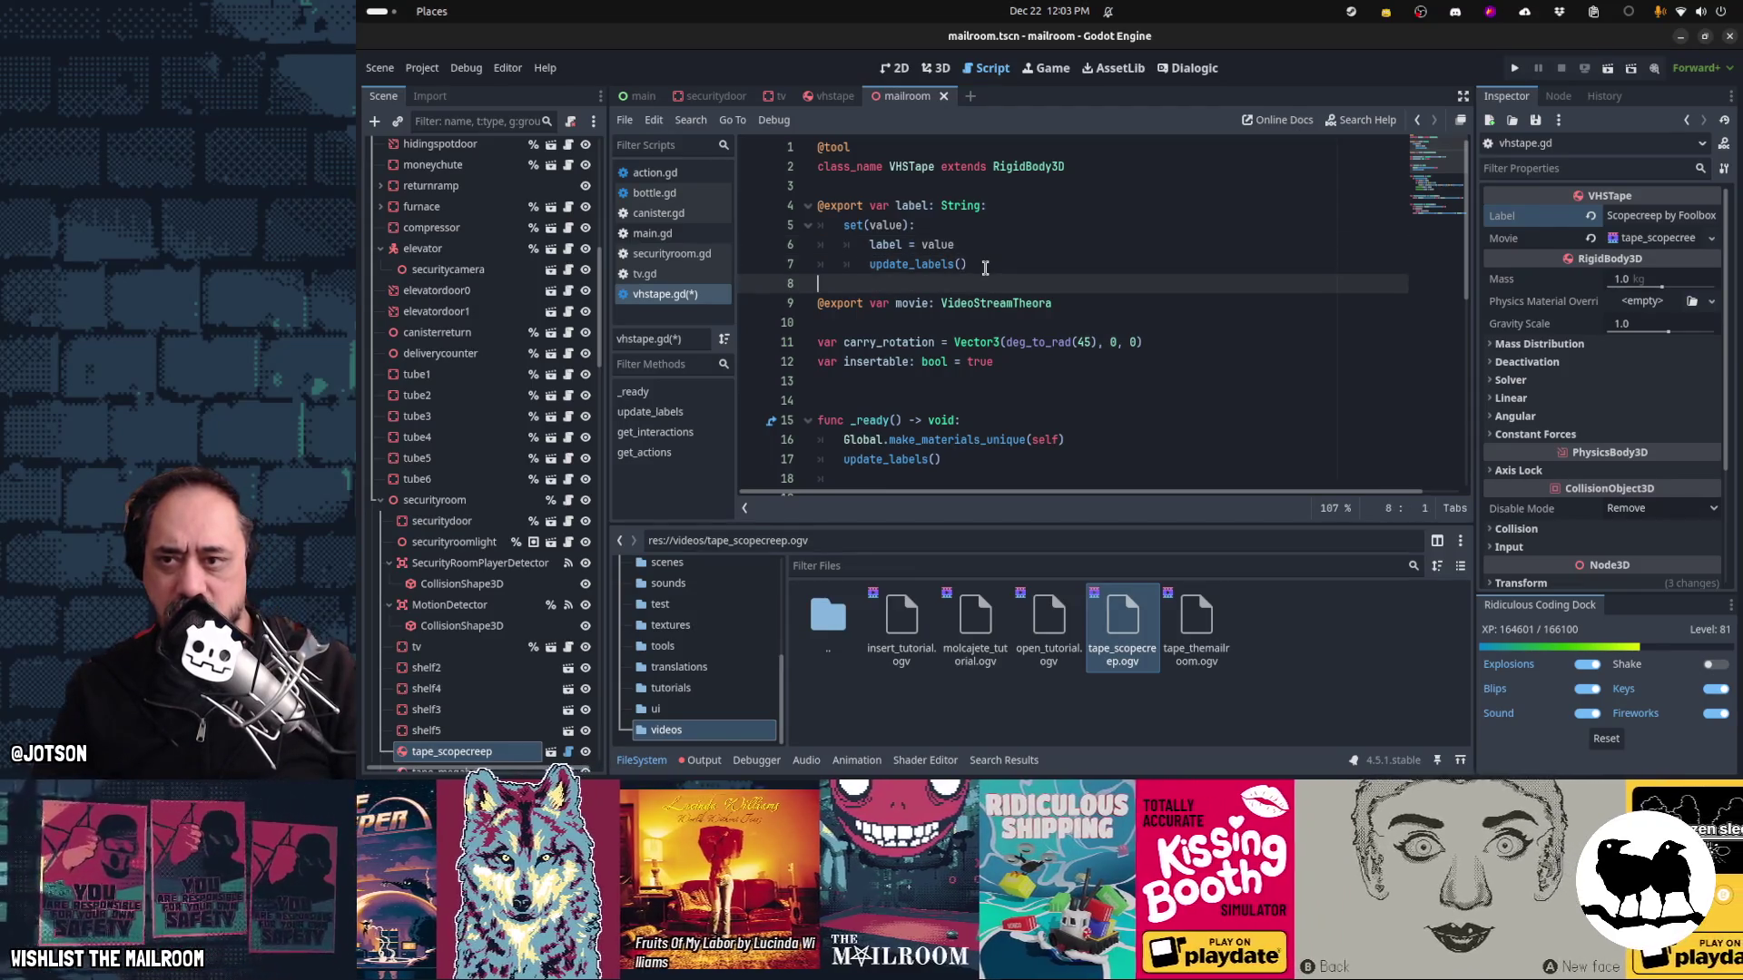
pyautogui.press('Return')
pyautogui.hotkey('ctrl', 'Home')
pyautogui.press('Down')
pyautogui.press('Down')
pyautogui.press('Down')
pyautogui.press('Down')
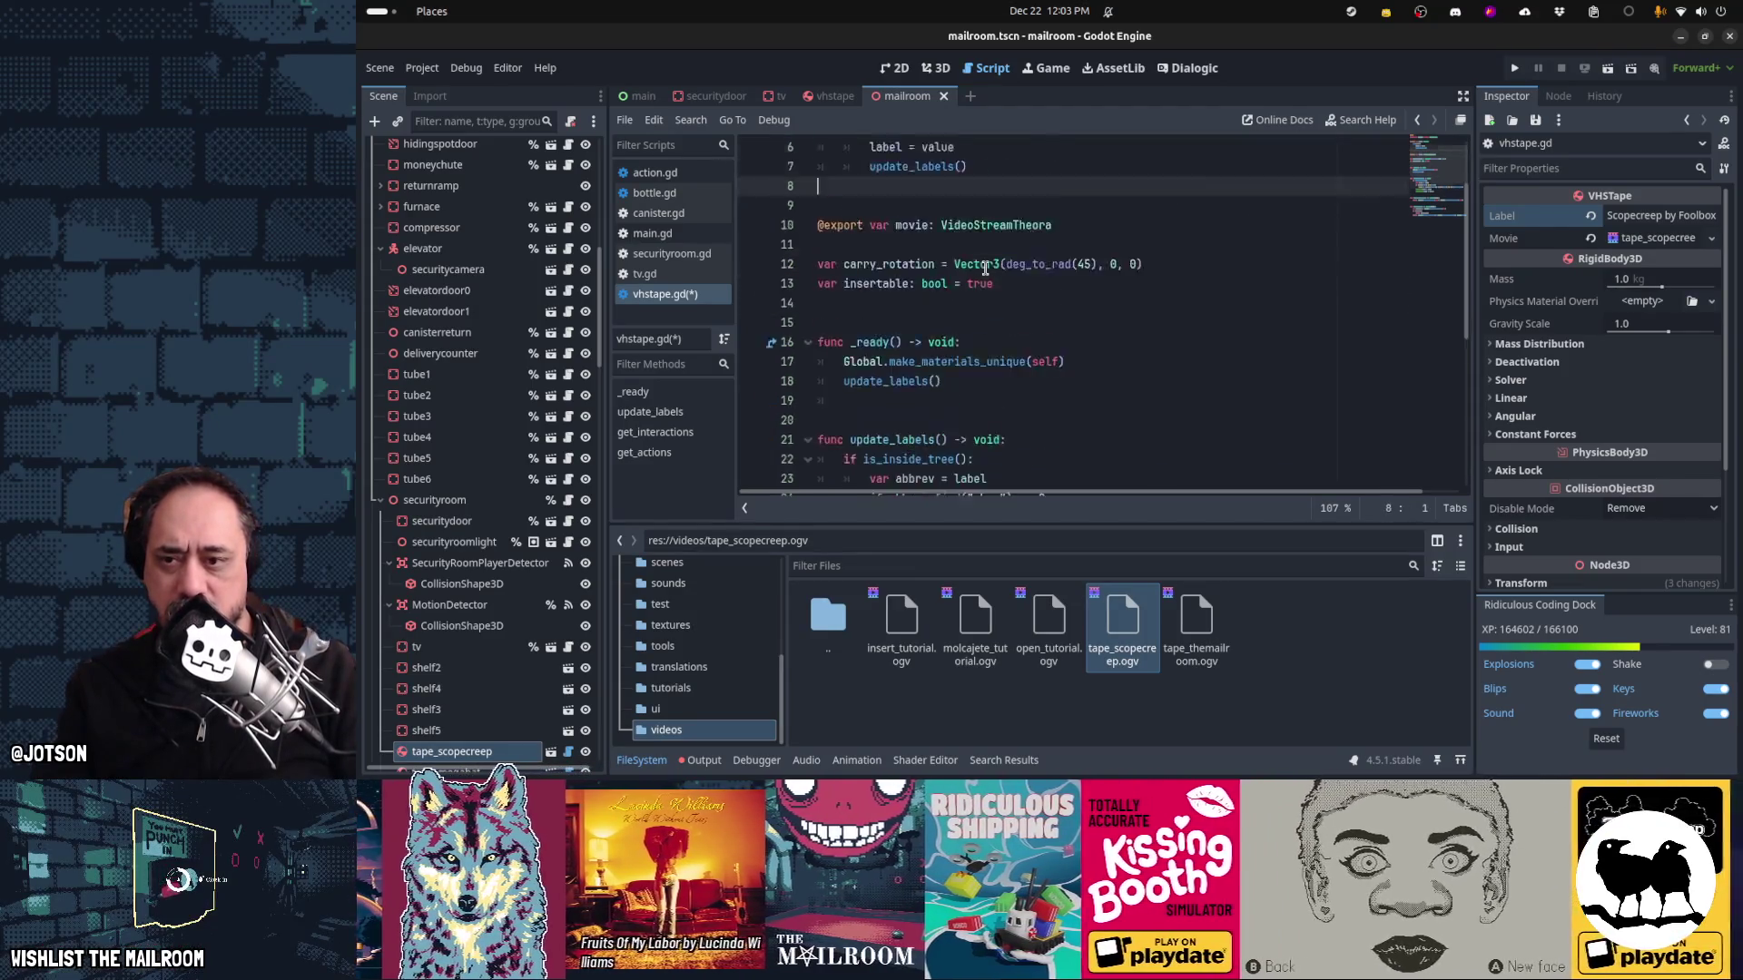
pyautogui.hotkey('ctrl', 's')
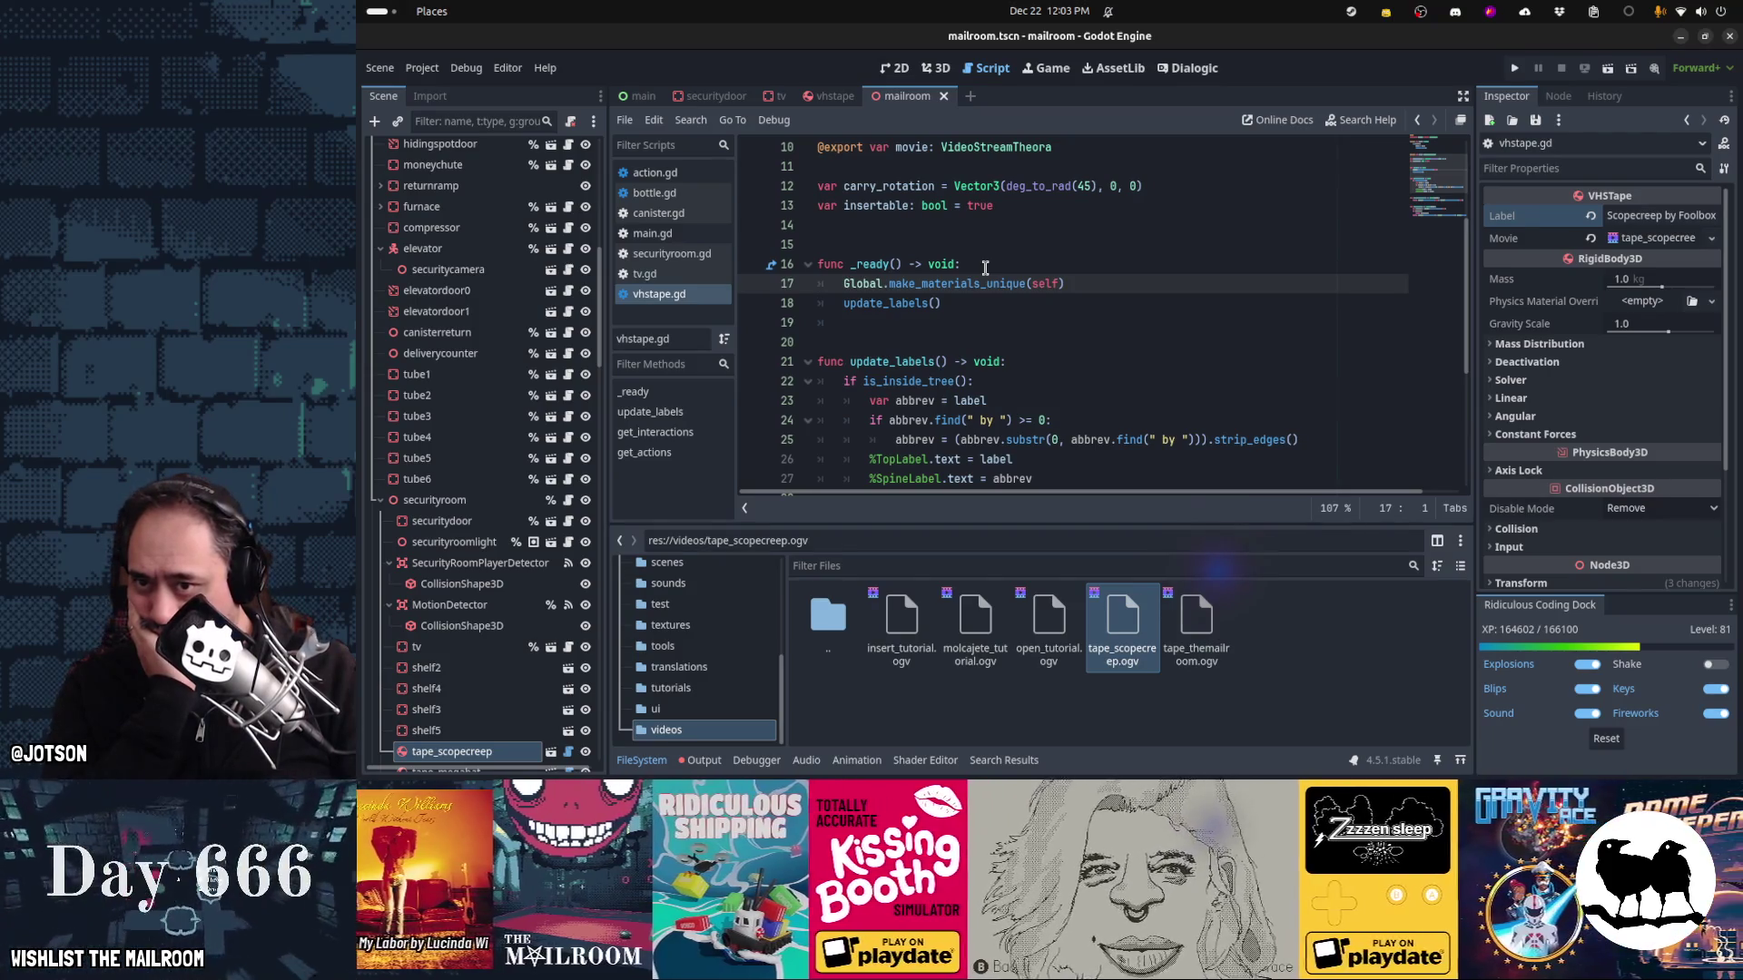
pyautogui.press('Up')
pyautogui.press('Up')
pyautogui.press('Up')
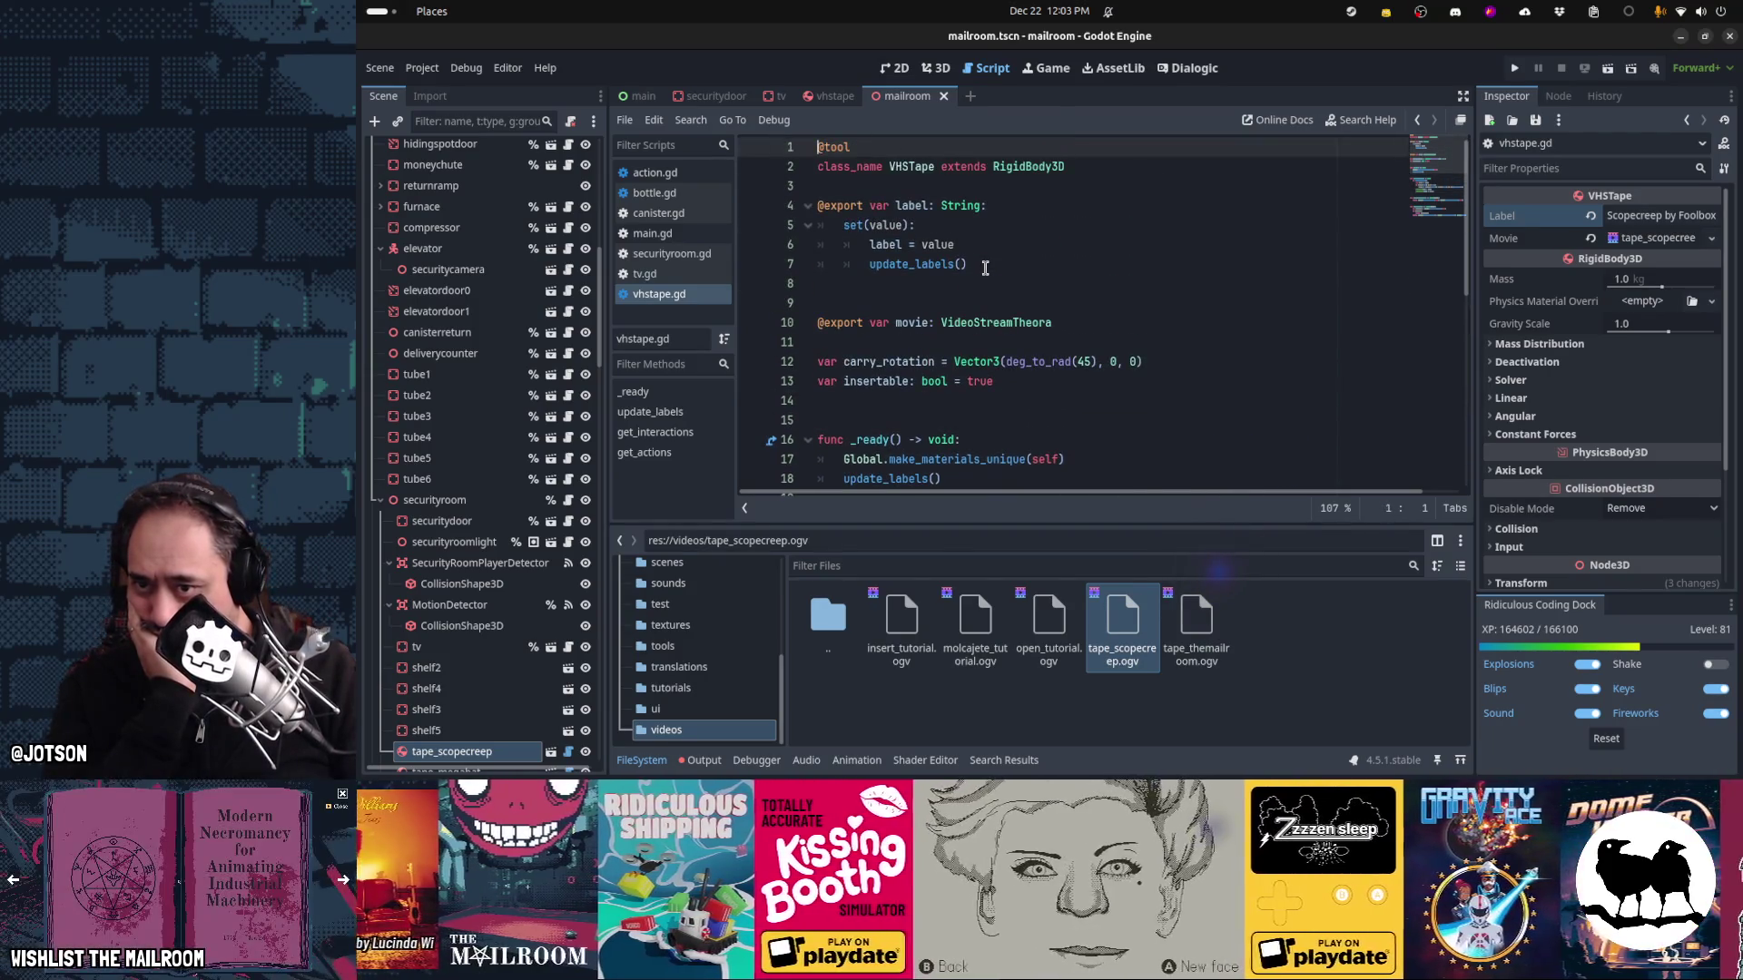
pyautogui.press('Down')
pyautogui.press('Down')
pyautogui.press('Down')
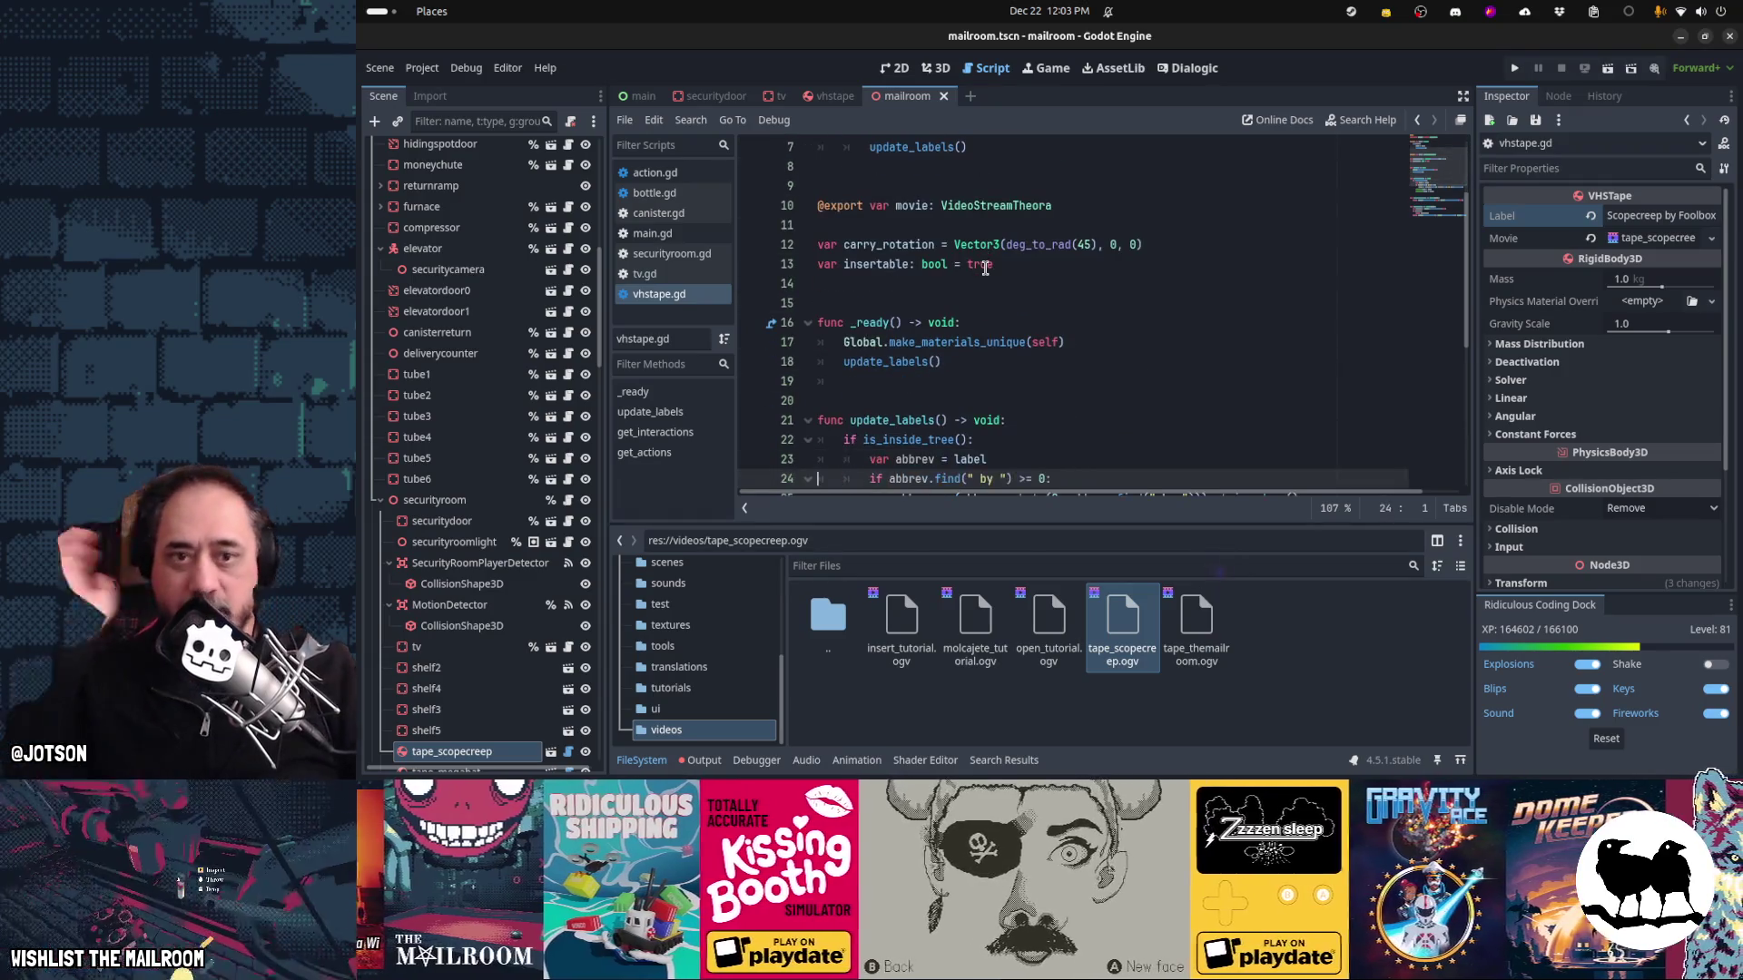
pyautogui.scroll(2, 953, 208)
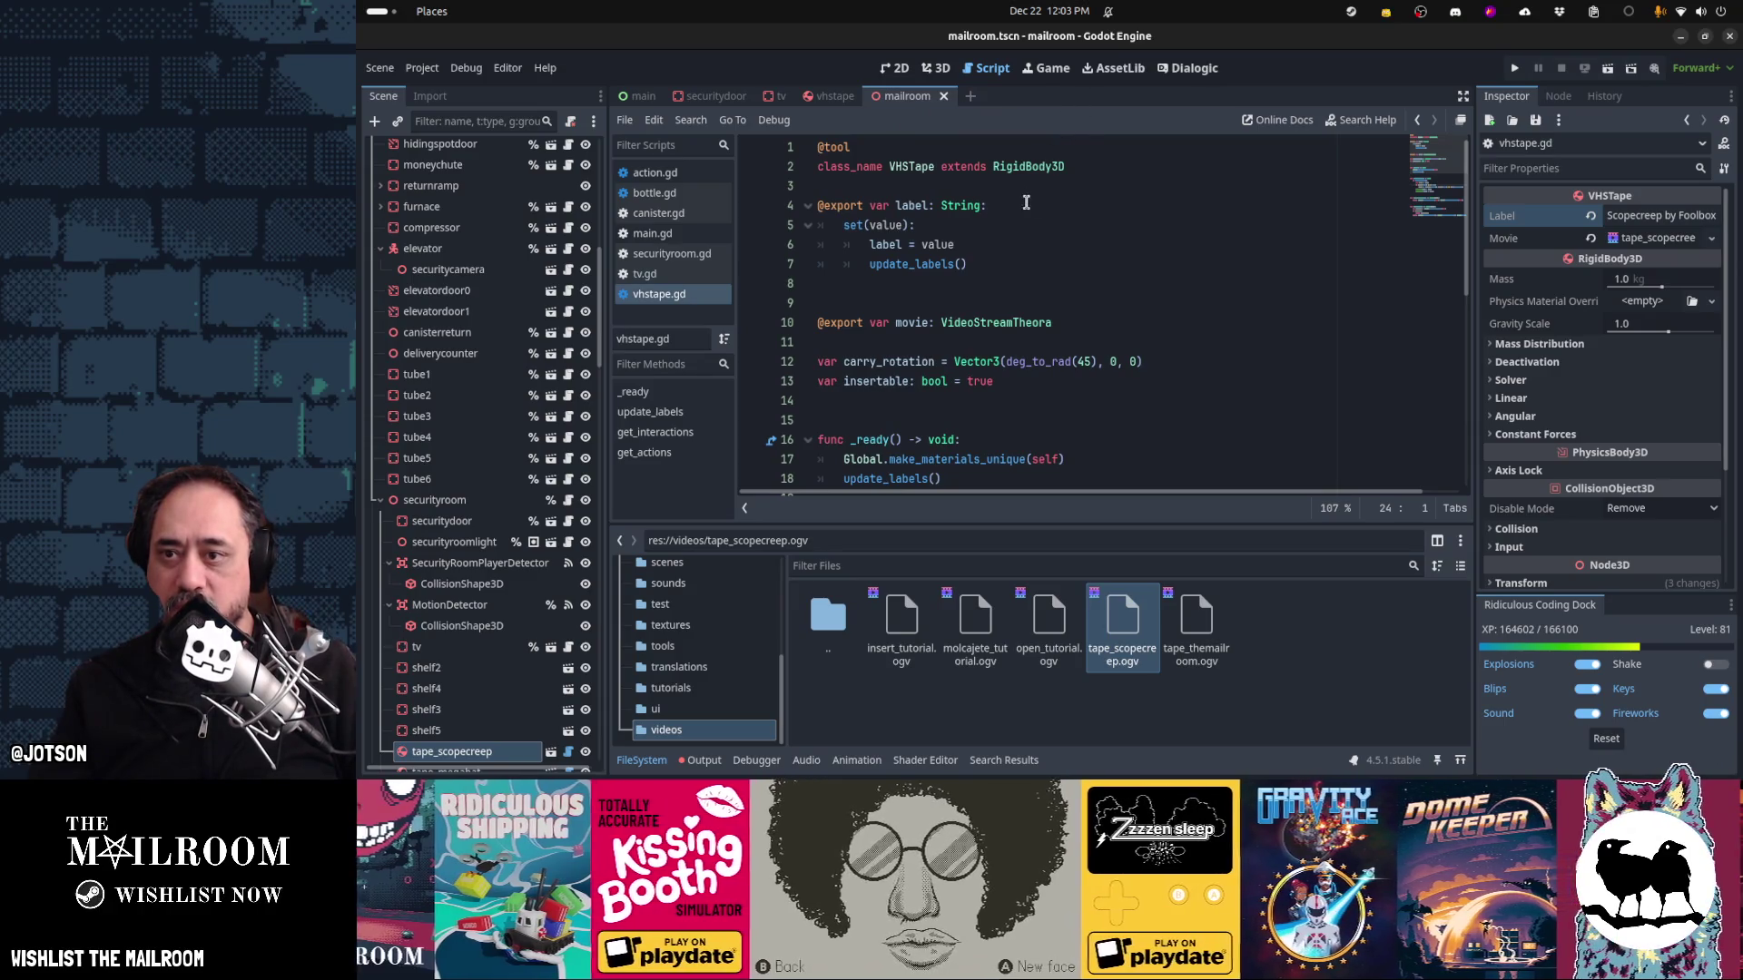
pyautogui.scroll(-3, 1021, 215)
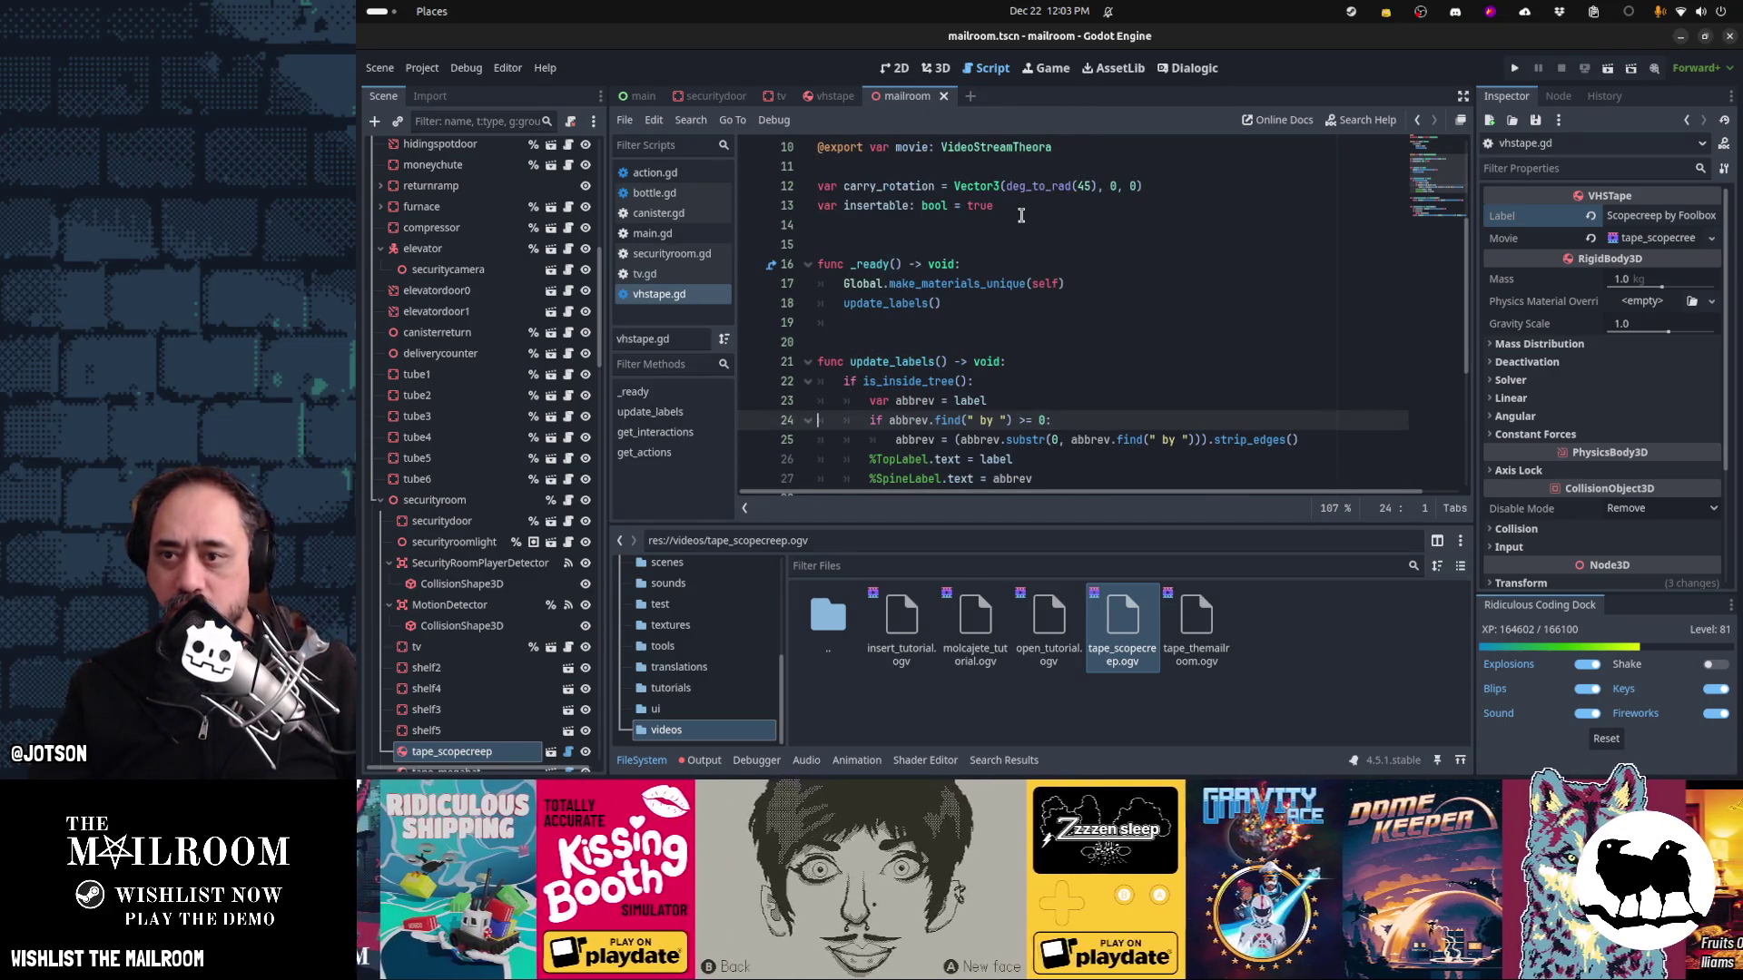
pyautogui.click(966, 322)
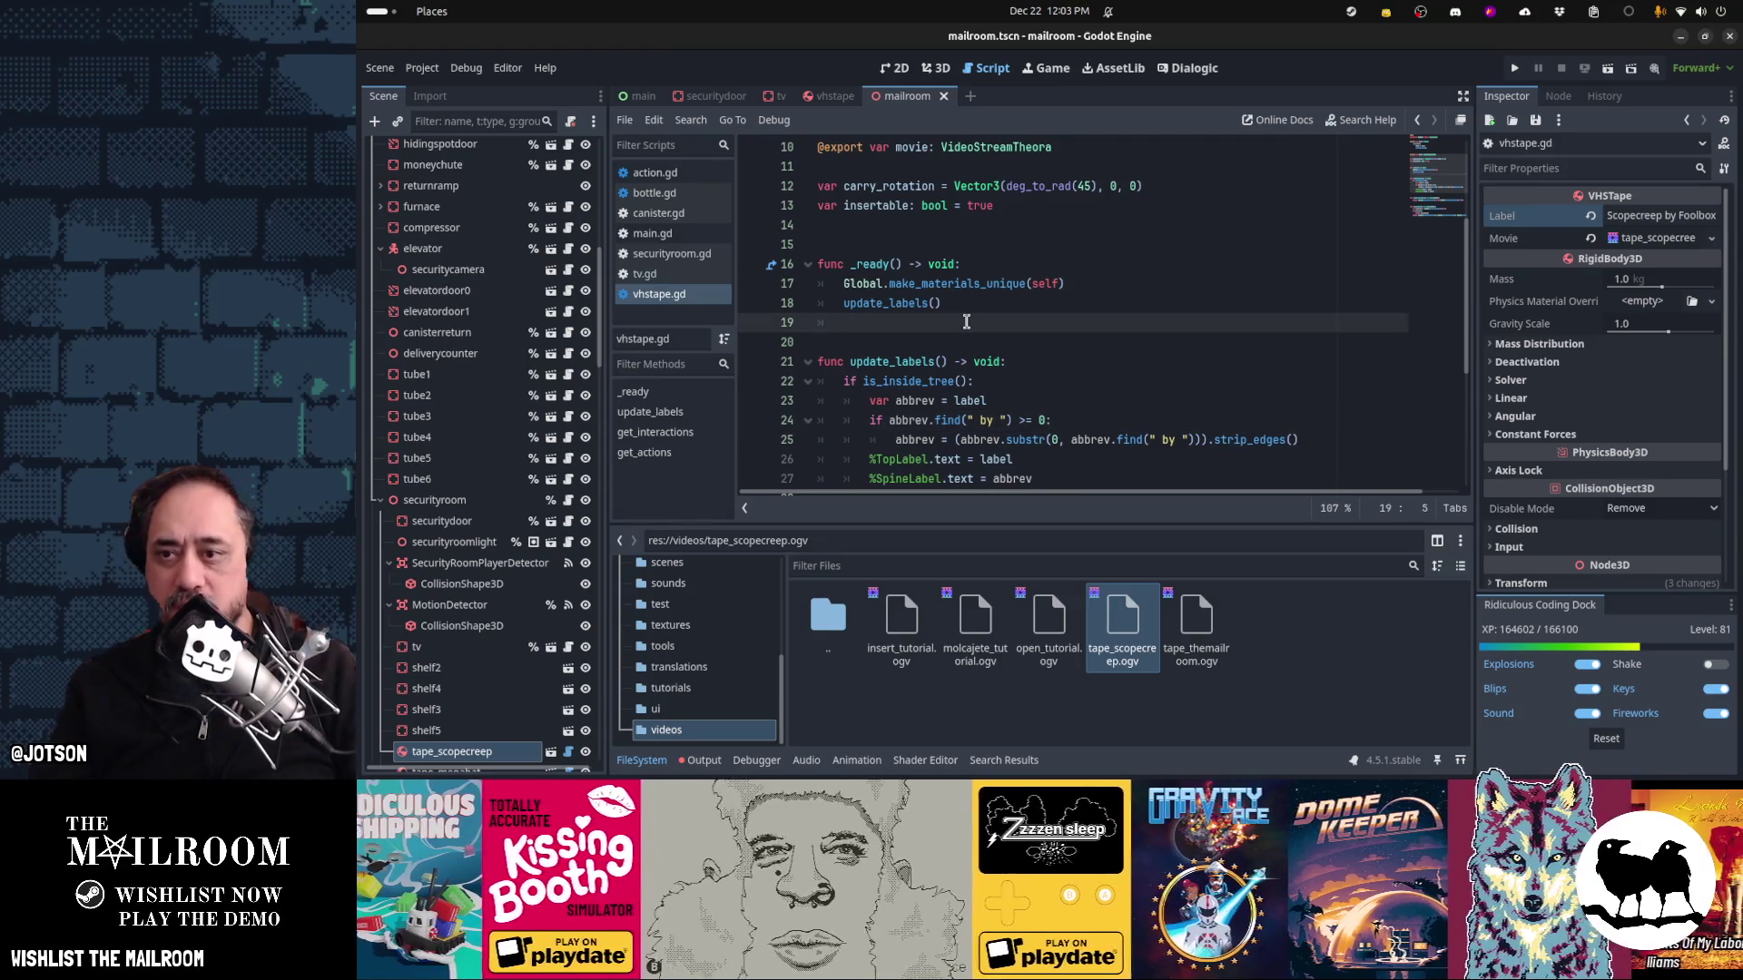
pyautogui.press('Return')
# Add an _enter_tree() function below _ready using autocomplete
pyautogui.press('BackSpace')
pyautogui.press('Return')
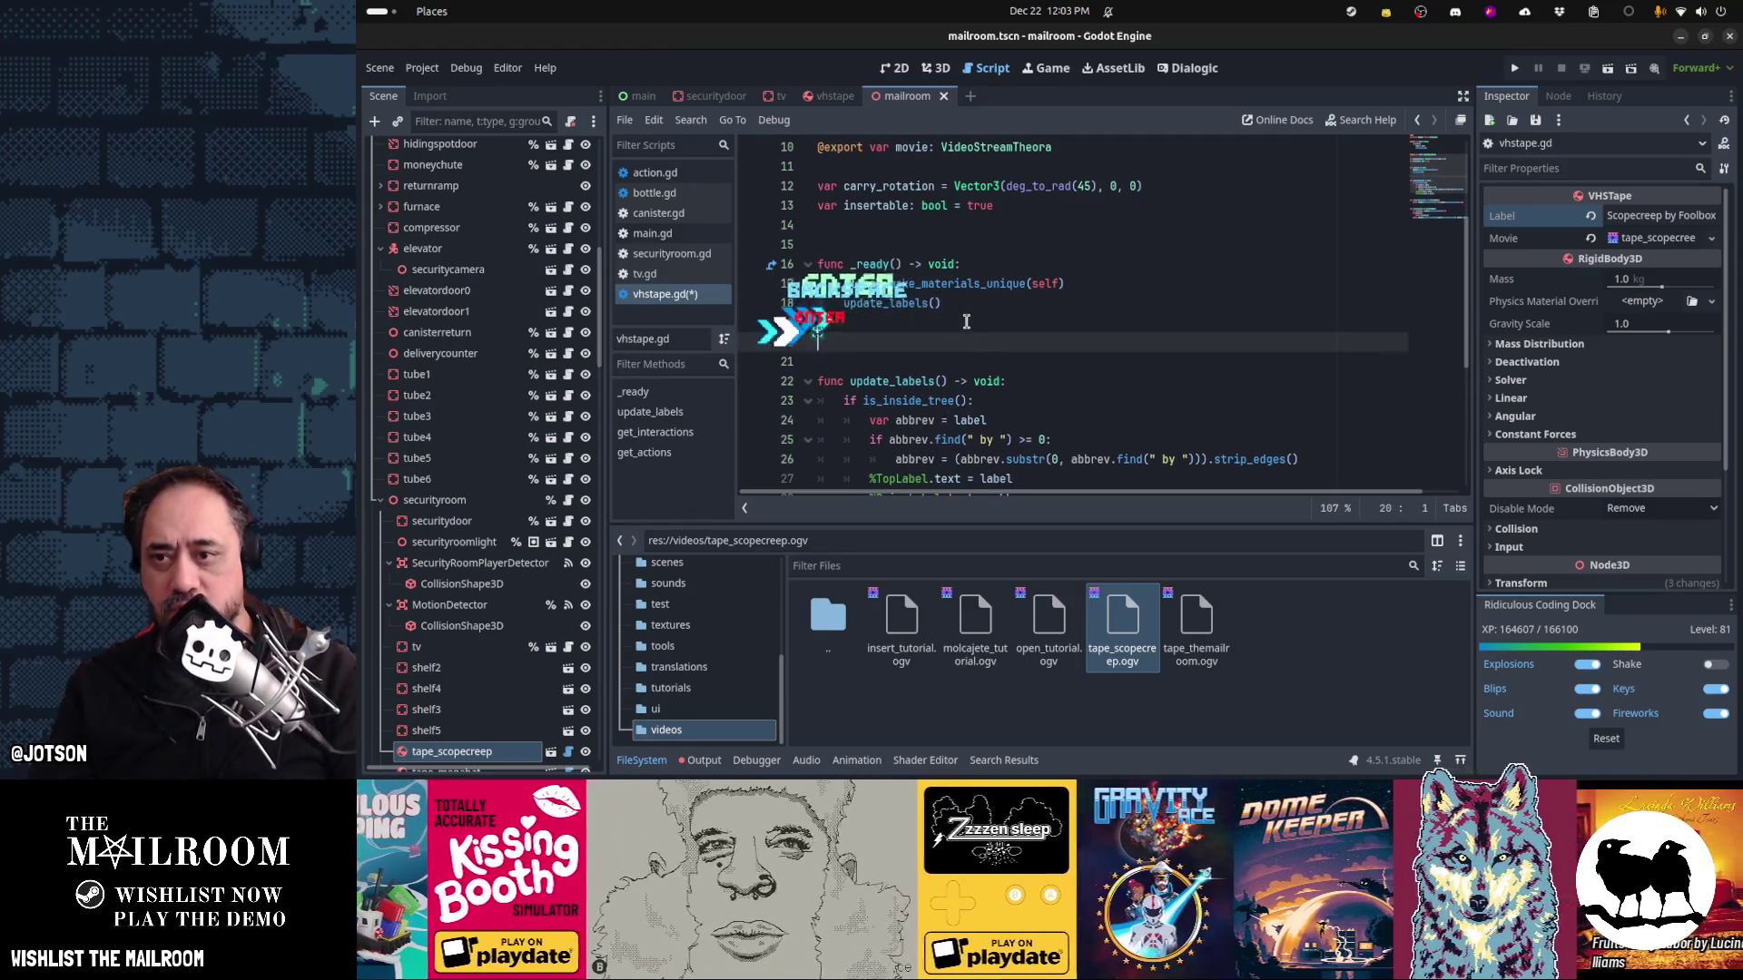
pyautogui.press('Return')
pyautogui.write('func _e')
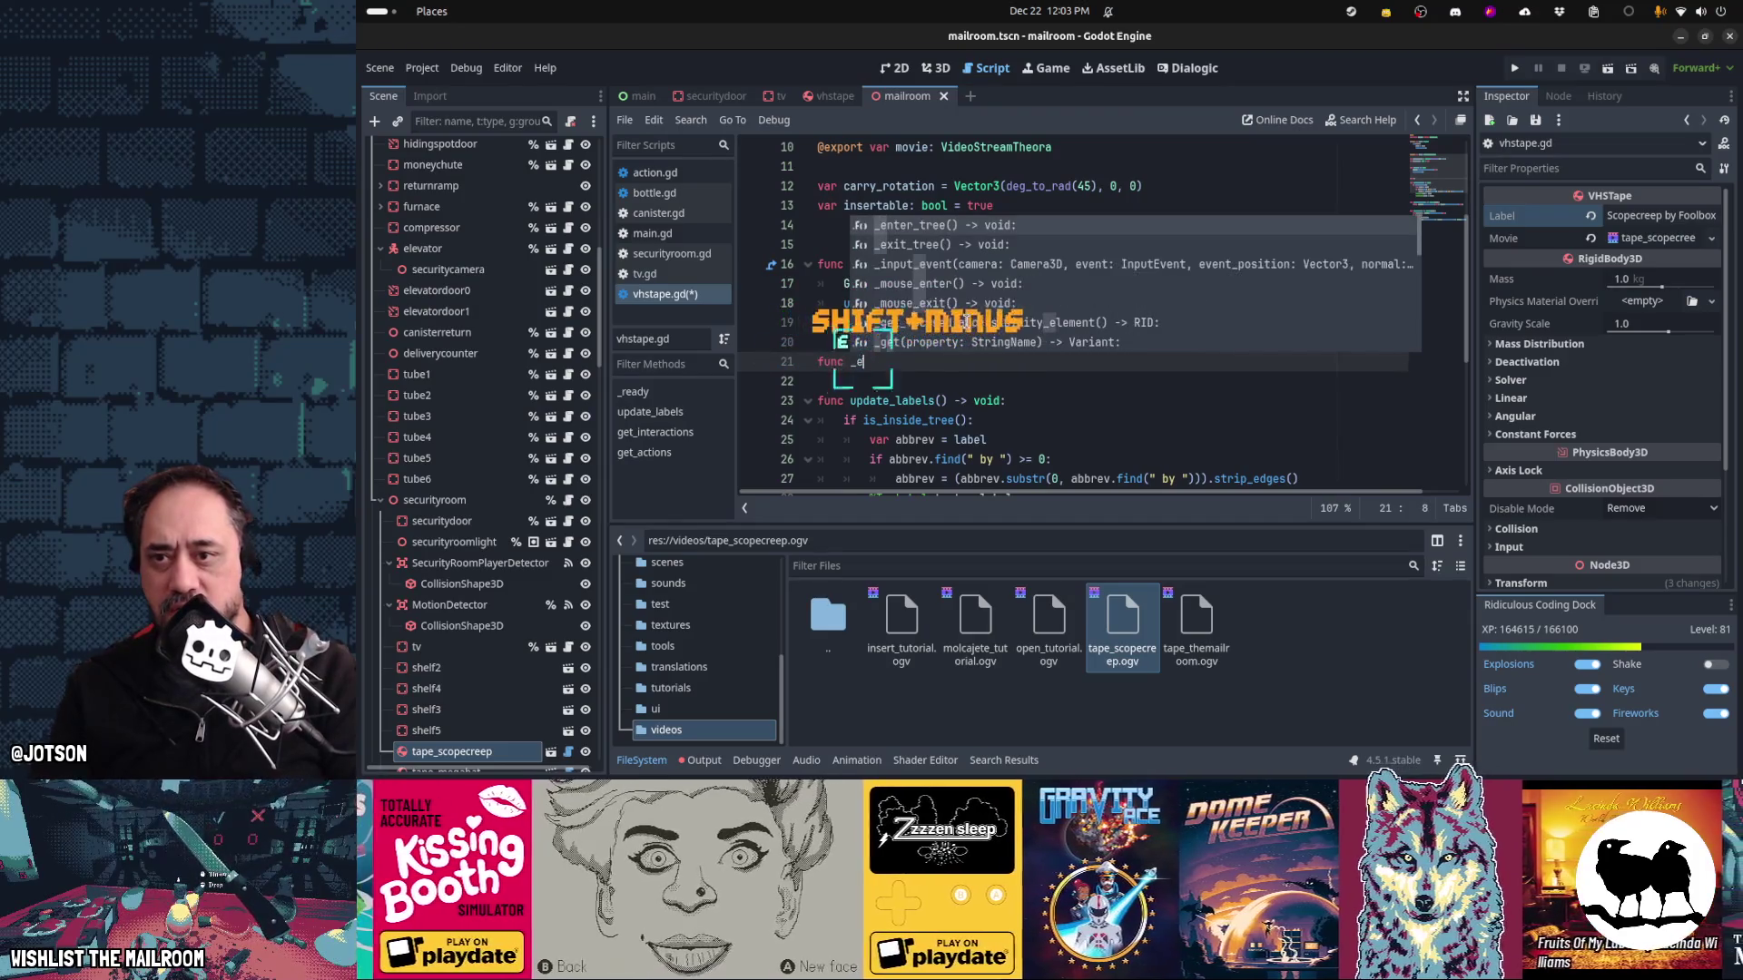
pyautogui.press('Return')
pyautogui.press('Return')
# Copy update_labels() into _enter_tree, save vhstape.gd, and reload the mailroom scene
pyautogui.click(966, 322)
pyautogui.press('Up')
pyautogui.press('Home')
pyautogui.hotkey('shift', 'End')
pyautogui.press('Down')
pyautogui.hotkey('ctrl', 'c')
pyautogui.hotkey('ctrl', 'v')
pyautogui.press('Return')
pyautogui.hotkey('ctrl', 's')
pyautogui.middleClick(906, 97)
pyautogui.hotkey('ctrl', 'shift', 't')
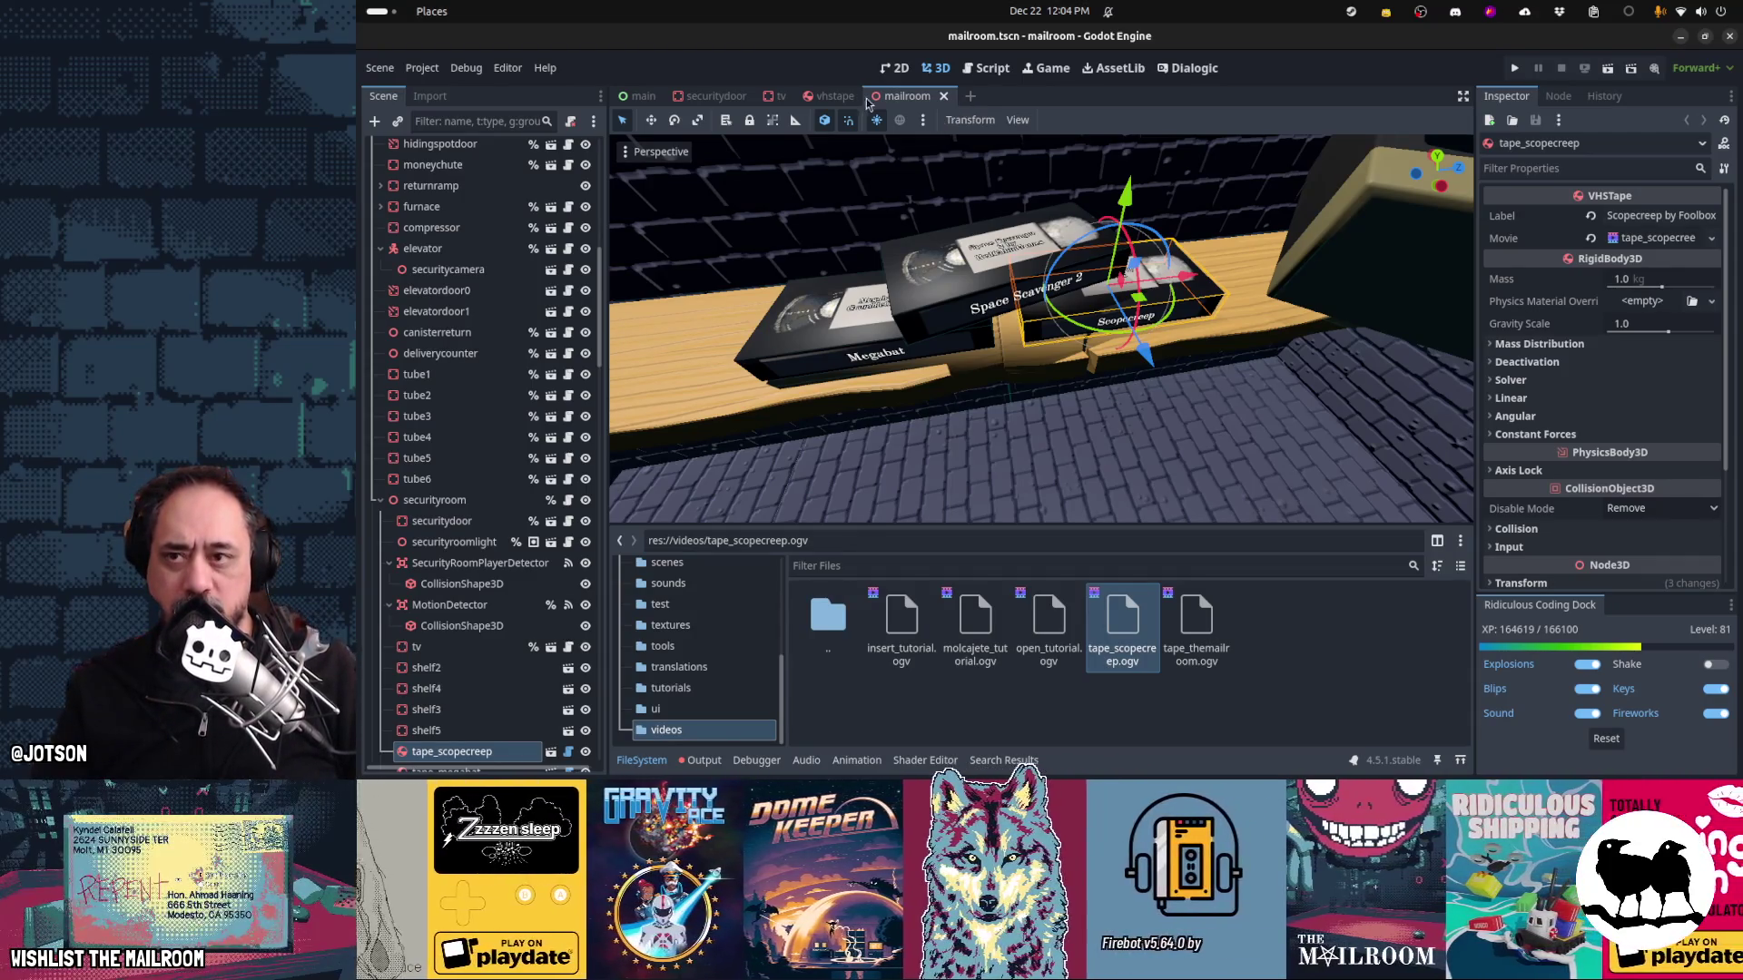
# Cut the _enter_tree function out of vhstape.gd
pyautogui.click(986, 69)
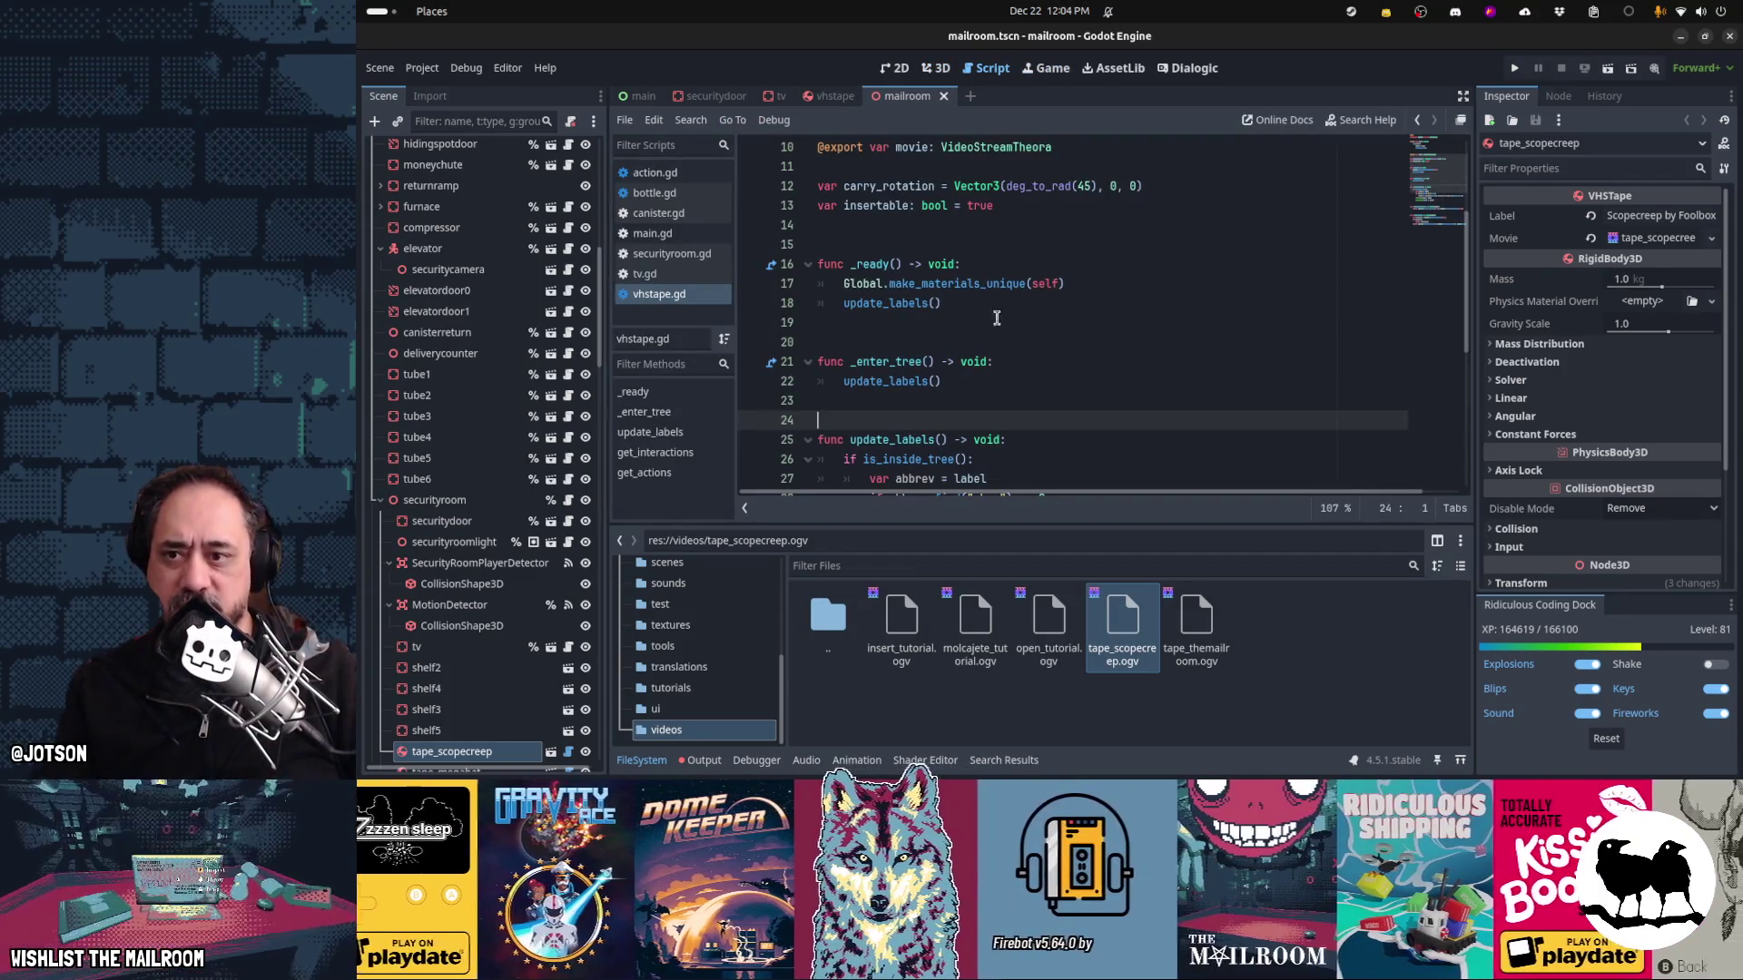
pyautogui.click(1008, 378)
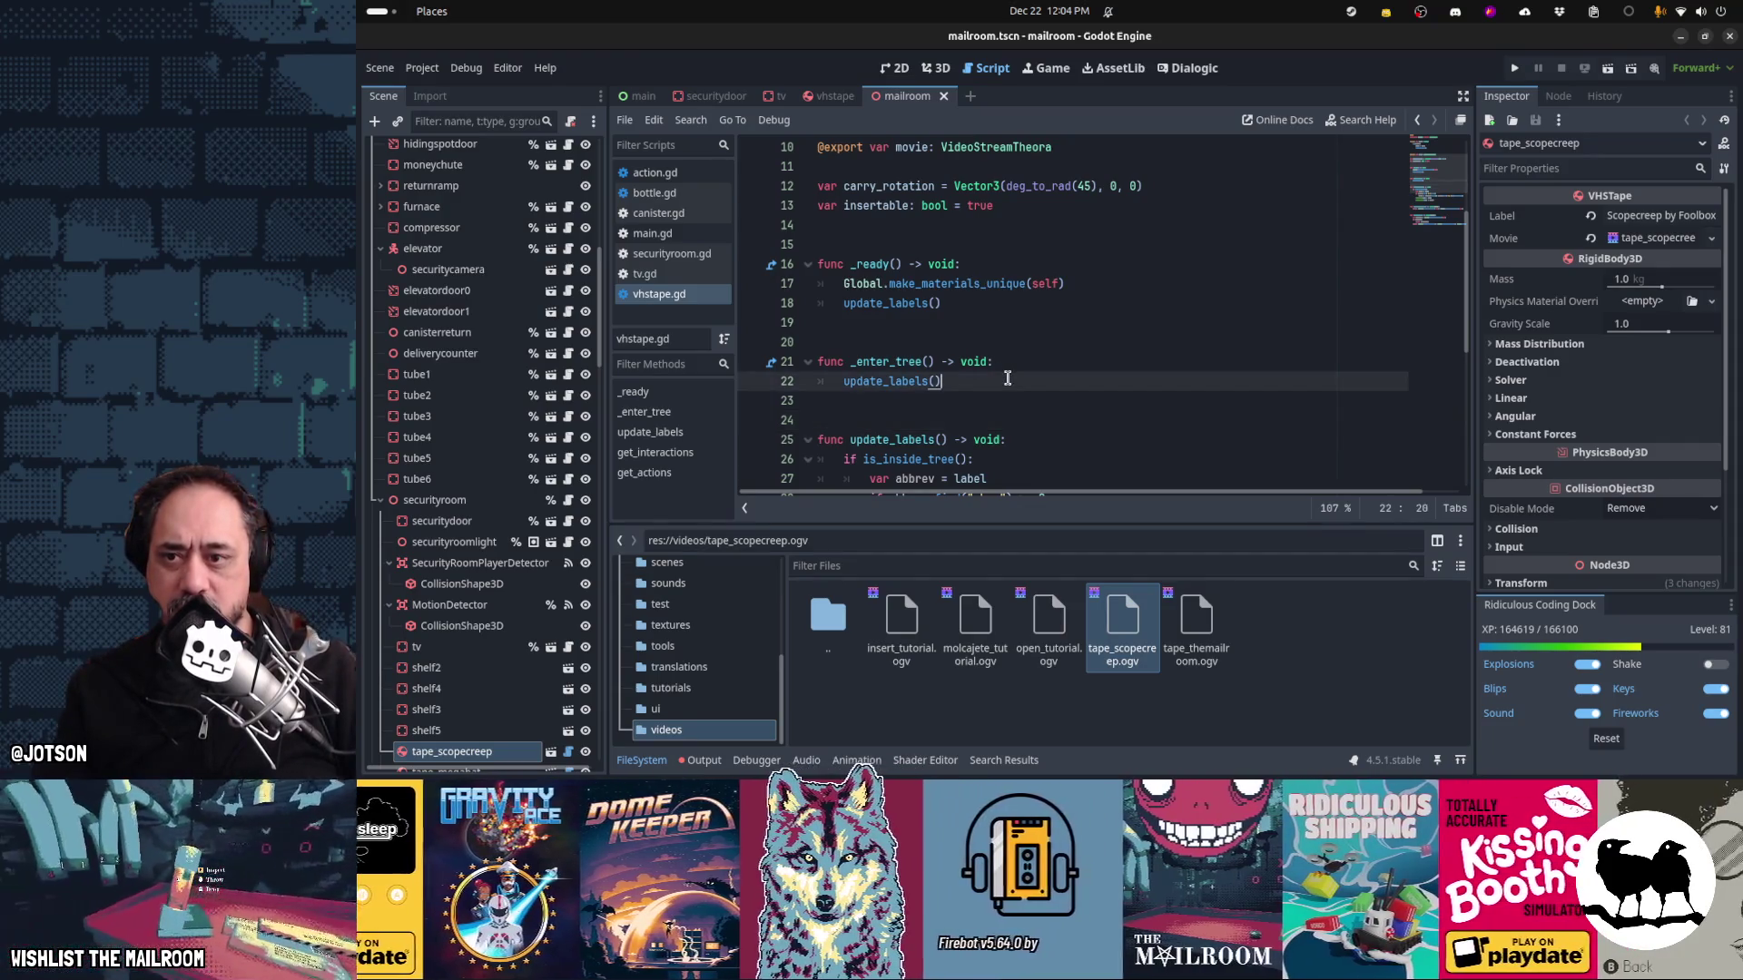
pyautogui.hotkey('shift', 'Home')
pyautogui.hotkey('shift', 'Up')
pyautogui.hotkey('shift', 'Up')
pyautogui.hotkey('shift', 'Up')
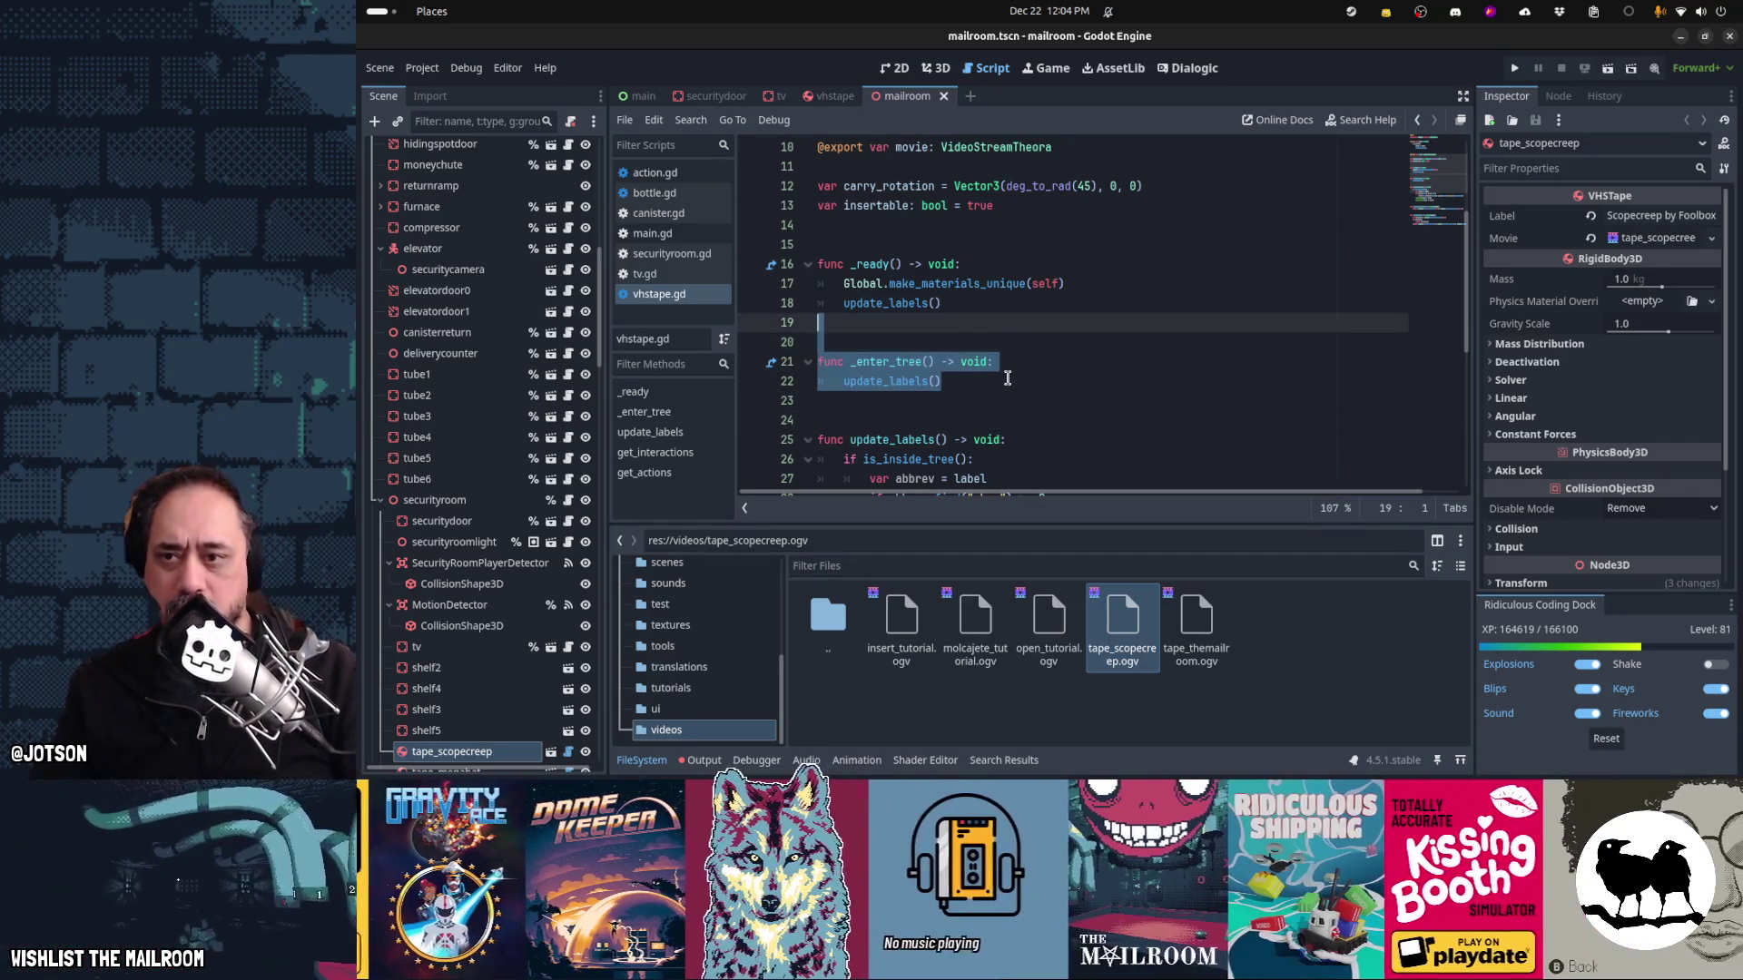
pyautogui.hotkey('ctrl', 'x')
# Cycle through the workspaces and scenes to refresh the tapes, then return to the script
pyautogui.hotkey('ctrl', 'F4')
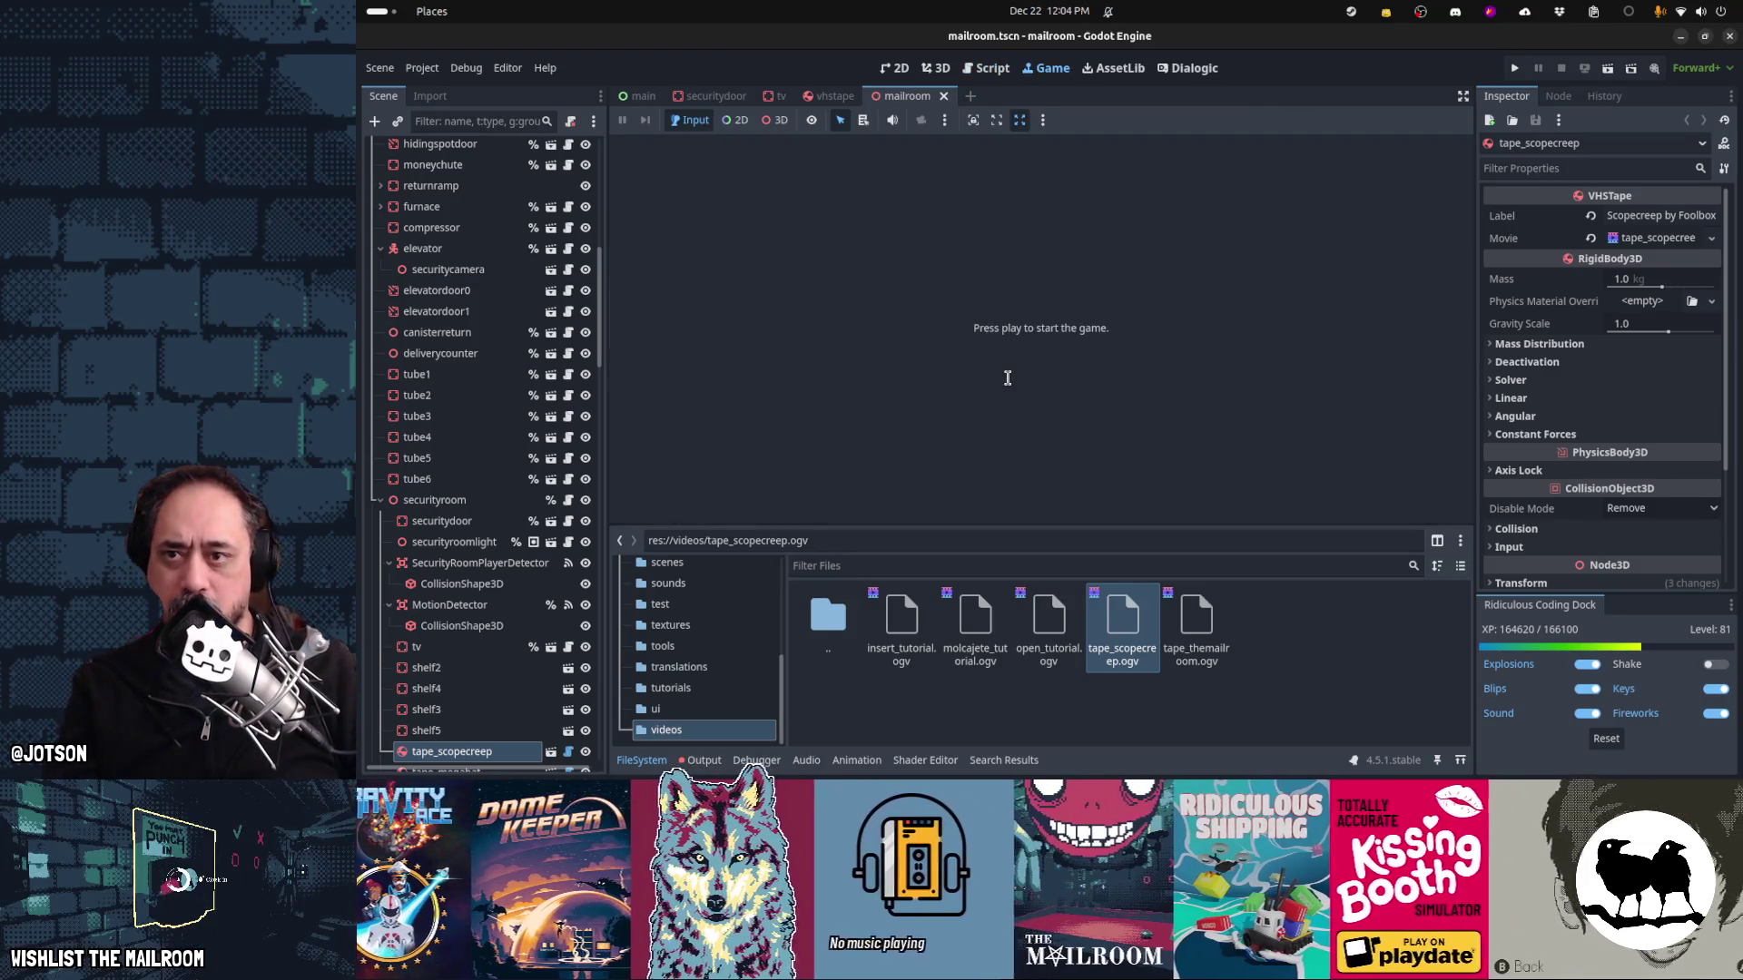
pyautogui.hotkey('ctrl', 'F1')
pyautogui.hotkey('ctrl', 'F2')
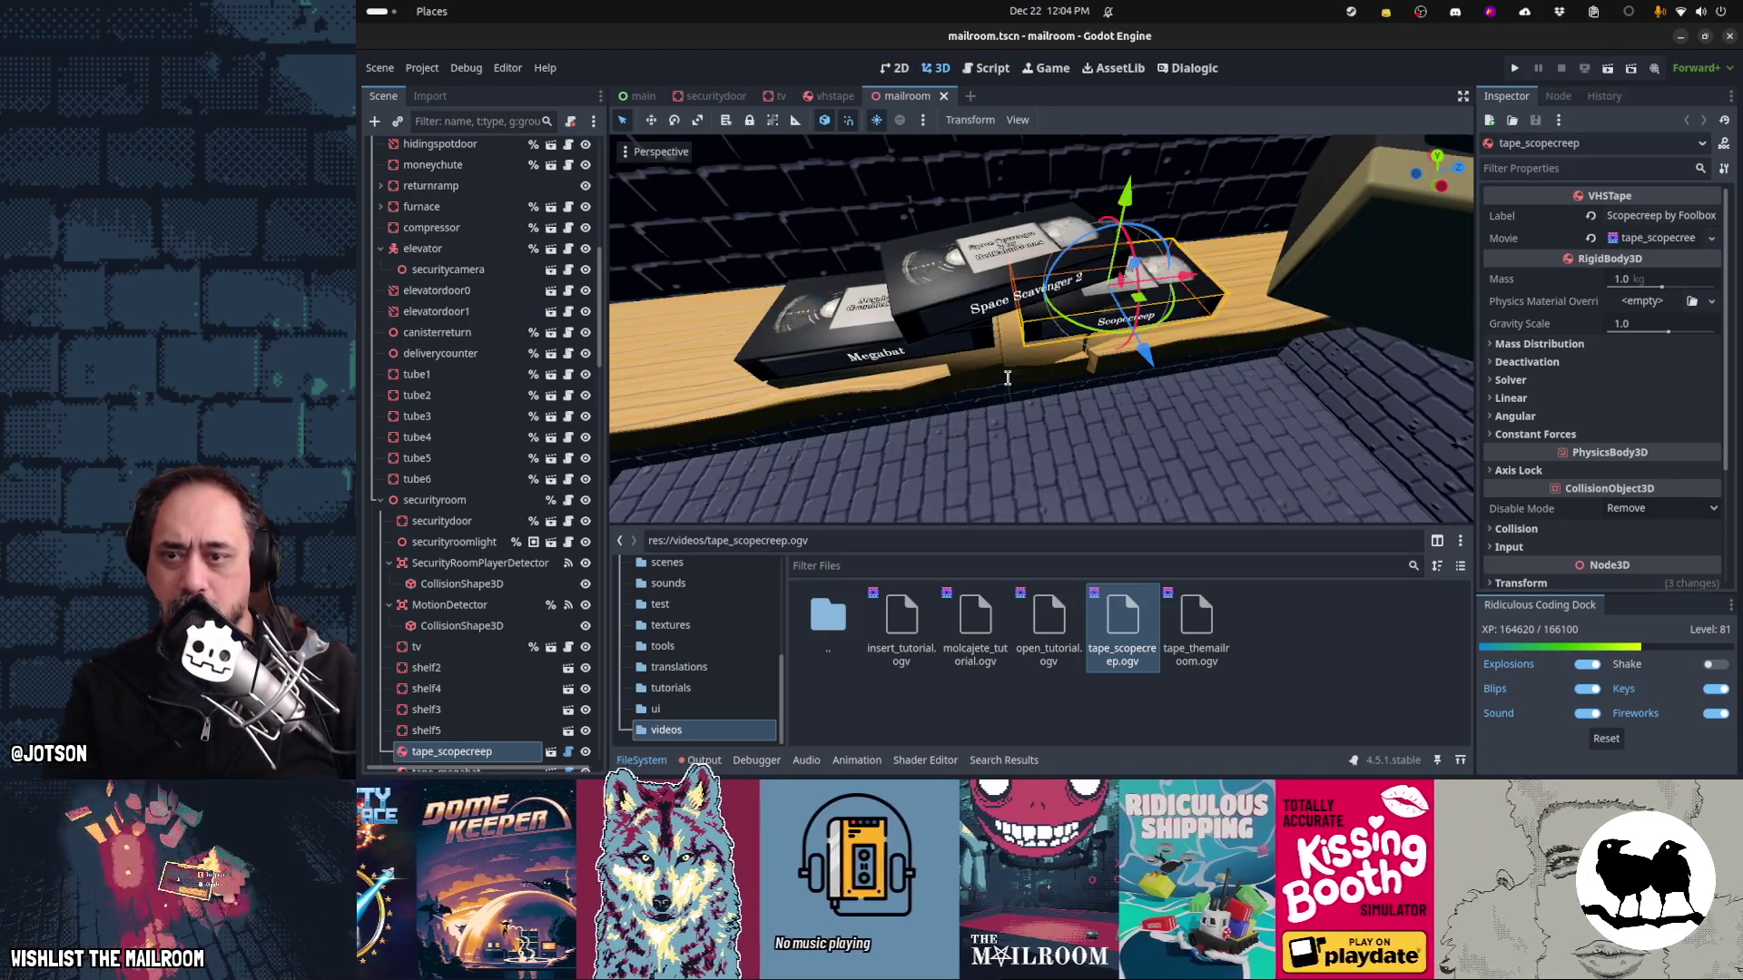
pyautogui.hotkey('ctrl', 'shift', 'Tab')
pyautogui.click(917, 95)
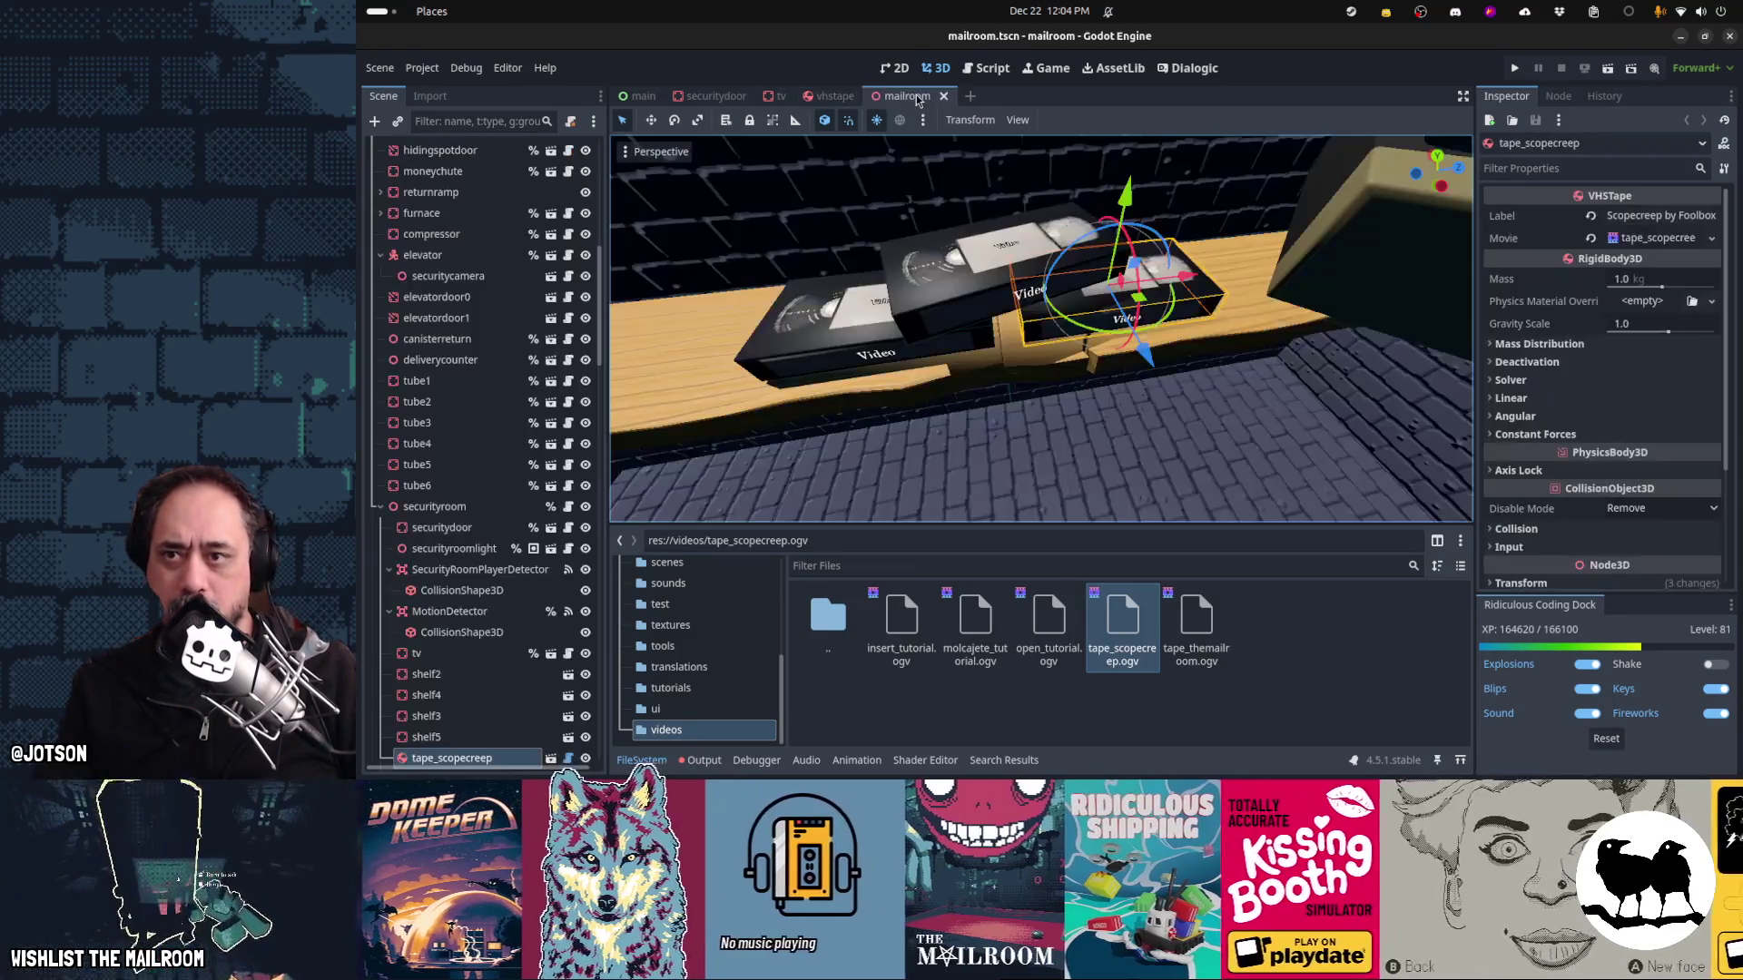
pyautogui.hotkey('ctrl', 'F4')
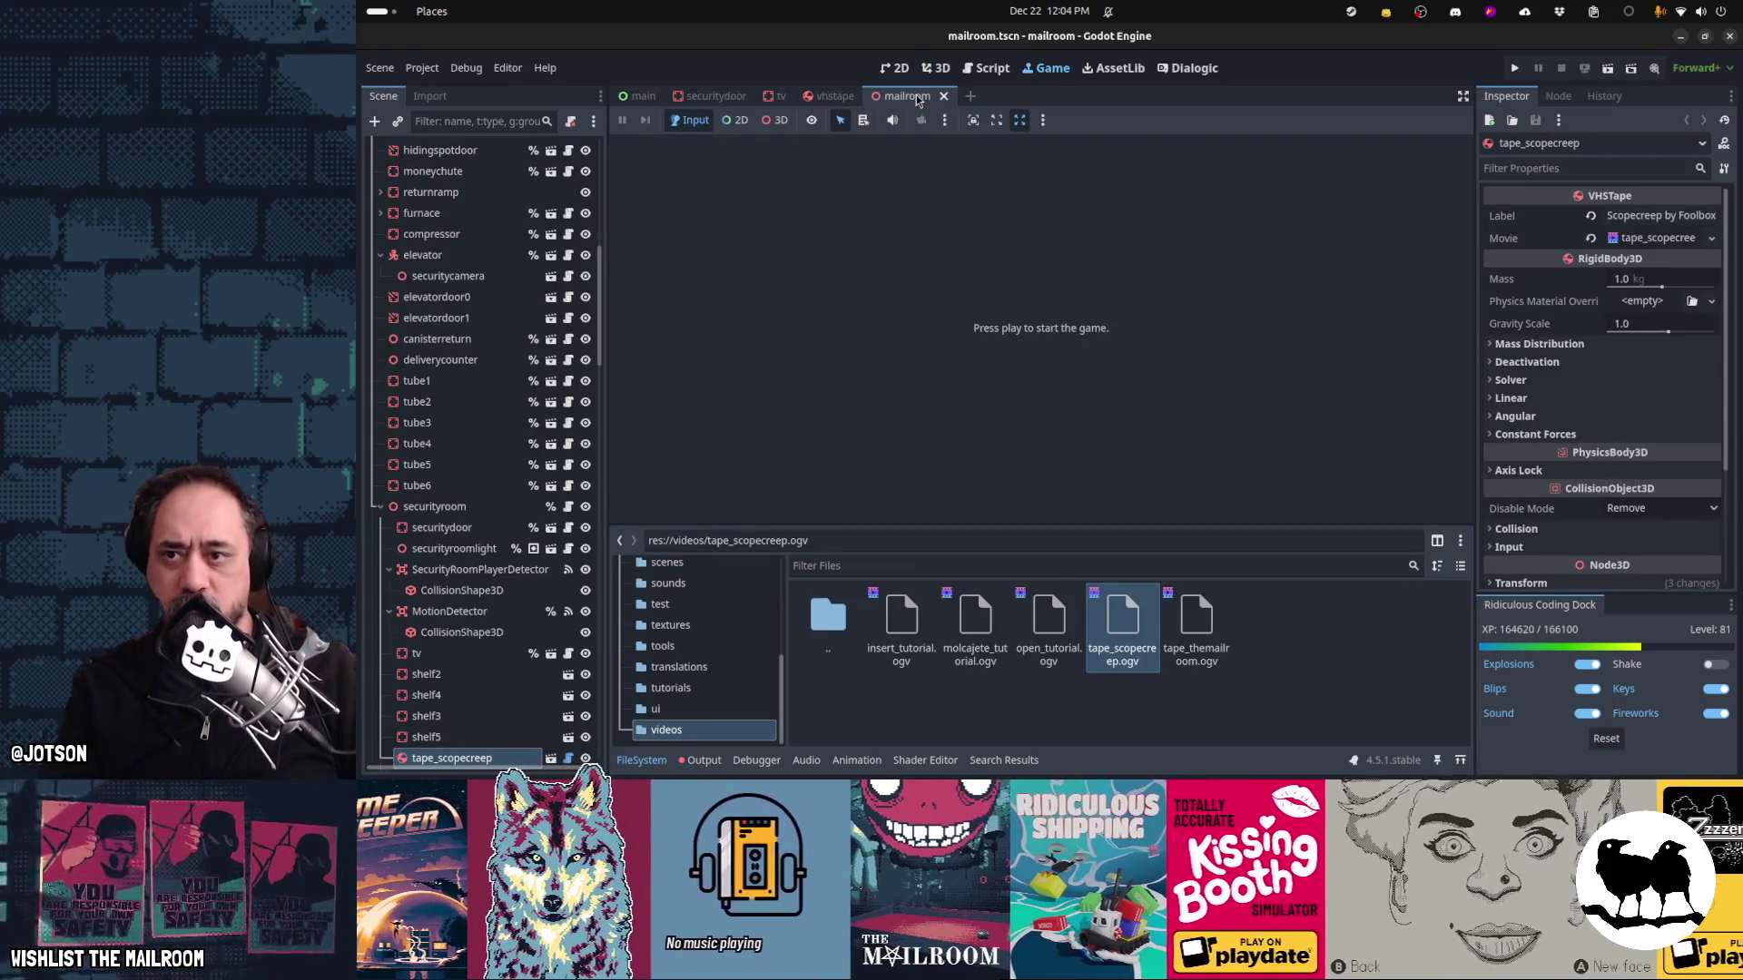
pyautogui.hotkey('ctrl', 'F3')
# Restore _enter_tree, guard update_labels() with 'if Engine.is_editor_hint():', and close the mailroom scene
pyautogui.hotkey('ctrl', 'z')
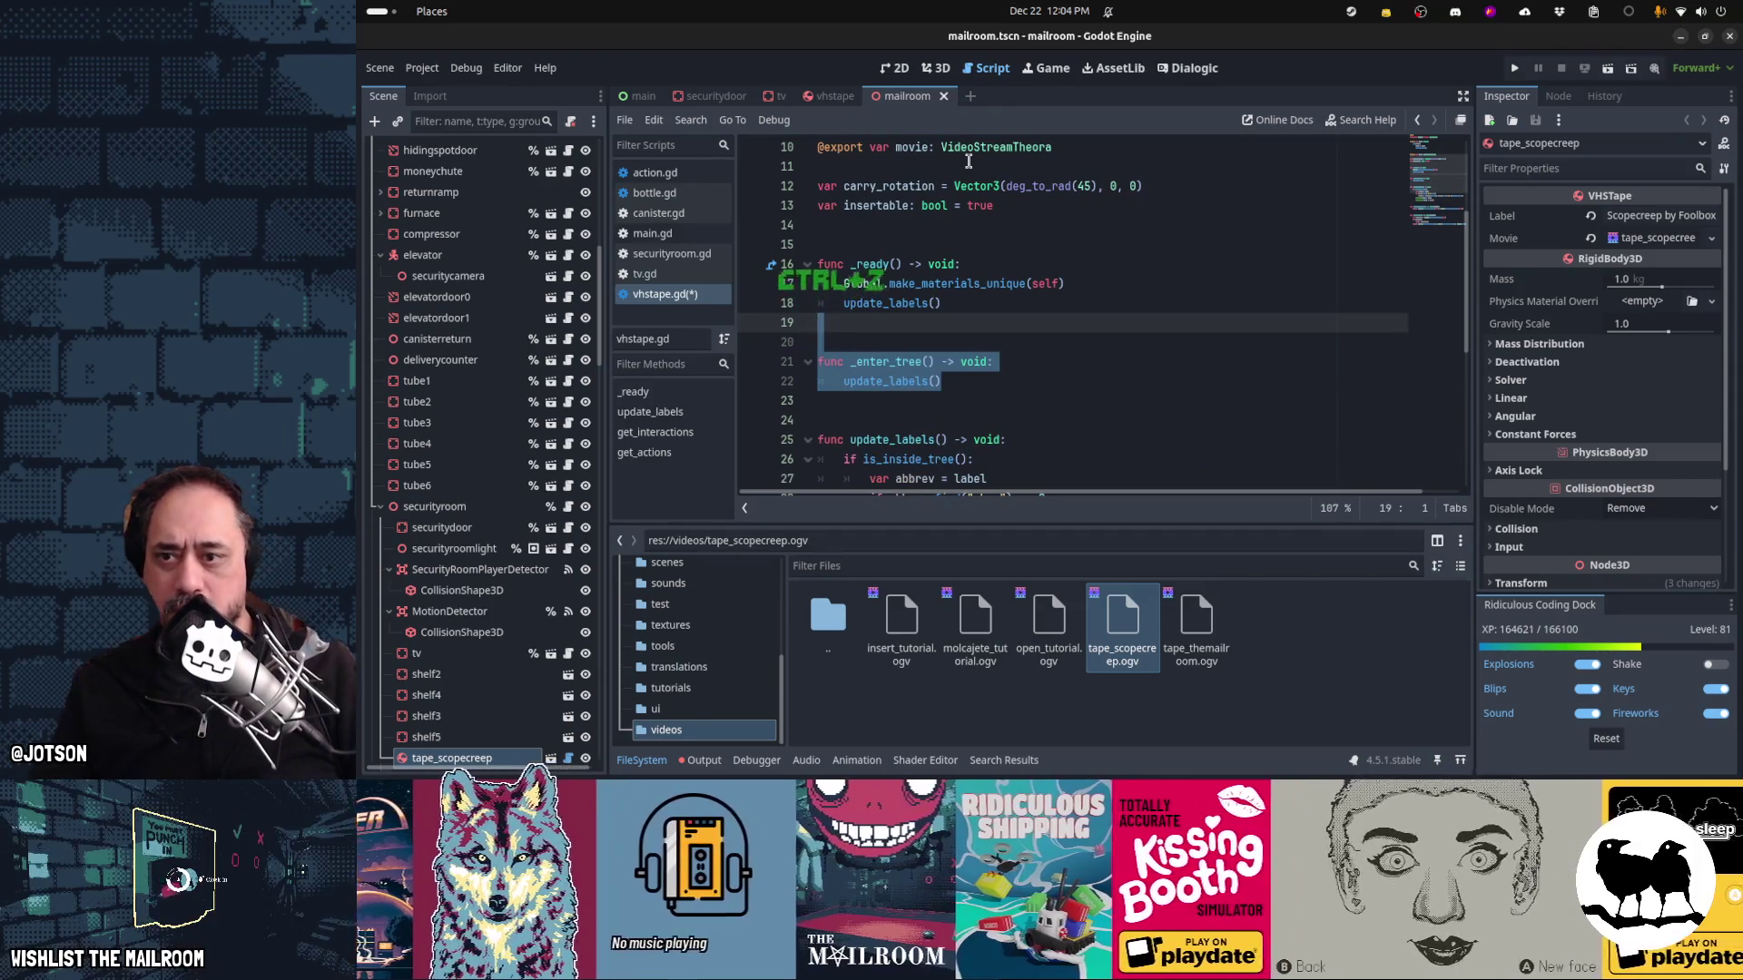
pyautogui.click(1032, 365)
pyautogui.press('Return')
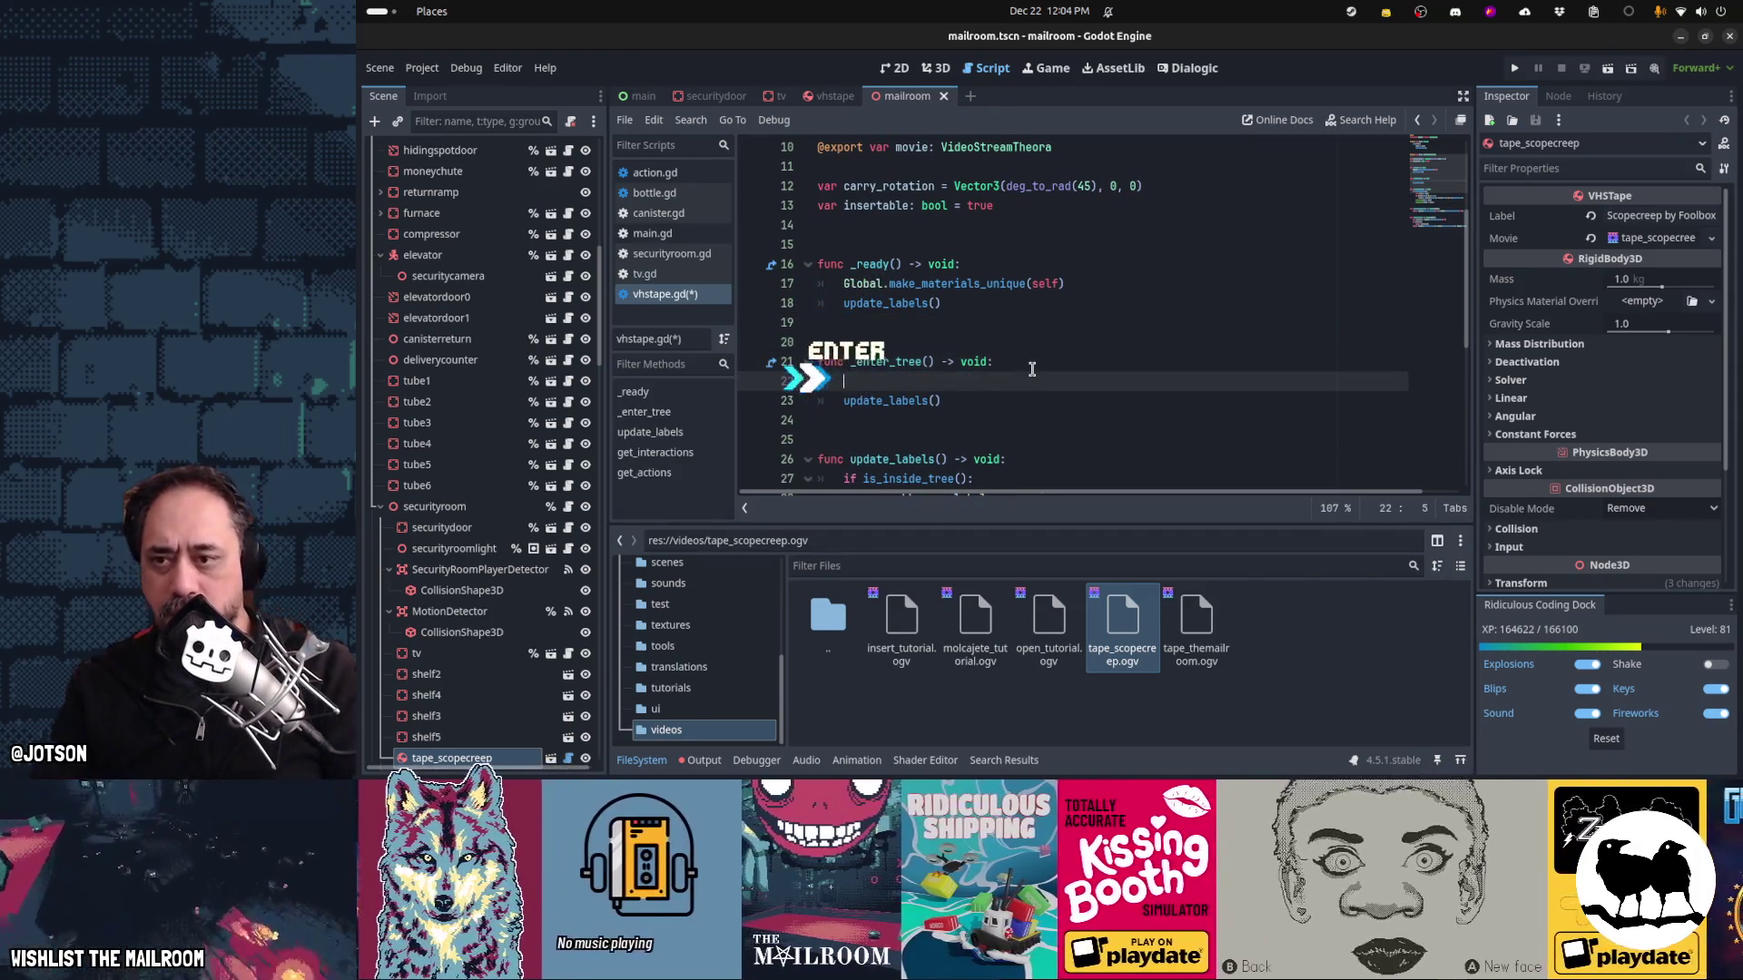
pyautogui.write('if Engine.is_ed')
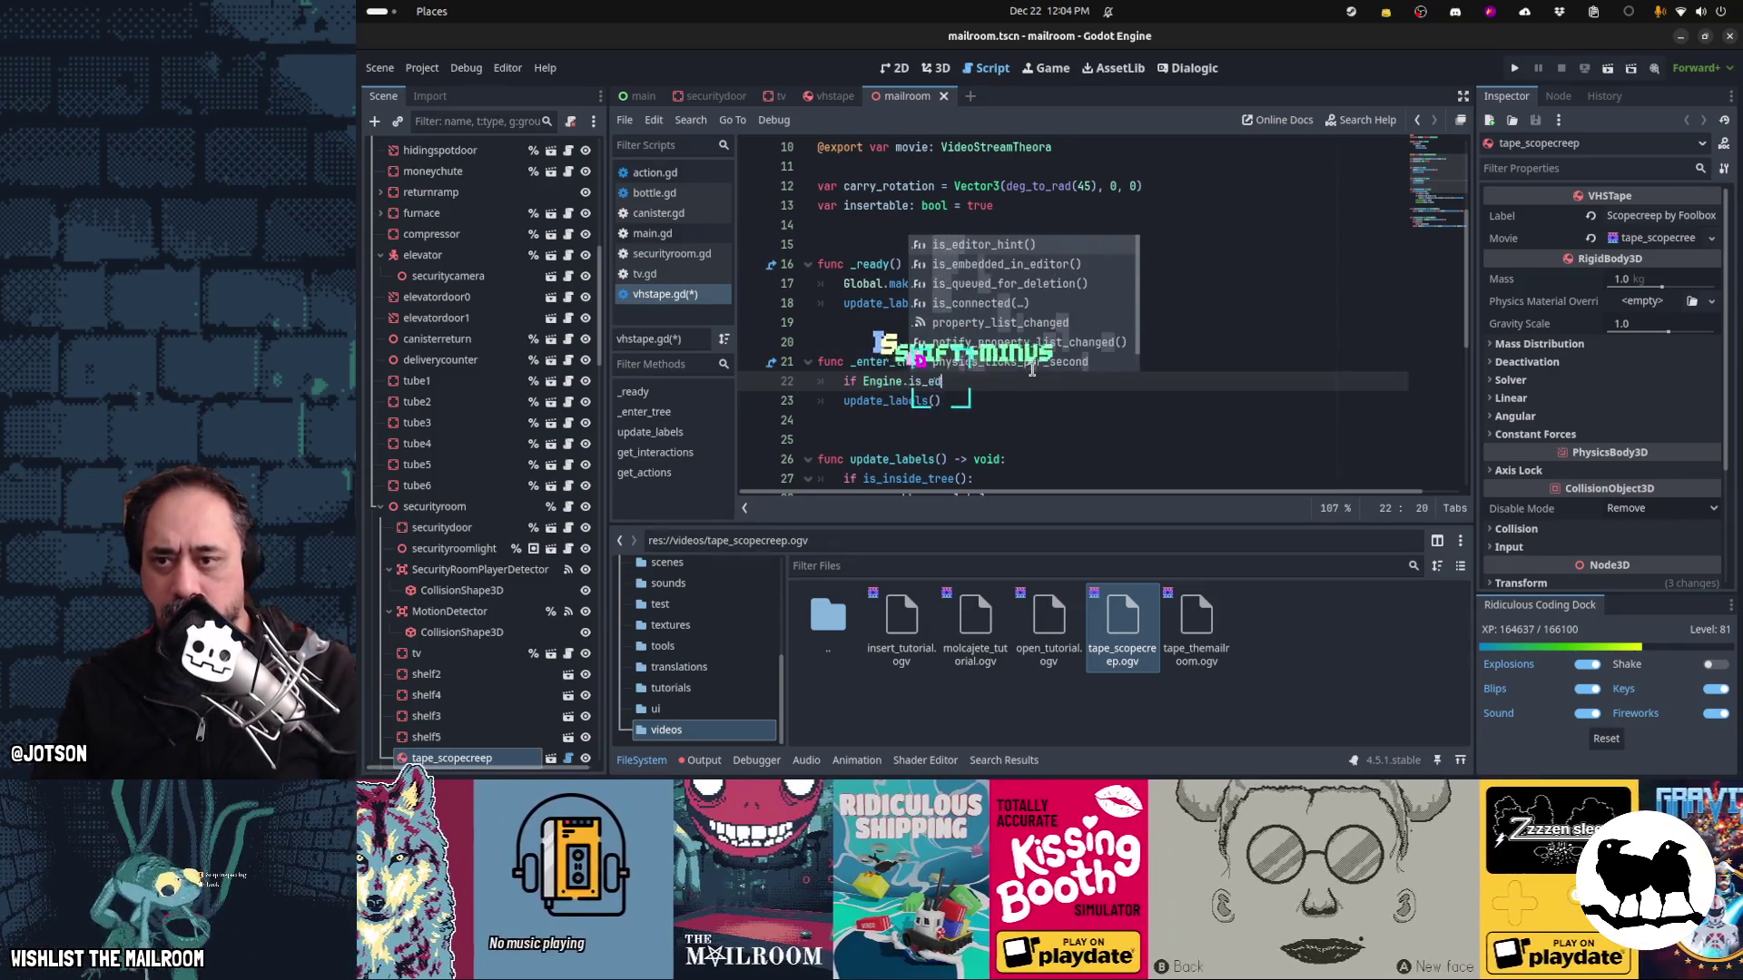
pyautogui.press('Tab')
pyautogui.write(':')
pyautogui.press('Down')
pyautogui.press('Home')
pyautogui.press('Tab')
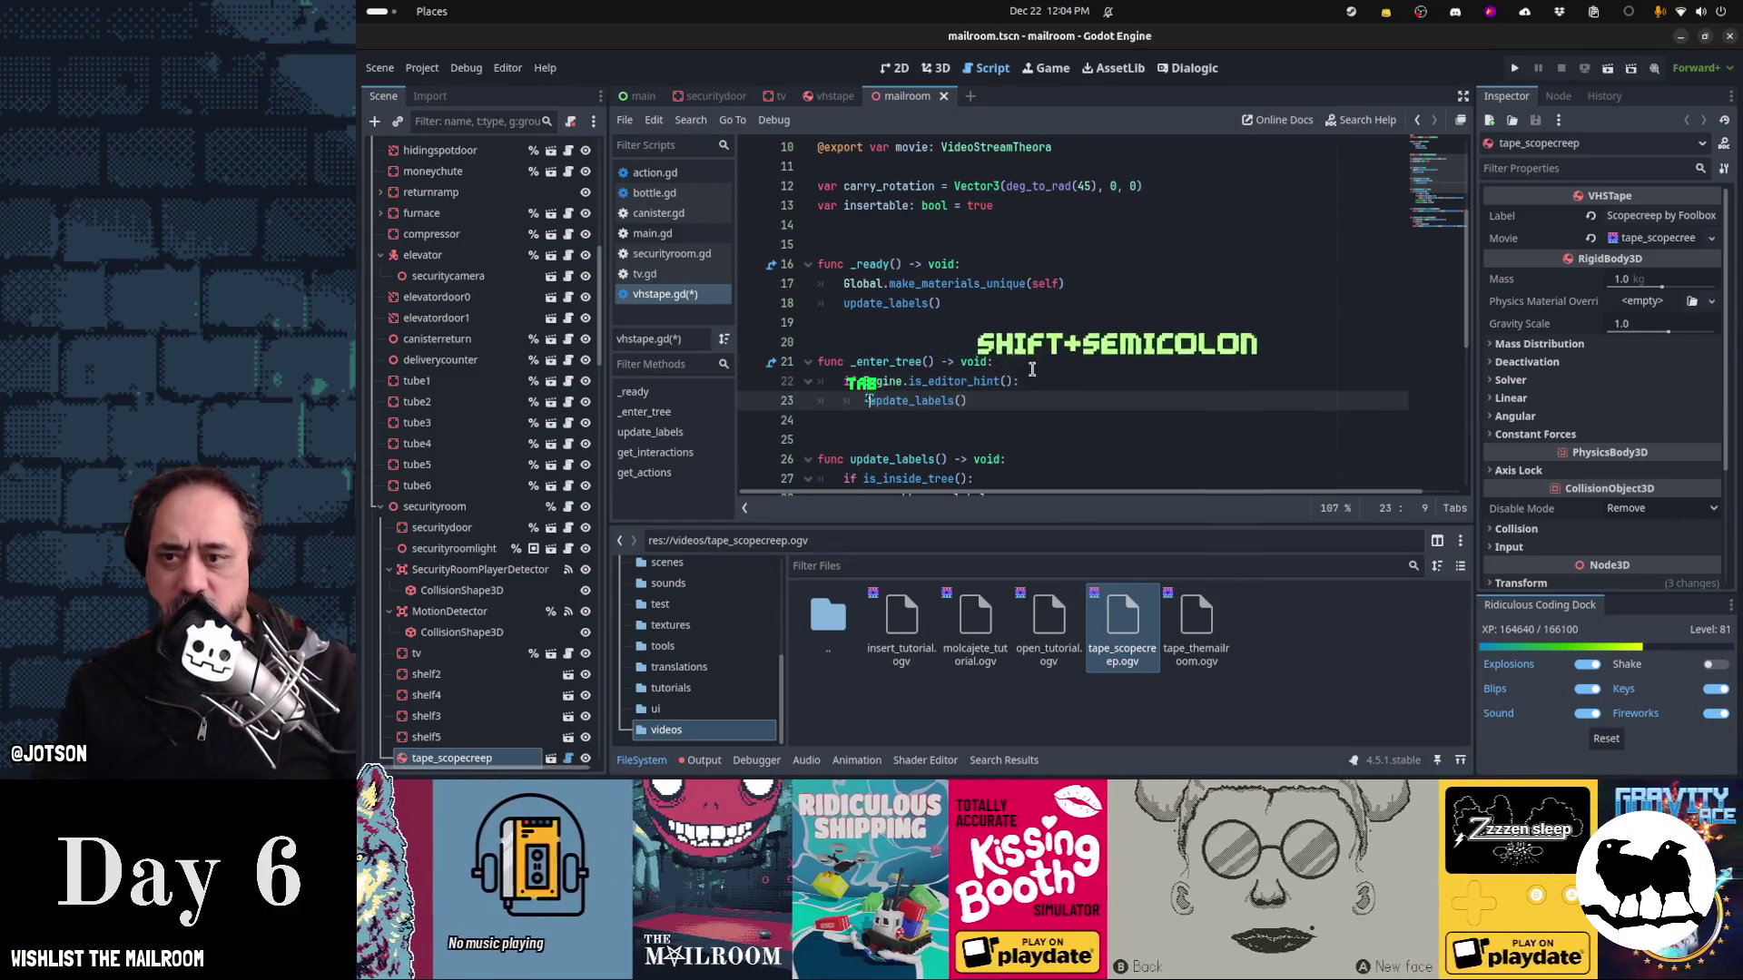
pyautogui.hotkey('ctrl', 'F4')
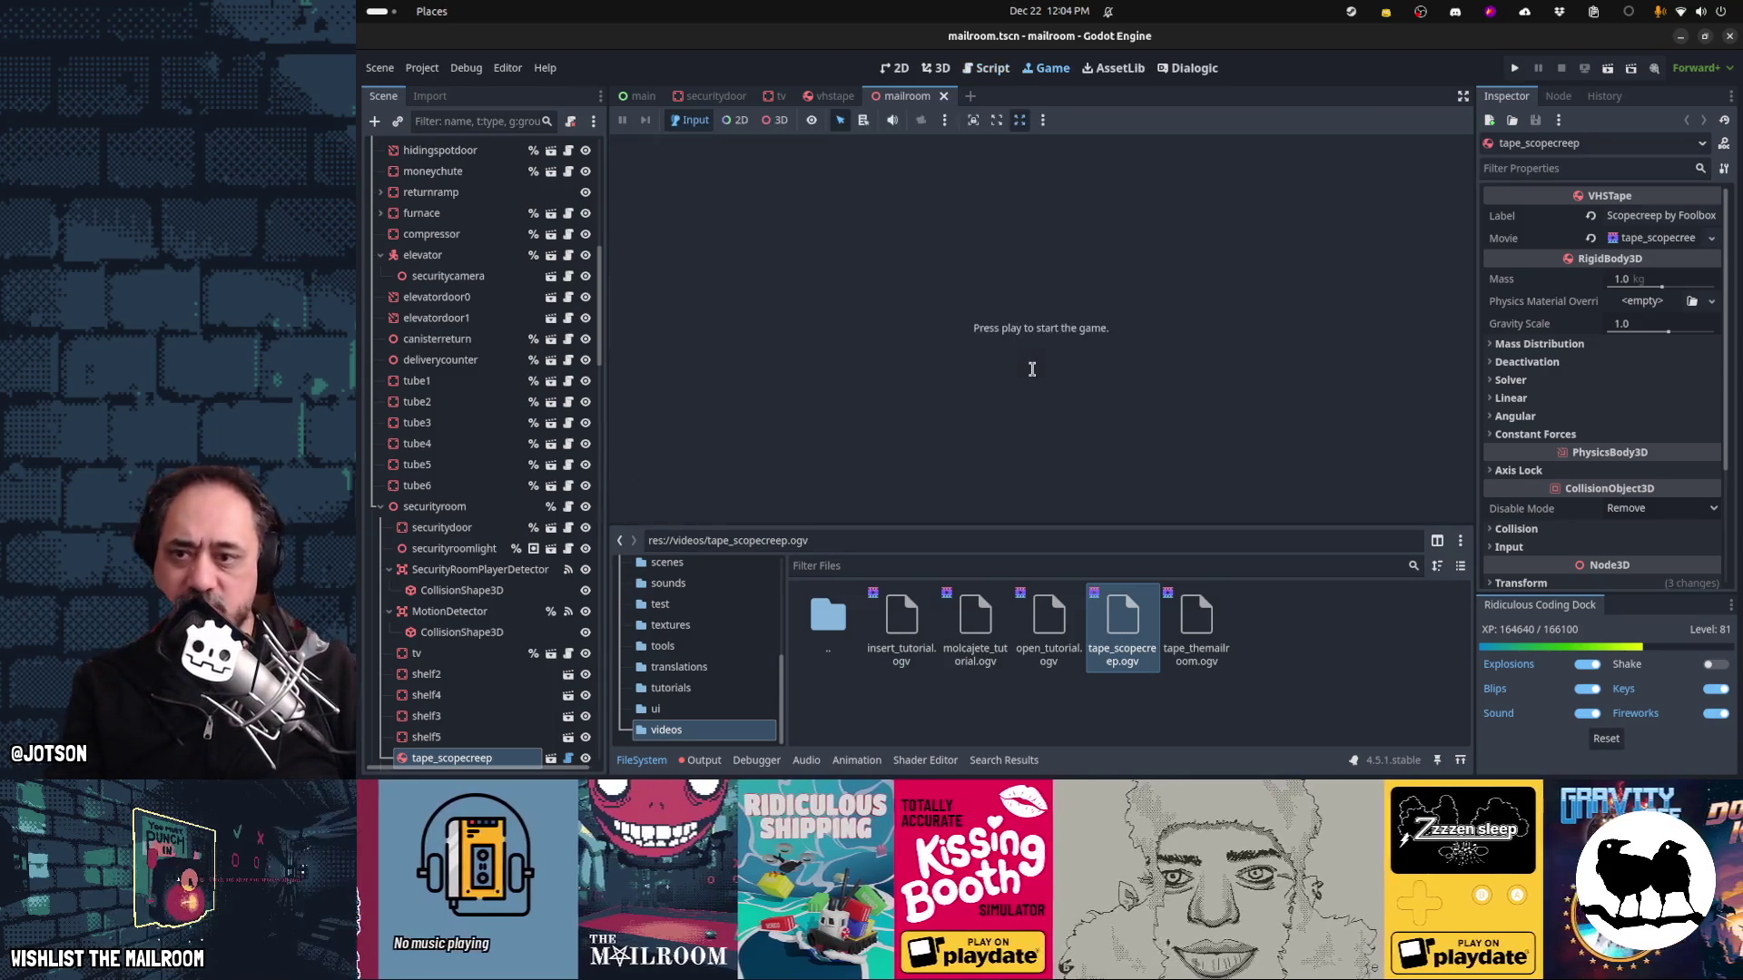
pyautogui.click(943, 95)
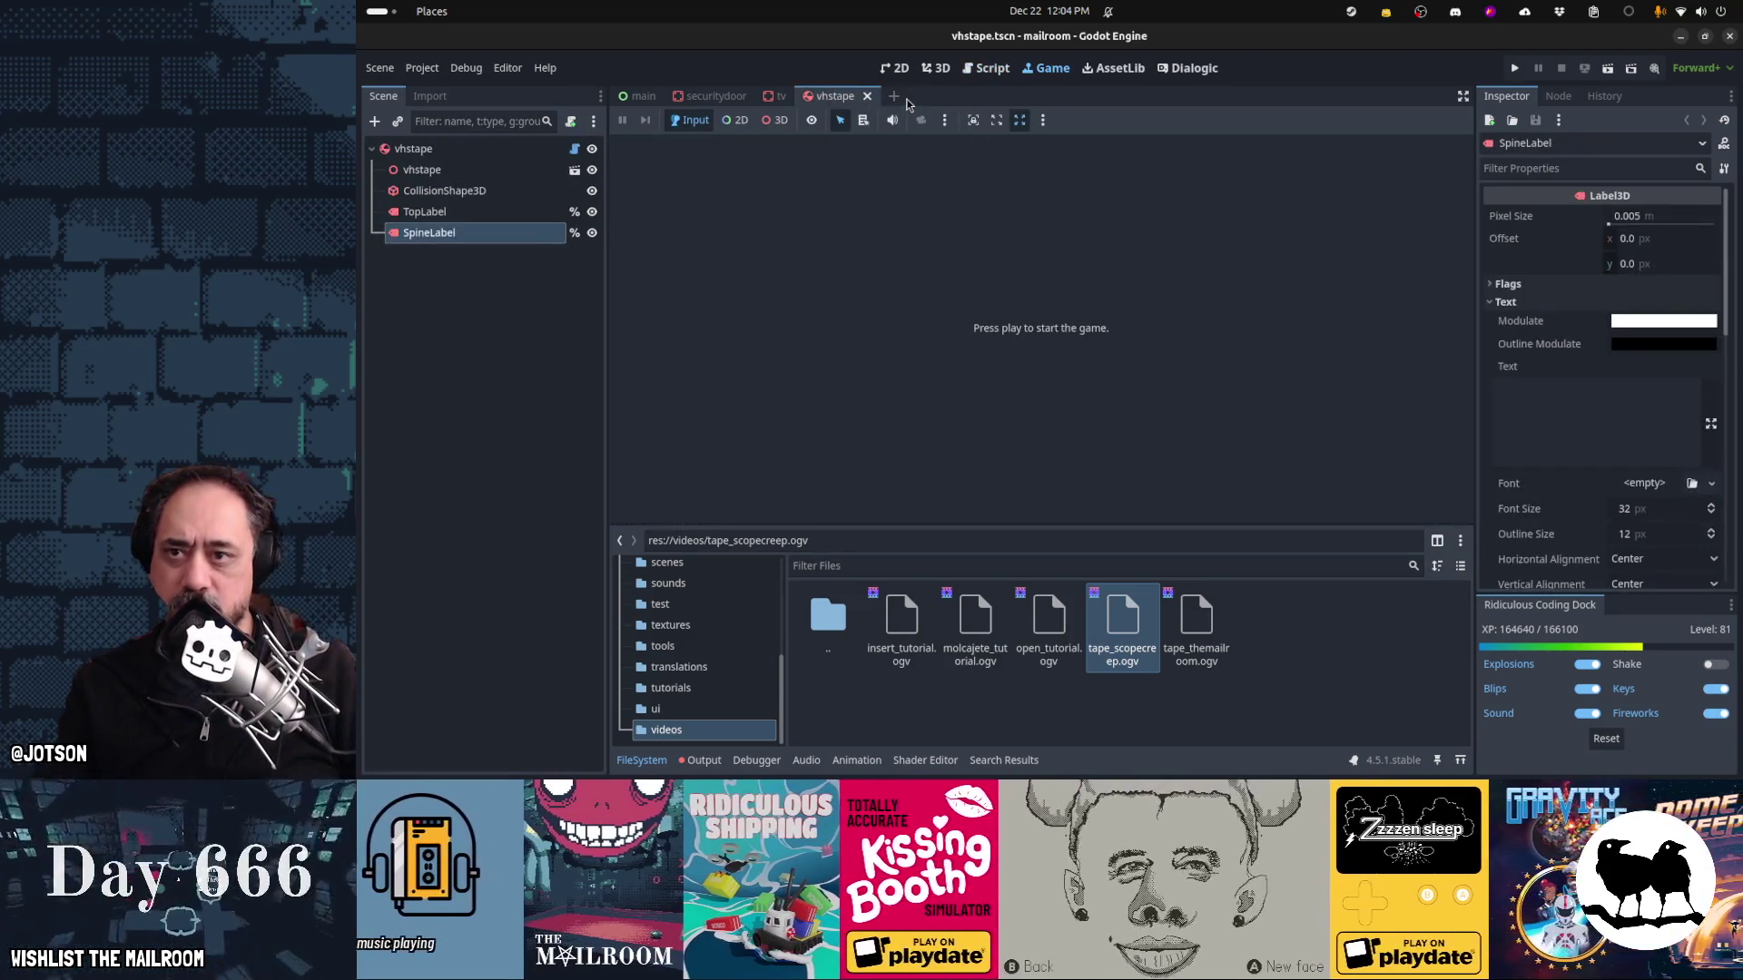
# Reopen the mailroom scene from the securitydoor tab and orbit to read the shelved tape labels
pyautogui.hotkey('ctrl', 'F2')
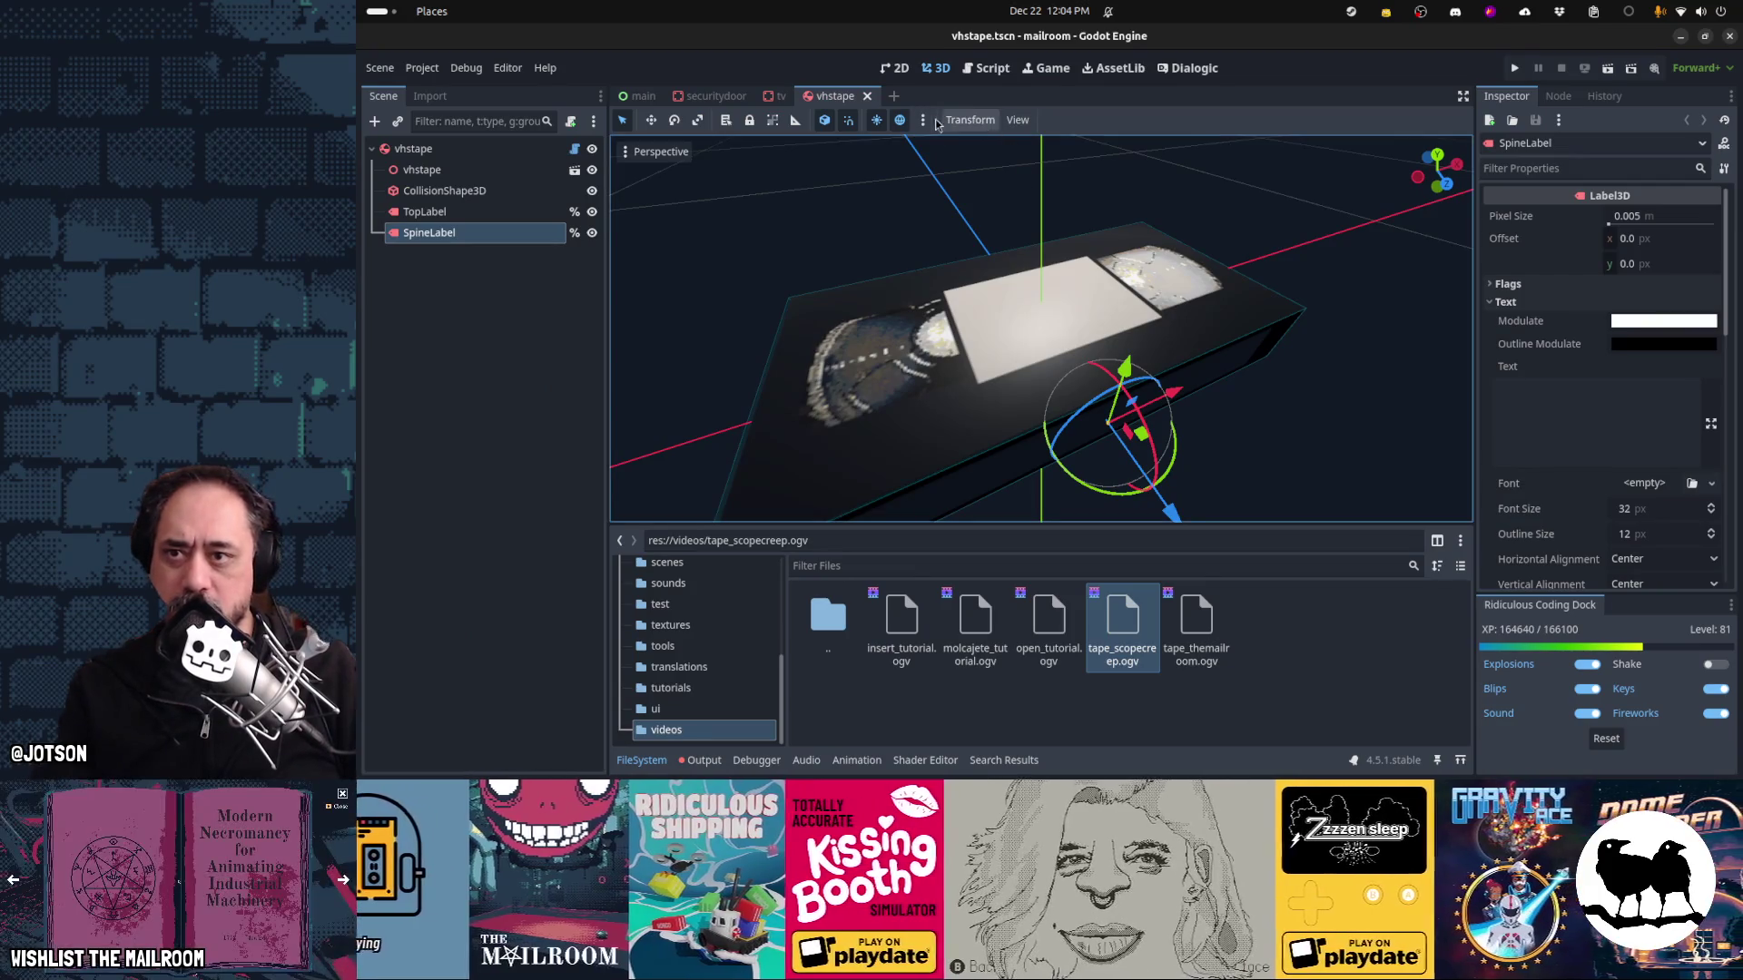
pyautogui.click(712, 95)
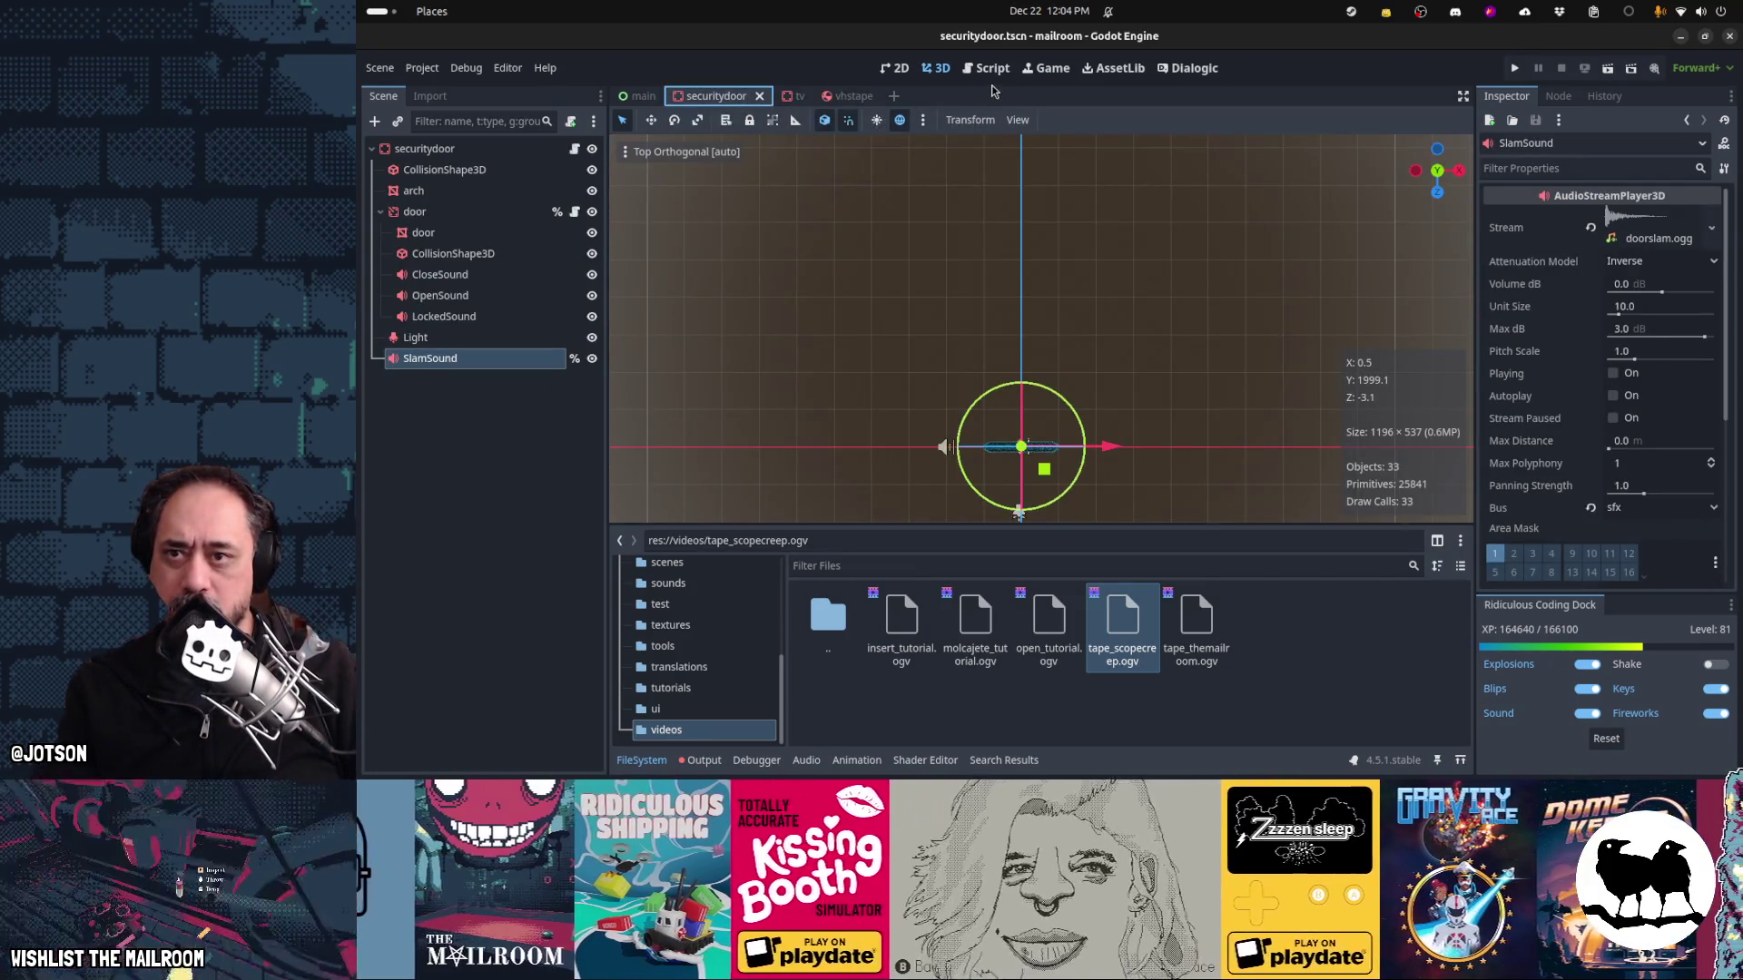
pyautogui.hotkey('ctrl', 'shift', 't')
pyautogui.moveTo(985, 155)
pyautogui.mouseDown()
pyautogui.moveTo(1021, 340)
pyautogui.moveTo(966, 351)
pyautogui.mouseUp()
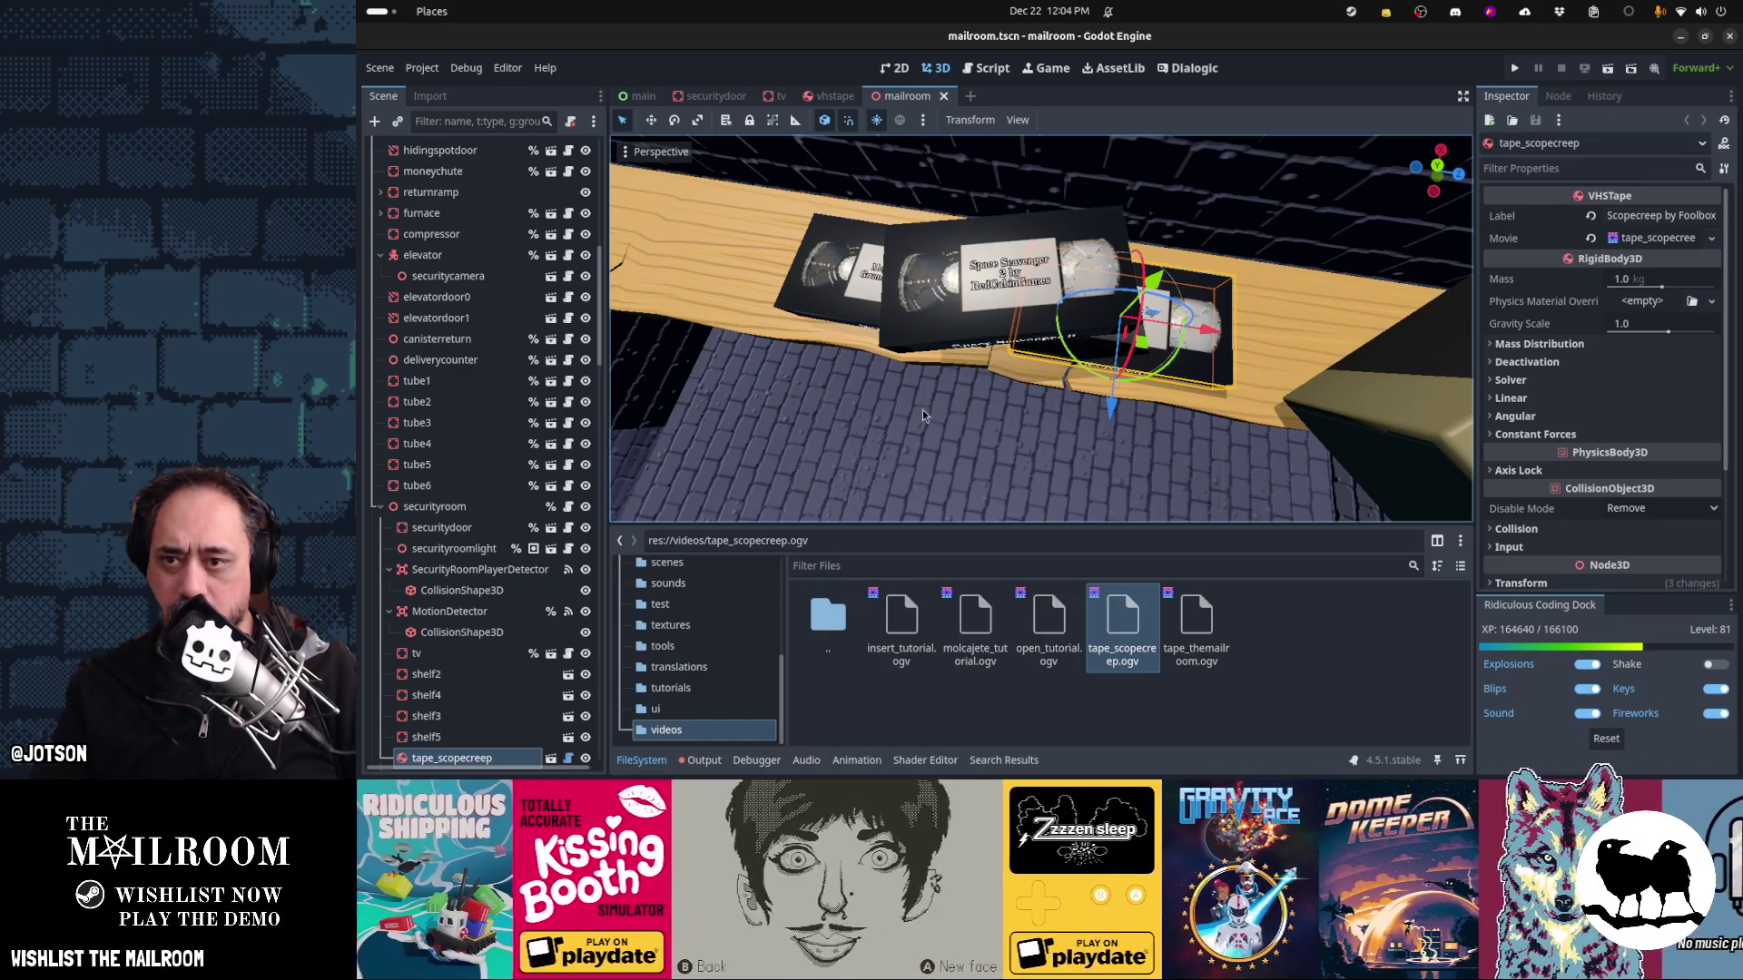
pyautogui.moveTo(909, 413)
pyautogui.mouseDown()
pyautogui.moveTo(964, 335)
pyautogui.moveTo(950, 378)
pyautogui.moveTo(947, 248)
pyautogui.moveTo(1071, 348)
pyautogui.moveTo(1051, 363)
pyautogui.mouseUp()
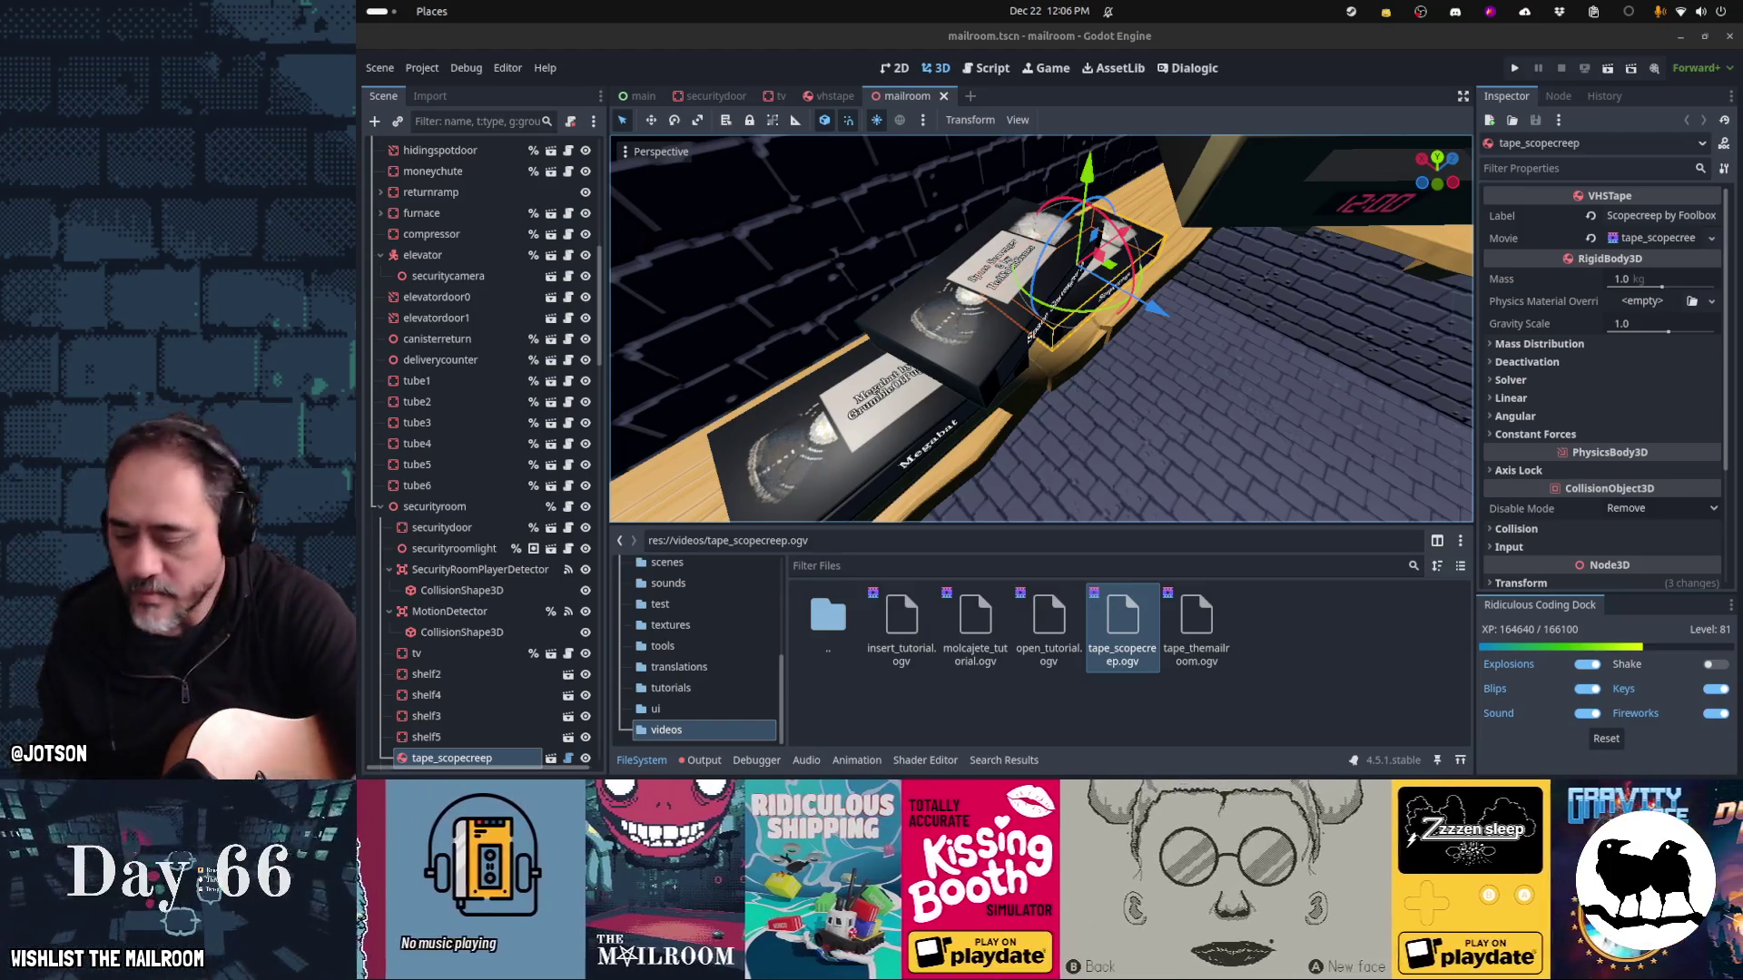
pyautogui.moveTo(1256, 753)
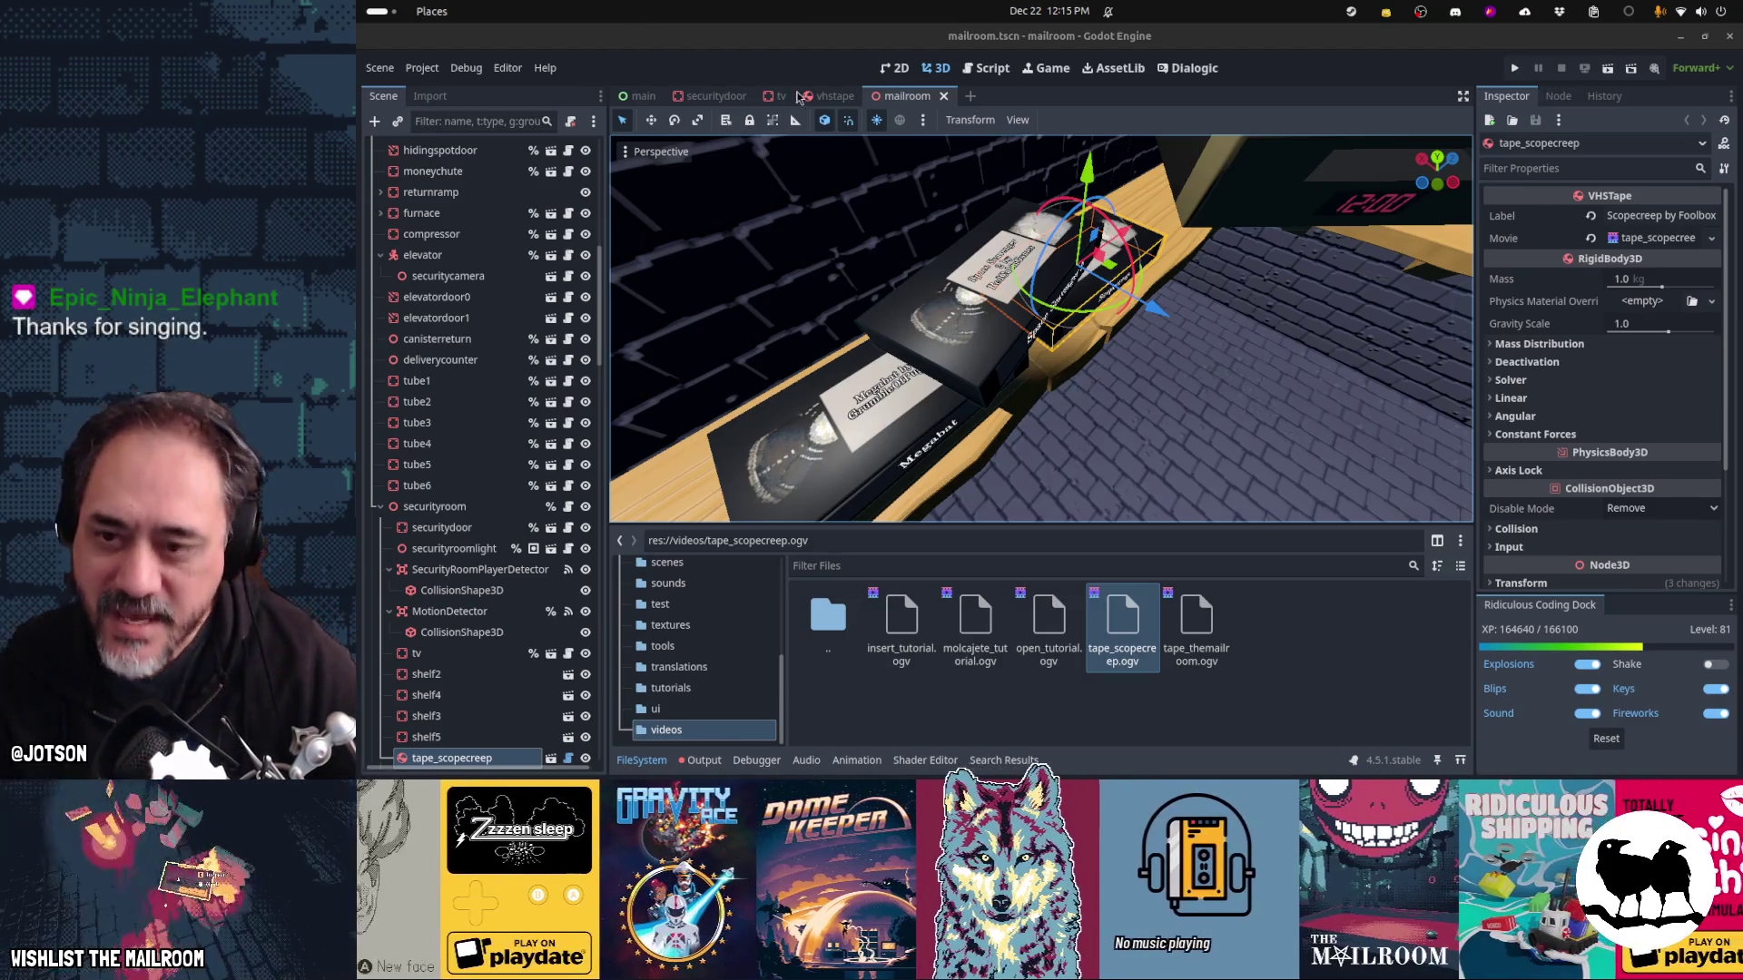
# Duplicate tape_scopecreep as tape_scopecreep2, lower it below the shelf, and rotate it 90 degrees
pyautogui.moveTo(1198, 284)
pyautogui.mouseDown()
pyautogui.moveTo(1048, 326)
pyautogui.moveTo(1100, 269)
pyautogui.mouseUp()
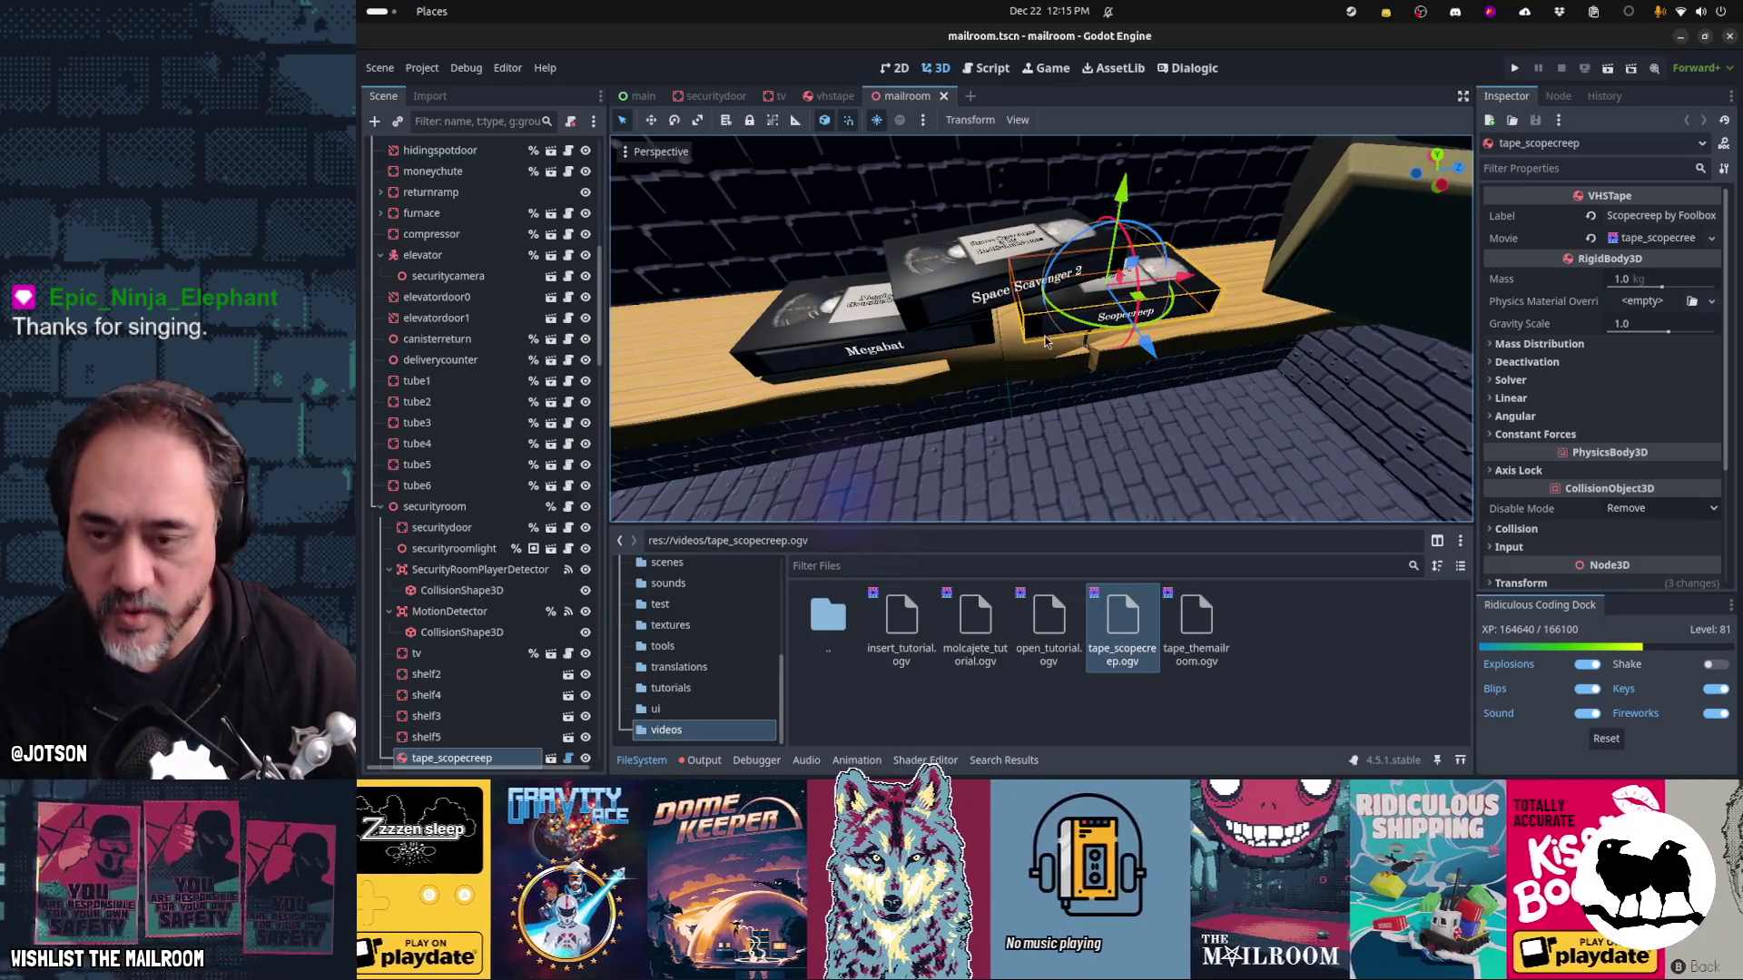
pyautogui.hotkey('ctrl', 'd')
pyautogui.moveTo(1117, 272)
pyautogui.mouseDown()
pyautogui.moveTo(1119, 404)
pyautogui.moveTo(1020, 215)
pyautogui.mouseUp()
pyautogui.moveTo(997, 365)
pyautogui.mouseDown()
pyautogui.moveTo(942, 370)
pyautogui.moveTo(1232, 348)
pyautogui.moveTo(1245, 306)
pyautogui.moveTo(1307, 297)
pyautogui.moveTo(1307, 465)
pyautogui.mouseUp()
pyautogui.scroll(2, 1259, 355)
pyautogui.scroll(3, 1259, 355)
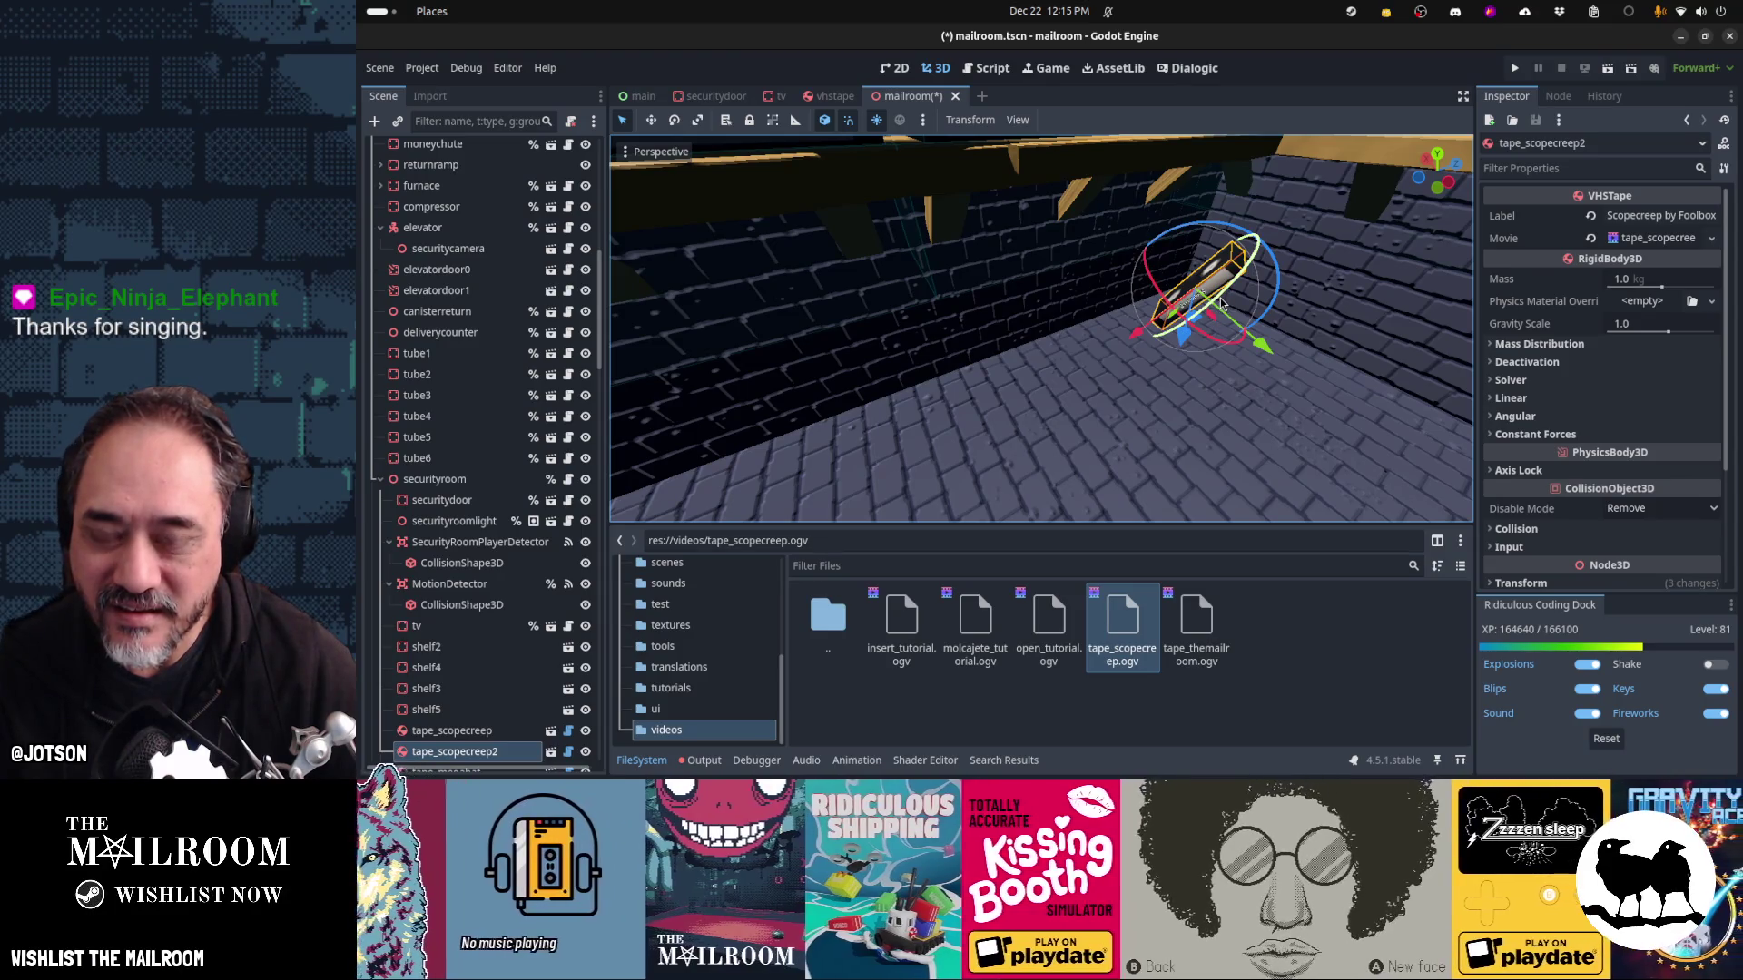
# Stand the tape copy upright and relabel it 'The Mailroom by jotson'
pyautogui.press('t')
pyautogui.moveTo(1168, 322)
pyautogui.mouseDown()
pyautogui.moveTo(1269, 325)
pyautogui.moveTo(1347, 283)
pyautogui.mouseUp()
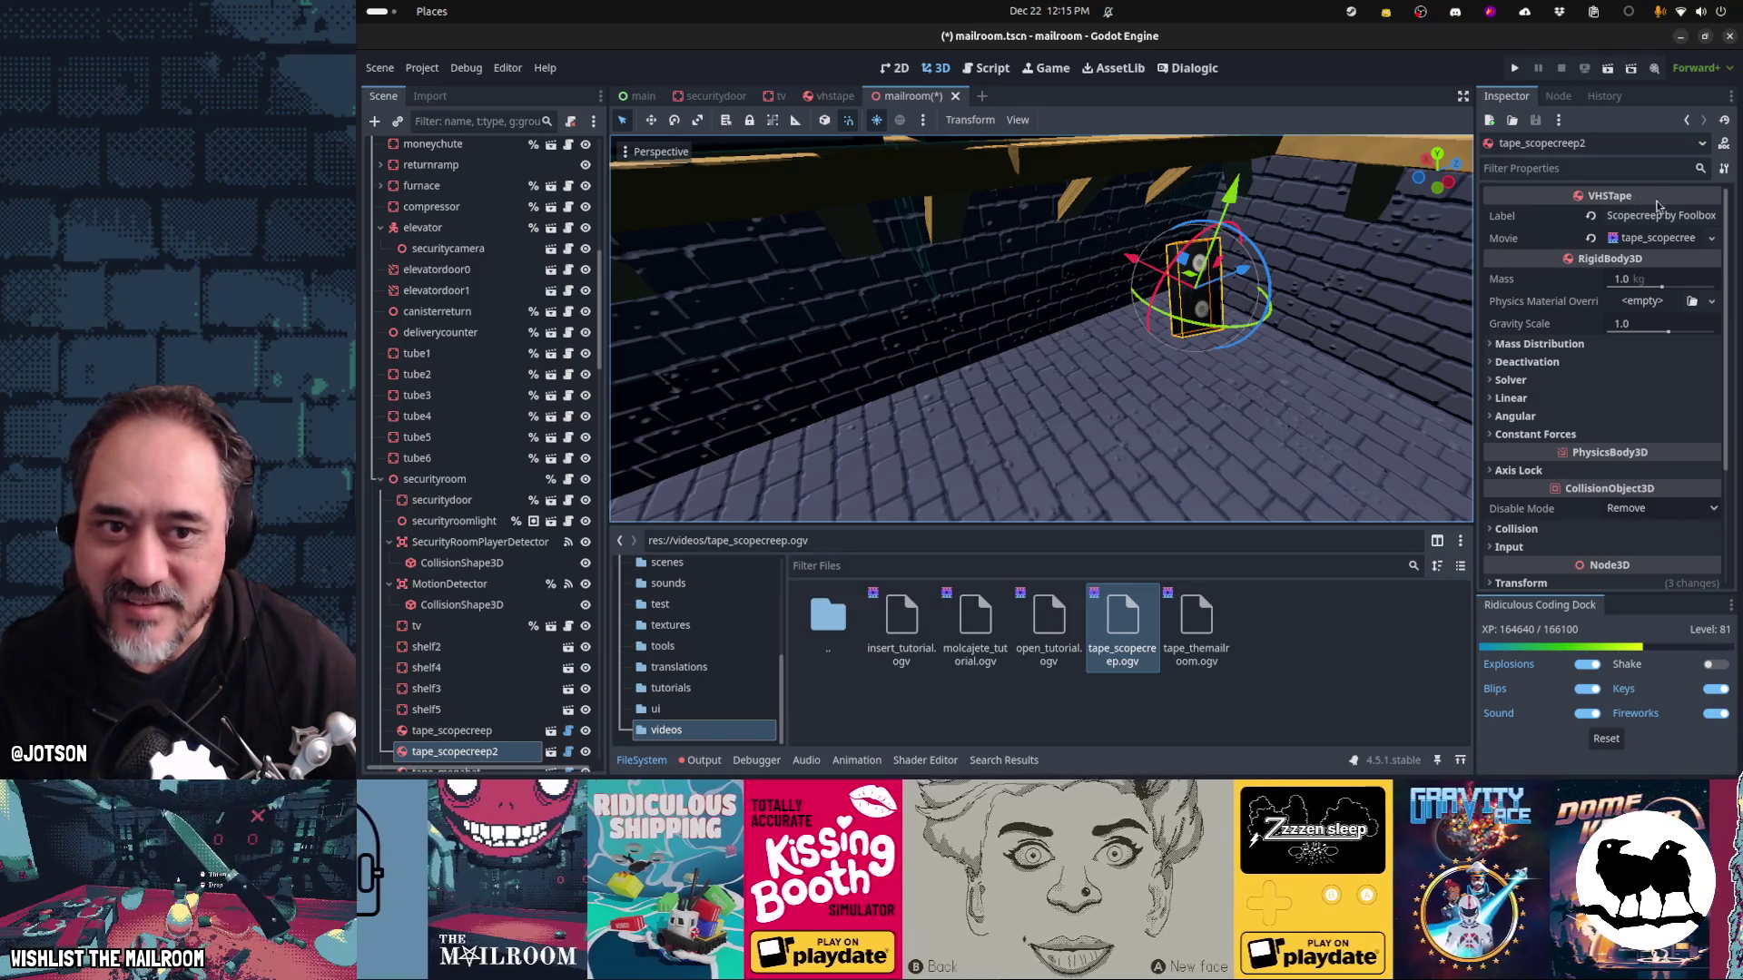
pyautogui.click(1656, 214)
pyautogui.write('The Mailroom by jotson')
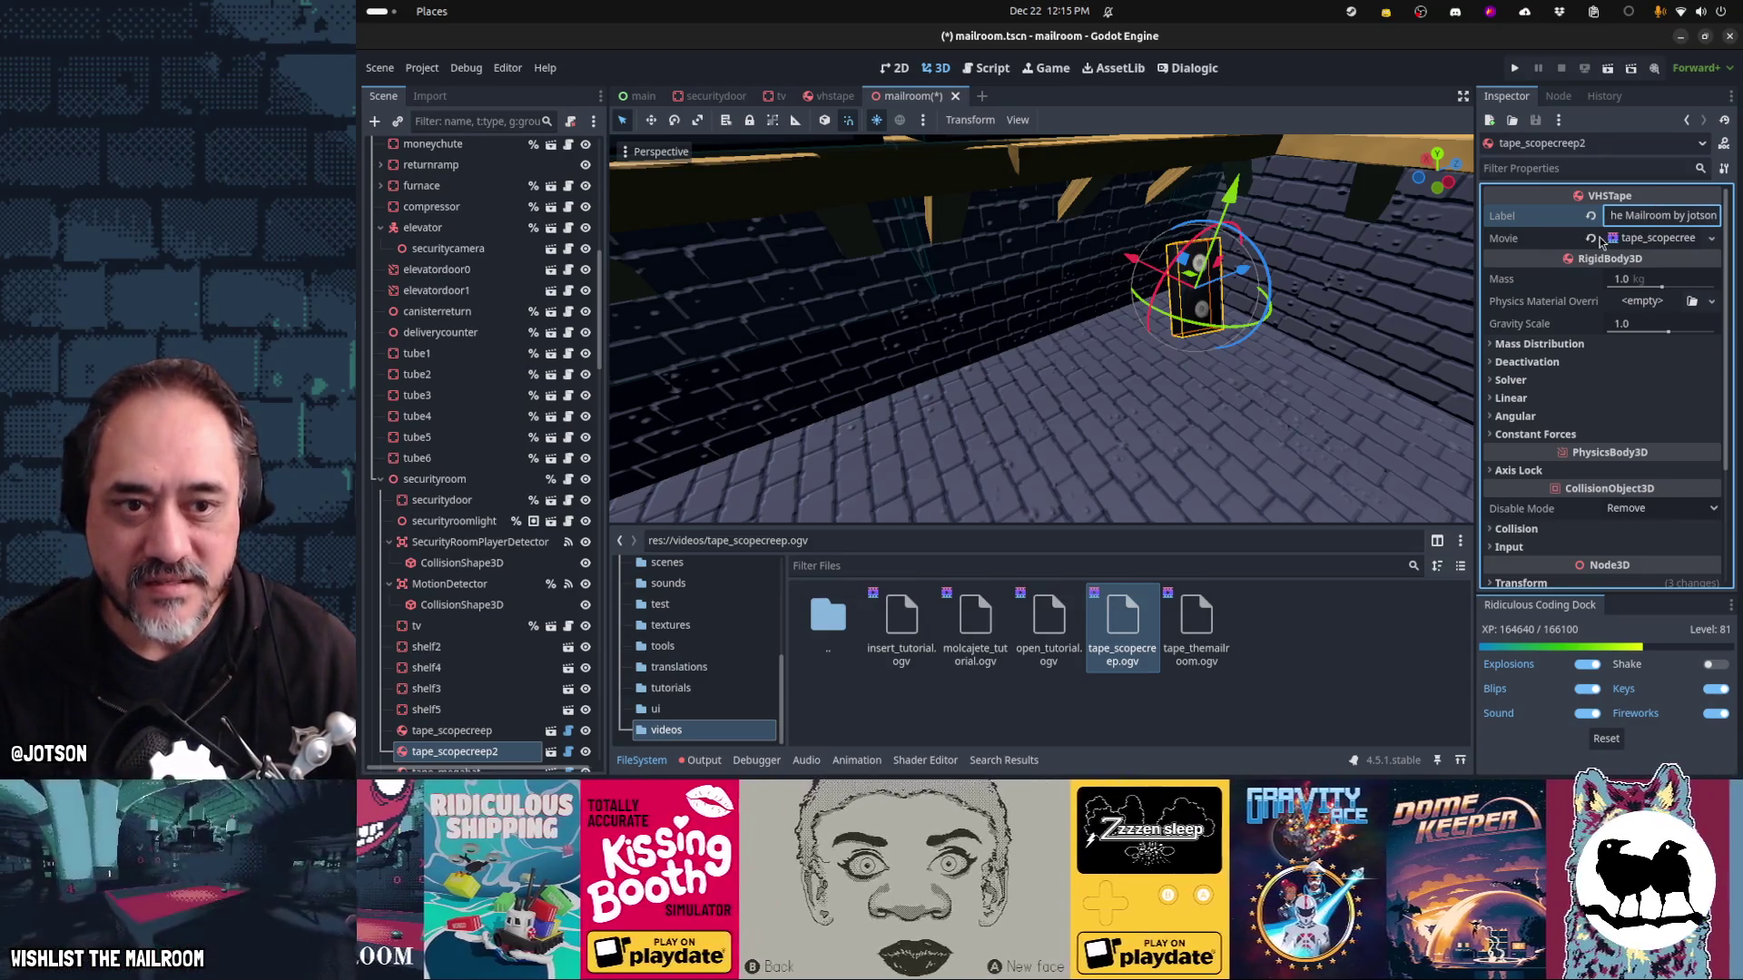
pyautogui.press('Return')
# Set the copy's Movie to tape_themailroom.ogv via Quick Load, then switch to the terminal
pyautogui.click(1711, 238)
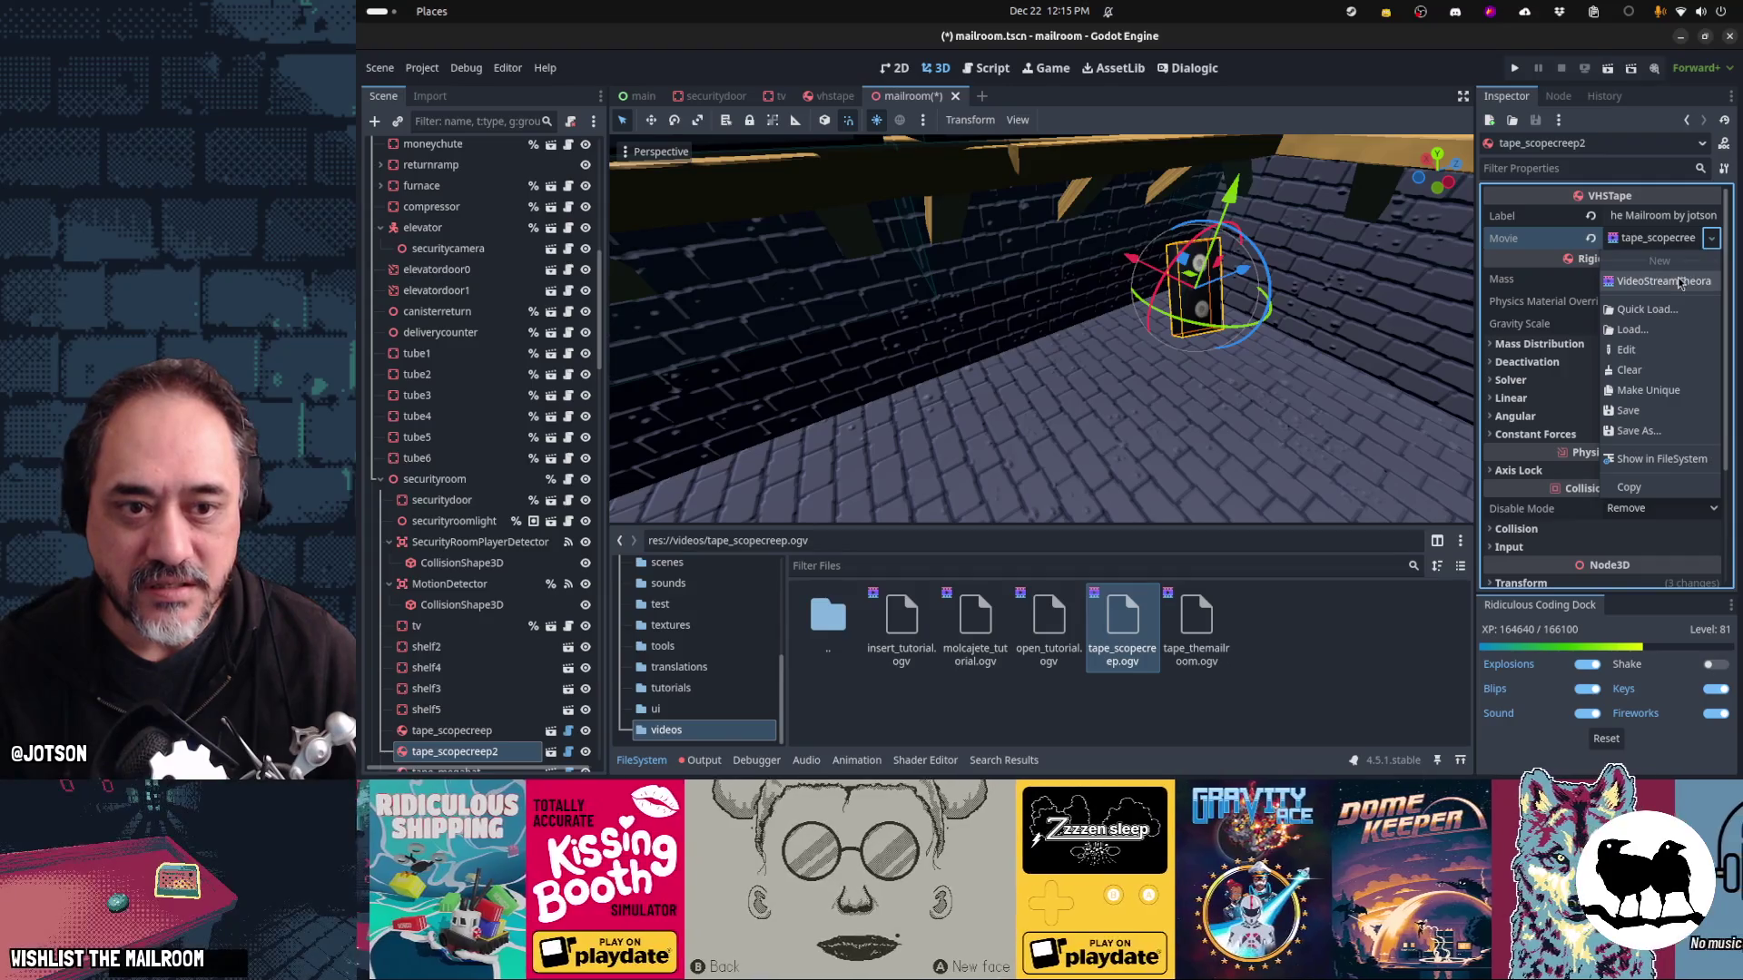
pyautogui.click(1685, 309)
pyautogui.write('tape_')
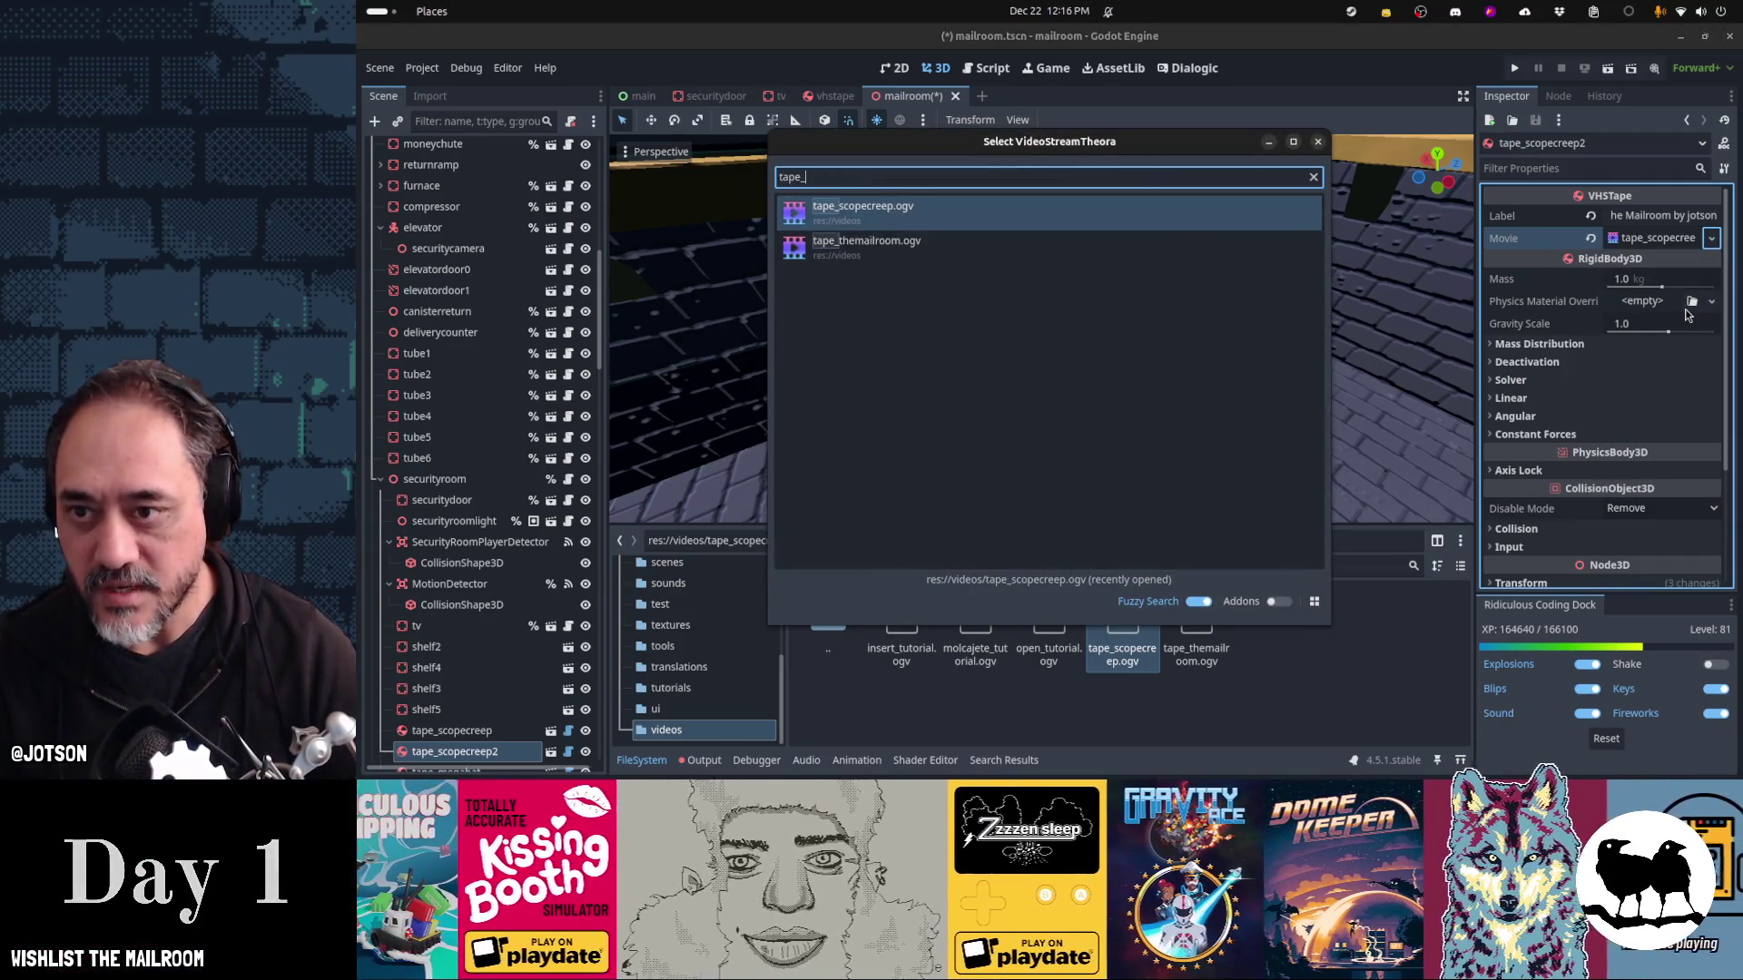
pyautogui.press('Down')
pyautogui.press('Return')
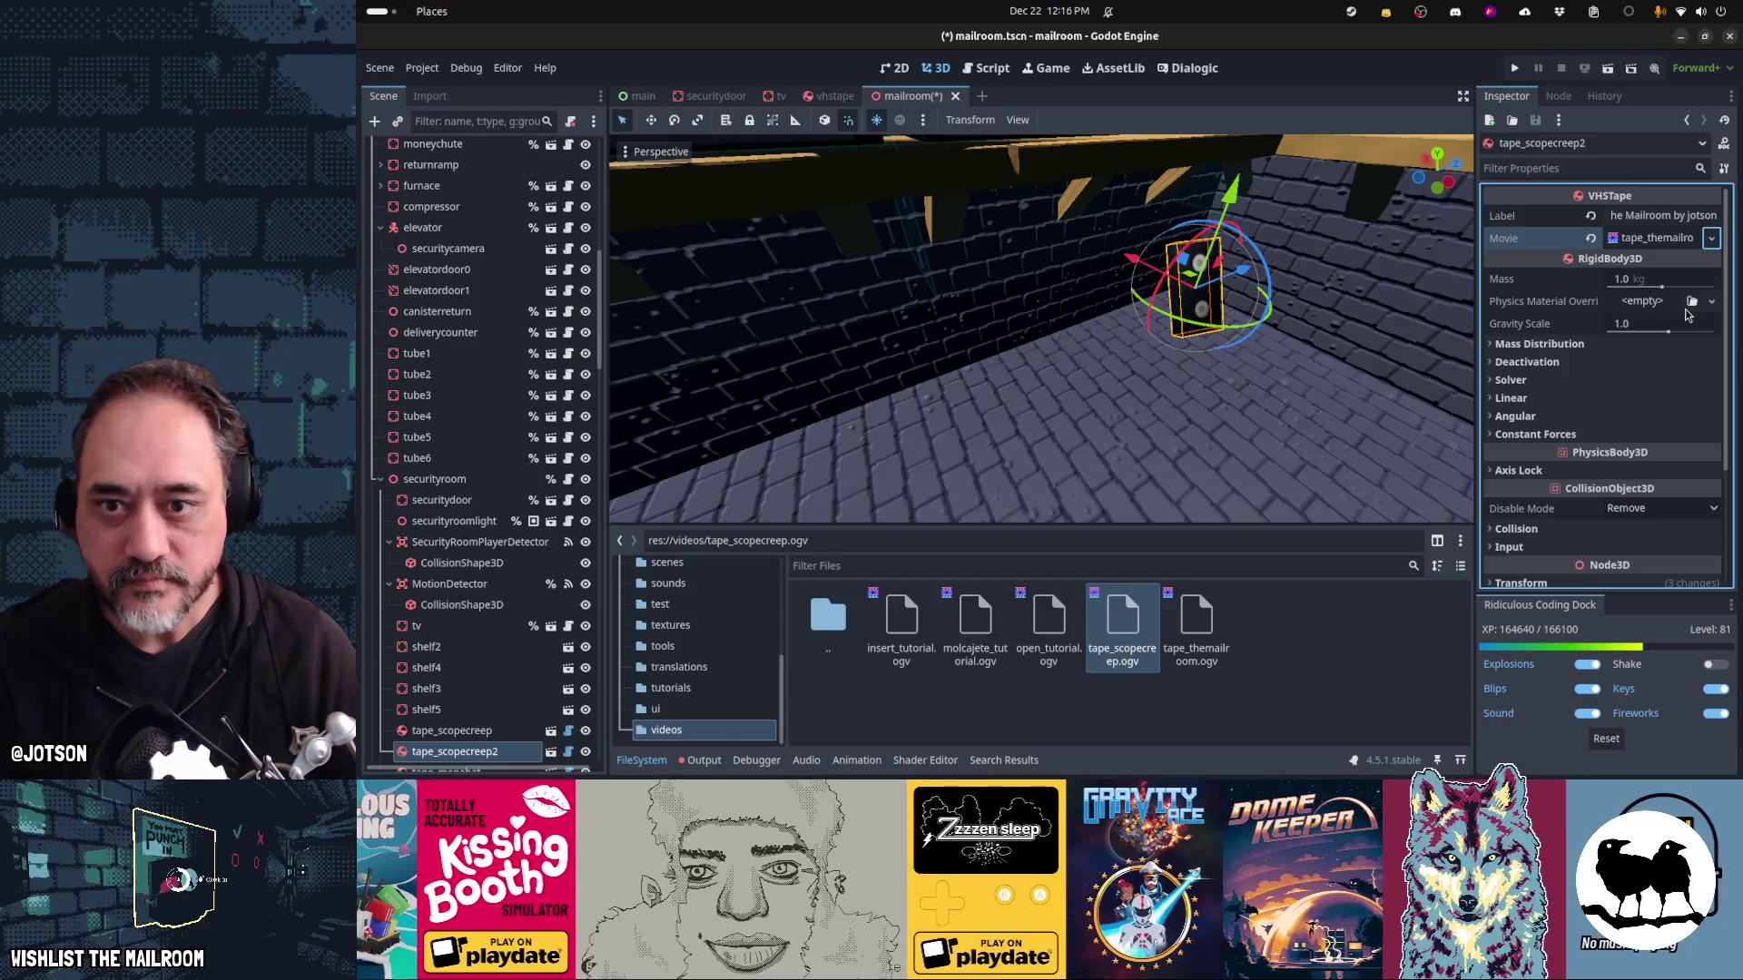
pyautogui.hotkey('alt', 'Tab')
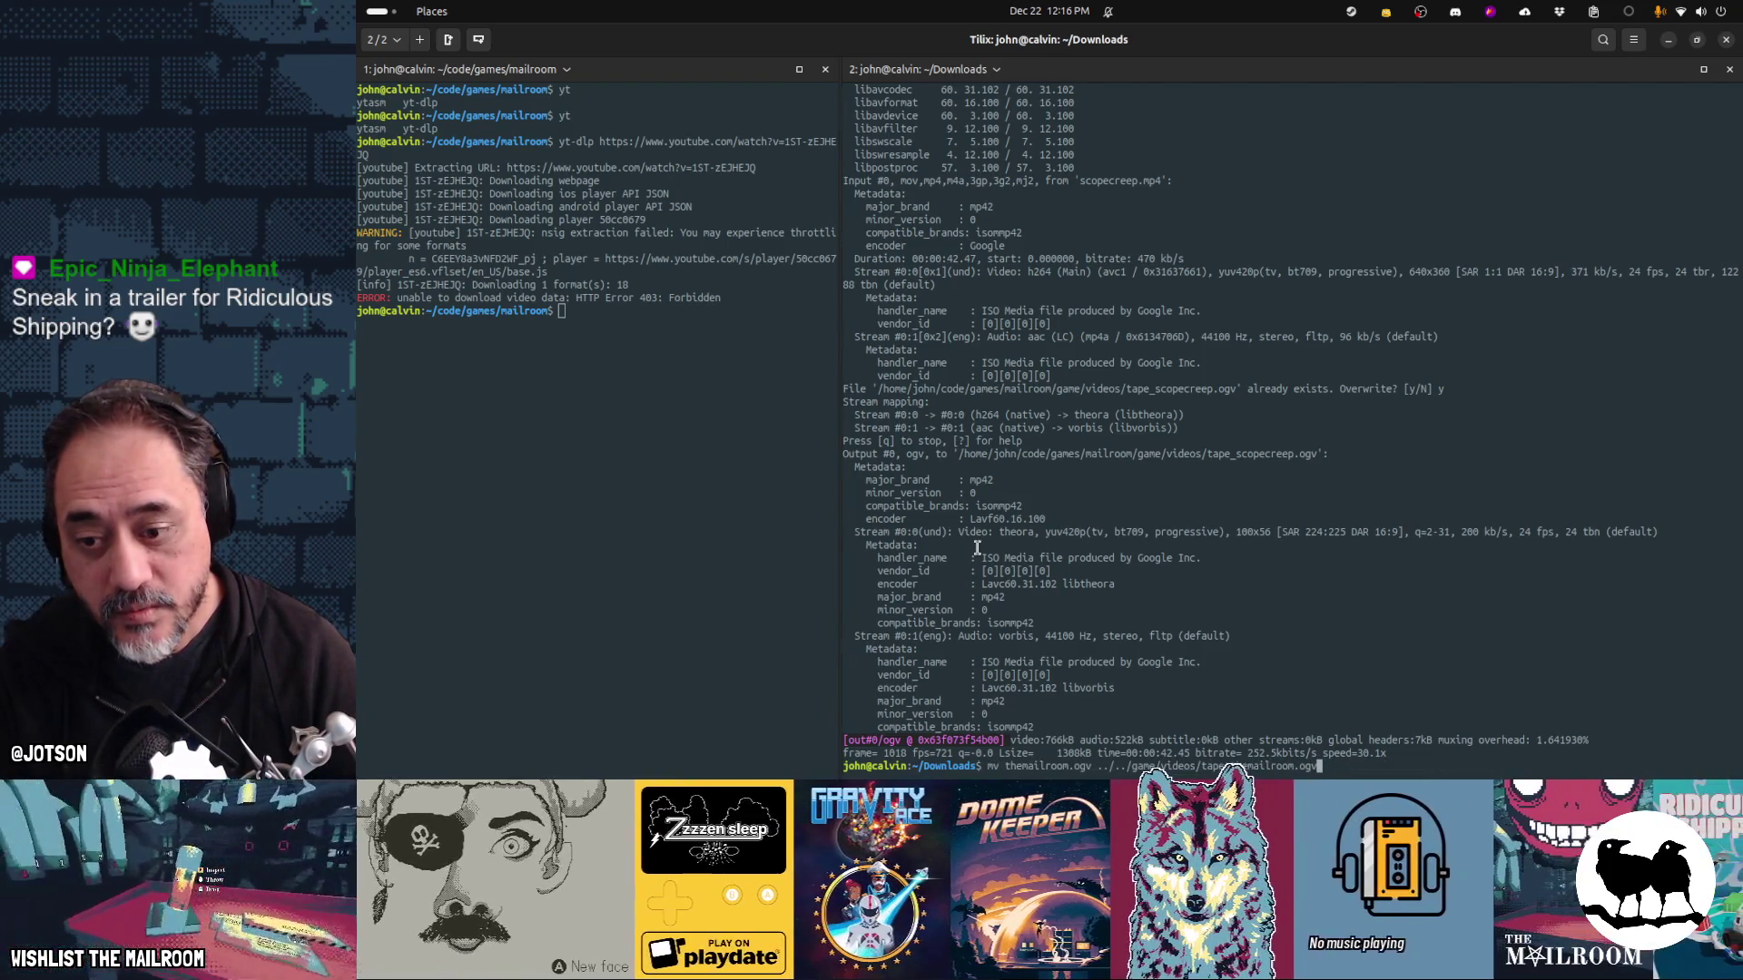
# Recall the previous ffmpeg command, changing size to 100x56 and input to themailroom-demo-trailer-2.mp4
pyautogui.press('Up')
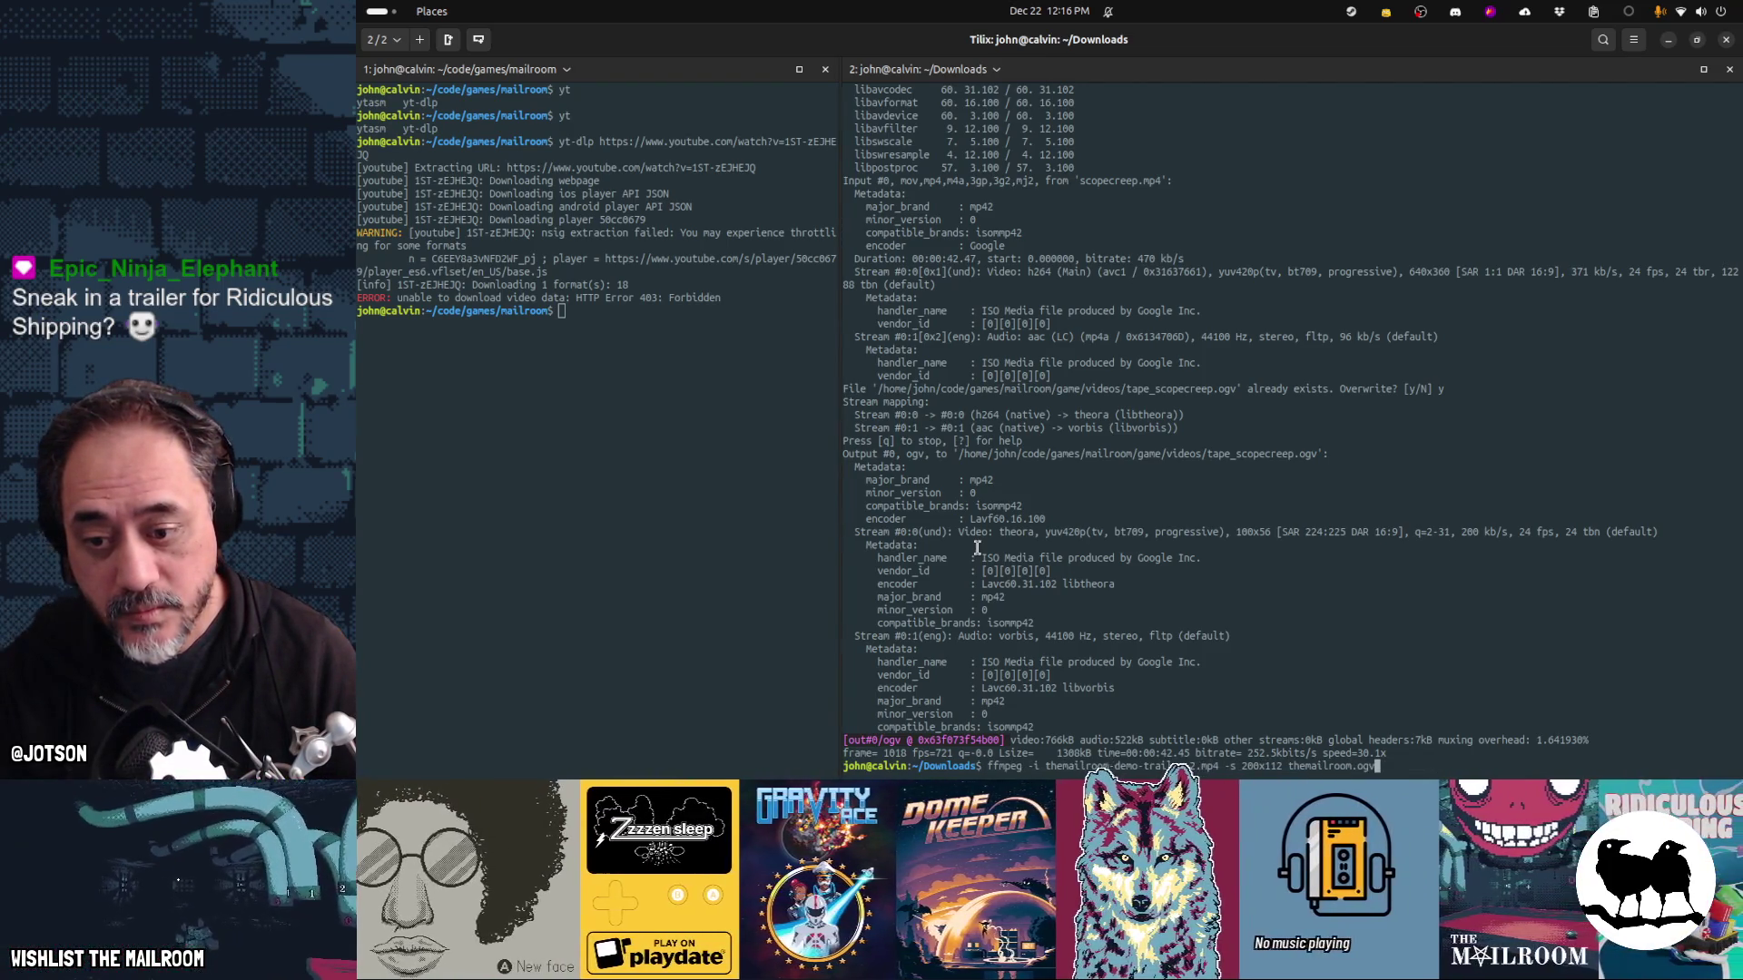
pyautogui.press('Left')
pyautogui.press('Left')
pyautogui.press('Left')
pyautogui.press('BackSpace')
pyautogui.press('BackSpace')
pyautogui.press('BackSpace')
pyautogui.write('100')
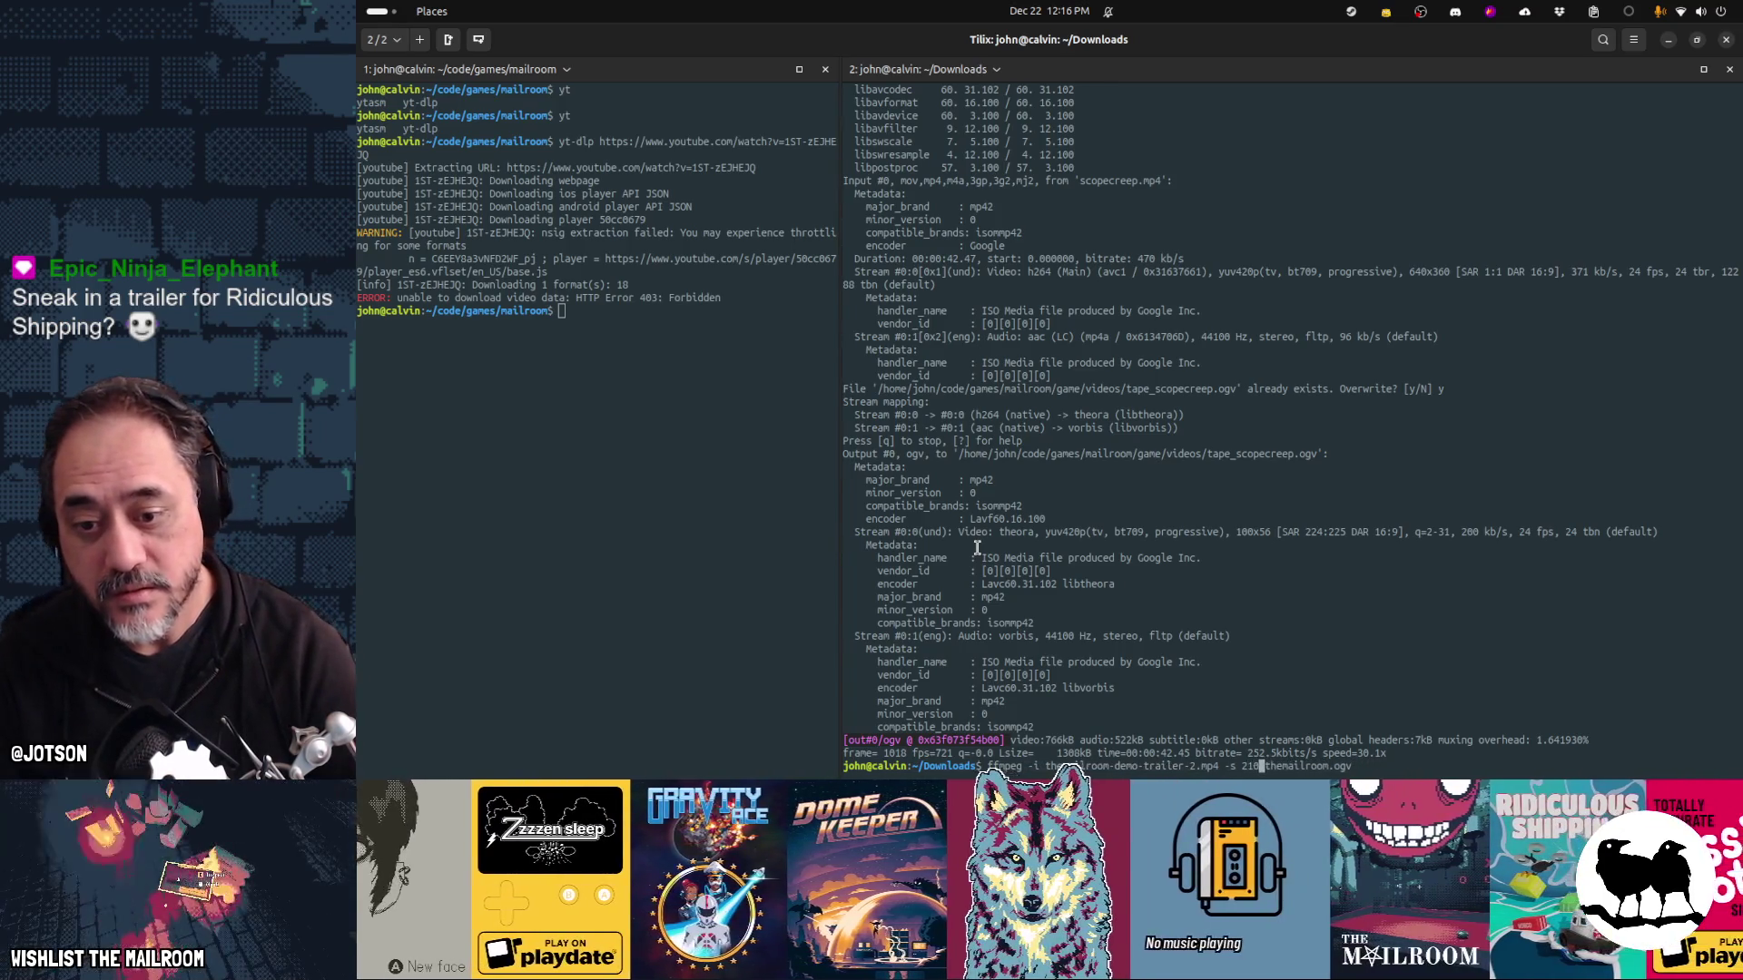
pyautogui.write('x56')
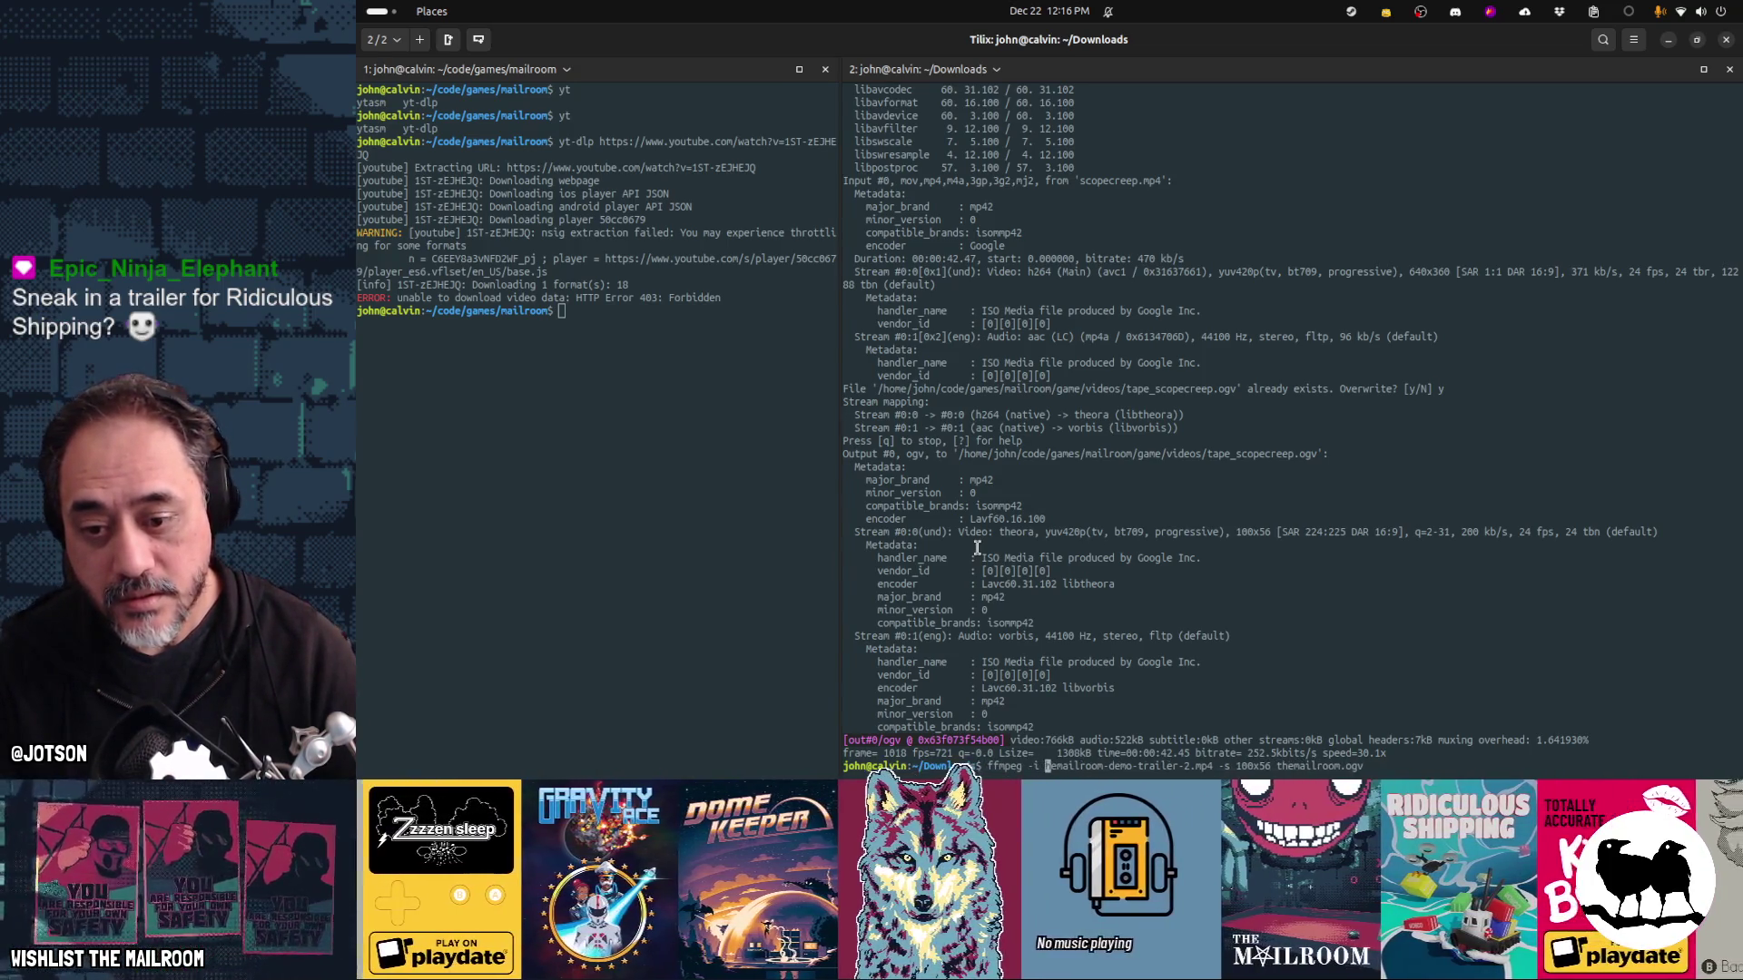
pyautogui.press('Delete')
pyautogui.press('Delete')
pyautogui.press('Delete')
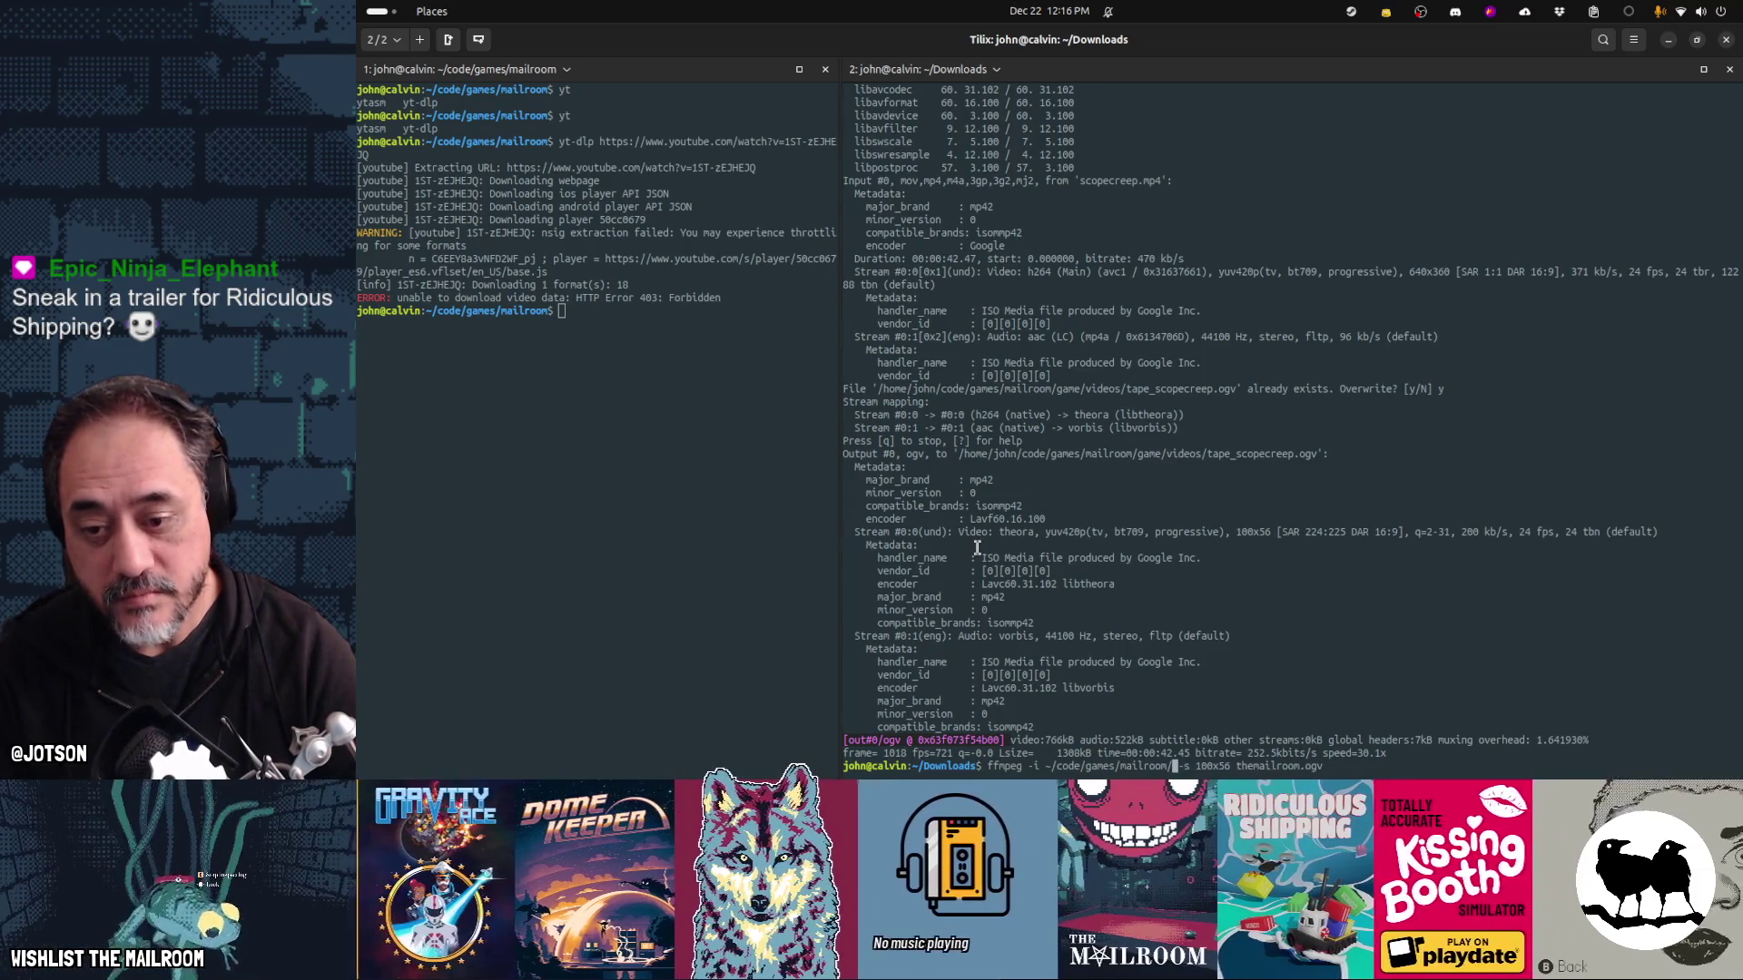
pyautogui.press('Tab')
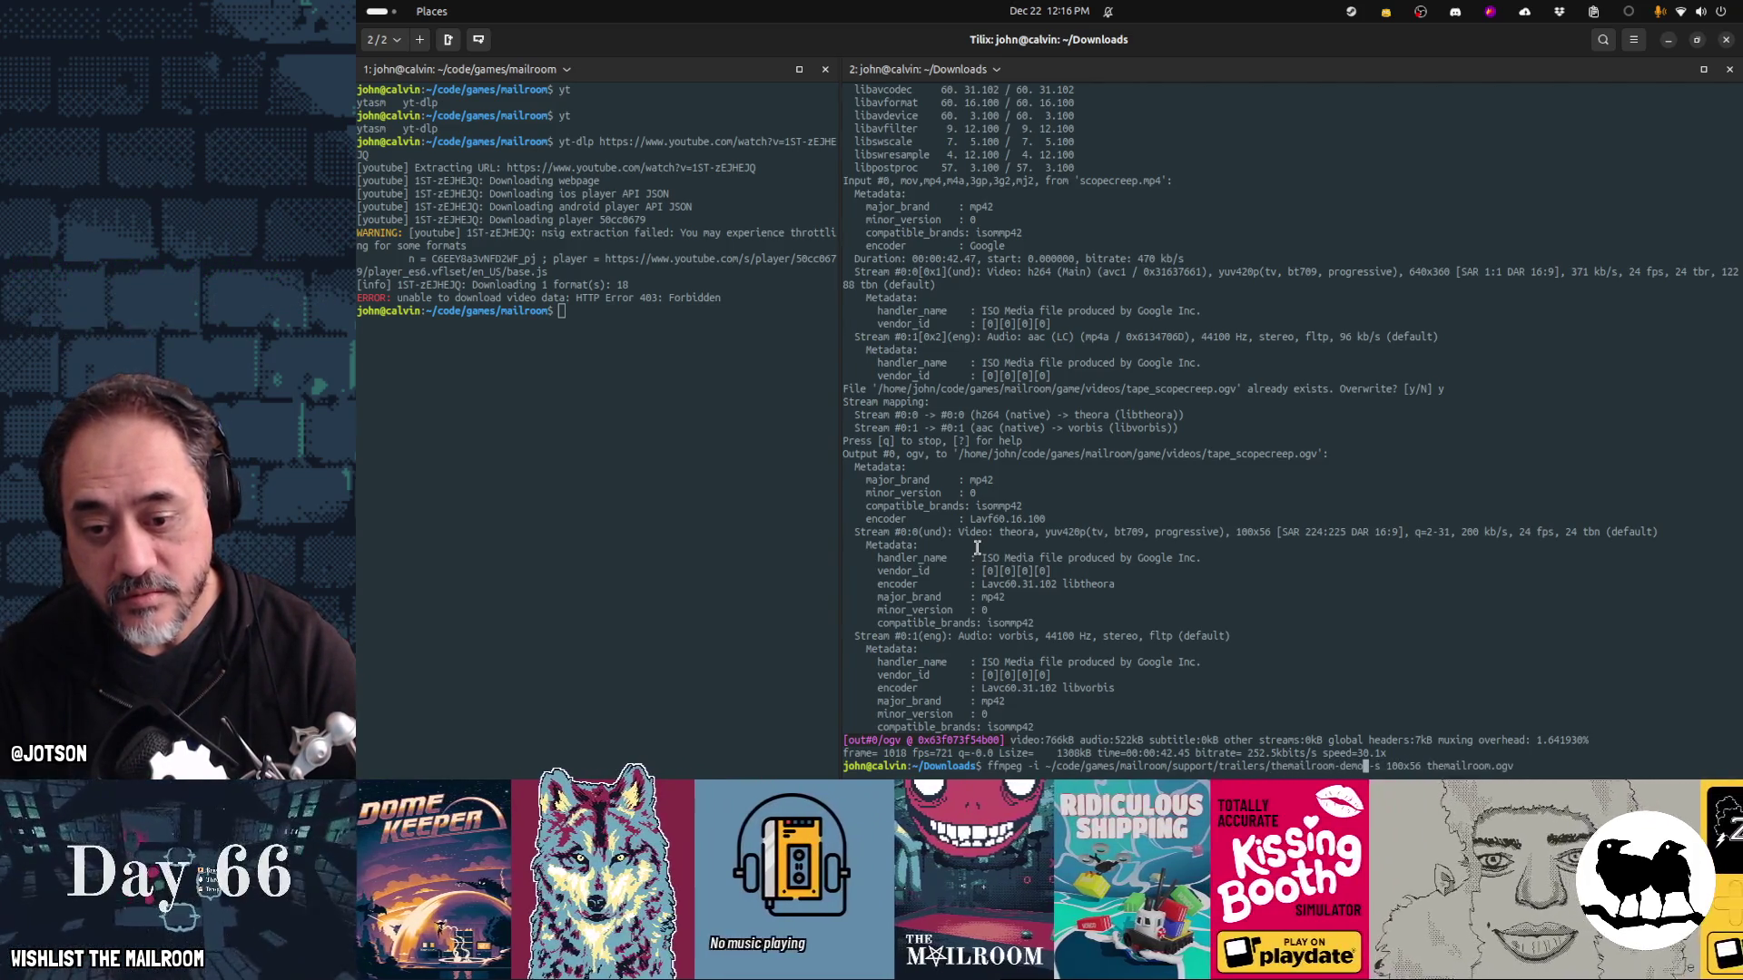
pyautogui.press('Tab')
pyautogui.press('Tab')
pyautogui.write('-trailer')
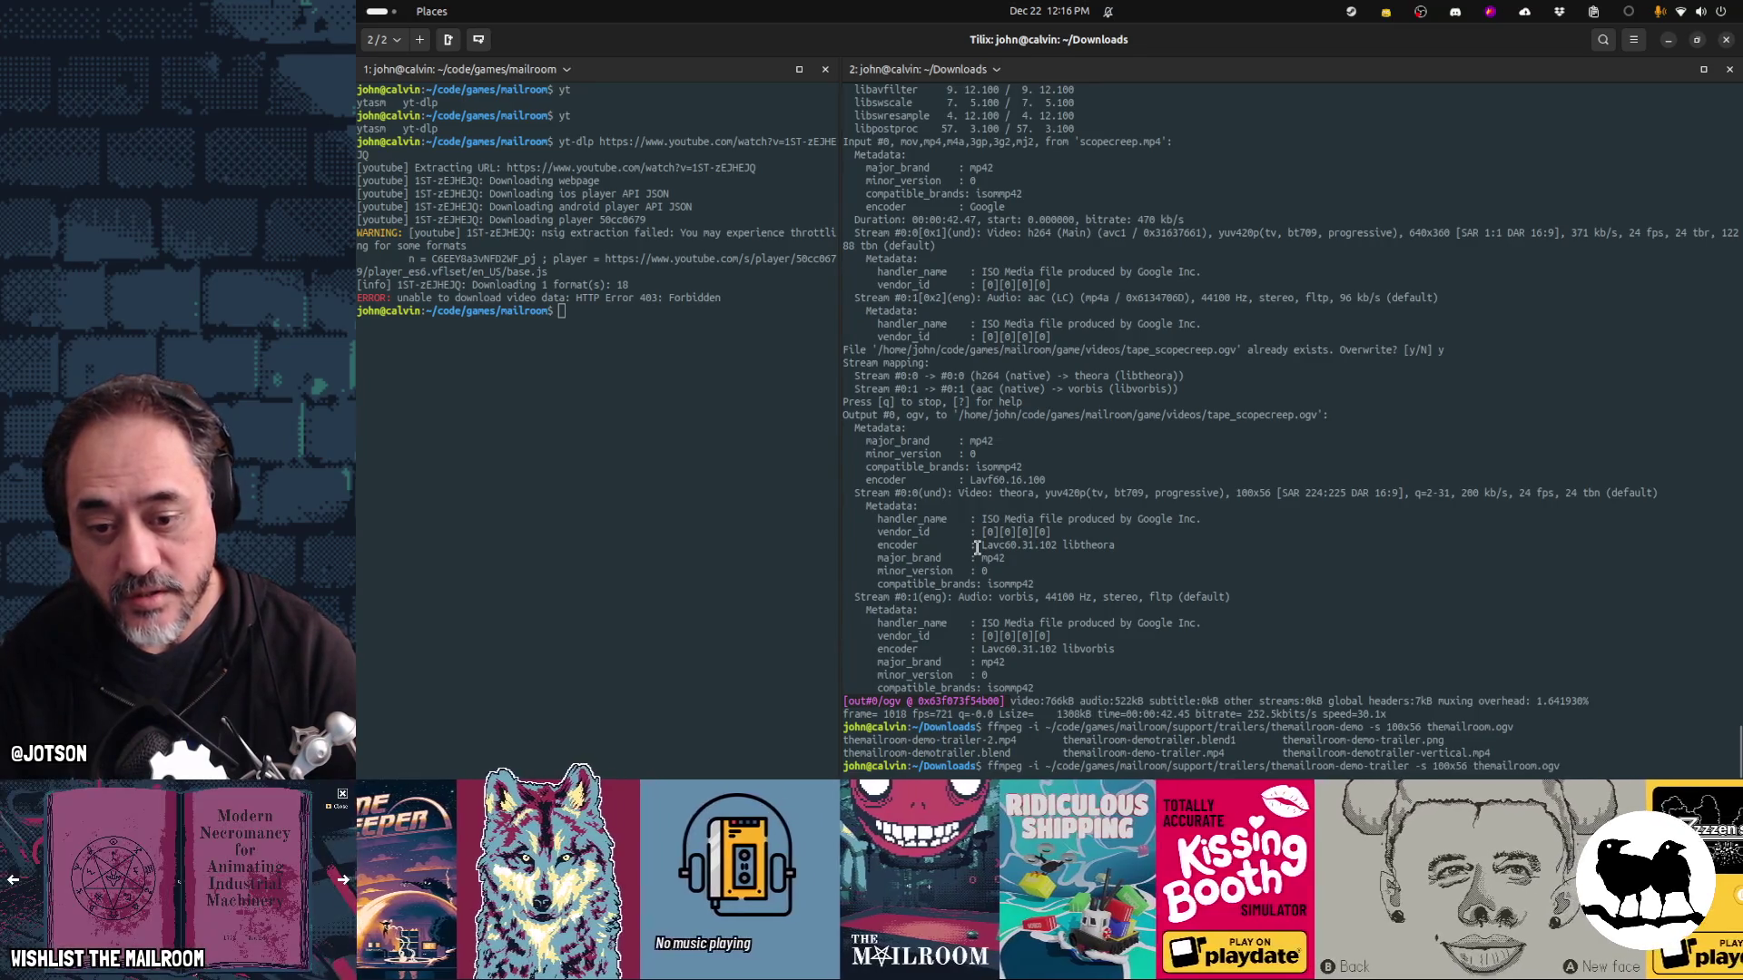
# Set output to game/videos/tape_themailroom.ogv, run the conversion, and confirm overwriting
pyautogui.press('End')
pyautogui.press('BackSpace')
pyautogui.press('BackSpace')
pyautogui.press('BackSpace')
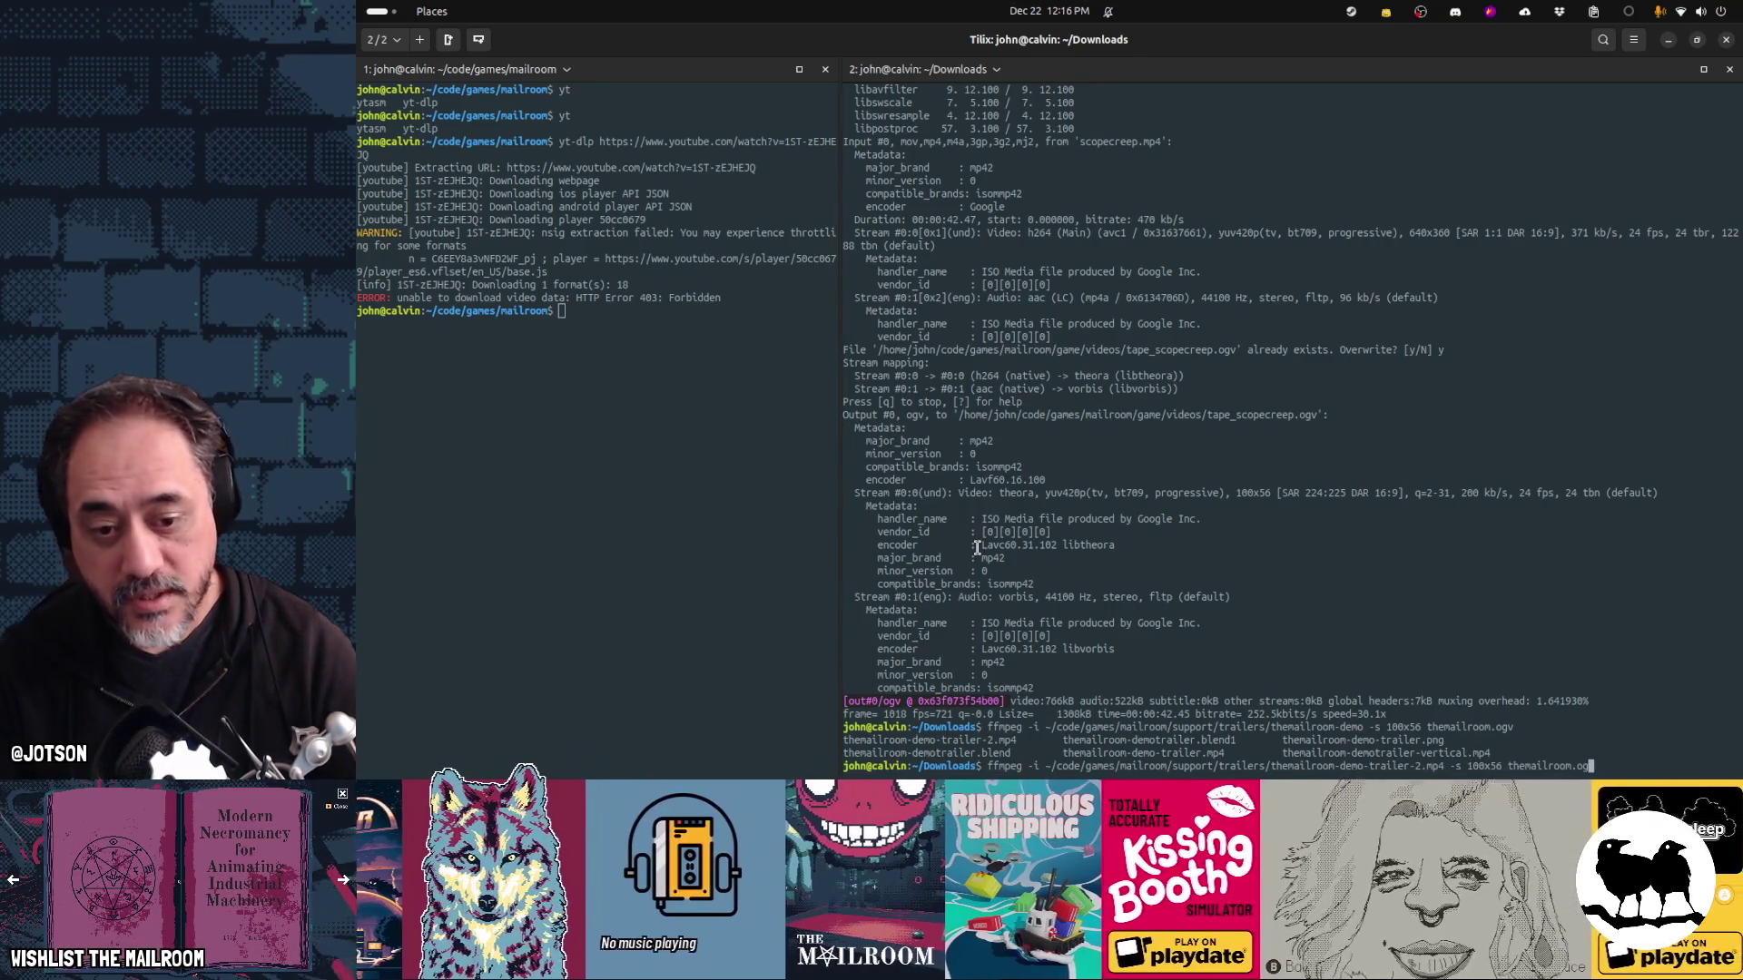
pyautogui.write('-')
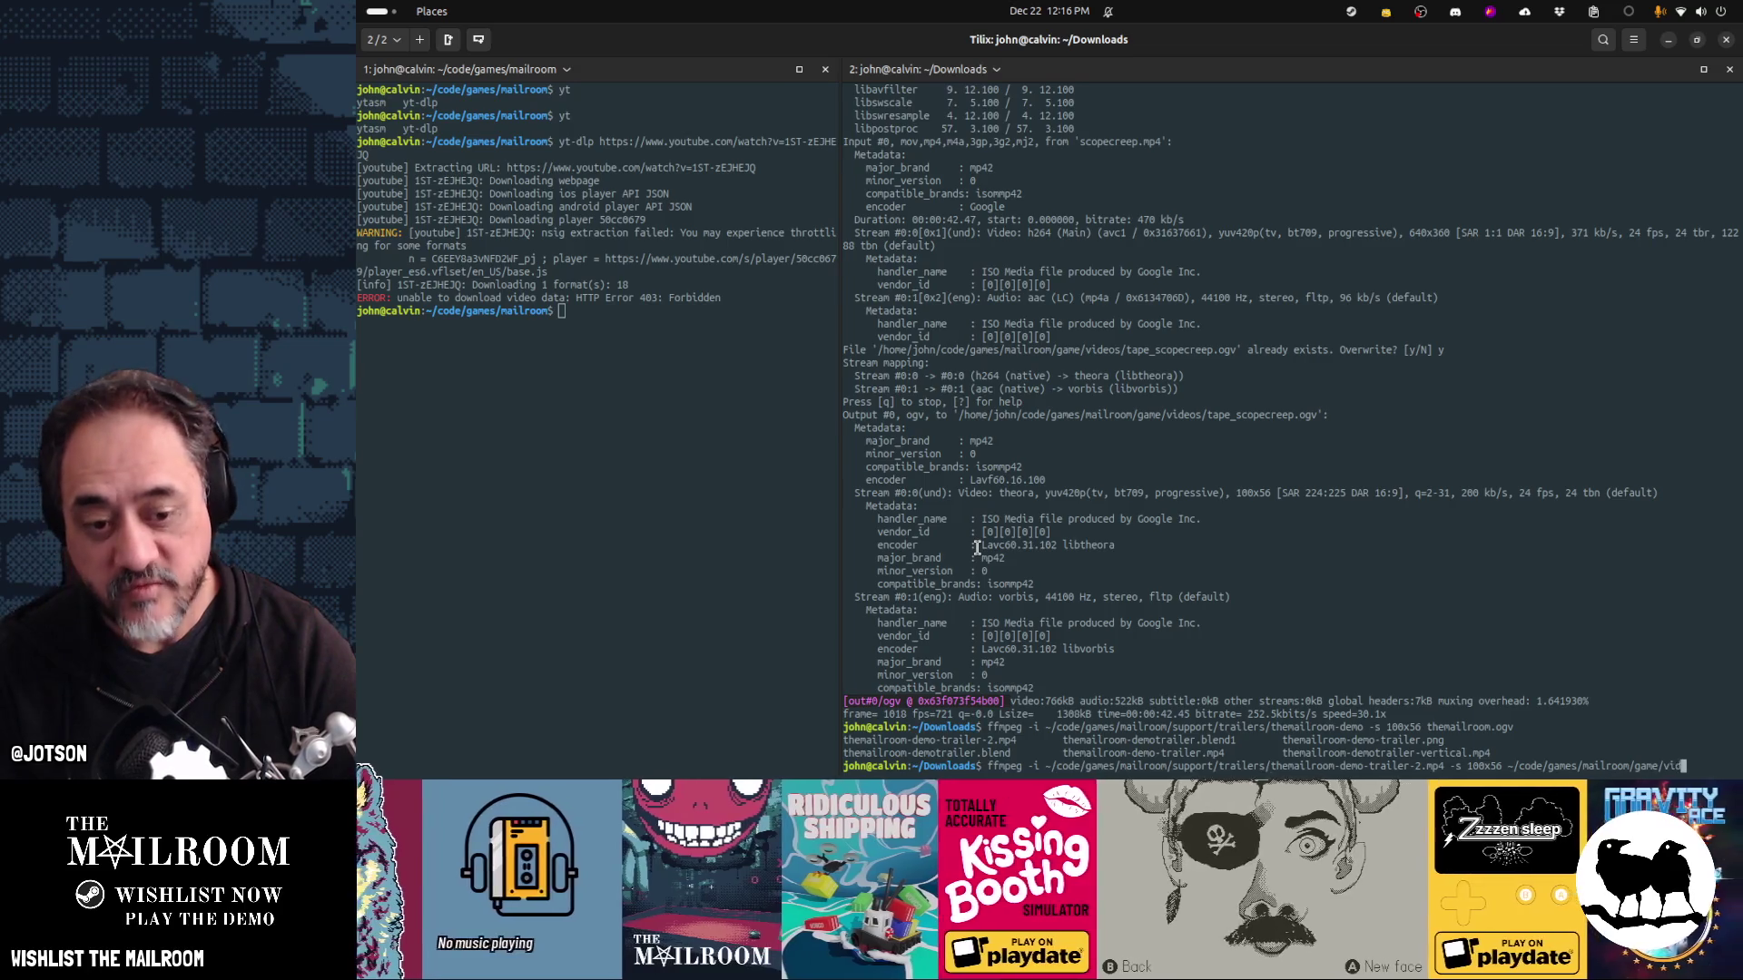
pyautogui.press('Tab')
pyautogui.write('_m')
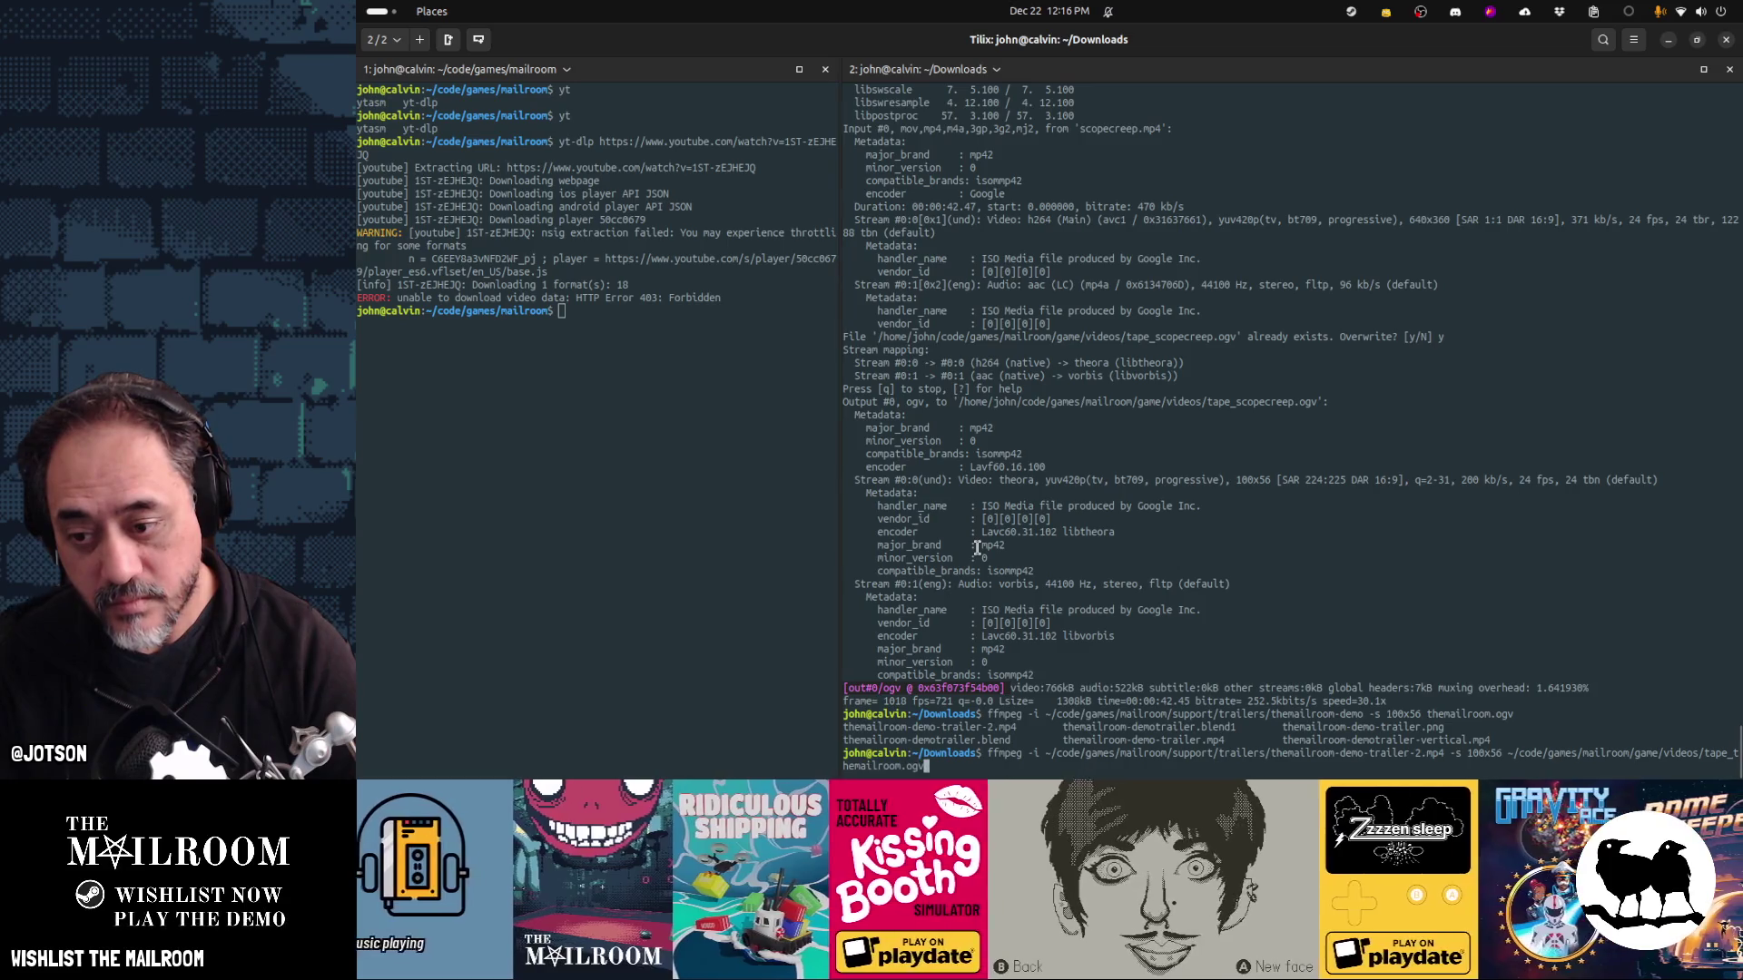
pyautogui.press('Return')
pyautogui.write('y')
pyautogui.press('Return')
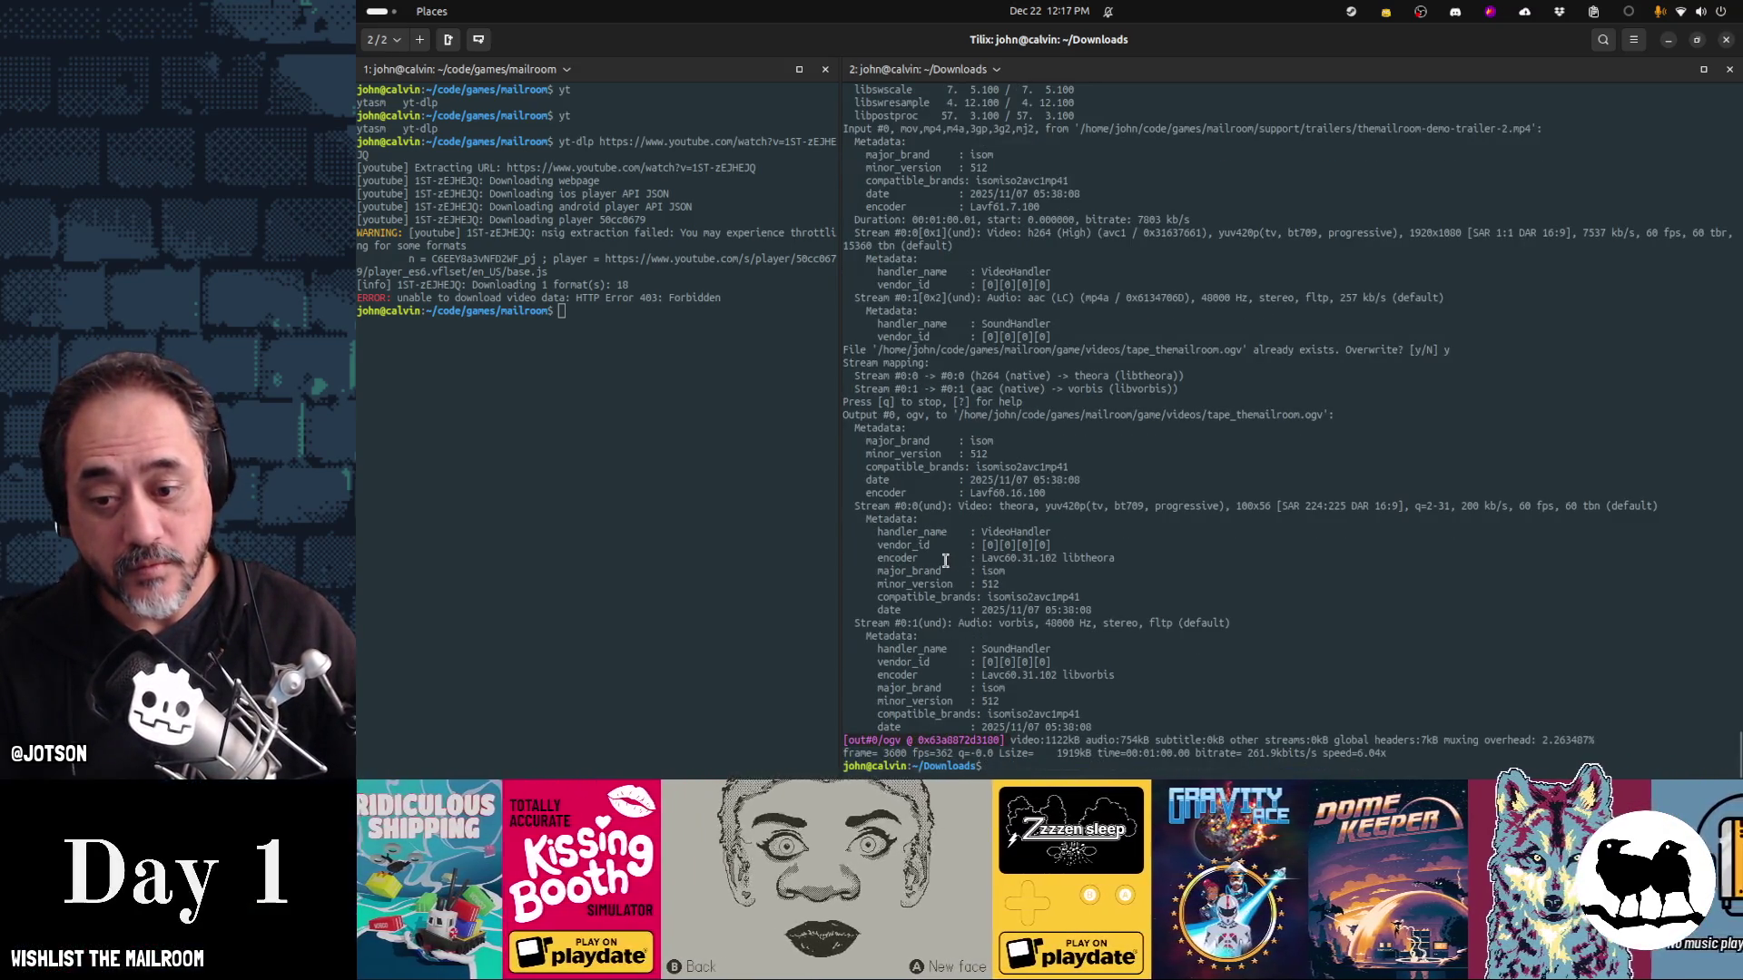
pyautogui.hotkey('alt', 'Tab')
pyautogui.press('Tab')
pyautogui.press('Tab')
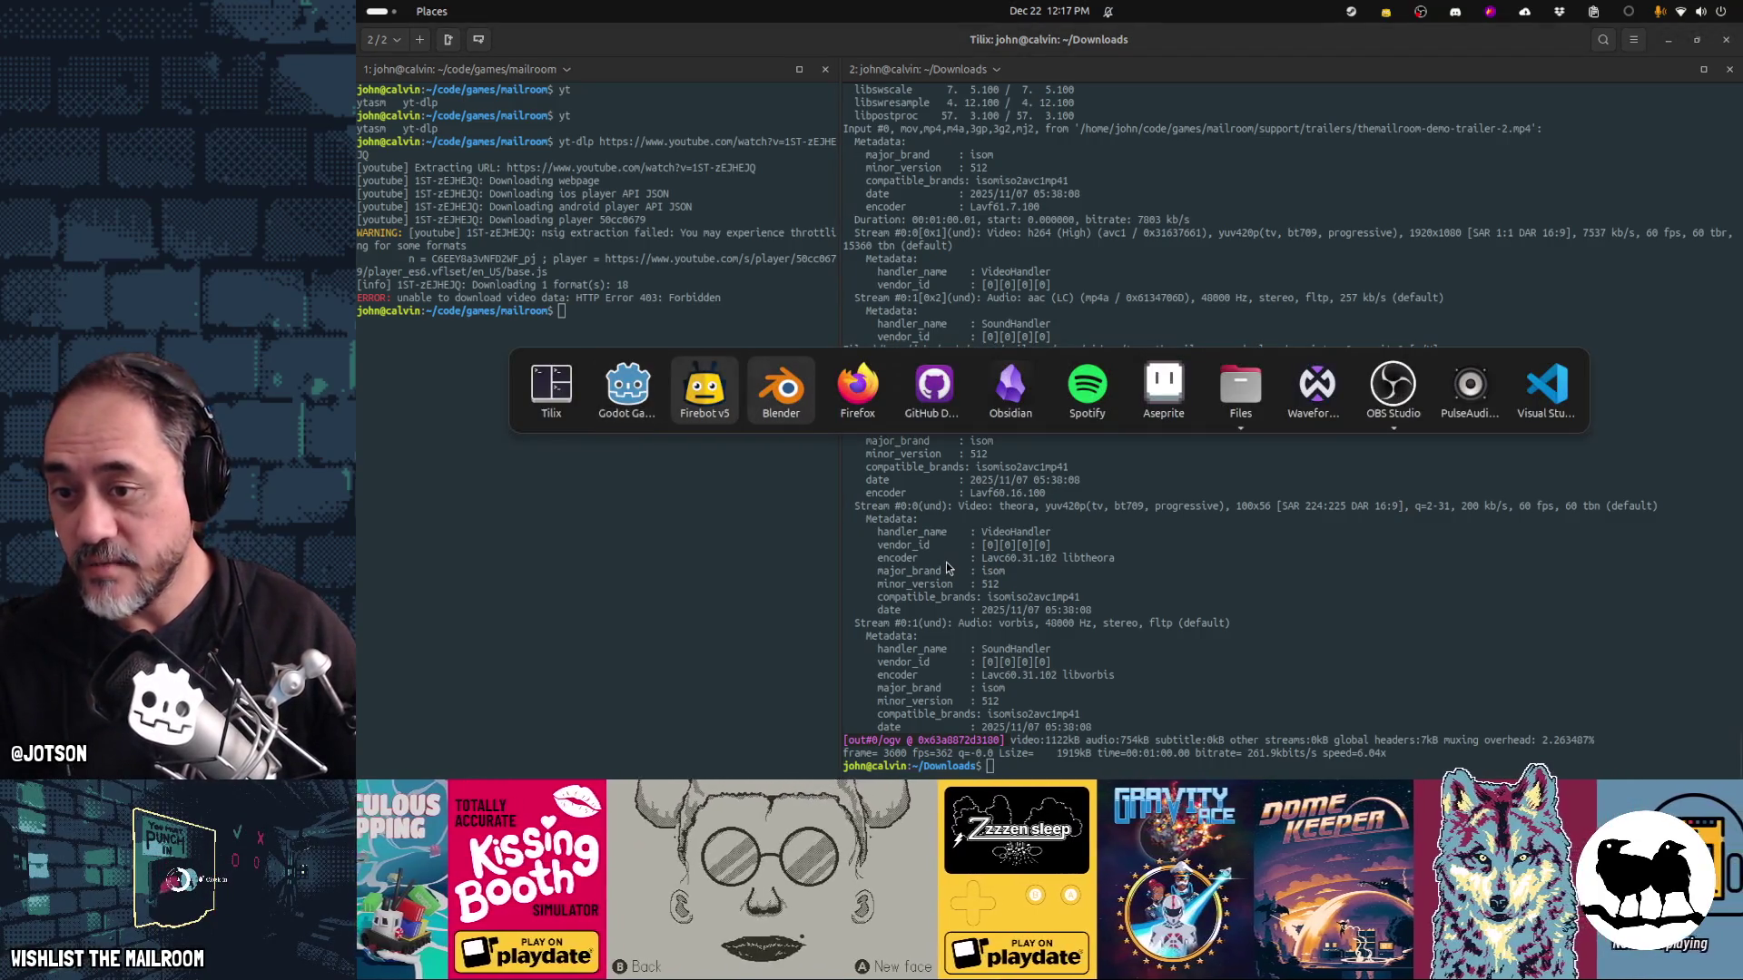
# In Firefox, close the YouTube downloader tab and go to the SCOPECREEP trailer tab
pyautogui.press('Tab')
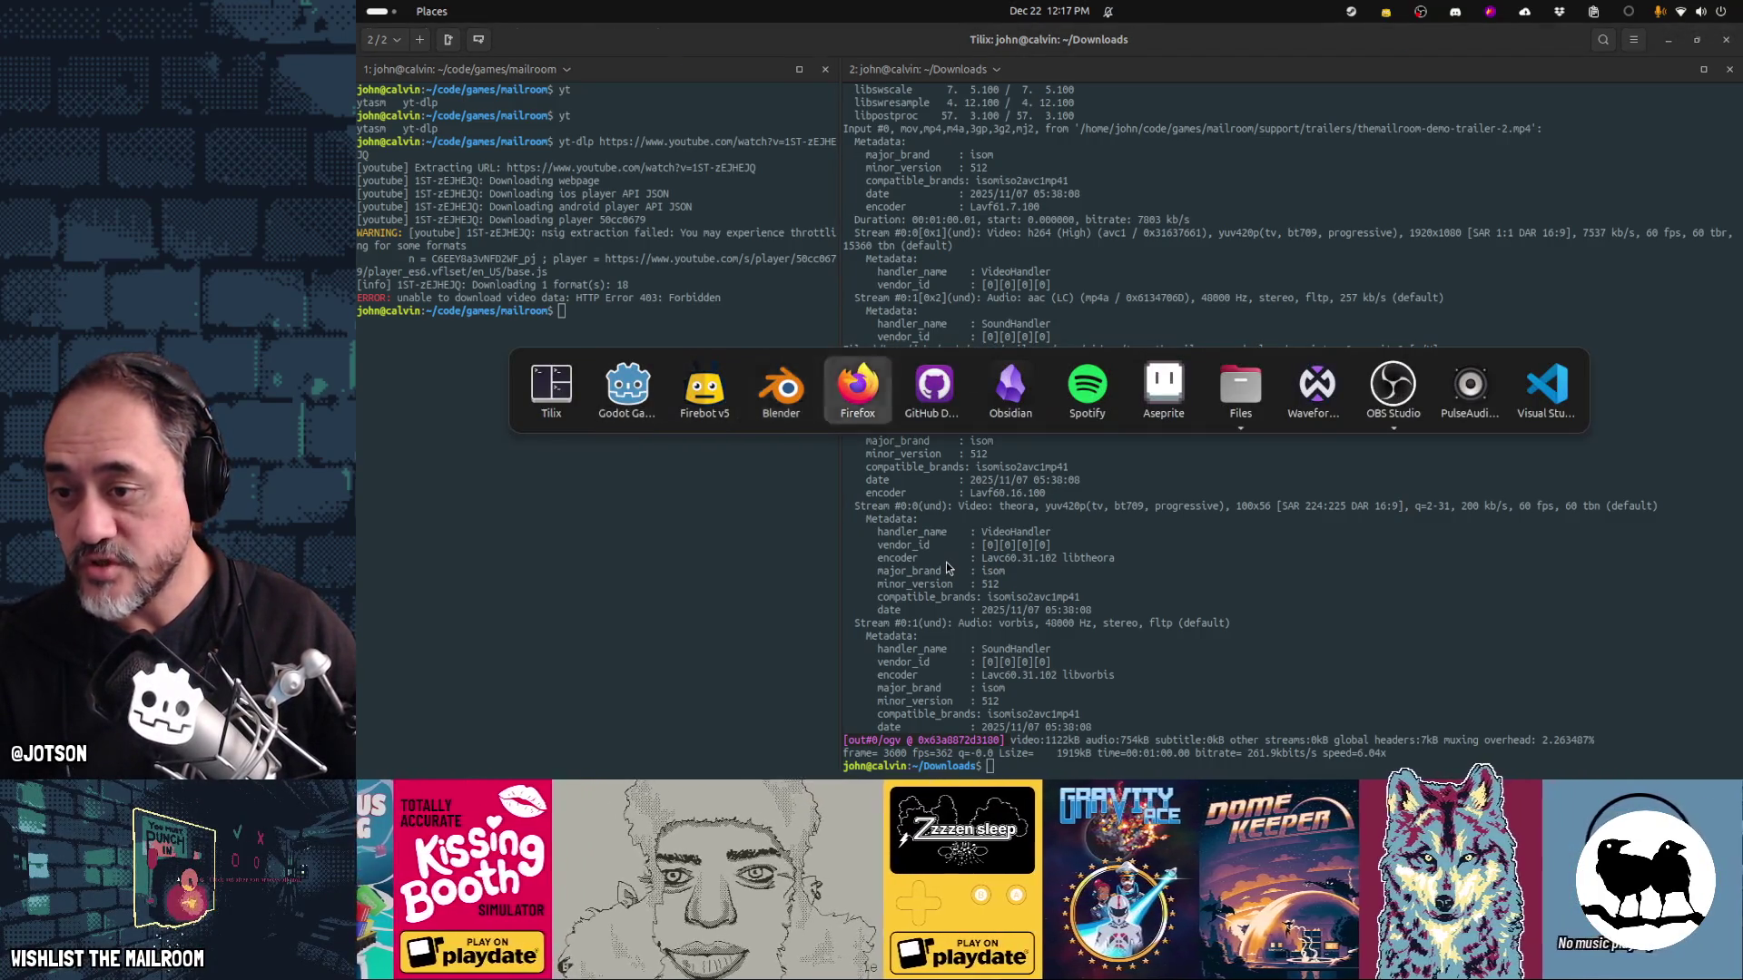
pyautogui.click(1021, 93)
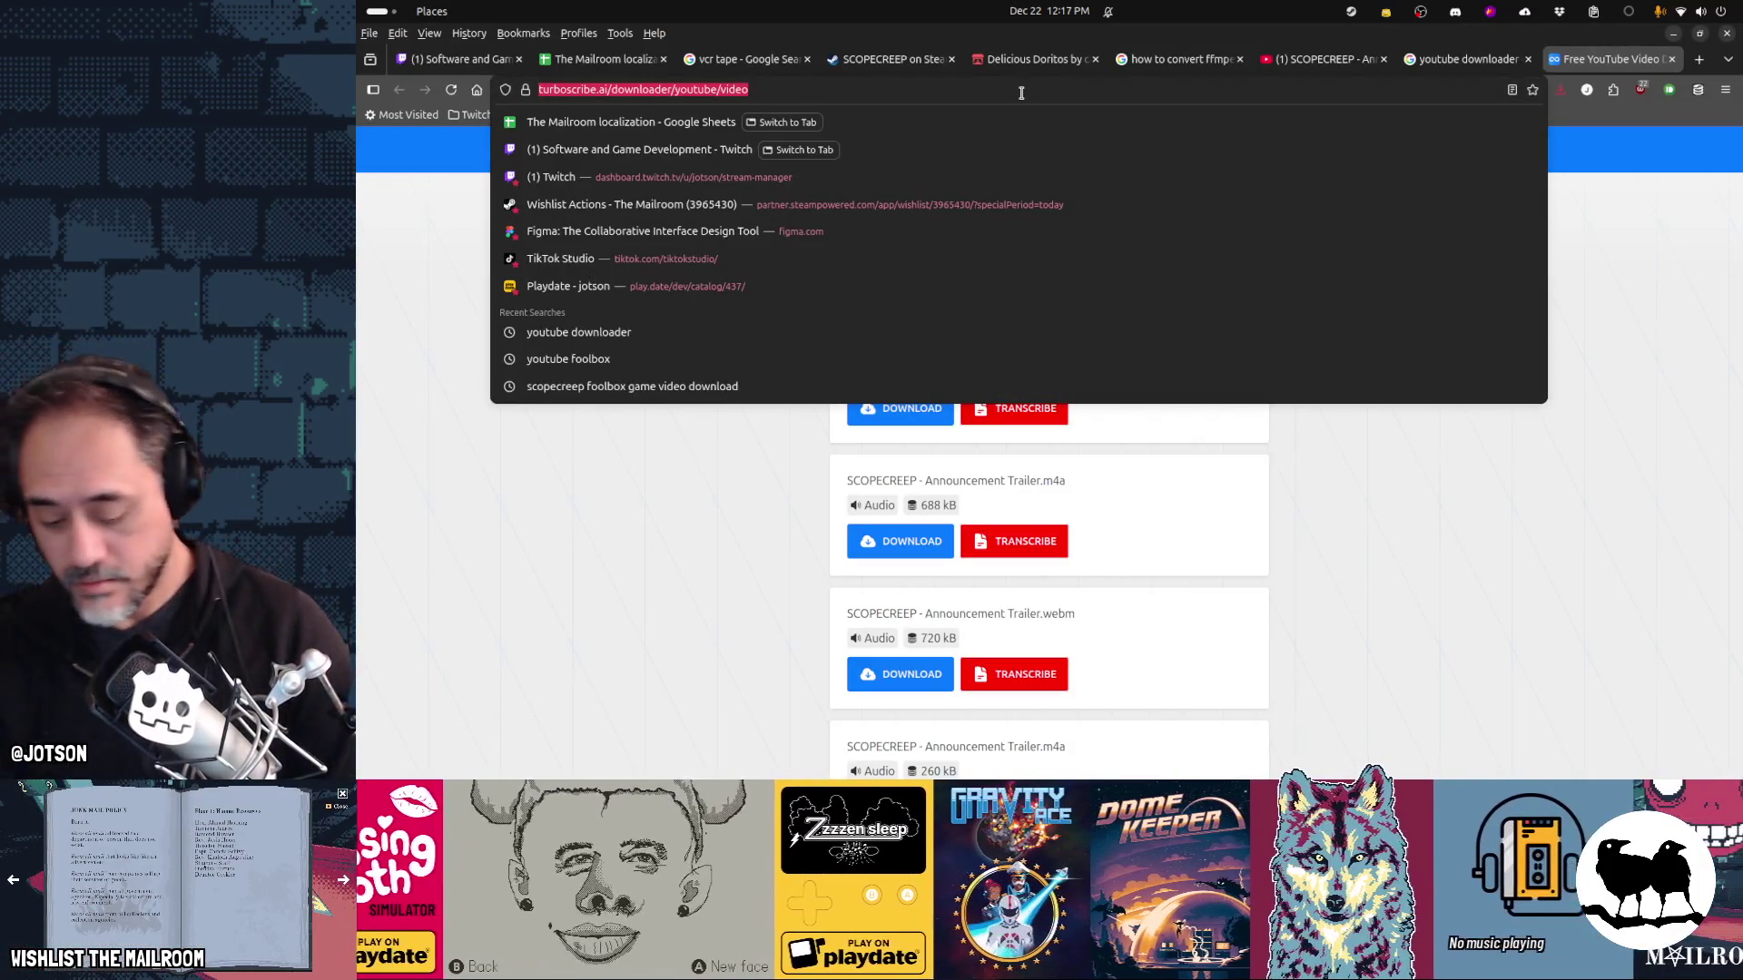
pyautogui.press('Escape')
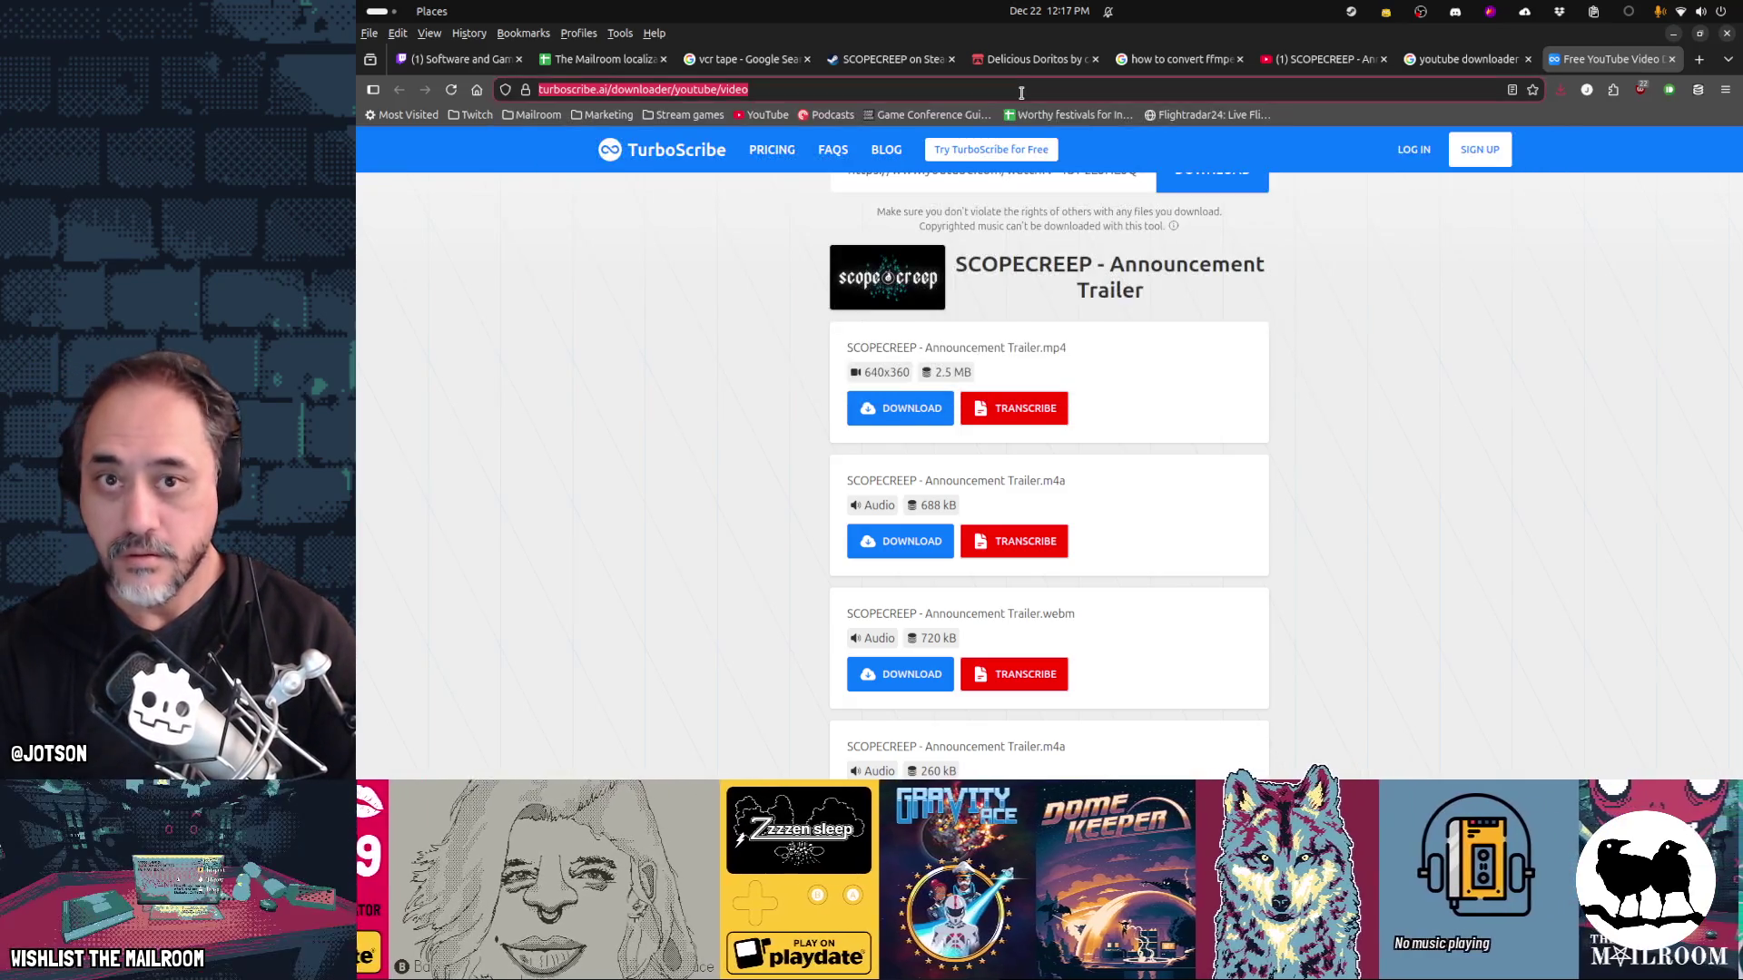
pyautogui.hotkey('ctrl', 'shift', 'Tab')
pyautogui.hotkey('ctrl', 'w')
pyautogui.hotkey('ctrl', 'shift', 'Tab')
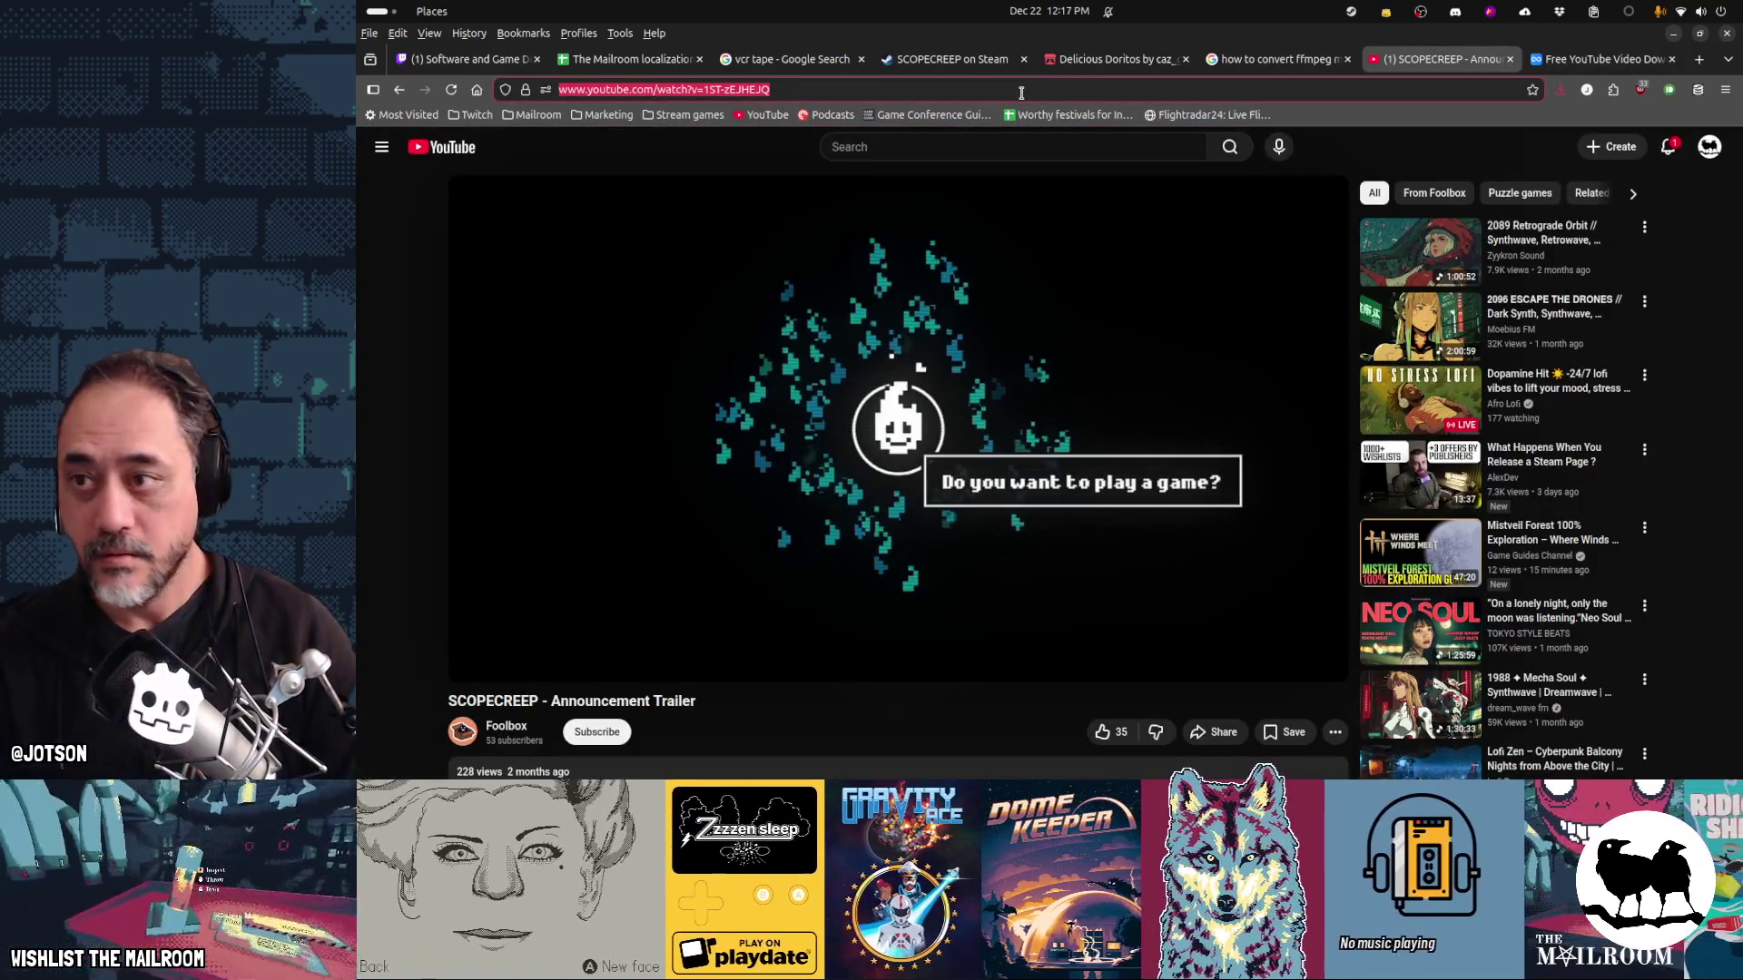
pyautogui.hotkey('ctrl', 'k')
pyautogui.press('Escape')
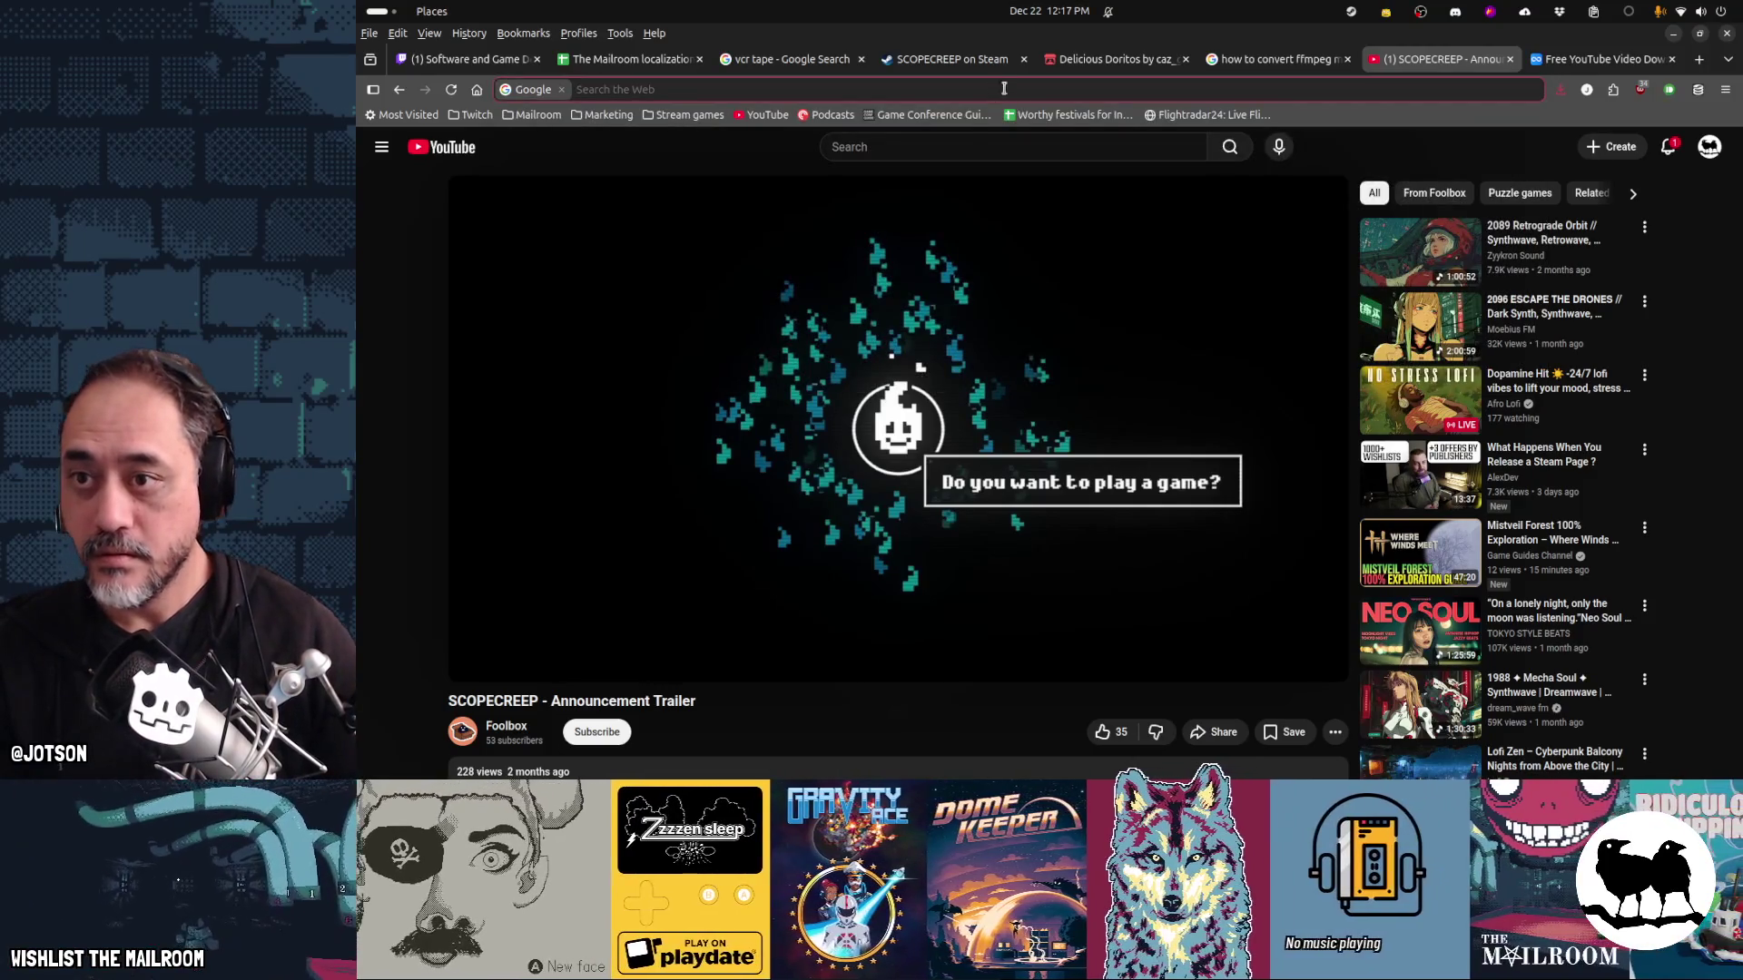
# Search YouTube for 'megabat trailer', then 'megabat steam trailer', then 'megabat game trailer'
pyautogui.click(999, 146)
pyautogui.write('megabat ')
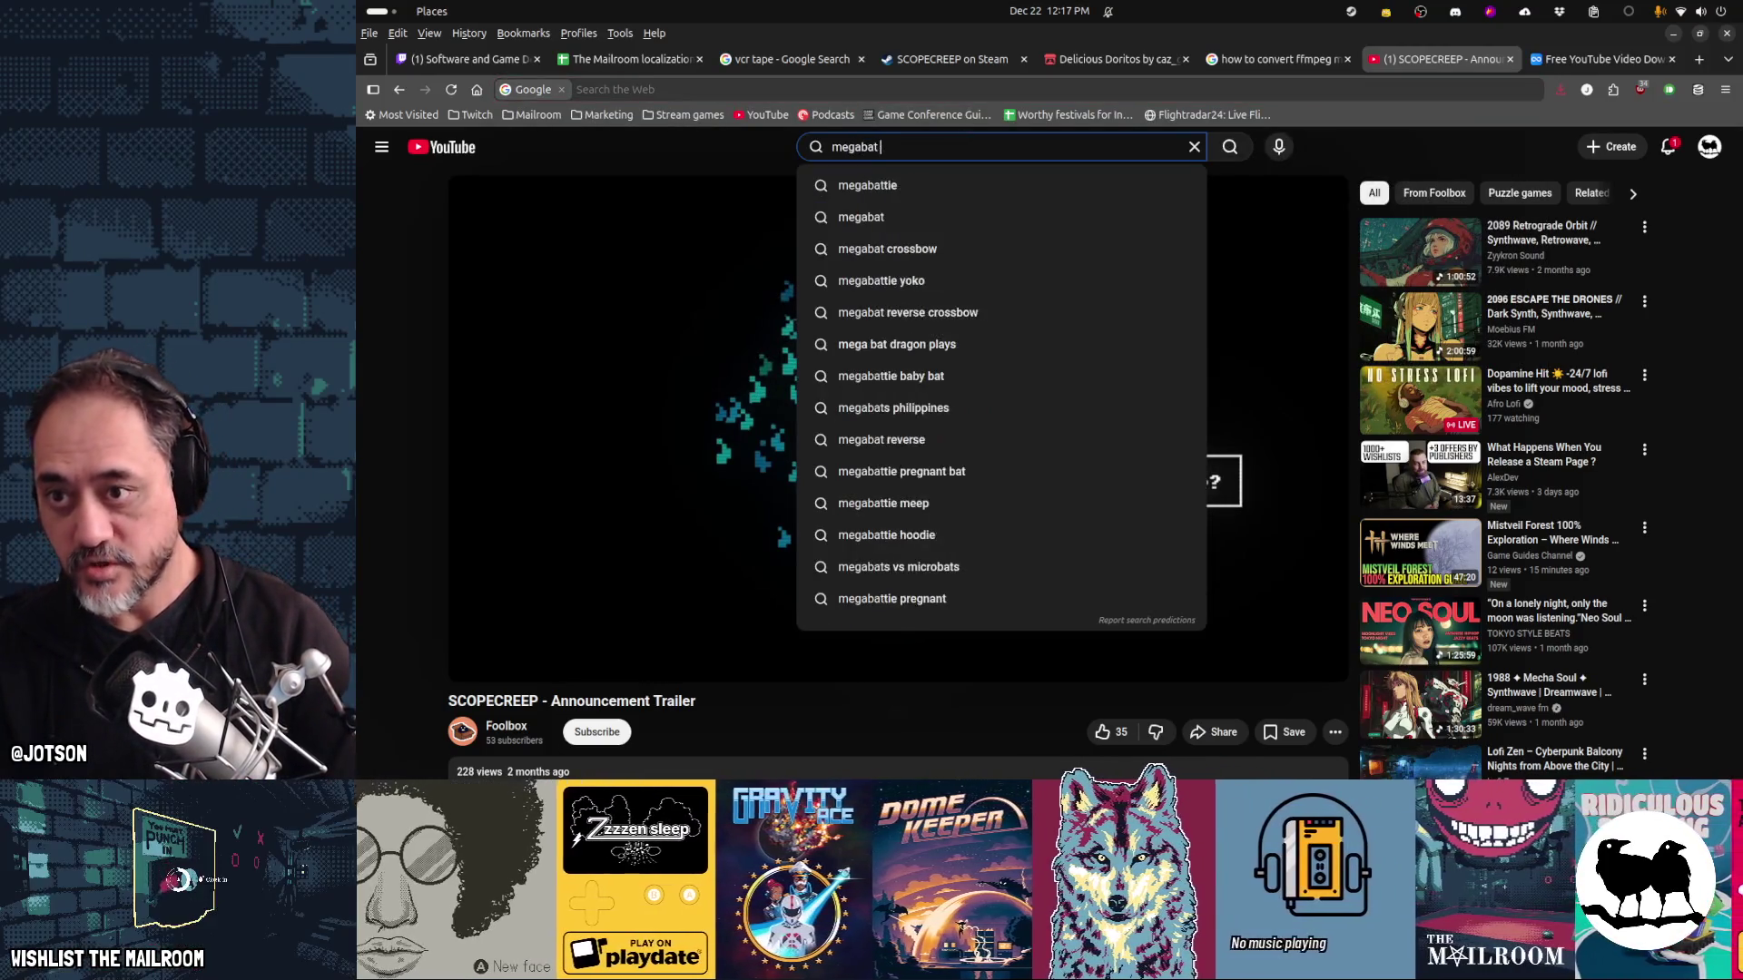
pyautogui.write('trailer')
pyautogui.press('Return')
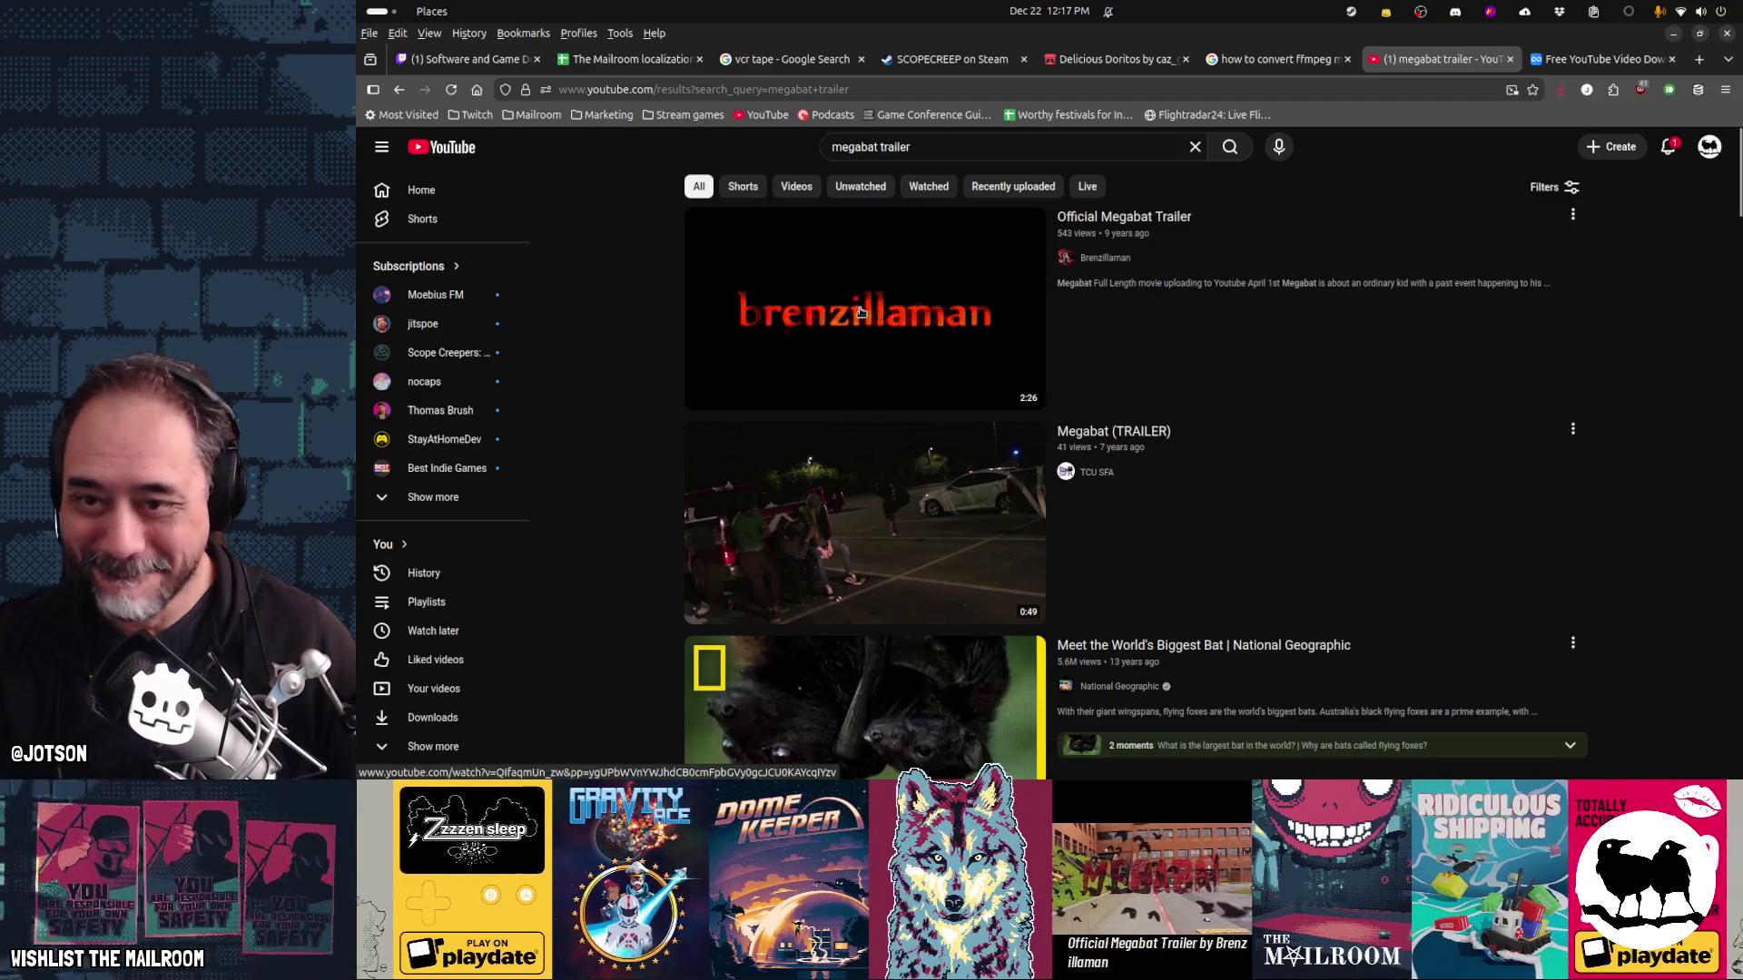
pyautogui.click(877, 146)
pyautogui.write('stea ')
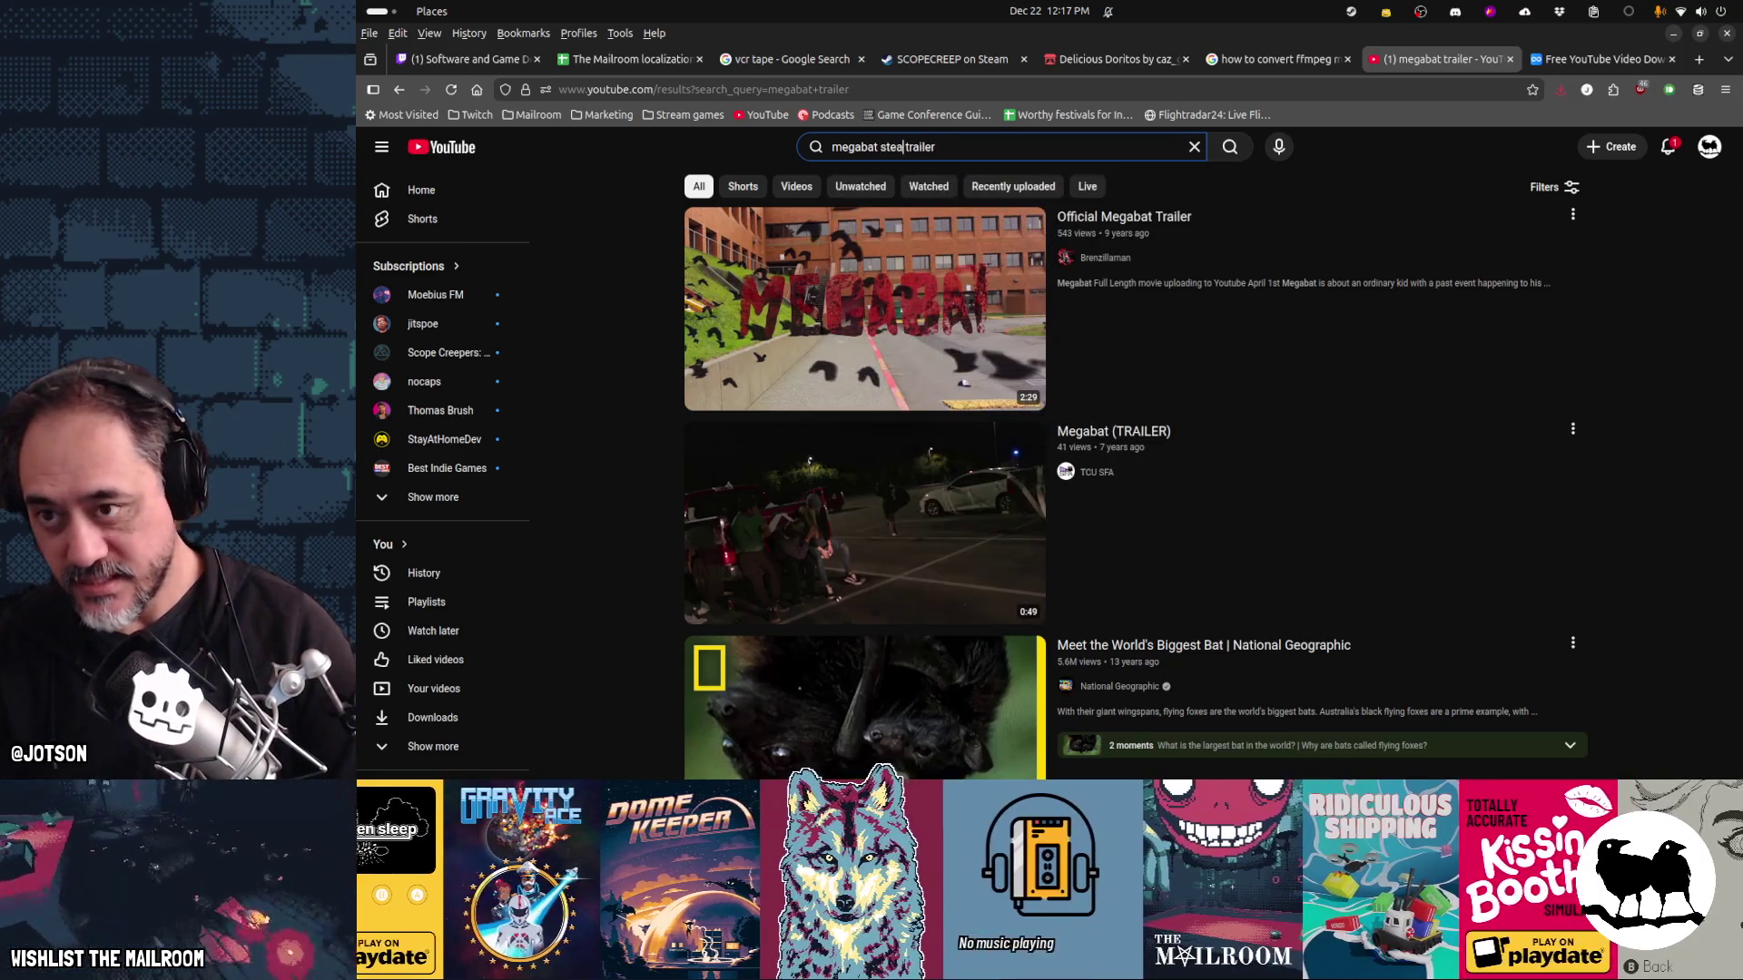
pyautogui.write('m')
pyautogui.press('Return')
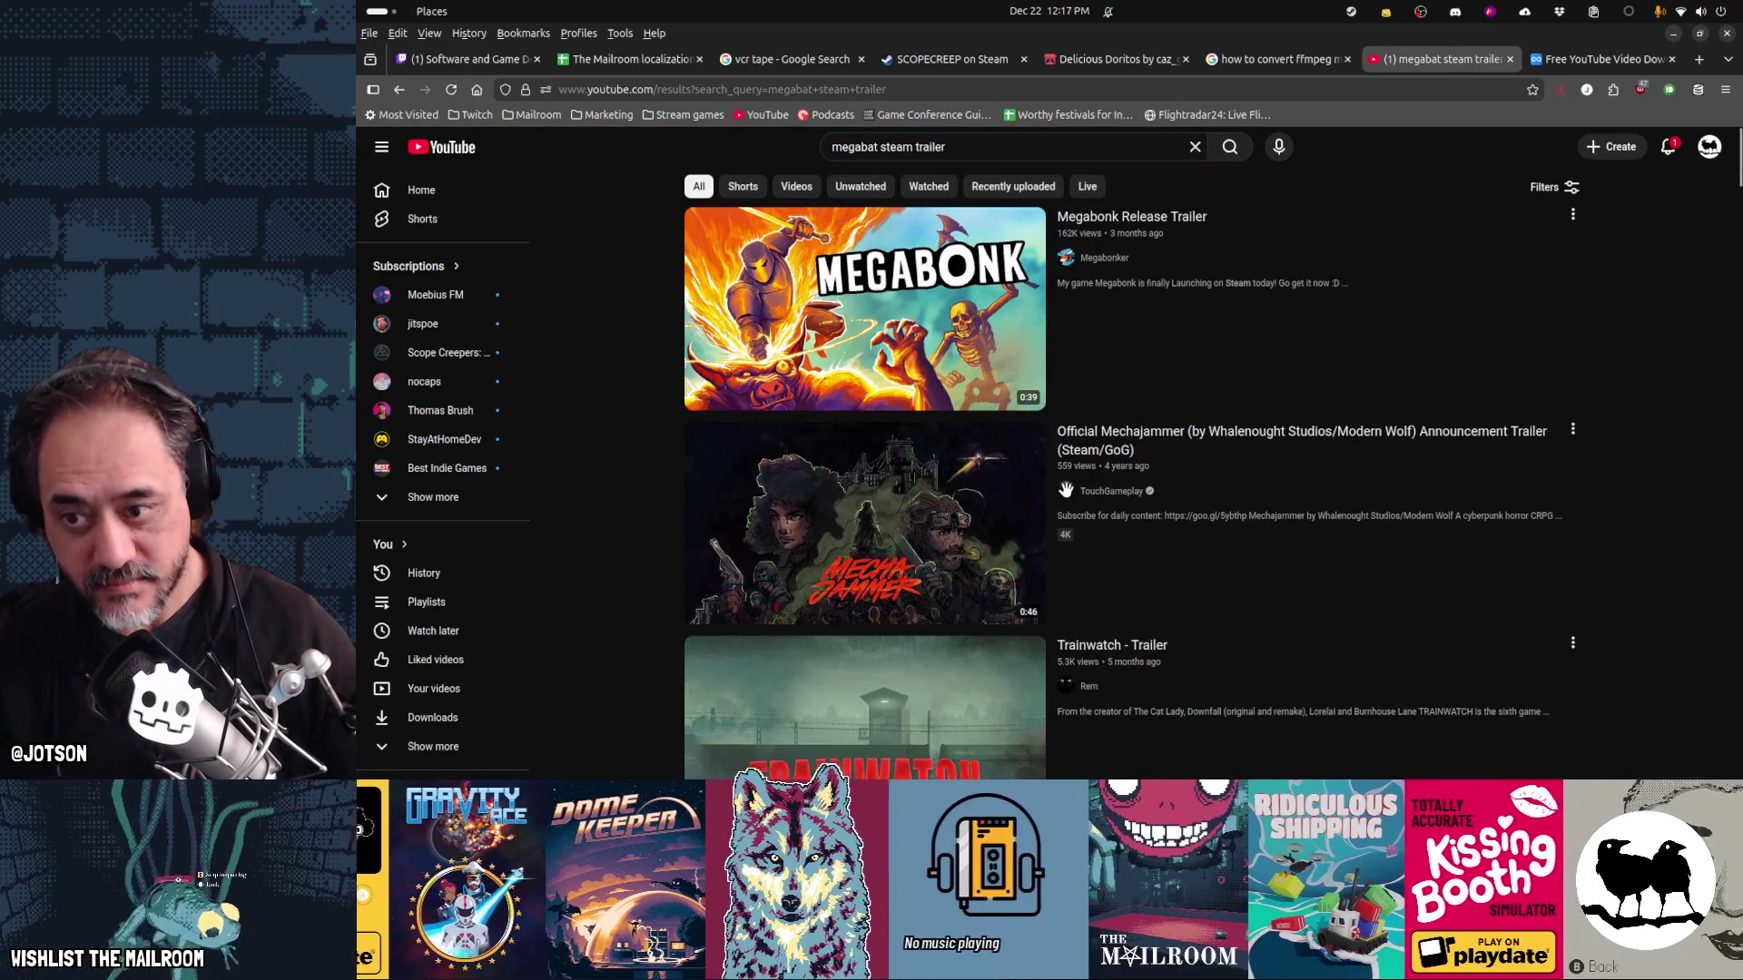
pyautogui.doubleClick(899, 147)
pyautogui.write('ga')
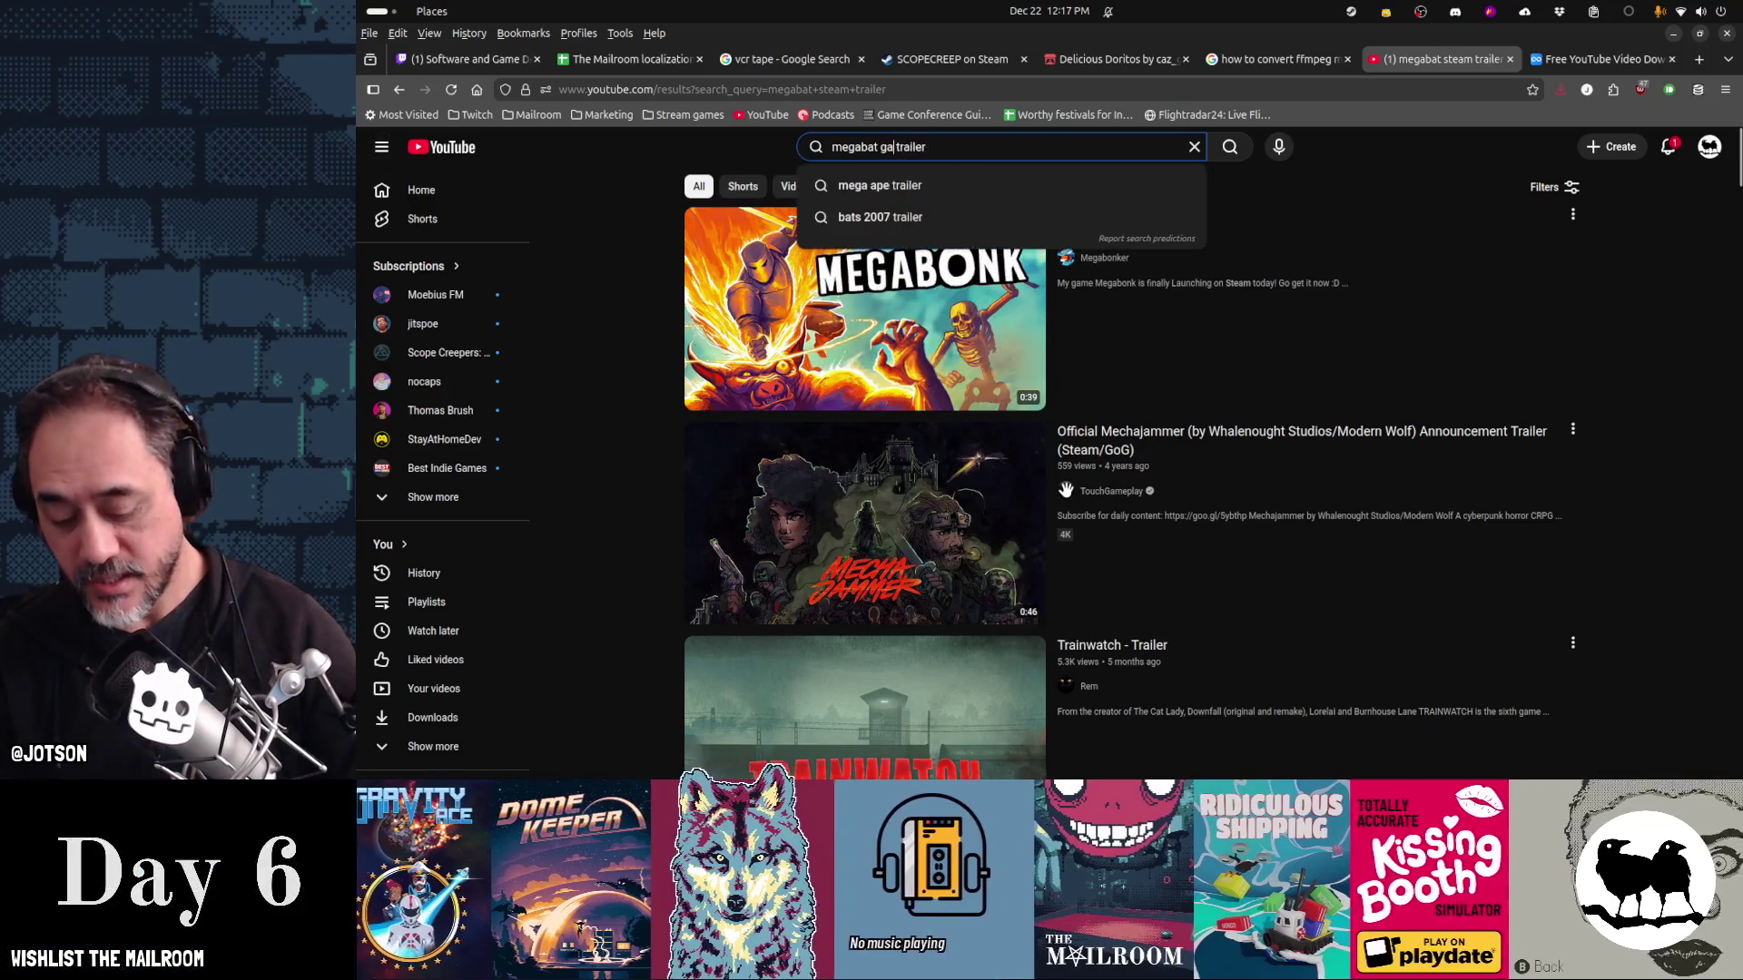
pyautogui.write('me')
pyautogui.press('Return')
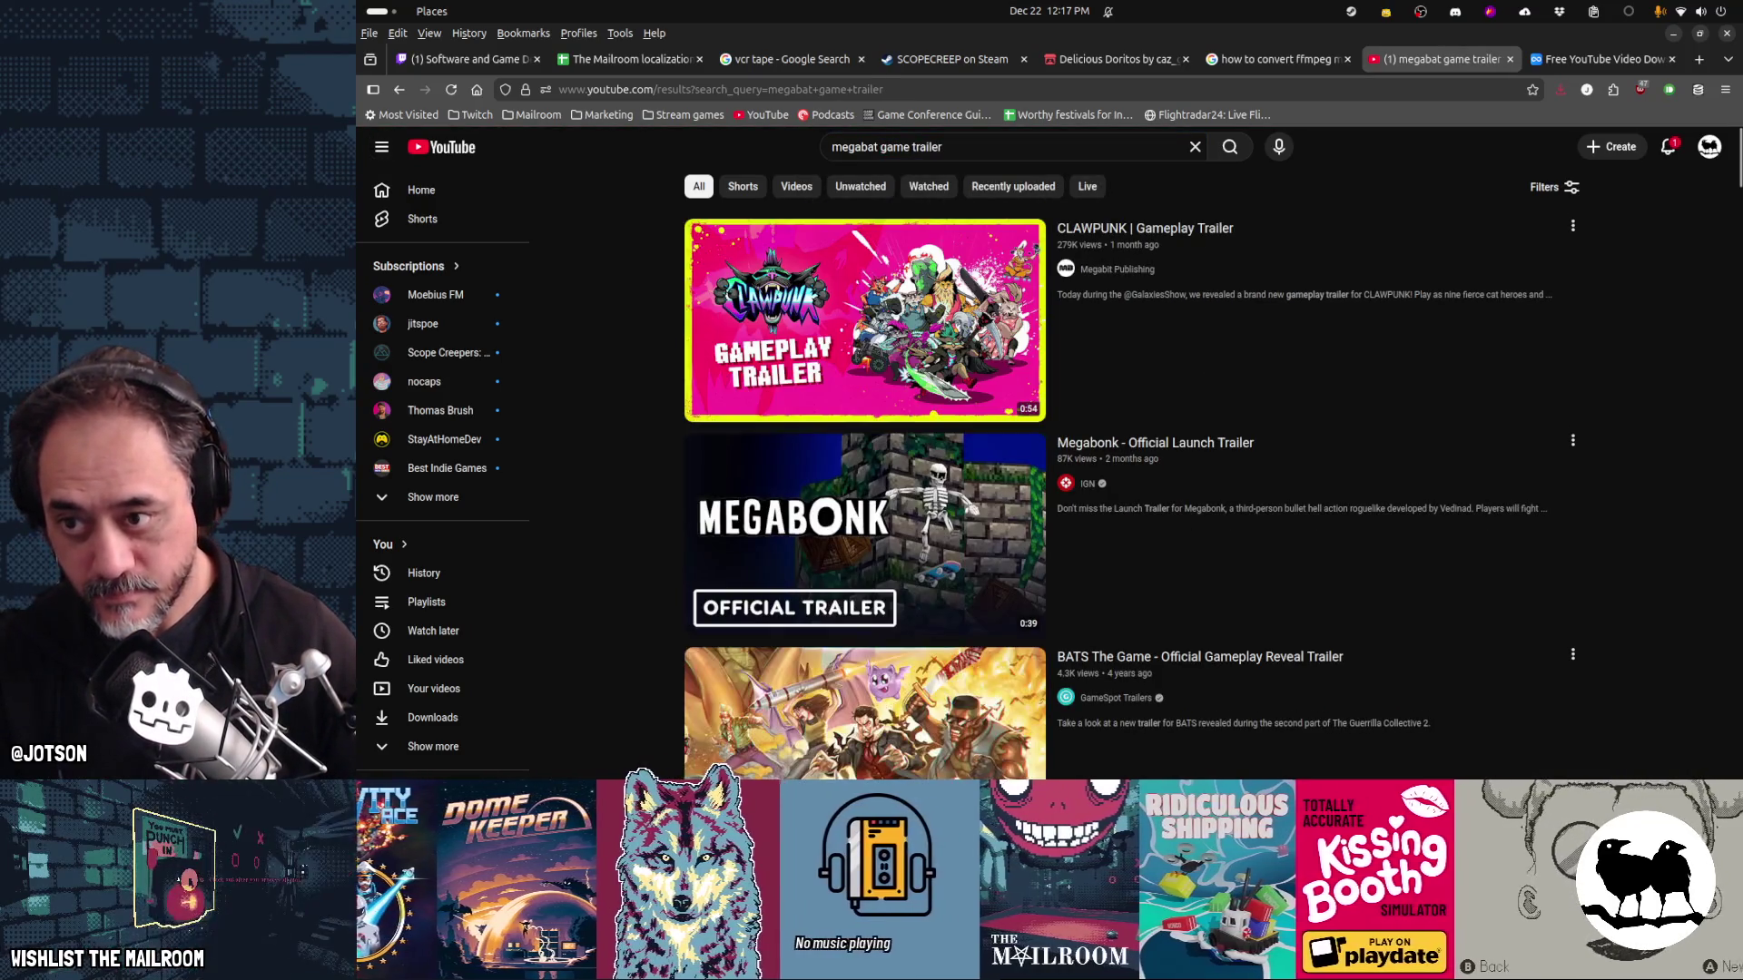
# Scroll the results, then search YouTube for 'megabat grumbleofpugz trailer'
pyautogui.scroll(-10, 981, 282)
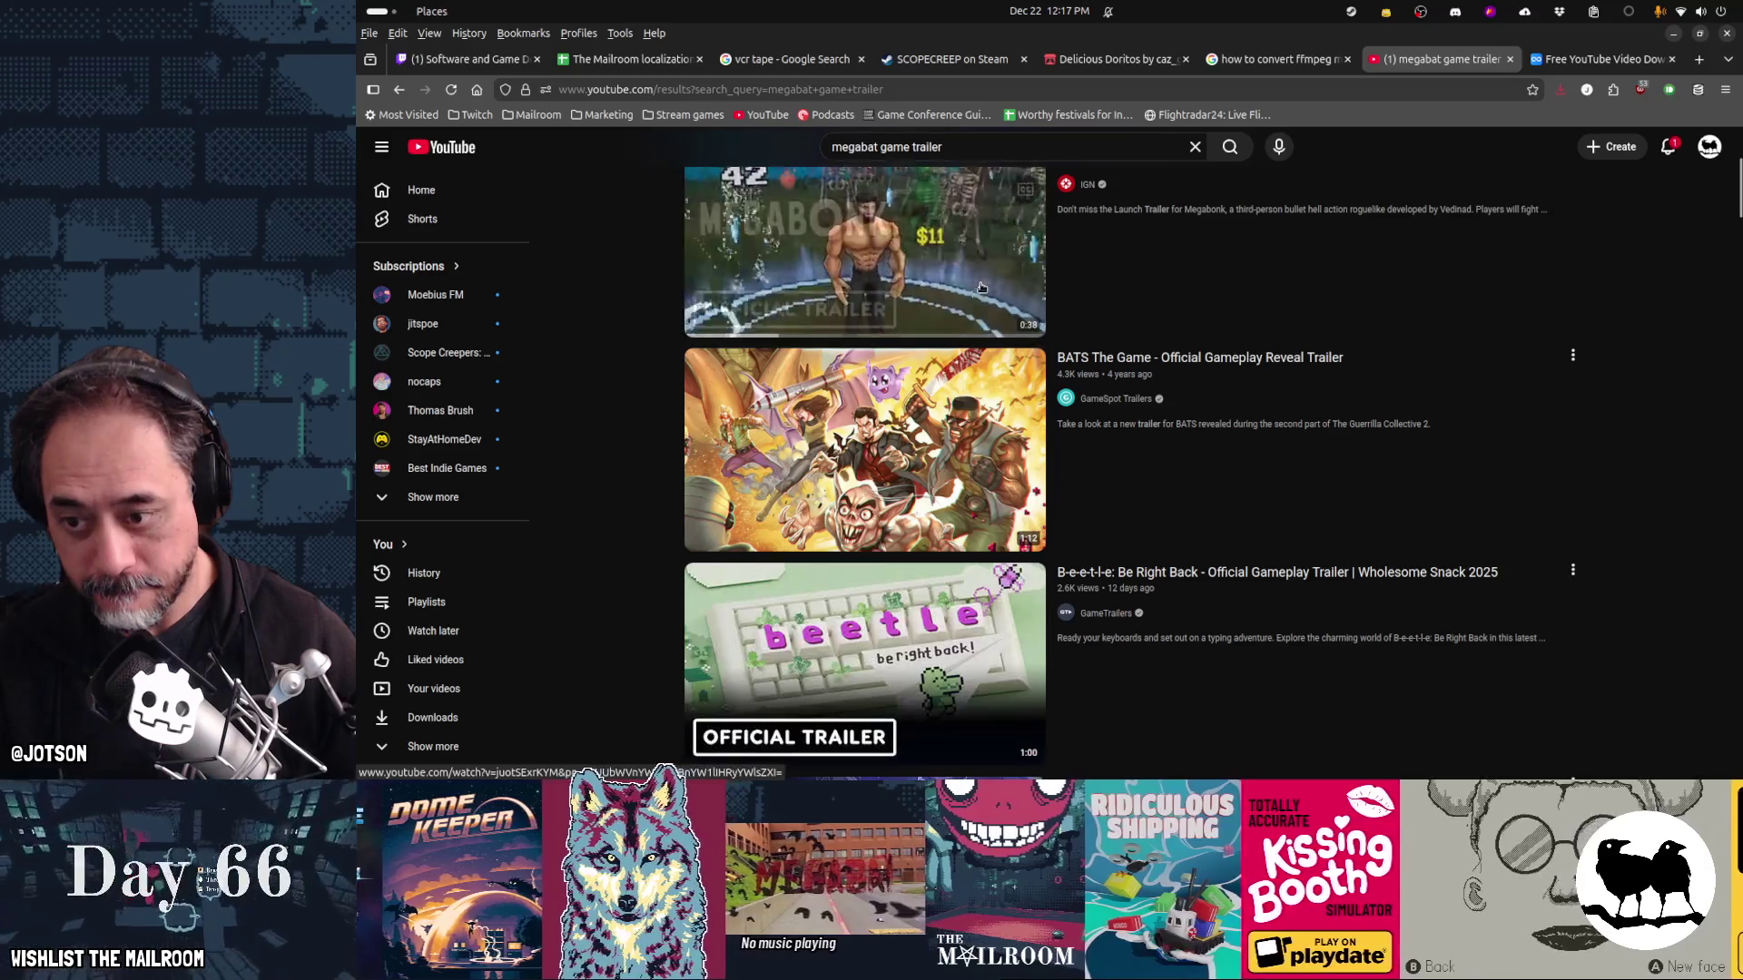
pyautogui.scroll(-2, 981, 286)
pyautogui.scroll(-5, 981, 286)
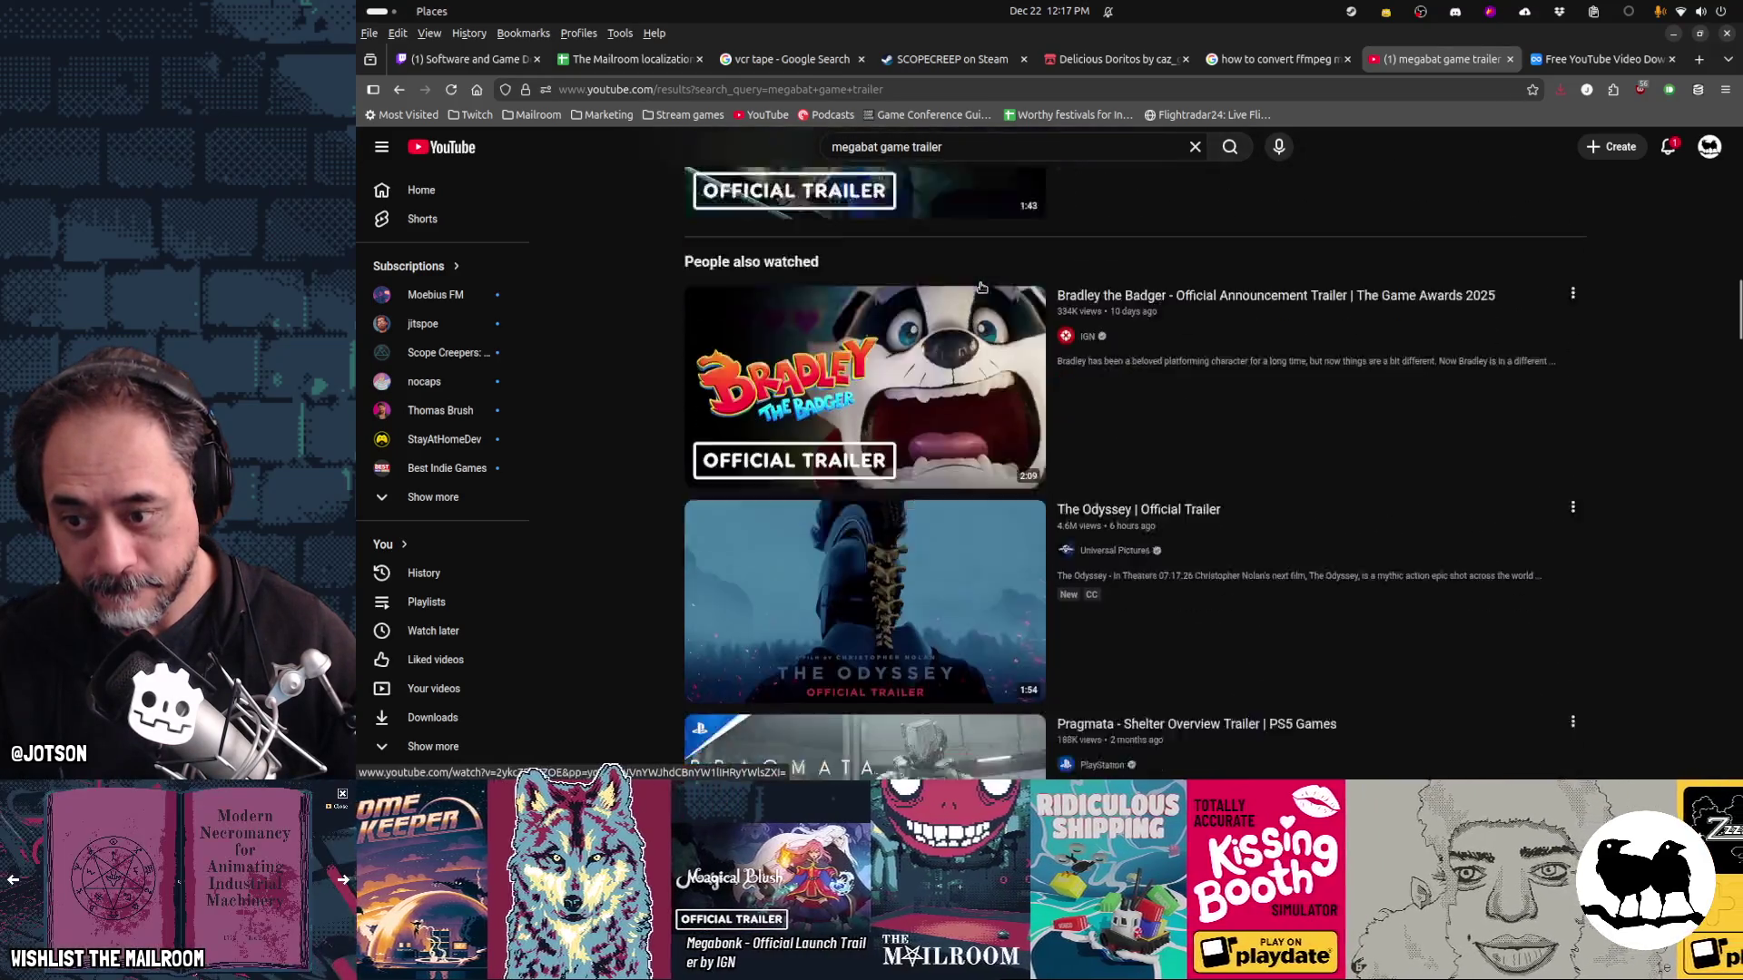
pyautogui.scroll(-7, 981, 286)
pyautogui.scroll(4, 981, 287)
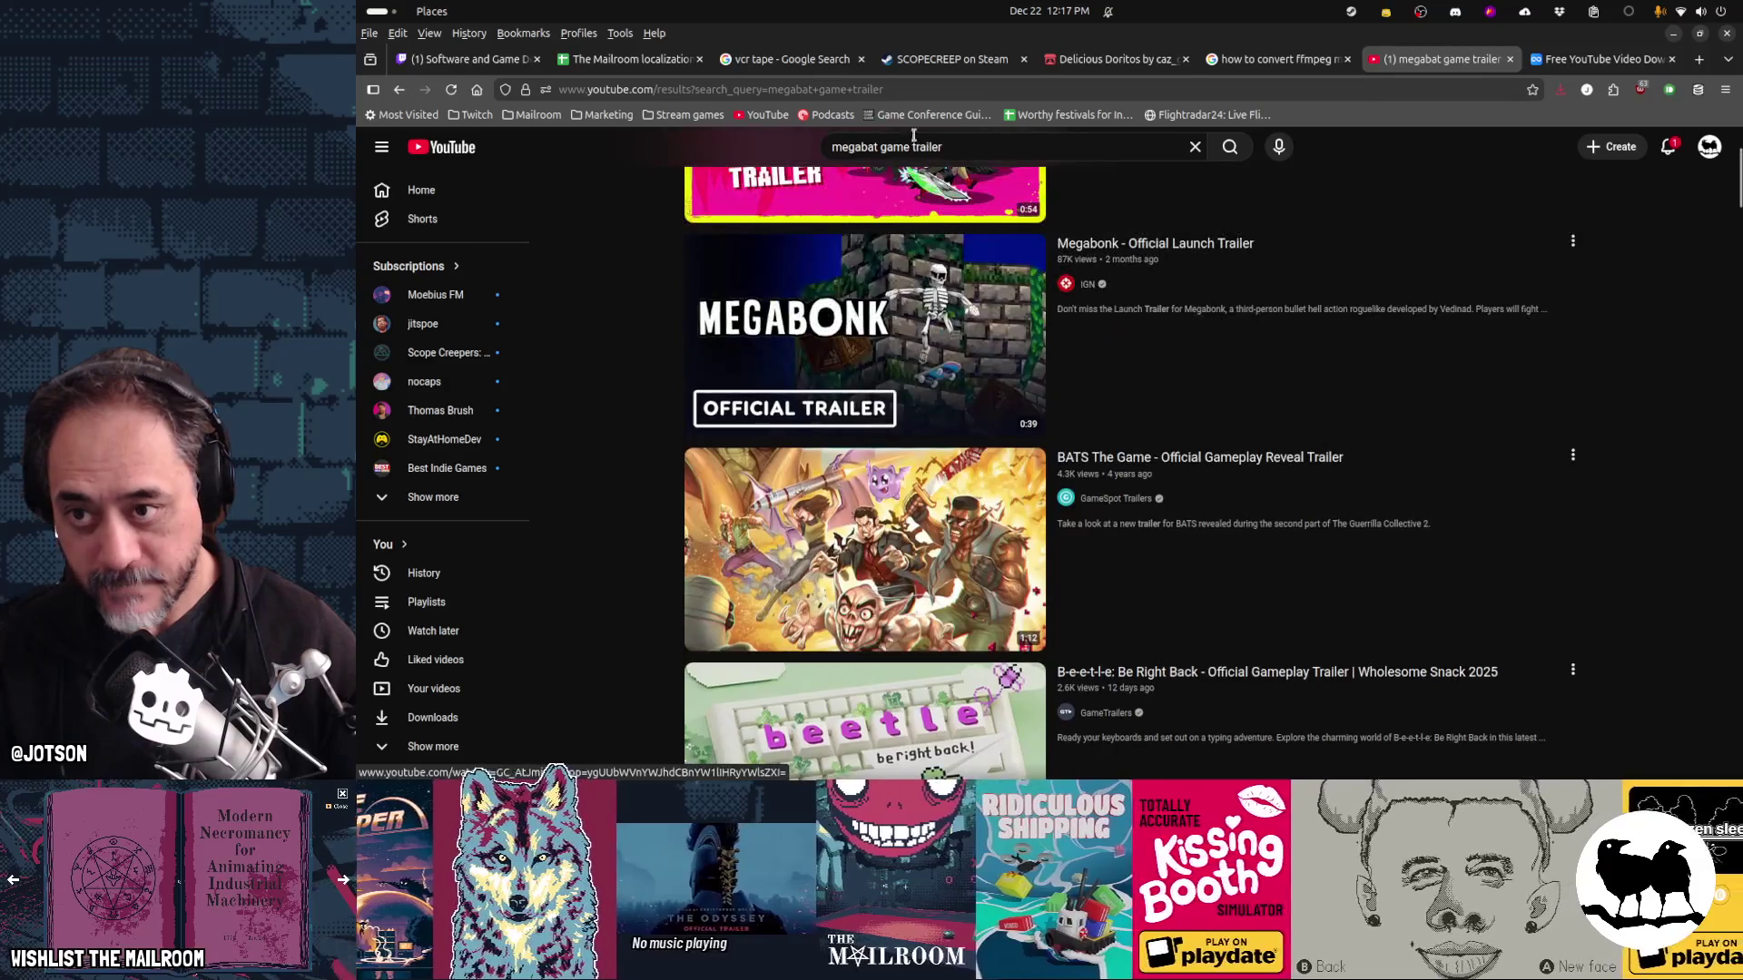
pyautogui.doubleClick(894, 148)
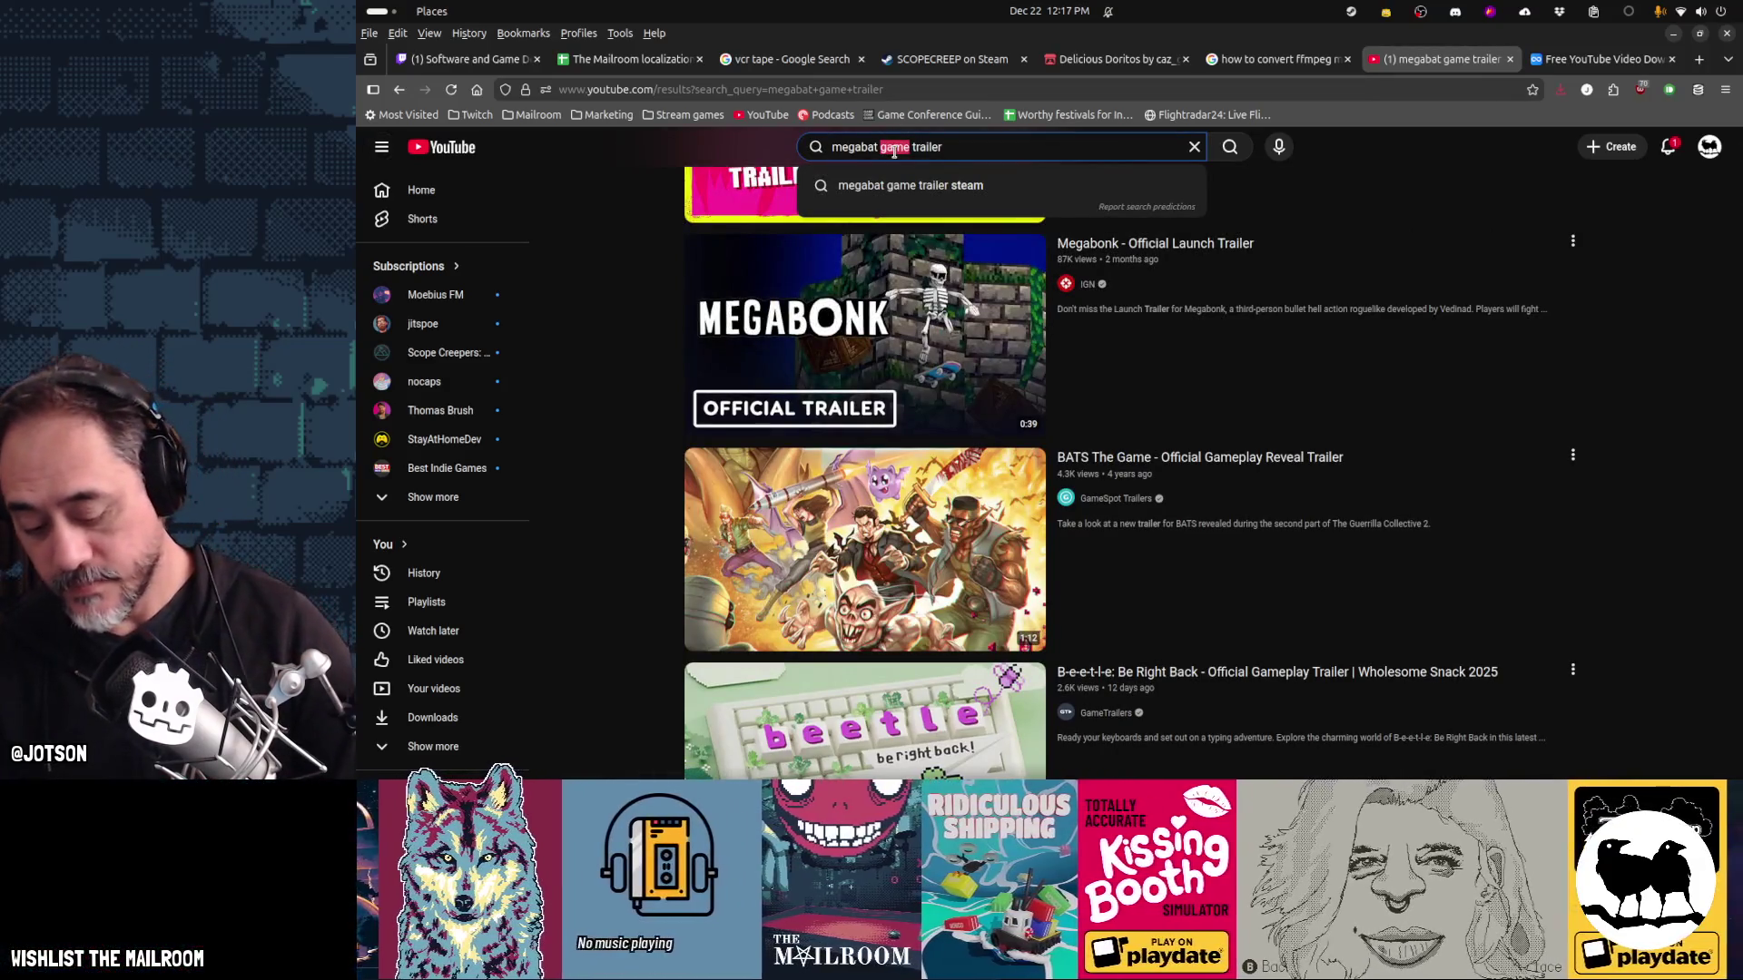
pyautogui.write('grumbleofpugz')
pyautogui.press('Return')
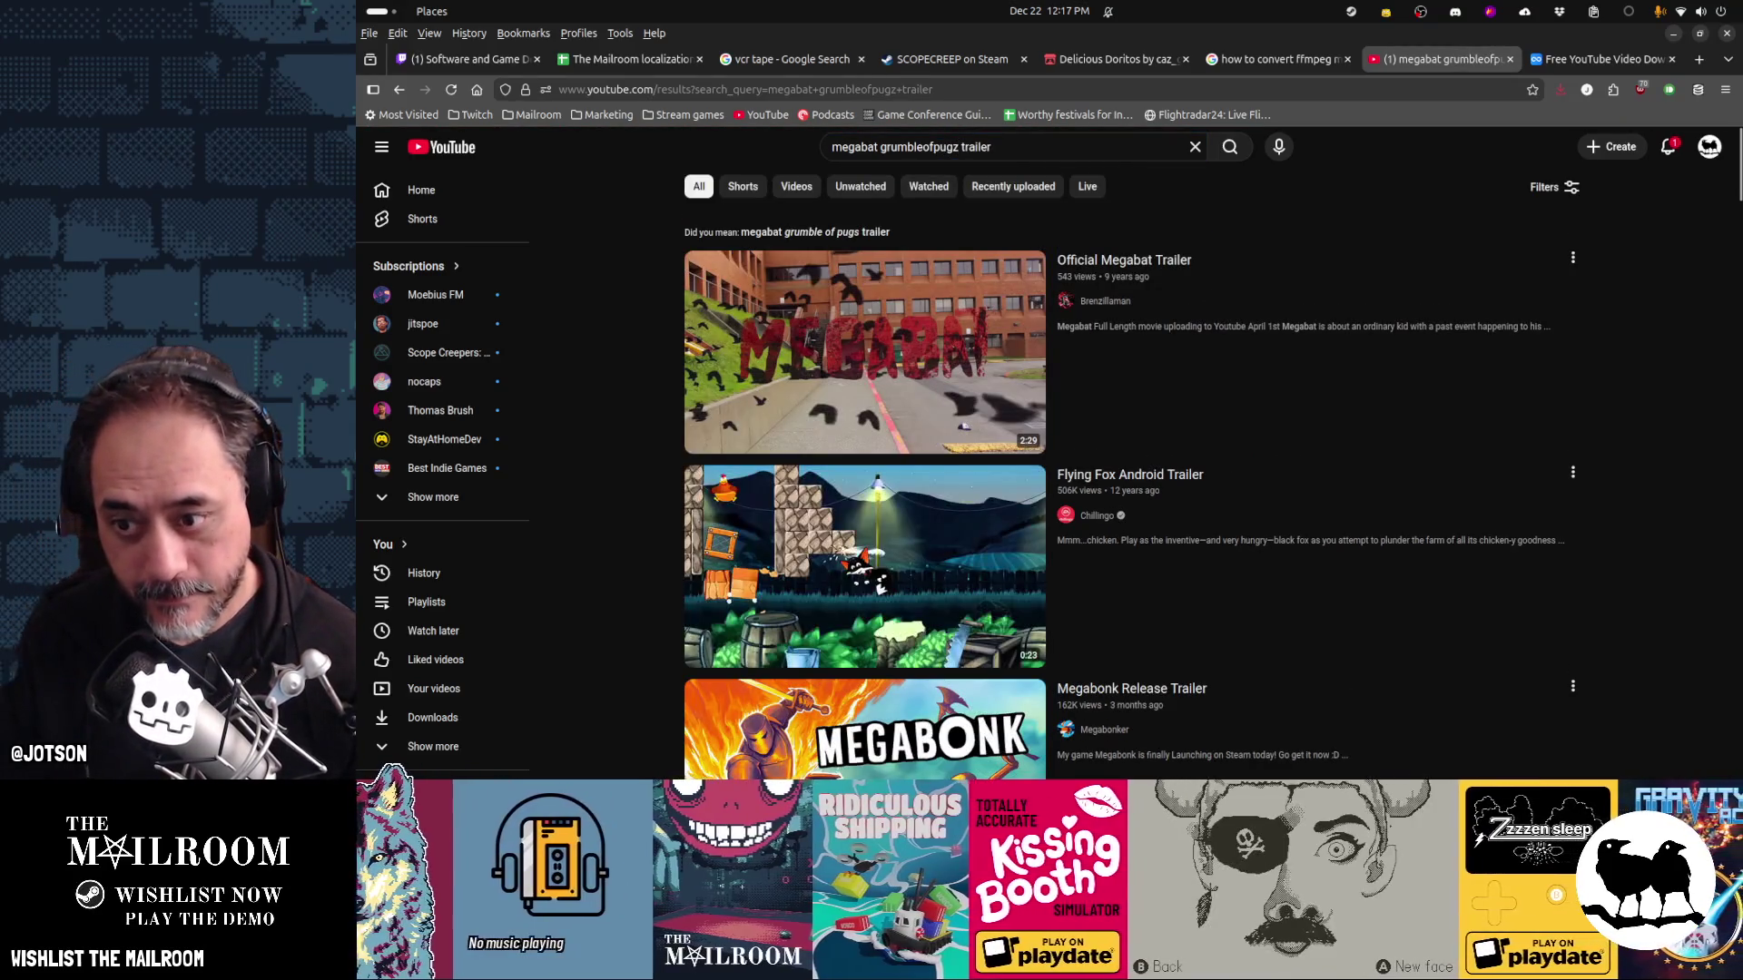
# Search Google for 'megabat game trailer' from the address bar
pyautogui.click(880, 88)
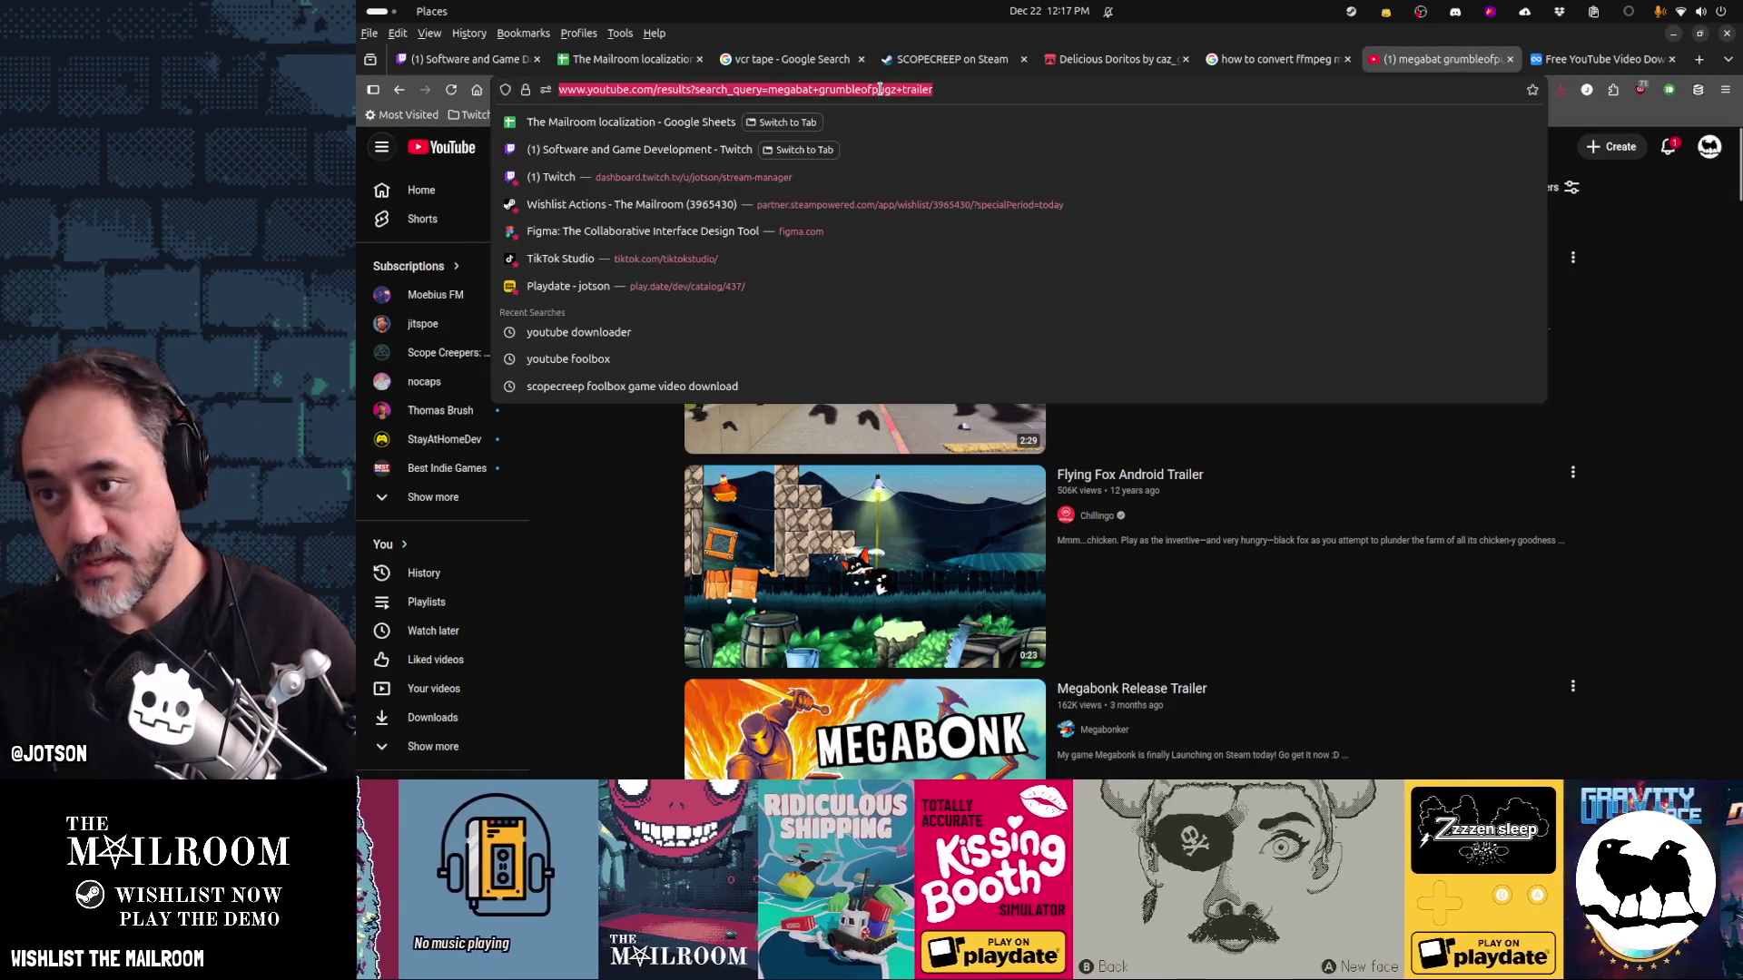
pyautogui.write('megabat')
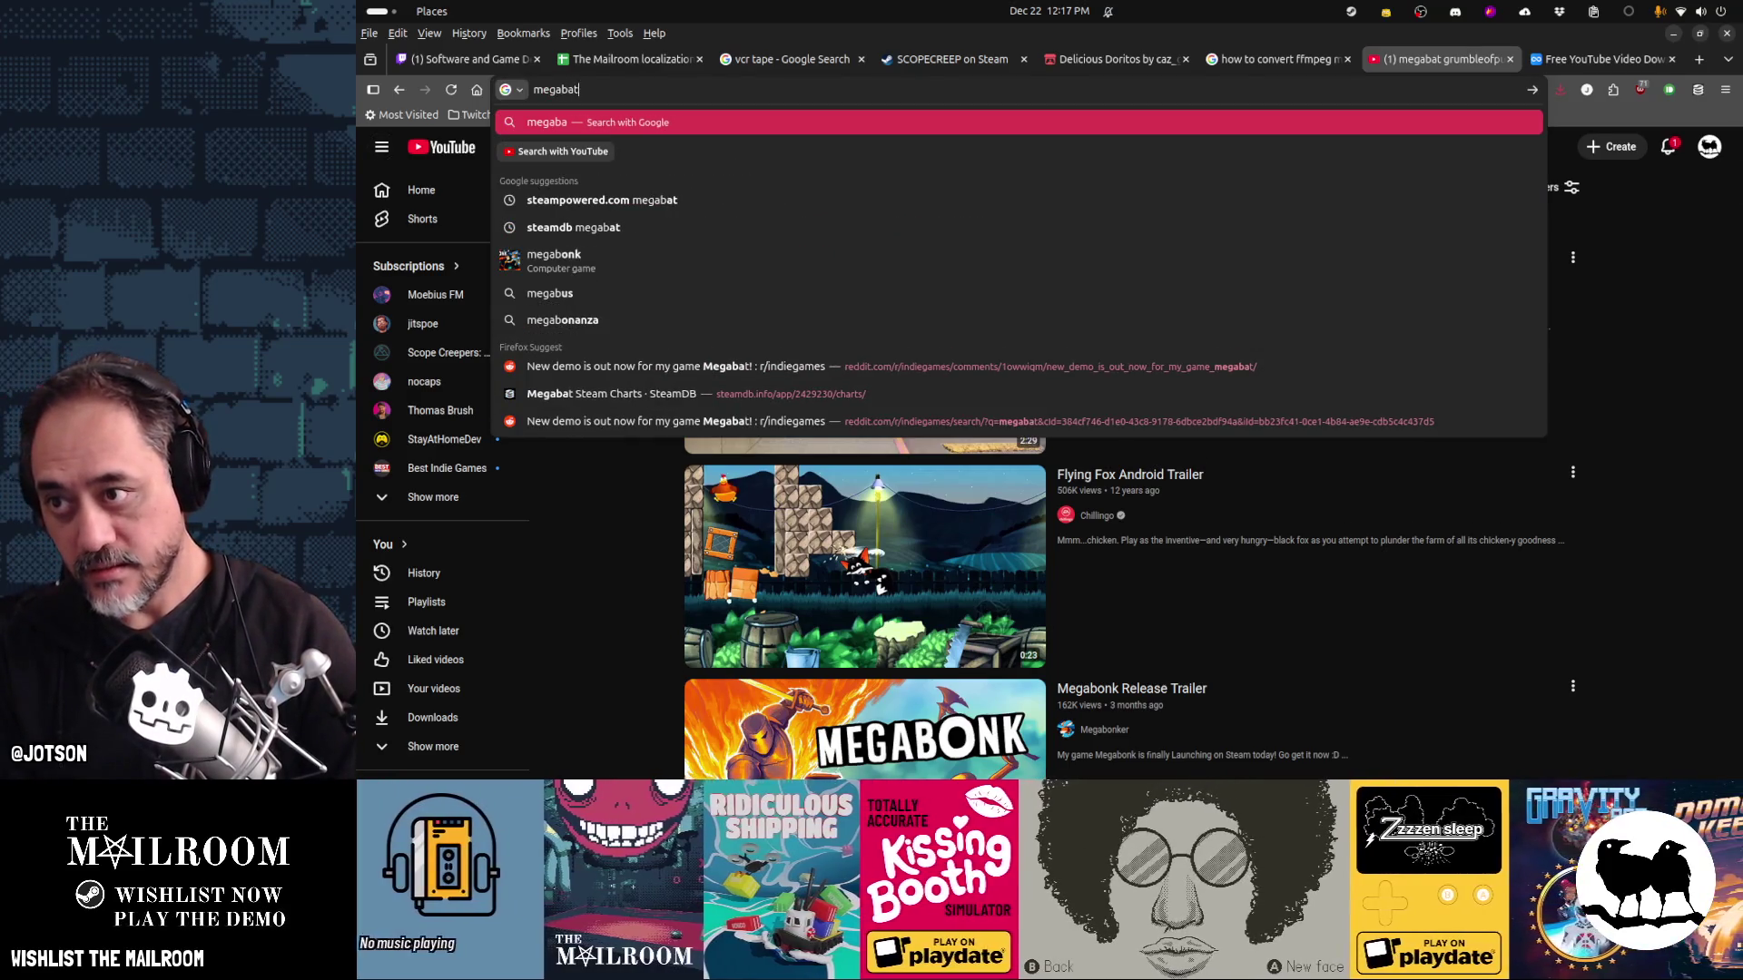
pyautogui.write(' game trailer')
pyautogui.press('Return')
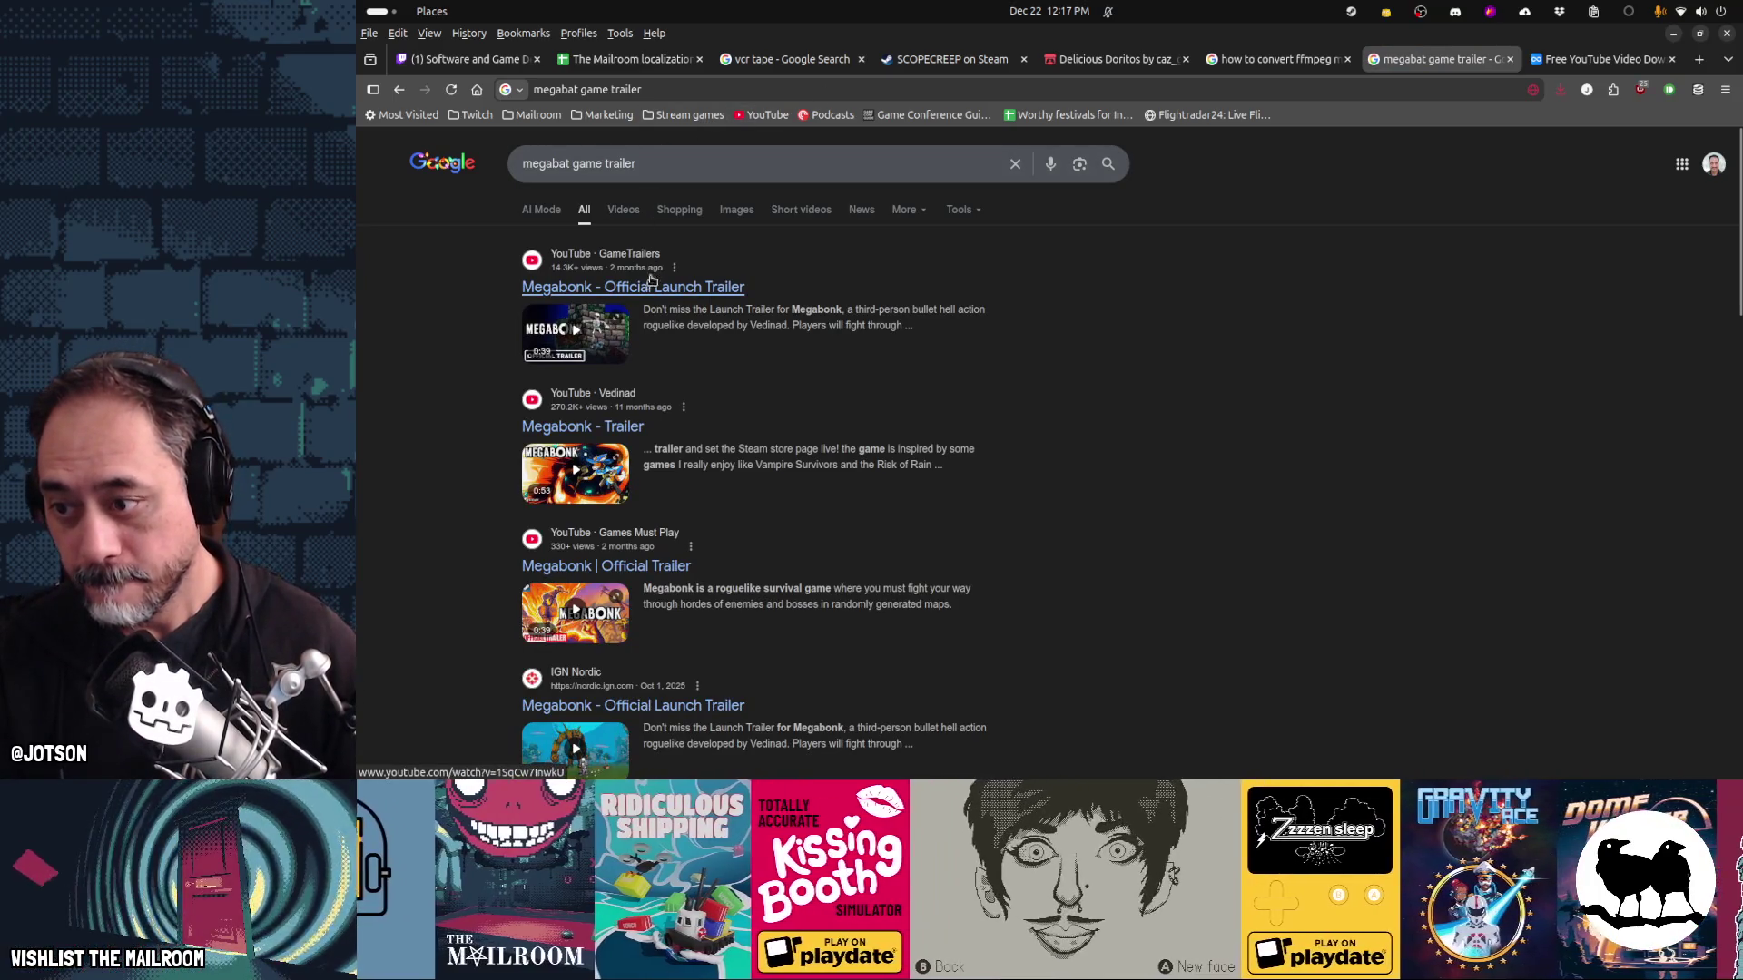
# Shorten the Google query to 'megabat trailer' and scroll through the results
pyautogui.doubleClick(587, 163)
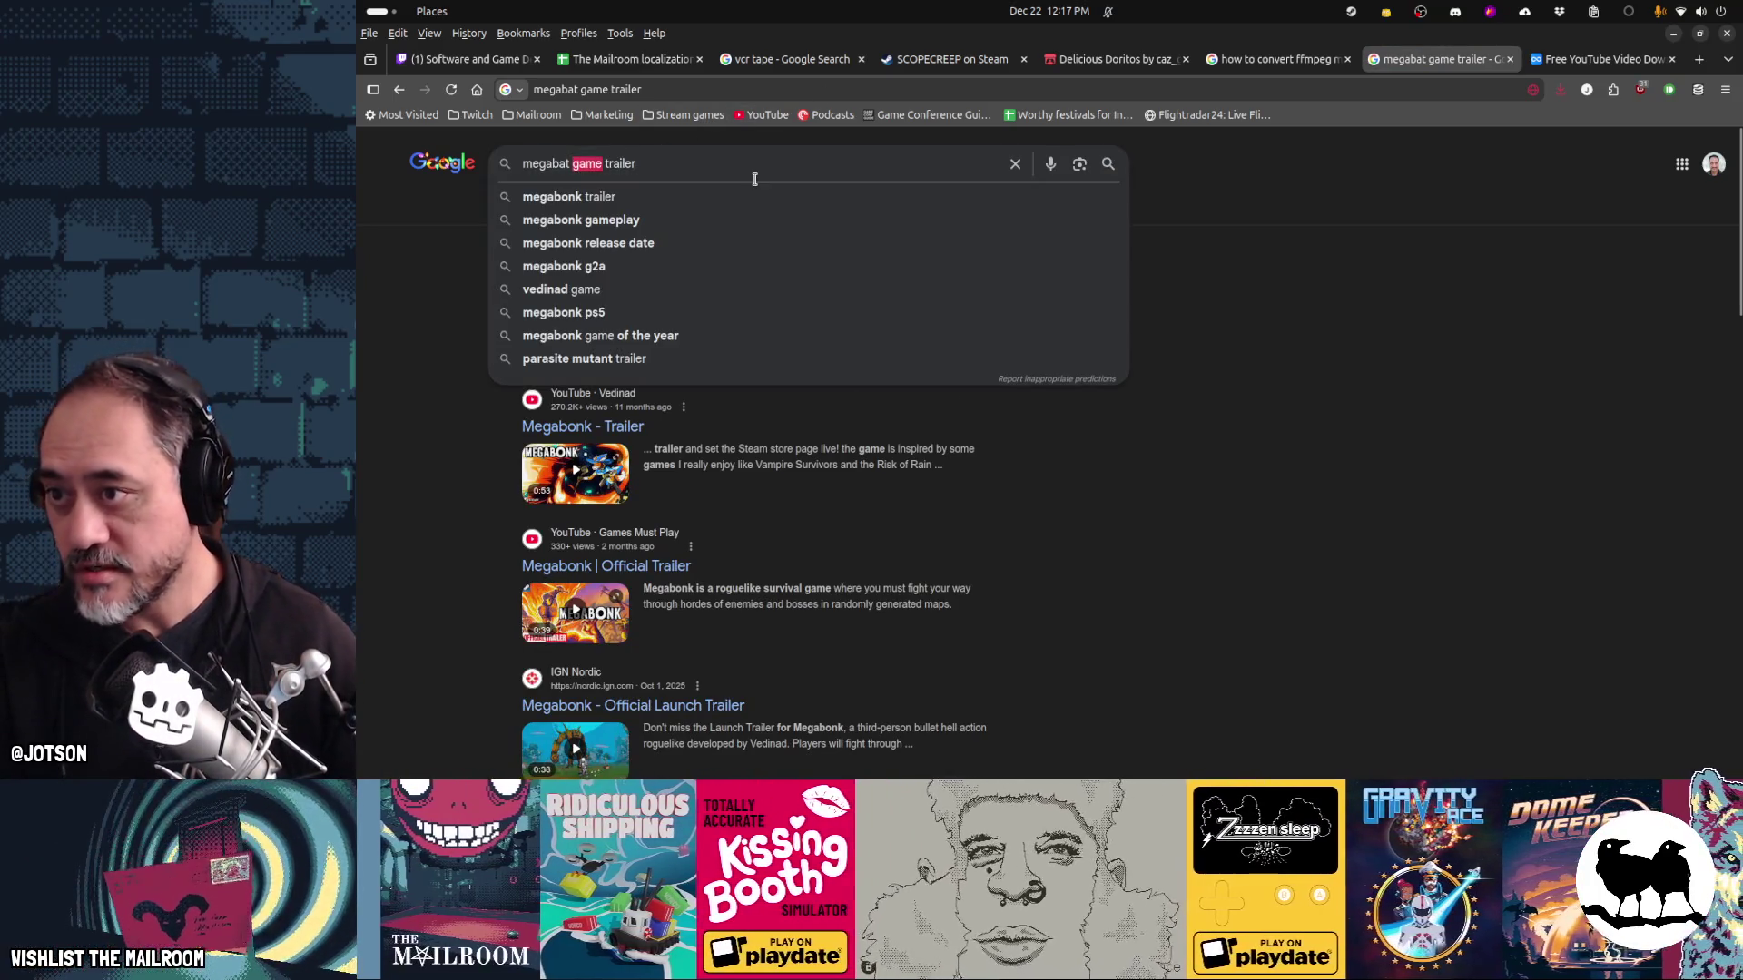
pyautogui.press('BackSpace')
pyautogui.press('Return')
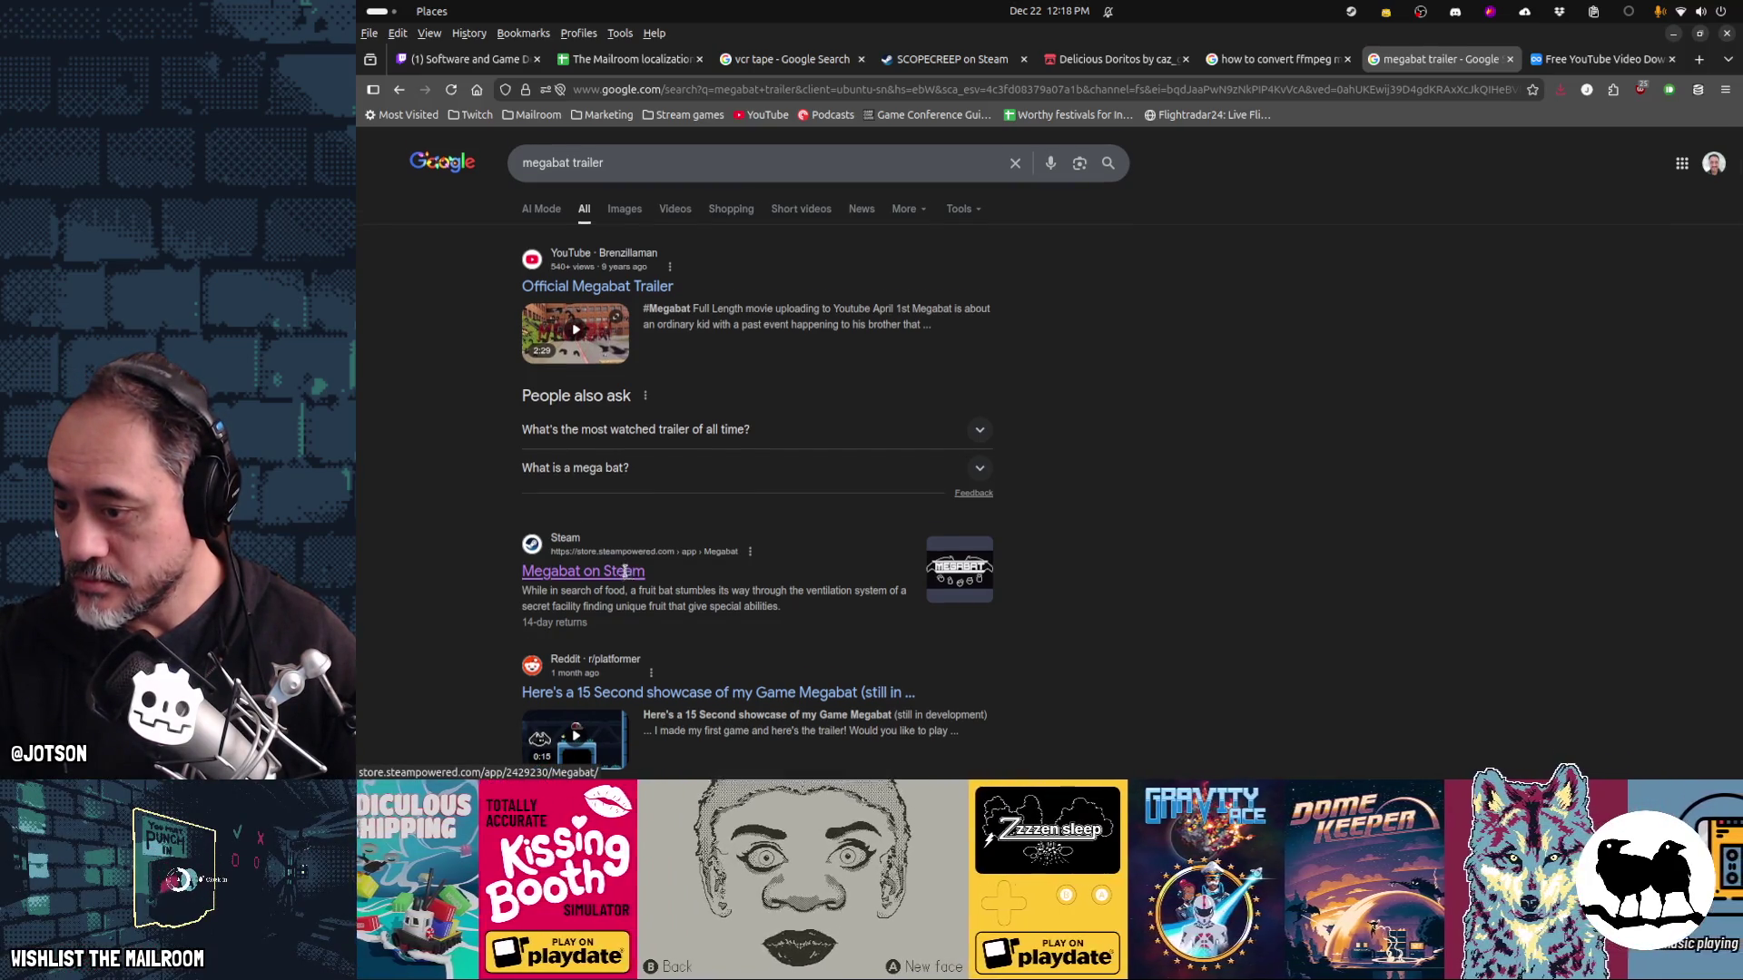
pyautogui.scroll(-2, 627, 574)
pyautogui.scroll(-4, 627, 575)
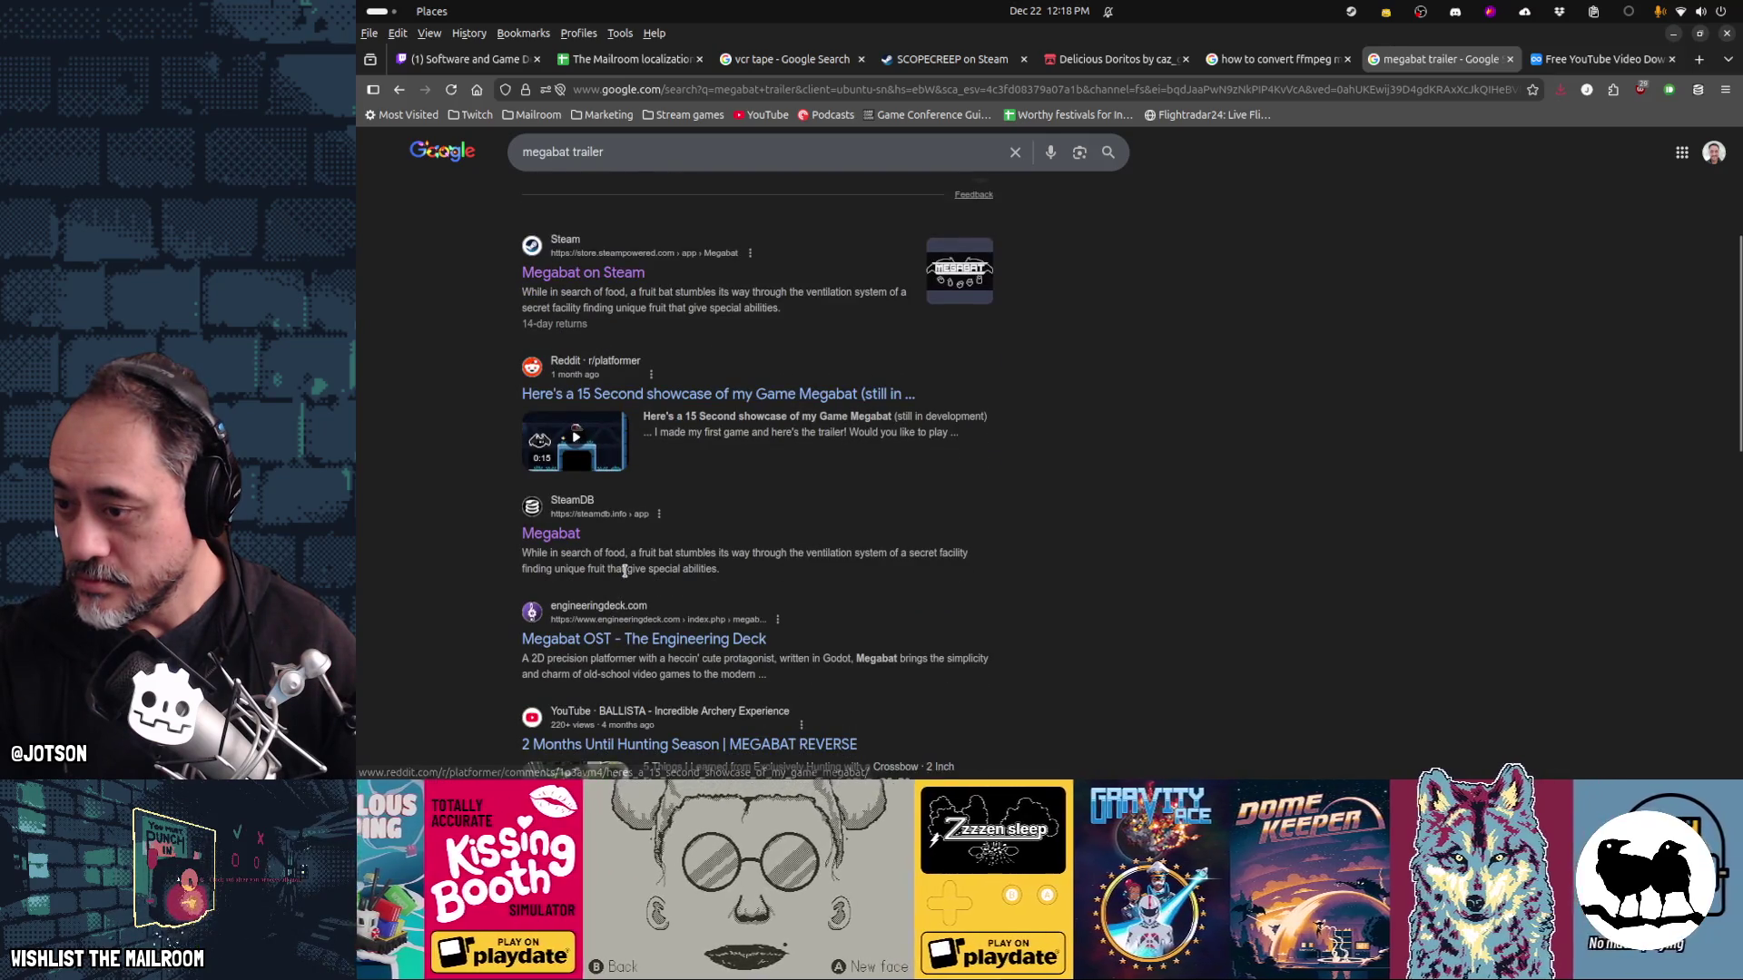
pyautogui.scroll(-4, 625, 570)
# Replace the query with 'space scavenger 2 youtube' and search
pyautogui.press('/')
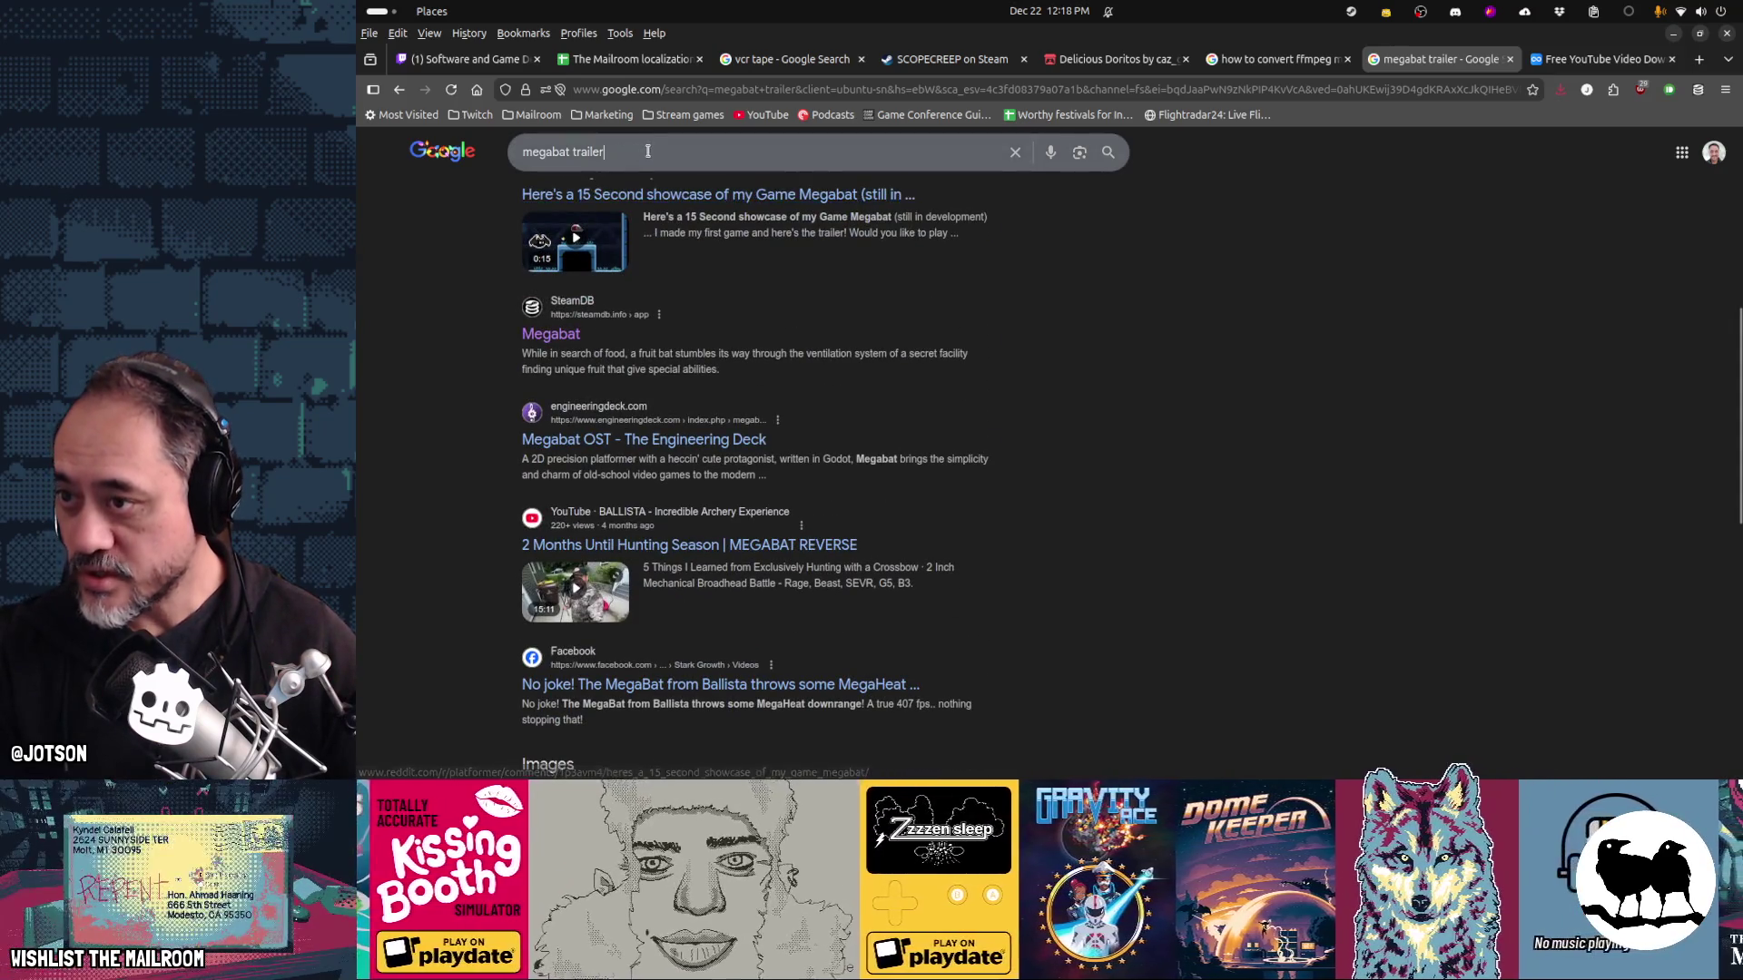
pyautogui.write('space scav')
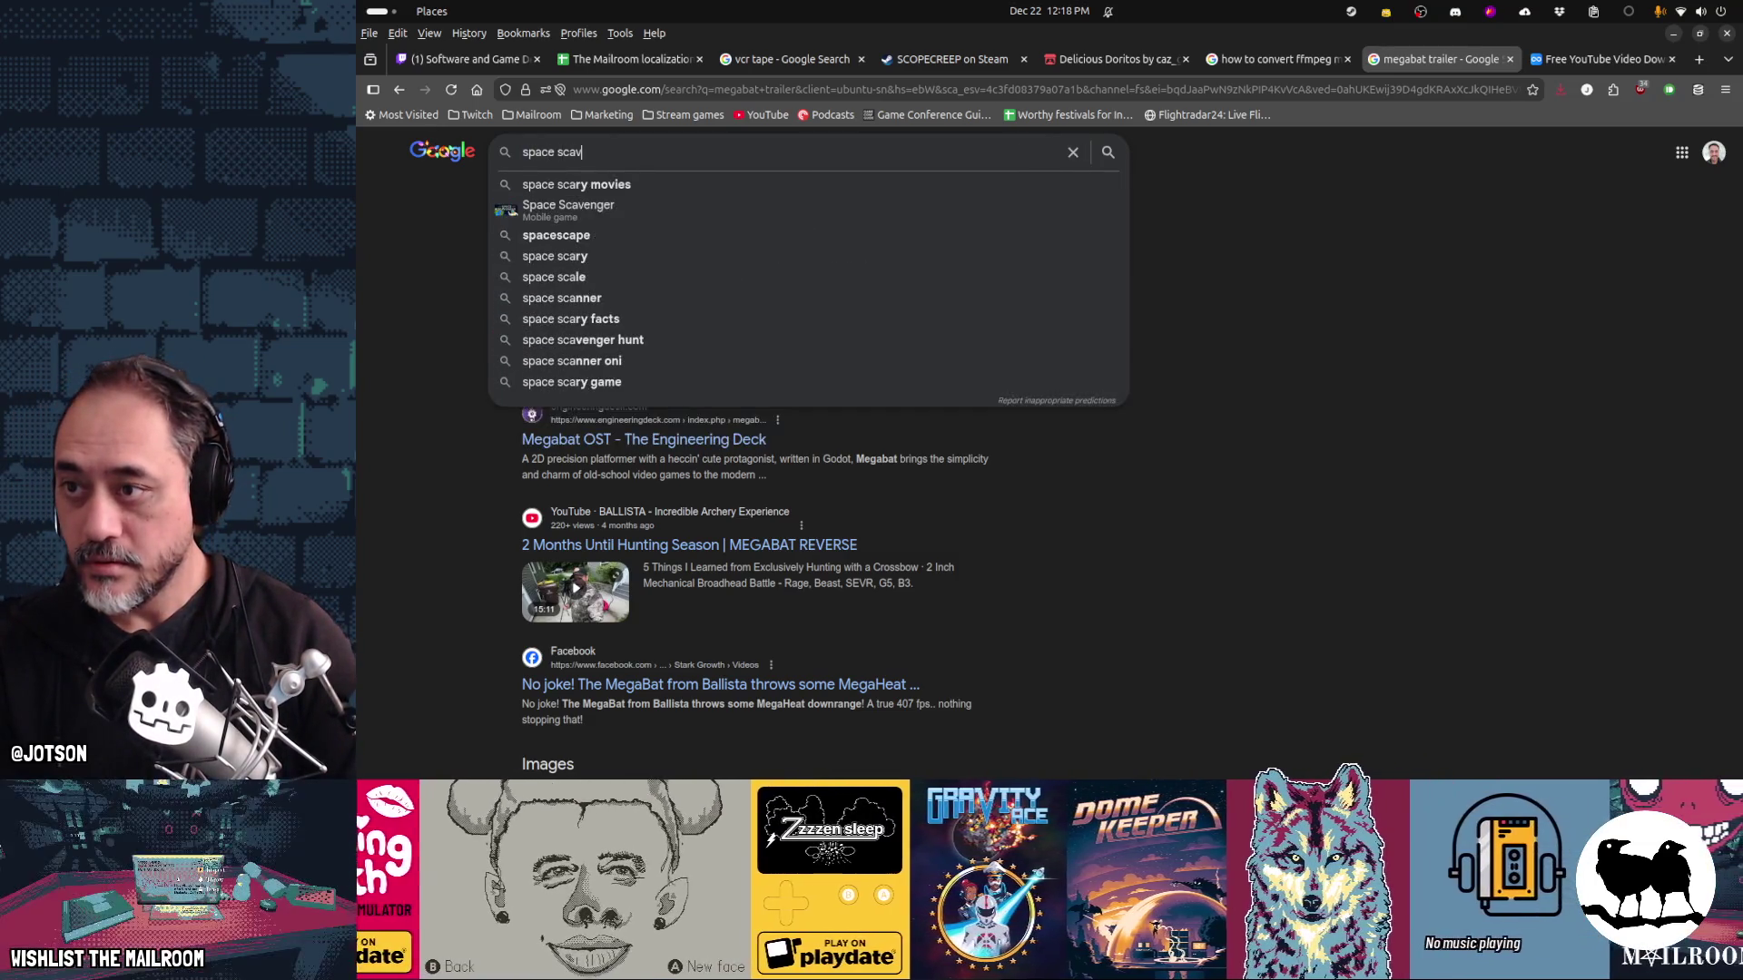
pyautogui.write('eb')
pyautogui.press('BackSpace')
pyautogui.write('nger ')
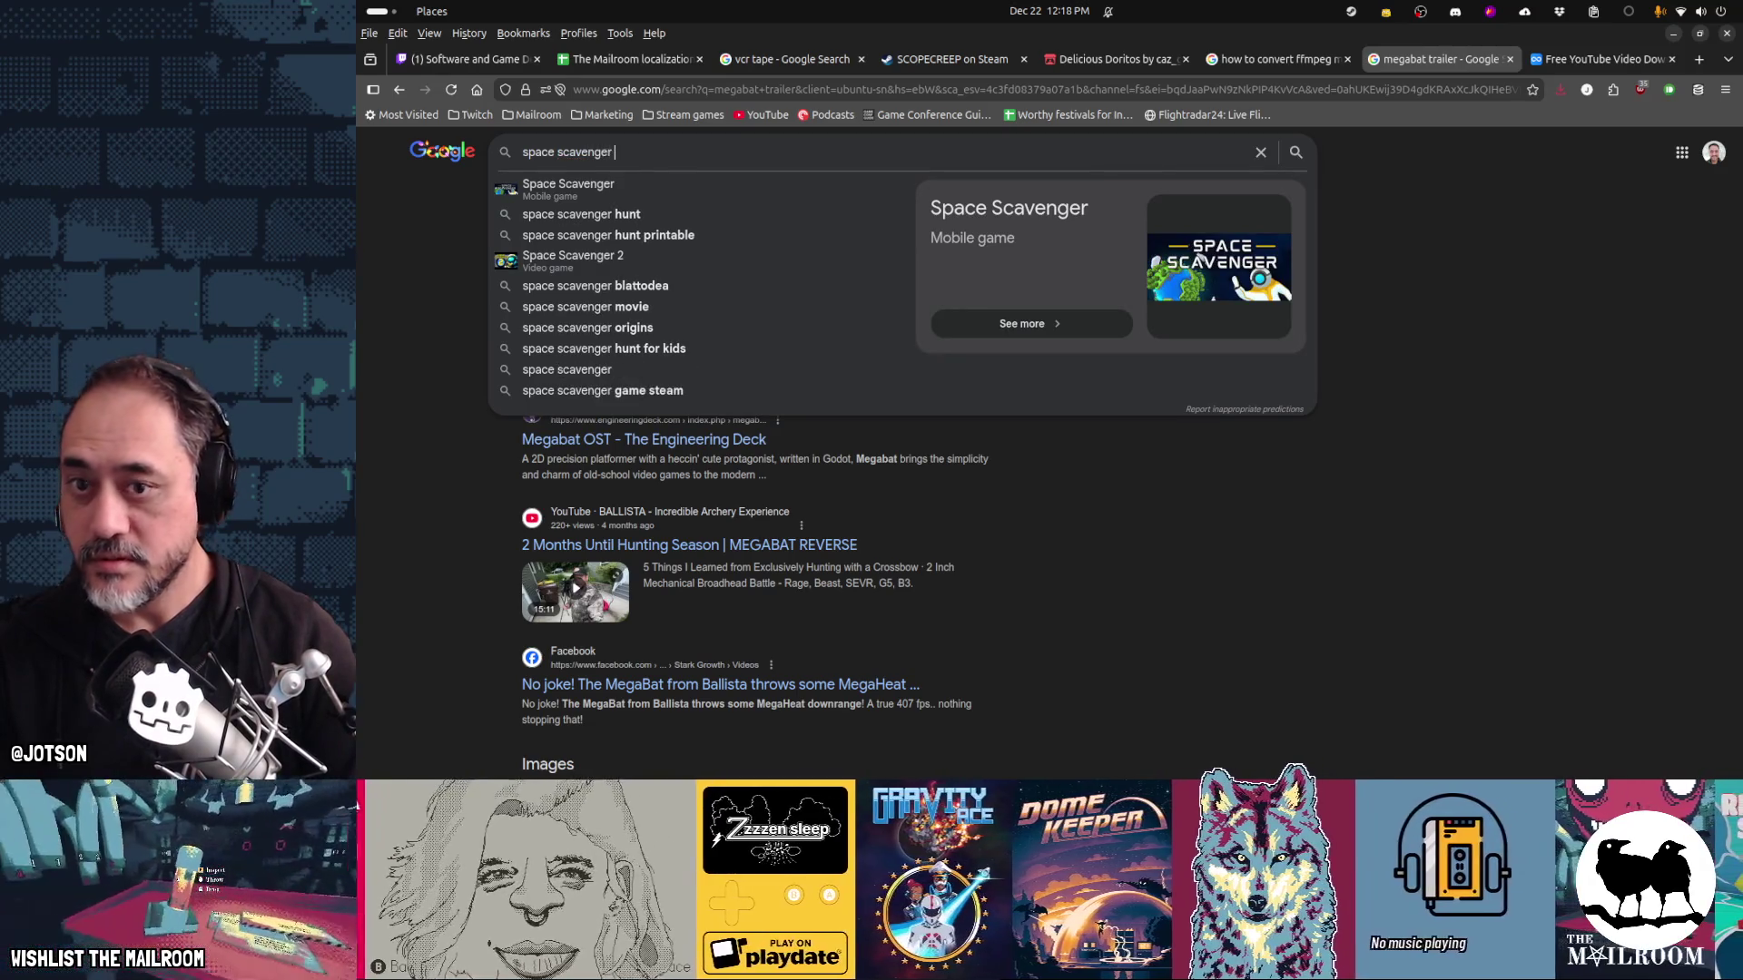
pyautogui.write('2 youtube')
pyautogui.press('Return')
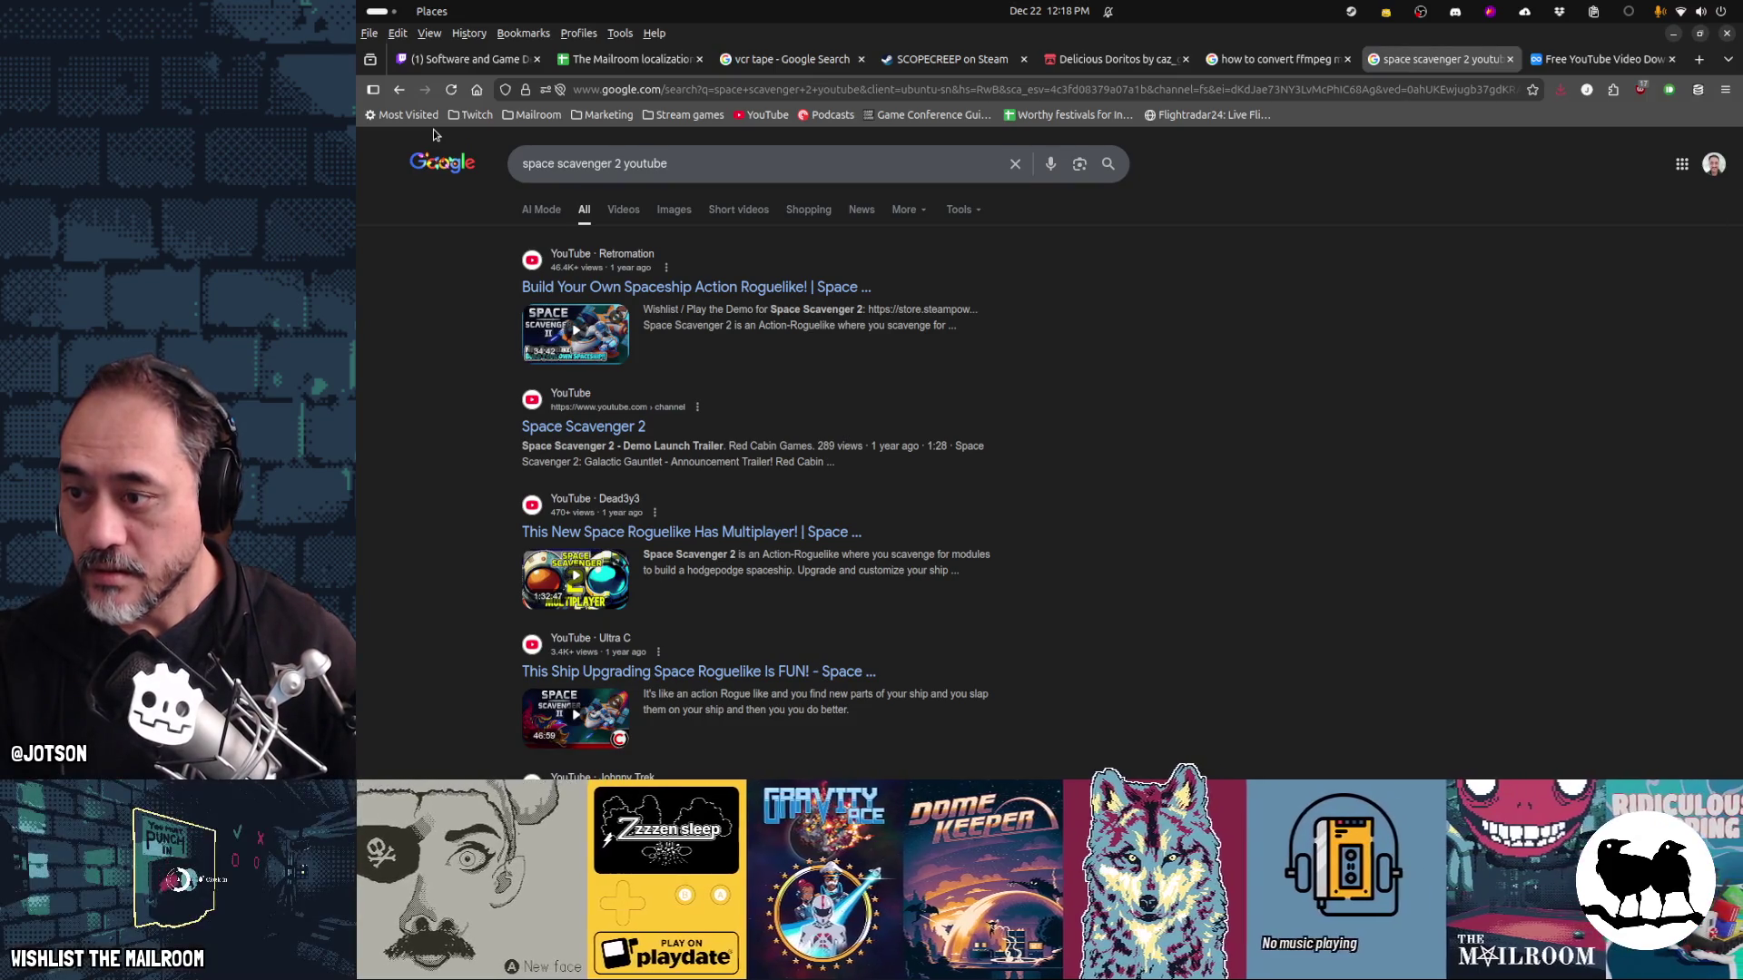
# Open the Space Scavenger 2 Demo Launch Trailer on YouTube, copy its link and close the tab
pyautogui.click(594, 428)
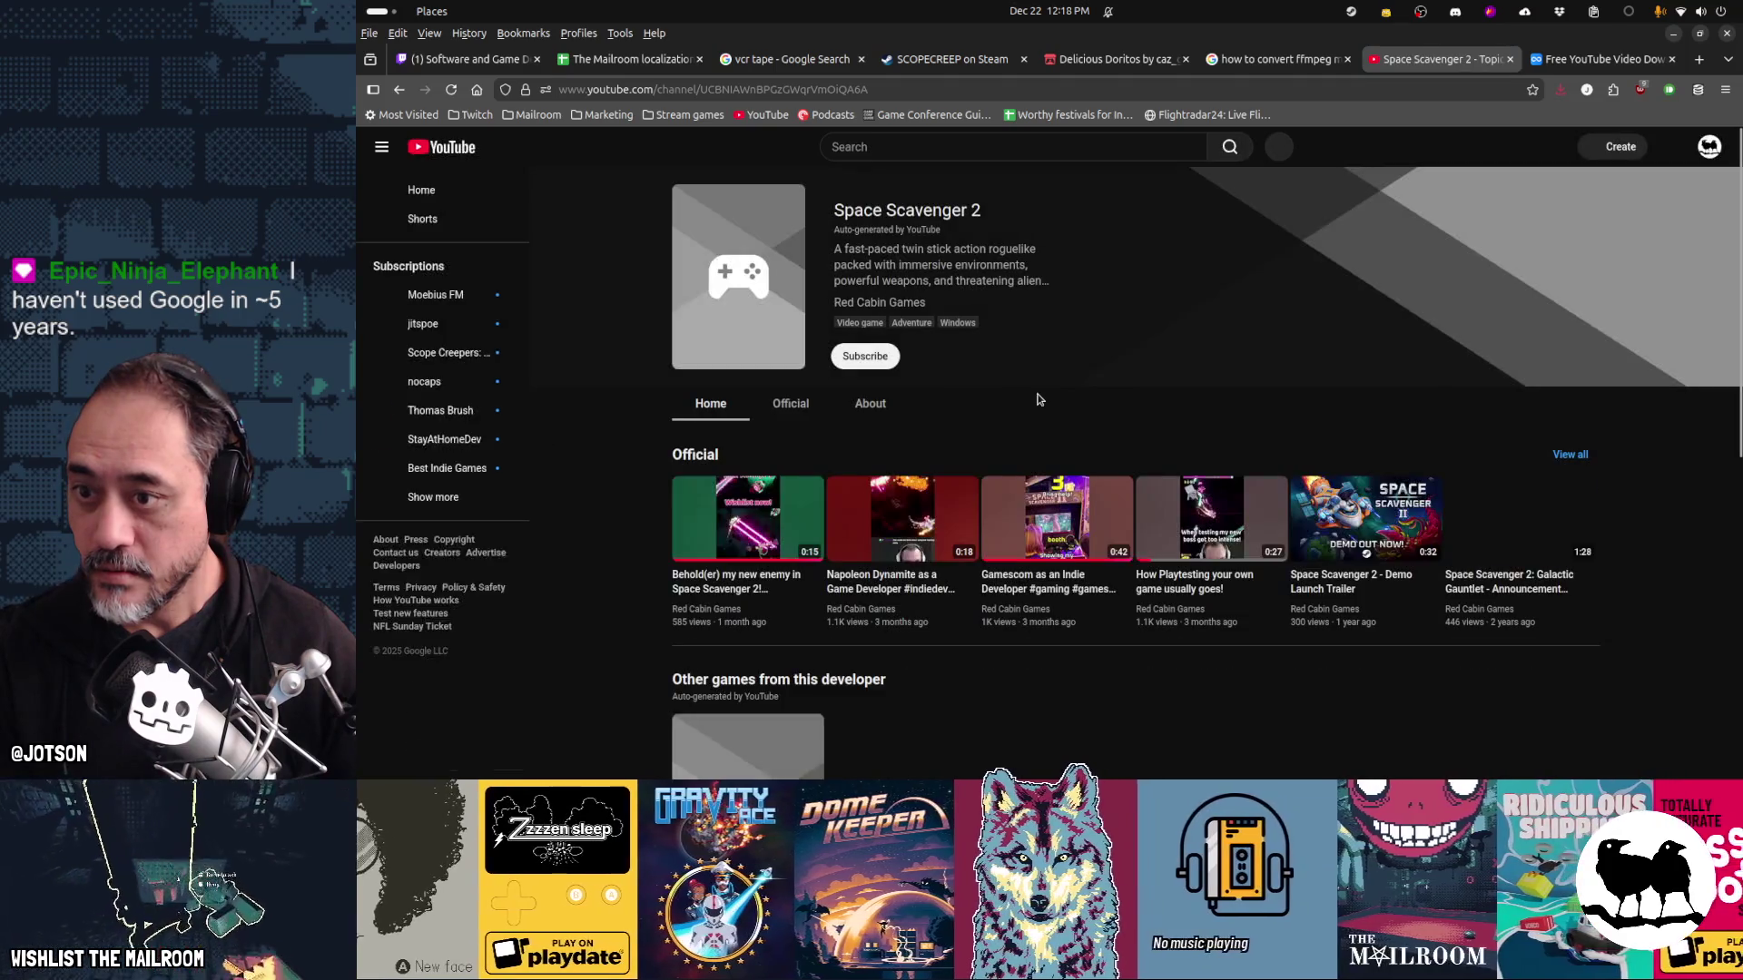
pyautogui.scroll(-3, 1039, 399)
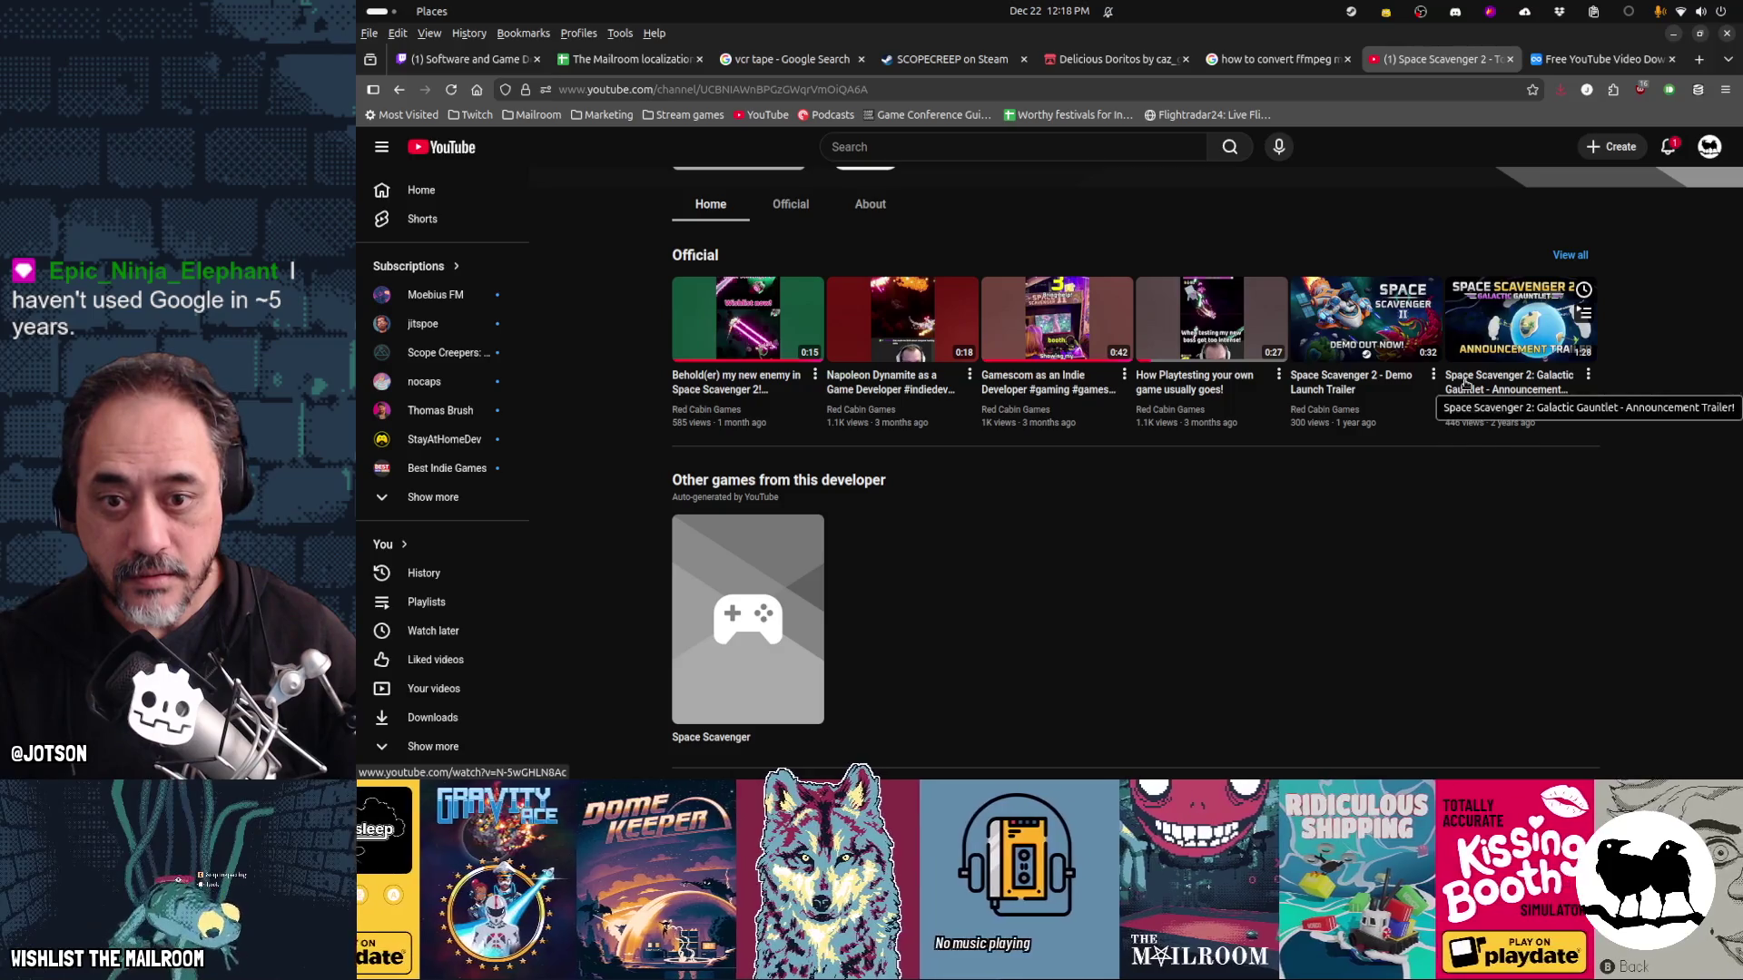
pyautogui.click(1350, 379)
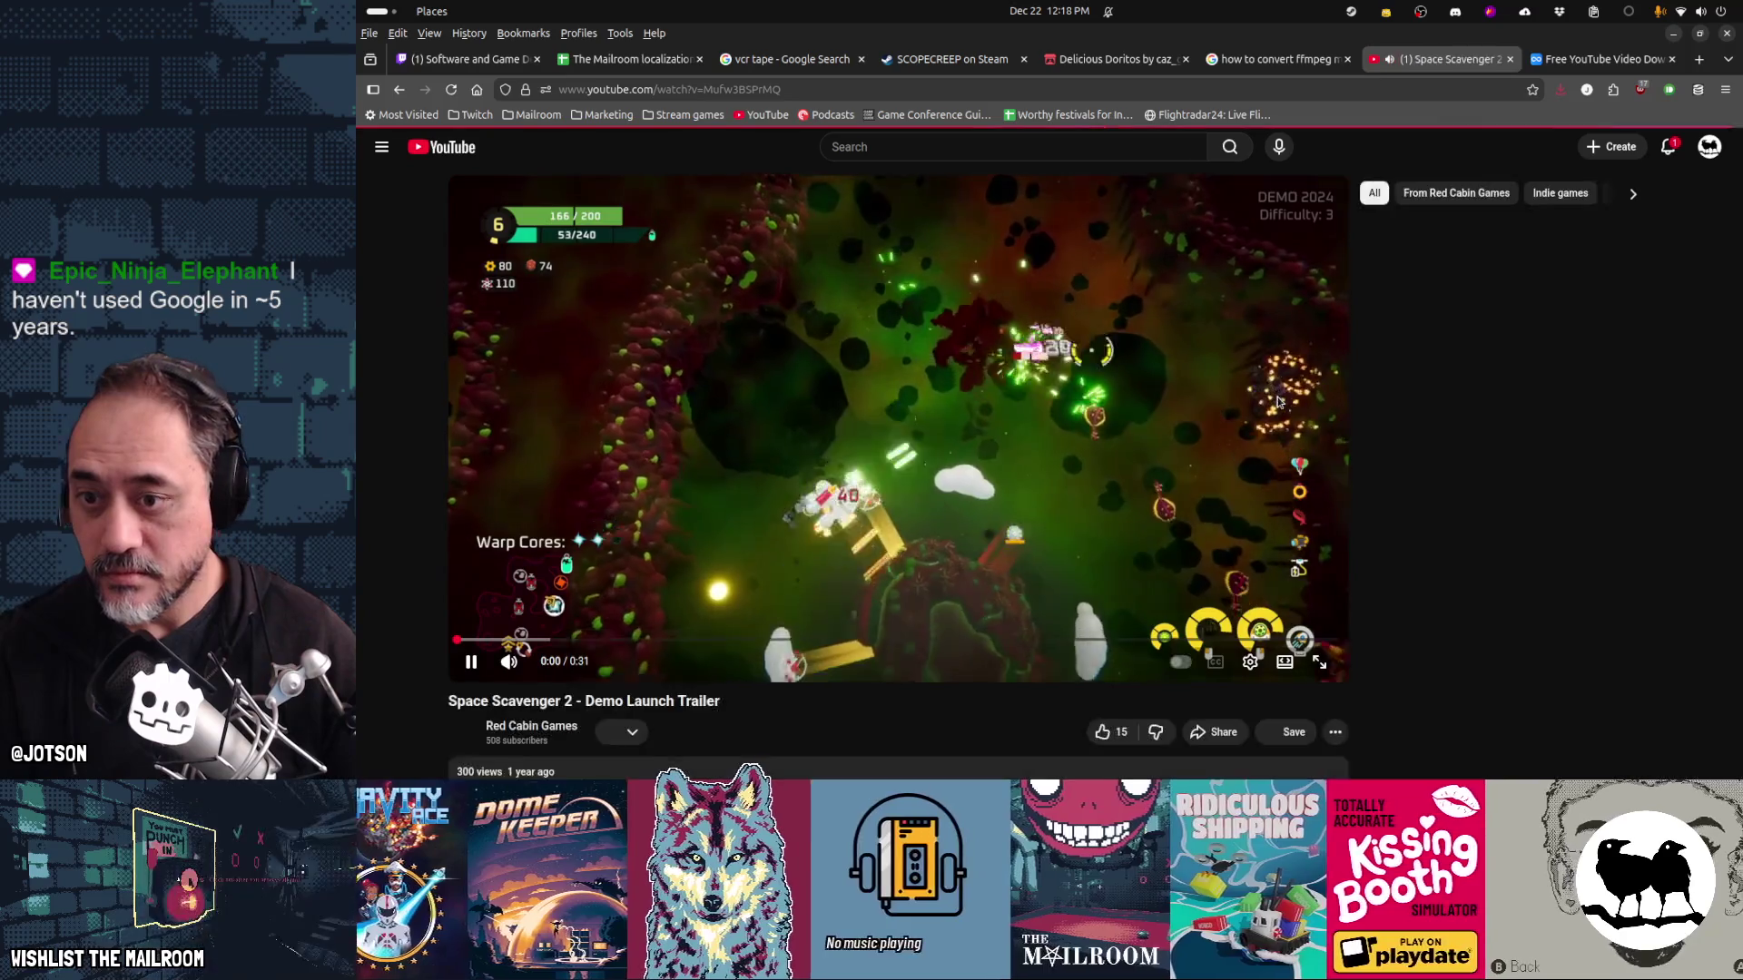
pyautogui.click(828, 90)
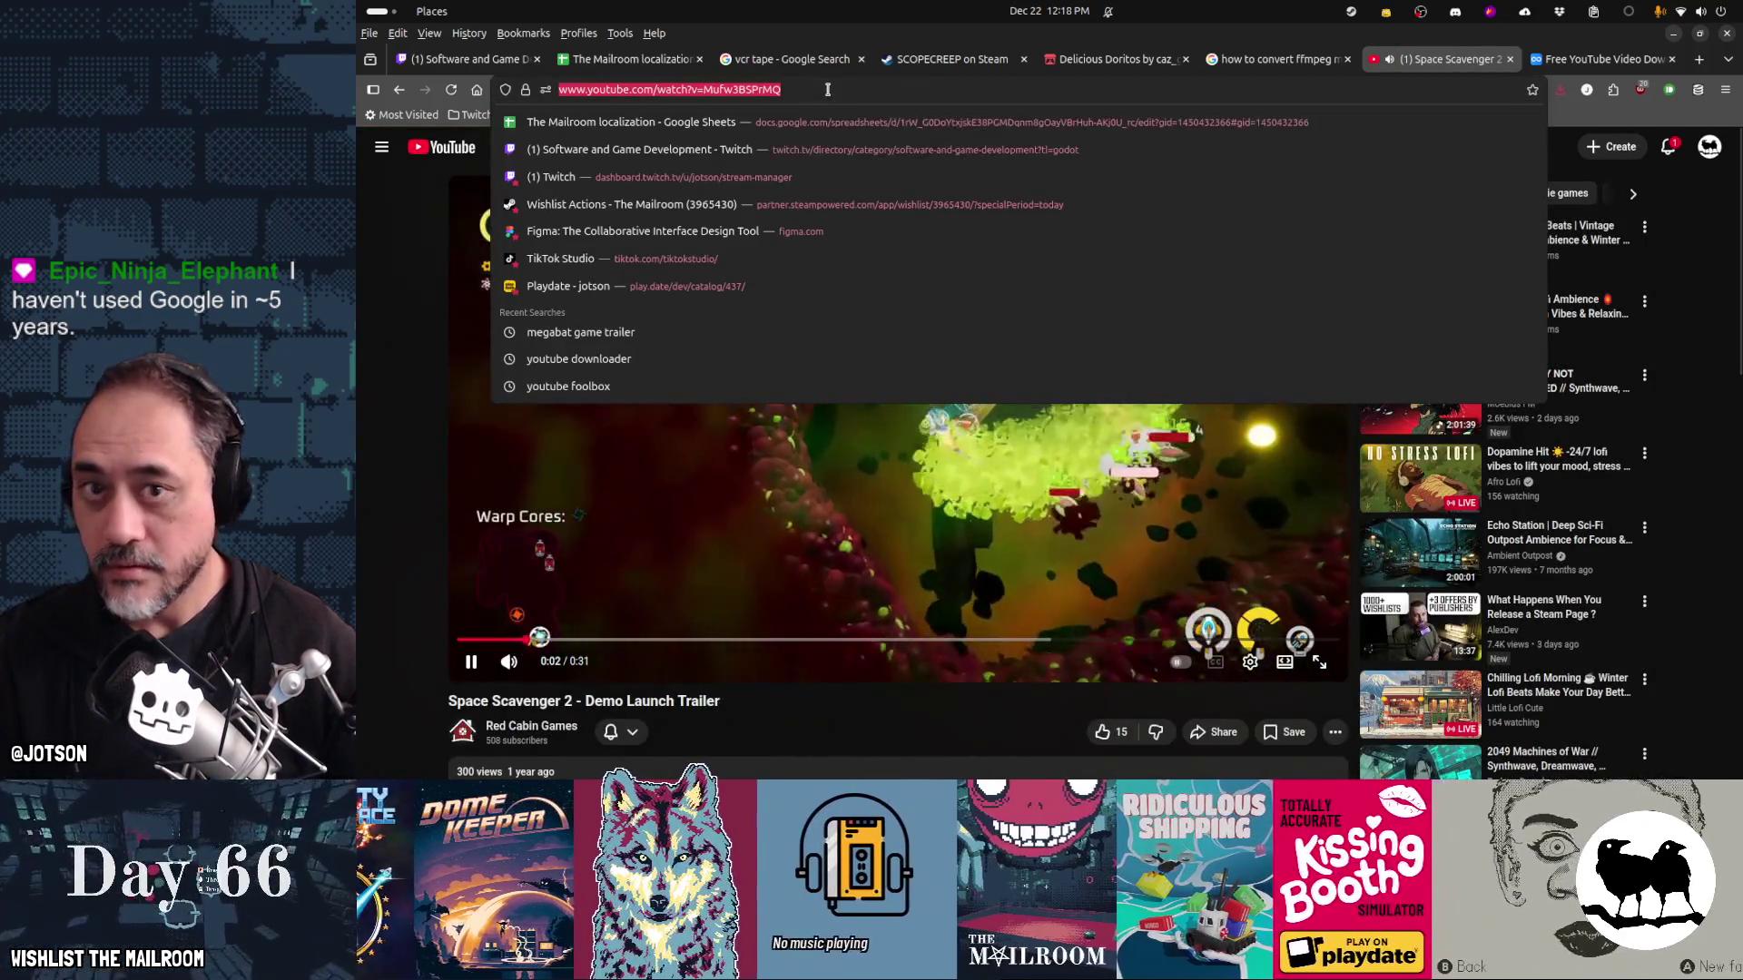
pyautogui.hotkey('ctrl', 'w')
pyautogui.scroll(3, 1049, 315)
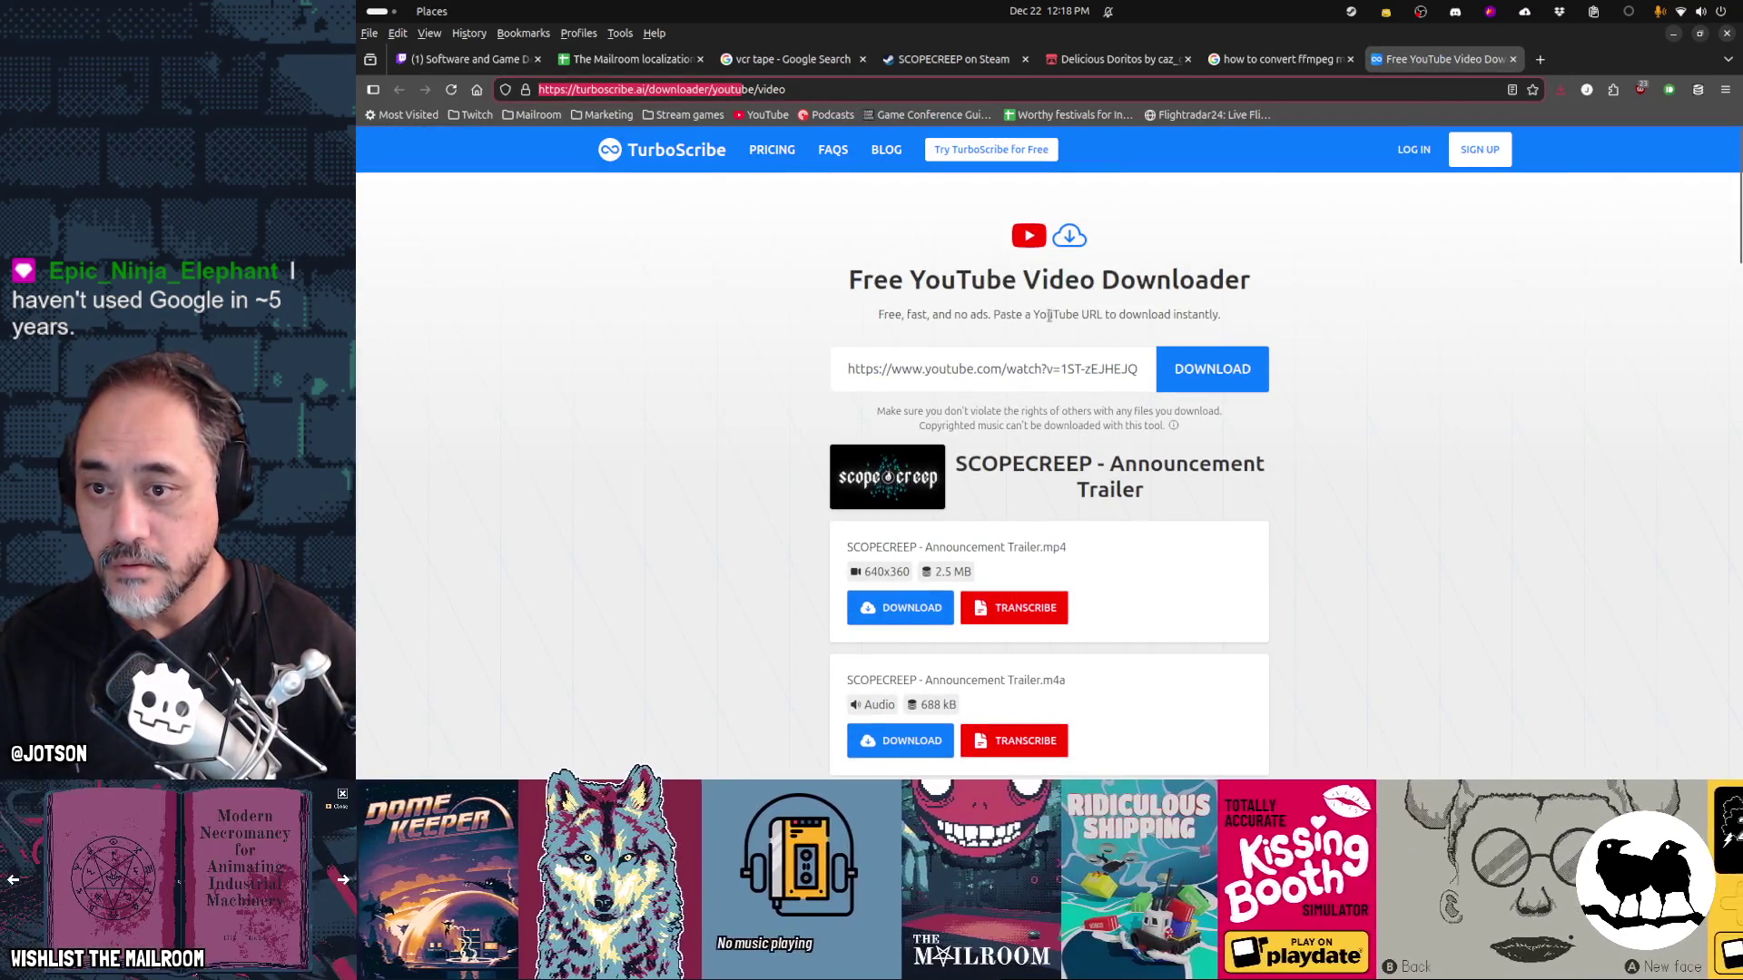
# Paste the trailer link into TurboScribe, fetch it, and open the 640x360 MP4
pyautogui.click(1091, 364)
pyautogui.hotkey('ctrl', 'a')
pyautogui.hotkey('ctrl', 'v')
pyautogui.click(1252, 370)
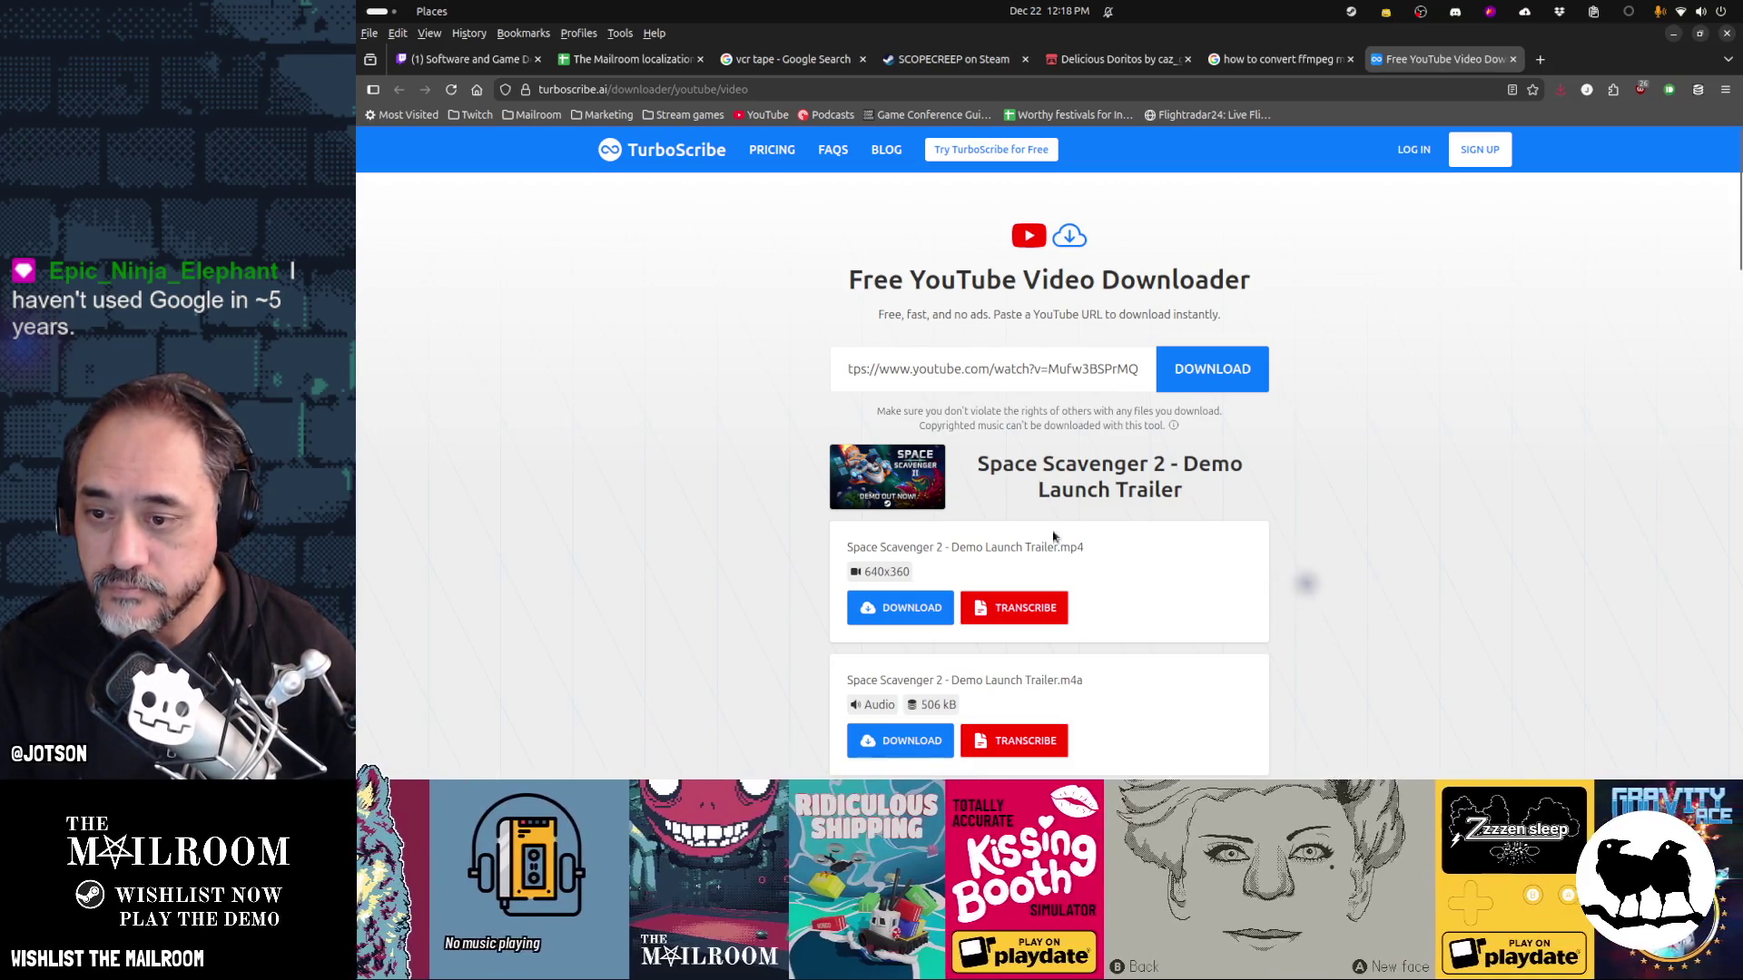
pyautogui.click(868, 609)
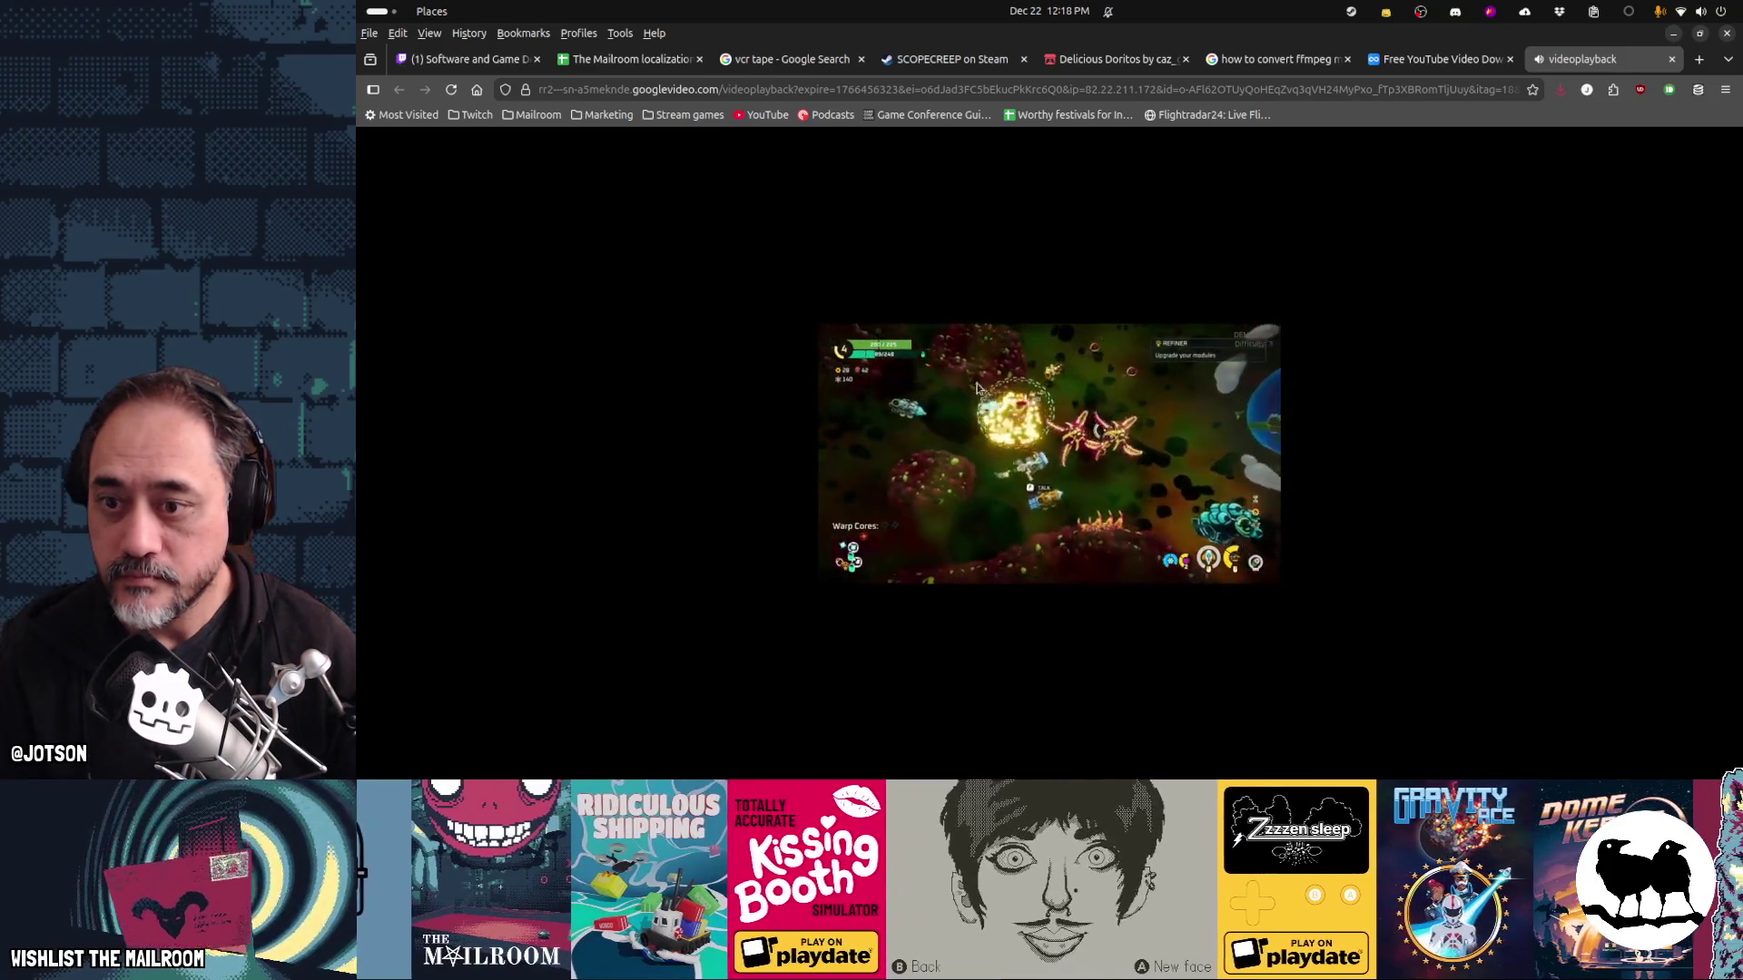
# Pause the trailer and list the files in Downloads from the terminal
pyautogui.click(858, 563)
pyautogui.hotkey('alt', 'Tab')
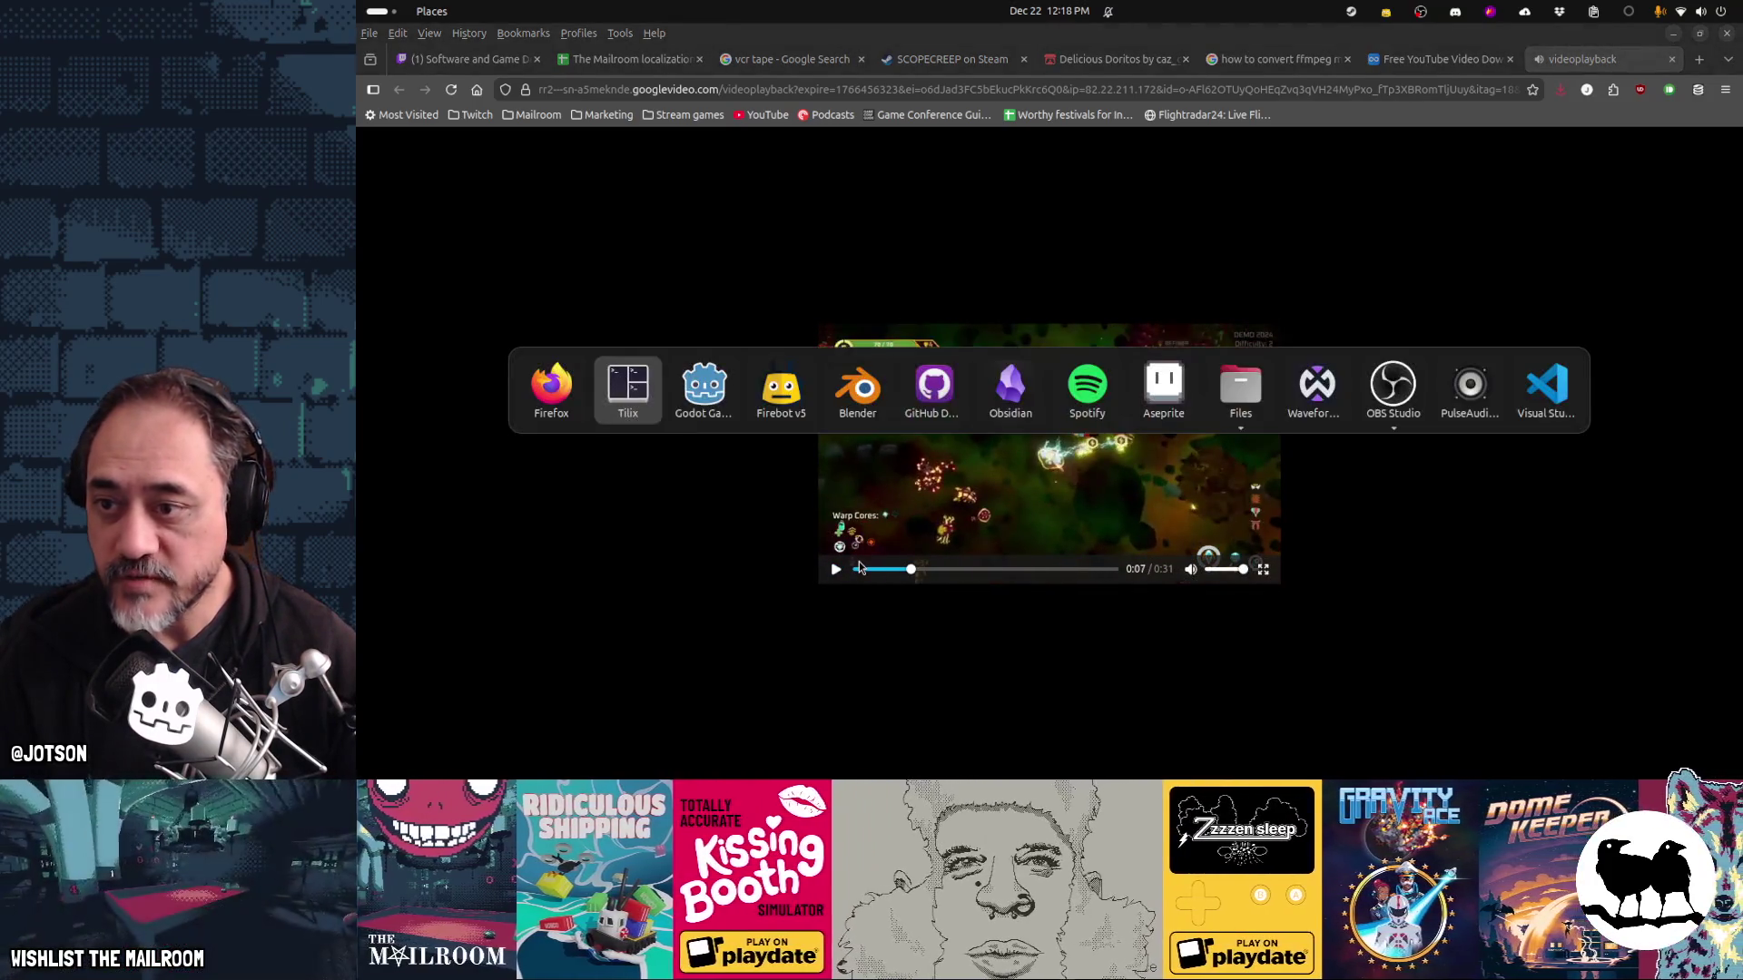
pyautogui.write('ls')
pyautogui.press('Return')
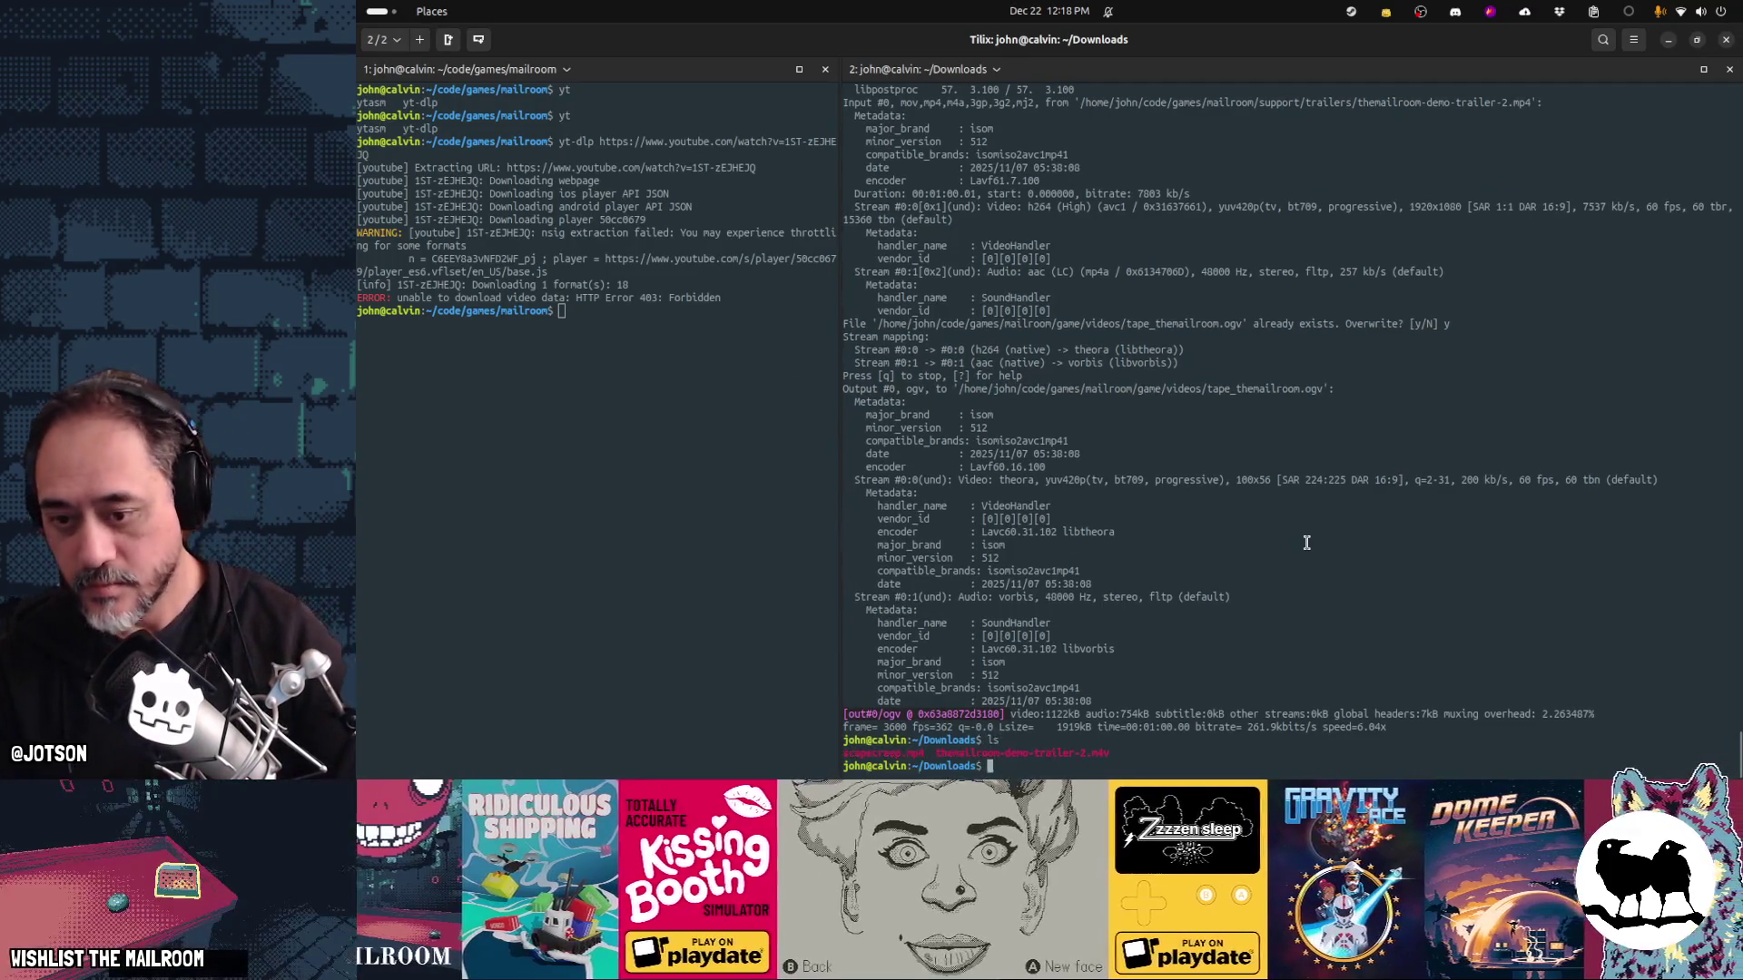
pyautogui.hotkey('alt', 'Tab')
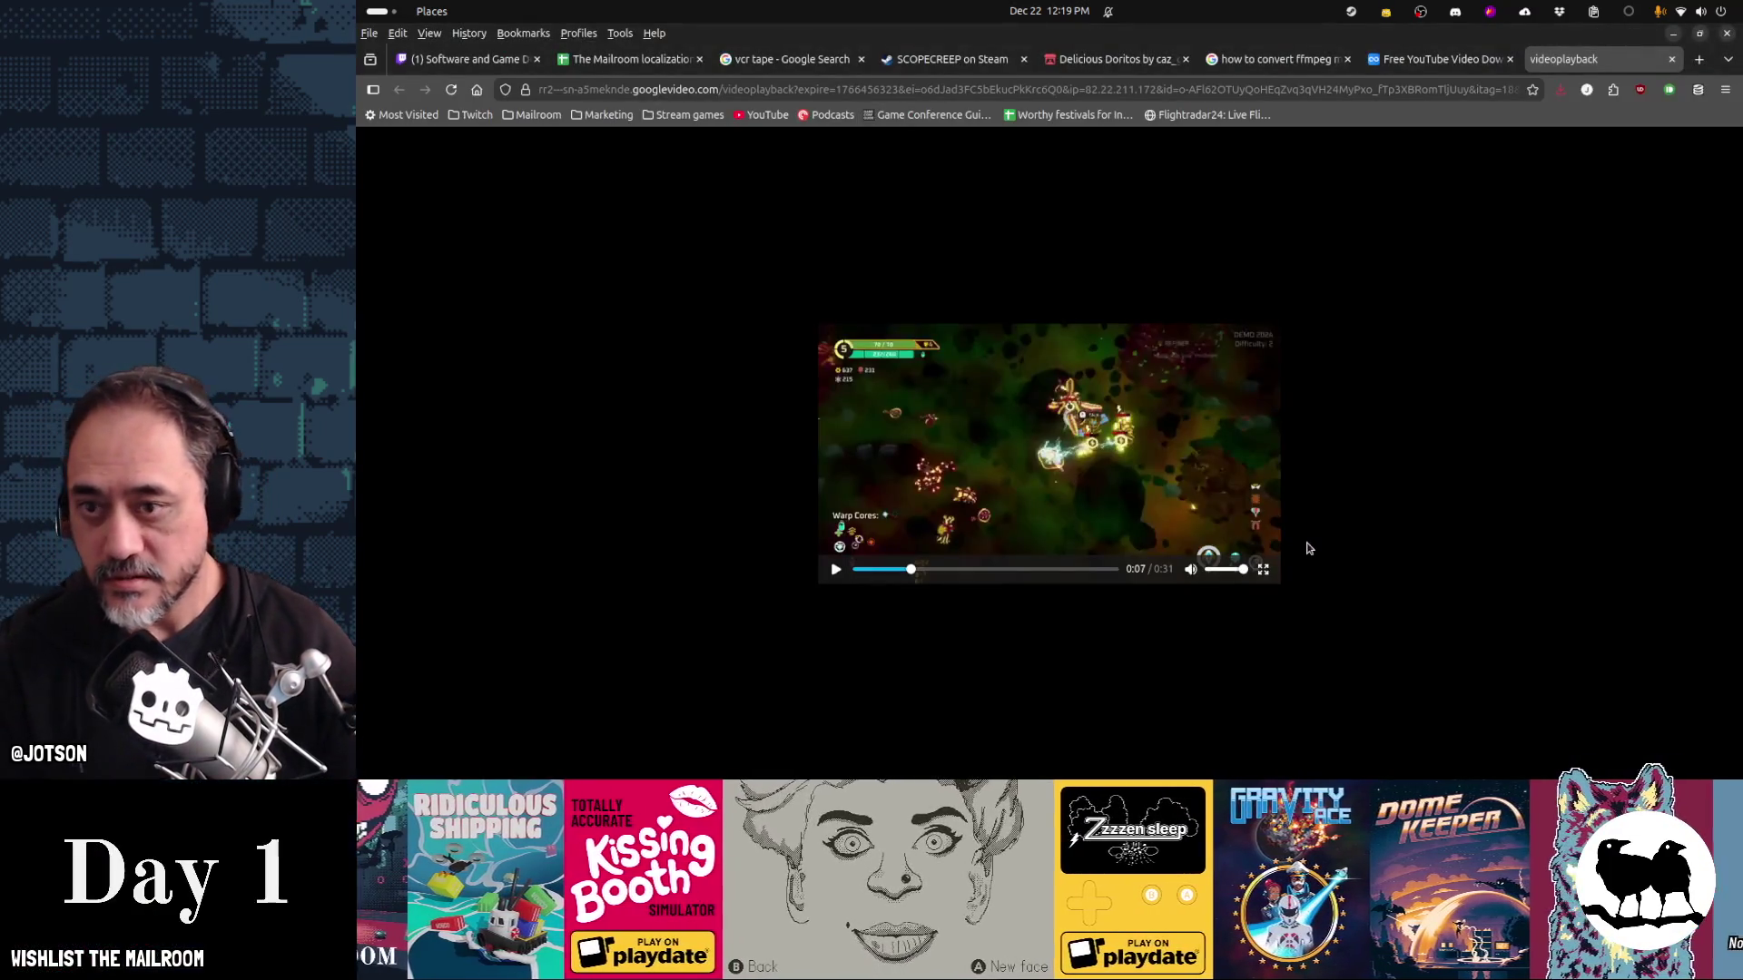
# Save the trailer video into Downloads as sc2.mp4
pyautogui.hotkey('ctrl', 's')
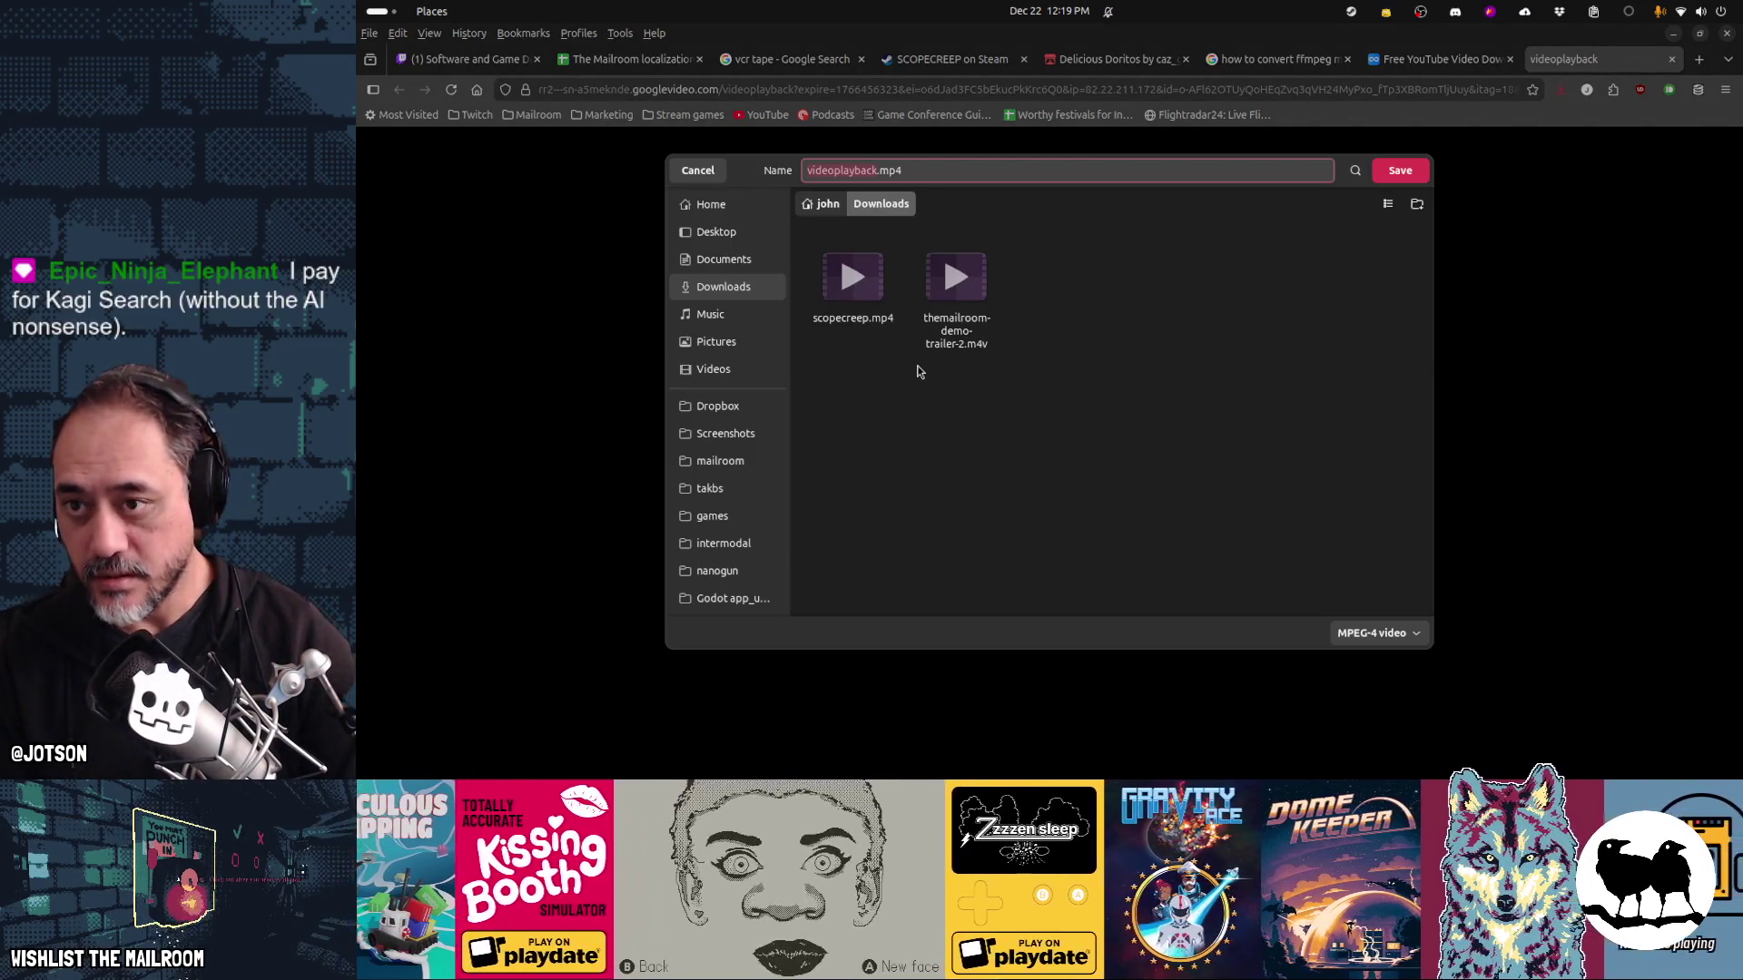
pyautogui.write('space')
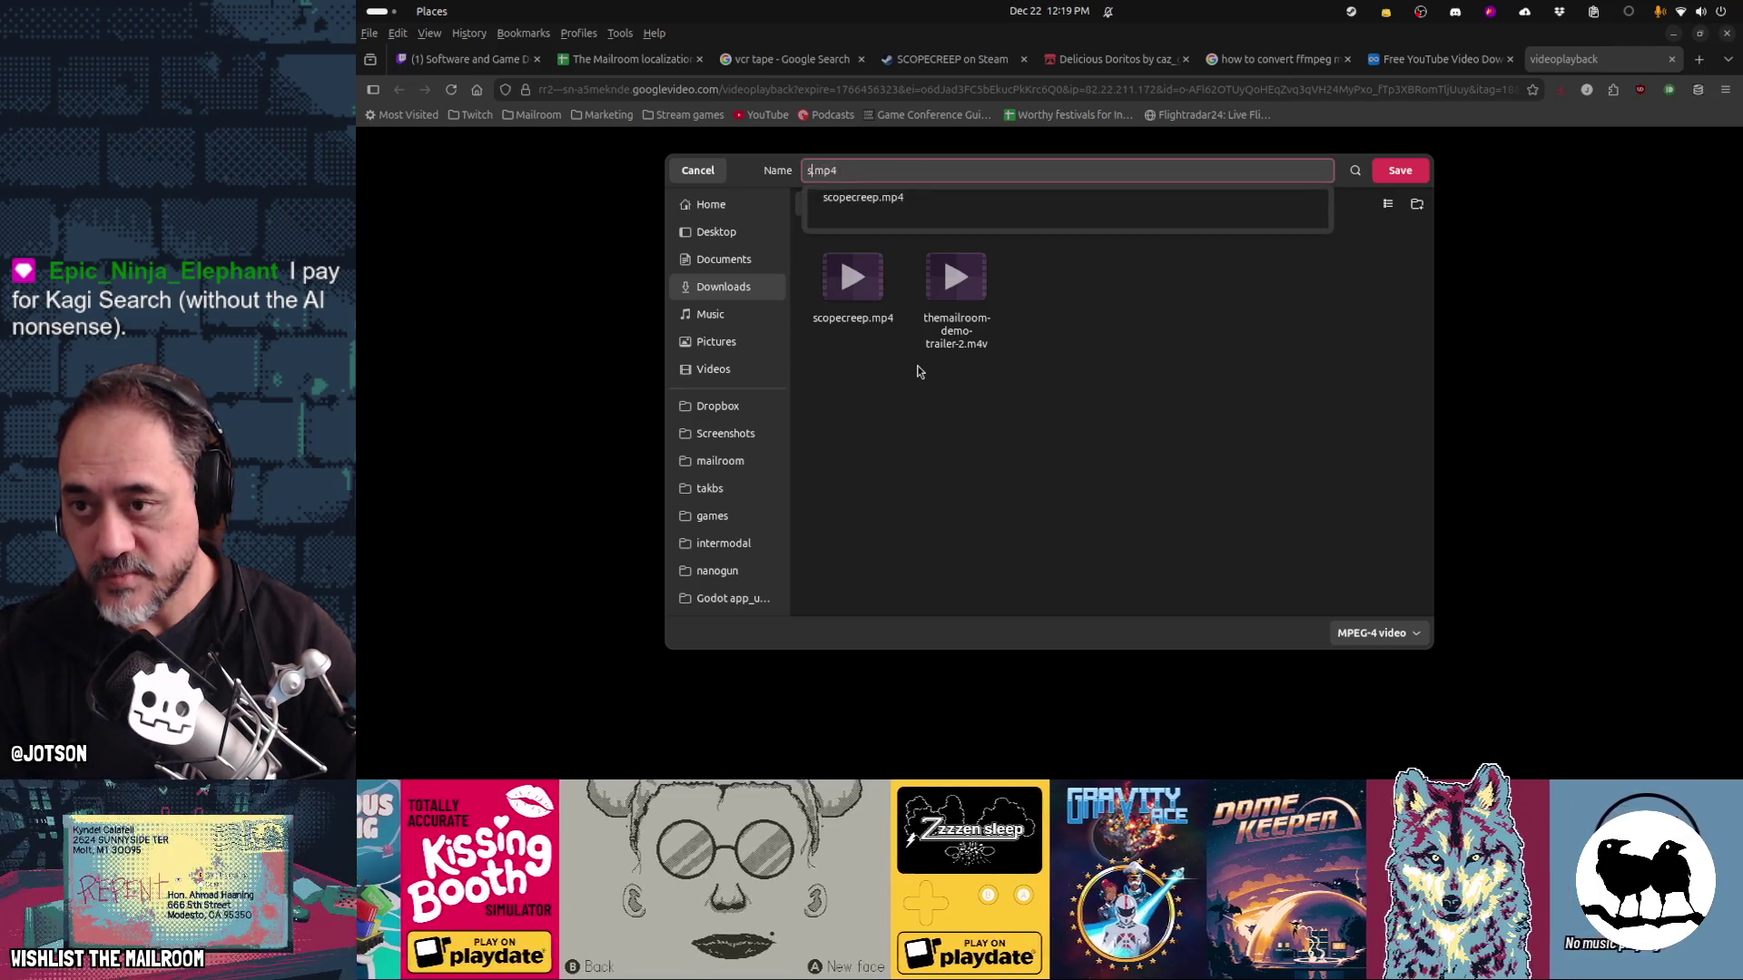
pyautogui.press('BackSpace')
pyautogui.press('BackSpace')
pyautogui.press('BackSpace')
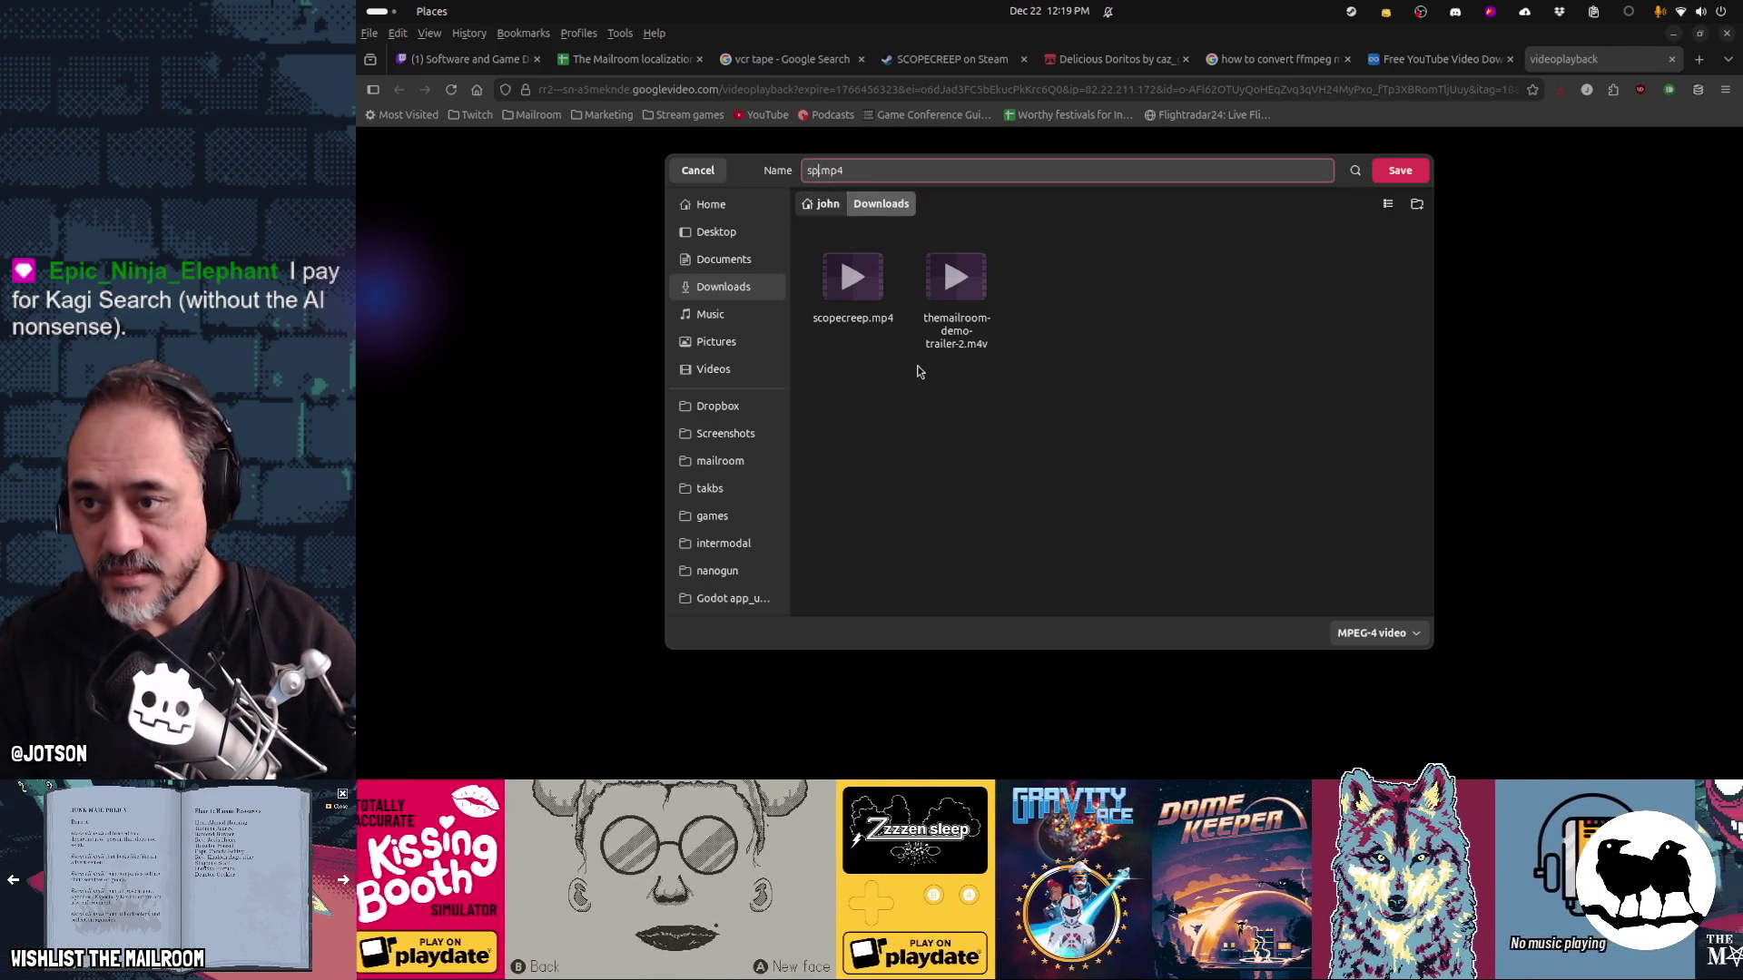
pyautogui.write('c2')
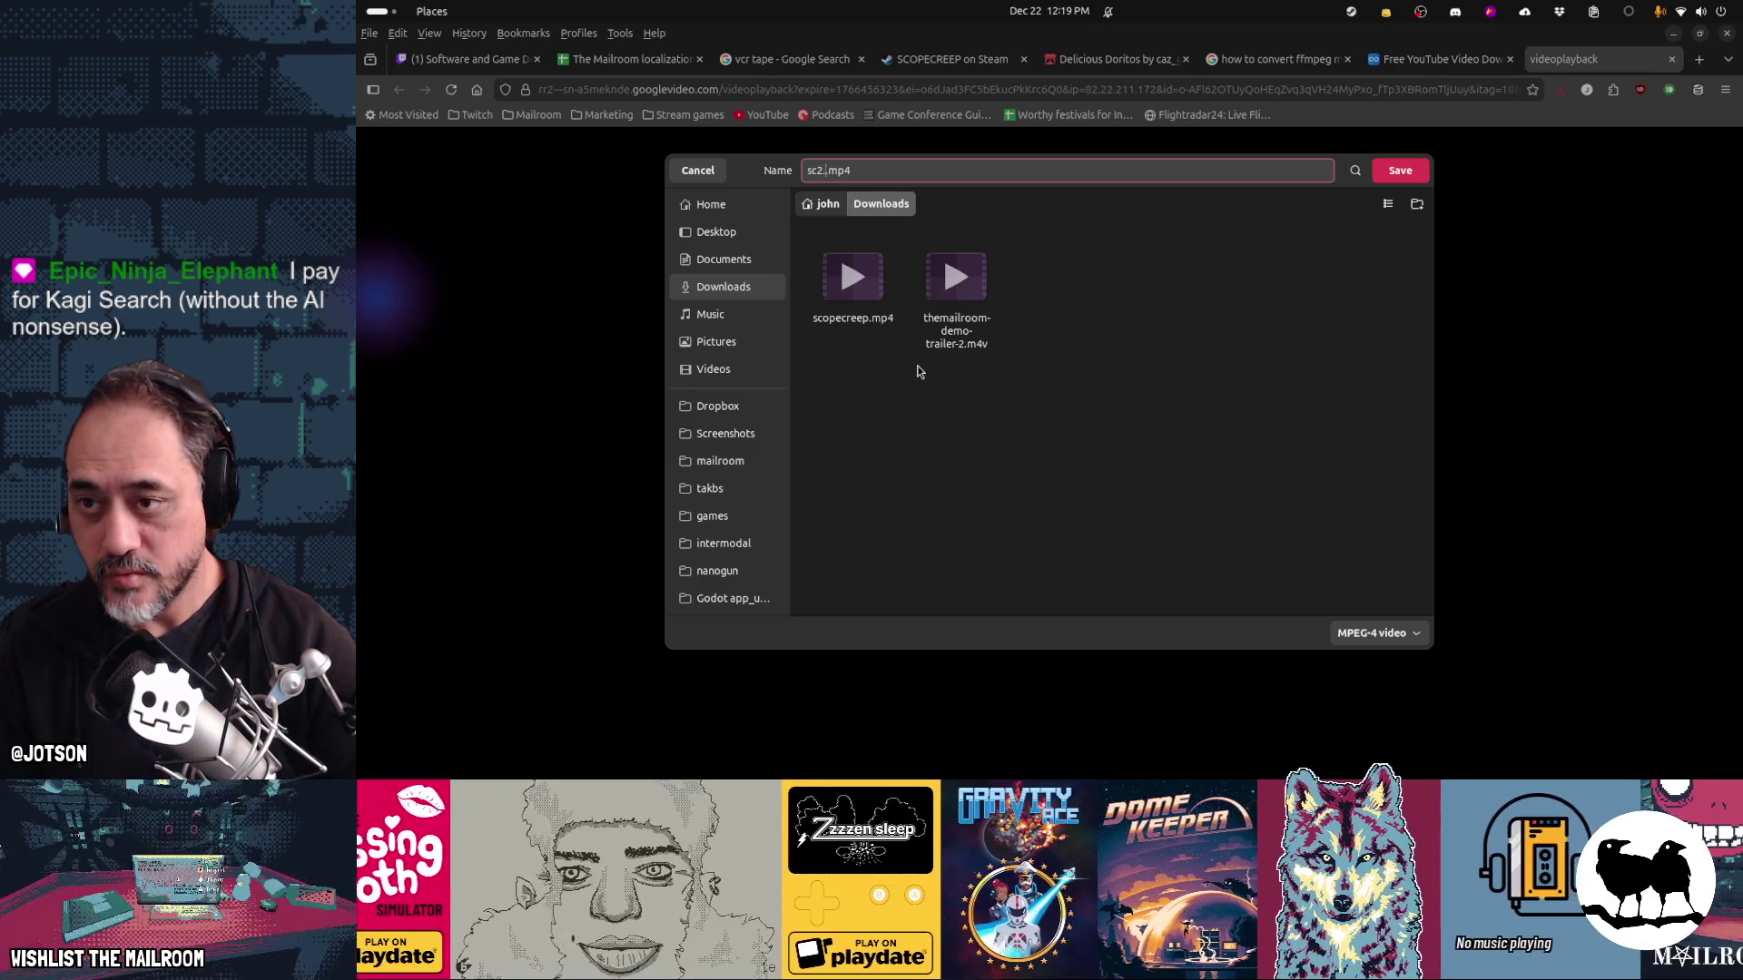
pyautogui.press('Return')
pyautogui.hotkey('alt', 'Tab')
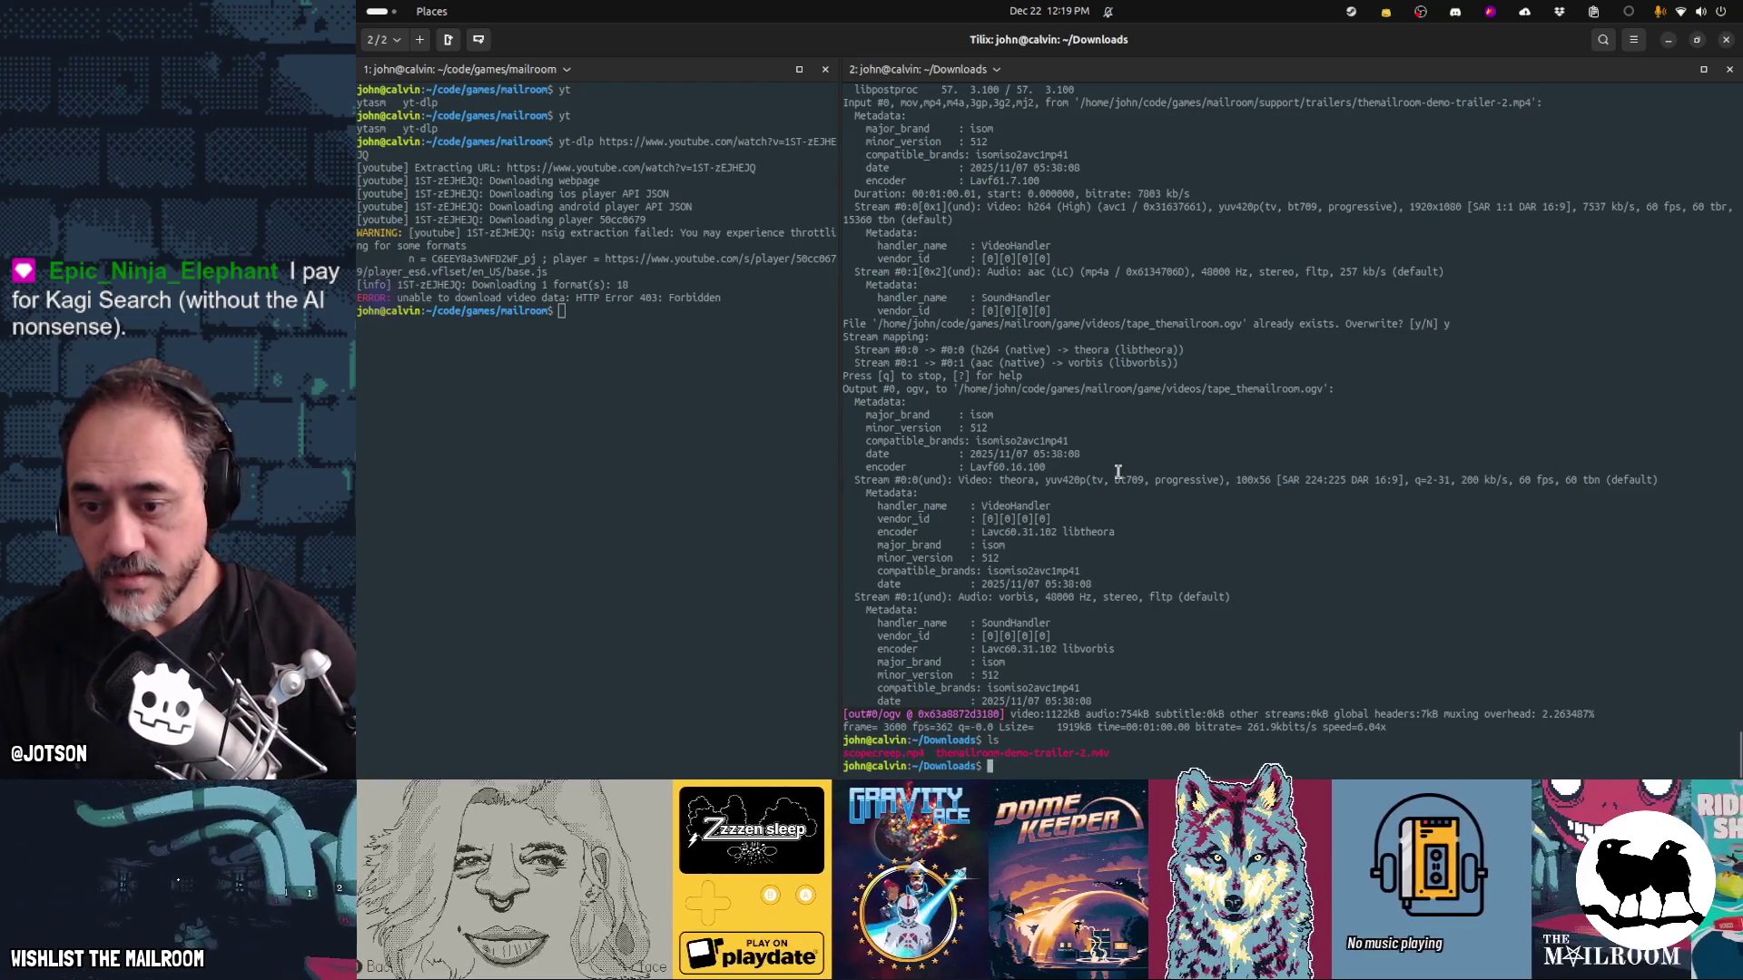
# Rerun the recalled ffmpeg command to convert sc2.mp4 into a 100x56 tape_sc2.ogv
pyautogui.press('Up')
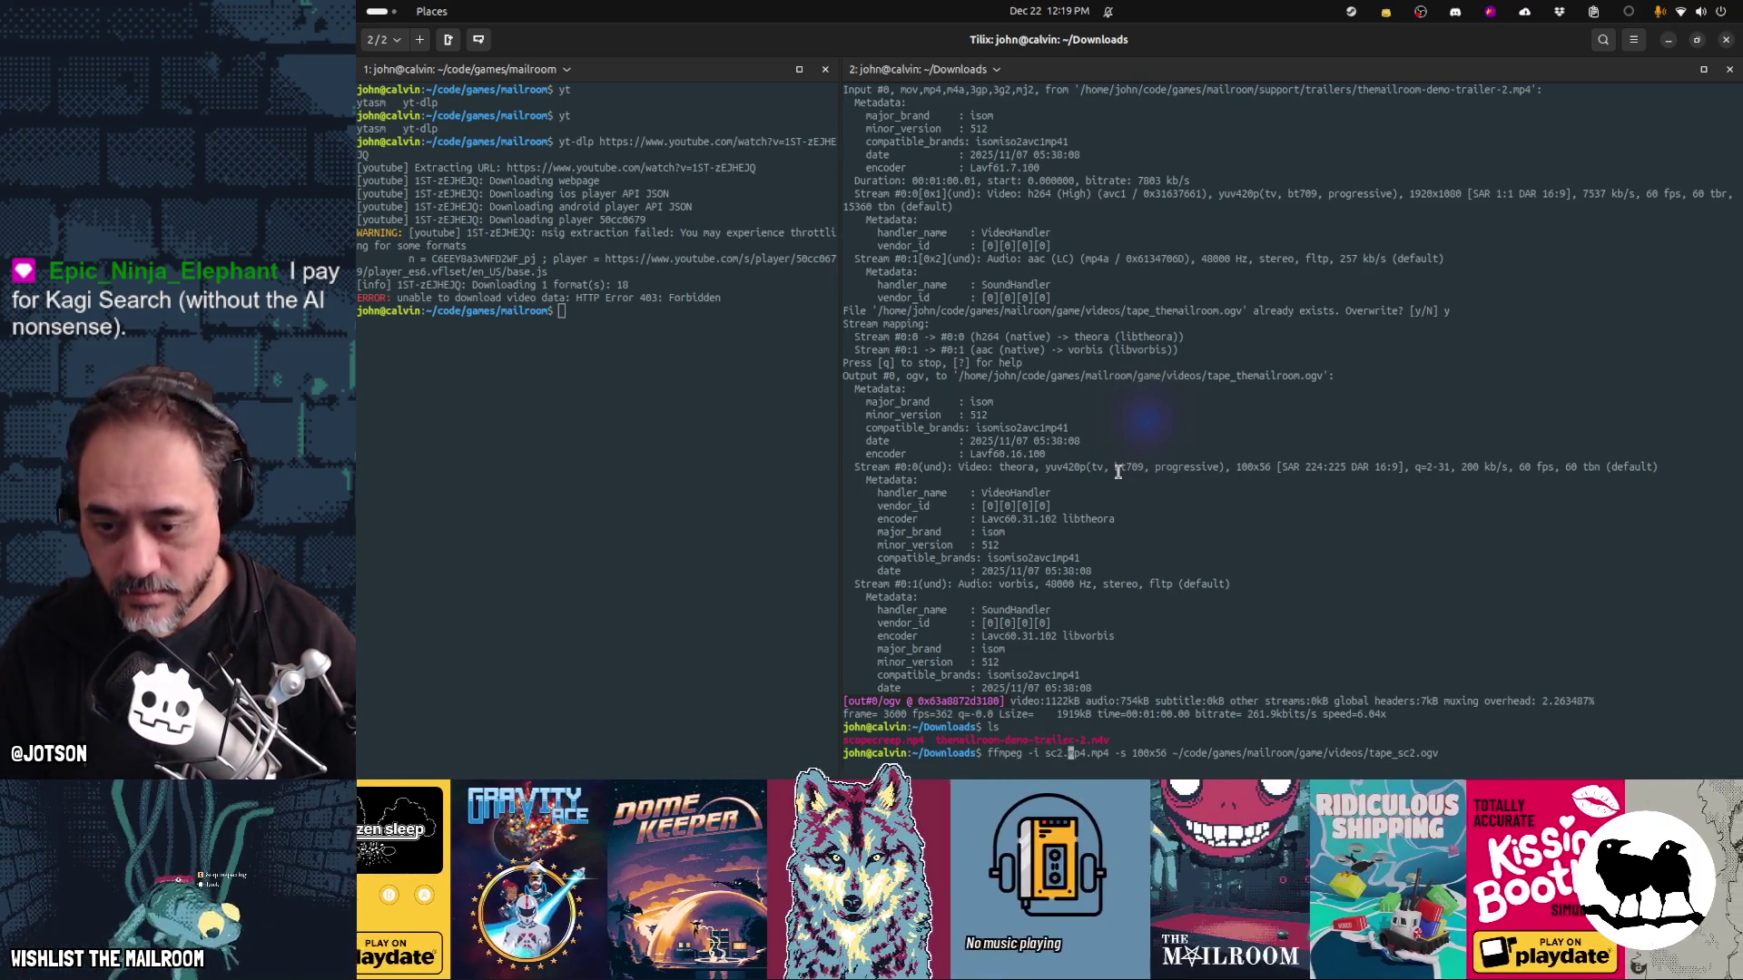
pyautogui.press('Return')
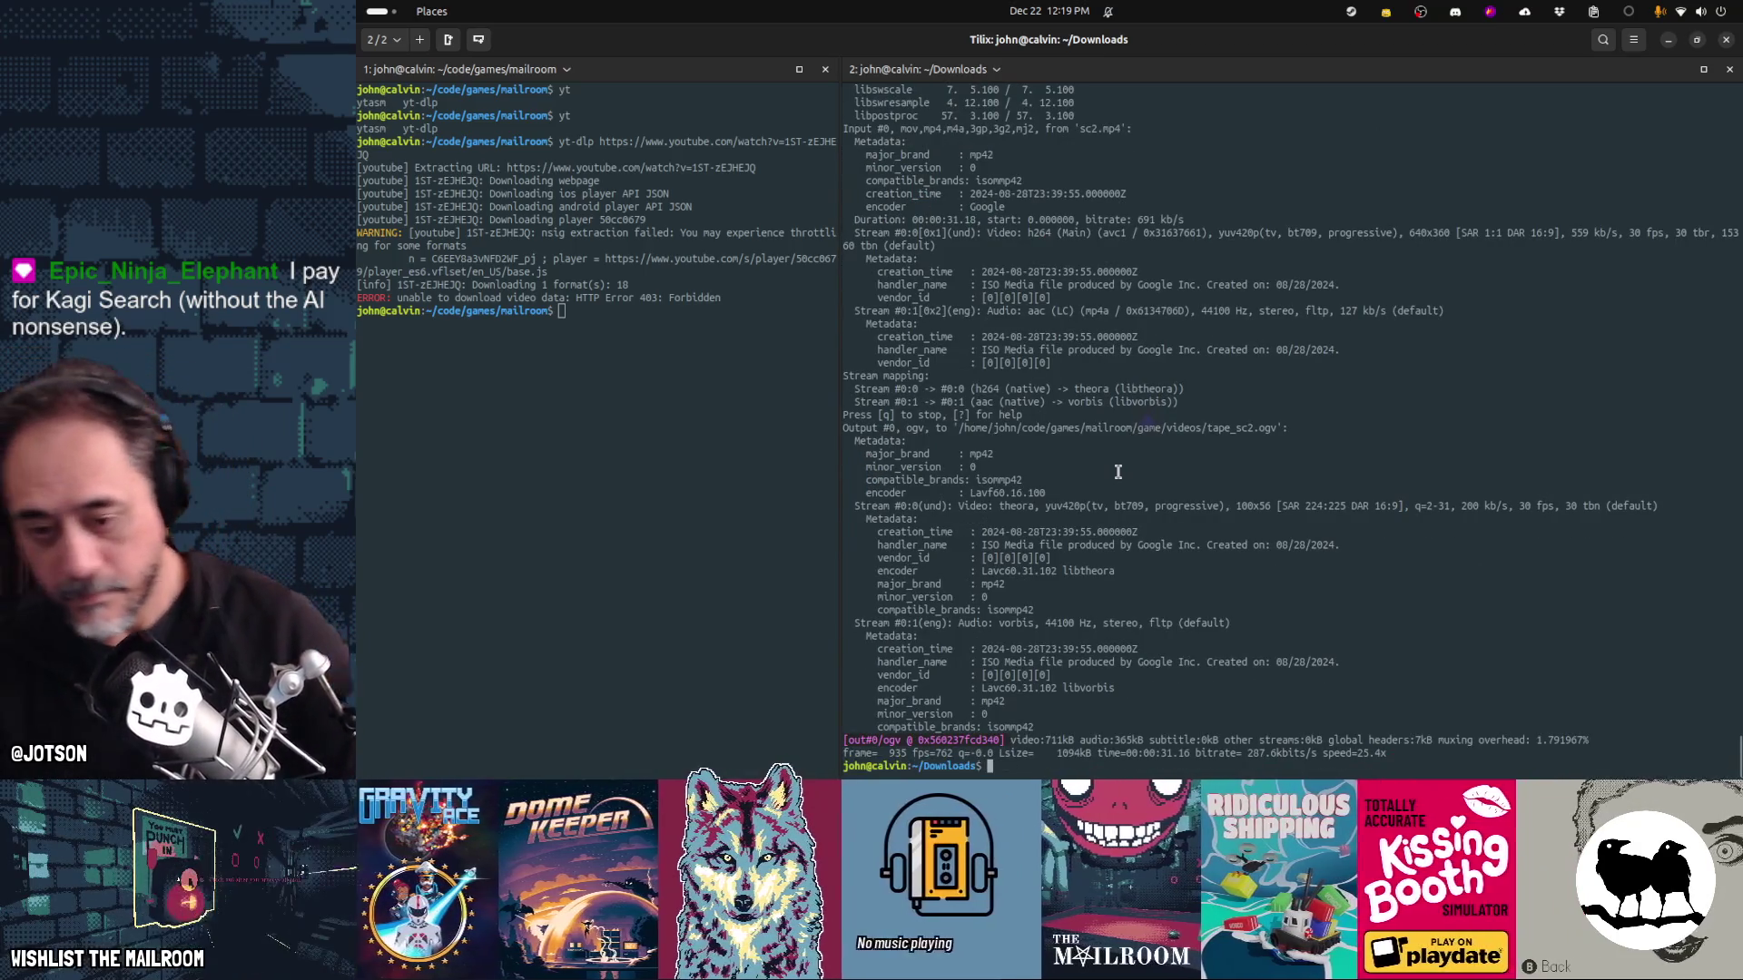
pyautogui.hotkey('alt', 'Tab')
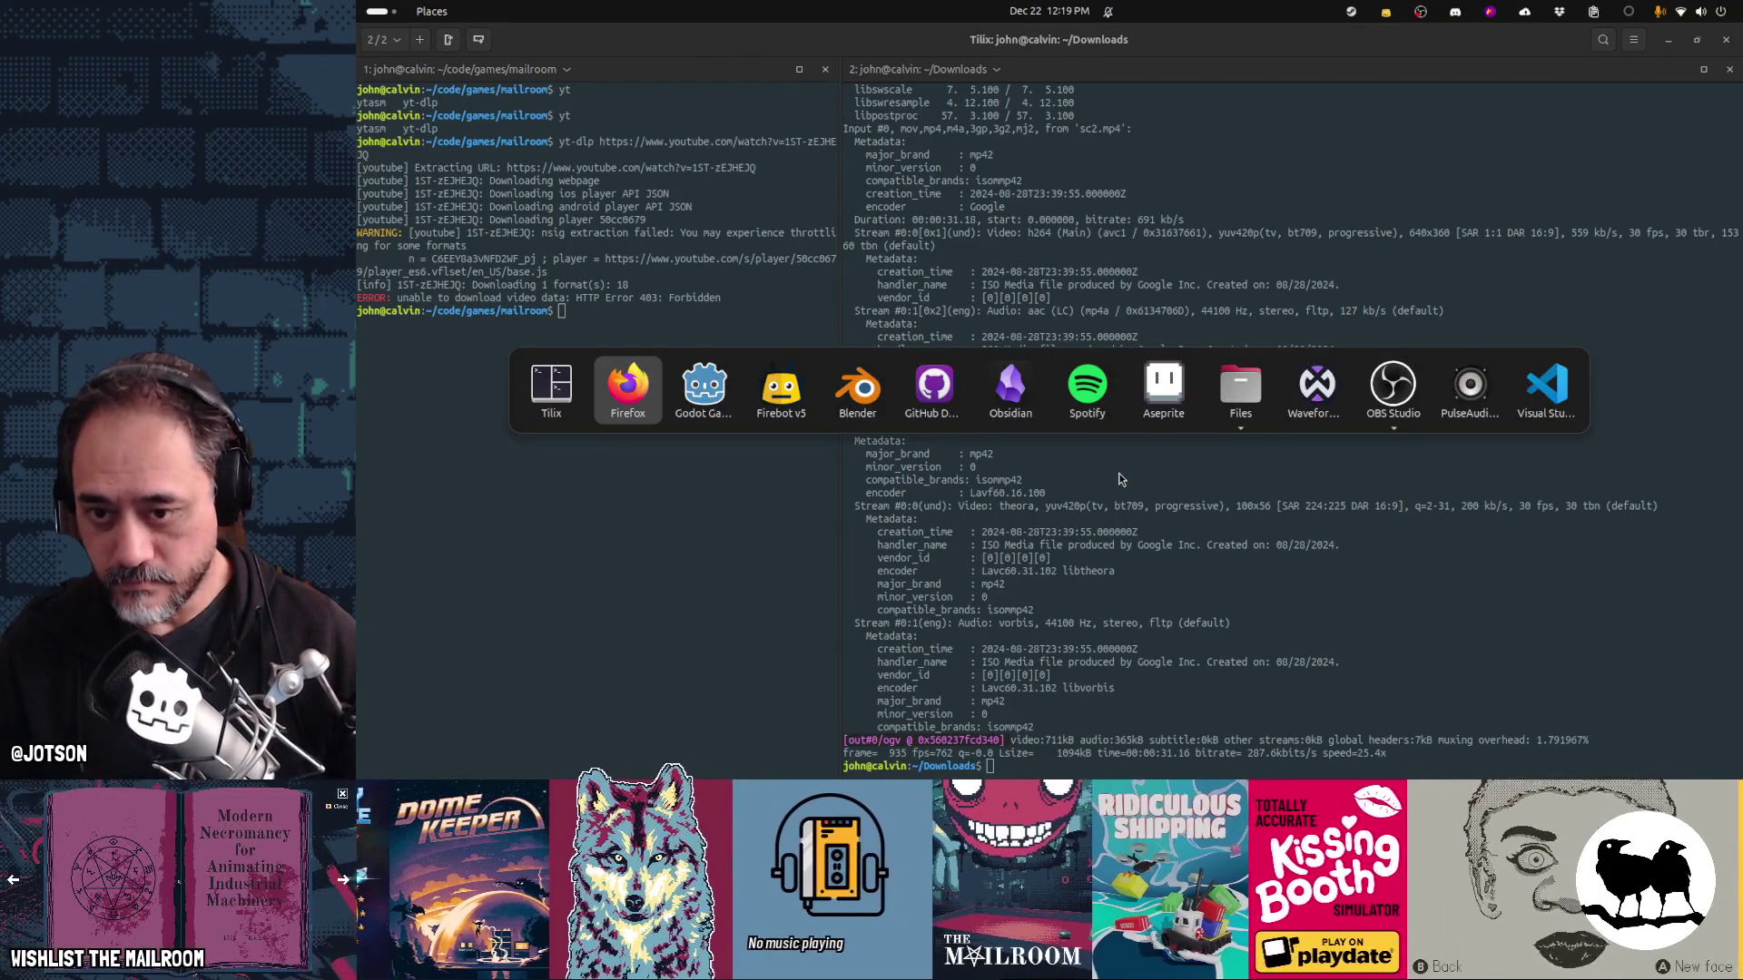
pyautogui.press('Tab')
pyautogui.press('Tab')
pyautogui.press('Tab')
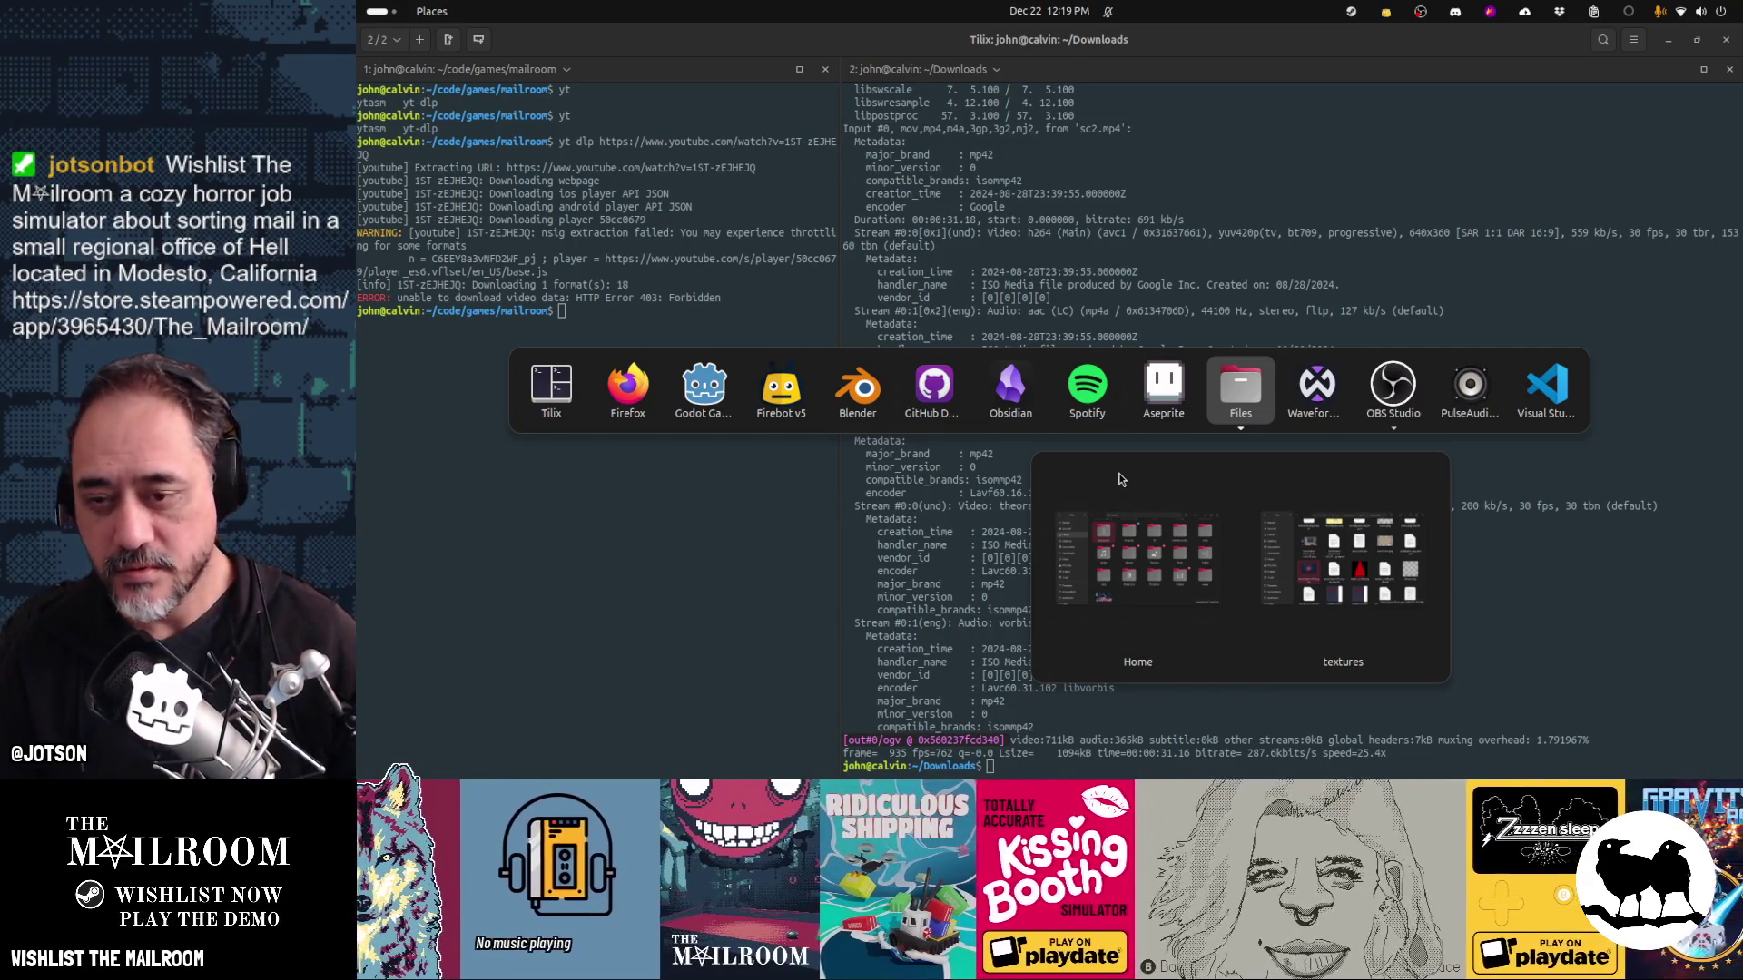
pyautogui.click(1118, 479)
pyautogui.hotkey('alt', 'Tab')
pyautogui.press('Tab')
pyautogui.press('Tab')
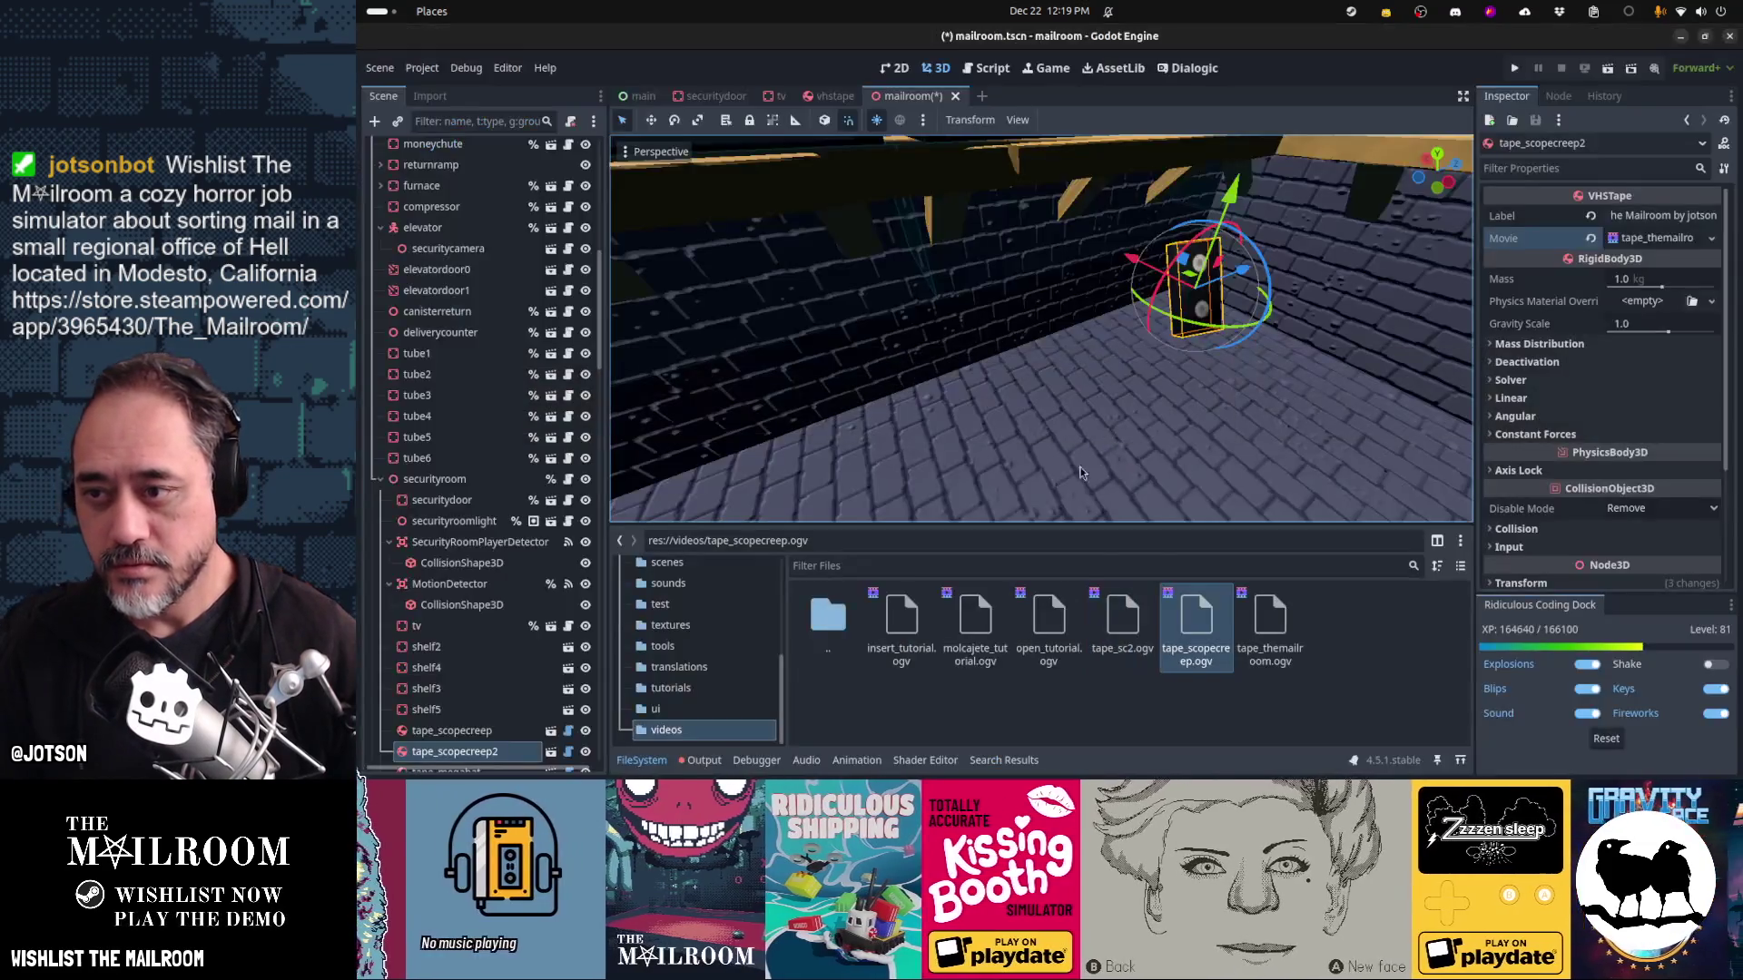
# Rename the tape_scopecreep2 node to tape_mailroom
pyautogui.scroll(-3, 508, 572)
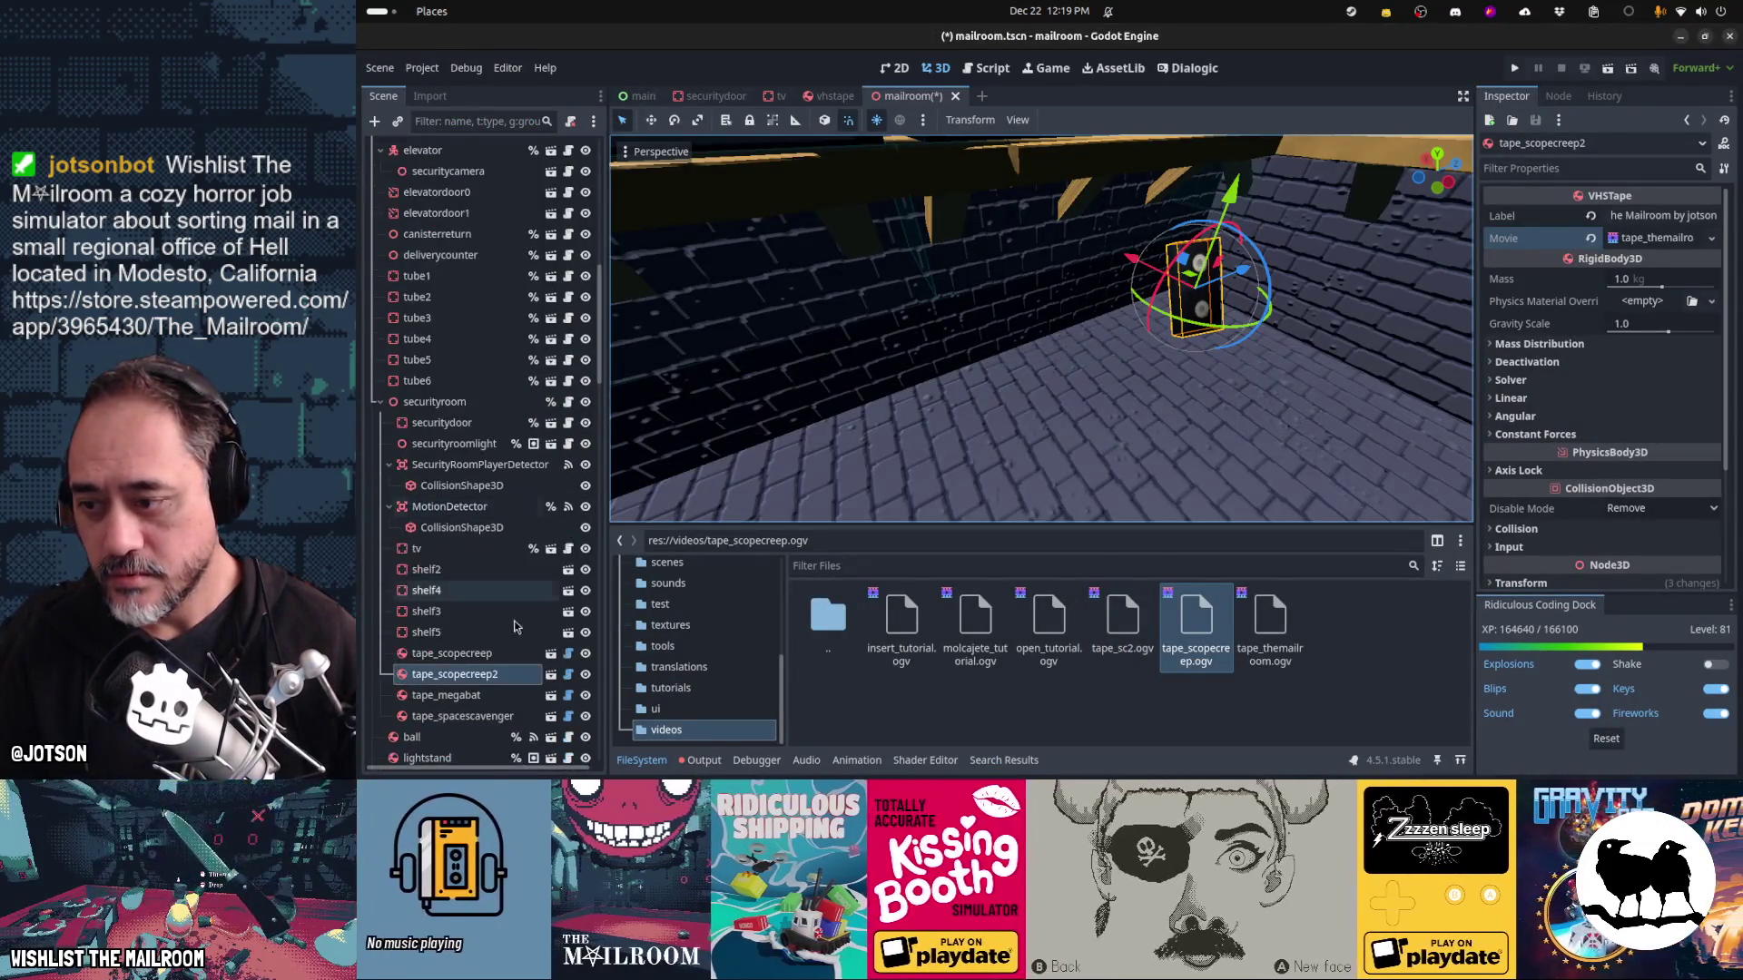
pyautogui.doubleClick(513, 674)
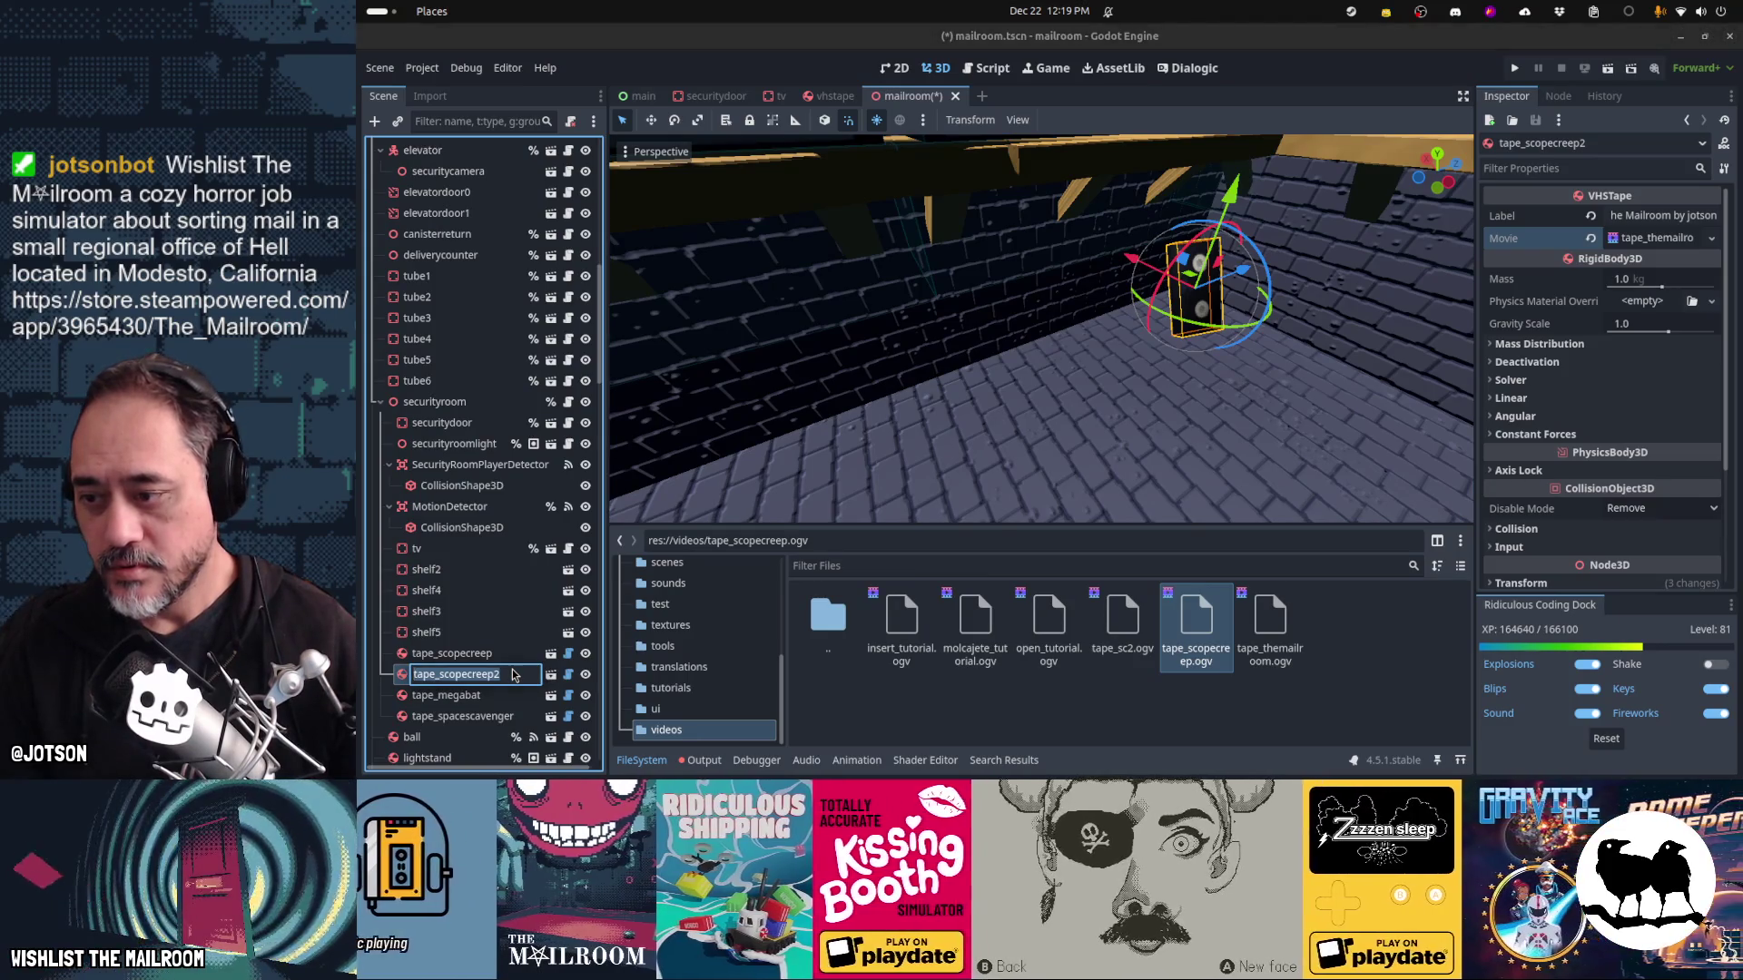
pyautogui.click(513, 674)
pyautogui.hotkey('shift', 'Left')
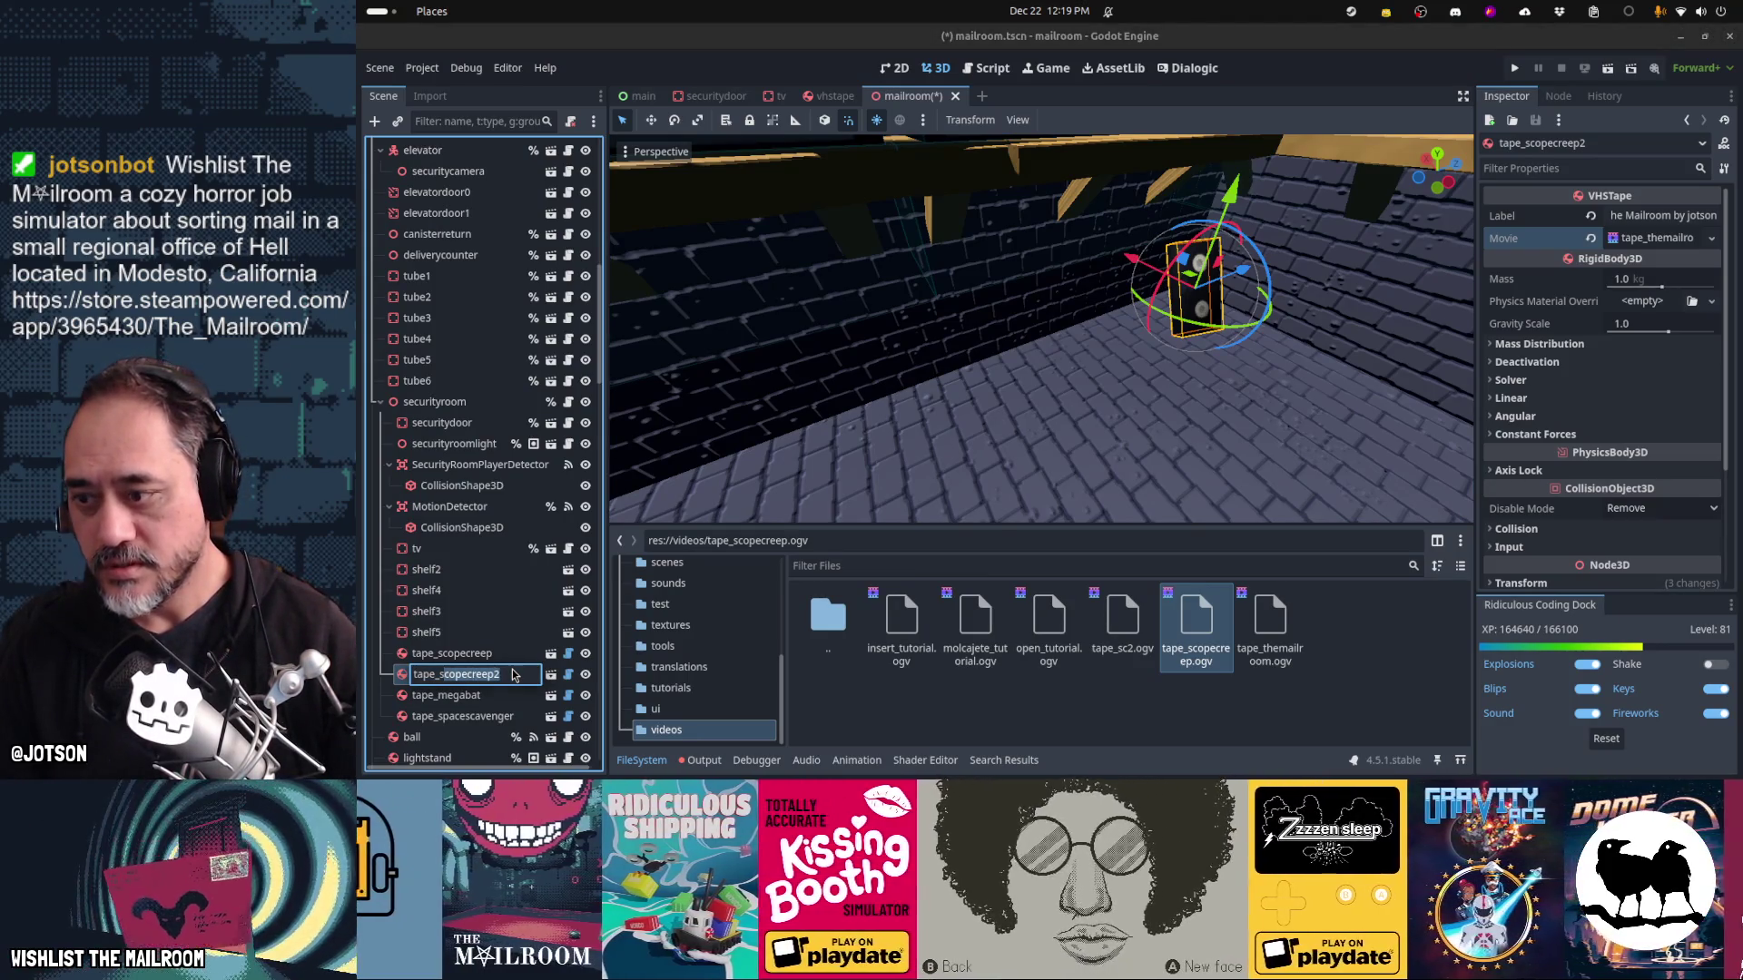
pyautogui.write('mailroom')
pyautogui.press('Return')
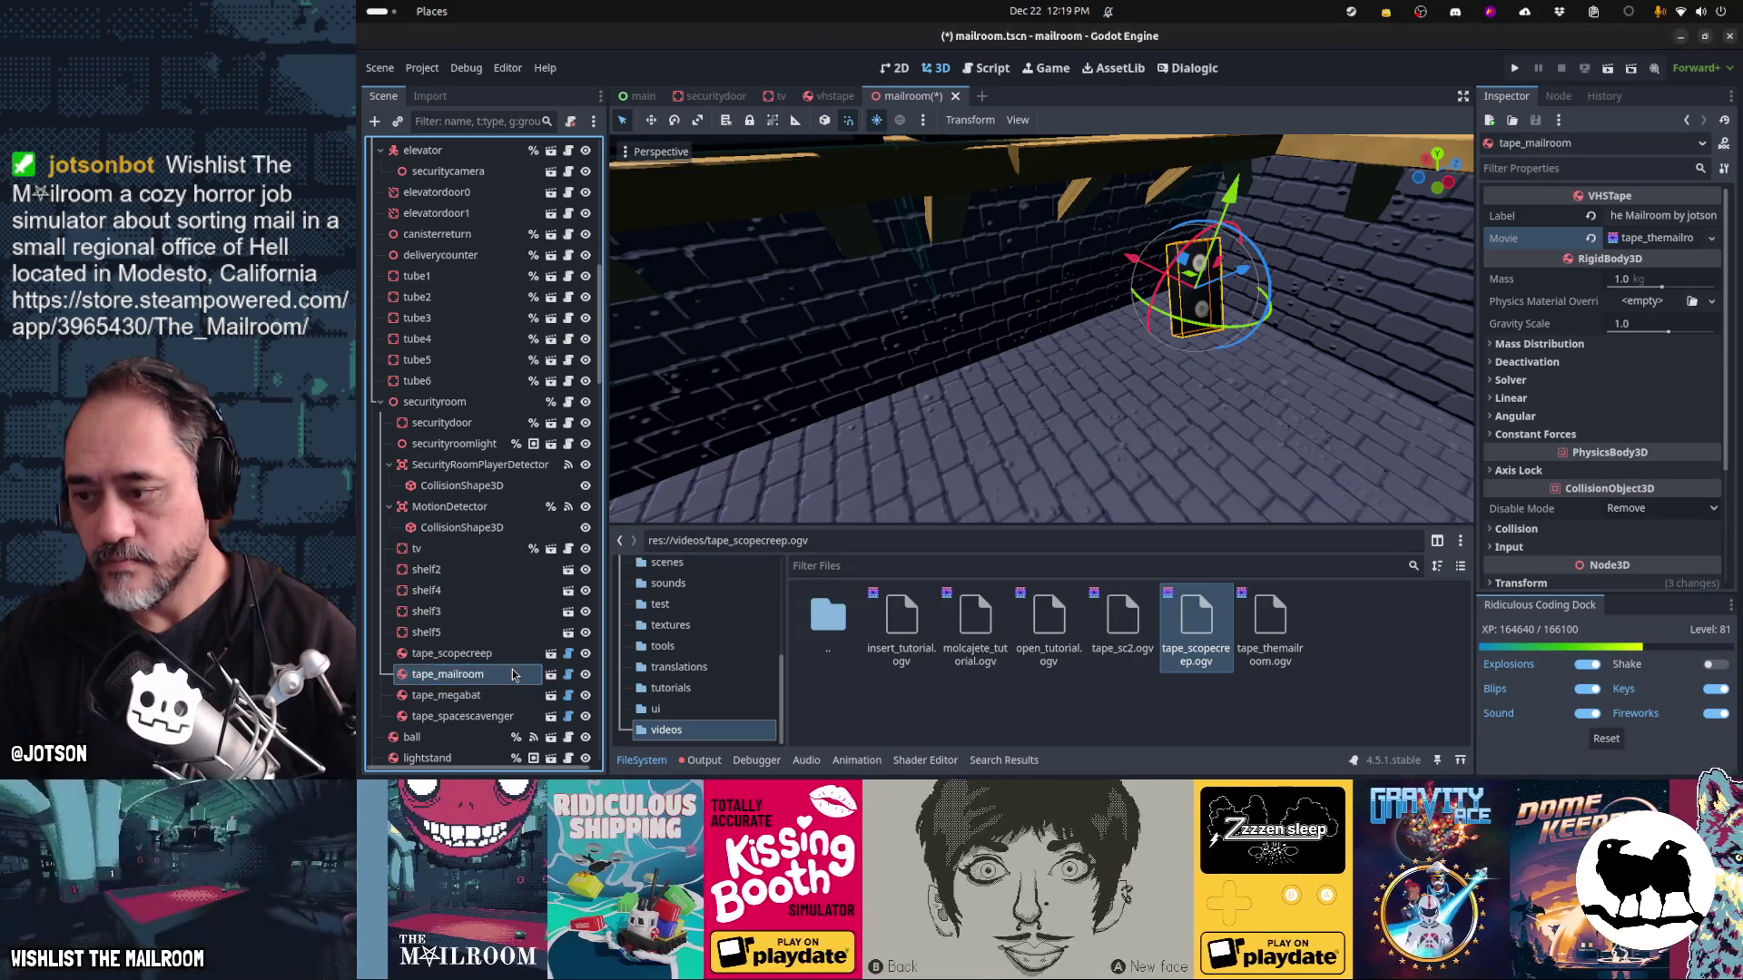
# Rename tape_spacescavenger to tape_sc2 and load tape_sc2.ogv into its Movie property
pyautogui.click(519, 718)
pyautogui.click(517, 718)
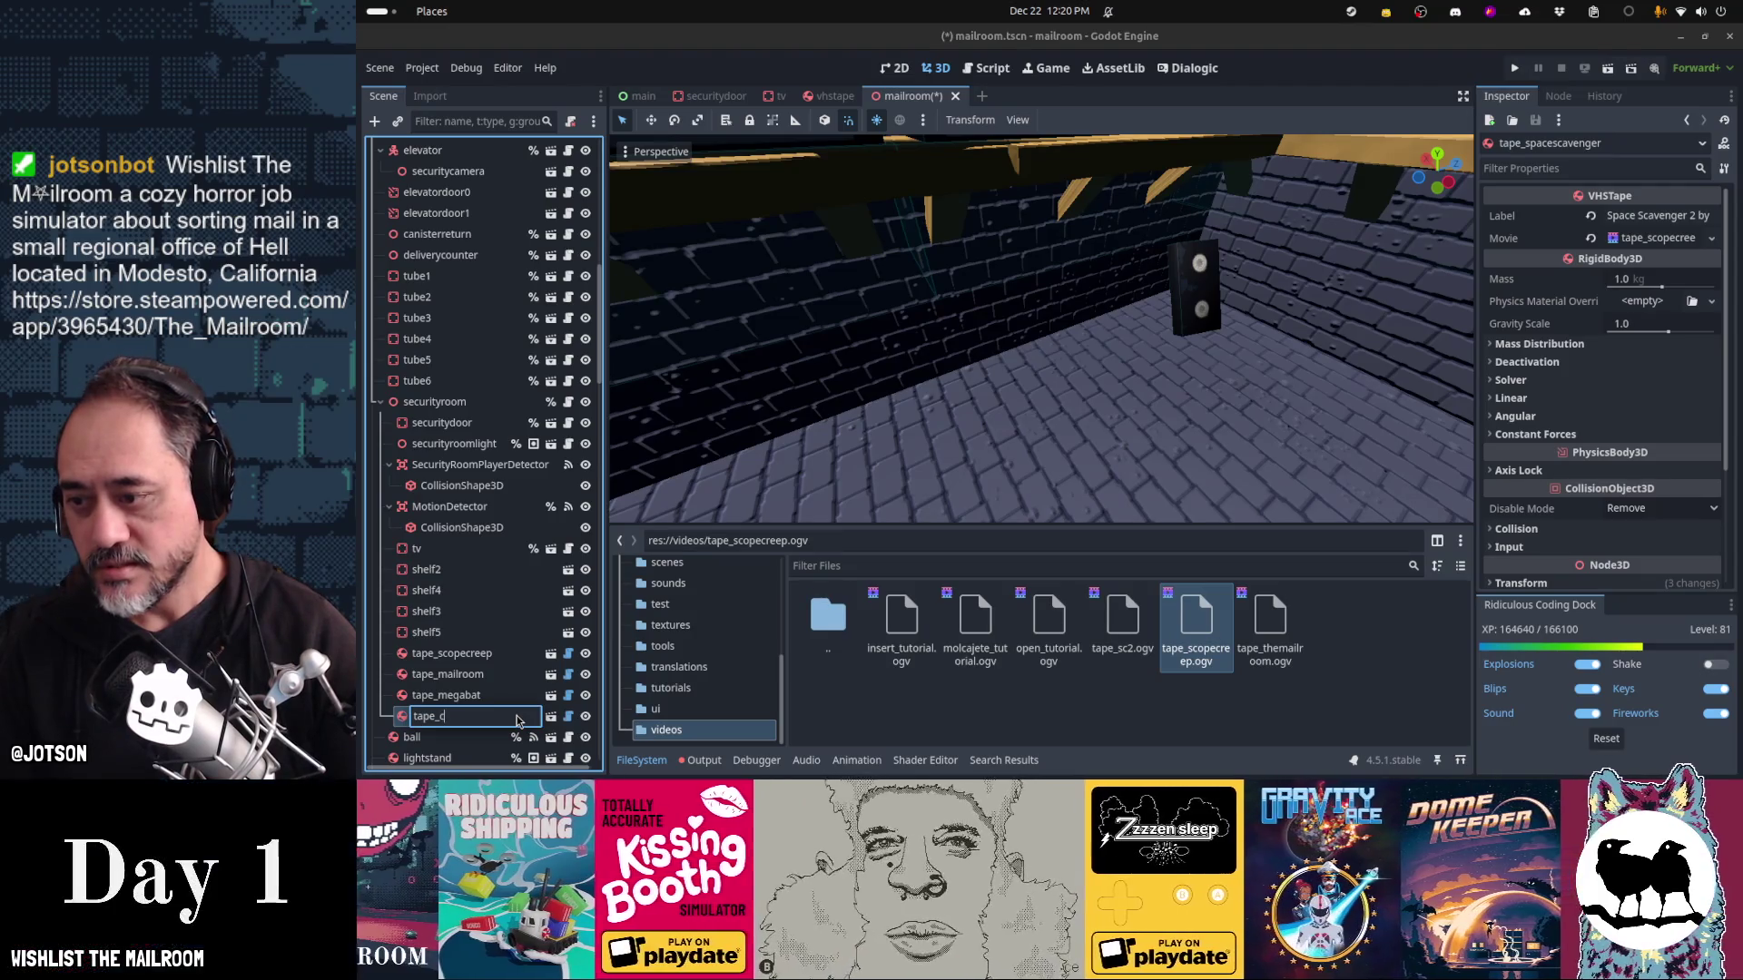
pyautogui.press('Return')
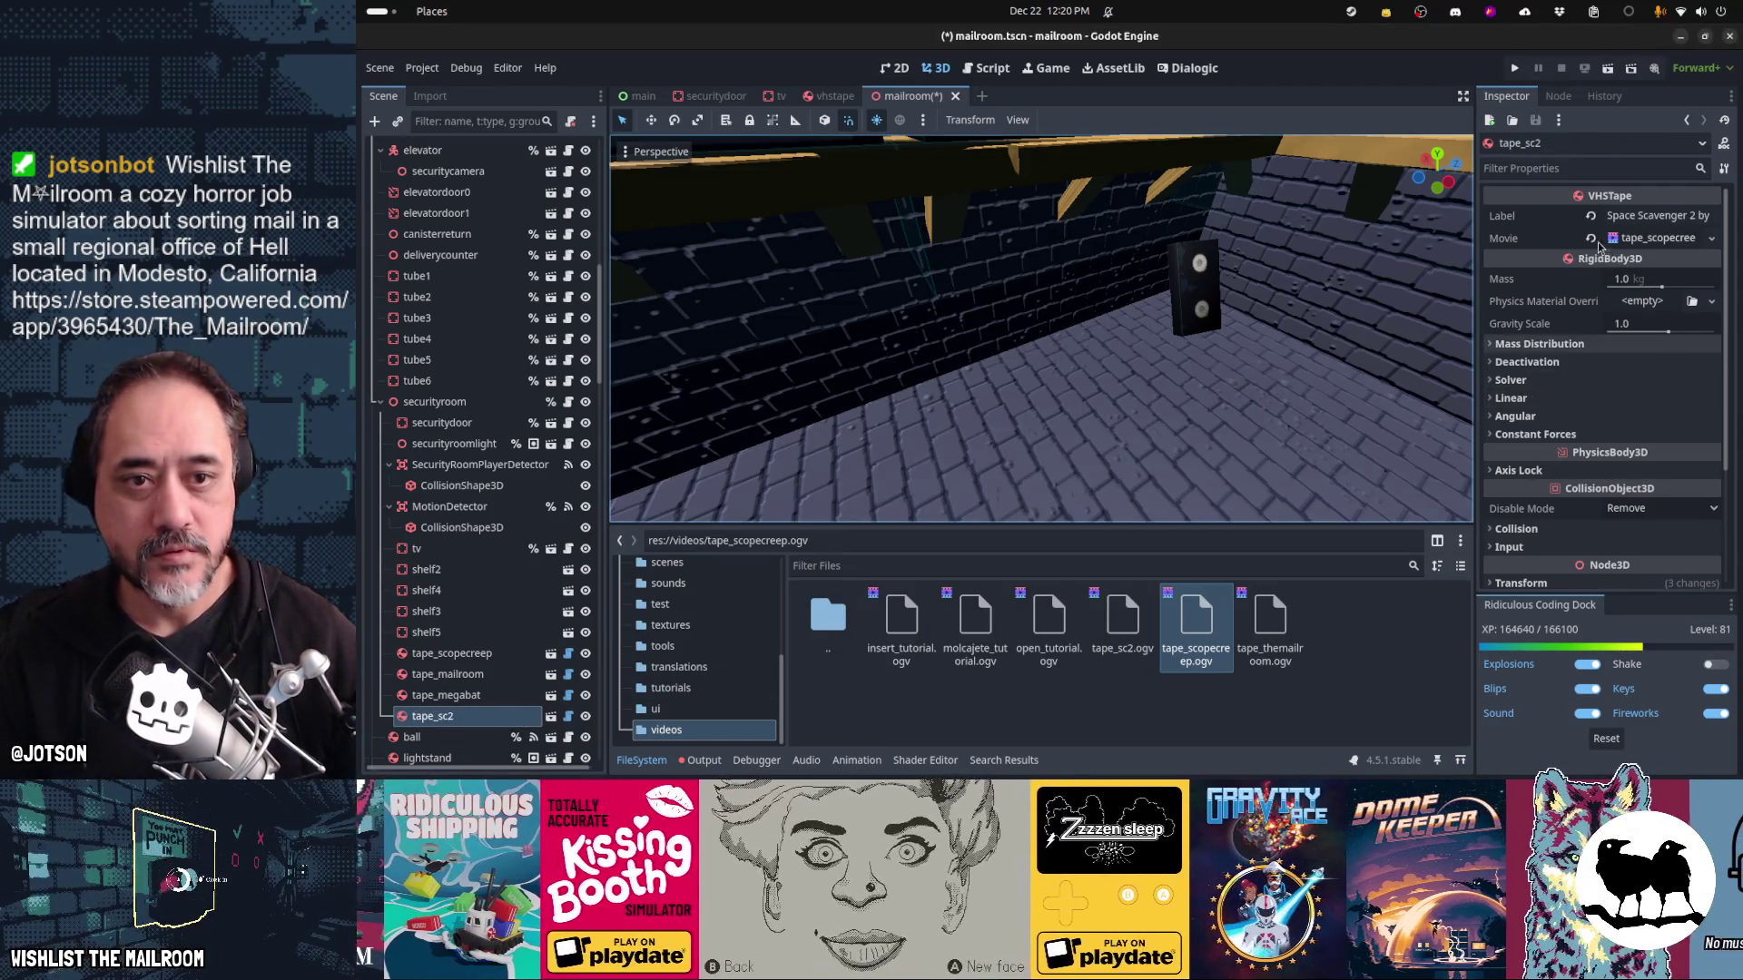
pyautogui.click(1591, 239)
pyautogui.click(1627, 239)
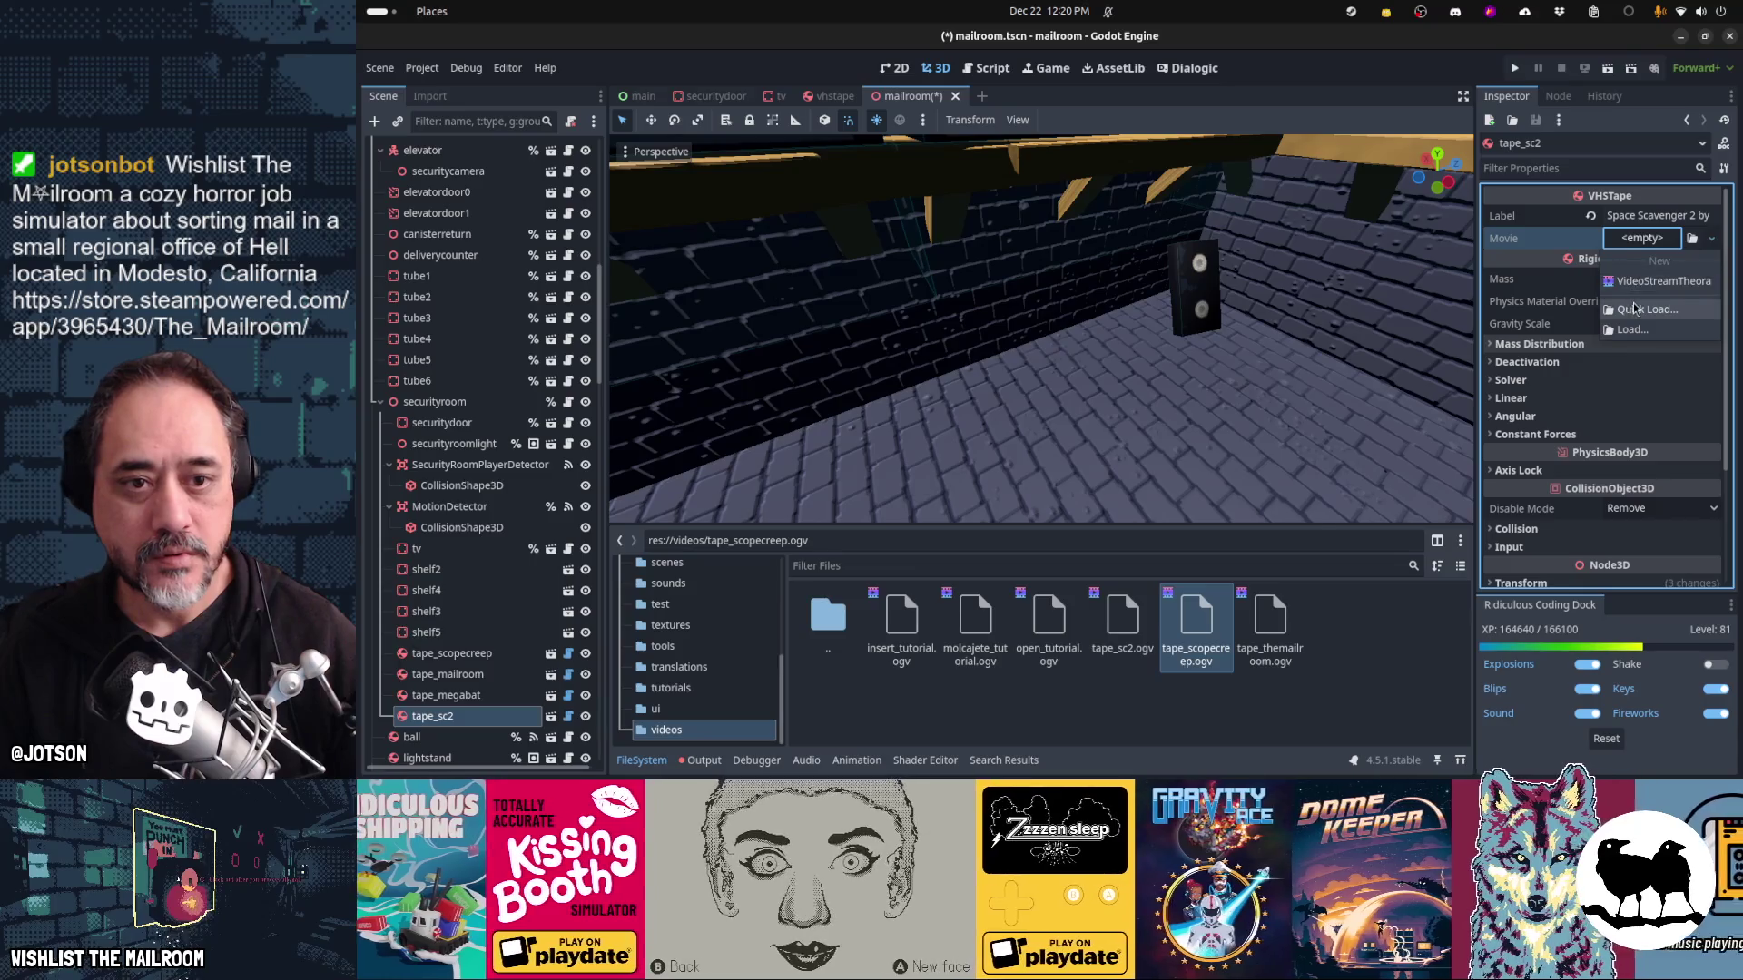
pyautogui.click(1636, 309)
pyautogui.write('sc2')
pyautogui.press('Return')
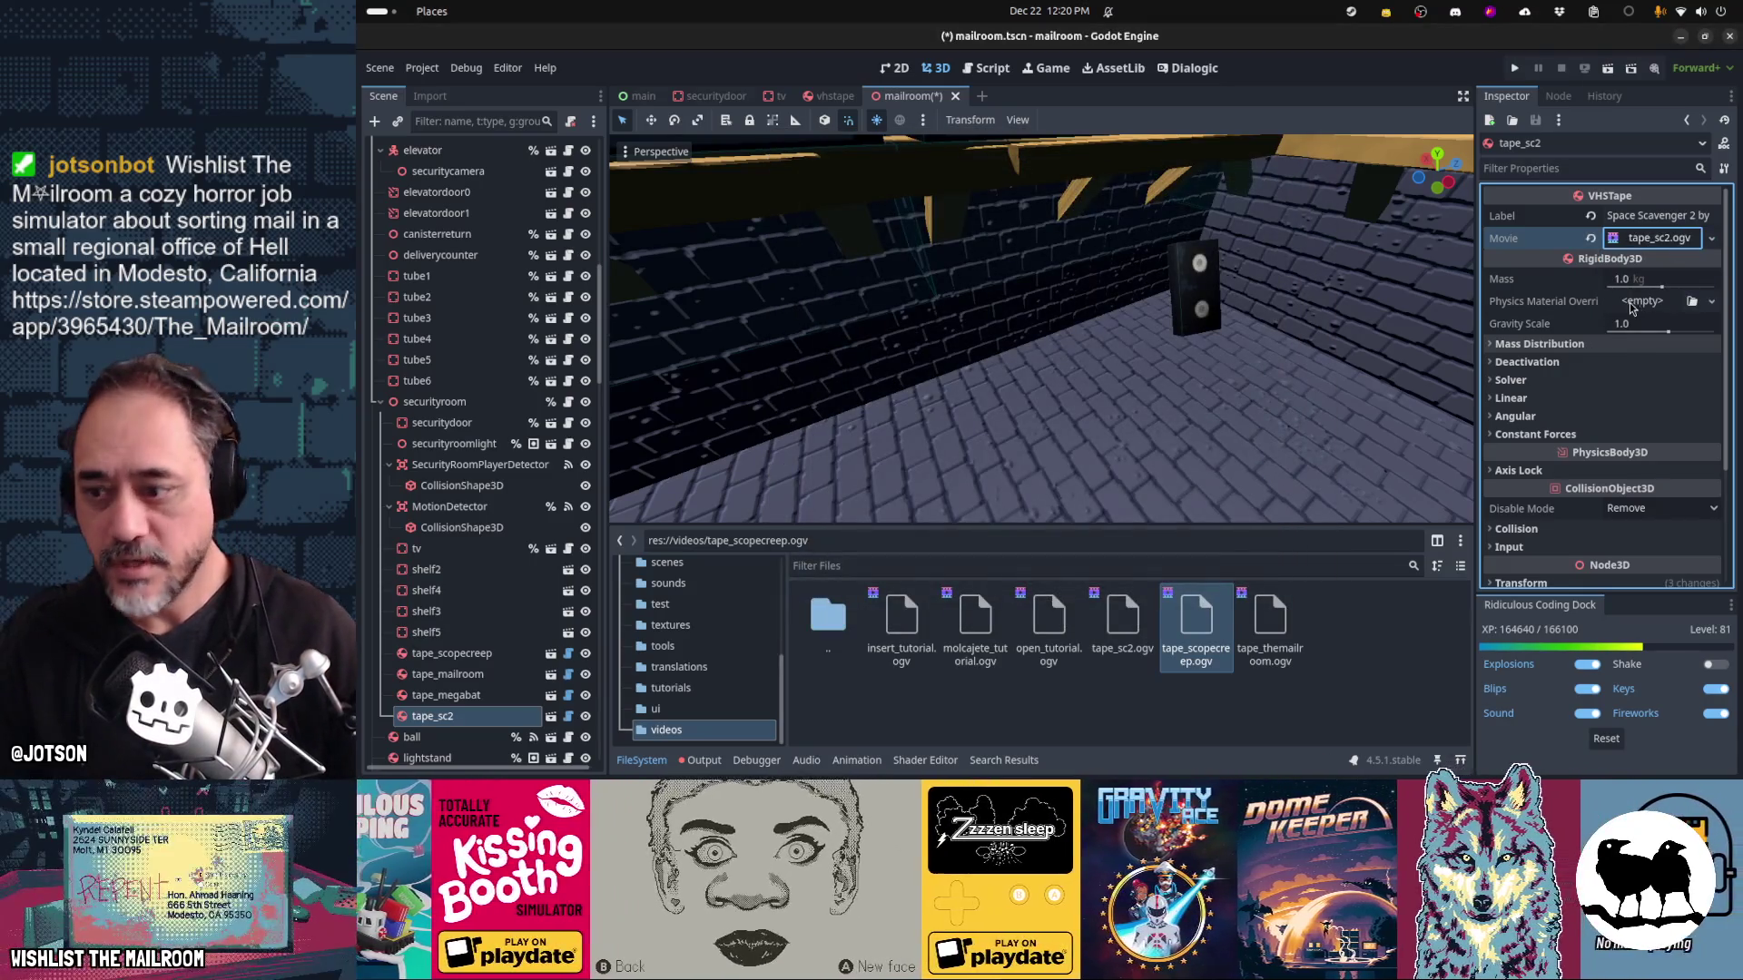
# Inspect the tape_megabat, tape_mailroom and tape_scopecreep nodes, then return to Firefox
pyautogui.click(490, 702)
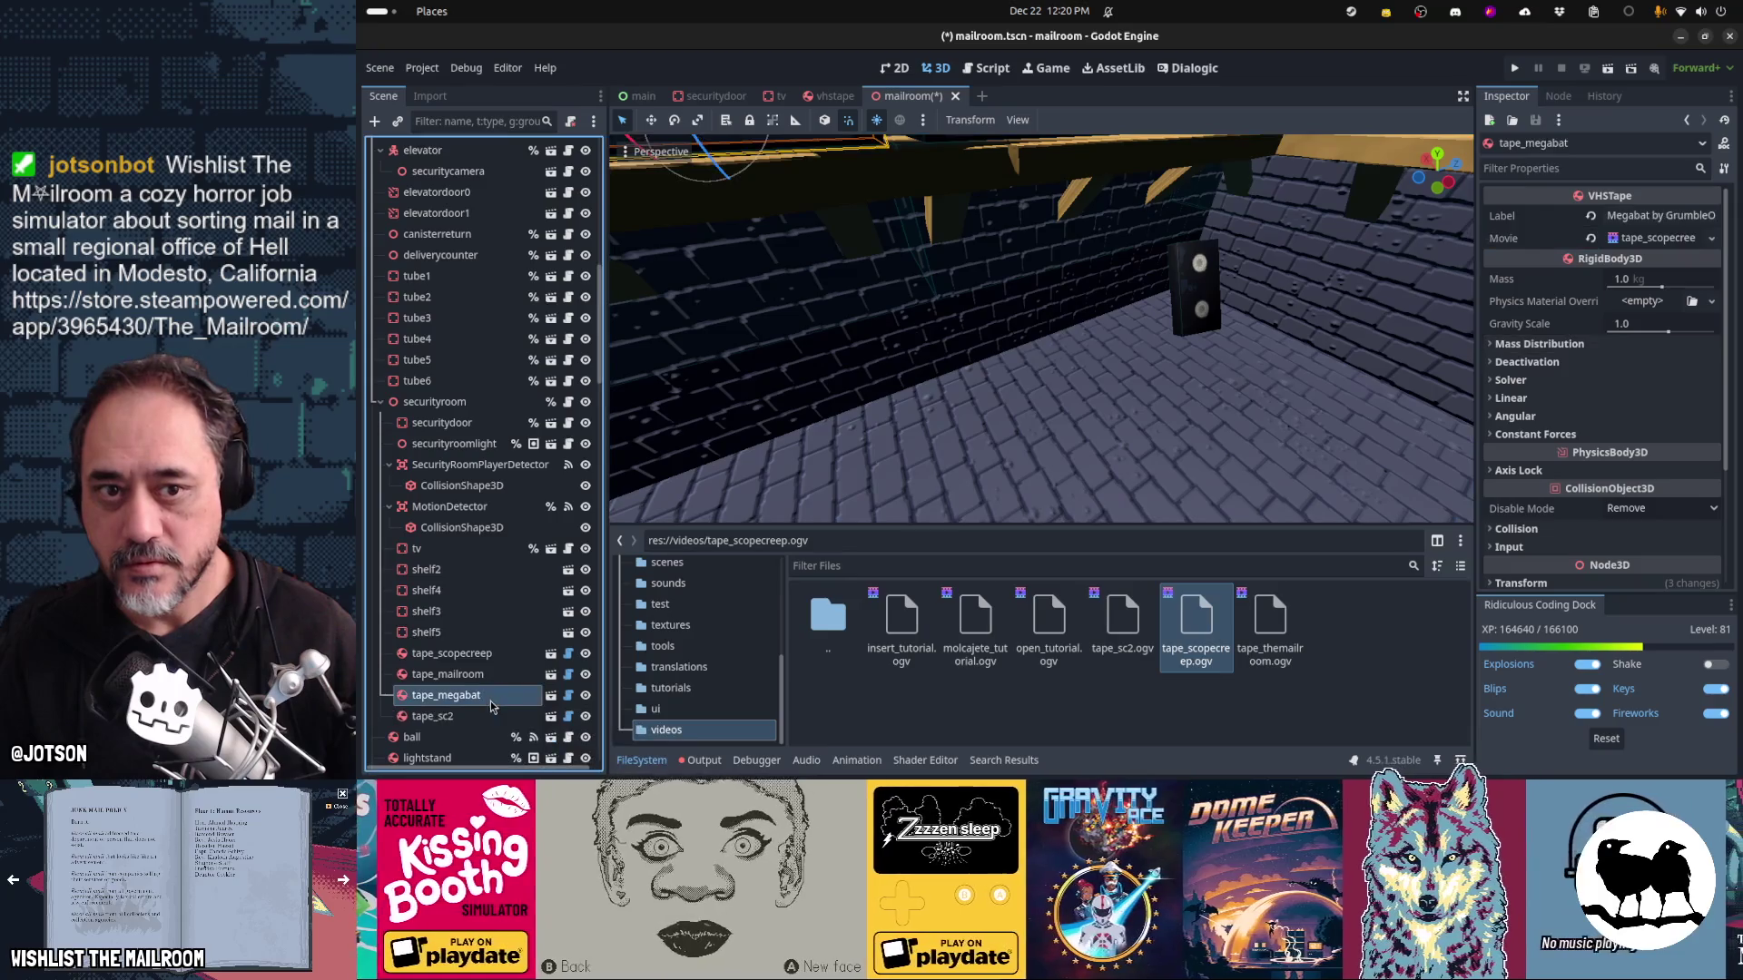
pyautogui.click(488, 679)
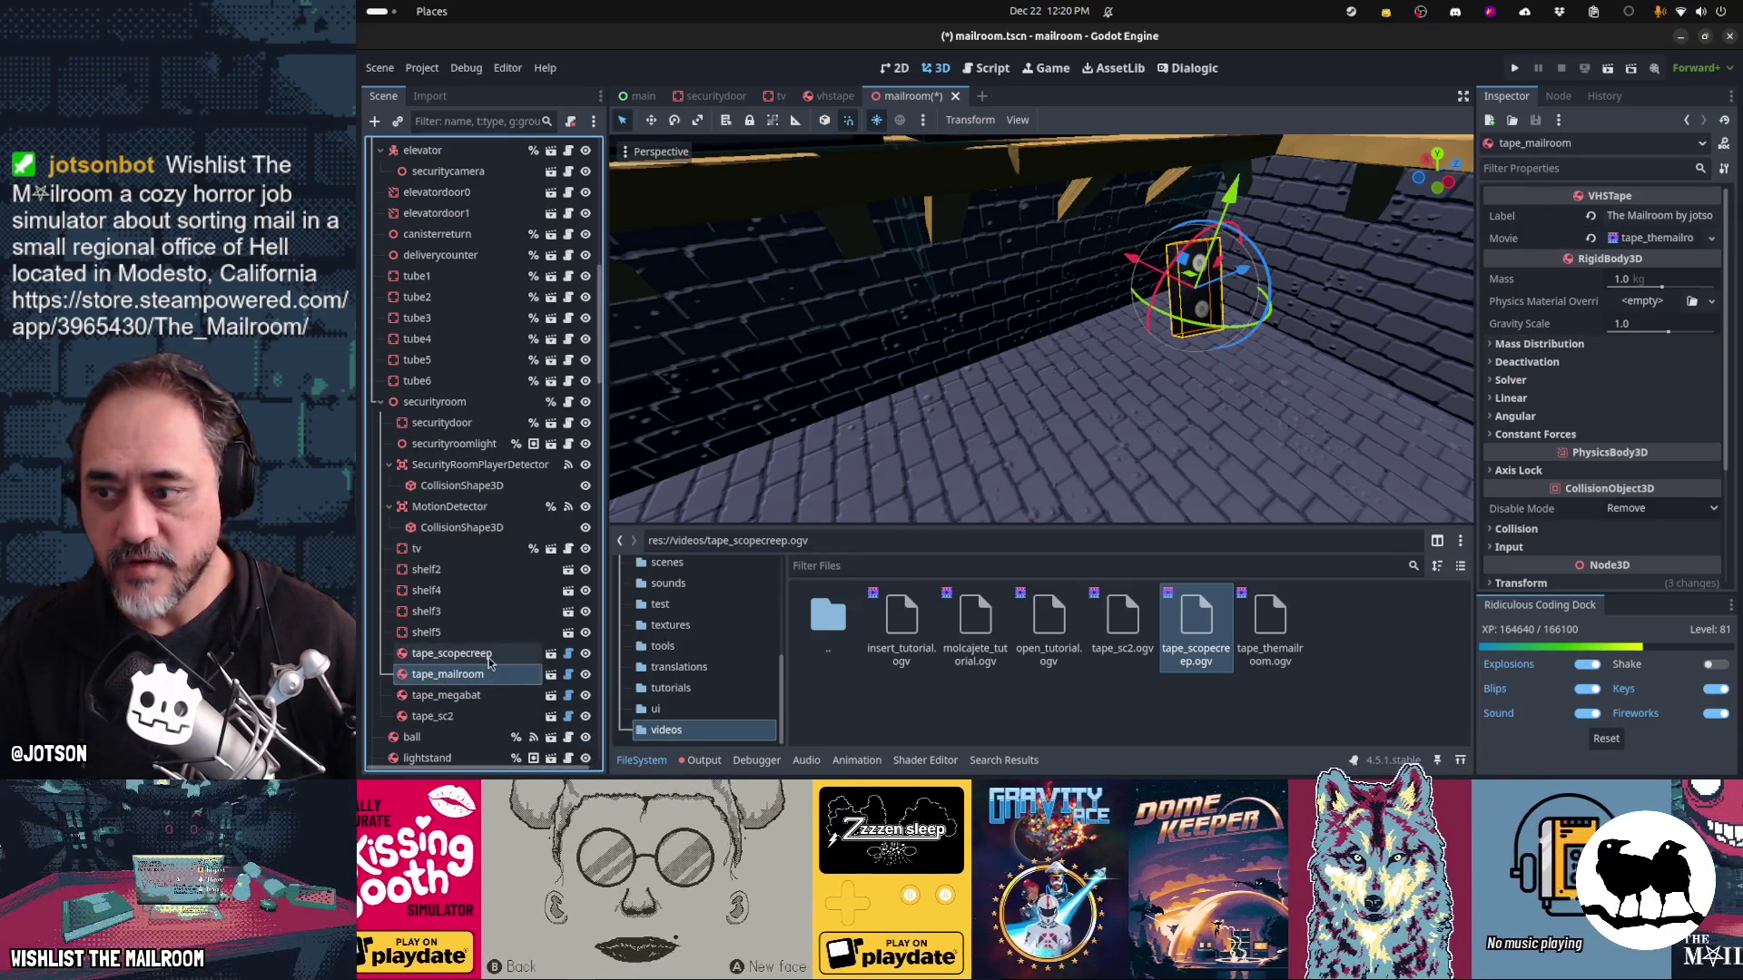
pyautogui.click(489, 661)
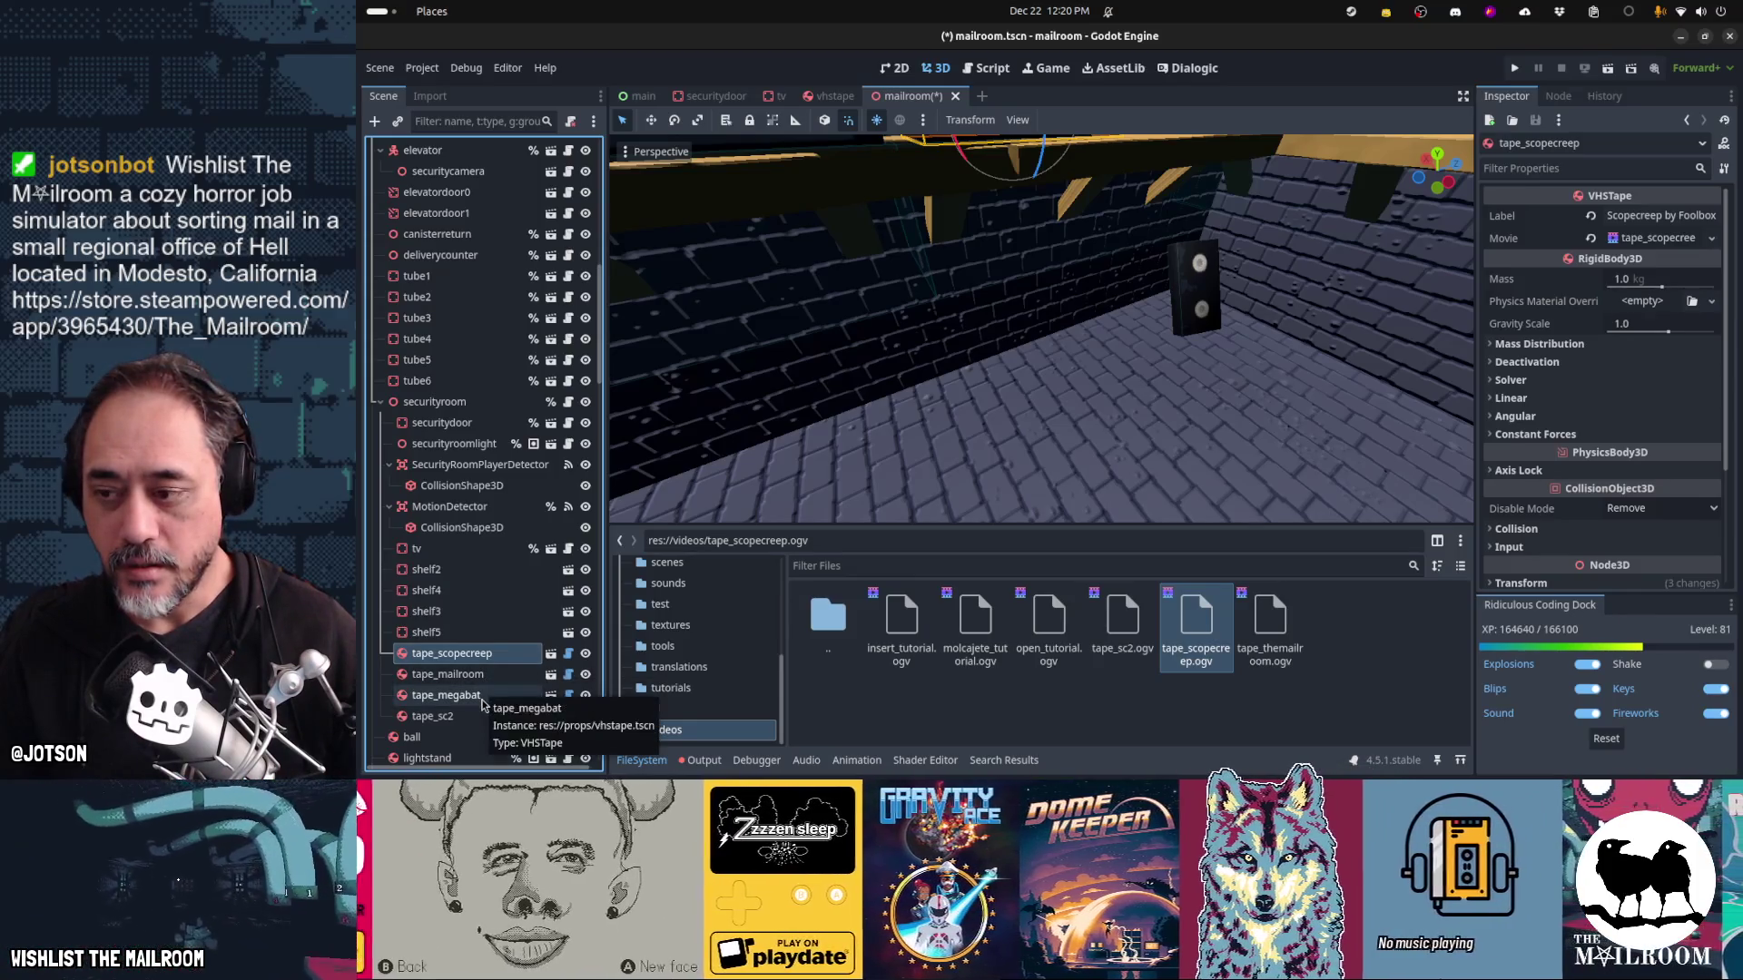
pyautogui.click(495, 697)
pyautogui.hotkey('alt', 'Tab')
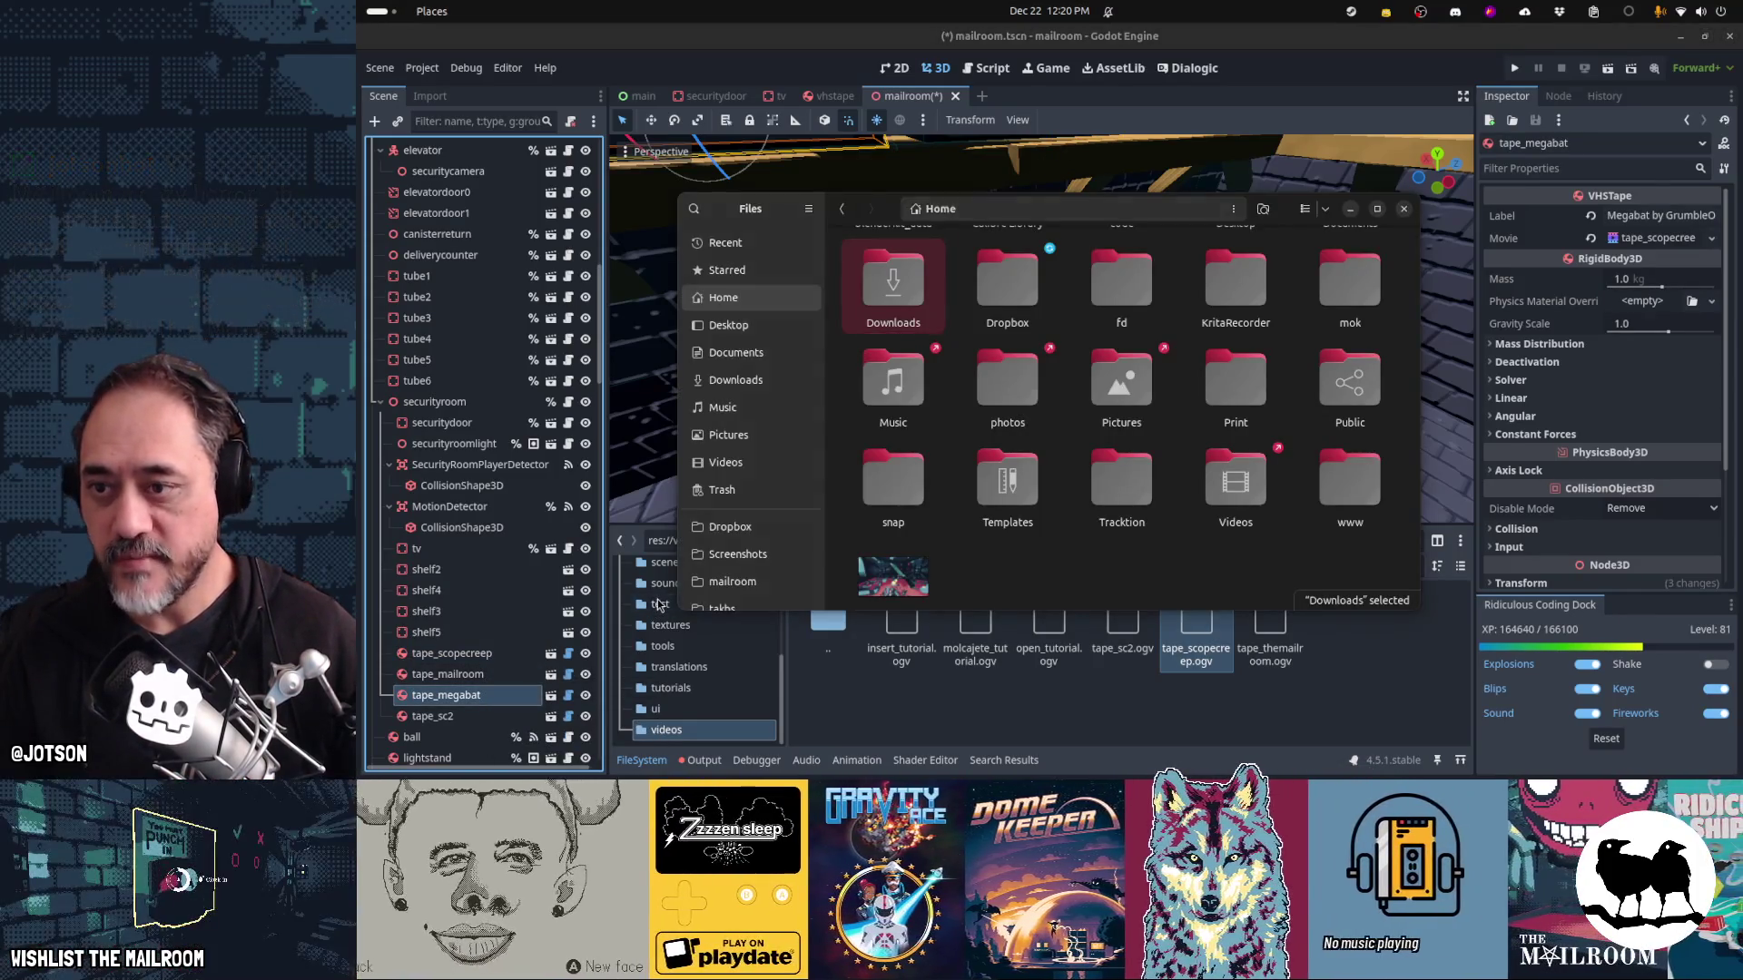
pyautogui.hotkey('alt', 'Tab')
pyautogui.press('Tab')
pyautogui.hotkey('alt', 'Tab')
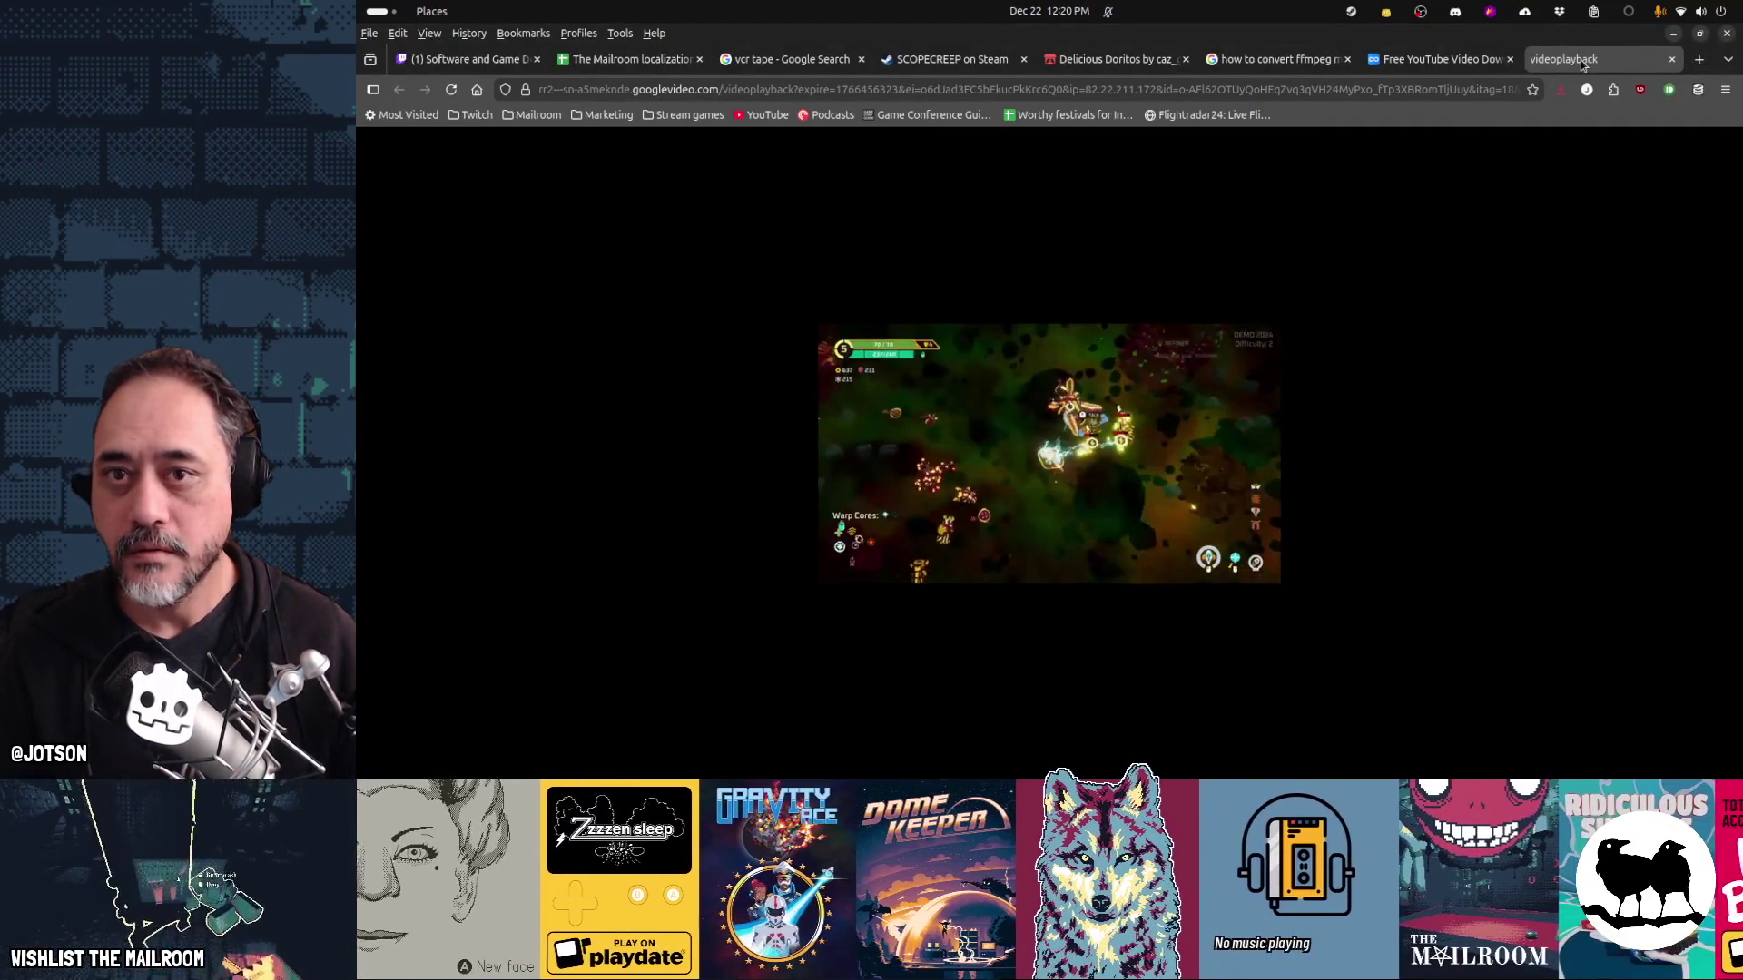
# Google 'megabat trailer' and open the SteamDB Megabat result in a new tab
pyautogui.click(1380, 89)
pyautogui.write('meg')
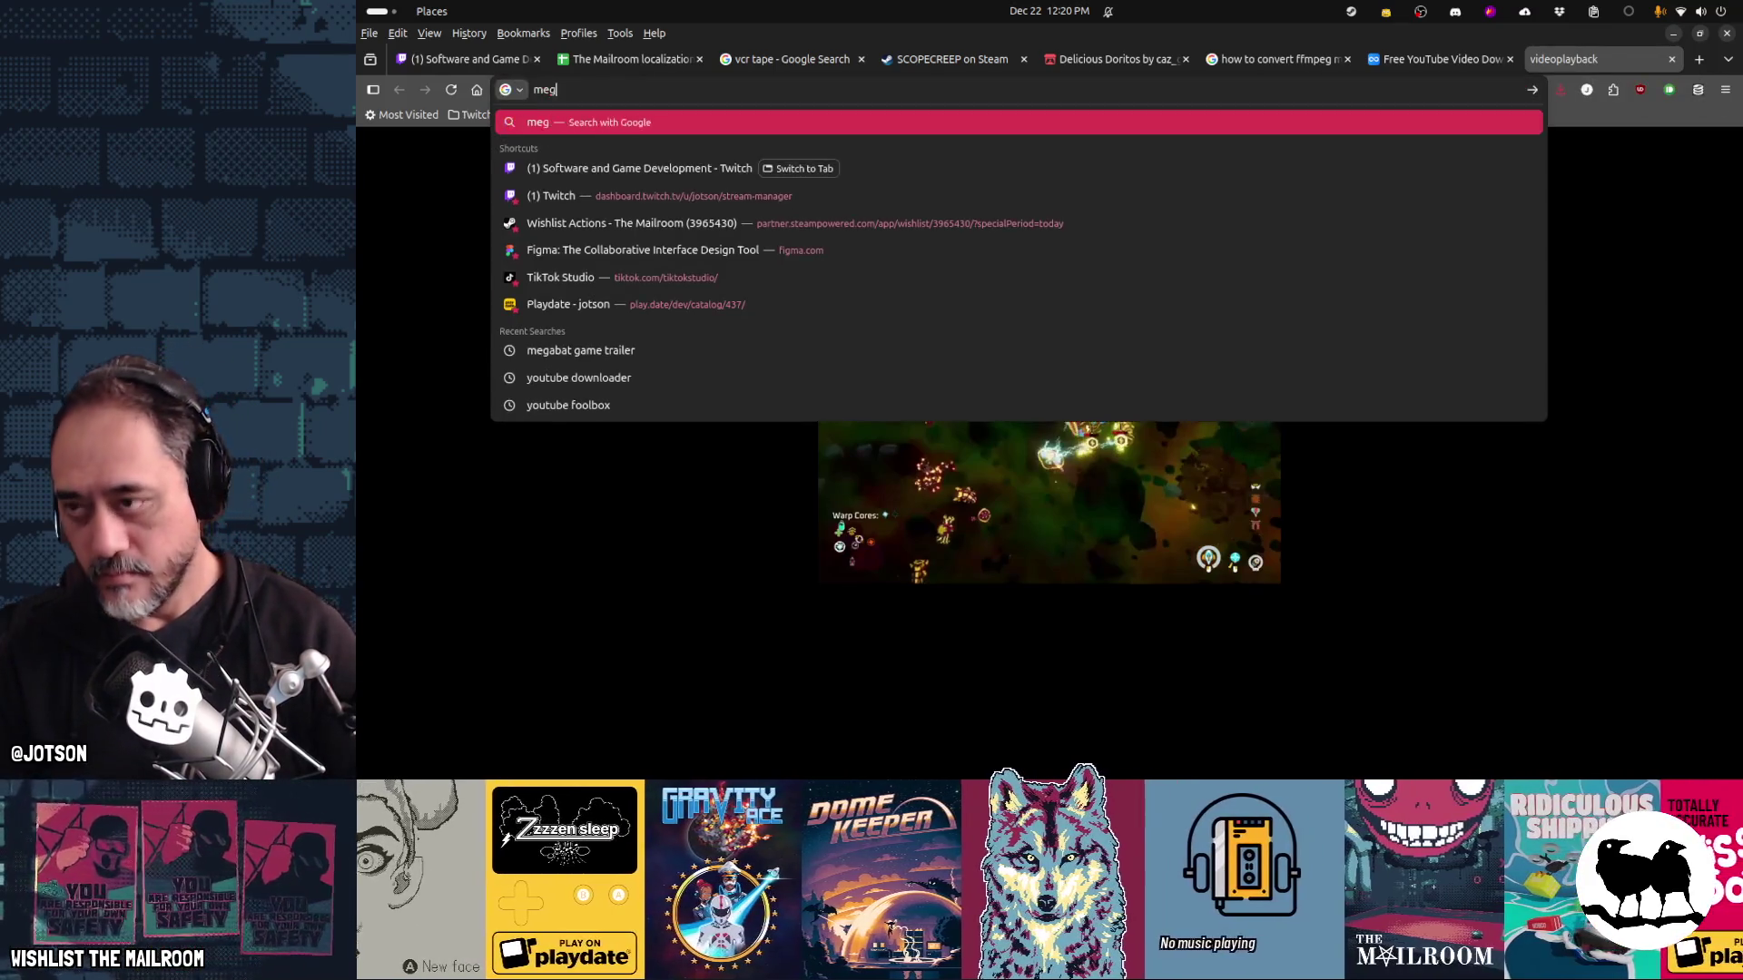
pyautogui.write('abat trailer')
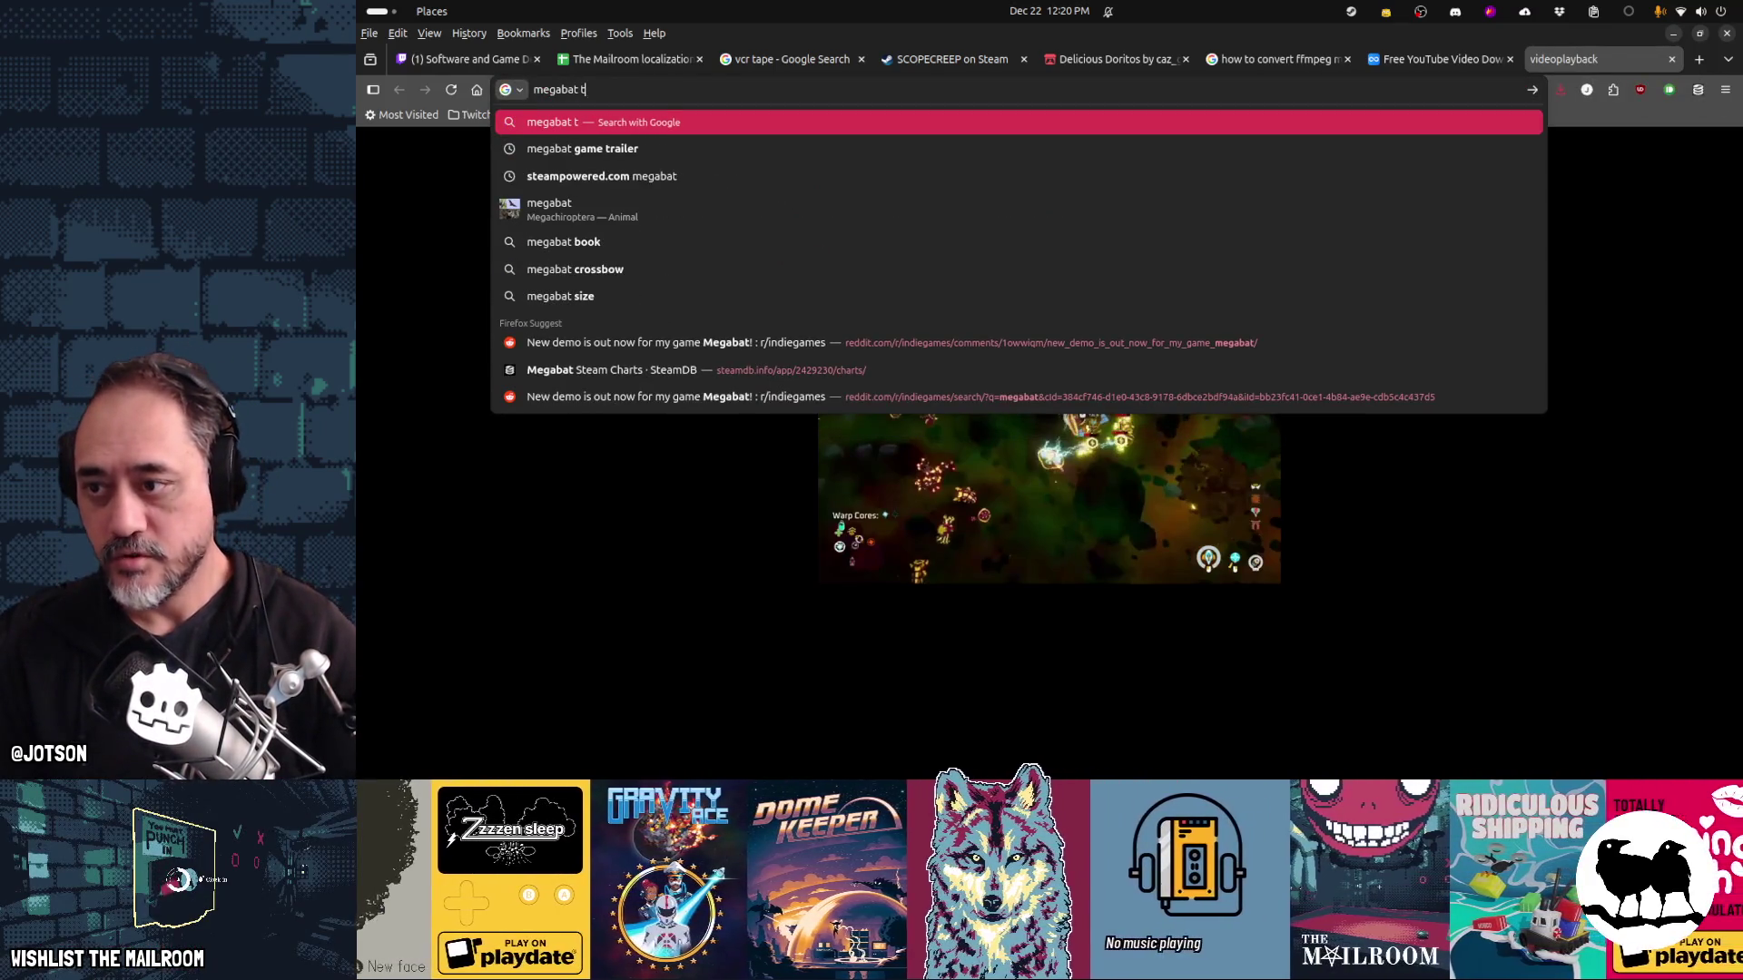
pyautogui.press('Return')
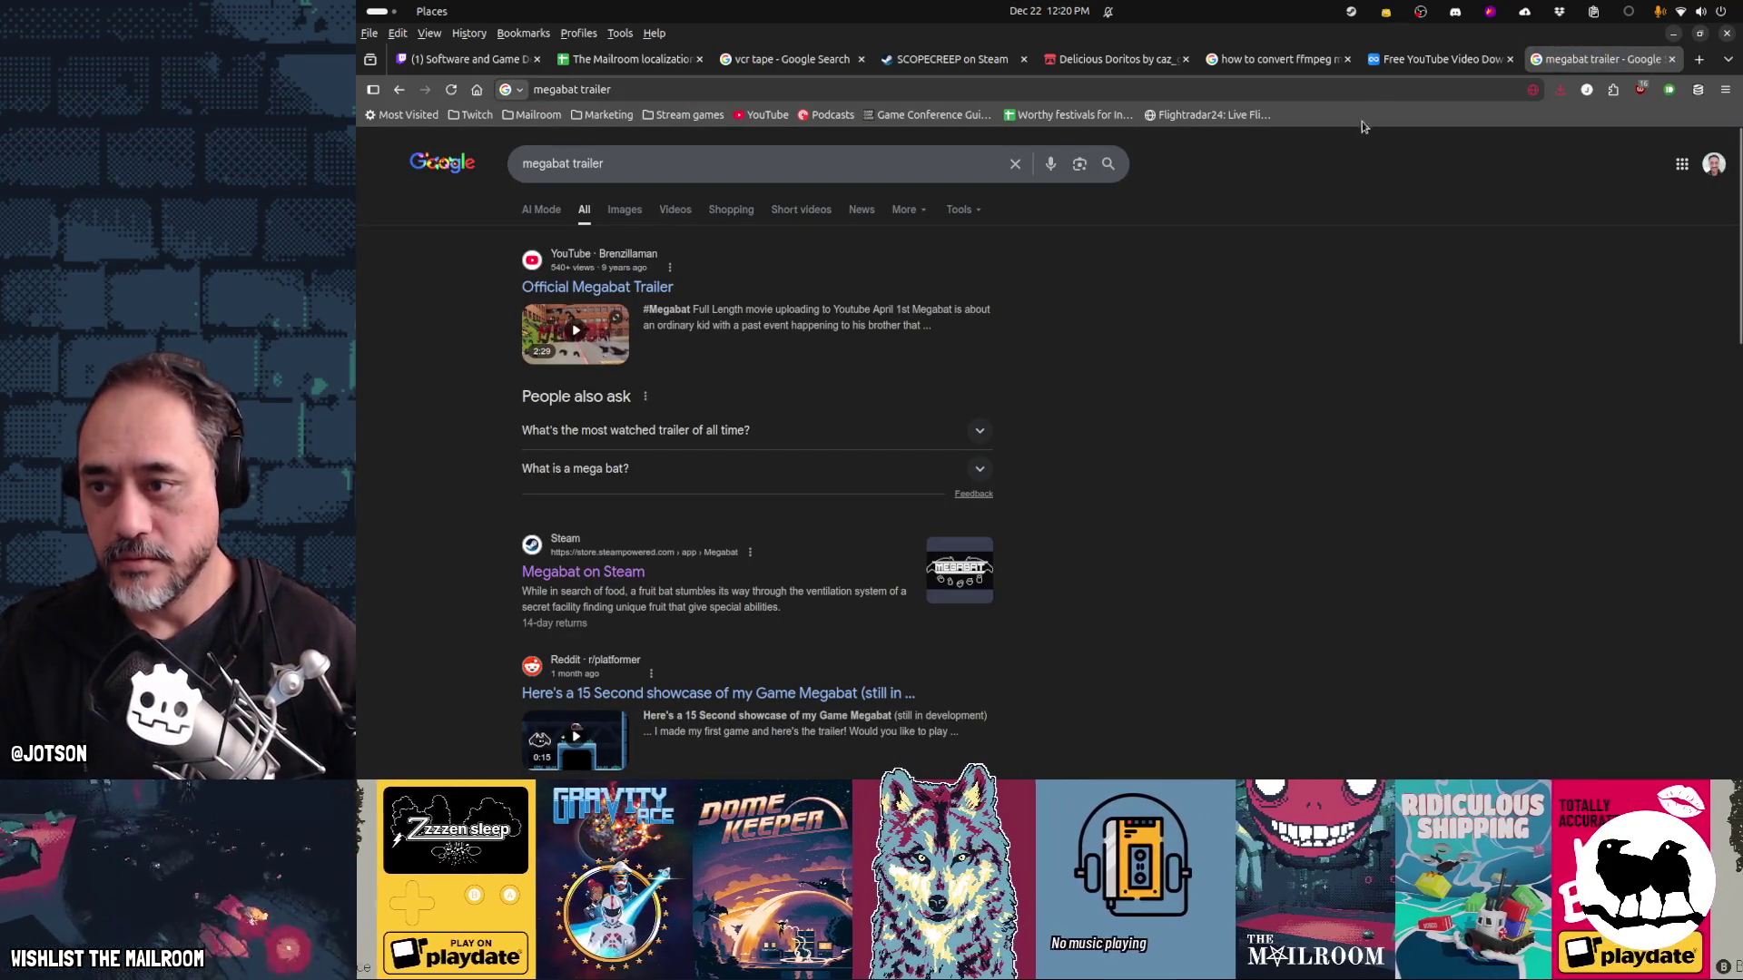
pyautogui.scroll(-3, 1371, 281)
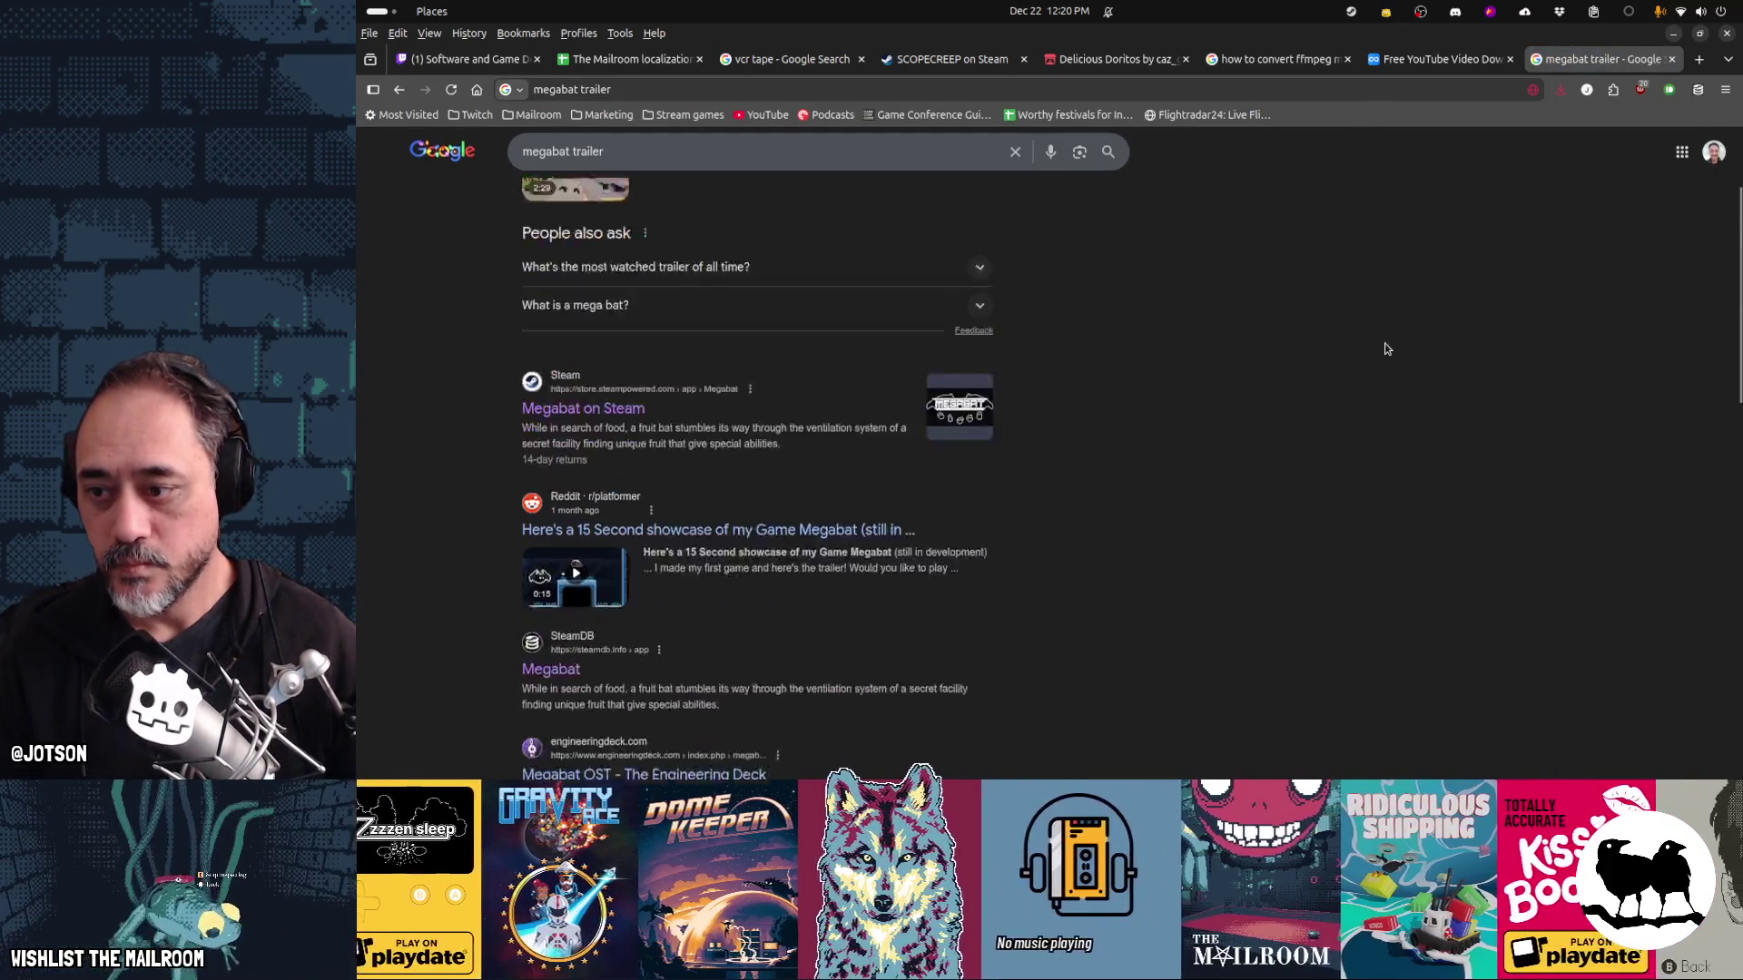
pyautogui.scroll(-1, 1386, 349)
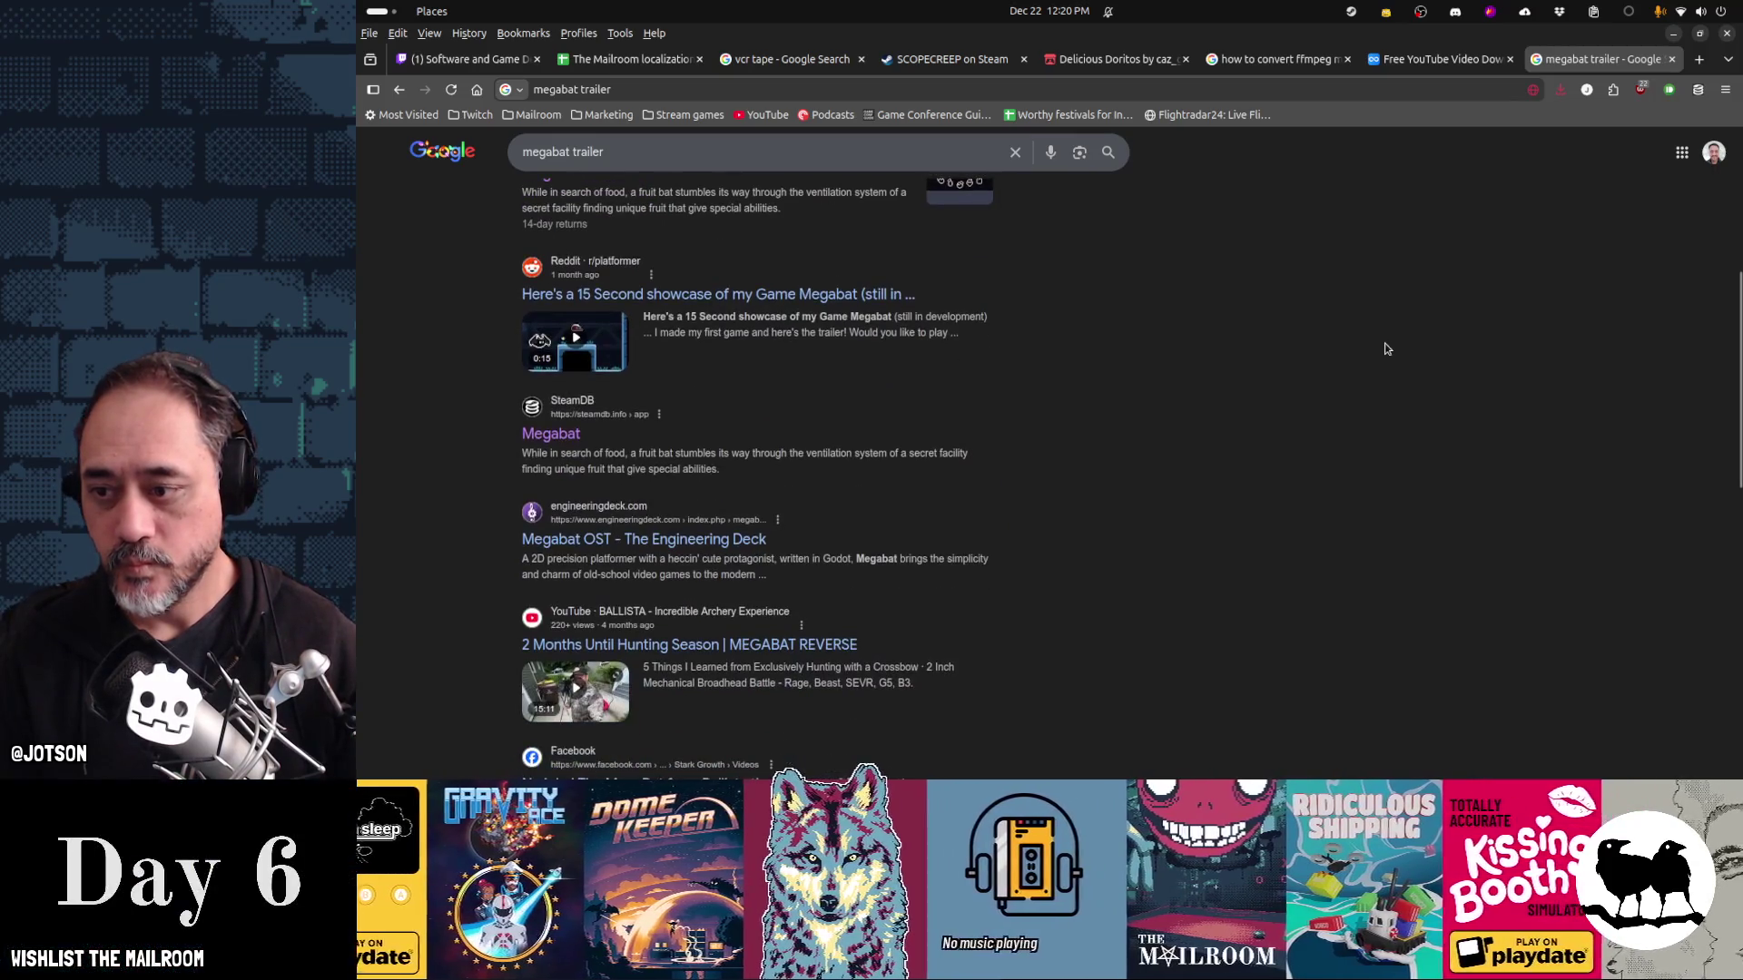
pyautogui.middleClick(551, 434)
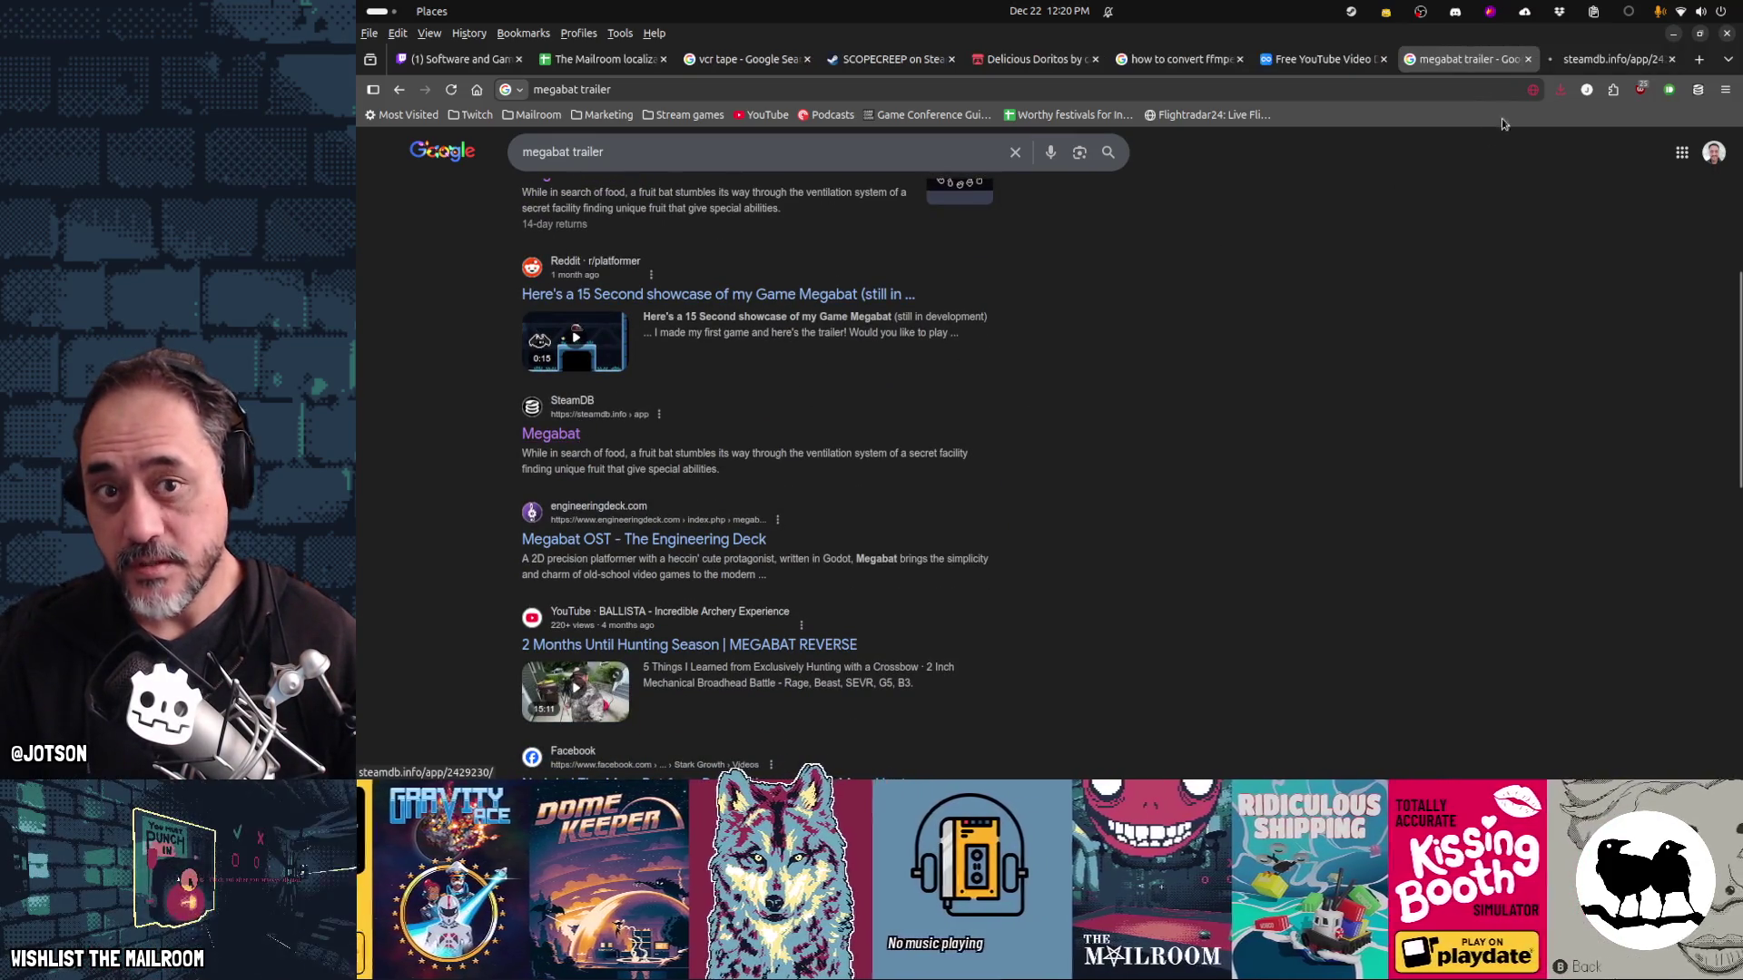
# Find the Trailer in Megabat's SteamDB metadata and open the 480p mp4 teaser
pyautogui.click(1604, 64)
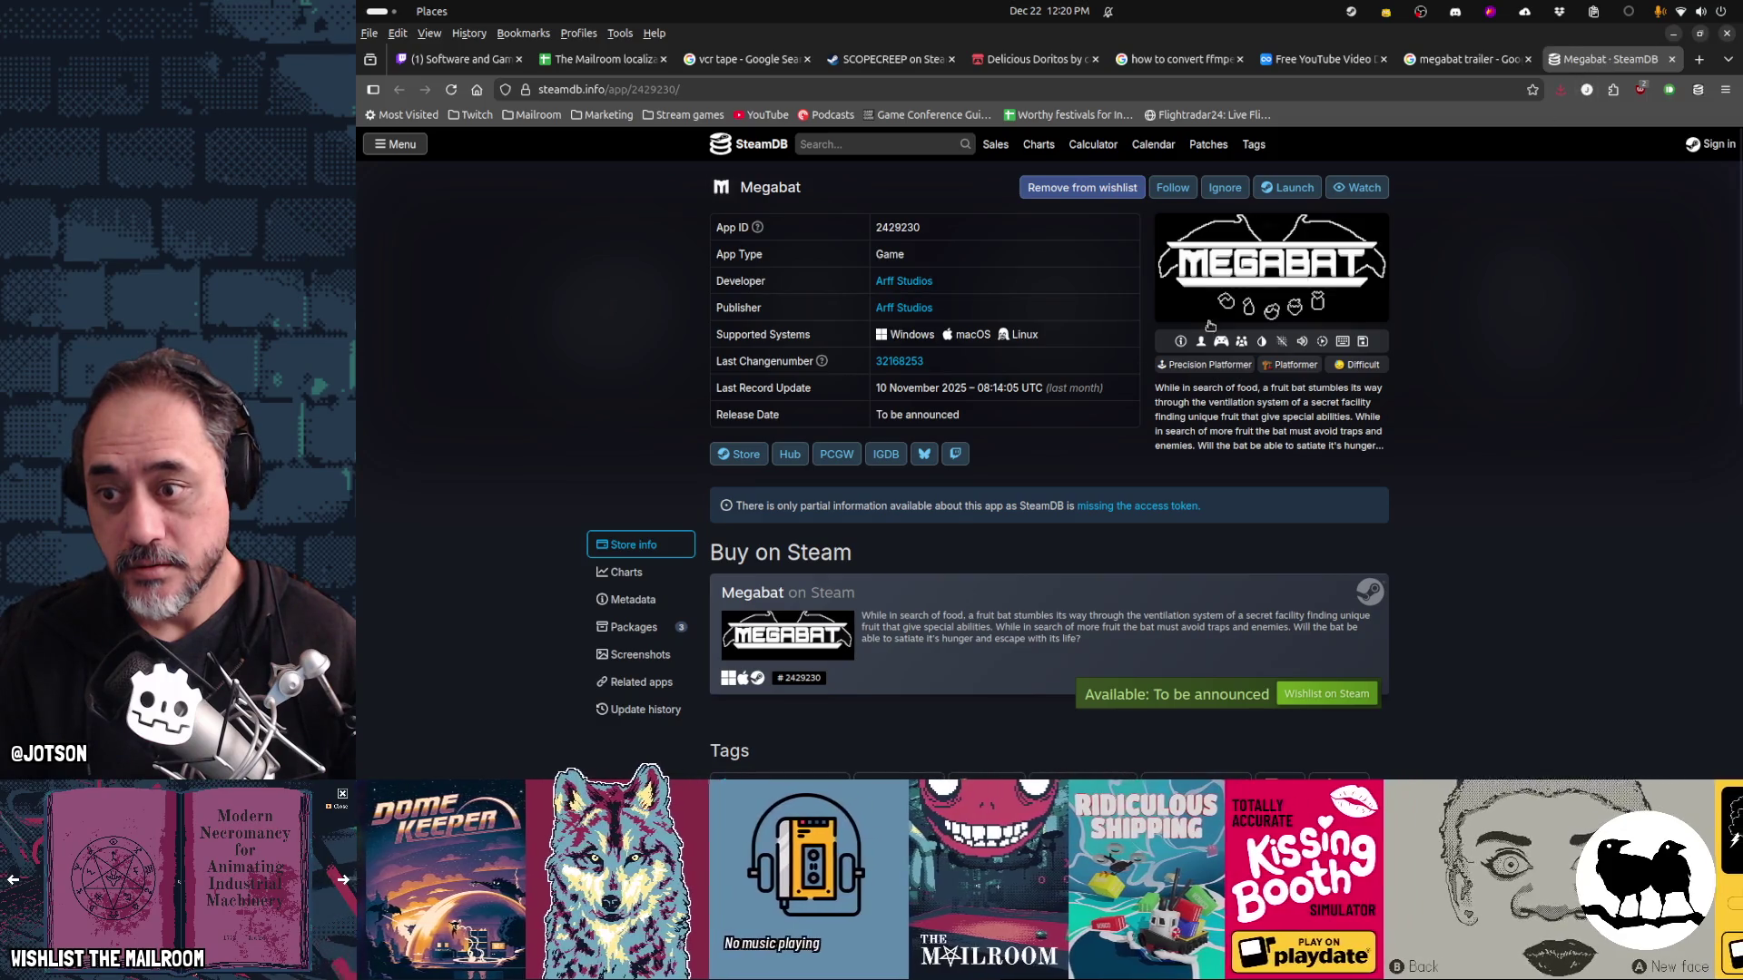
pyautogui.click(666, 601)
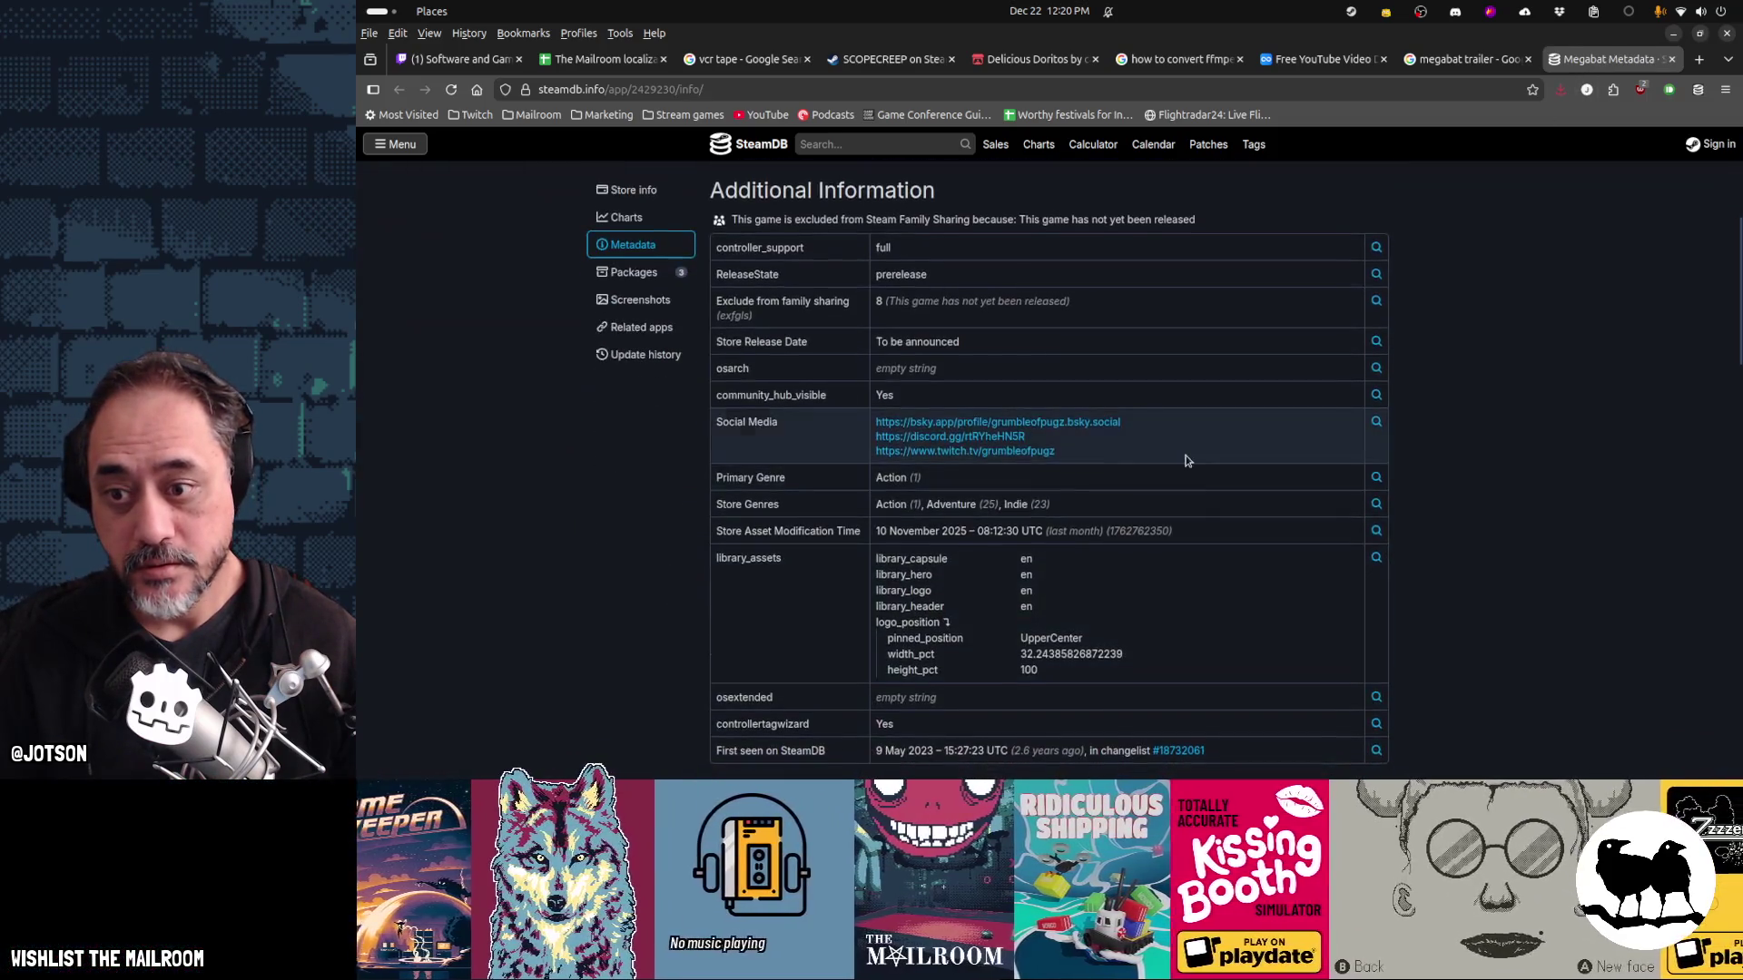
pyautogui.scroll(-10, 999, 404)
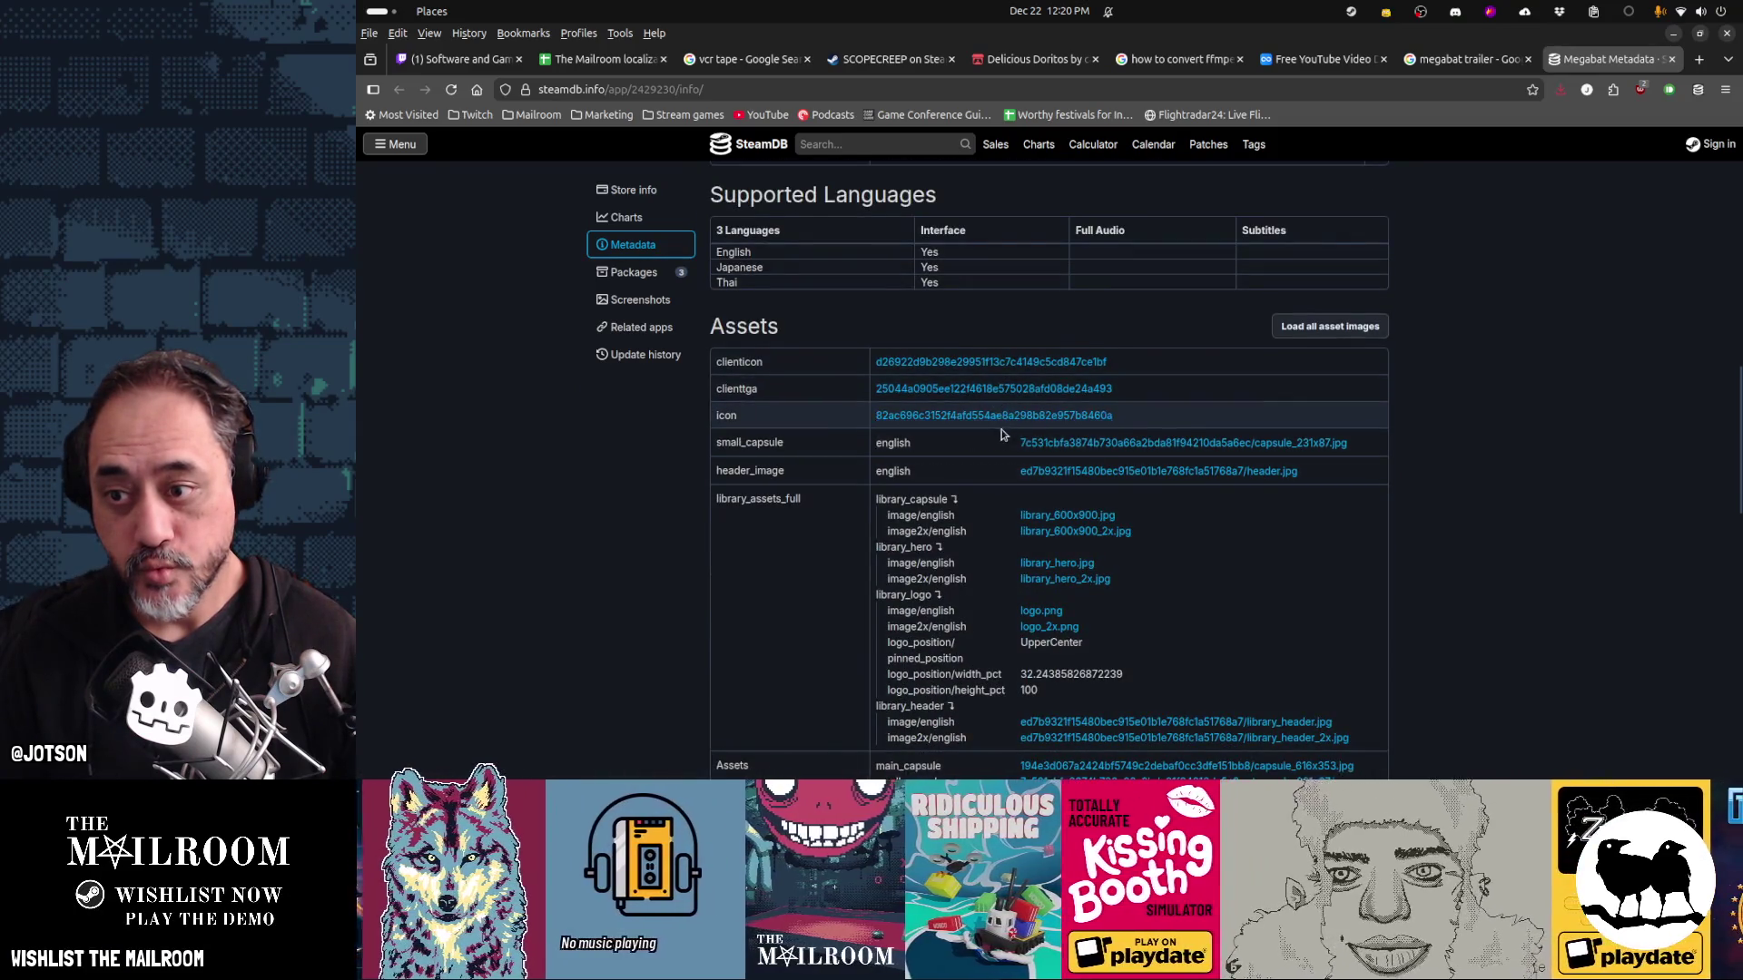
pyautogui.scroll(-5, 996, 400)
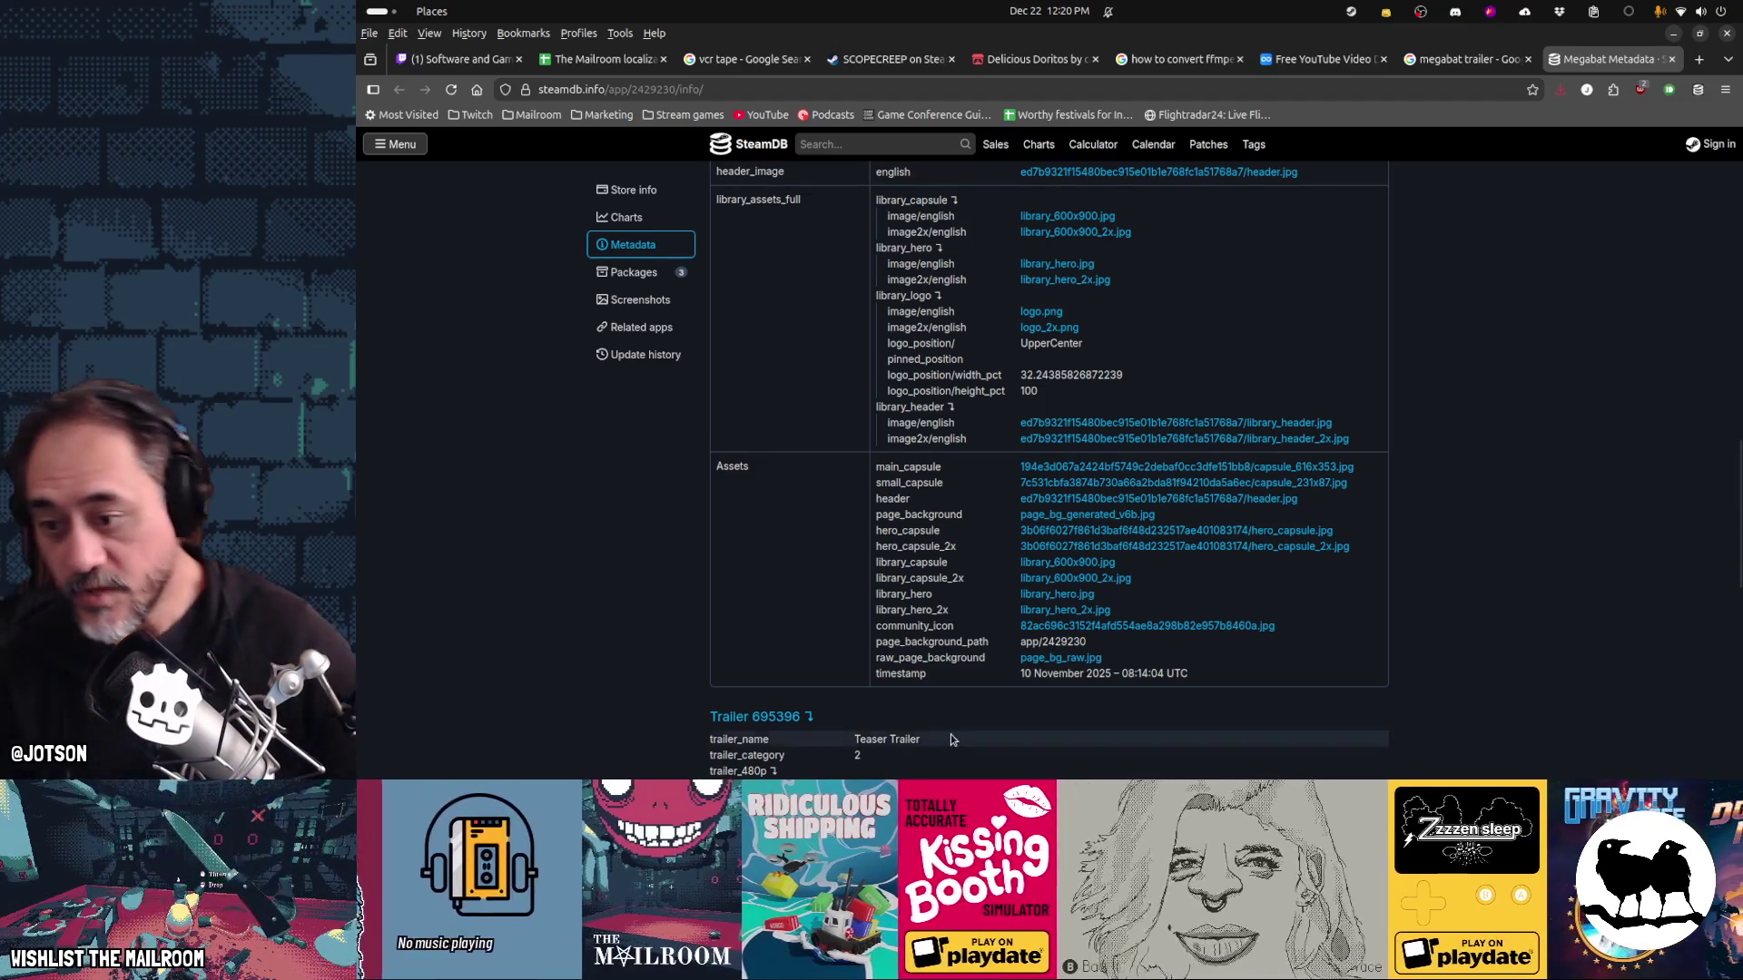
pyautogui.scroll(-5, 1089, 644)
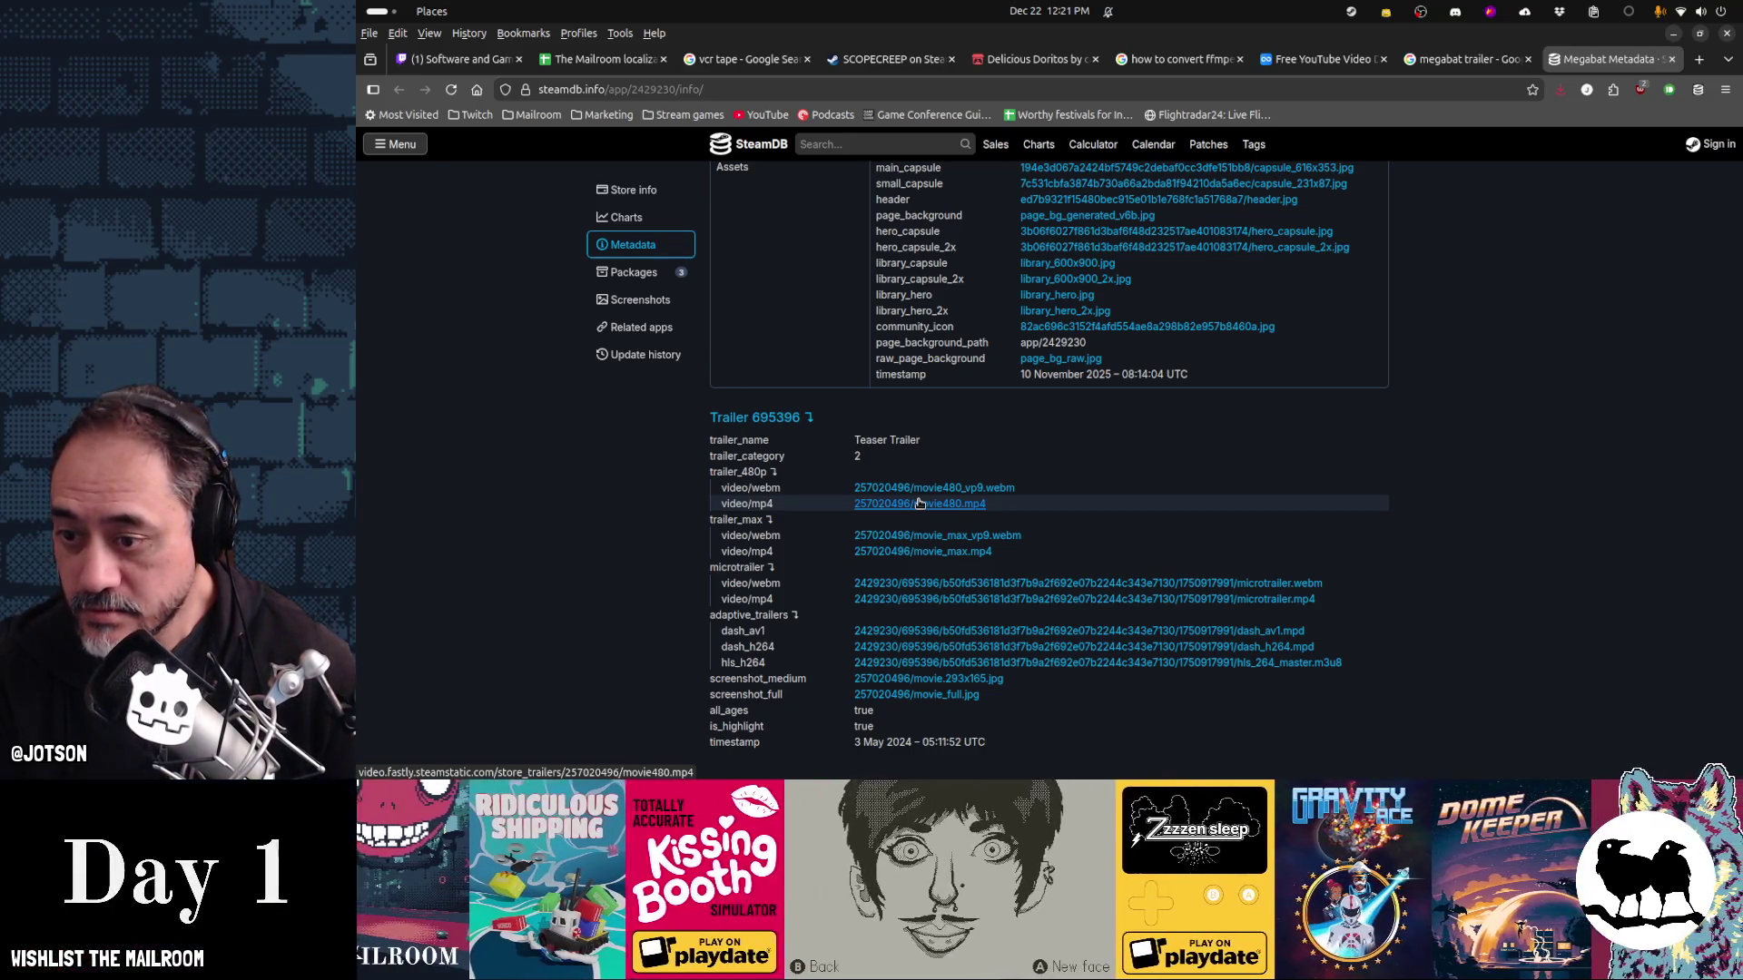
pyautogui.click(919, 502)
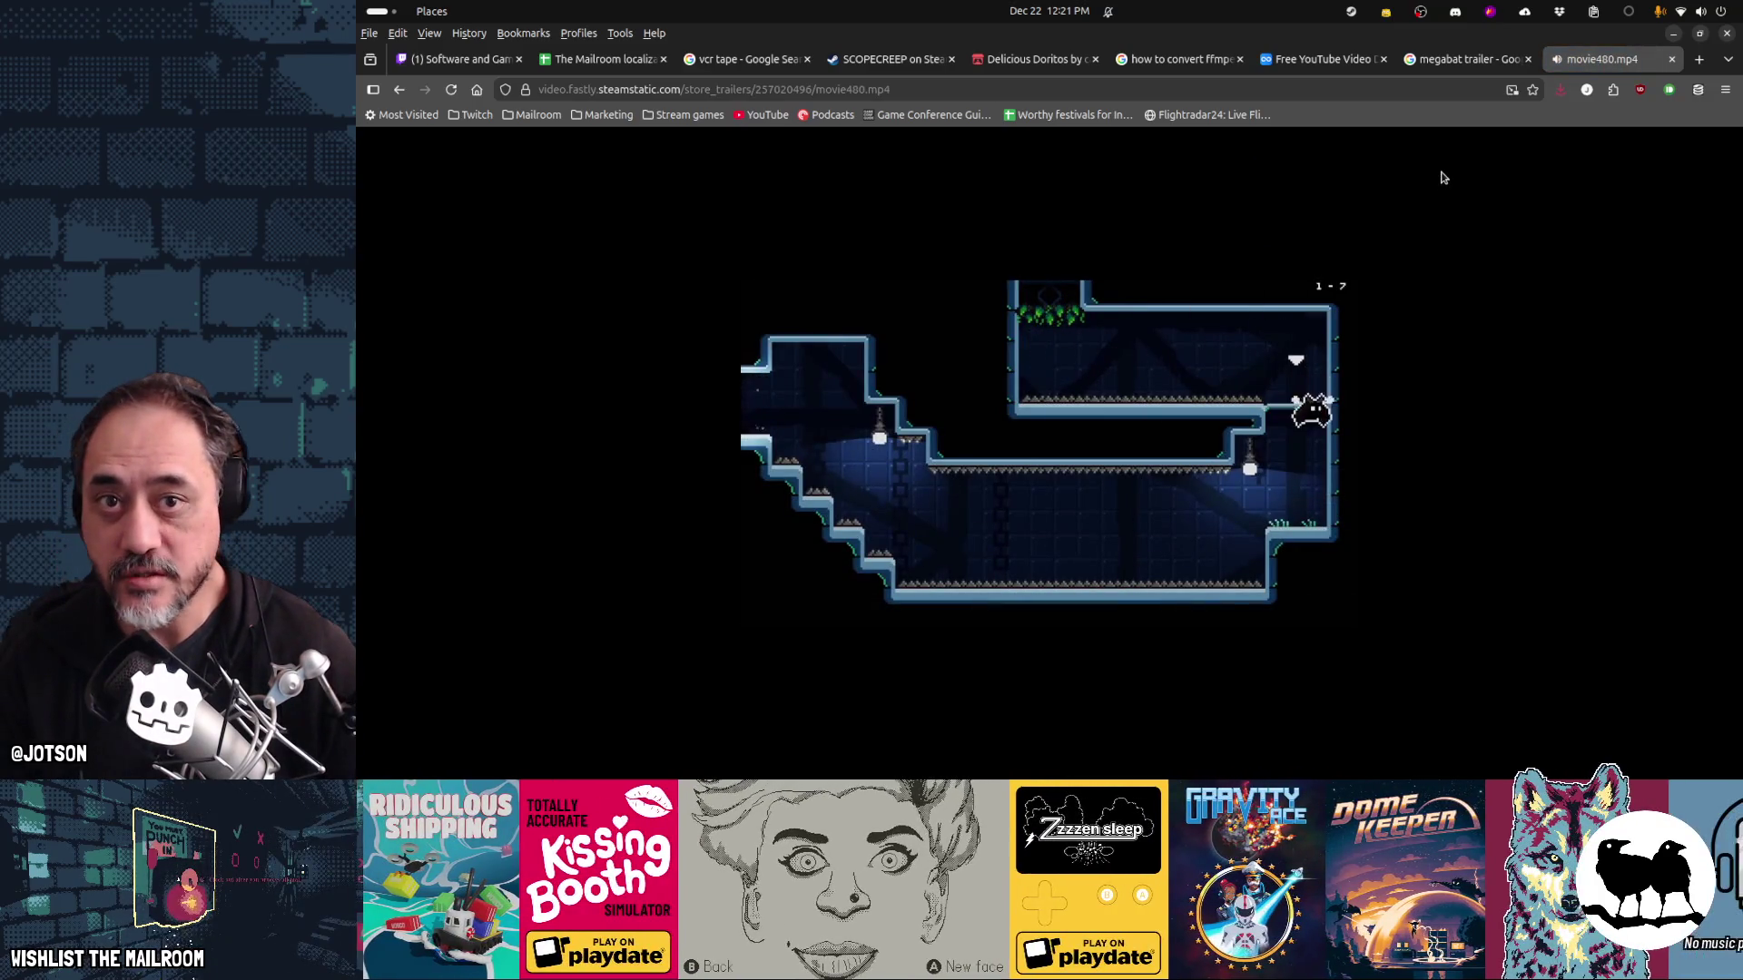
# Save the teaser trailer to Downloads as megabat.mp4 and close its tab
pyautogui.hotkey('ctrl', 's')
pyautogui.press('Return')
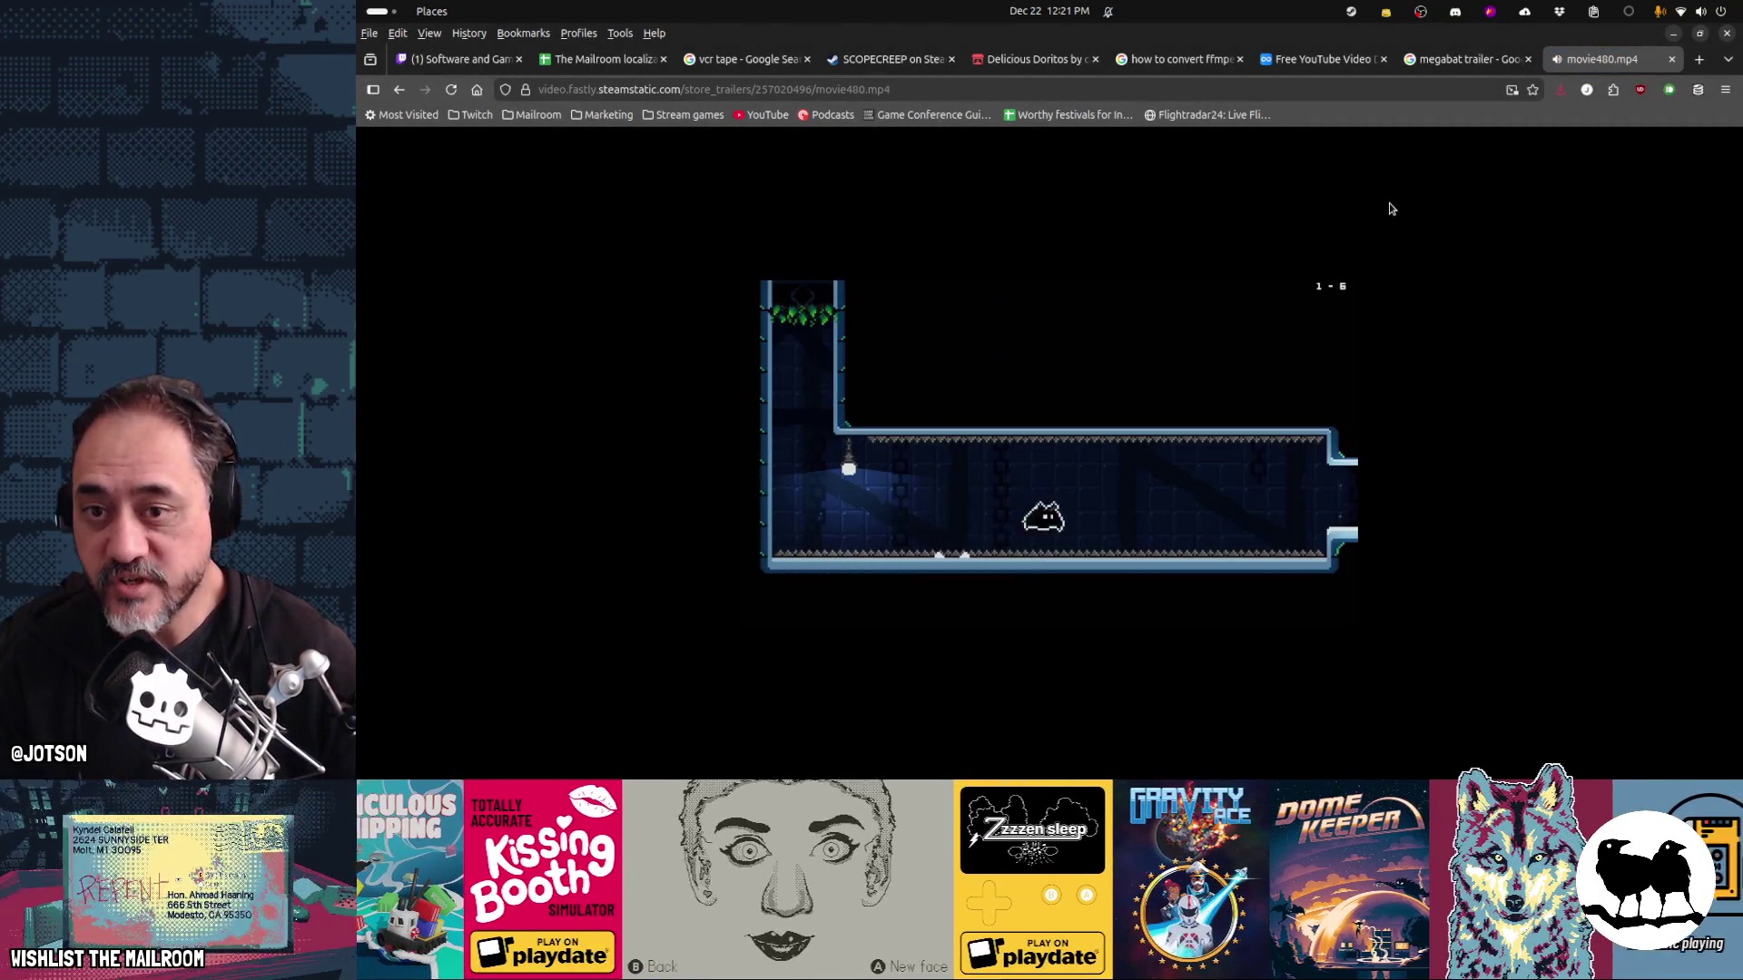
pyautogui.hotkey('ctrl', 's')
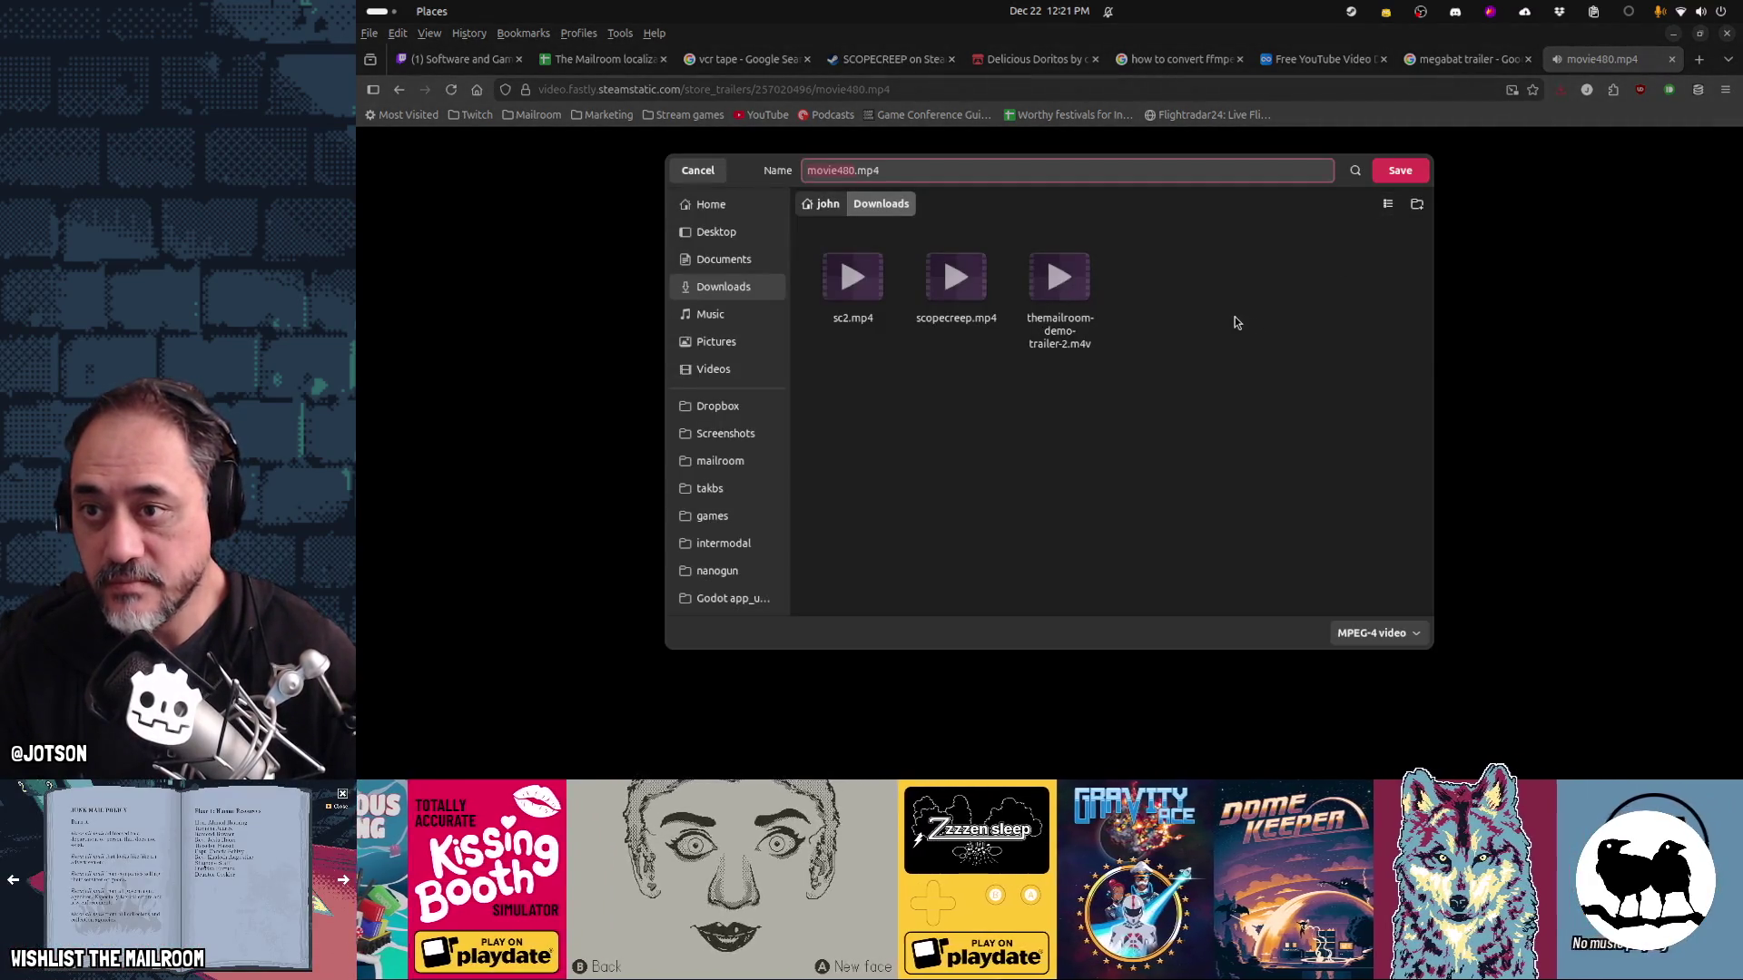
pyautogui.write('megabat')
pyautogui.press('Return')
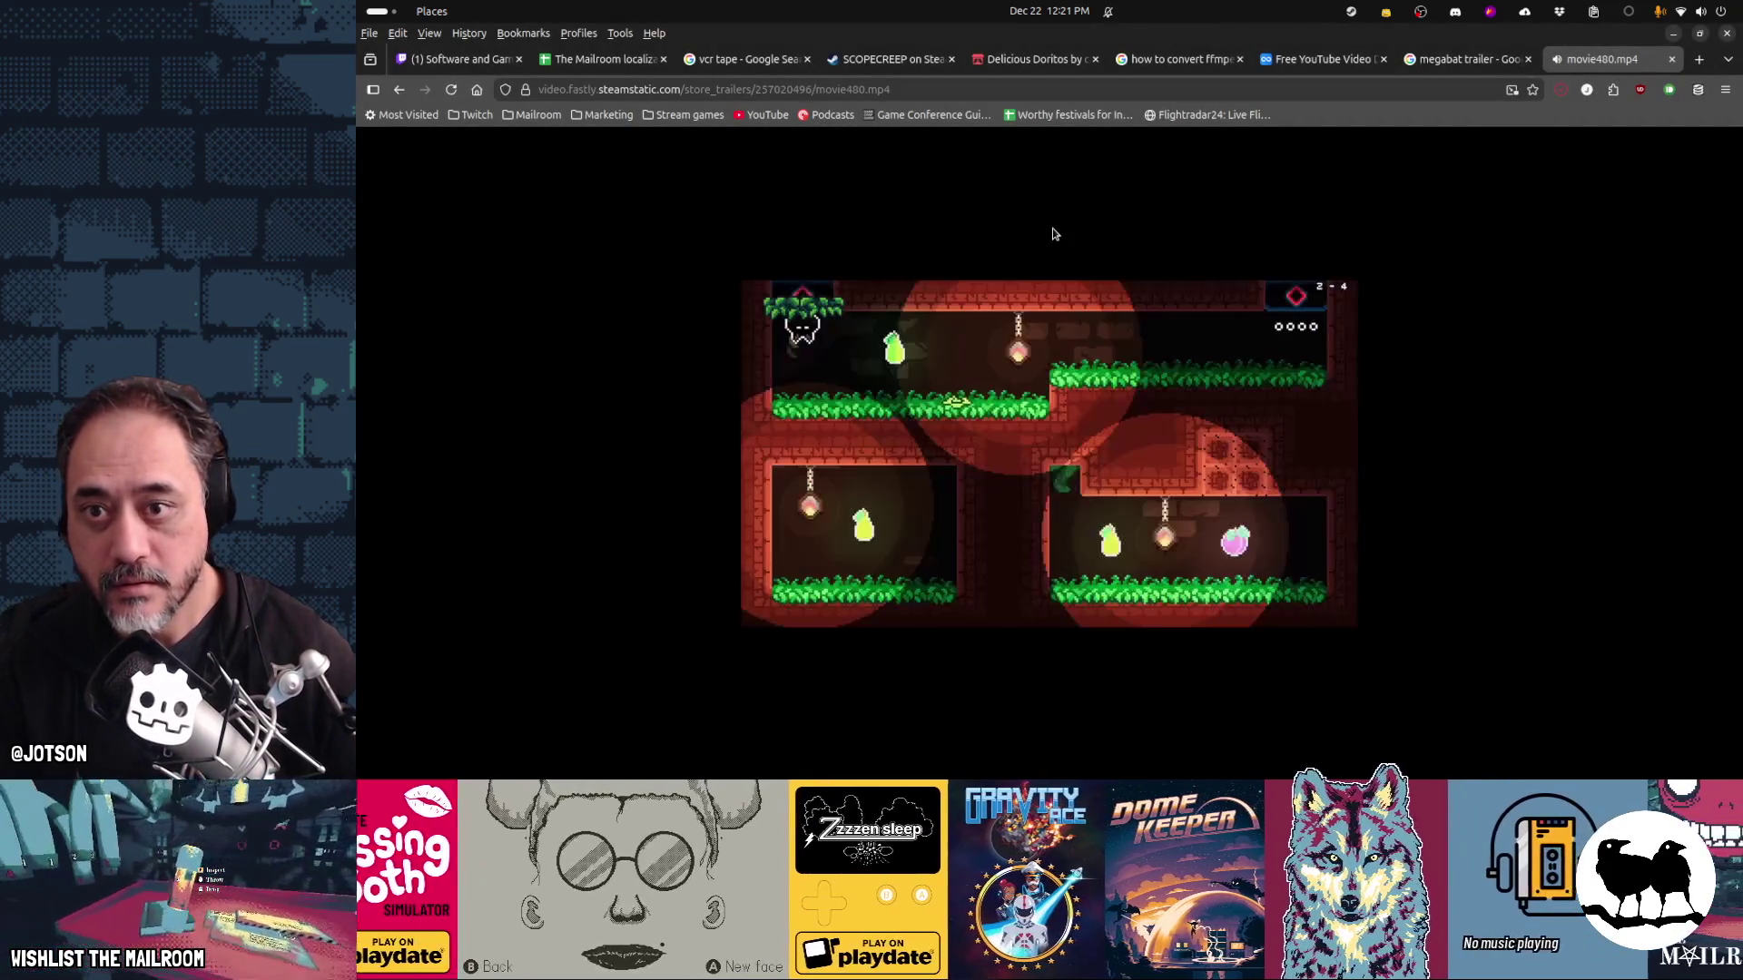
pyautogui.middleClick(1603, 64)
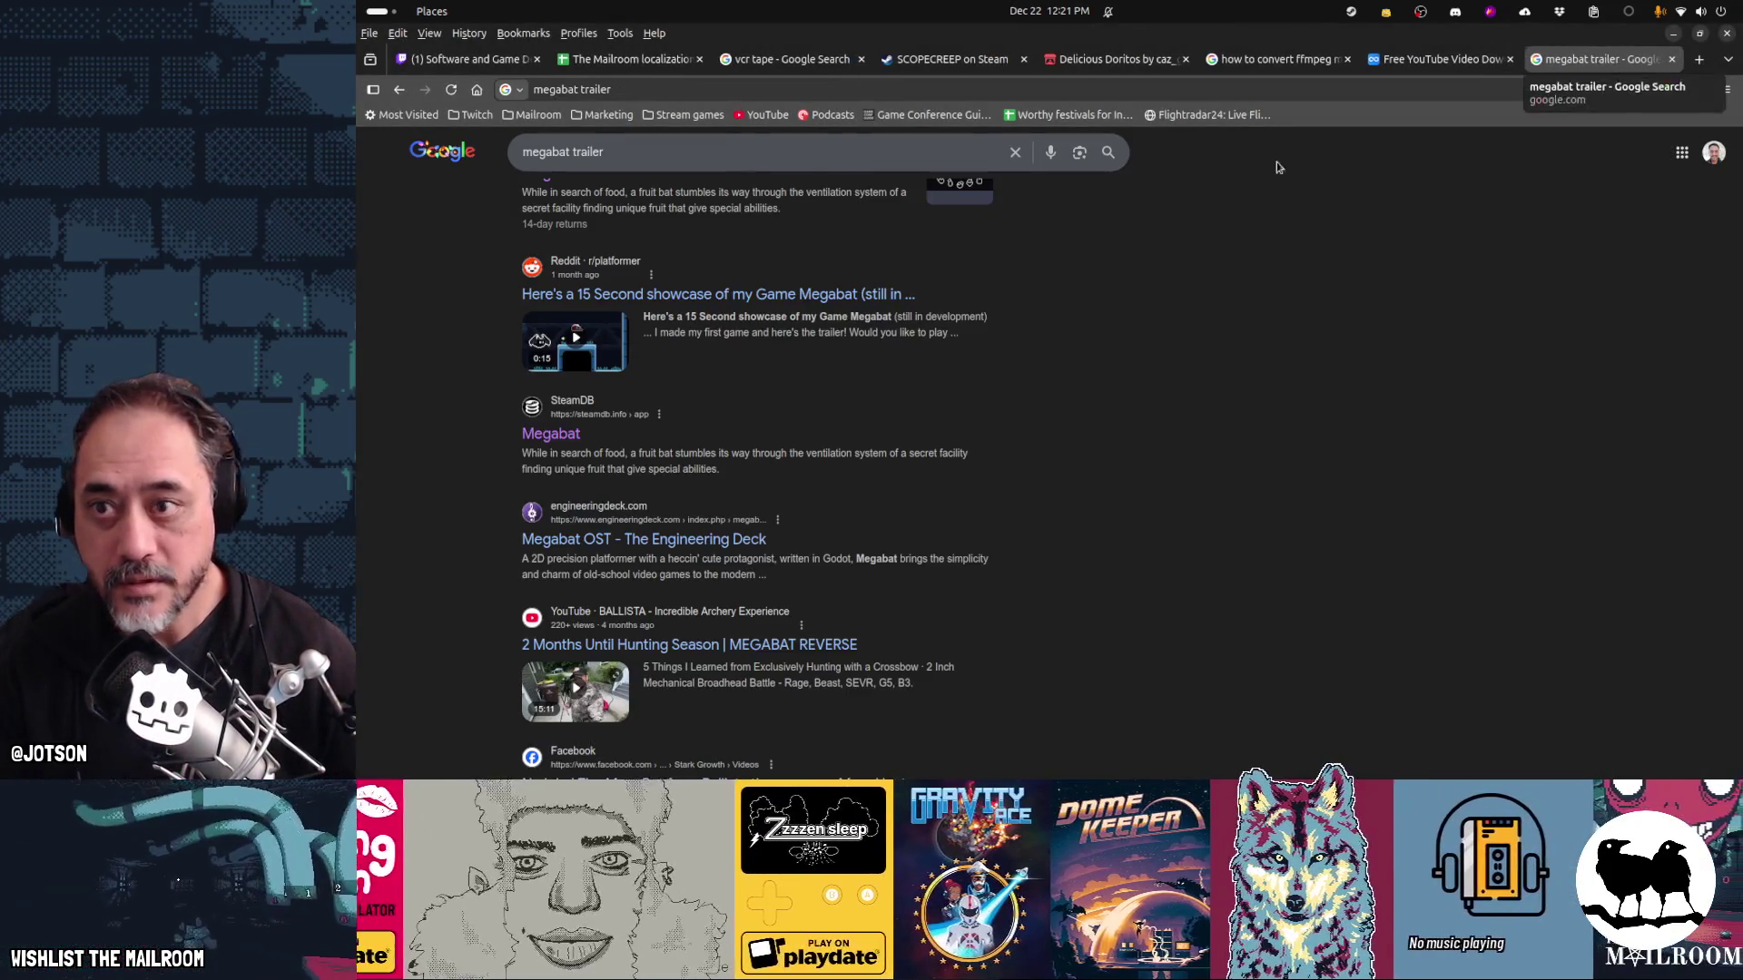
# Search SteamDB for Space Scavenger 2 and open its 480p mp4 gameplay trailer from Metadata
pyautogui.click(551, 433)
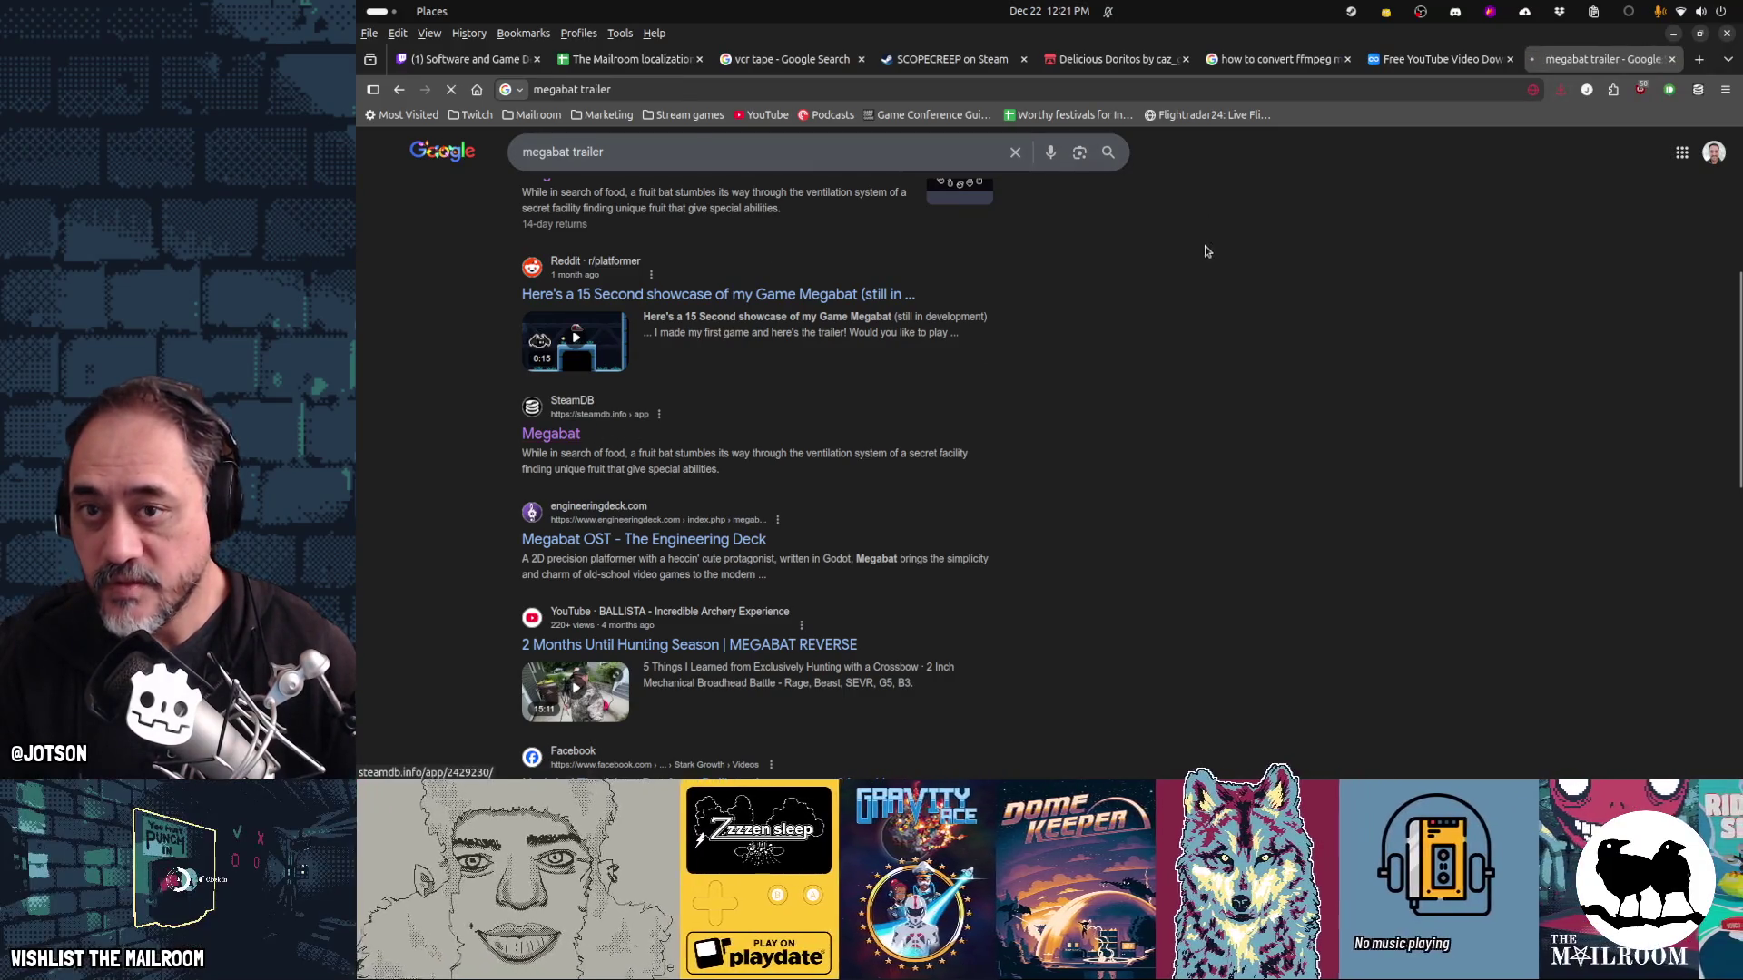
pyautogui.click(898, 145)
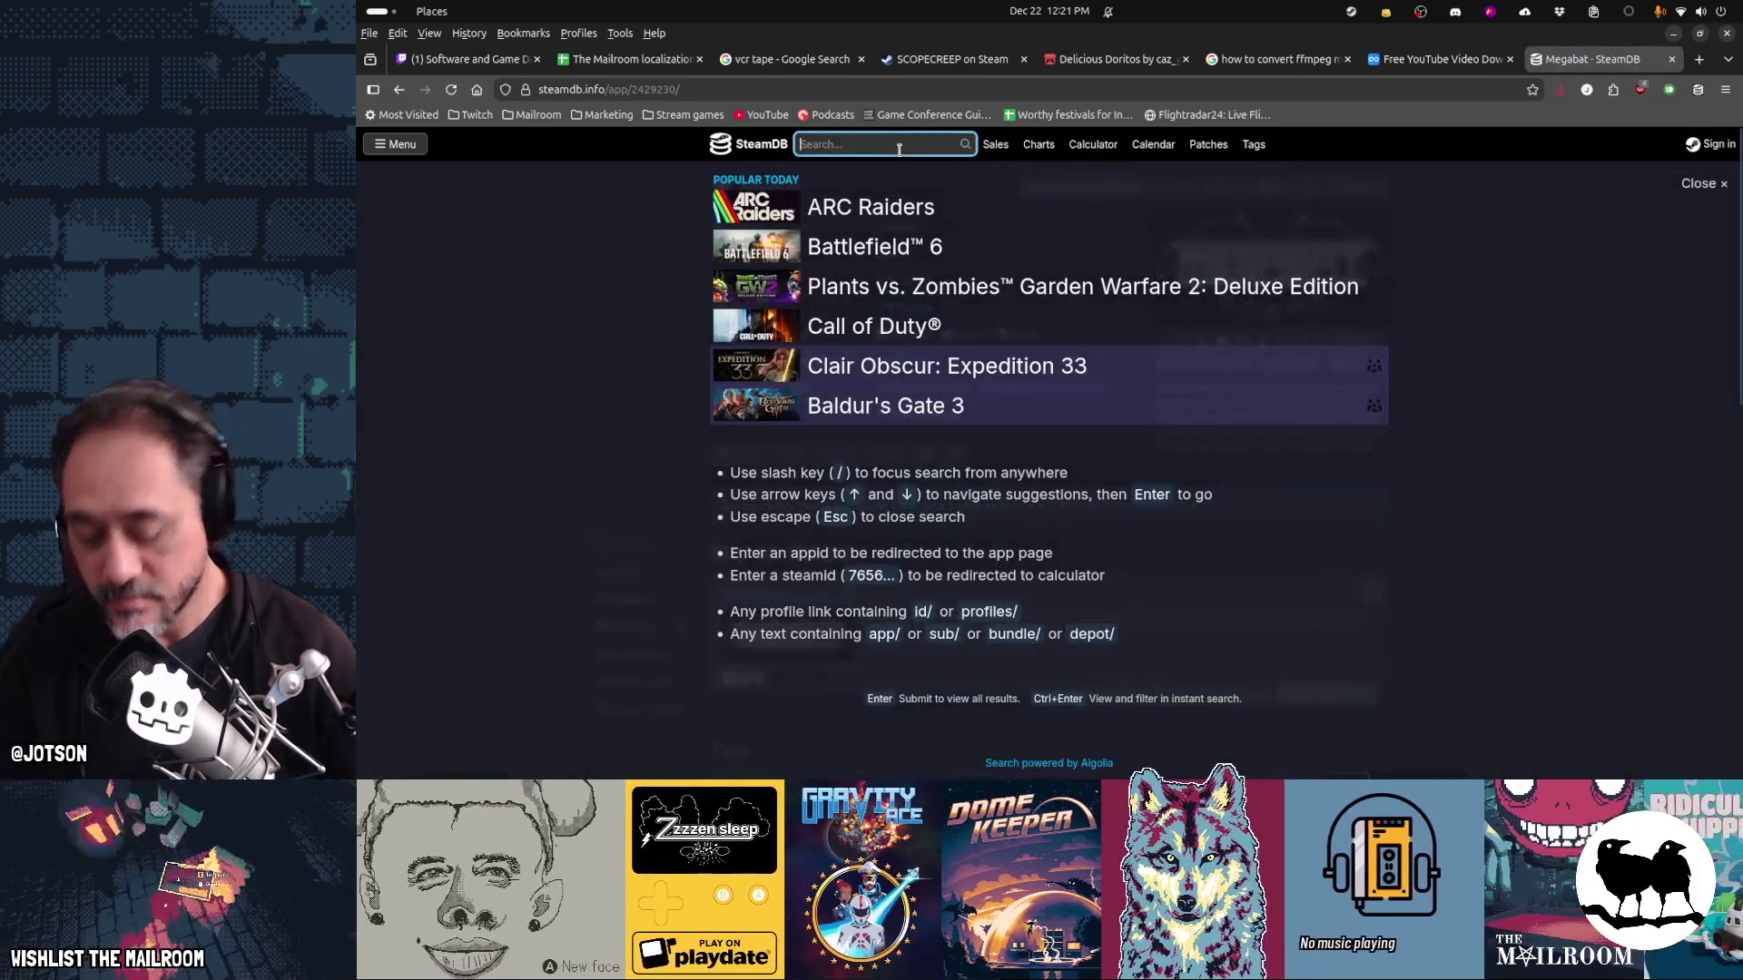
pyautogui.write('space scavenger 2')
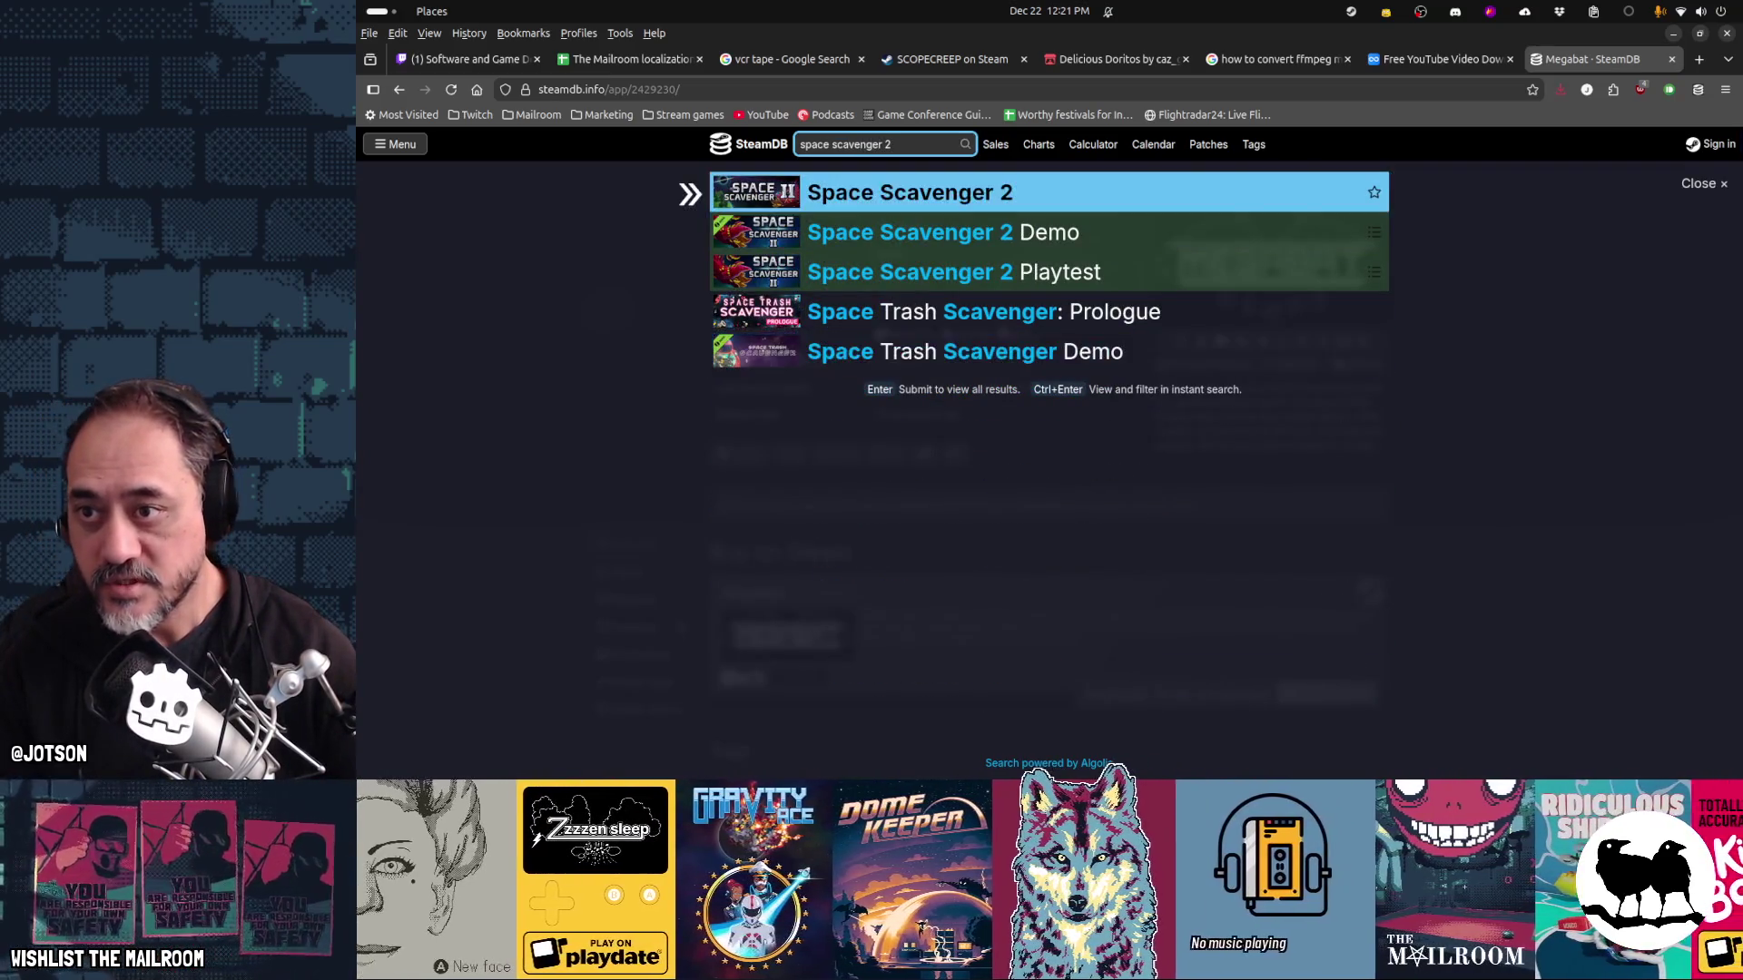
pyautogui.press('Return')
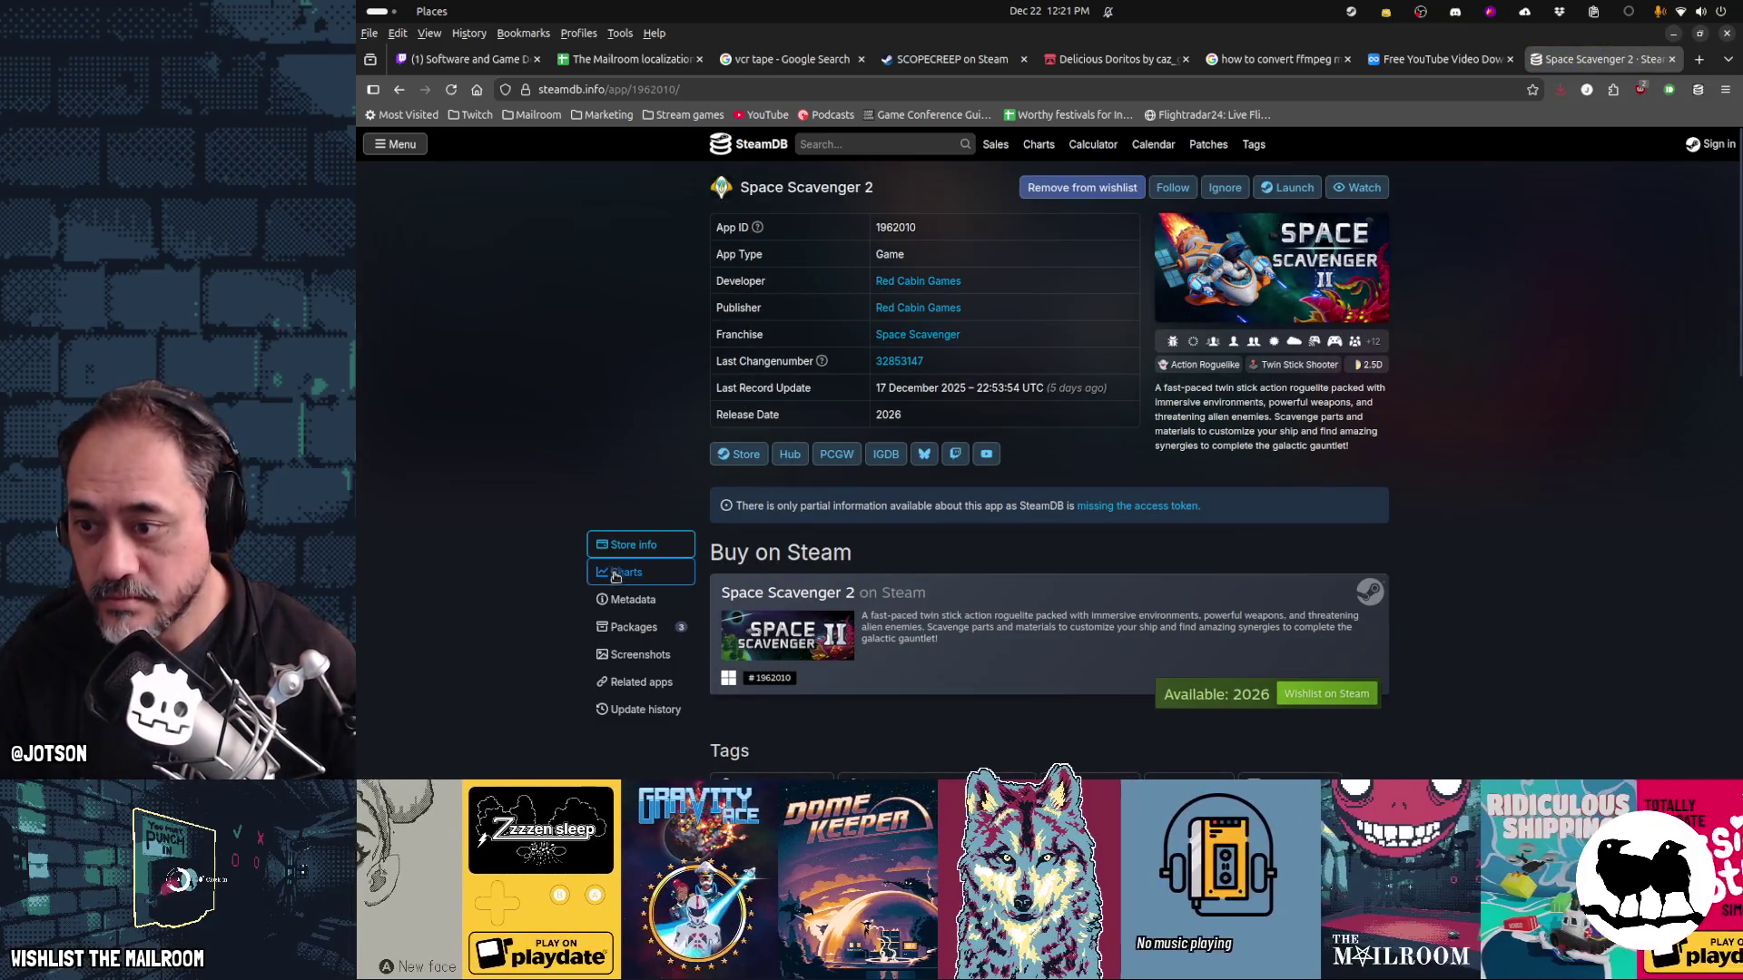
pyautogui.click(632, 599)
pyautogui.scroll(-5, 1050, 502)
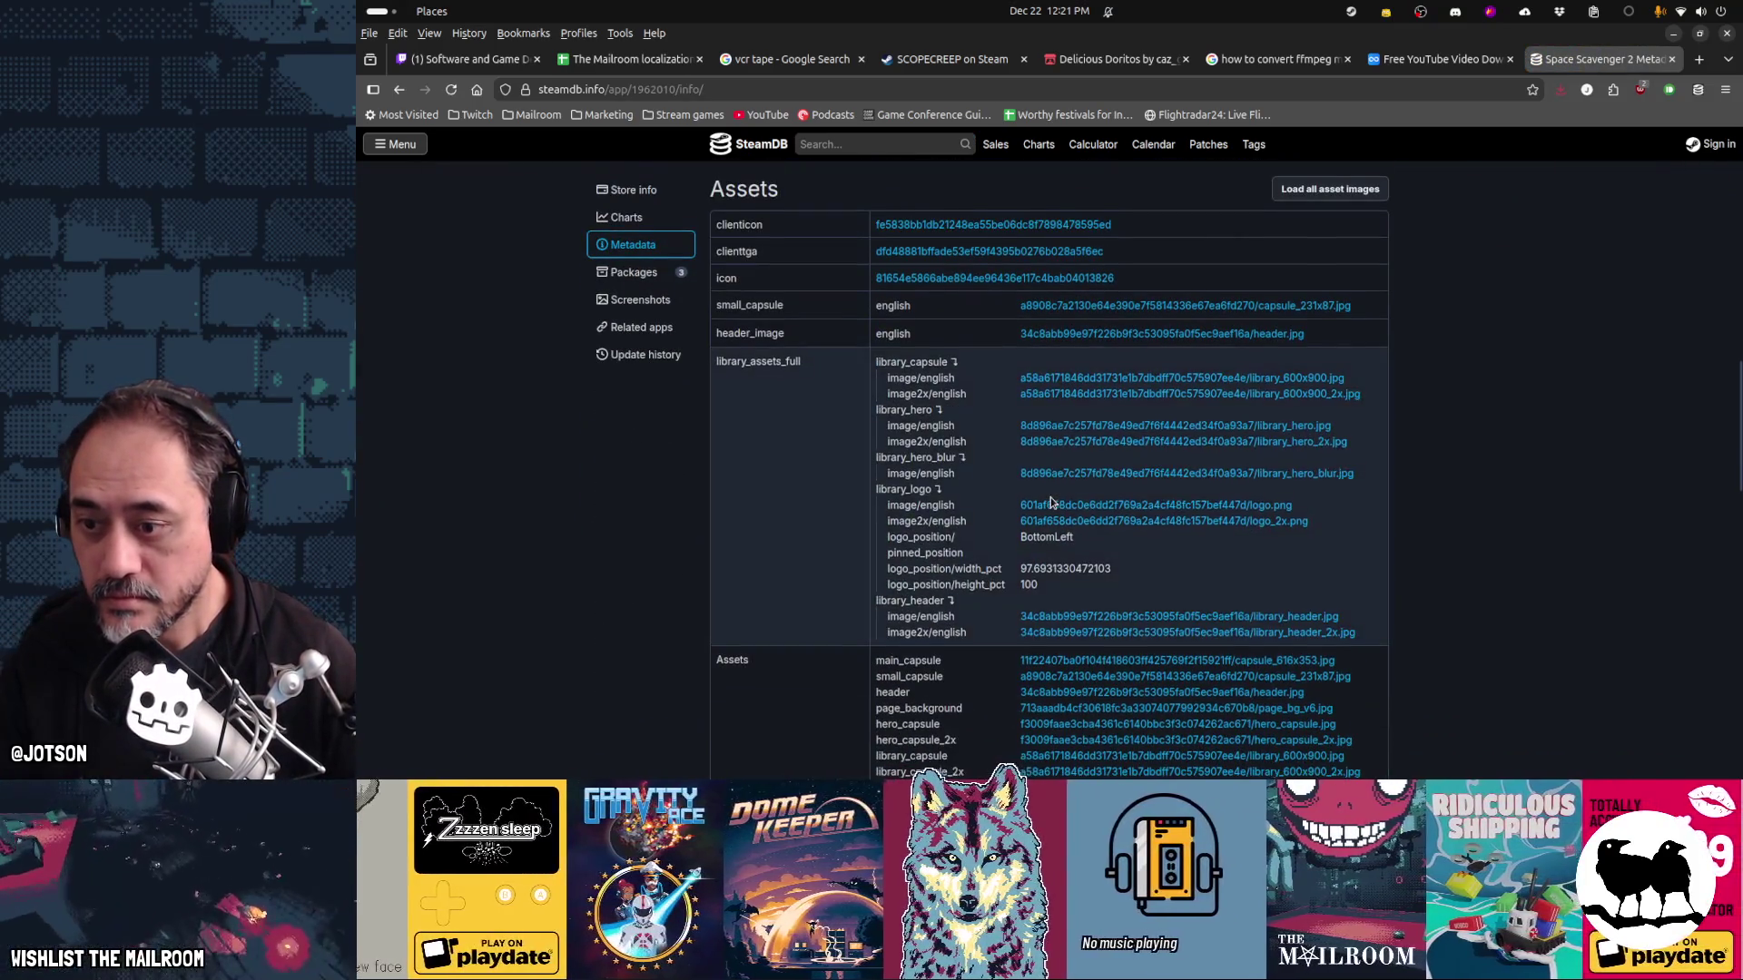
pyautogui.scroll(-5, 1050, 502)
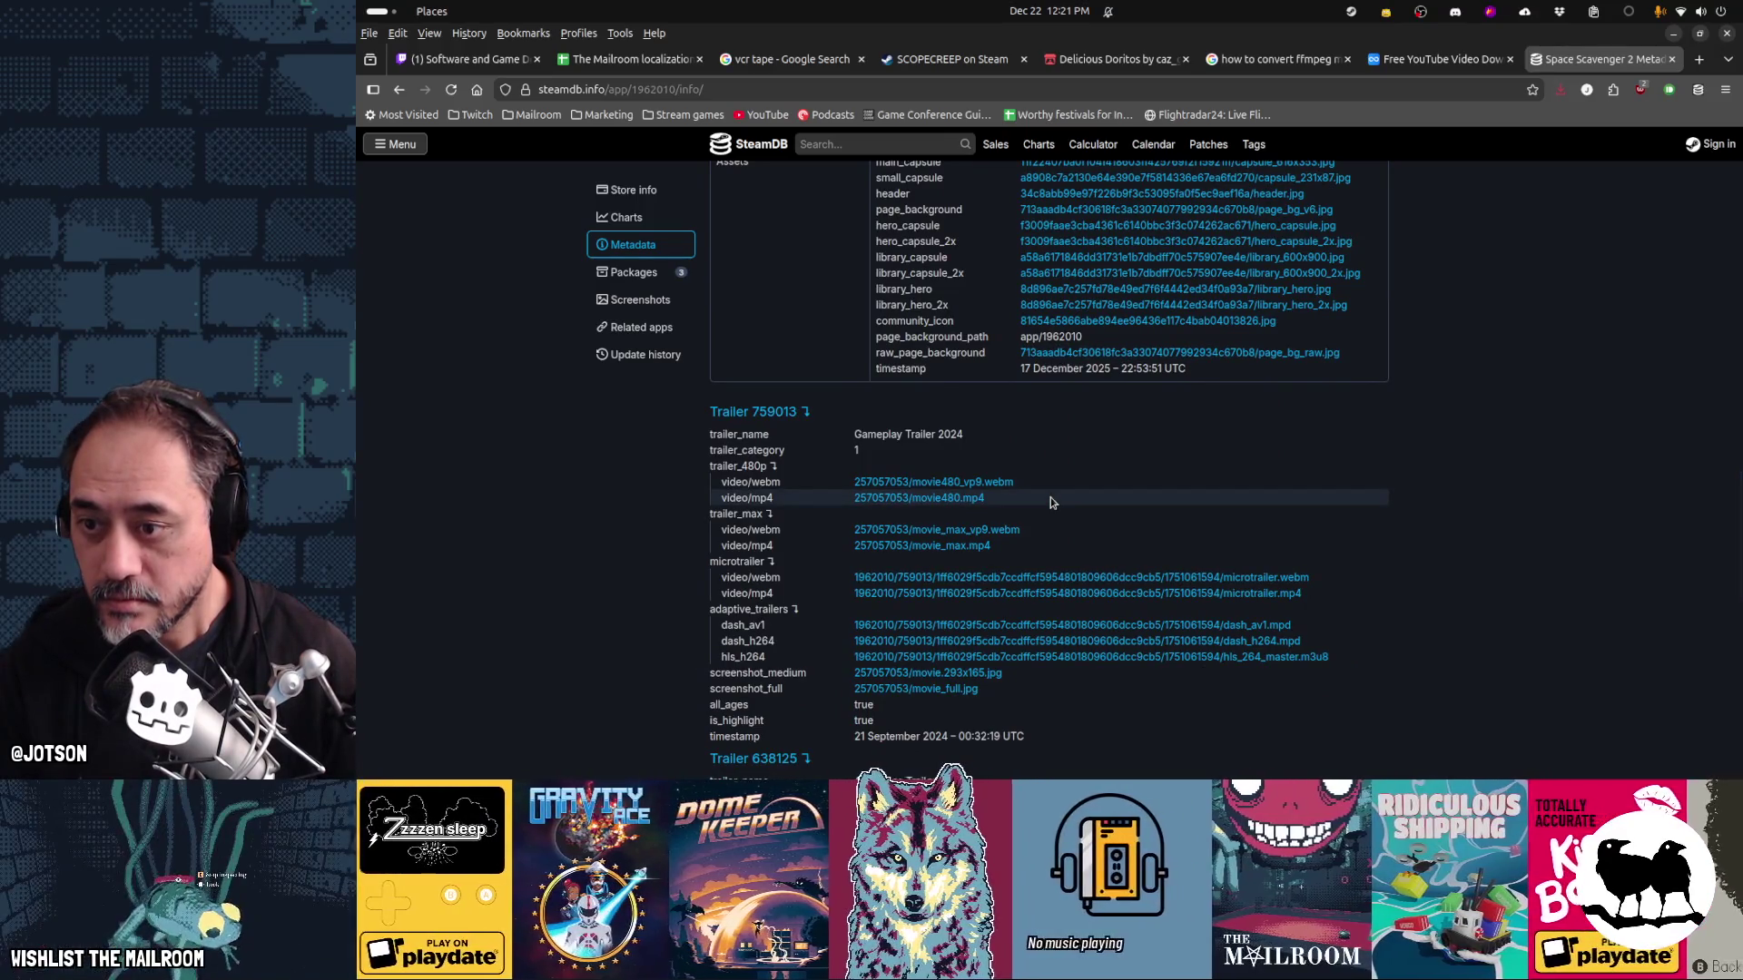
pyautogui.click(946, 498)
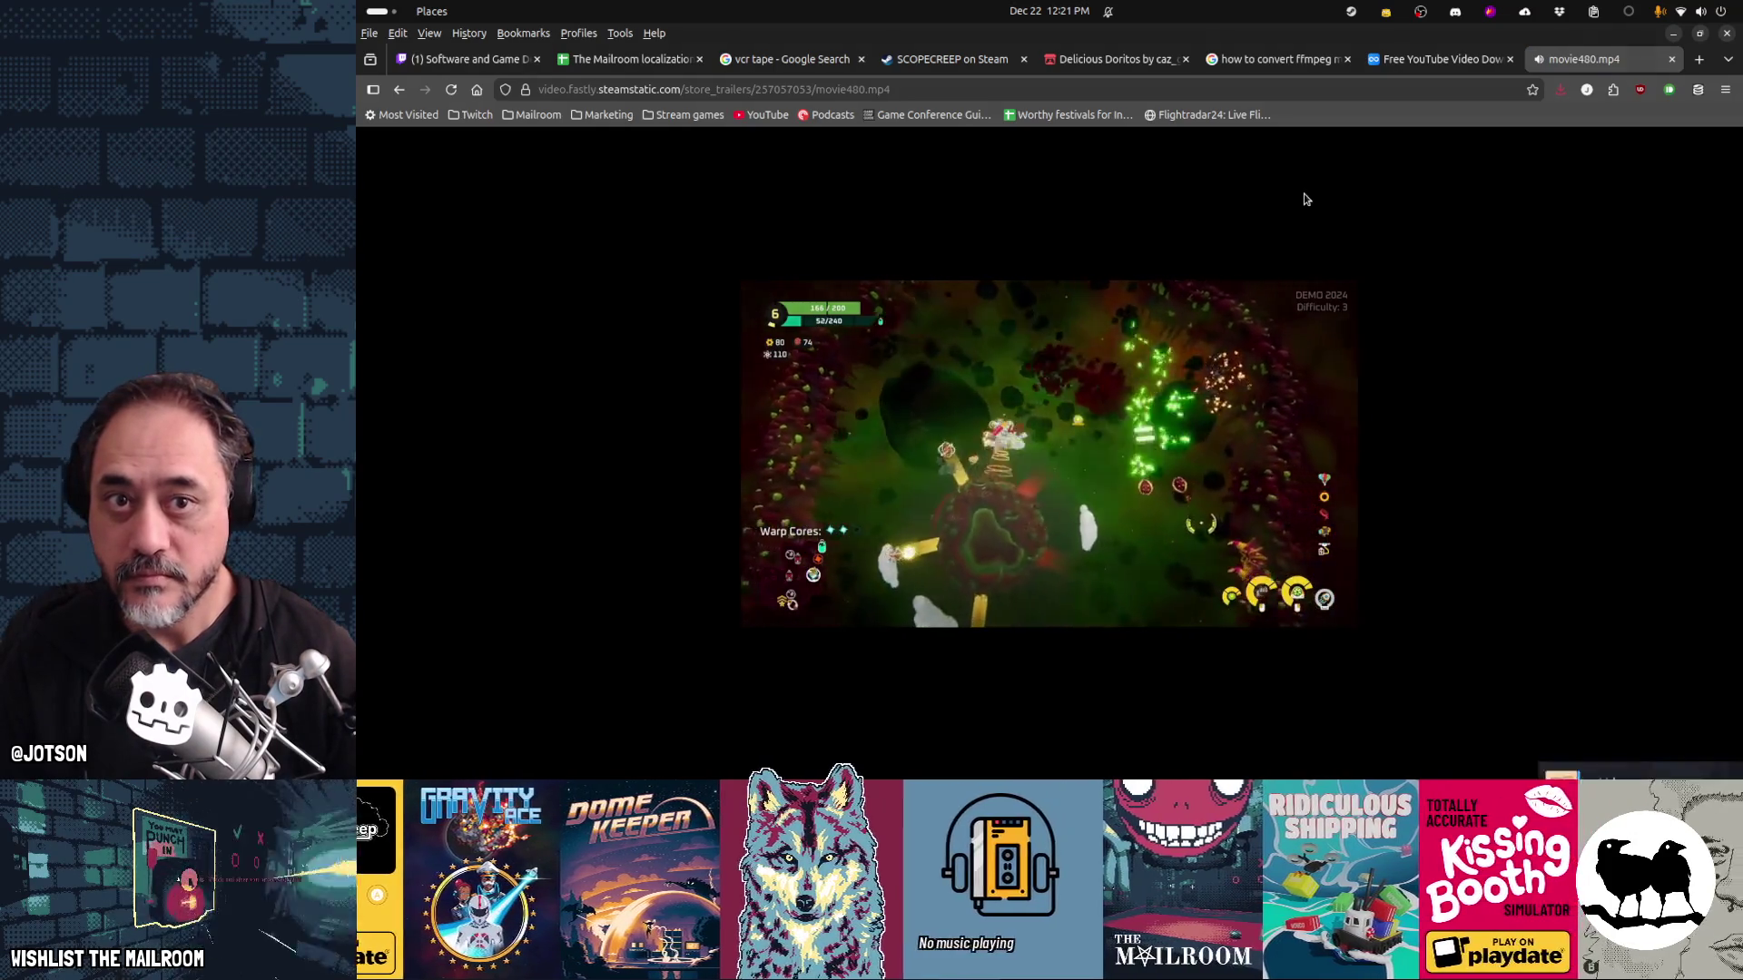
# Save the gameplay trailer over the existing sc2.mp4 and close the tab
pyautogui.hotkey('ctrl', 's')
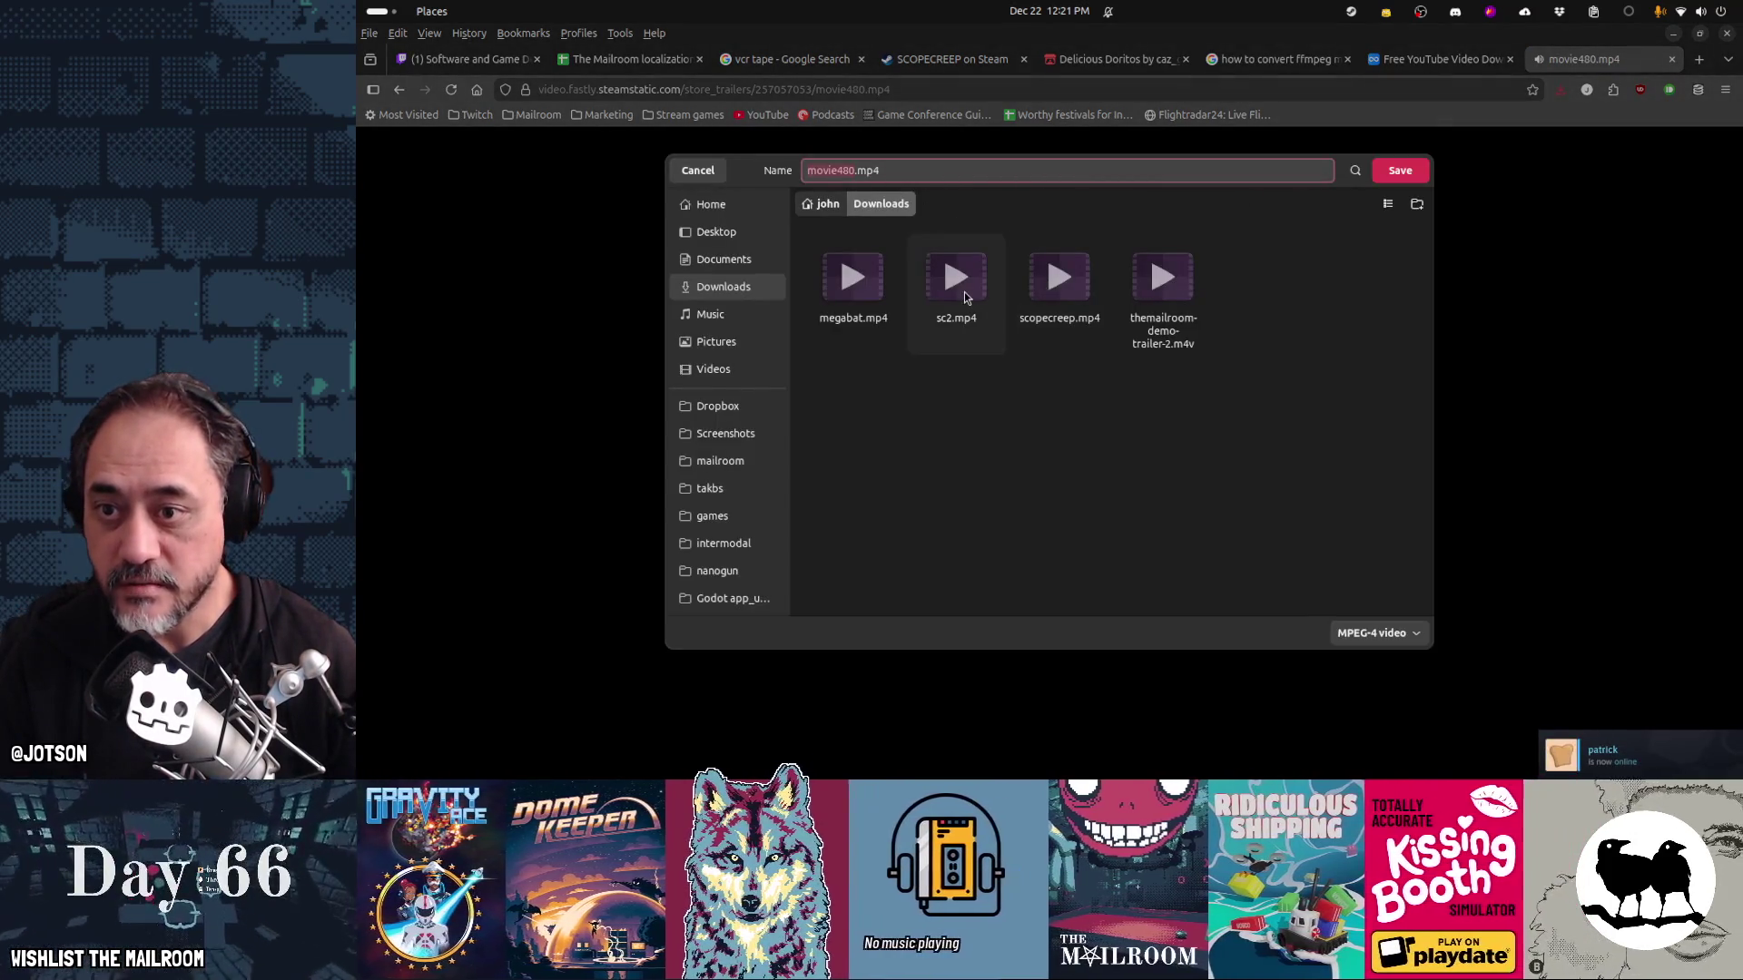
pyautogui.doubleClick(956, 281)
pyautogui.click(1127, 438)
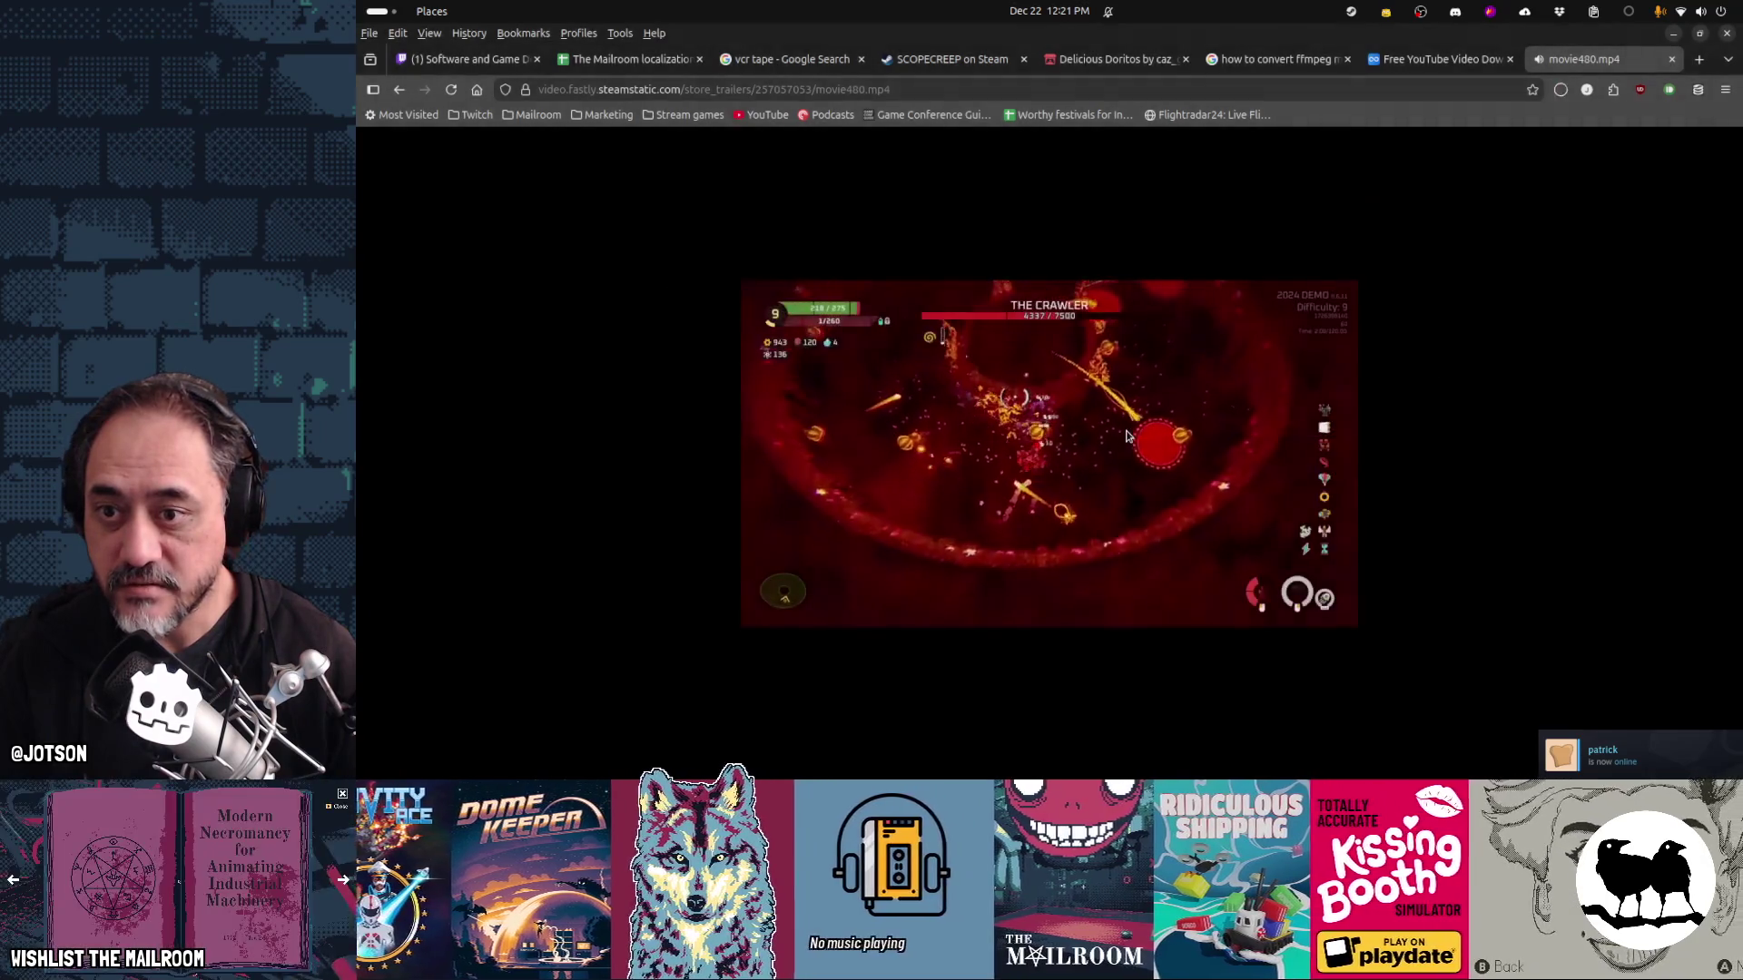
pyautogui.hotkey('ctrl', 'w')
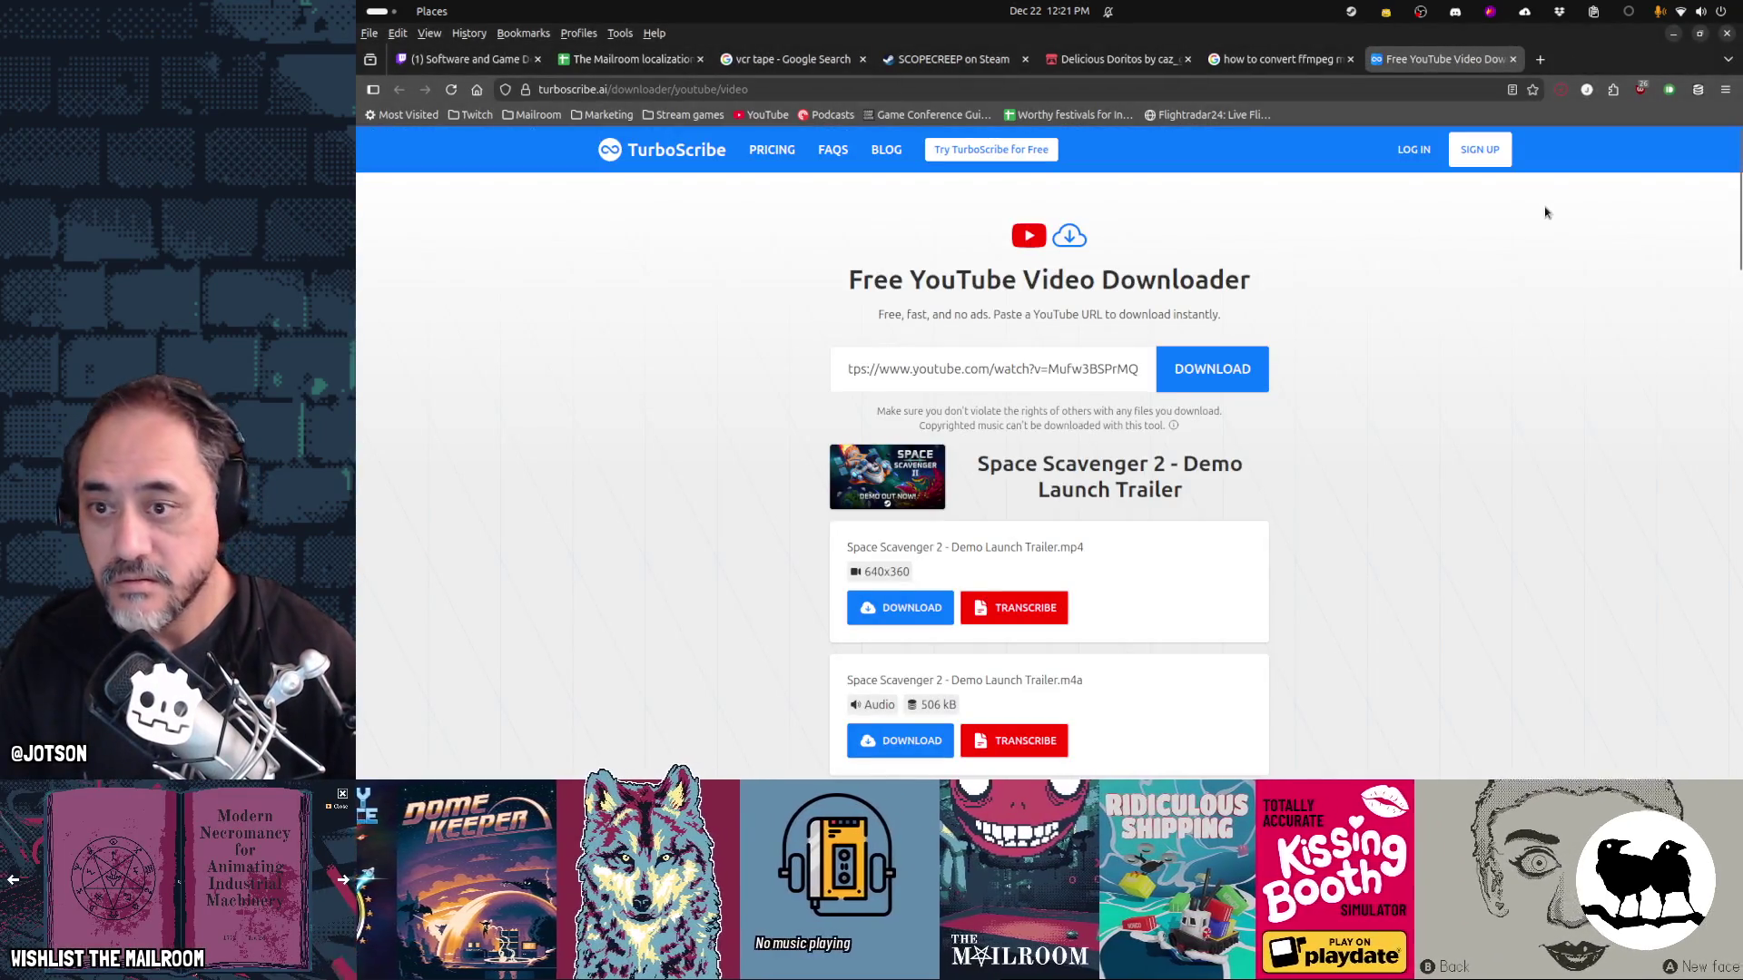
# Re-encode sc2.mp4 over tape_sc2.ogv, then convert megabat.mp4 to a 100x56 tape_megabat.ogv
pyautogui.press('super')
pyautogui.press('super')
pyautogui.hotkey('ctrl', 'w')
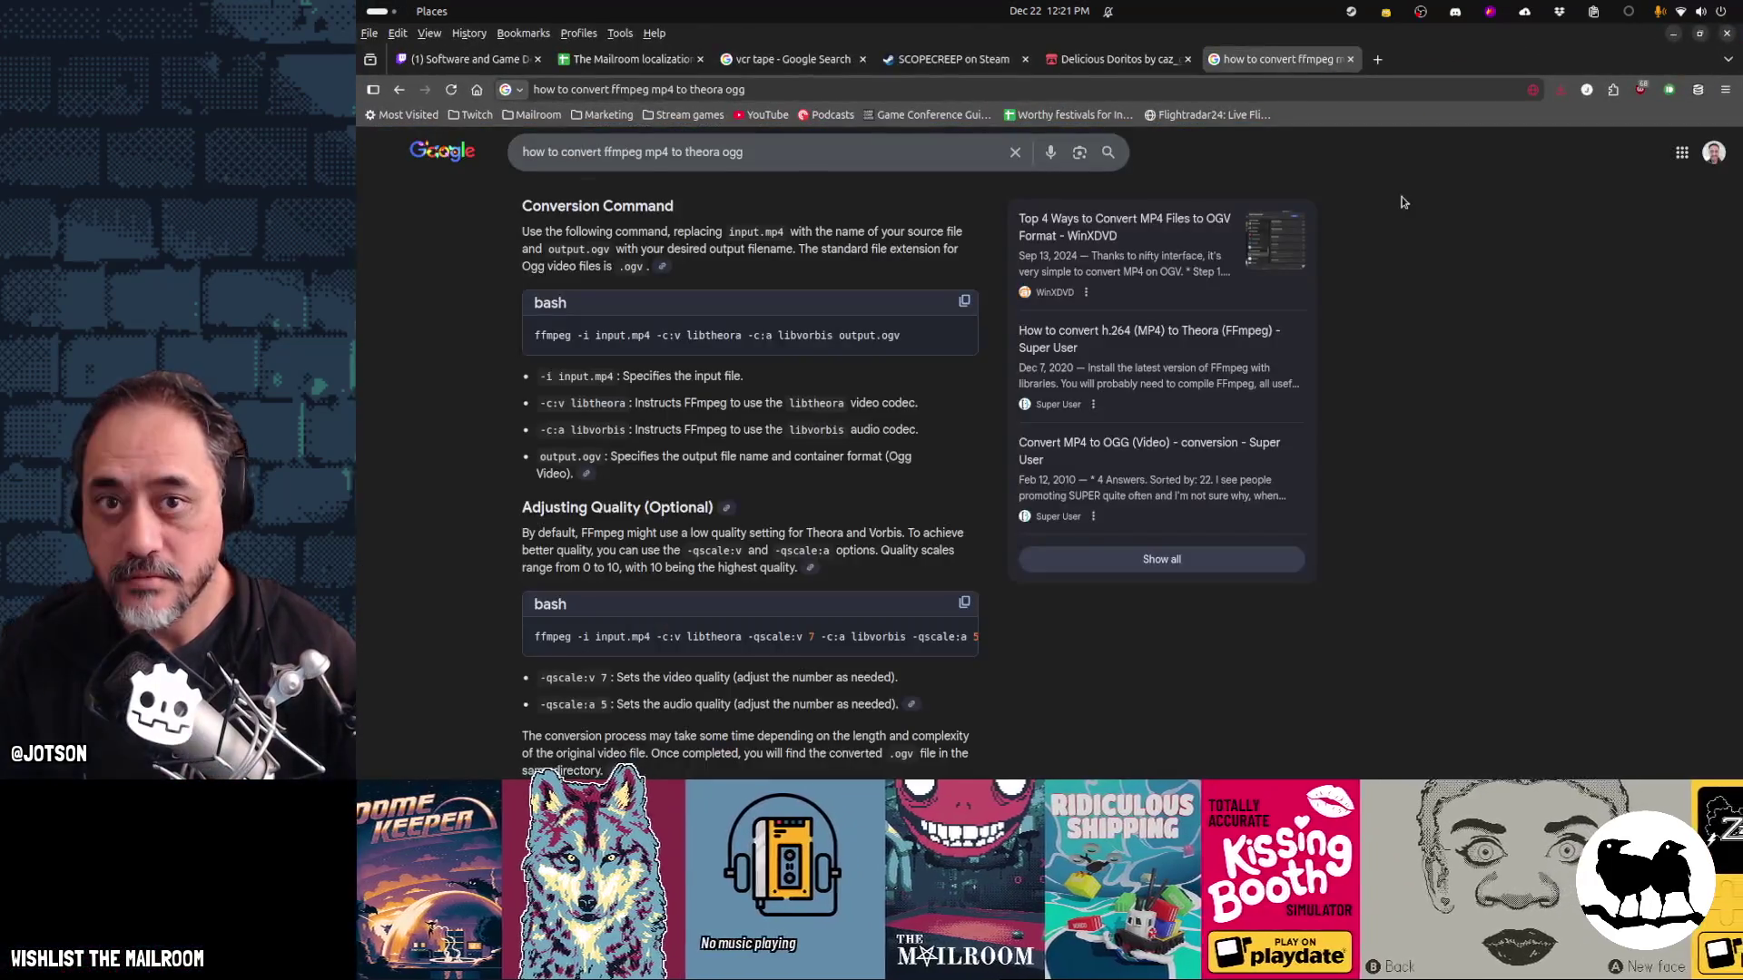
pyautogui.hotkey('alt', 'Tab')
pyautogui.hotkey('alt', 'Tab')
pyautogui.hotkey('alt', 'Tab')
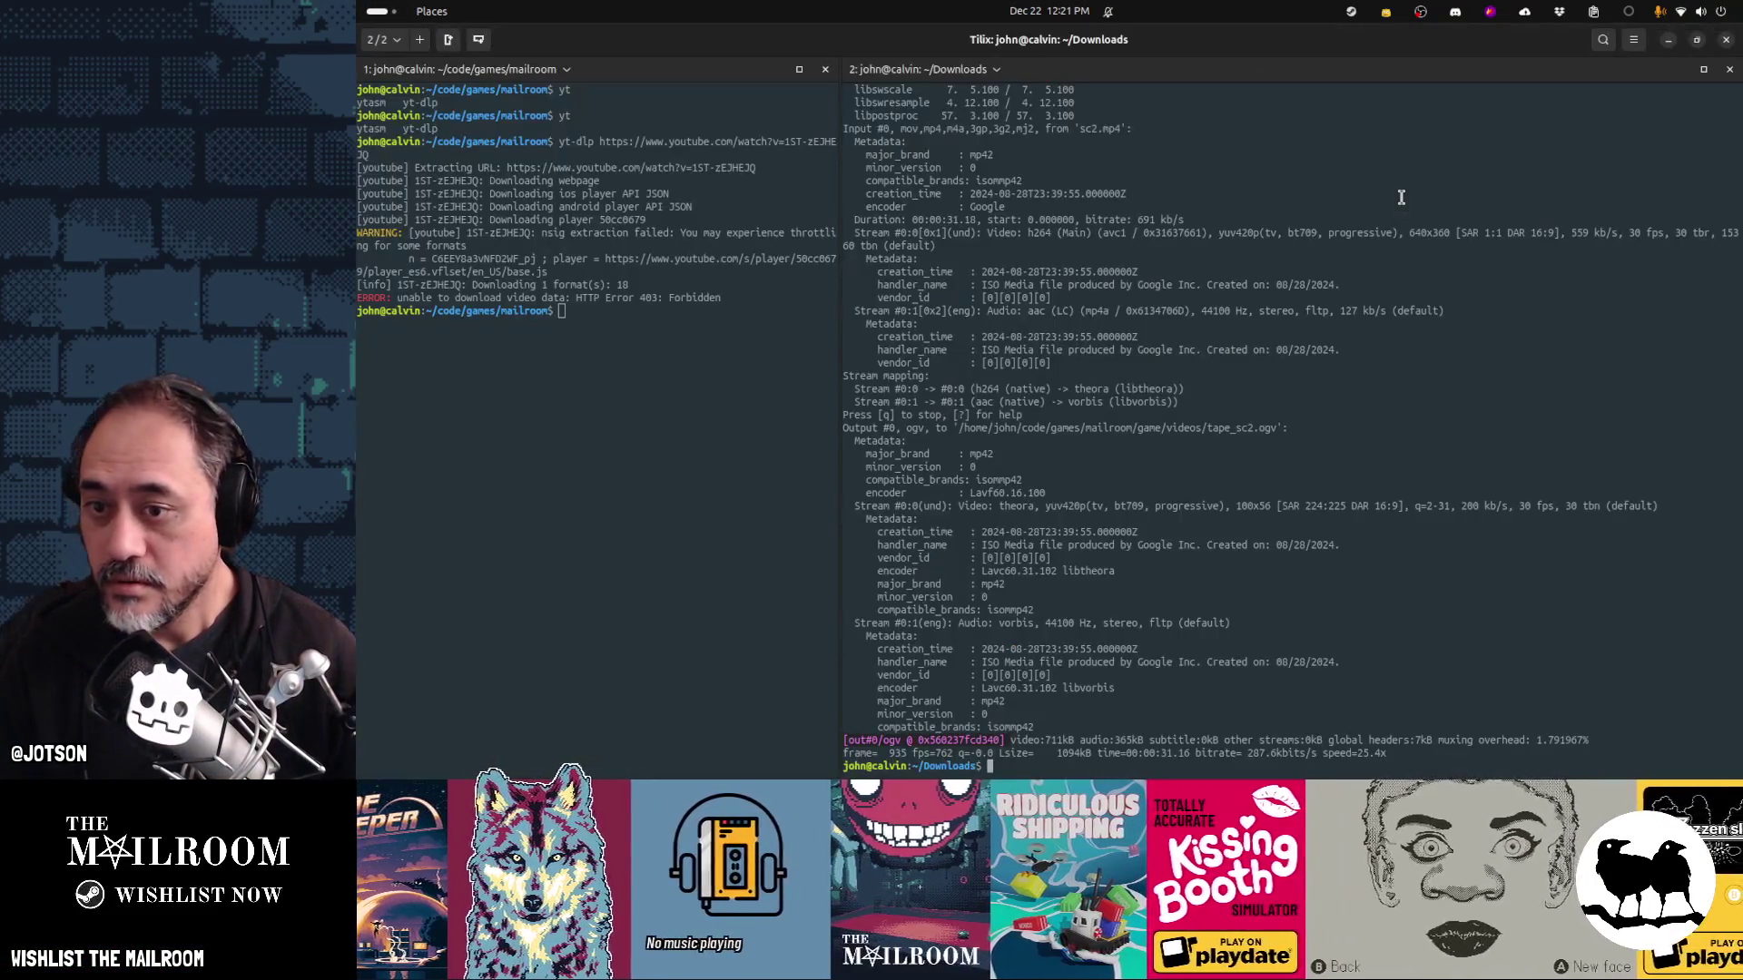
pyautogui.press('Up')
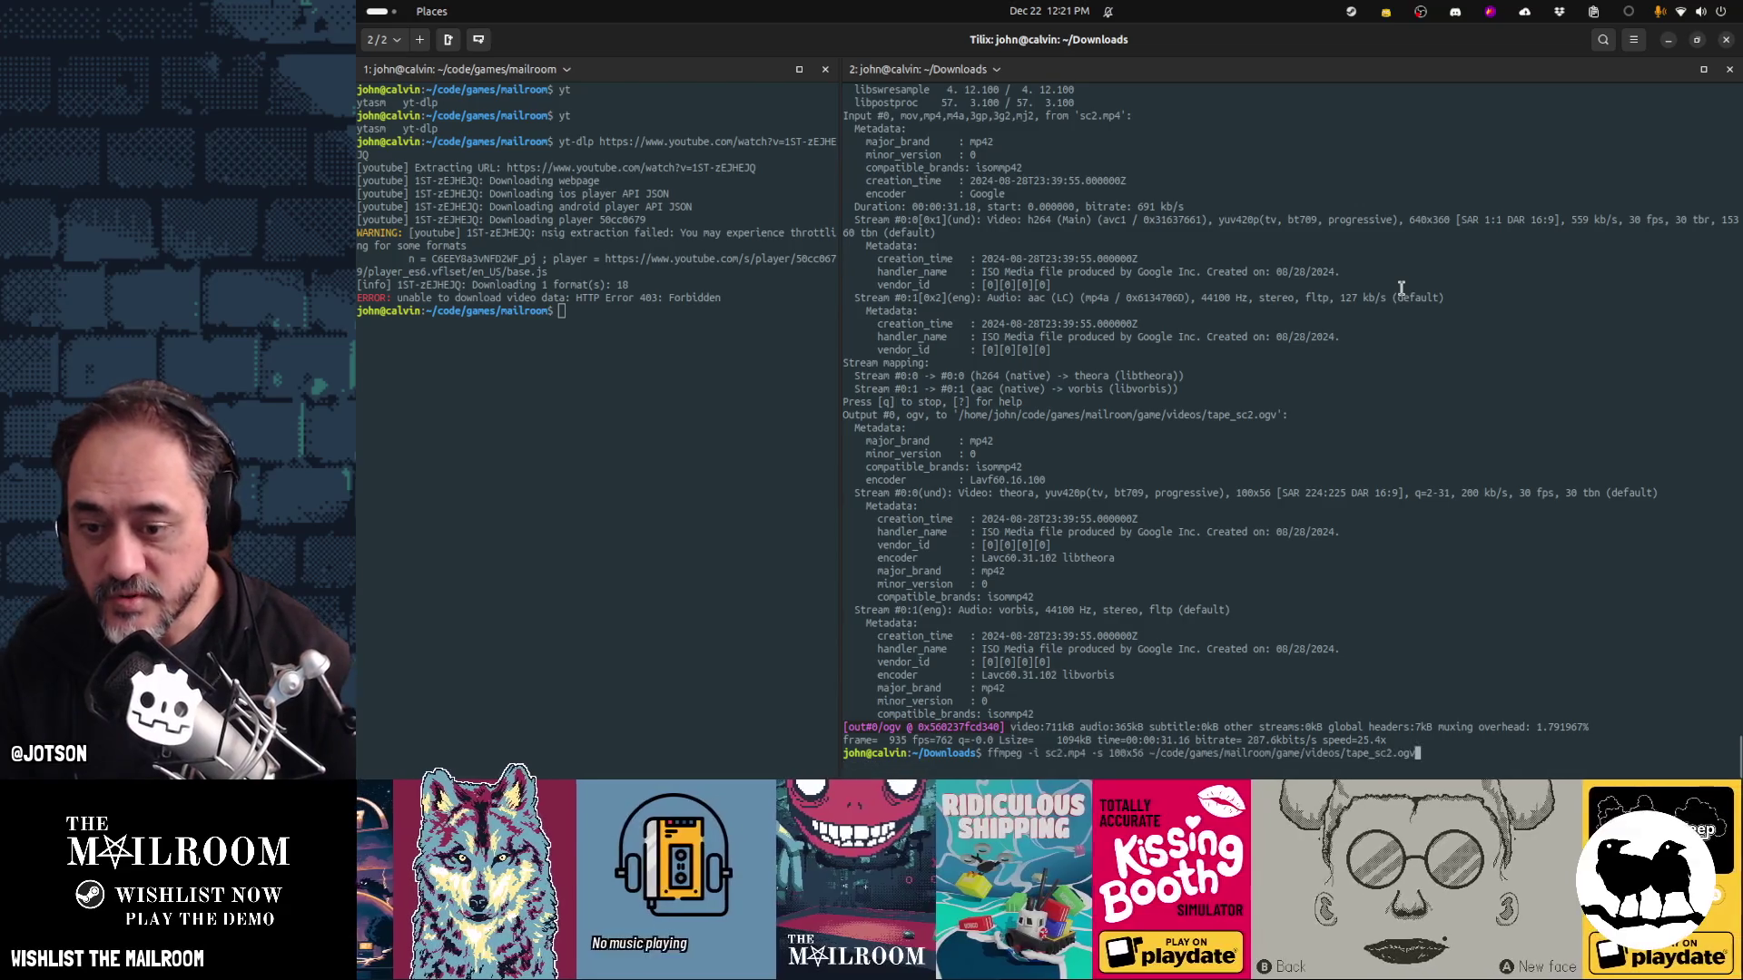
pyautogui.press('Return')
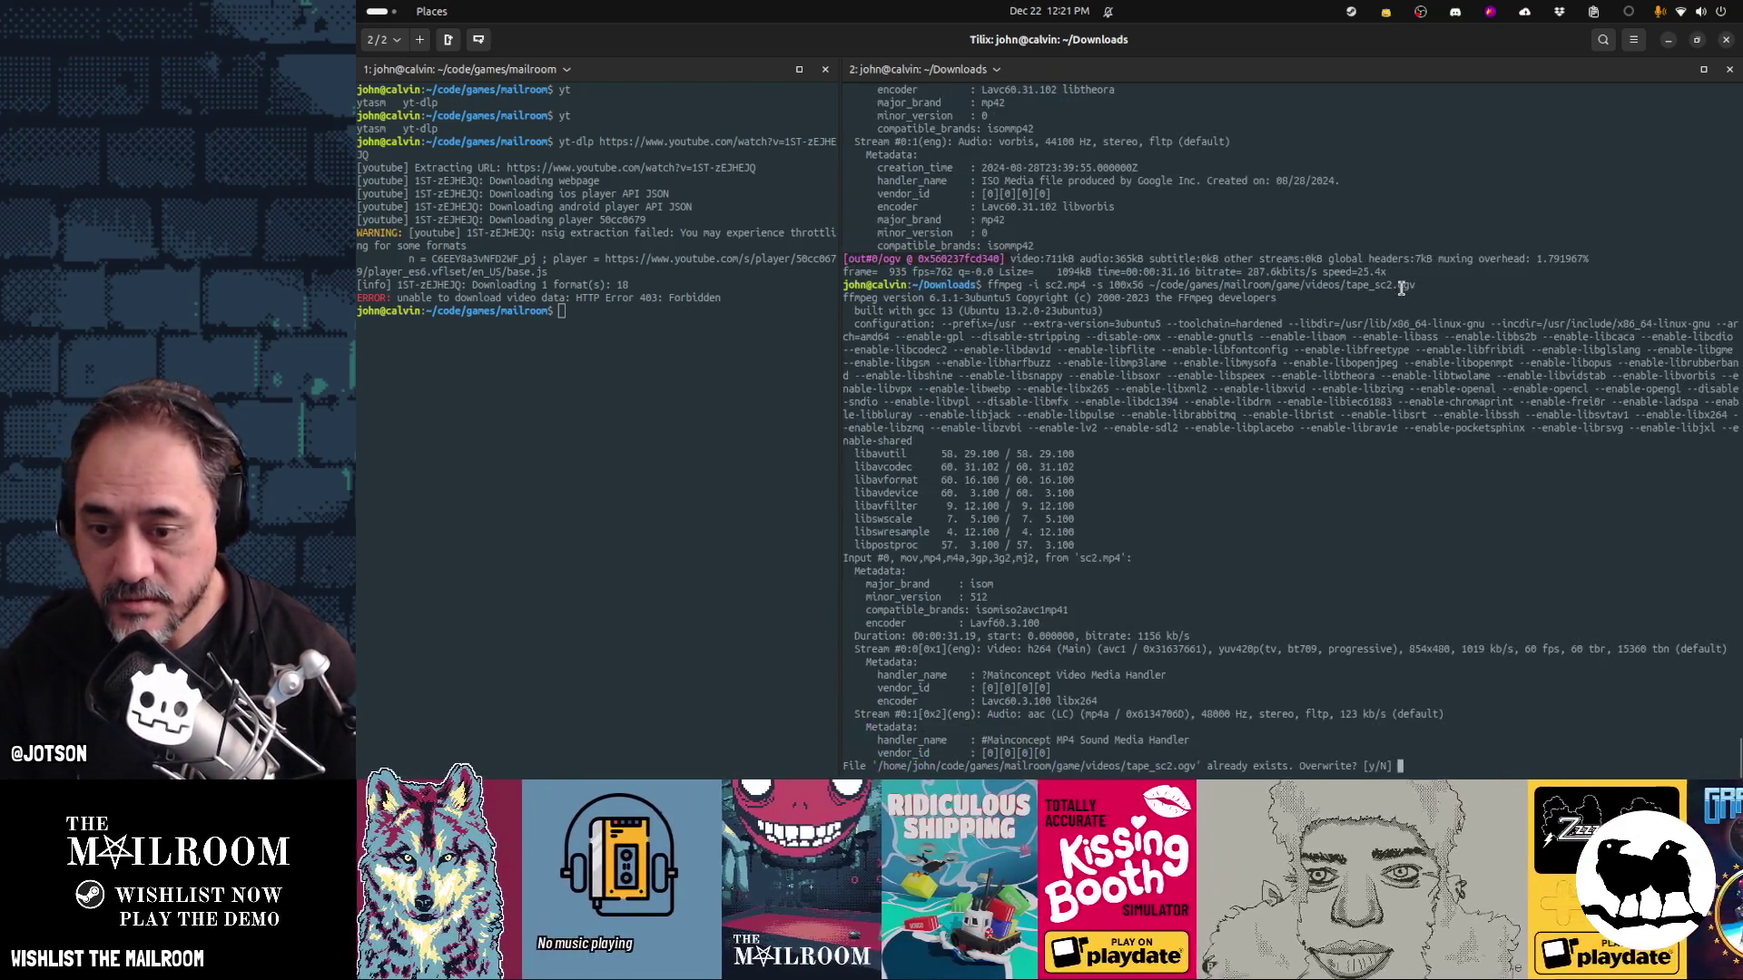
pyautogui.write('y')
pyautogui.press('Return')
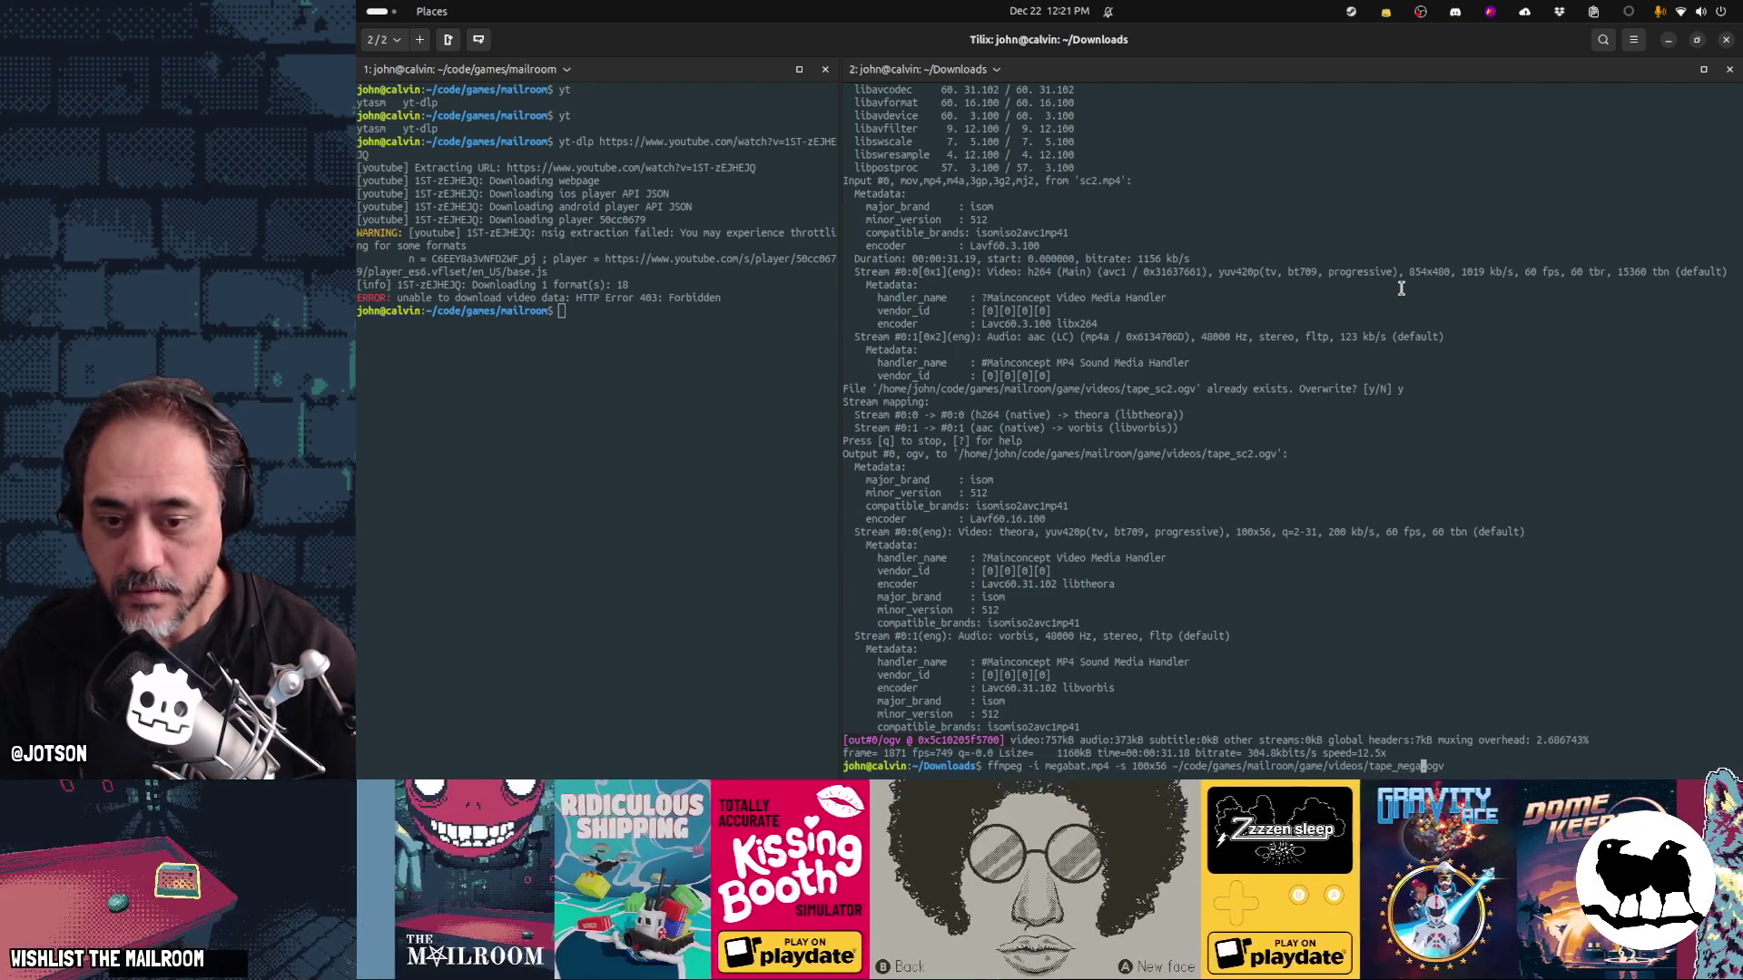
pyautogui.press('Return')
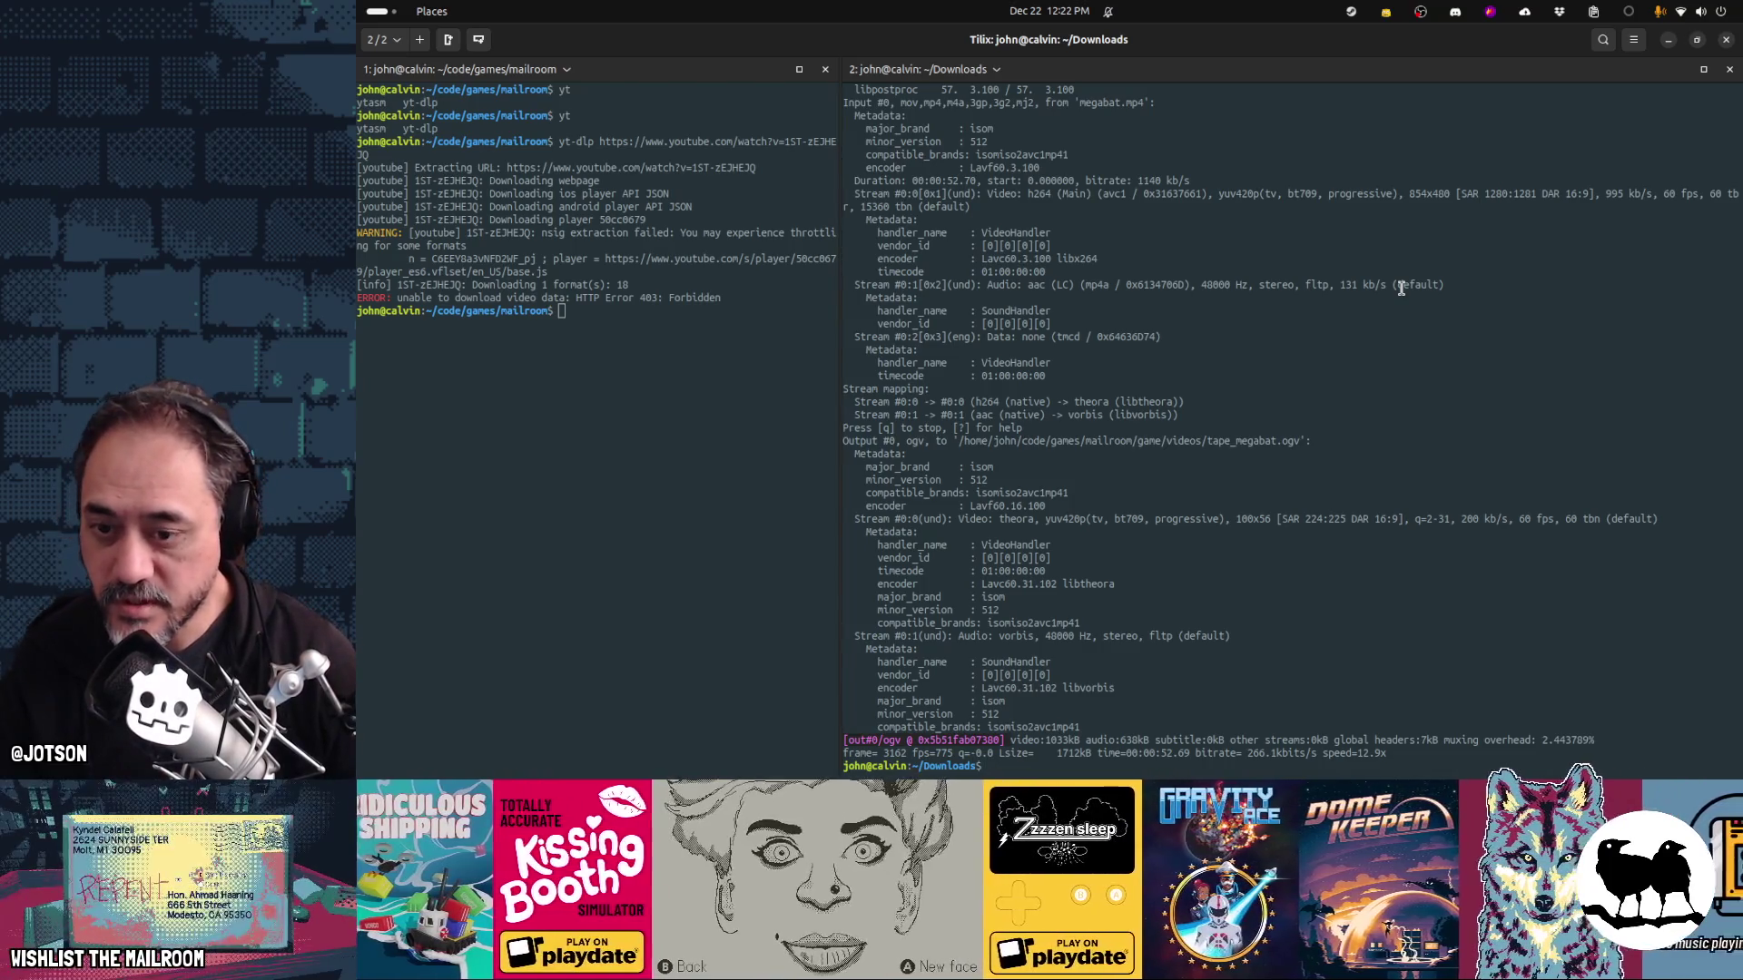
pyautogui.hotkey('alt', 'Tab')
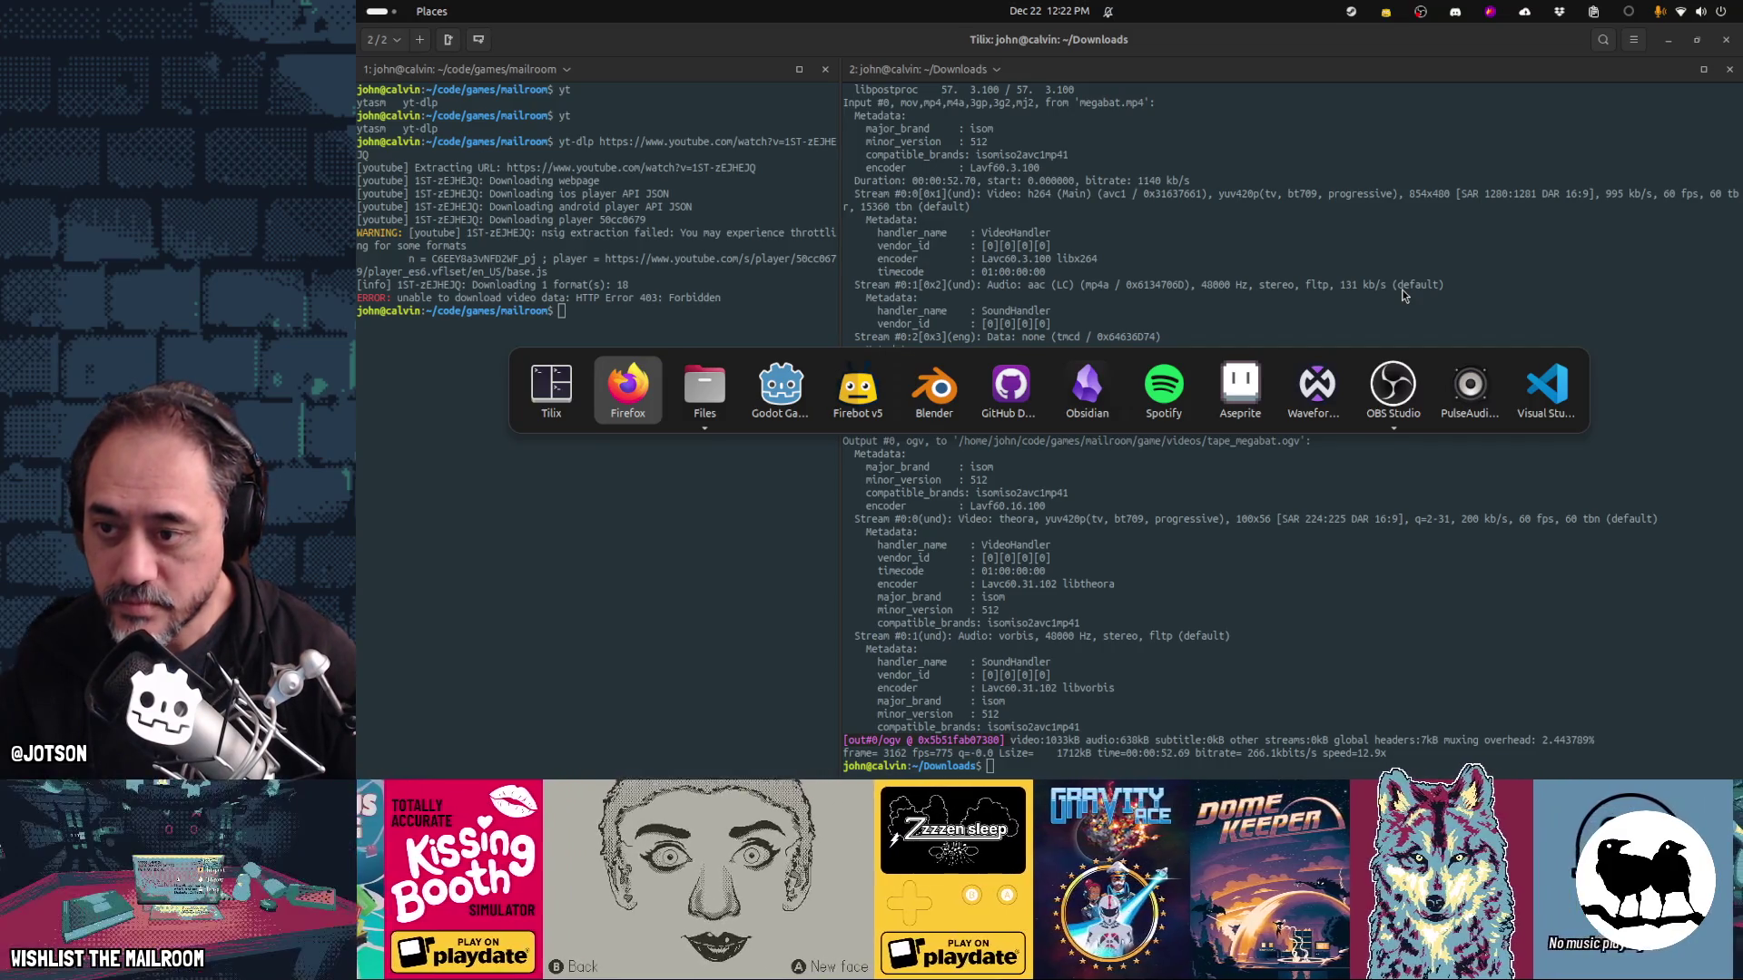
# Find the Ridiculous Shipping Demo on SteamDB and open its 480p movie480.mp4 teaser trailer
pyautogui.hotkey('ctrl', 't')
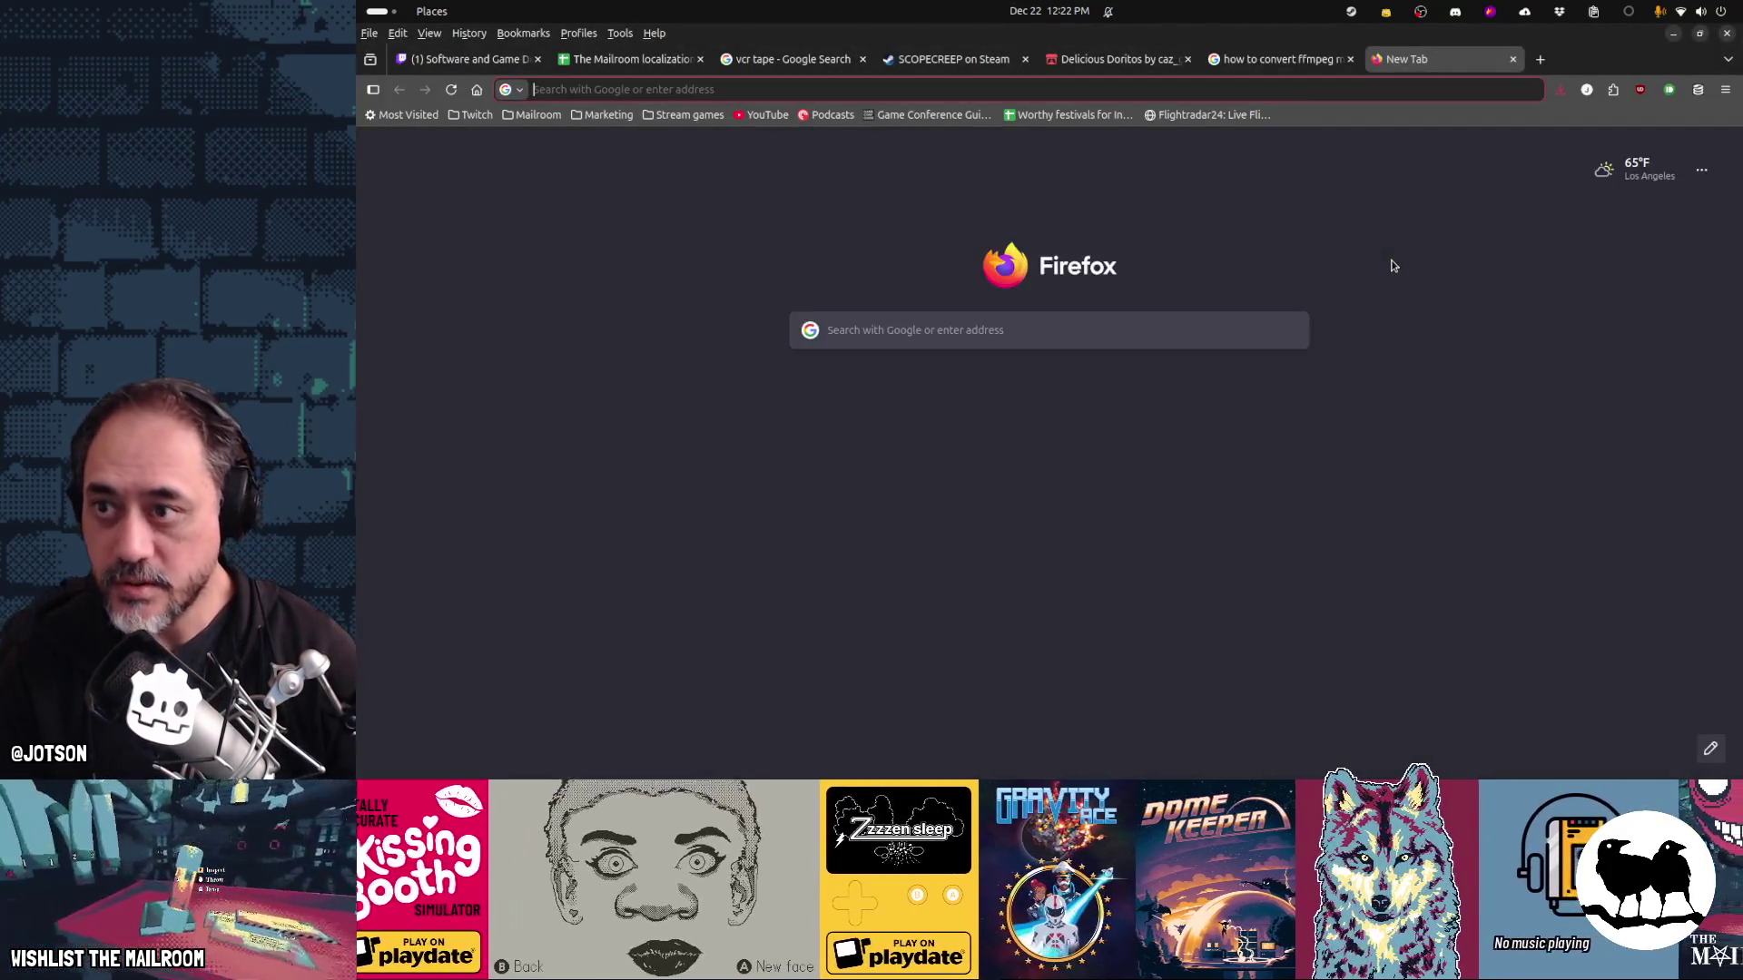
pyautogui.write('steamdb r')
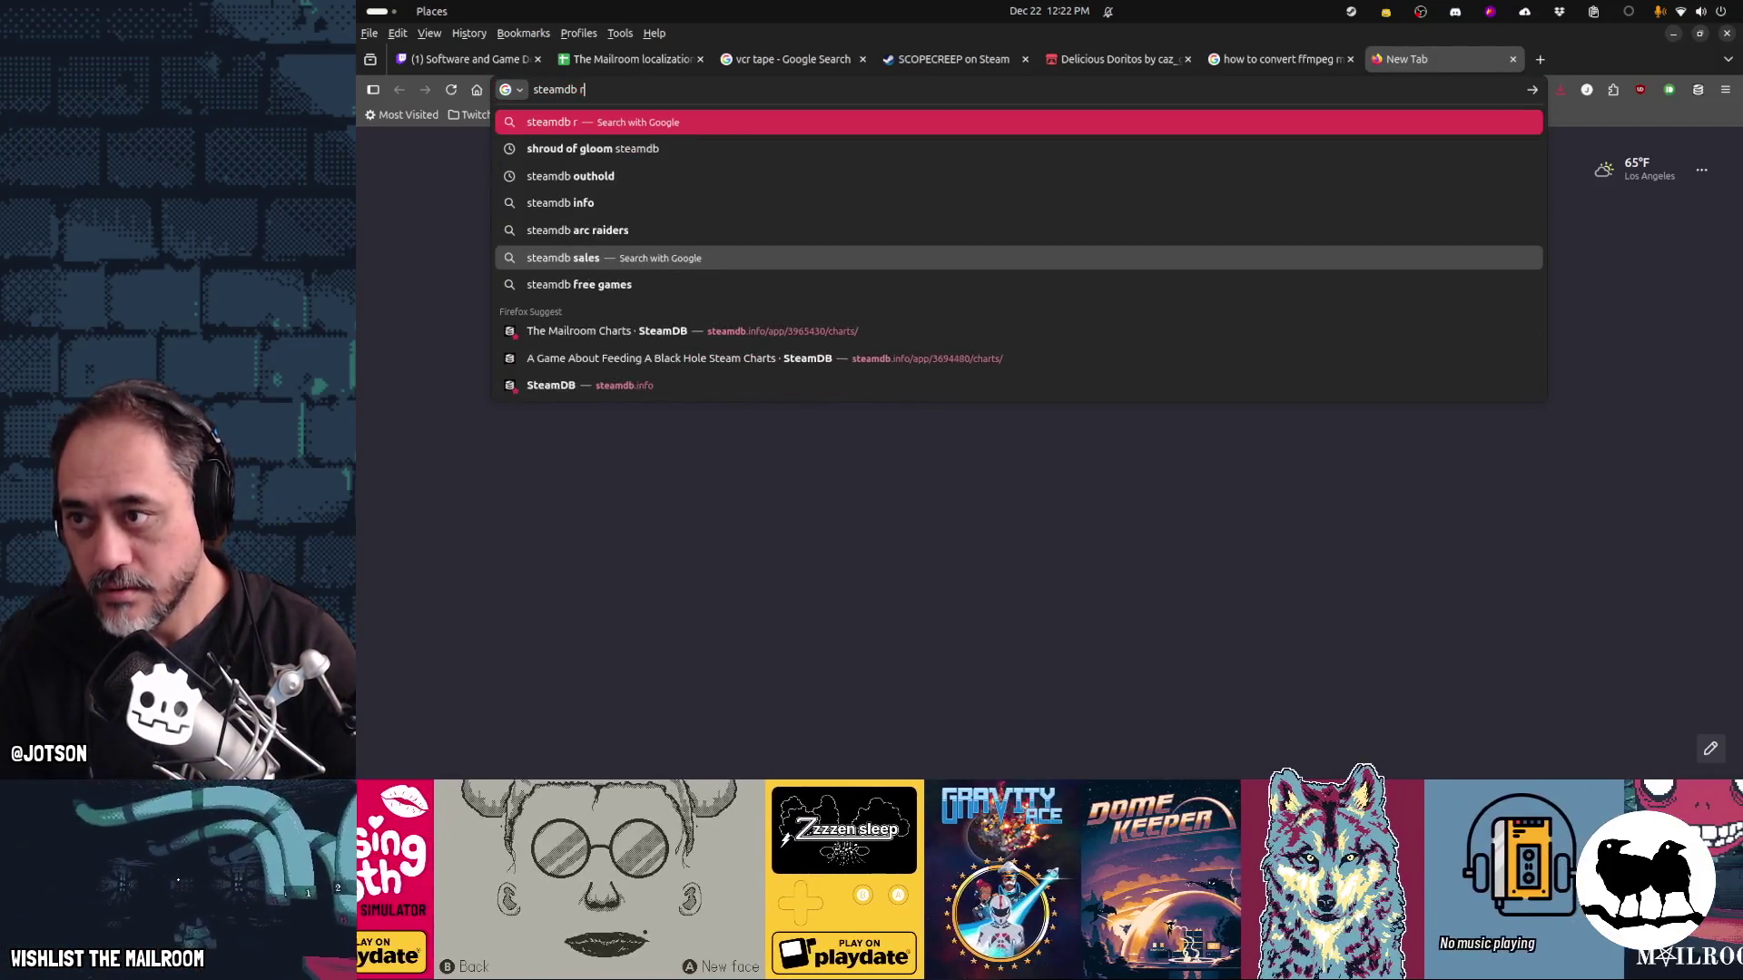
pyautogui.write('idiculous shipping')
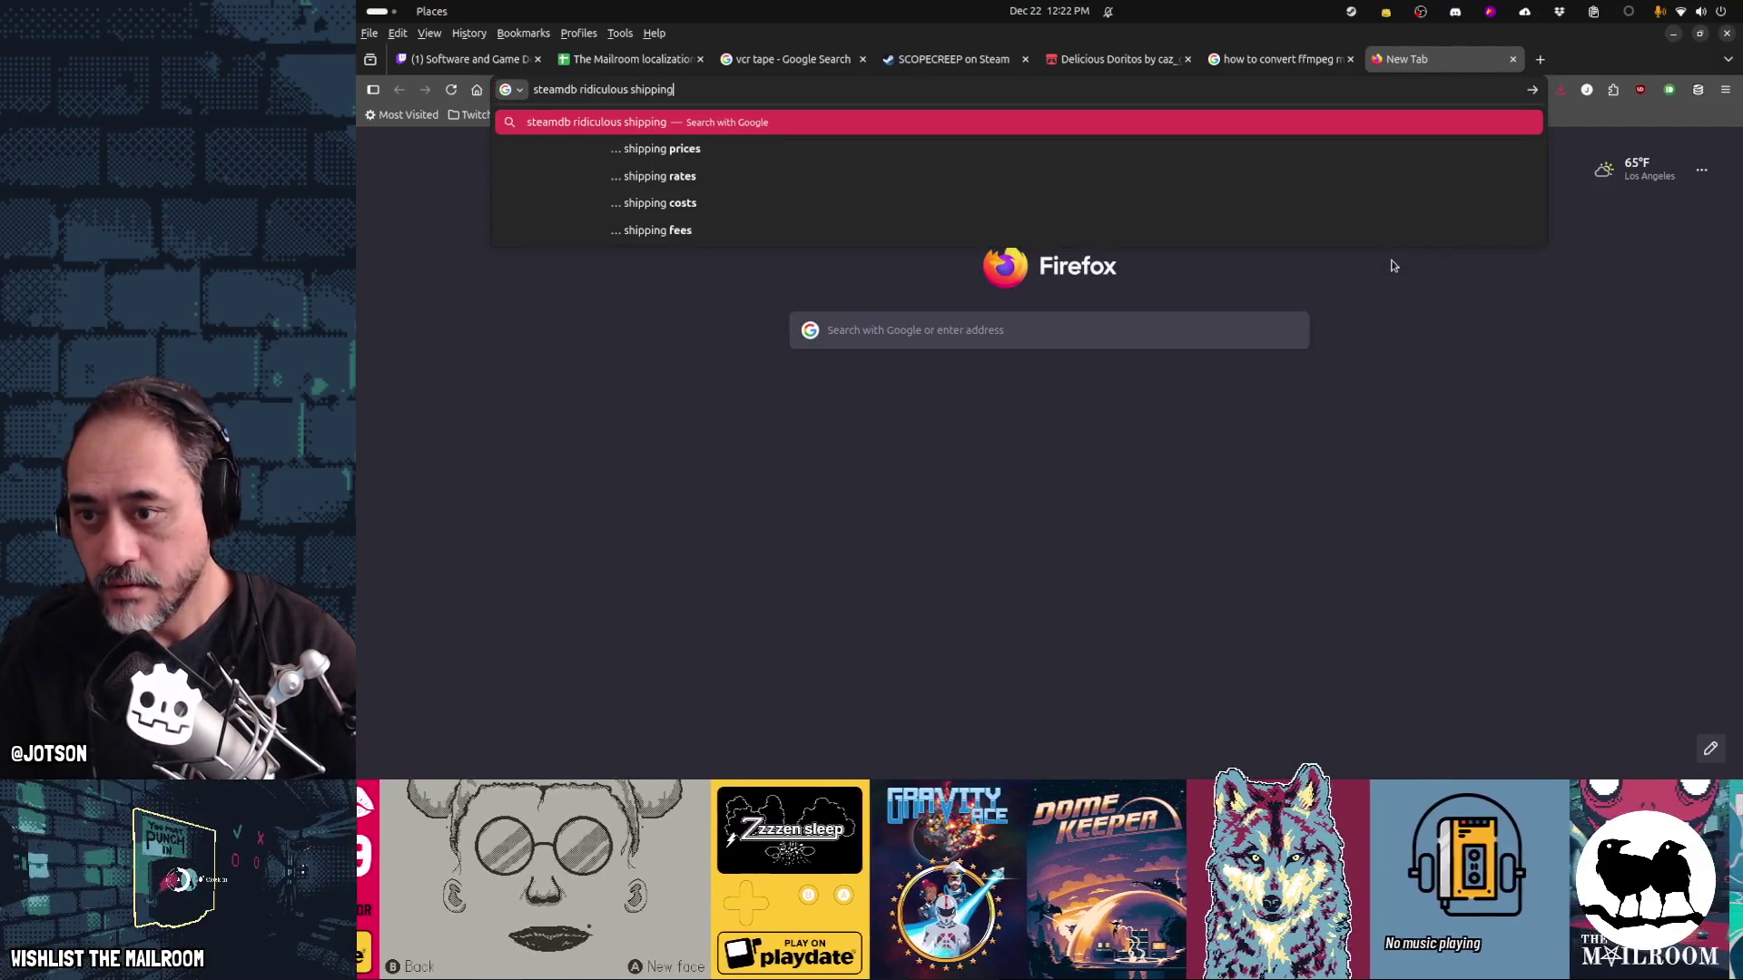
pyautogui.press('Return')
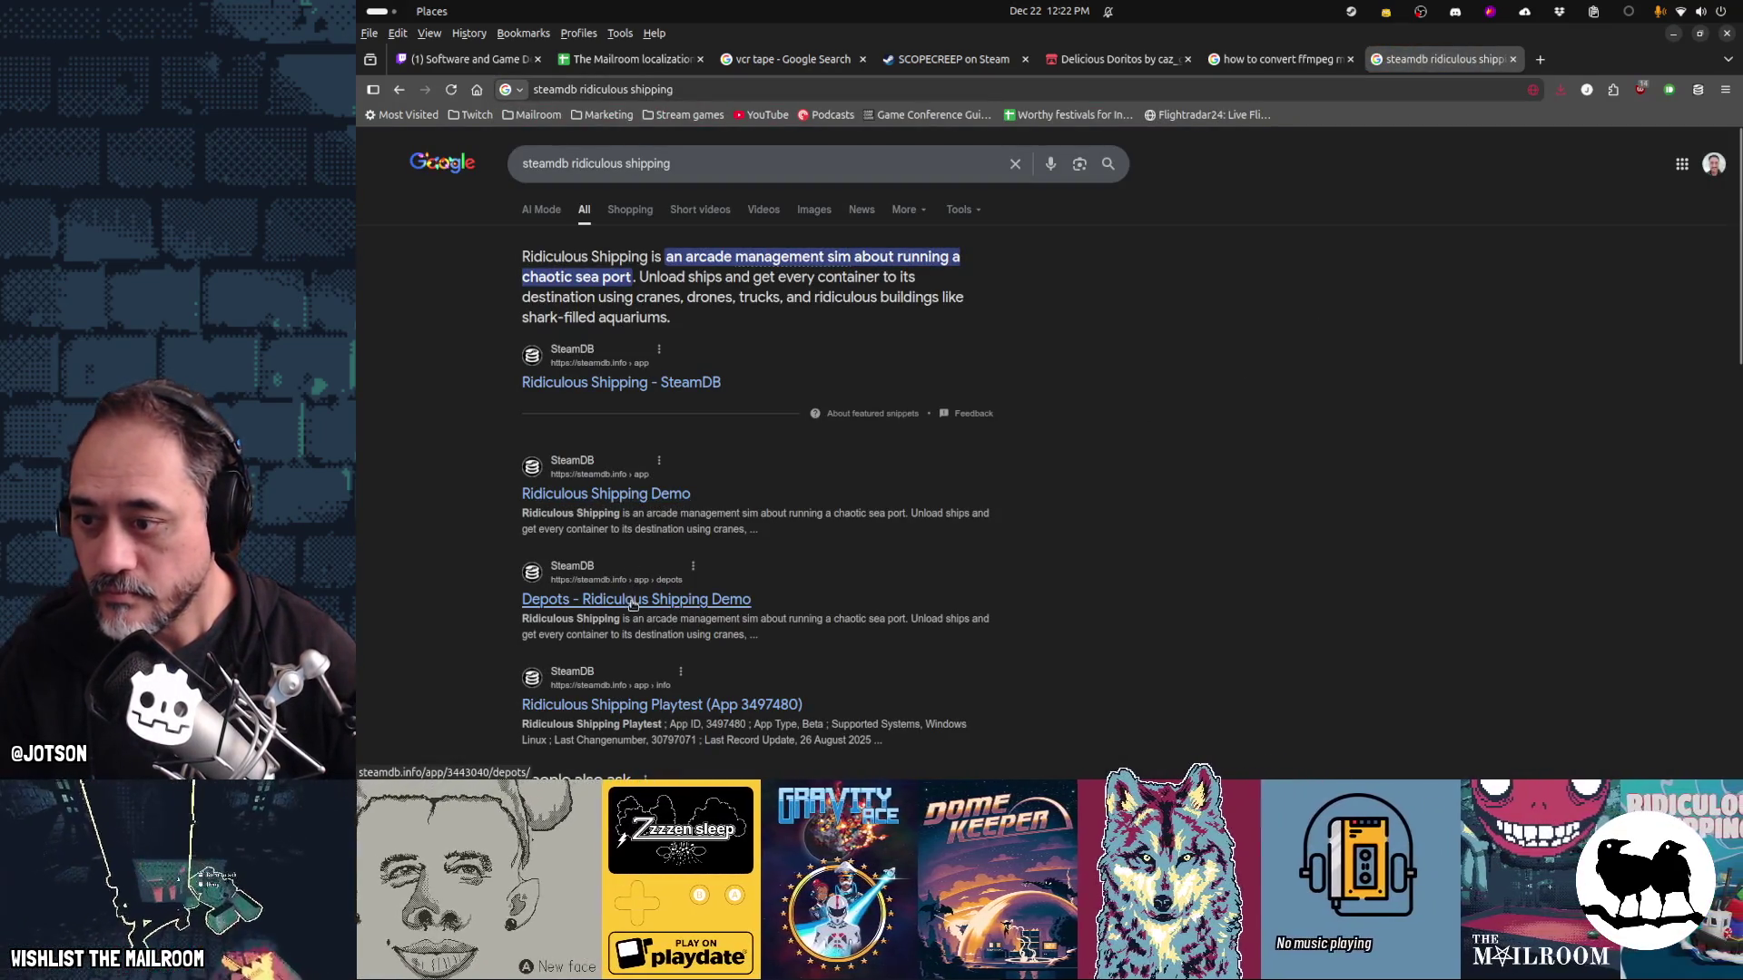
pyautogui.click(635, 495)
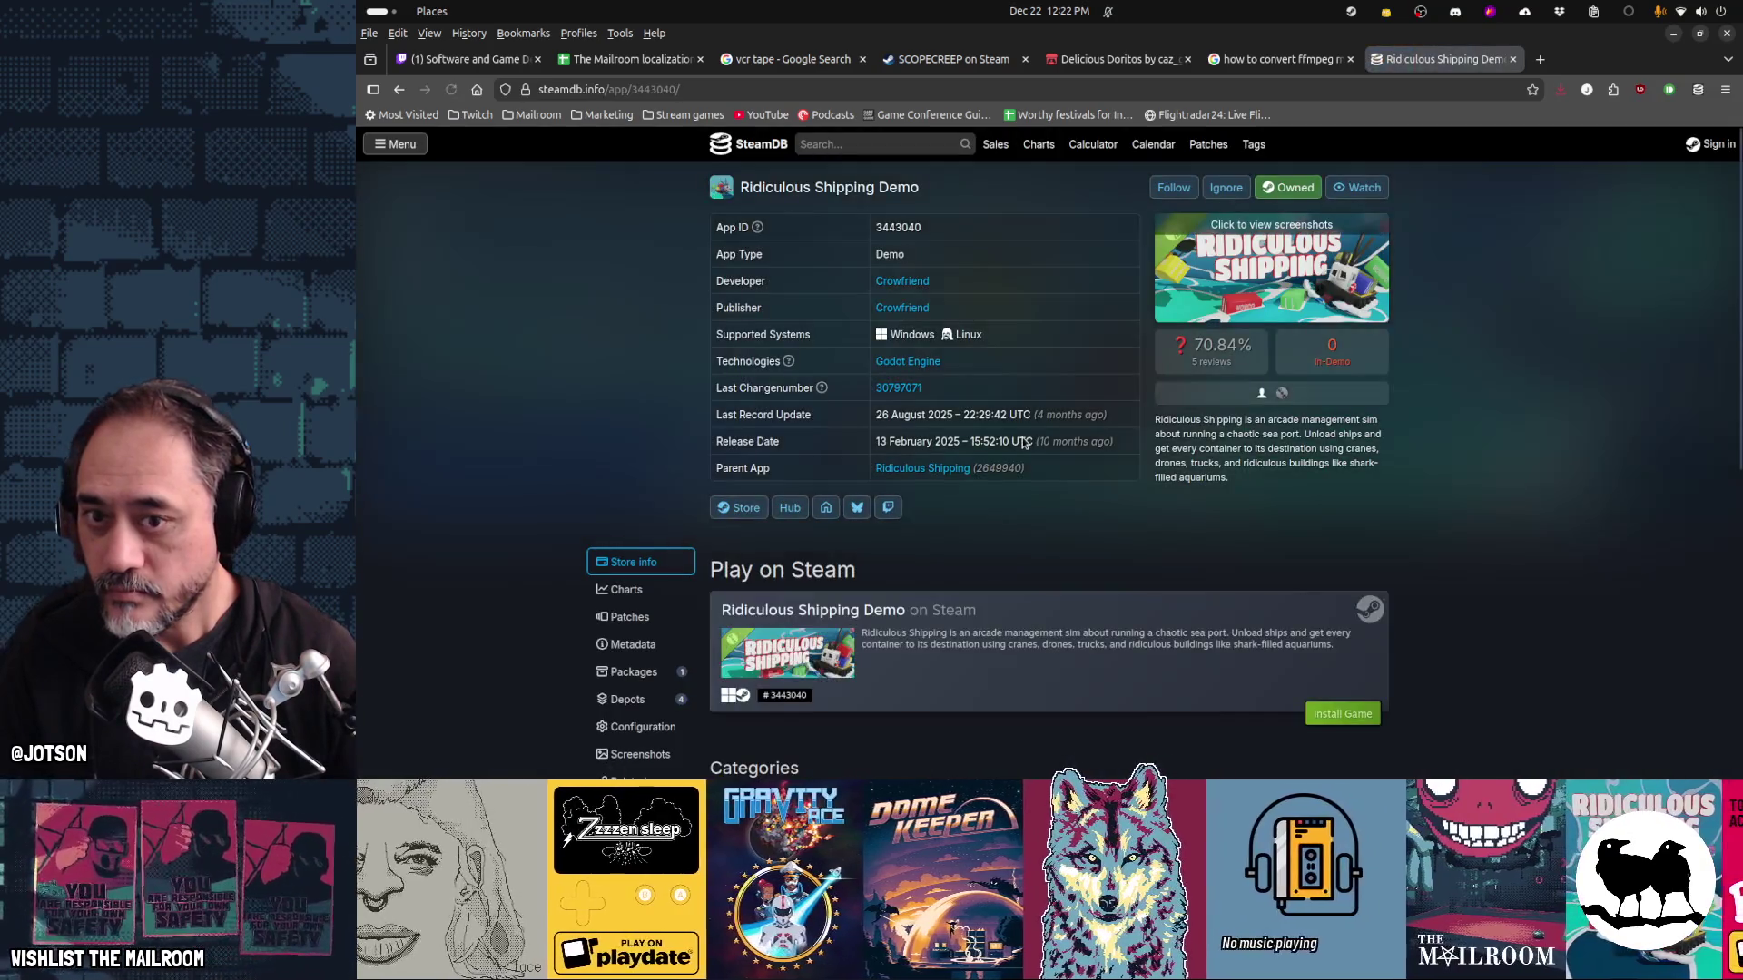
pyautogui.click(633, 644)
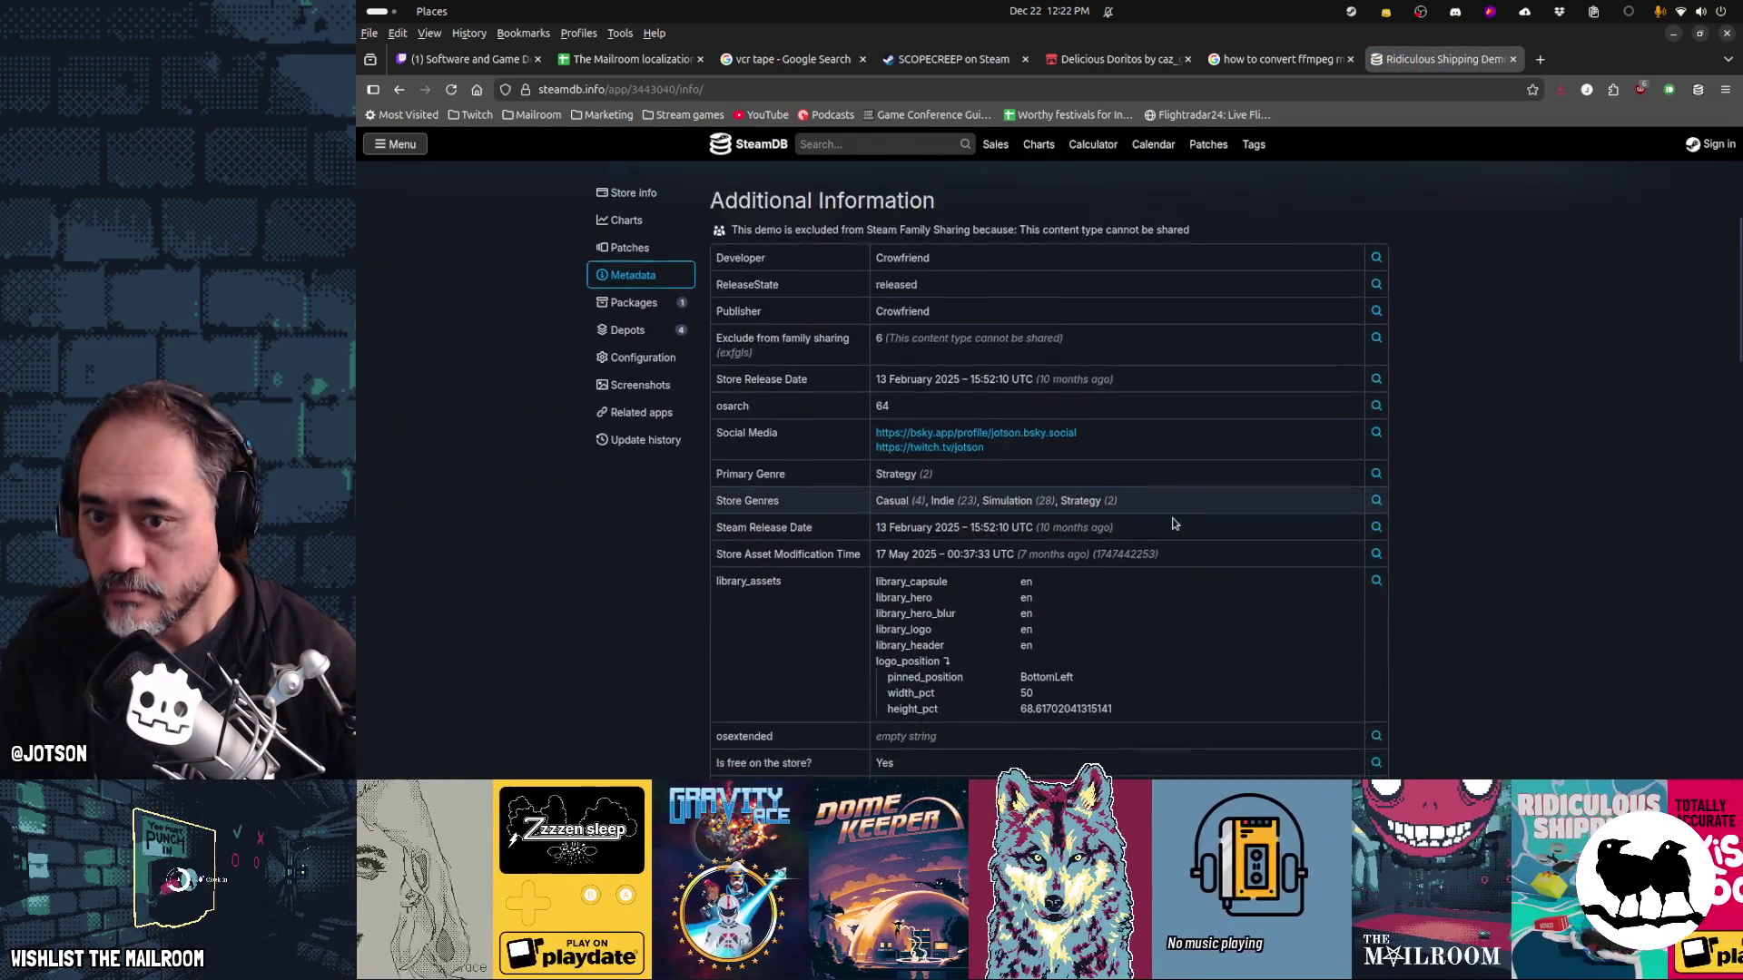
pyautogui.scroll(-15, 1172, 524)
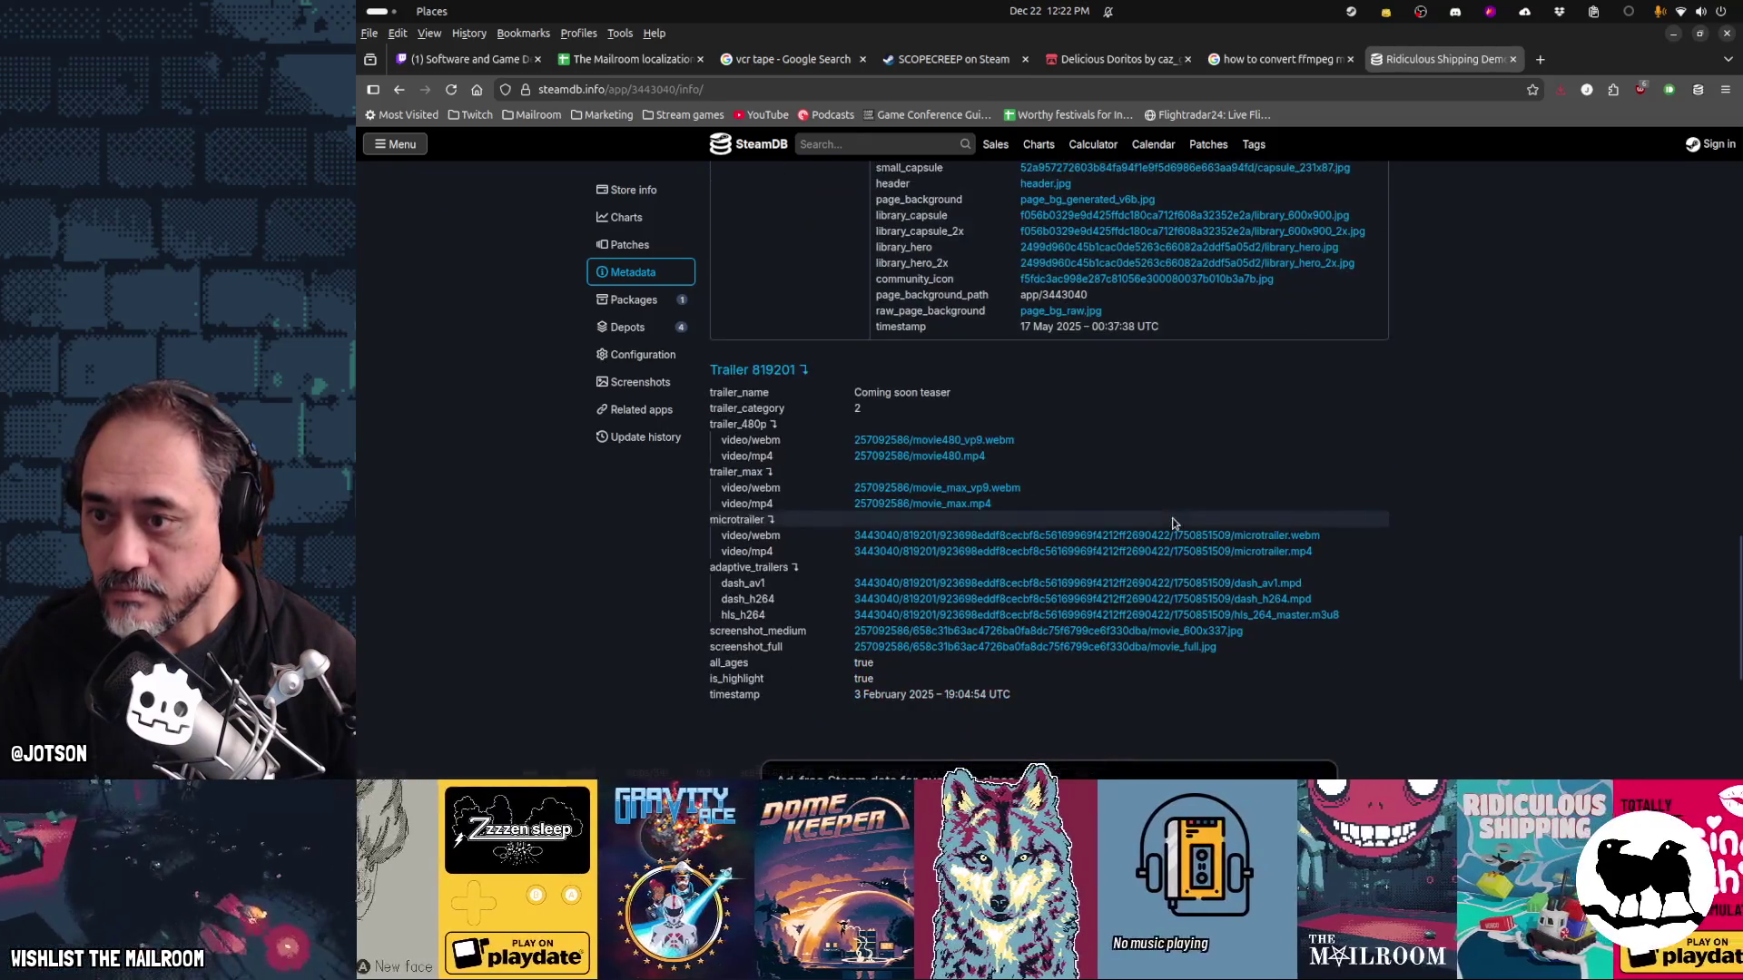
pyautogui.click(964, 457)
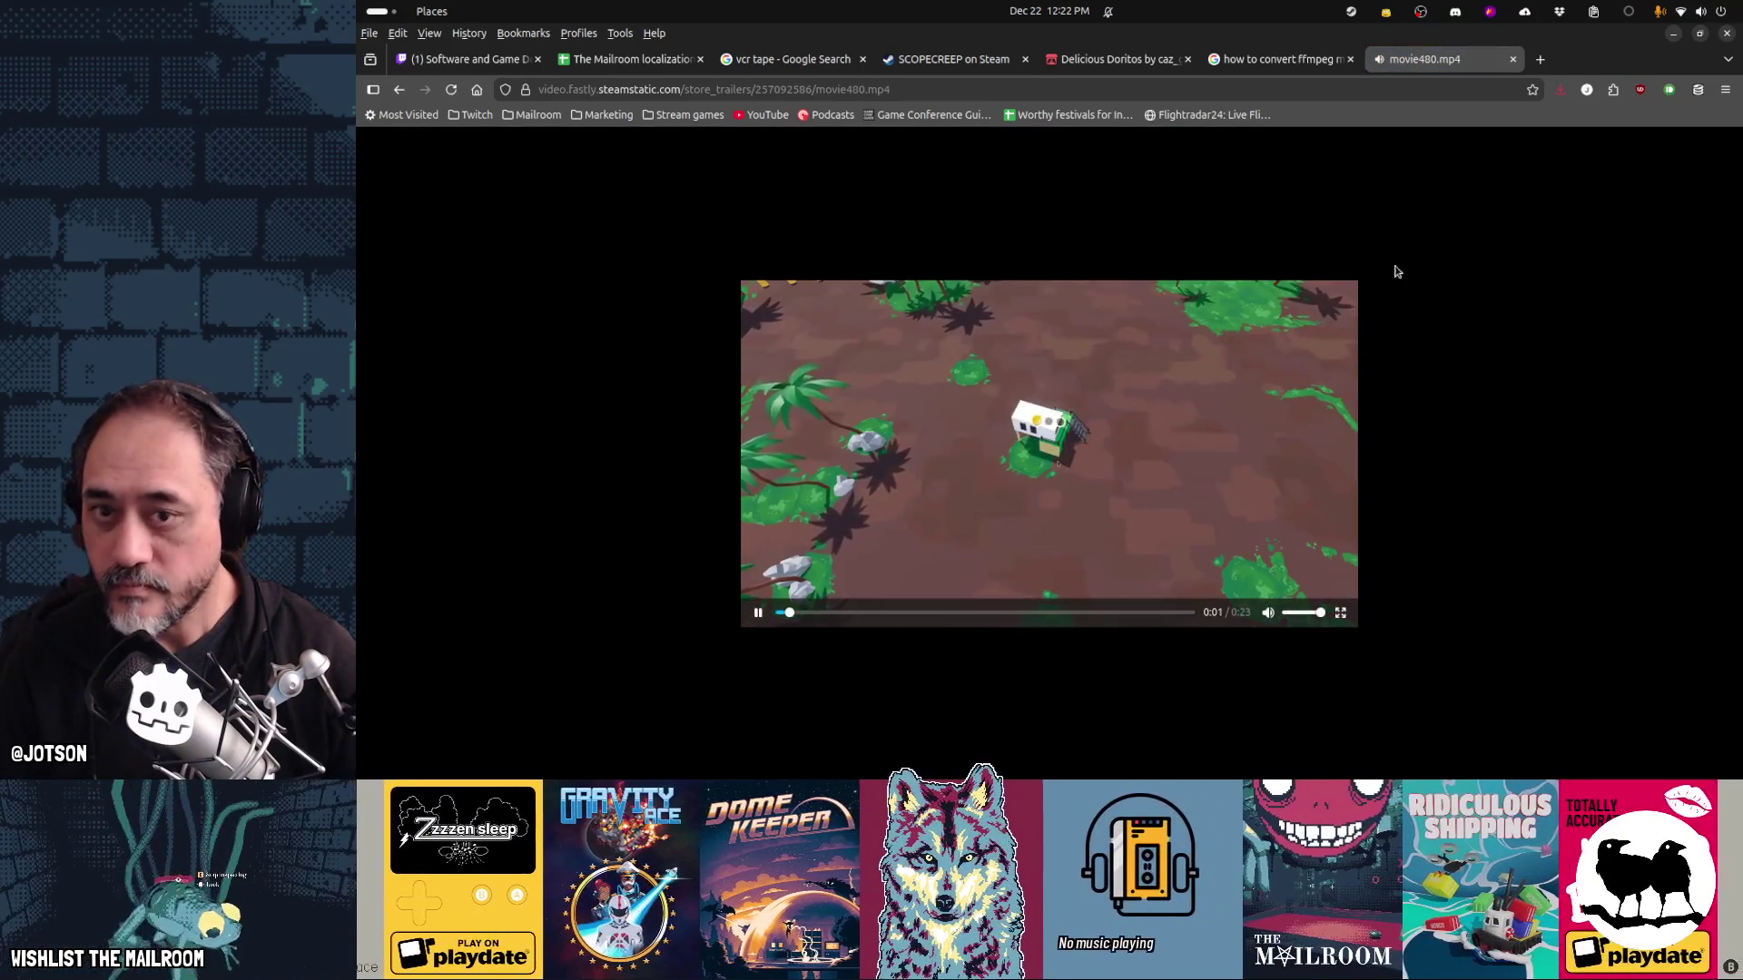
# Save the trailer to Downloads as ridiculousshipping.mp4 and return to the Tilix terminal
pyautogui.hotkey('ctrl', 's')
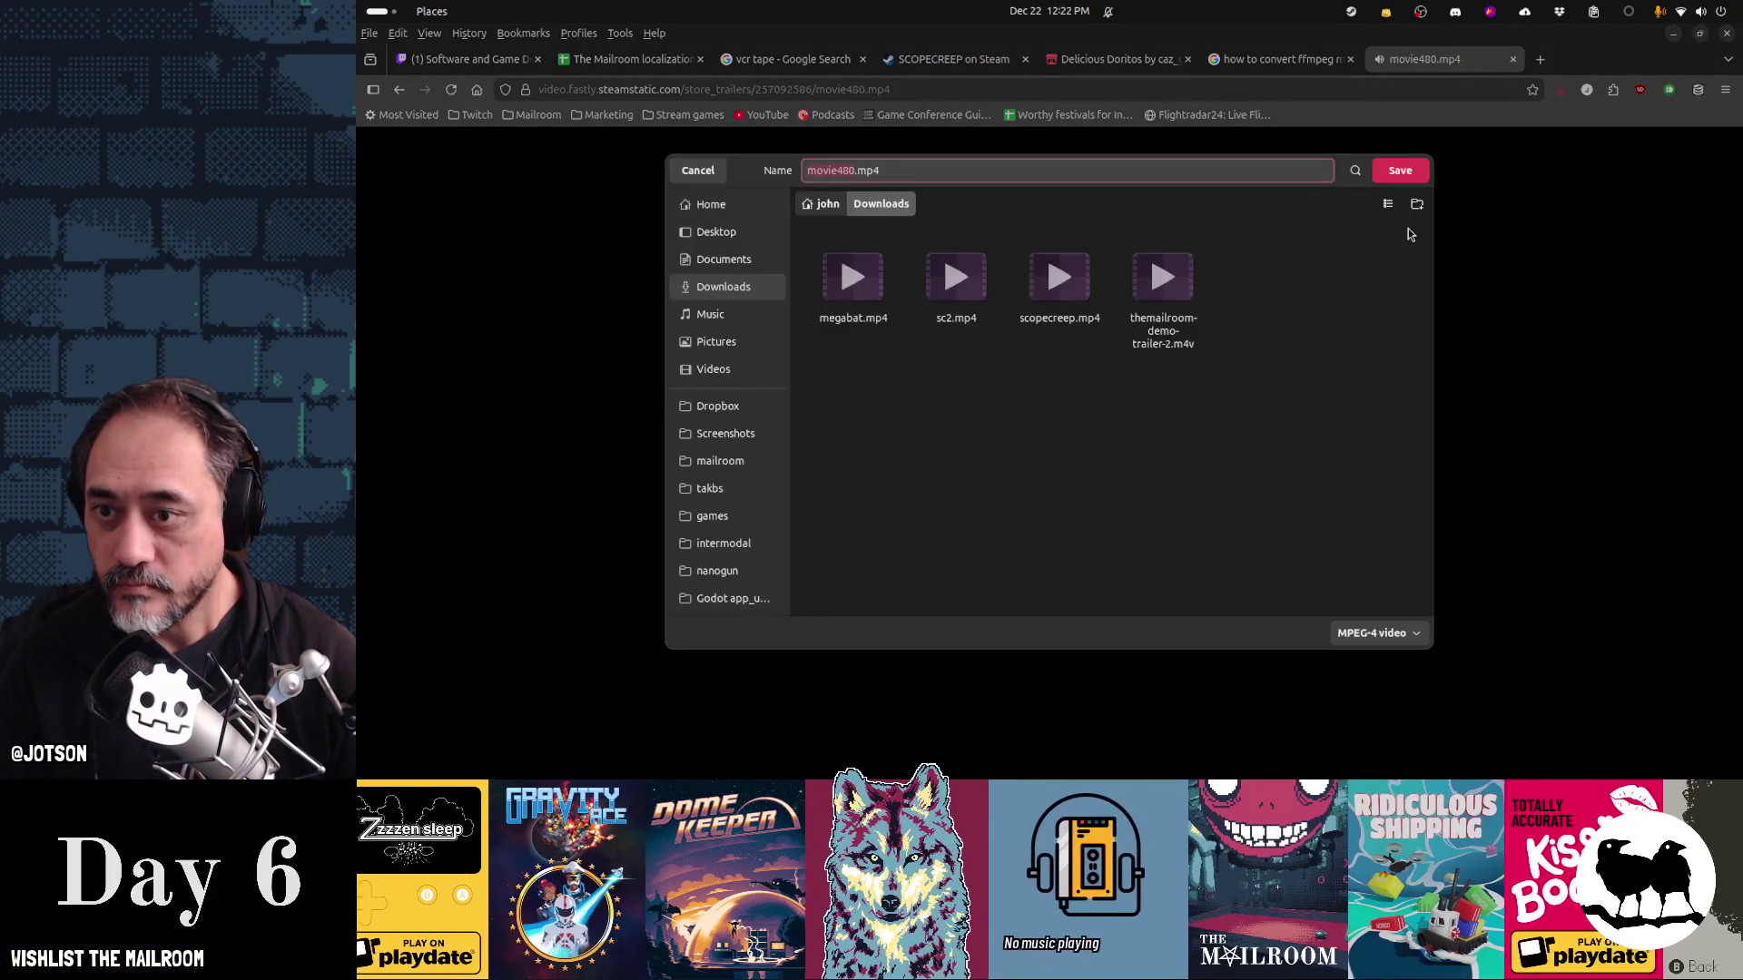
pyautogui.write('ridiculousshipping')
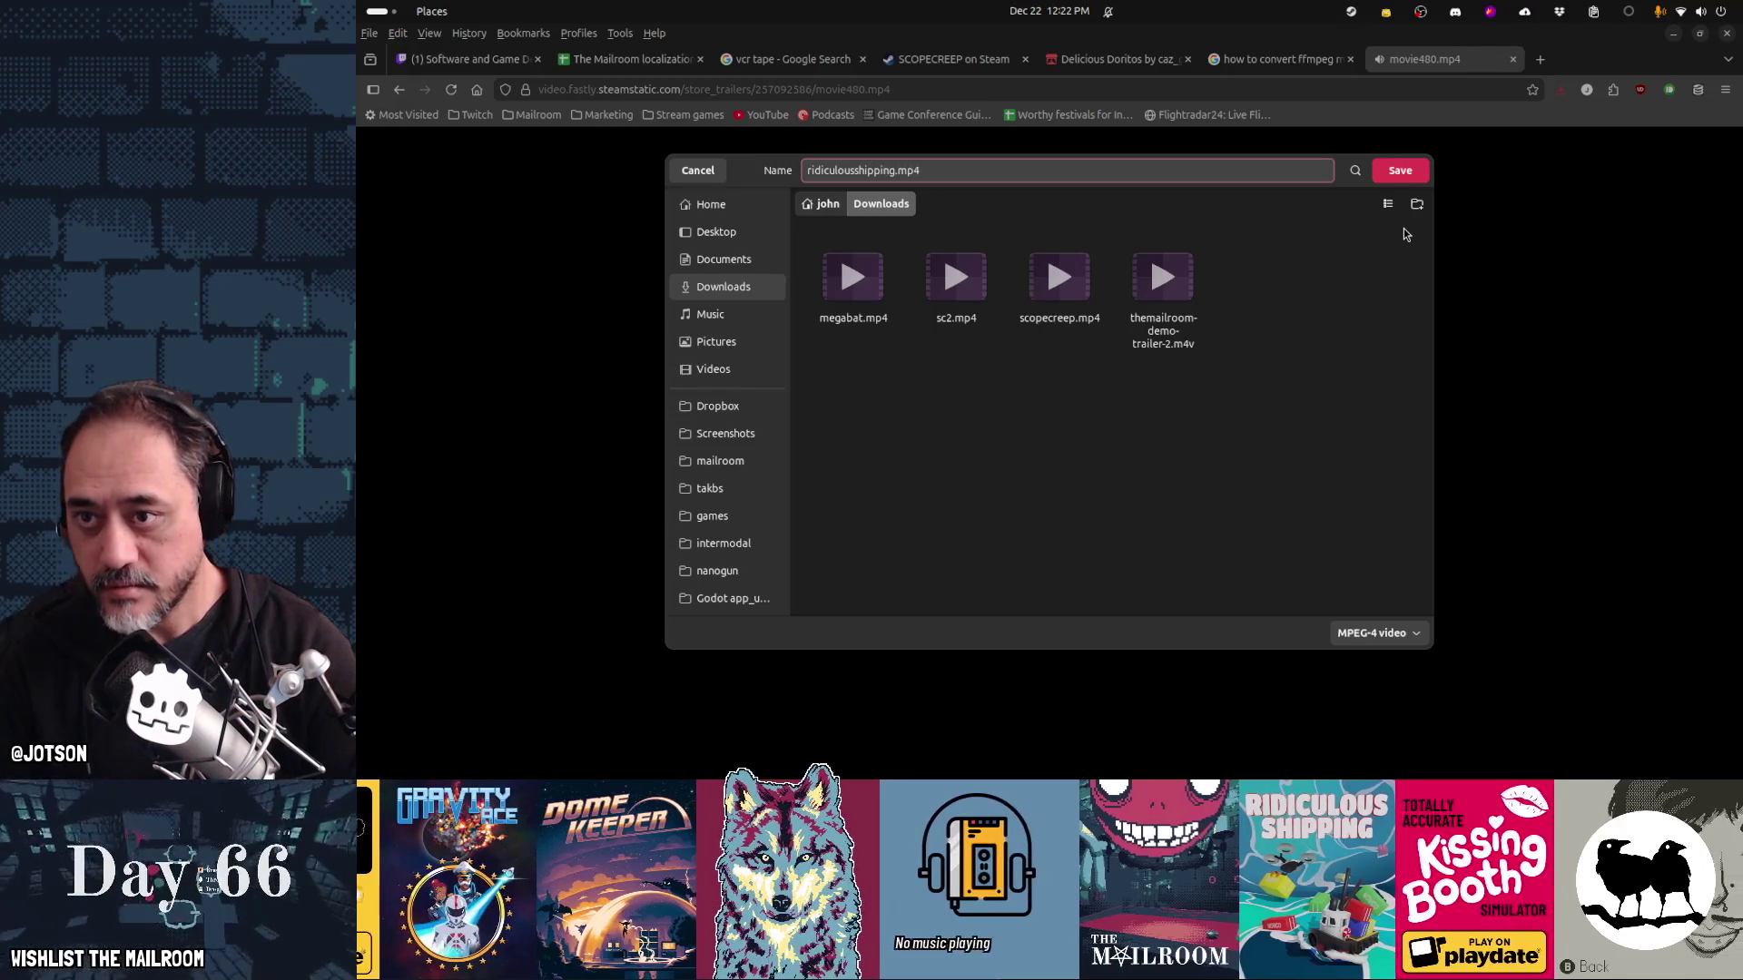
pyautogui.press('Return')
pyautogui.hotkey('ctrl', 'w')
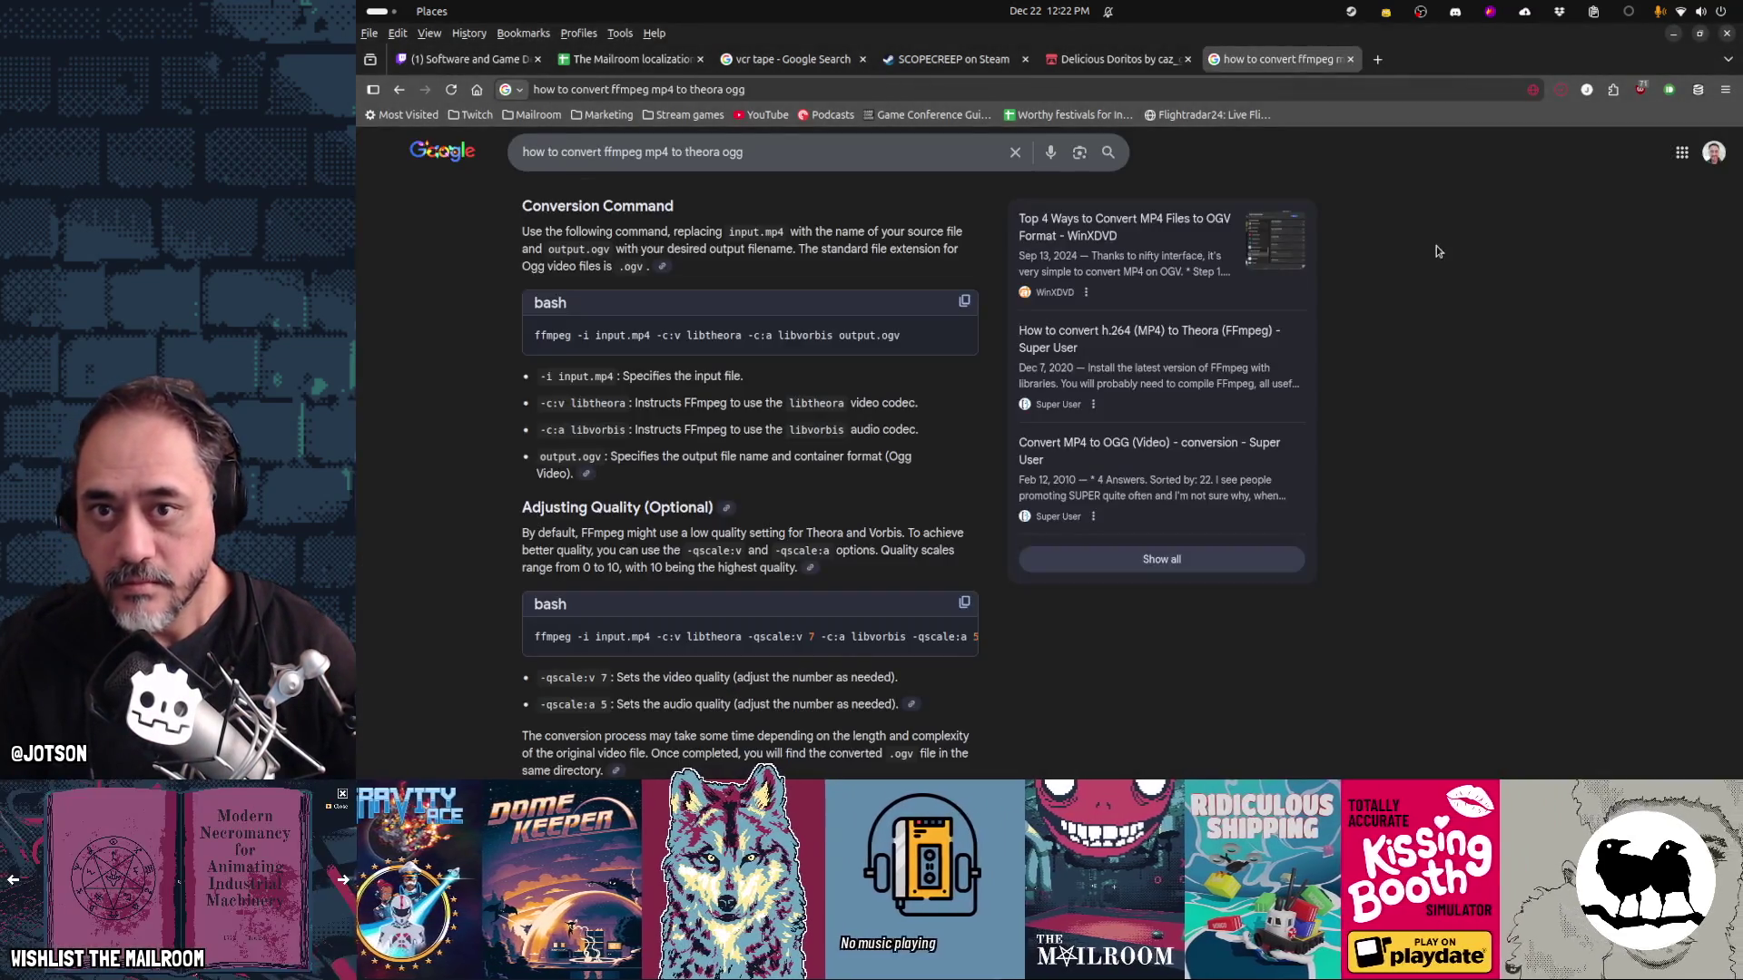
pyautogui.hotkey('alt', 'Tab')
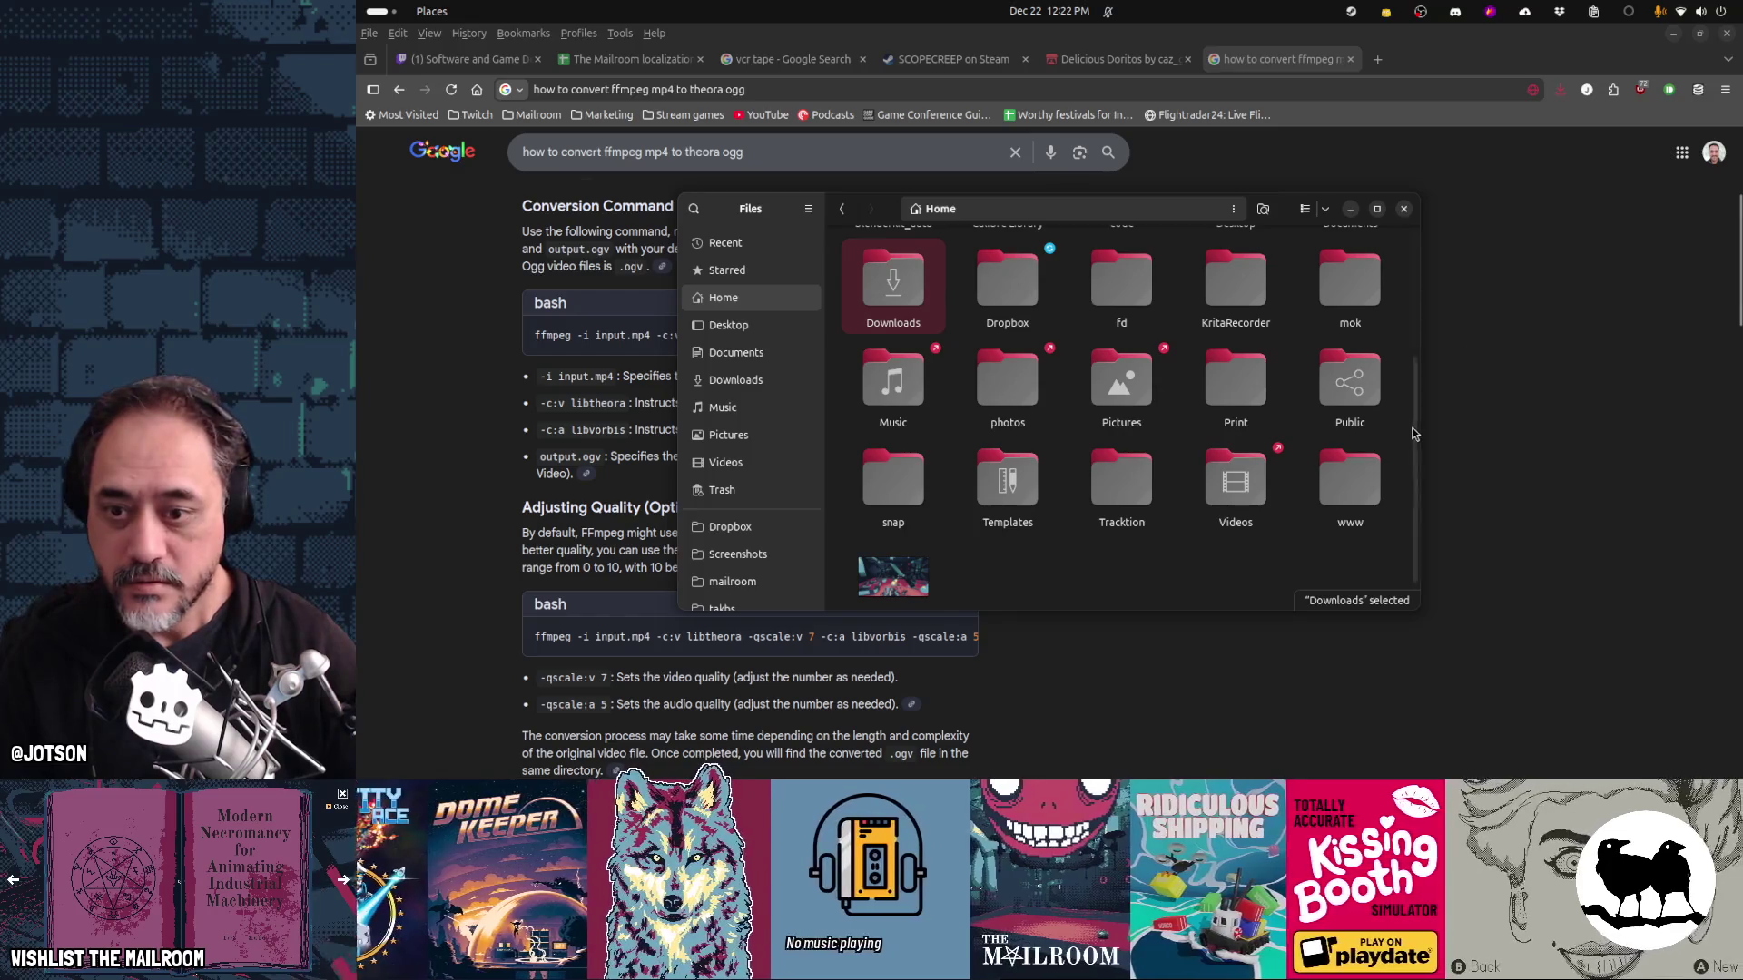
pyautogui.hotkey('alt', 'Tab')
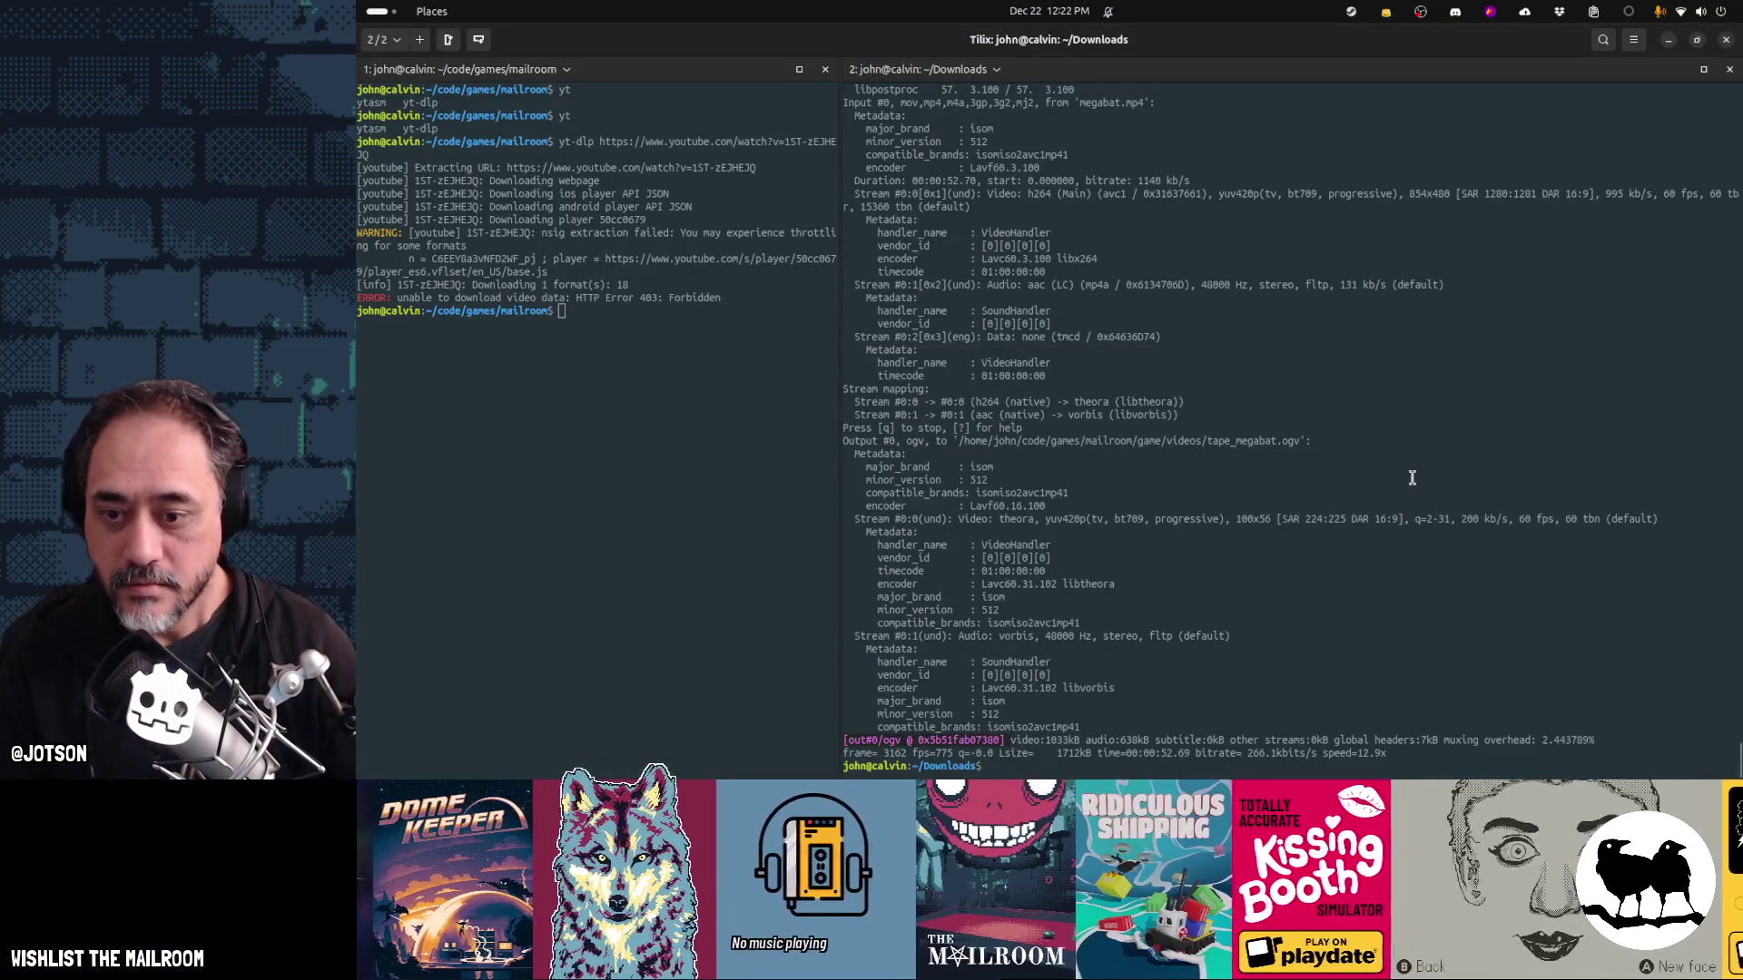
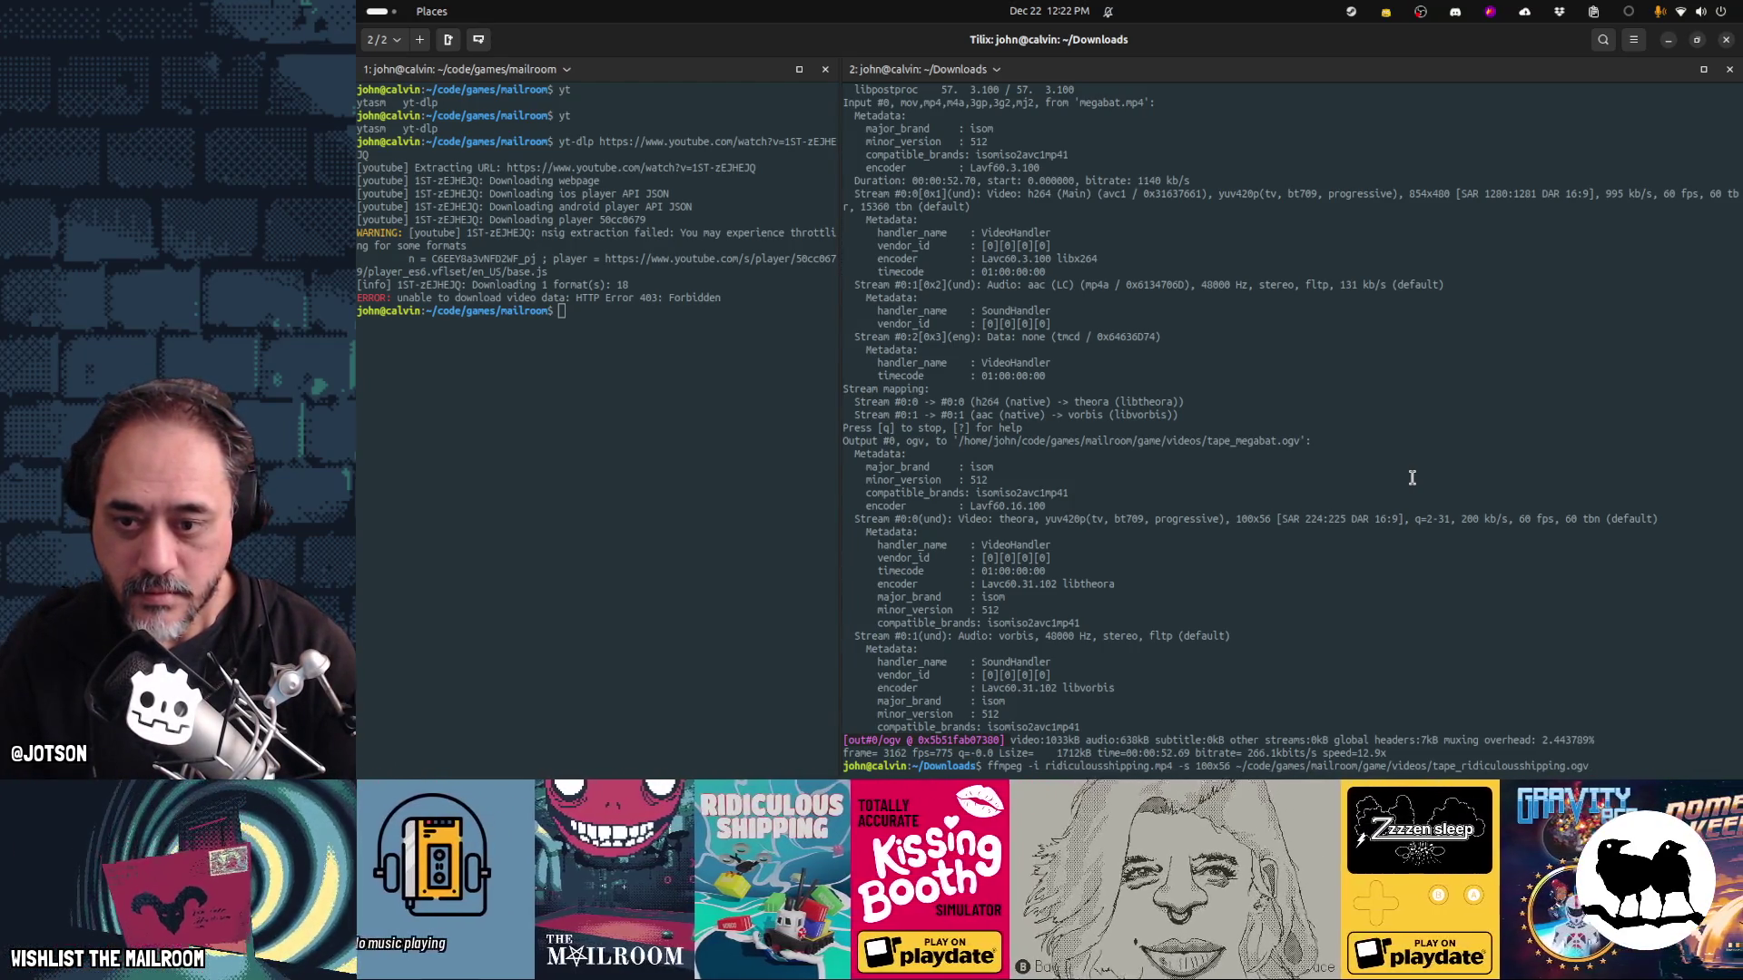
# Convert ridiculousshipping.mp4 with ffmpeg into a 100x56 tape_ridiculousshipping.ogv, then return to Godot
pyautogui.press('Return')
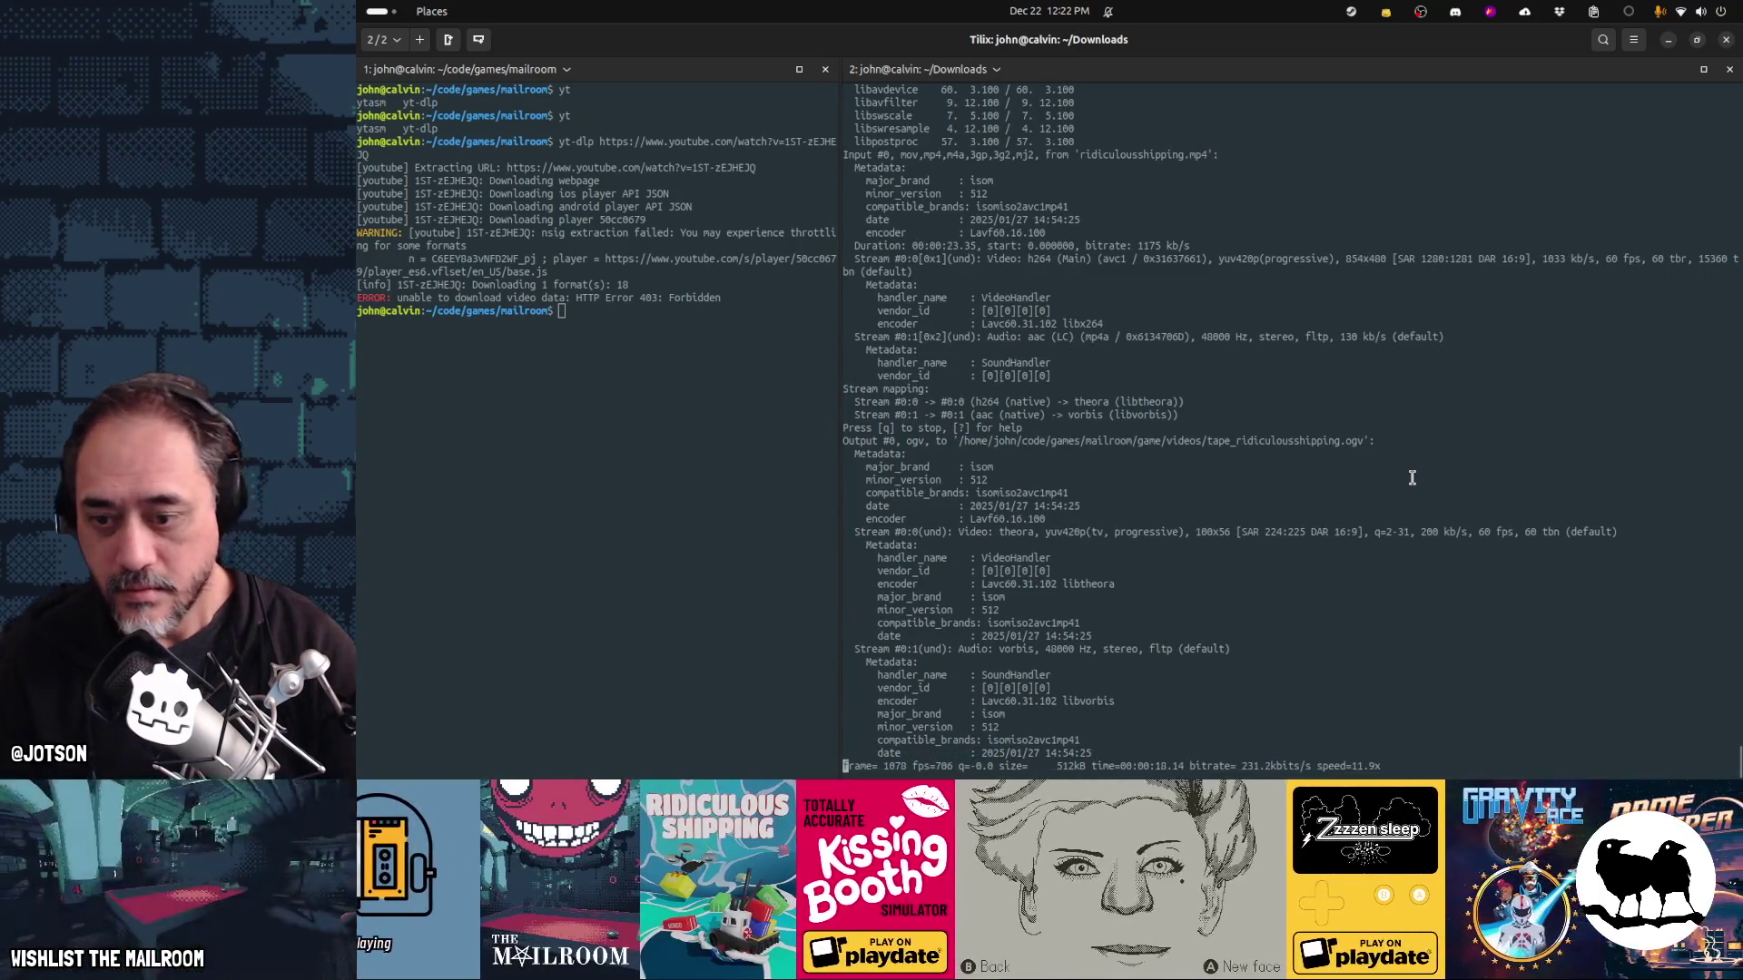
pyautogui.hotkey('alt', 'Tab')
pyautogui.hotkey('alt', 'Tab')
pyautogui.hotkey('alt', 'Tab')
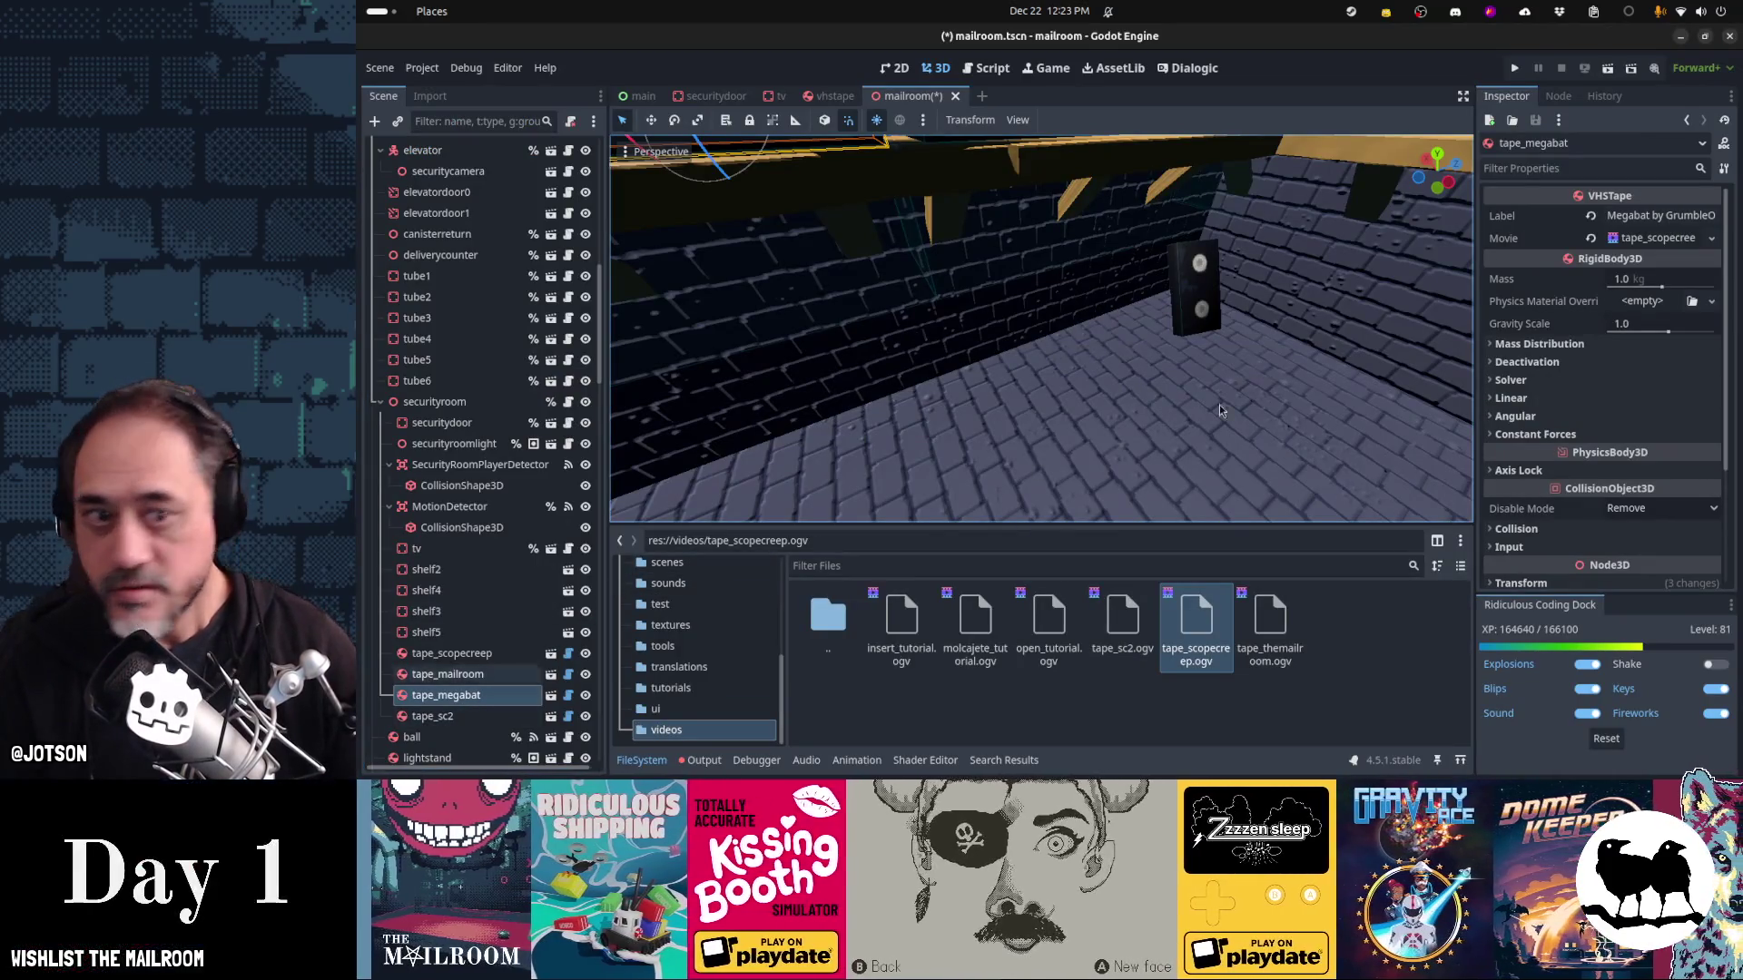
# Revert the Megabat tape's Movie and search the video picker for 'megabat', finding no such video
pyautogui.click(1591, 242)
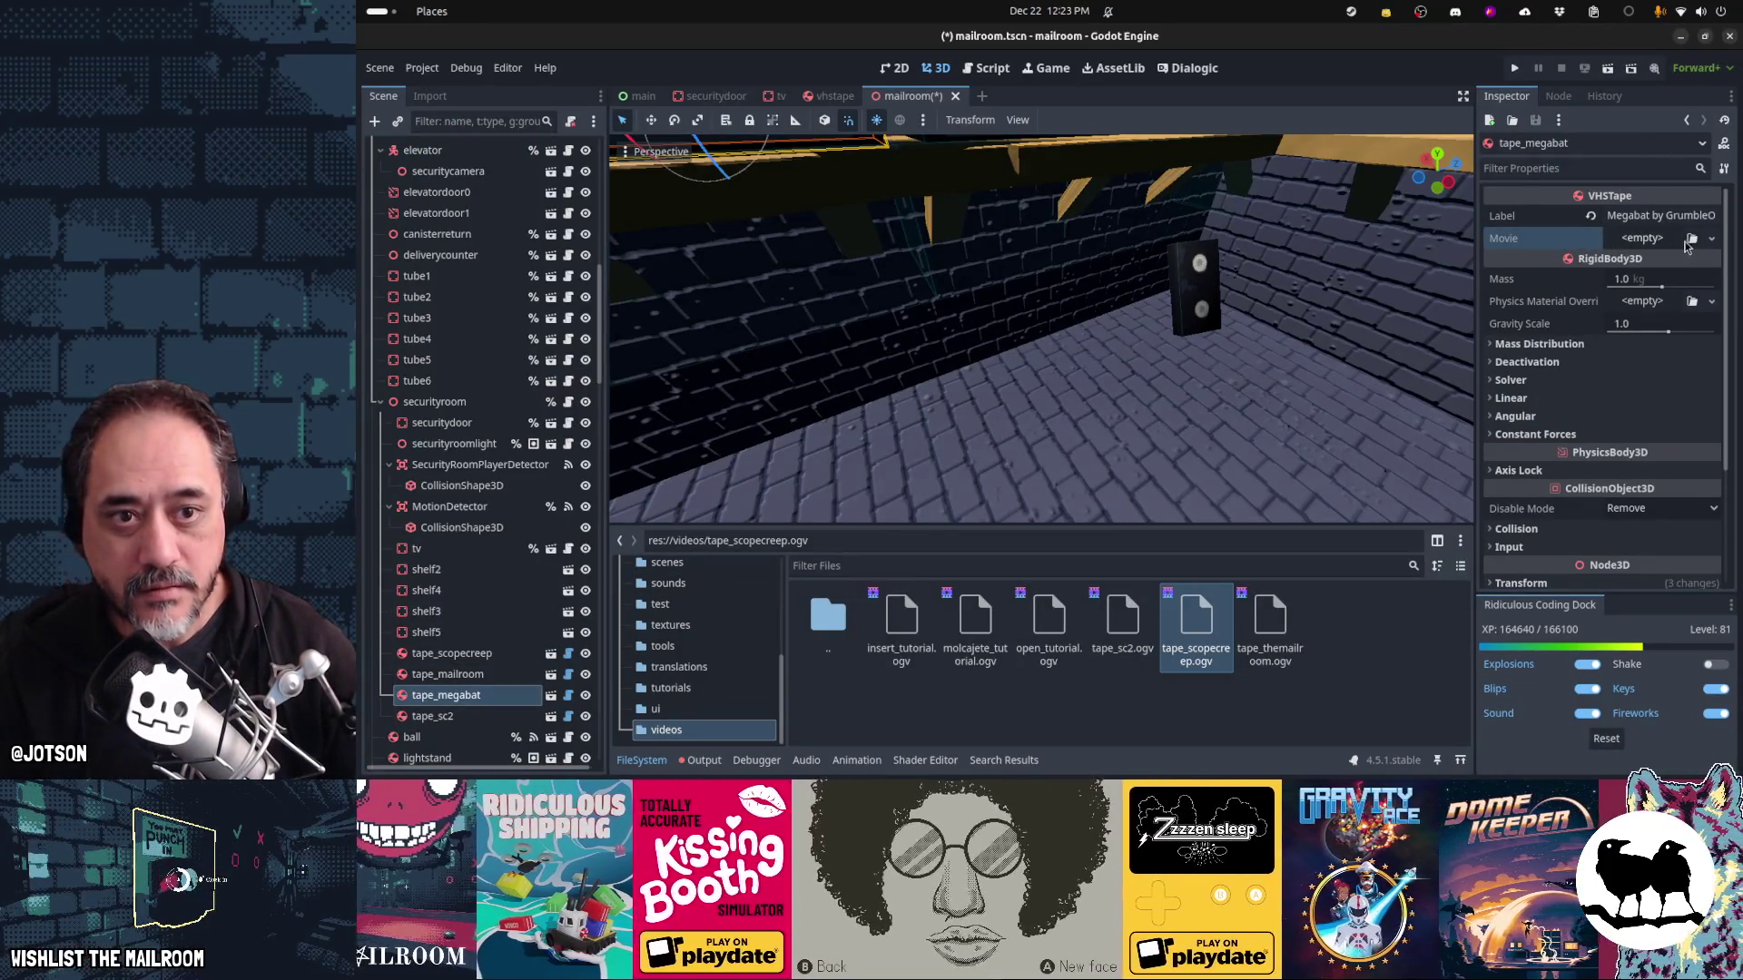
pyautogui.click(1690, 240)
pyautogui.write('megabat')
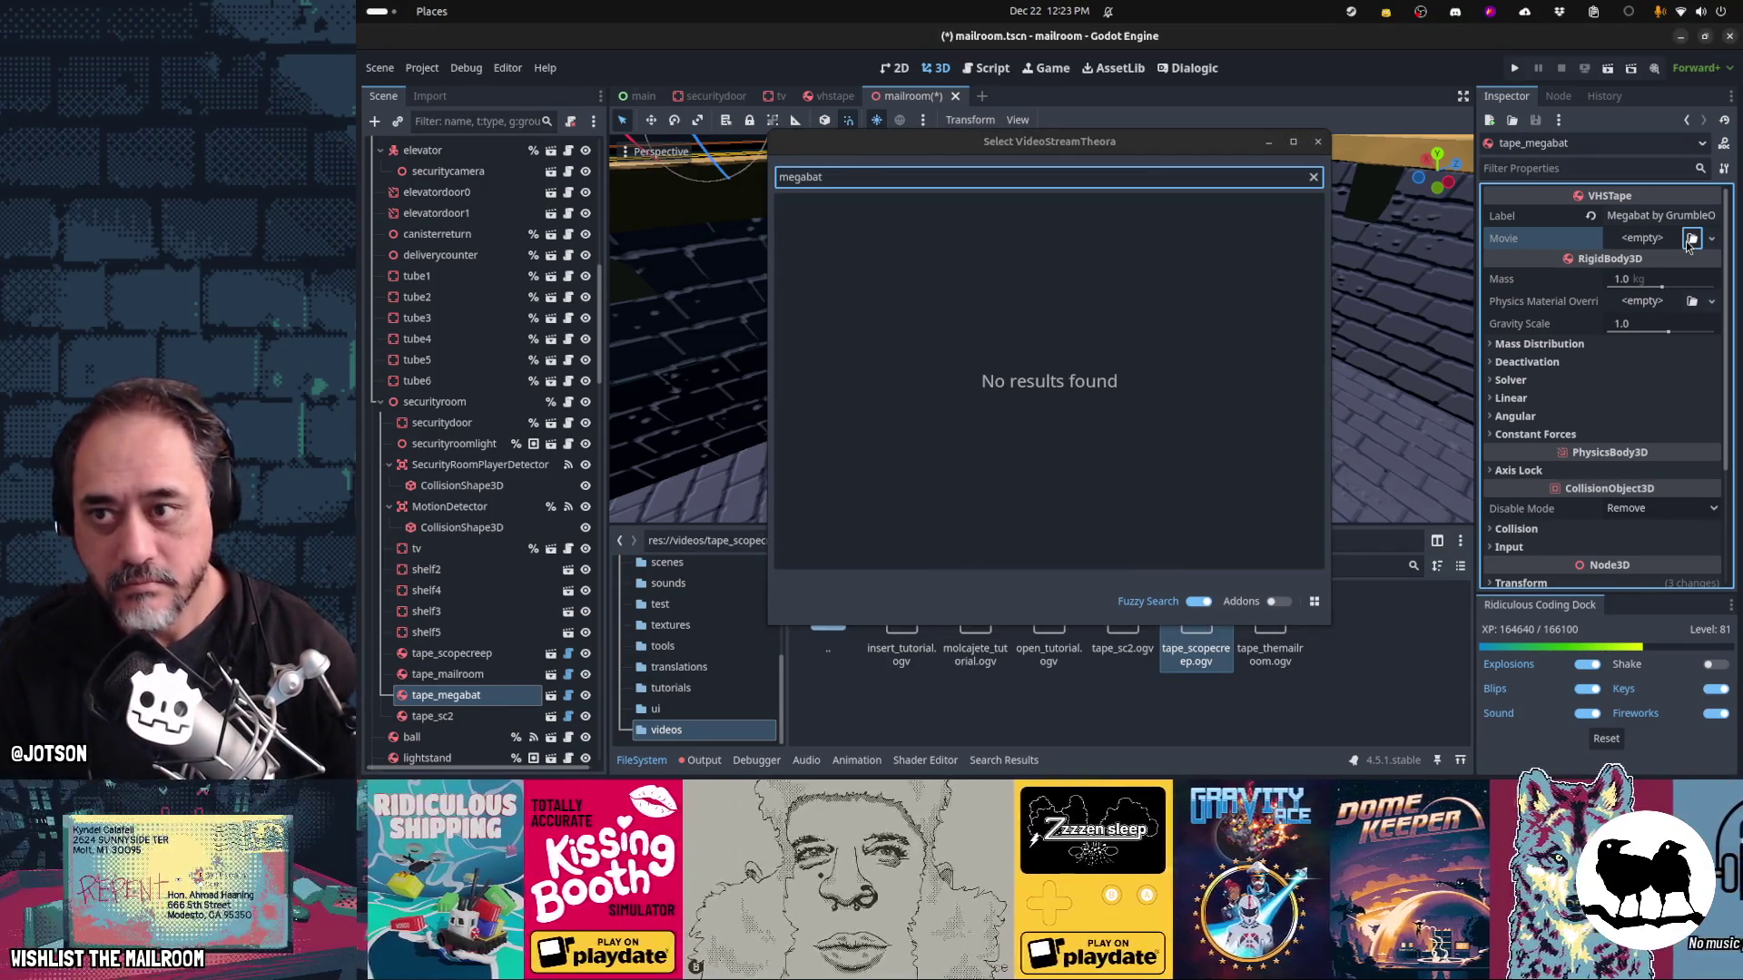
pyautogui.press('Escape')
pyautogui.click(1367, 358)
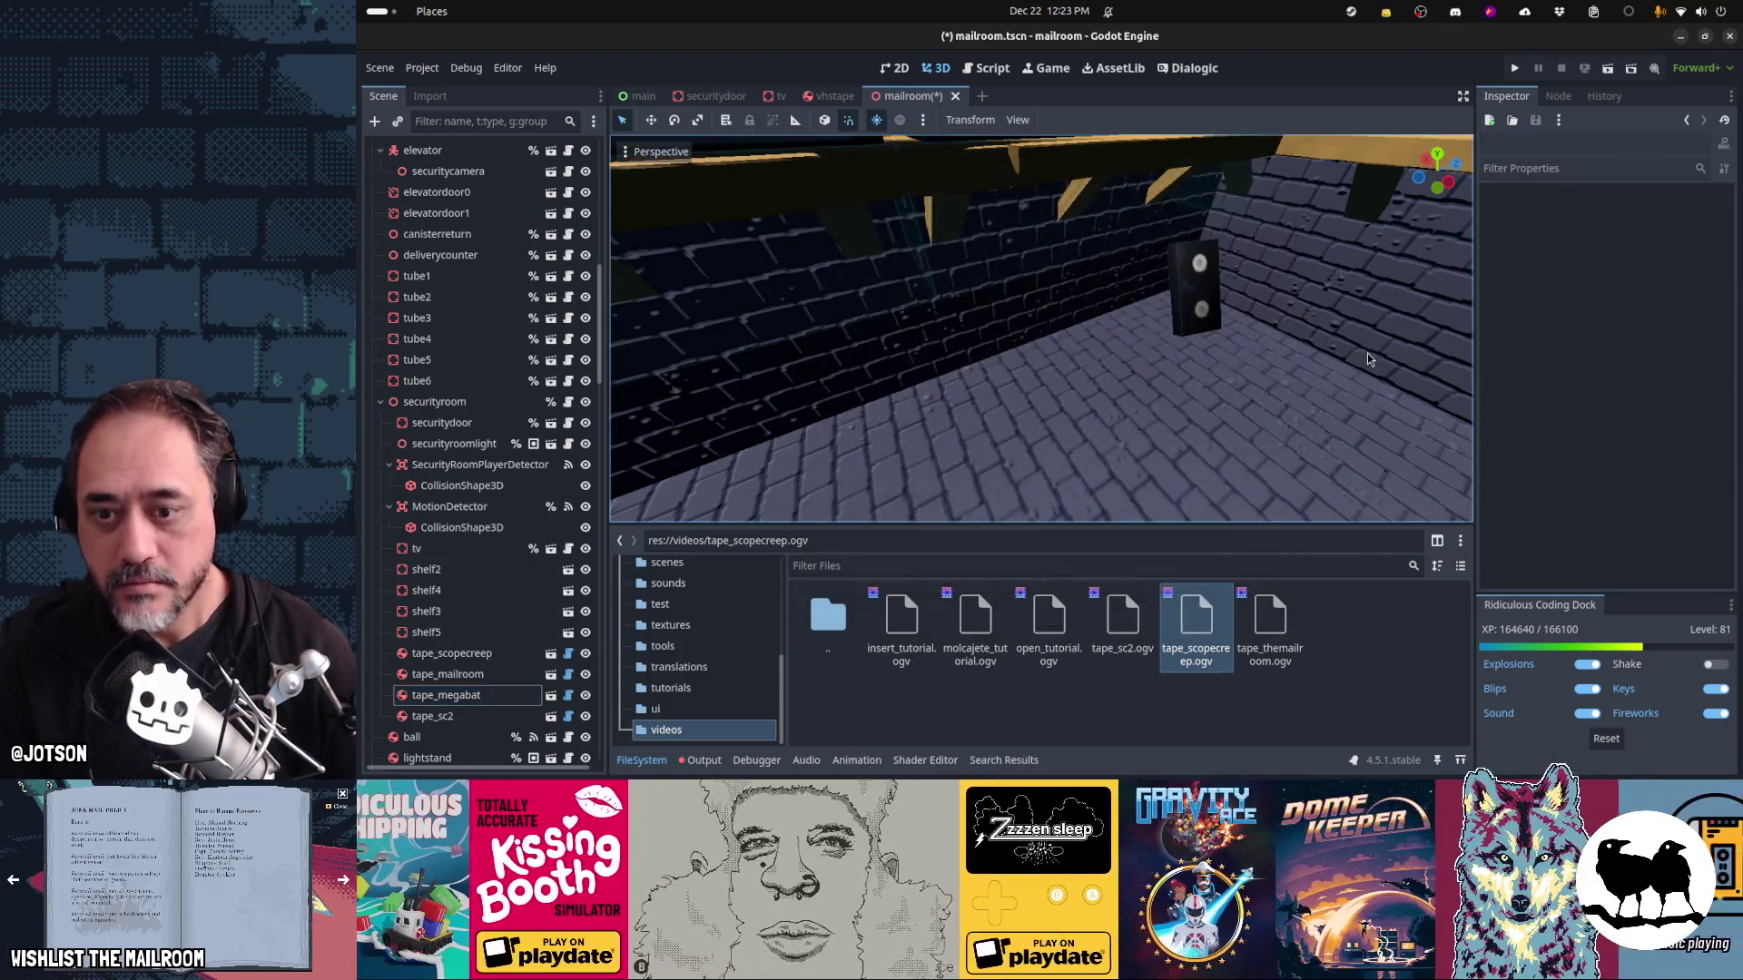
pyautogui.hotkey('alt', 'Tab')
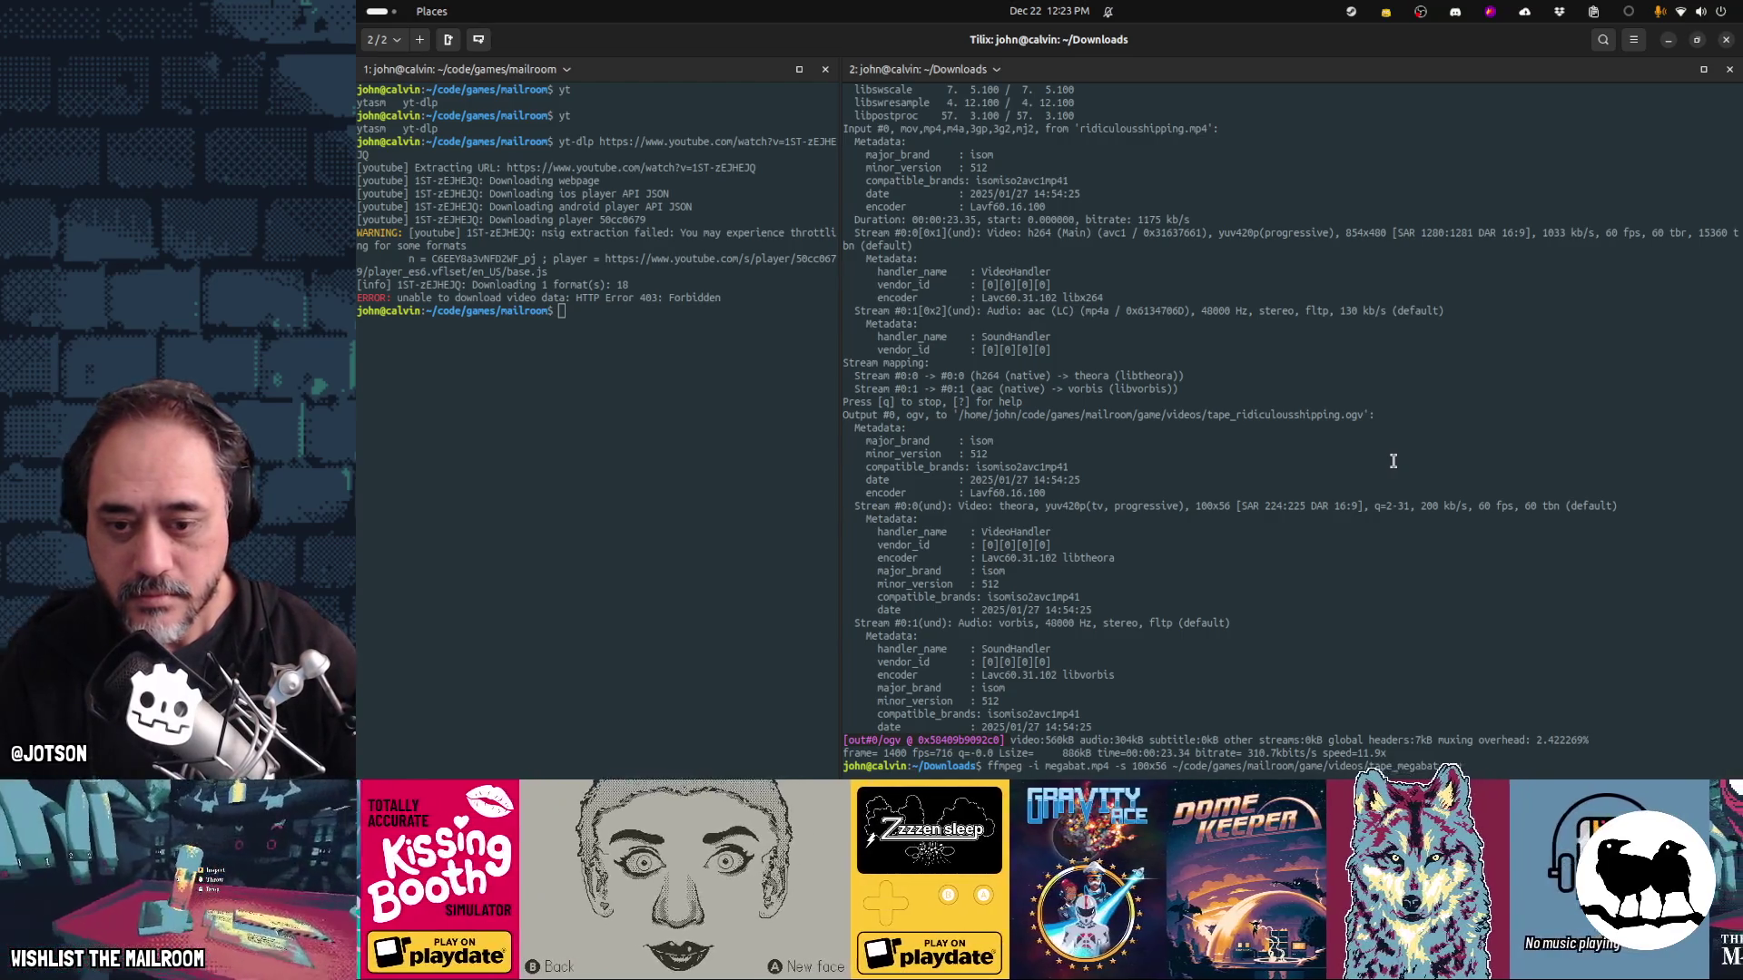
# Re-run ffmpeg on megabat.mp4 to a 100x56 tape_megabat.ogv, answering y to overwrite
pyautogui.press('Return')
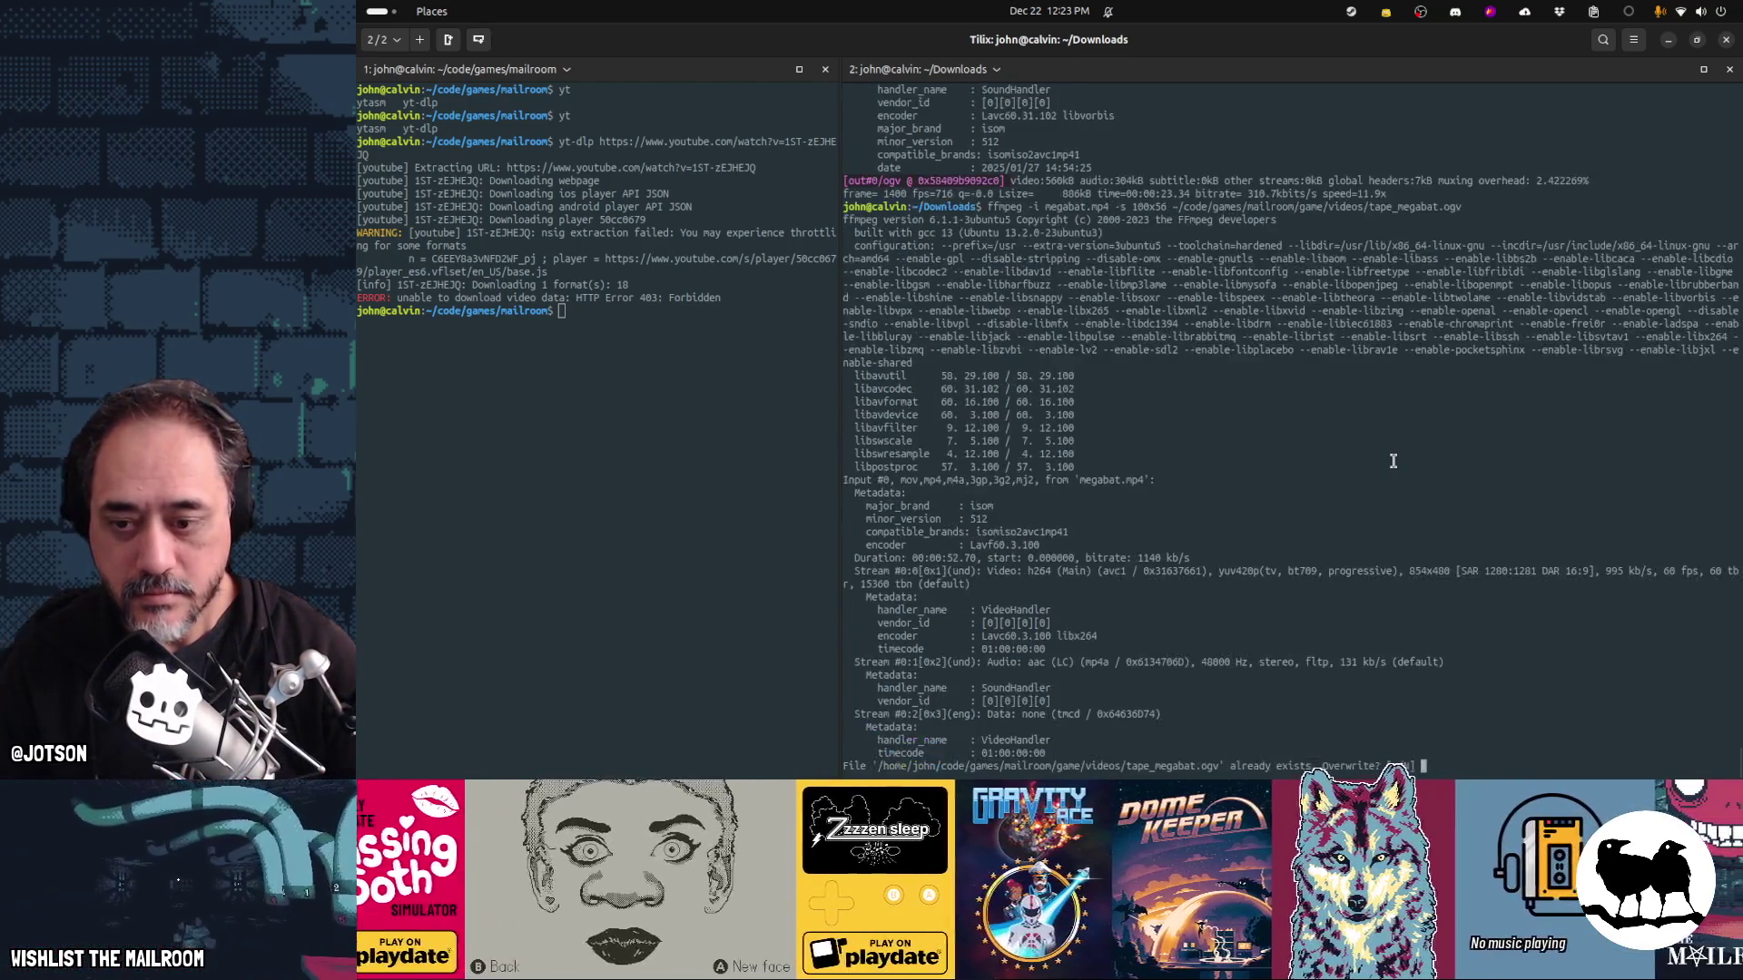
pyautogui.write('y')
pyautogui.press('Return')
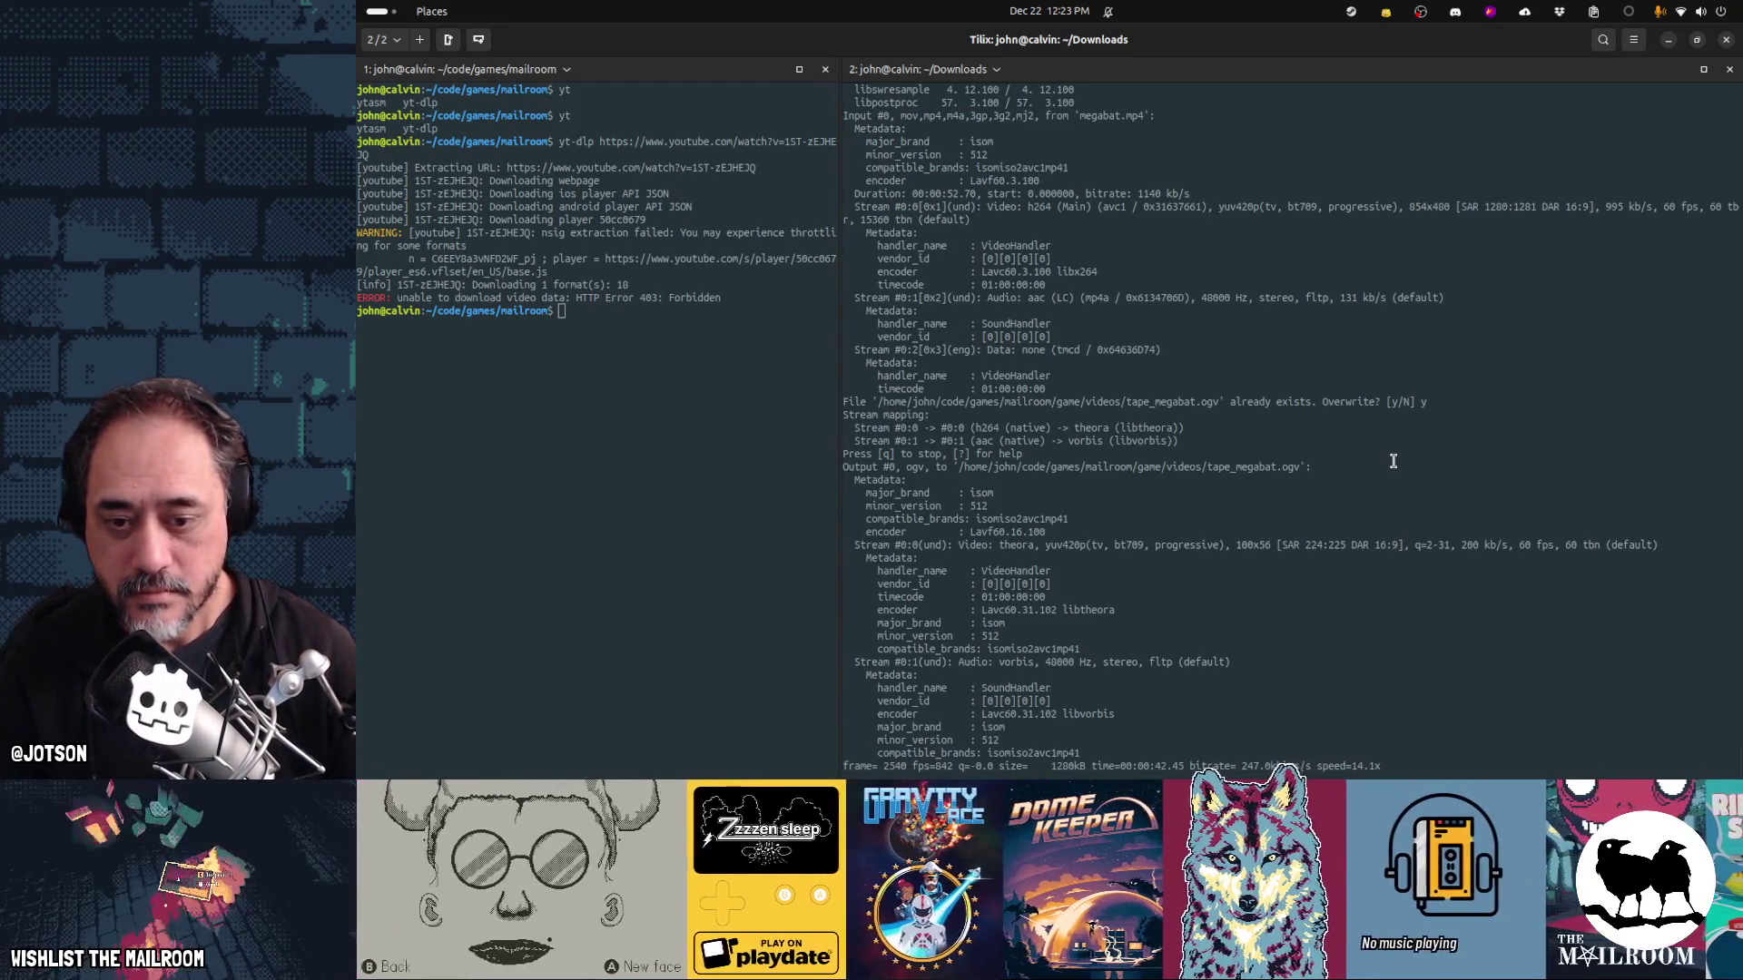
pyautogui.hotkey('alt', 'Tab')
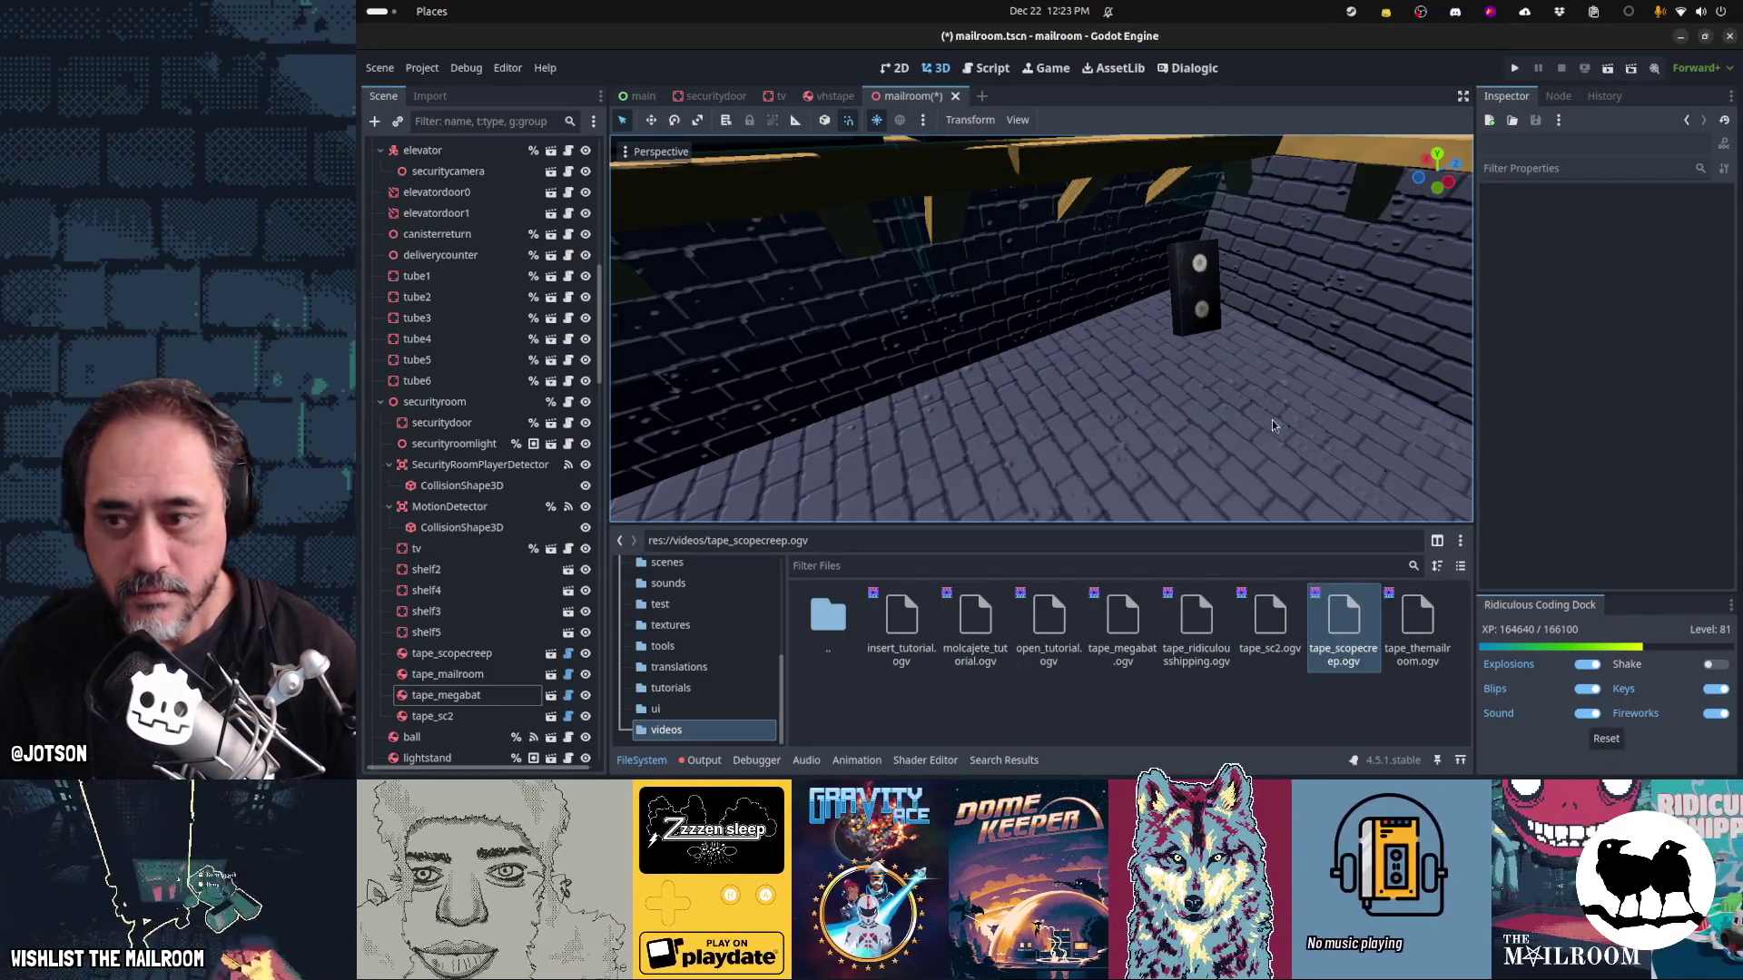
# Set the tape_megabat node's Movie to tape_megabat.ogv
pyautogui.click(446, 695)
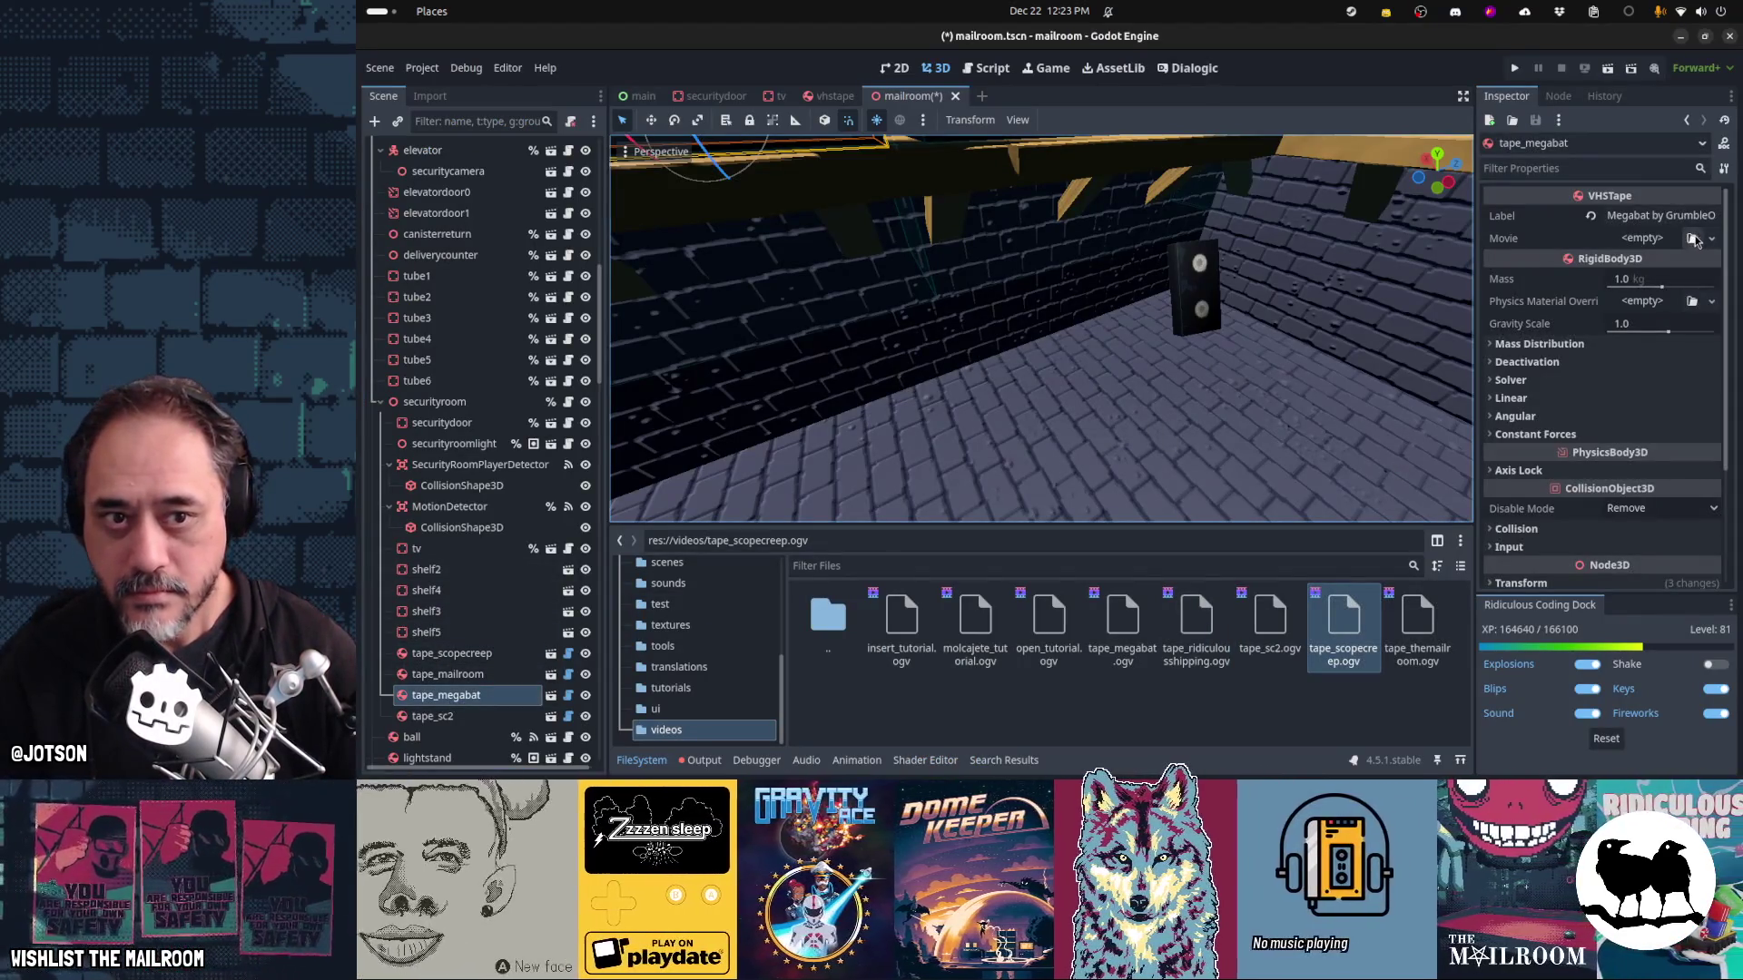
pyautogui.click(1692, 239)
pyautogui.write('megabat')
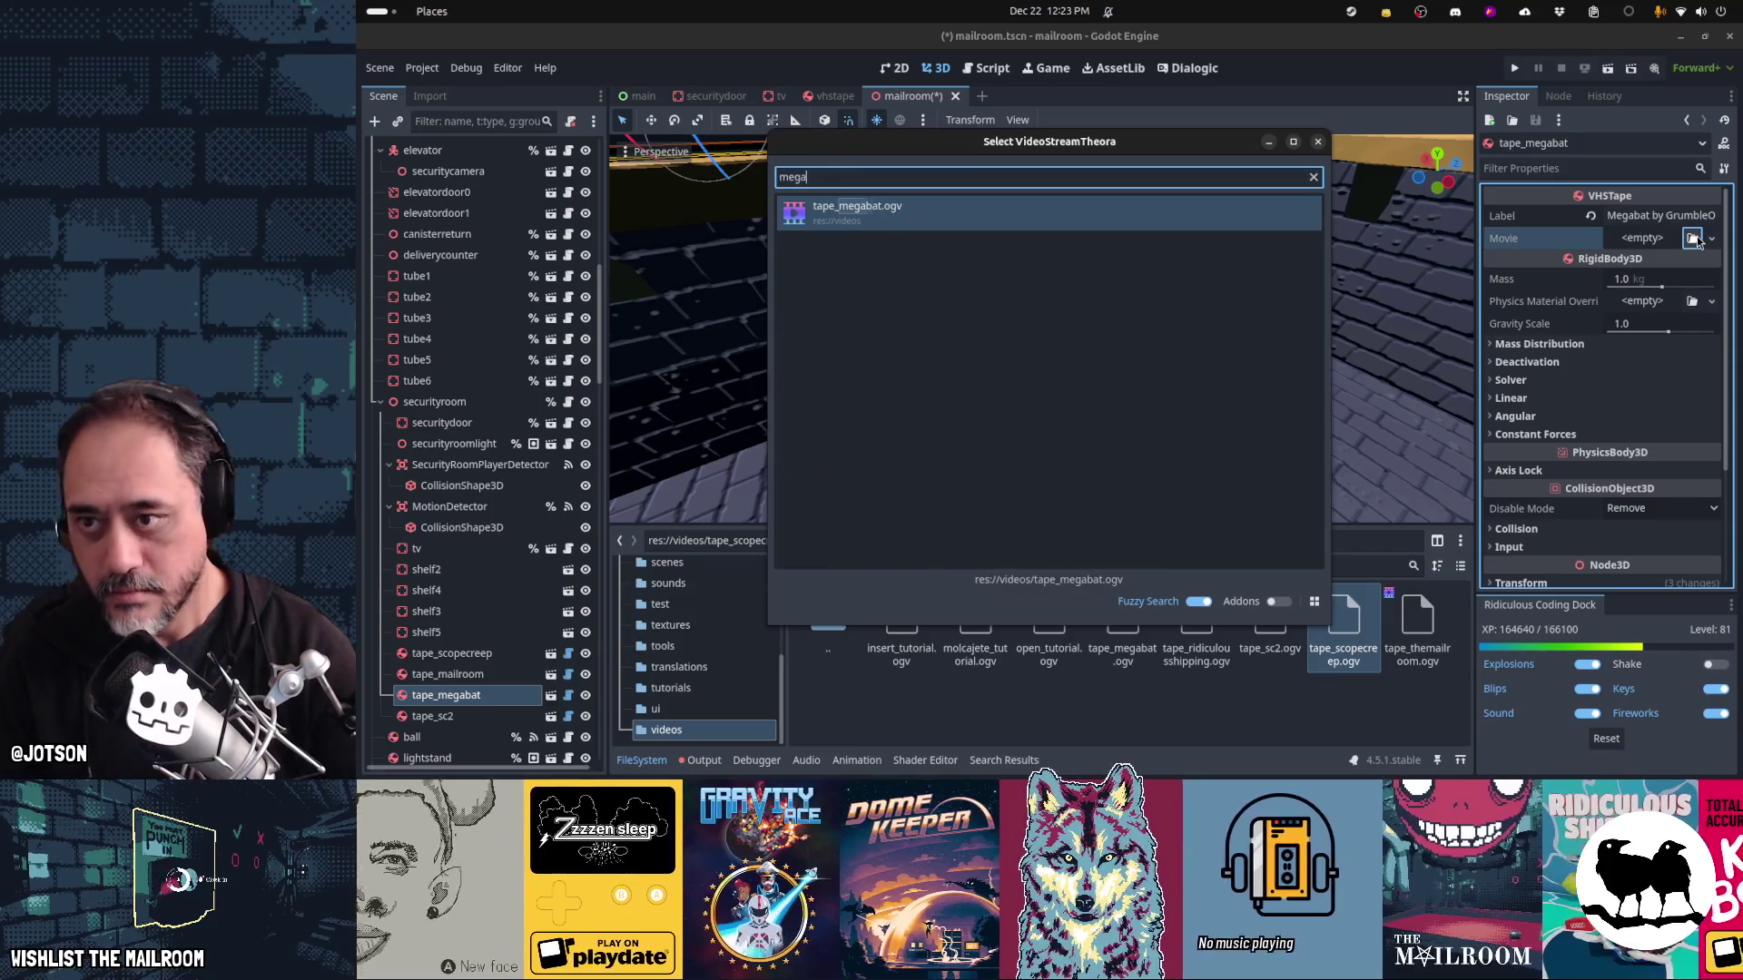
pyautogui.press('Return')
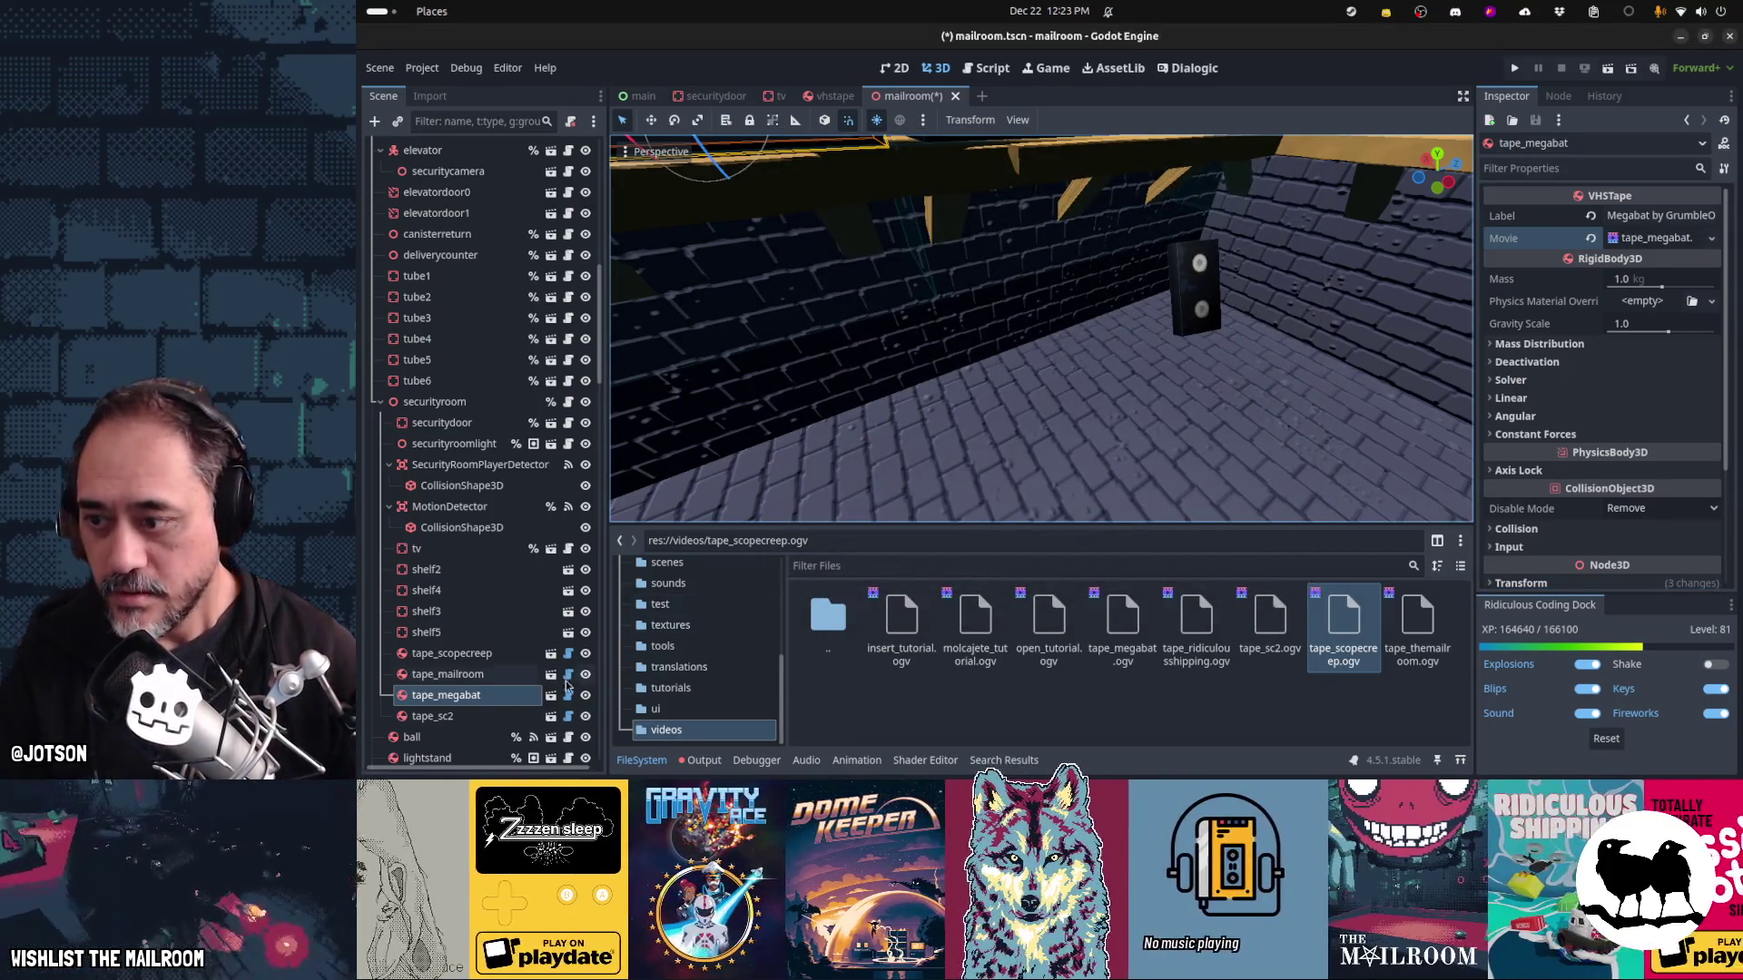
# Inspect the Scopecreep and Space Scavenger 2 tapes, then frame the Megabat tape on the shelf
pyautogui.click(499, 692)
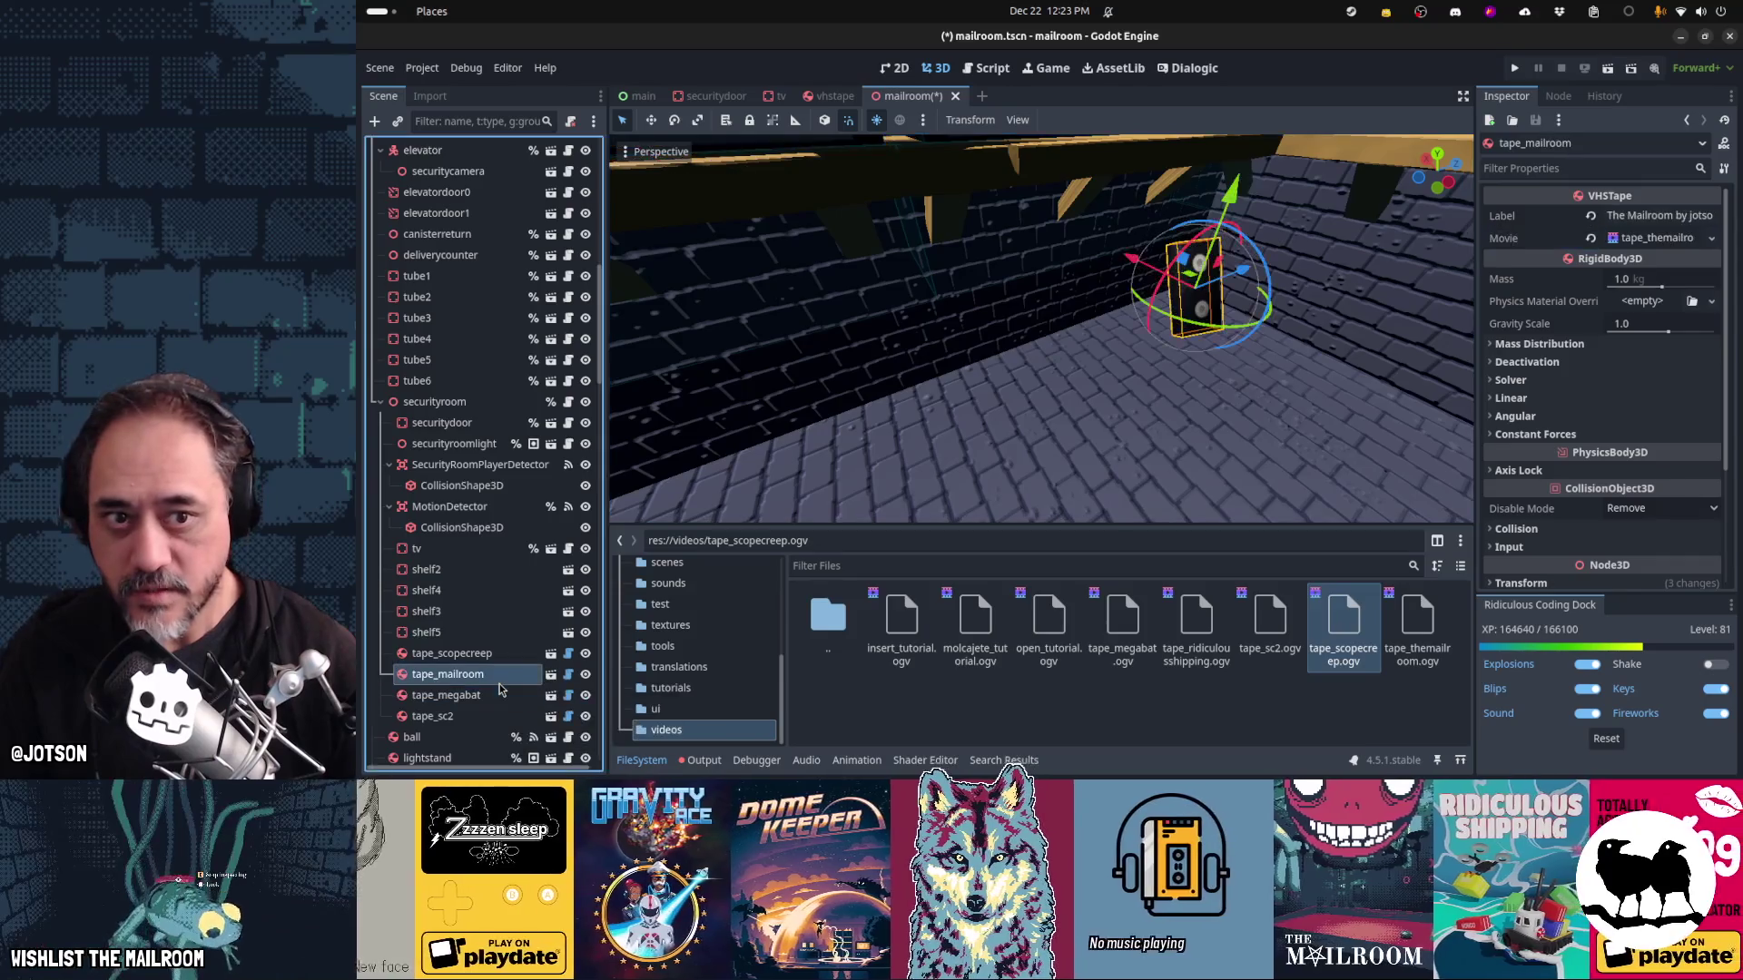
pyautogui.click(502, 661)
pyautogui.press('Down')
pyautogui.press('Down')
pyautogui.press('Down')
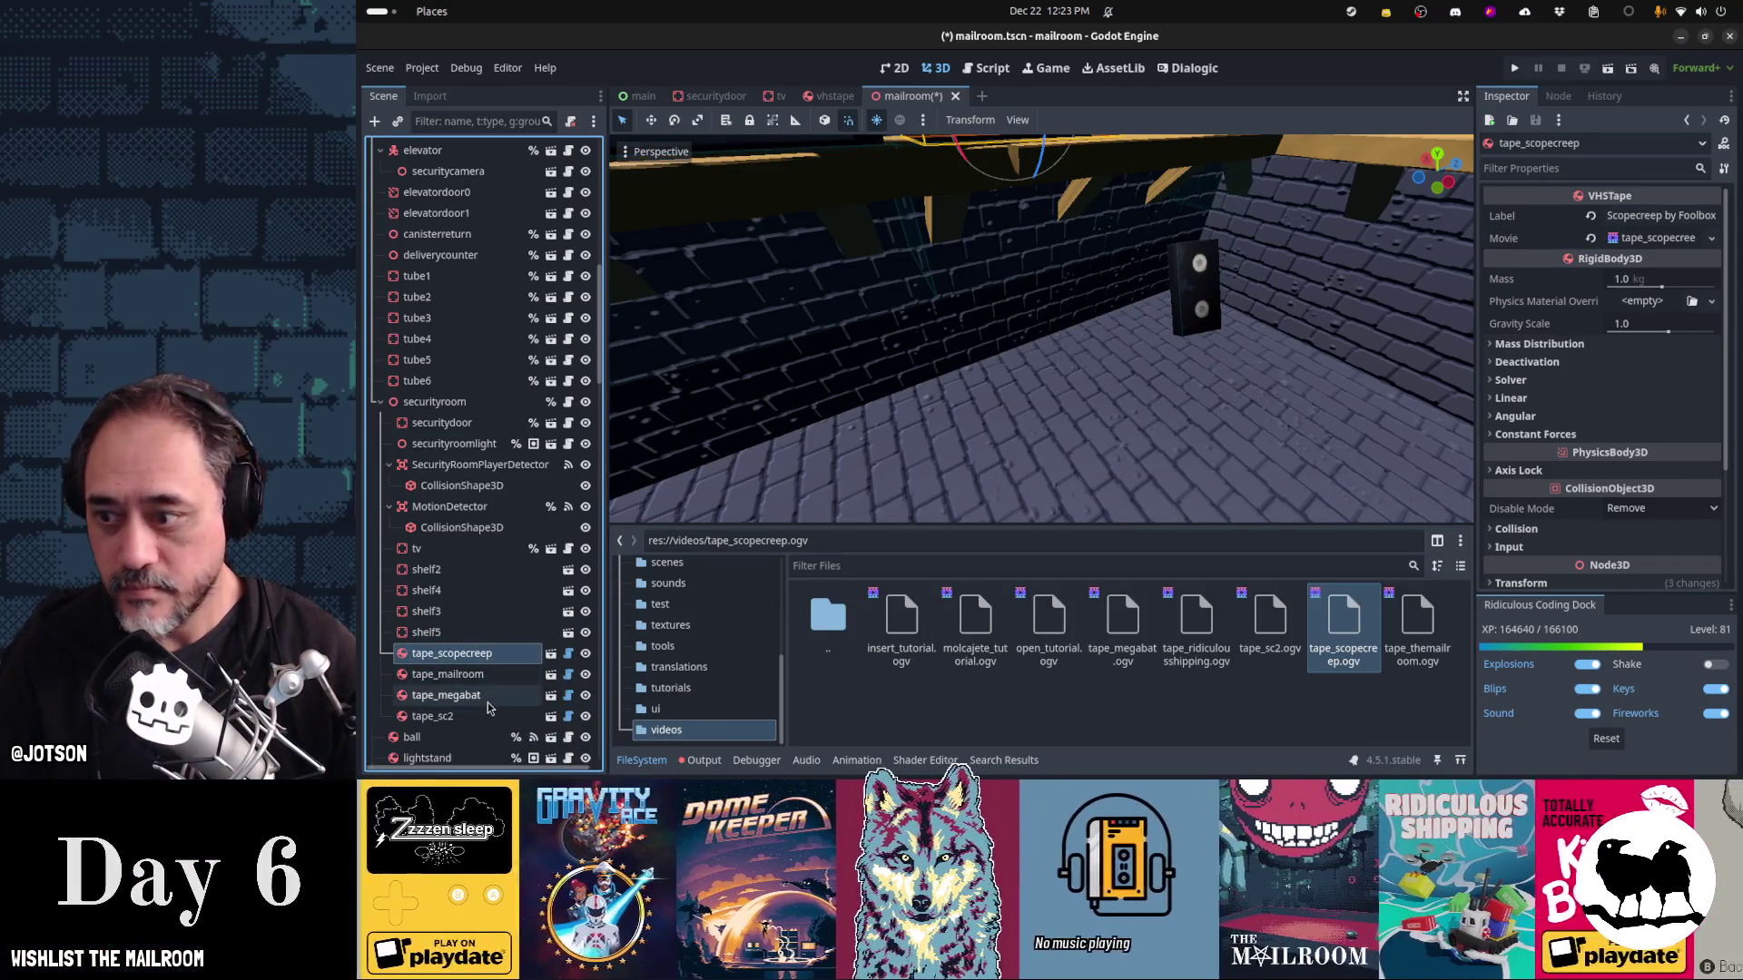
pyautogui.scroll(-2, 486, 661)
pyautogui.scroll(-3, 486, 661)
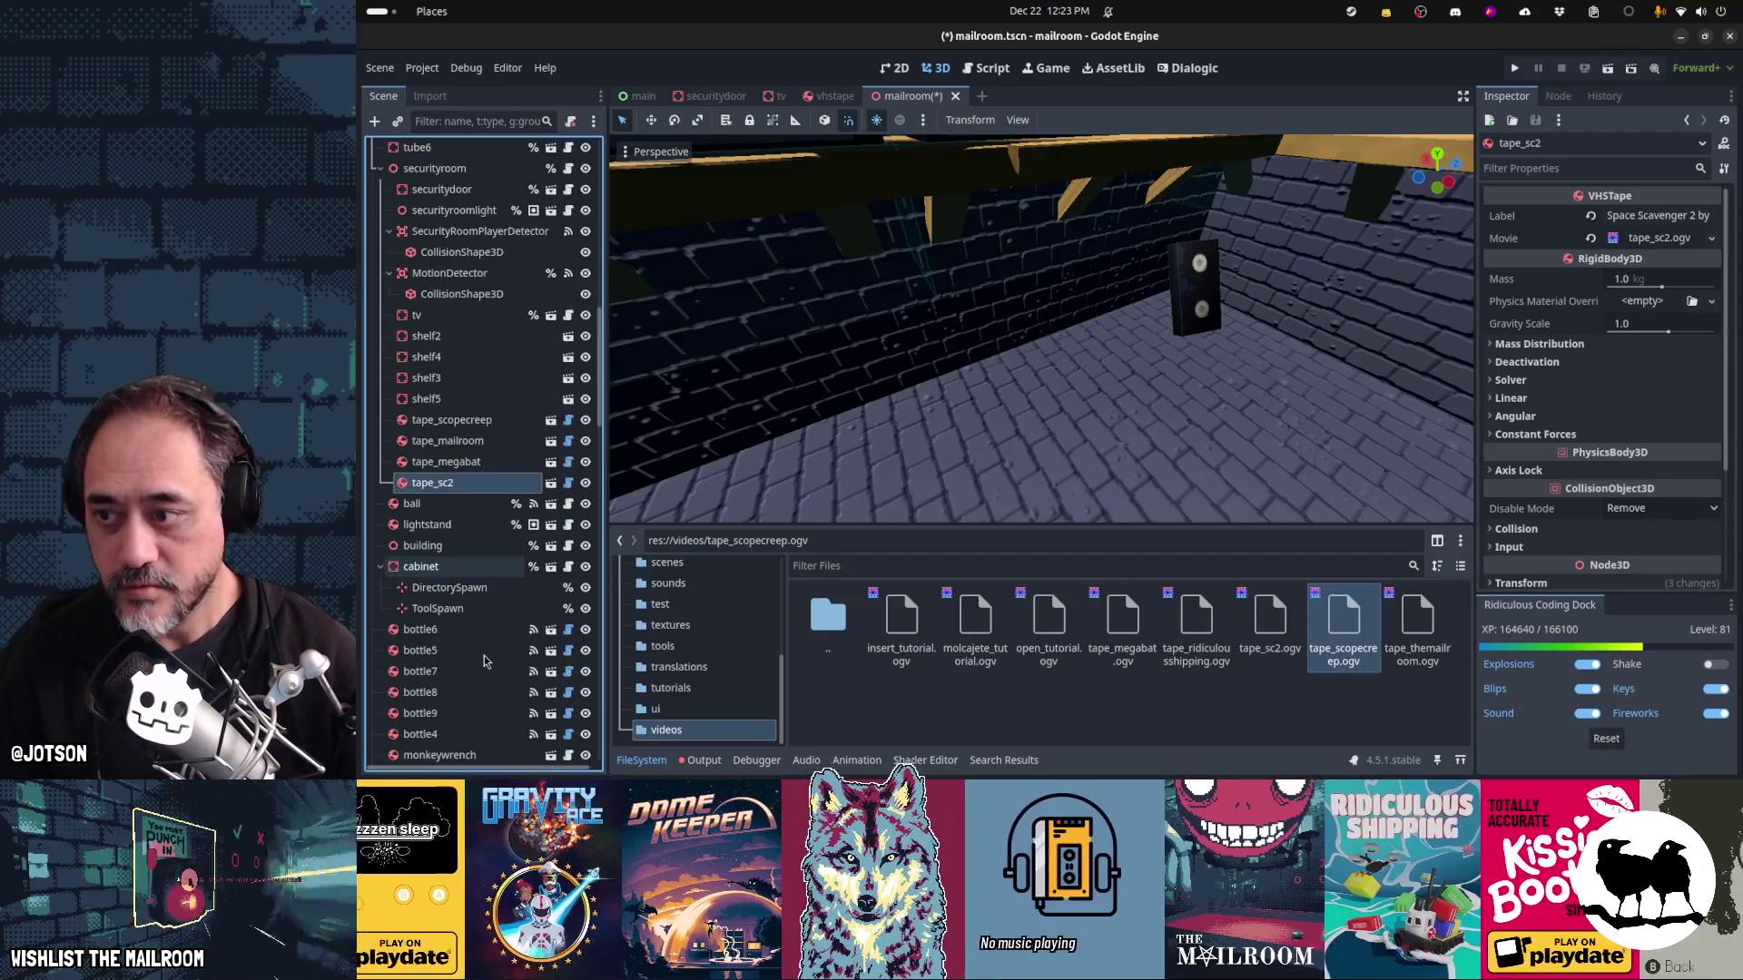
pyautogui.click(472, 462)
pyautogui.press('f')
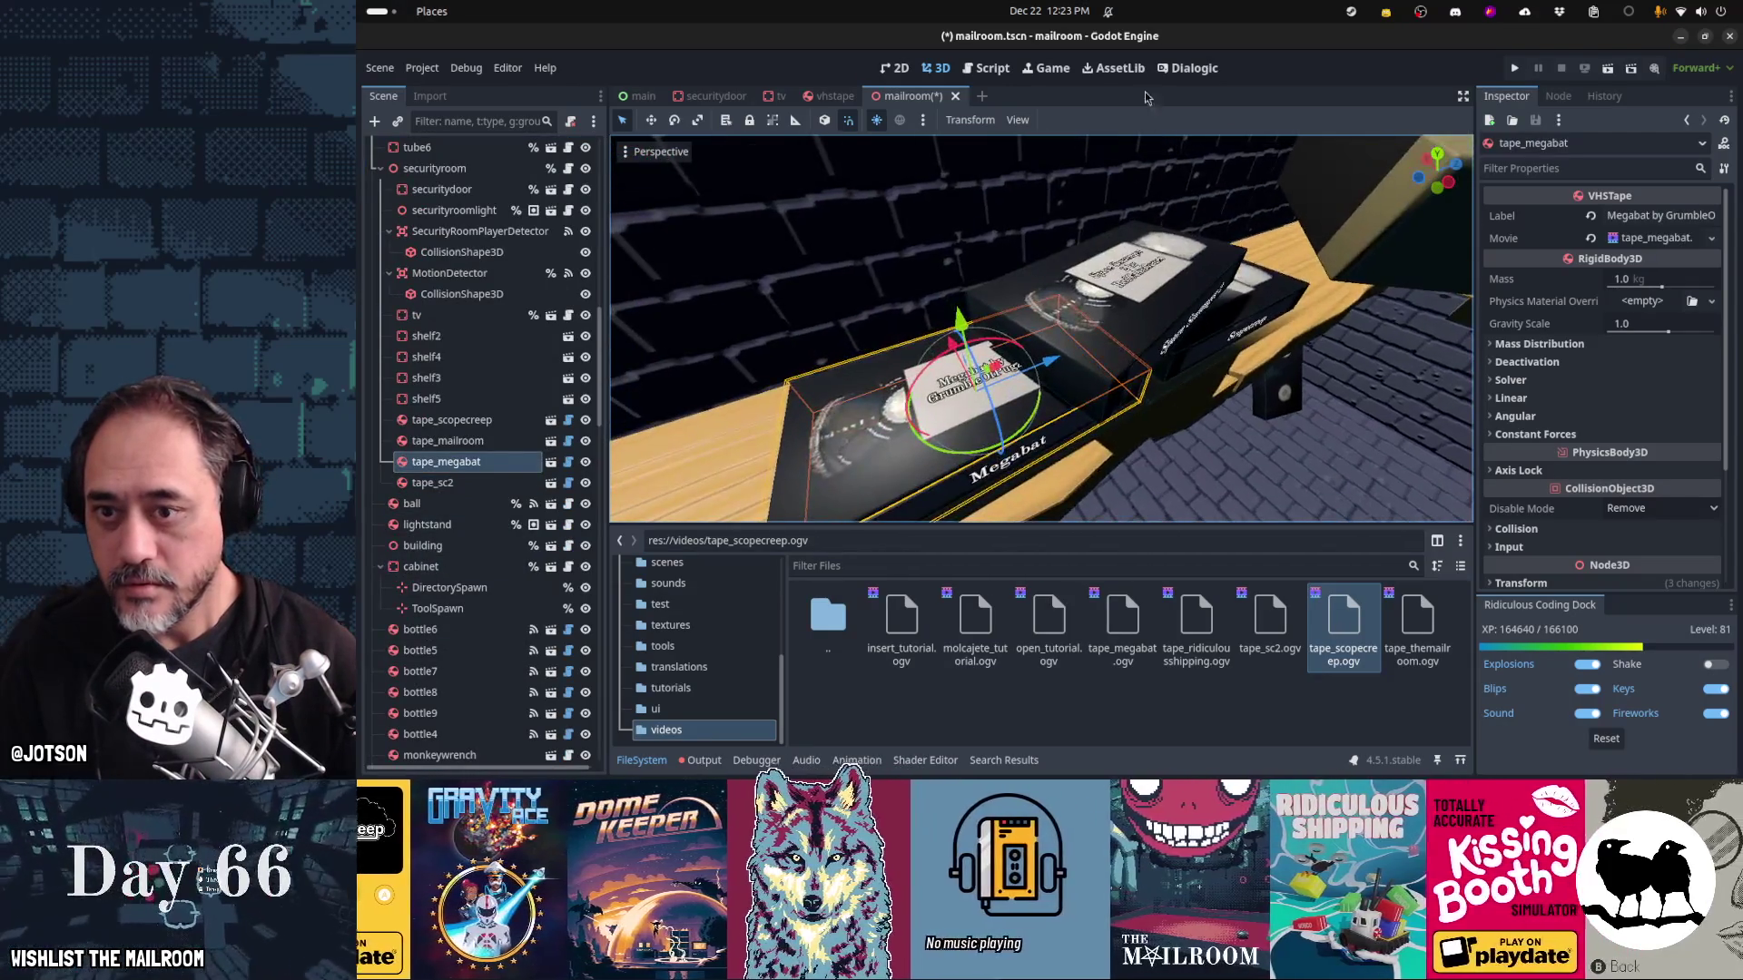
pyautogui.scroll(-3, 1223, 327)
pyautogui.moveTo(1141, 321); pyautogui.dragTo(1089, 308)
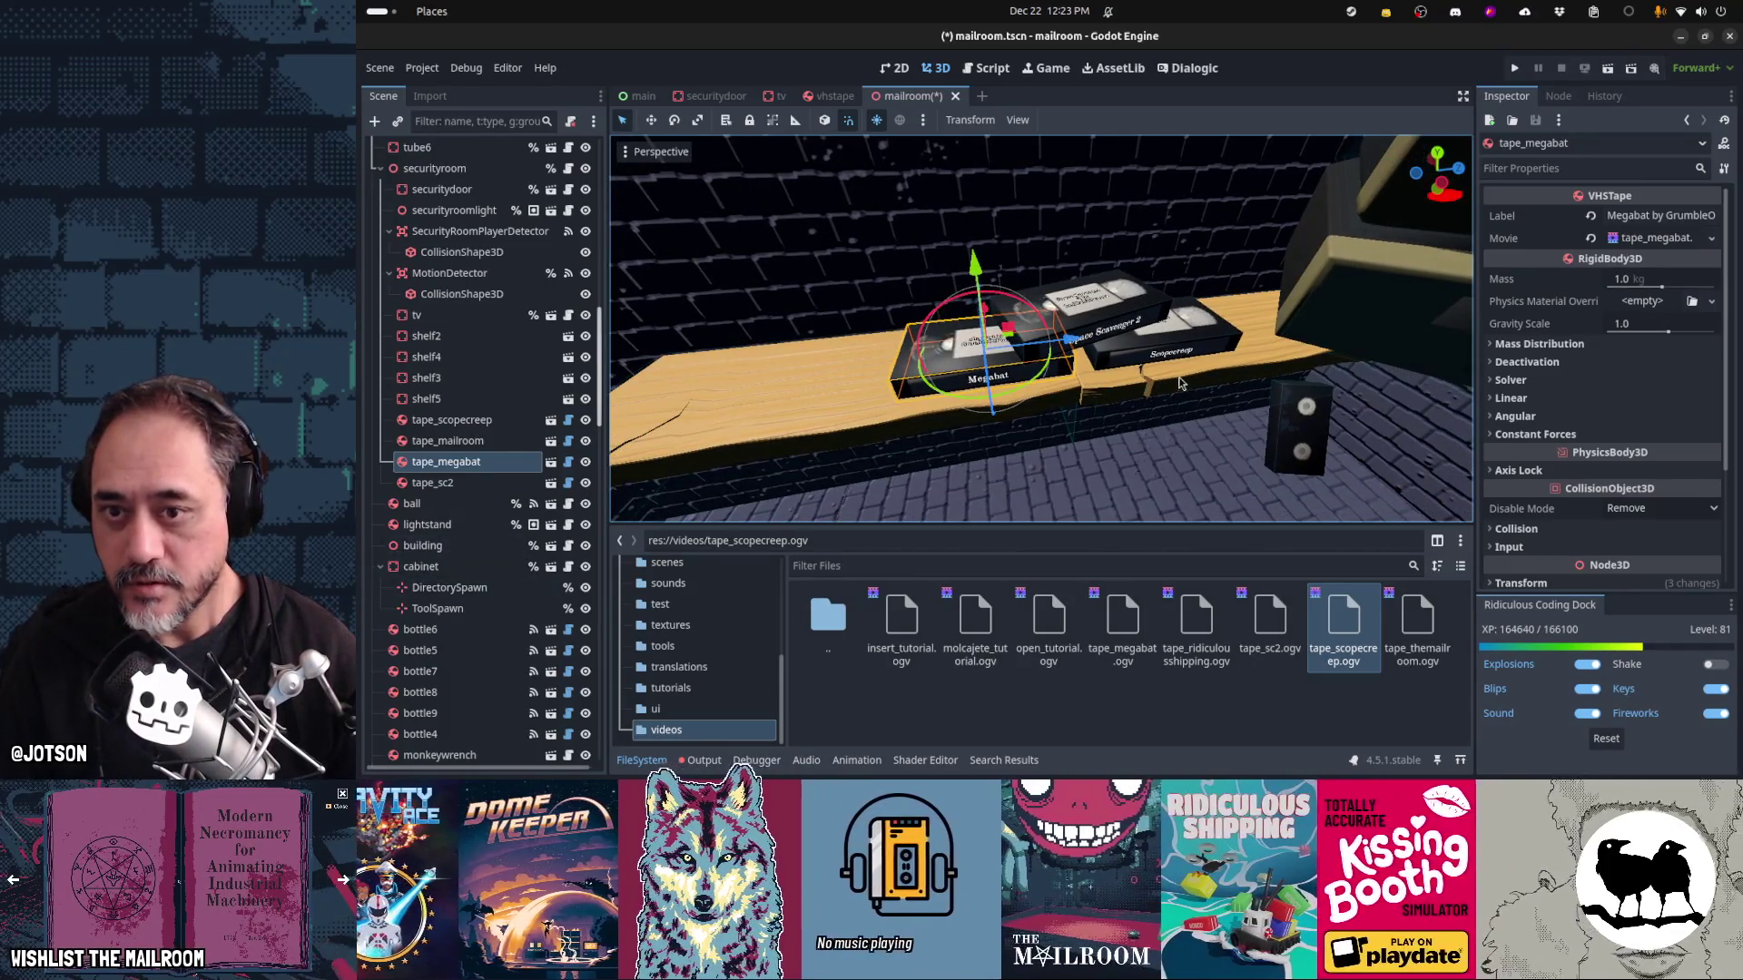
pyautogui.click(1207, 346)
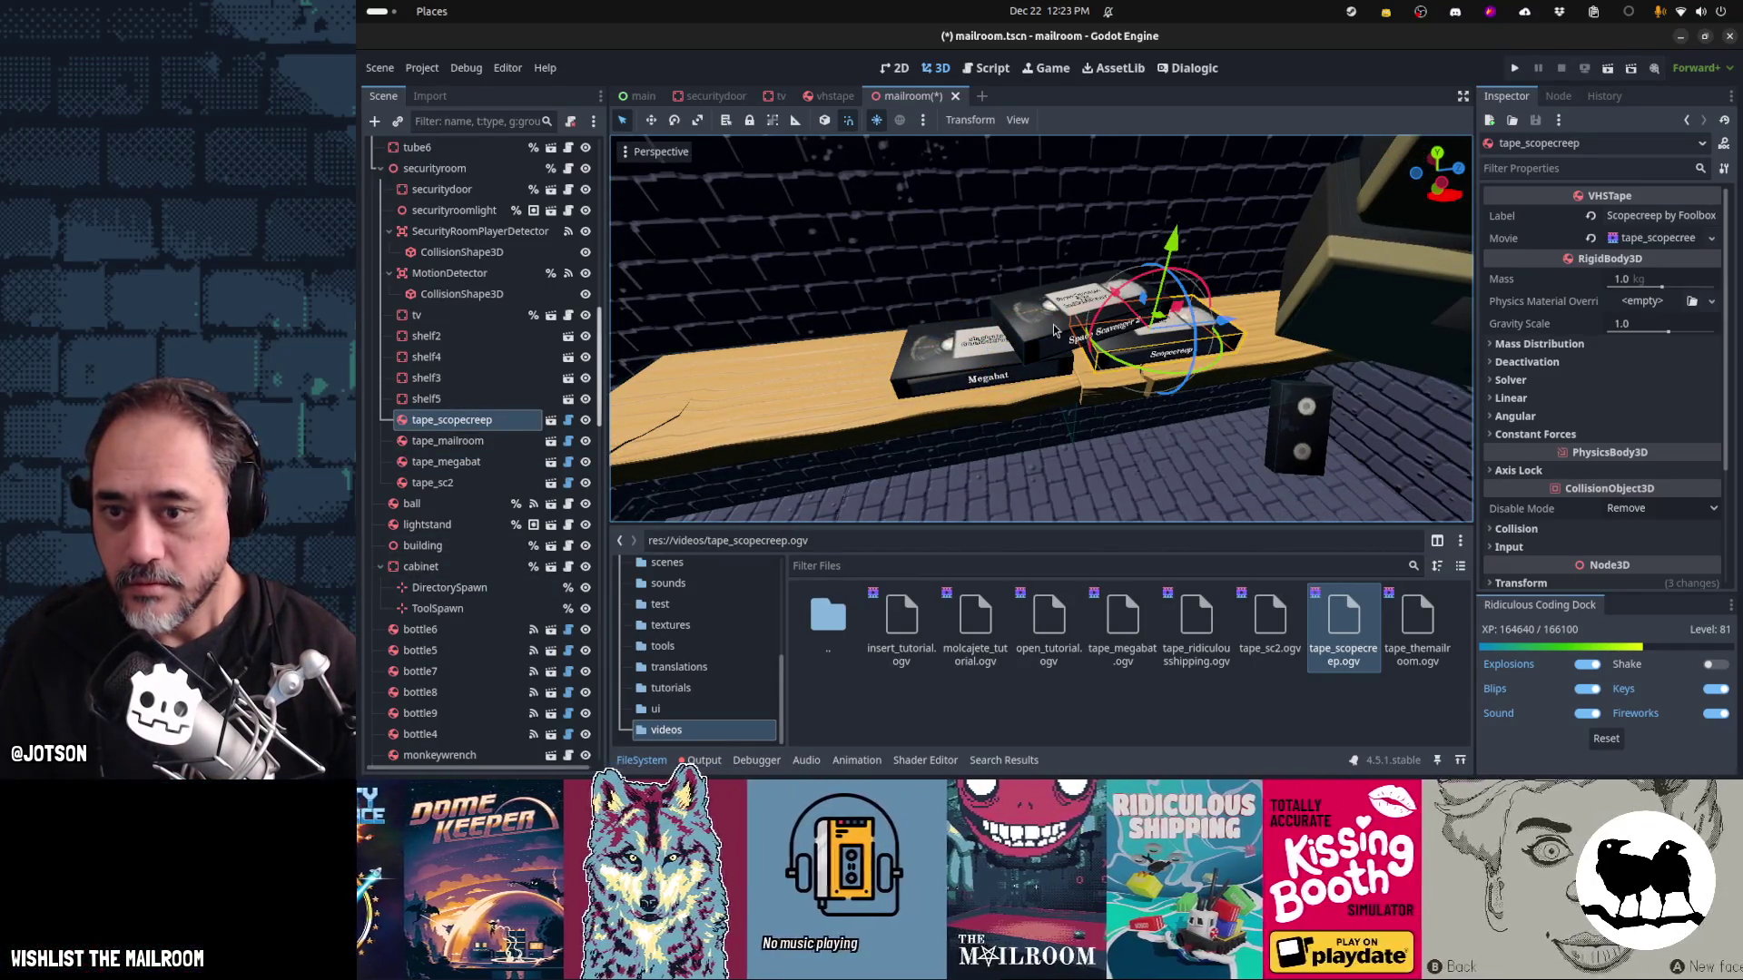
# Duplicate the Space Scavenger tape and rename the copy tape_ridiculousshipping
pyautogui.click(1055, 332)
pyautogui.hotkey('ctrl', 'd')
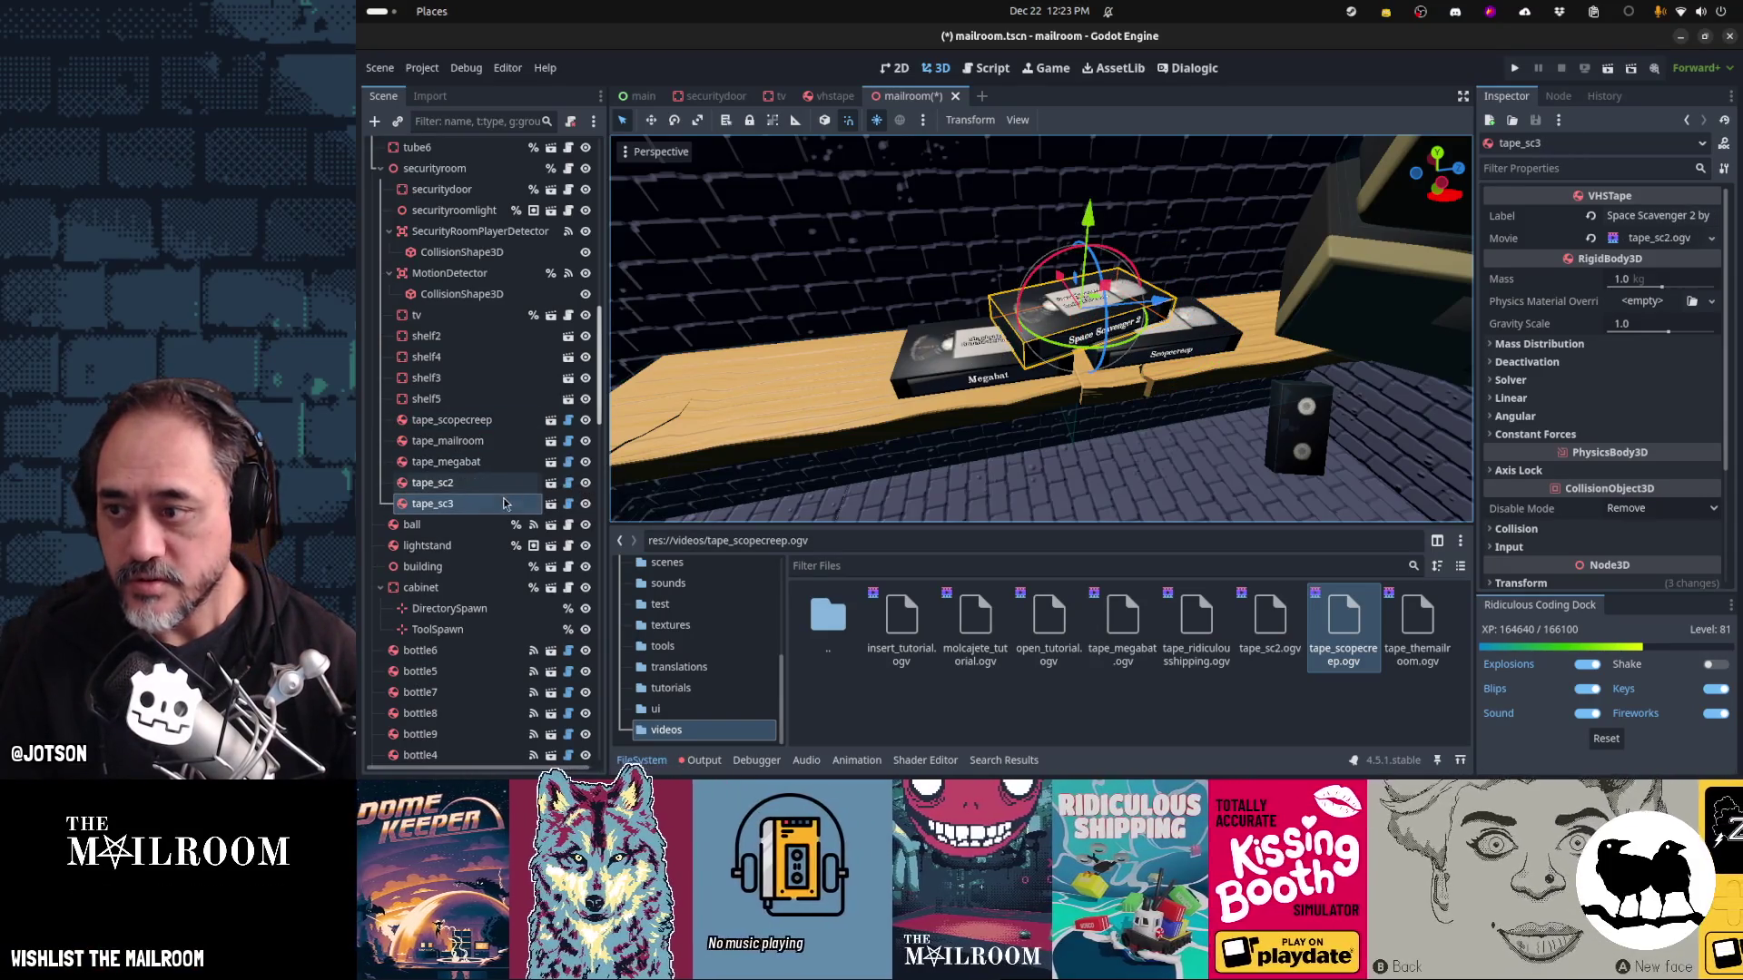
pyautogui.click(502, 507)
pyautogui.press('BackSpace')
pyautogui.press('BackSpace')
pyautogui.press('BackSpace')
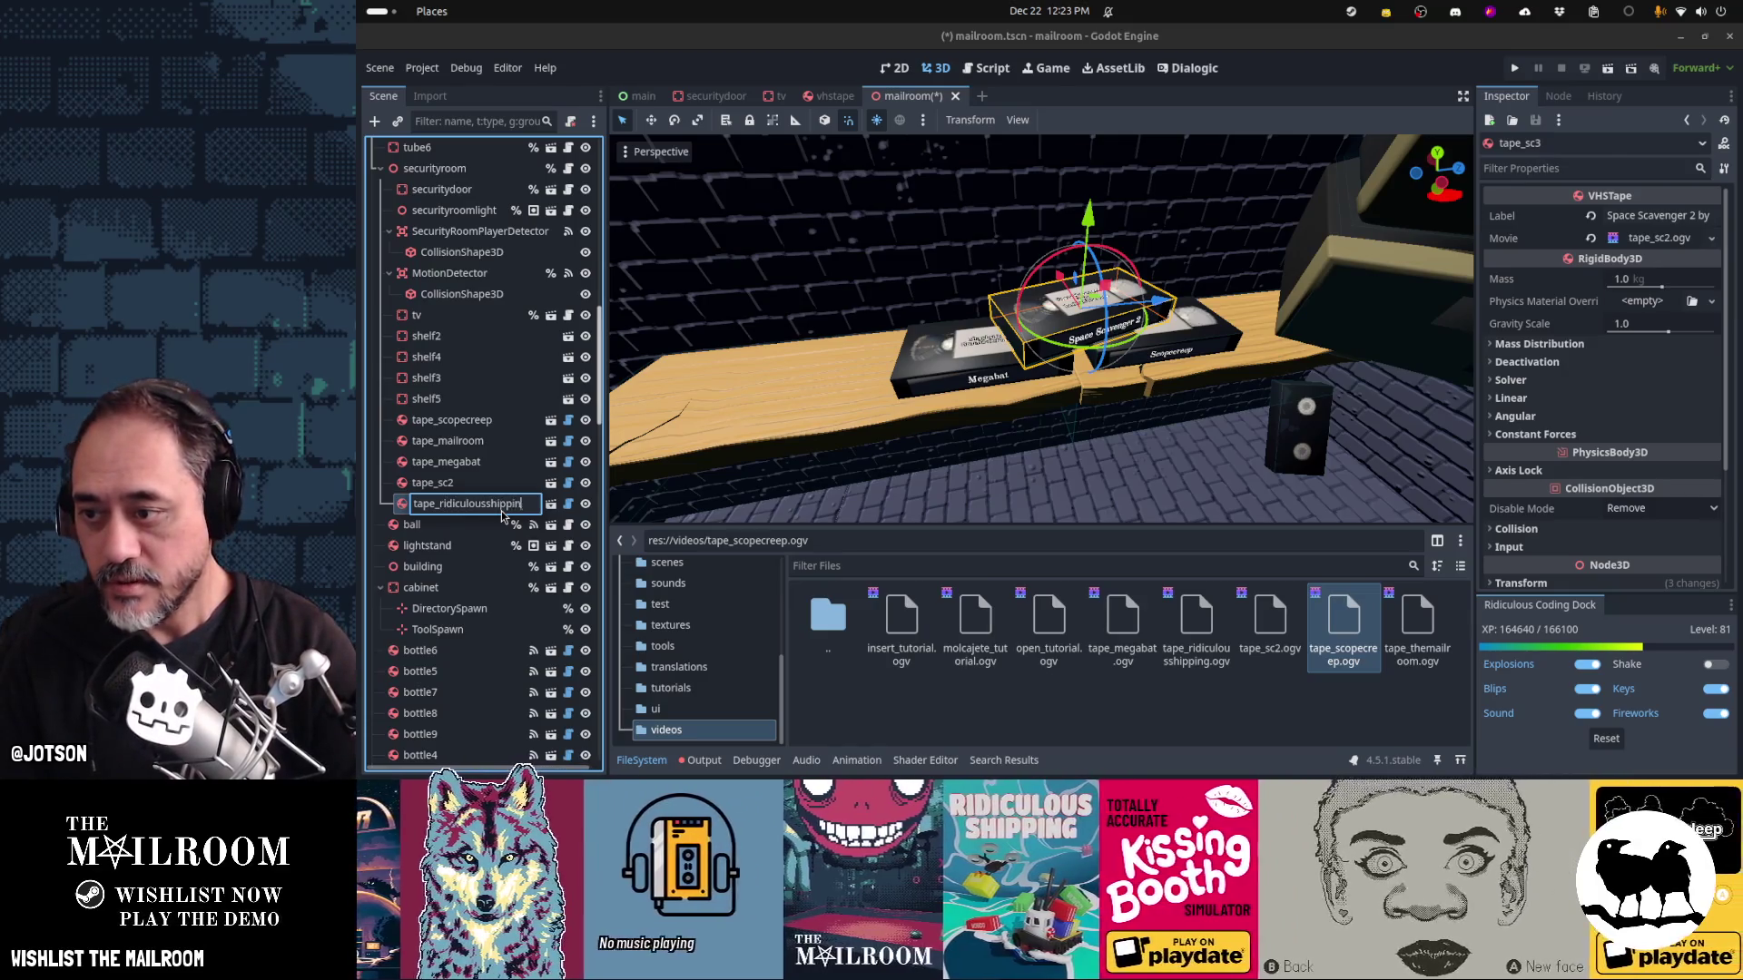
pyautogui.write('g')
pyautogui.press('Return')
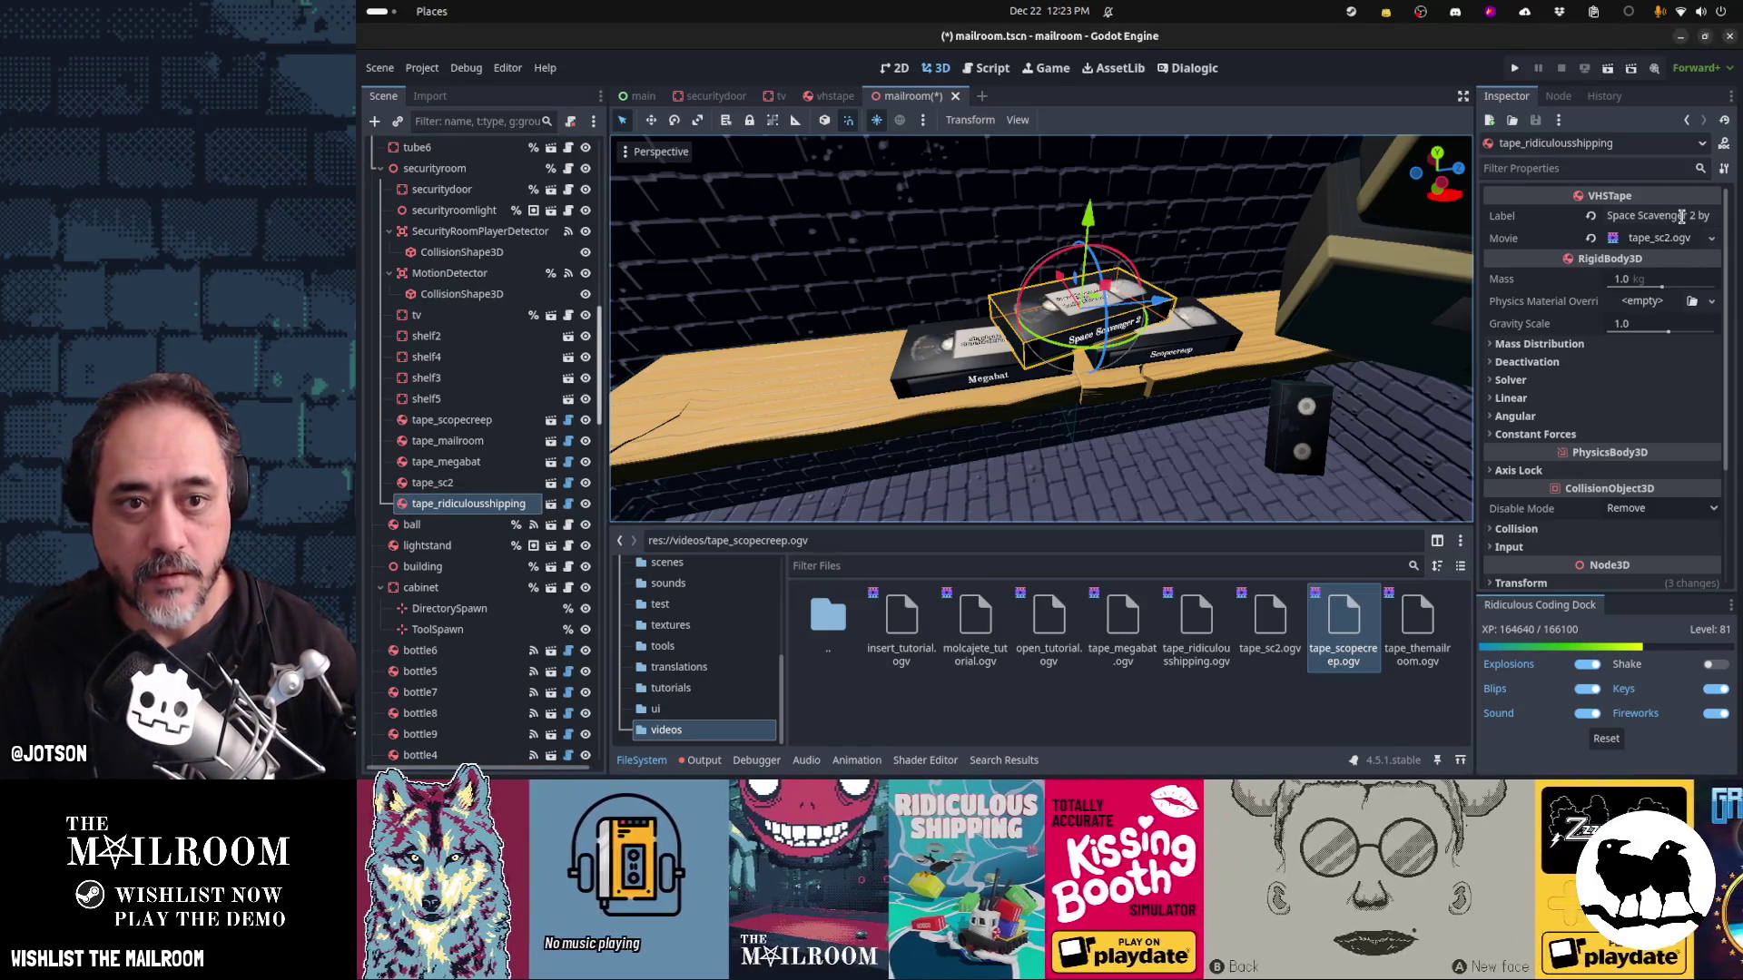
# Label the new tape 'Ridiculous Shipping' with its author credit and set its movie to tape_ridiculousshipping.ogv
pyautogui.click(1680, 216)
pyautogui.write('Ridicul')
pyautogui.write('ous Shipping by jot')
pyautogui.write('son')
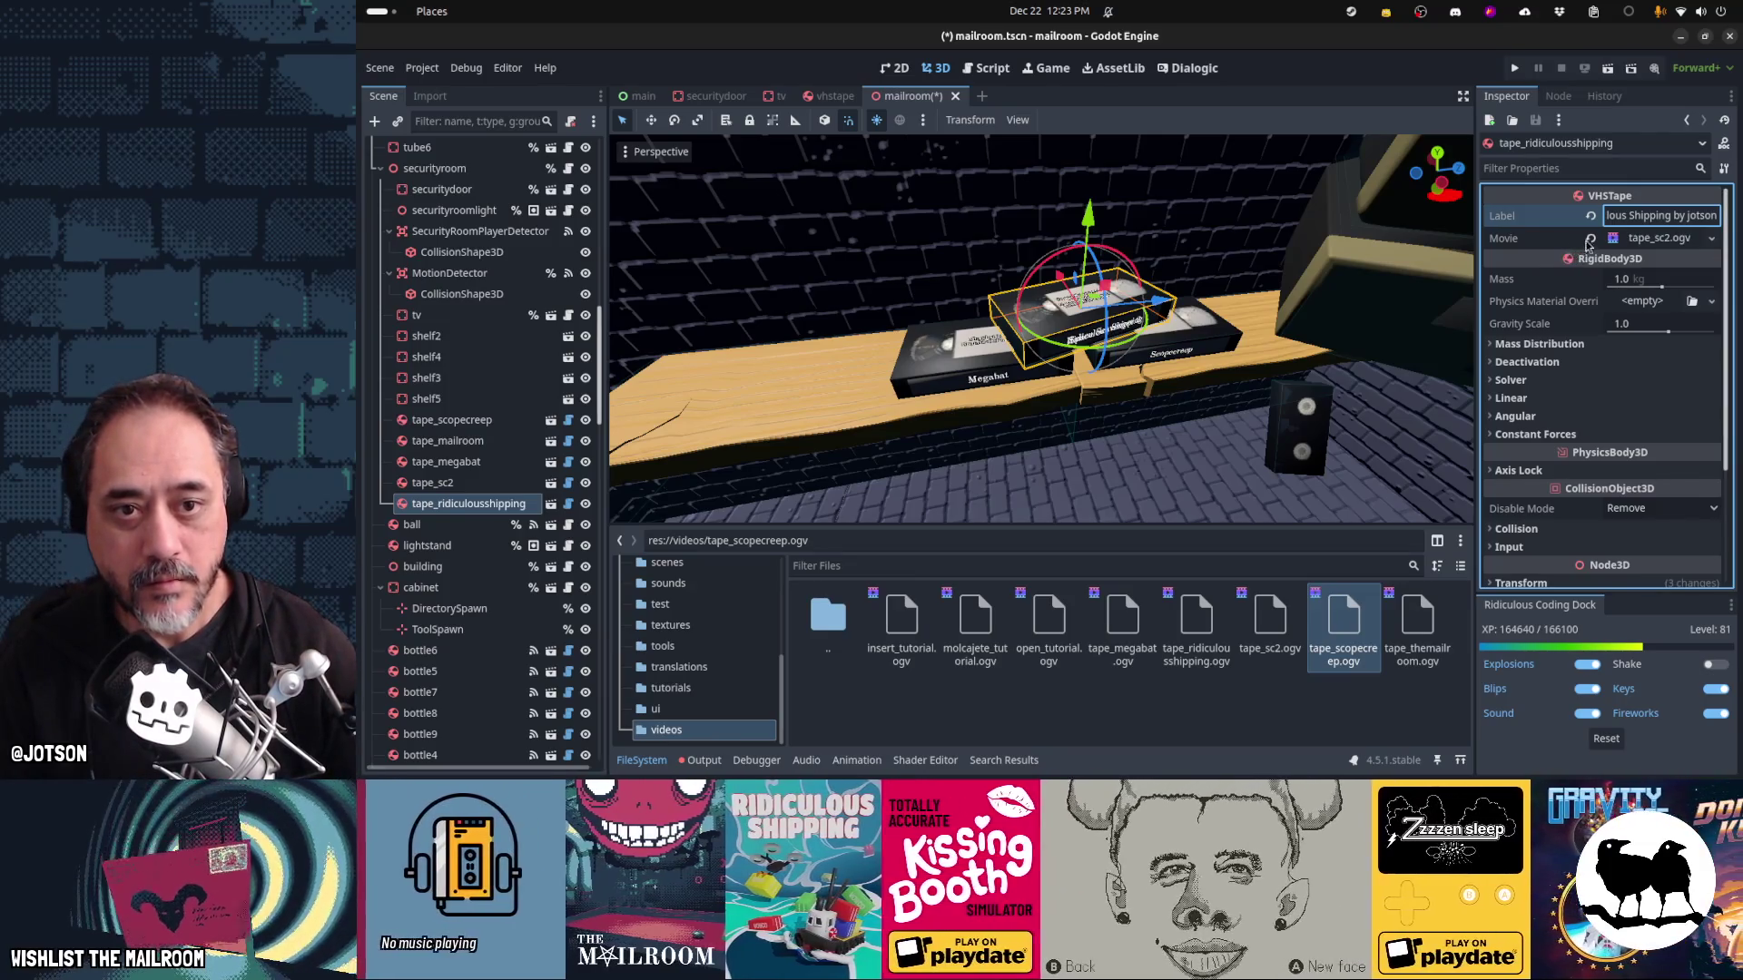
pyautogui.click(1590, 240)
pyautogui.click(1691, 238)
pyautogui.write('r')
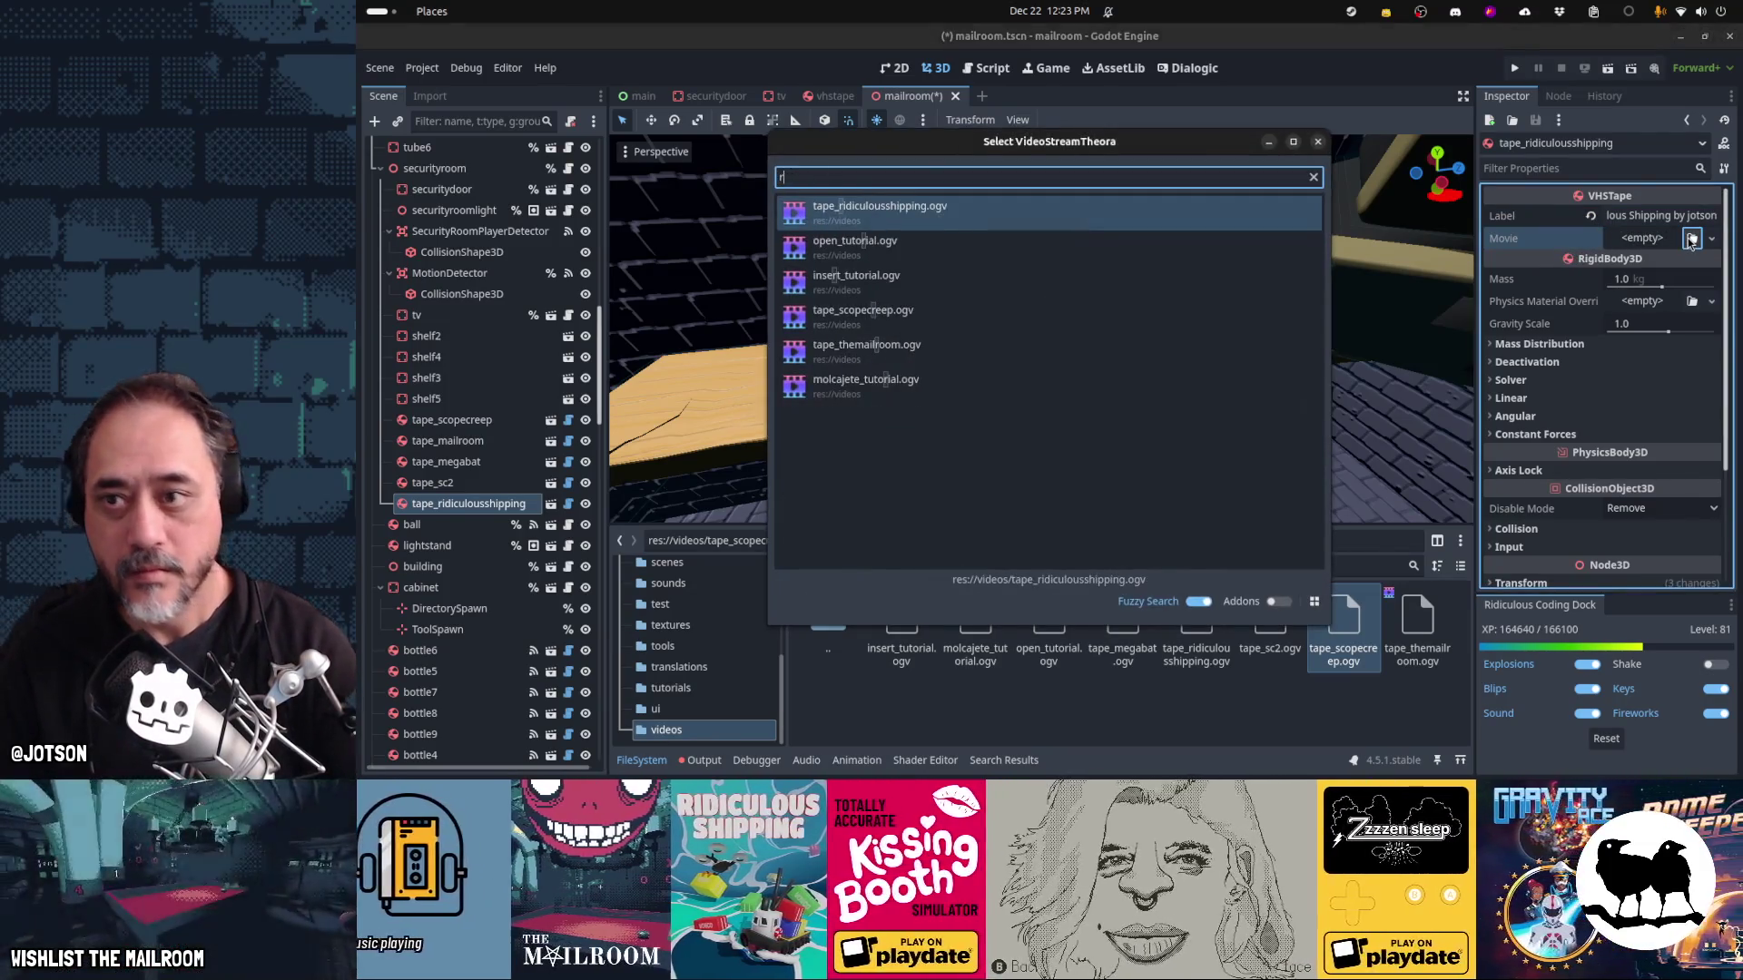
pyautogui.press('Return')
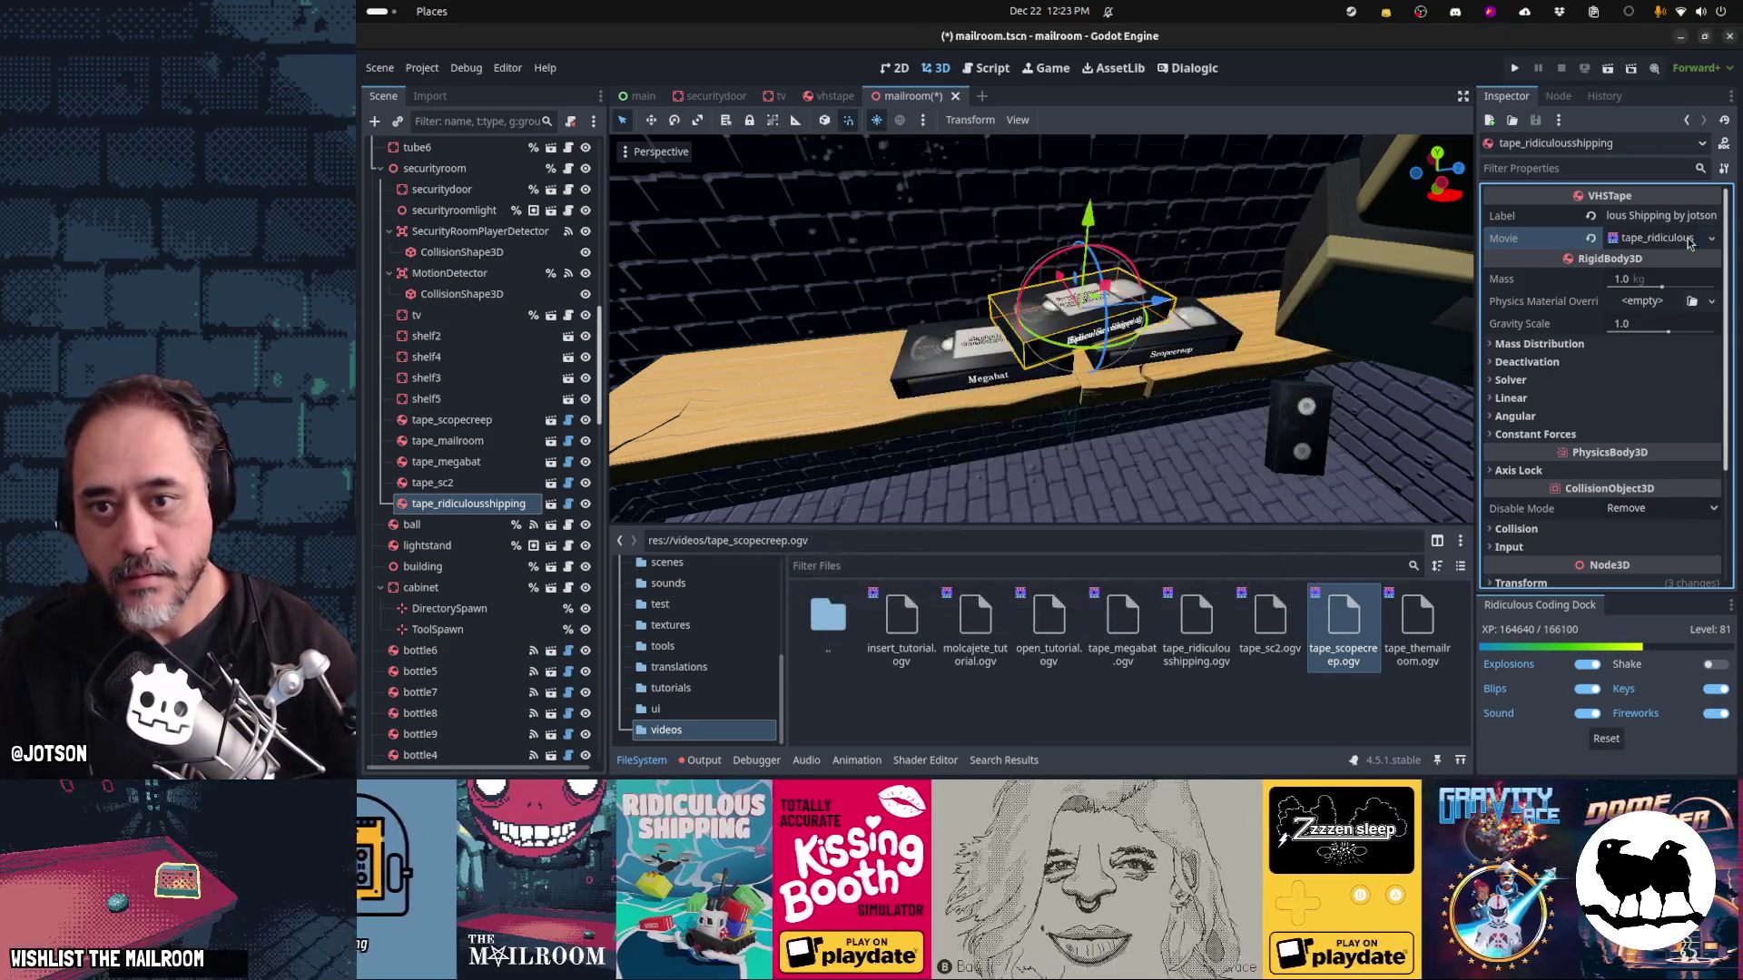
pyautogui.press('KP_7')
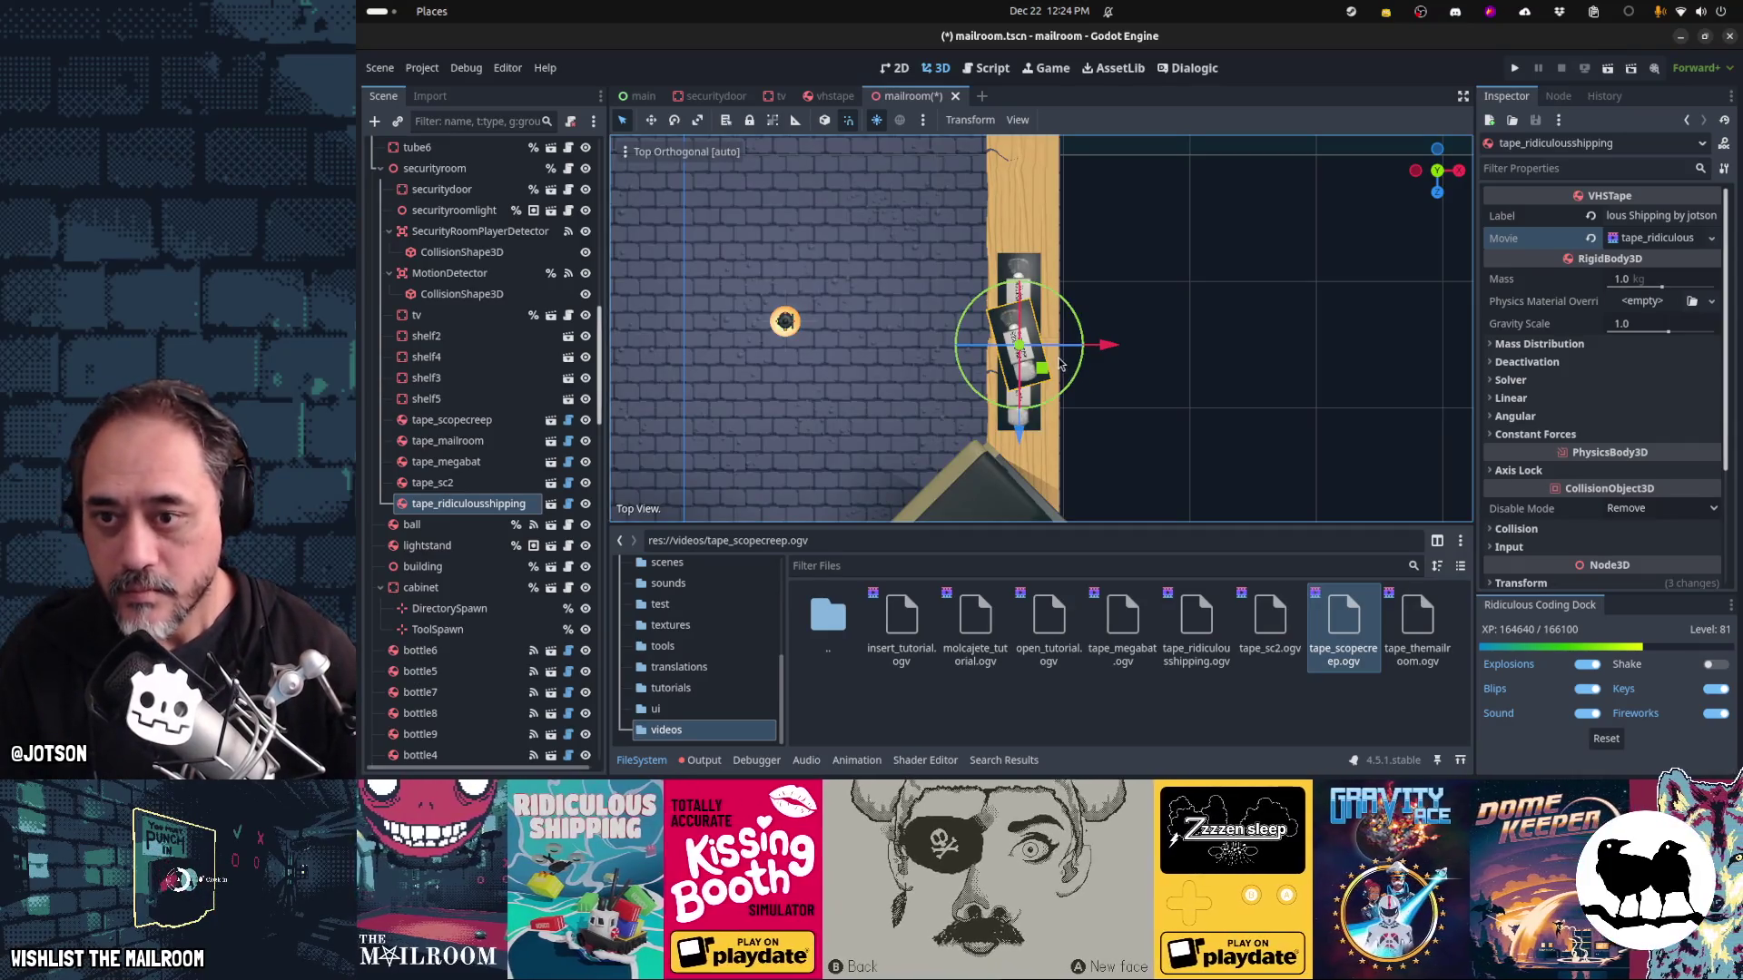
# Stand the new tape upright and slide it along the shelf right of the VCR
pyautogui.moveTo(1044, 372)
pyautogui.mouseDown()
pyautogui.moveTo(1269, 200)
pyautogui.moveTo(1054, 326)
pyautogui.moveTo(949, 443)
pyautogui.moveTo(920, 512)
pyautogui.moveTo(1303, 293)
pyautogui.moveTo(1179, 349)
pyautogui.moveTo(1198, 336)
pyautogui.mouseUp()
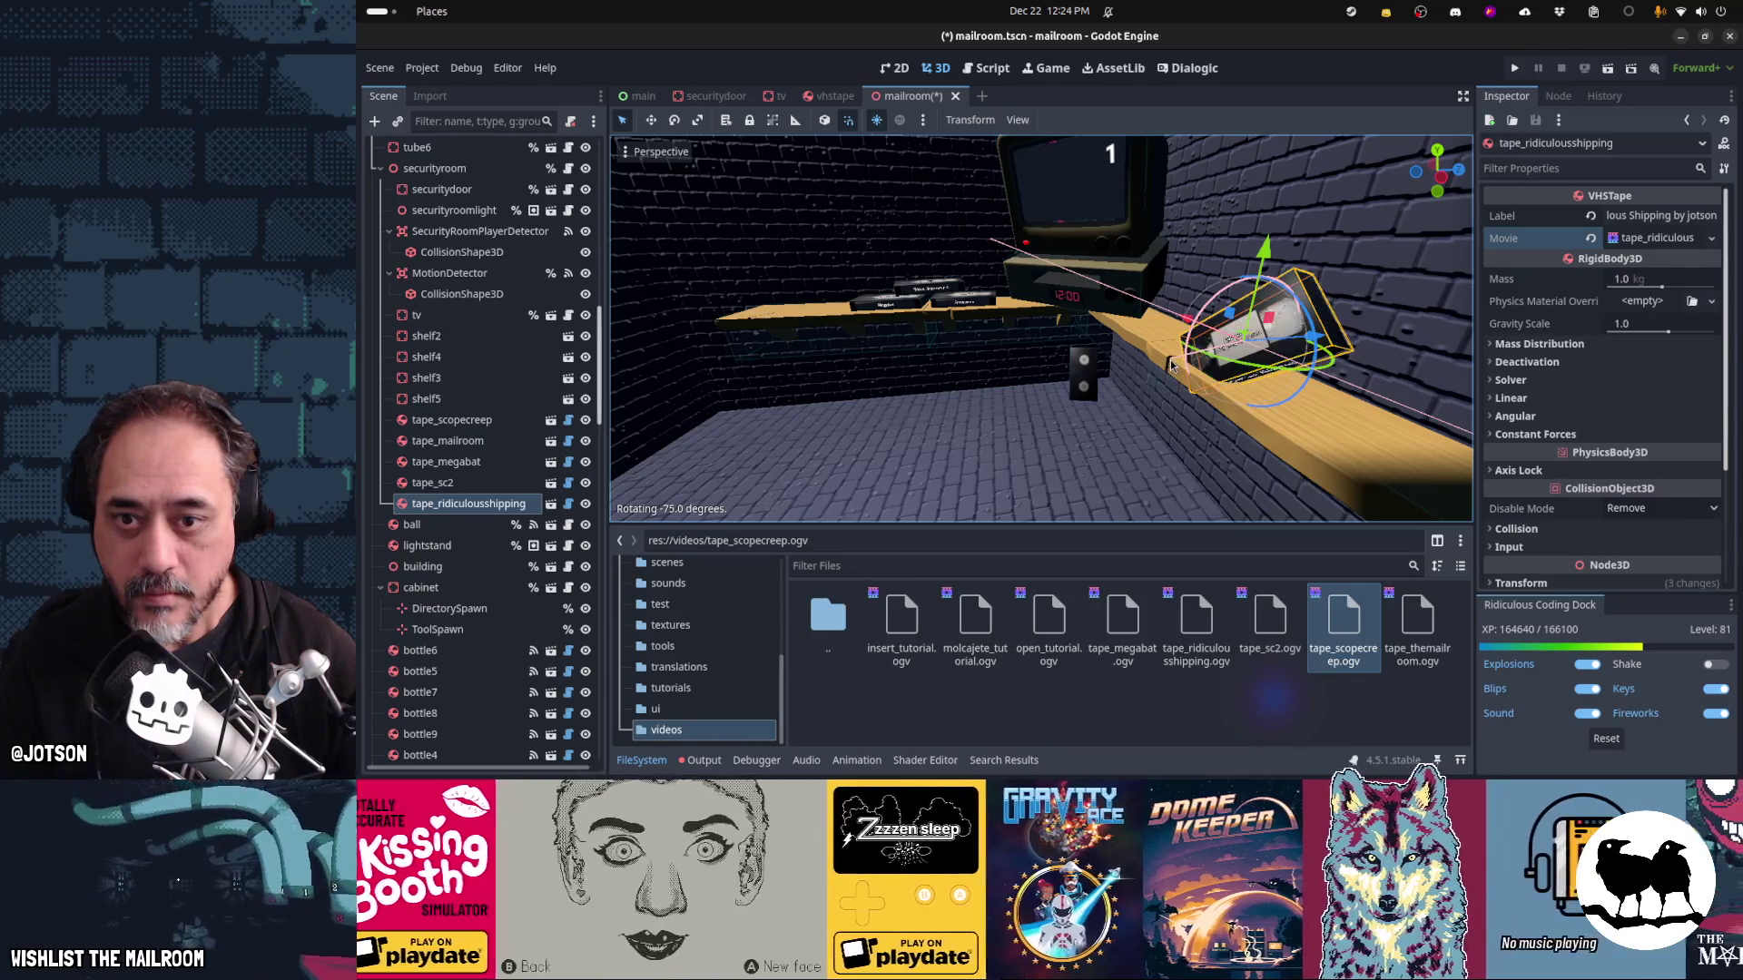
pyautogui.moveTo(1277, 231); pyautogui.dragTo(1293, 202)
pyautogui.moveTo(1327, 270); pyautogui.dragTo(1251, 87)
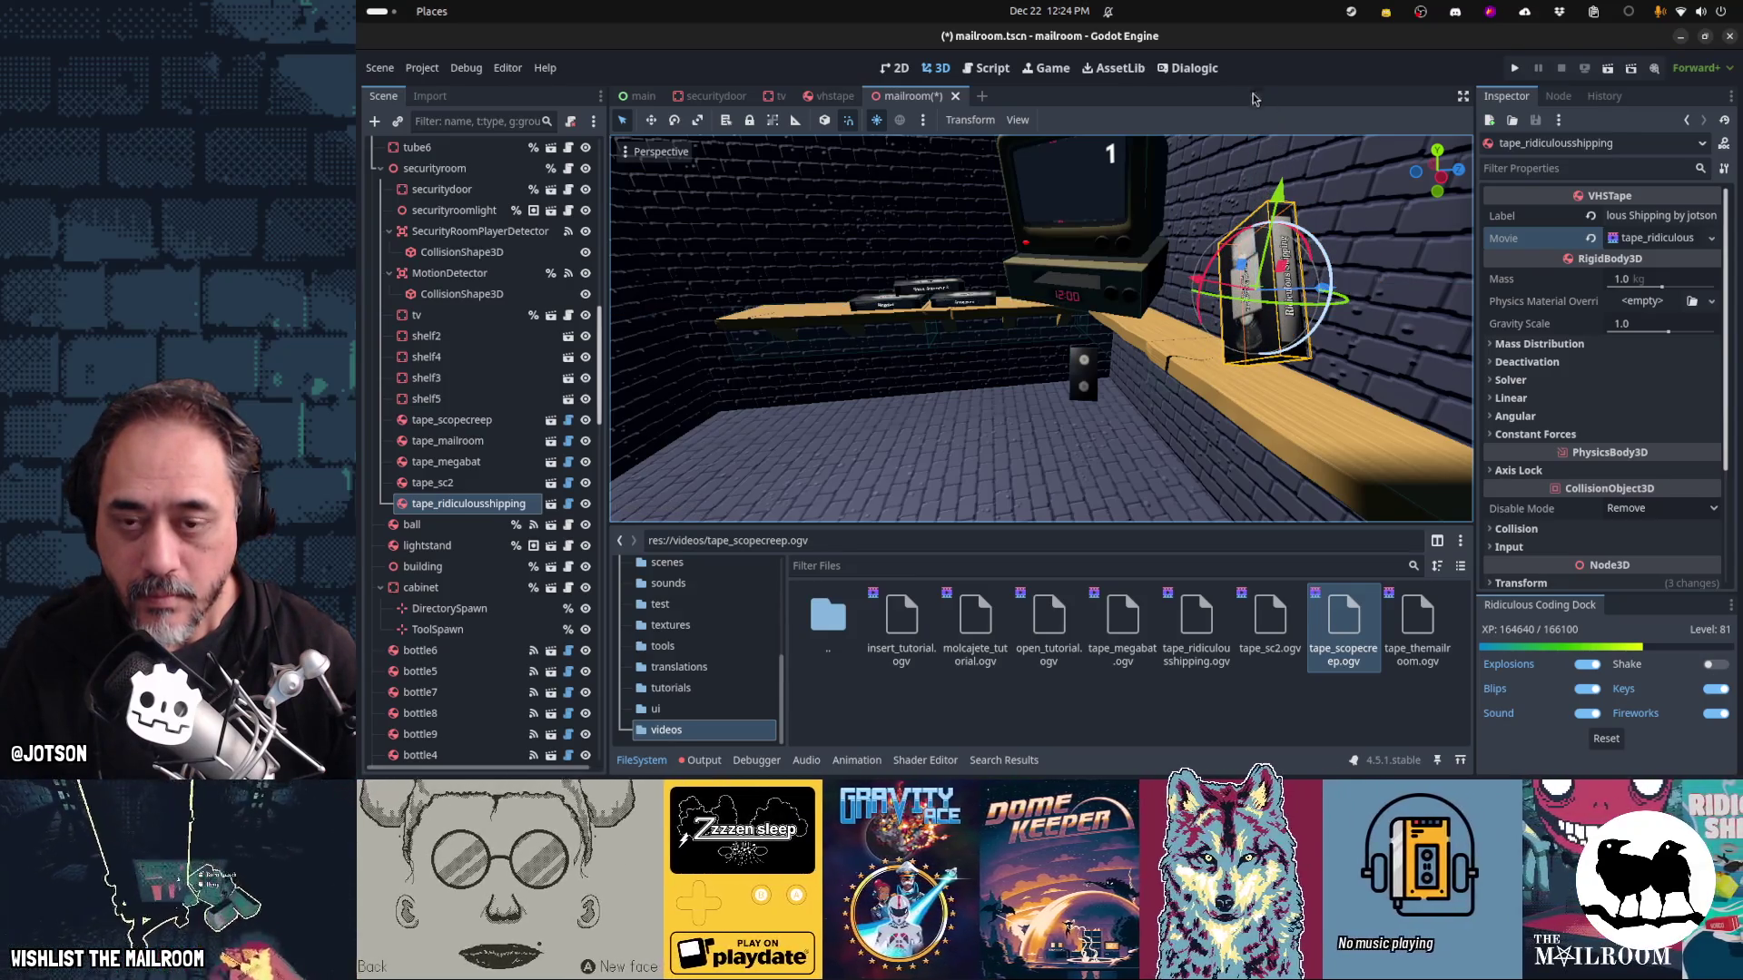
pyautogui.moveTo(1241, 264); pyautogui.dragTo(1191, 281)
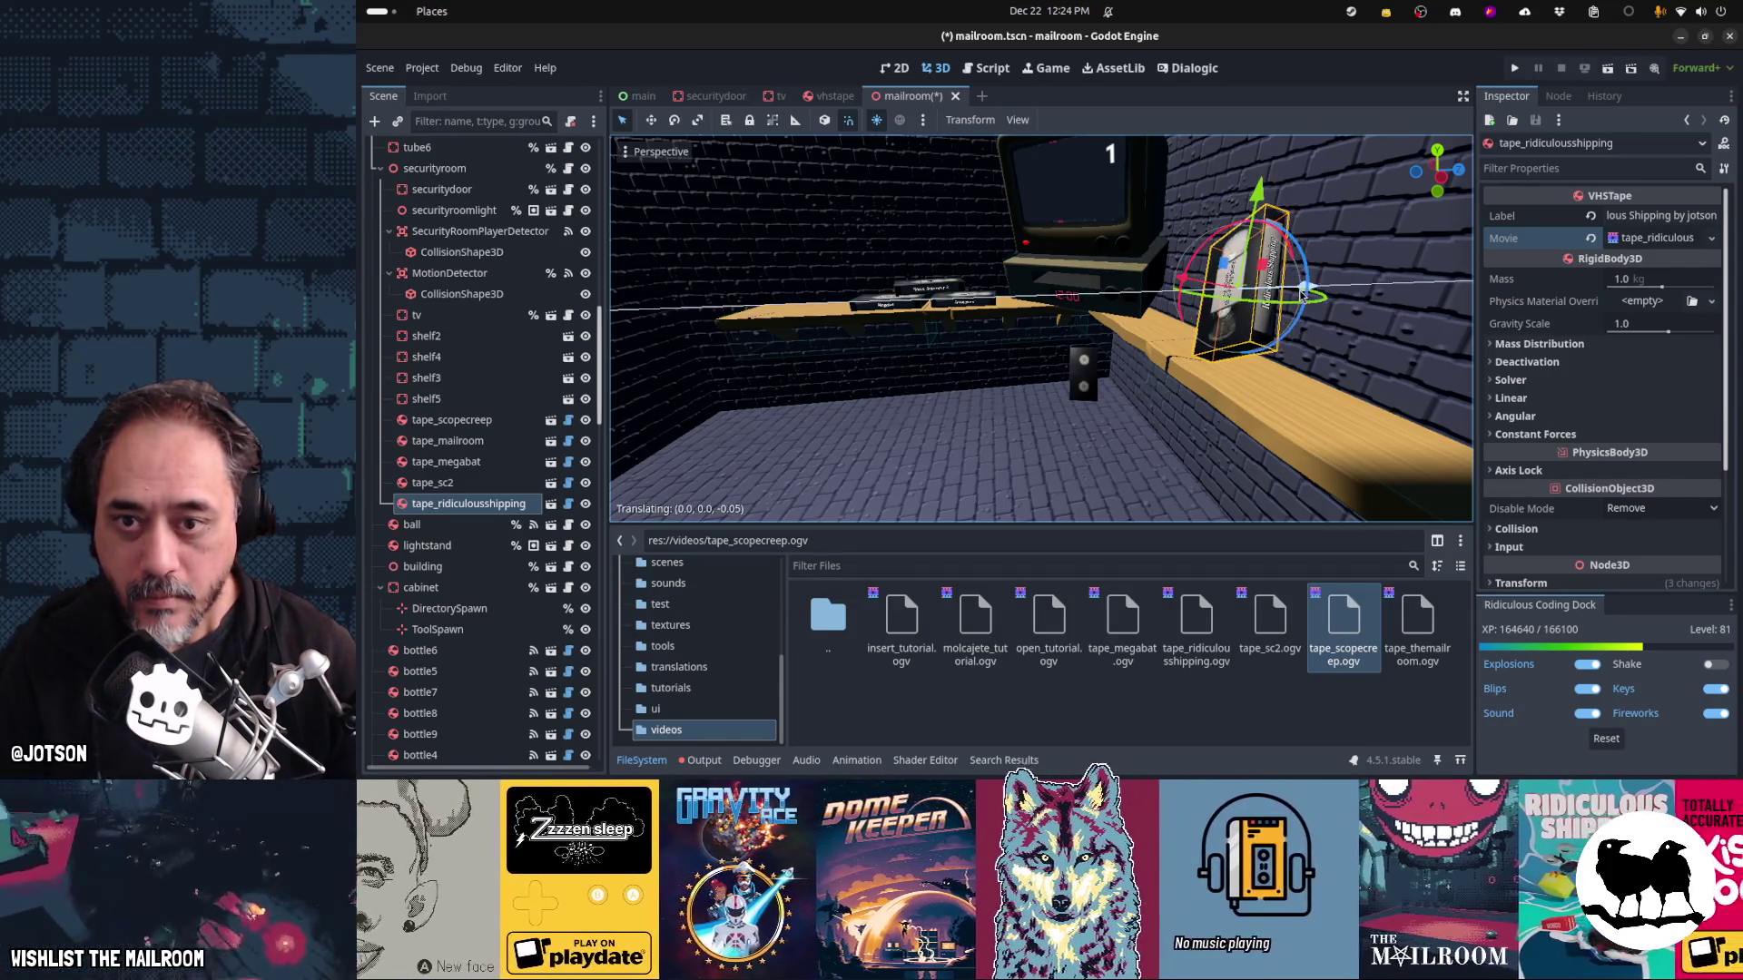
pyautogui.scroll(3, 1245, 360)
pyautogui.moveTo(1257, 327)
pyautogui.mouseDown()
pyautogui.moveTo(1279, 333)
pyautogui.moveTo(1187, 370)
pyautogui.moveTo(1256, 379)
pyautogui.mouseUp()
pyautogui.scroll(3, 1187, 369)
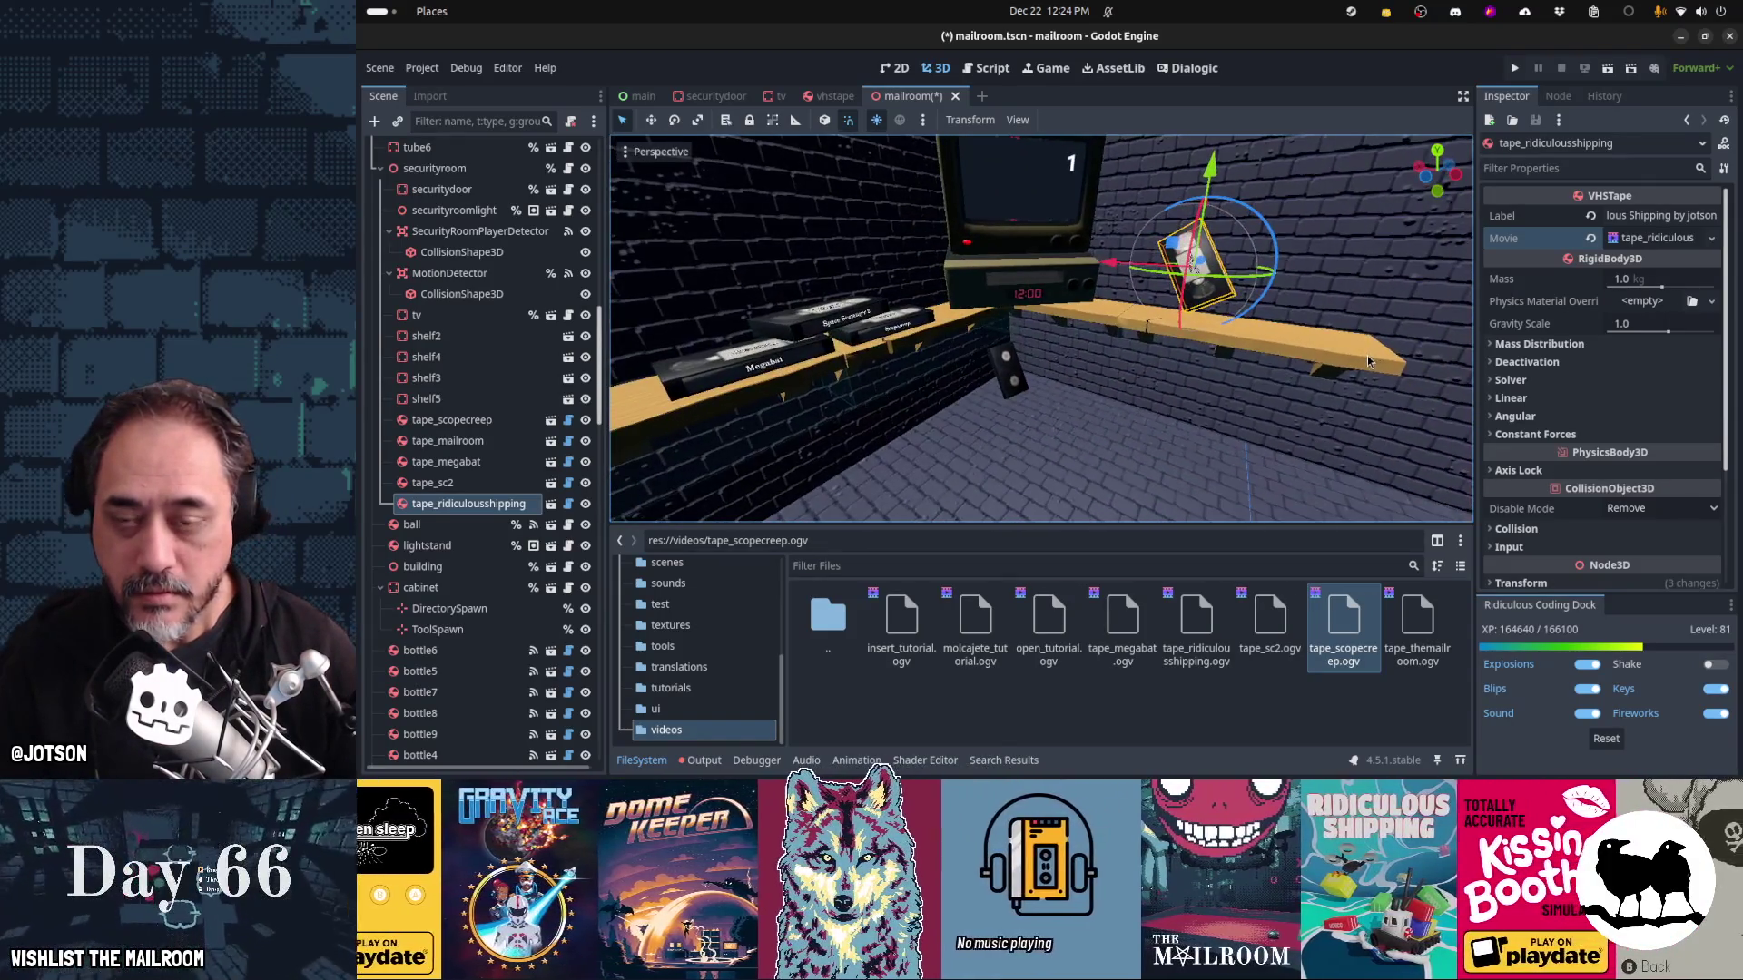
# Check the tape's placement around the TV and shelf, then save mailroom.tscn
pyautogui.moveTo(1276, 319); pyautogui.dragTo(1239, 277)
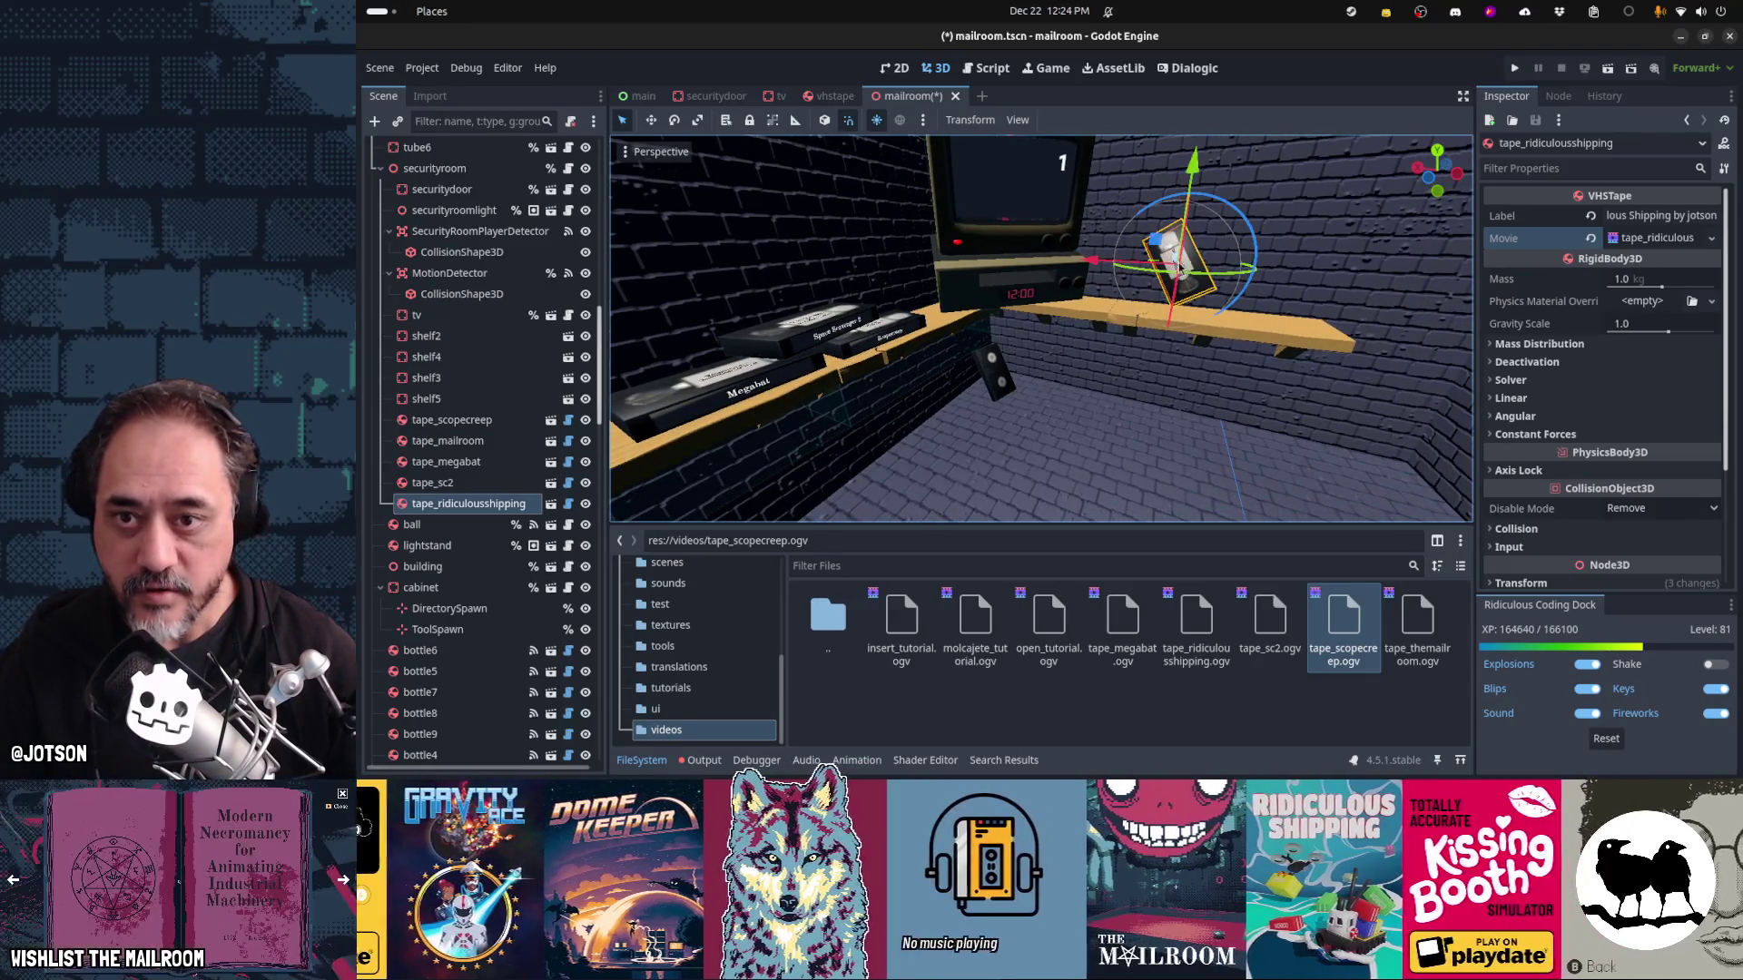
pyautogui.scroll(5, 1196, 293)
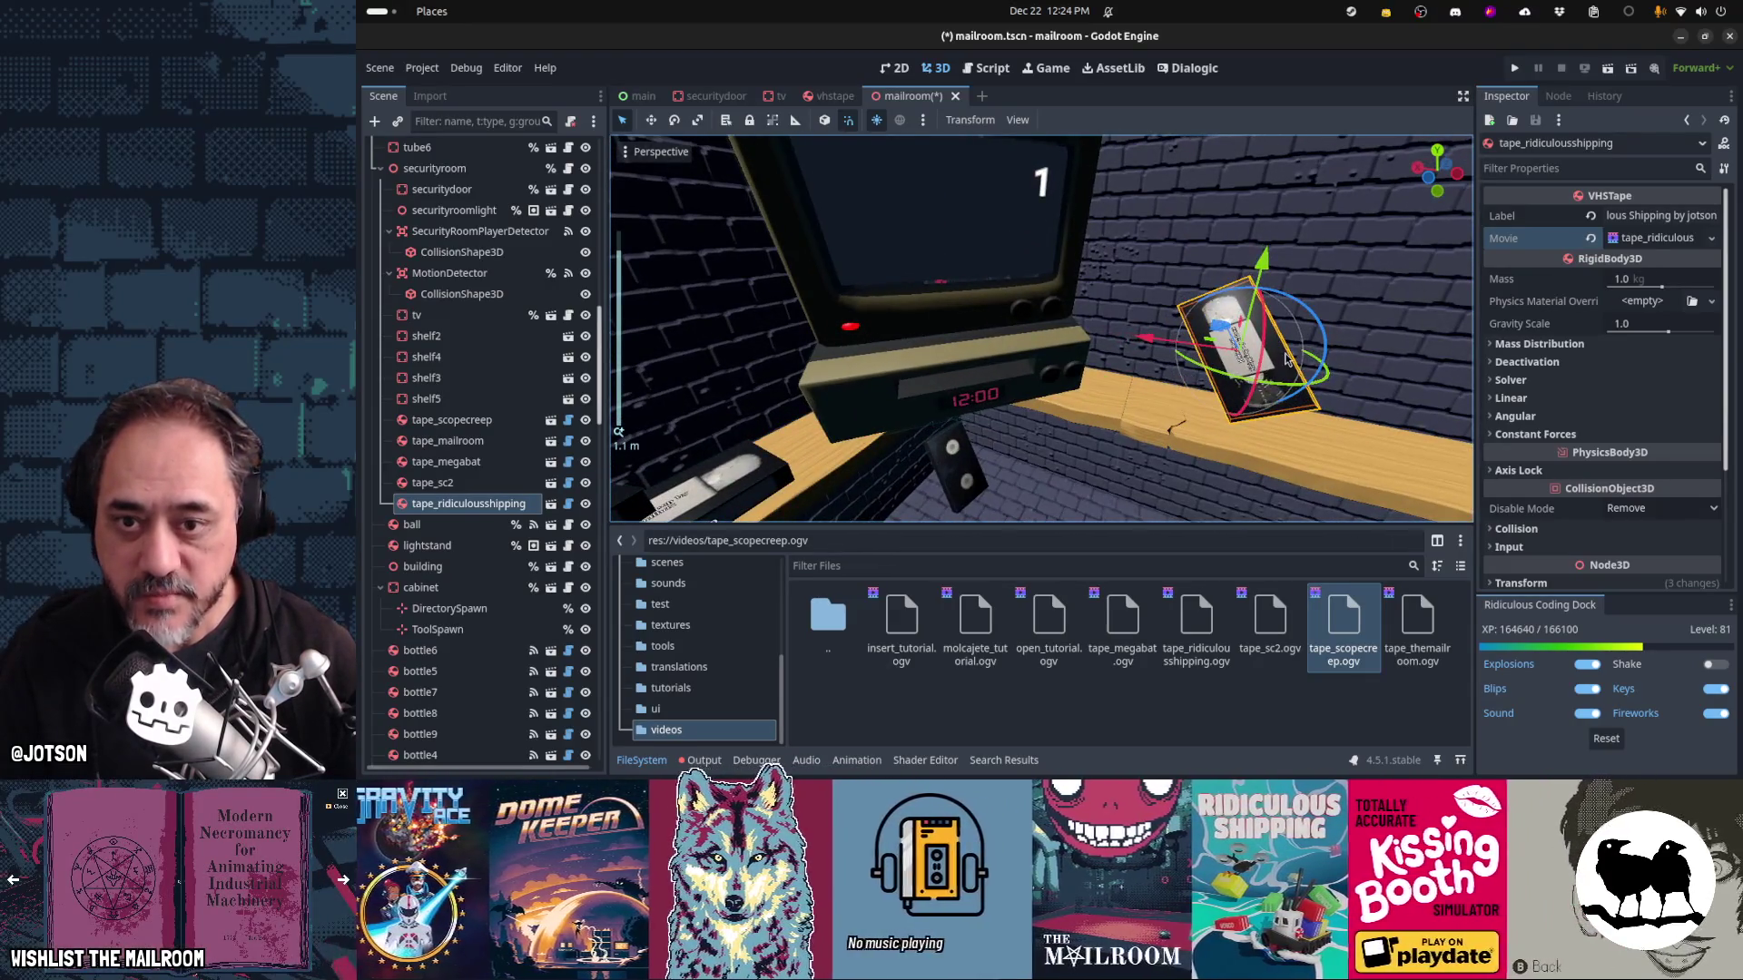
pyautogui.scroll(-4, 1284, 383)
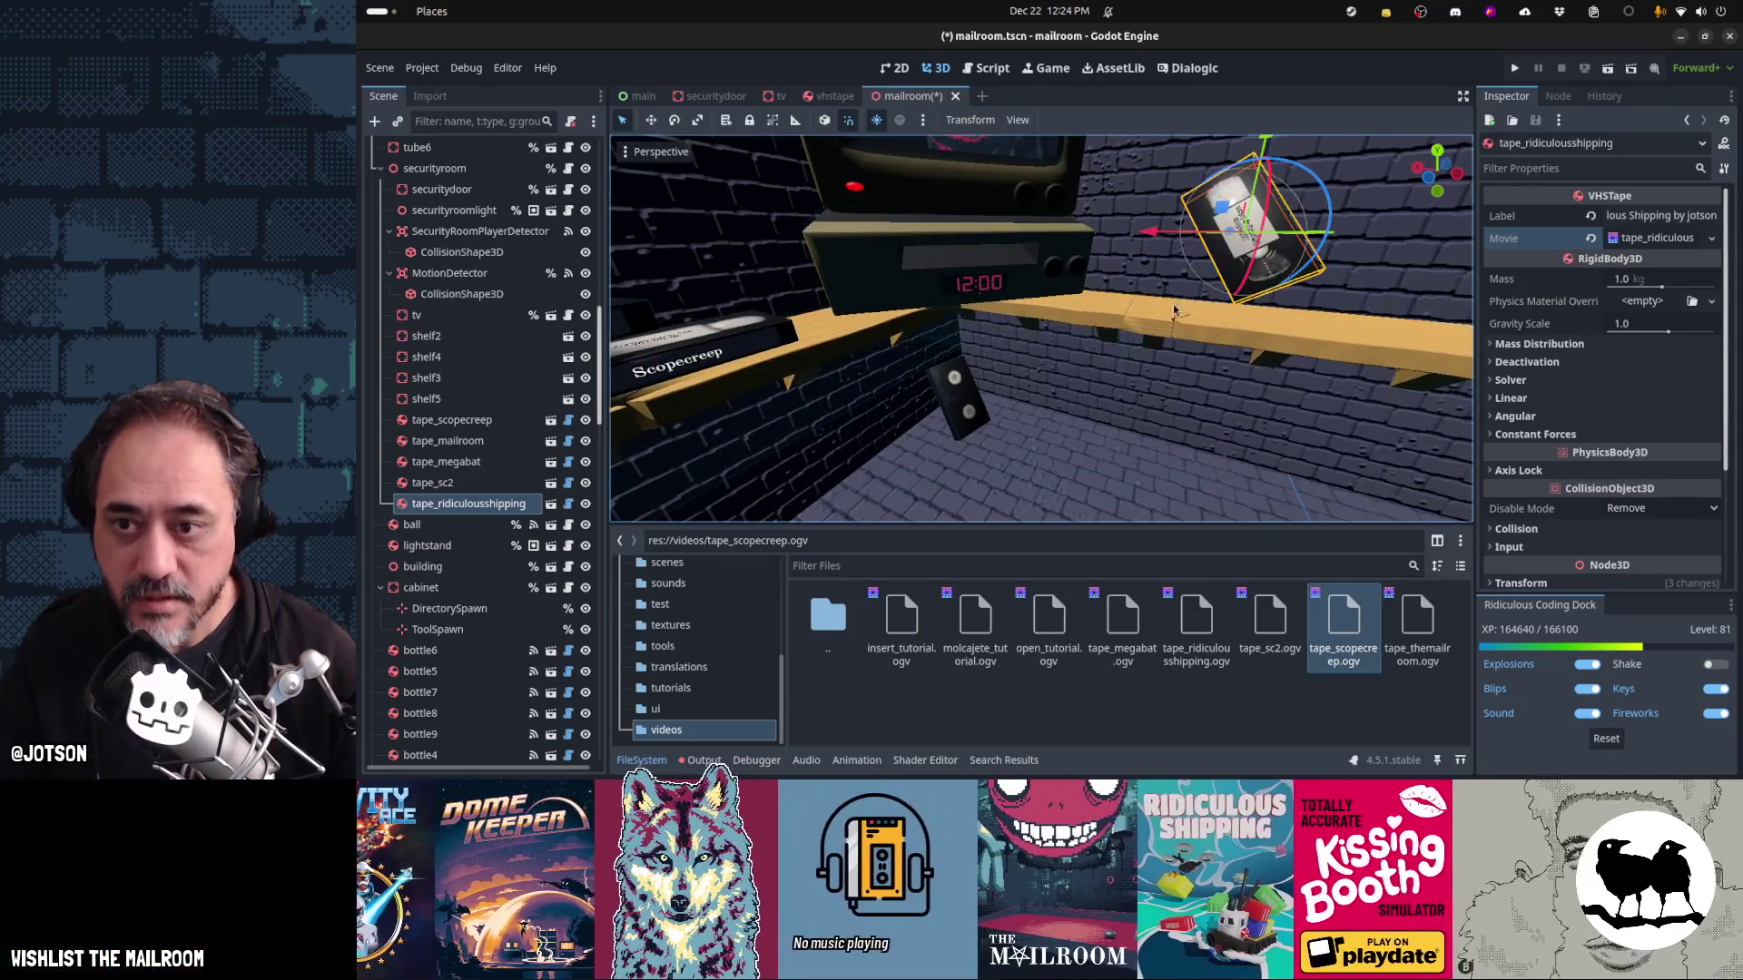
pyautogui.scroll(-3, 1092, 354)
pyautogui.scroll(-2, 1056, 368)
pyautogui.moveTo(998, 372); pyautogui.dragTo(1158, 296)
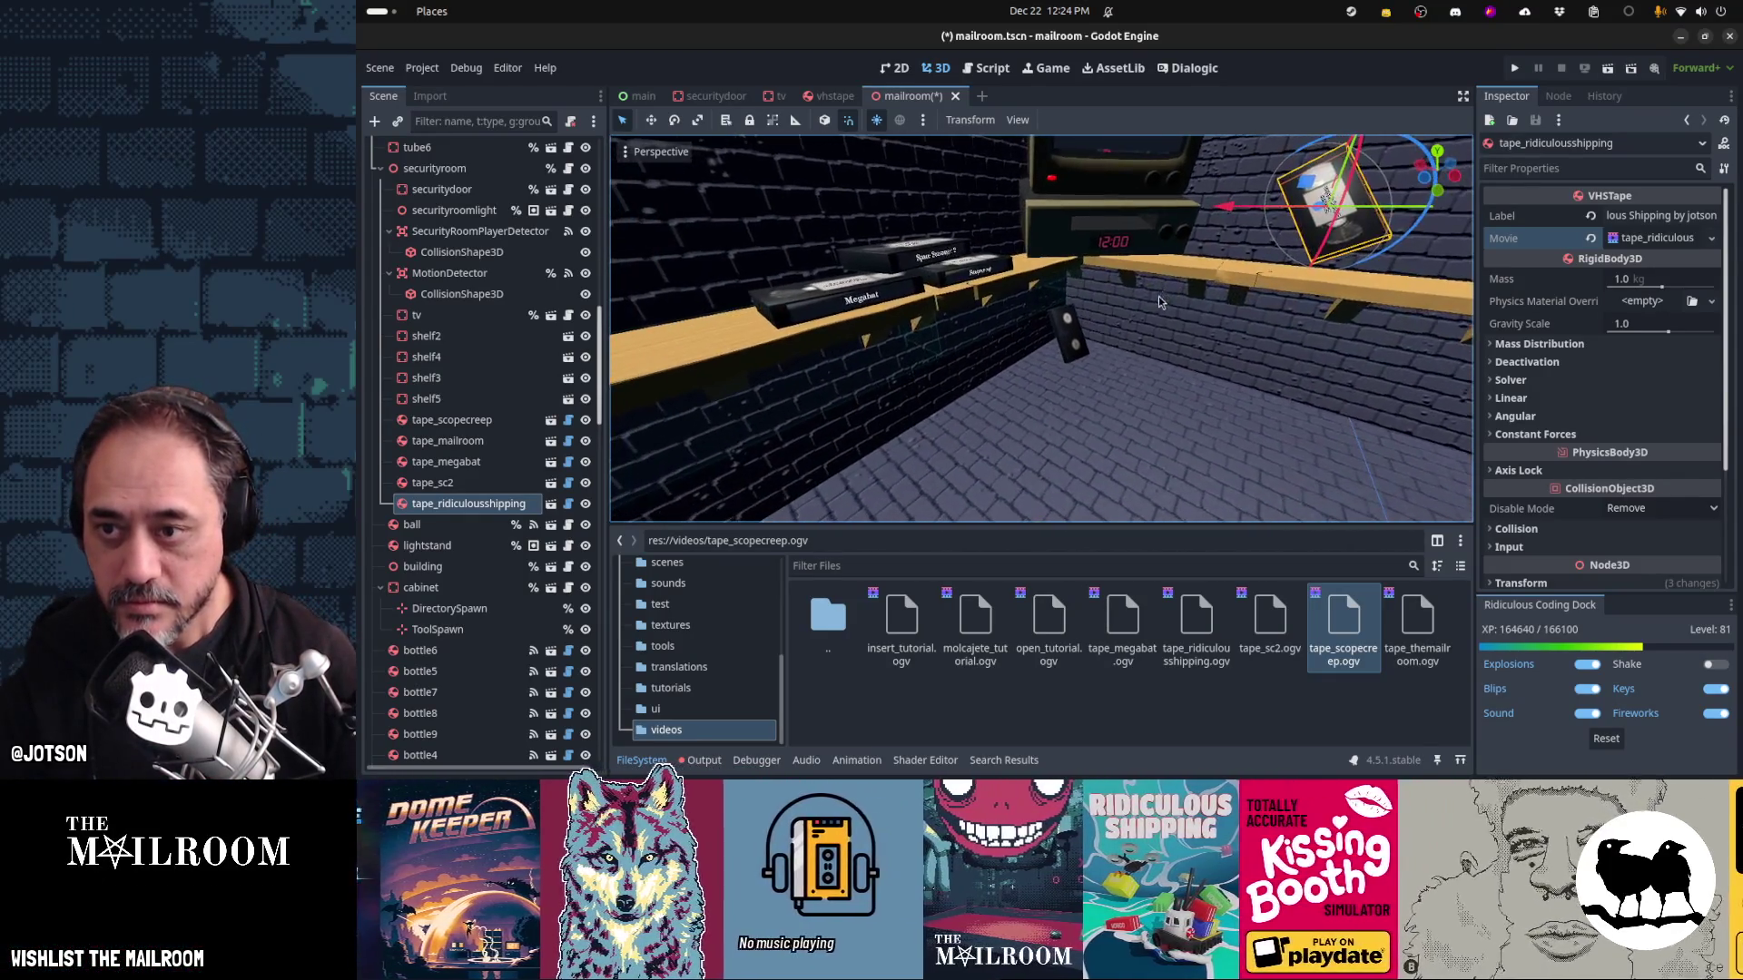
pyautogui.hotkey('ctrl', 's')
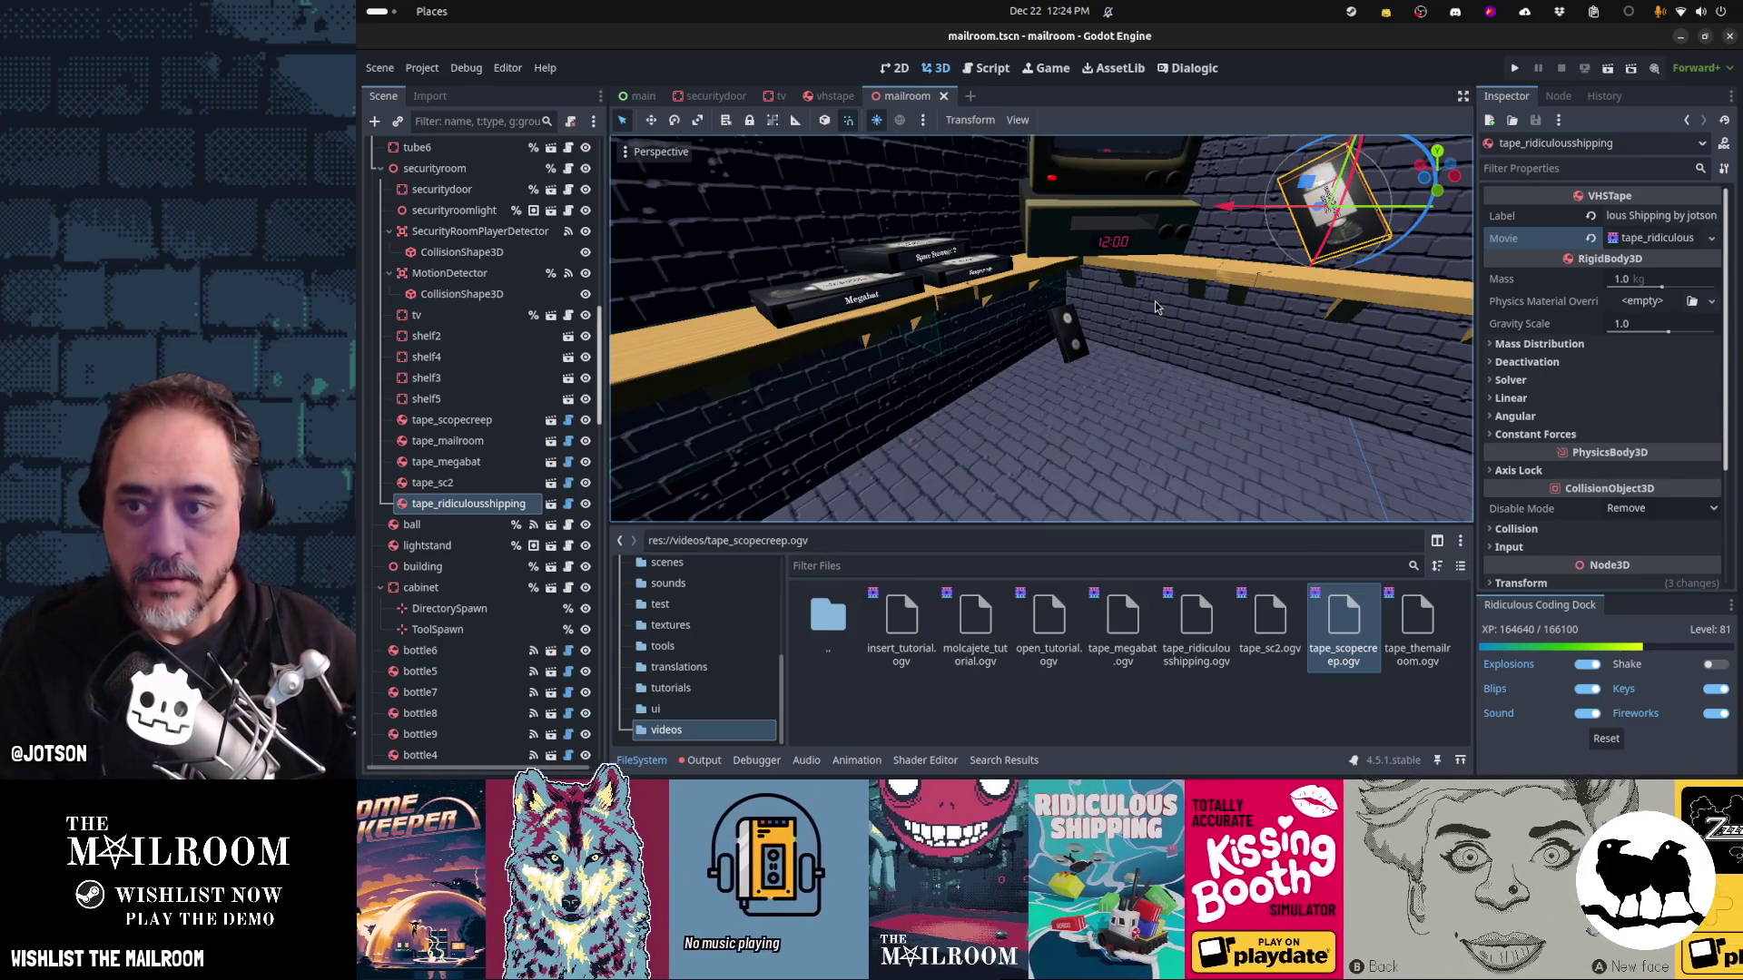
# Run the game with F5 and pick up a tape from the security room shelf
pyautogui.press('F5')
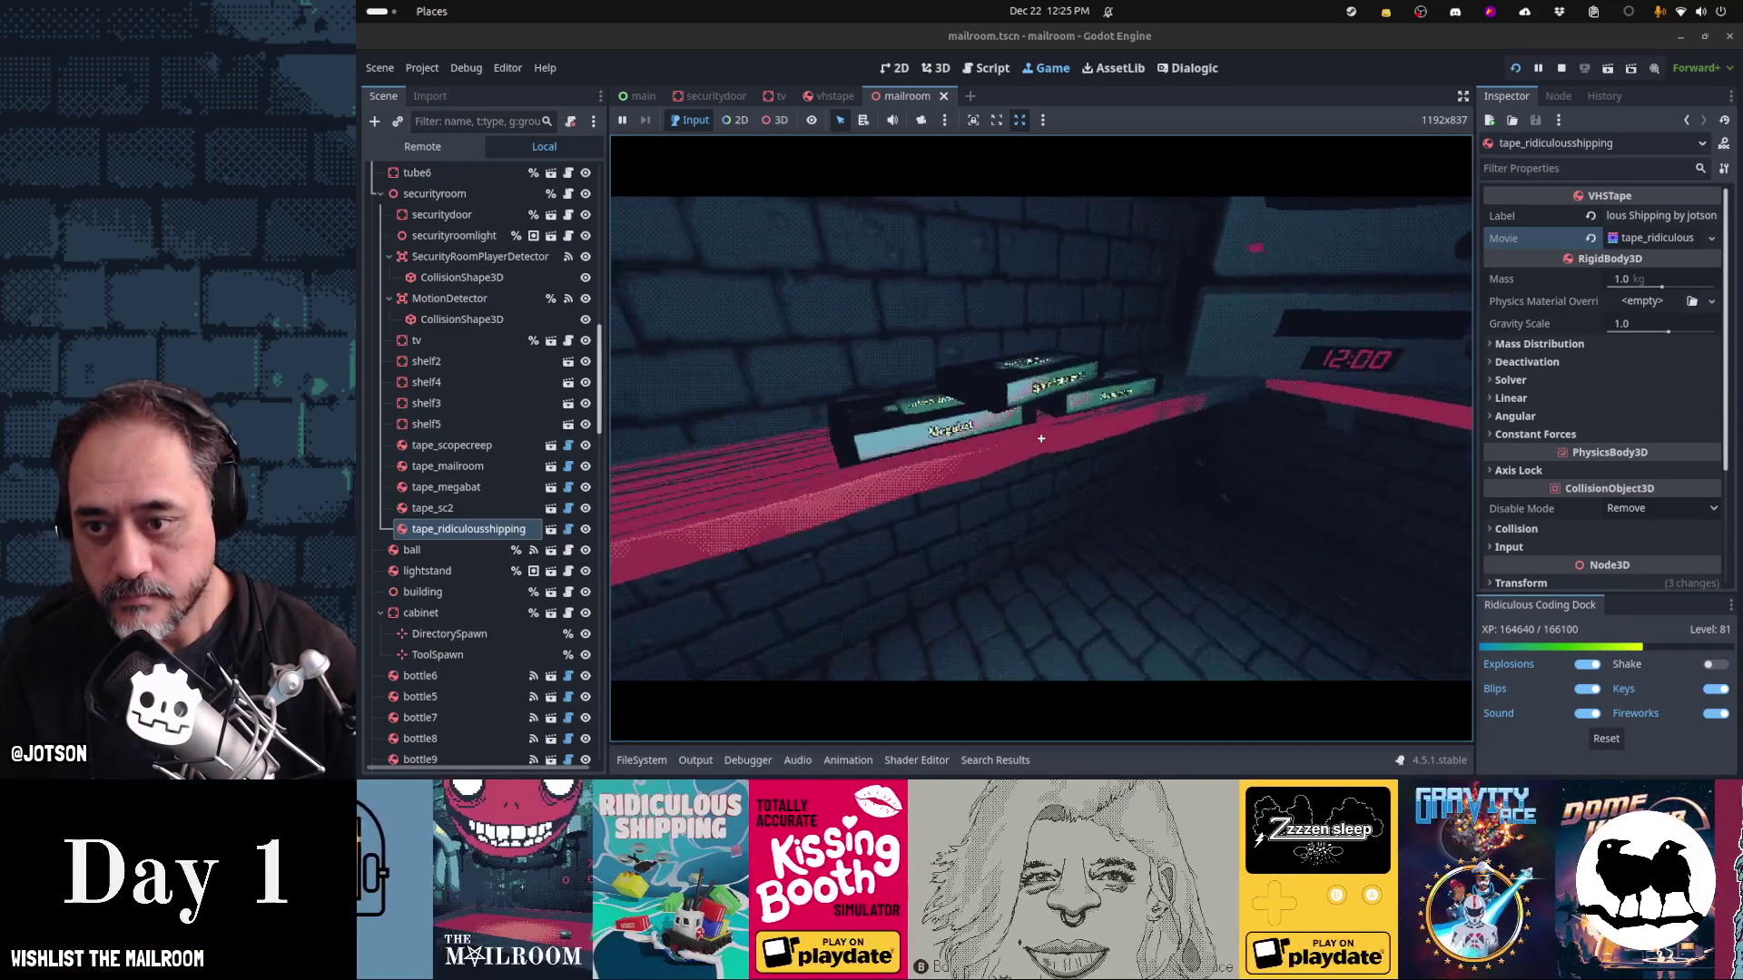
pyautogui.click(1041, 438)
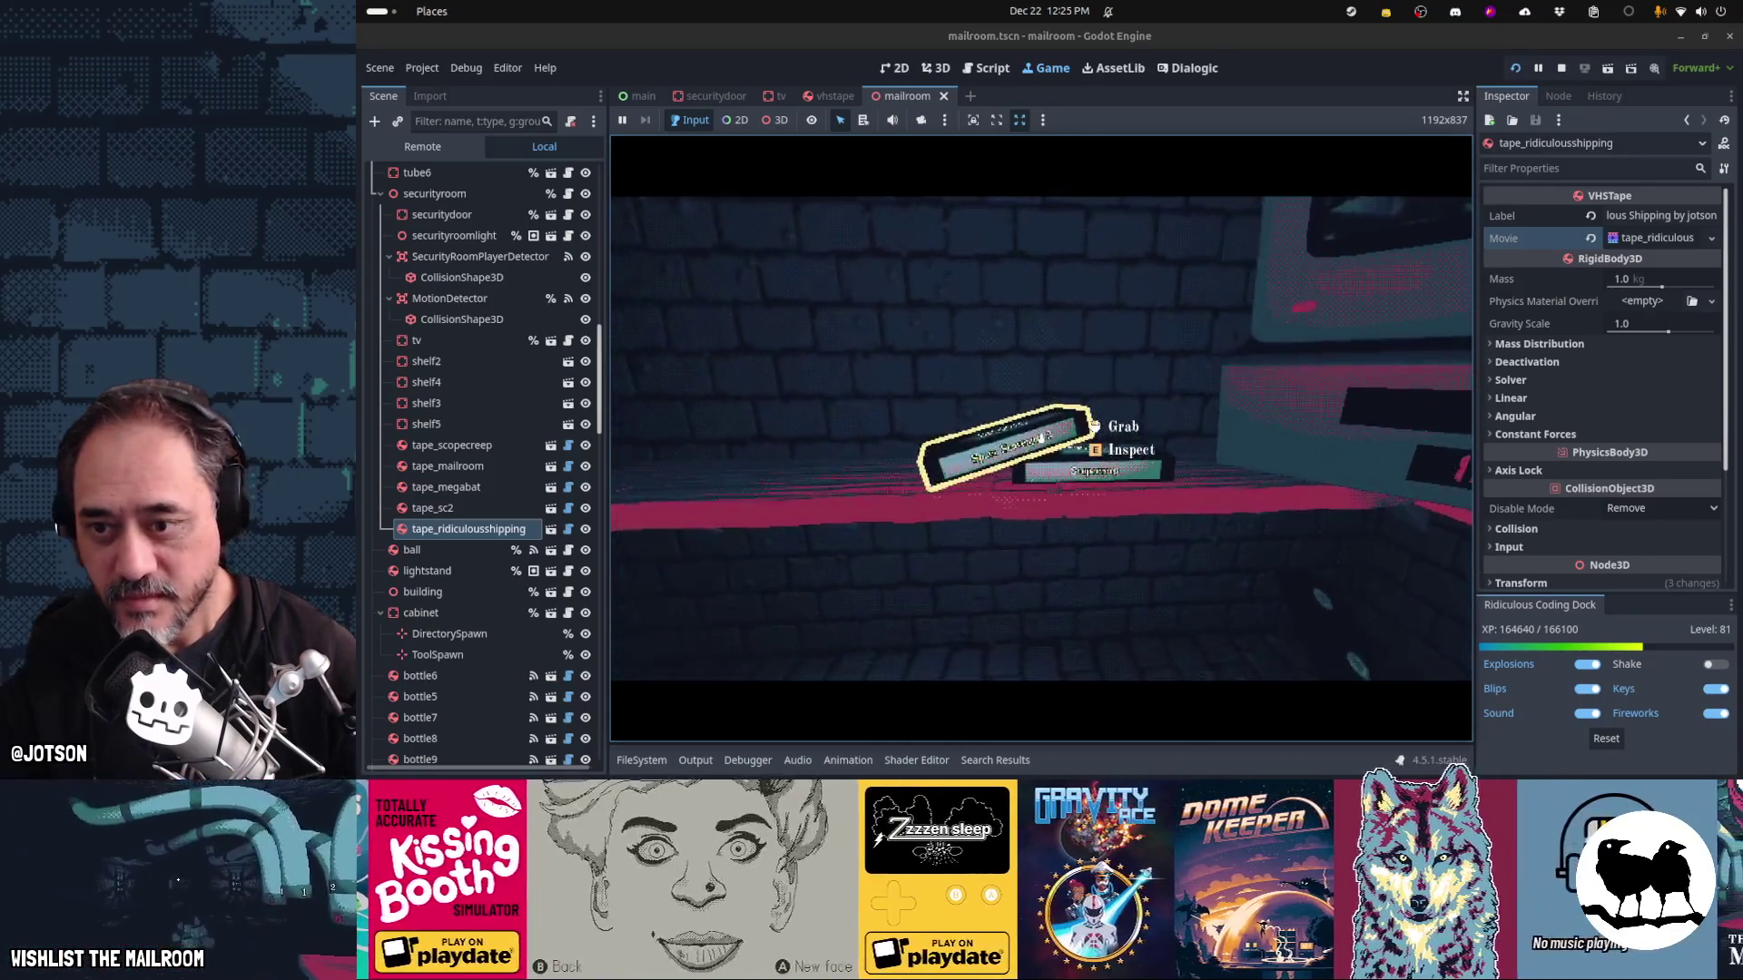
# Grab the Ridiculous Shipping tape and insert and eject it in the VCR several times
pyautogui.click(1041, 439)
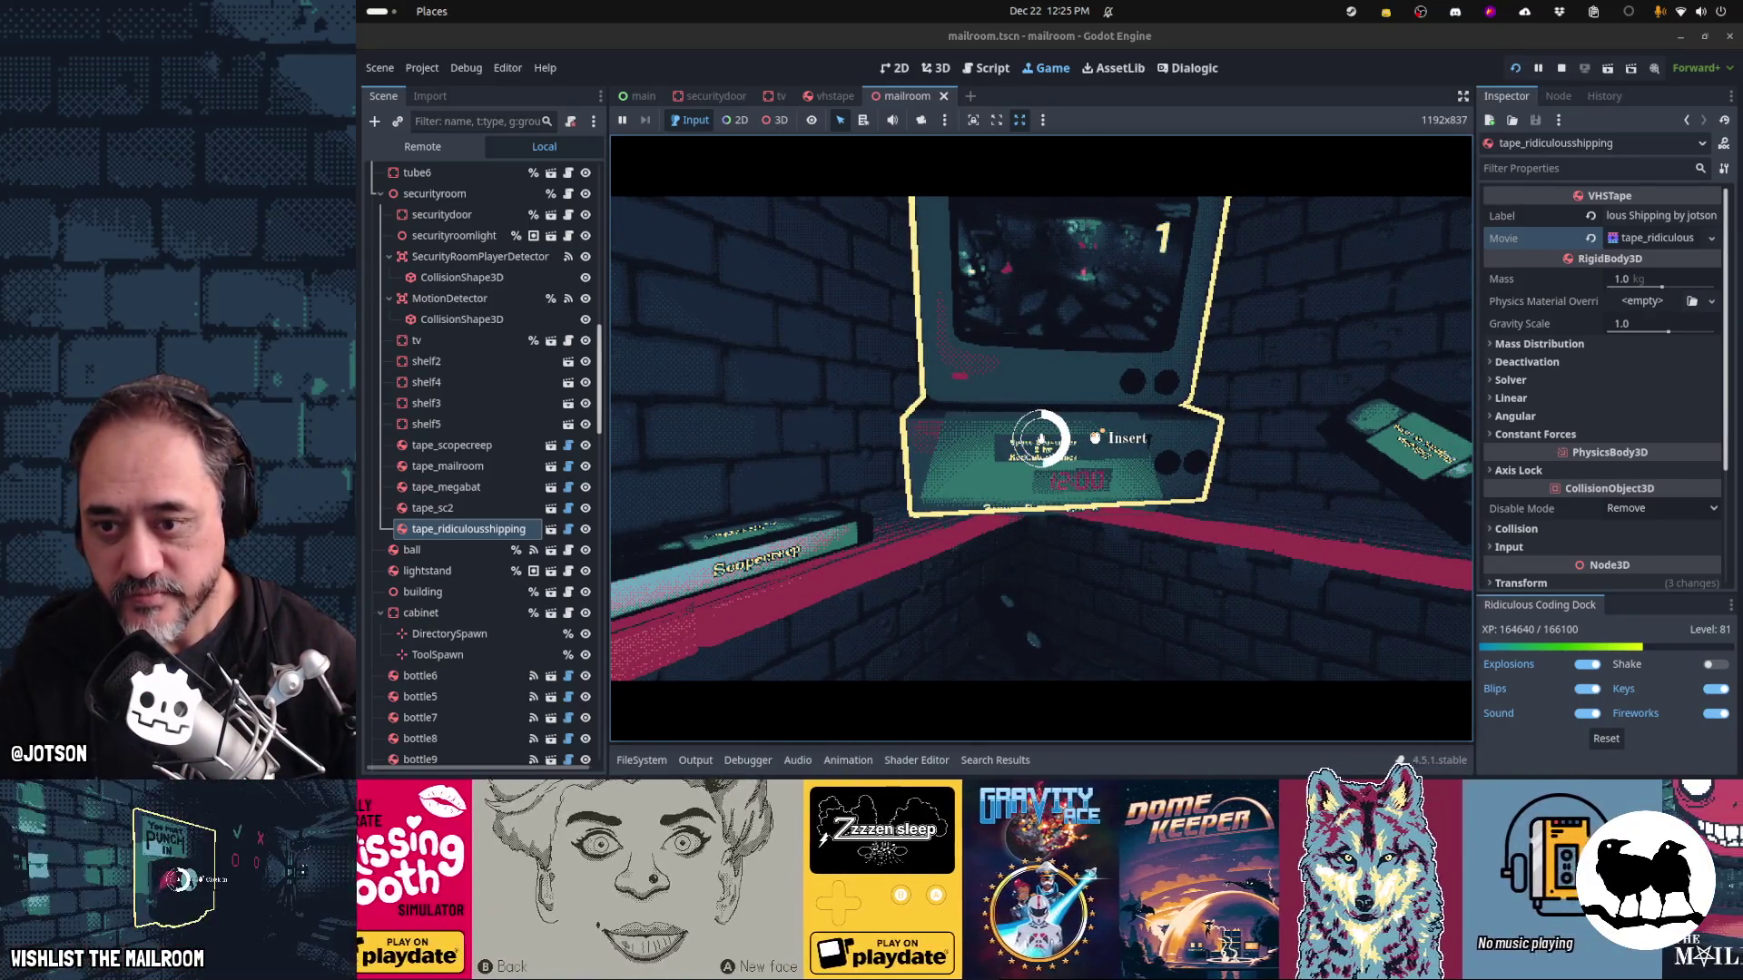
pyautogui.click(1041, 439)
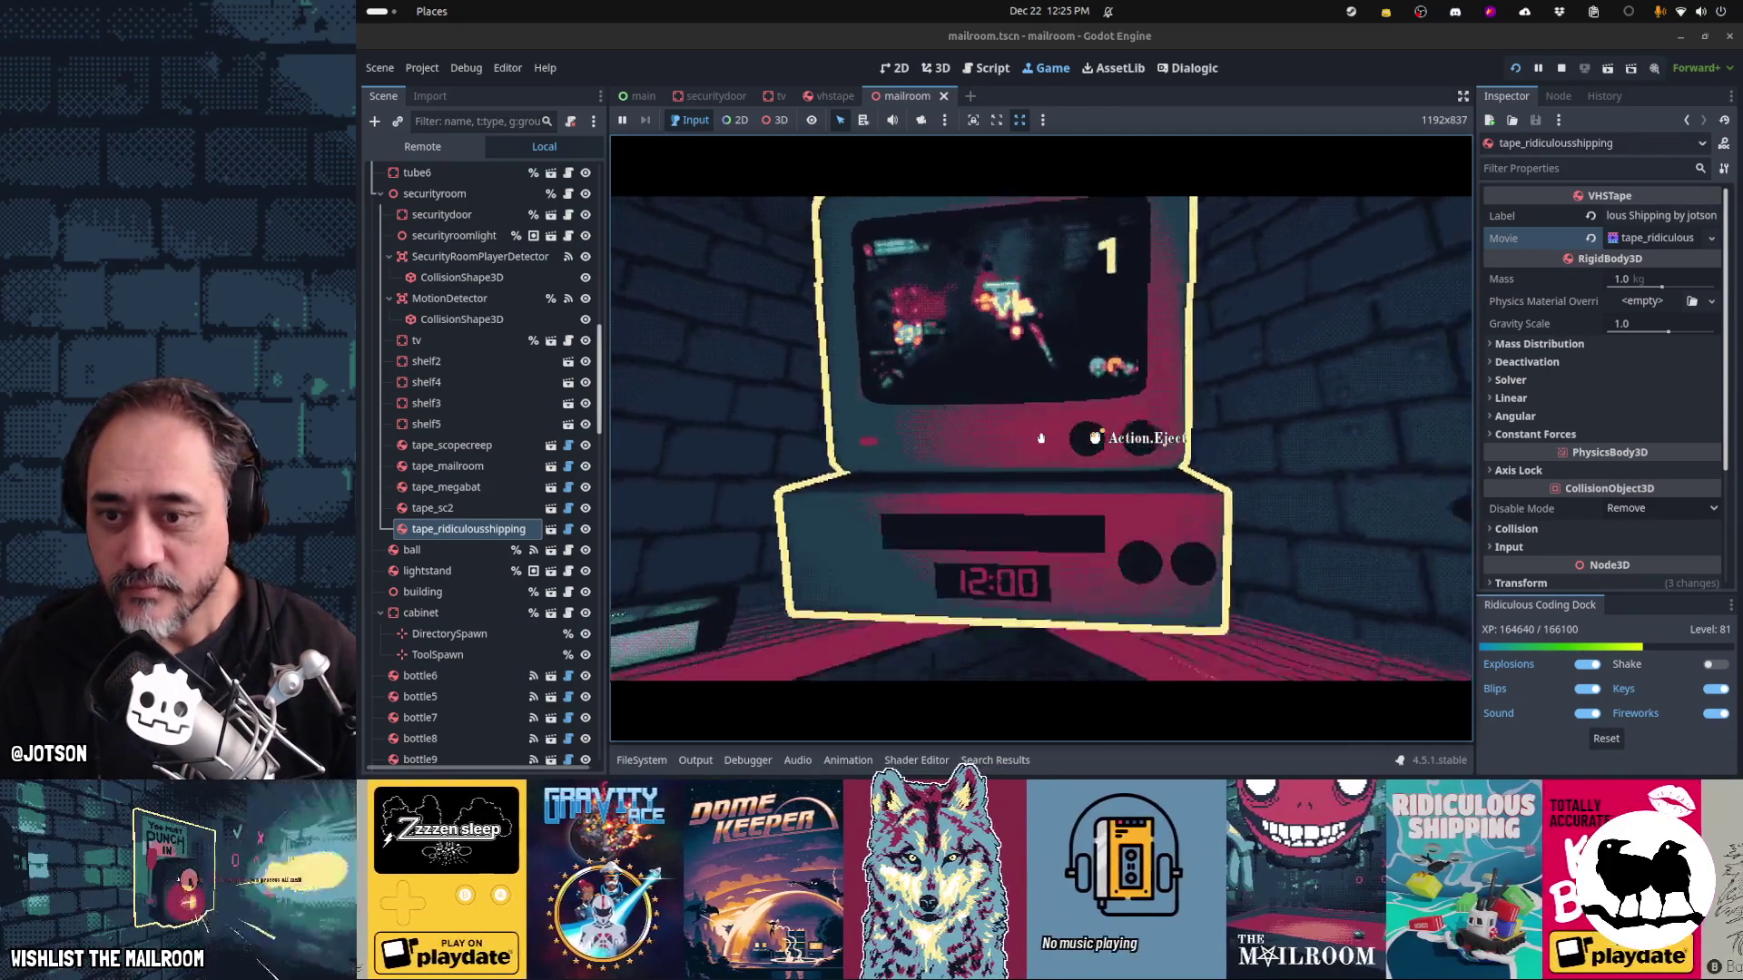
pyautogui.click(1041, 438)
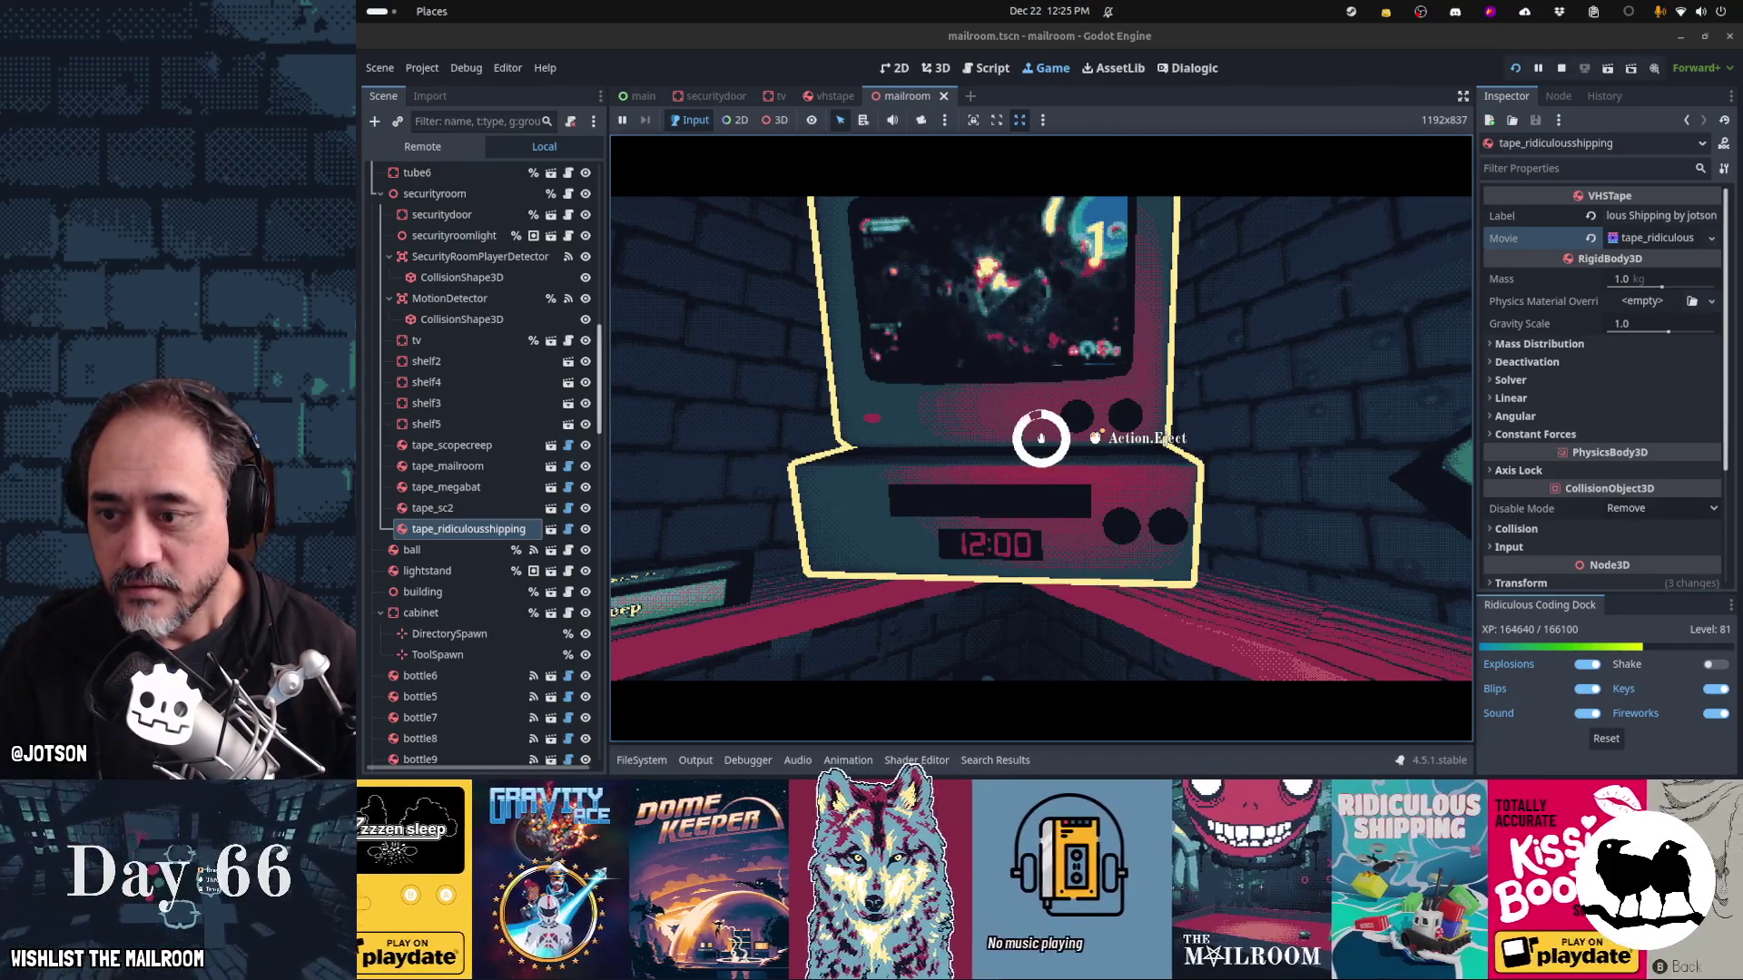
pyautogui.click(1041, 438)
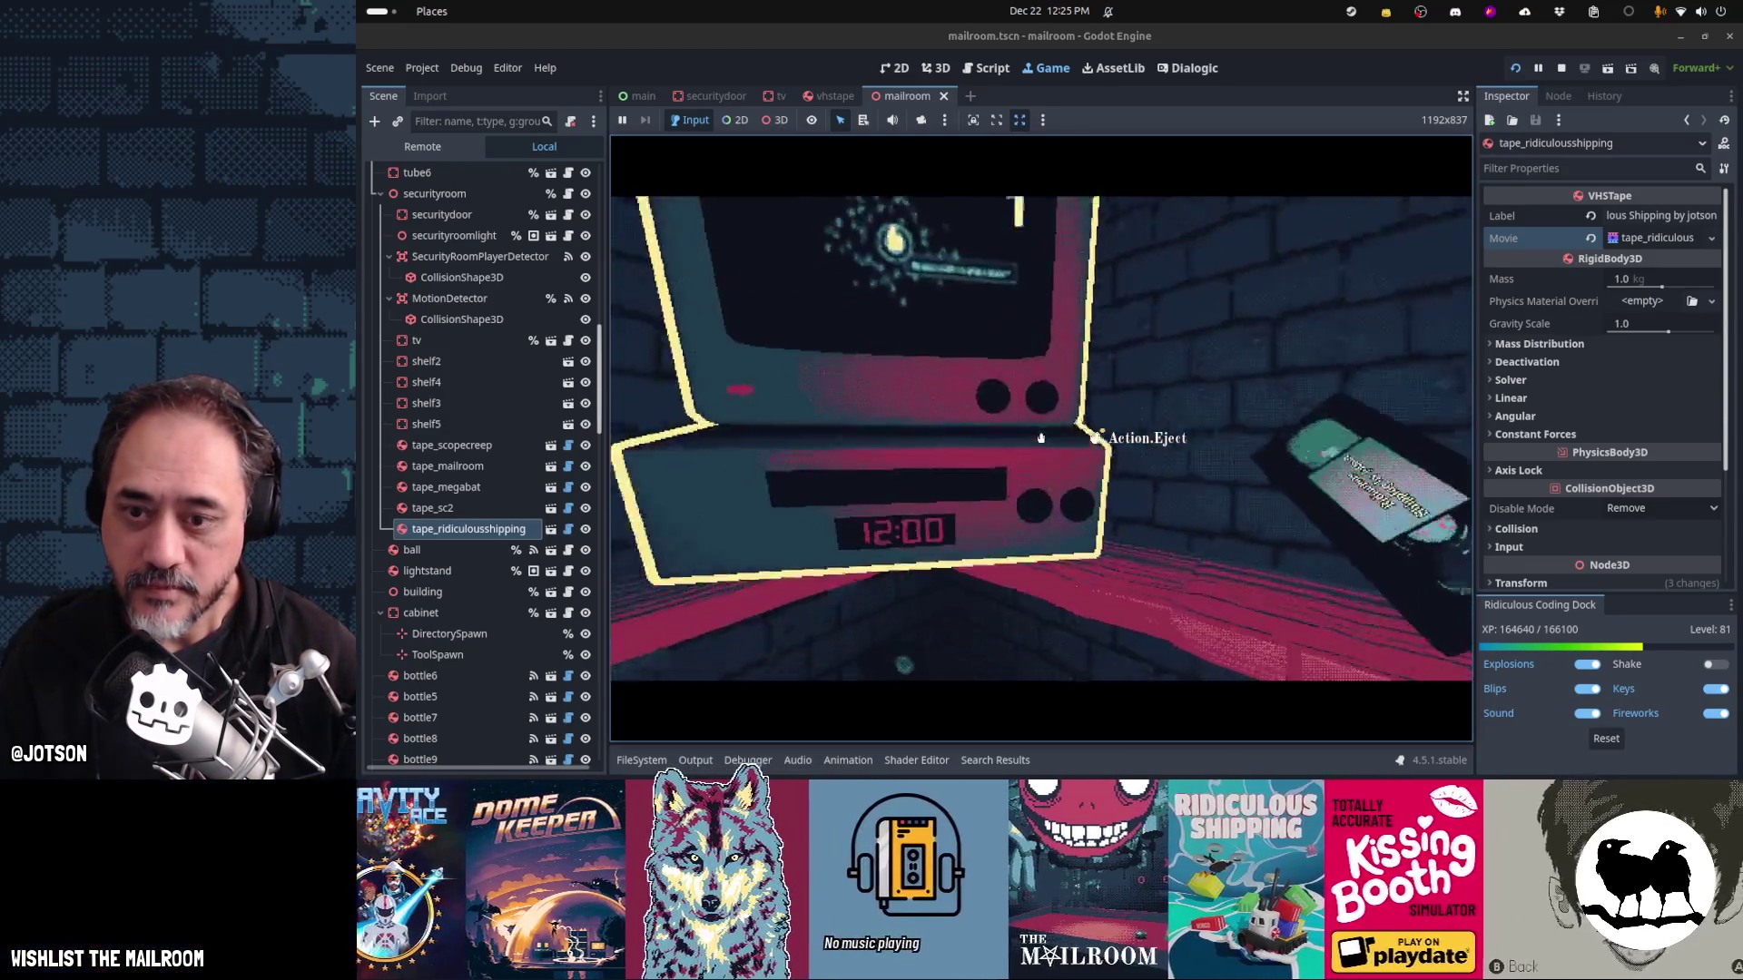
pyautogui.click(1041, 438)
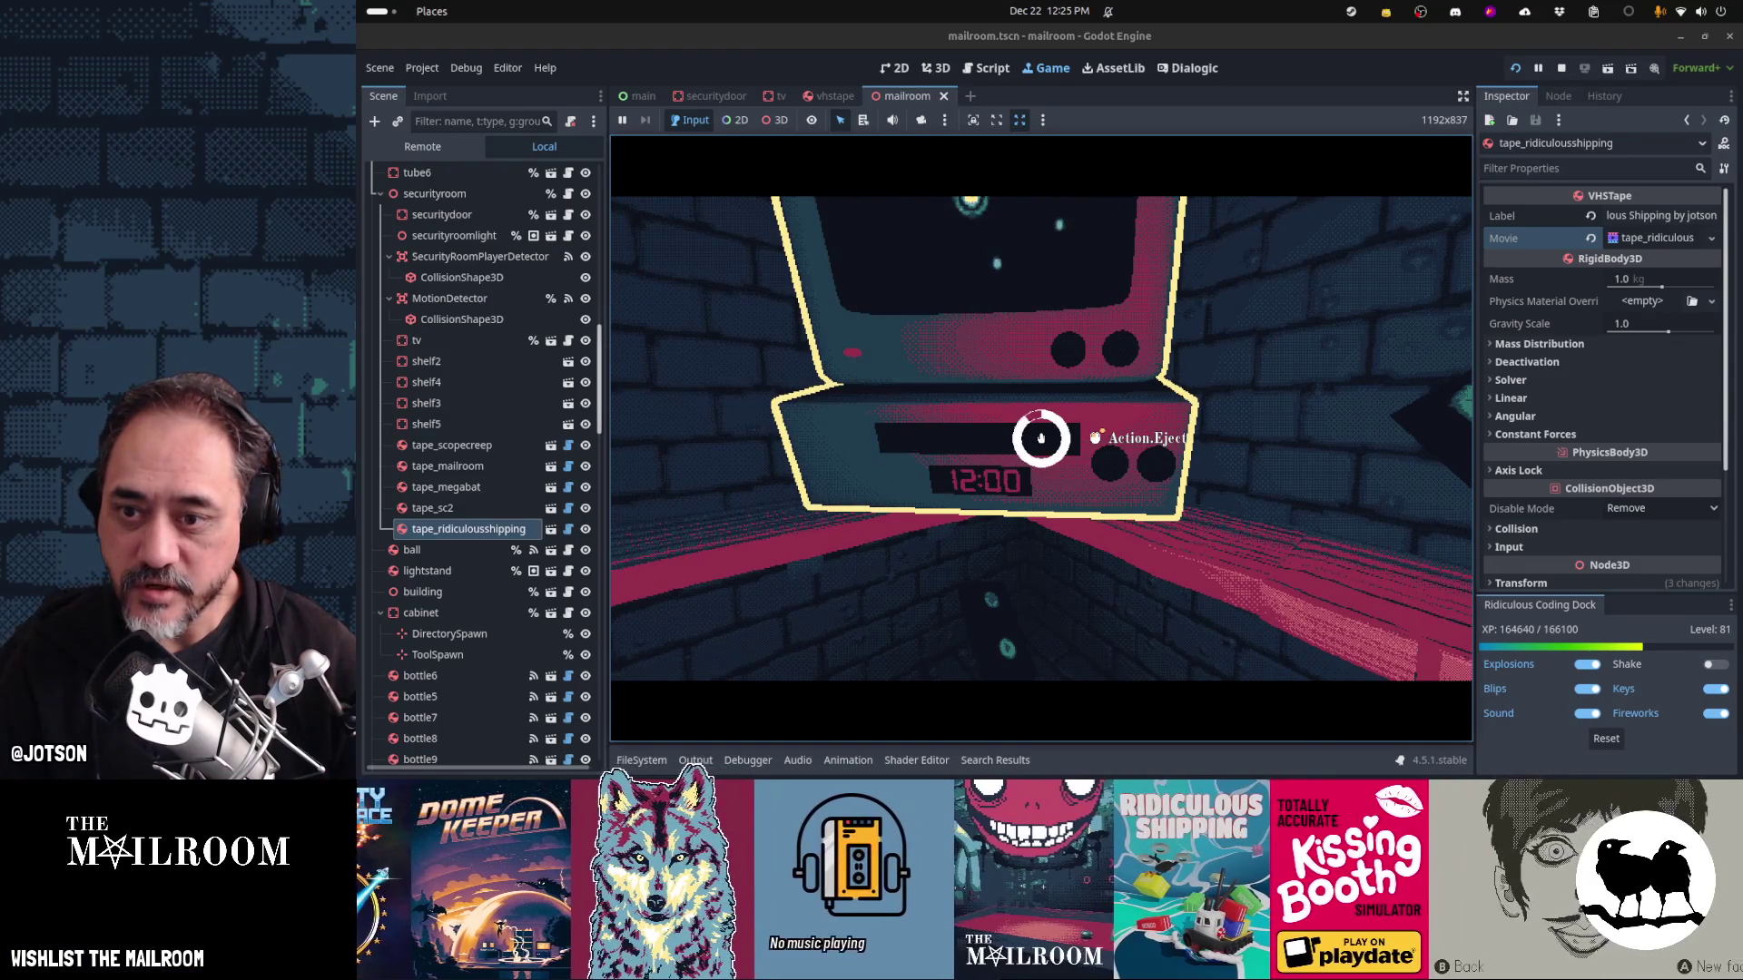
pyautogui.click(1041, 439)
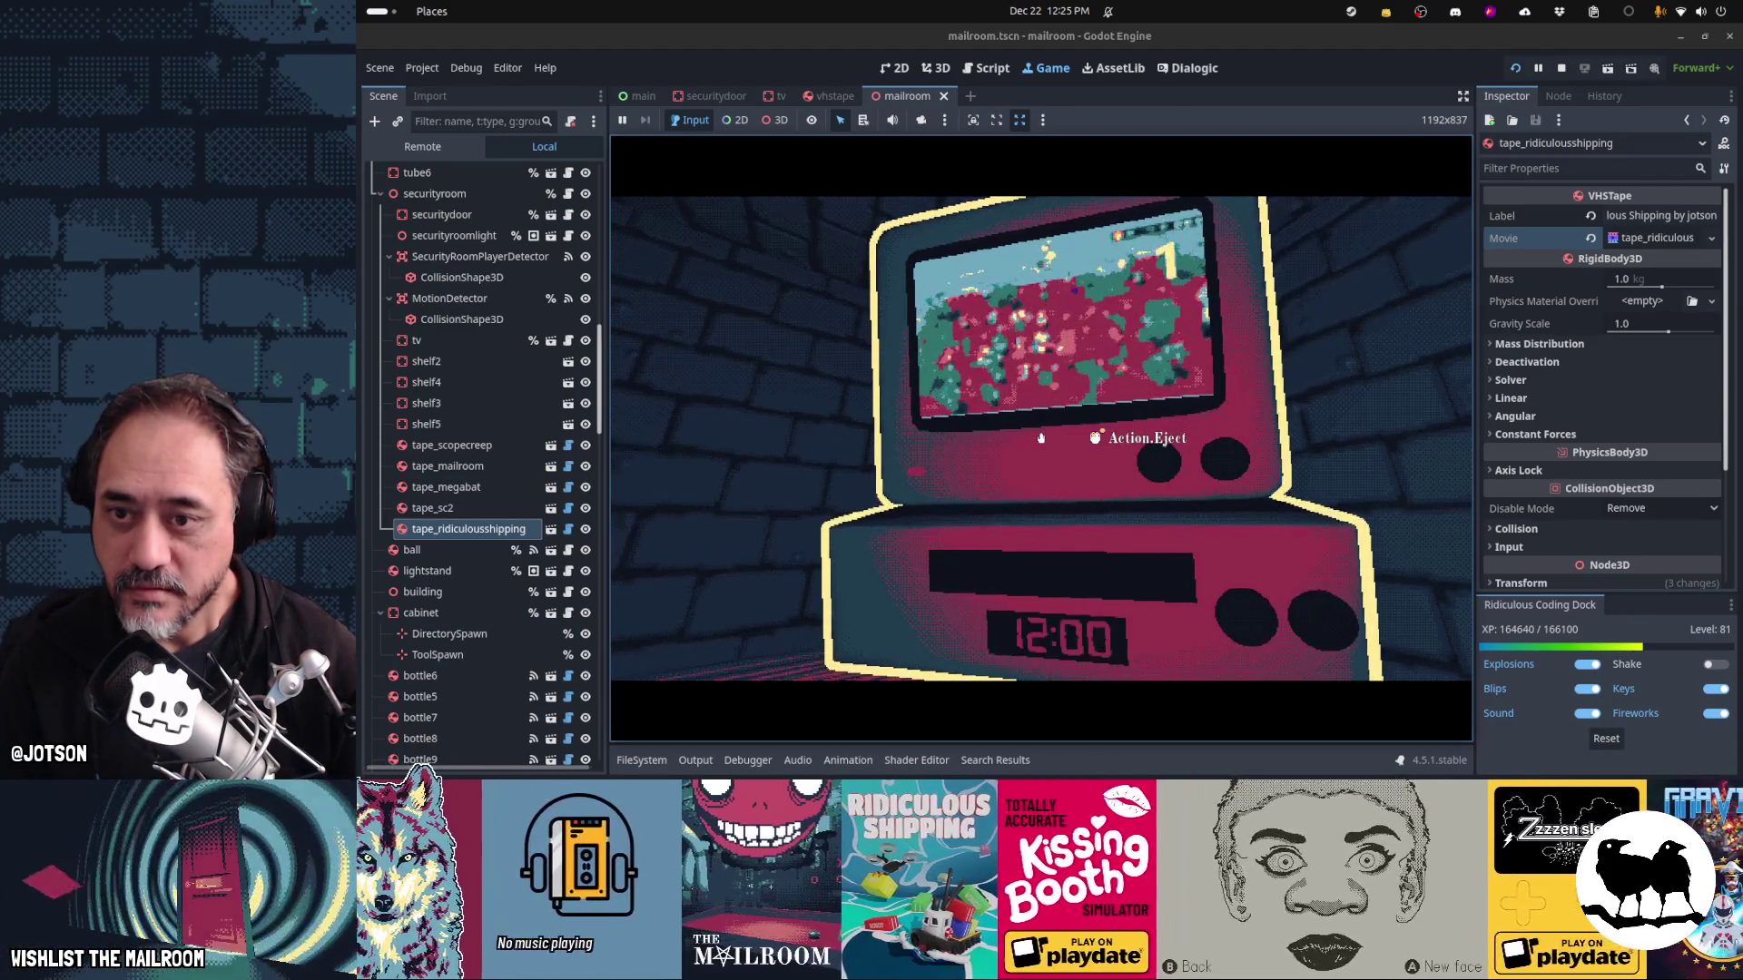
pyautogui.click(1041, 439)
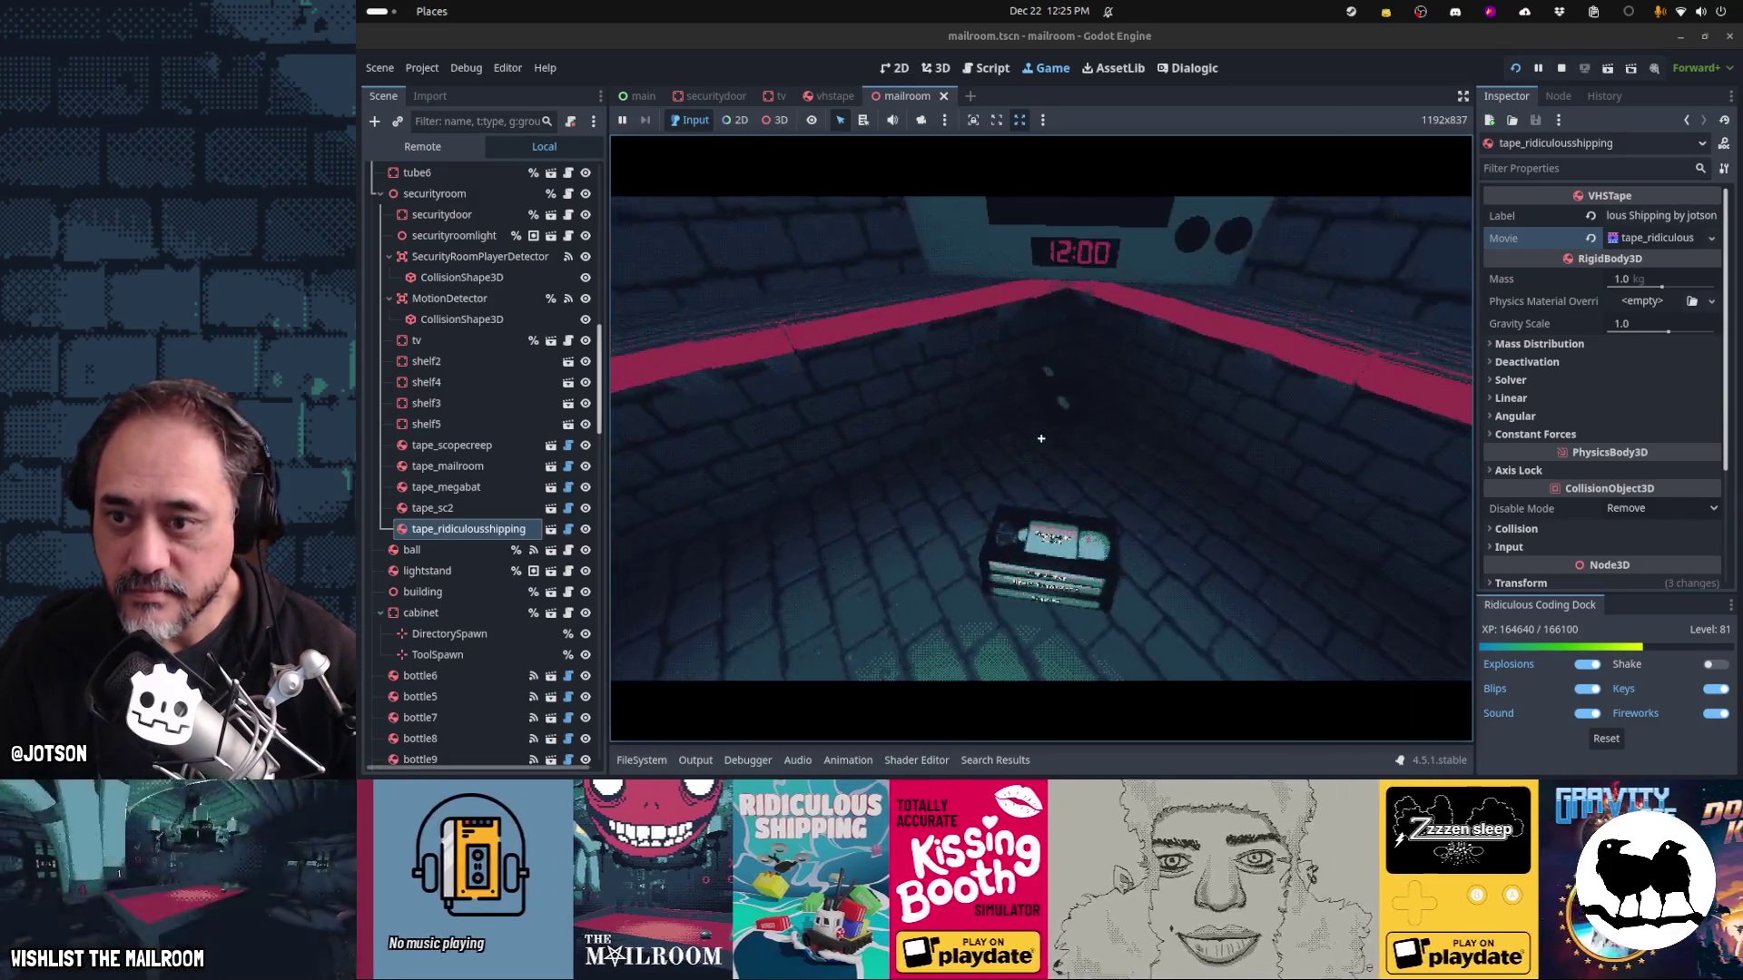
# Pick the dropped tape off the floor, set it on the shelf, and pick it up again
pyautogui.click(1041, 439)
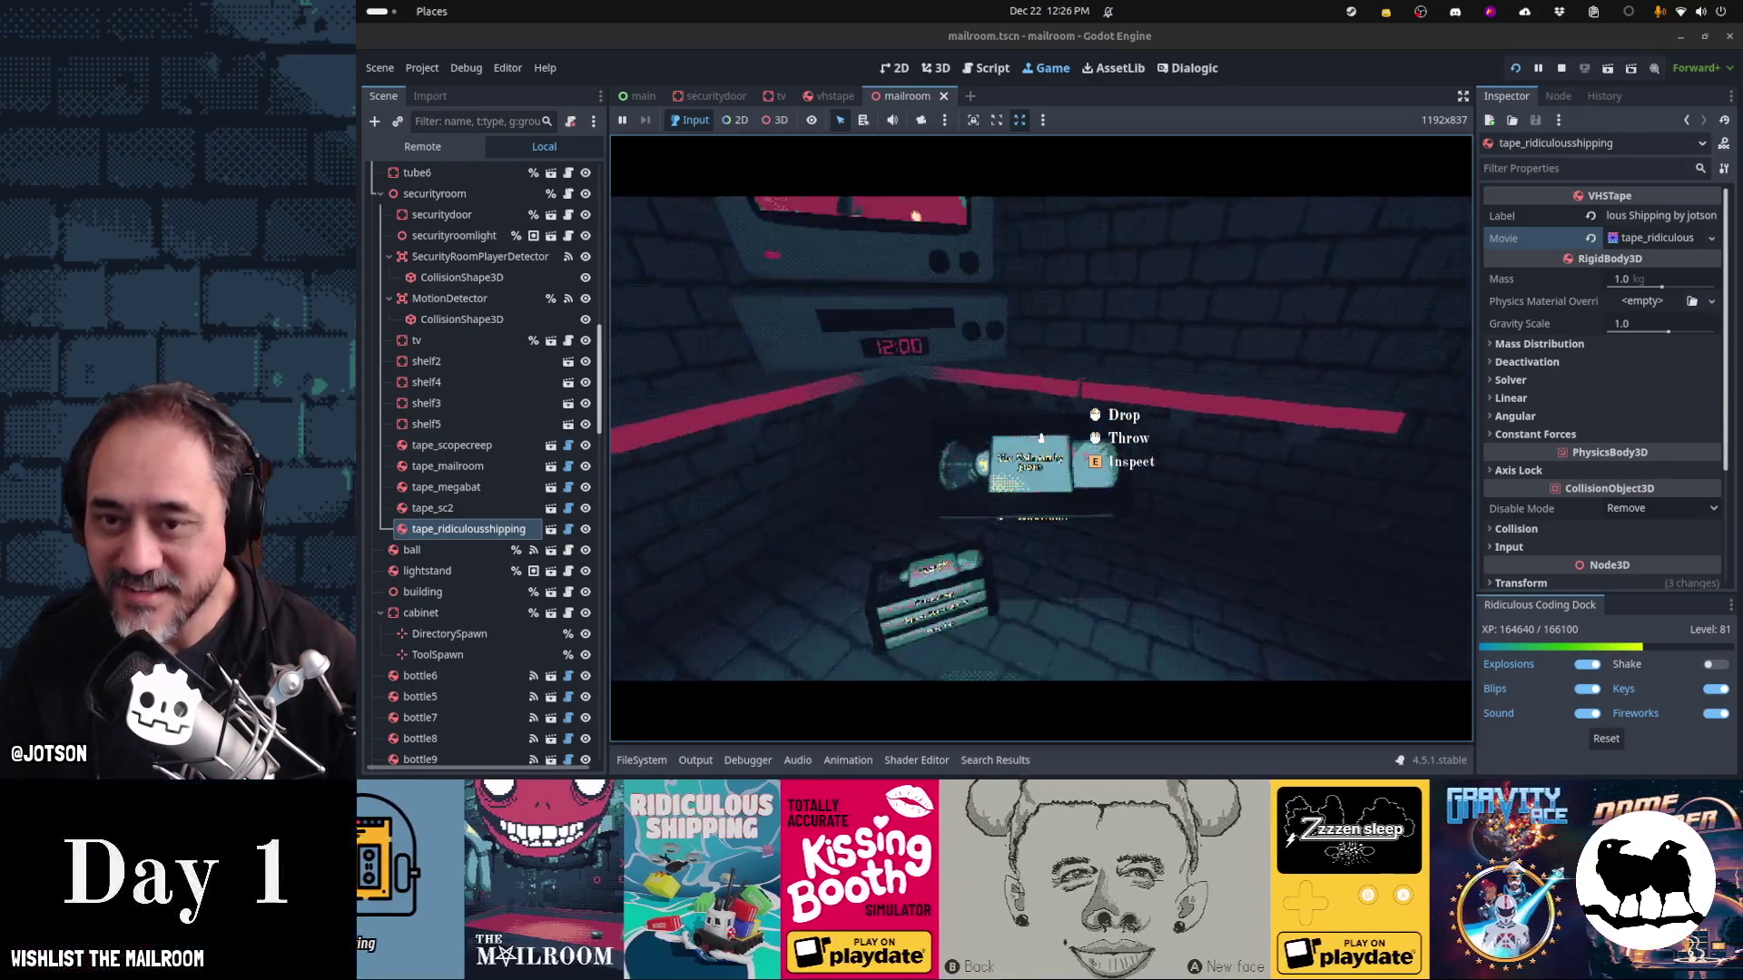
pyautogui.click(1041, 438)
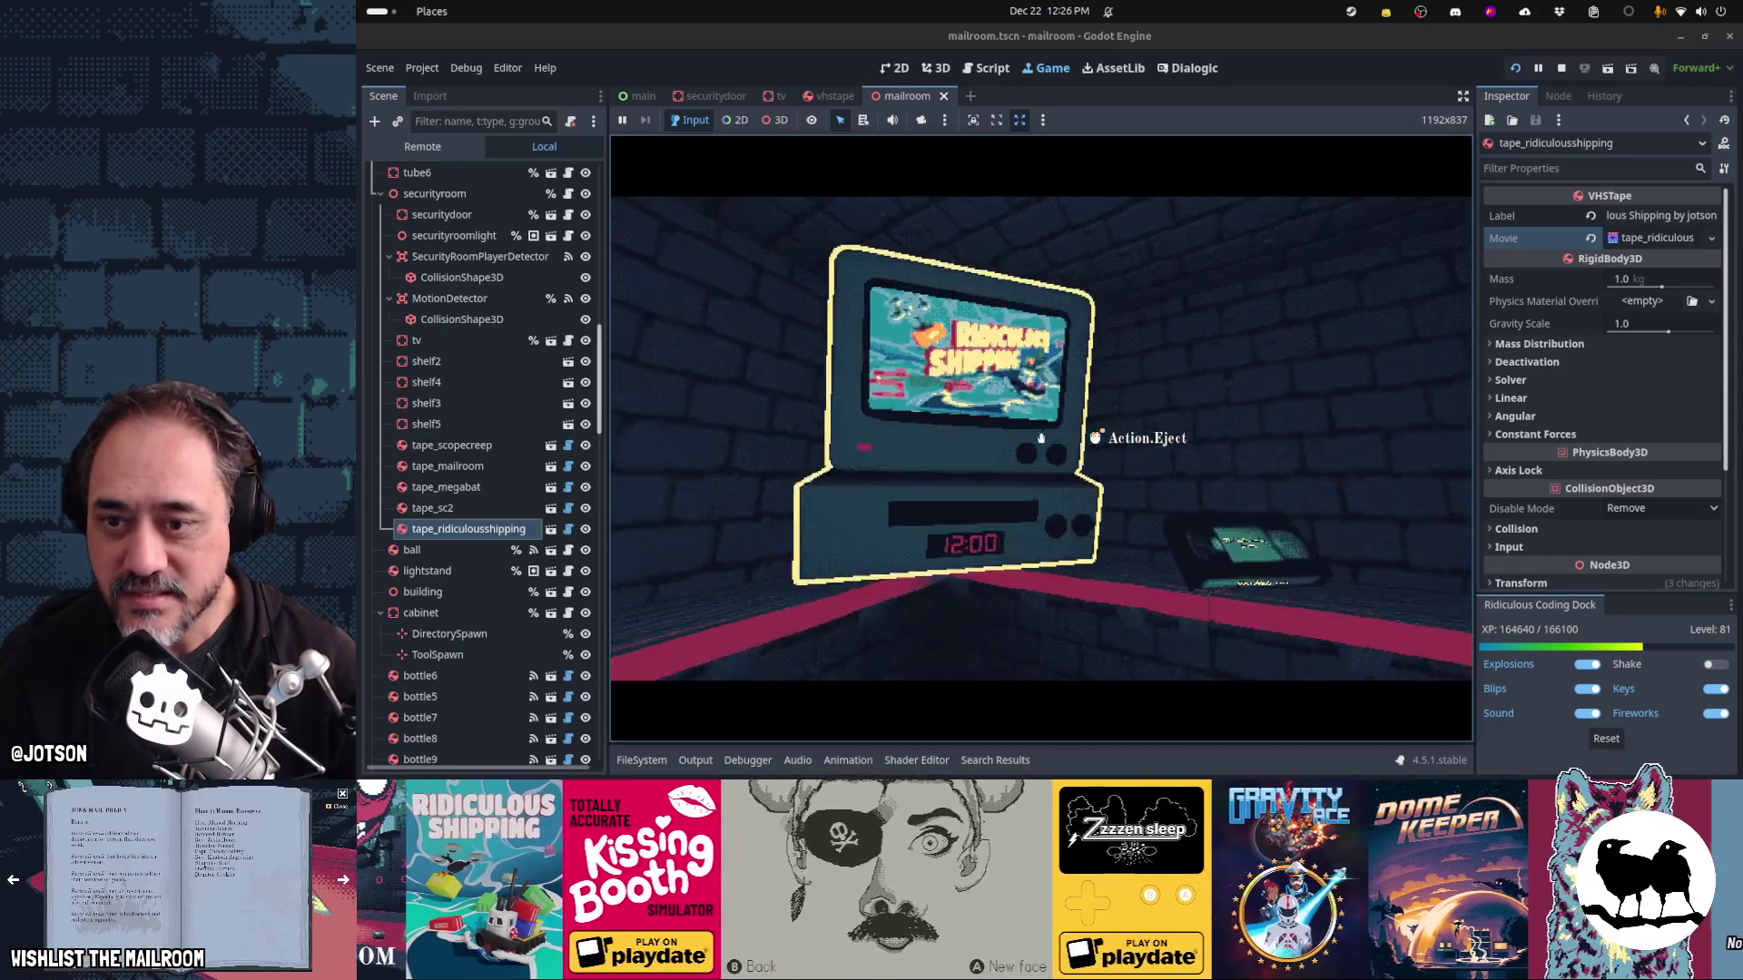
pyautogui.click(1041, 438)
pyautogui.click(1041, 439)
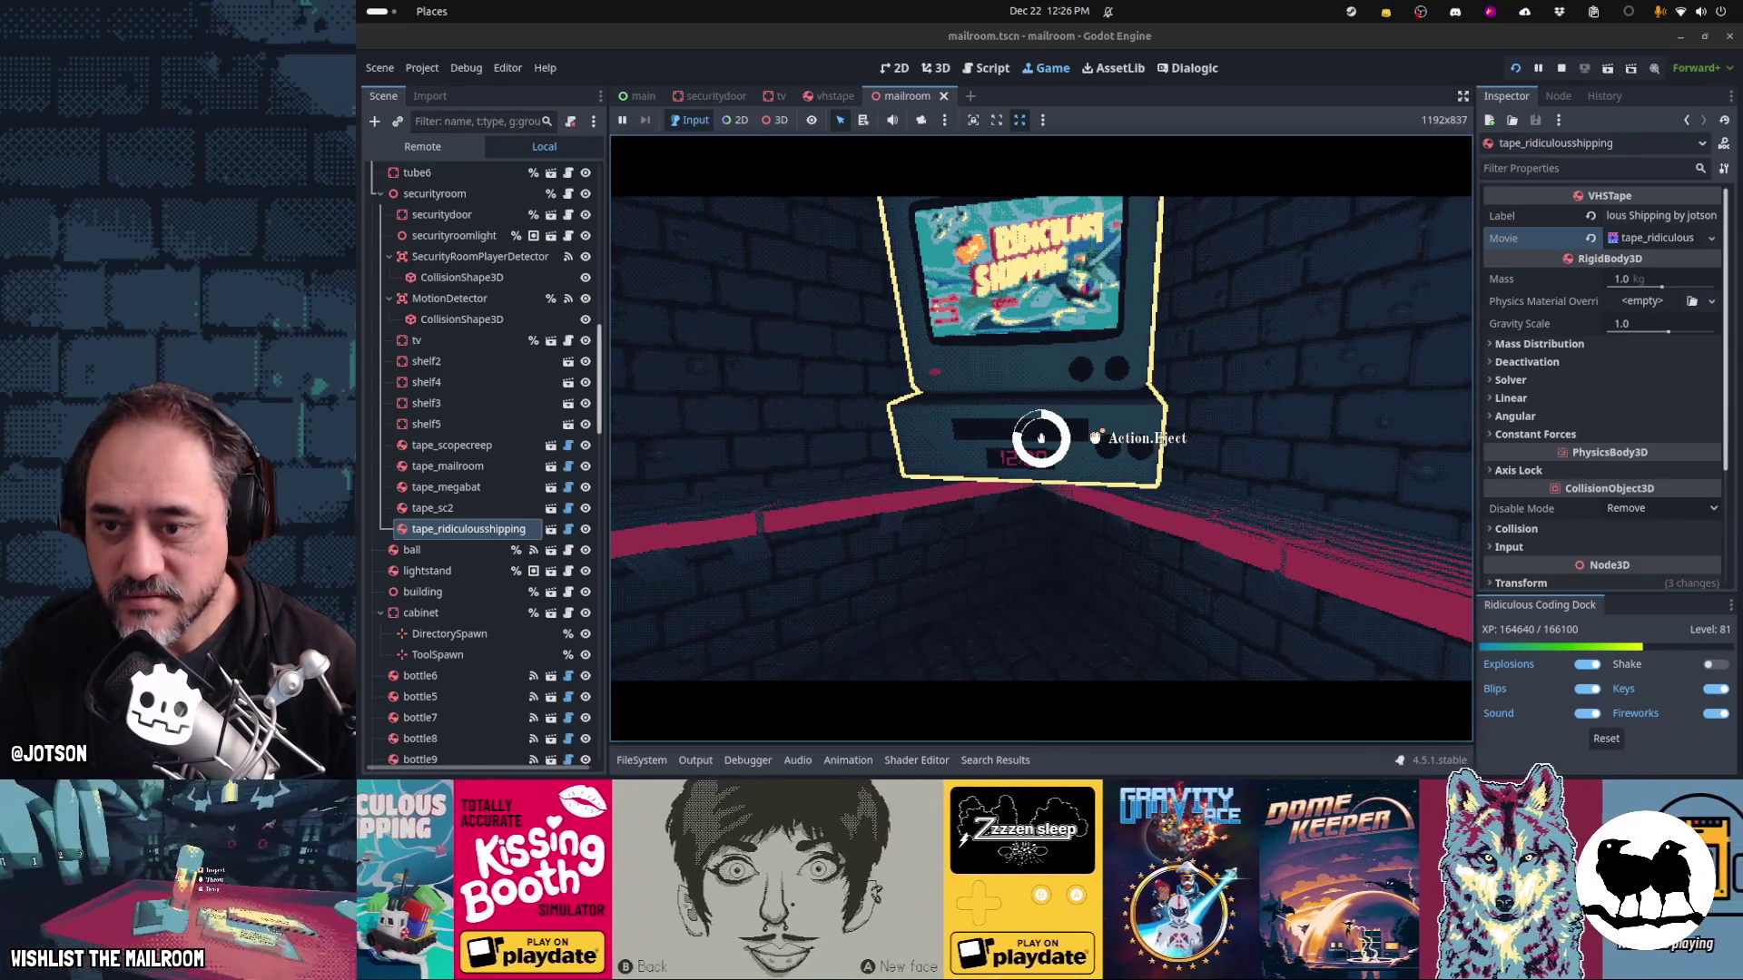
pyautogui.click(1041, 439)
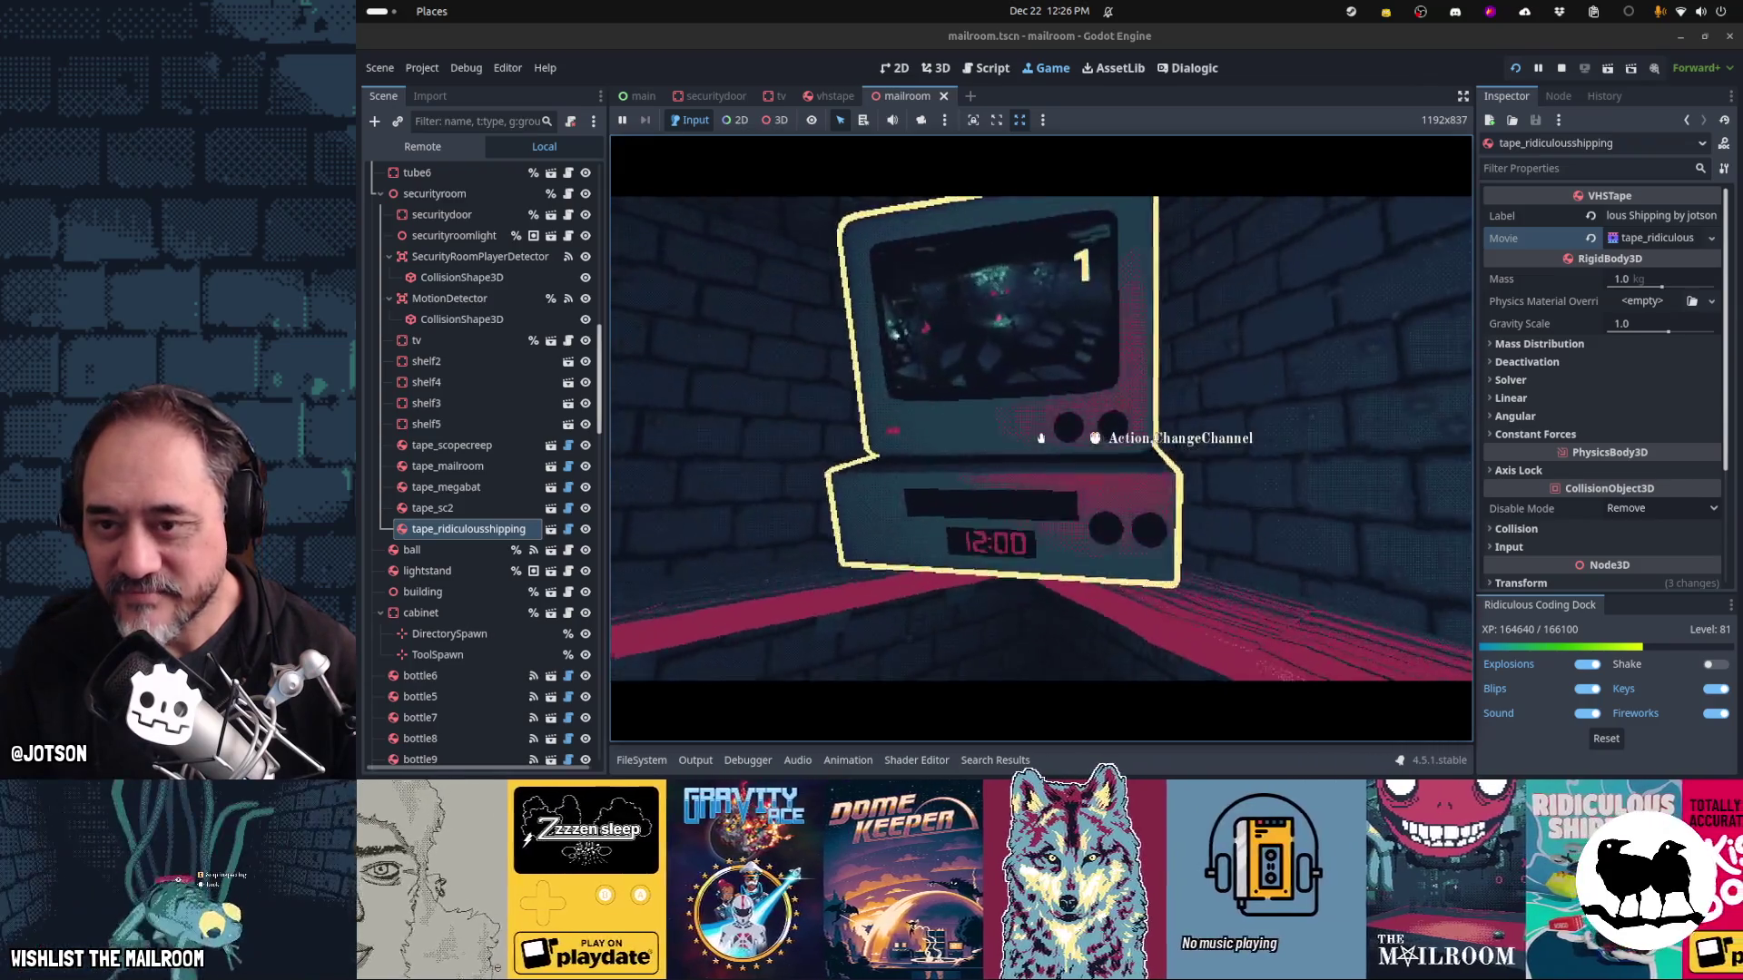
# Cycle the TV channels back around to channel 1, then stop the game with F8
pyautogui.click(1041, 438)
pyautogui.click(1041, 437)
pyautogui.click(1041, 437)
pyautogui.click(1041, 438)
pyautogui.click(1041, 438)
pyautogui.click(1041, 437)
pyautogui.click(1041, 437)
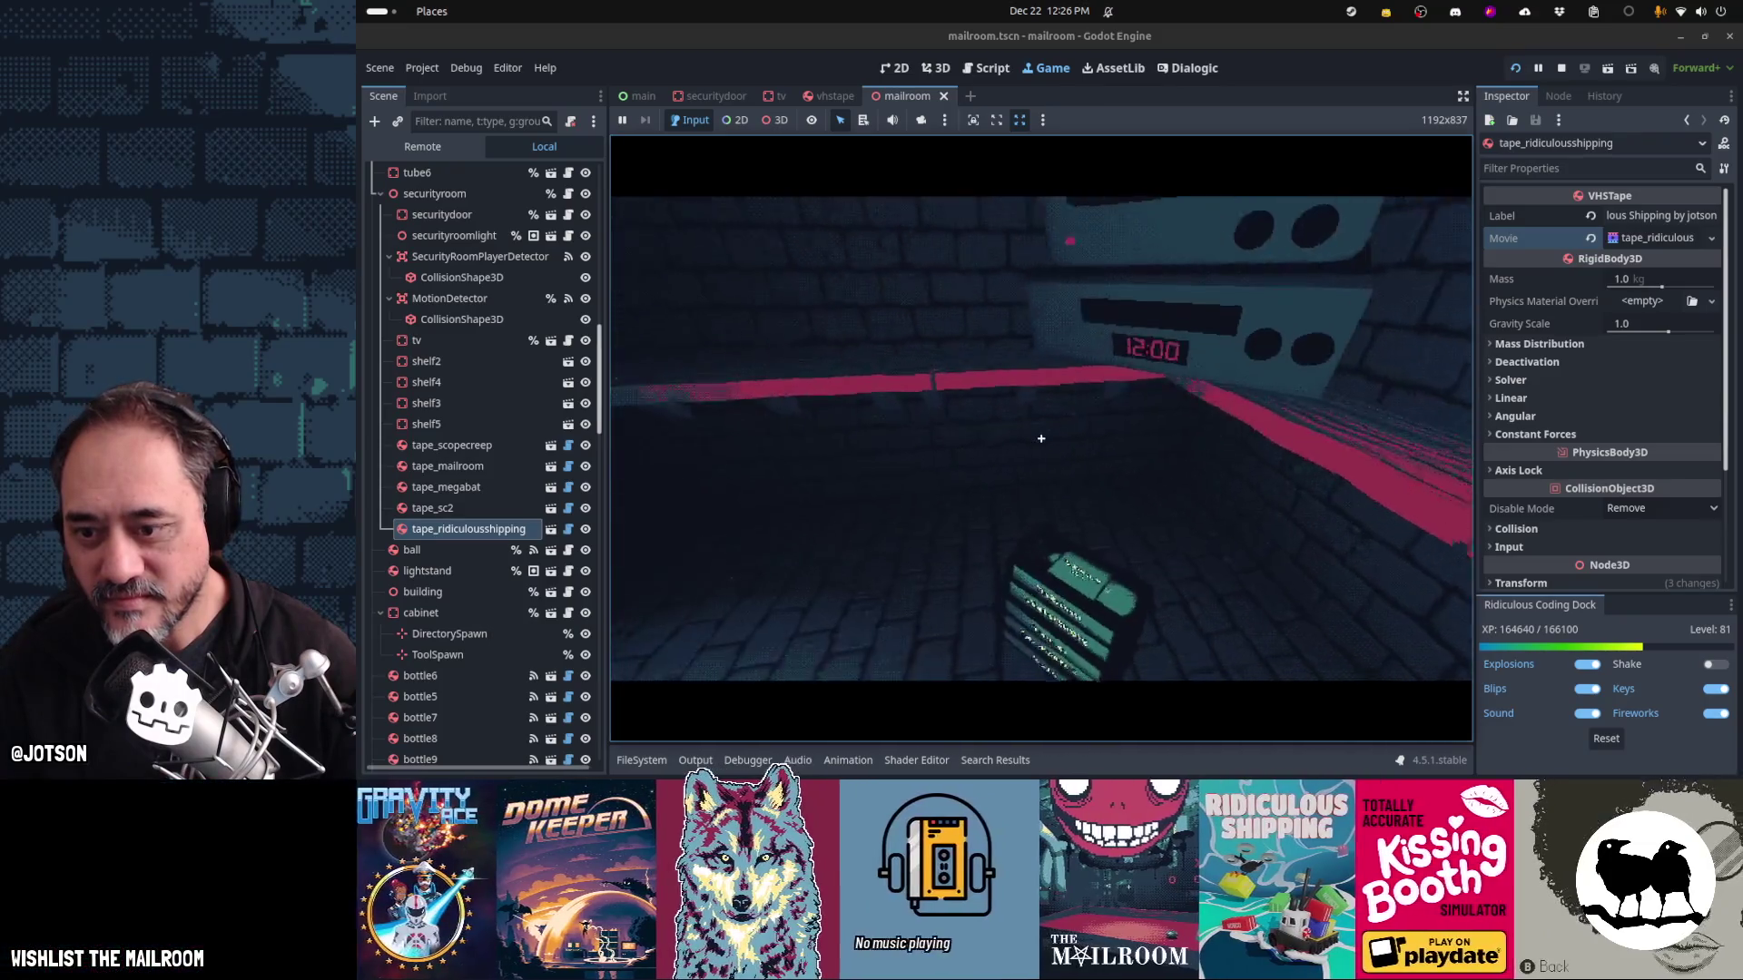
pyautogui.press('F8')
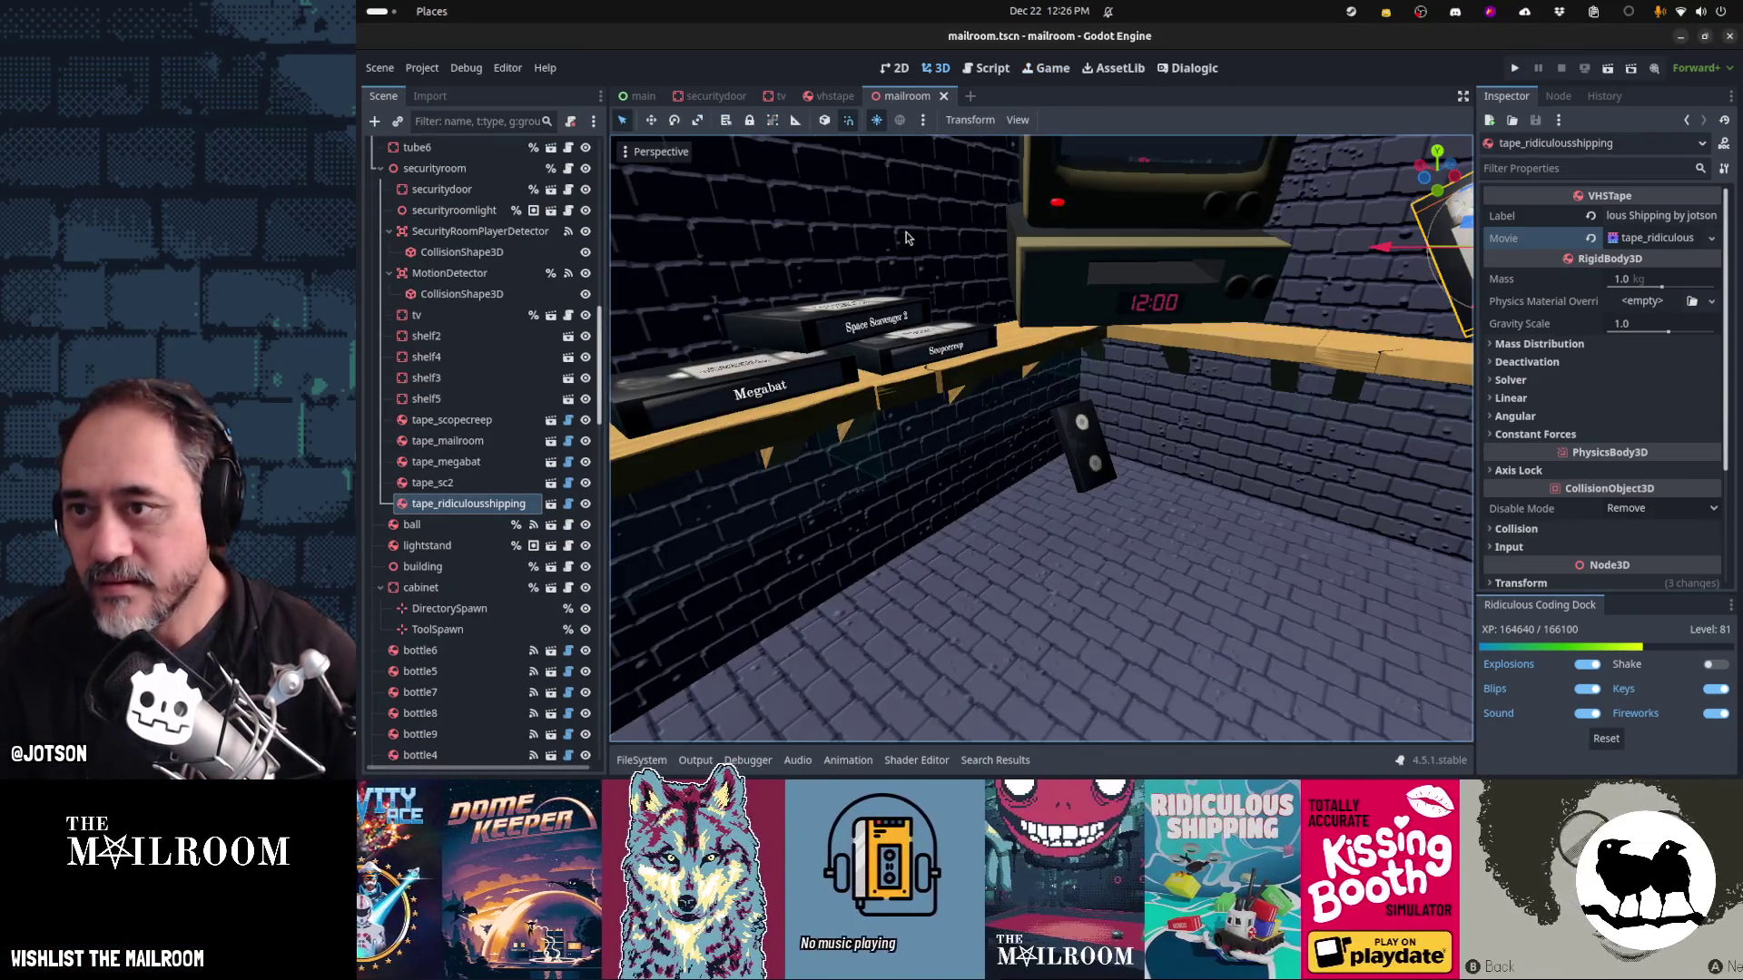
# Open tv.gd from the script list, passing through mailroom.gd and securityroom.gd, and scroll to func eject()
pyautogui.scroll(10, 484, 209)
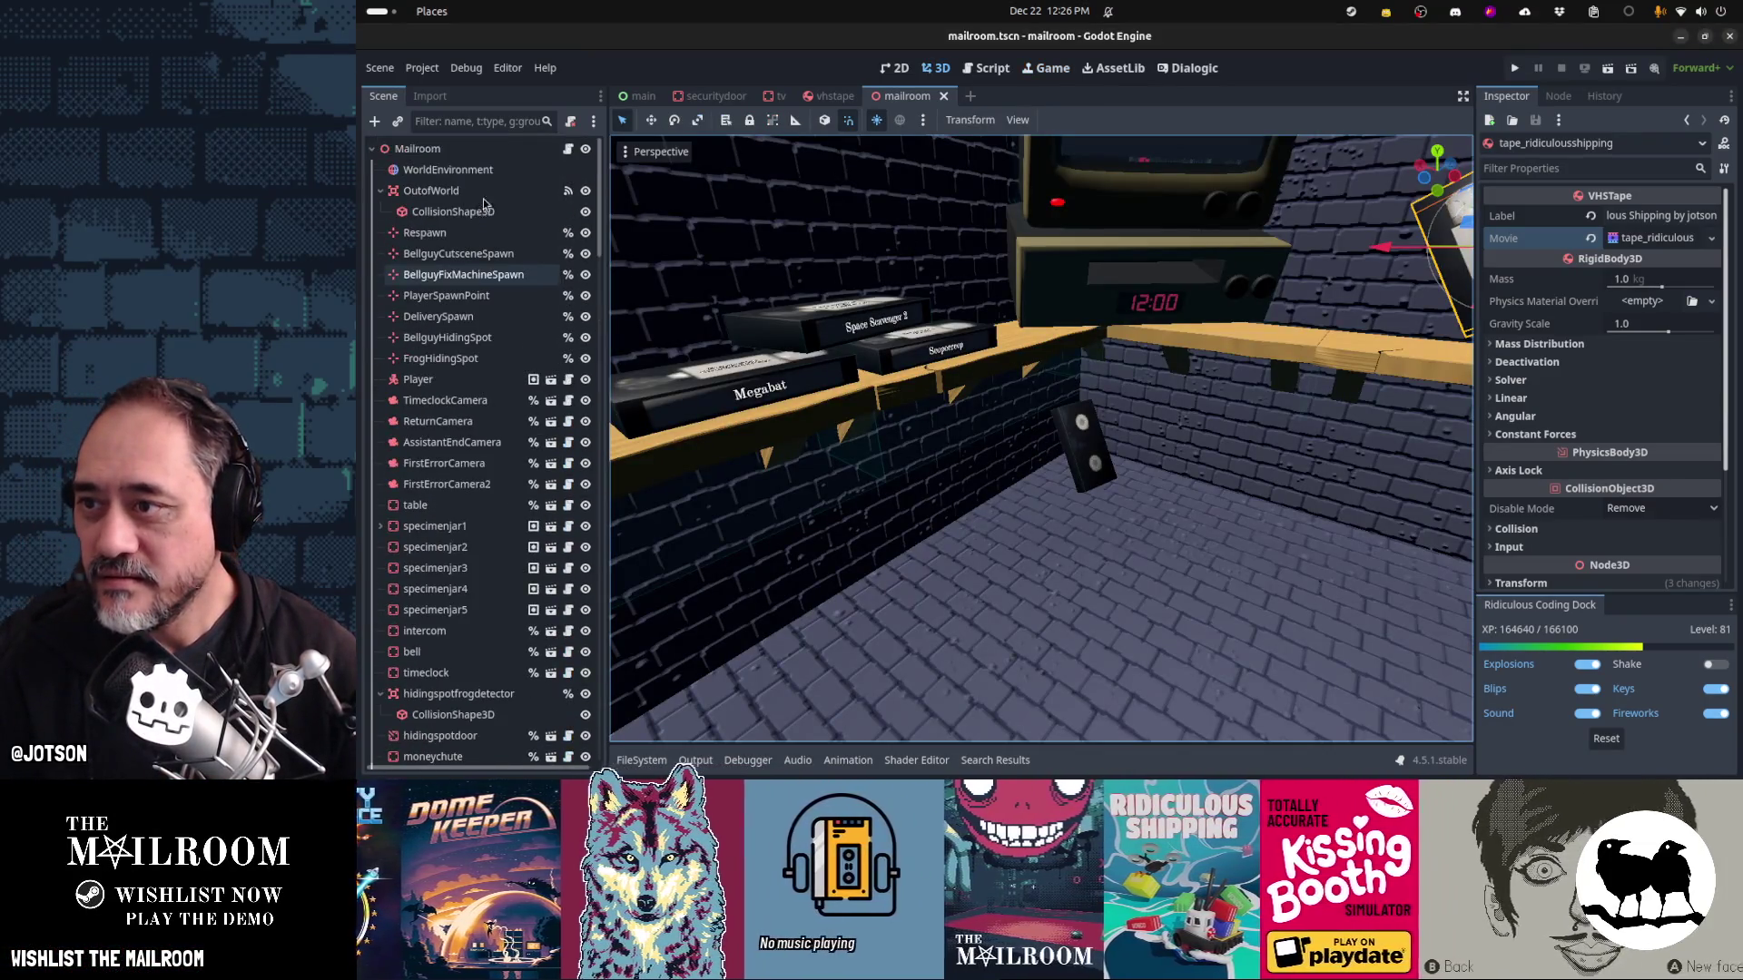
pyautogui.click(568, 149)
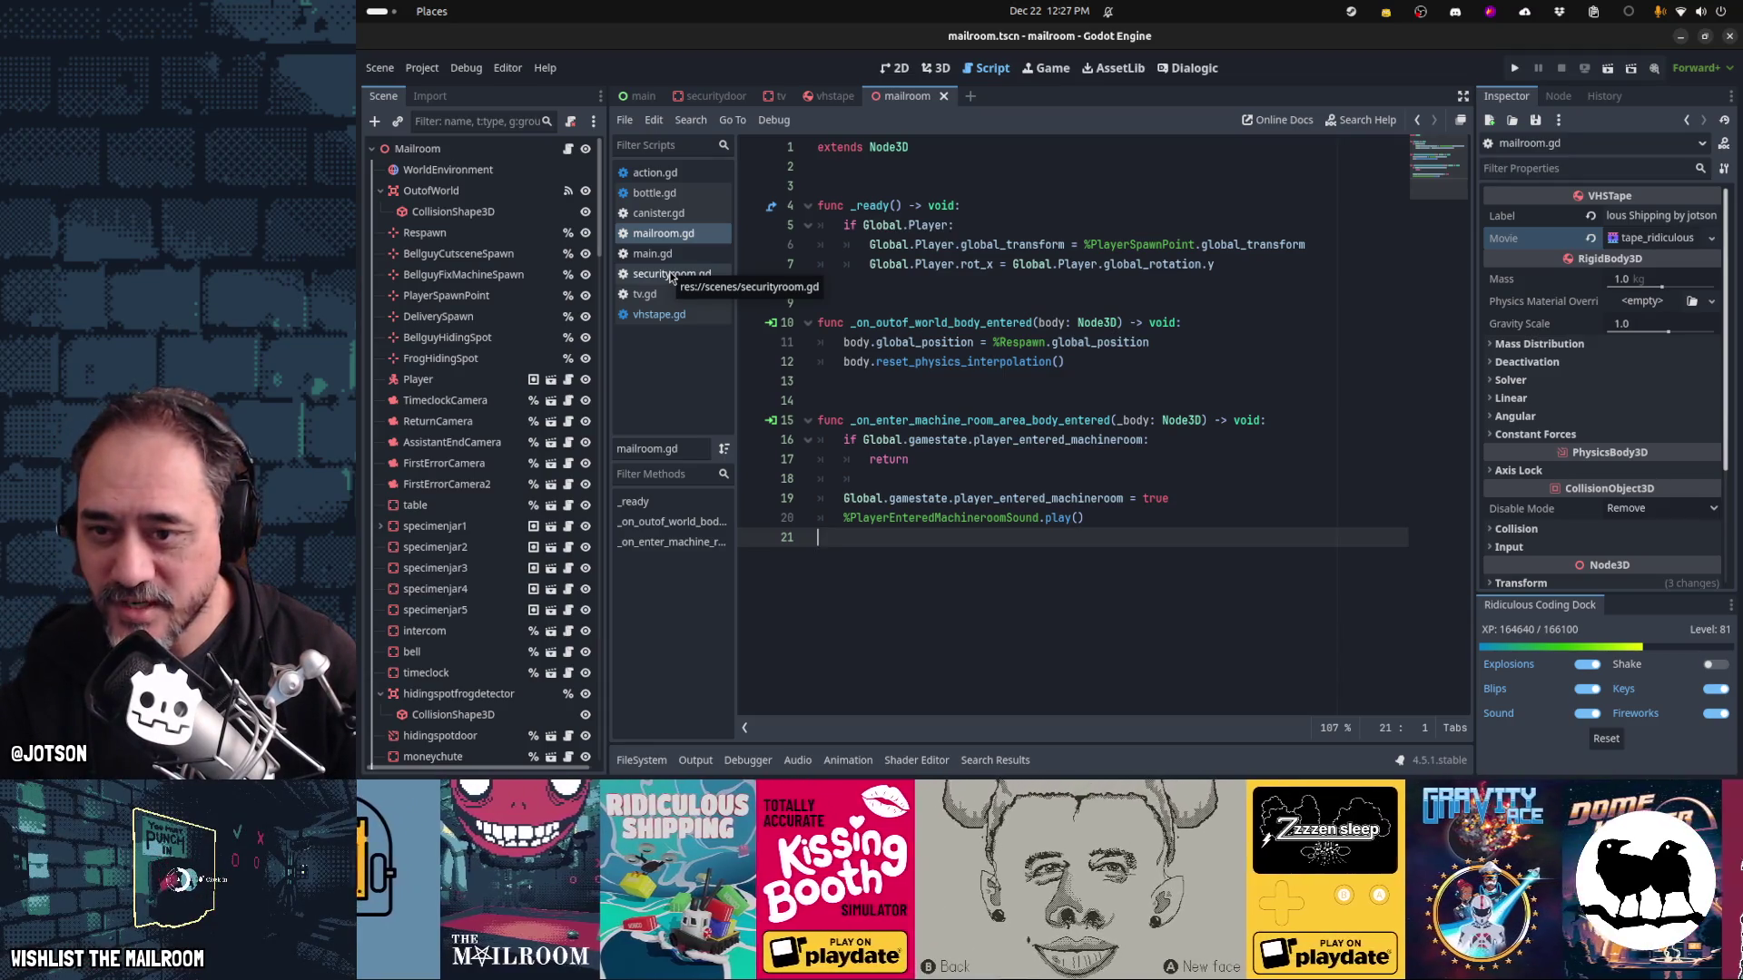
pyautogui.moveTo(968, 351)
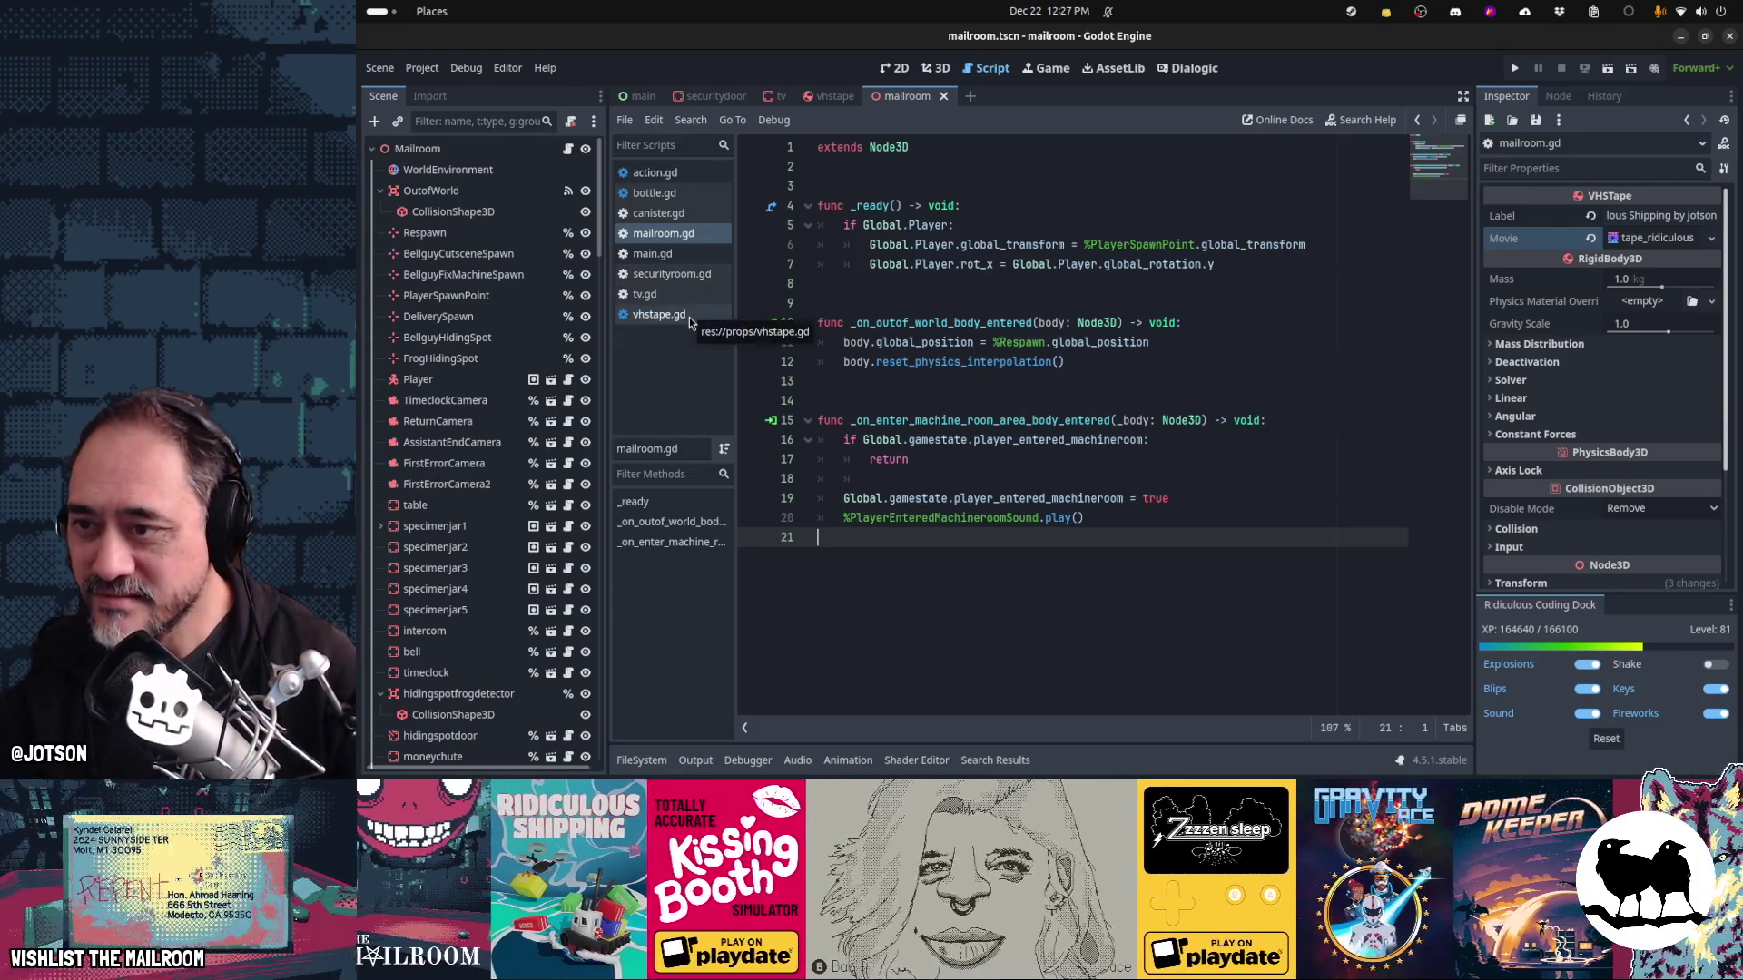
pyautogui.click(688, 236)
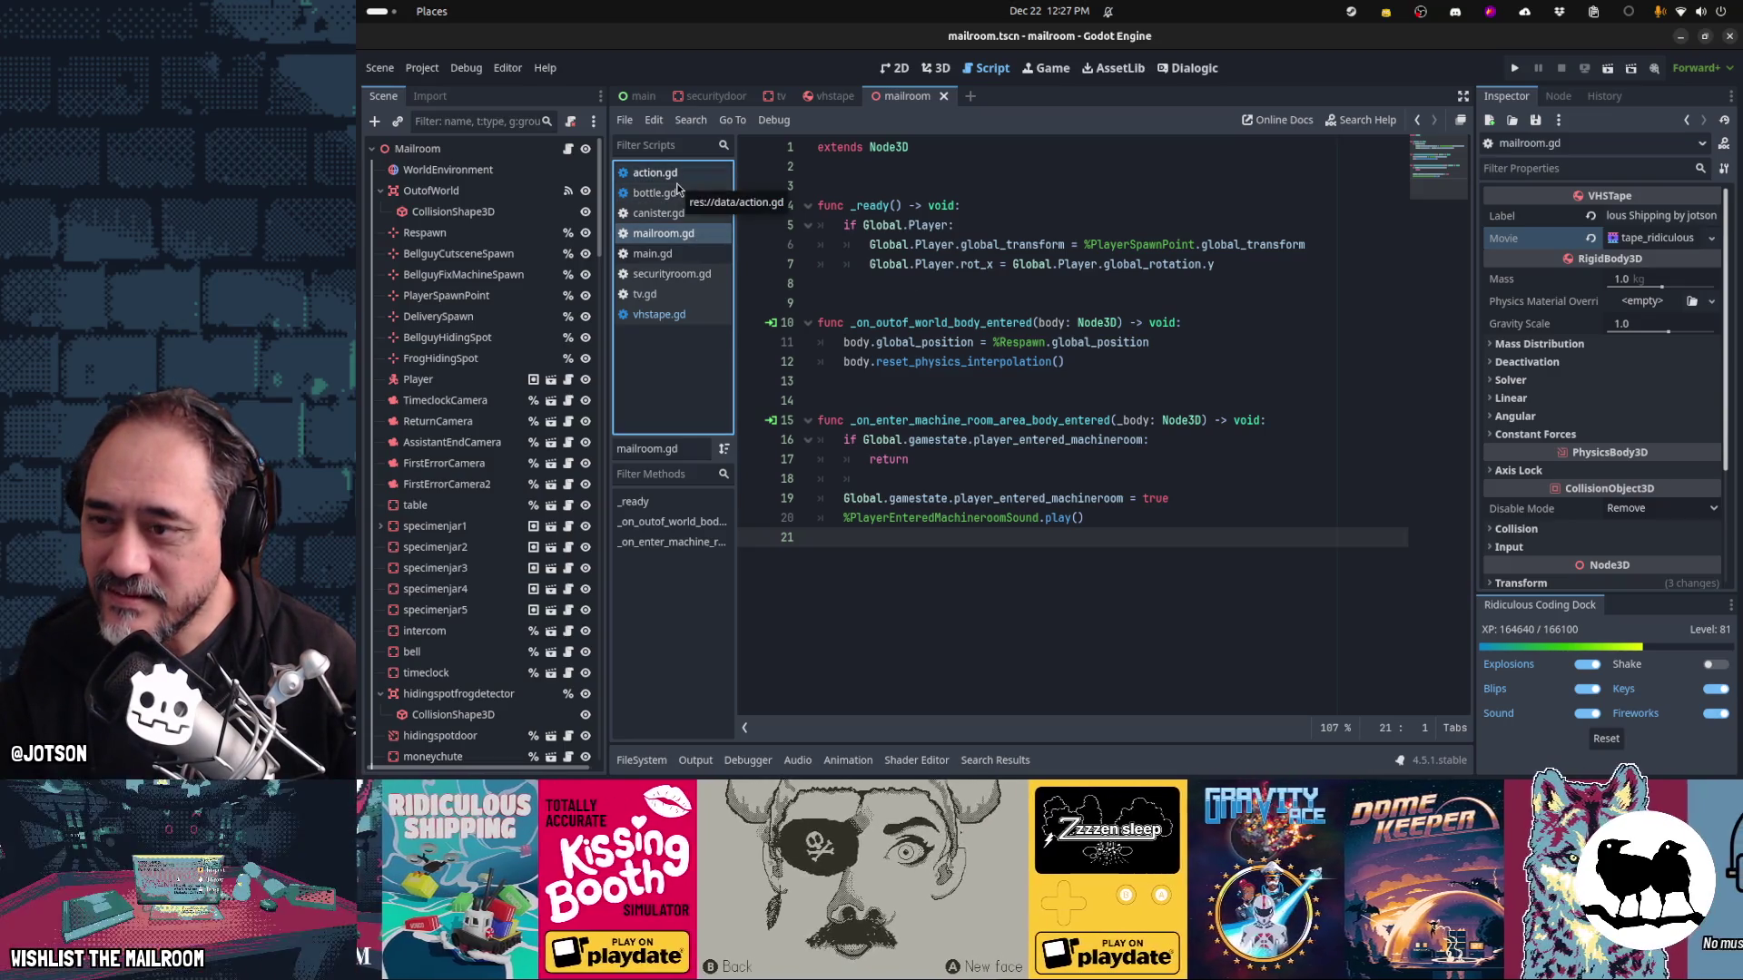
pyautogui.click(672, 274)
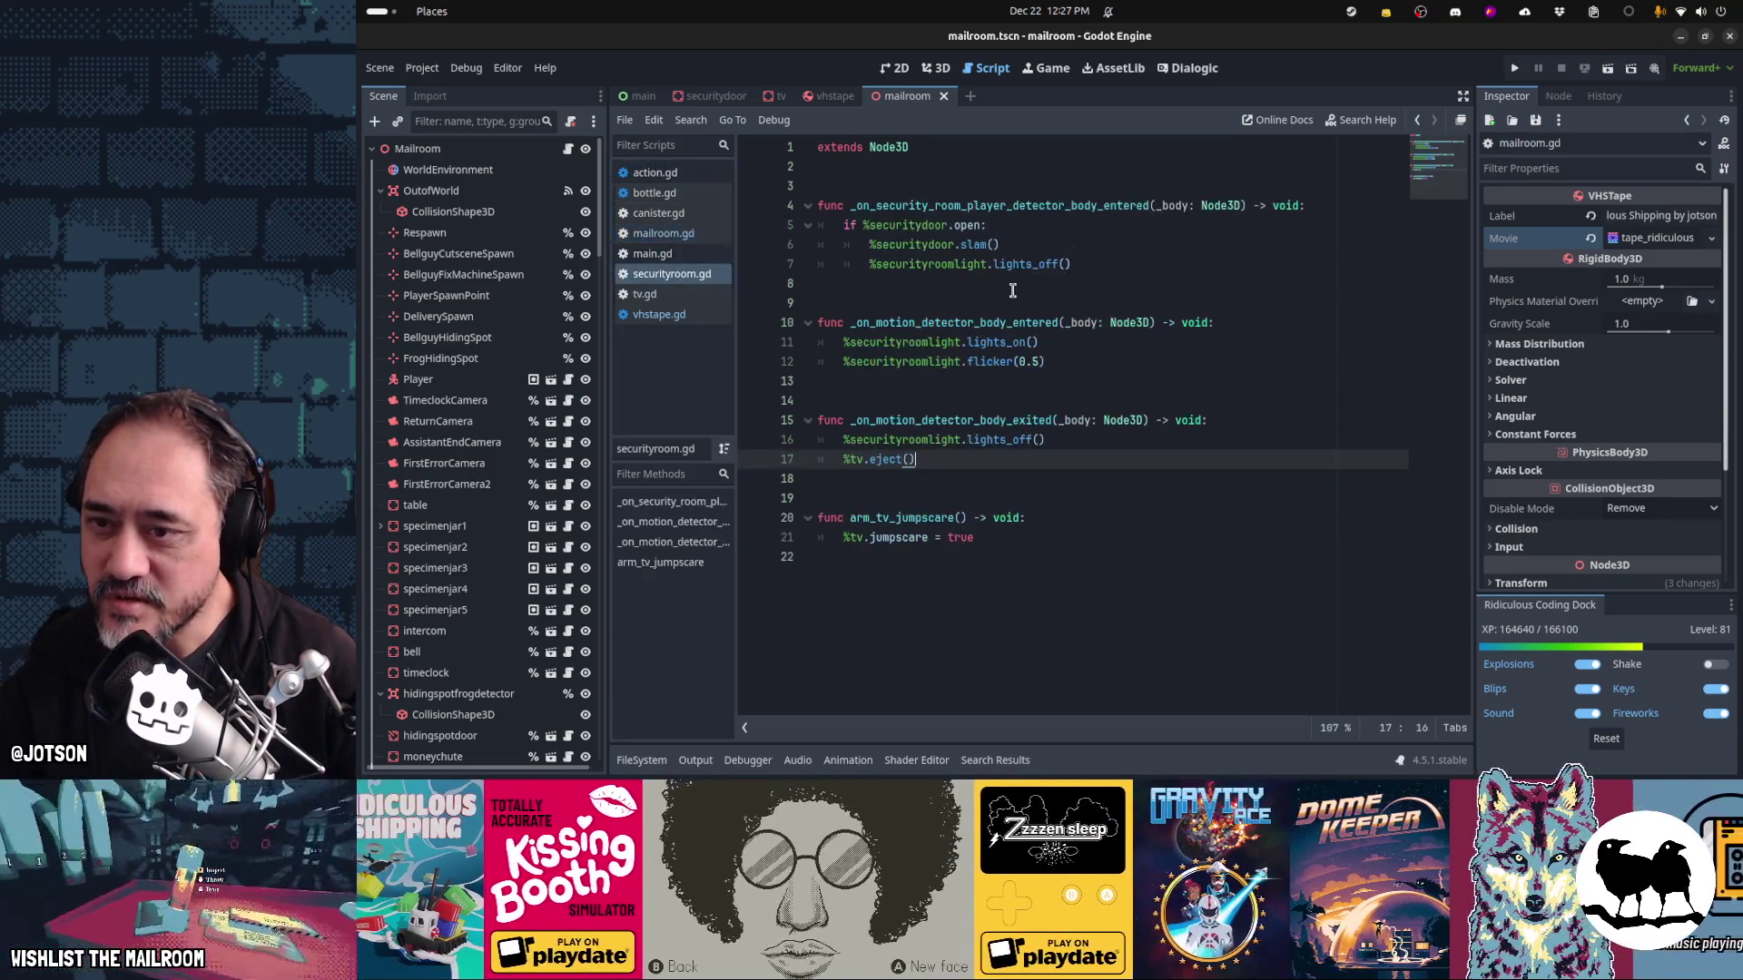
pyautogui.click(644, 294)
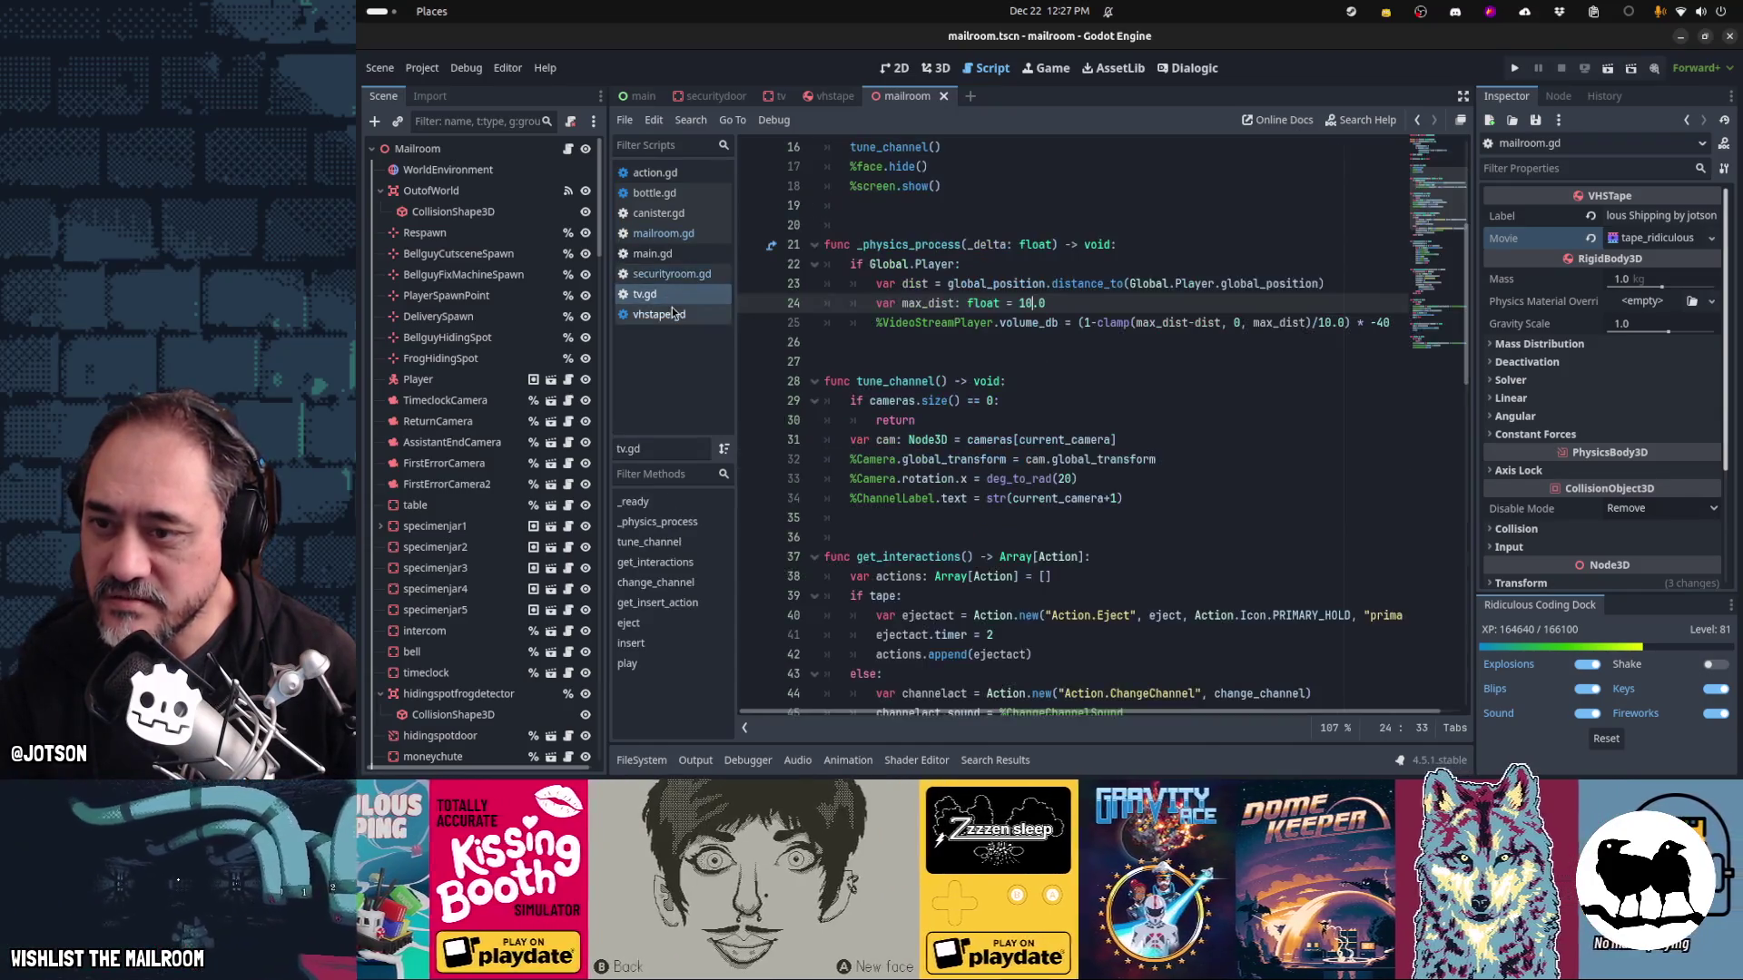
pyautogui.scroll(-10, 955, 337)
pyautogui.scroll(-9, 955, 338)
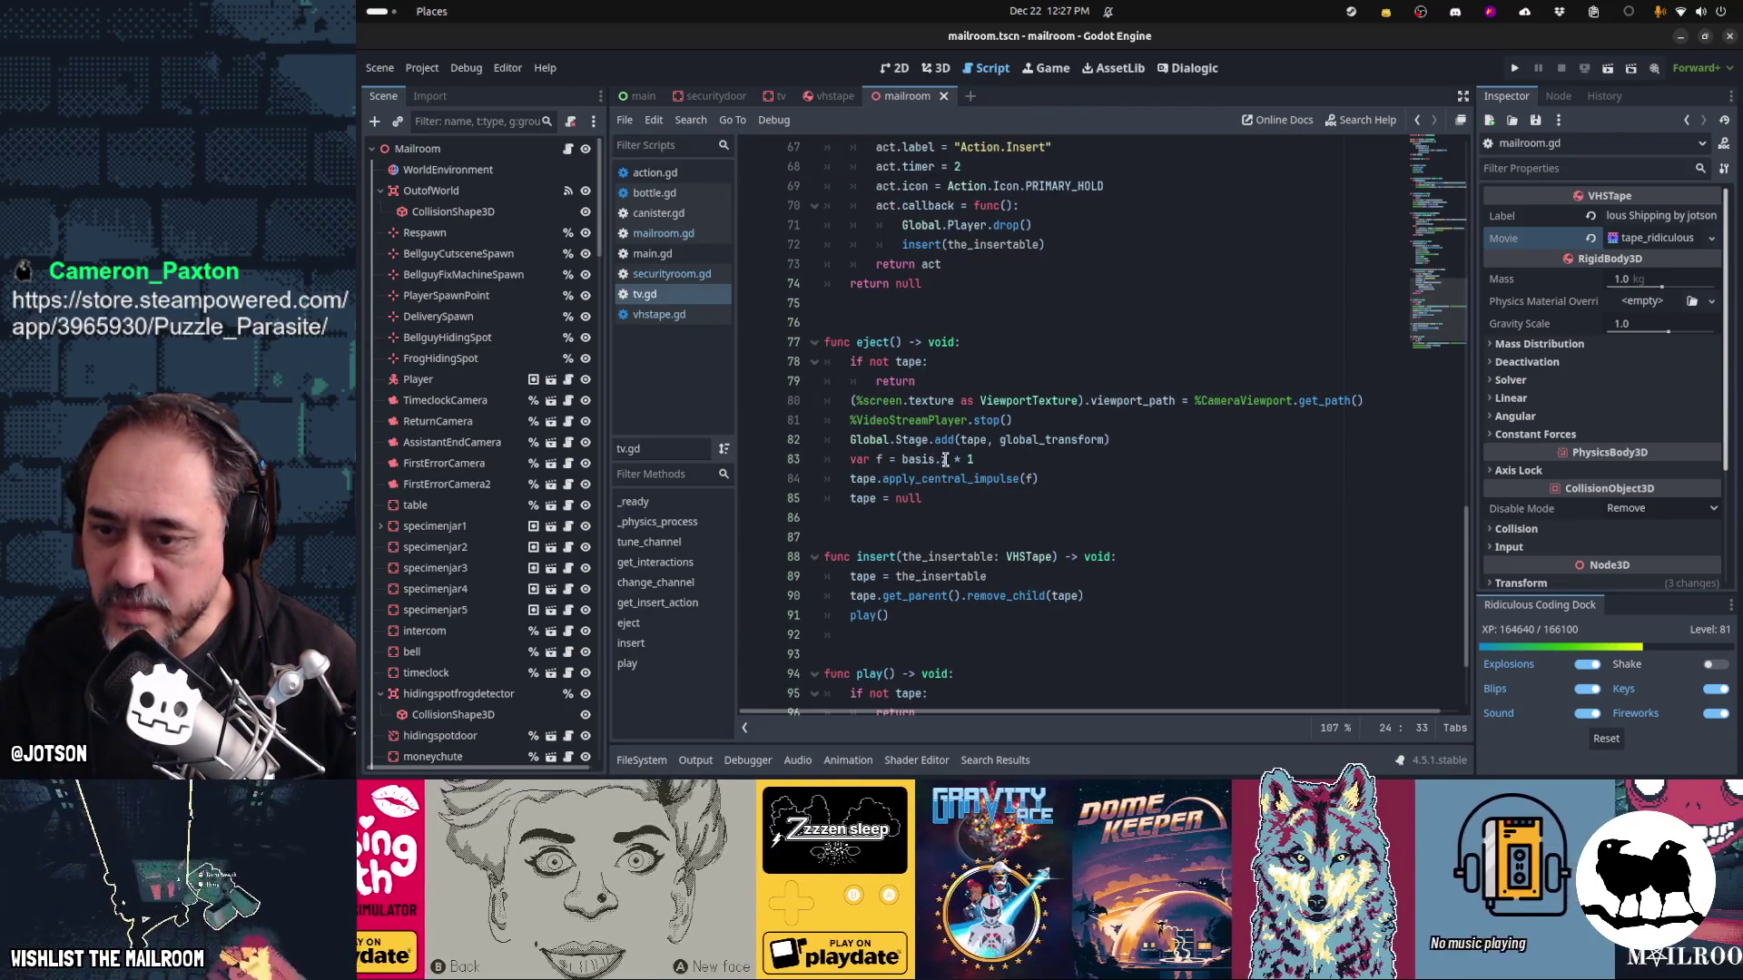
# Append '+ Vector3(' after basis.z in the eject impulse on line 83
pyautogui.click(945, 459)
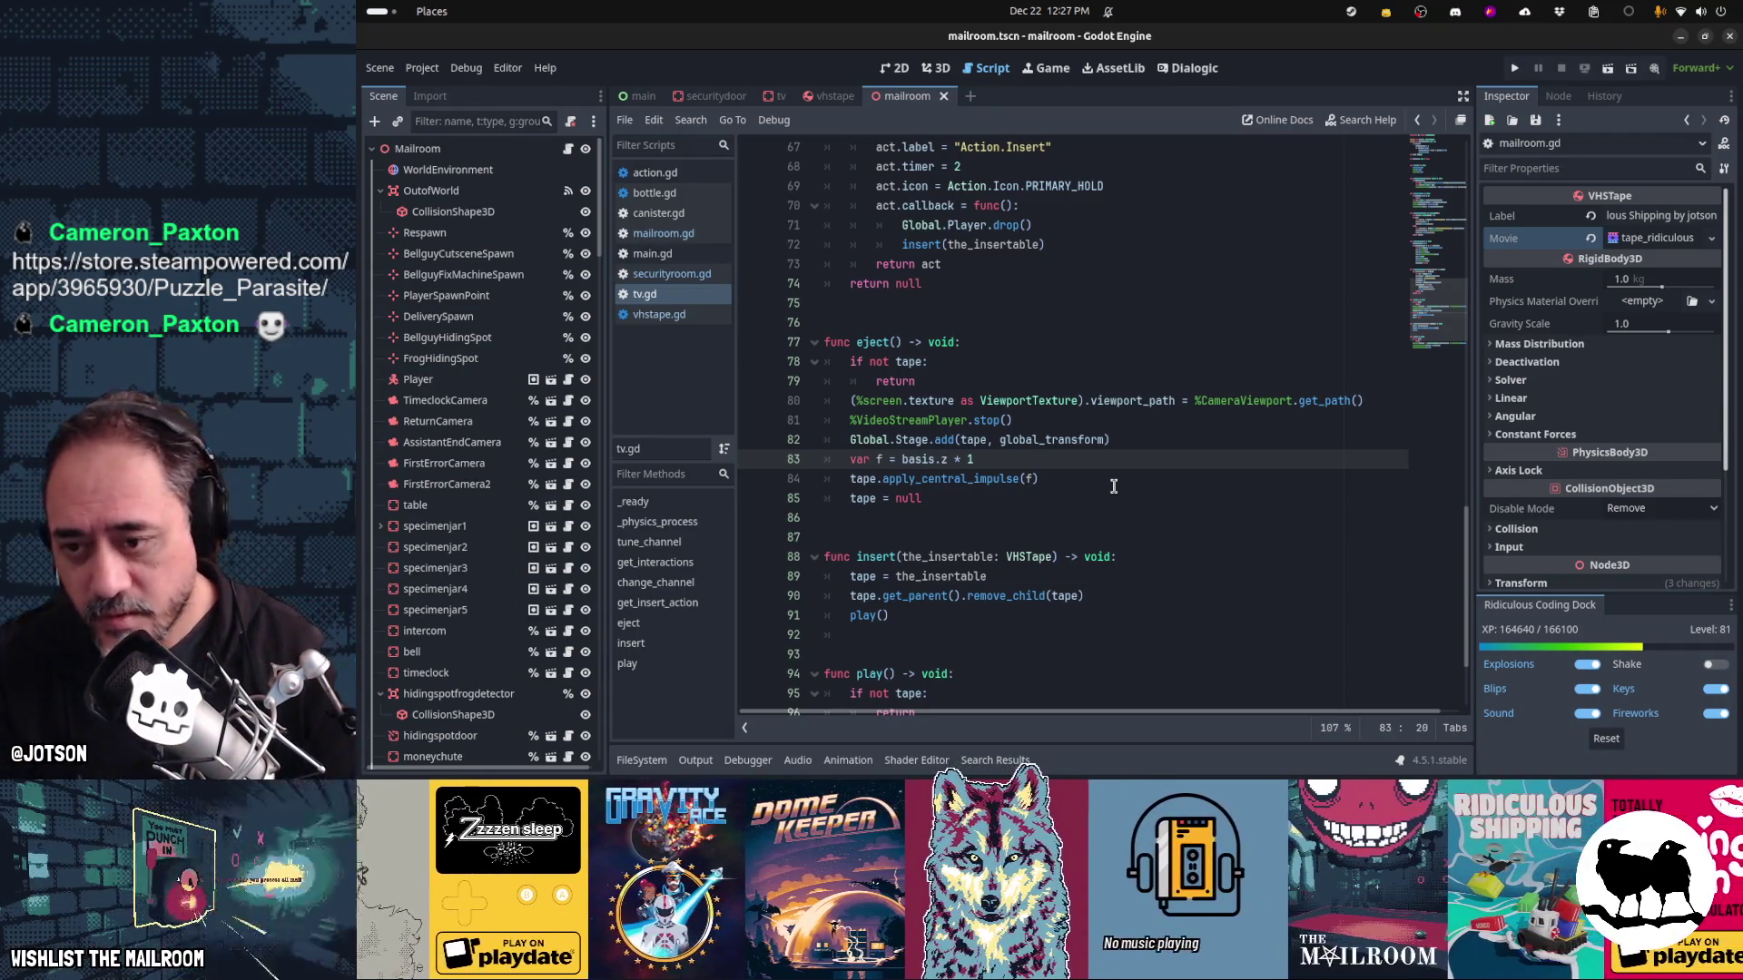
pyautogui.hotkey('shift', 'End')
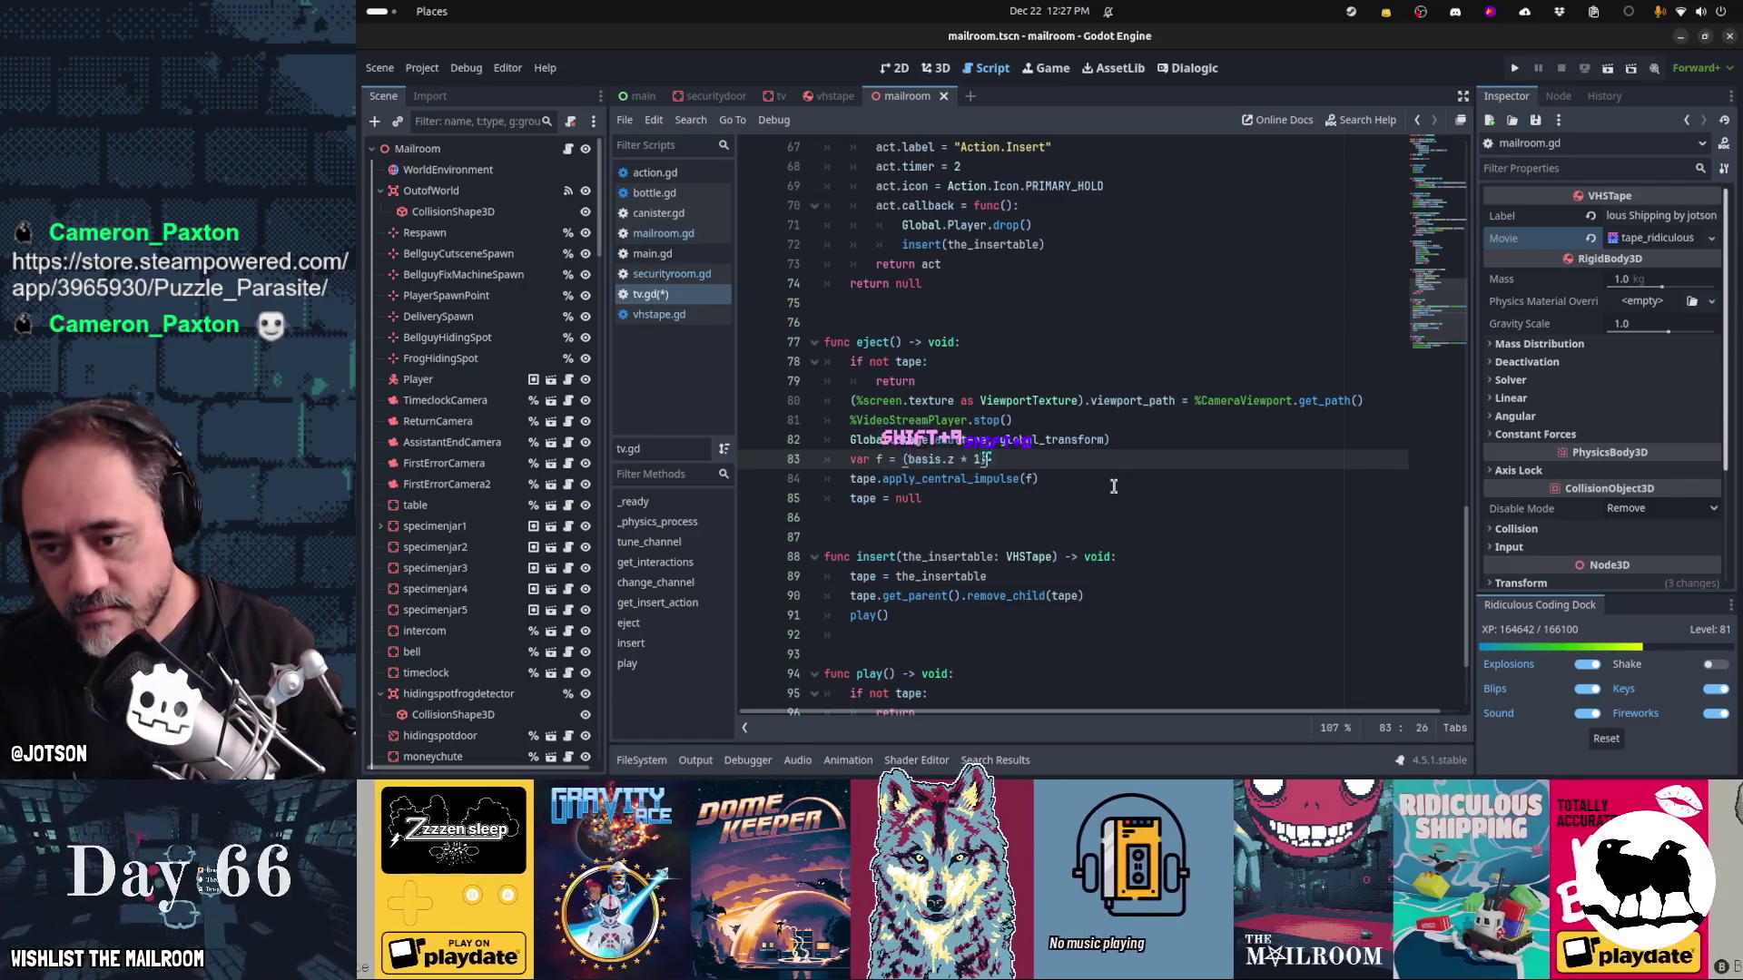
pyautogui.write('(')
pyautogui.write('z')
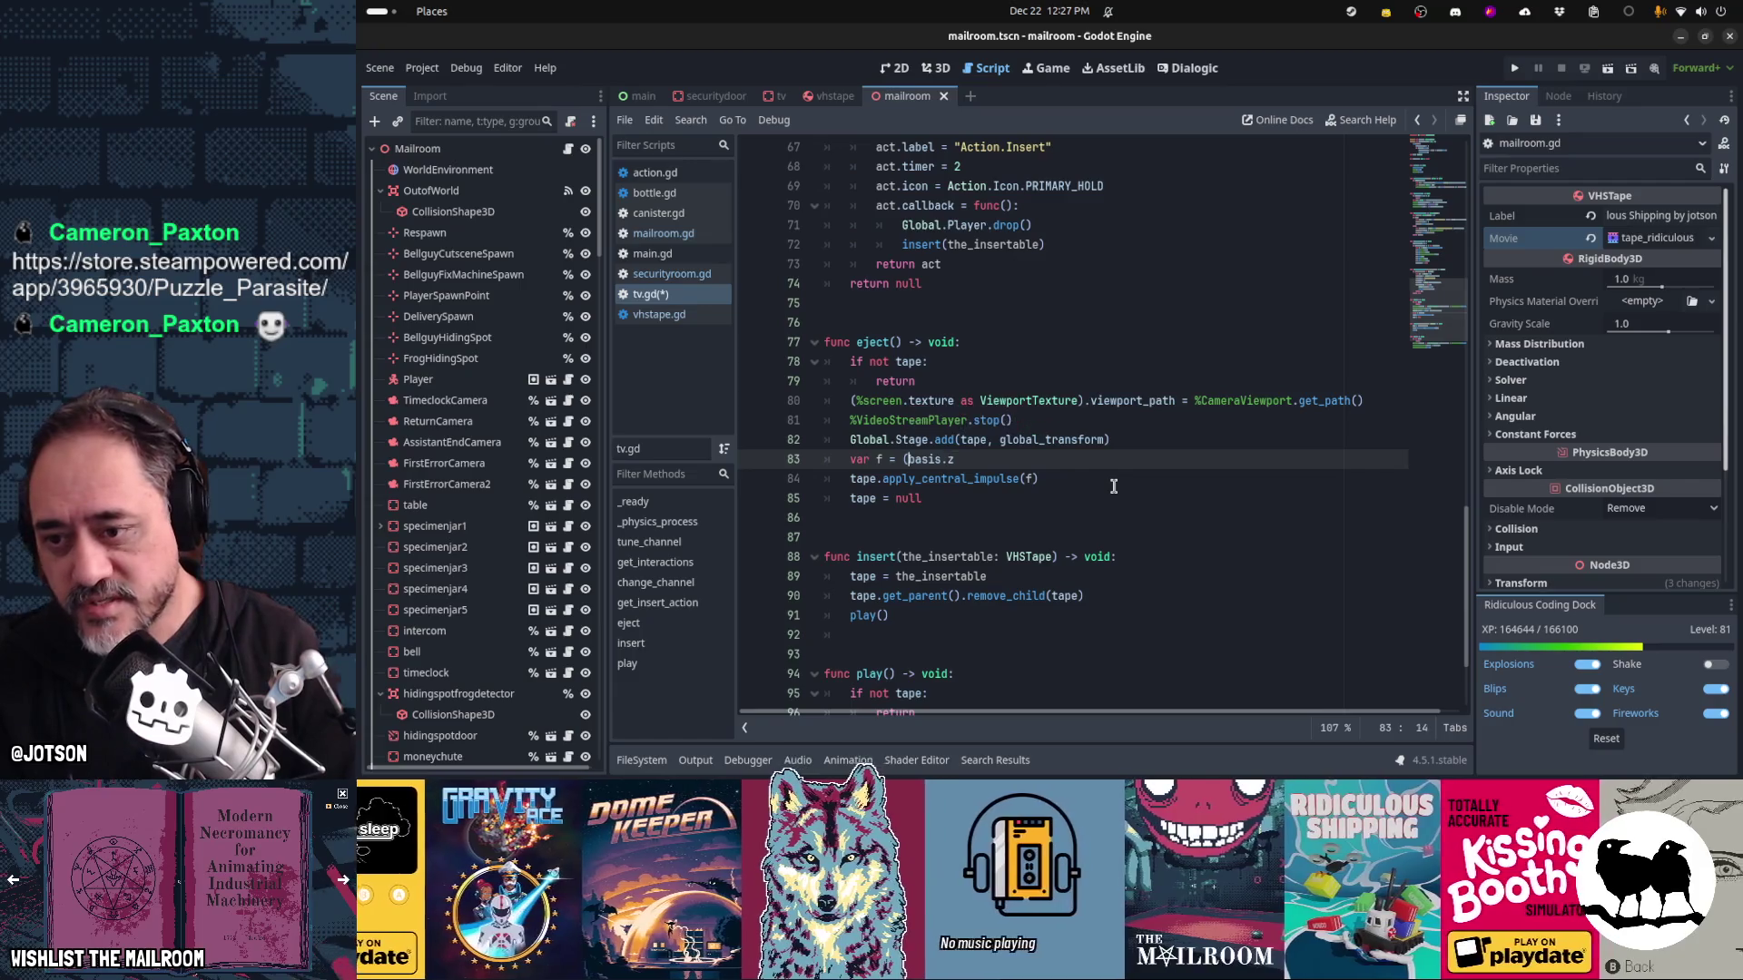
pyautogui.press('BackSpace')
pyautogui.write('+ Vector3')
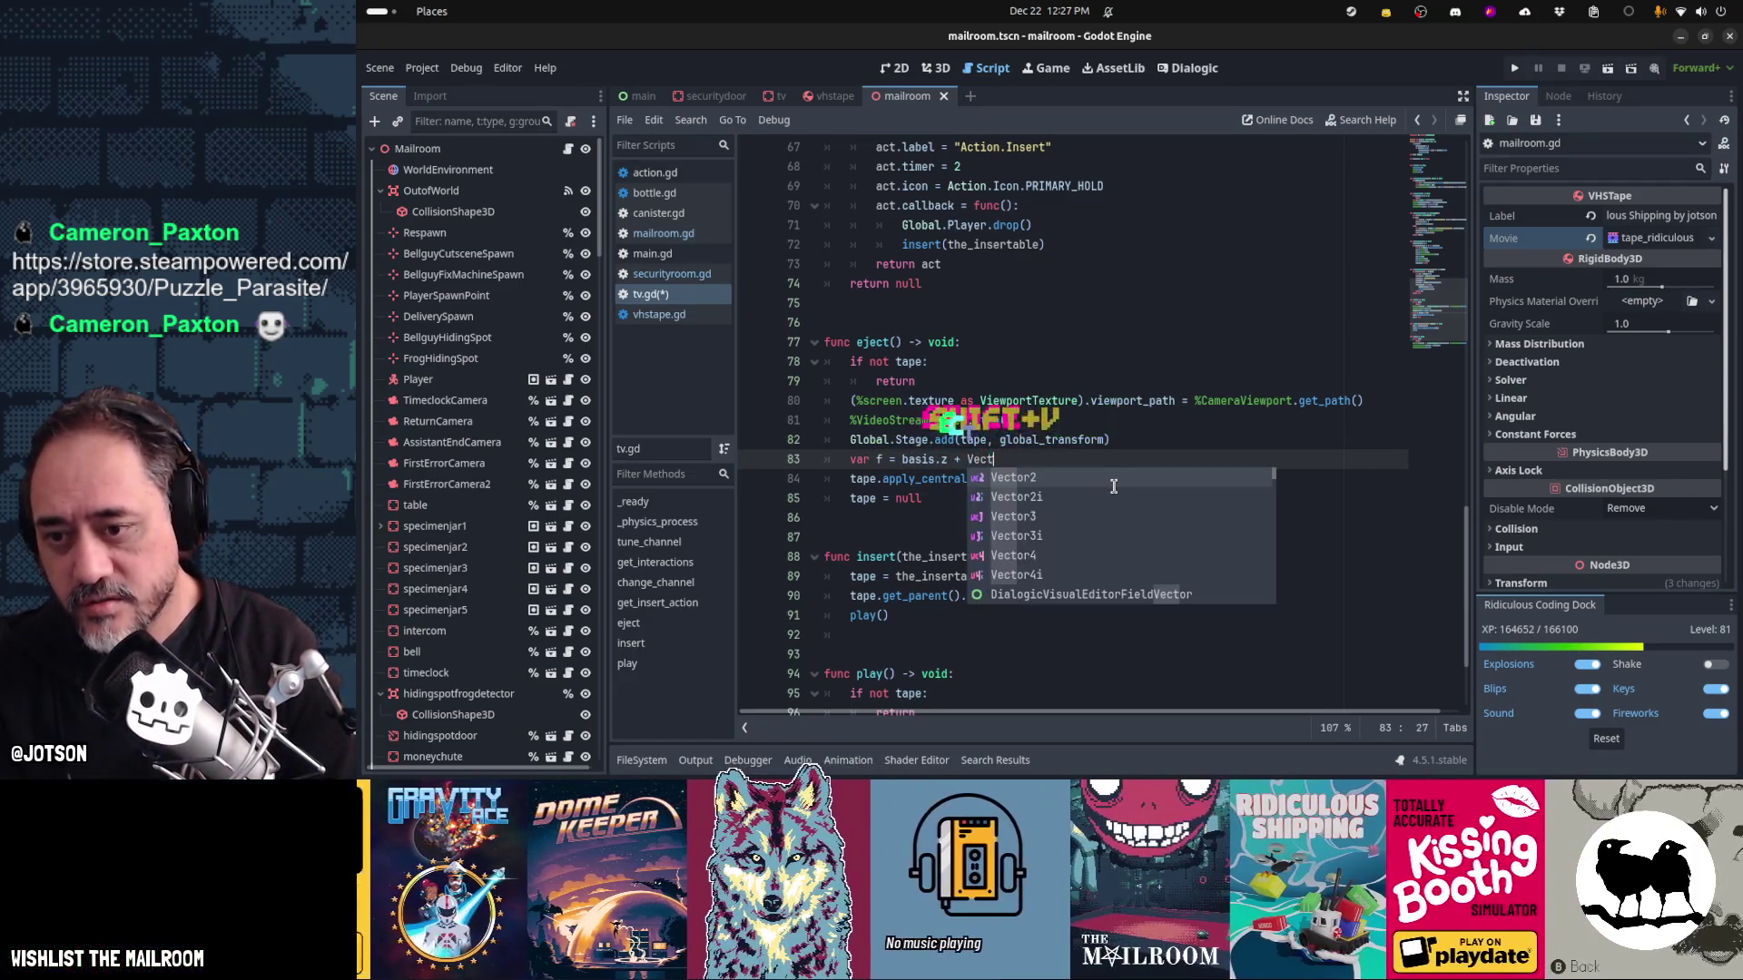
pyautogui.write('(')
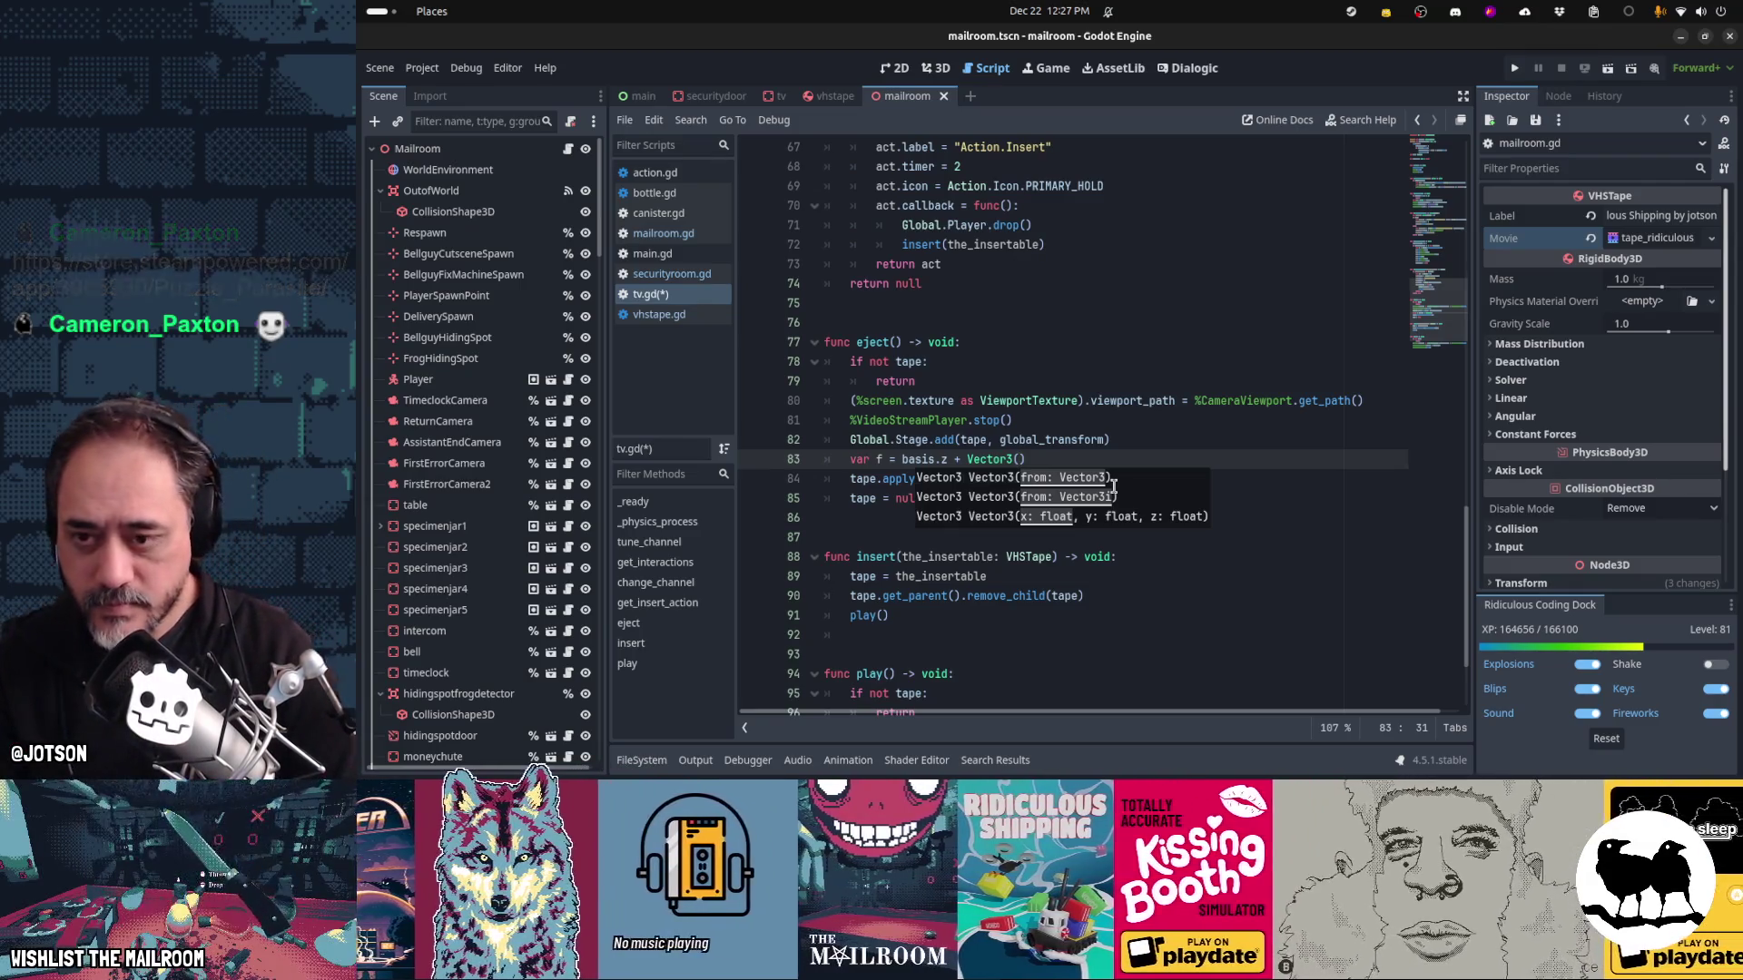
# Replace the Vector3 term with basis.x * 0.2 - 0.1, correcting typos along the way
pyautogui.hotkey('ctrl', 'shift', 'Left')
pyautogui.hotkey('ctrl', 'shift', 'Left')
pyautogui.hotkey('ctrl', 'shift', 'Left')
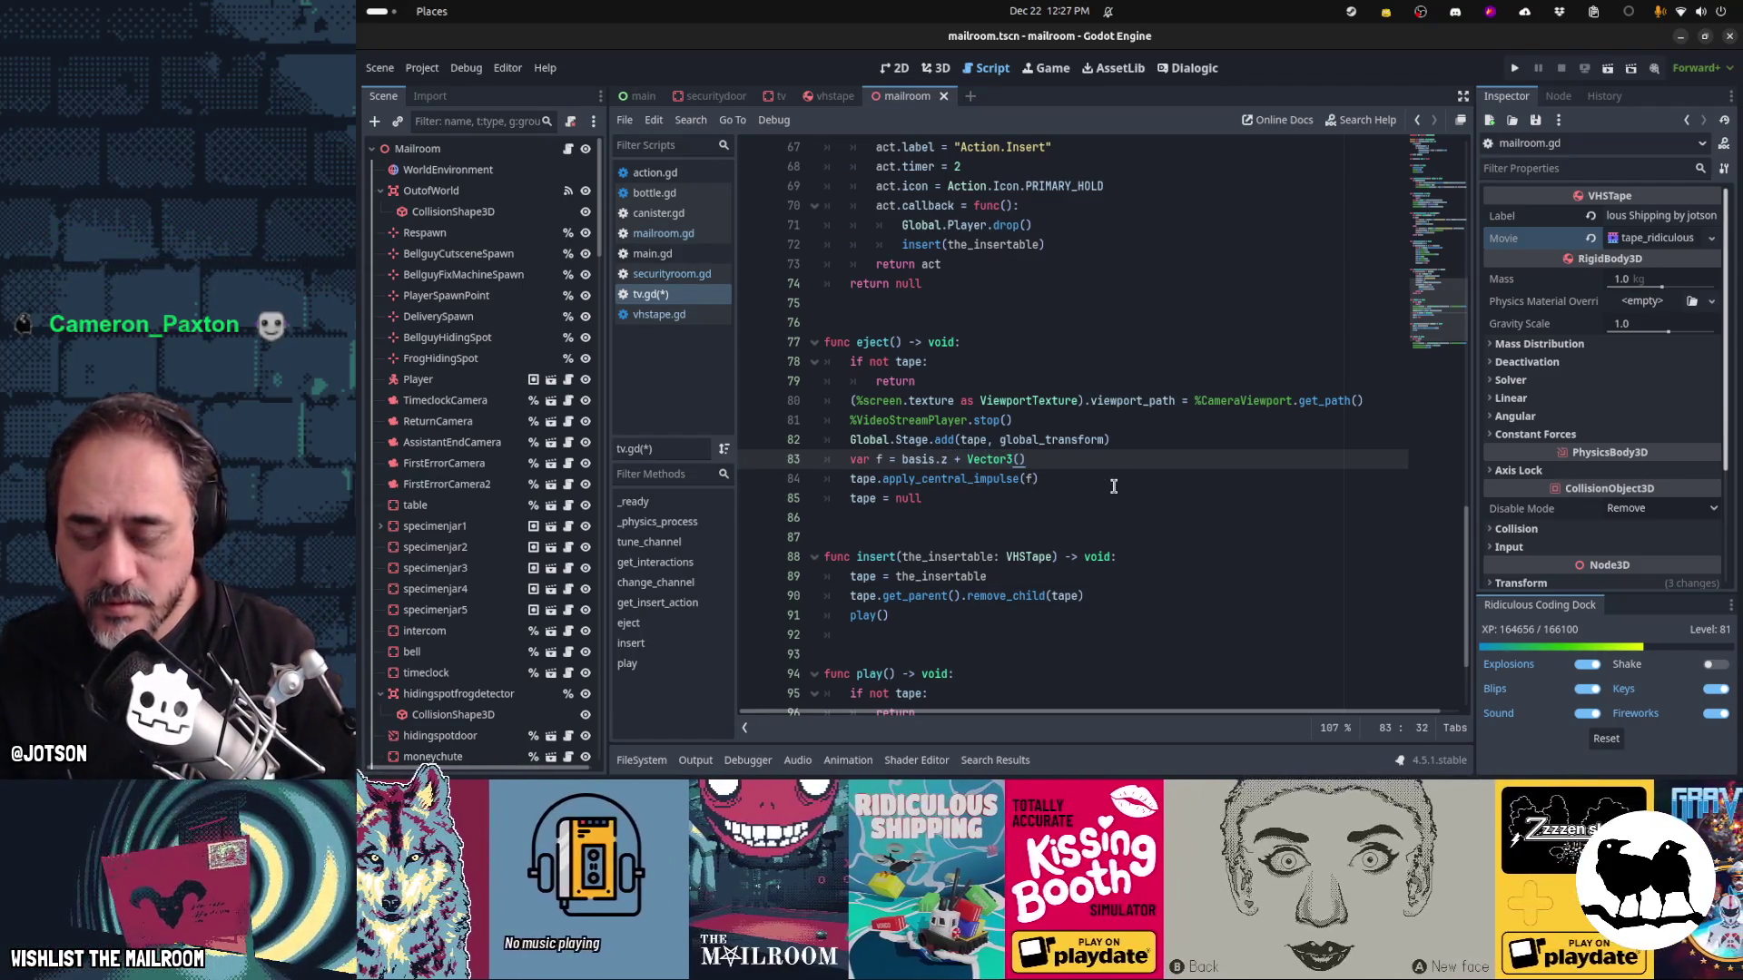
pyautogui.hotkey('ctrl', 'shift', 'Left')
pyautogui.hotkey('ctrl', 'shift', 'Left')
pyautogui.hotkey('ctrl', 'shift', 'Left')
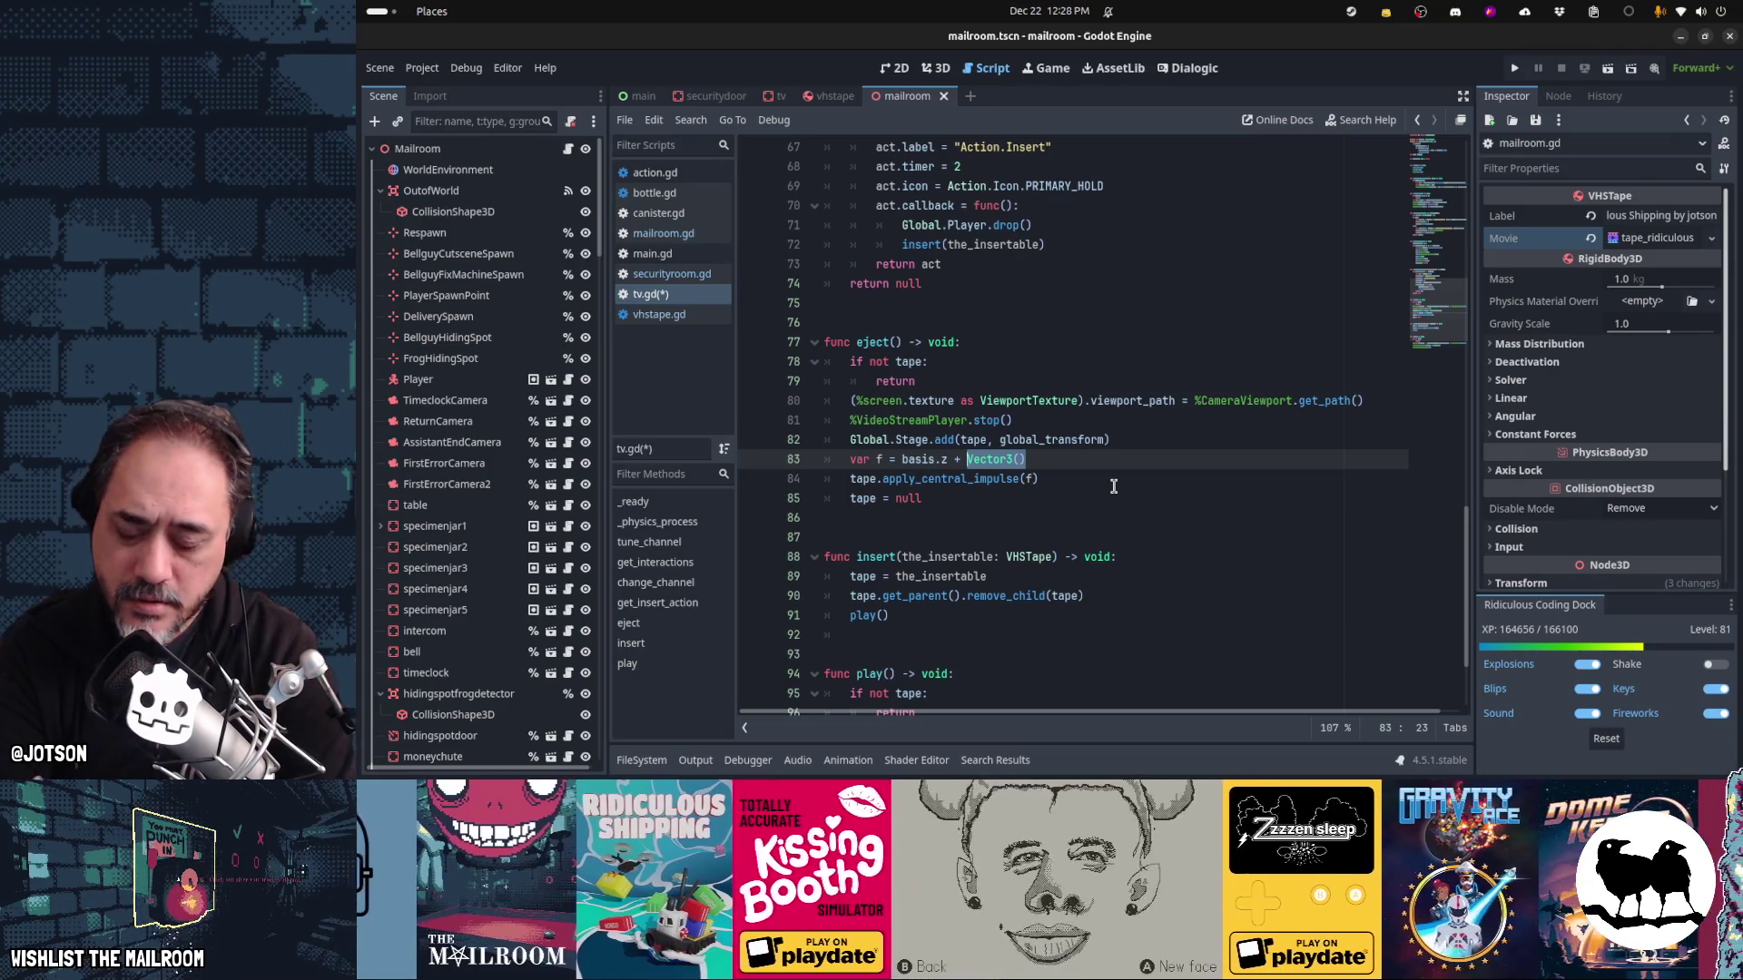
pyautogui.write('basis.')
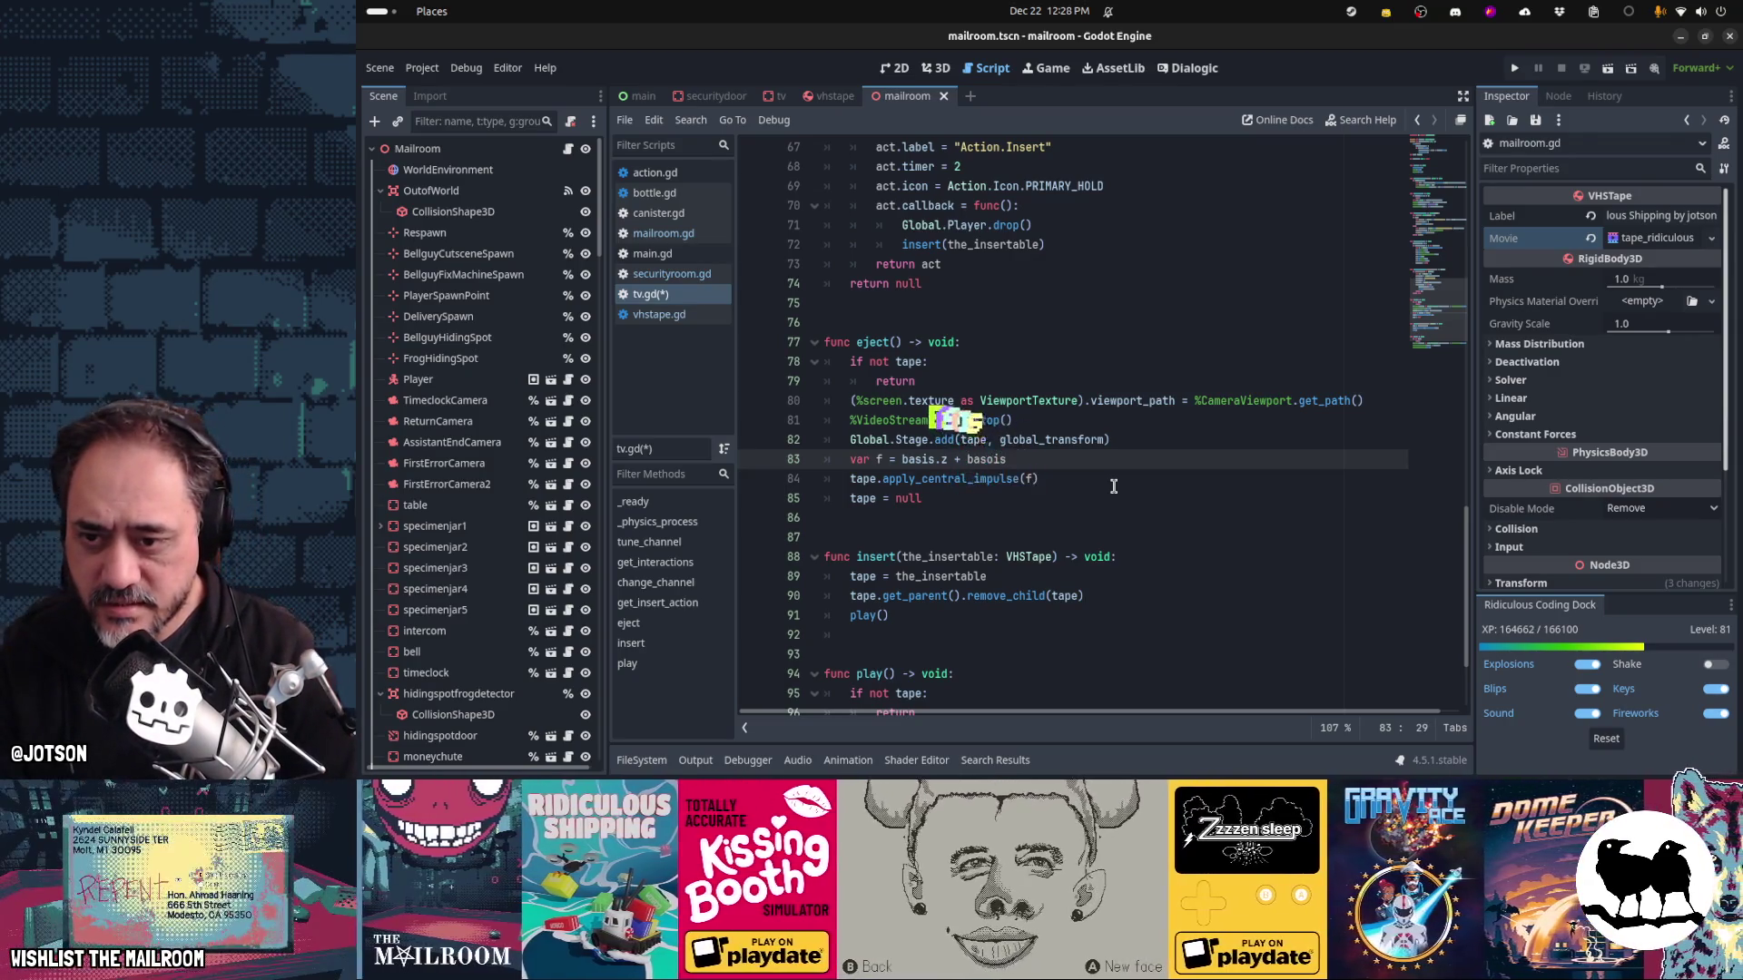
pyautogui.press('BackSpace')
pyautogui.write('.')
pyautogui.press('BackSpace')
pyautogui.write('.')
pyautogui.press('BackSpace')
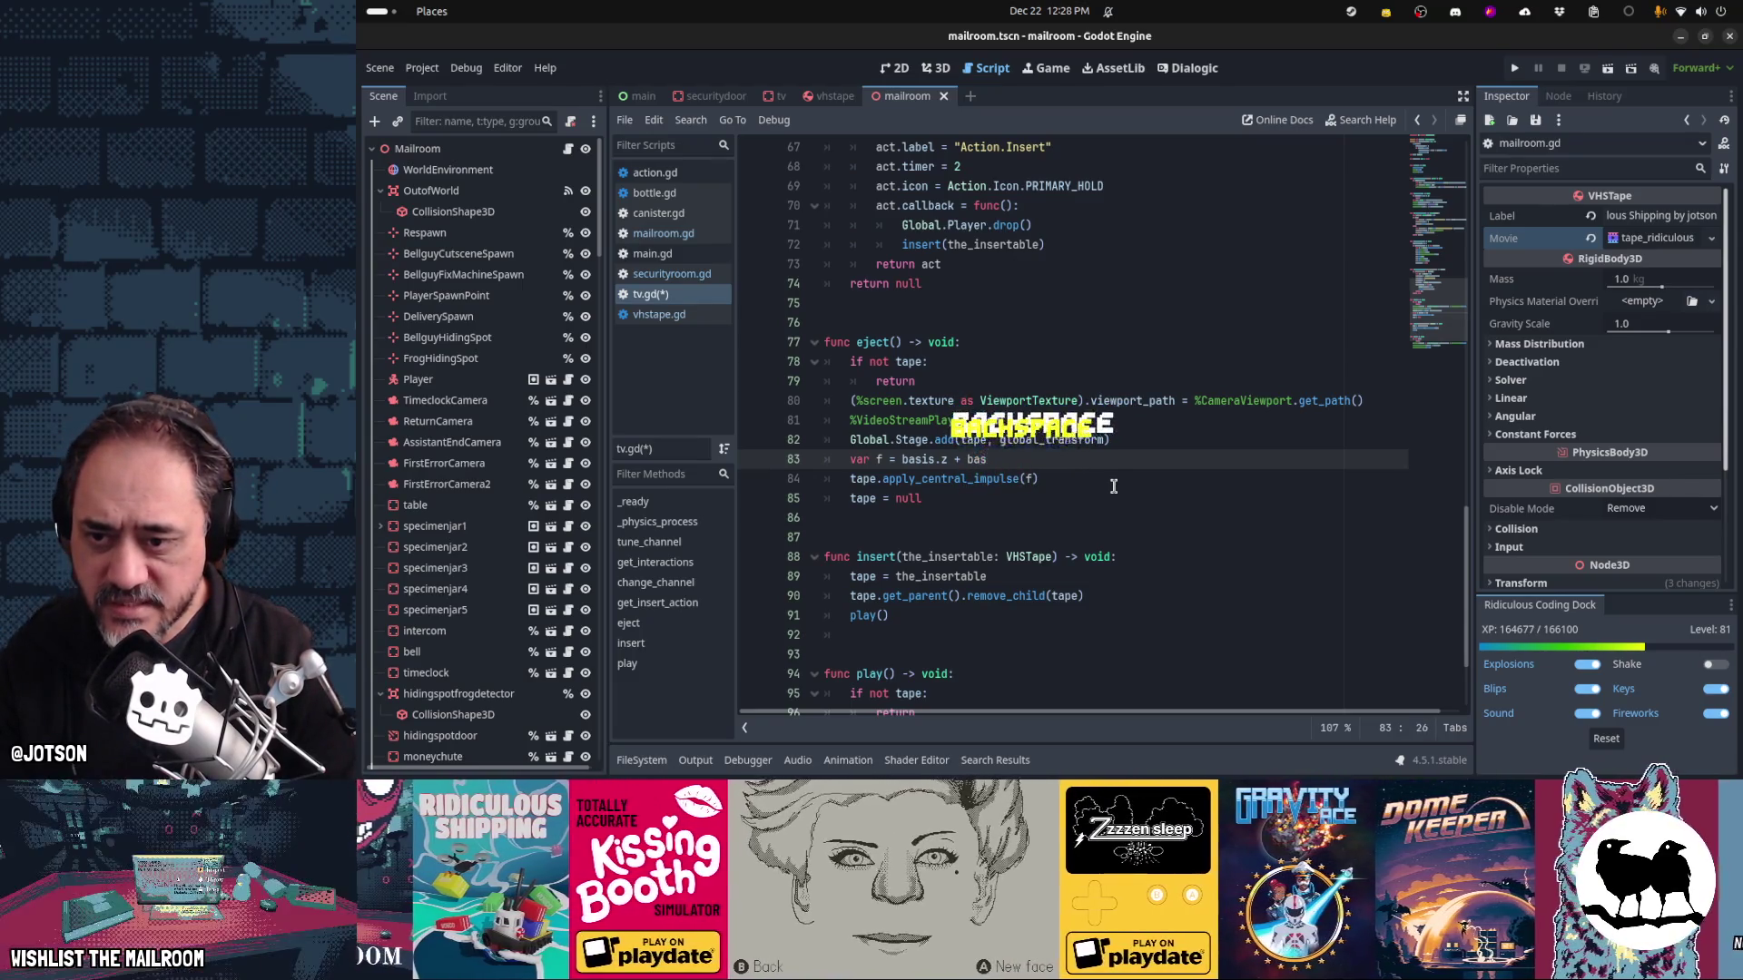
pyautogui.press('BackSpace')
pyautogui.write('.x')
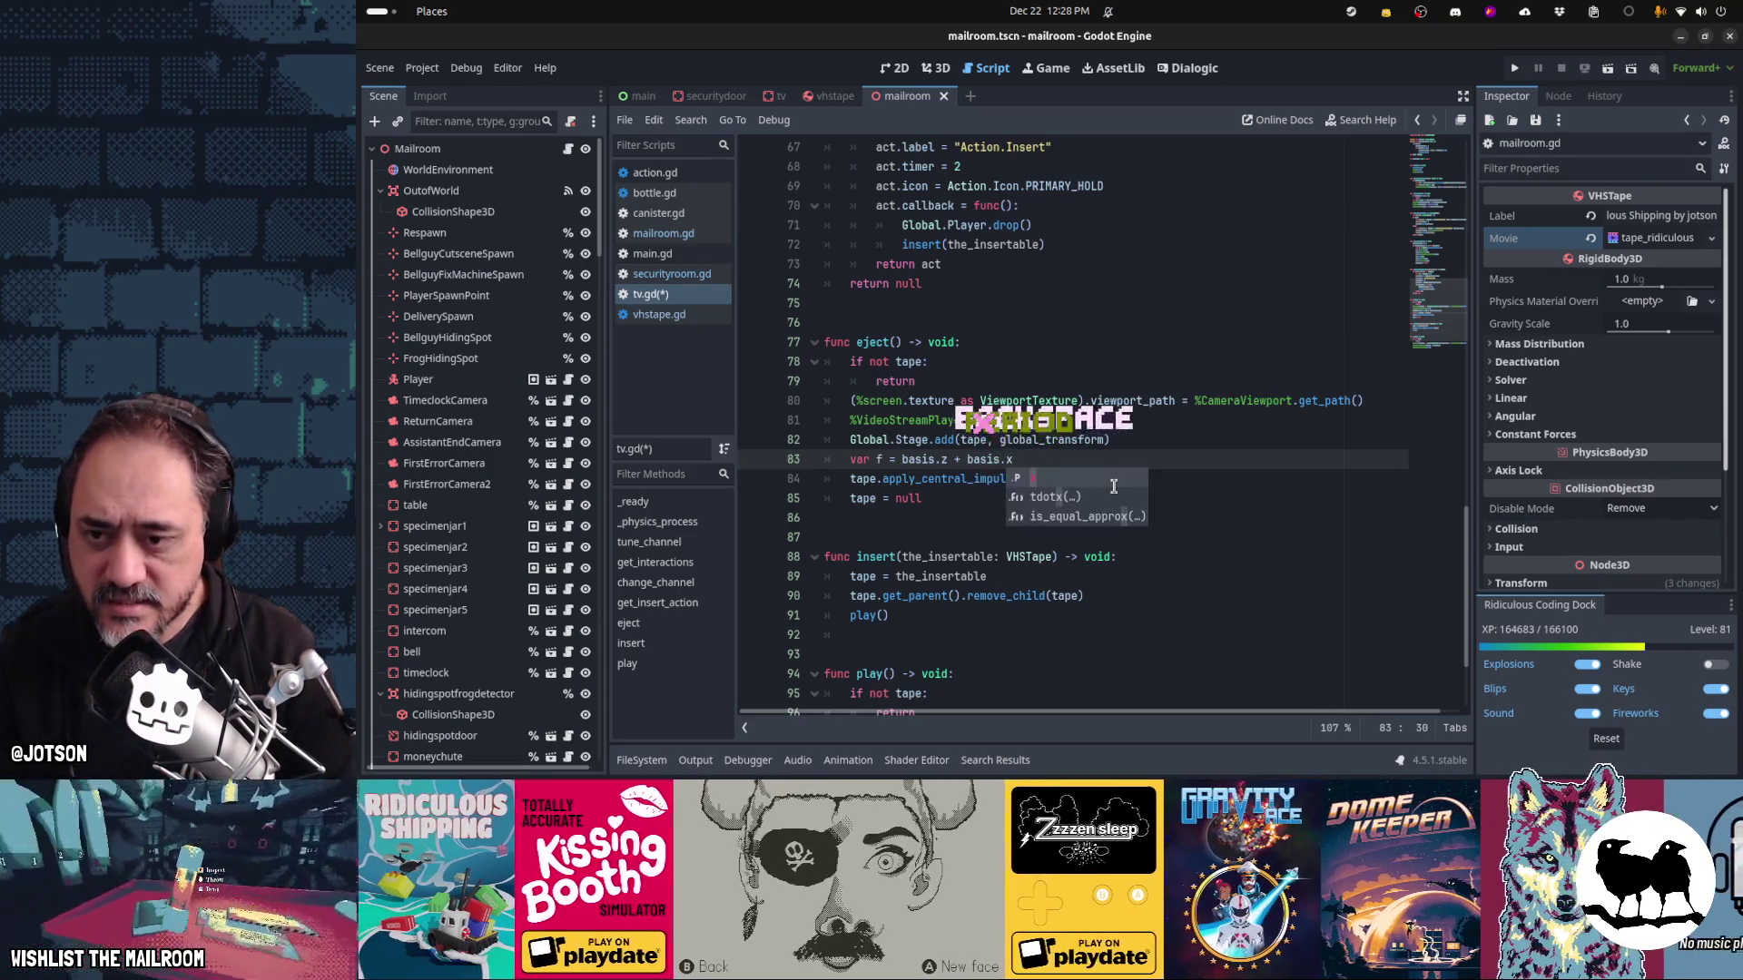
pyautogui.write(' * 0')
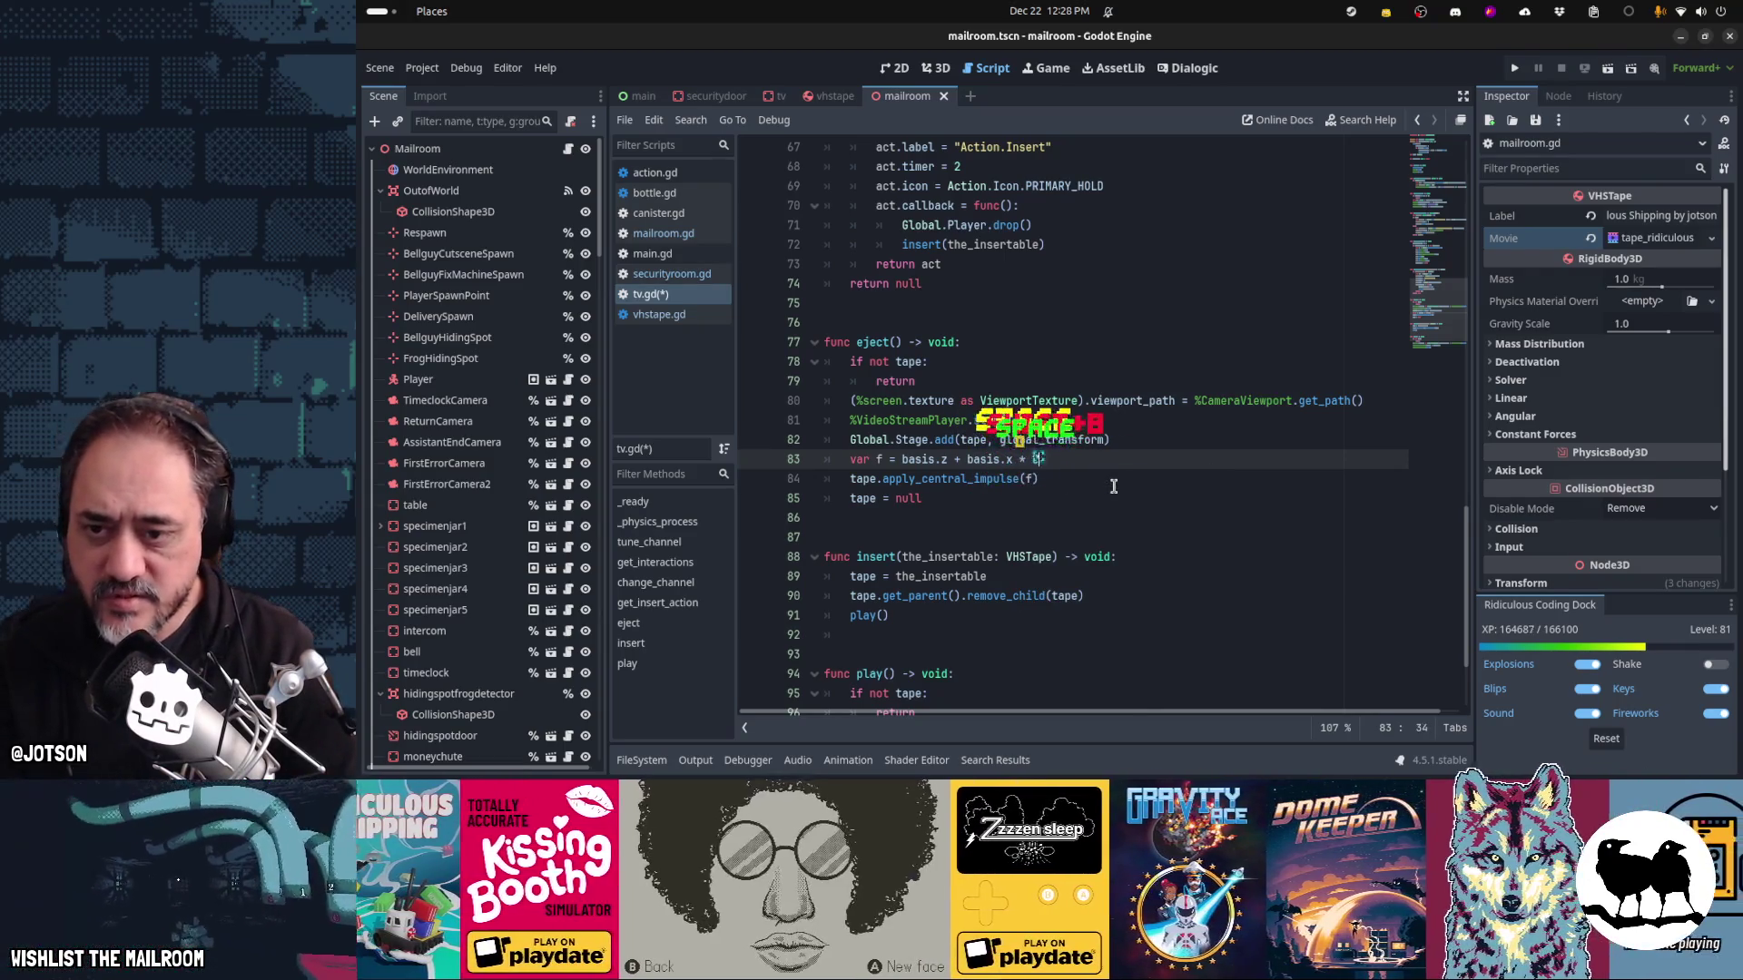
pyautogui.write('.2 - 0.1')
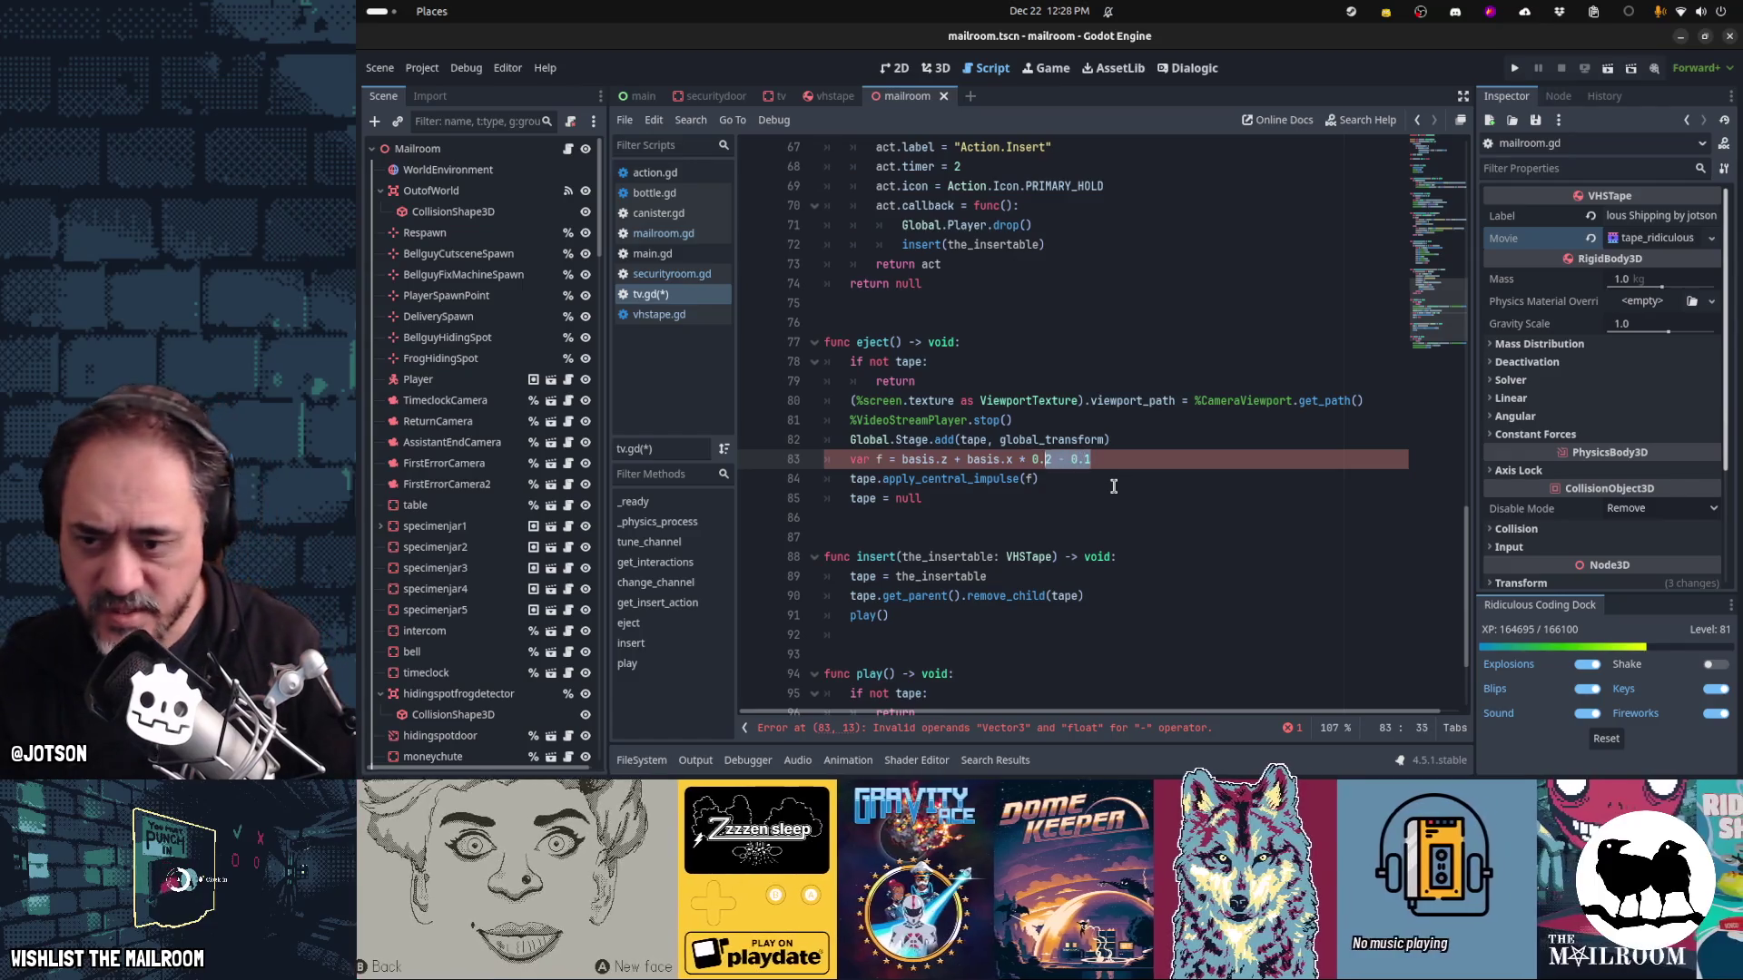
# Duplicate the sideways term on line 83 as basis.y * 0.3 - 0.15, alongside basis.x * 0.3 - 0.15
pyautogui.hotkey('ctrl', 'v')
pyautogui.write('+ basis.x * 0.2 - 0.1')
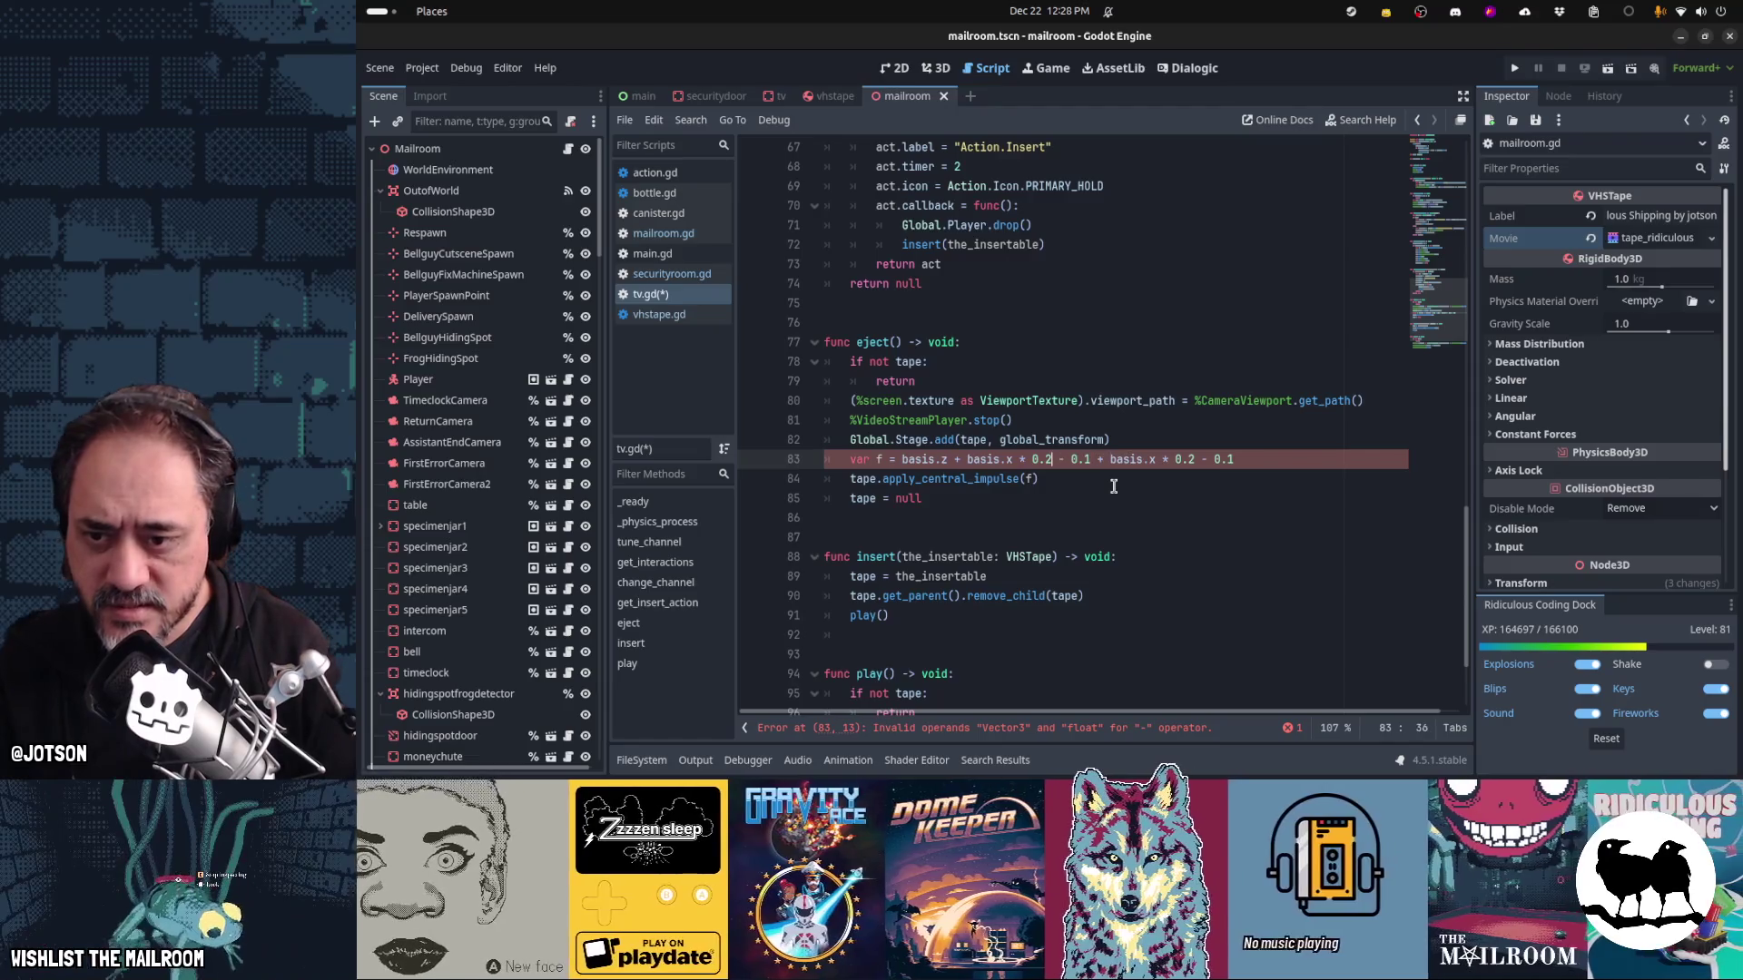
pyautogui.press('Delete')
pyautogui.write('3')
pyautogui.press('Right')
pyautogui.press('Right')
pyautogui.press('Right')
pyautogui.write('5')
pyautogui.press('End')
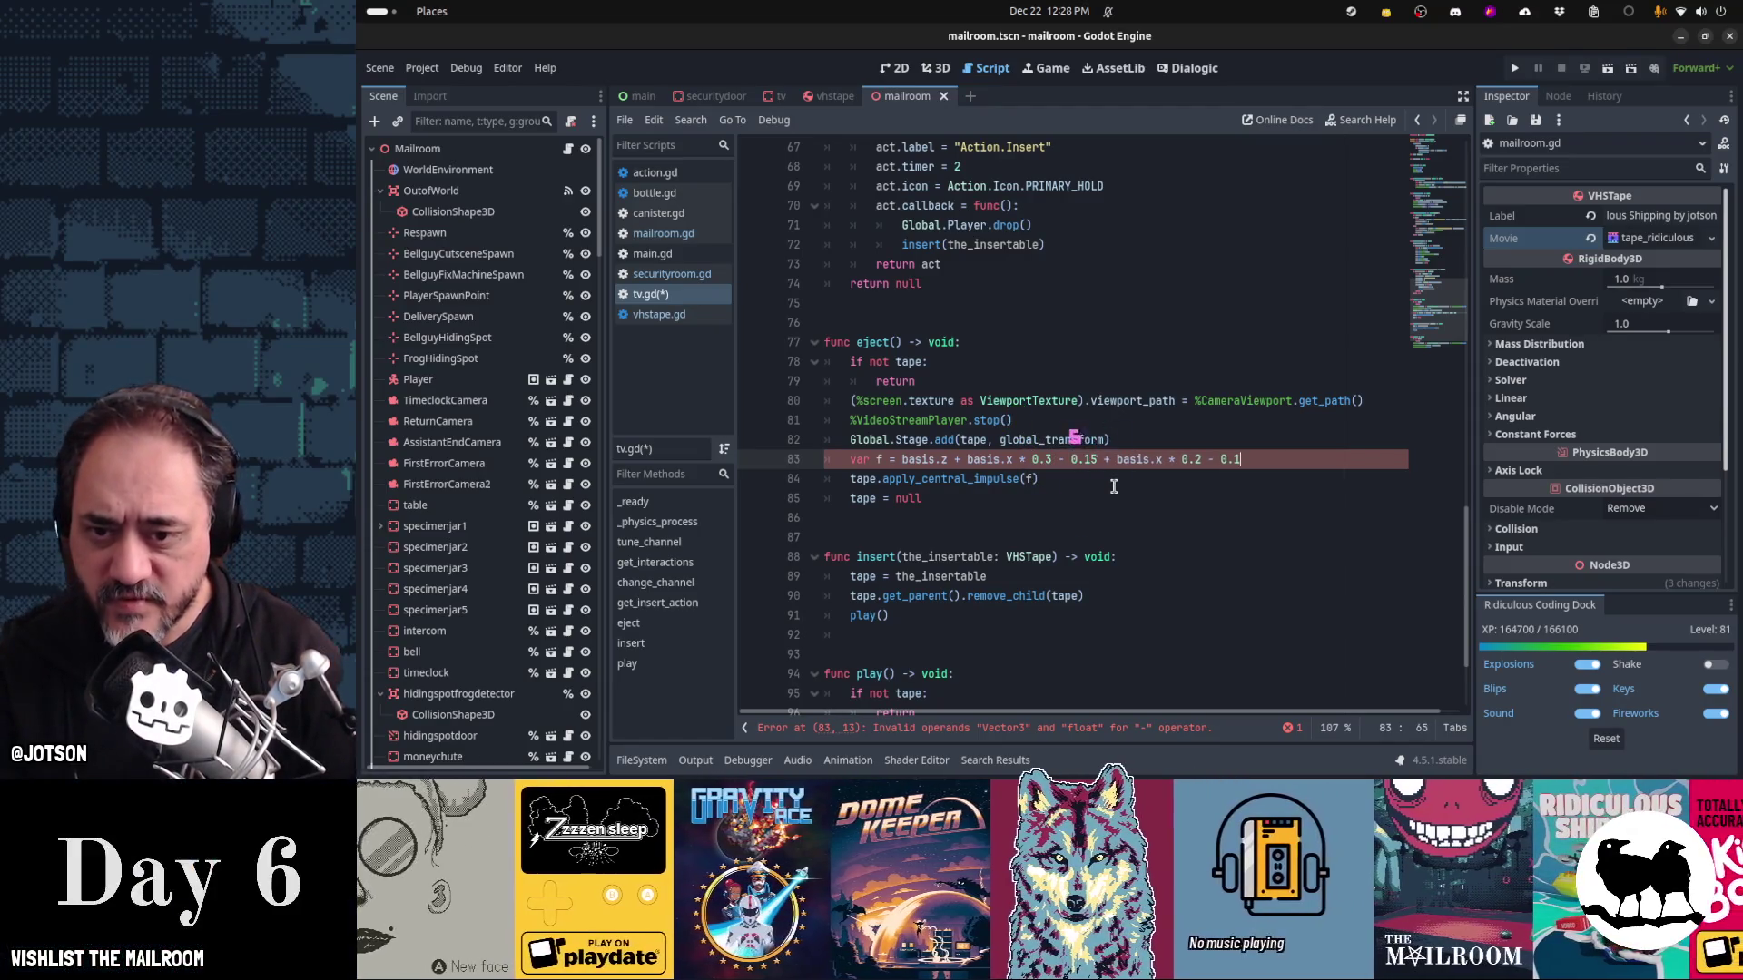
pyautogui.press('Left')
pyautogui.press('Left')
pyautogui.press('Left')
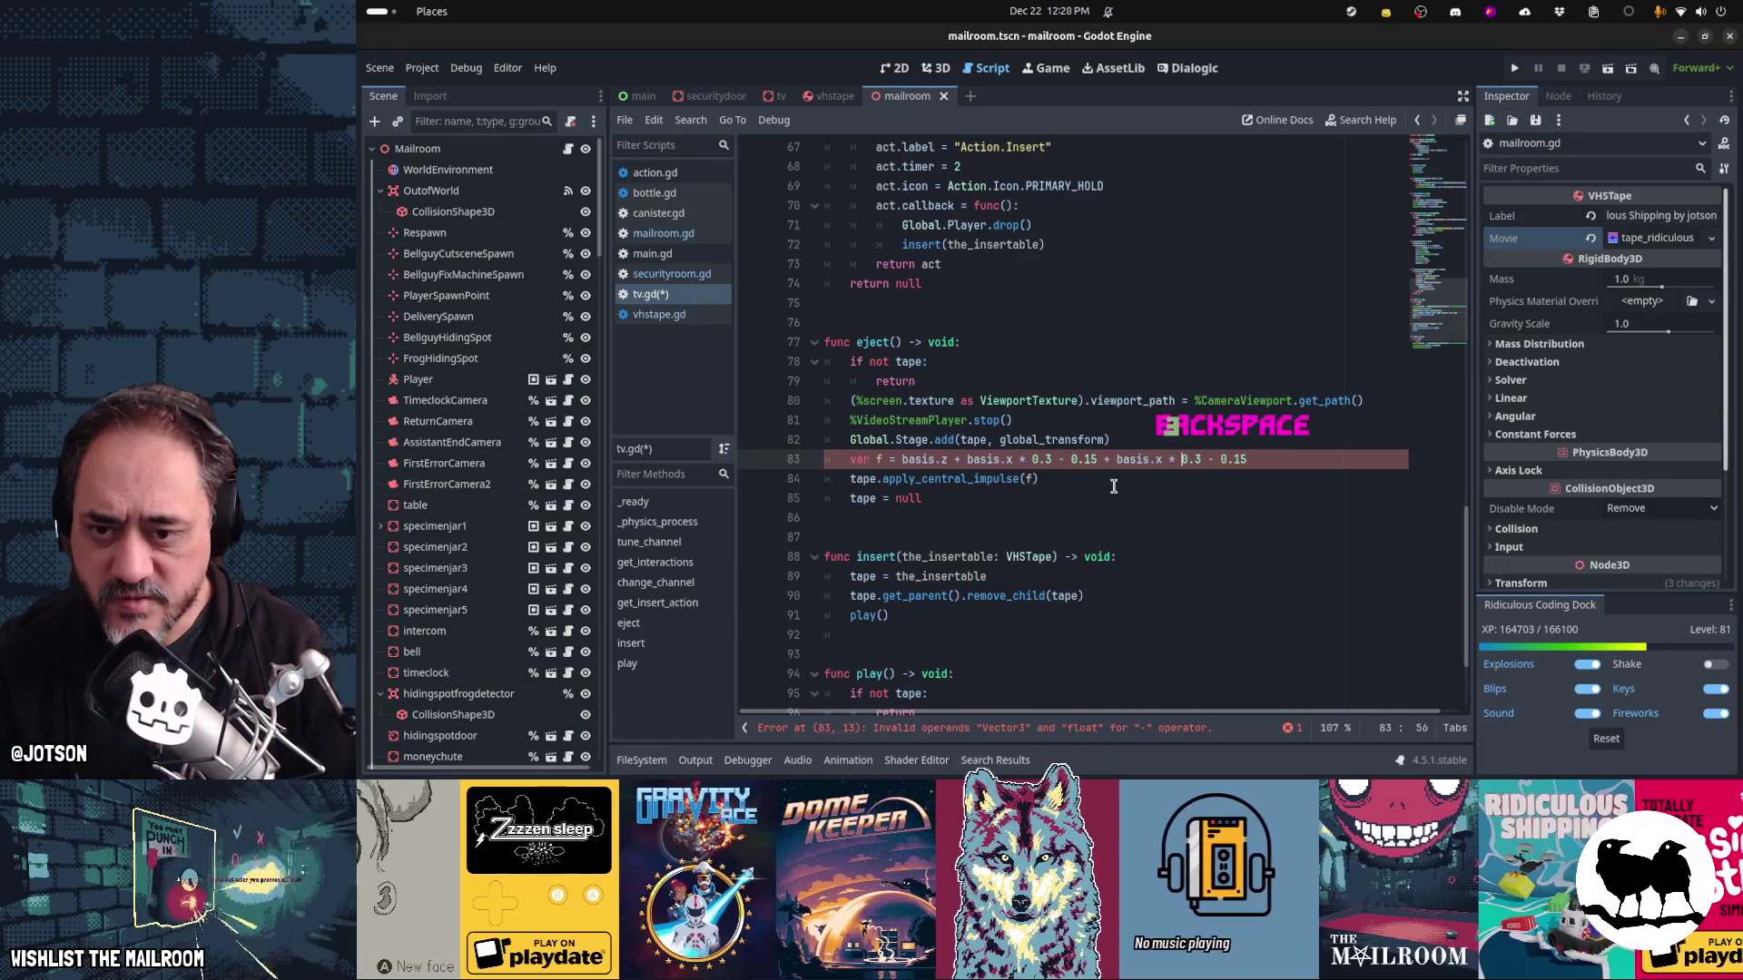
pyautogui.press('BackSpace')
pyautogui.write('y')
pyautogui.press('Home')
pyautogui.press('Down')
pyautogui.press('Down')
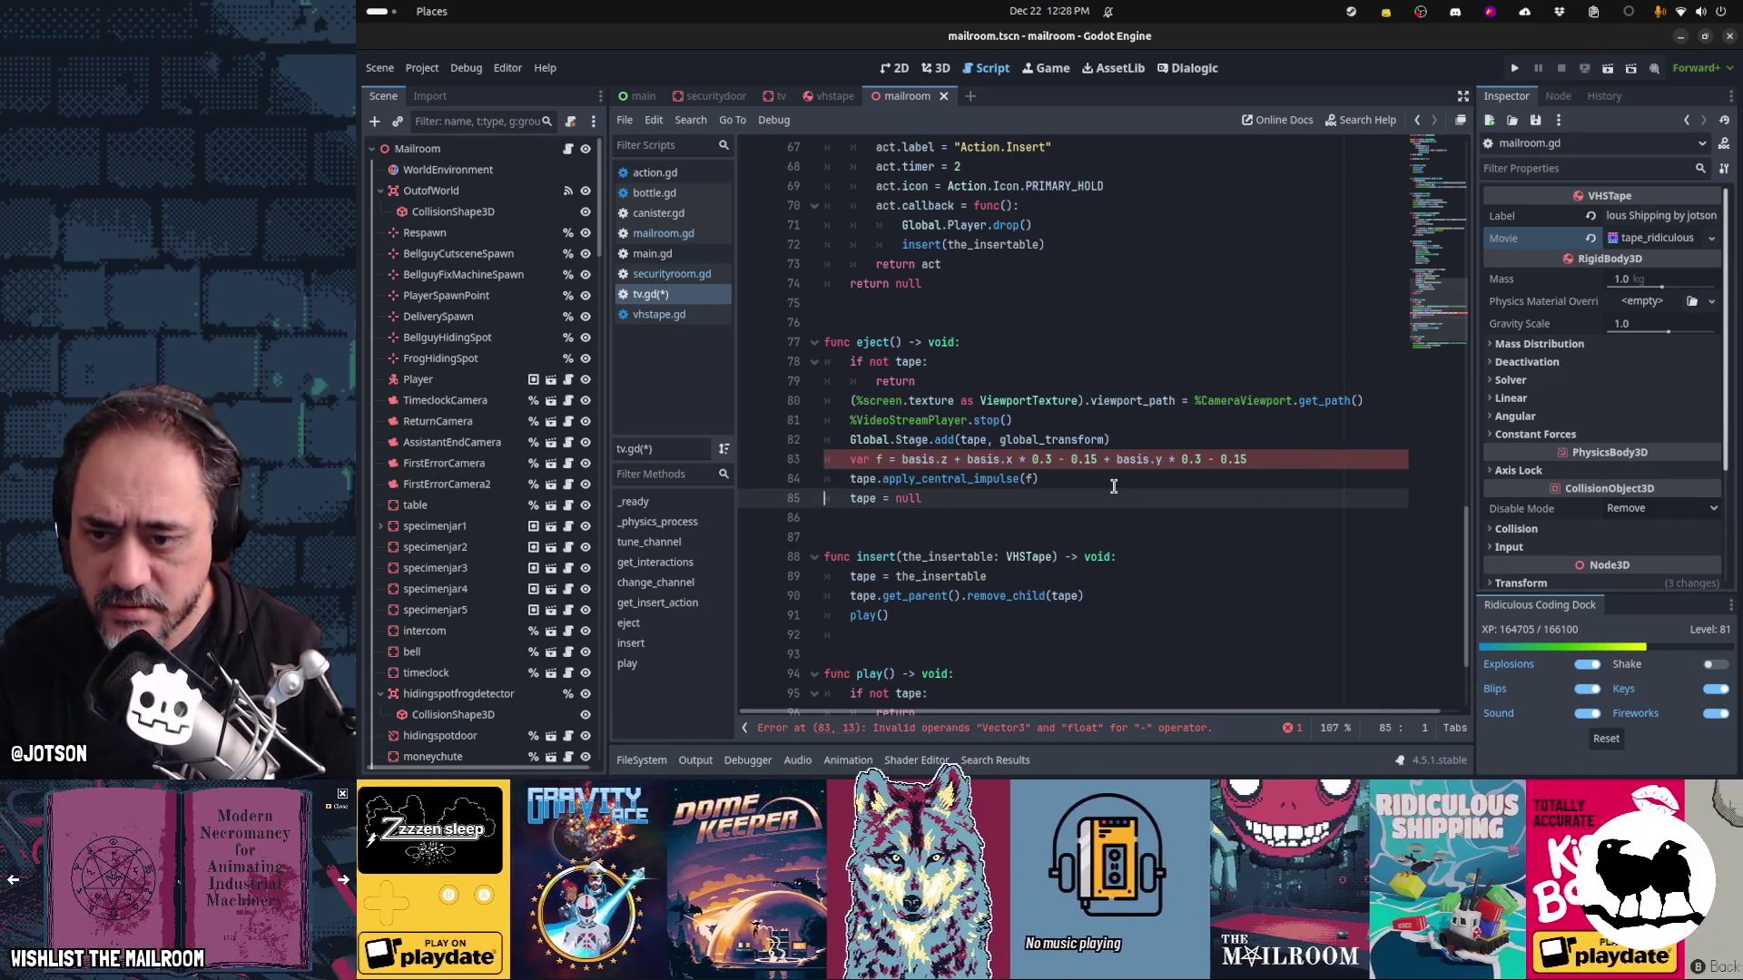
pyautogui.press('Up')
pyautogui.press('Up')
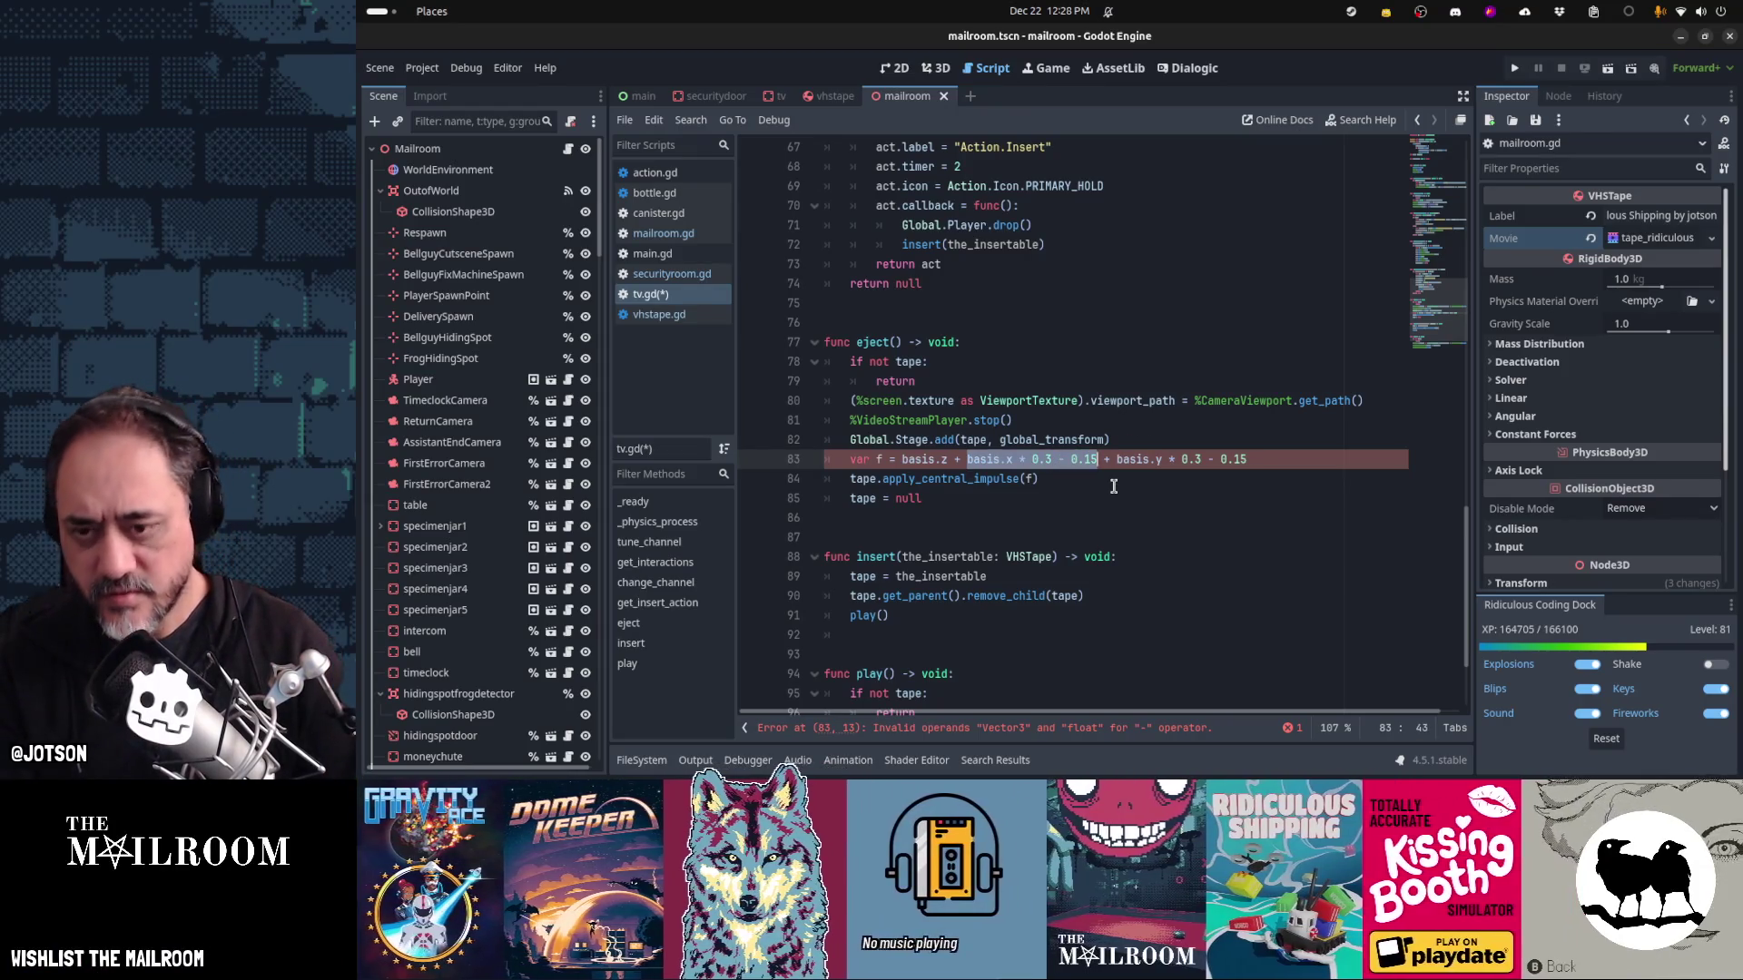
# Wrap the x and y terms in parentheses and save tv.gd
pyautogui.hotkey('shift', '9')
pyautogui.press('Right')
pyautogui.press('Right')
pyautogui.press('Right')
pyautogui.hotkey('shift', 'End')
pyautogui.hotkey('shift', '9')
pyautogui.press('Home')
pyautogui.hotkey('ctrl', 's')
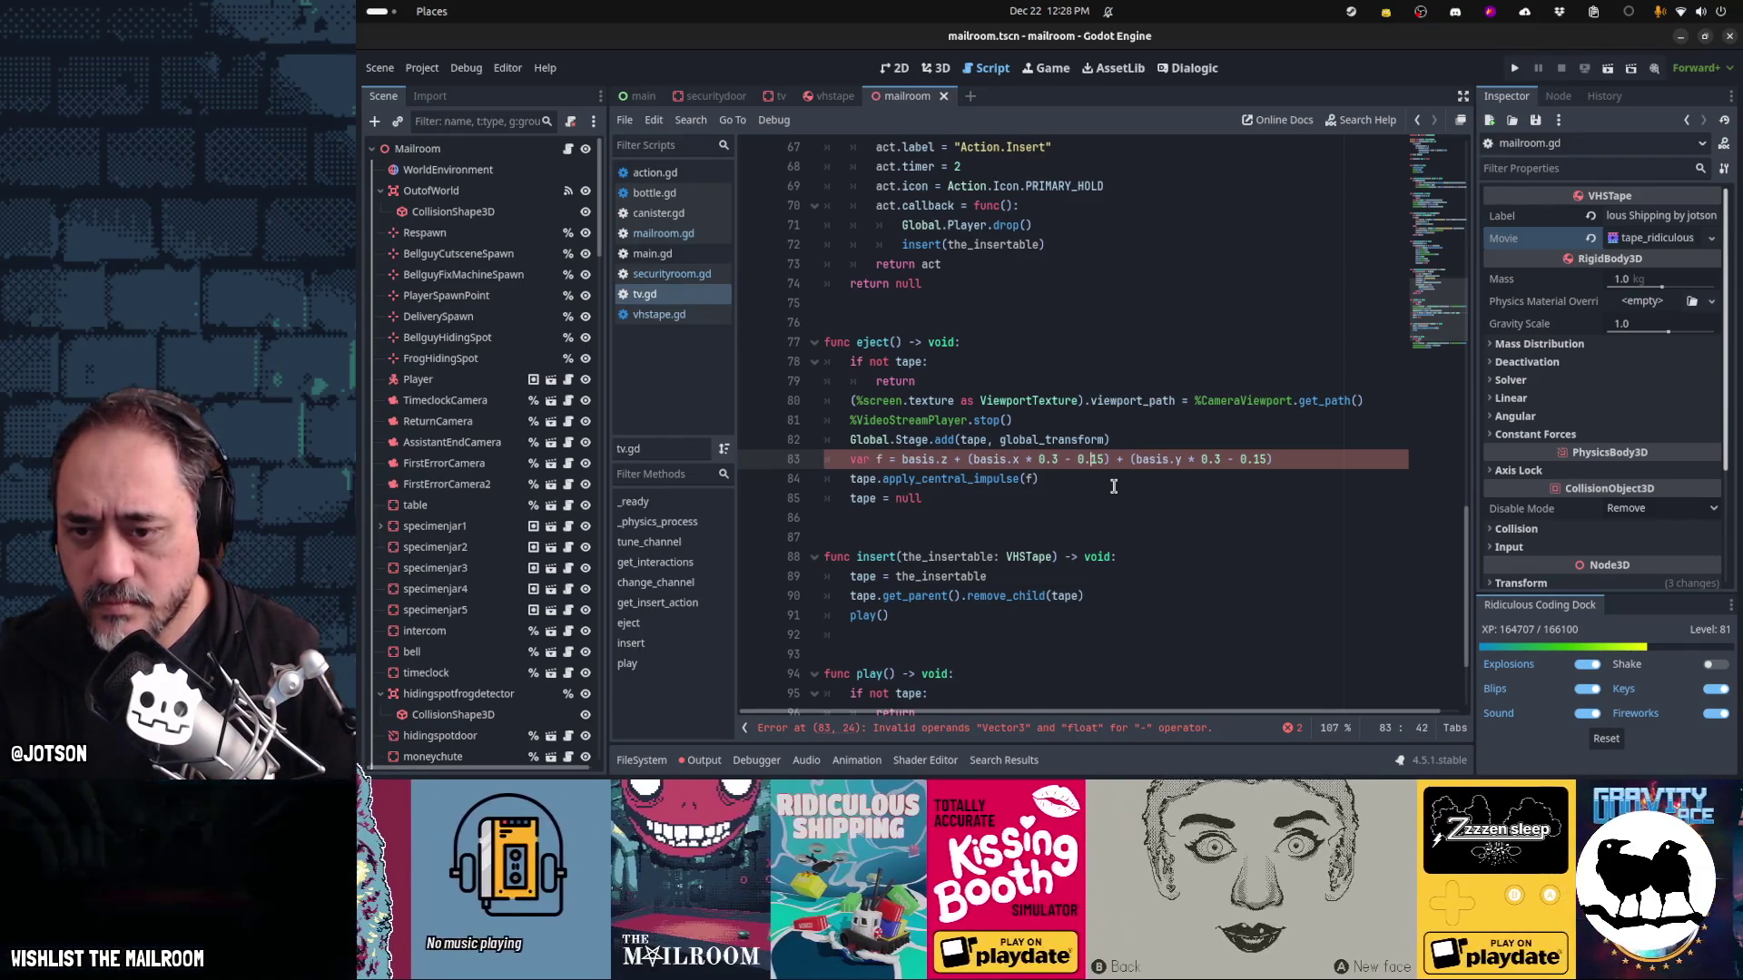
# Rework the basis.x term on line 83 into a compact basis.x*randf() form
pyautogui.write('basis.x *')
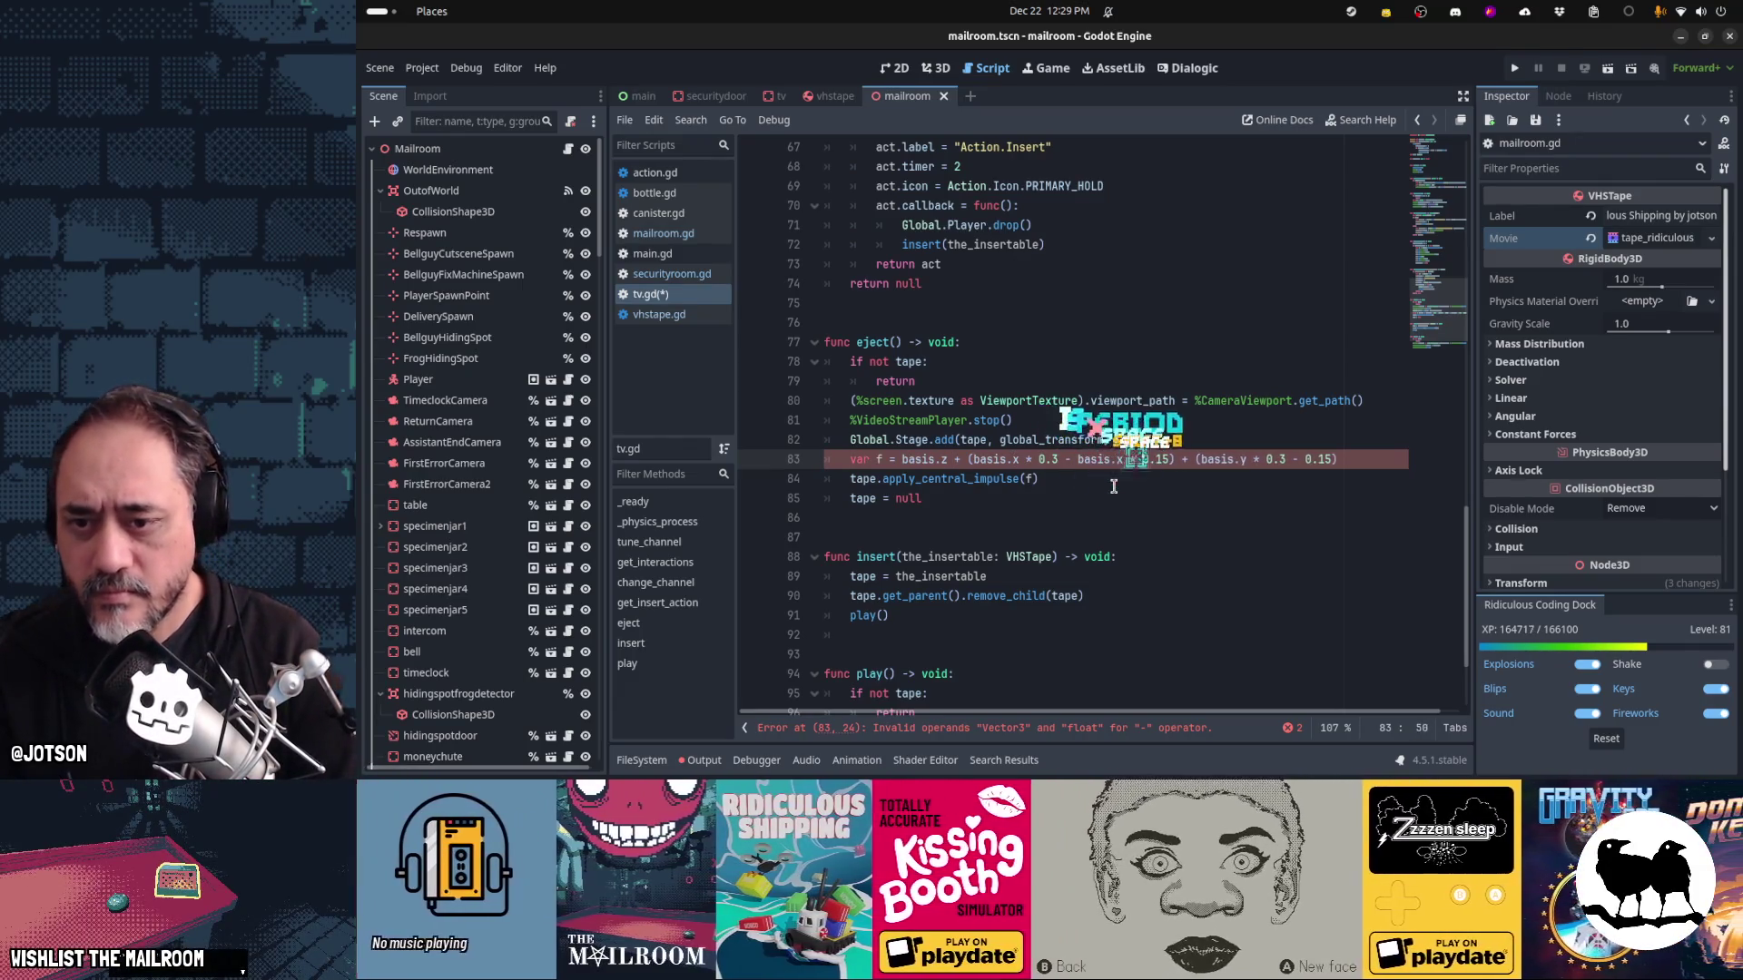
pyautogui.press('Right')
pyautogui.press('Right')
pyautogui.press('Right')
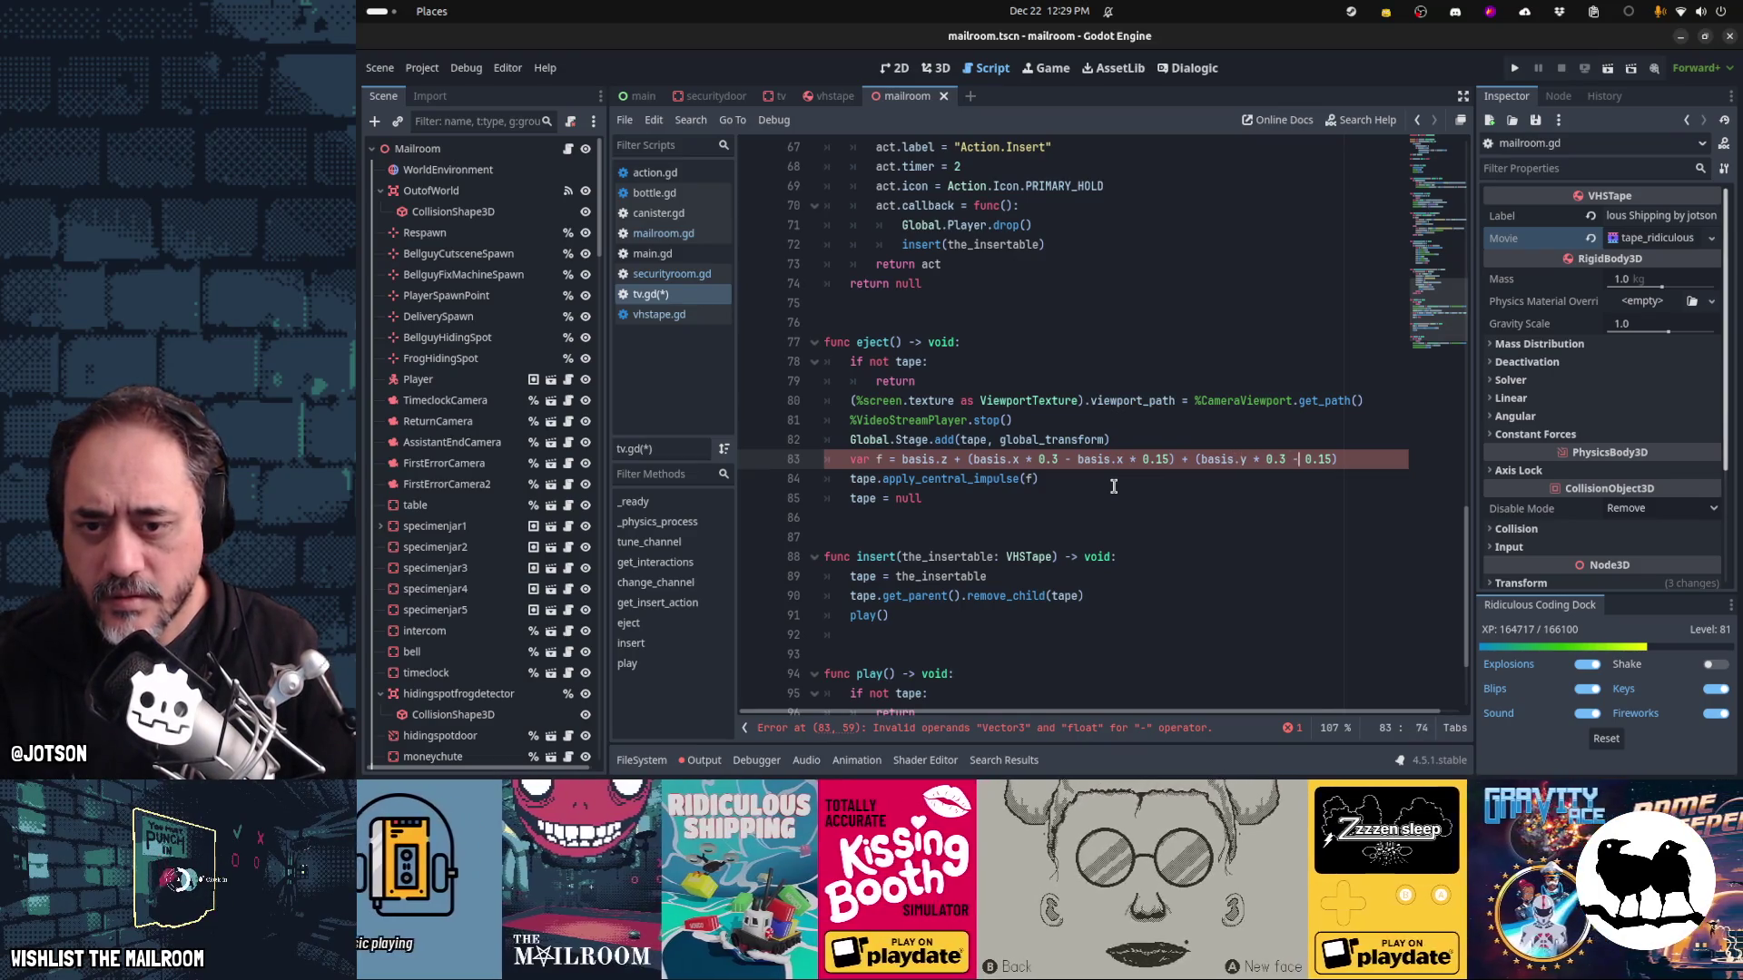
pyautogui.write('basis')
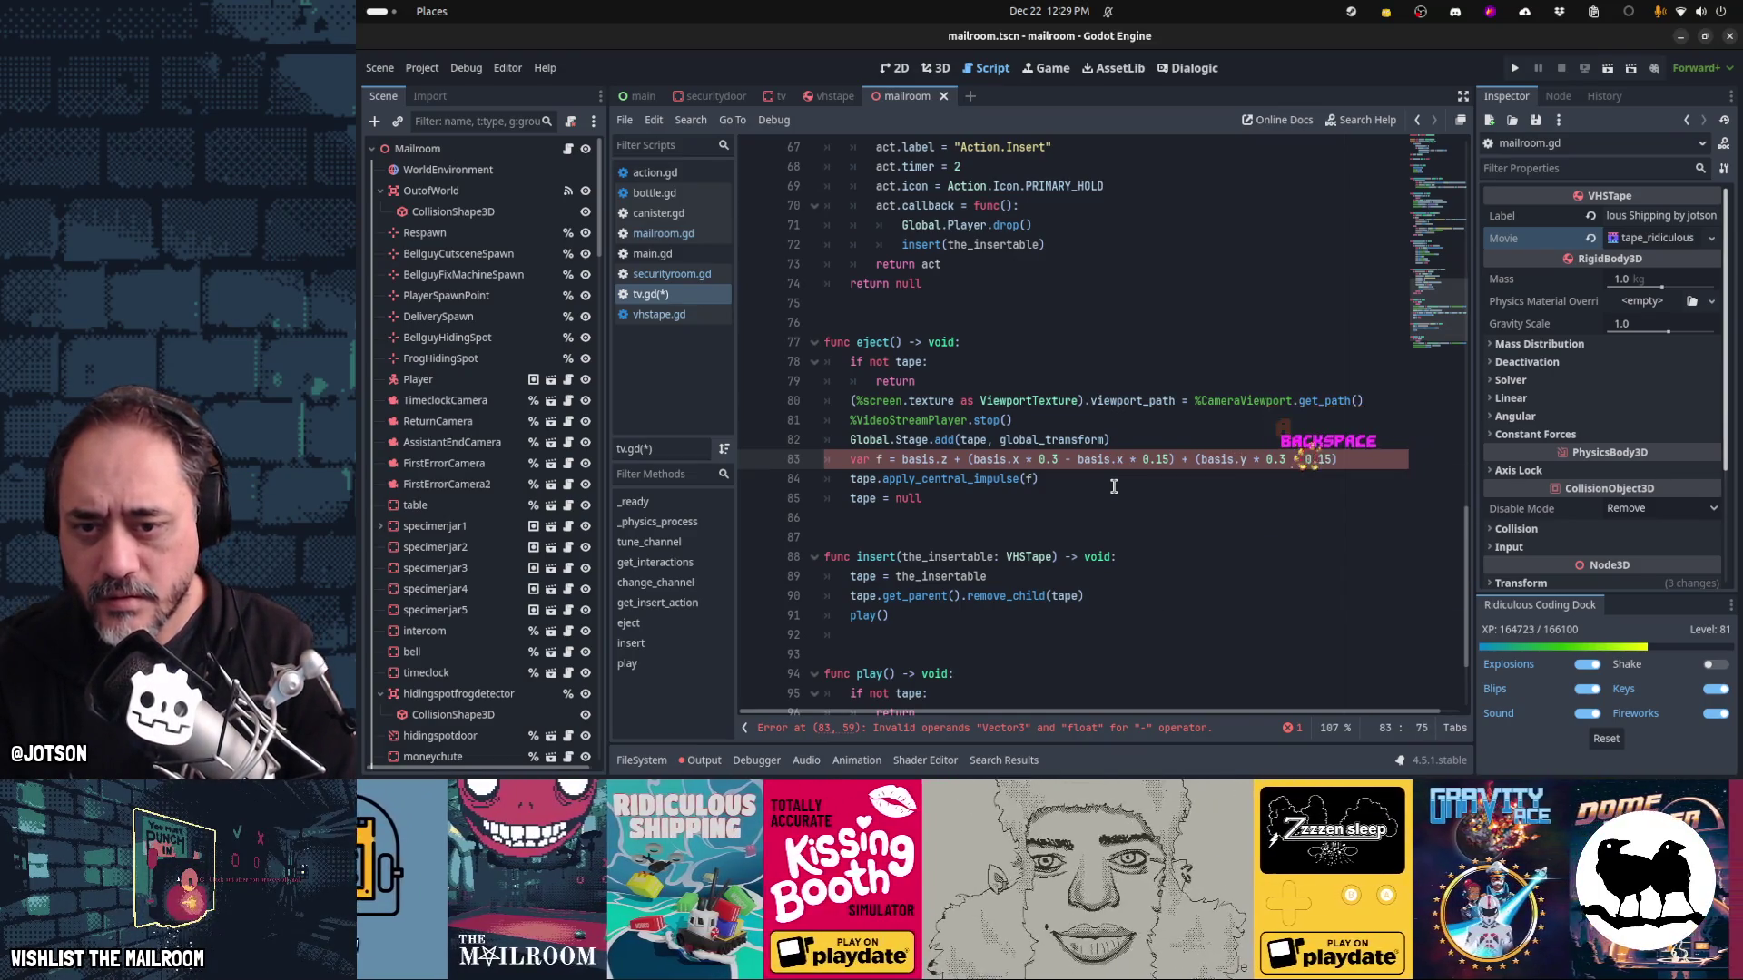
pyautogui.write('.y*')
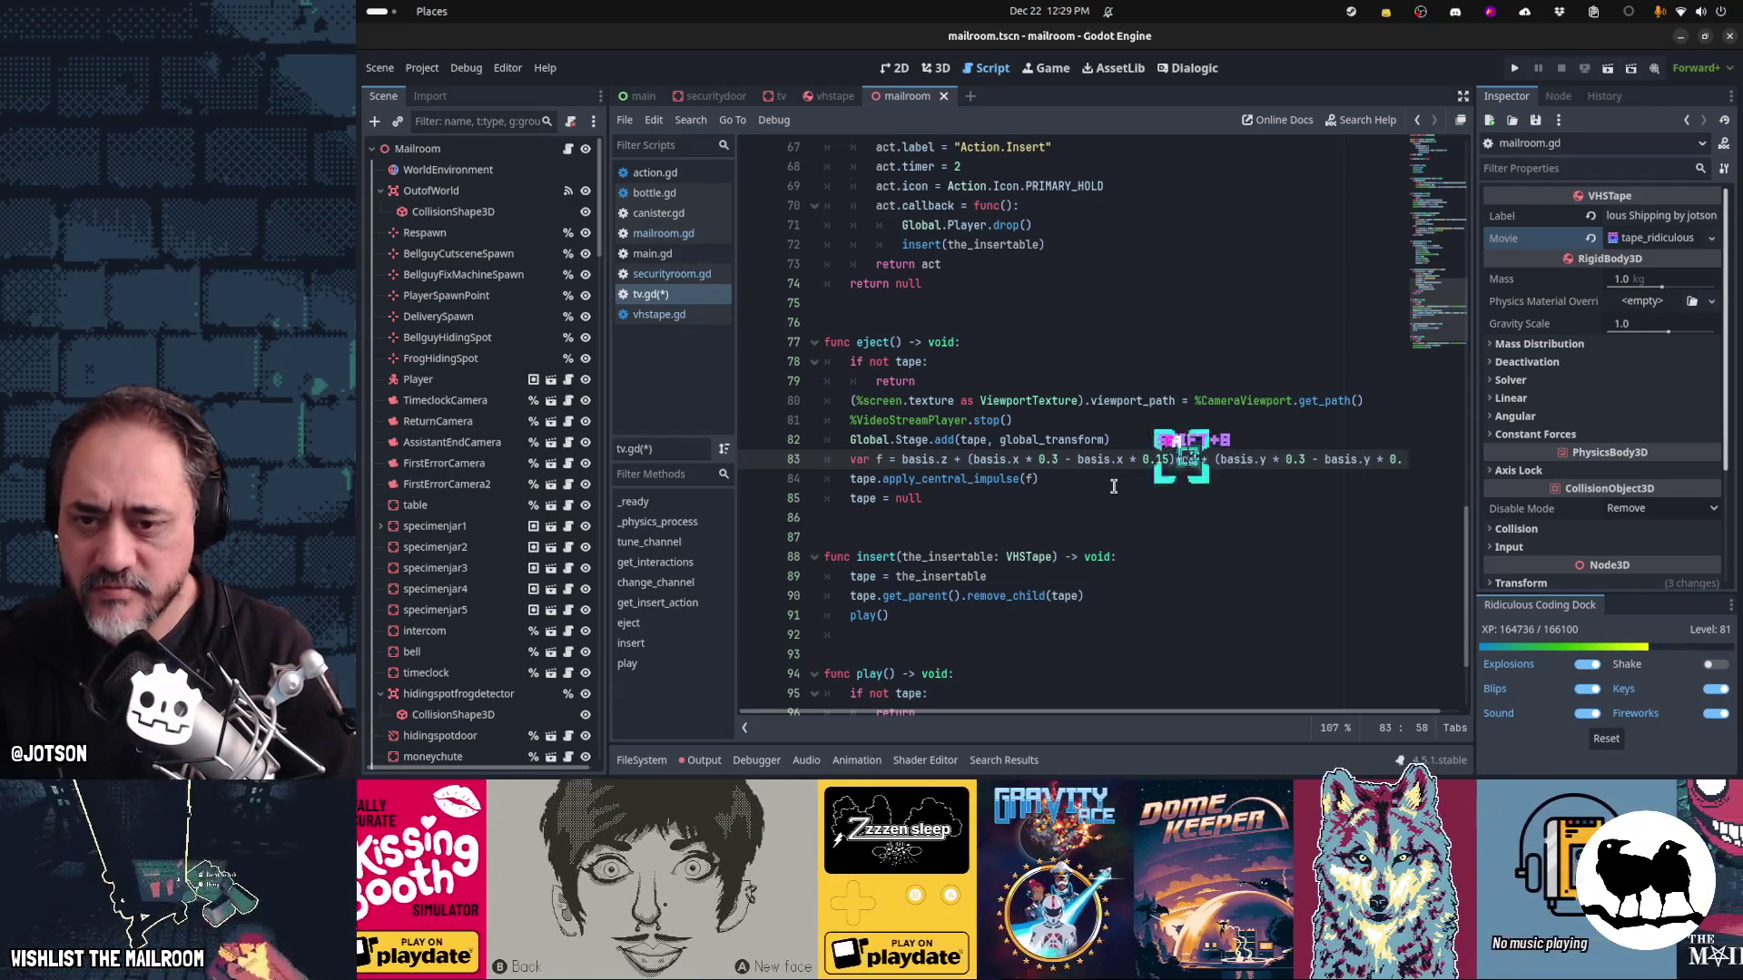
pyautogui.write('*randf()')
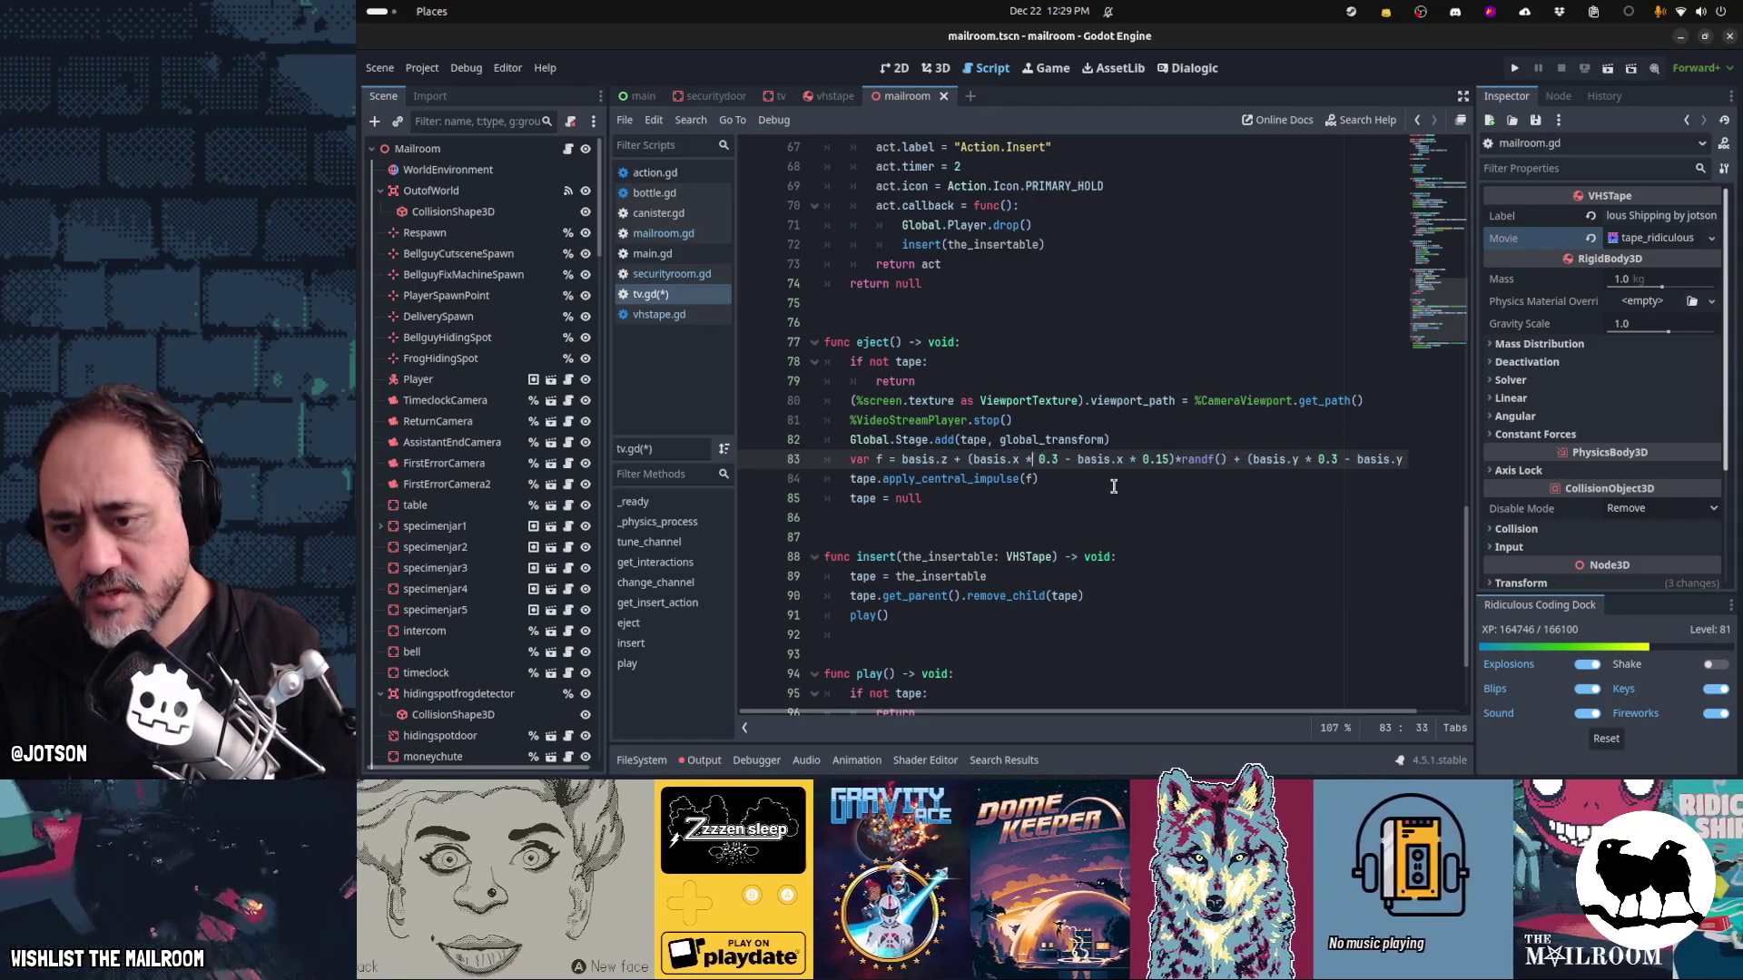
pyautogui.press('Delete')
pyautogui.write('5')
pyautogui.press('Right')
pyautogui.press('Right')
pyautogui.press('Right')
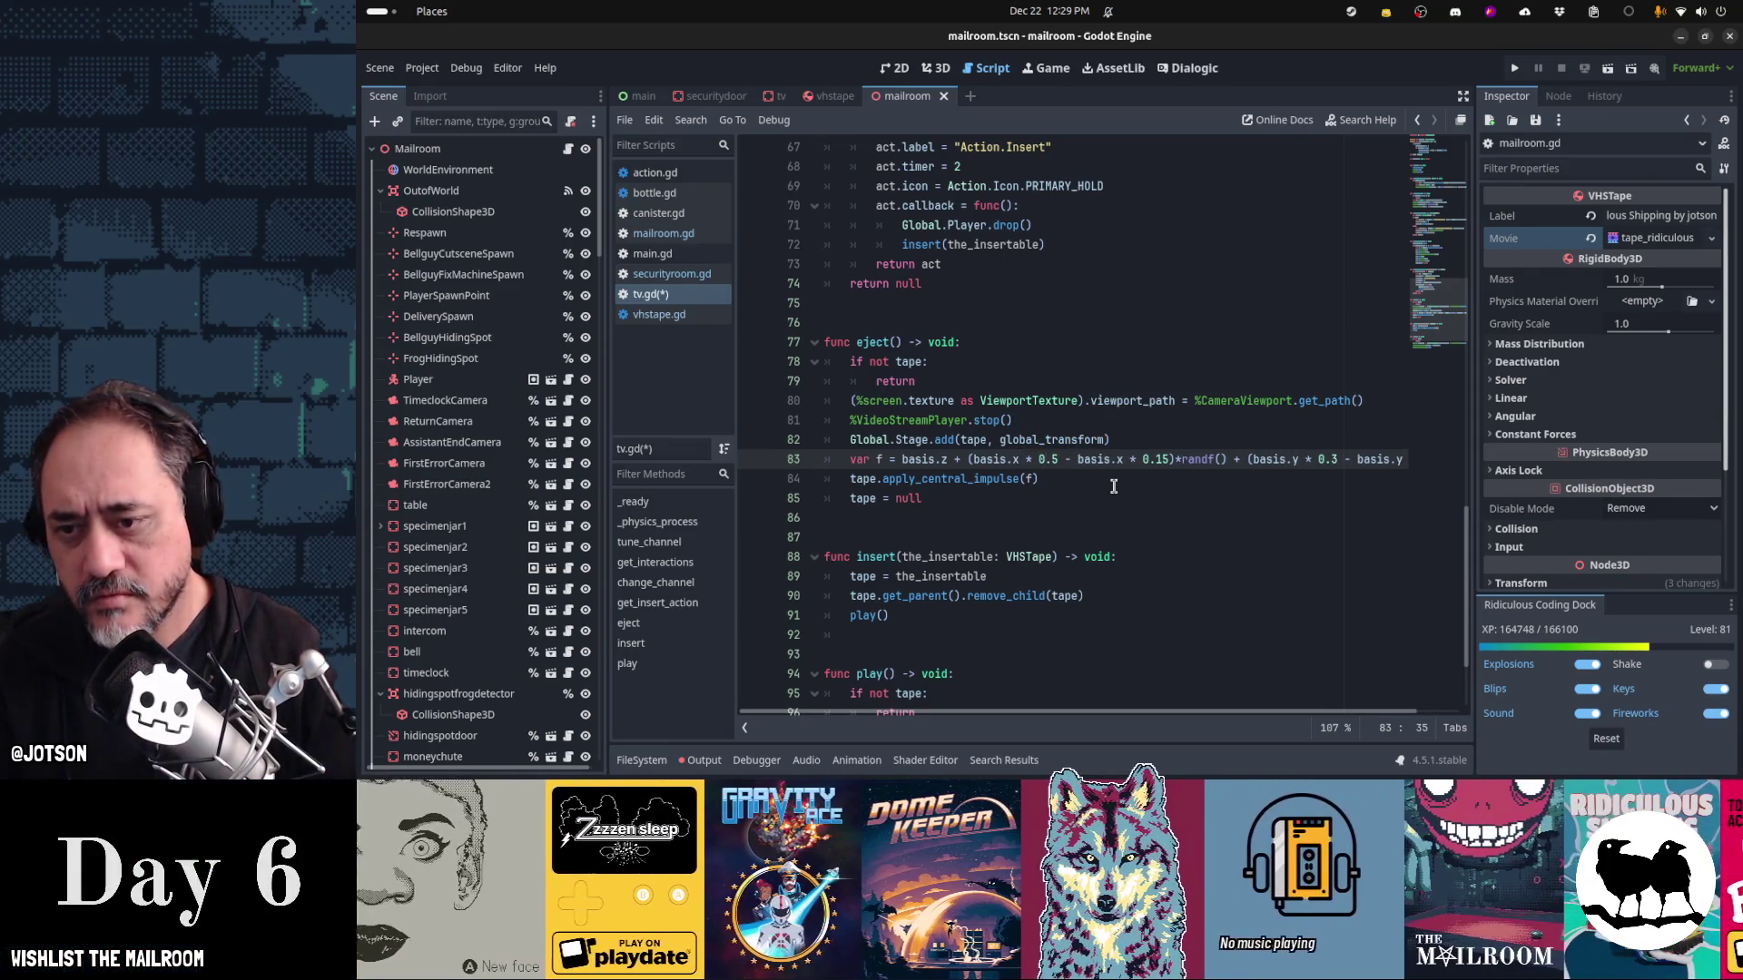
pyautogui.press('Delete')
pyautogui.press('Right')
pyautogui.press('Right')
pyautogui.press('Right')
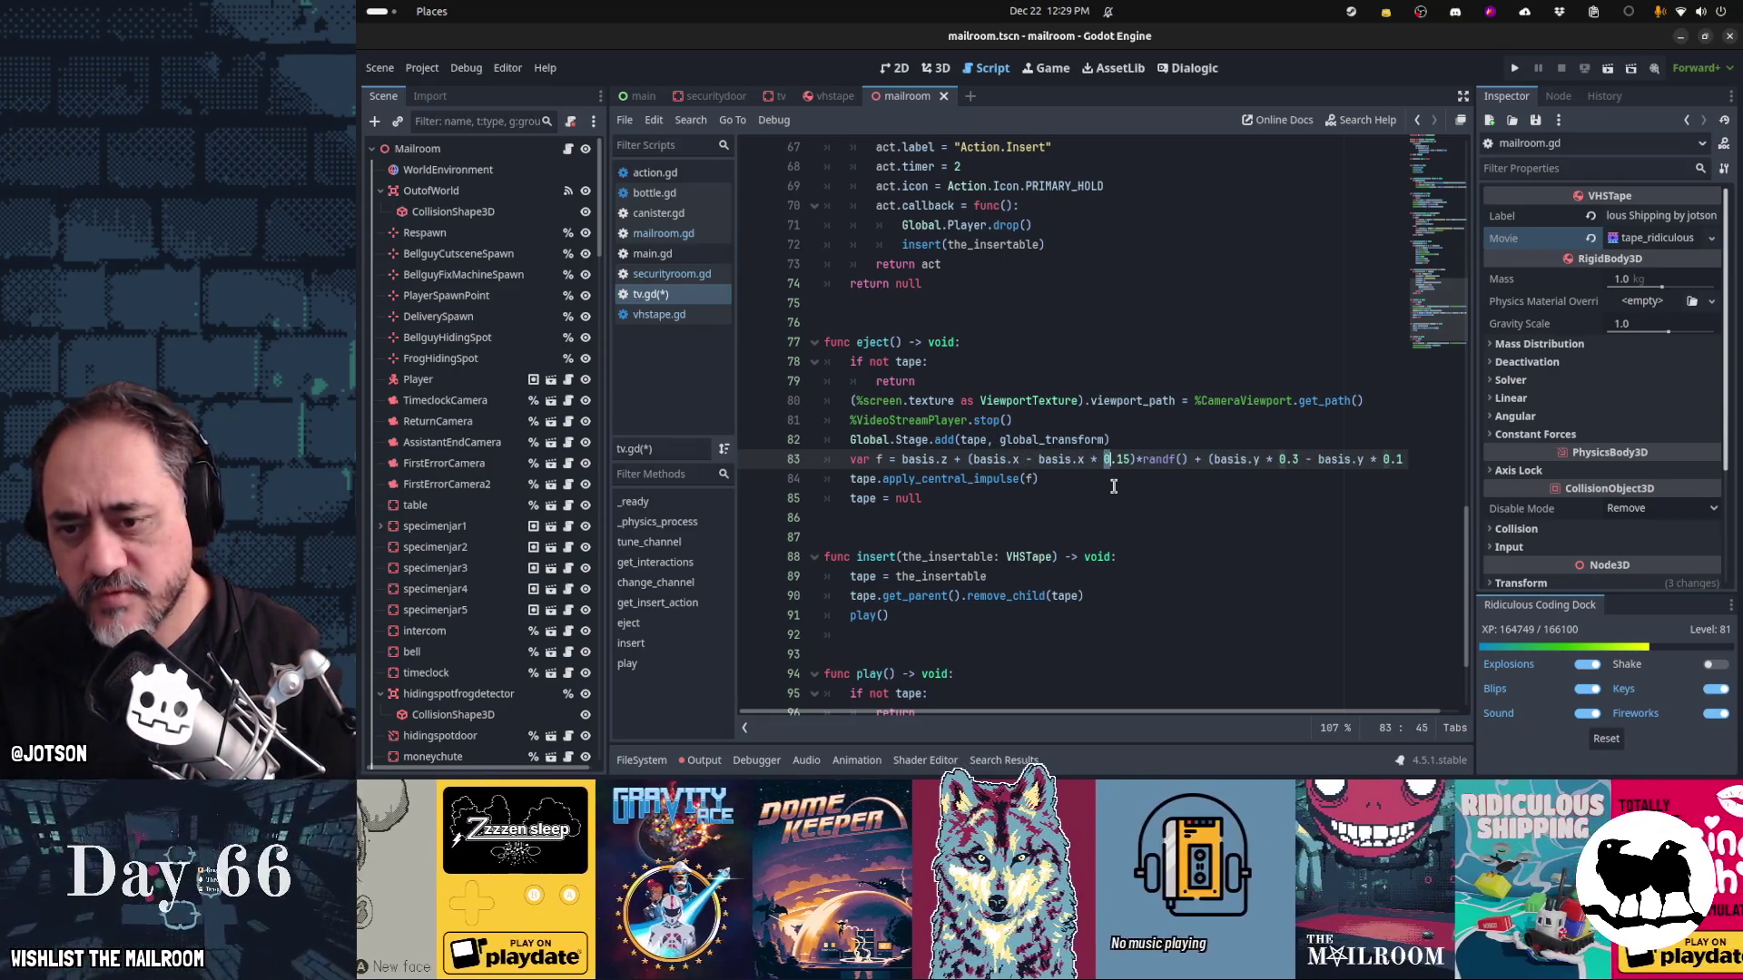
pyautogui.press('Right')
pyautogui.press('Delete')
pyautogui.press('Delete')
pyautogui.write('5')
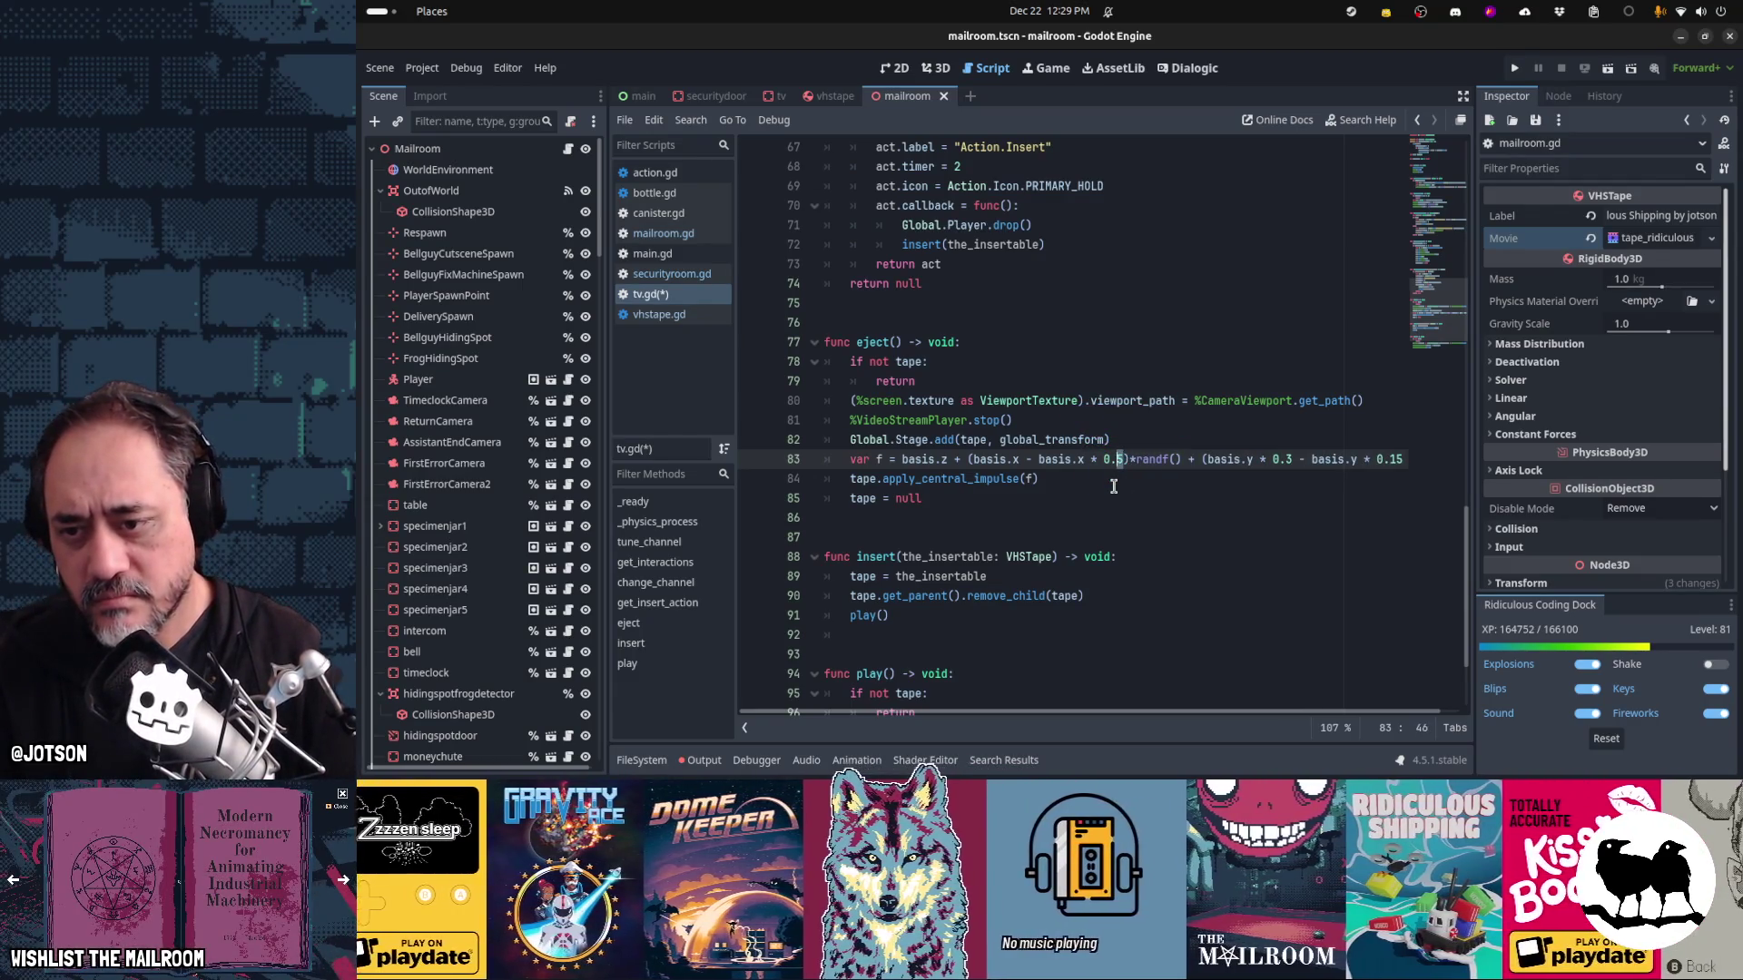
pyautogui.hotkey('ctrl', 'shift', 'Left')
pyautogui.hotkey('ctrl', 'shift', 'Left')
pyautogui.hotkey('ctrl', 'shift', 'Left')
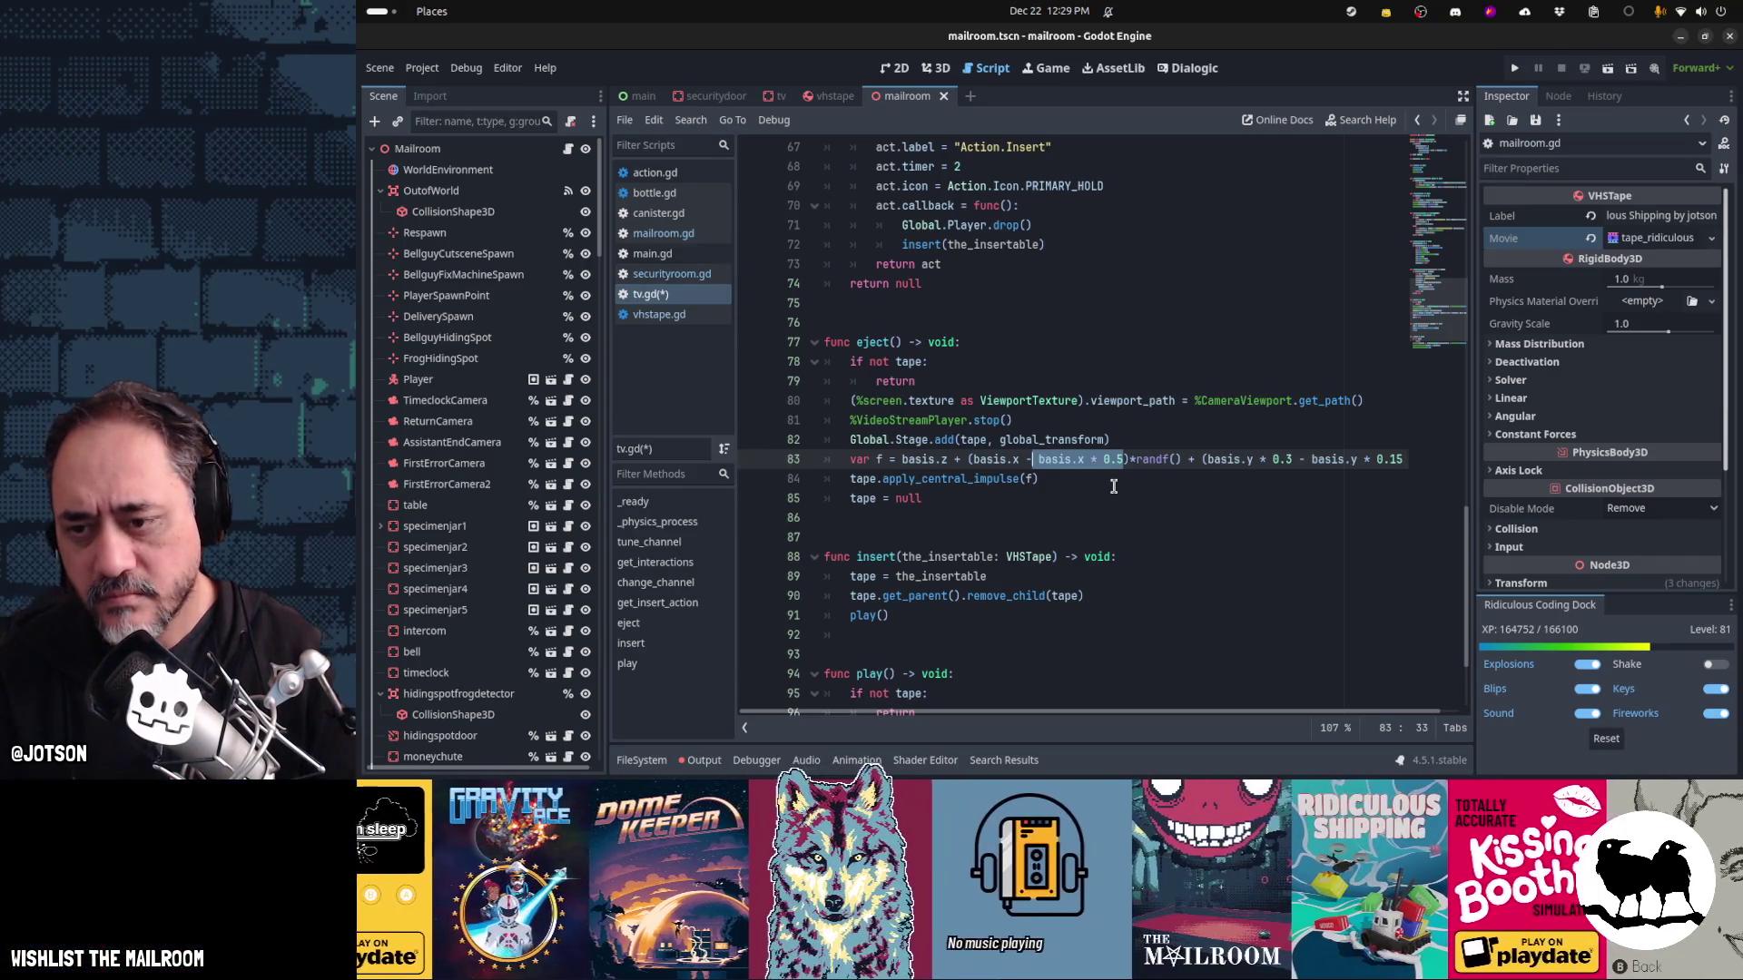
pyautogui.press('Right')
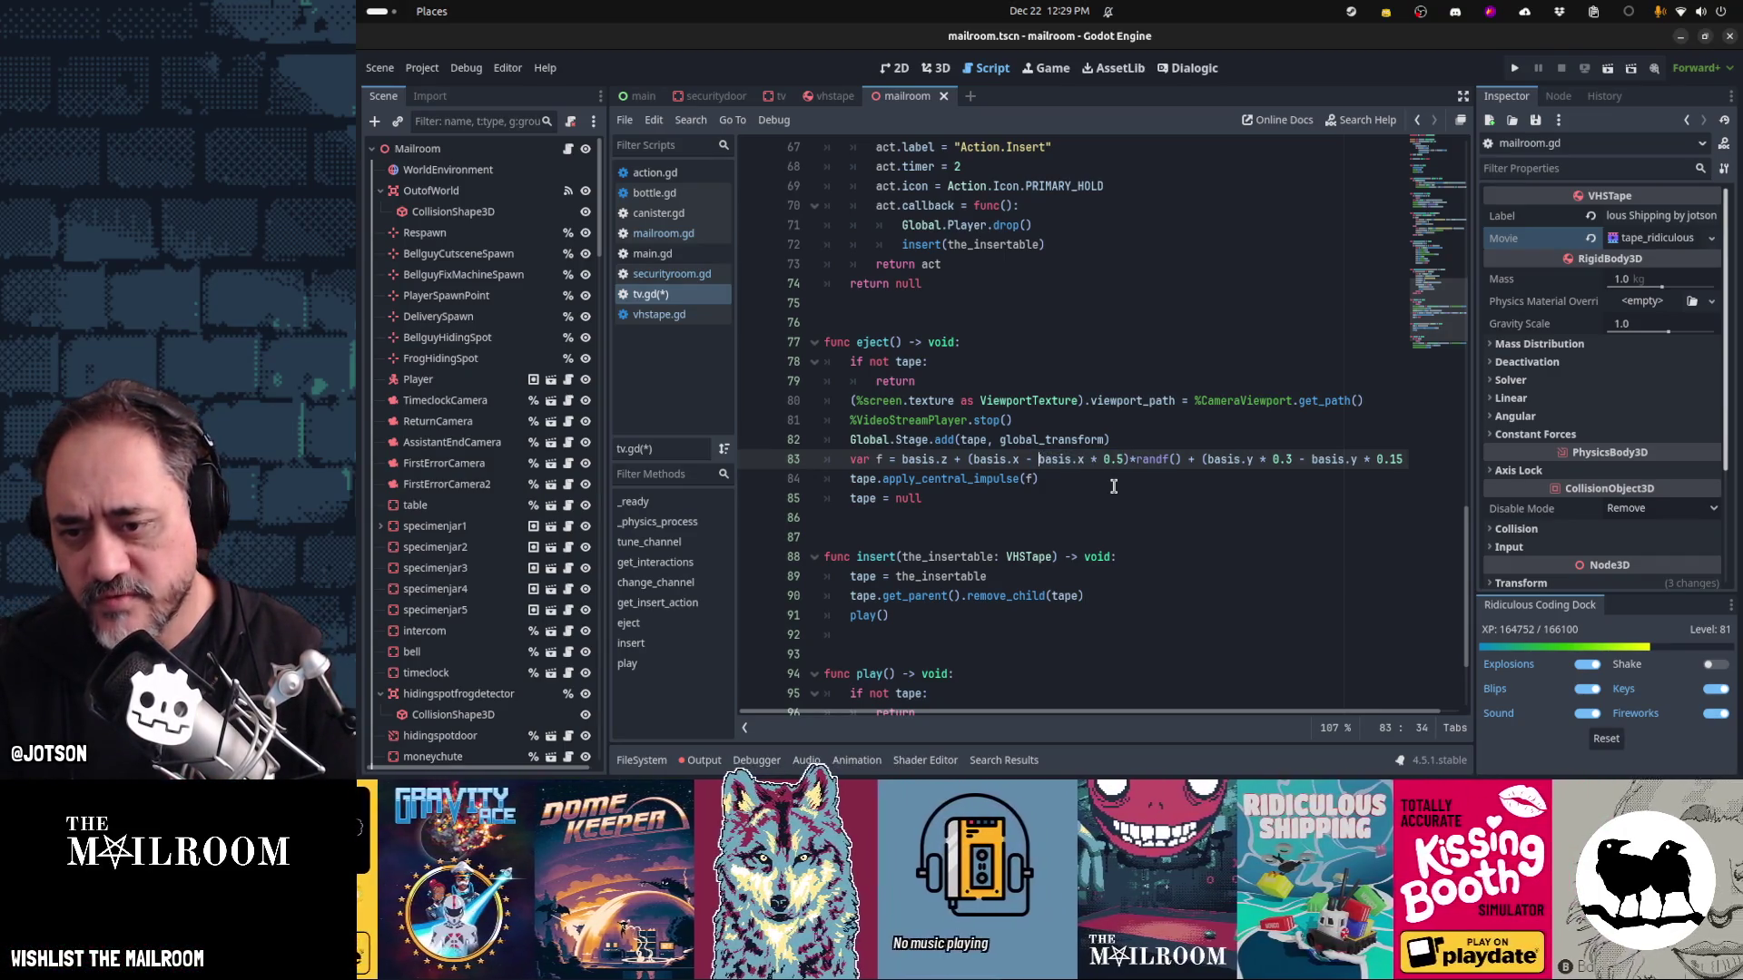
pyautogui.press('BackSpace')
pyautogui.press('BackSpace')
pyautogui.press('BackSpace')
pyautogui.press('Right')
pyautogui.press('Right')
pyautogui.press('Right')
pyautogui.press('Right')
pyautogui.press('Right')
pyautogui.press('Delete')
pyautogui.press('Right')
pyautogui.press('Delete')
pyautogui.press('Right')
pyautogui.press('Right')
pyautogui.press('Right')
pyautogui.press('Left')
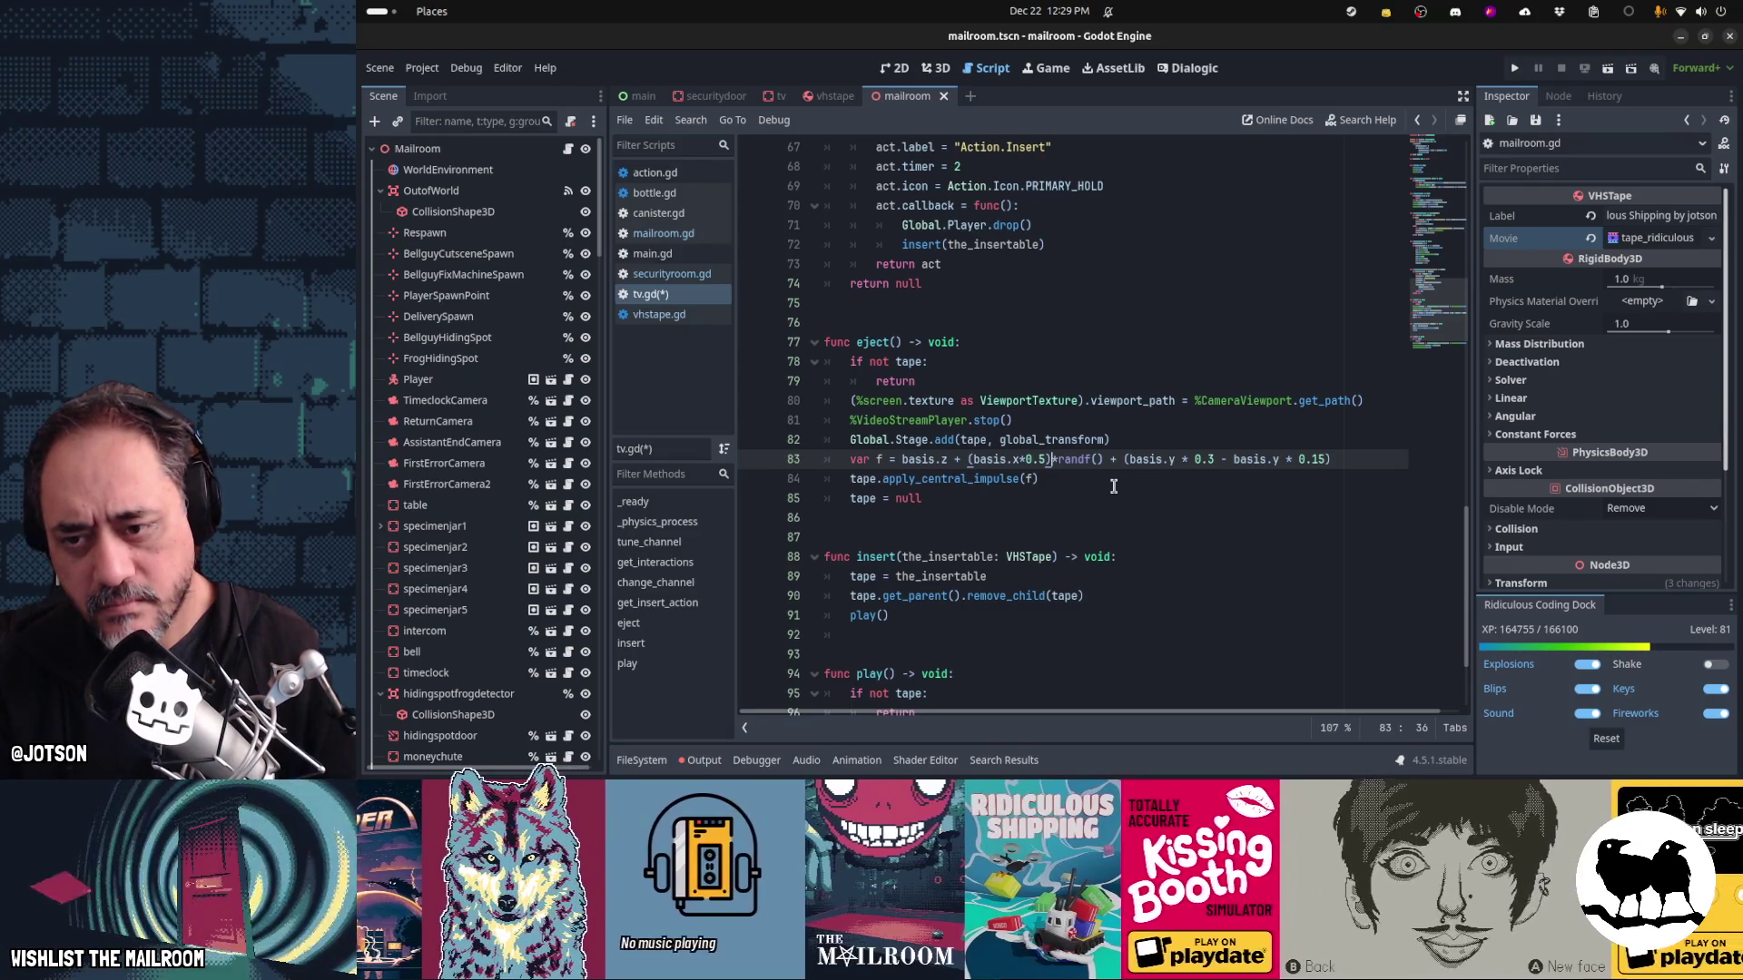
# Turn the x term into basis.x*randf_range(-0.2, 0.2), removing leftover factors and parentheses
pyautogui.write('*')
pyautogui.hotkey('ctrl', 'shift', 'Right')
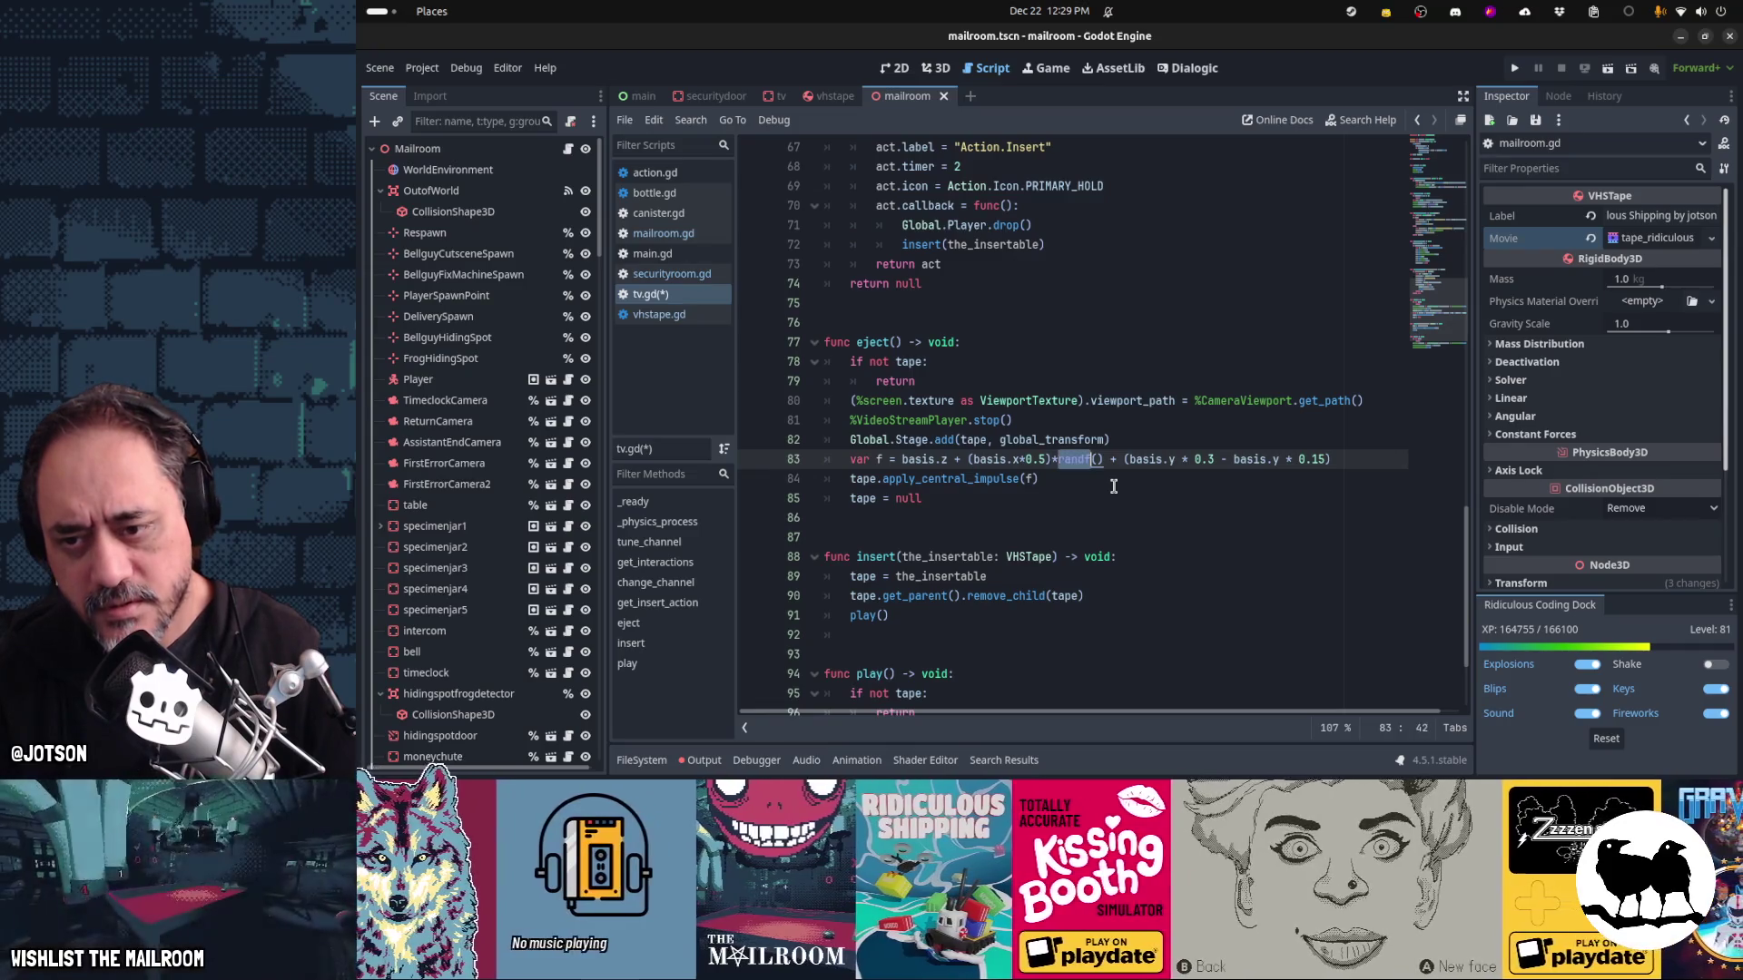
pyautogui.press('Right')
pyautogui.write('_ran')
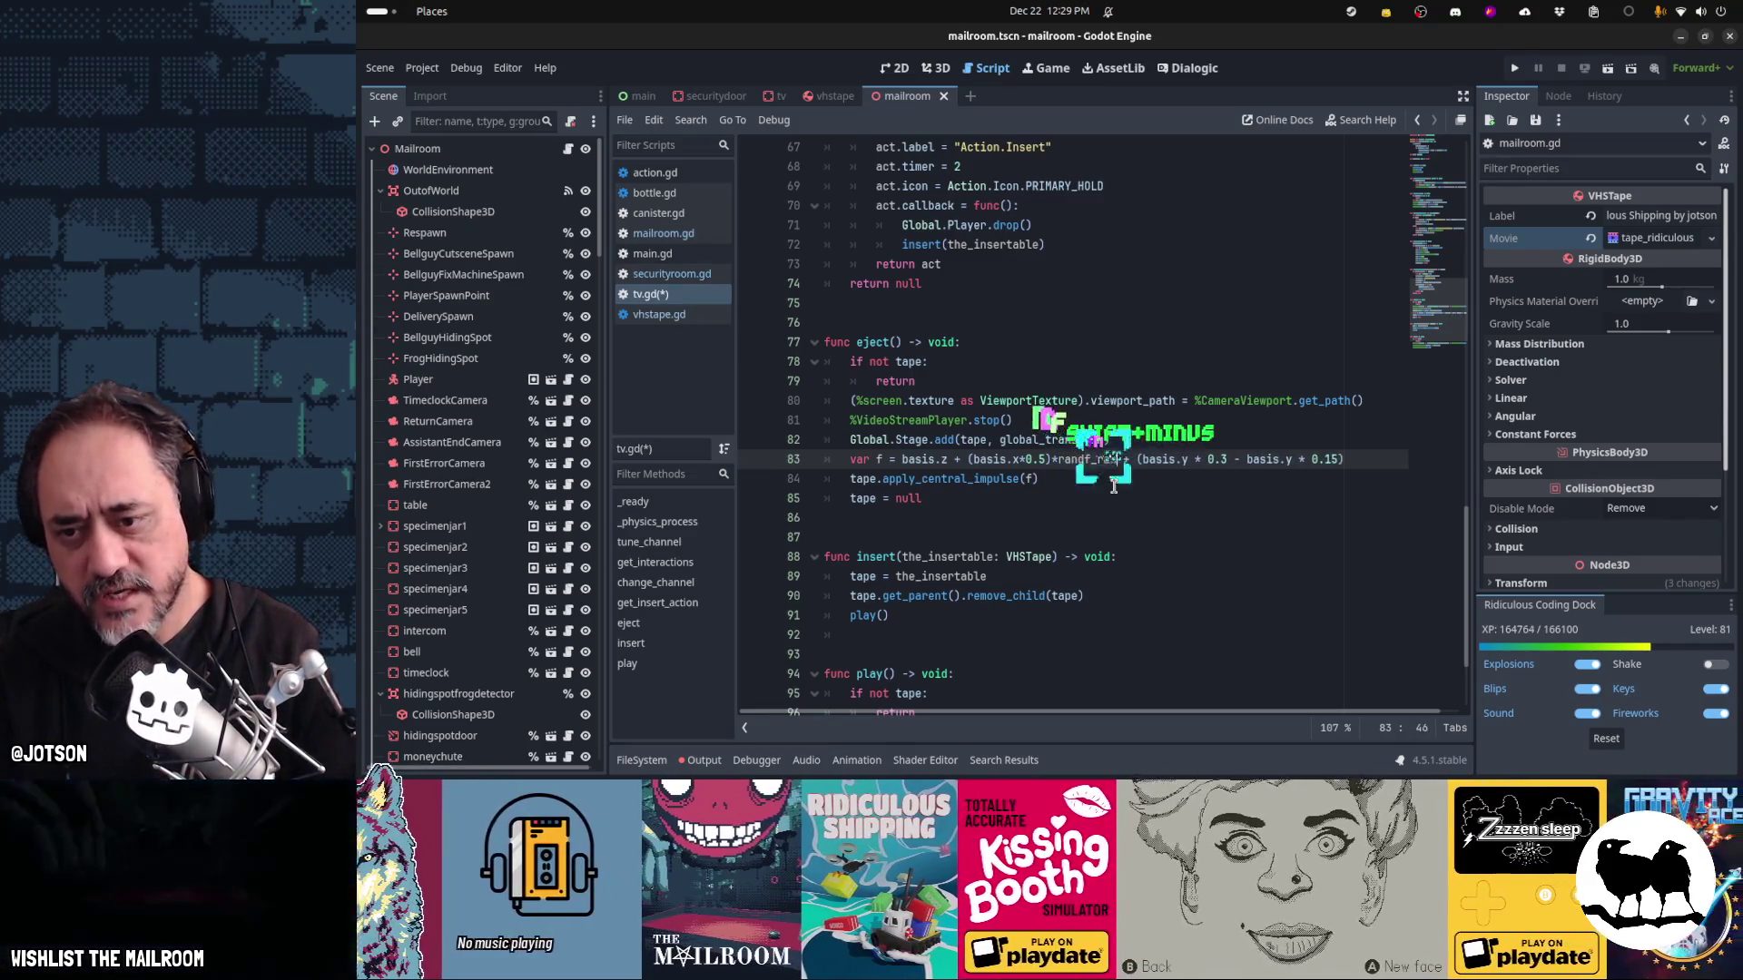
pyautogui.write('ge(-')
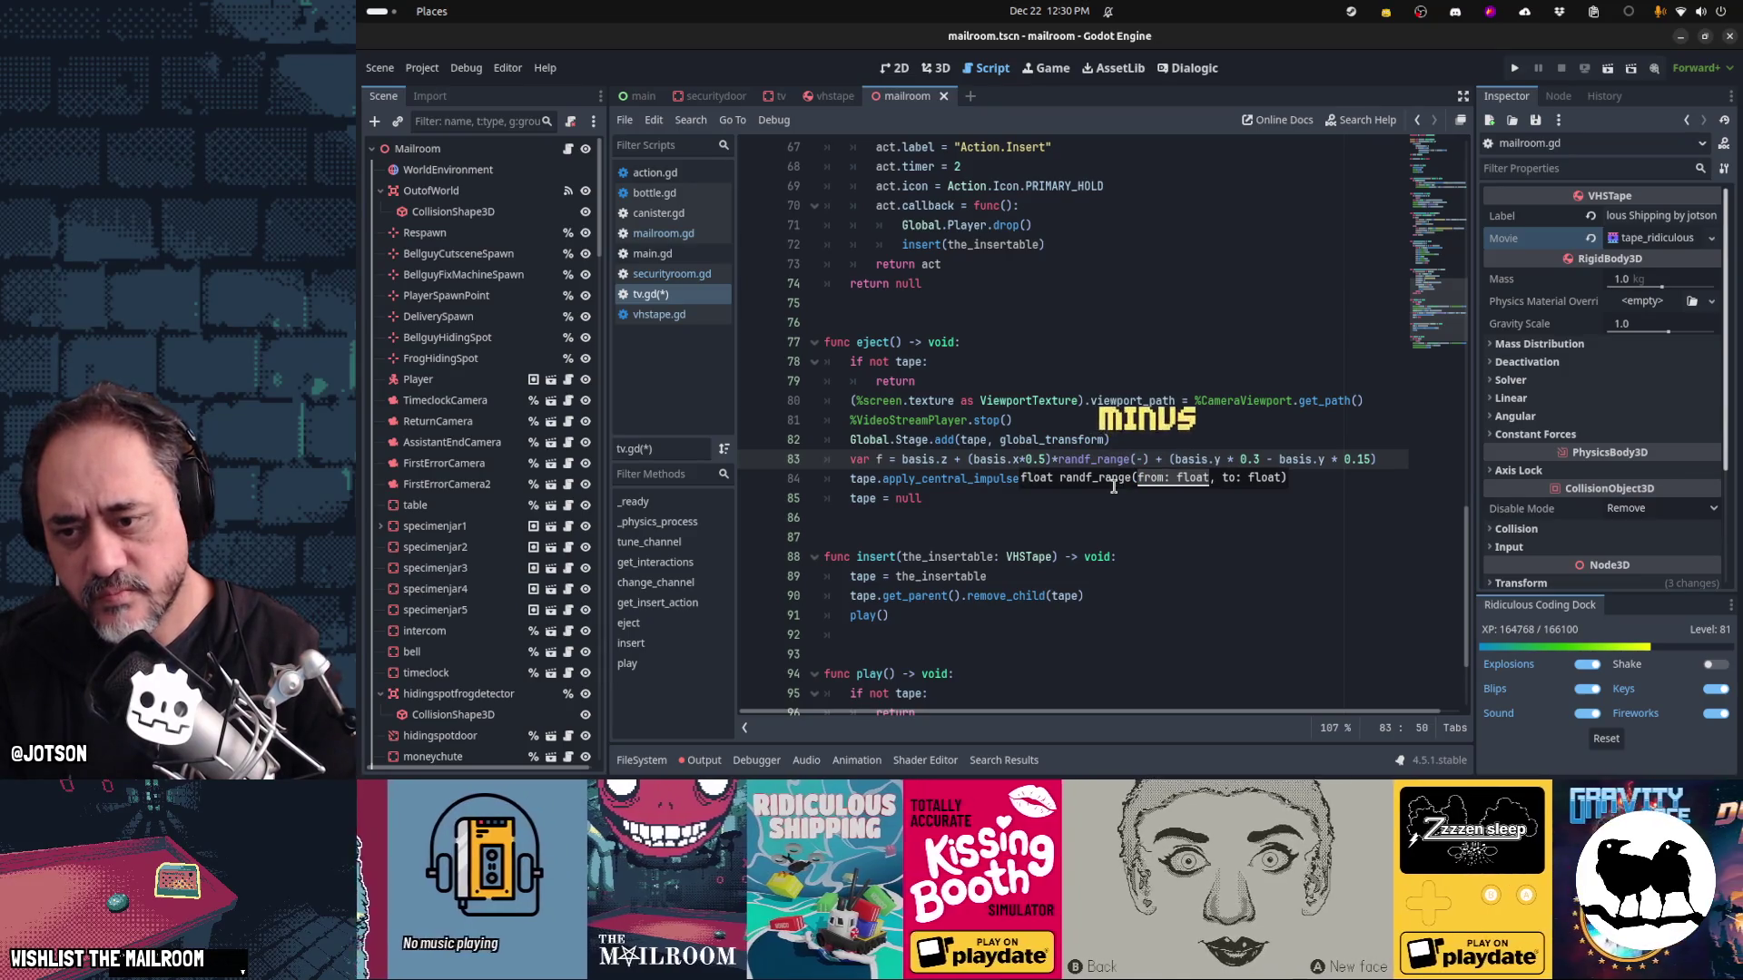
pyautogui.press('Up')
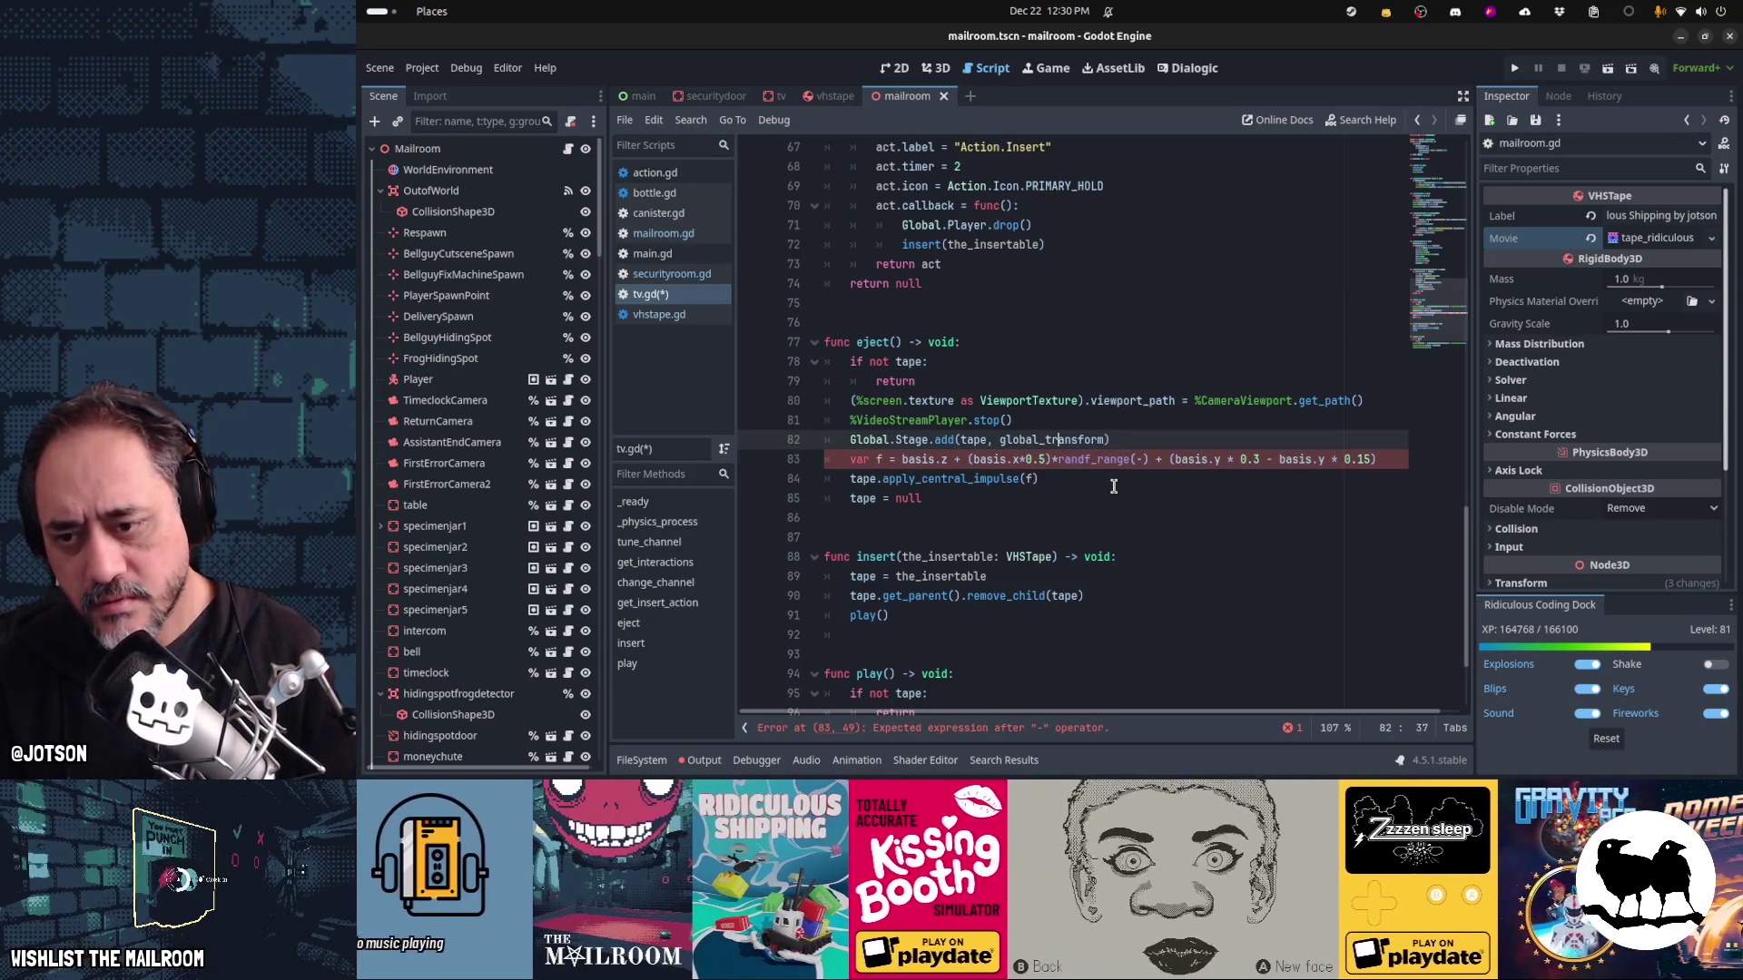
pyautogui.press('Down')
pyautogui.press('Left')
pyautogui.press('BackSpace')
pyautogui.press('BackSpace')
pyautogui.press('BackSpace')
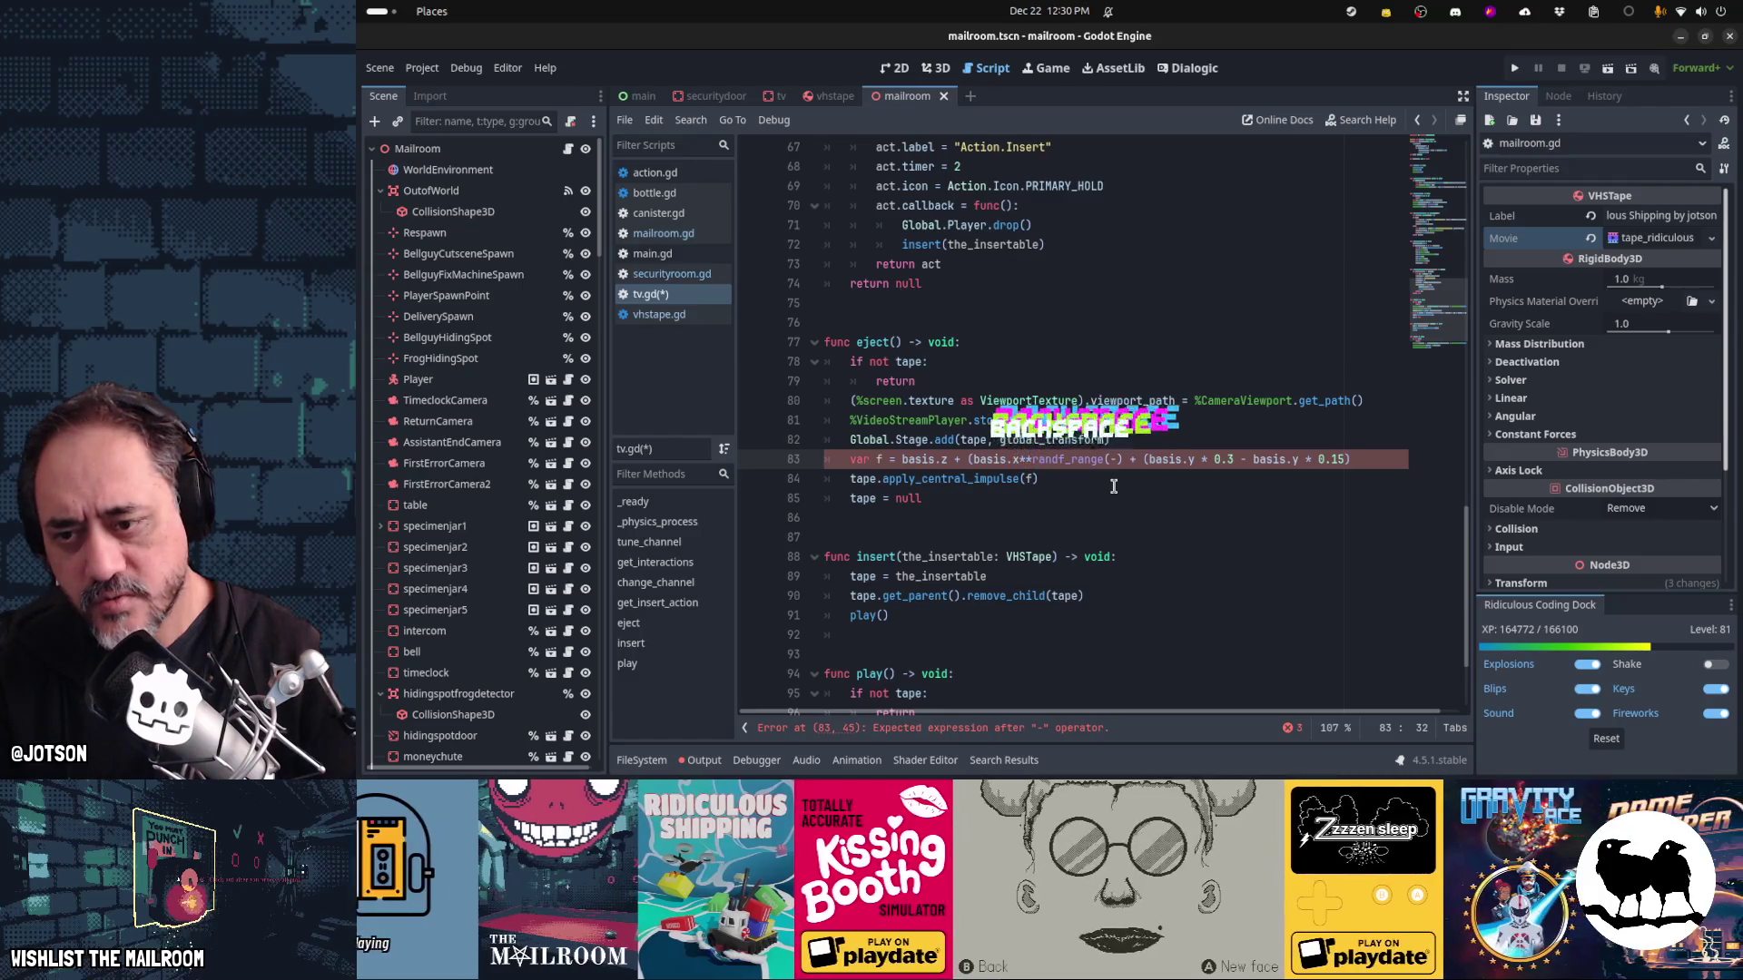
pyautogui.press('Delete')
pyautogui.press('Left')
pyautogui.press('Left')
pyautogui.press('Left')
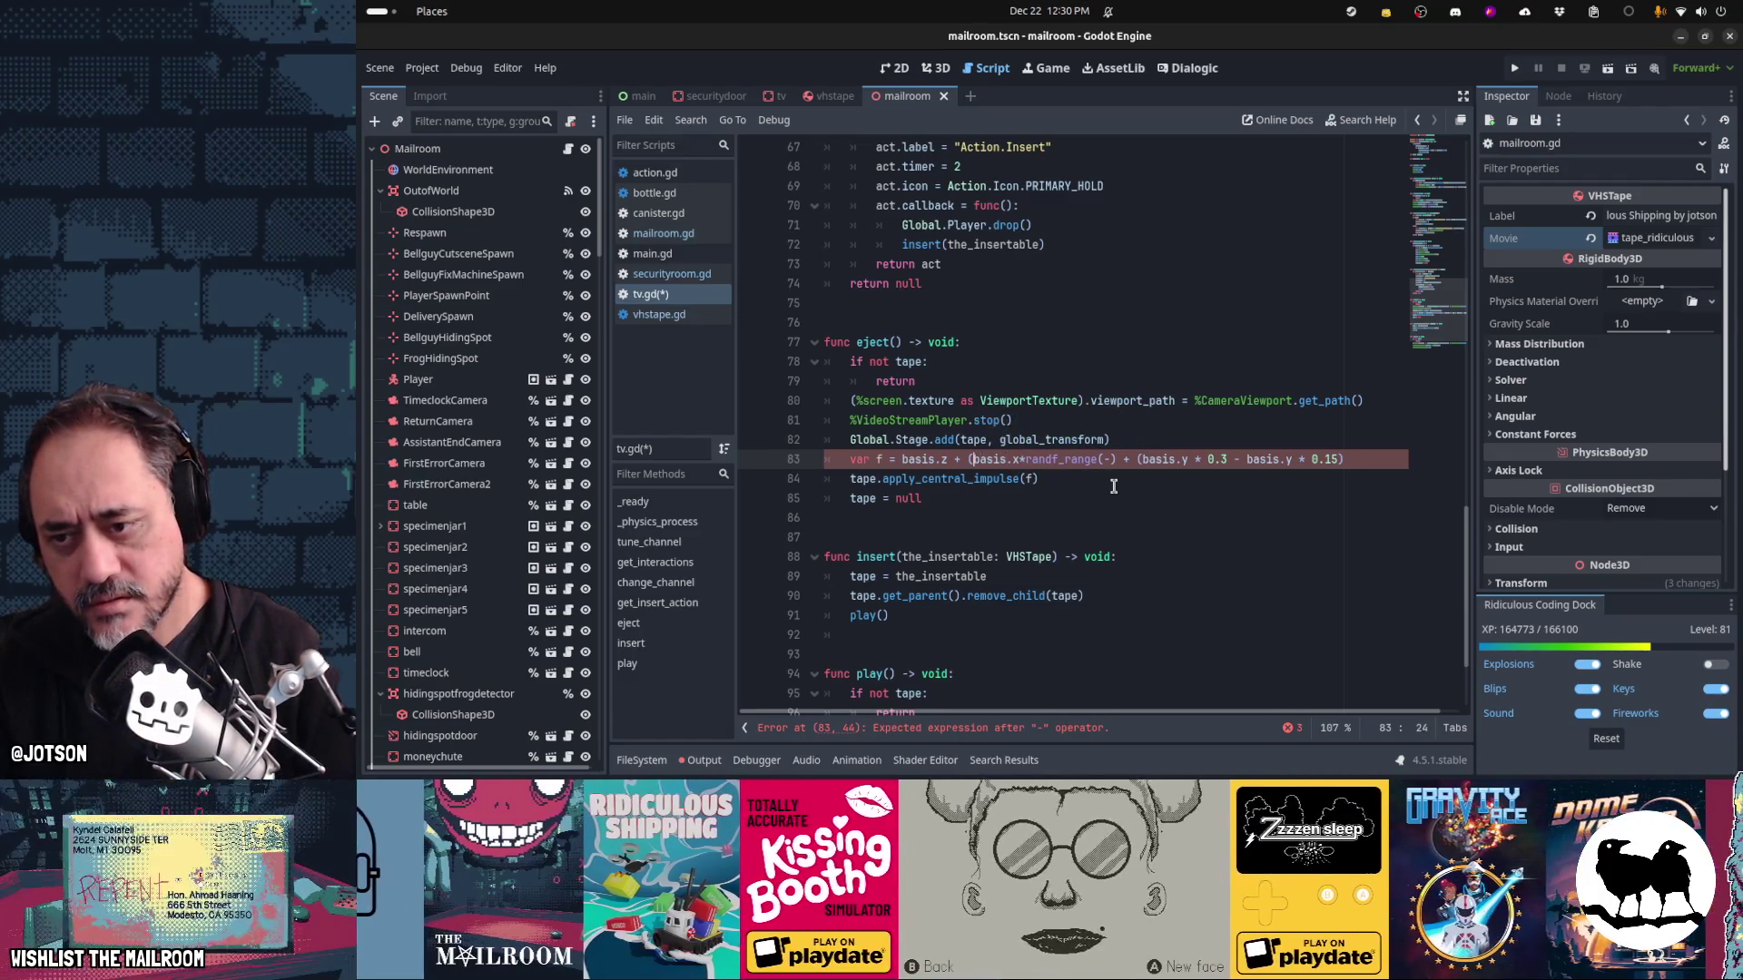
pyautogui.press('BackSpace')
pyautogui.press('Right')
pyautogui.press('Right')
pyautogui.press('Right')
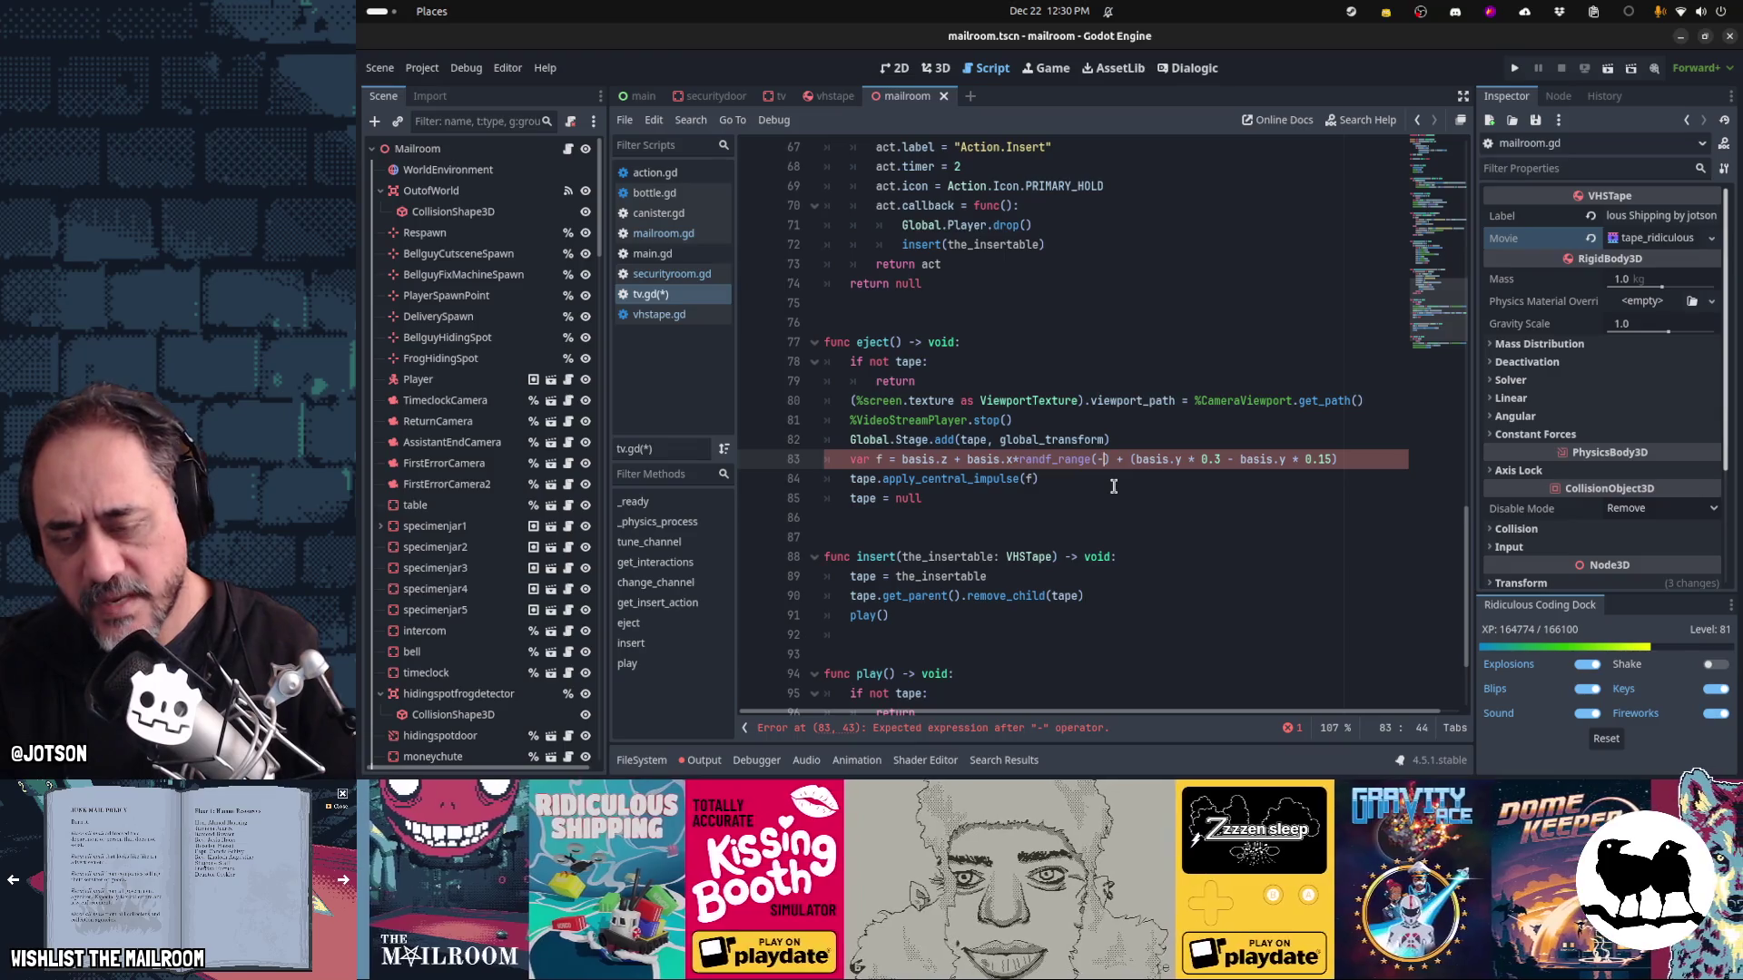
pyautogui.write('0.')
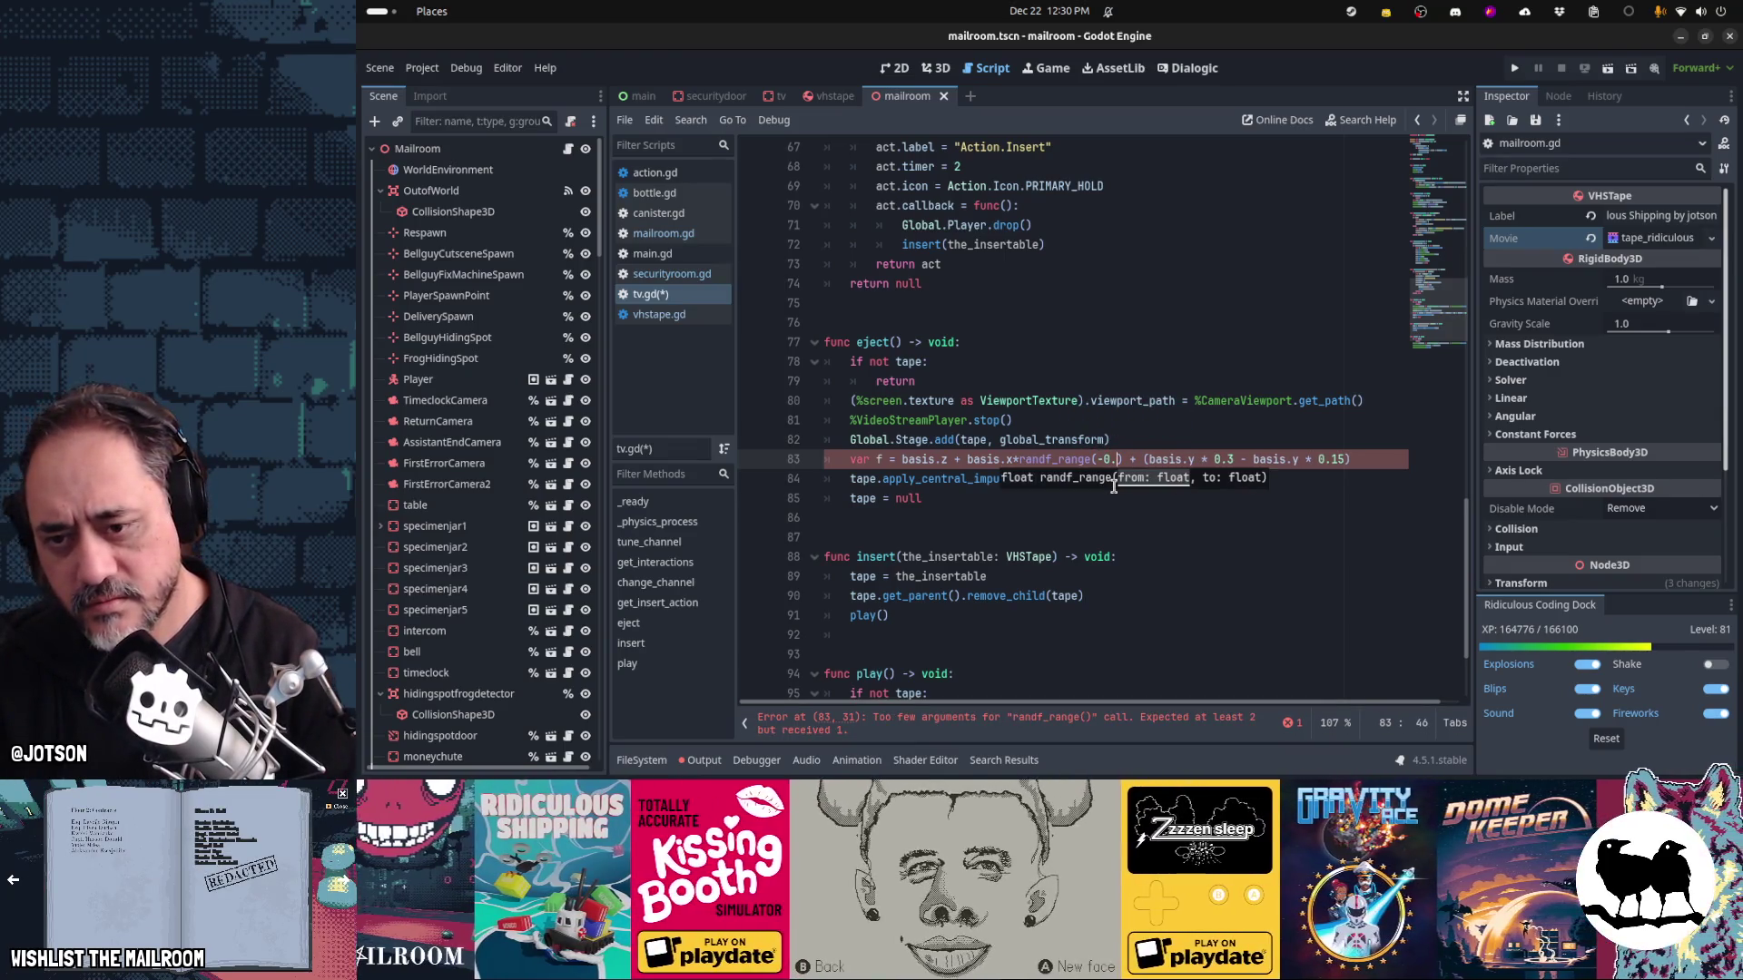
pyautogui.write('2, 0.2')
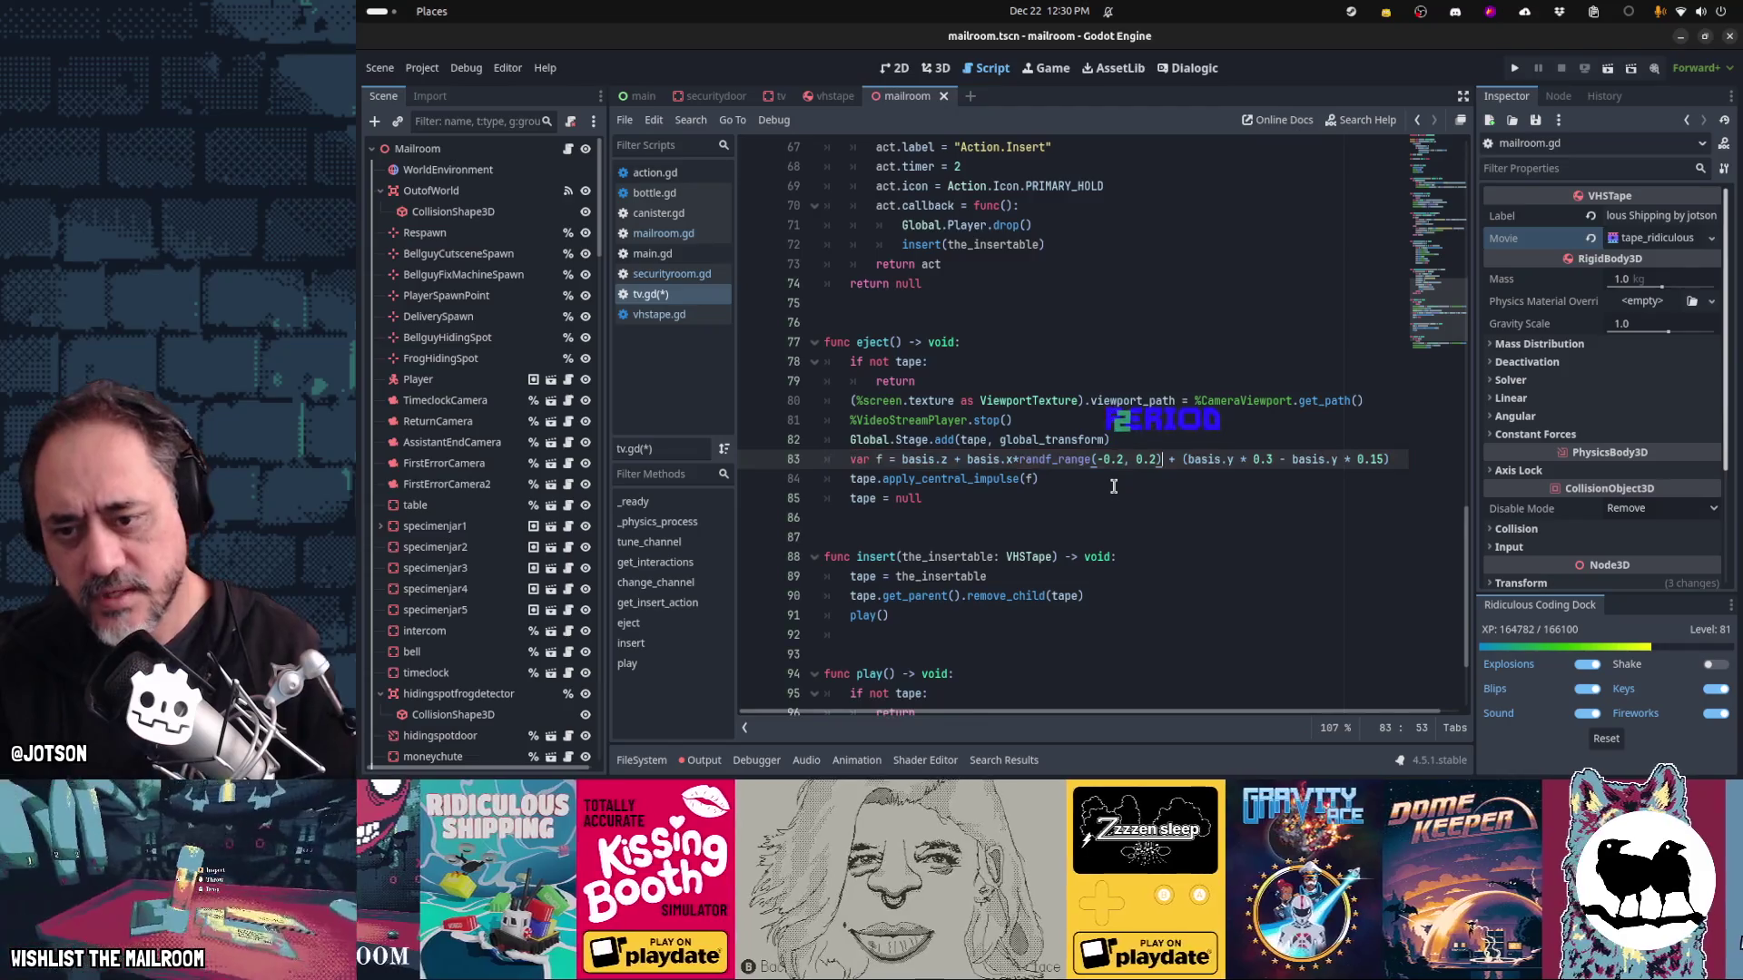
pyautogui.press('Right')
pyautogui.press('Right')
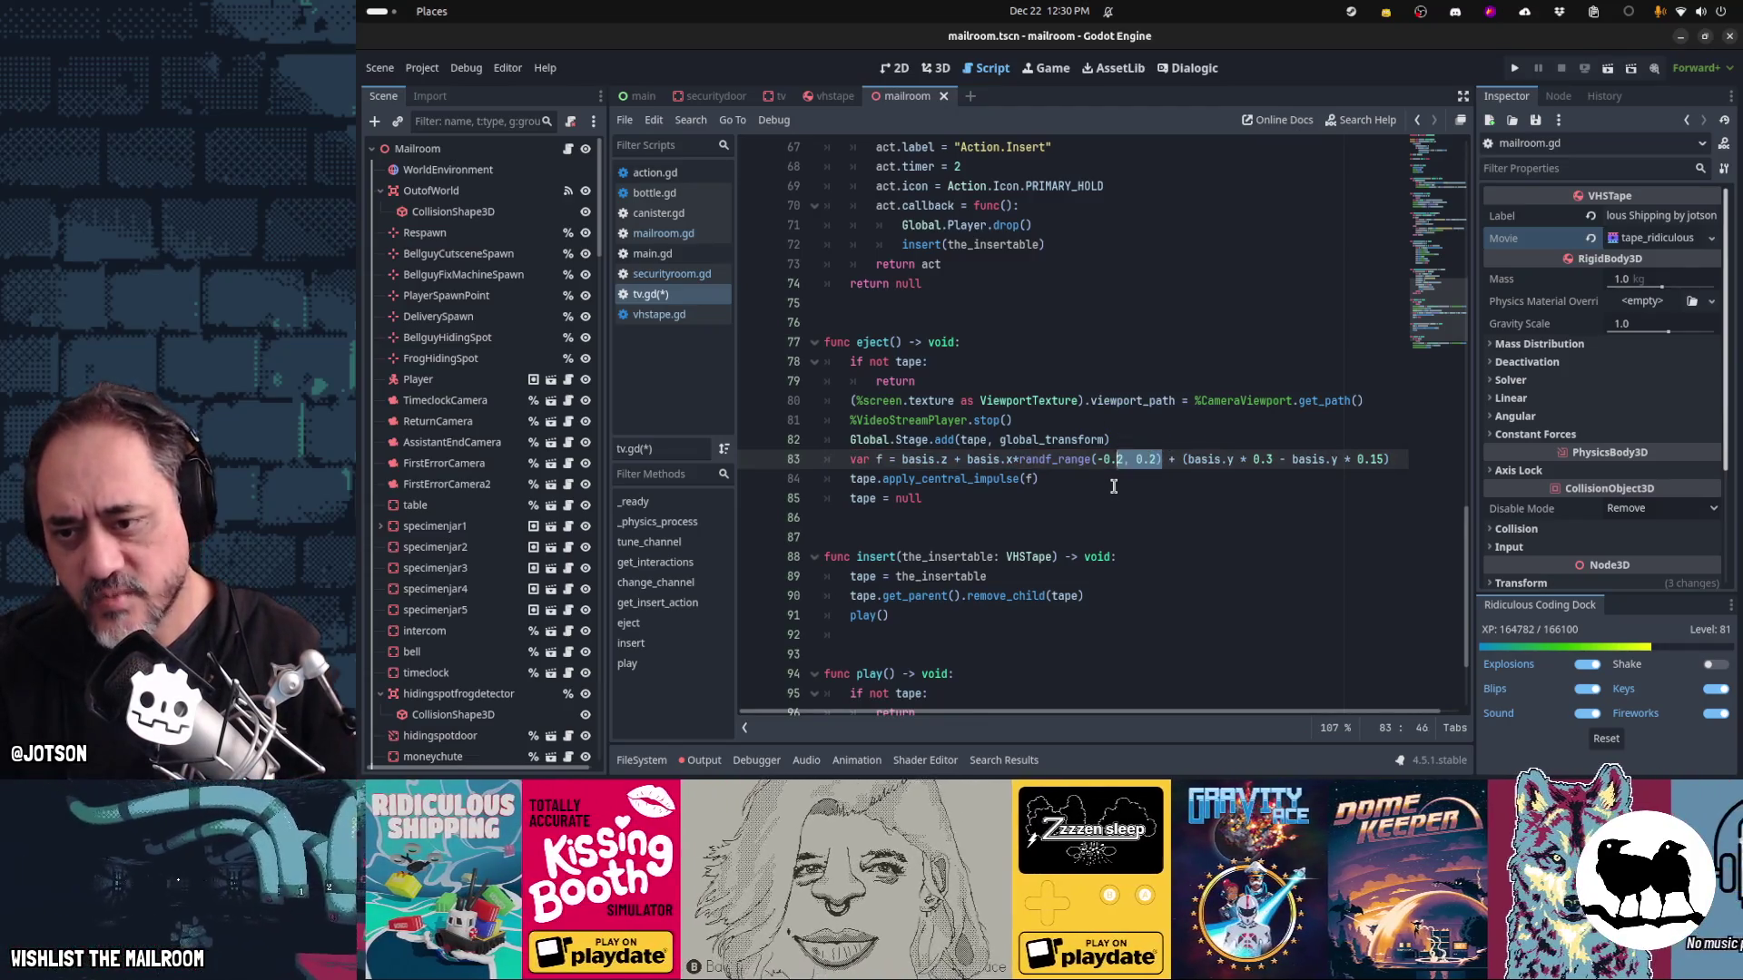
# Copy the random term over the basis.y term as basis.y*randf_range(-0.2, 0.2), save, and run
pyautogui.hotkey('ctrl', 'shift', 'Left')
pyautogui.hotkey('ctrl', 'shift', 'Left')
pyautogui.hotkey('ctrl', 'shift', 'Left')
pyautogui.press('Right')
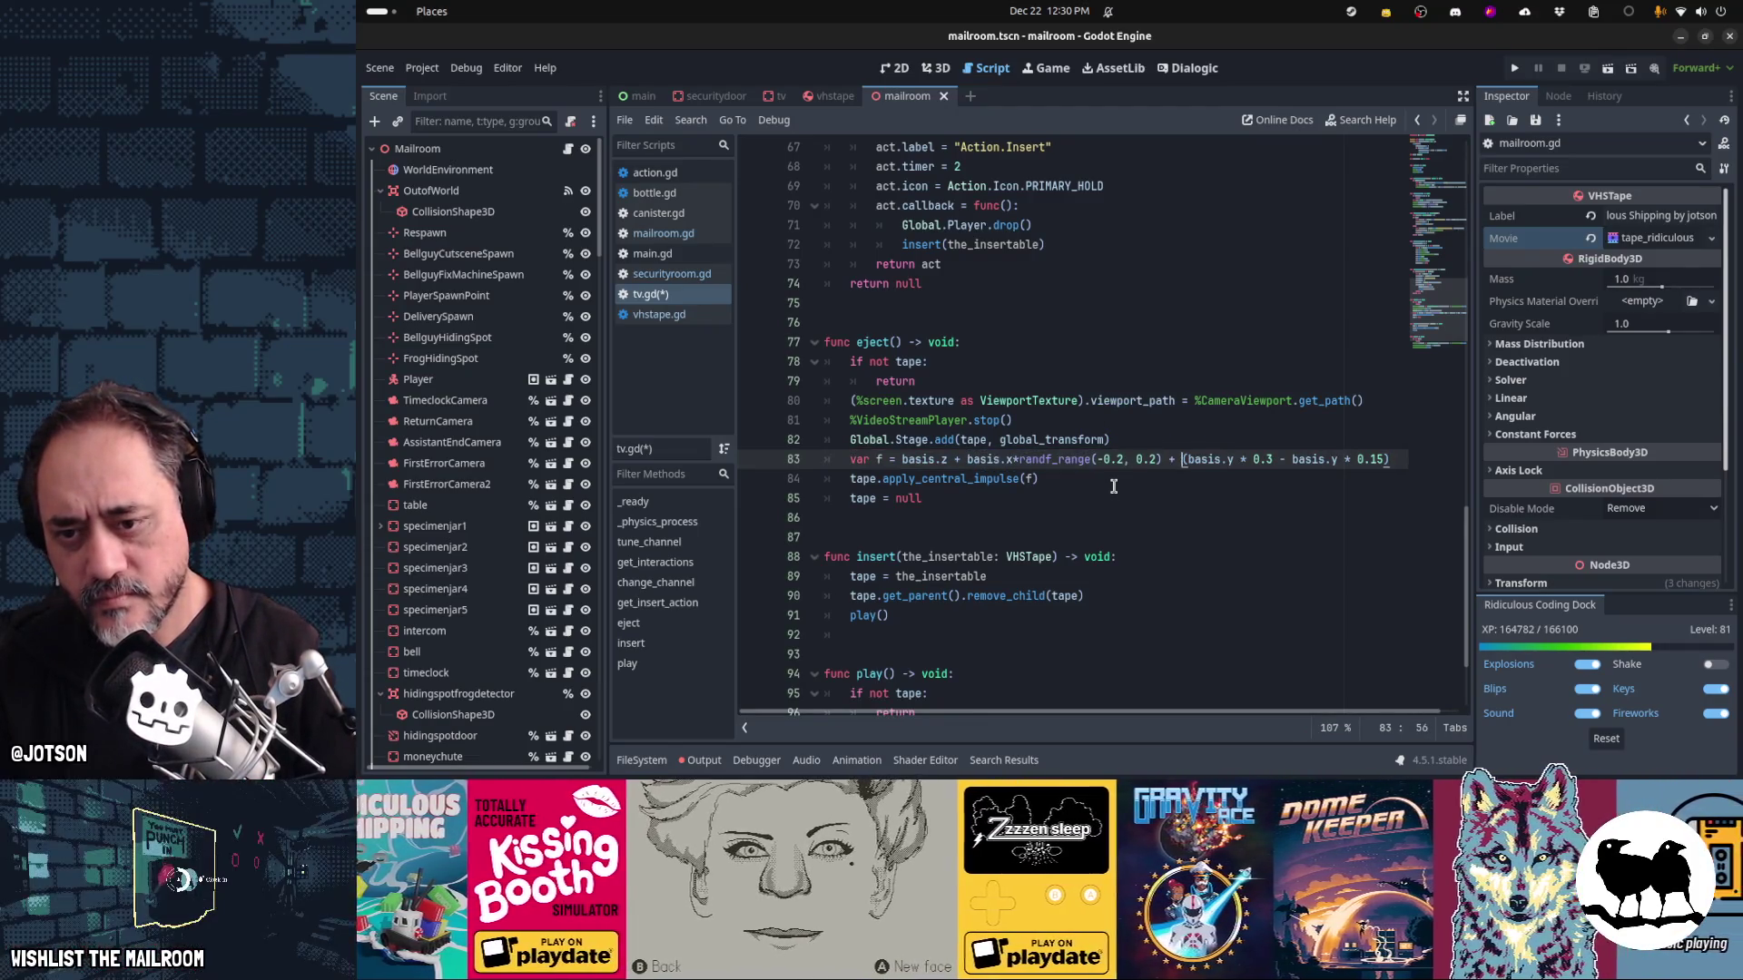
pyautogui.hotkey('shift', 'End')
pyautogui.hotkey('ctrl', 'v')
pyautogui.hotkey('ctrl', 'Left')
pyautogui.hotkey('ctrl', 'Left')
pyautogui.hotkey('ctrl', 'Left')
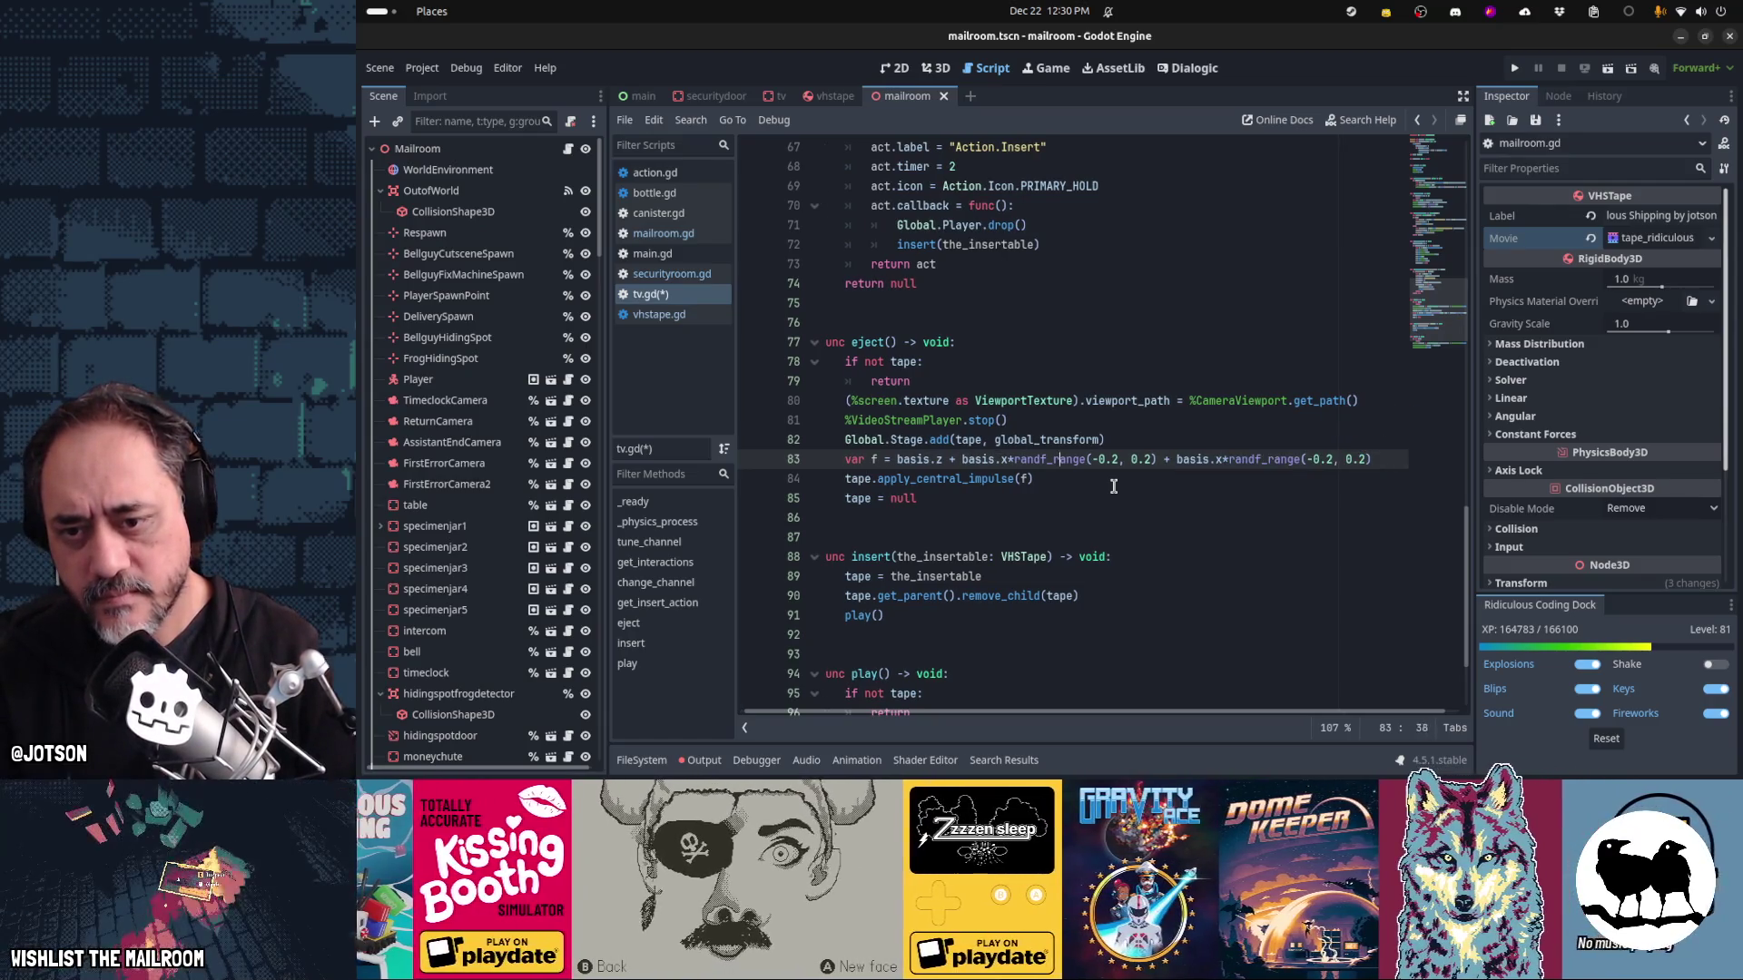
pyautogui.press('Delete')
pyautogui.write('y')
pyautogui.press('Home')
pyautogui.hotkey('ctrl', 's')
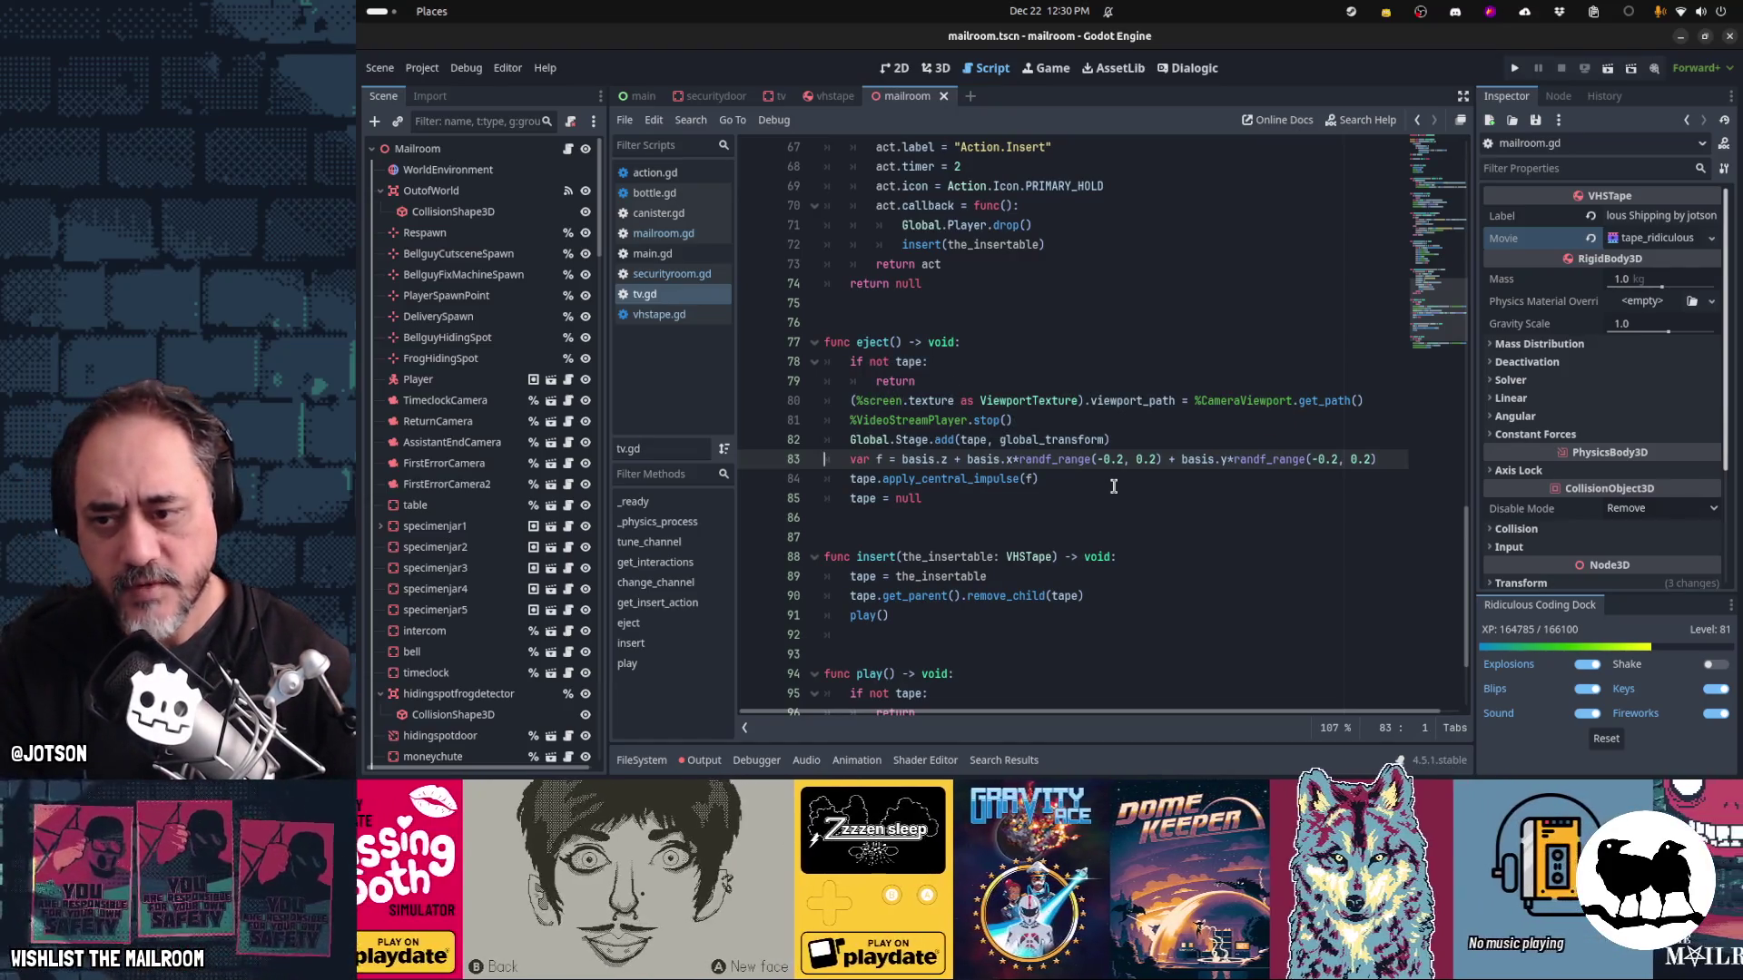
pyautogui.press('F5')
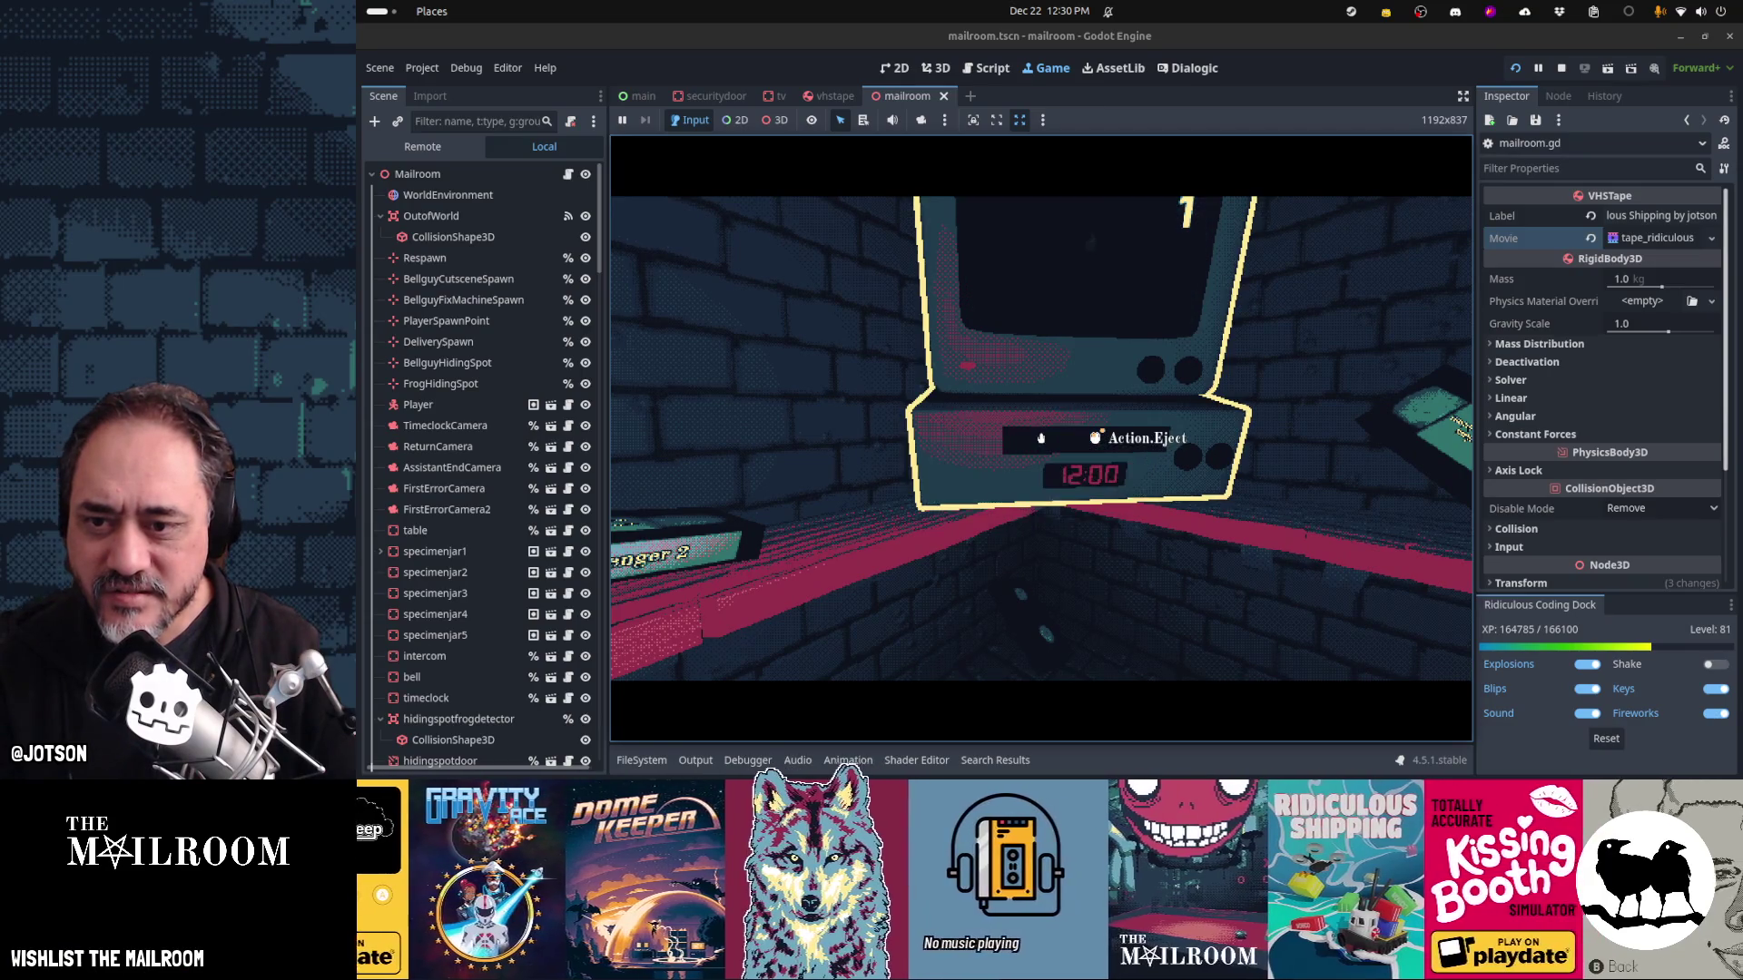
# Repeatedly insert tapes into the VCR and eject them onto the floor, picking them back up
pyautogui.click(1041, 438)
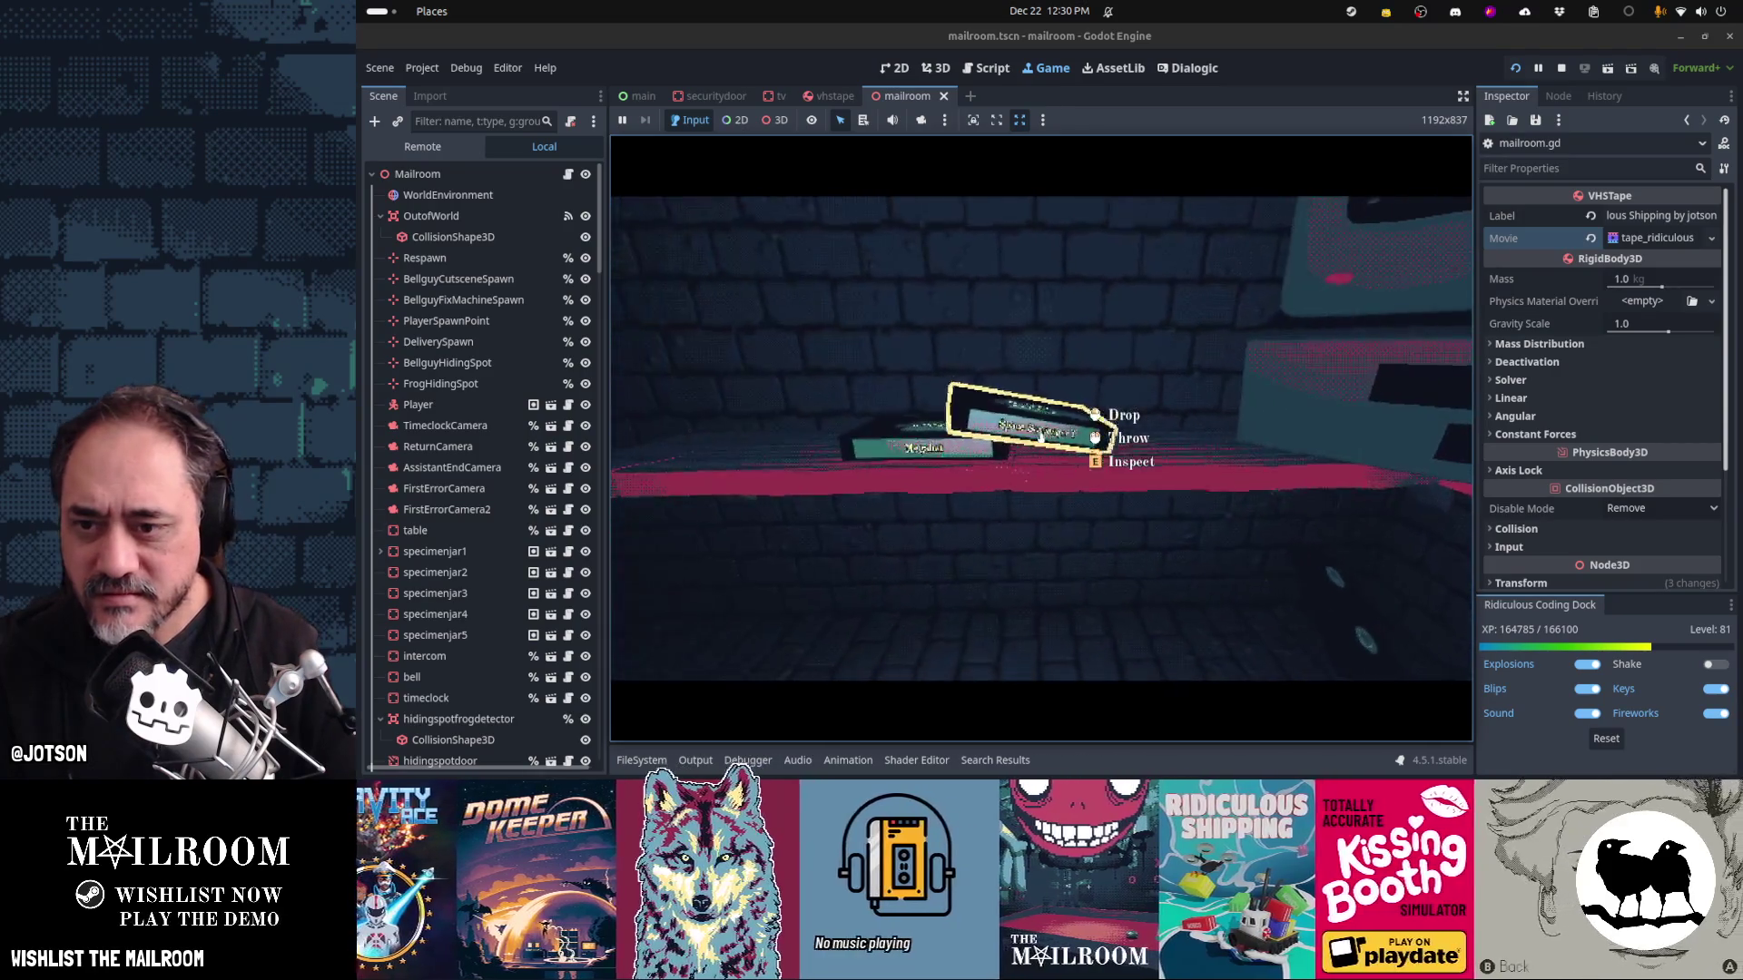
pyautogui.click(1041, 439)
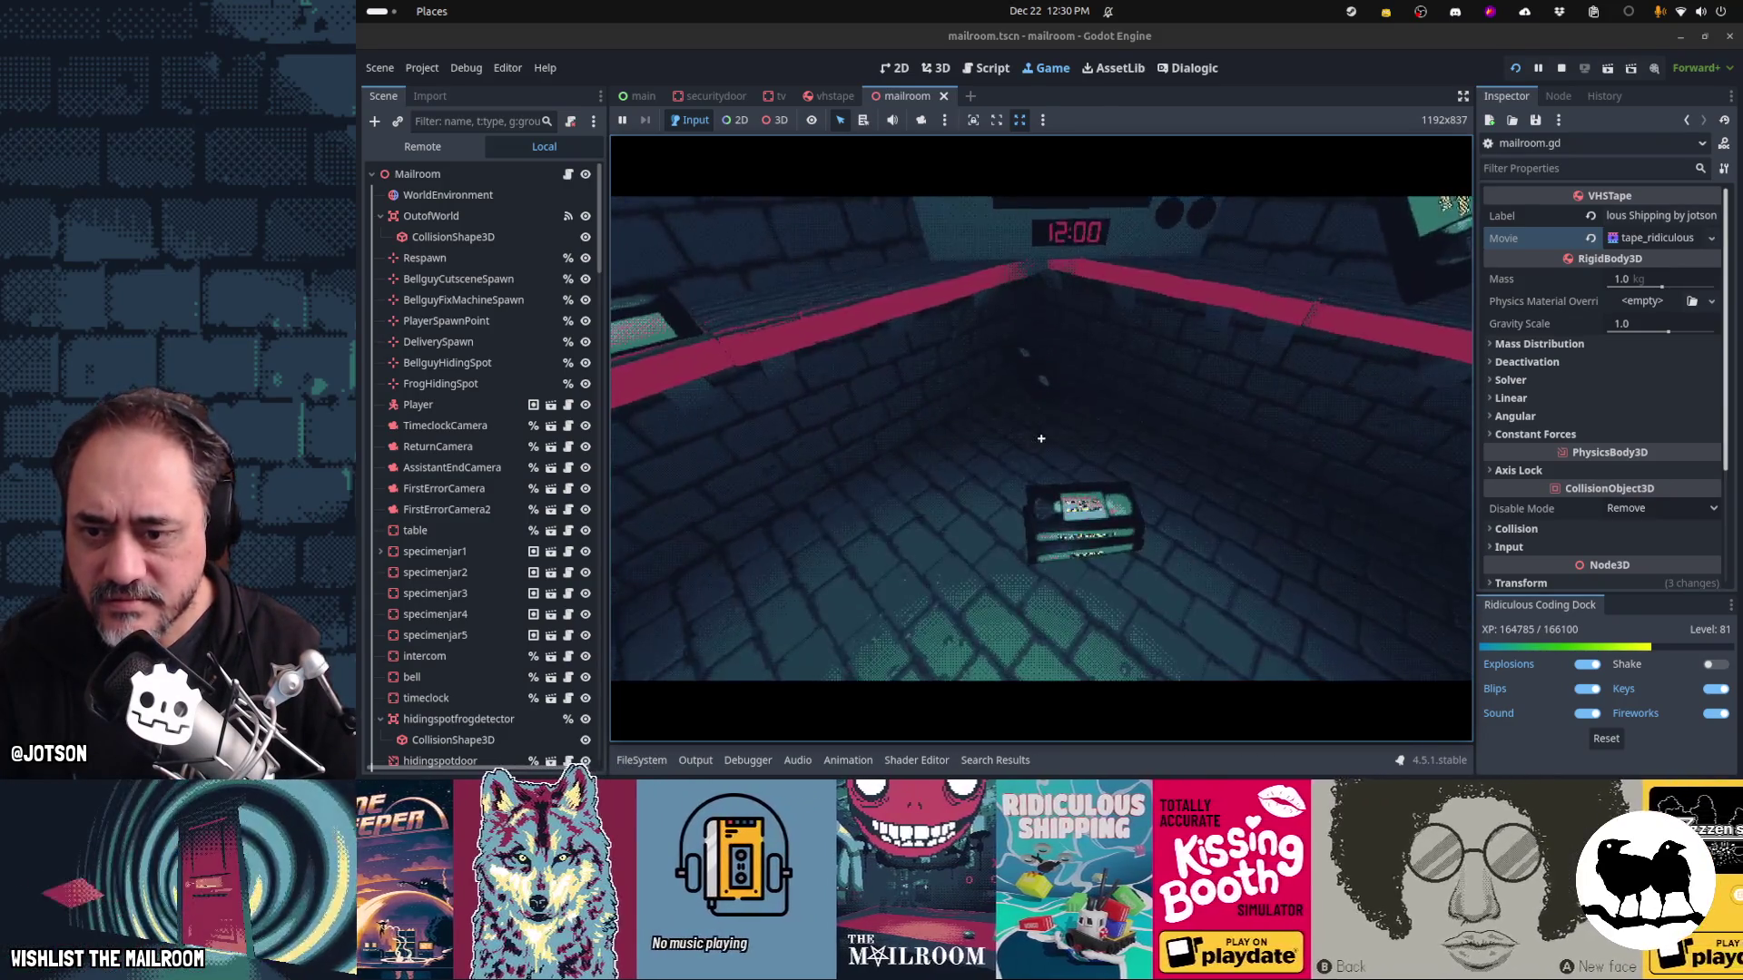
pyautogui.click(1041, 439)
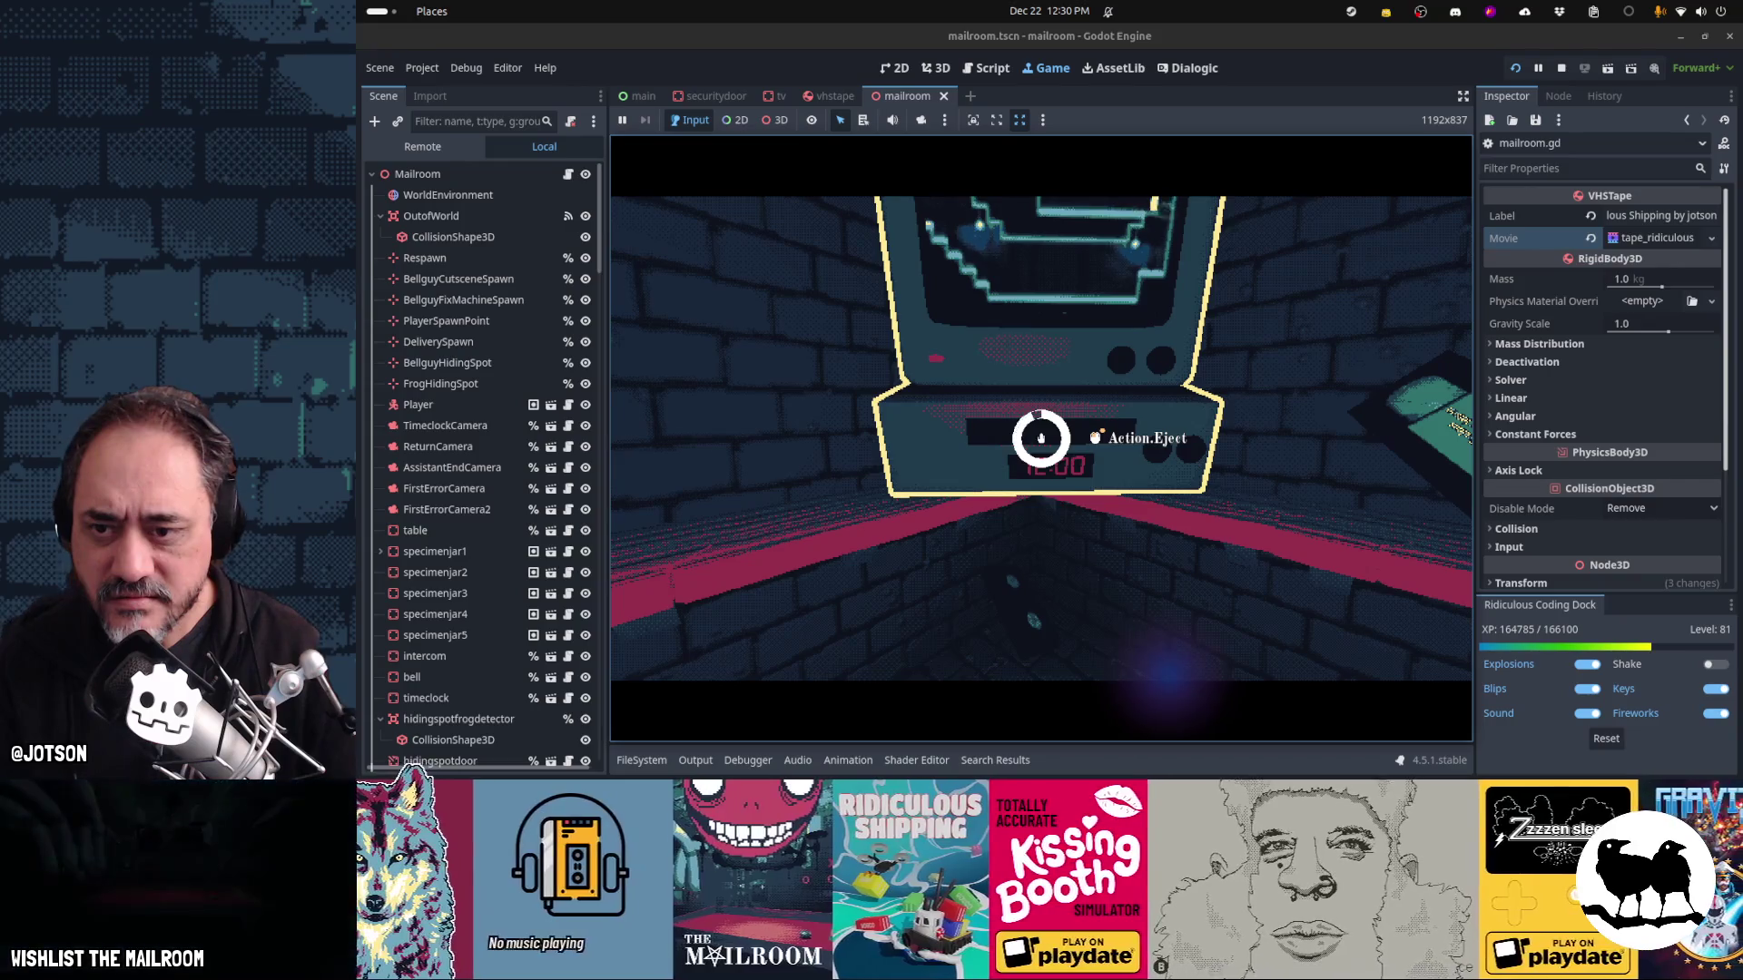
pyautogui.click(1041, 437)
pyautogui.click(1041, 438)
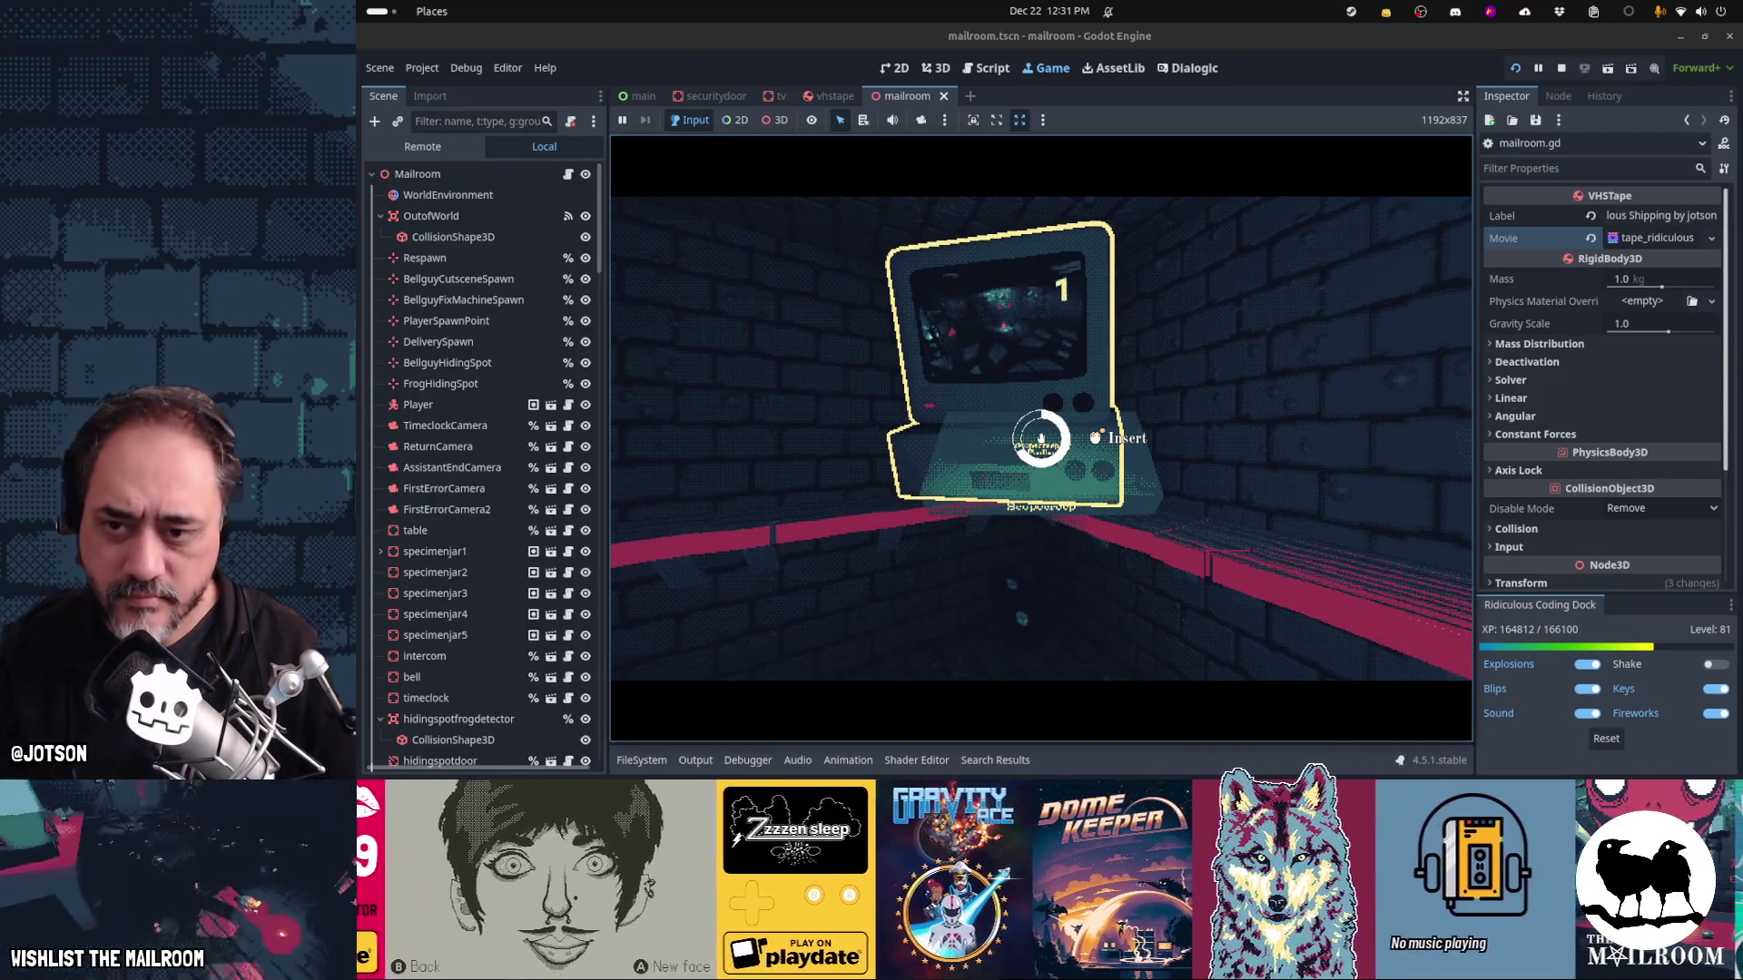
pyautogui.click(1041, 438)
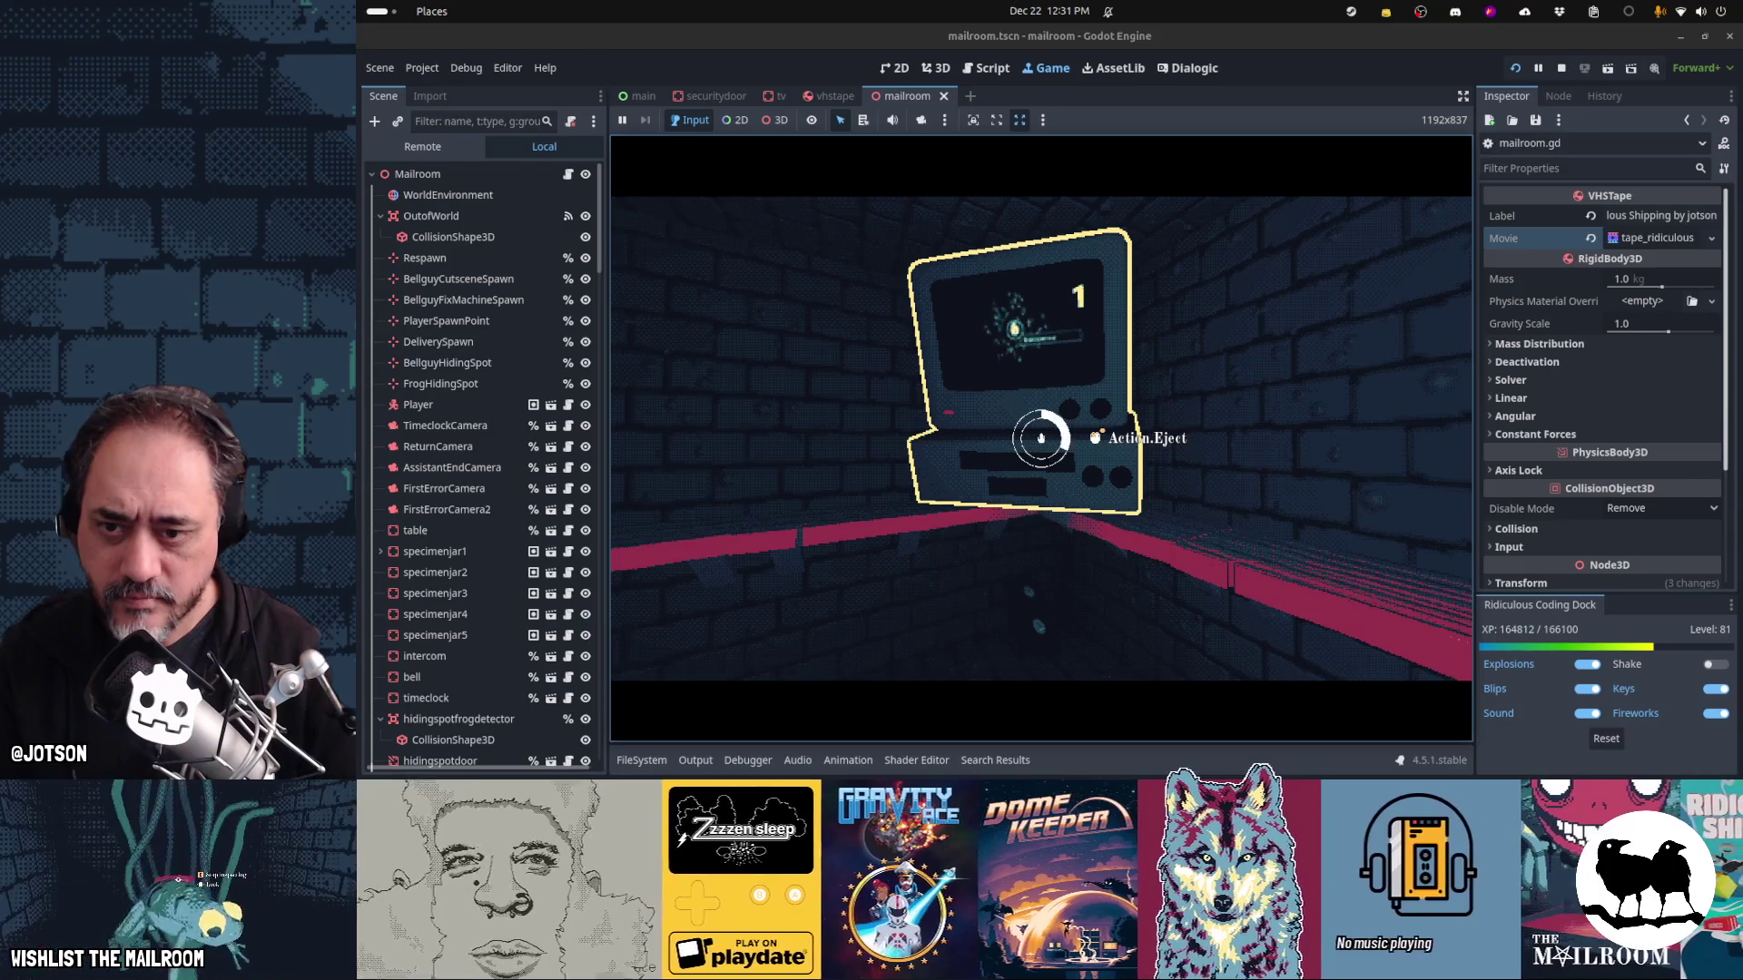
pyautogui.click(1041, 437)
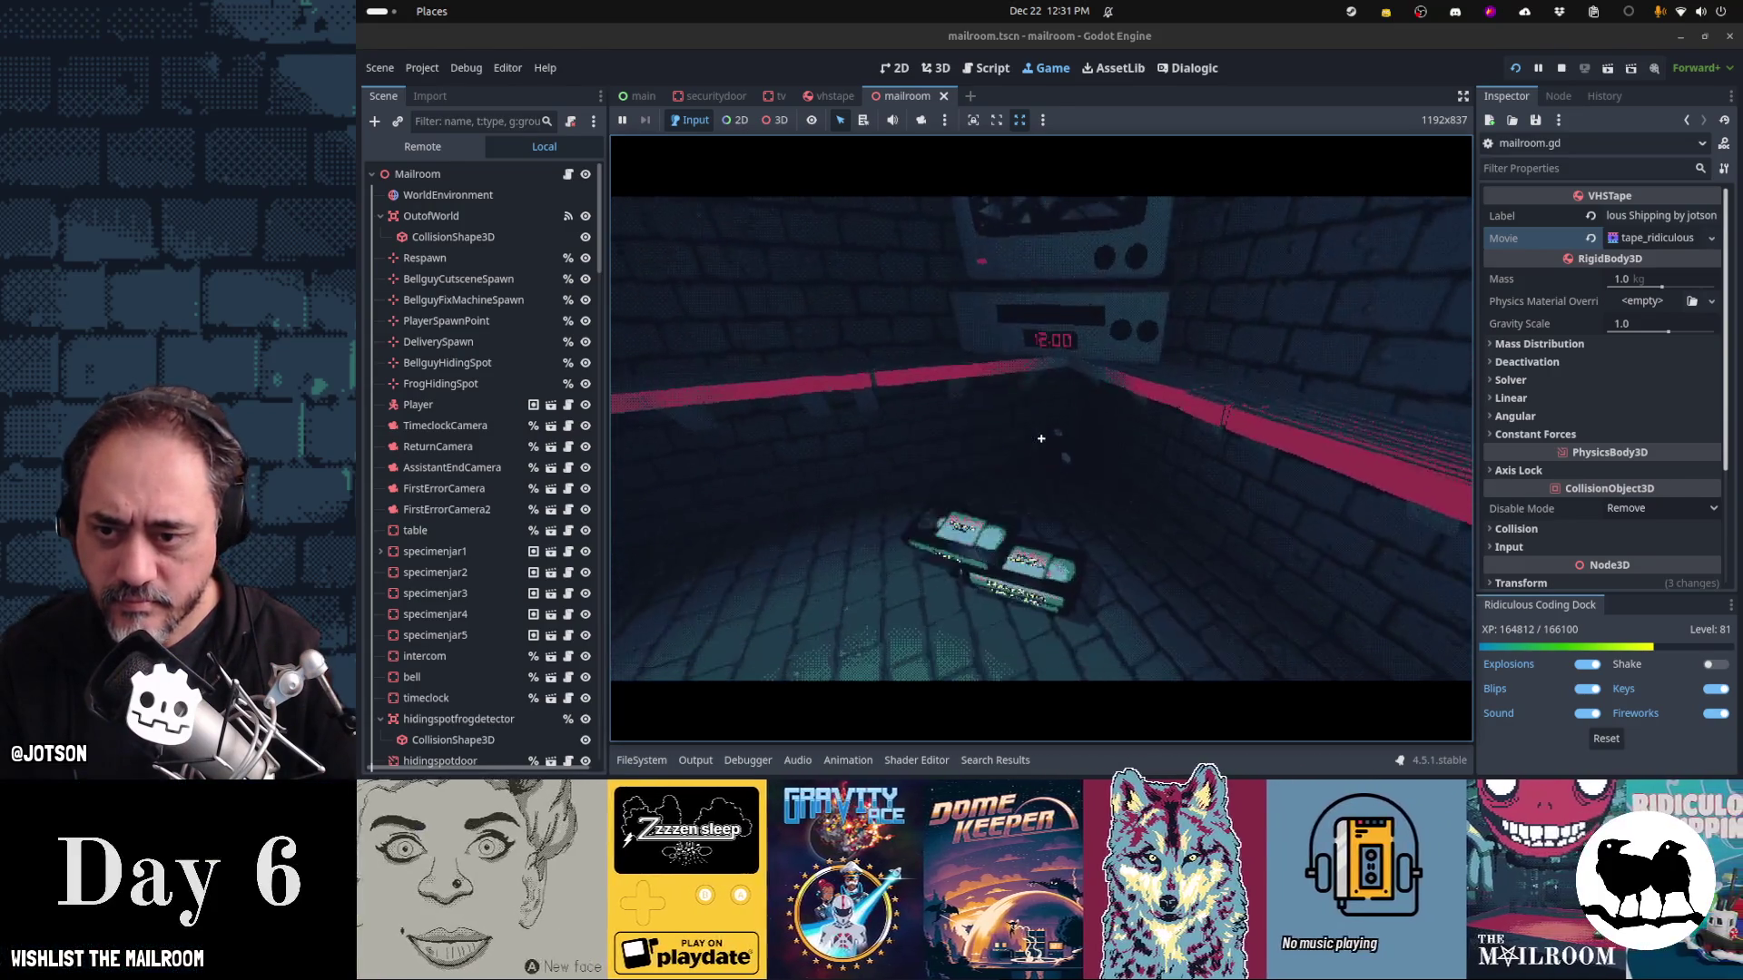
pyautogui.click(1041, 438)
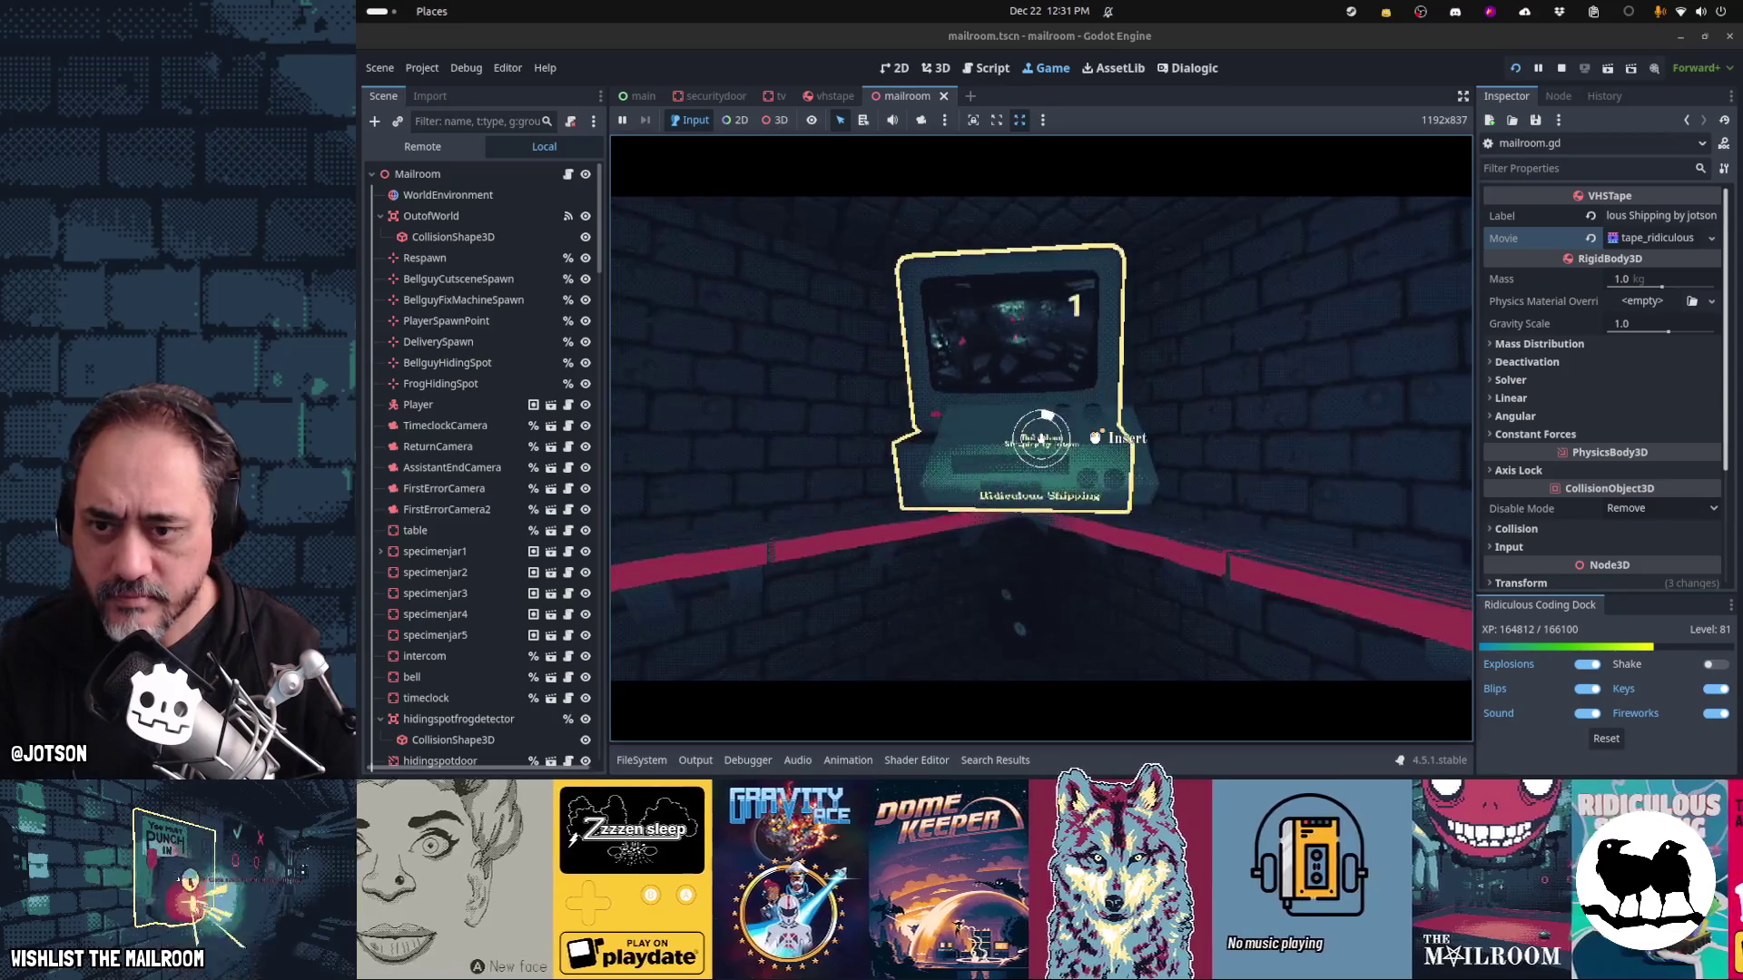
pyautogui.click(1041, 438)
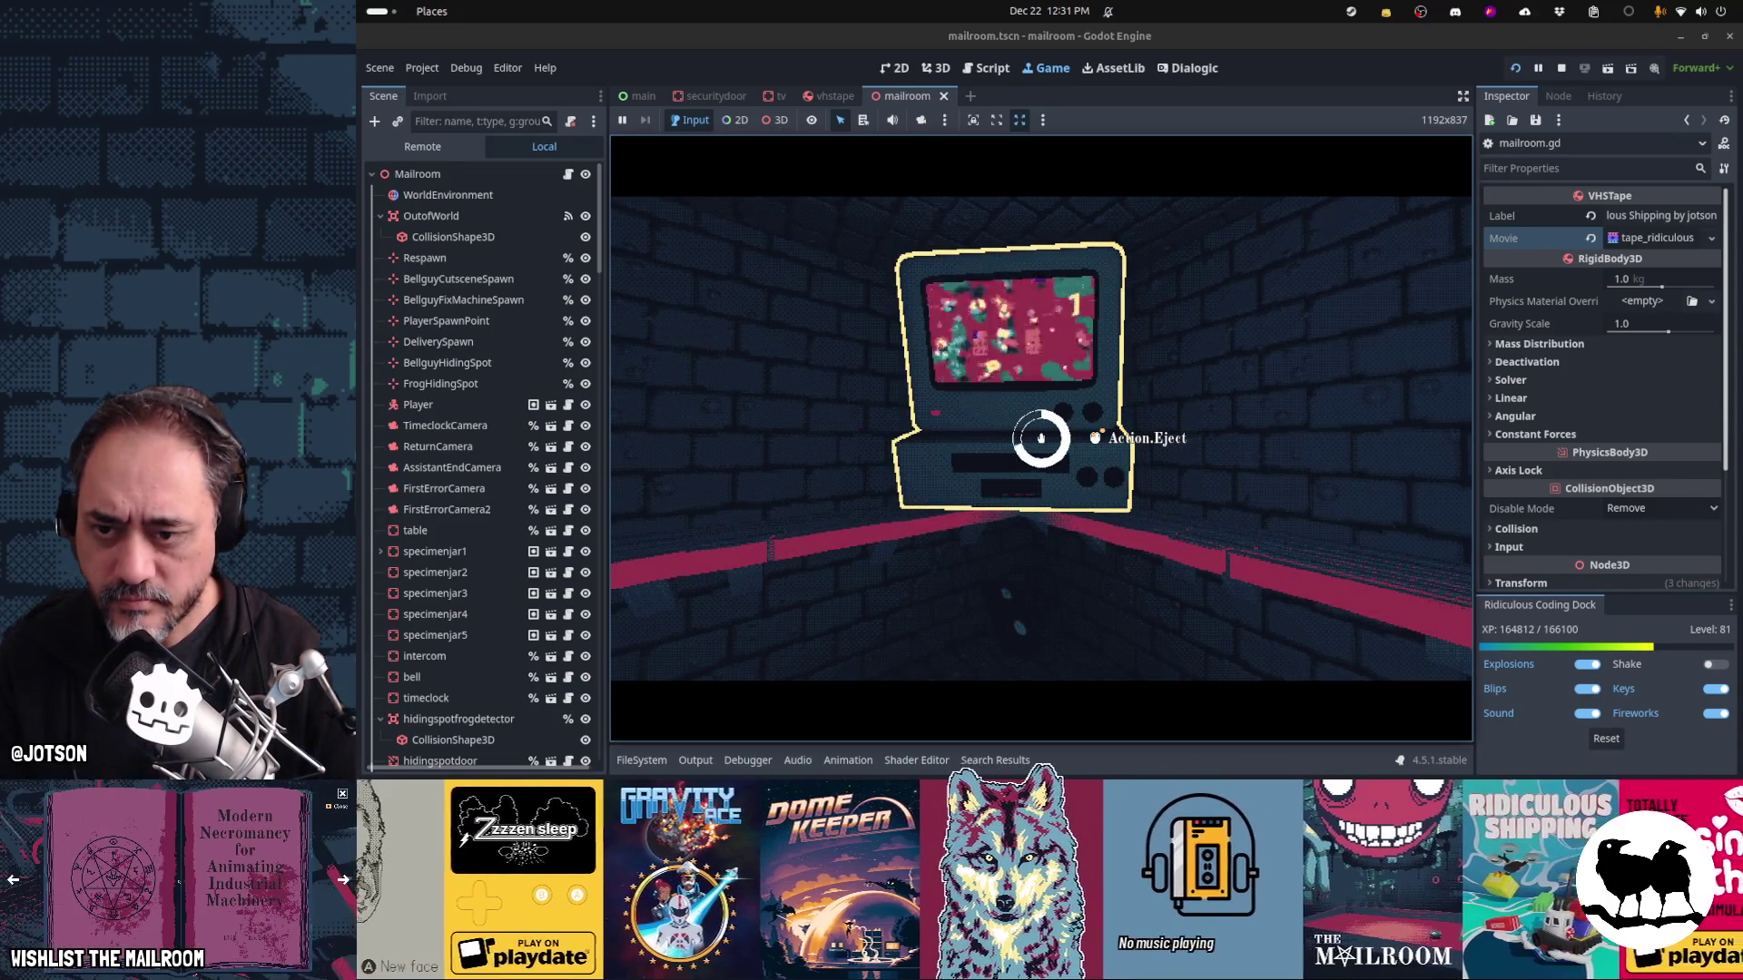
pyautogui.click(1041, 438)
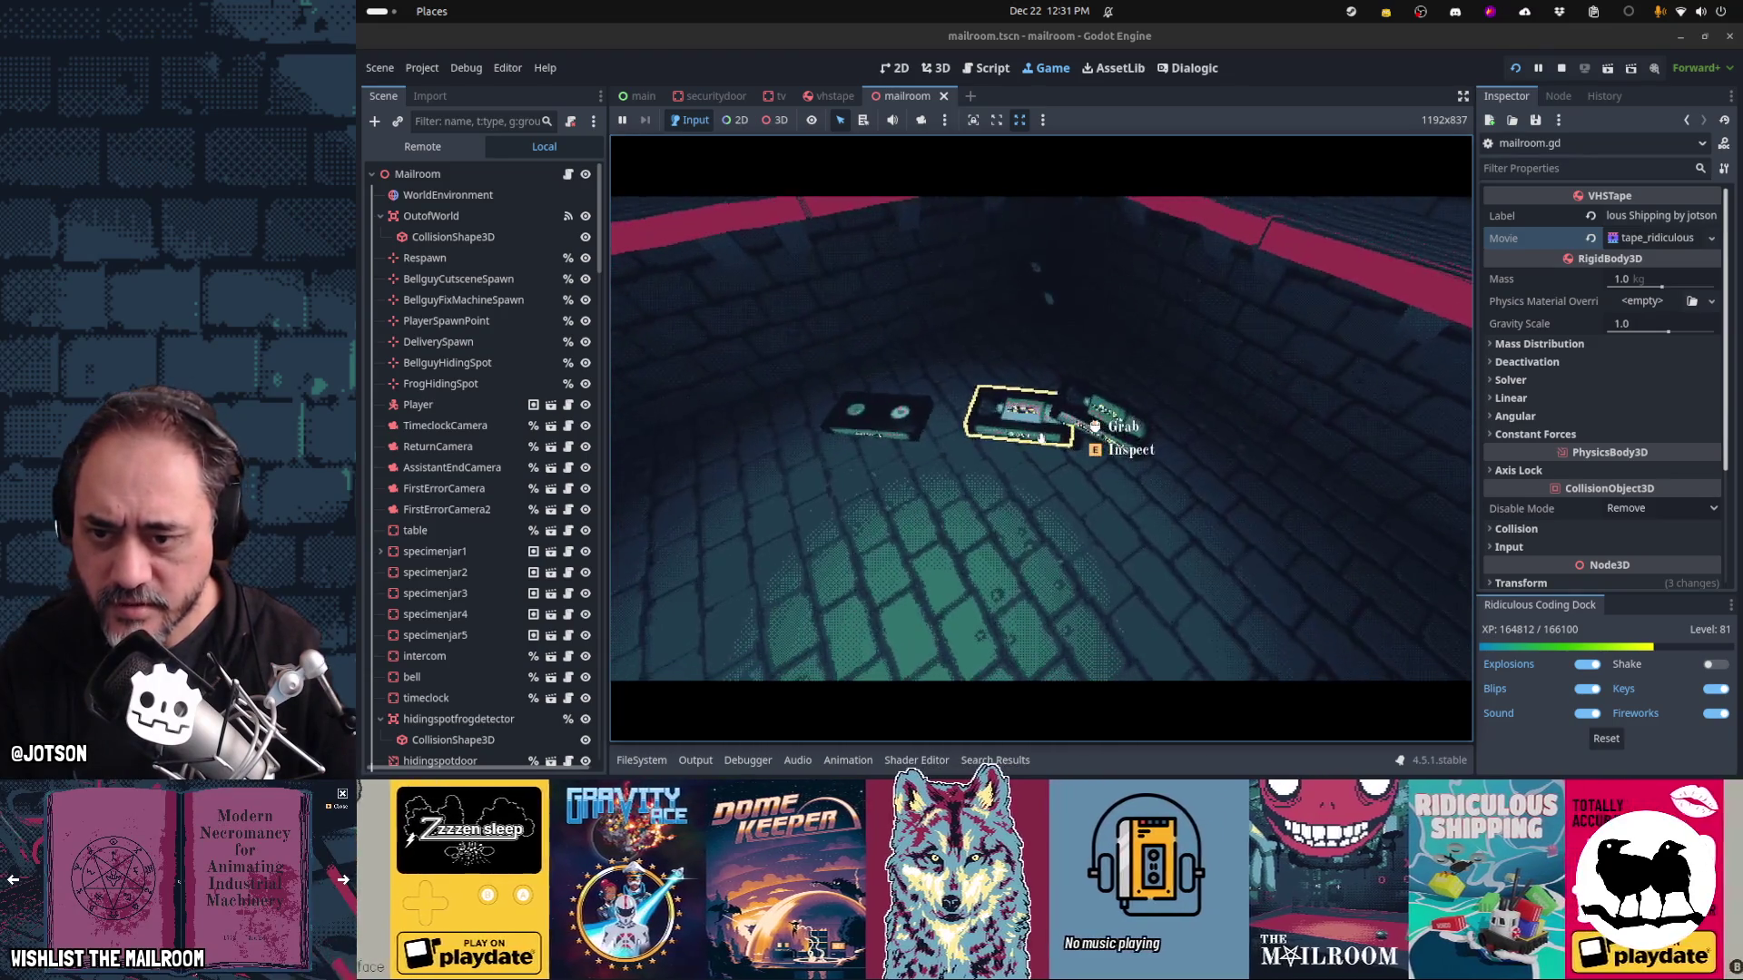
pyautogui.click(1041, 437)
pyautogui.click(1041, 437)
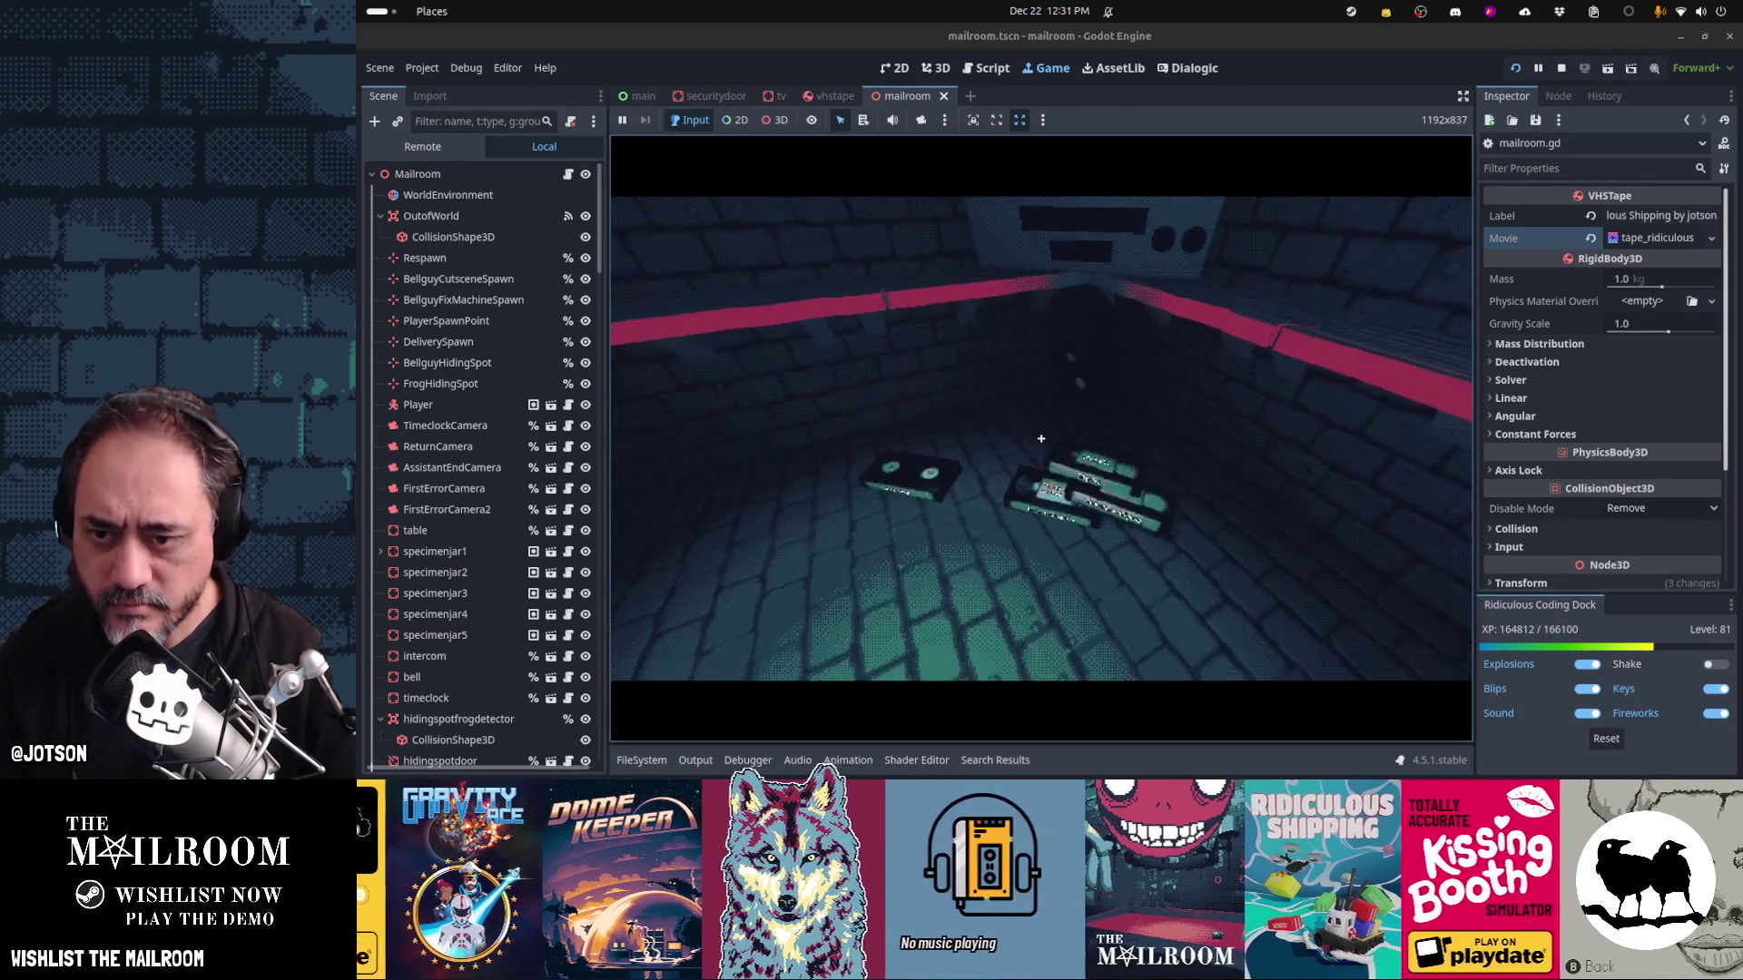
# Return to the Godot editor's tv.gd script
pyautogui.hotkey('alt', 'Tab')
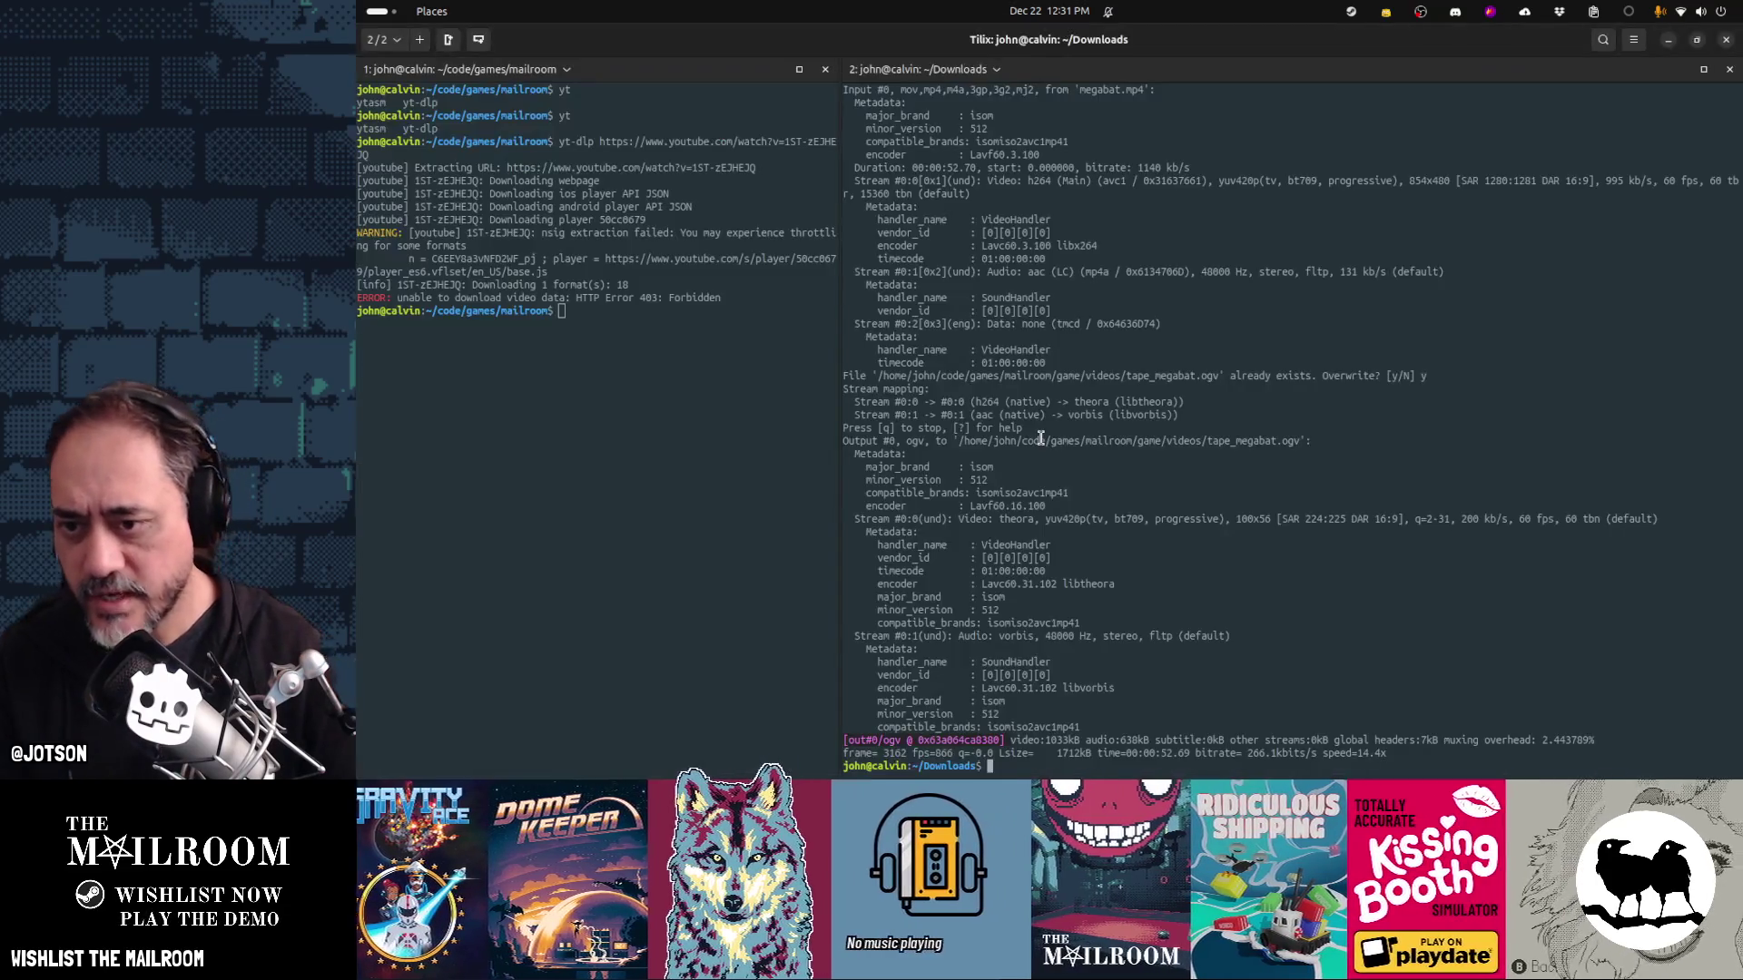
pyautogui.hotkey('alt', 'Tab')
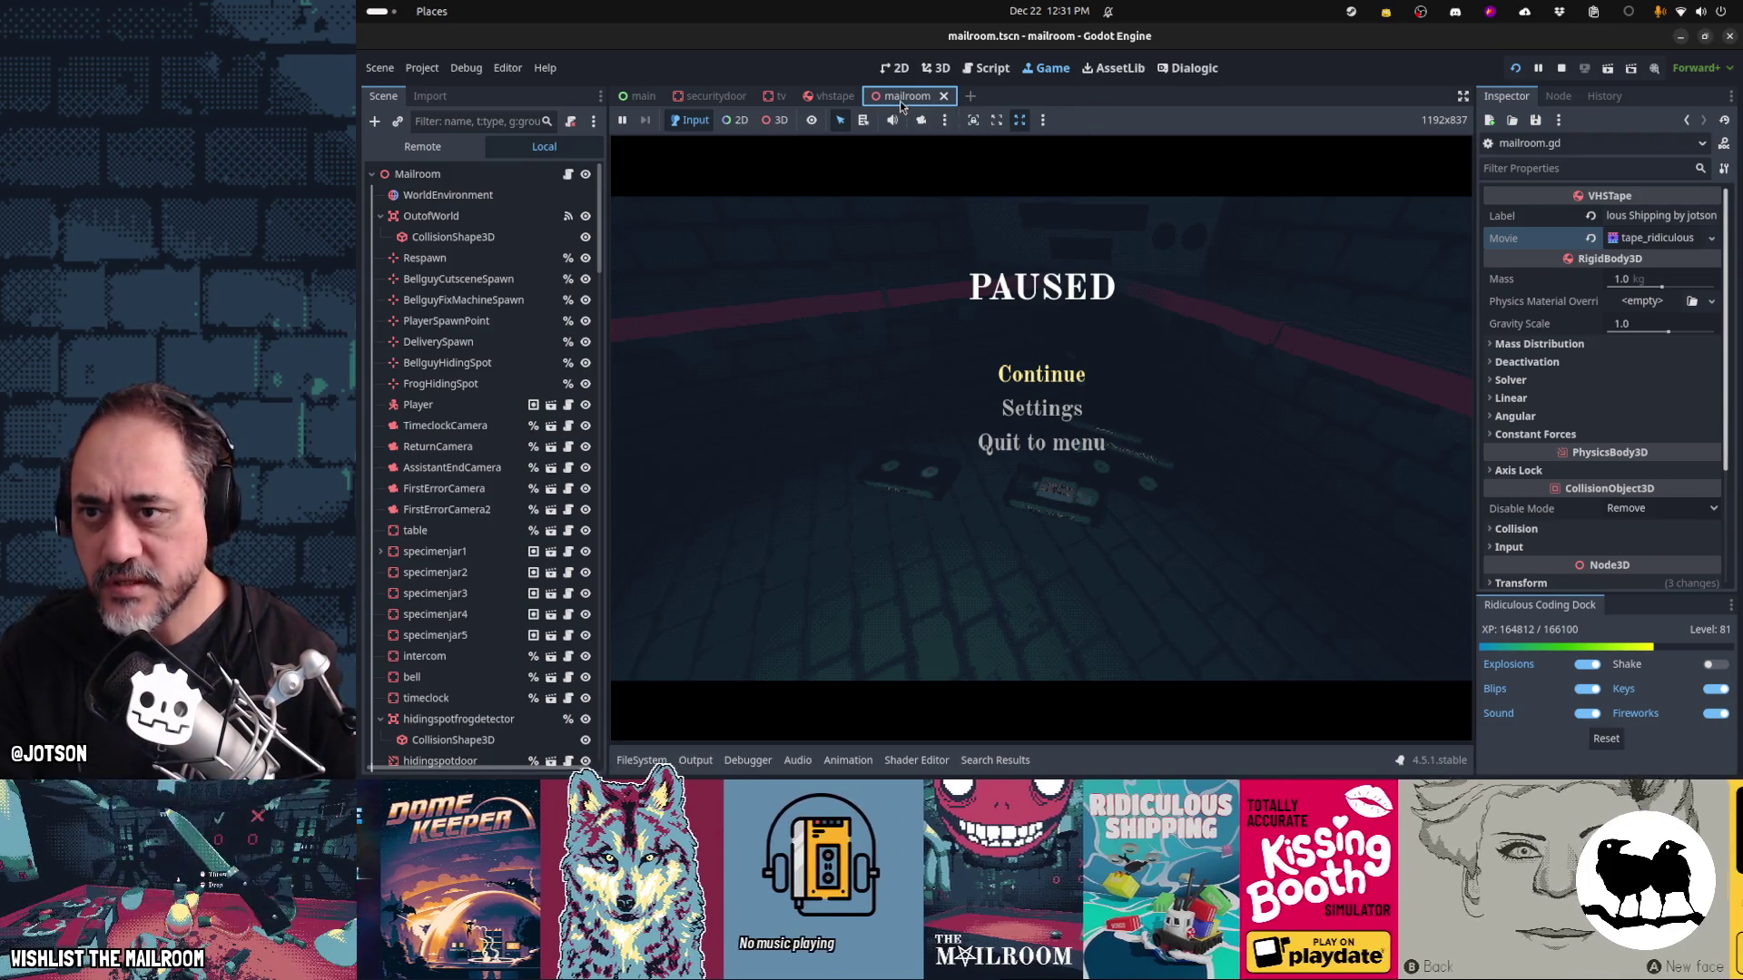
pyautogui.click(981, 72)
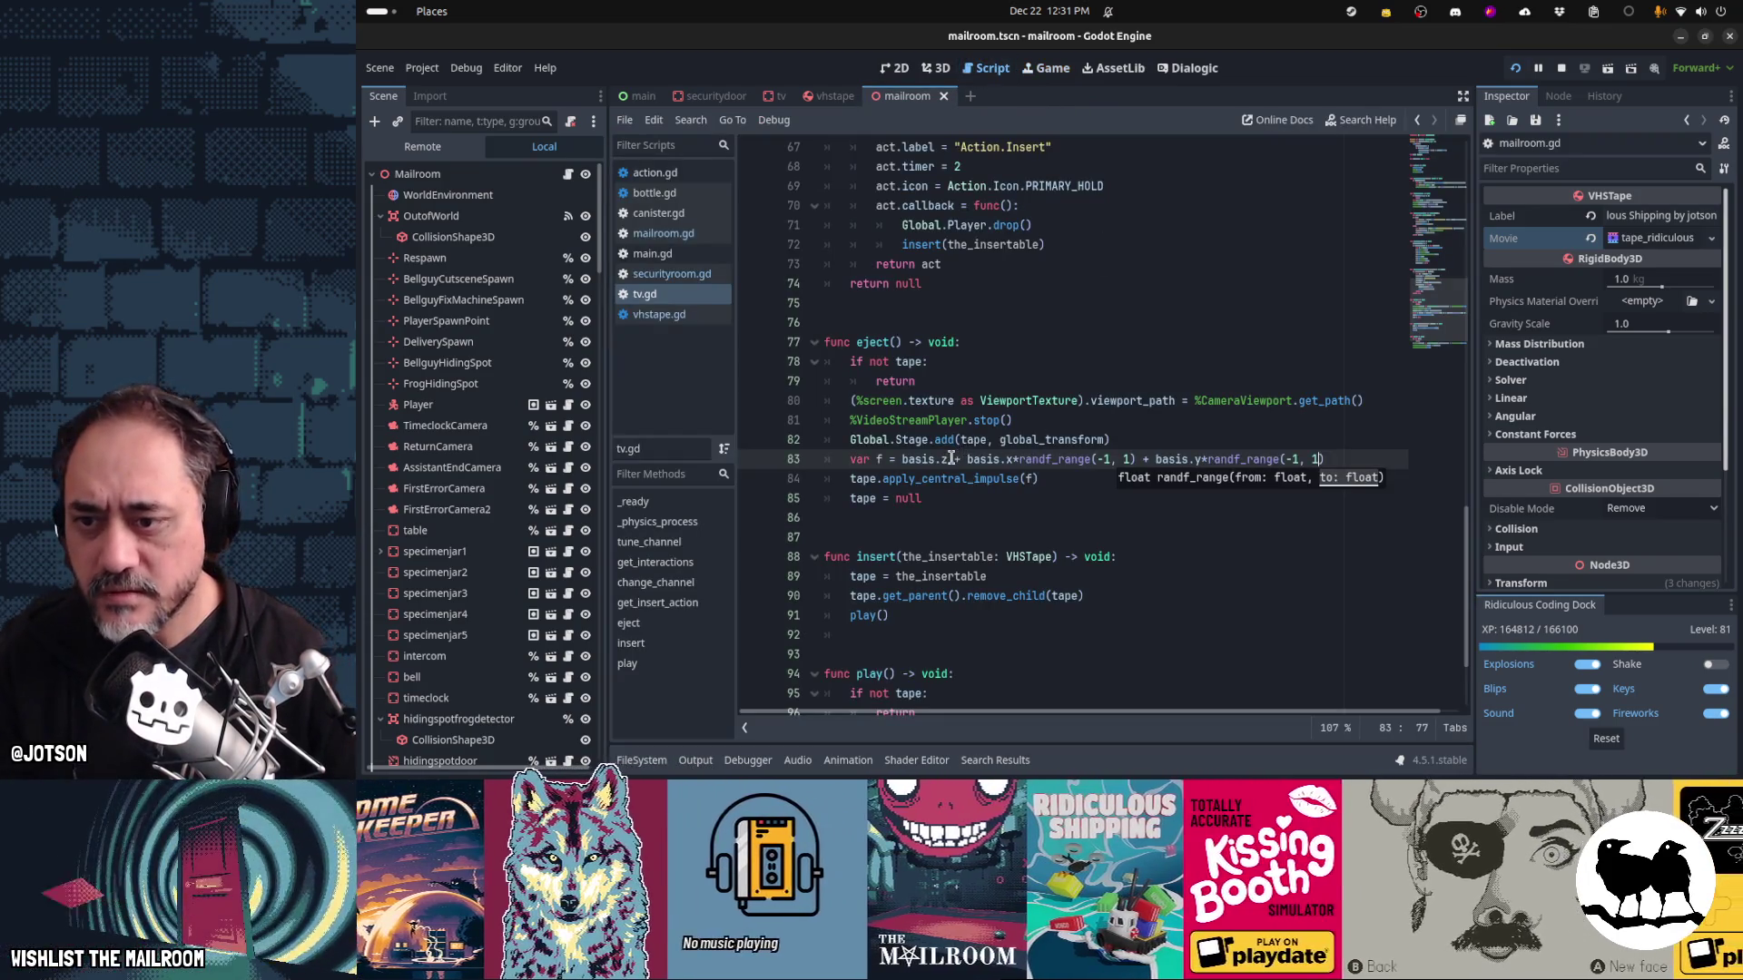
# Multiply basis.z on line 83 by randf_range(1, 2) and save tv.gd
pyautogui.click(950, 459)
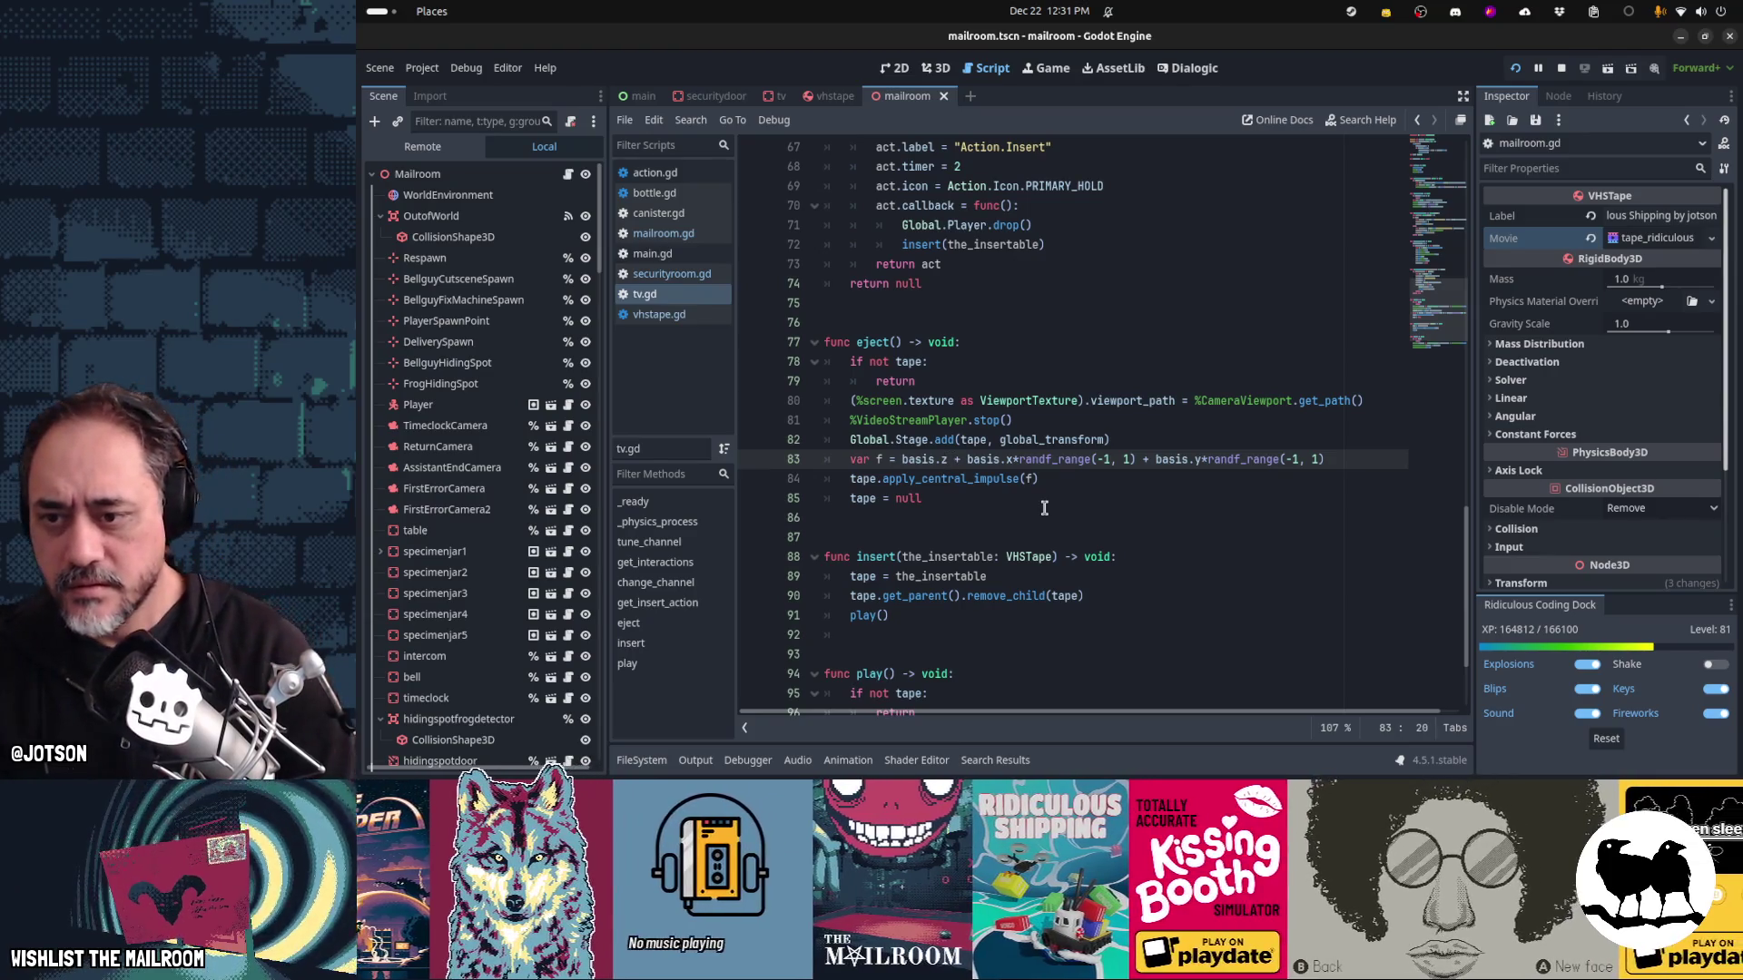
pyautogui.write('*randf_rang')
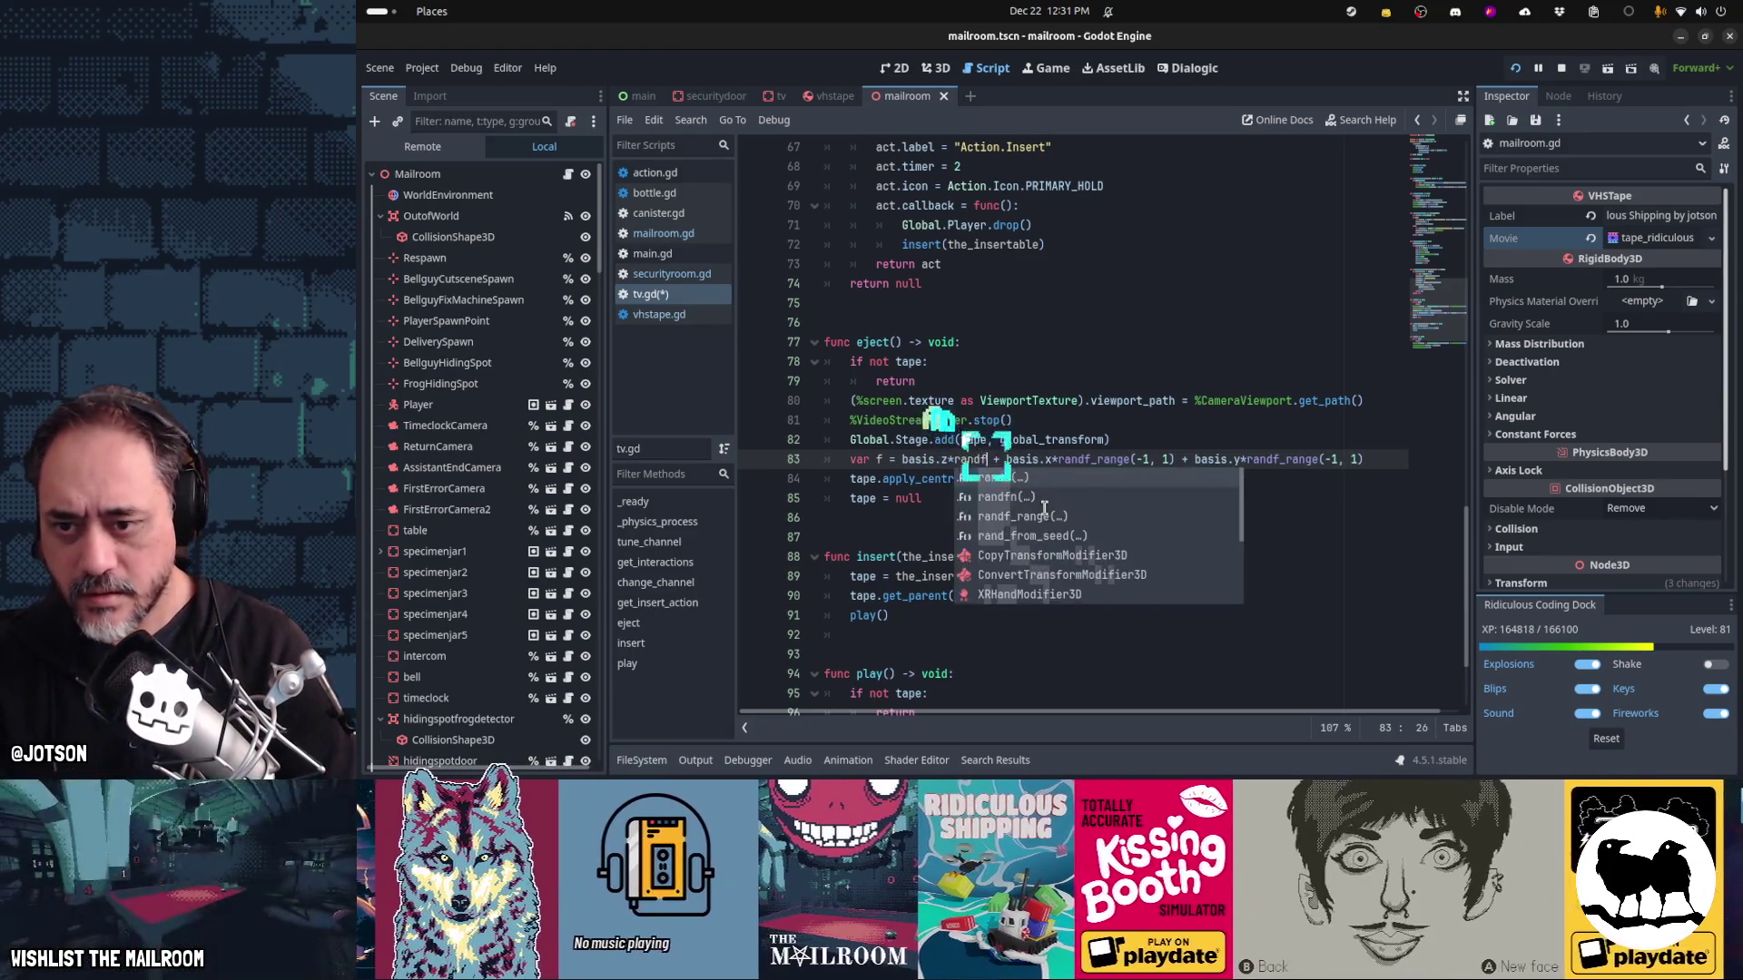
pyautogui.write('e(')
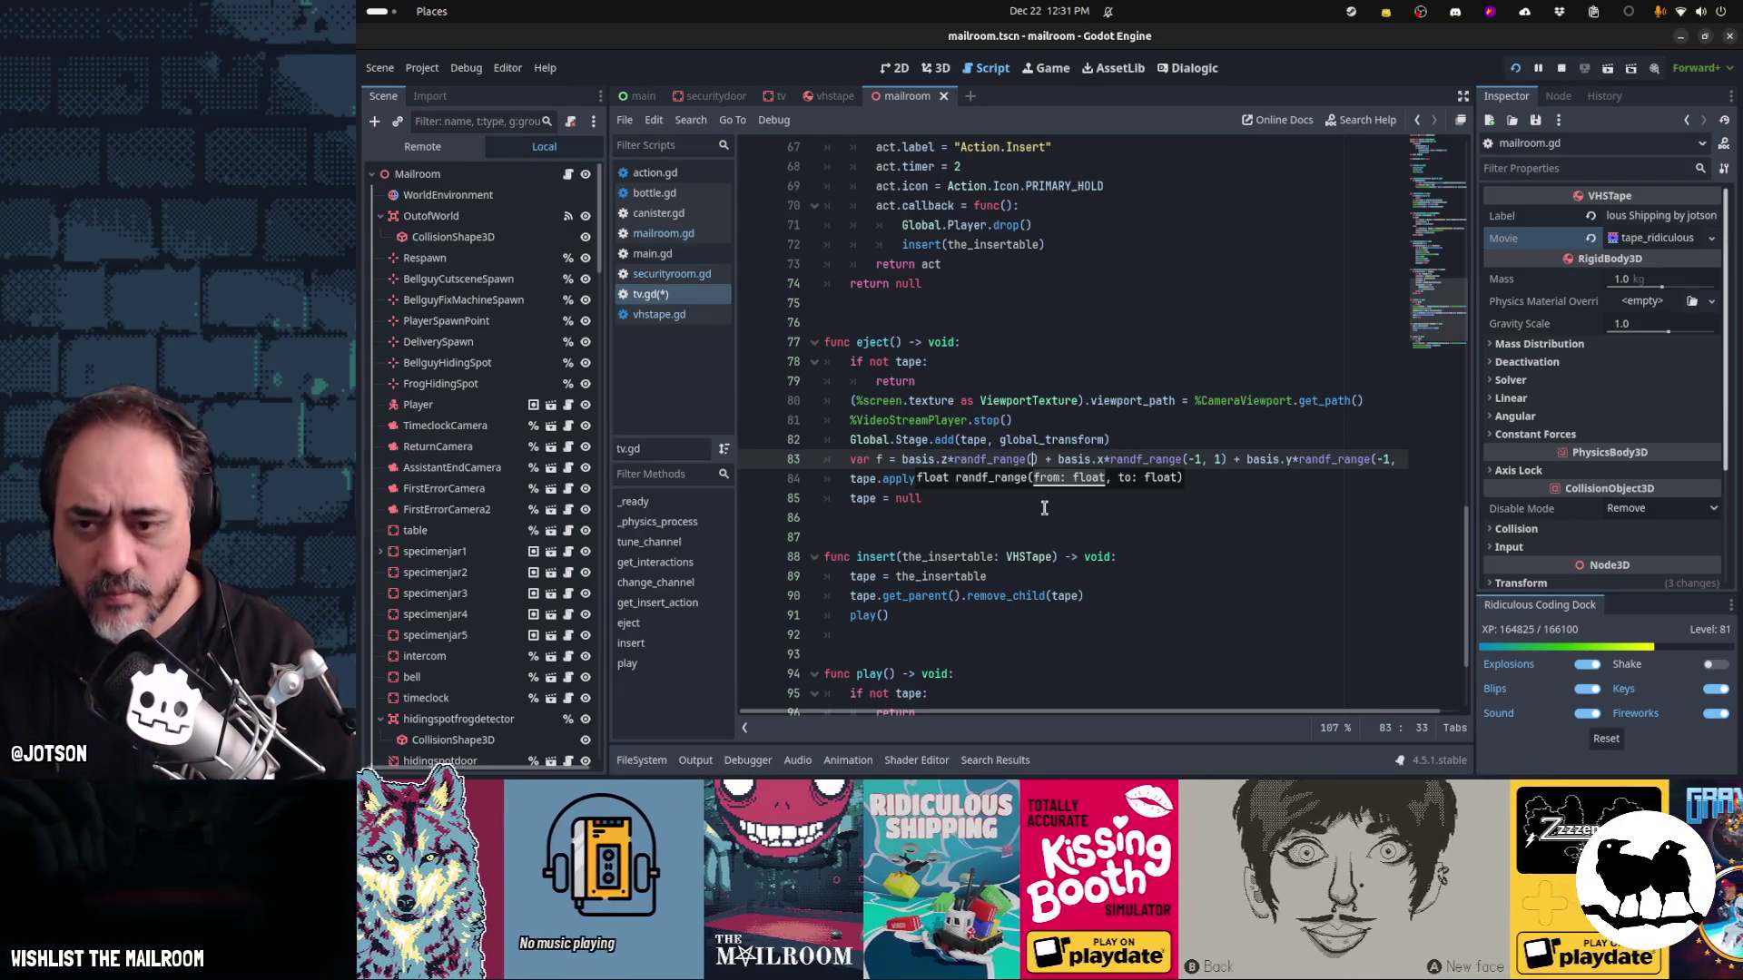
pyautogui.write('1, 2)')
pyautogui.hotkey('ctrl', 's')
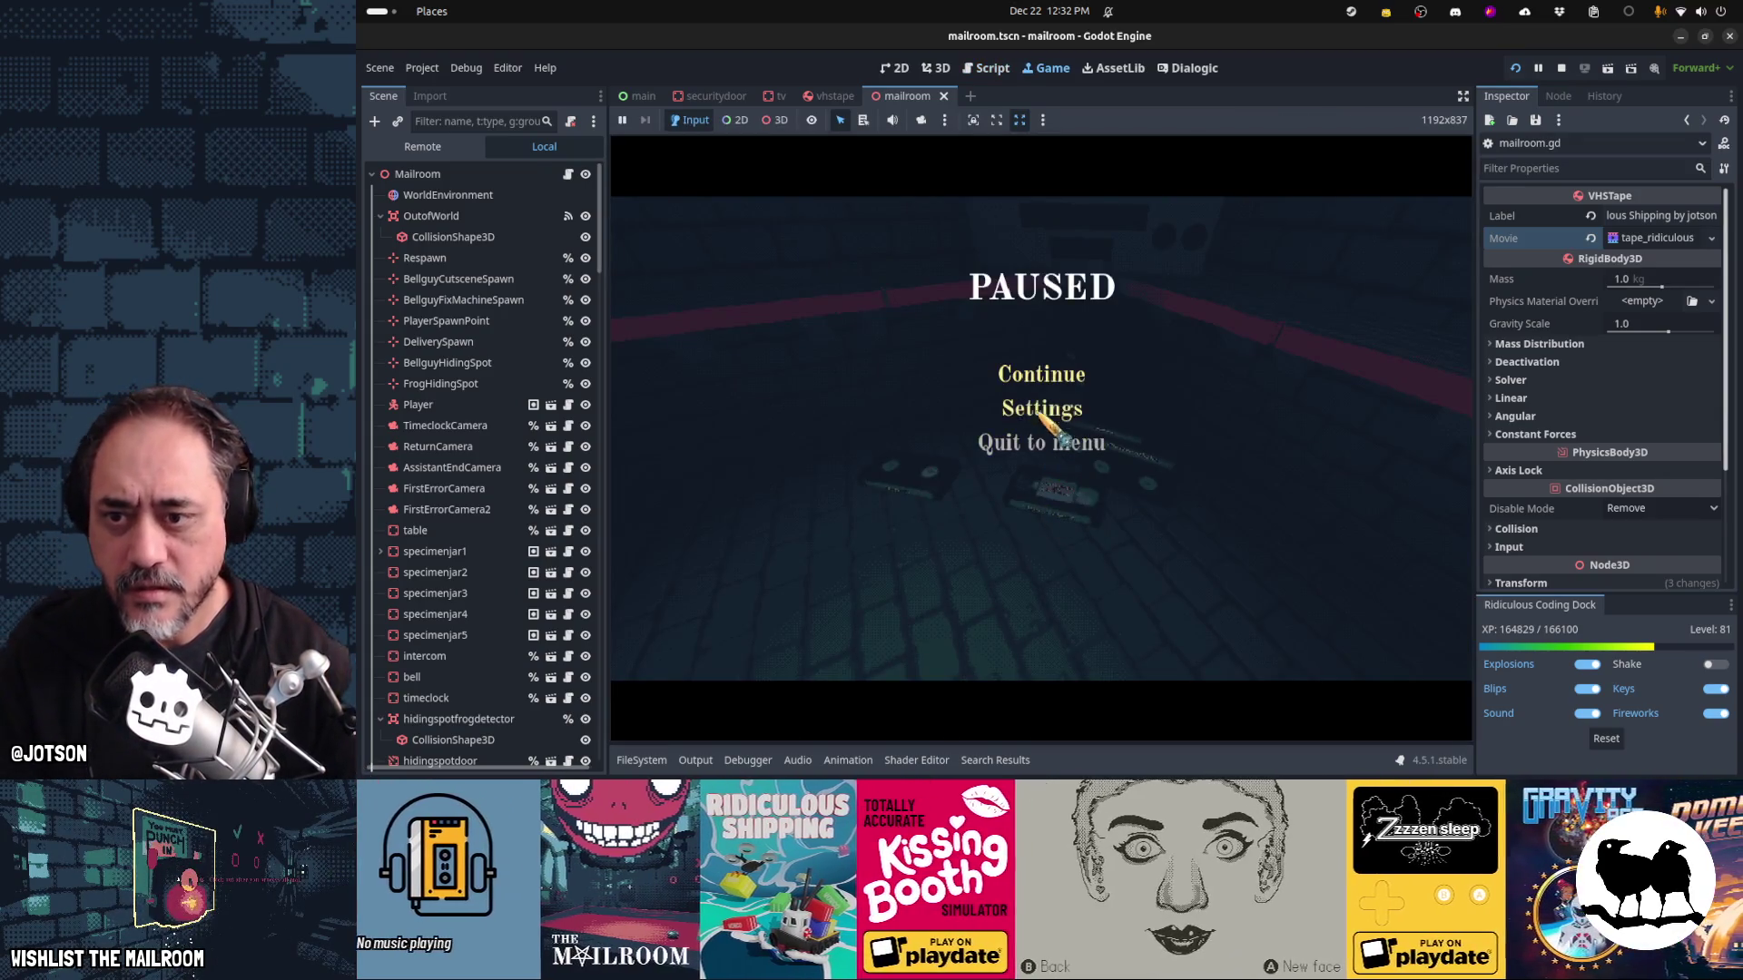
# Resume the game, pick up a tape, and cycle tapes in and out of the VCR
pyautogui.press('Escape')
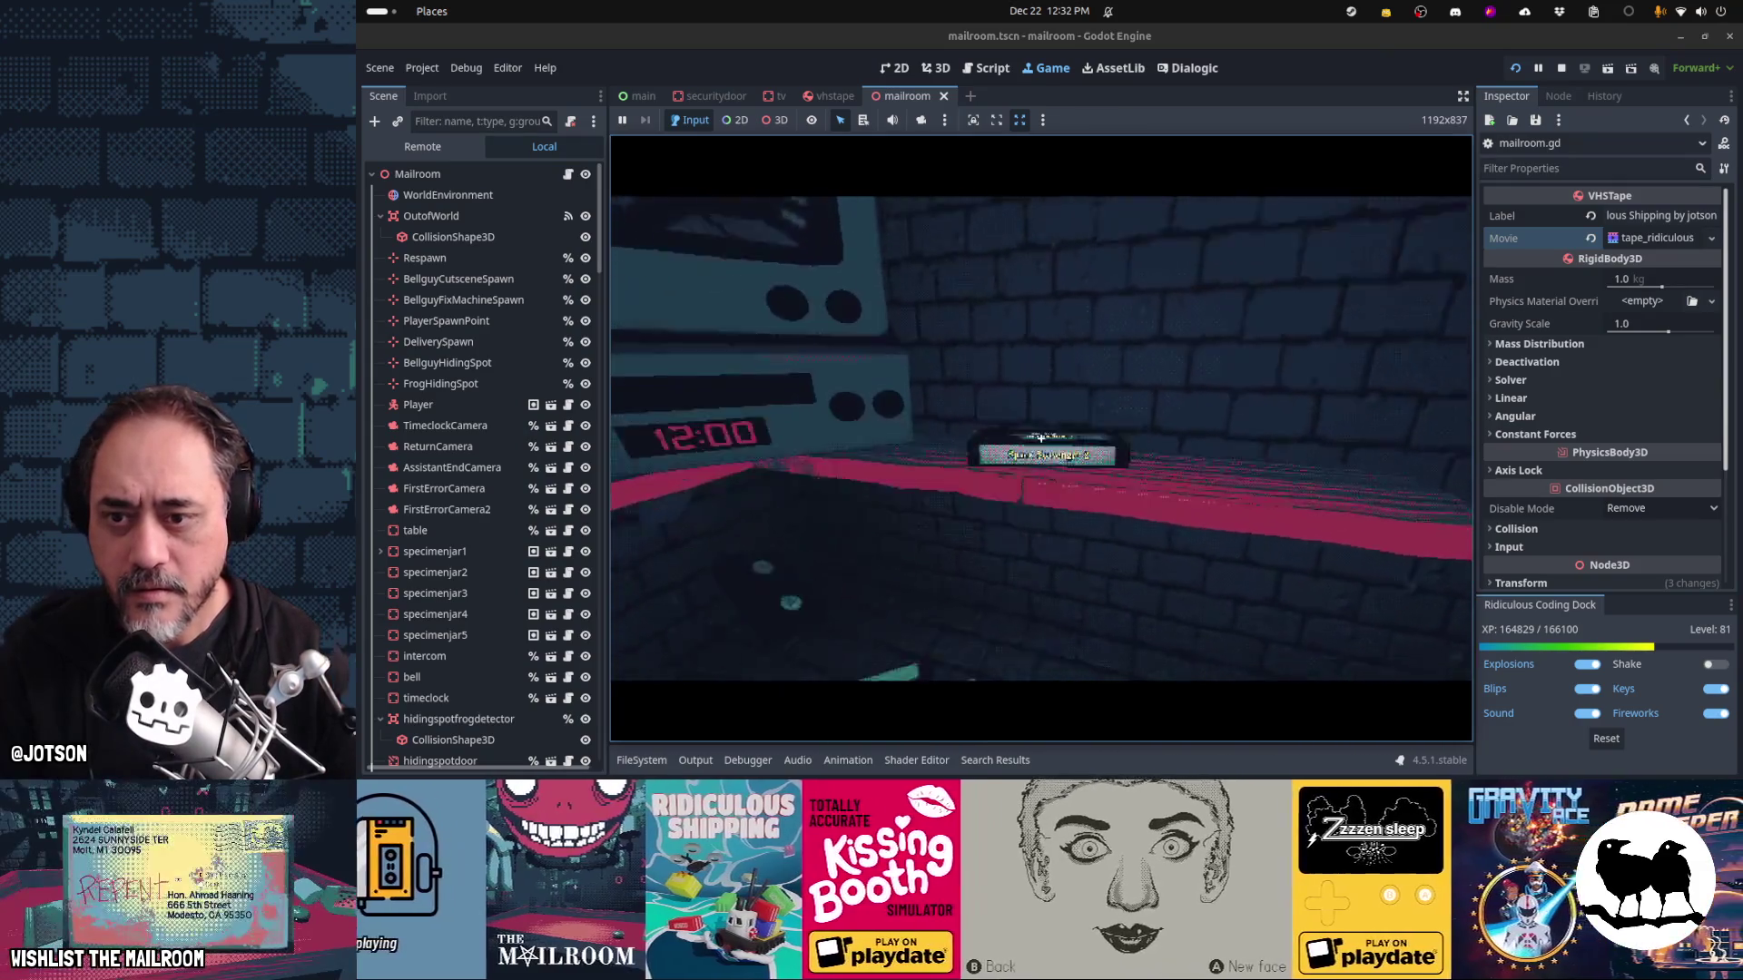
pyautogui.click(1041, 435)
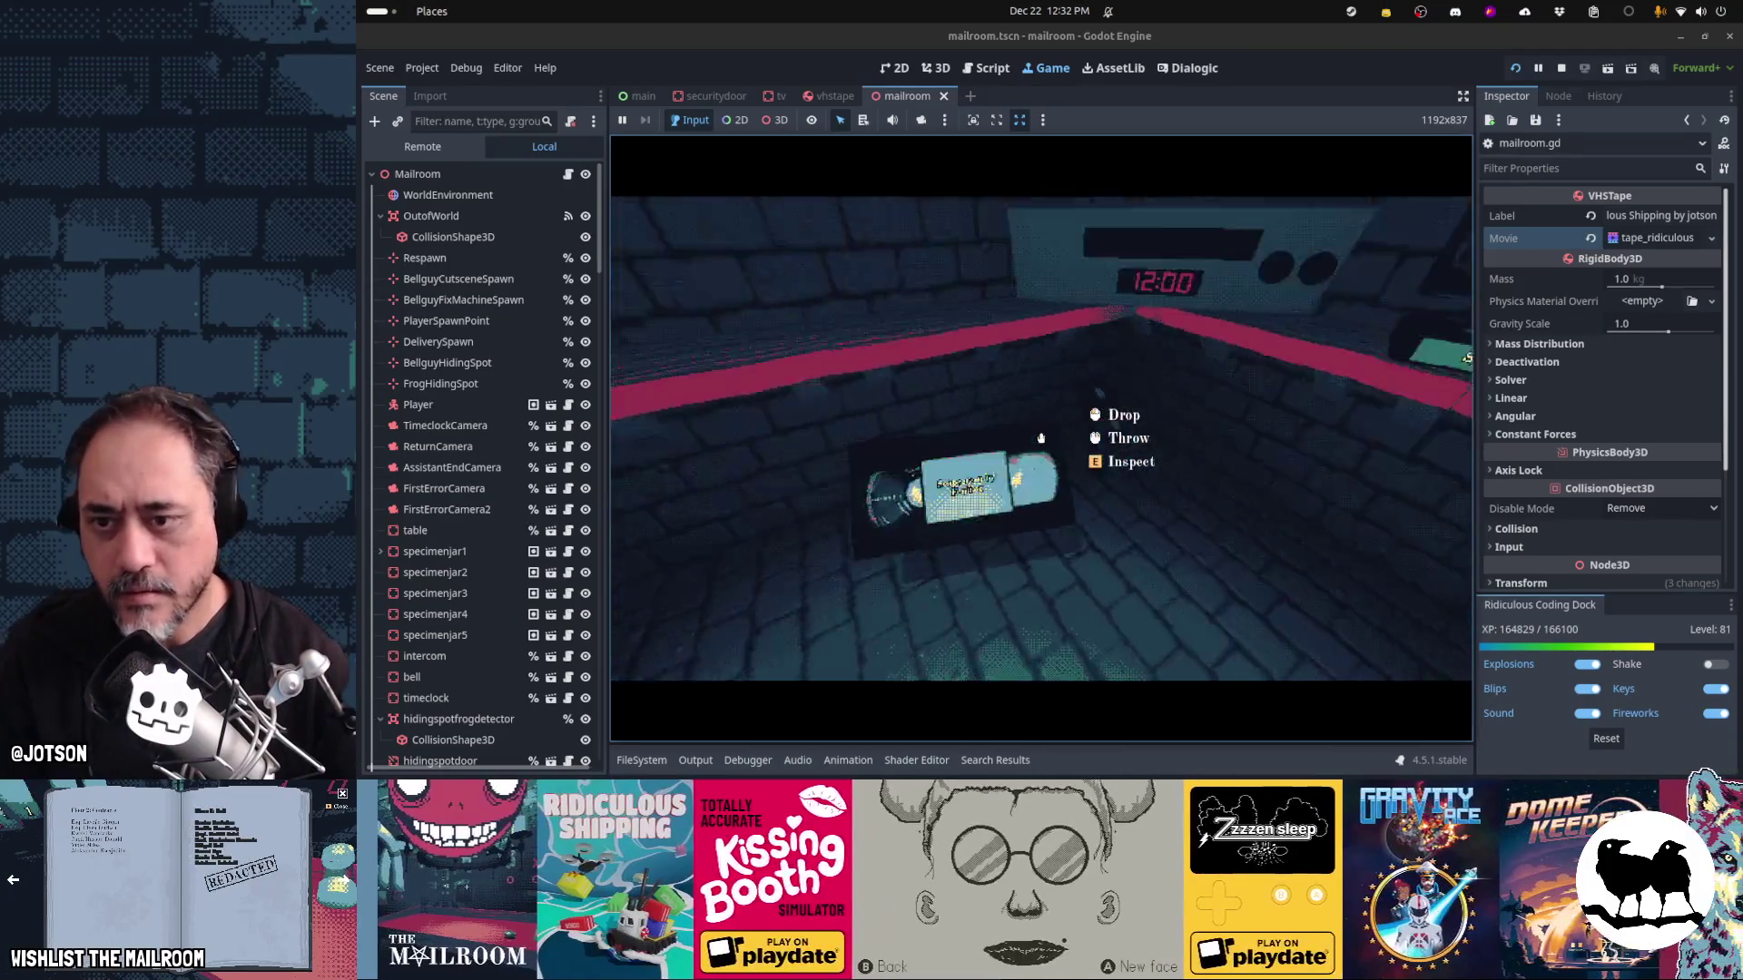
pyautogui.click(1041, 436)
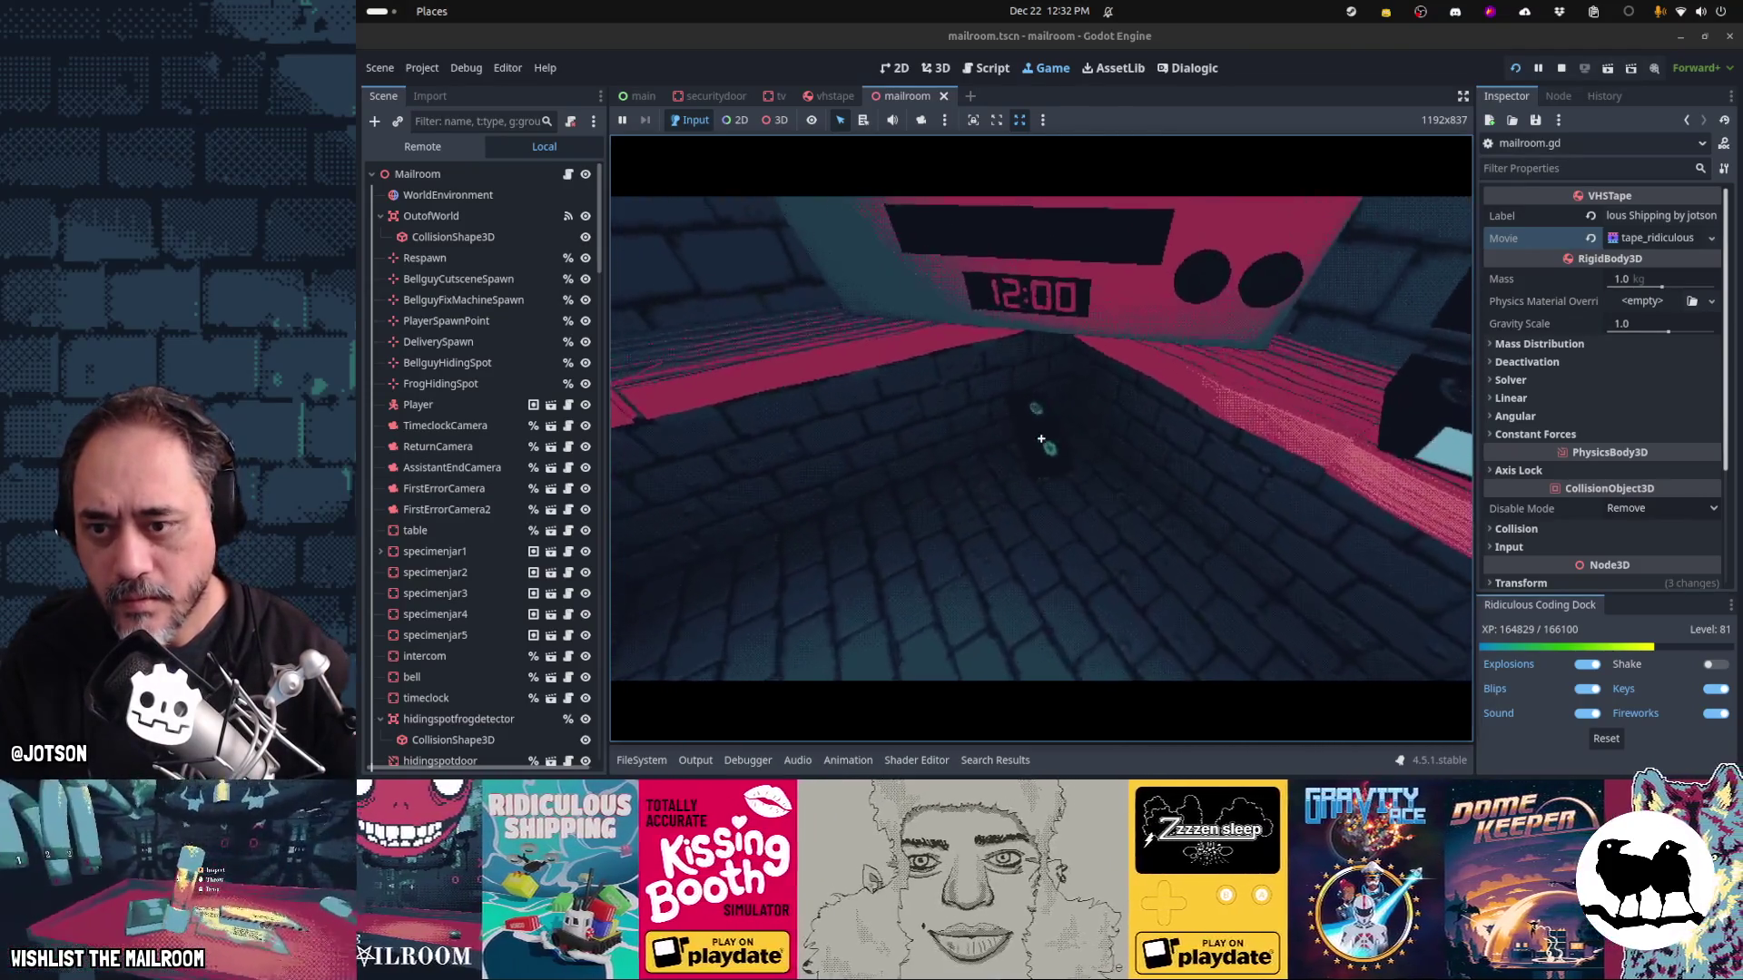
pyautogui.click(1041, 436)
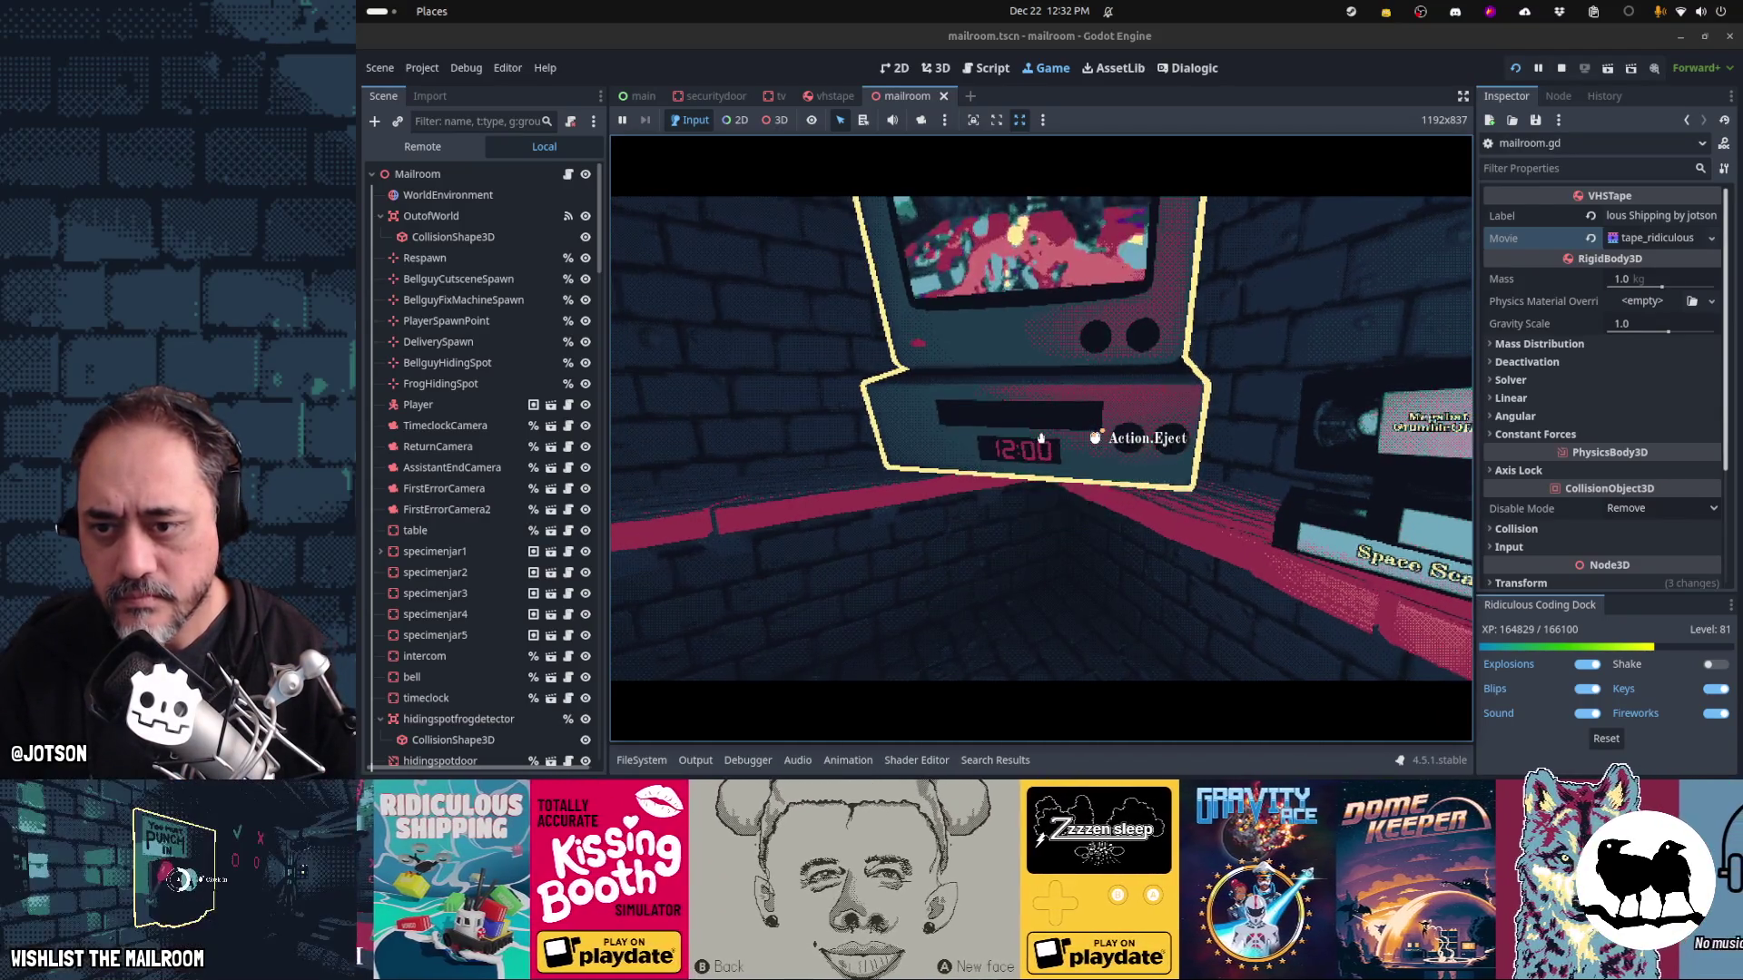
pyautogui.rightClick(1041, 438)
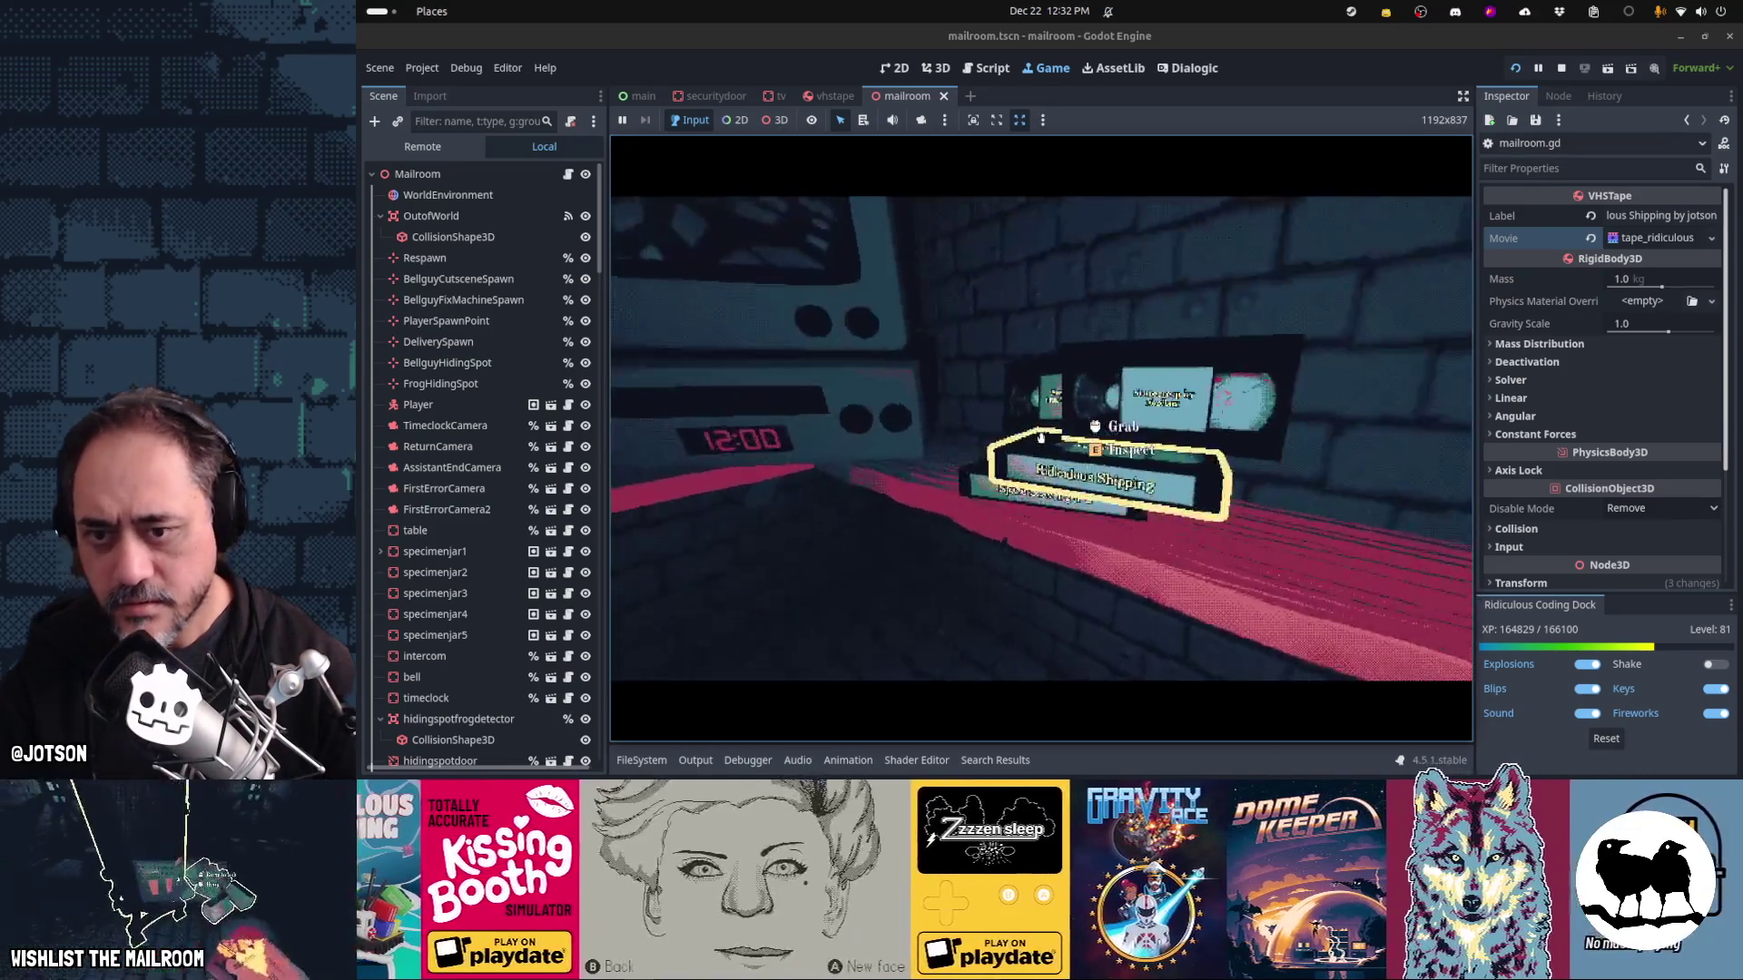
pyautogui.click(1041, 437)
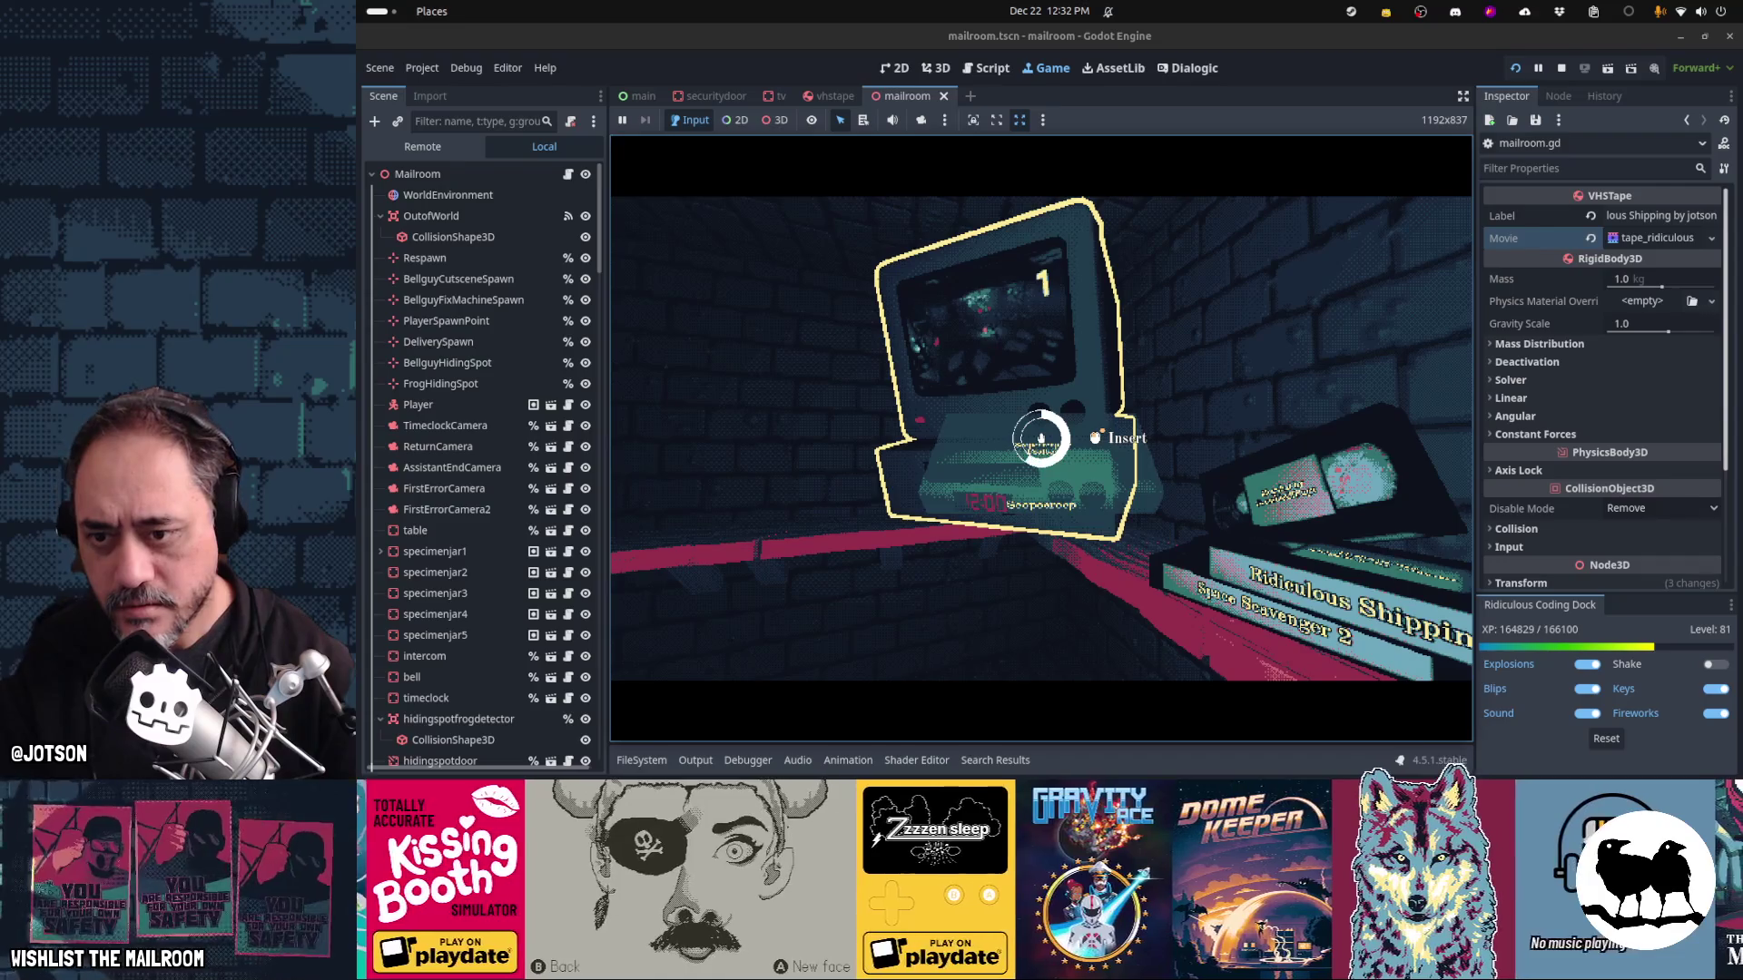
pyautogui.rightClick(1041, 437)
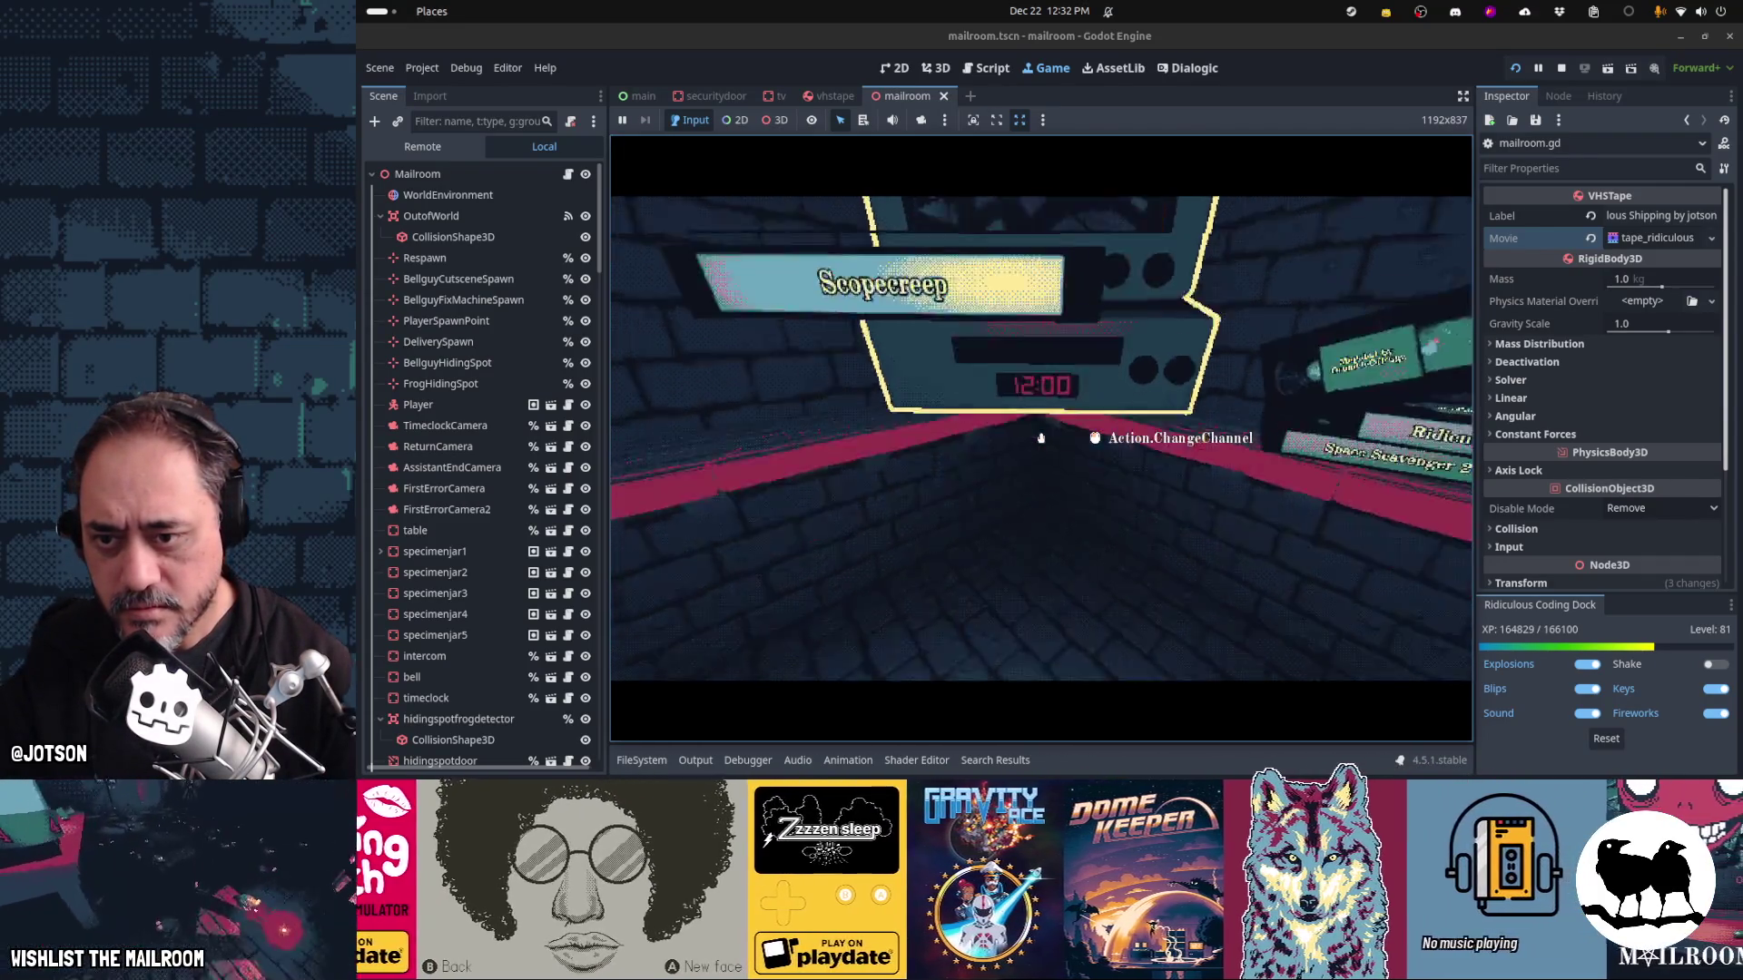
pyautogui.click(1041, 437)
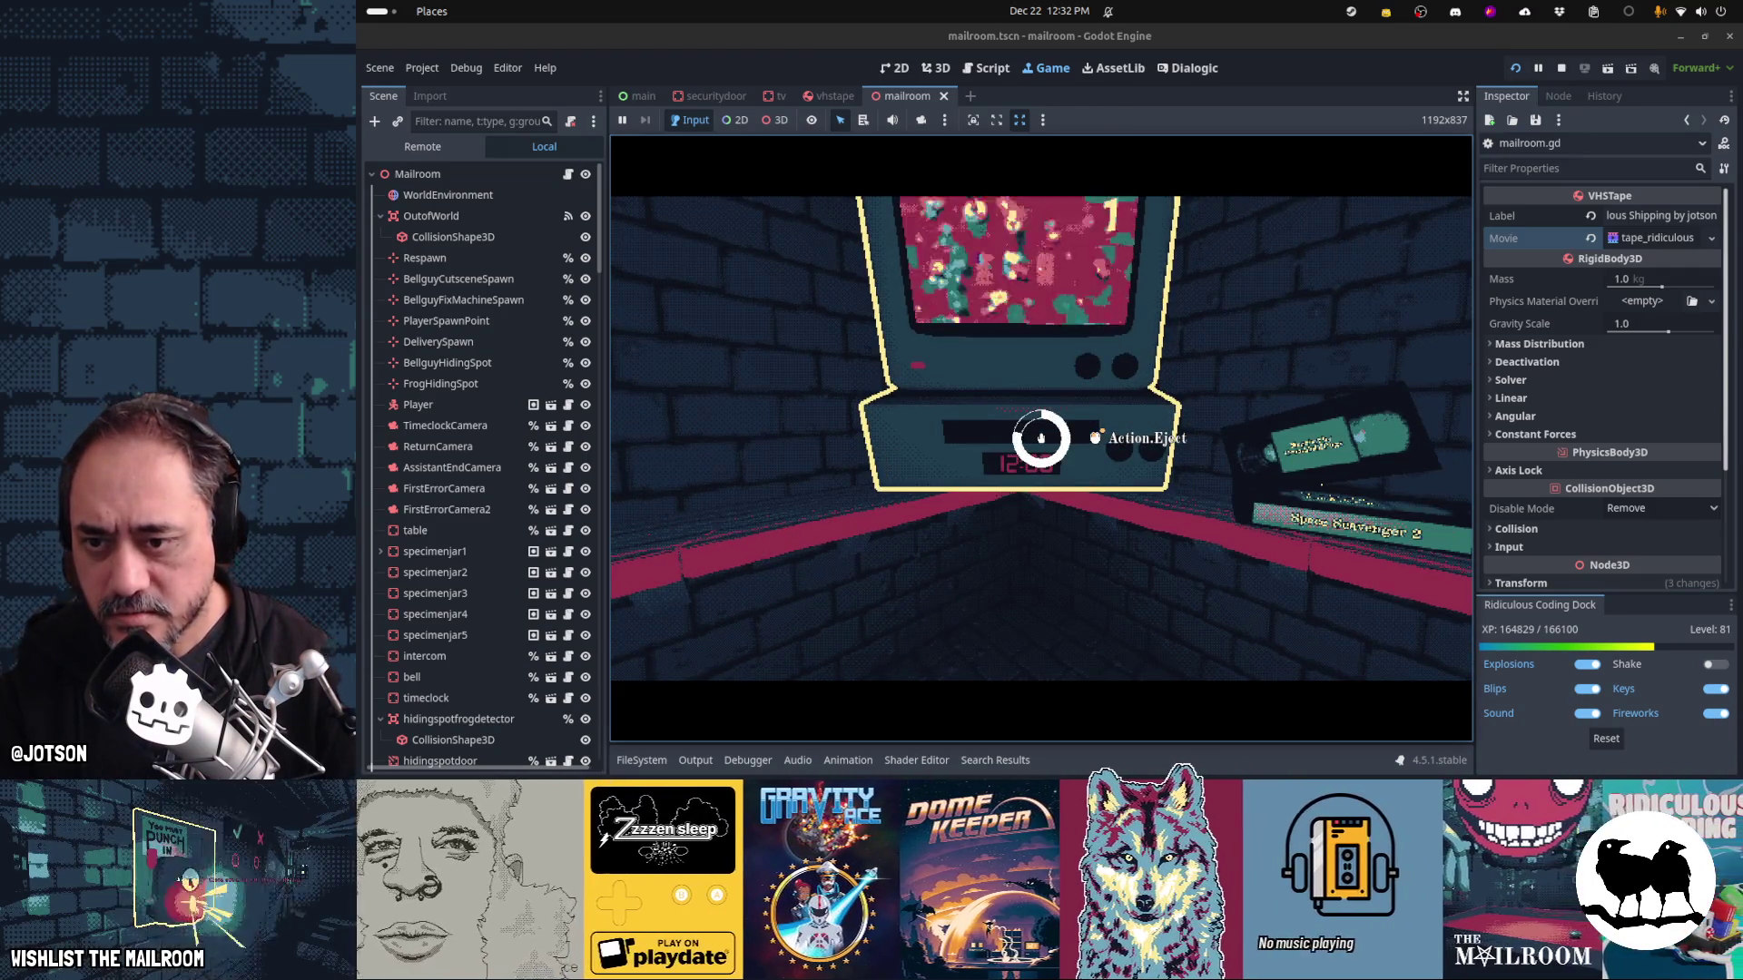
# Grab several ejected tapes from the floor, then pause and stop the game
pyautogui.click(1041, 437)
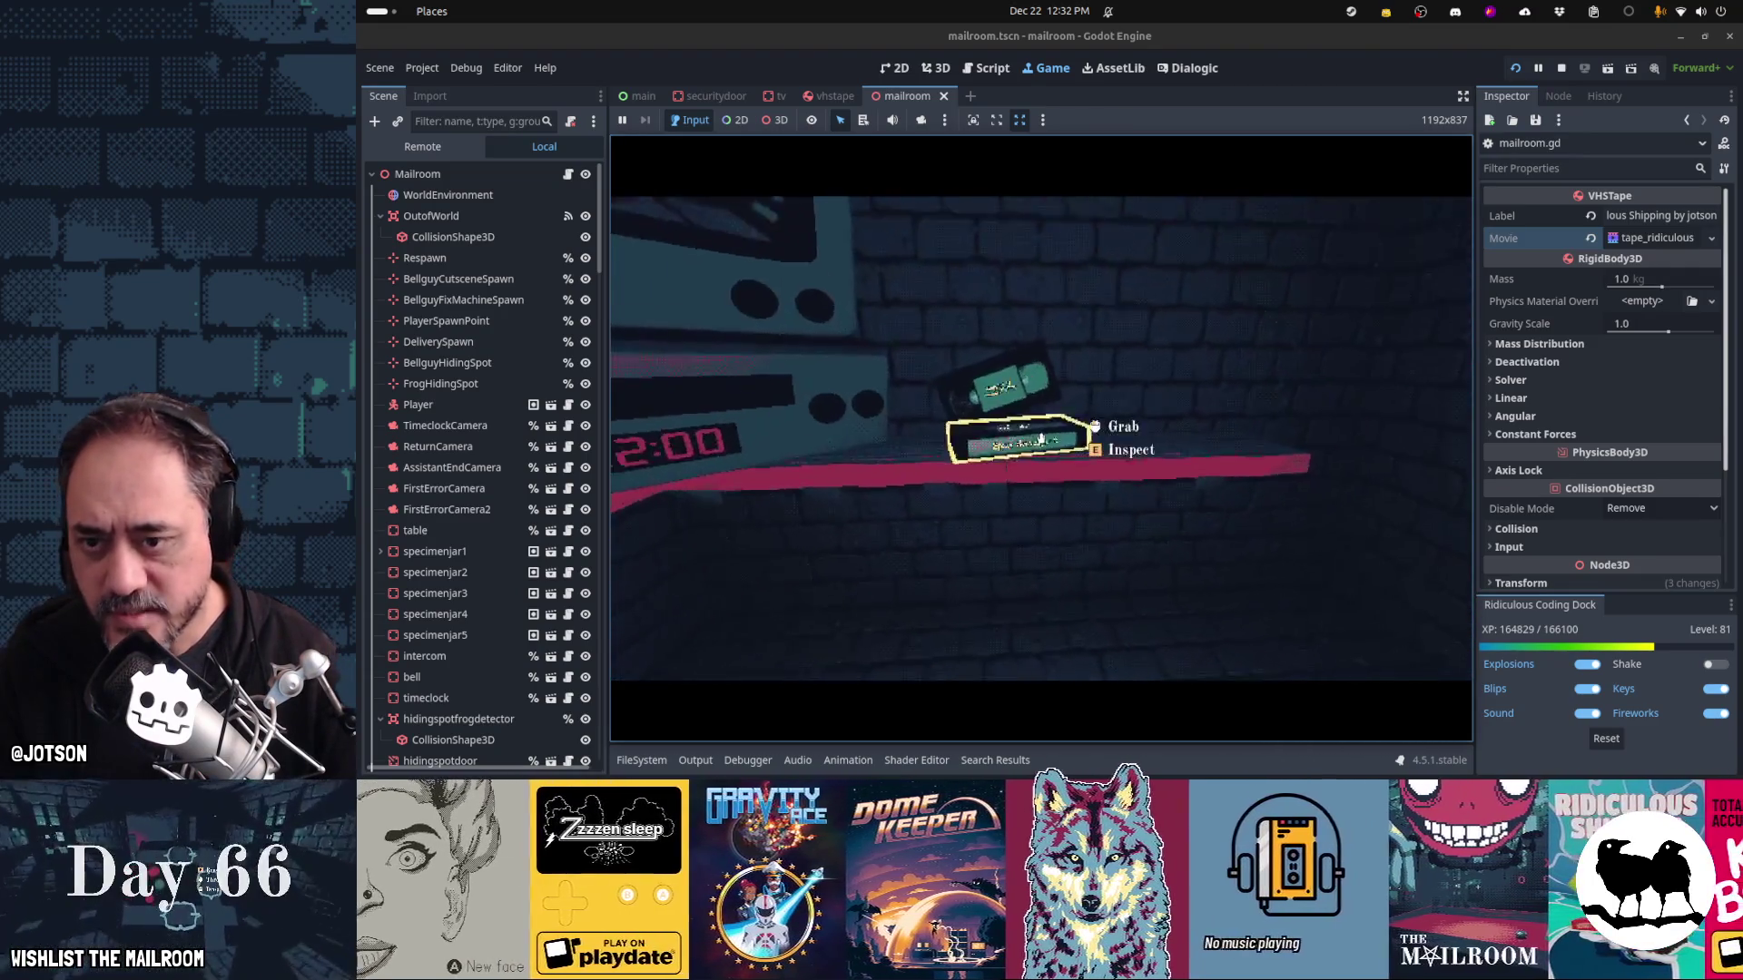
pyautogui.click(1041, 438)
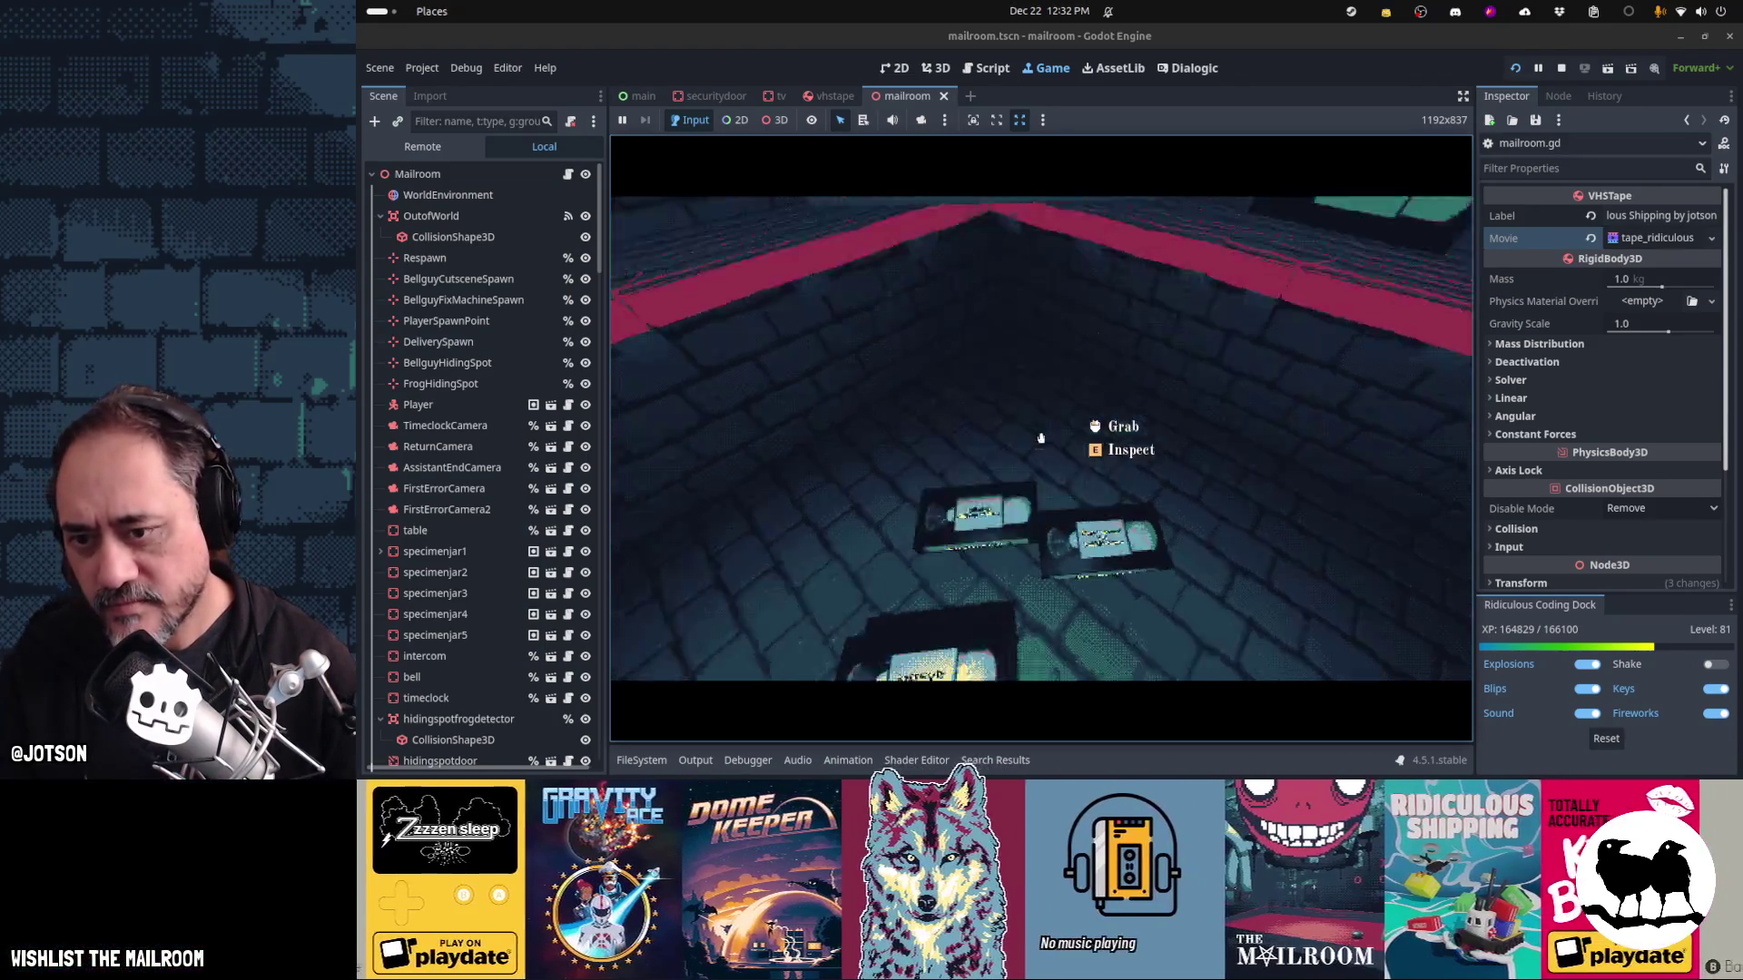
pyautogui.click(1041, 437)
pyautogui.click(1041, 437)
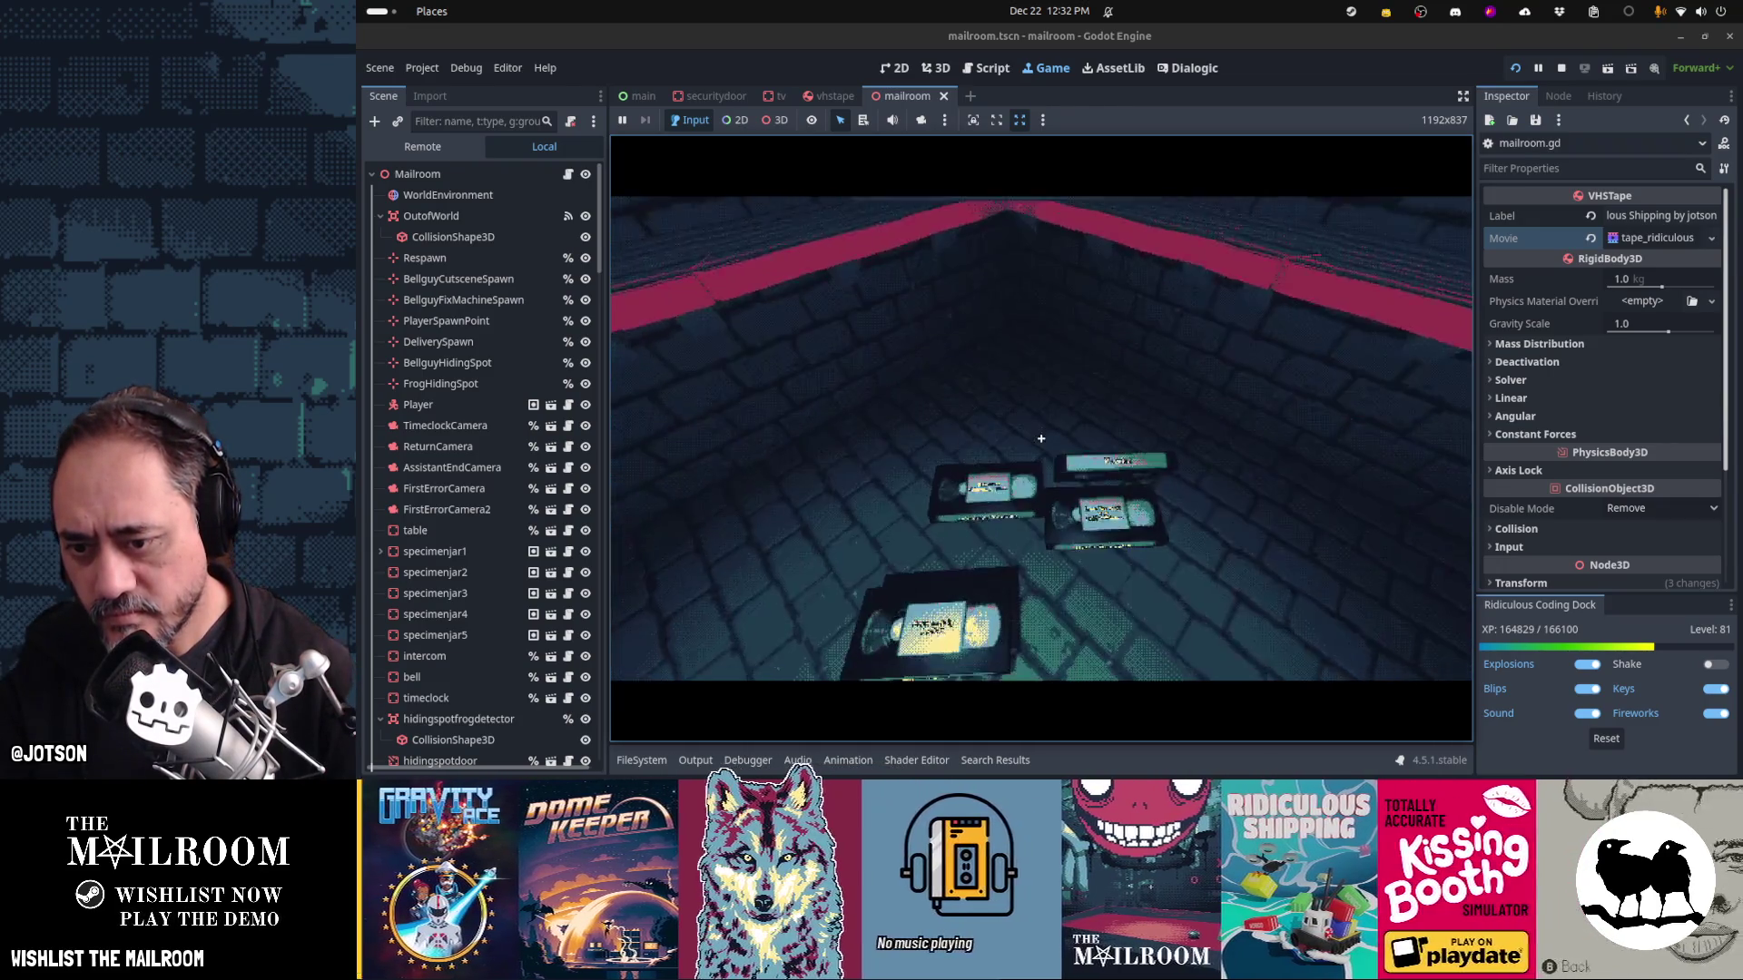
pyautogui.click(1041, 438)
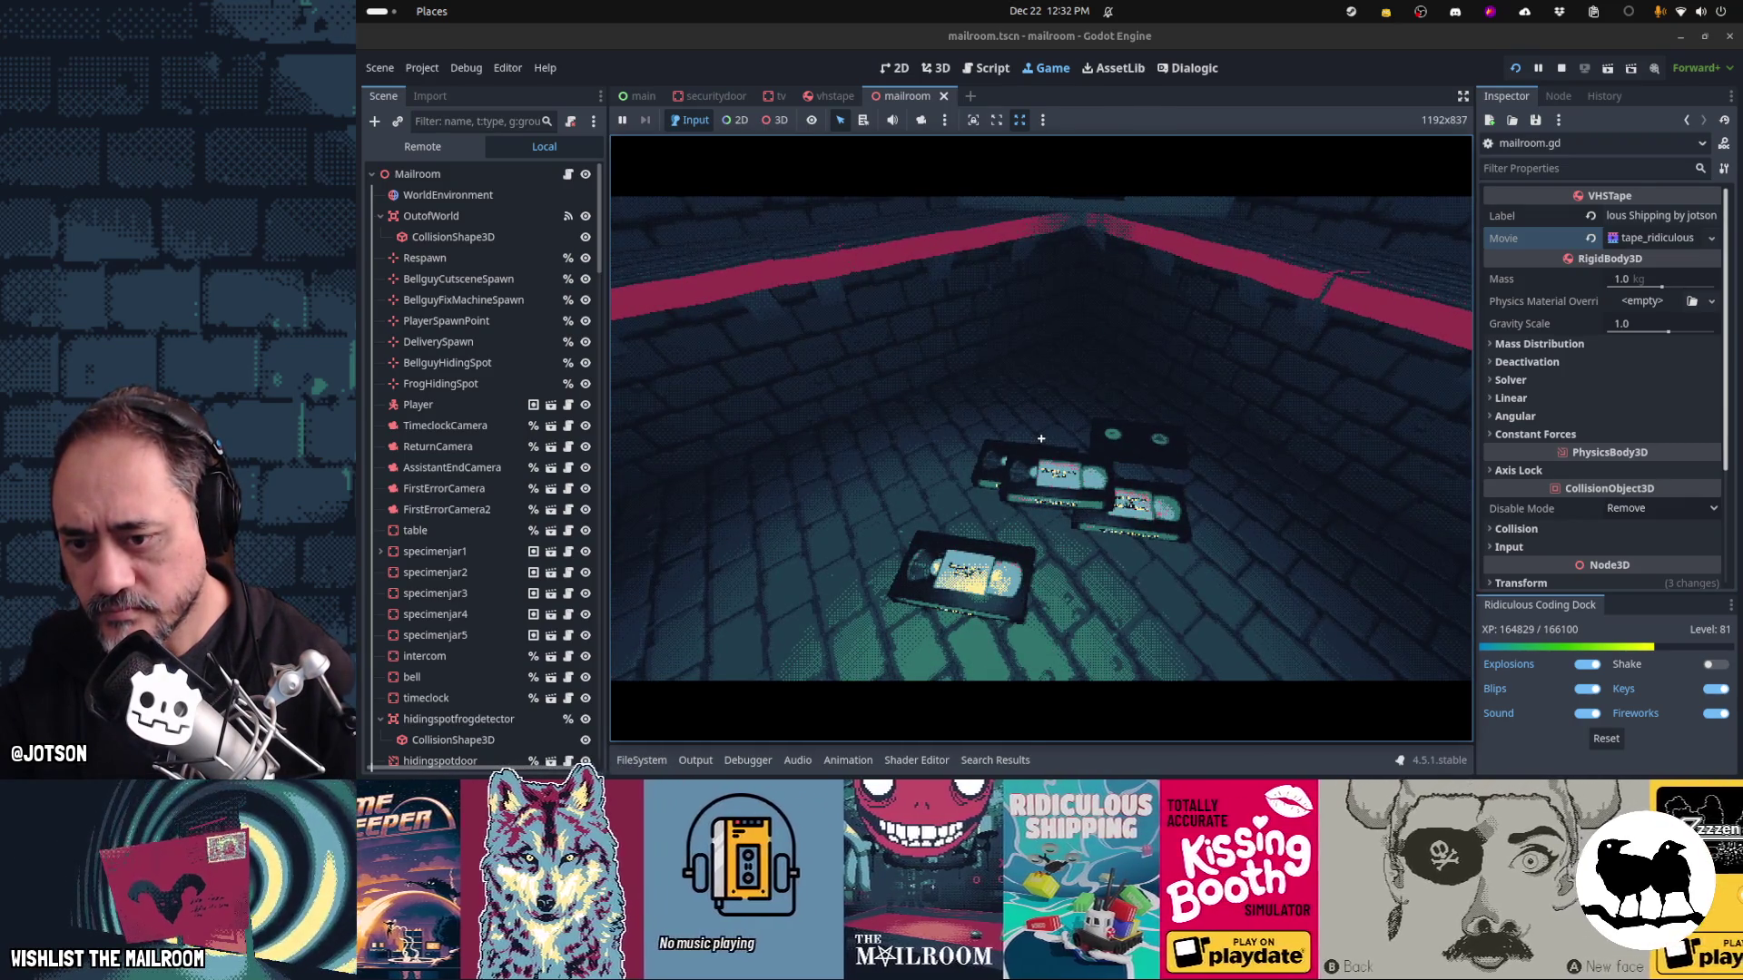
pyautogui.press('Escape')
pyautogui.press('F8')
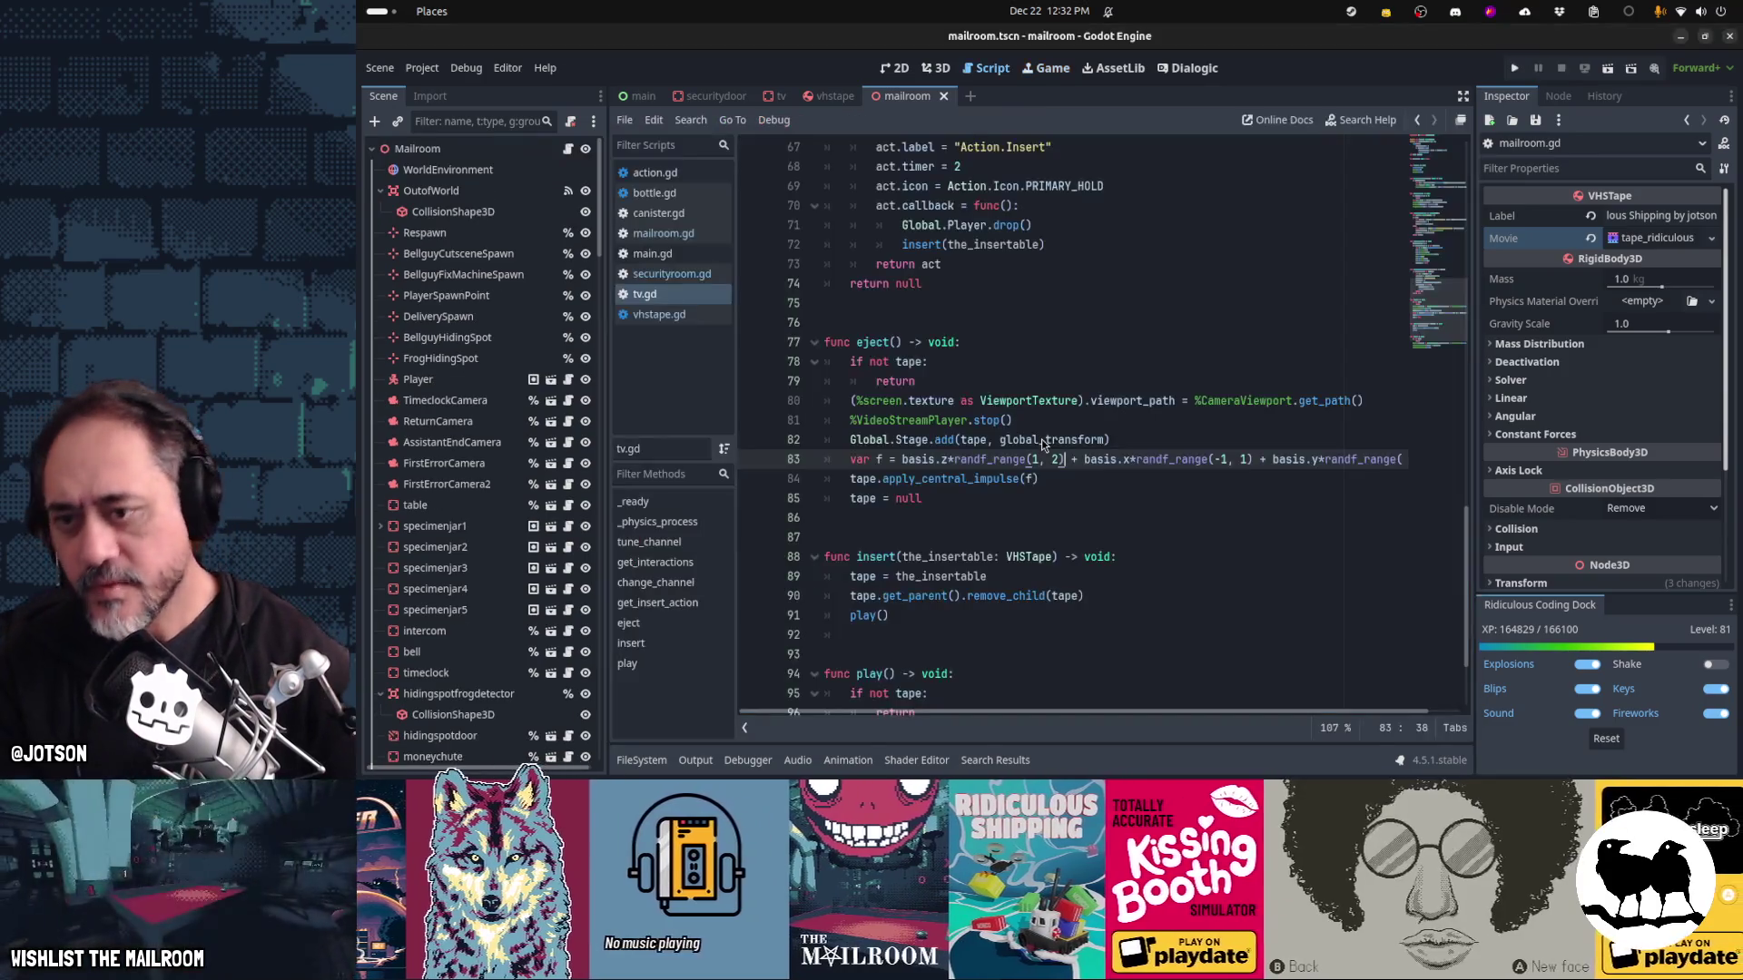
# Switch to Firefox and search for 'puzzle parasite steamdb'
pyautogui.hotkey('alt', 'Tab')
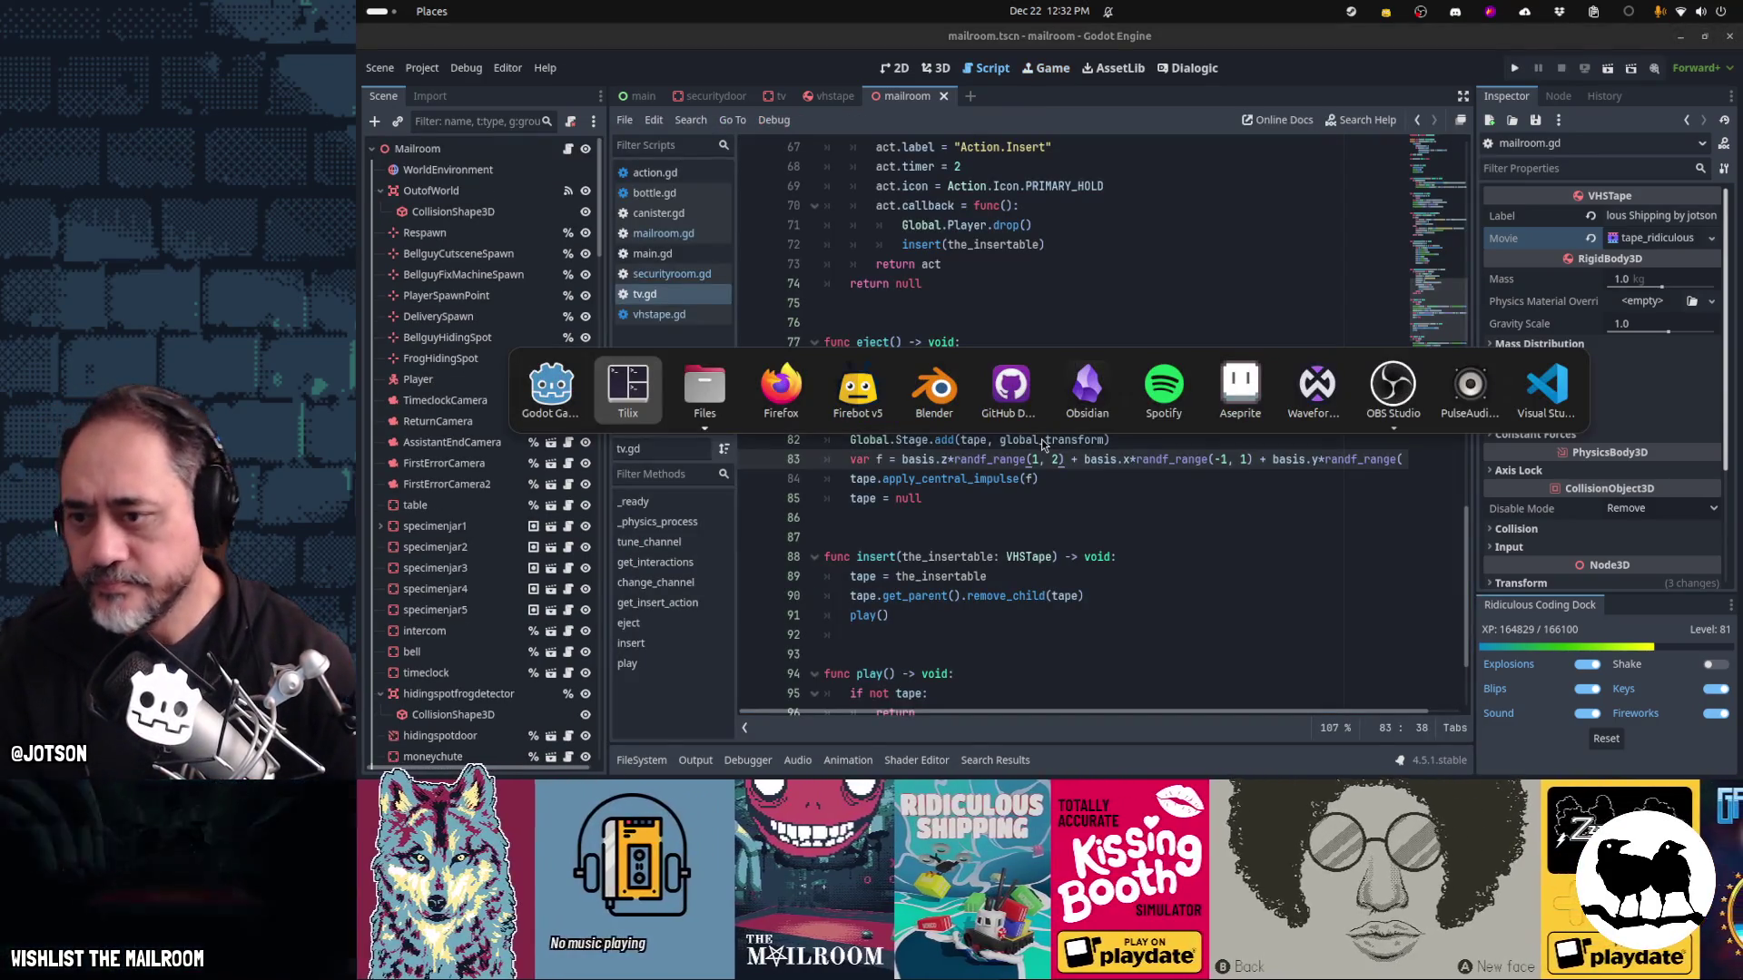
pyautogui.hotkey('alt', 'Tab')
pyautogui.hotkey('alt', 'Tab')
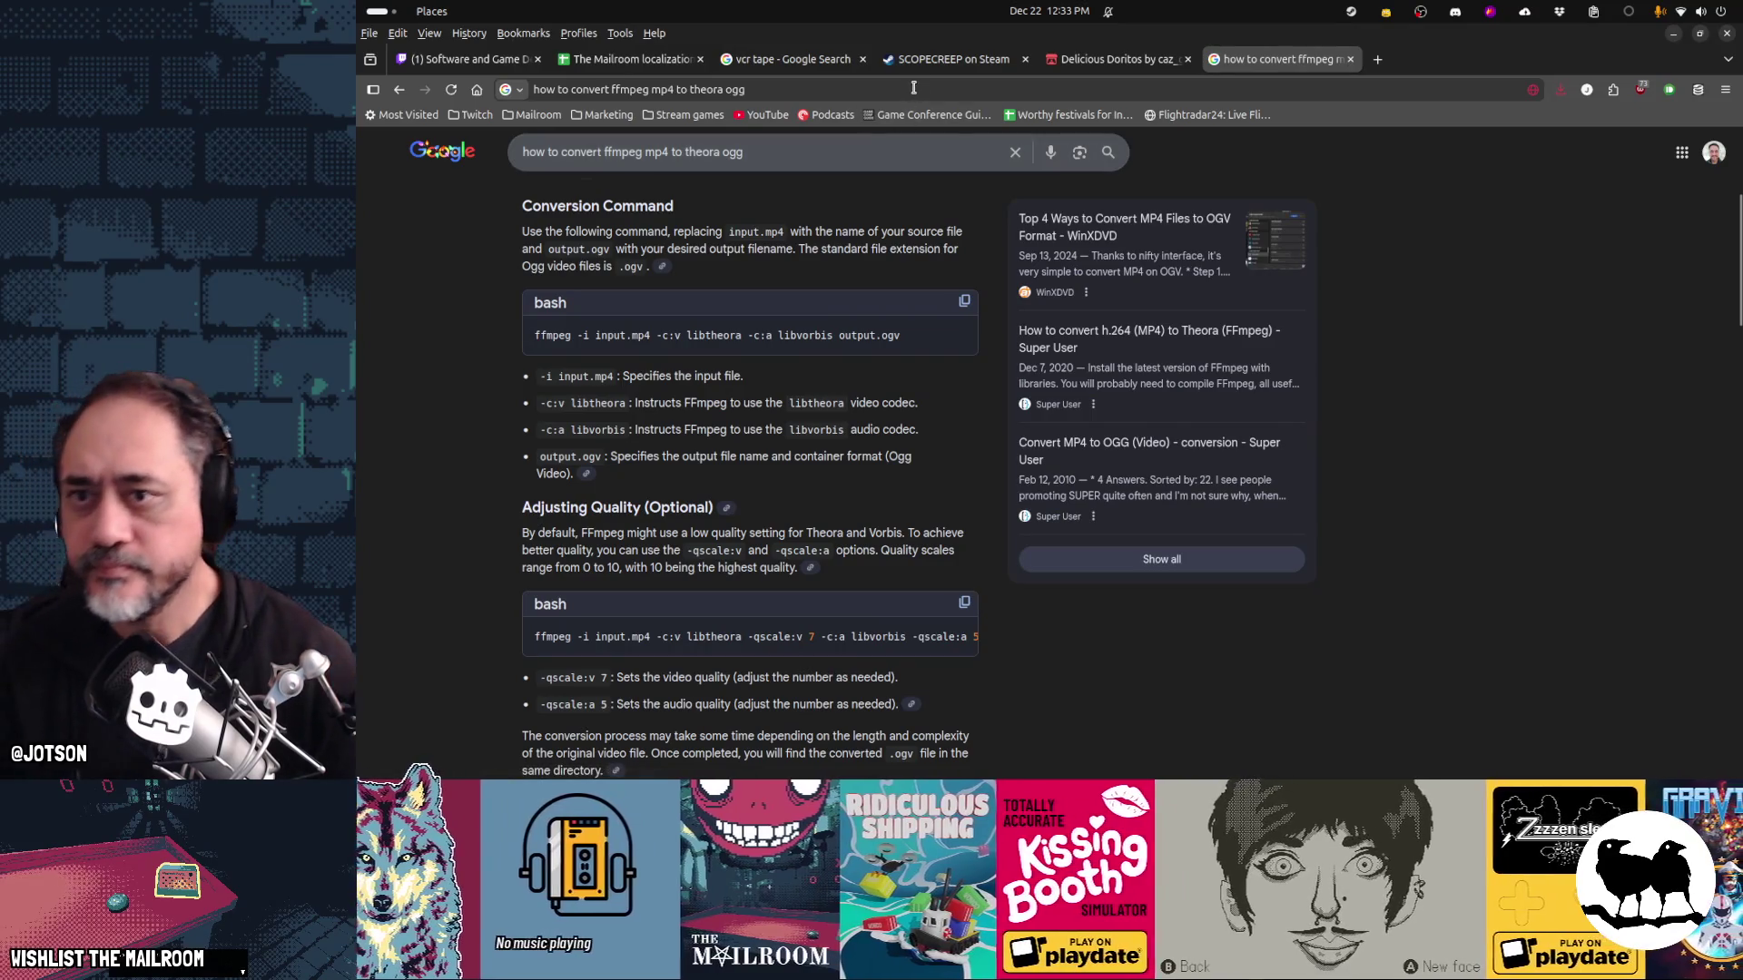
pyautogui.click(913, 87)
pyautogui.write('puzzle parasite steamd')
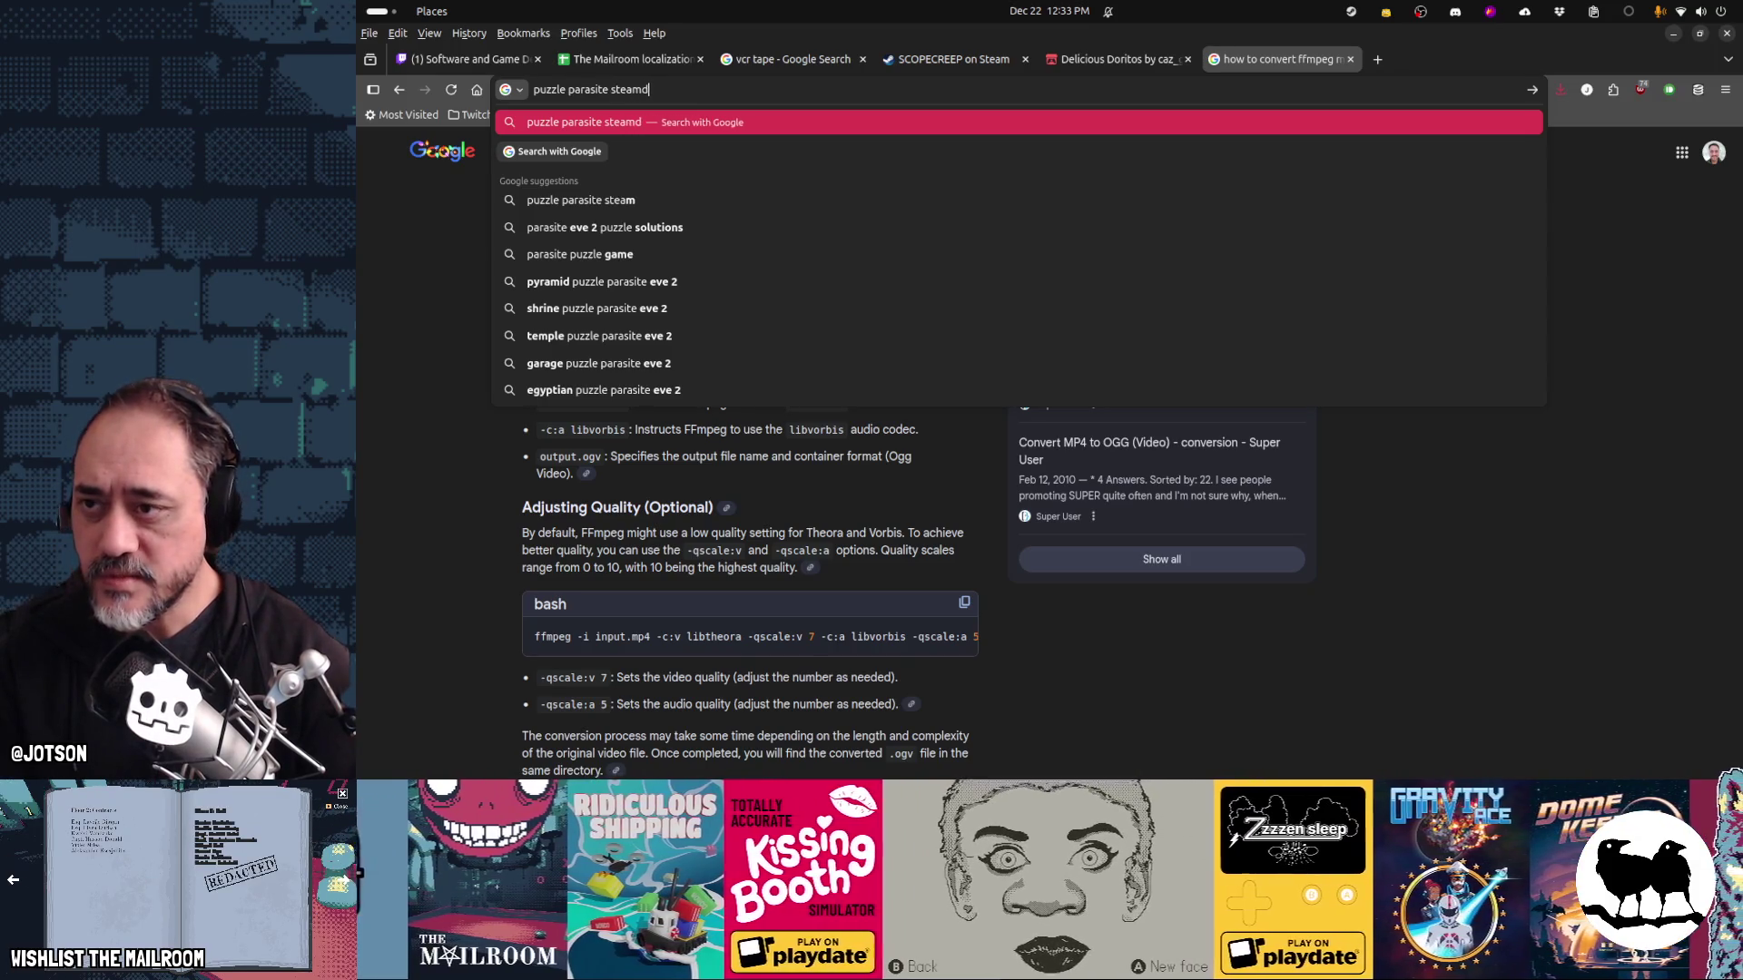
pyautogui.write('b')
pyautogui.press('Return')
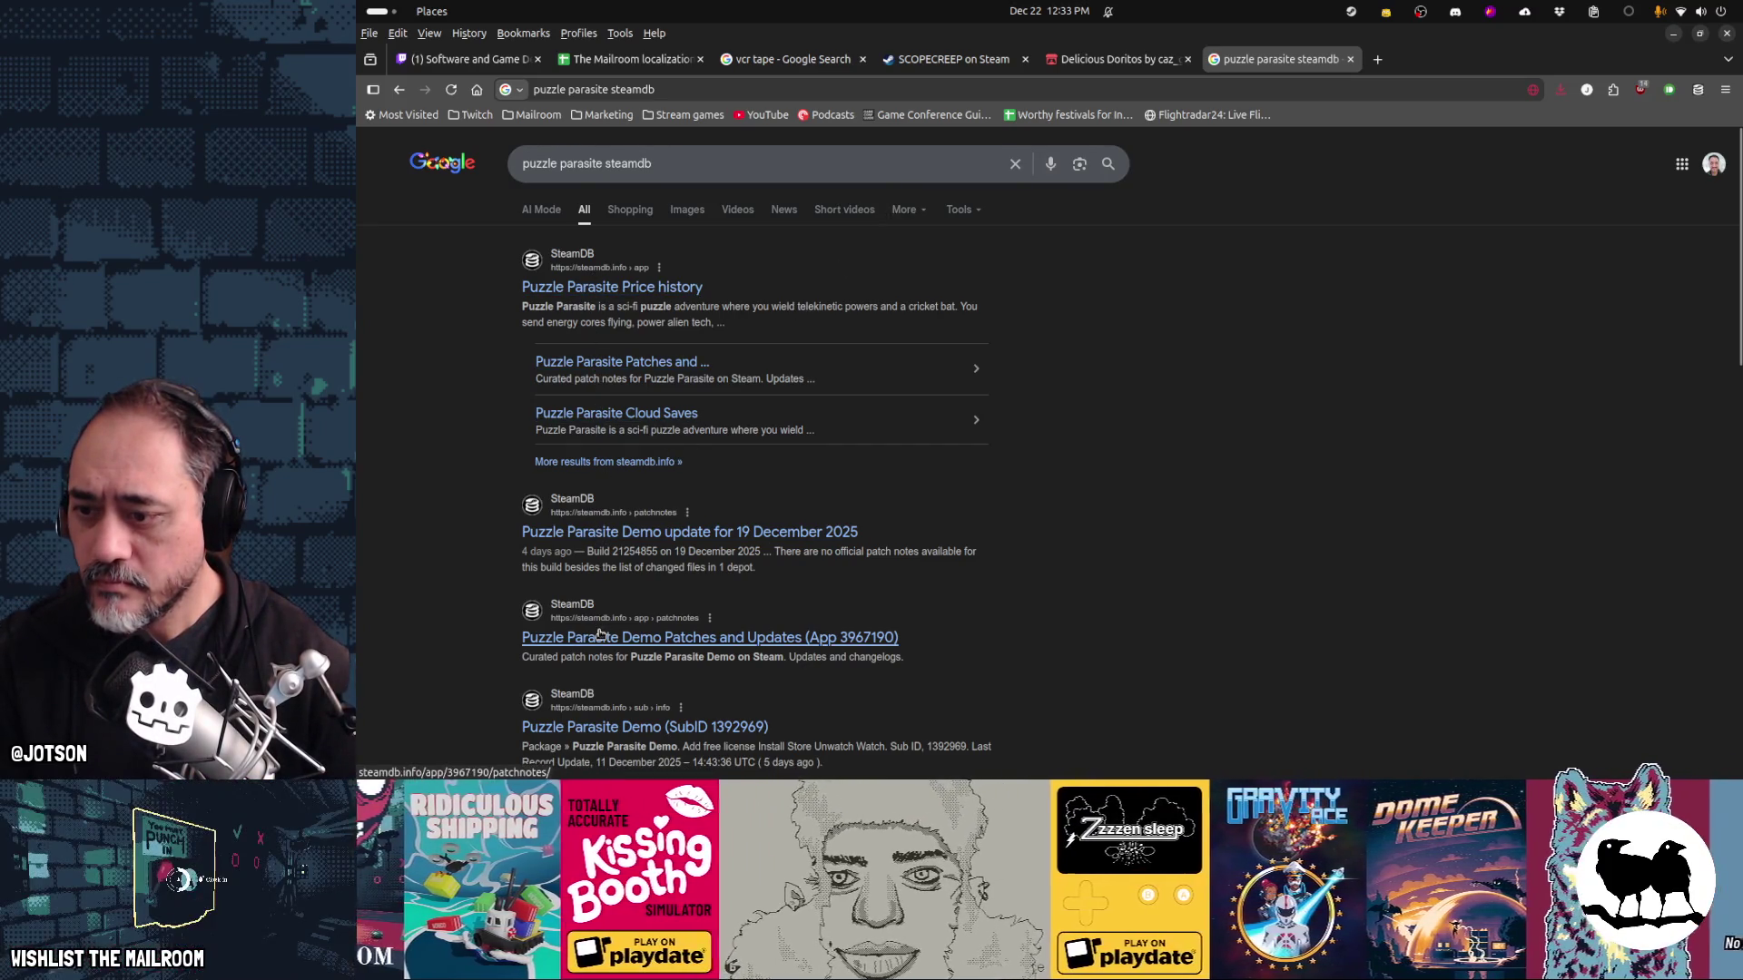
# View the Puzzle Parasite Demo package, the Wrenfall developer list, and the game's SteamDB app page
pyautogui.click(589, 721)
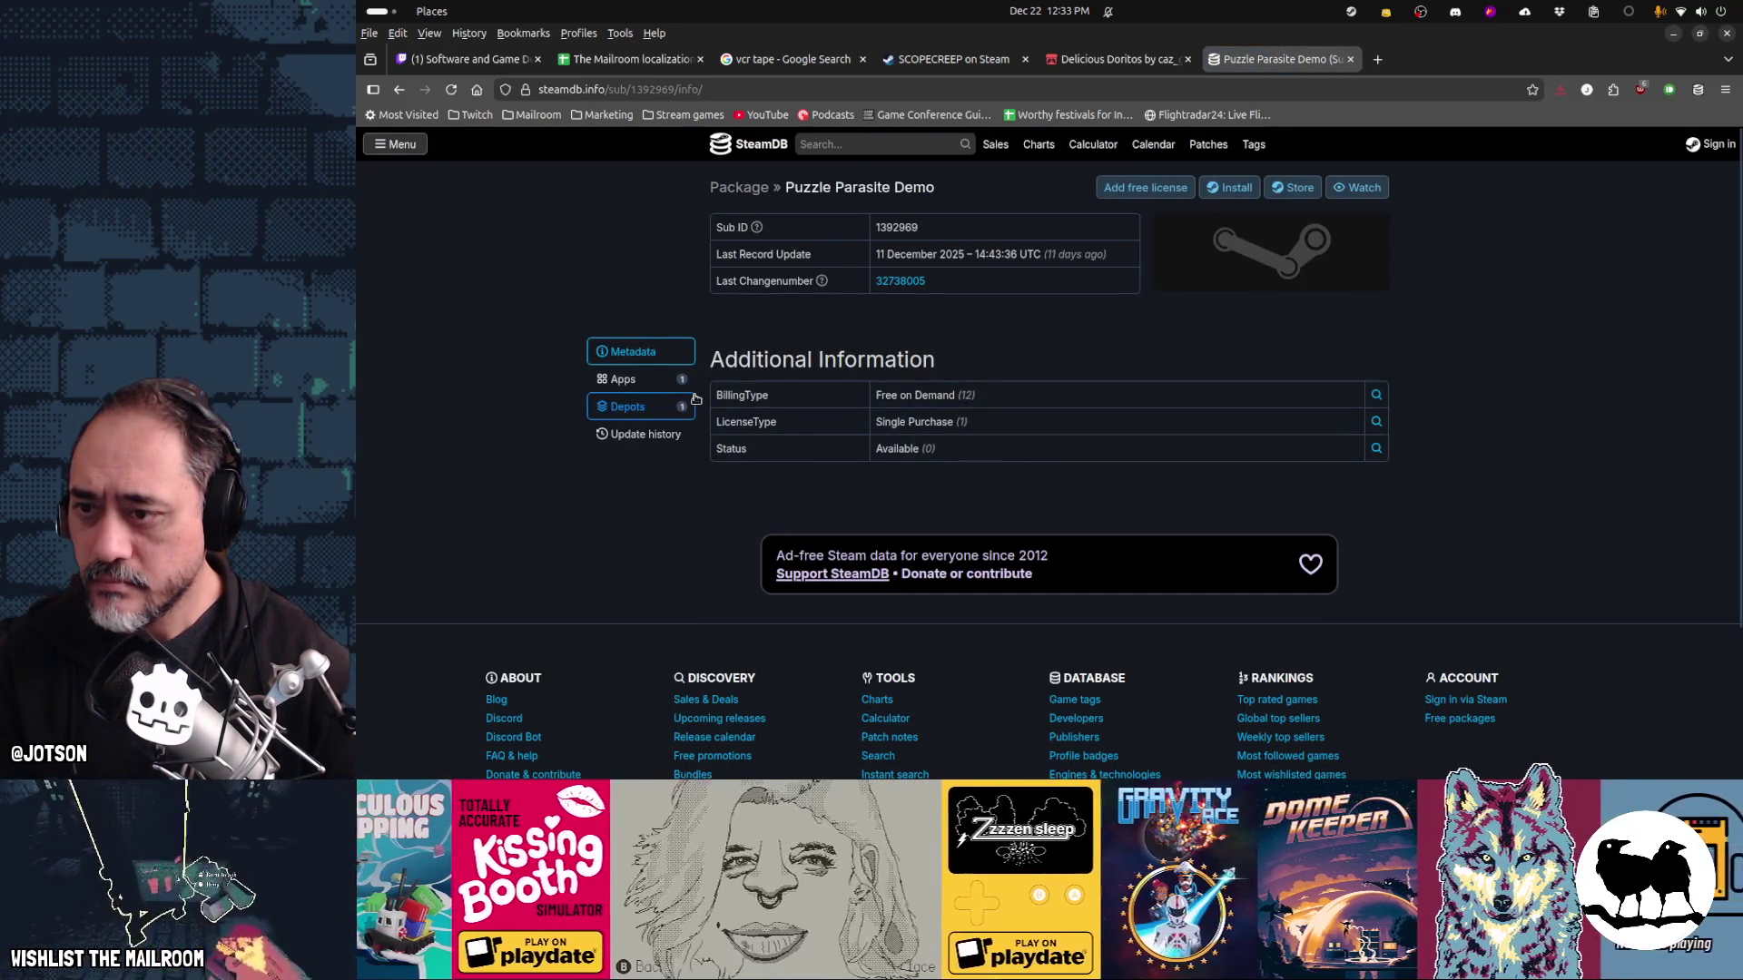
pyautogui.hotkey('alt', 'Left')
pyautogui.hotkey('alt', 'Right')
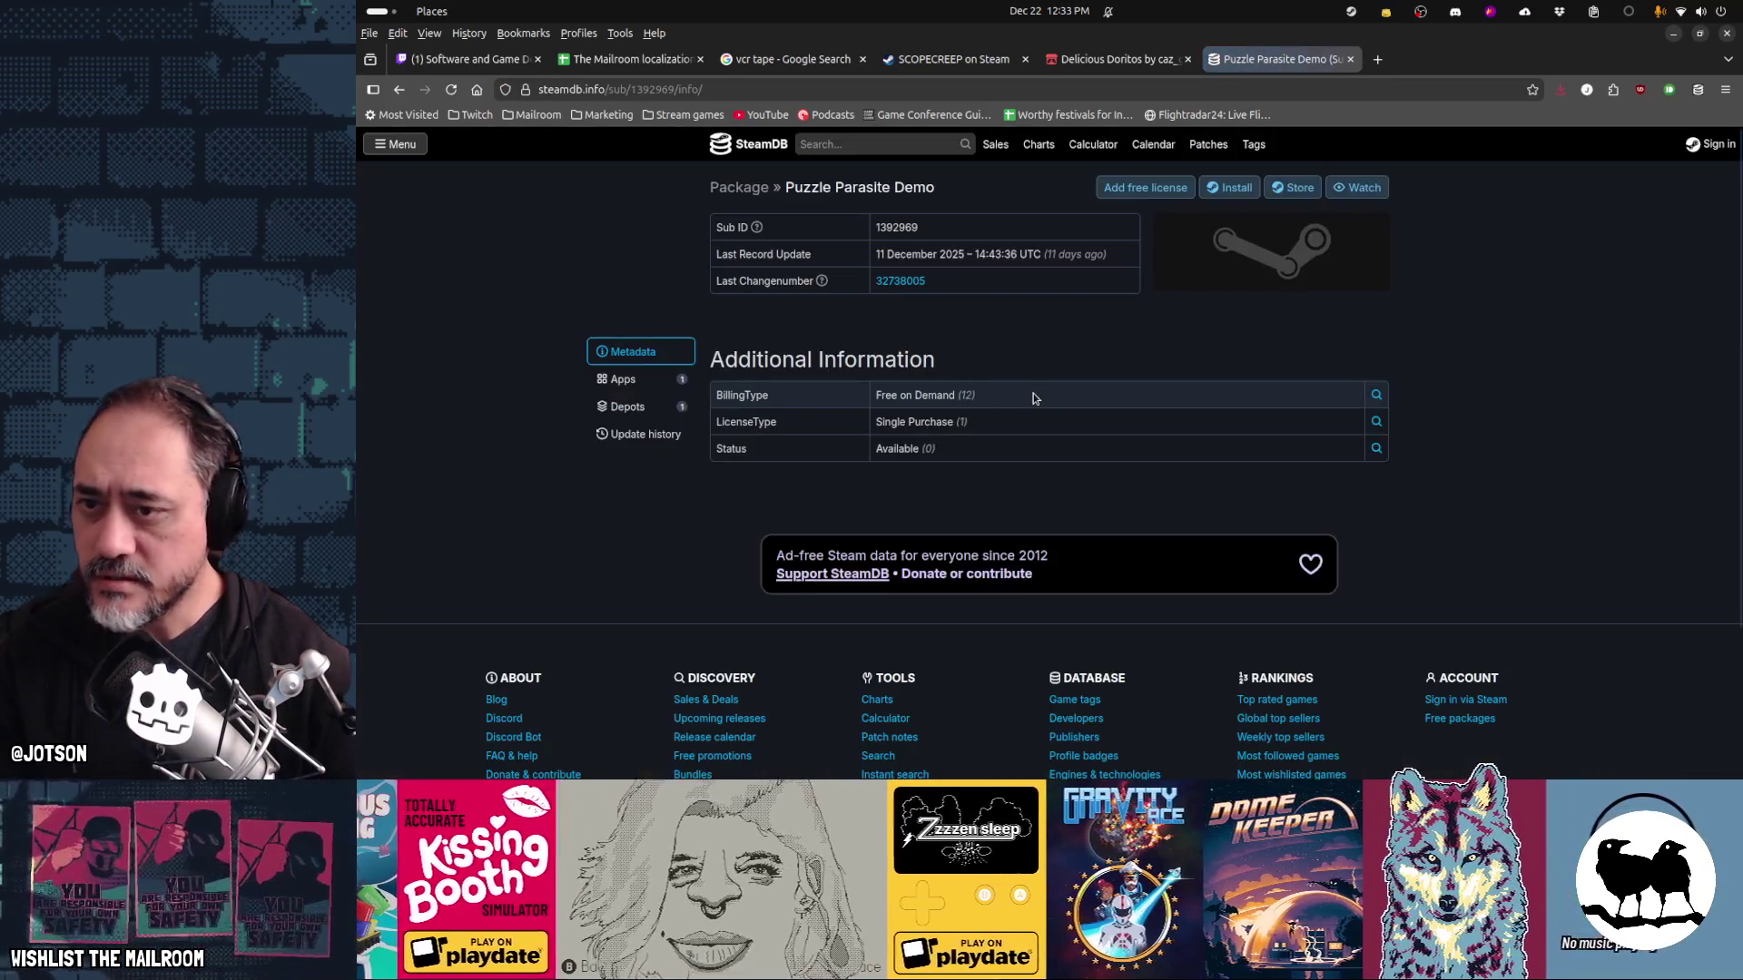
pyautogui.hotkey('alt', 'Left')
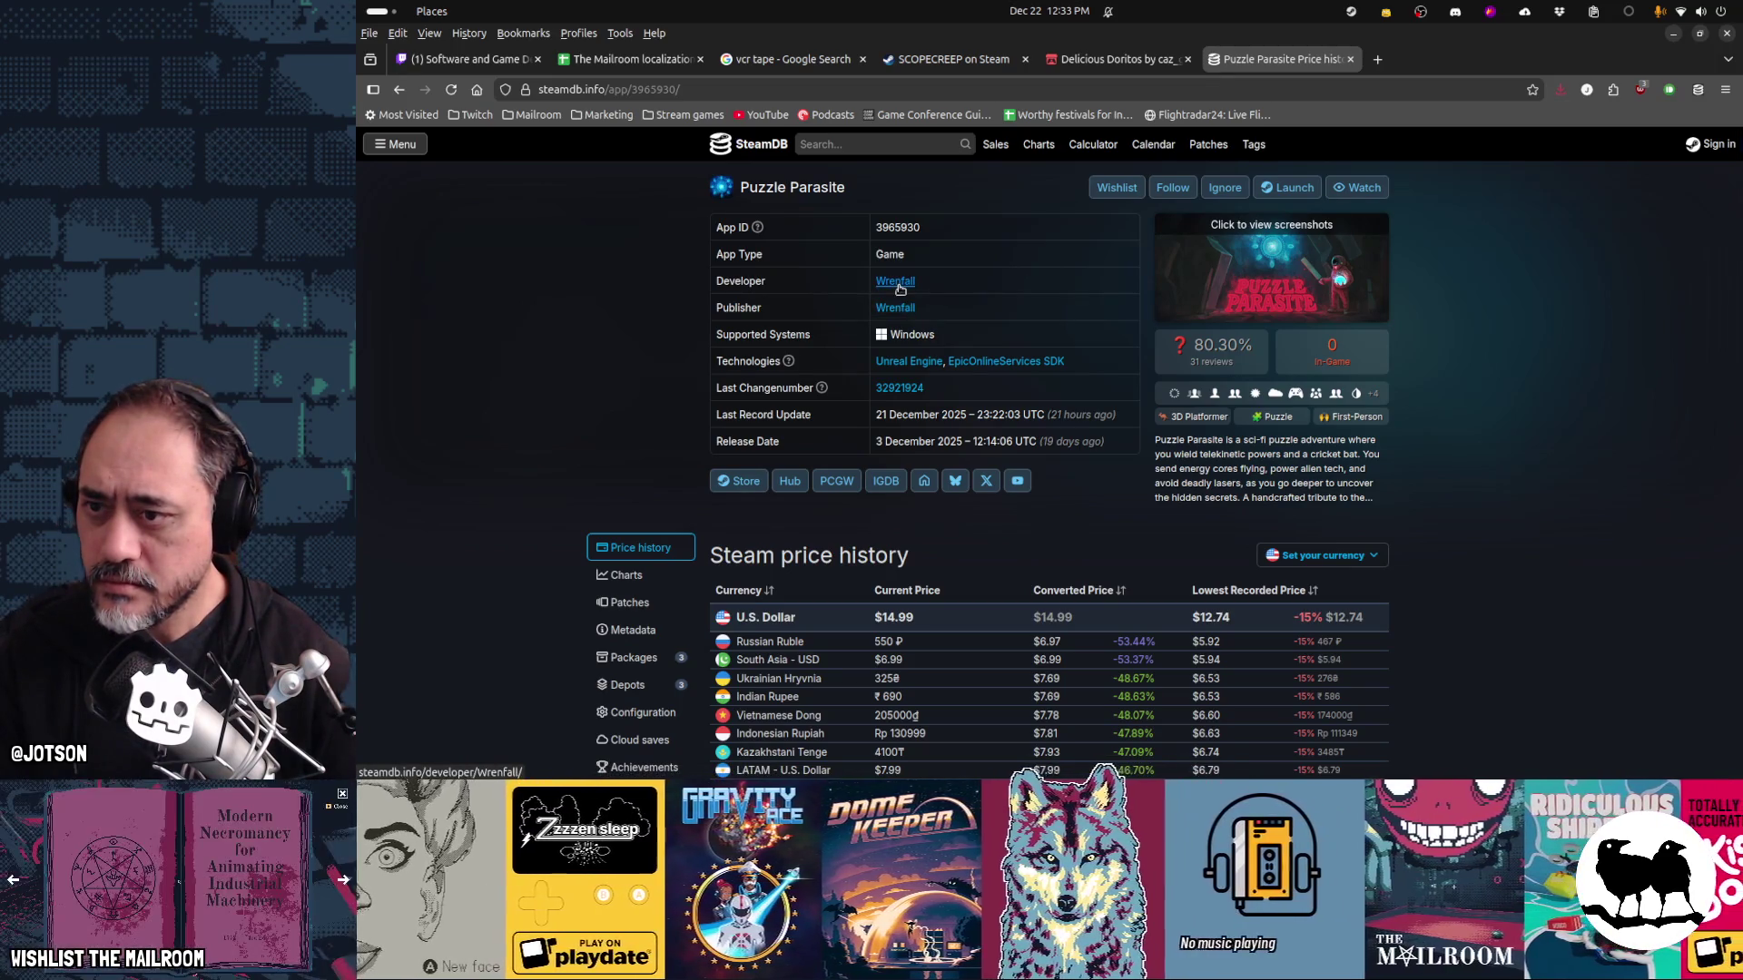
pyautogui.click(896, 282)
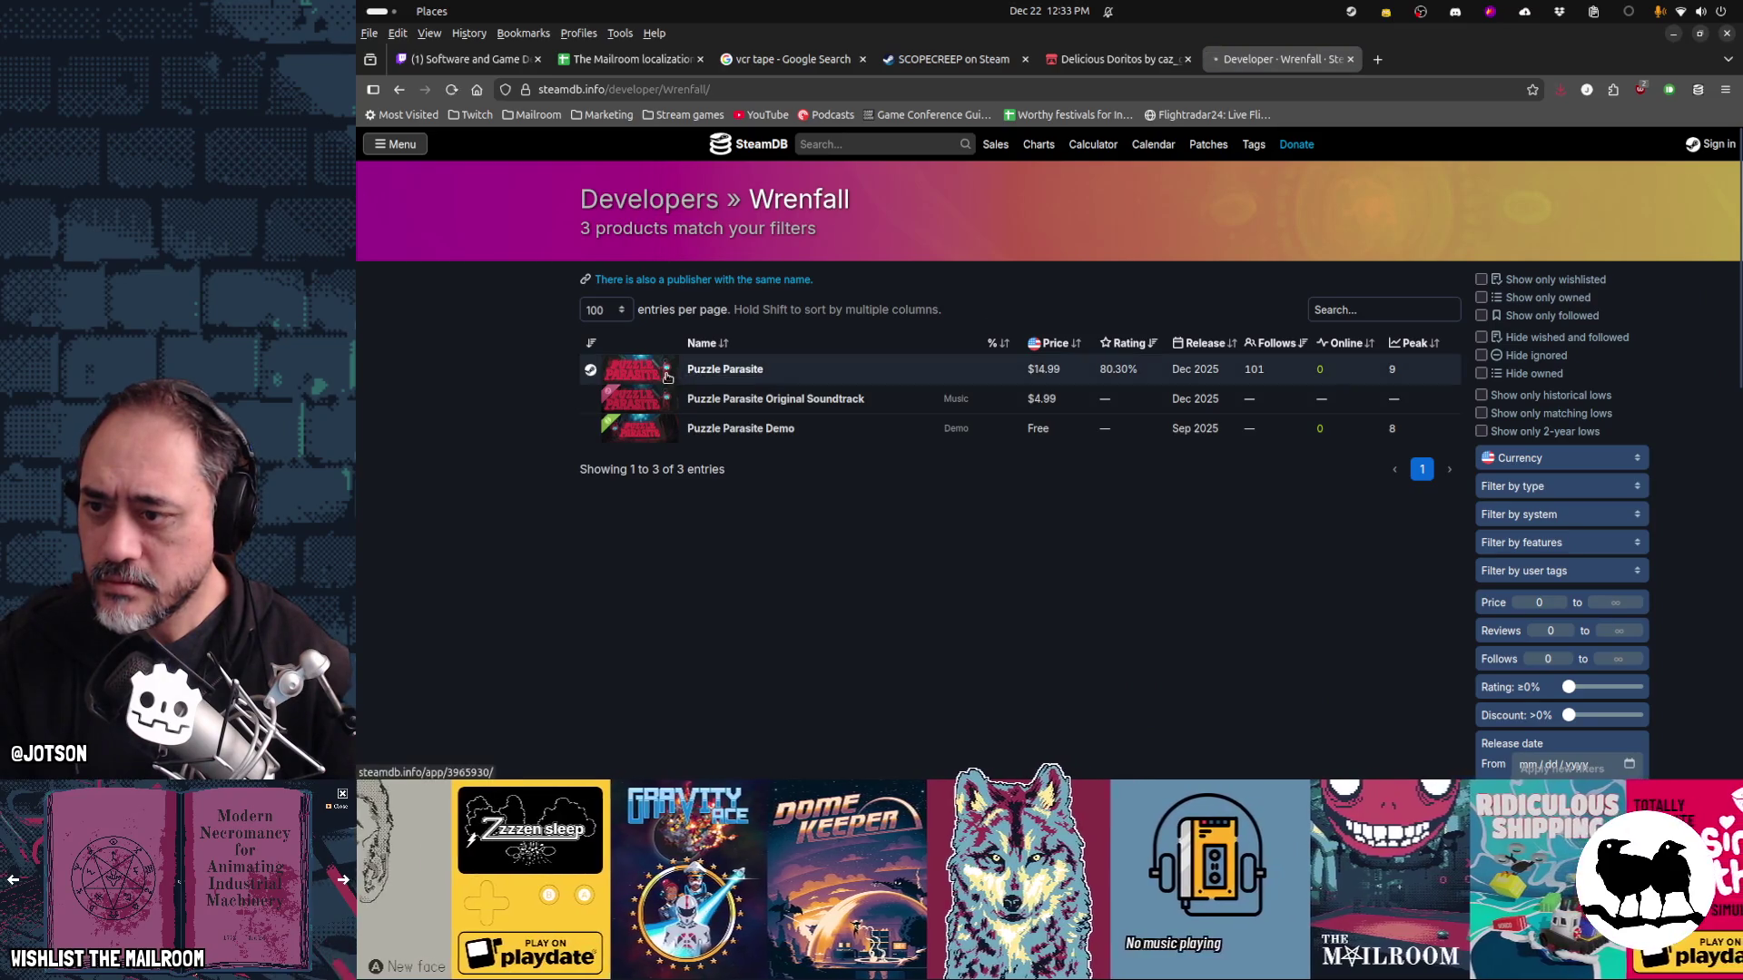
pyautogui.click(667, 377)
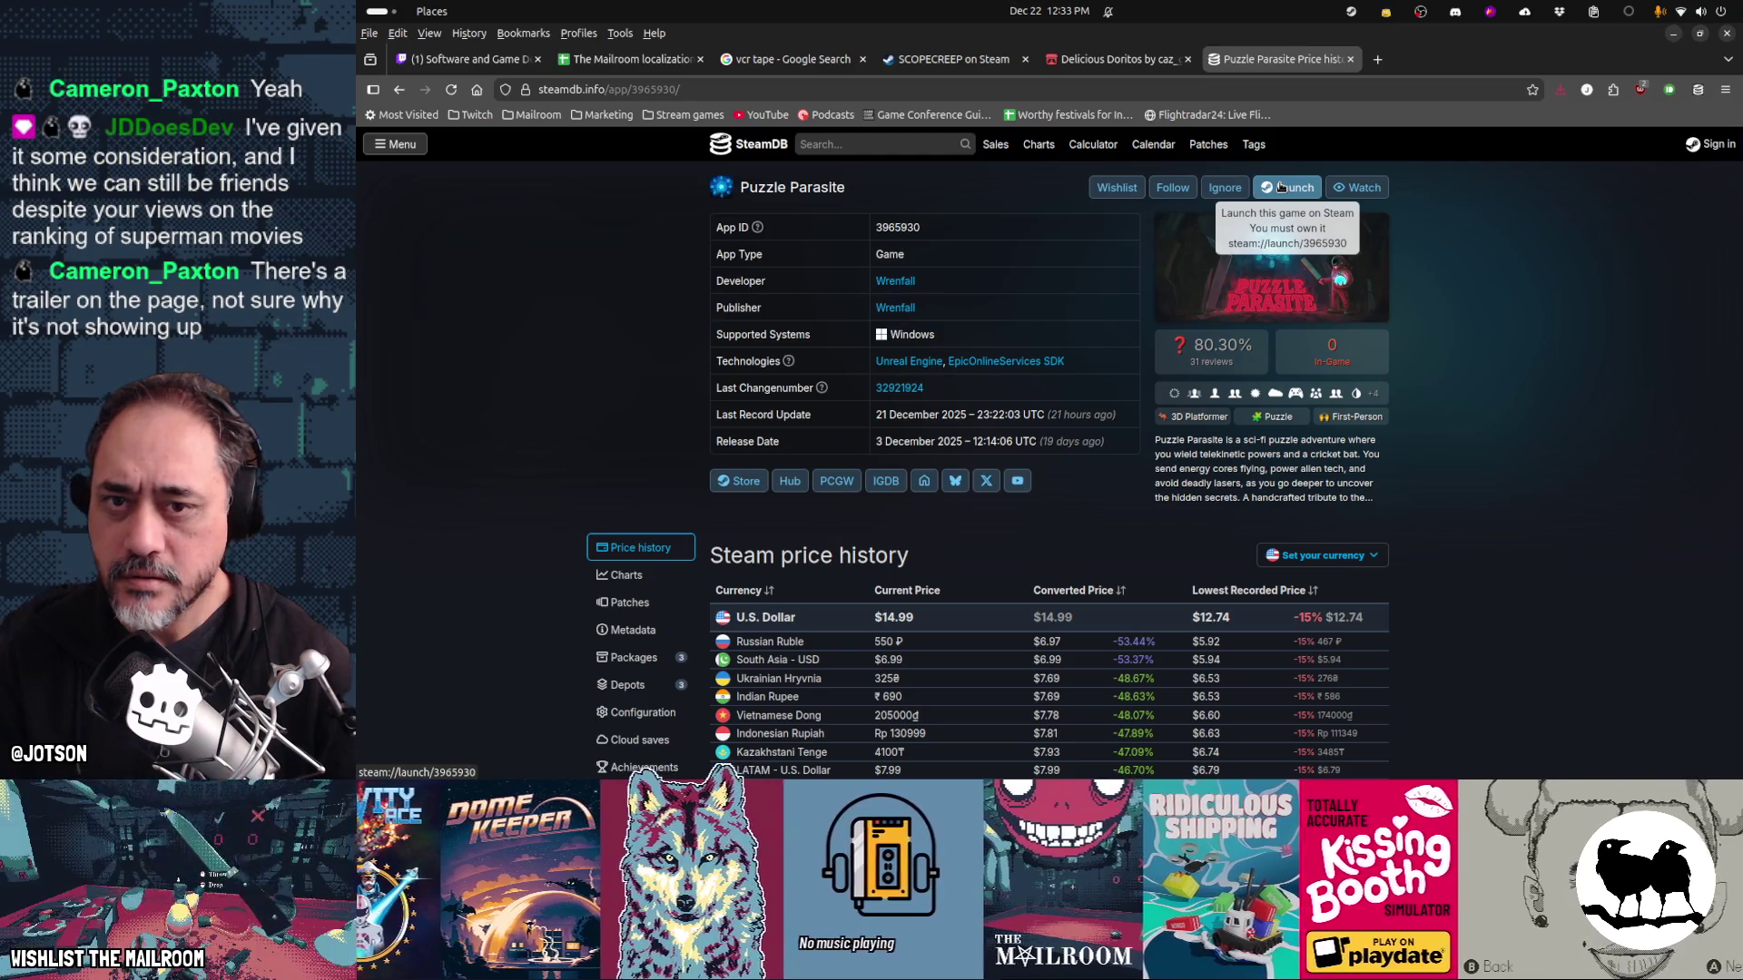
# Browse screenshots, price history, player charts and reviews, then start a 'puzzle parasite steam' search in a new tab
pyautogui.click(1270, 268)
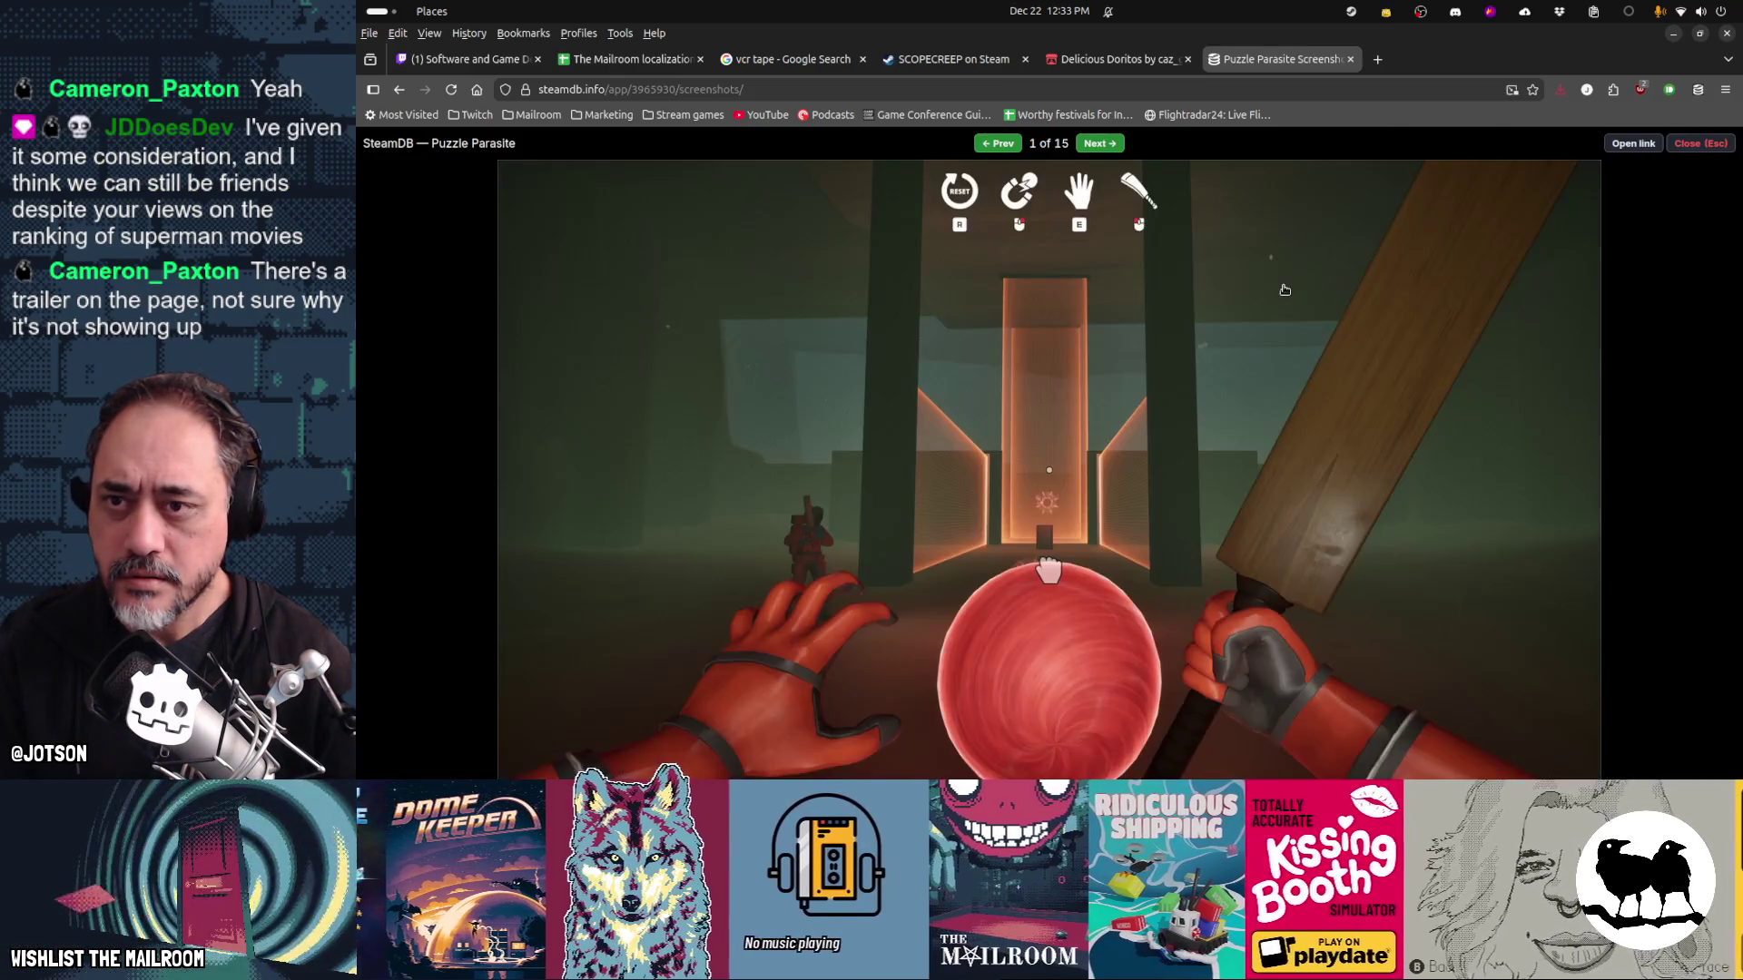
pyautogui.click(1690, 290)
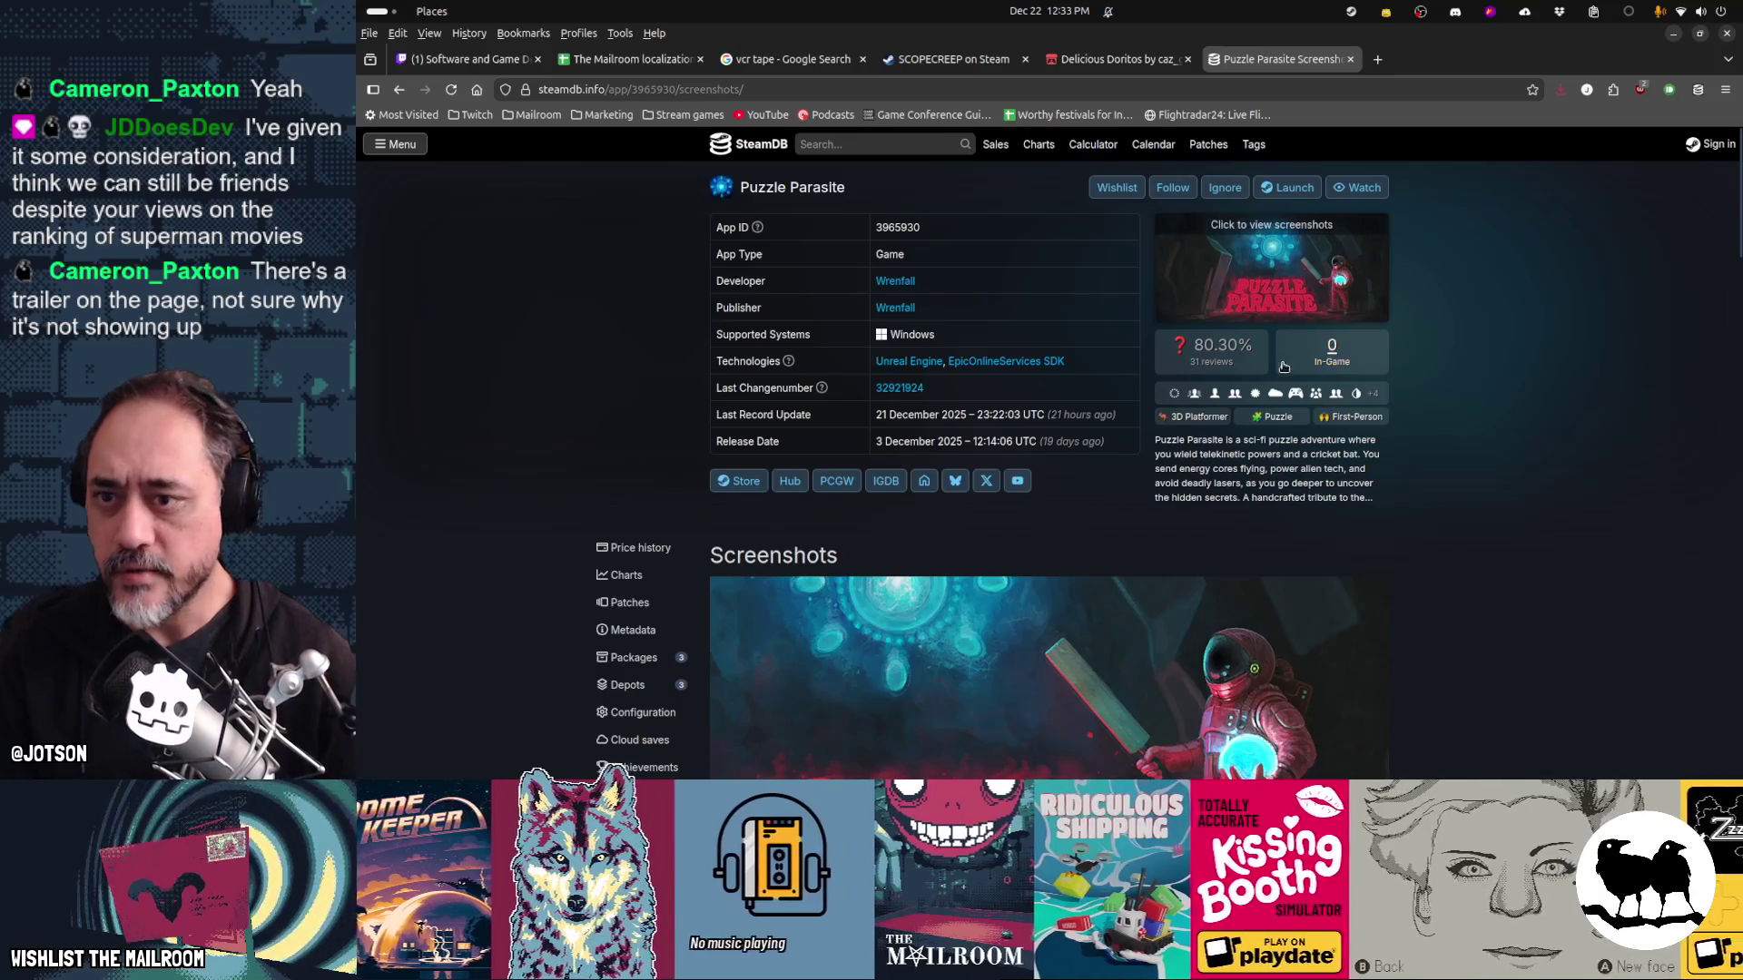
pyautogui.scroll(-5, 1276, 378)
pyautogui.scroll(3, 1180, 454)
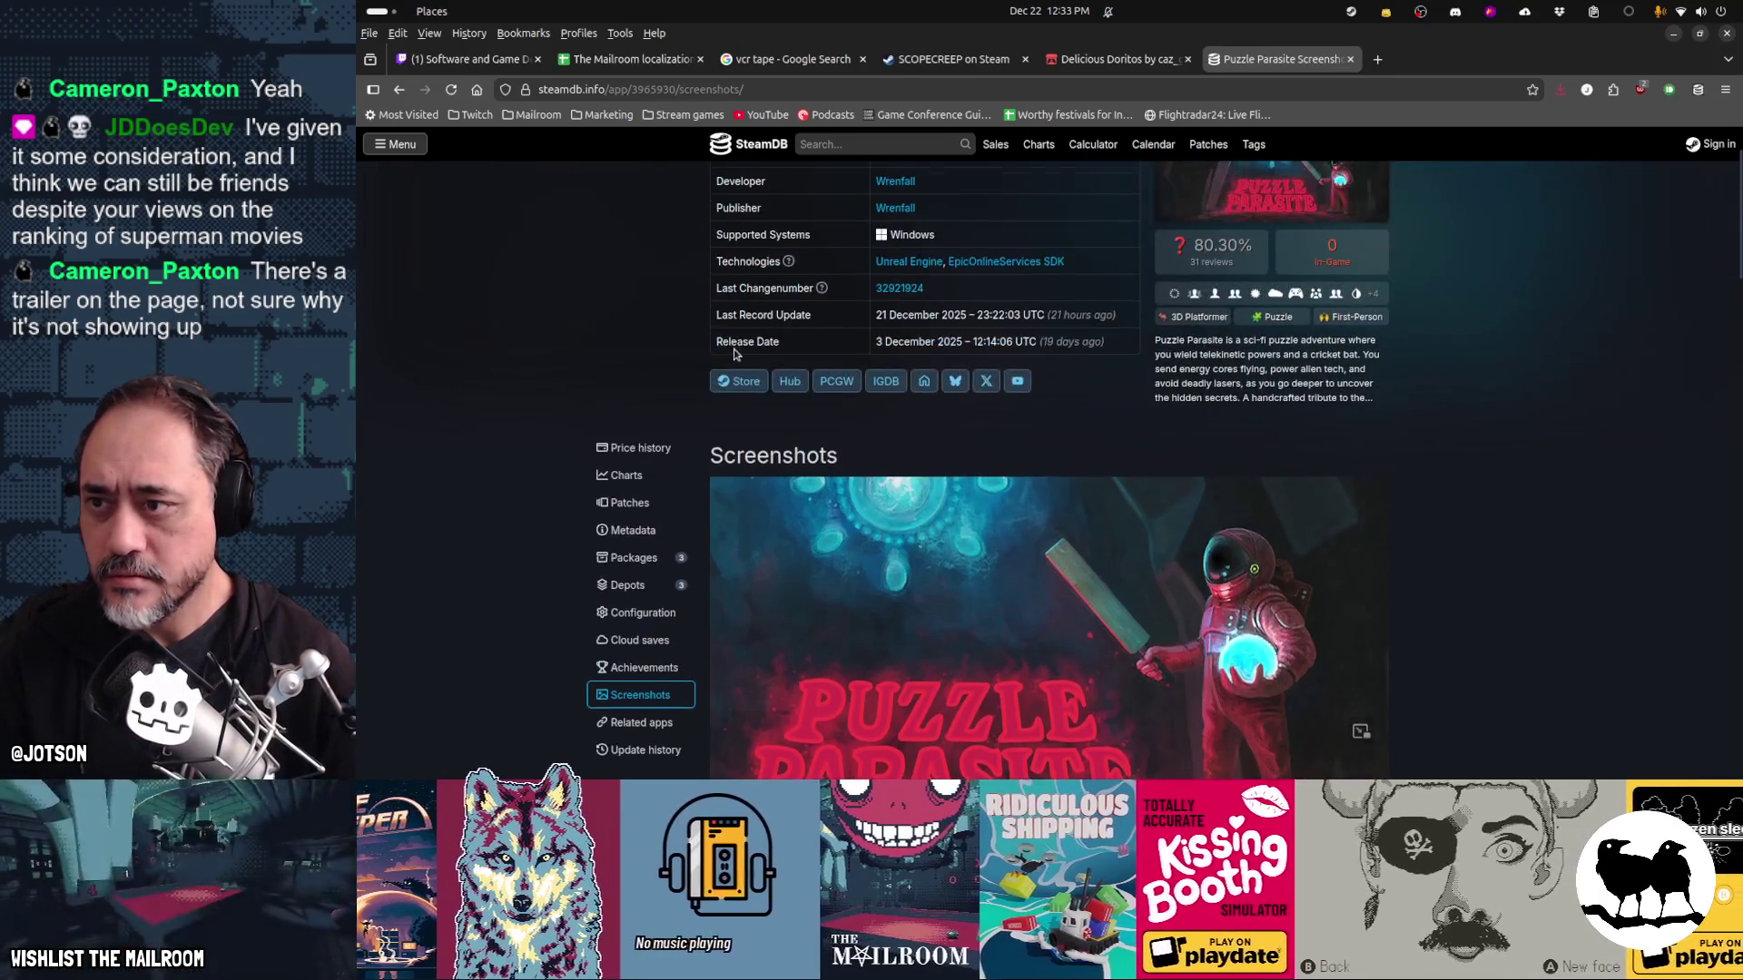
pyautogui.click(639, 442)
pyautogui.scroll(3, 631, 490)
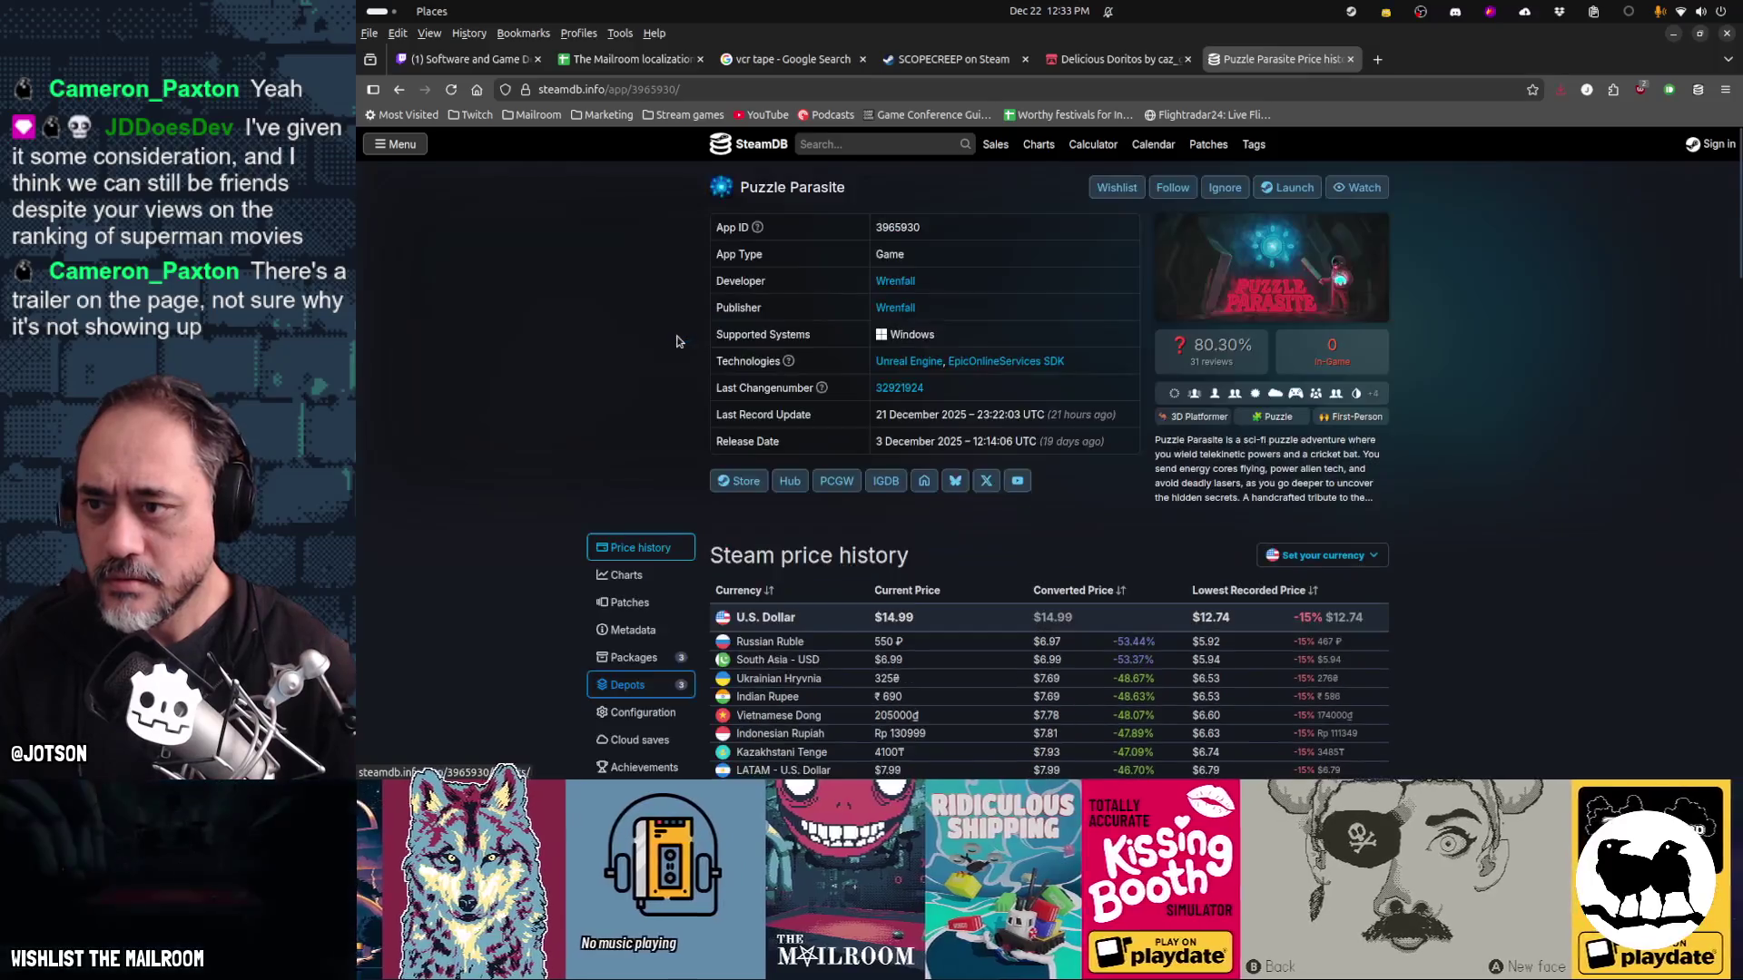
pyautogui.click(628, 578)
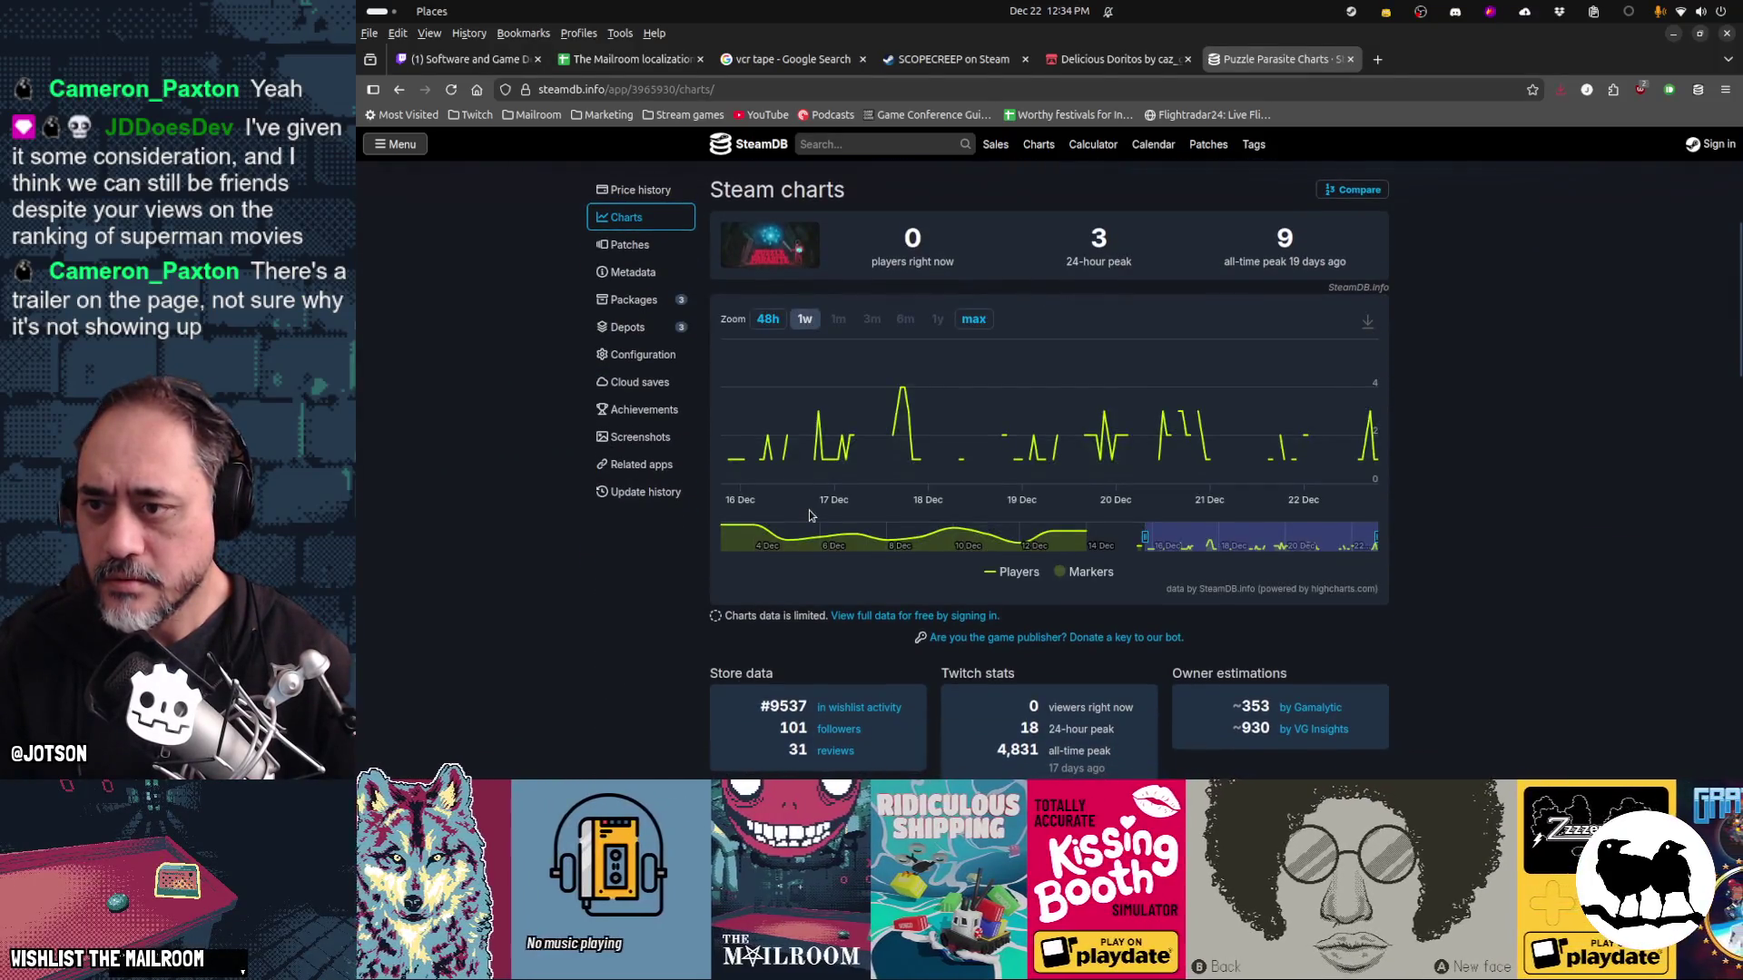
pyautogui.scroll(4, 808, 510)
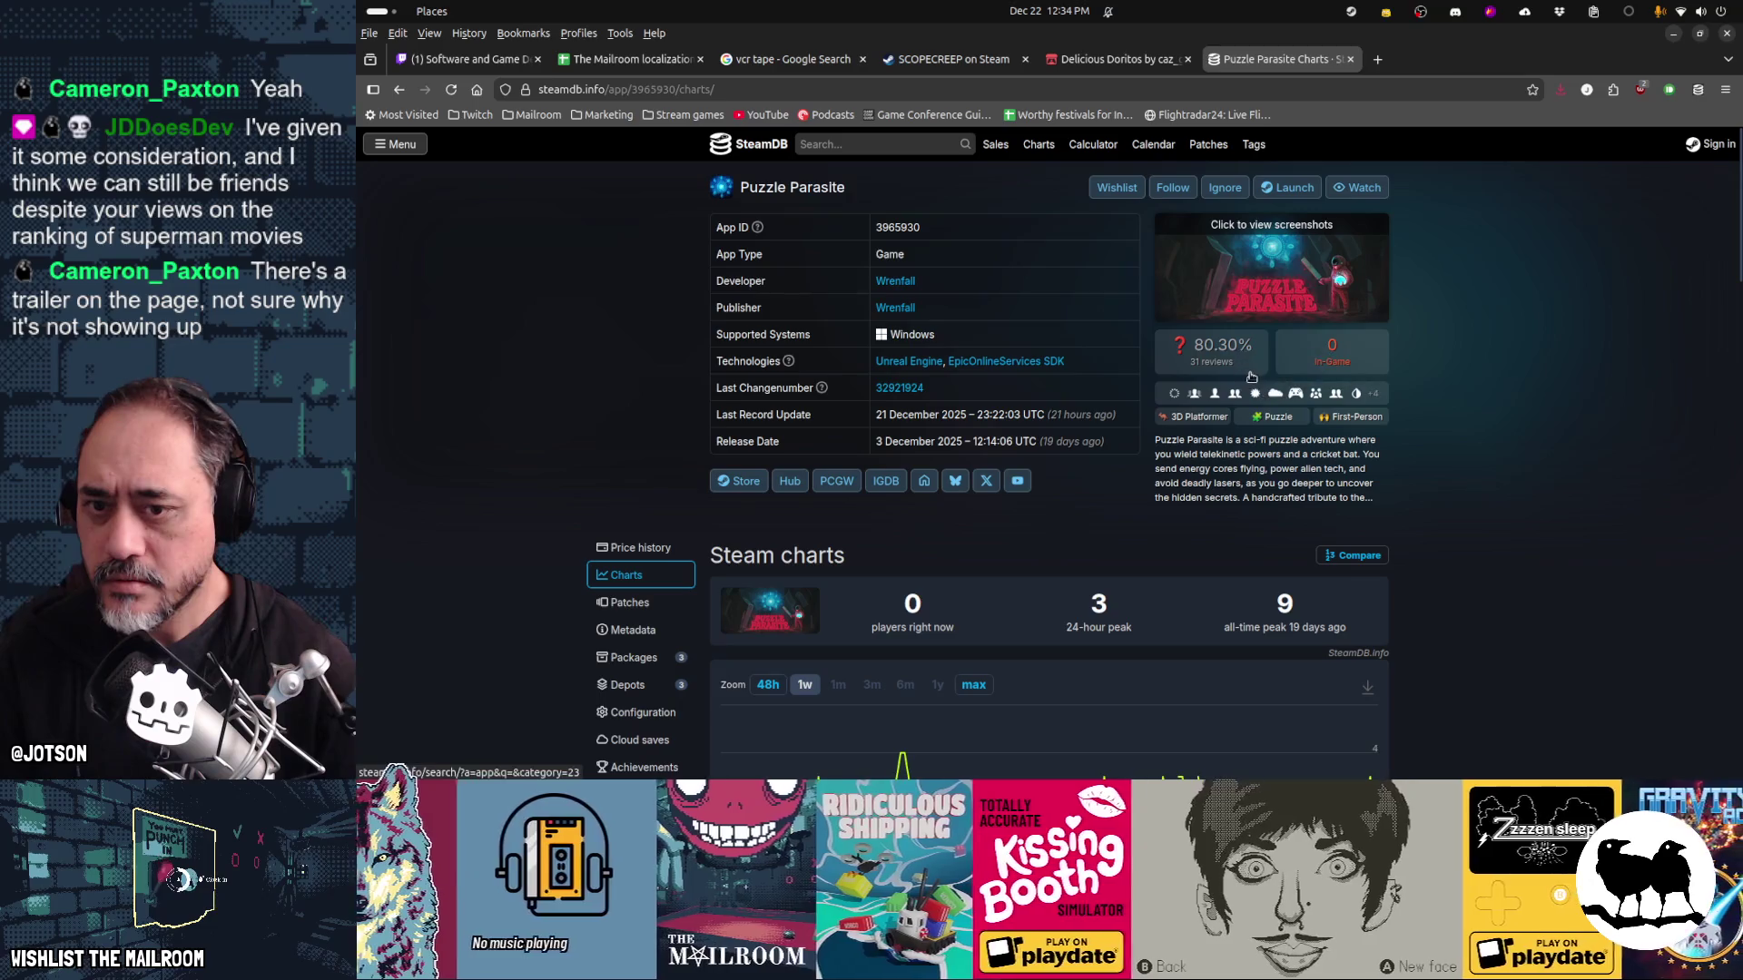
pyautogui.click(1243, 362)
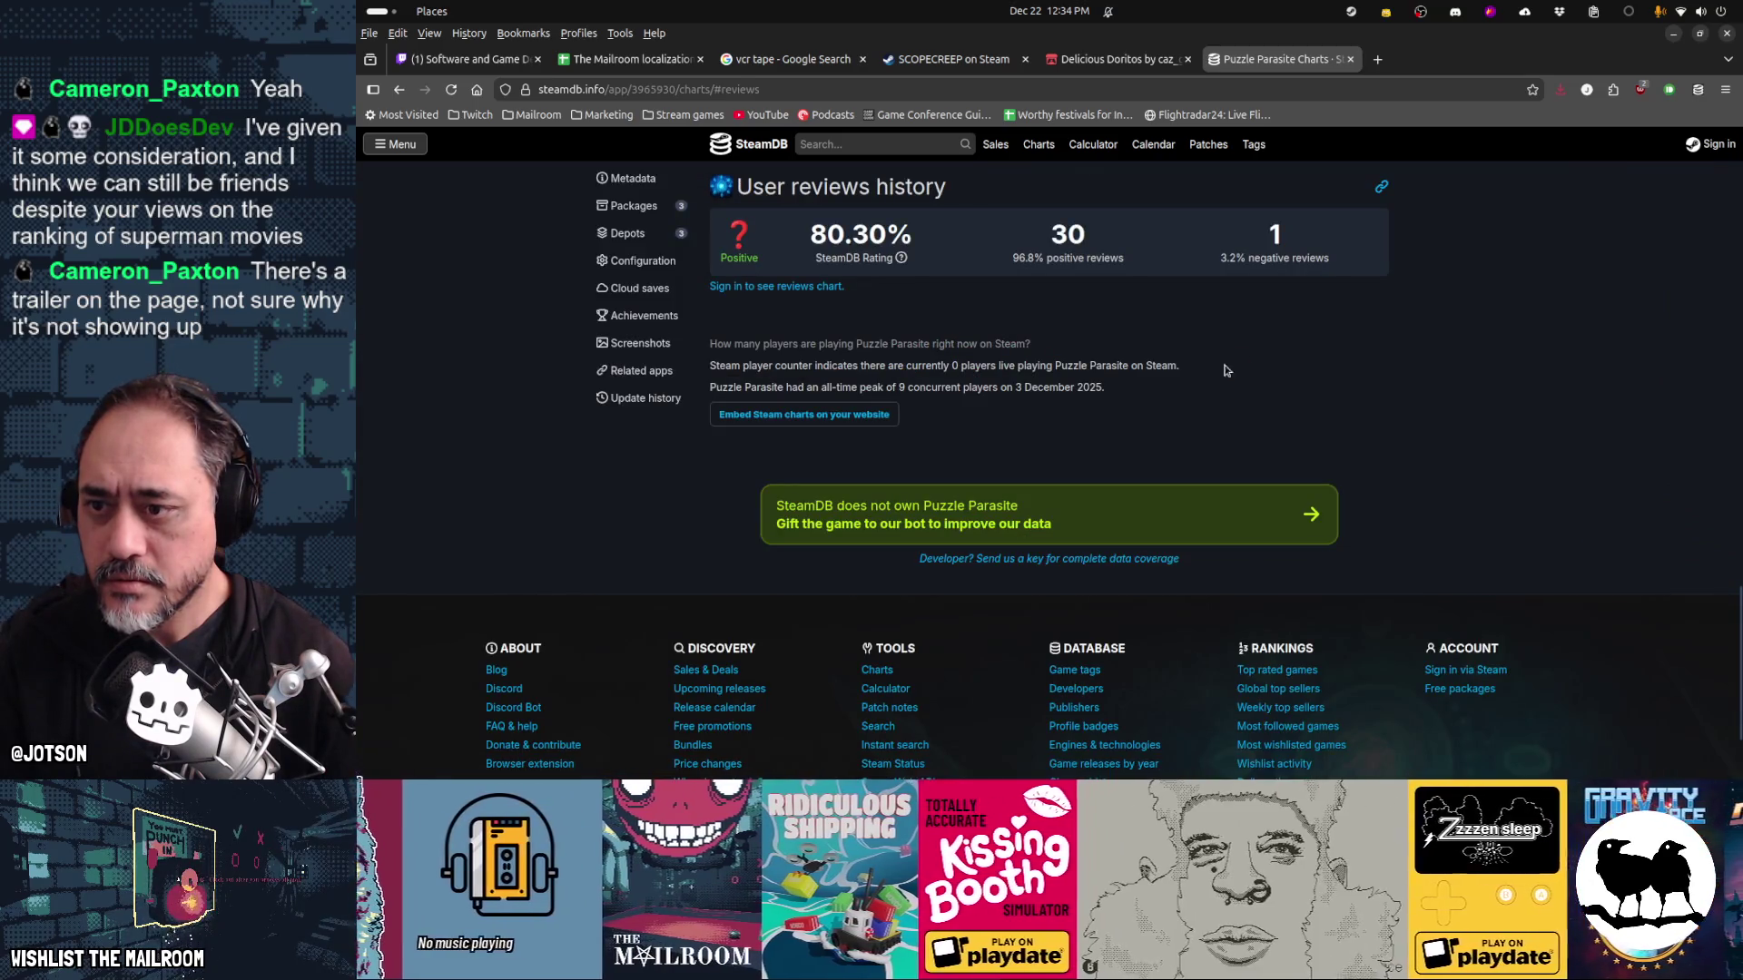
pyautogui.hotkey('alt', 'Left')
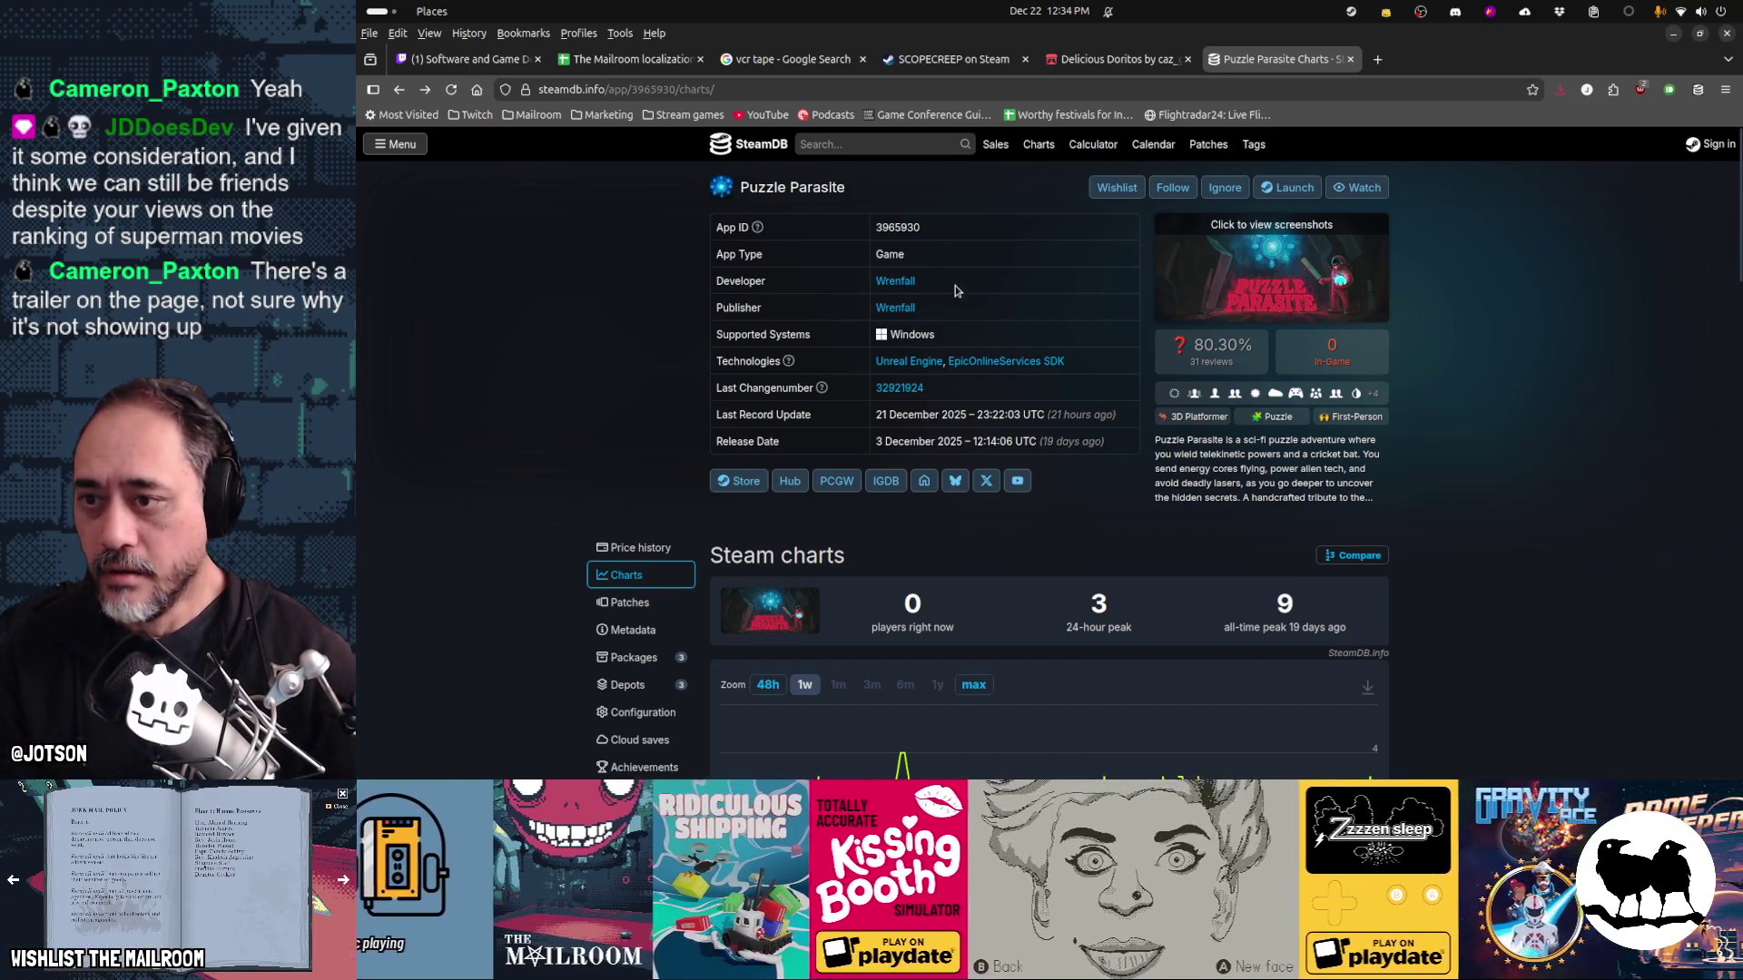
pyautogui.hotkey('ctrl', 't')
pyautogui.write('puzzle parasite stea')
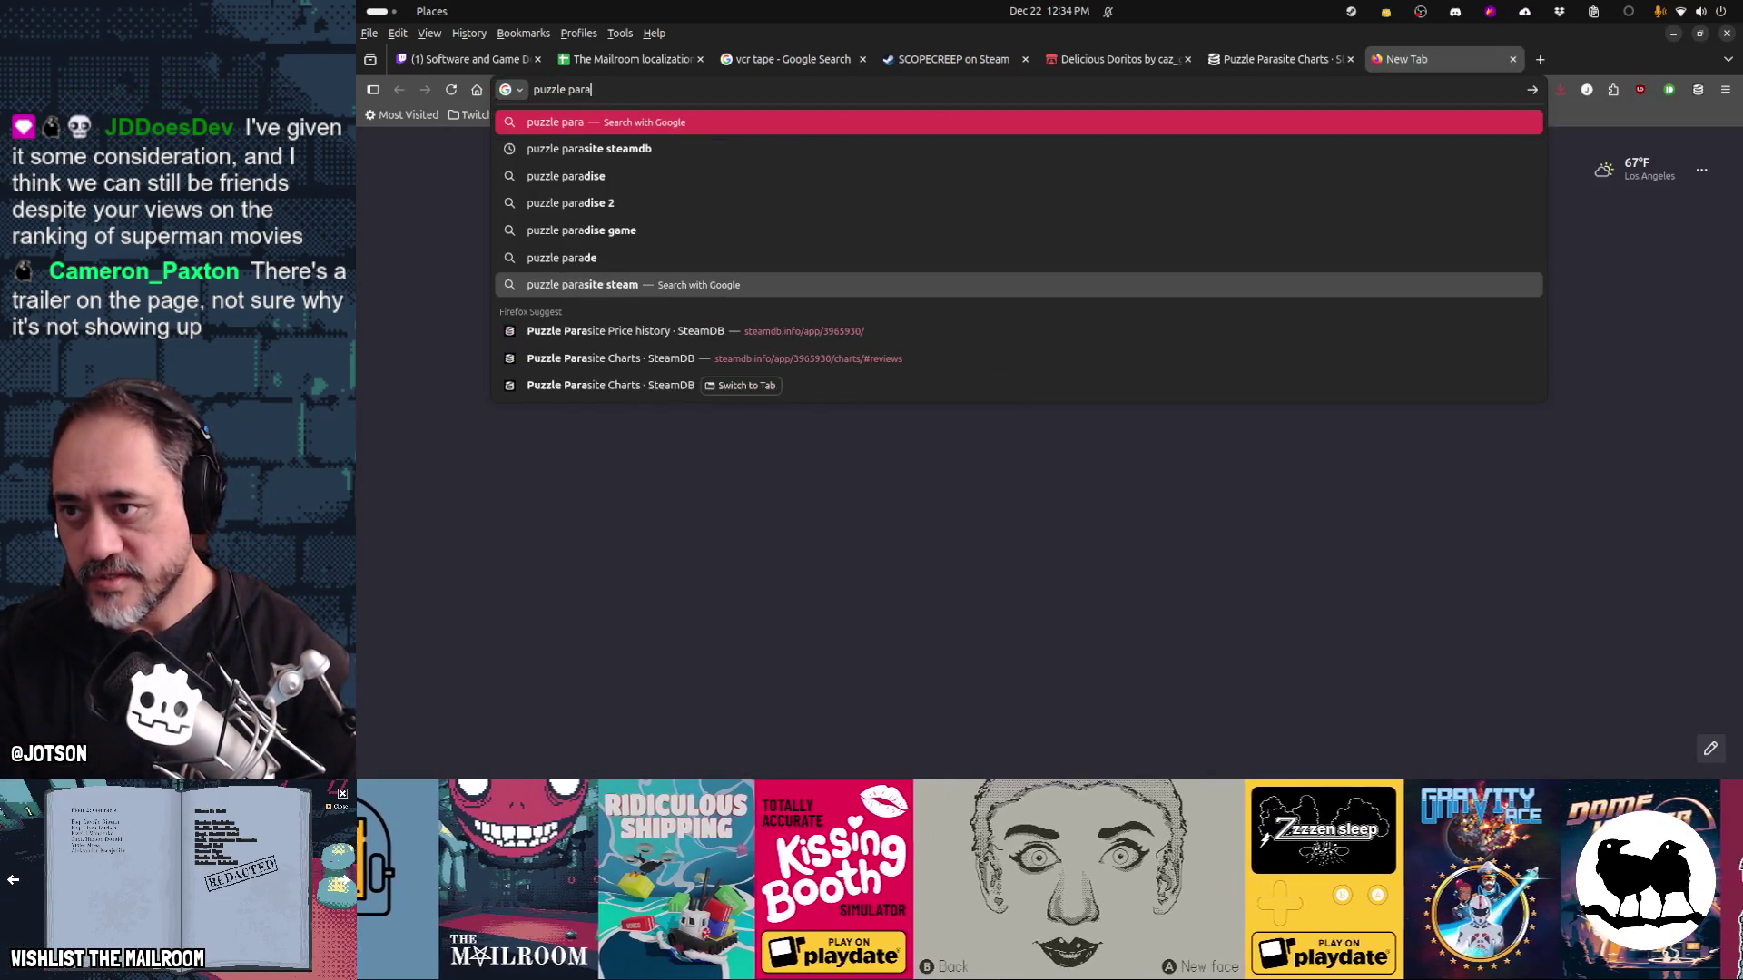
pyautogui.write('m')
# Open Puzzle Parasite's Steam store page and play its main and second trailers
pyautogui.press('Return')
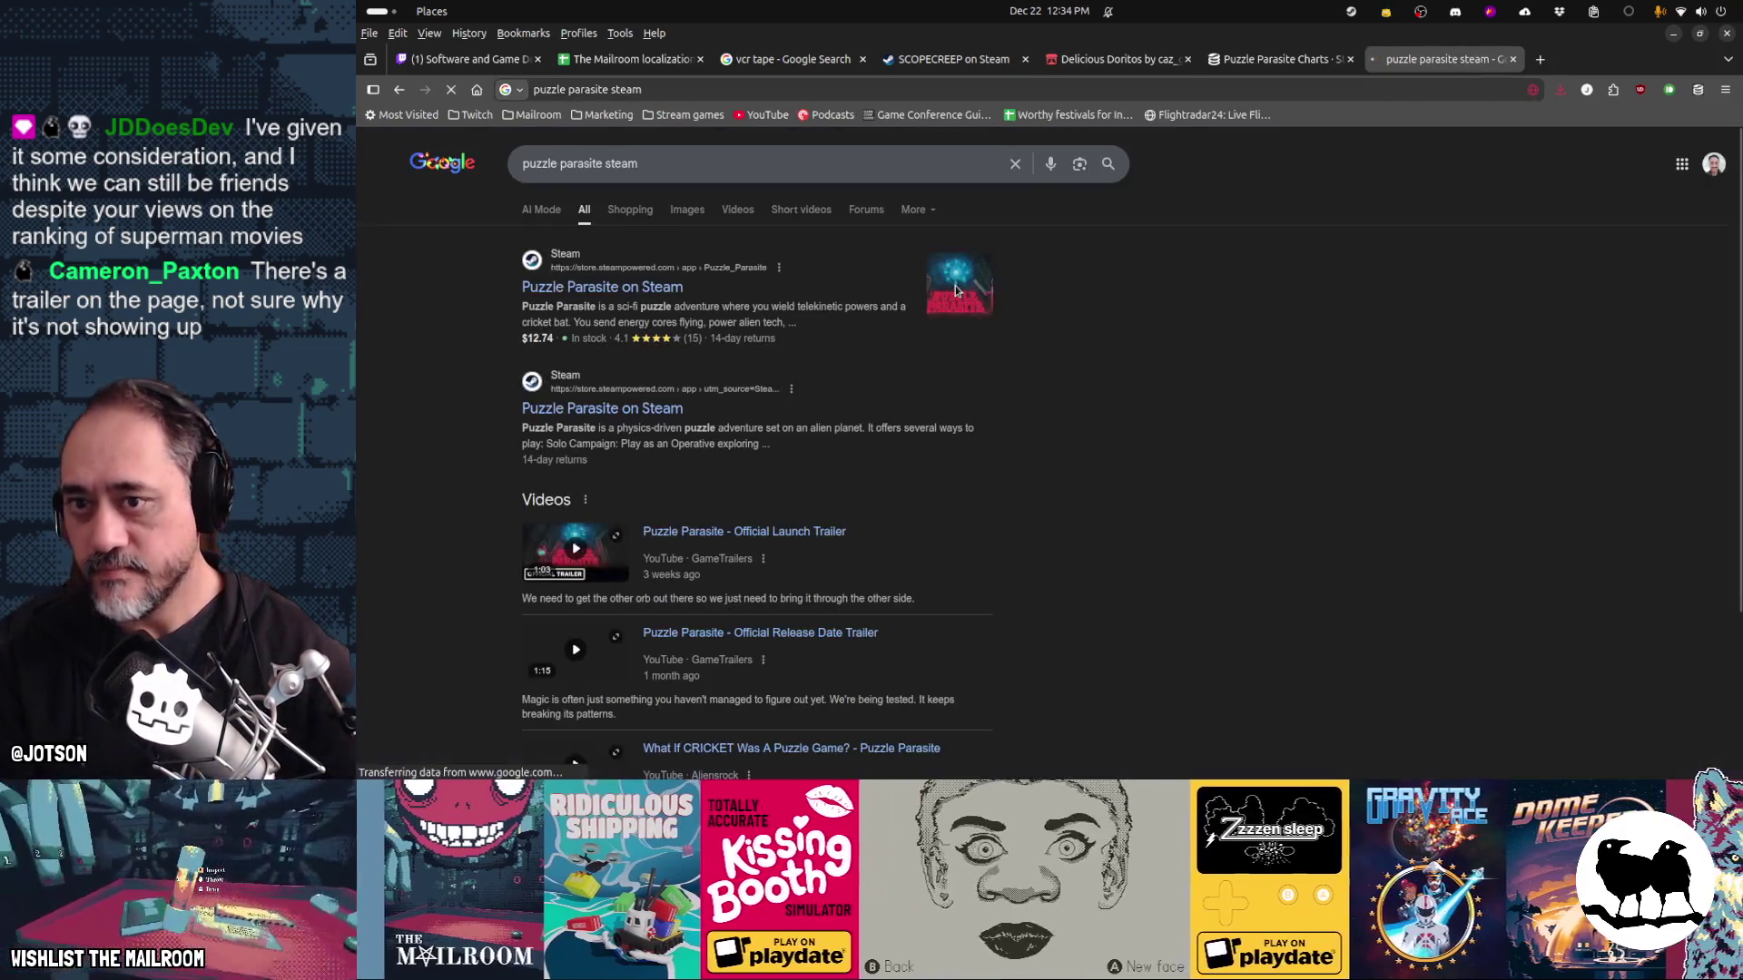
pyautogui.click(674, 289)
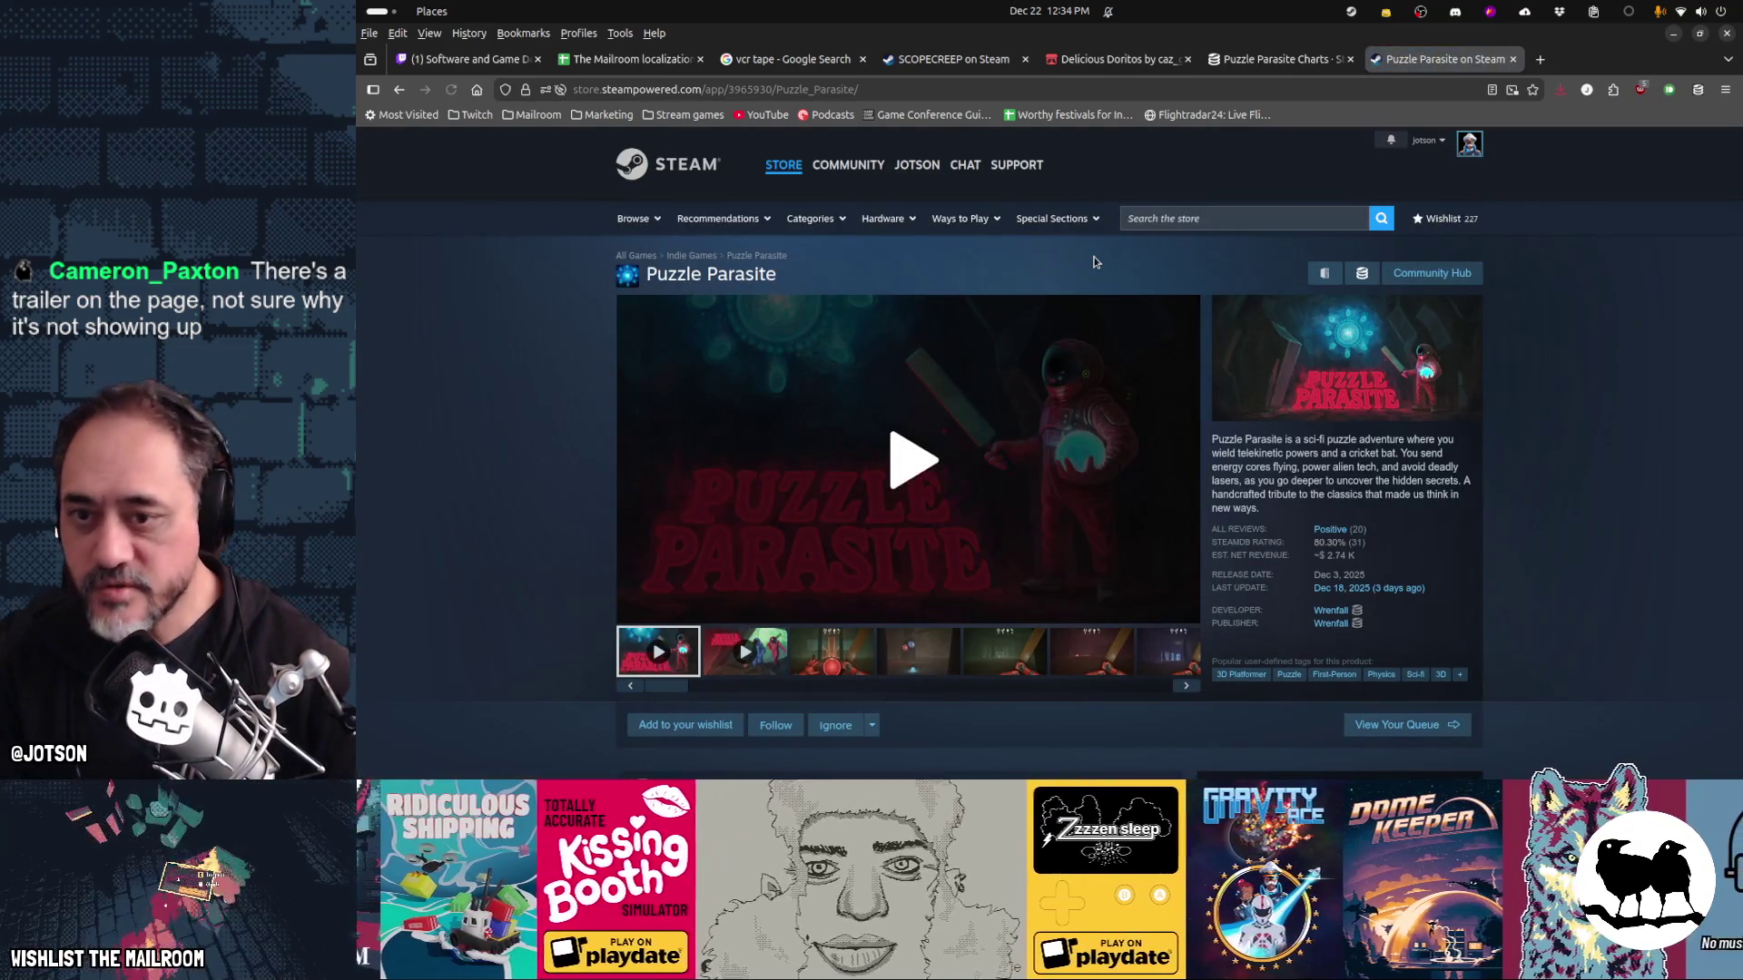
pyautogui.scroll(-3, 1521, 347)
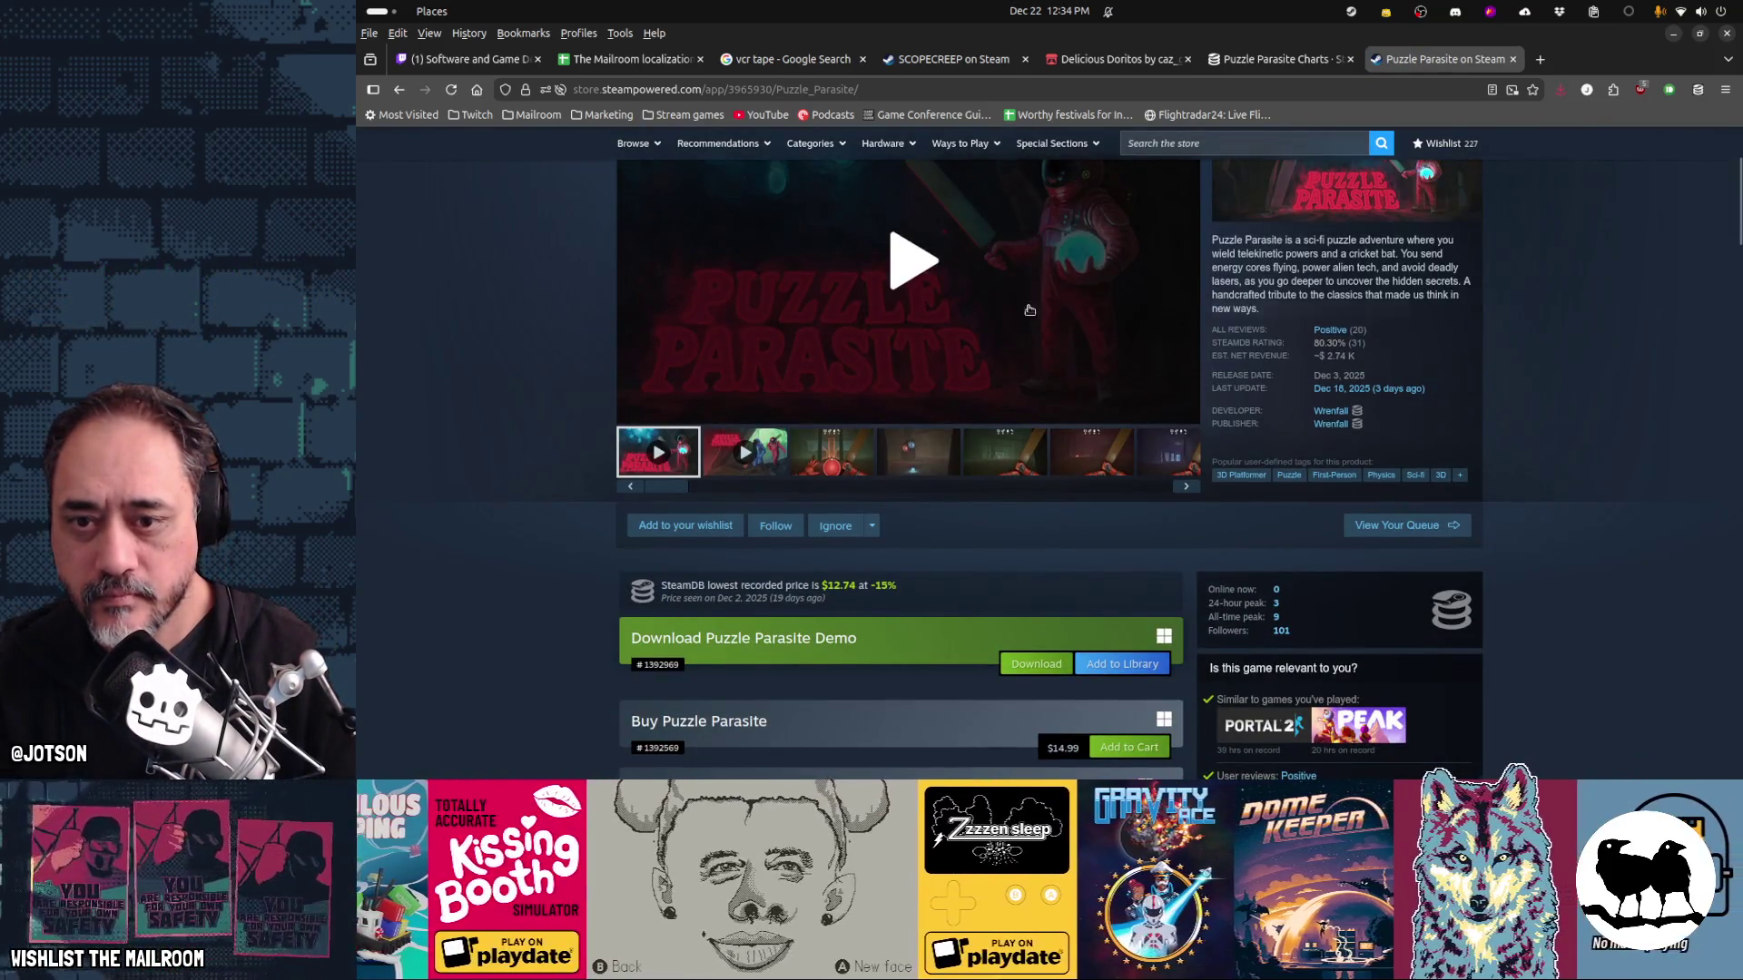
pyautogui.click(916, 265)
pyautogui.scroll(3, 1375, 326)
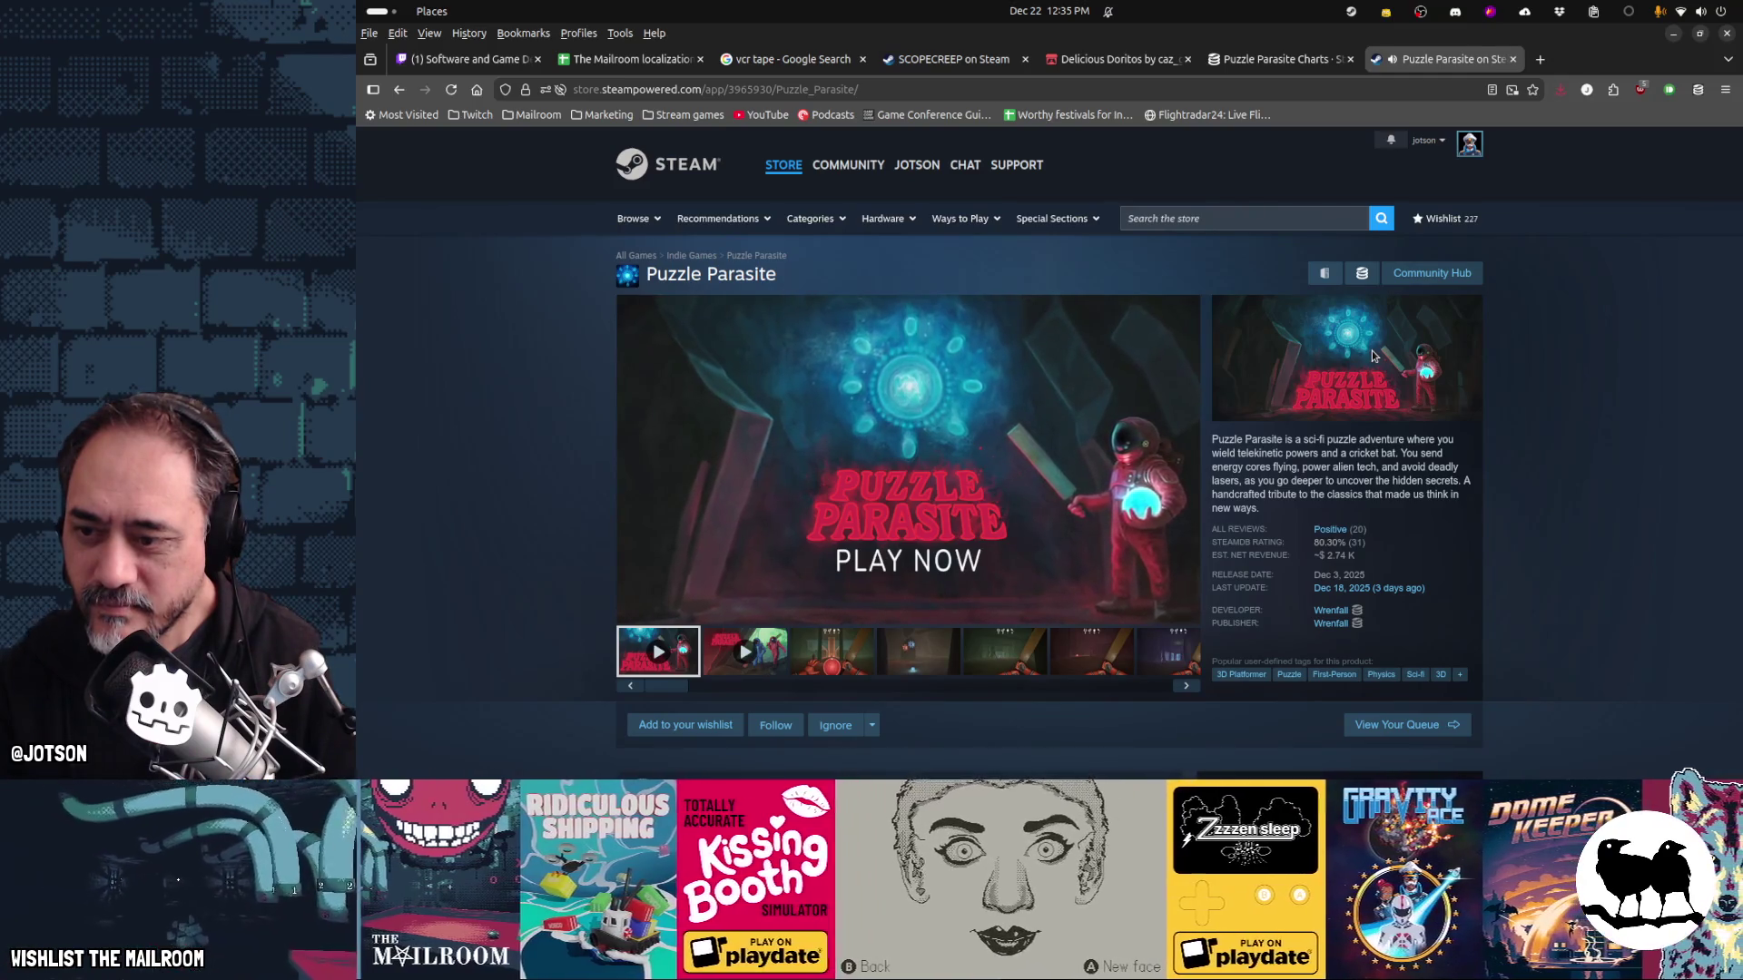
pyautogui.click(745, 652)
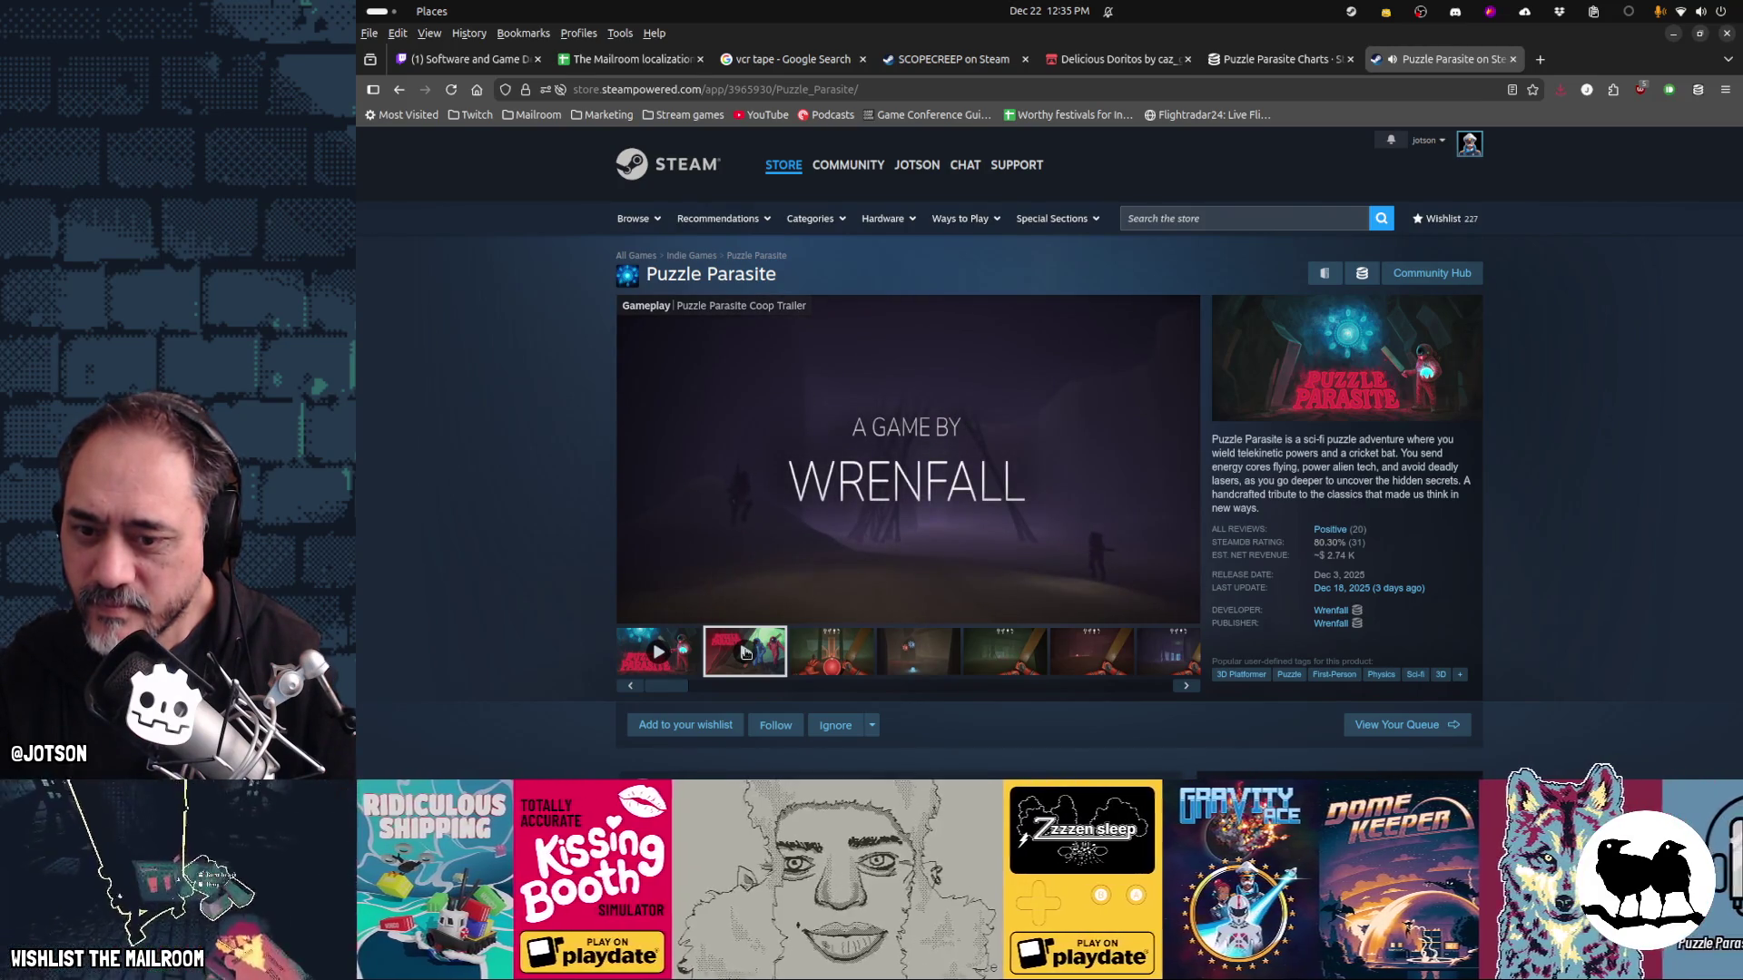
pyautogui.click(673, 662)
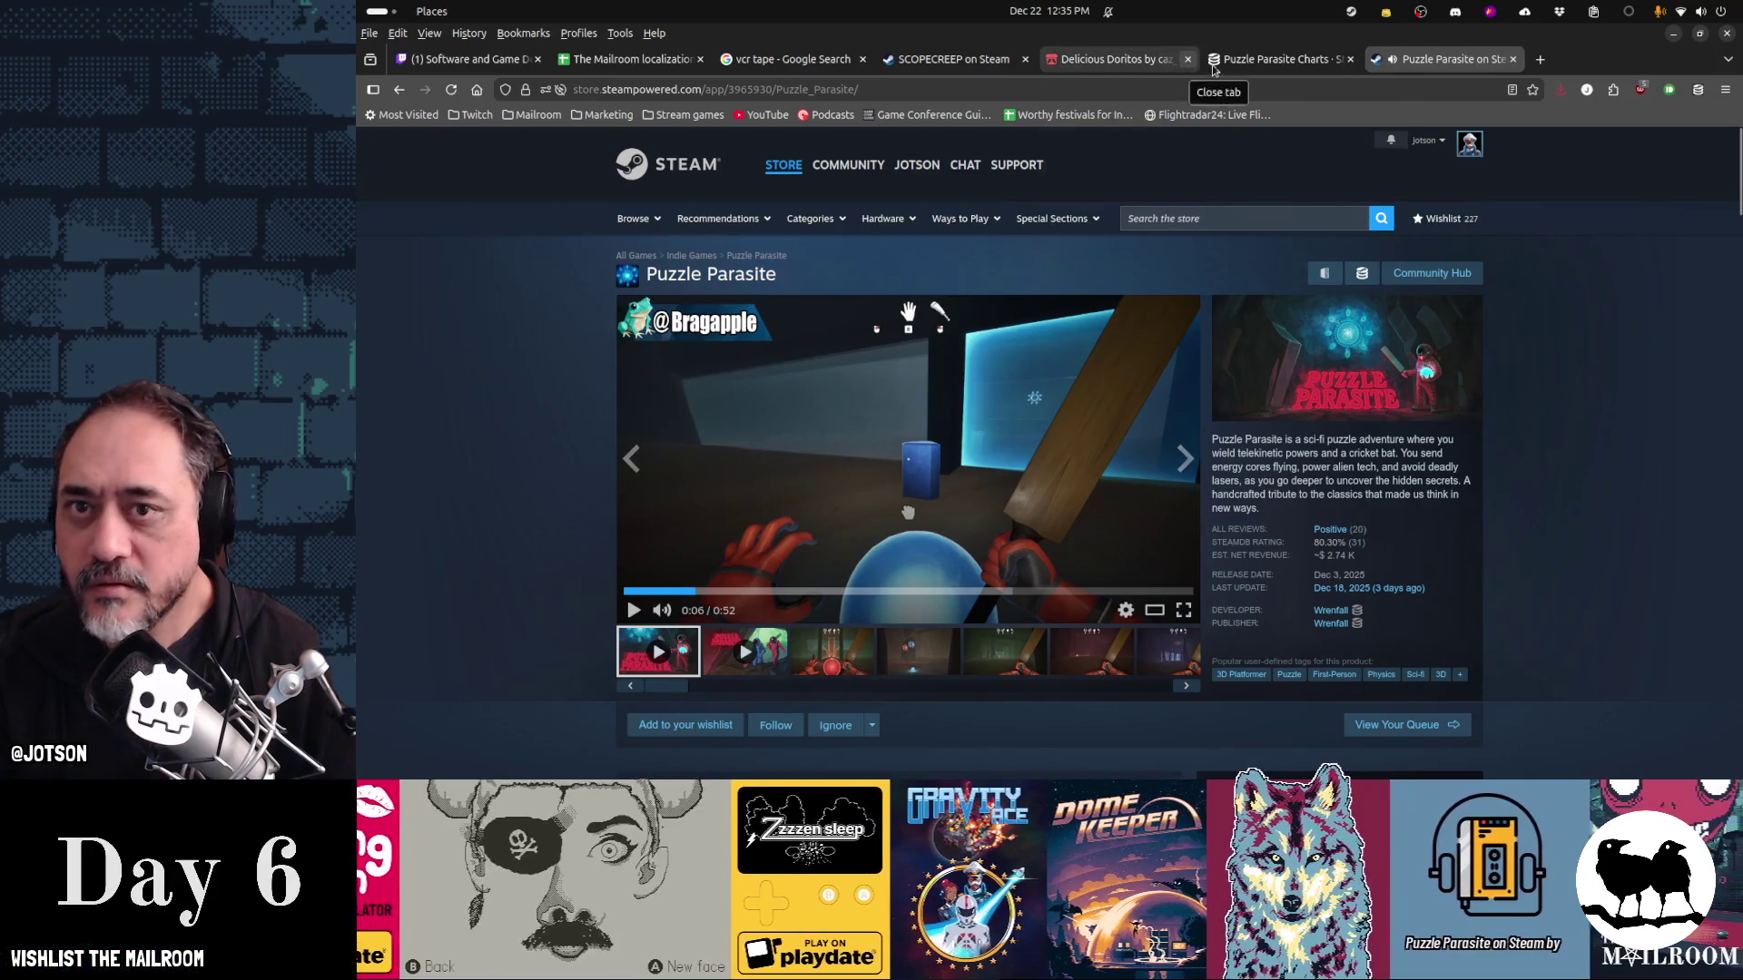
# Open the SteamDB Metadata section and the trailer's video/mp4 link
pyautogui.click(1275, 59)
pyautogui.scroll(-5, 881, 386)
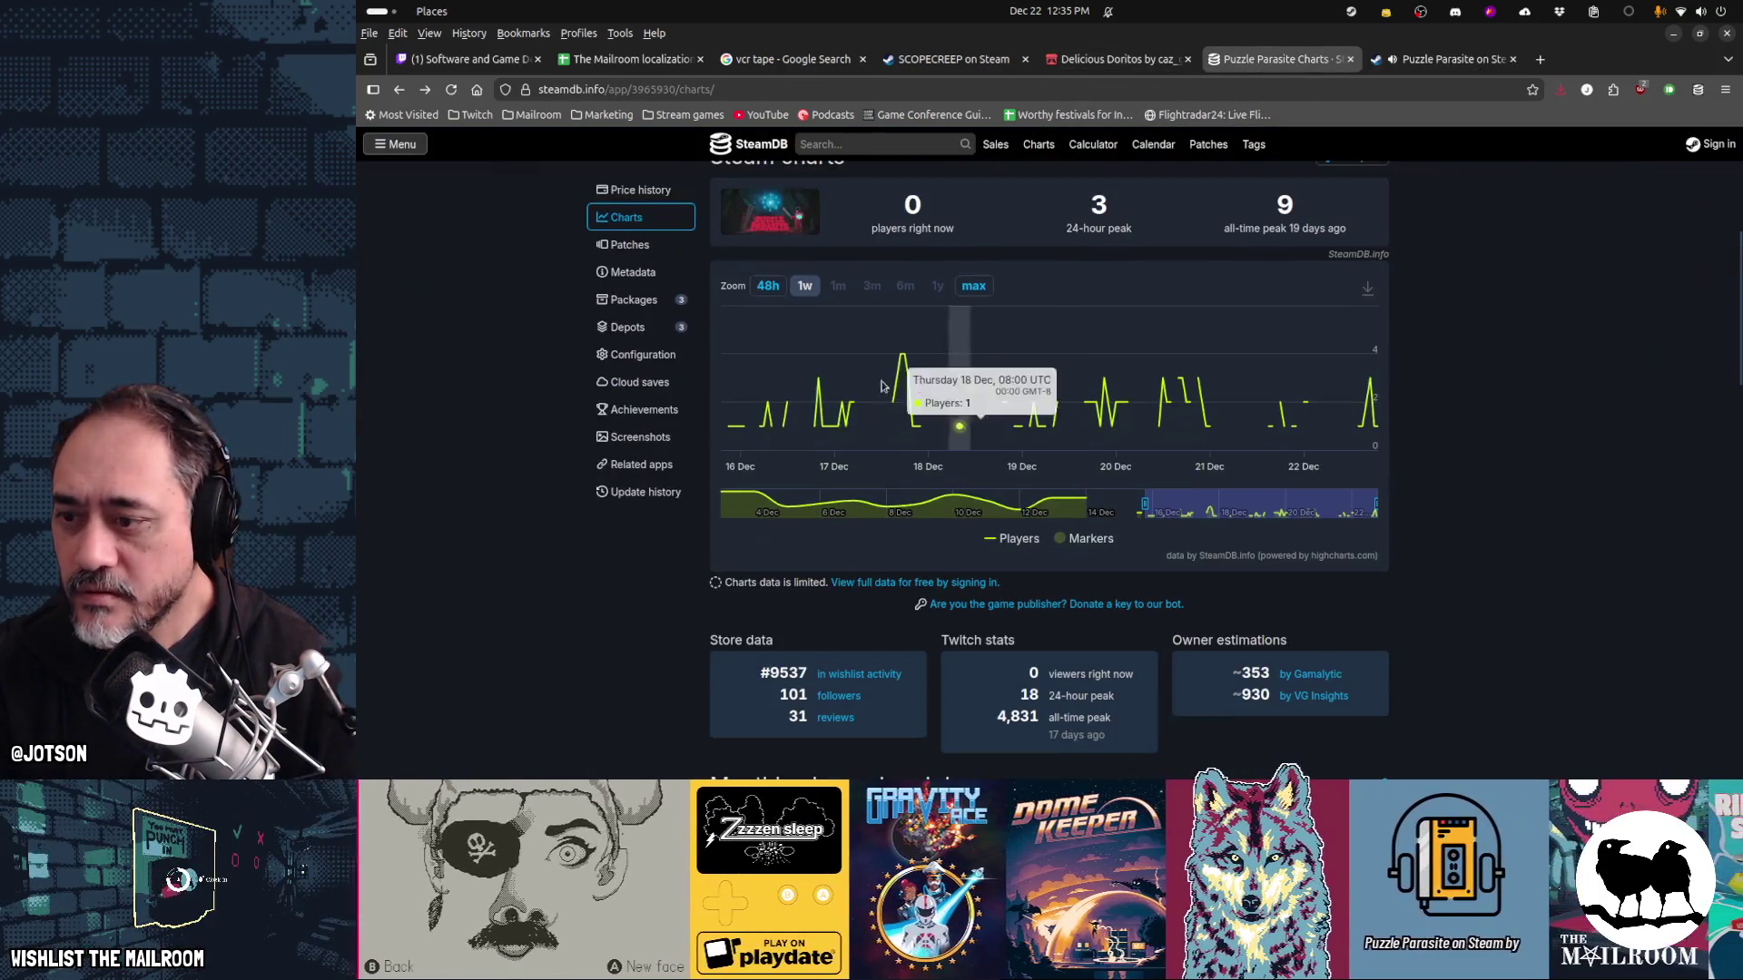
pyautogui.click(644, 274)
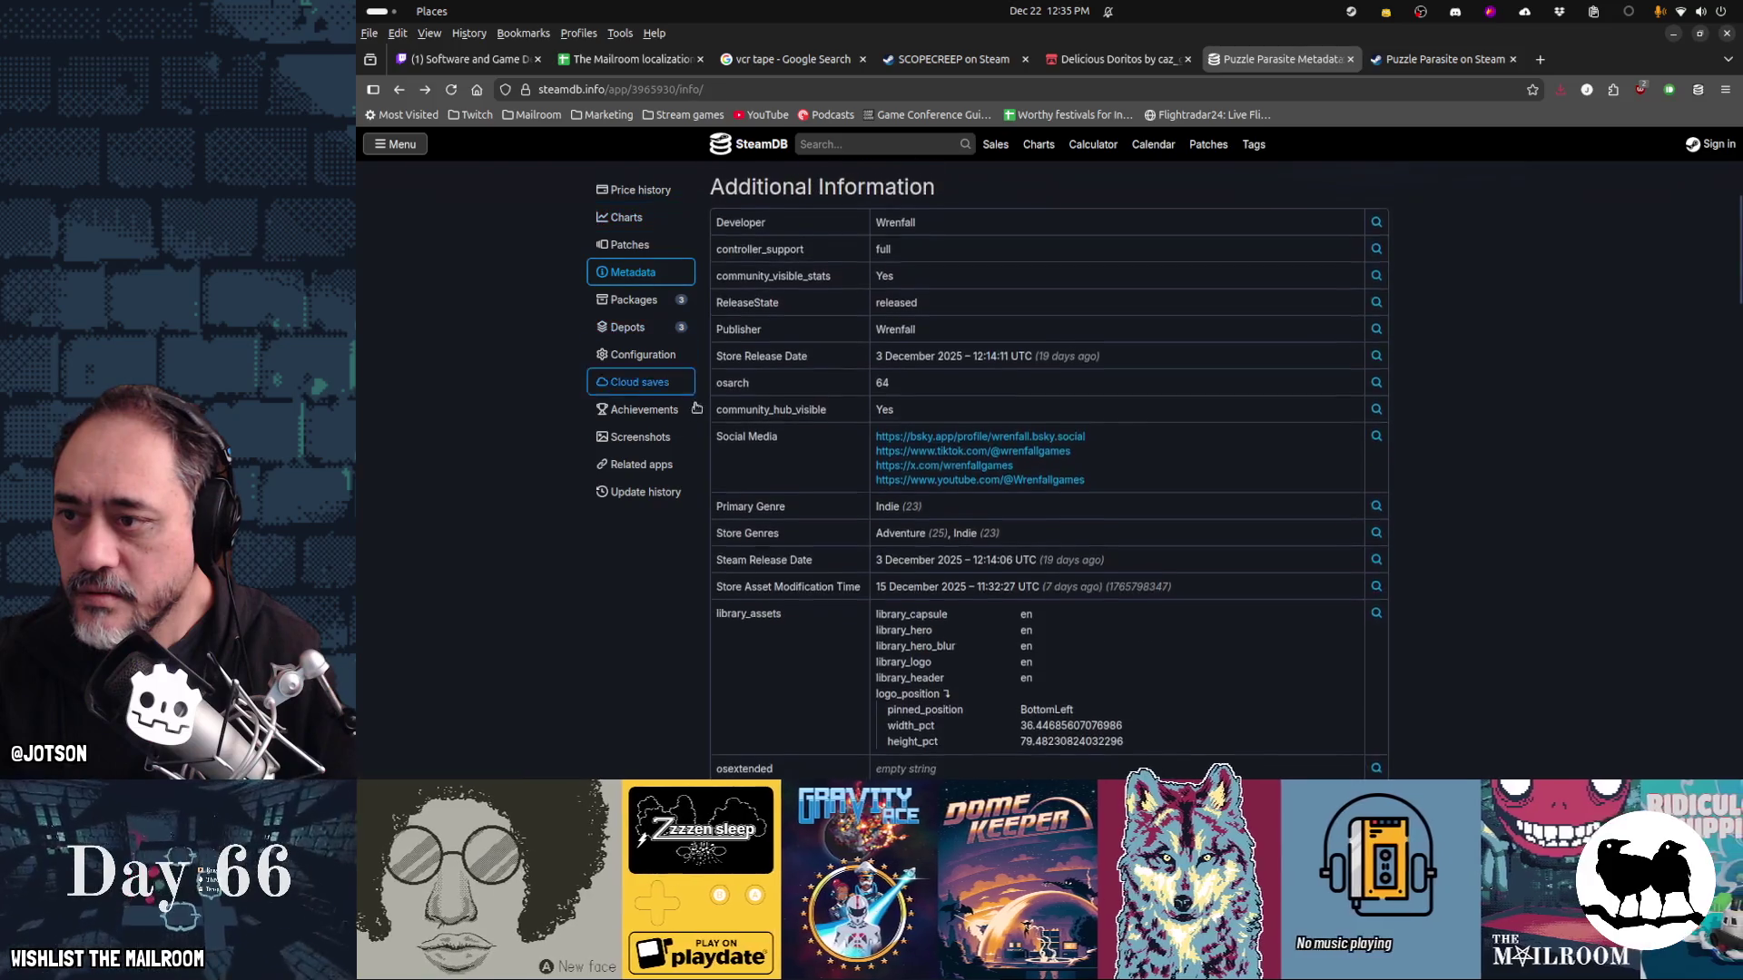
pyautogui.scroll(-10, 696, 409)
pyautogui.scroll(-10, 696, 411)
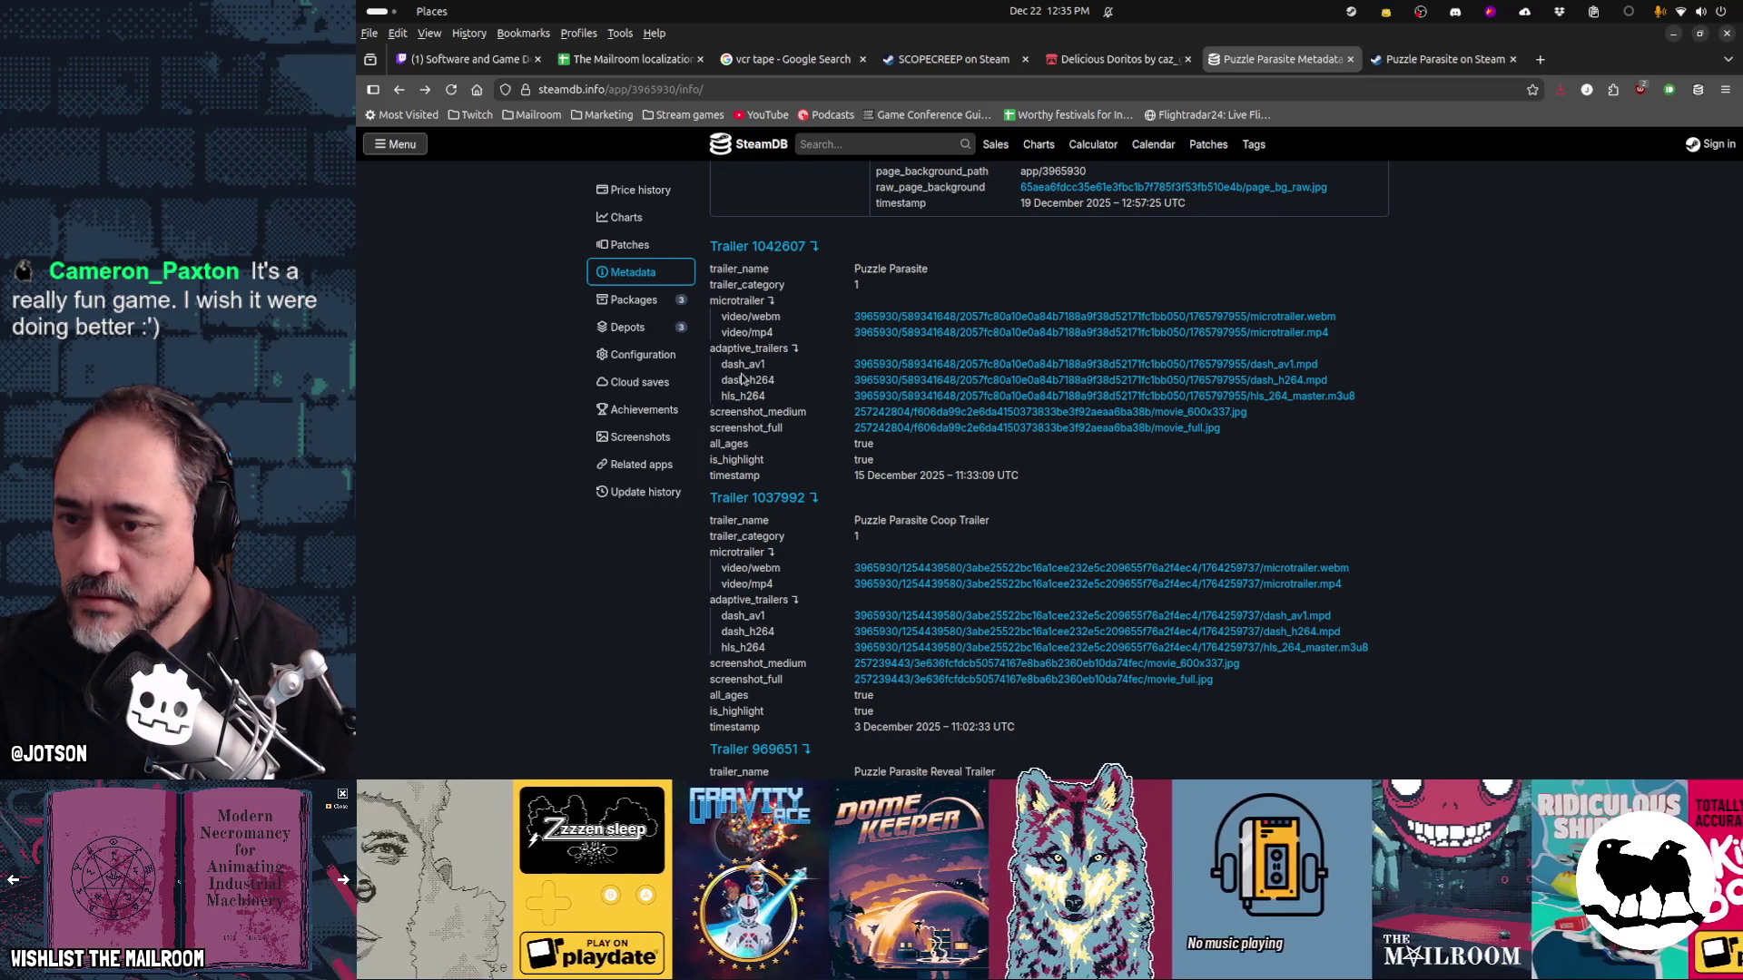
pyautogui.click(910, 332)
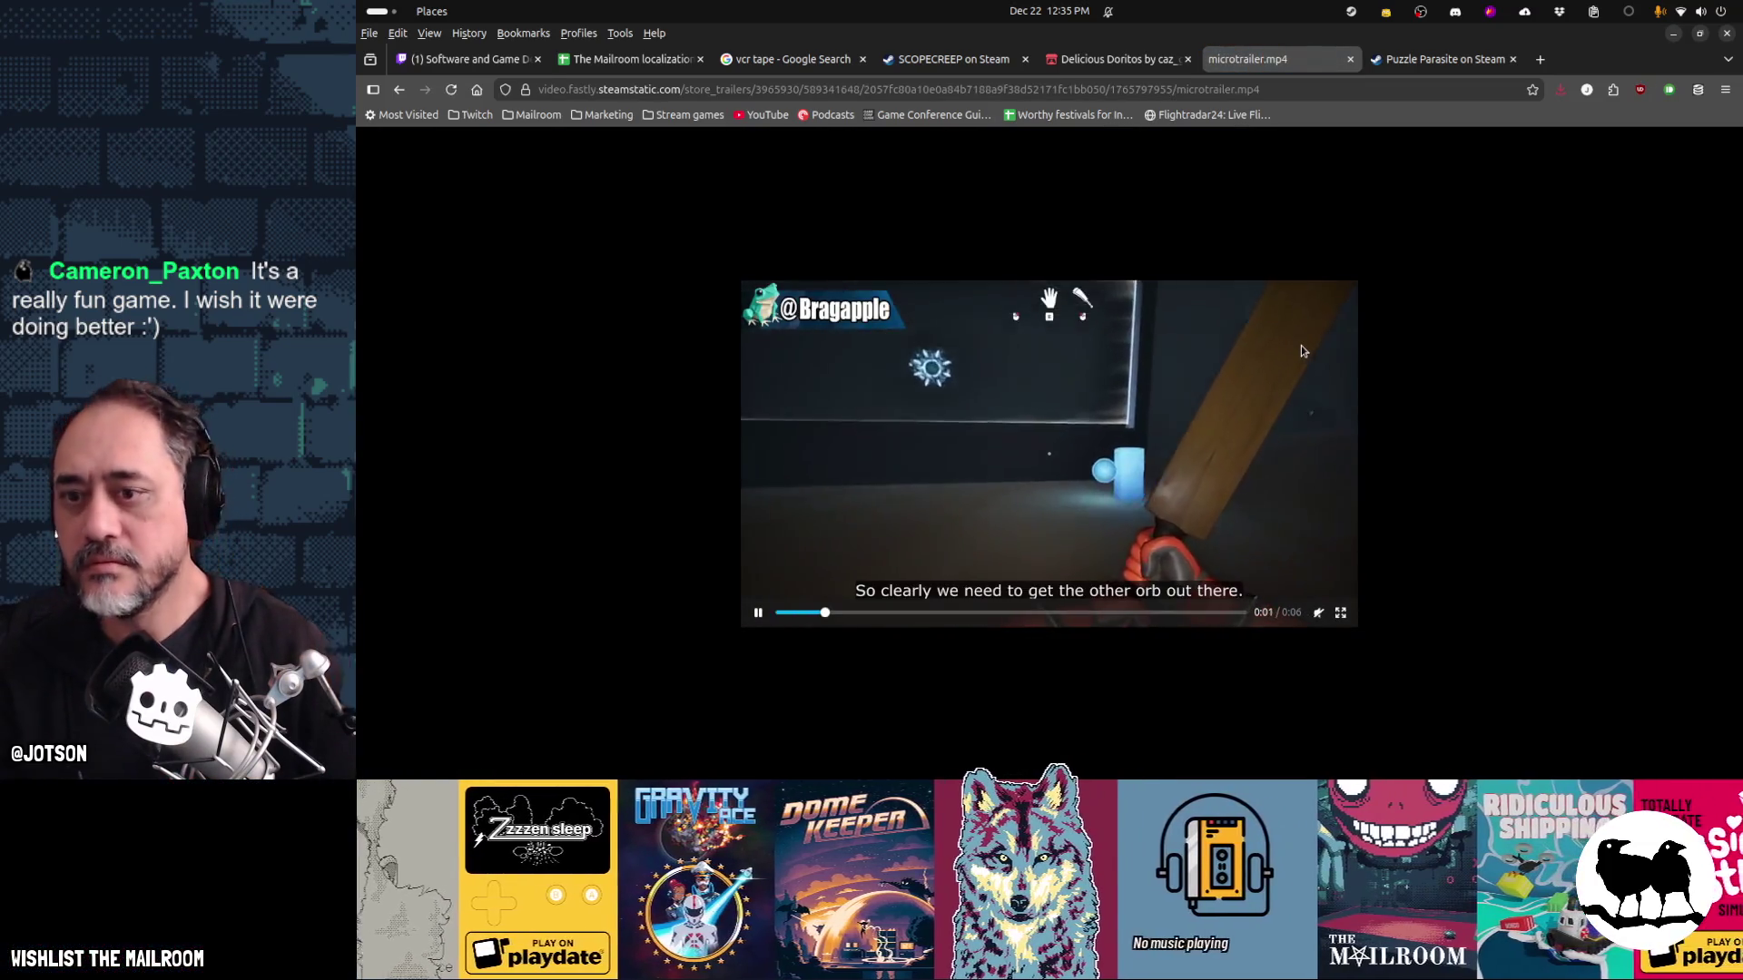
# Save the trailer to Downloads as puzzleparasite.mp4
pyautogui.hotkey('ctrl', 's')
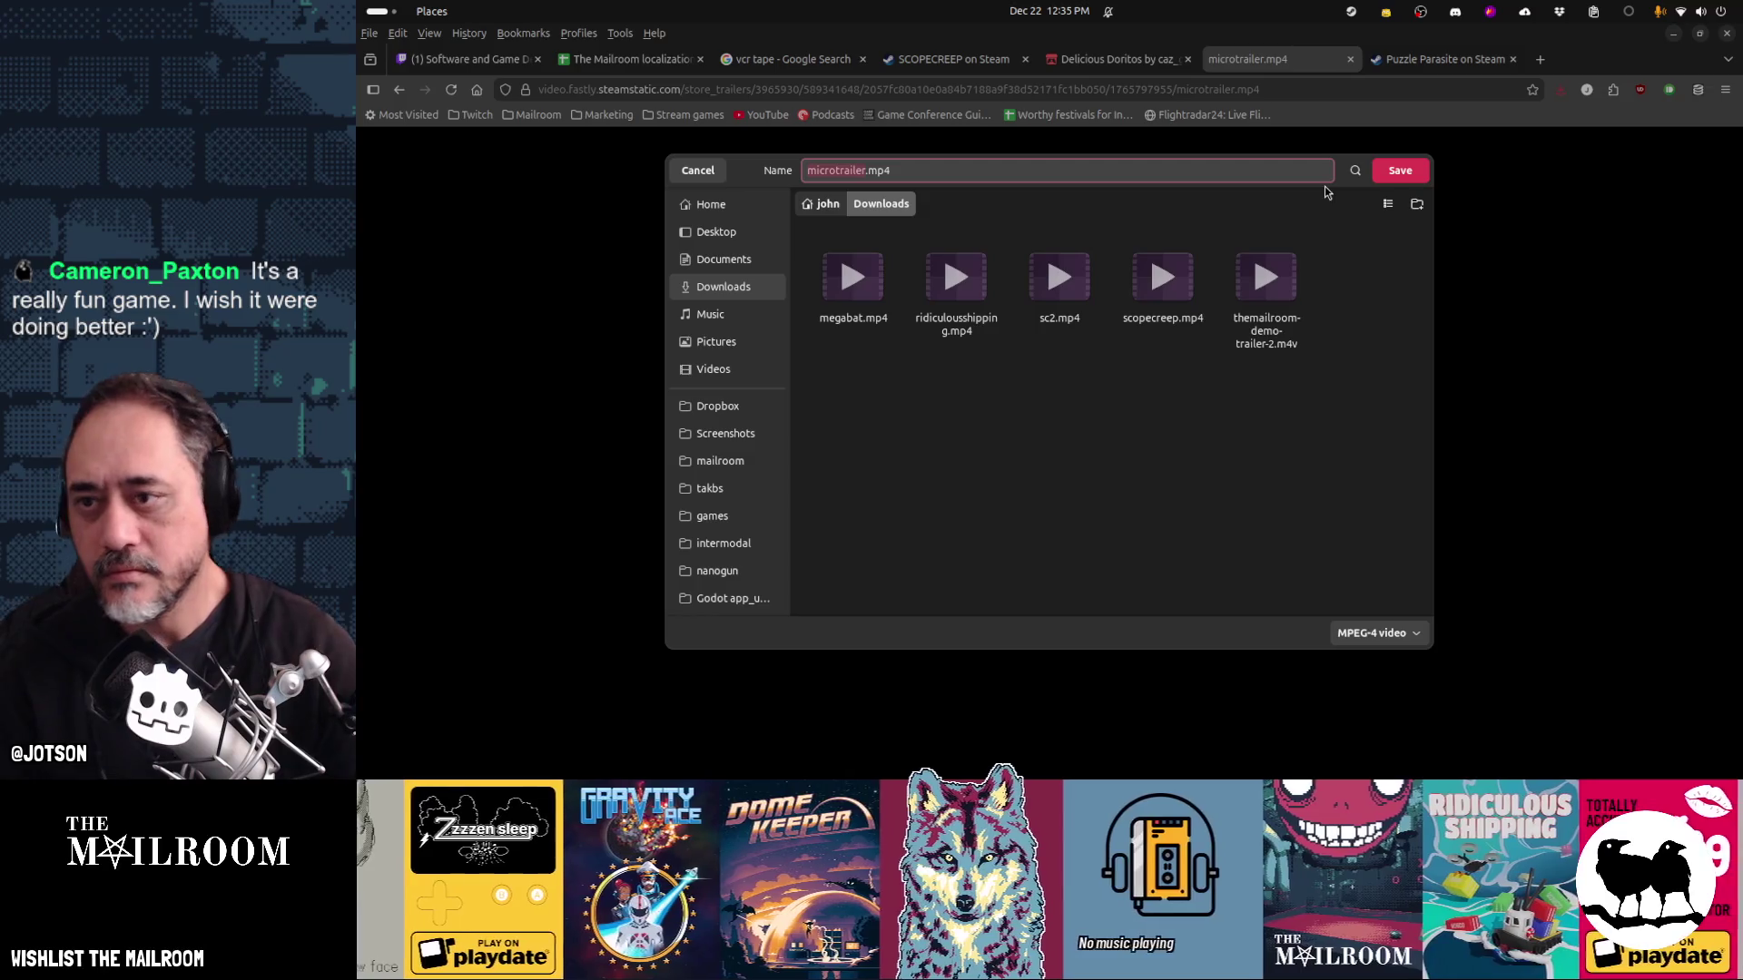
pyautogui.write('puzzleparasite')
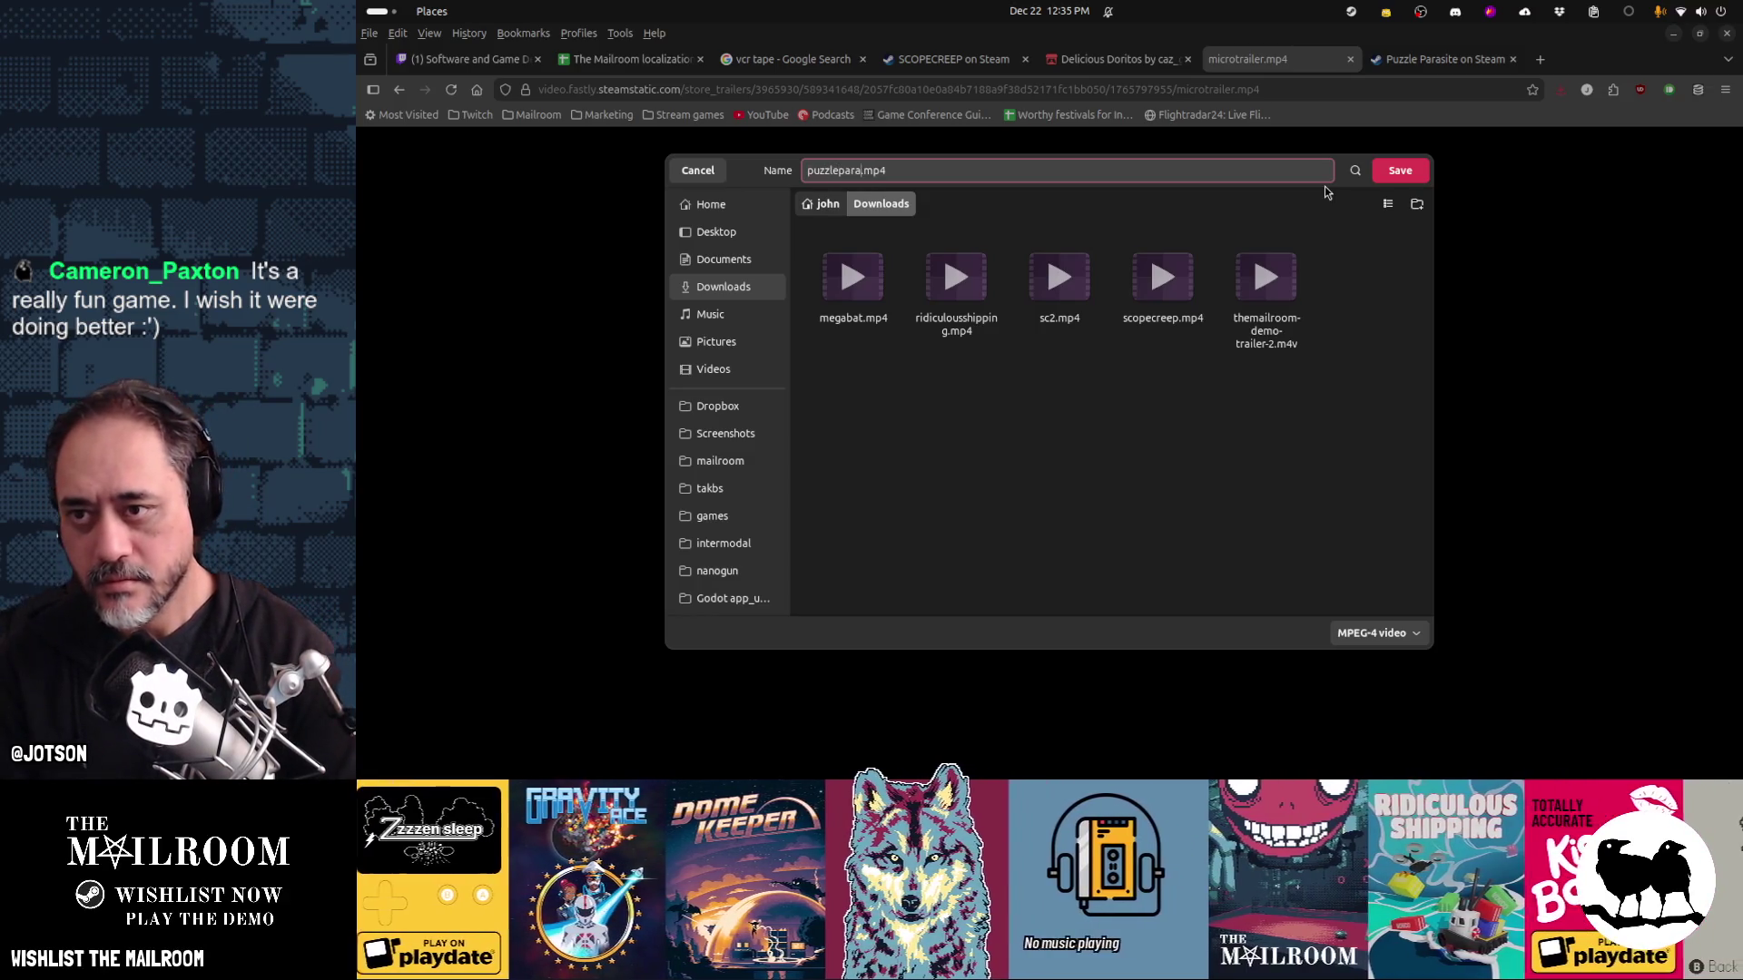
pyautogui.press('Return')
pyautogui.hotkey('alt', 'Tab')
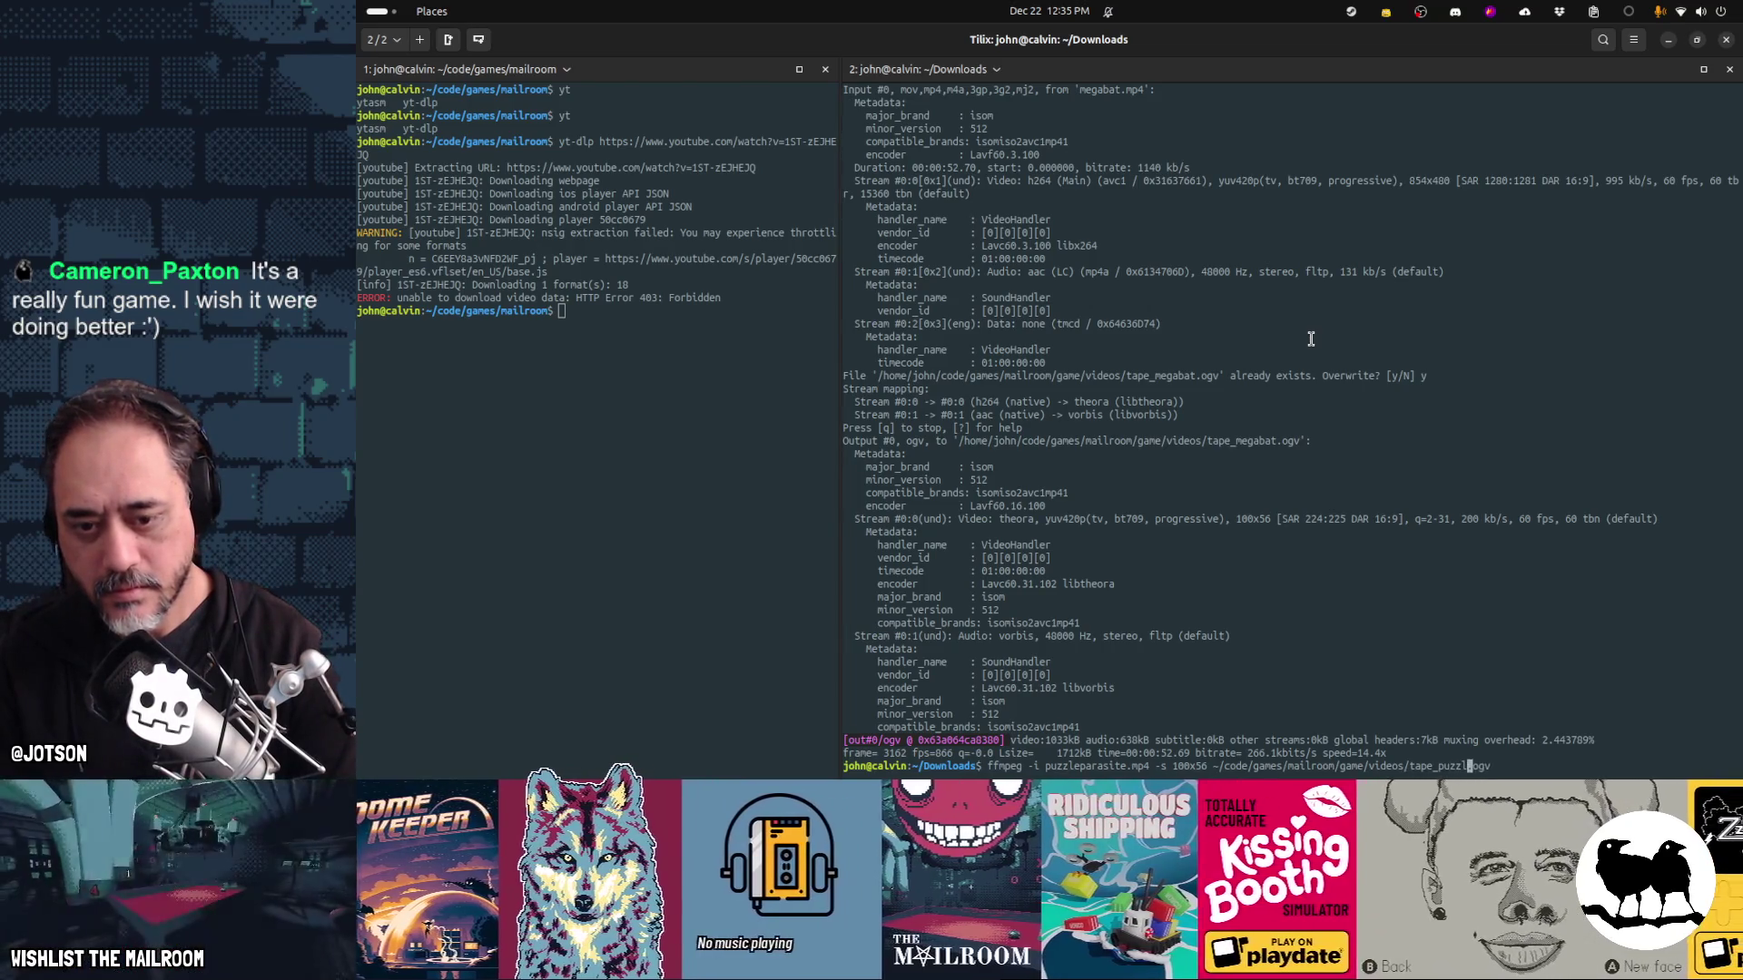
# Convert puzzleparasite.mp4 to a 100x56 tape_puzzleparasite.ogv, check the Puzzle Parasite trailer pages, then return to Godot
pyautogui.press('Return')
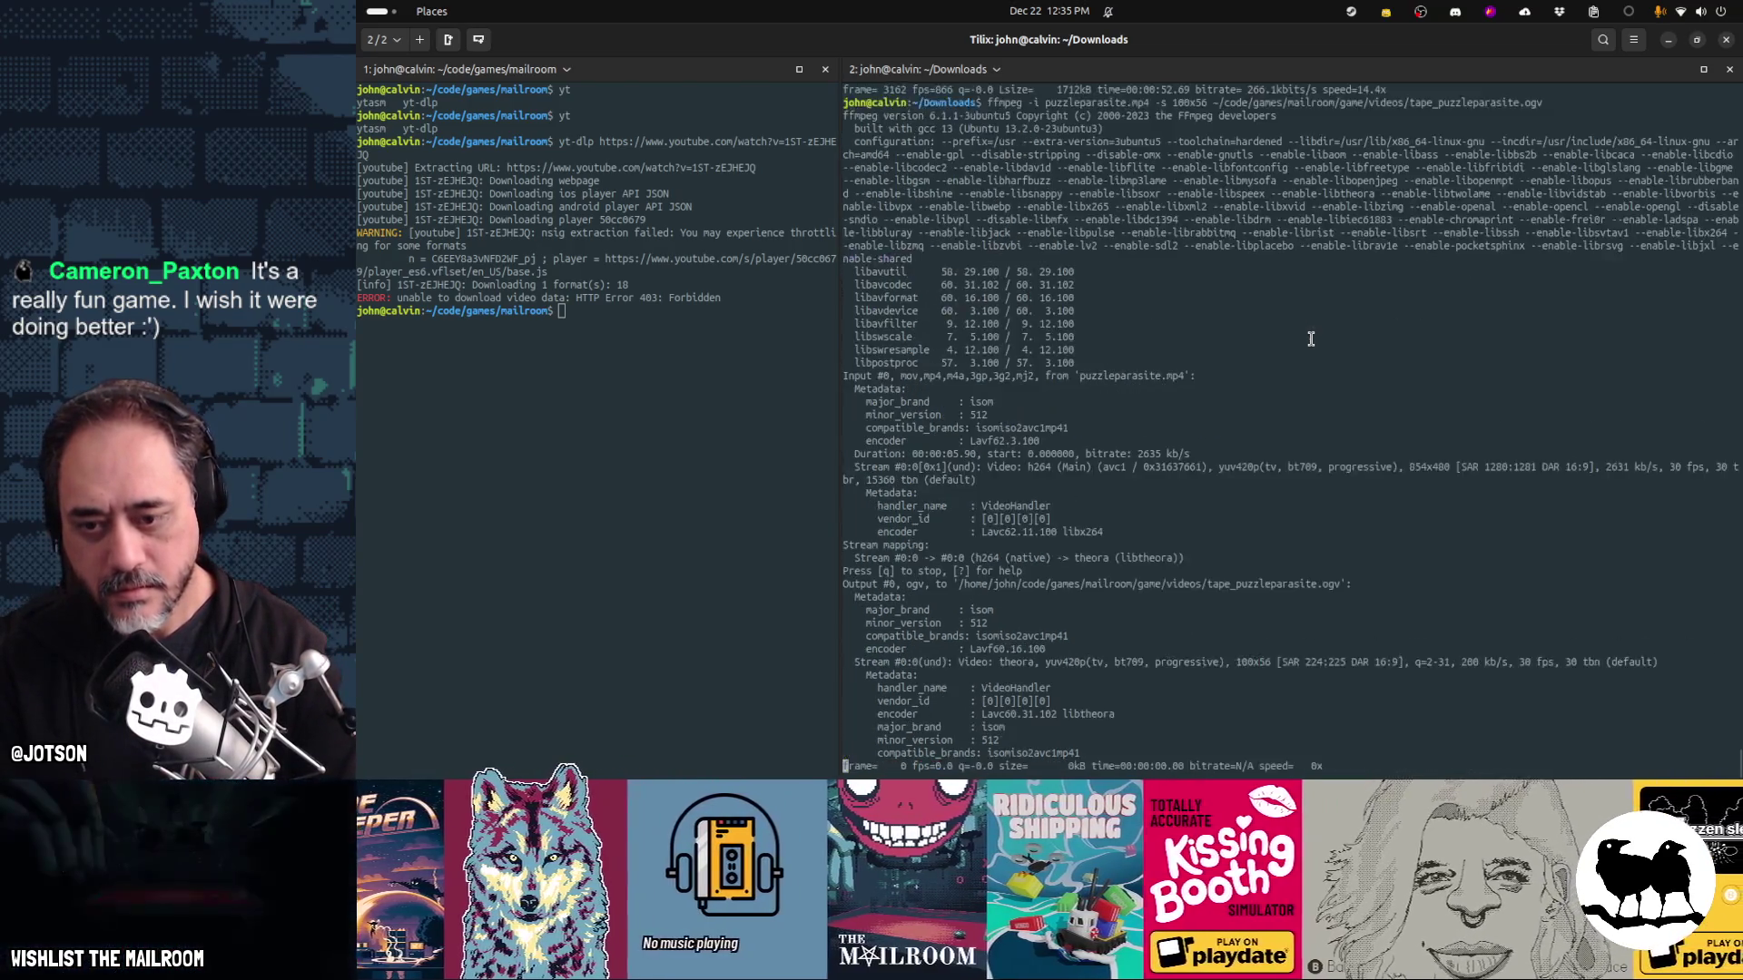
pyautogui.hotkey('alt', 'Tab')
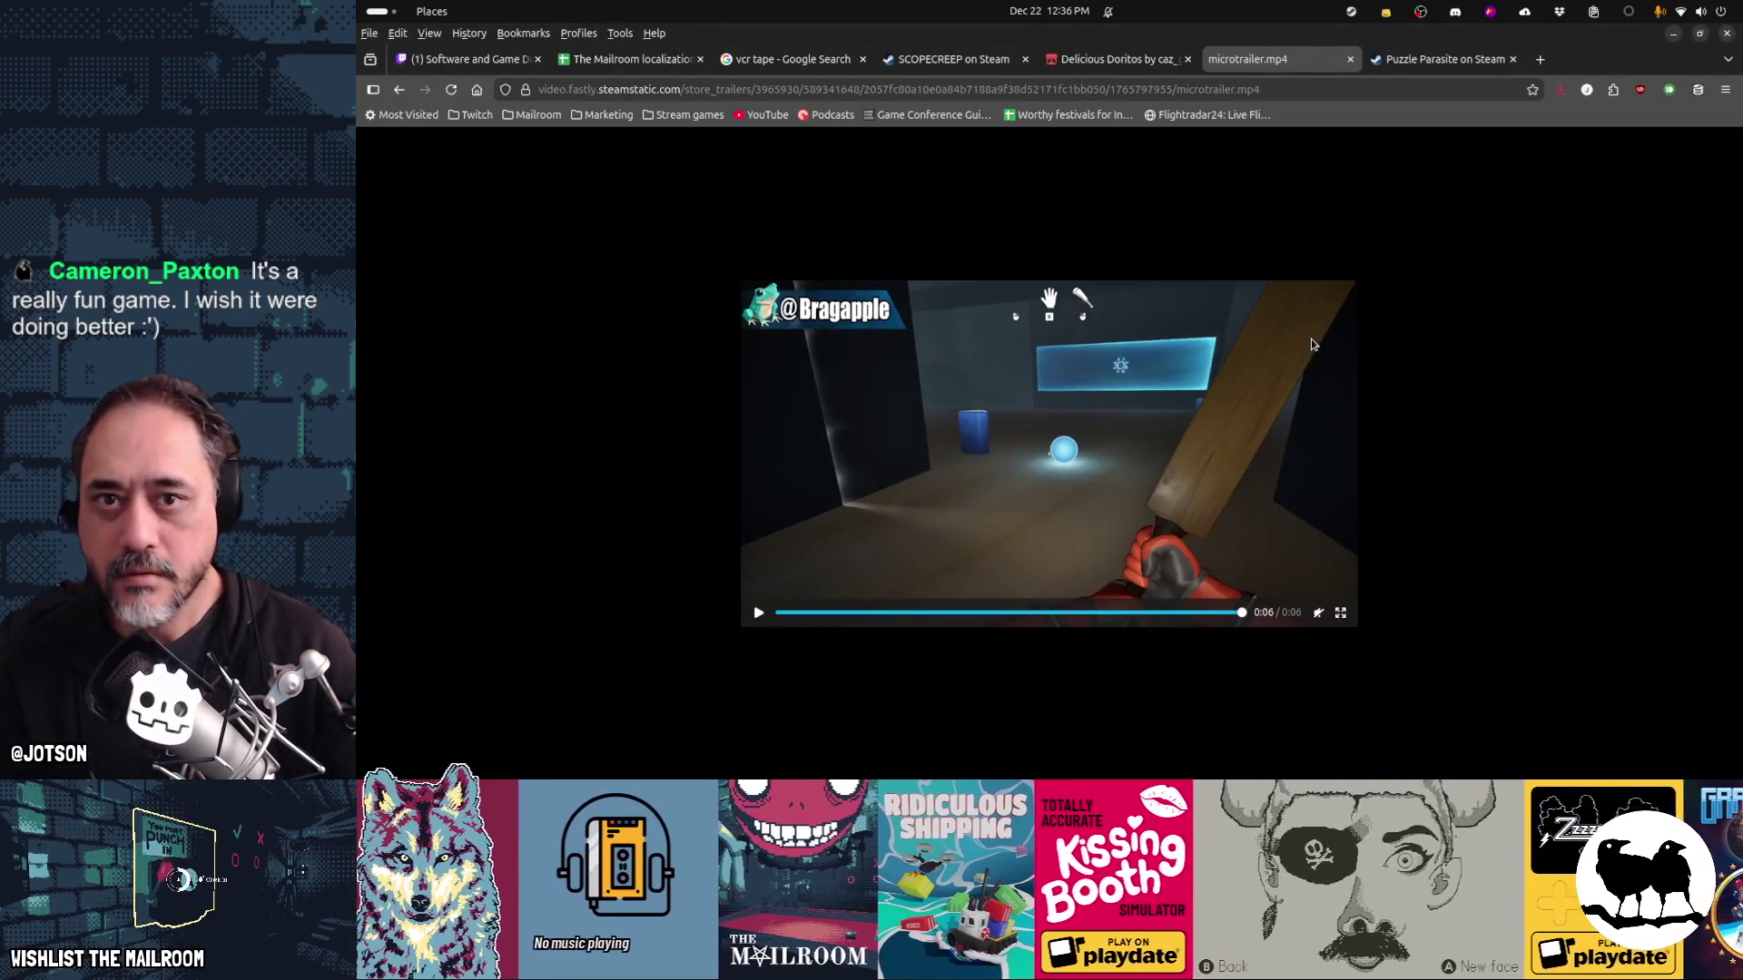
pyautogui.hotkey('alt', 'Left')
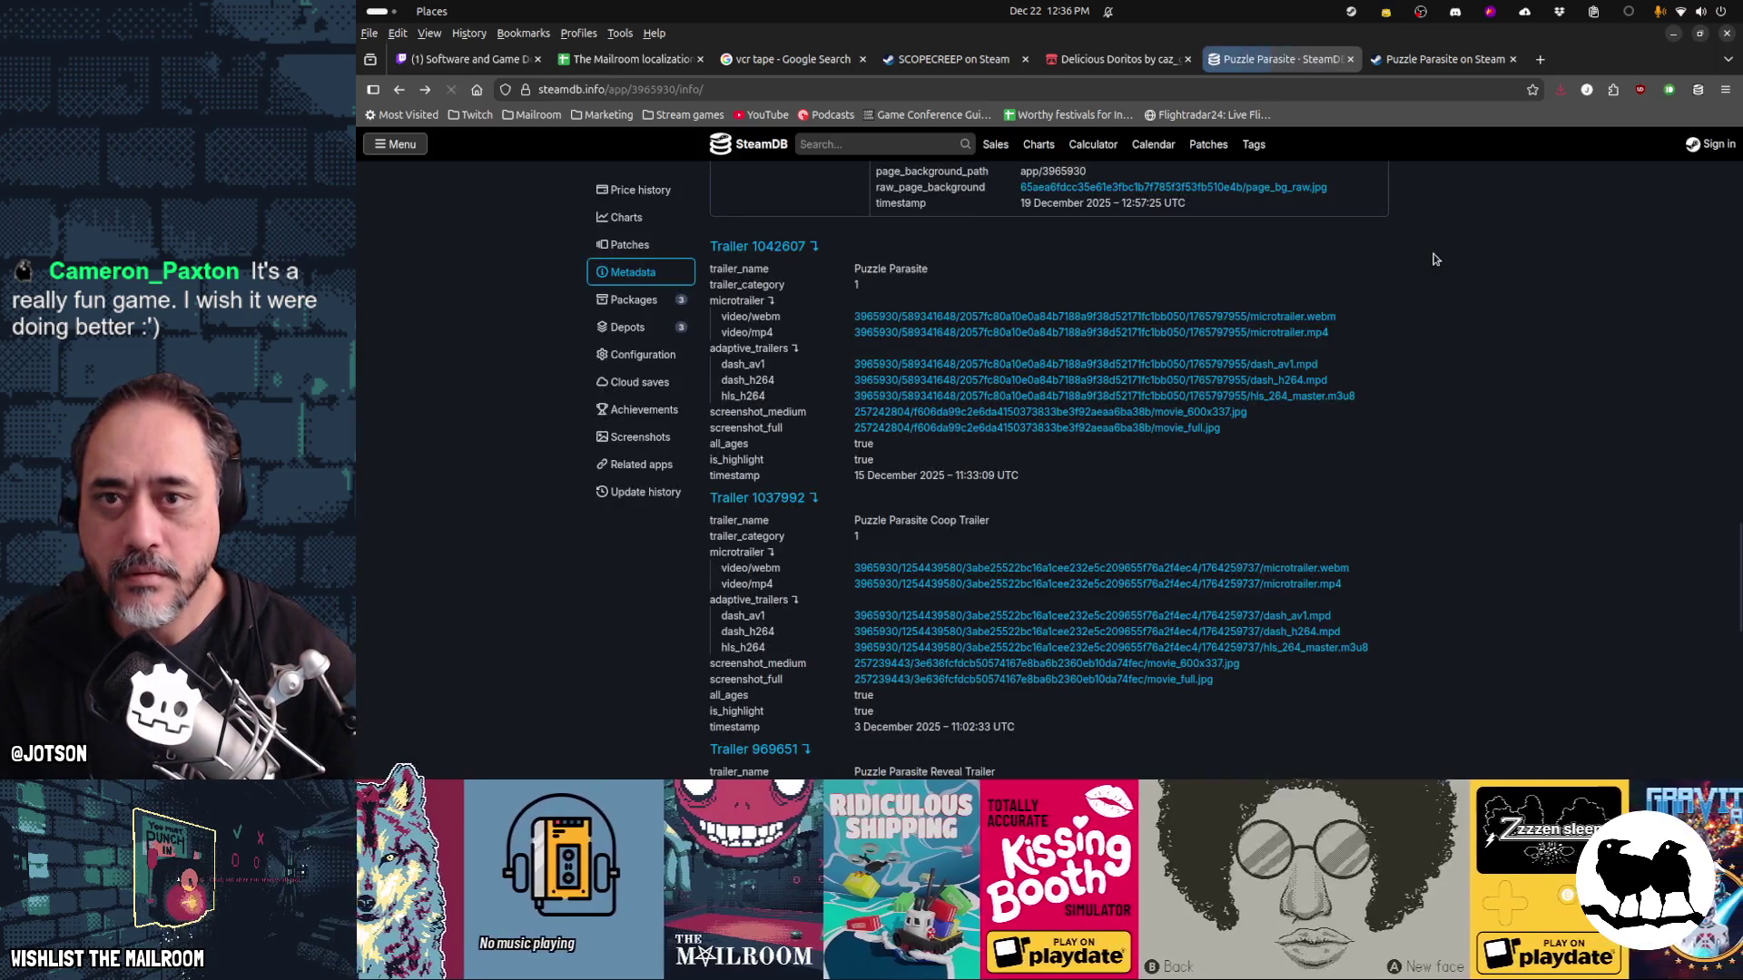
pyautogui.hotkey('ctrl', 'Tab')
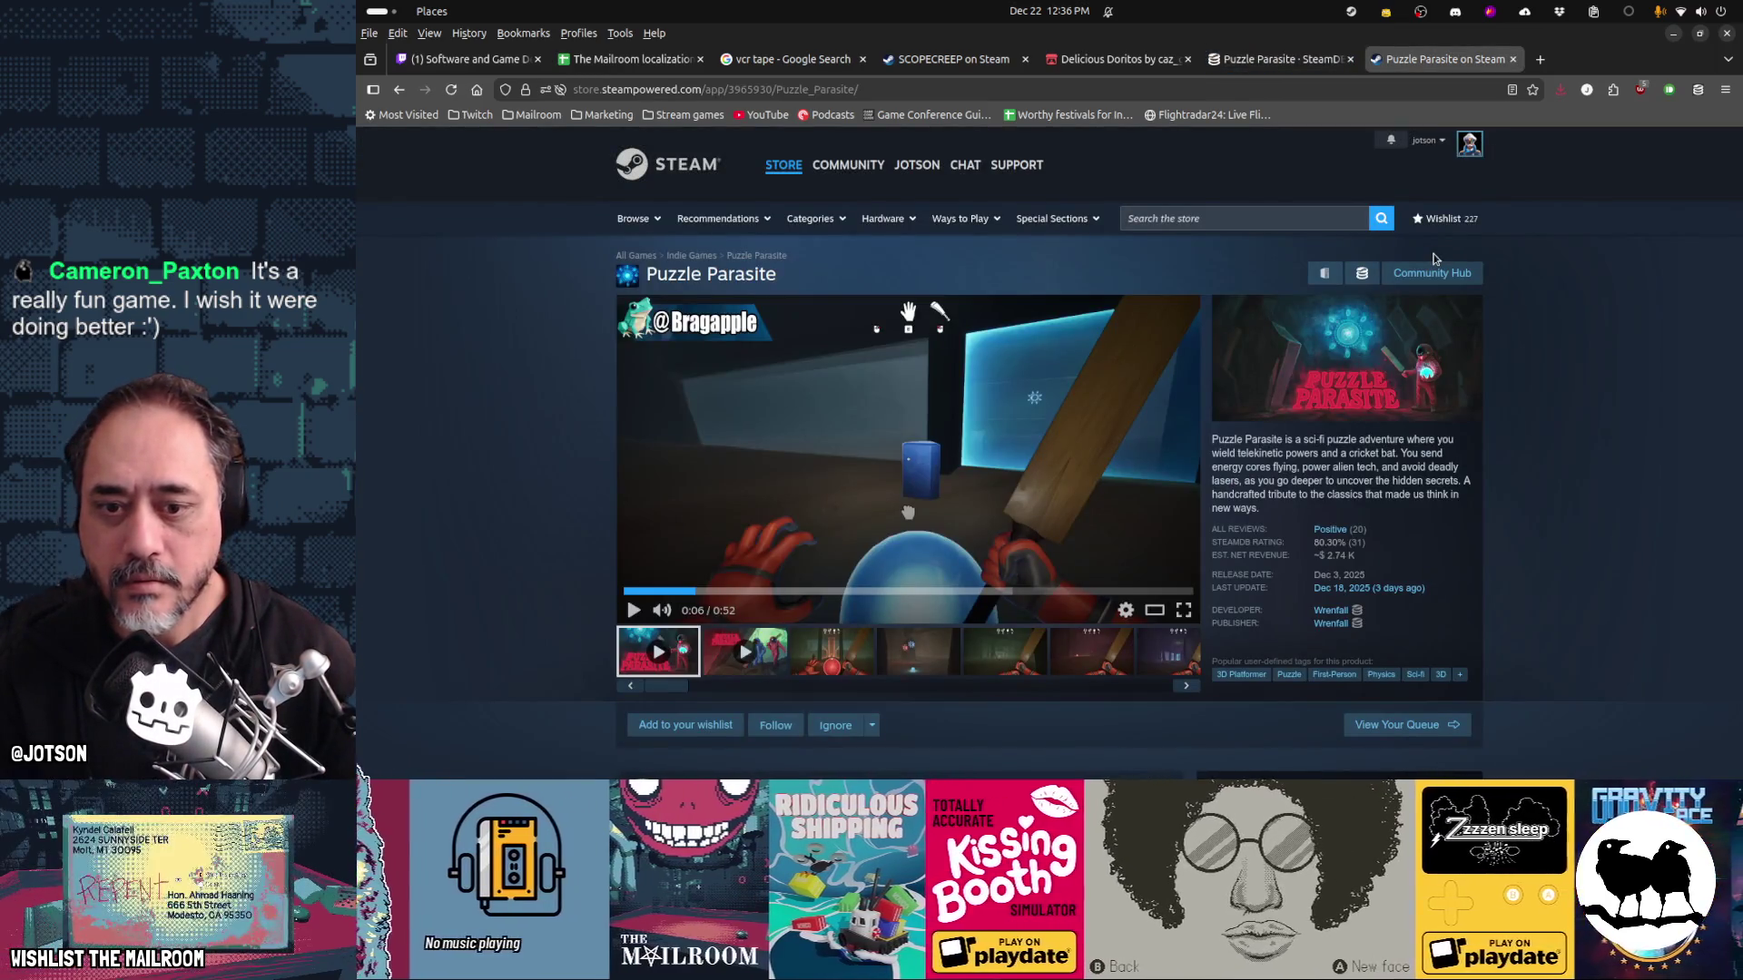
pyautogui.hotkey('alt', 'Tab')
pyautogui.press('Tab')
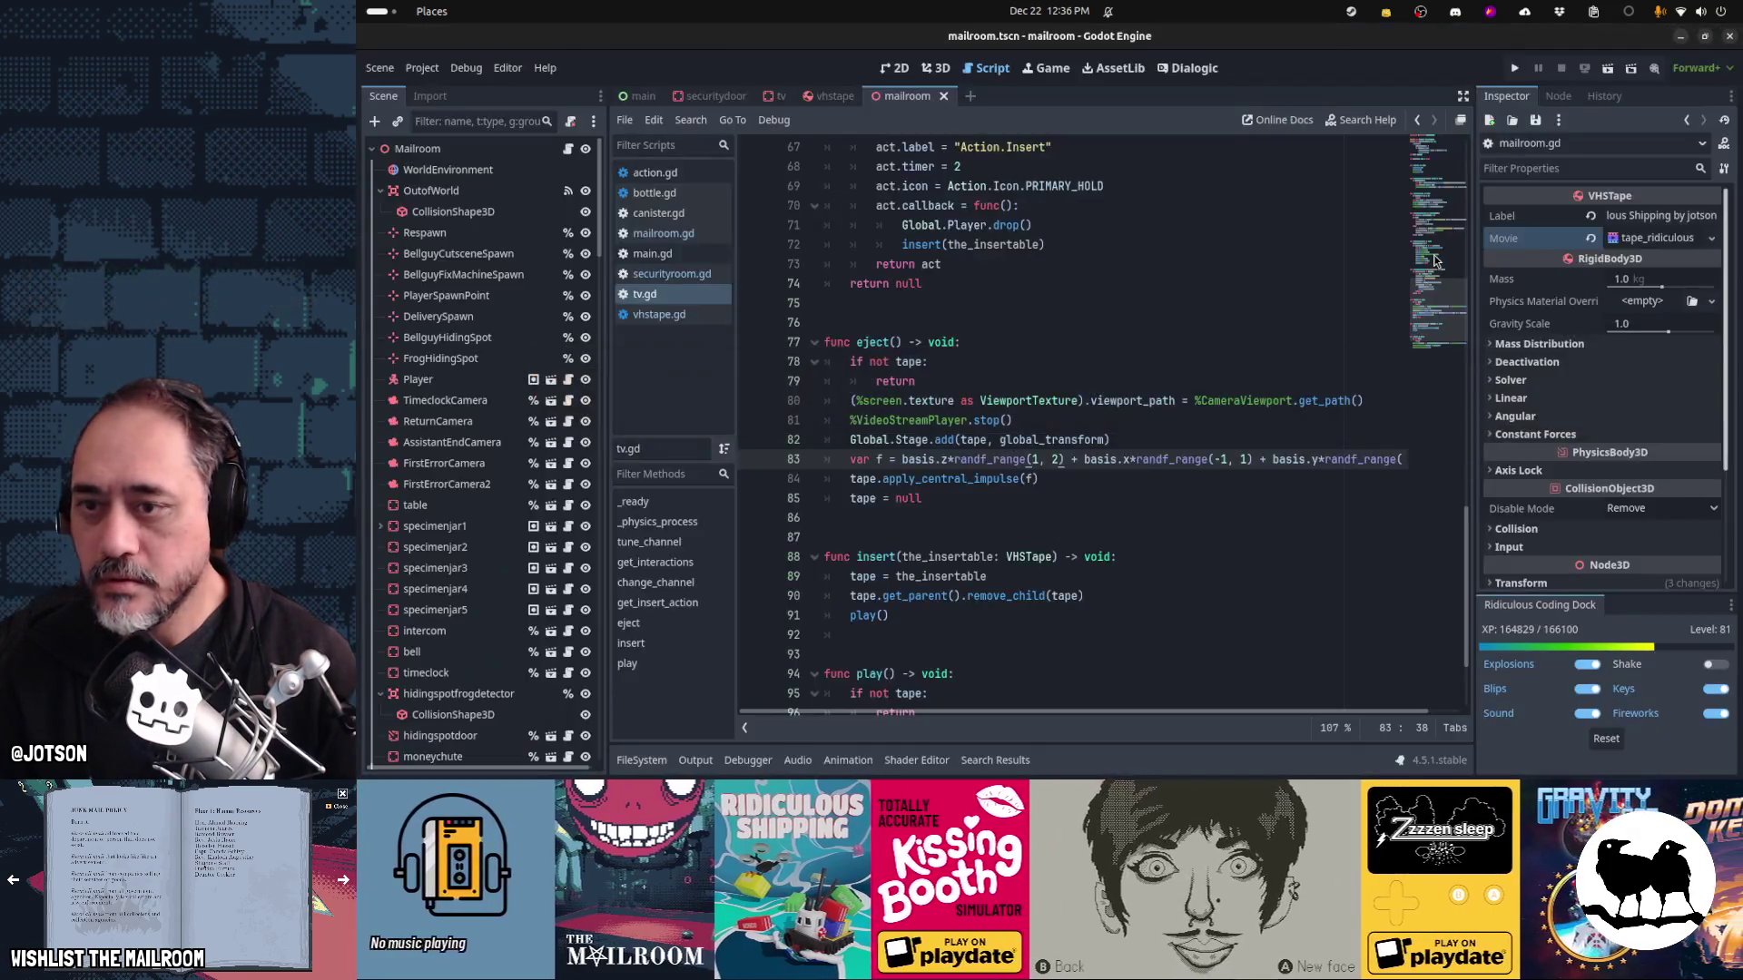
# In the 3D view, duplicate the Megabat tape on the security-room shelf
pyautogui.hotkey('ctrl', 'F2')
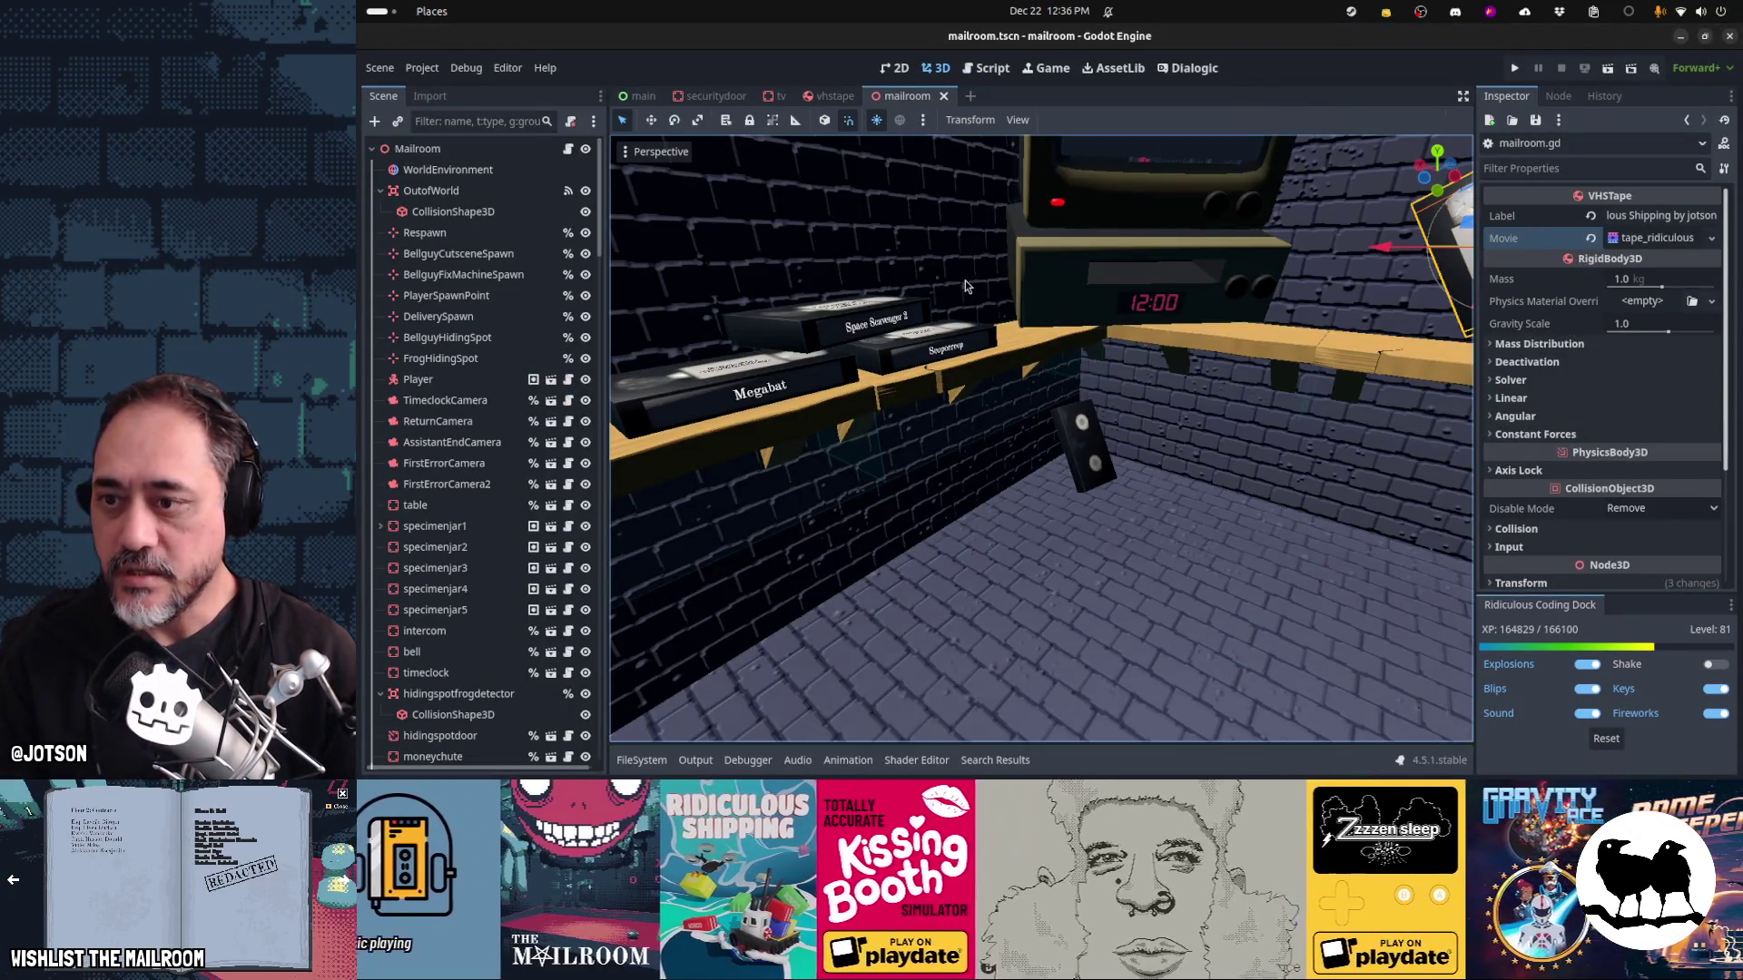
pyautogui.scroll(4, 927, 349)
pyautogui.click(927, 349)
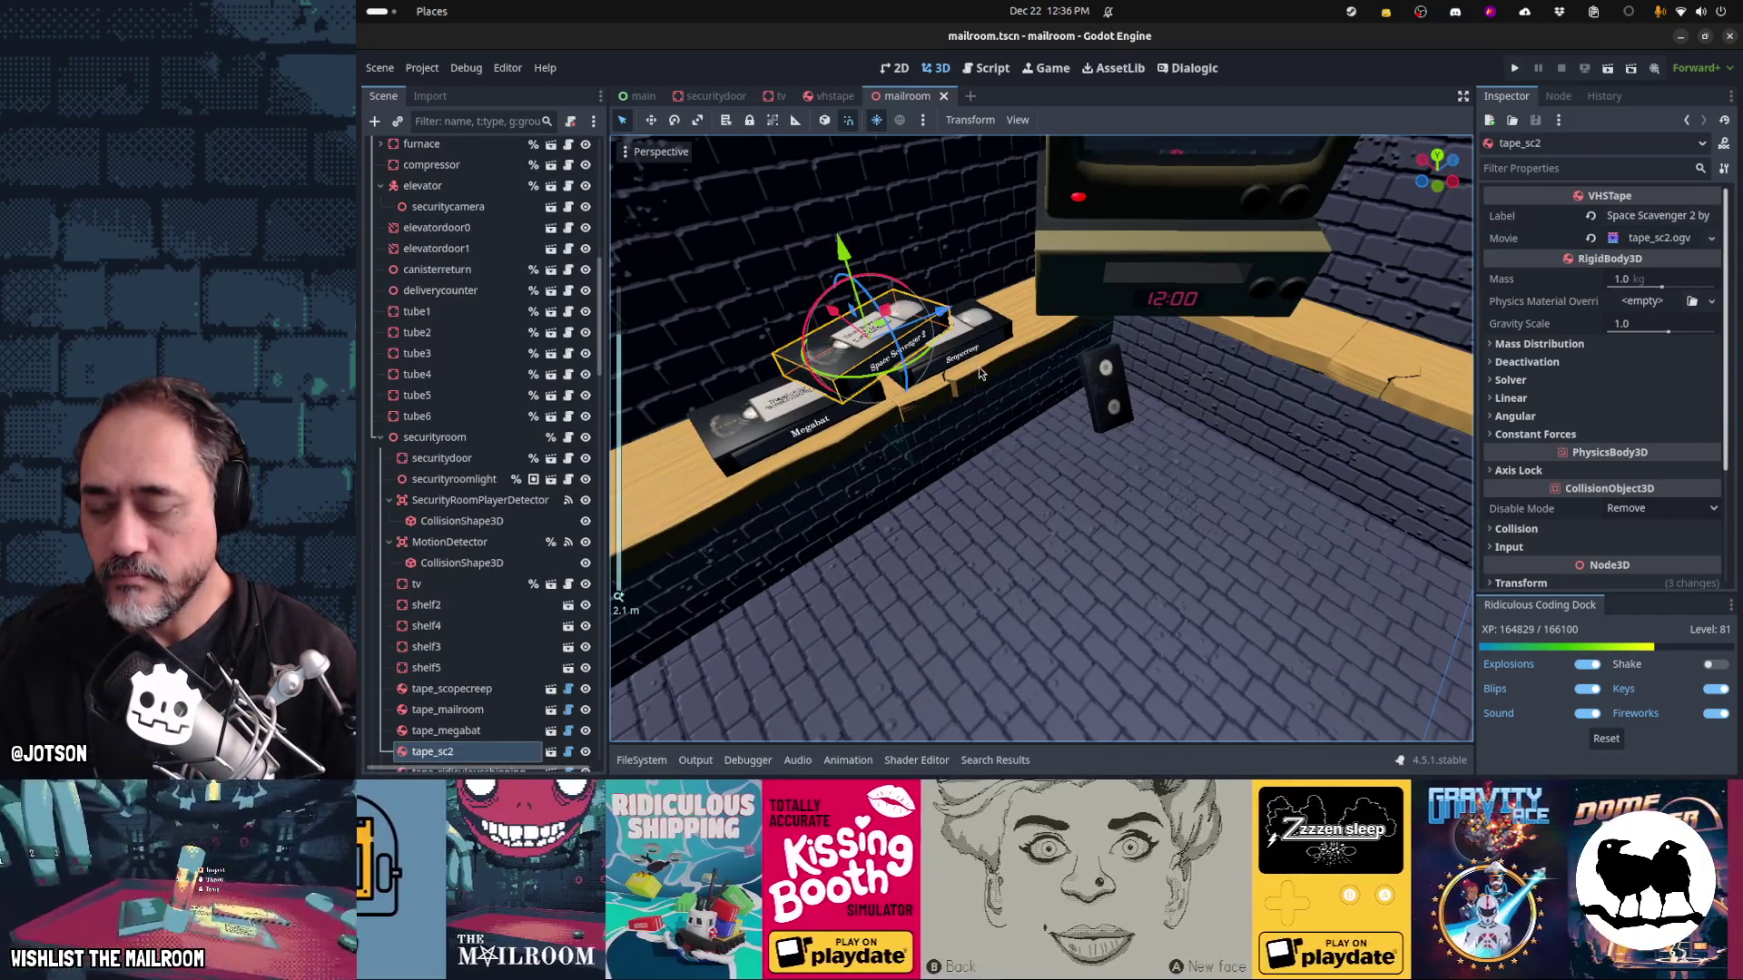
pyautogui.moveTo(980, 372); pyautogui.dragTo(891, 357)
pyautogui.click(854, 349)
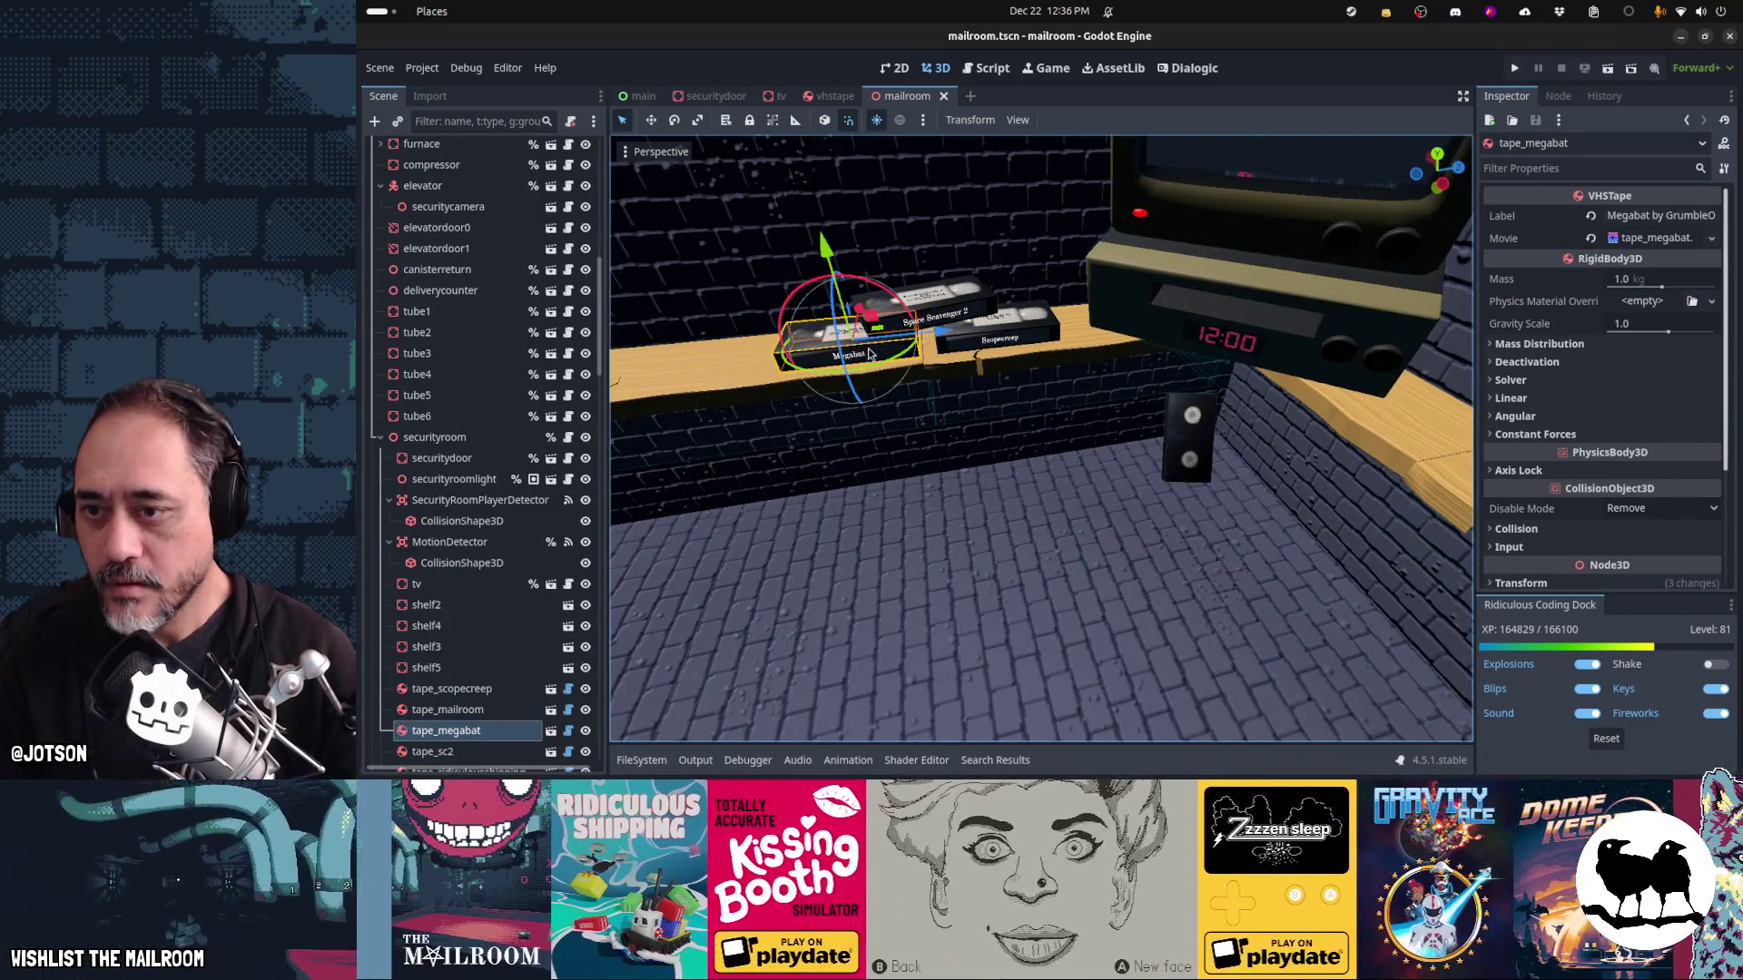
pyautogui.hotkey('ctrl', 'd')
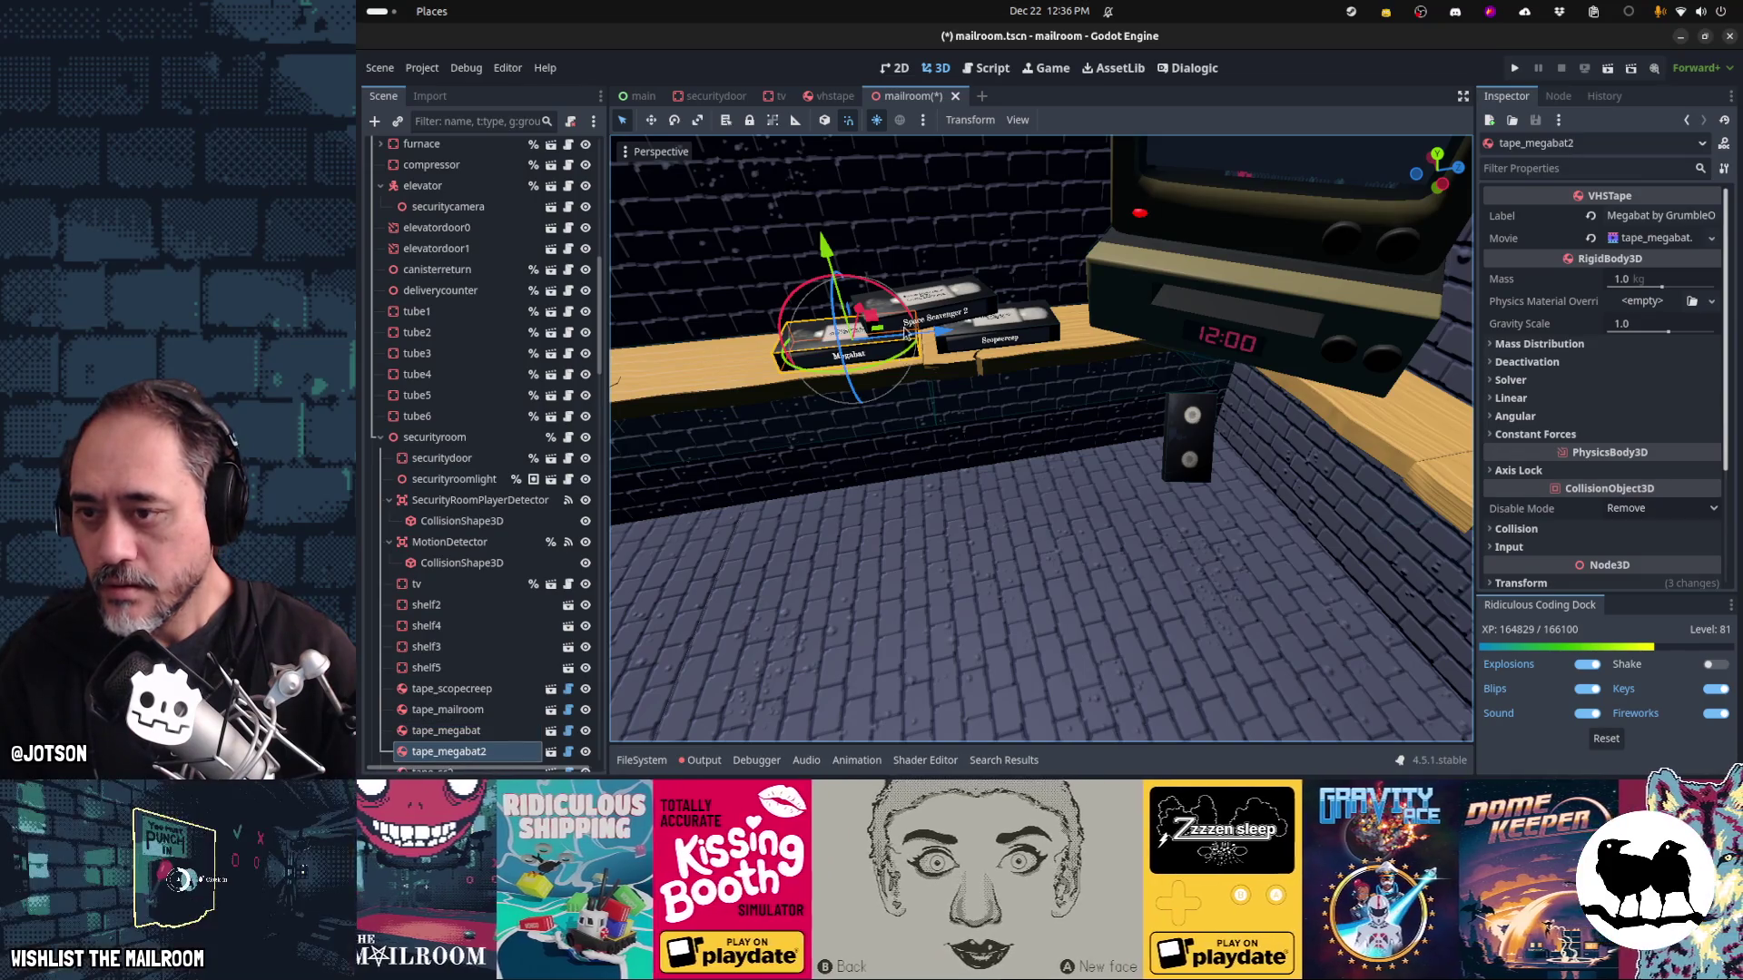
# Rotate the copy 90° to stand upright and rename it tape_puzzleparasite
pyautogui.moveTo(905, 332)
pyautogui.mouseDown()
pyautogui.moveTo(828, 258)
pyautogui.moveTo(806, 172)
pyautogui.mouseUp()
pyautogui.moveTo(836, 291)
pyautogui.mouseDown()
pyautogui.moveTo(935, 254)
pyautogui.moveTo(1022, 163)
pyautogui.moveTo(980, 218)
pyautogui.moveTo(813, 282)
pyautogui.mouseUp()
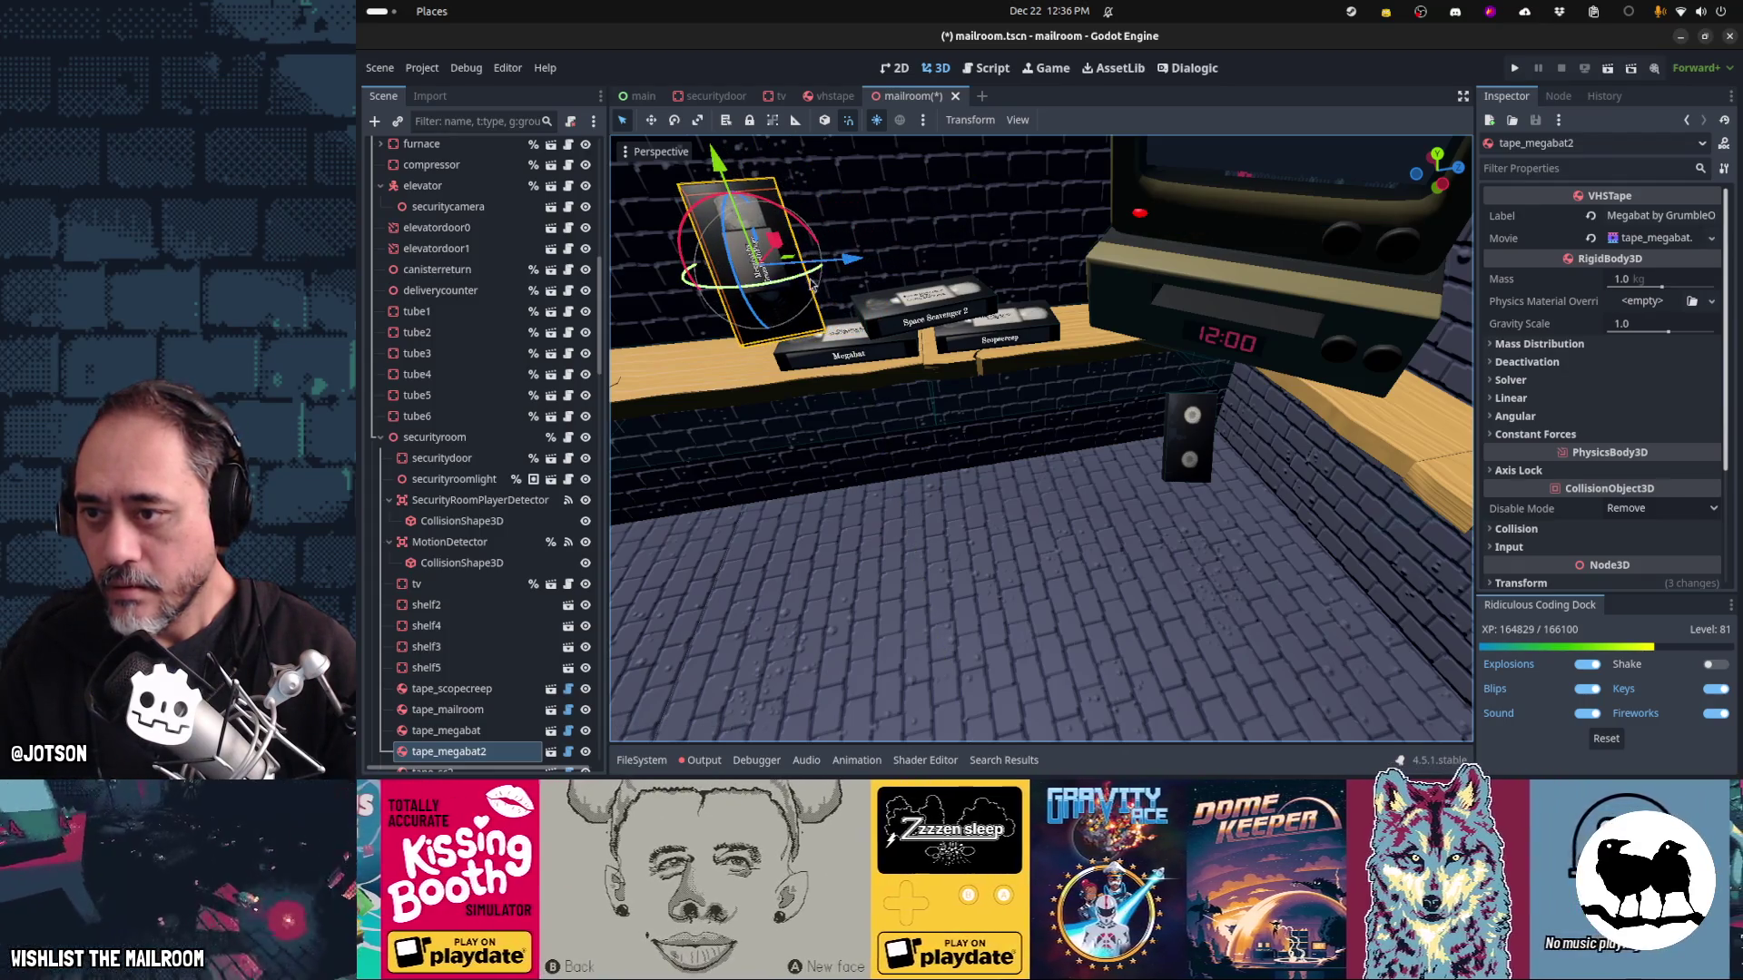
pyautogui.doubleClick(478, 754)
pyautogui.write('puzzleparasite')
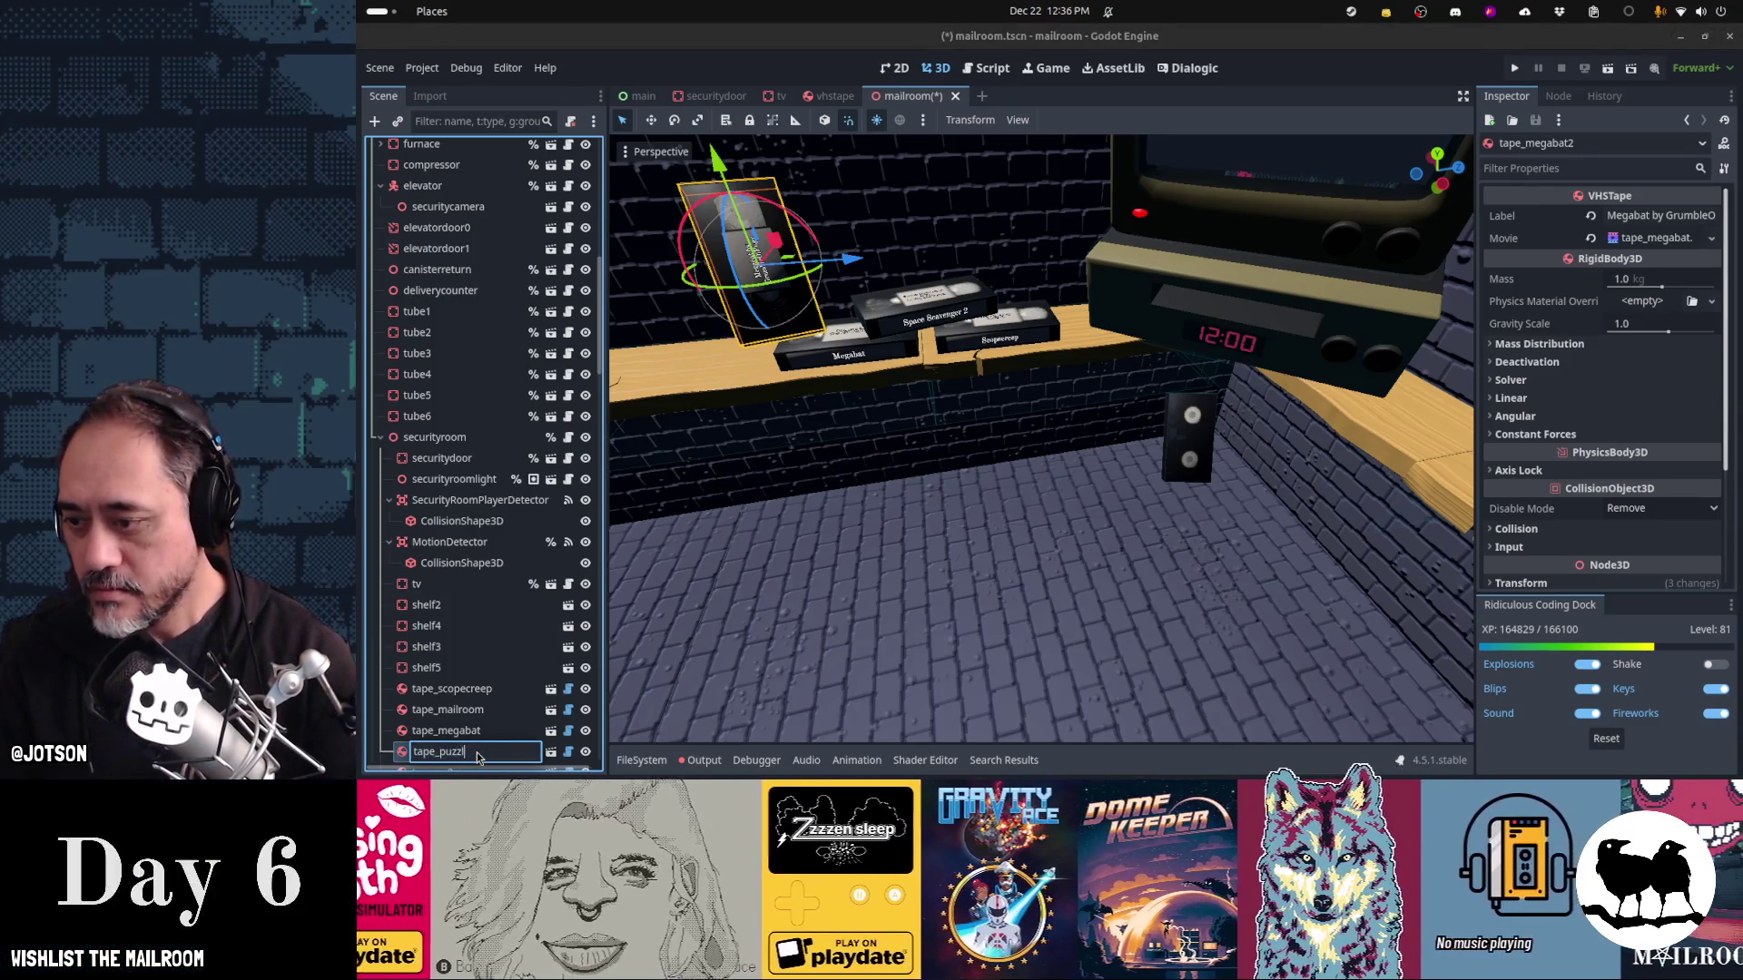
pyautogui.press('Return')
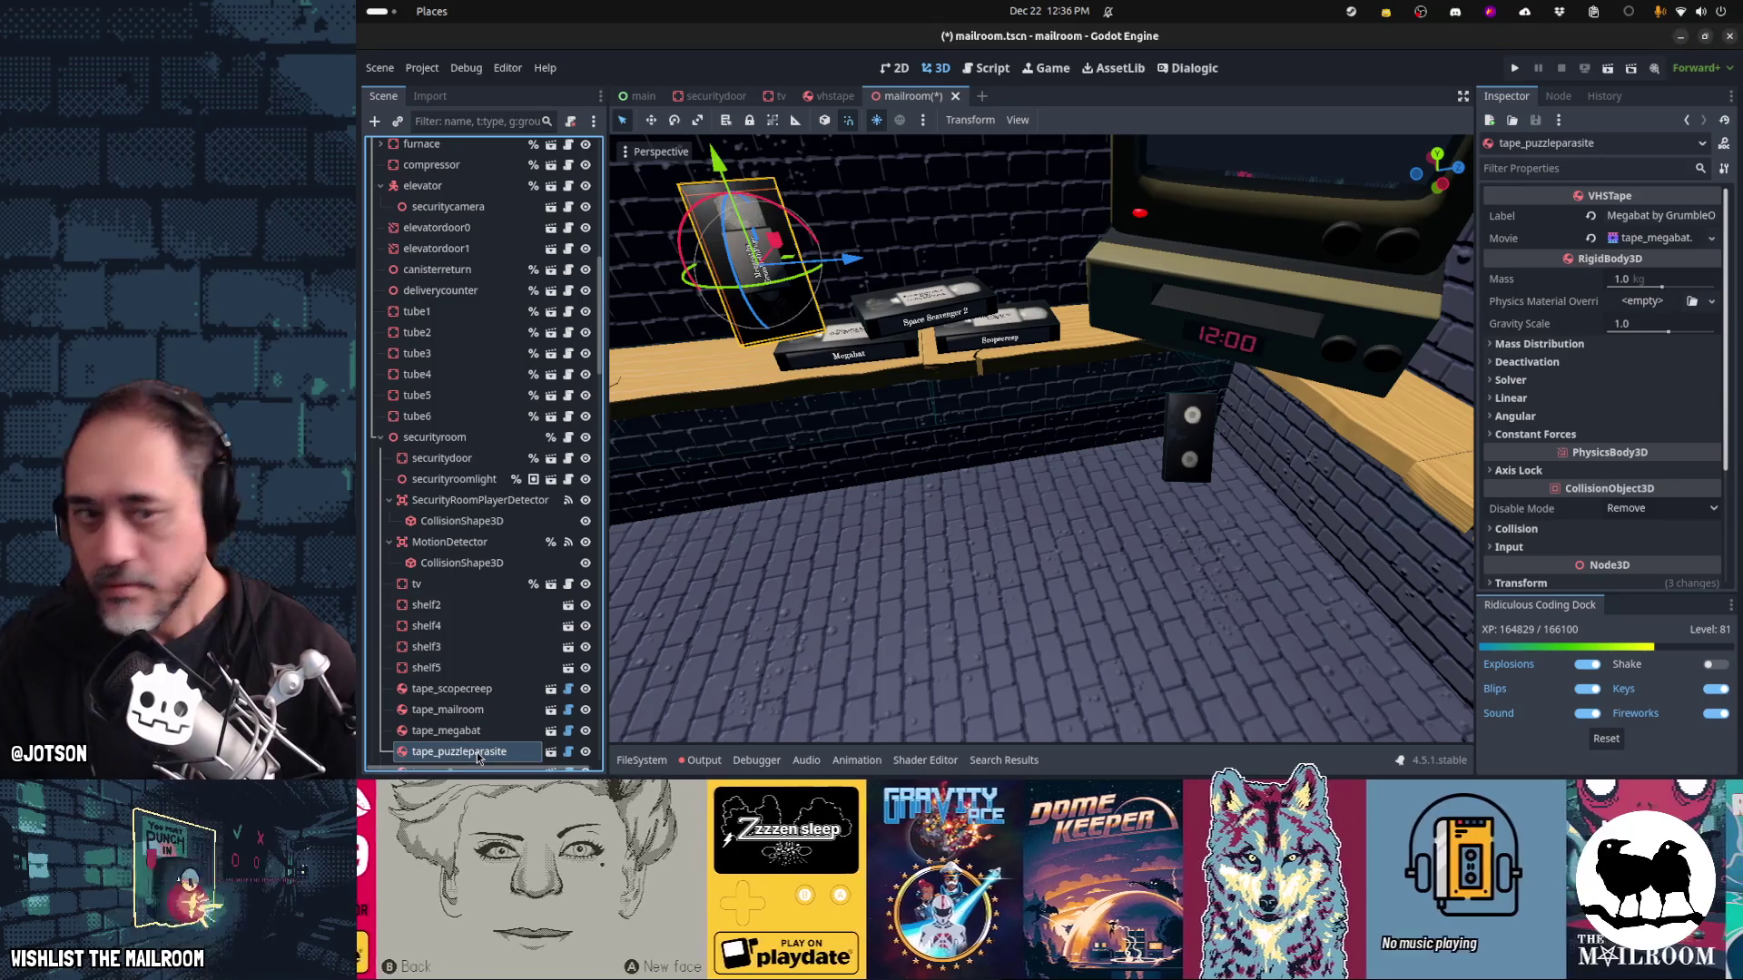
# Change the tape's label to 'Puzzle Parasite by Wrenfall' and clear its old Megabat movie
pyautogui.click(1612, 214)
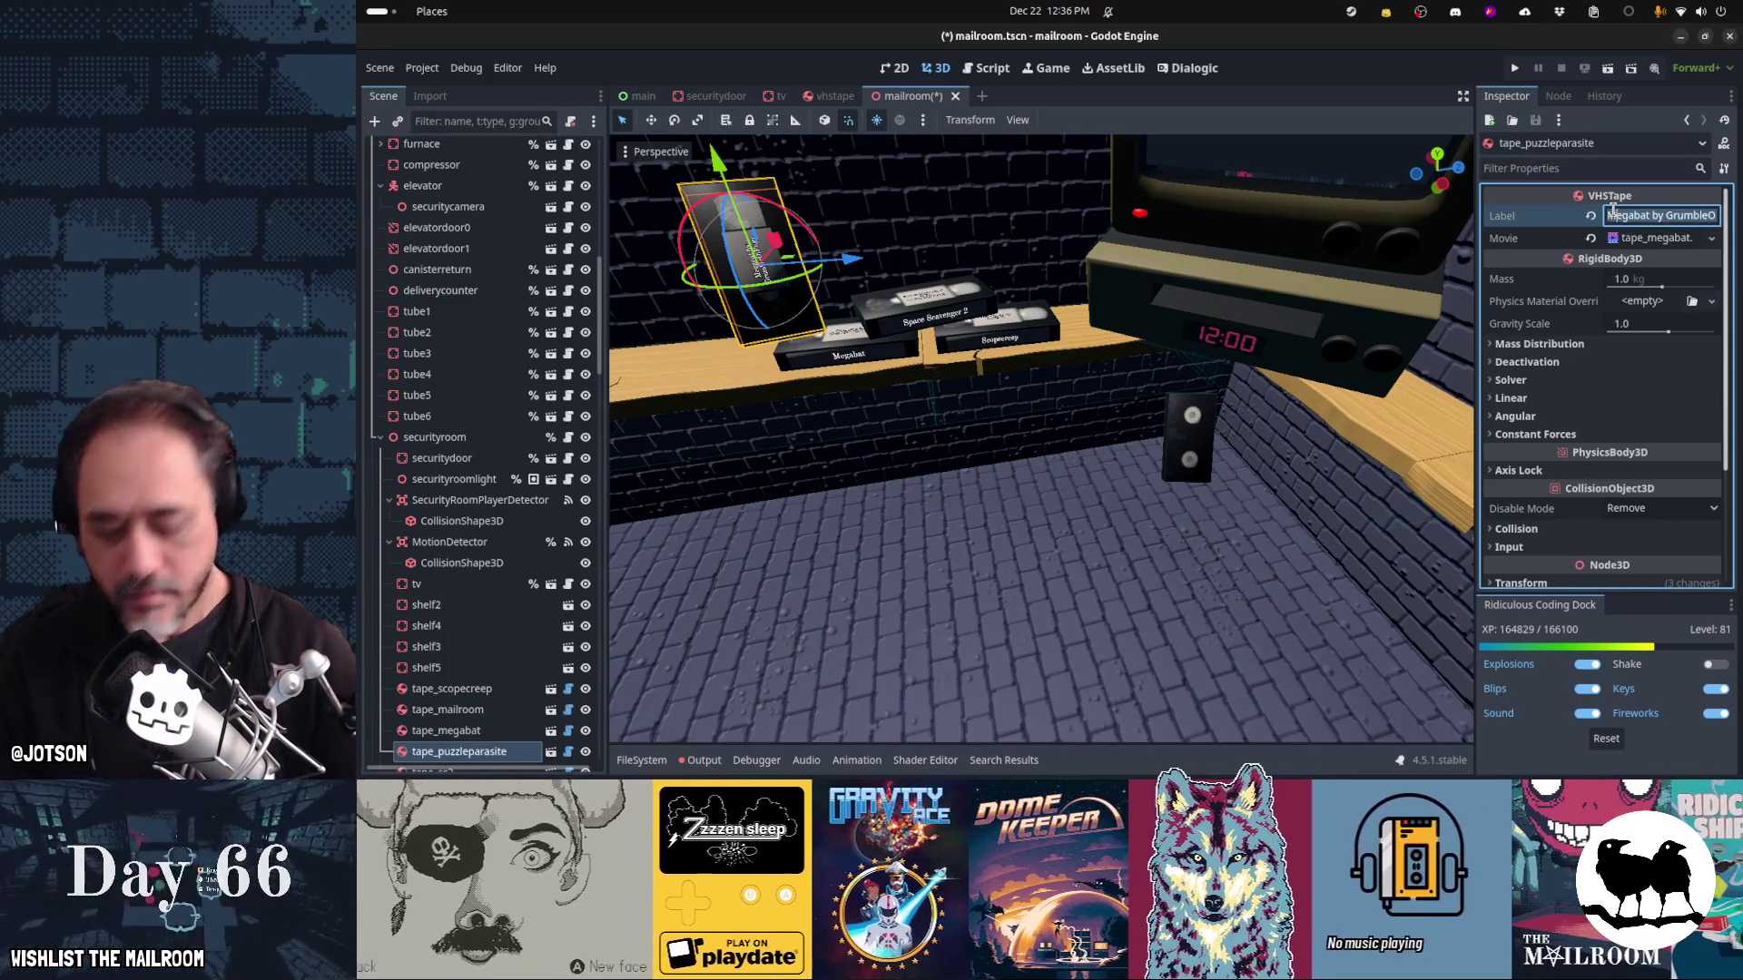
pyautogui.write('Parasite by Wrenfall')
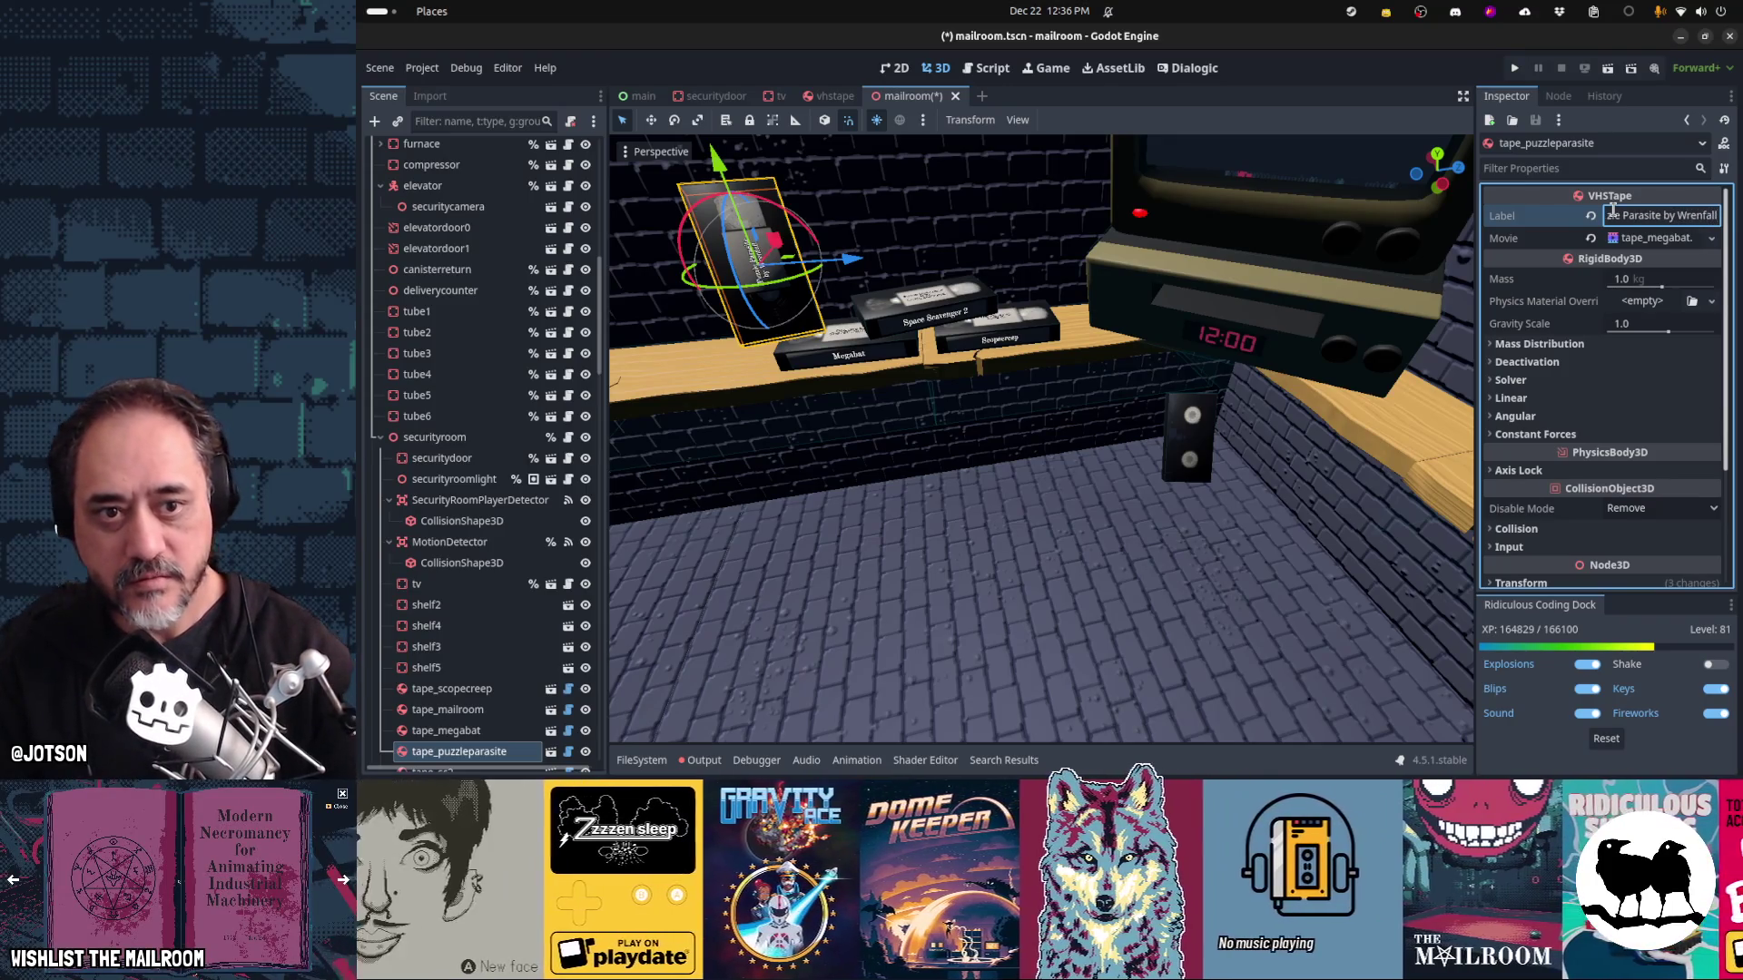
pyautogui.click(1590, 237)
# Quick-load tape_puzzleparasite.ogv as the tape's movie and save mailroom.tscn
pyautogui.click(1668, 239)
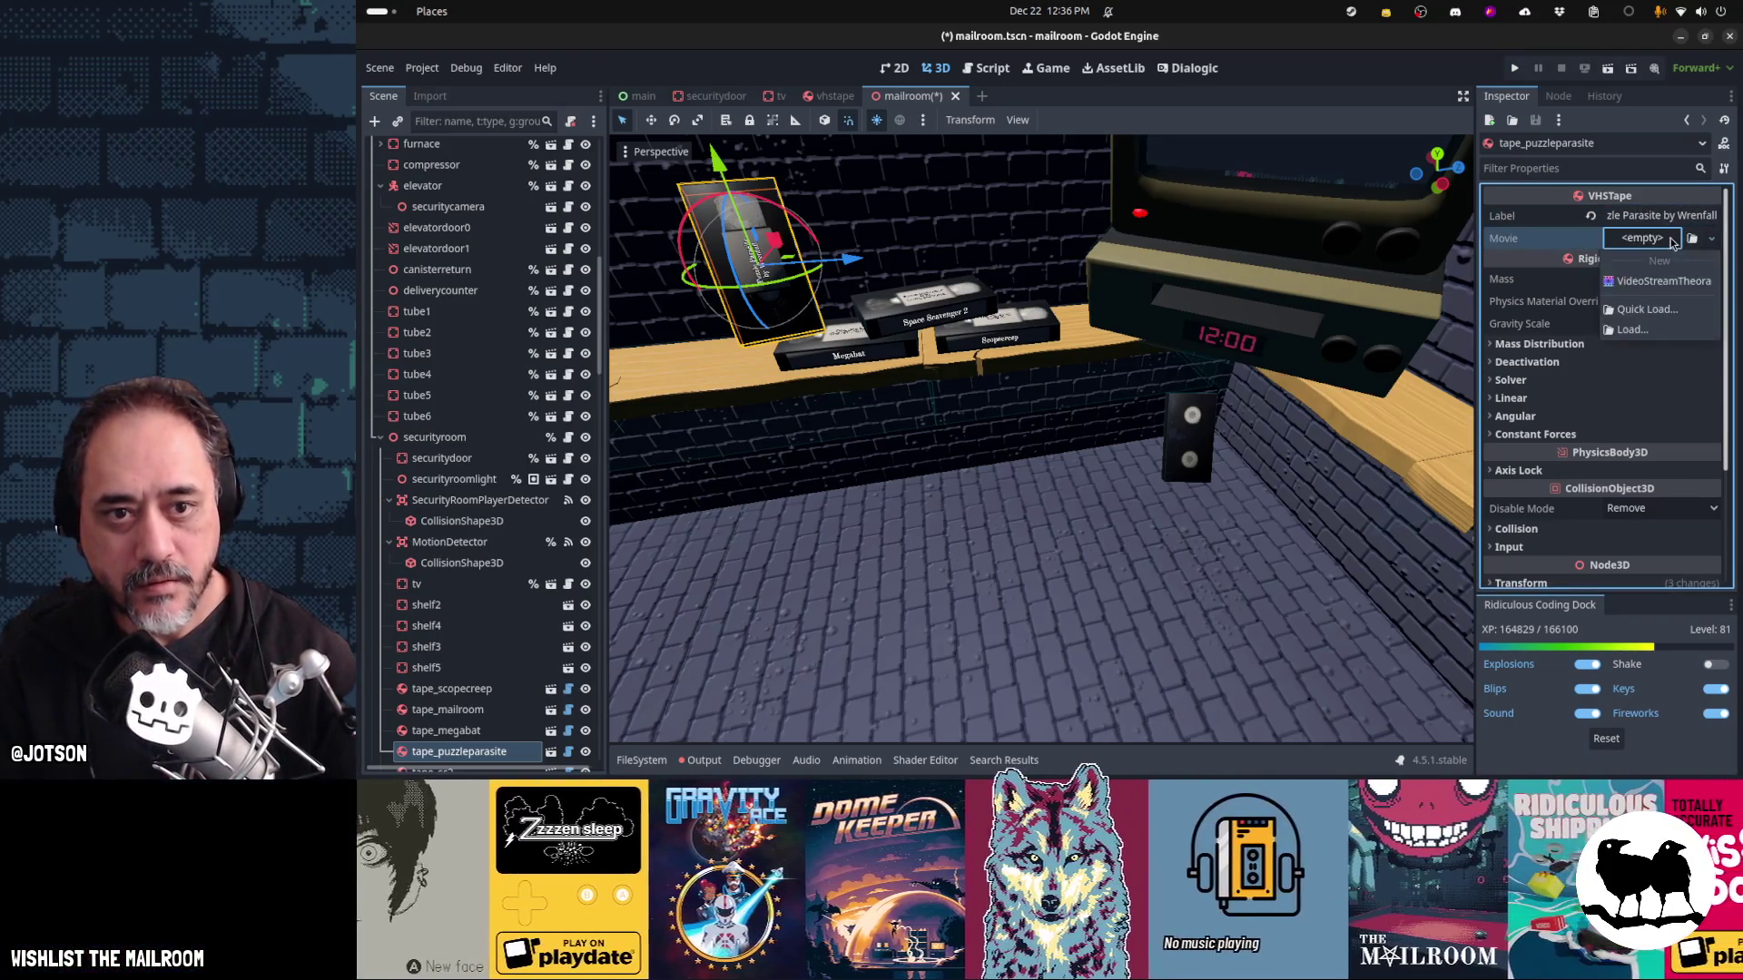
pyautogui.click(1679, 309)
pyautogui.write('puzzle')
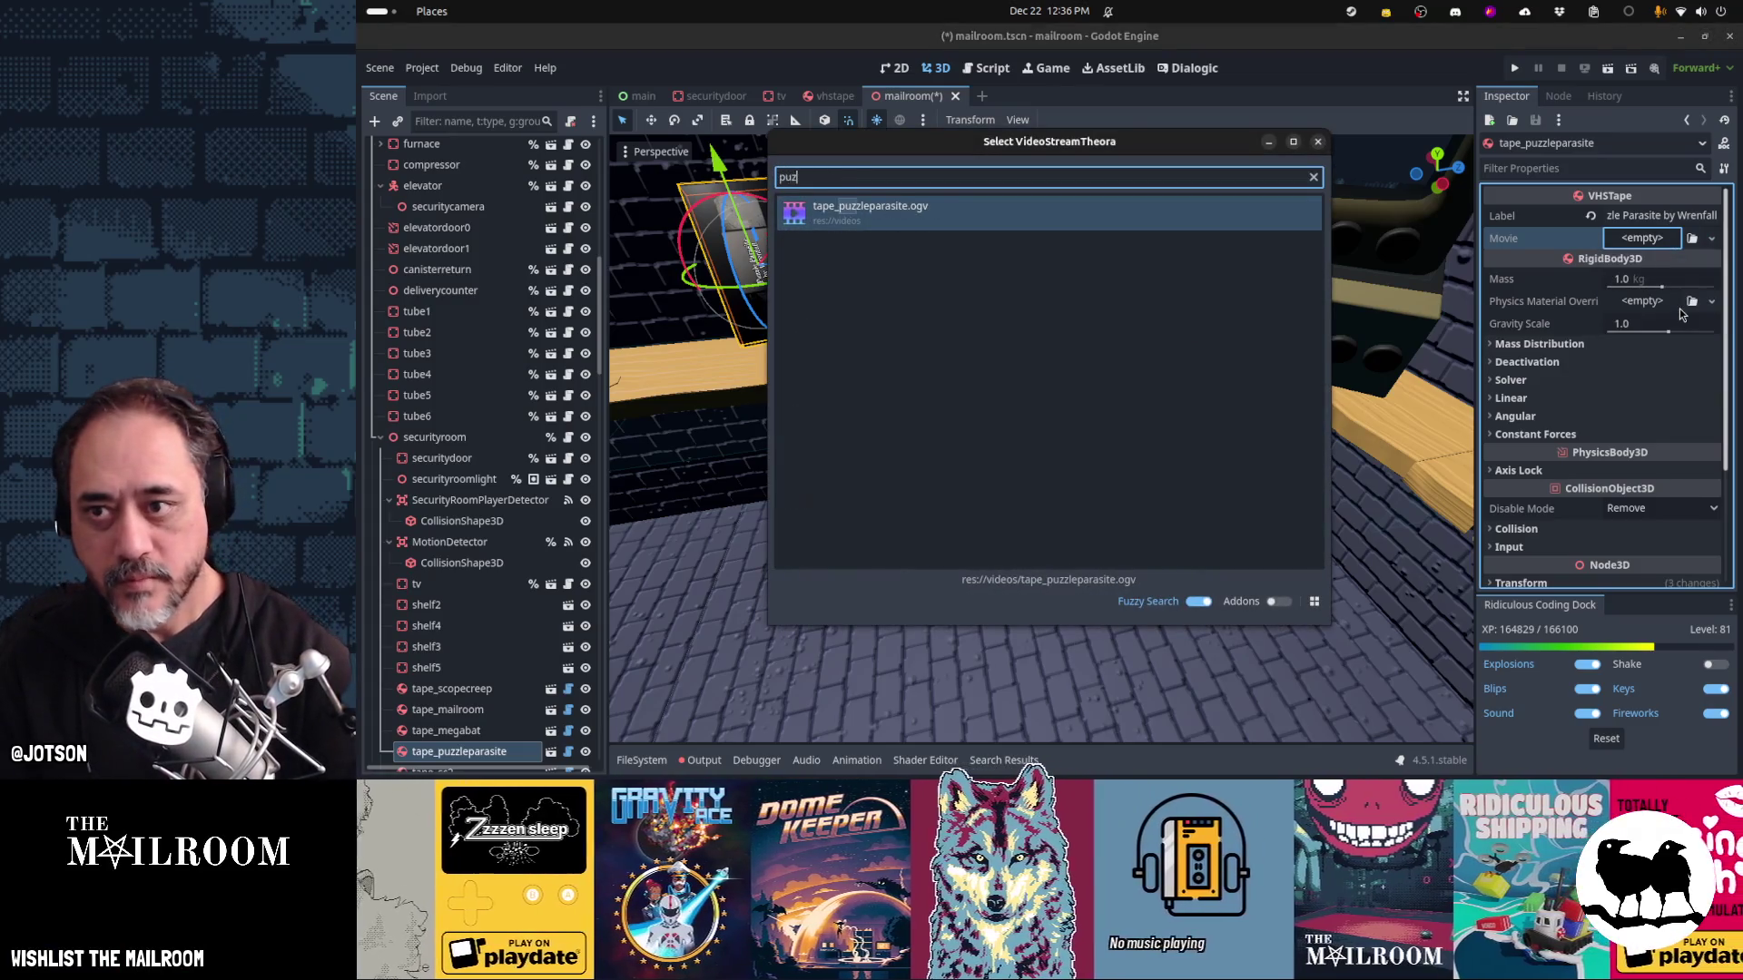
pyautogui.press('Return')
pyautogui.hotkey('ctrl', 's')
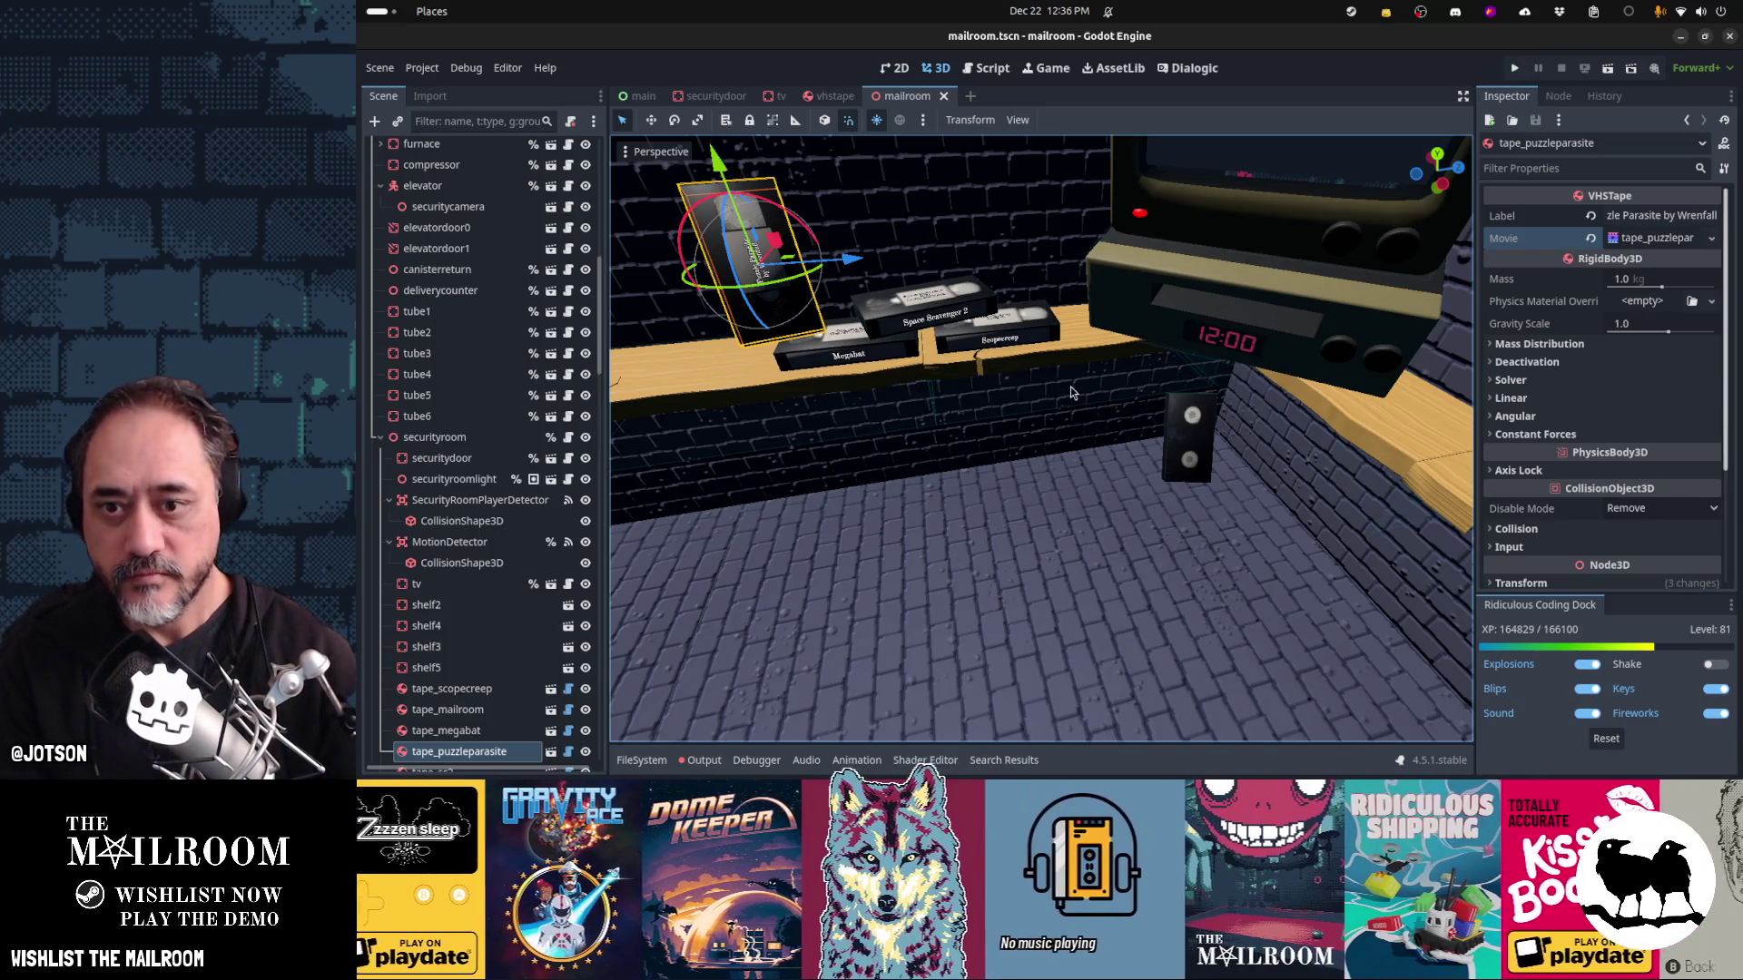
pyautogui.press('F5')
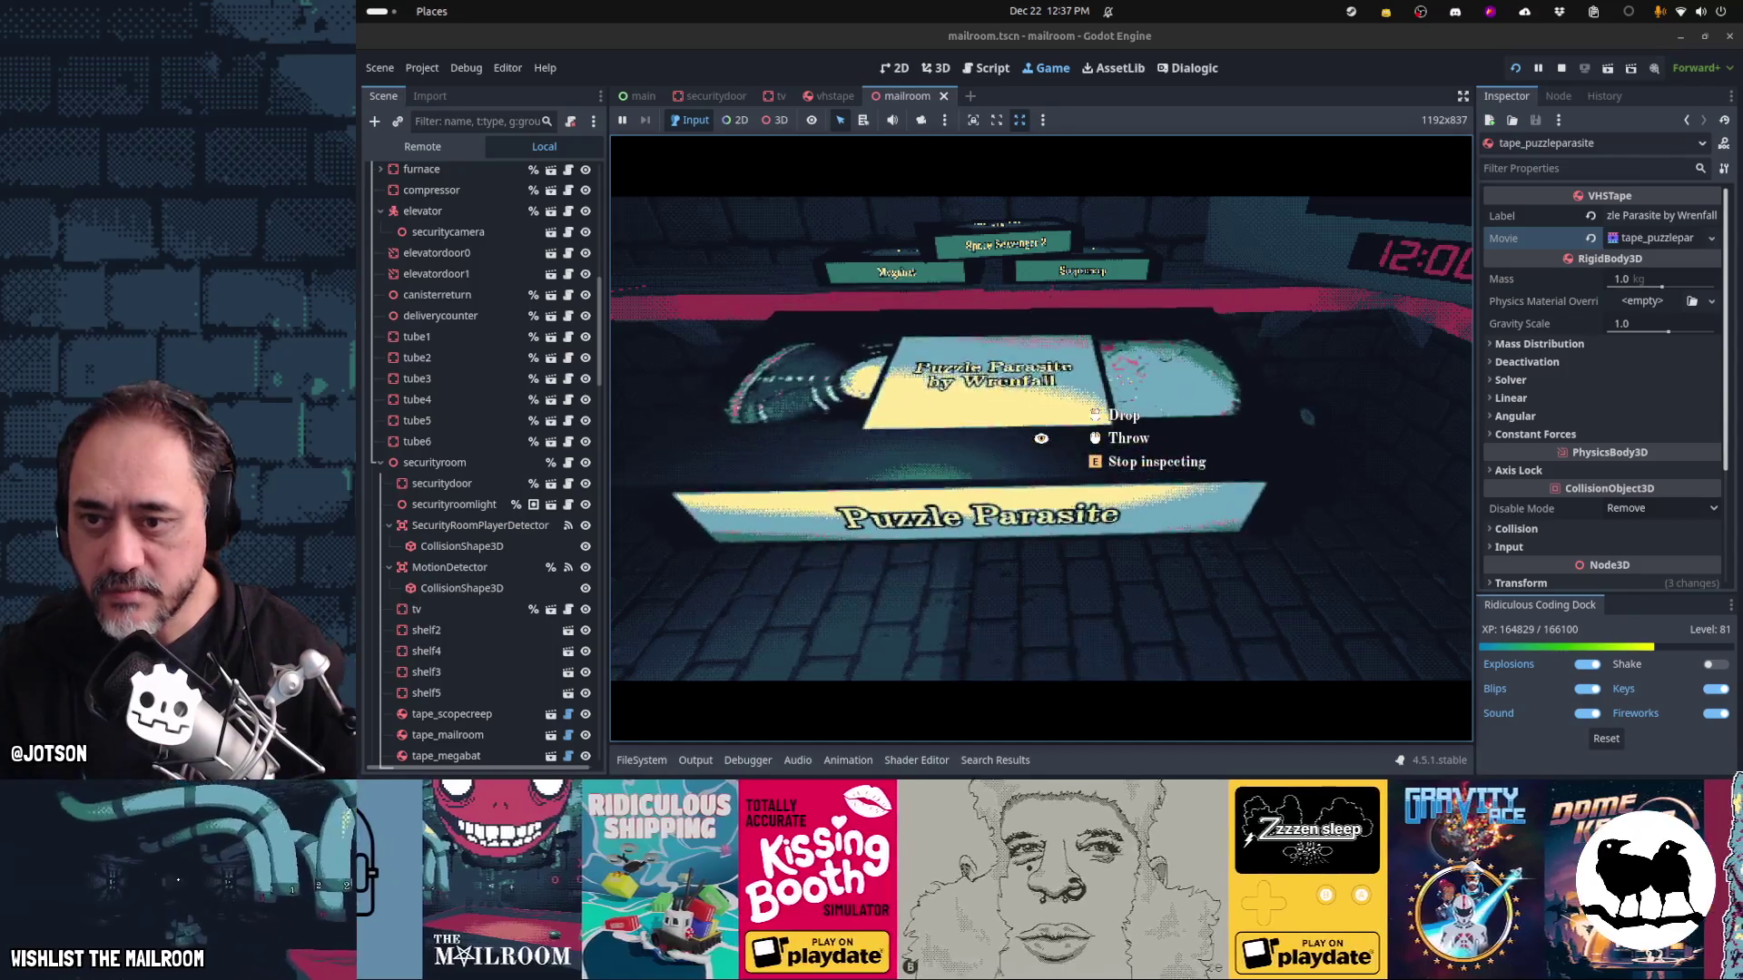
# In the running game, insert, eject and re-insert the Puzzle Parasite tape in the VCR
pyautogui.press('e')
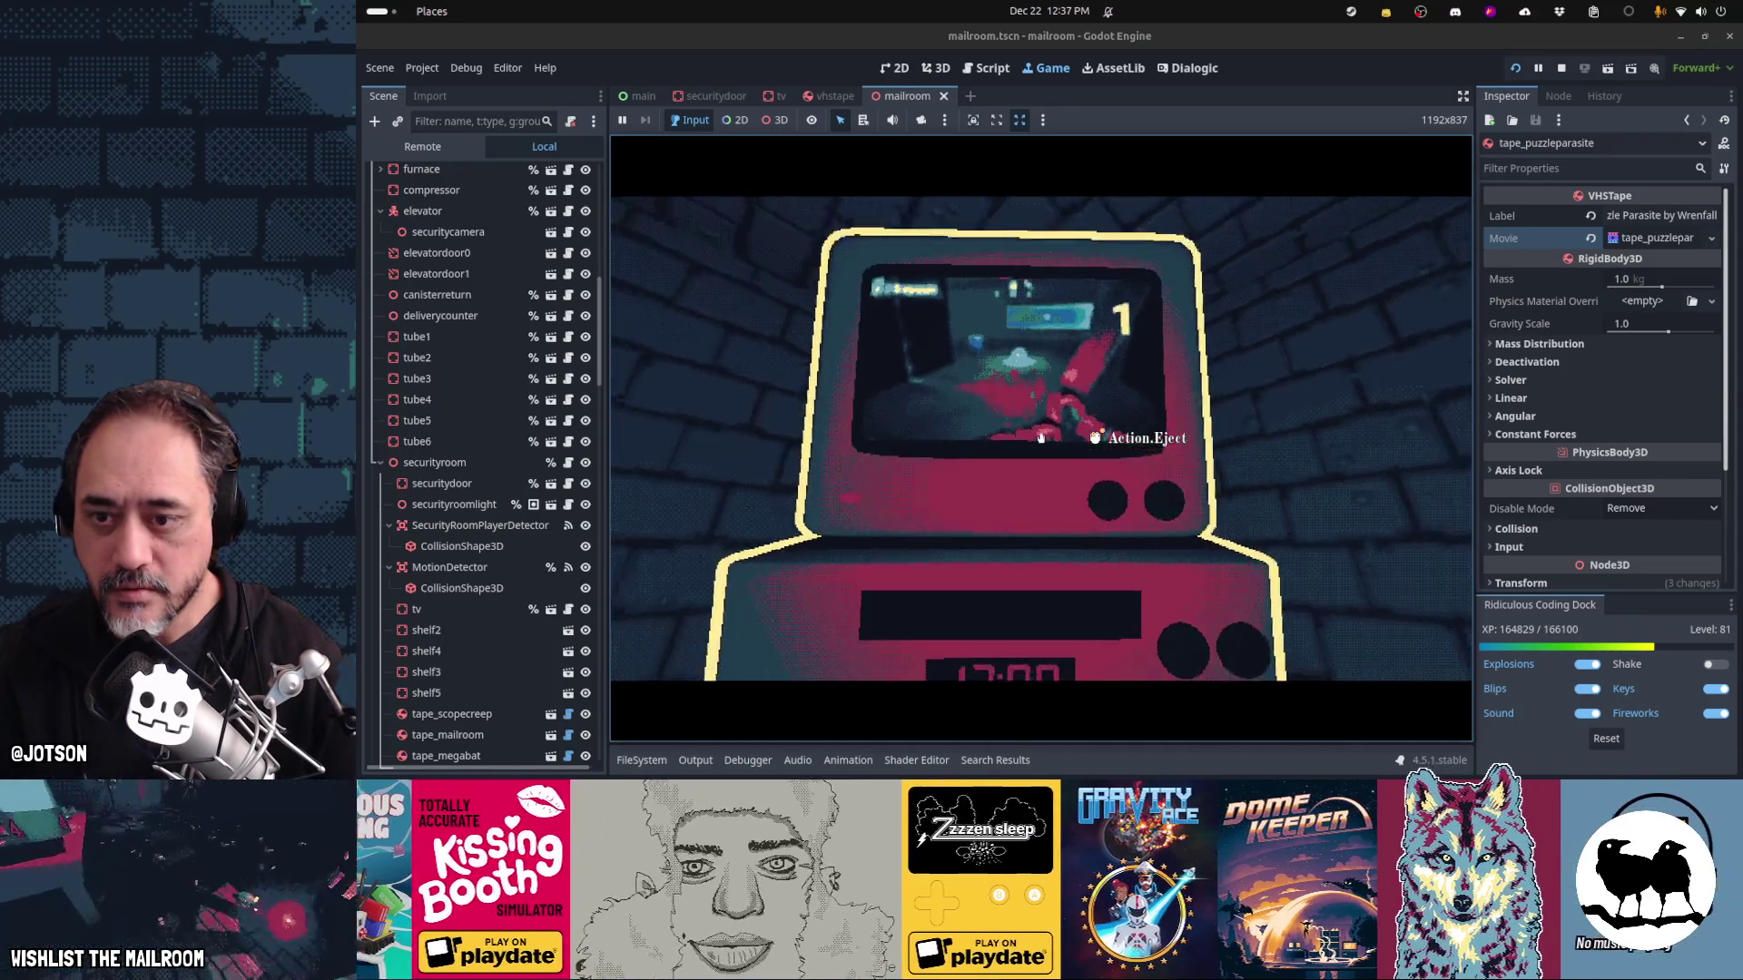
pyautogui.click(1041, 439)
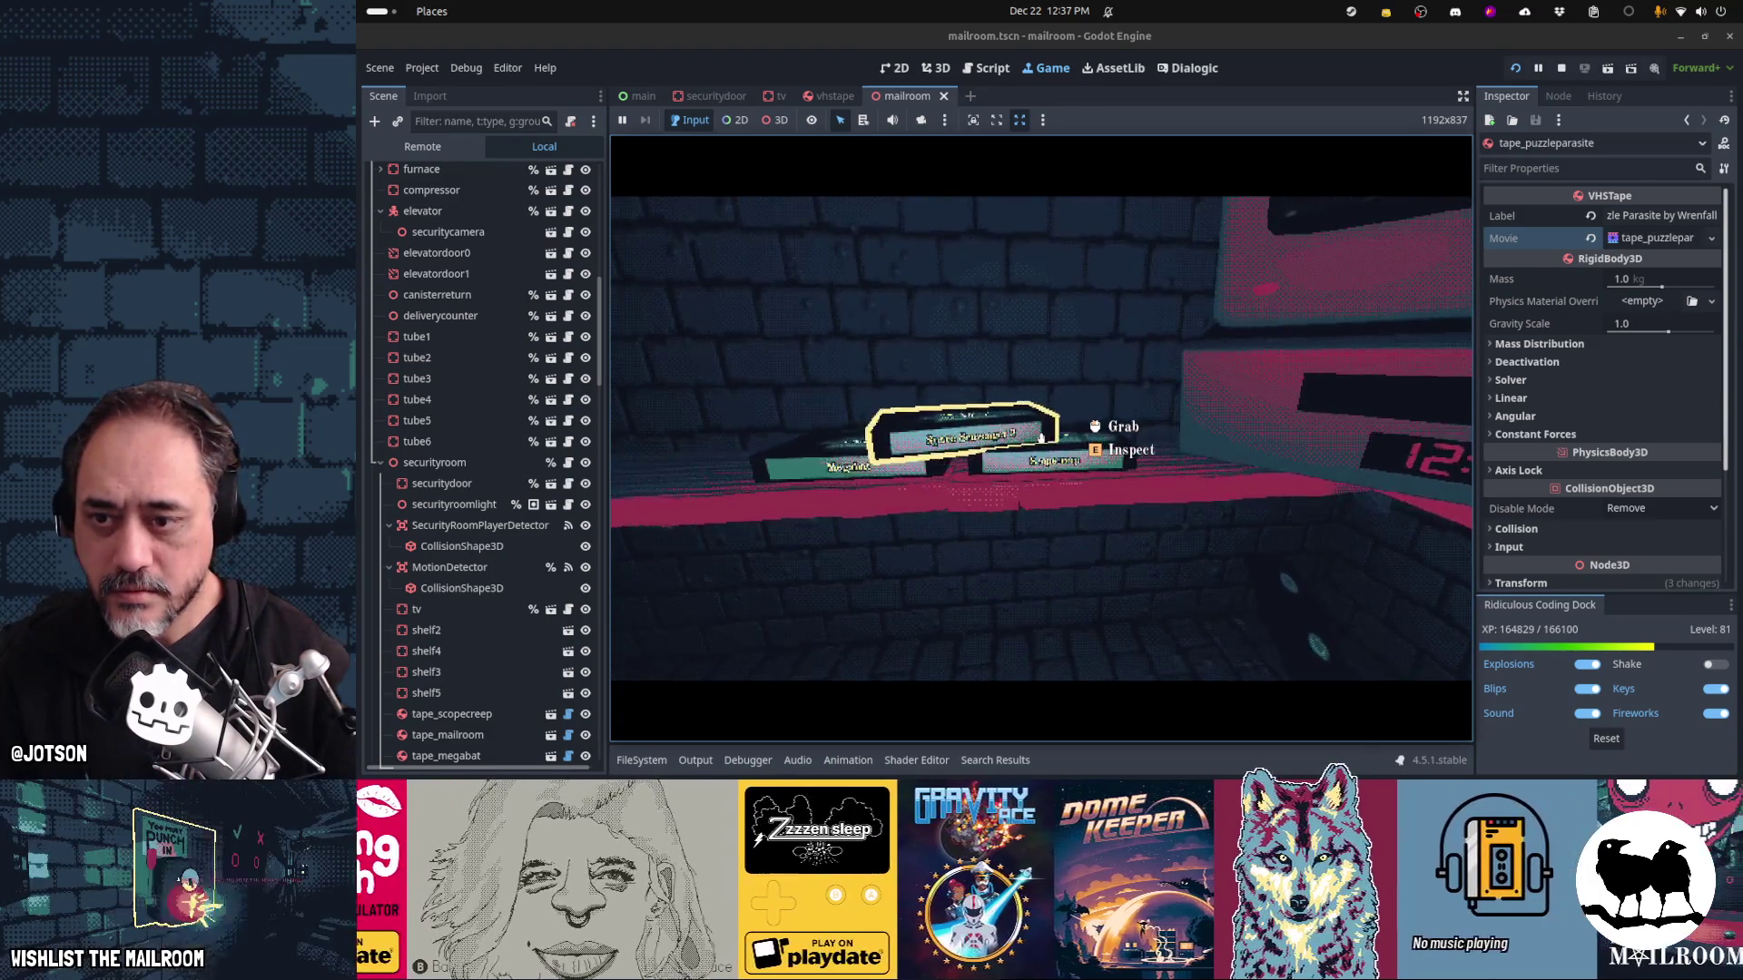
pyautogui.click(1041, 438)
pyautogui.click(1041, 438)
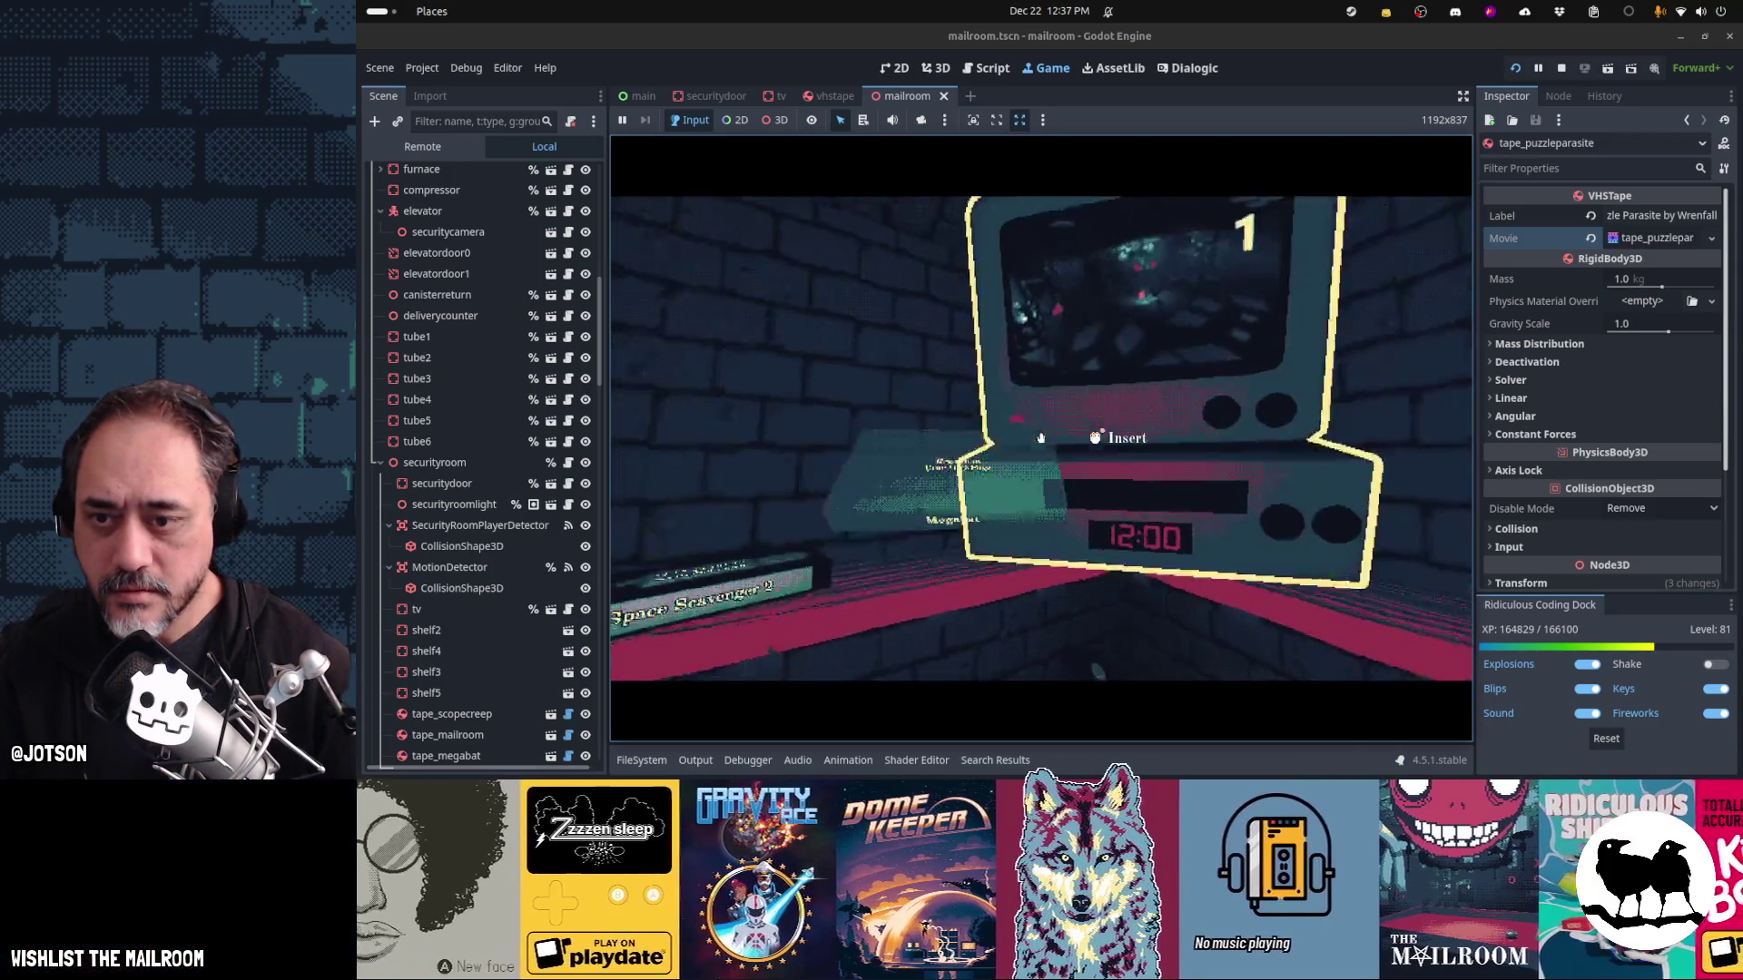
pyautogui.click(1041, 438)
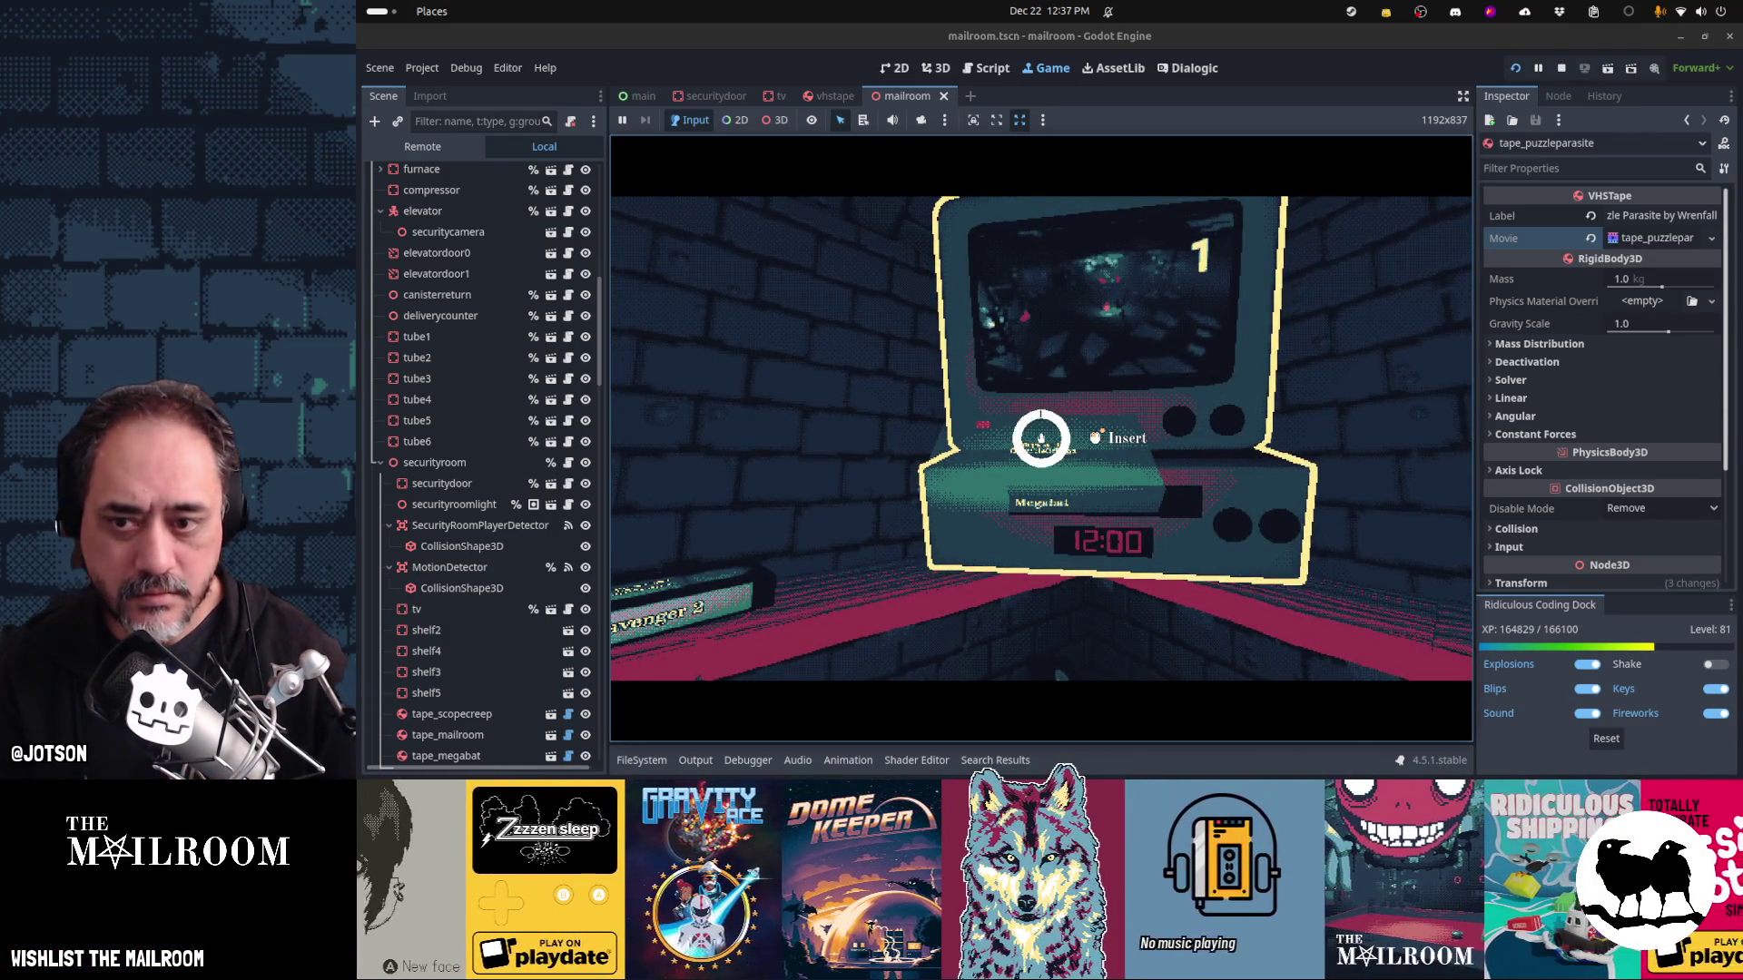
pyautogui.click(1041, 438)
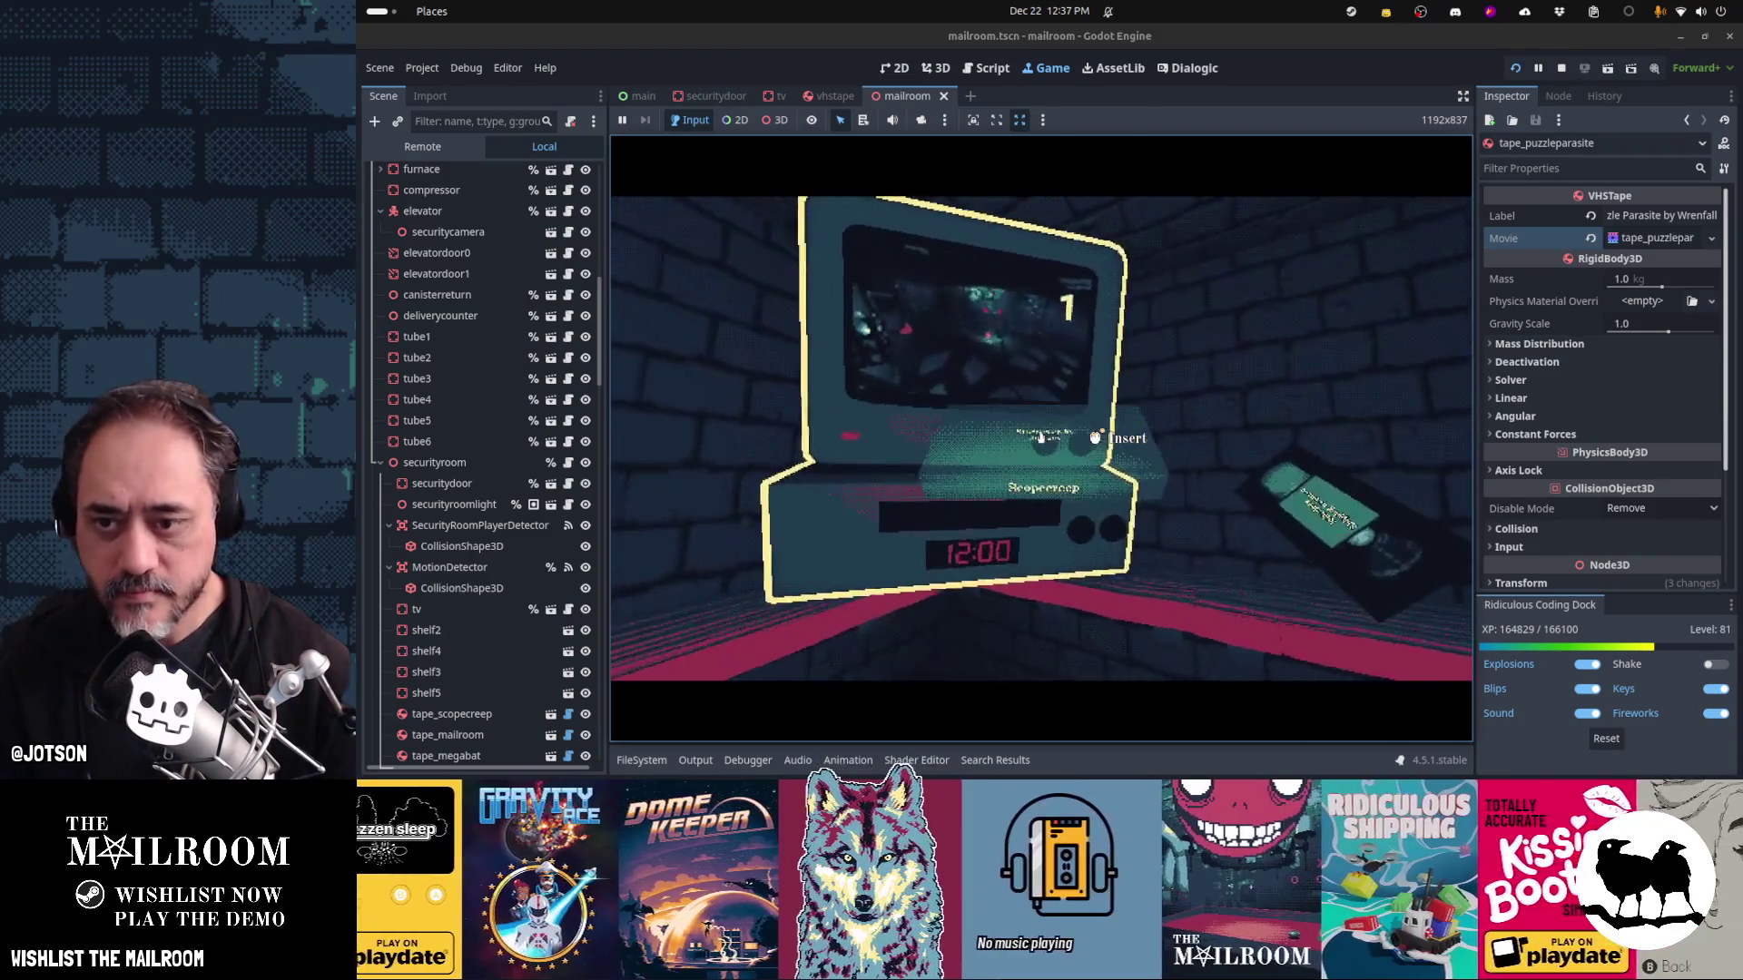
pyautogui.click(1041, 438)
pyautogui.click(1041, 438)
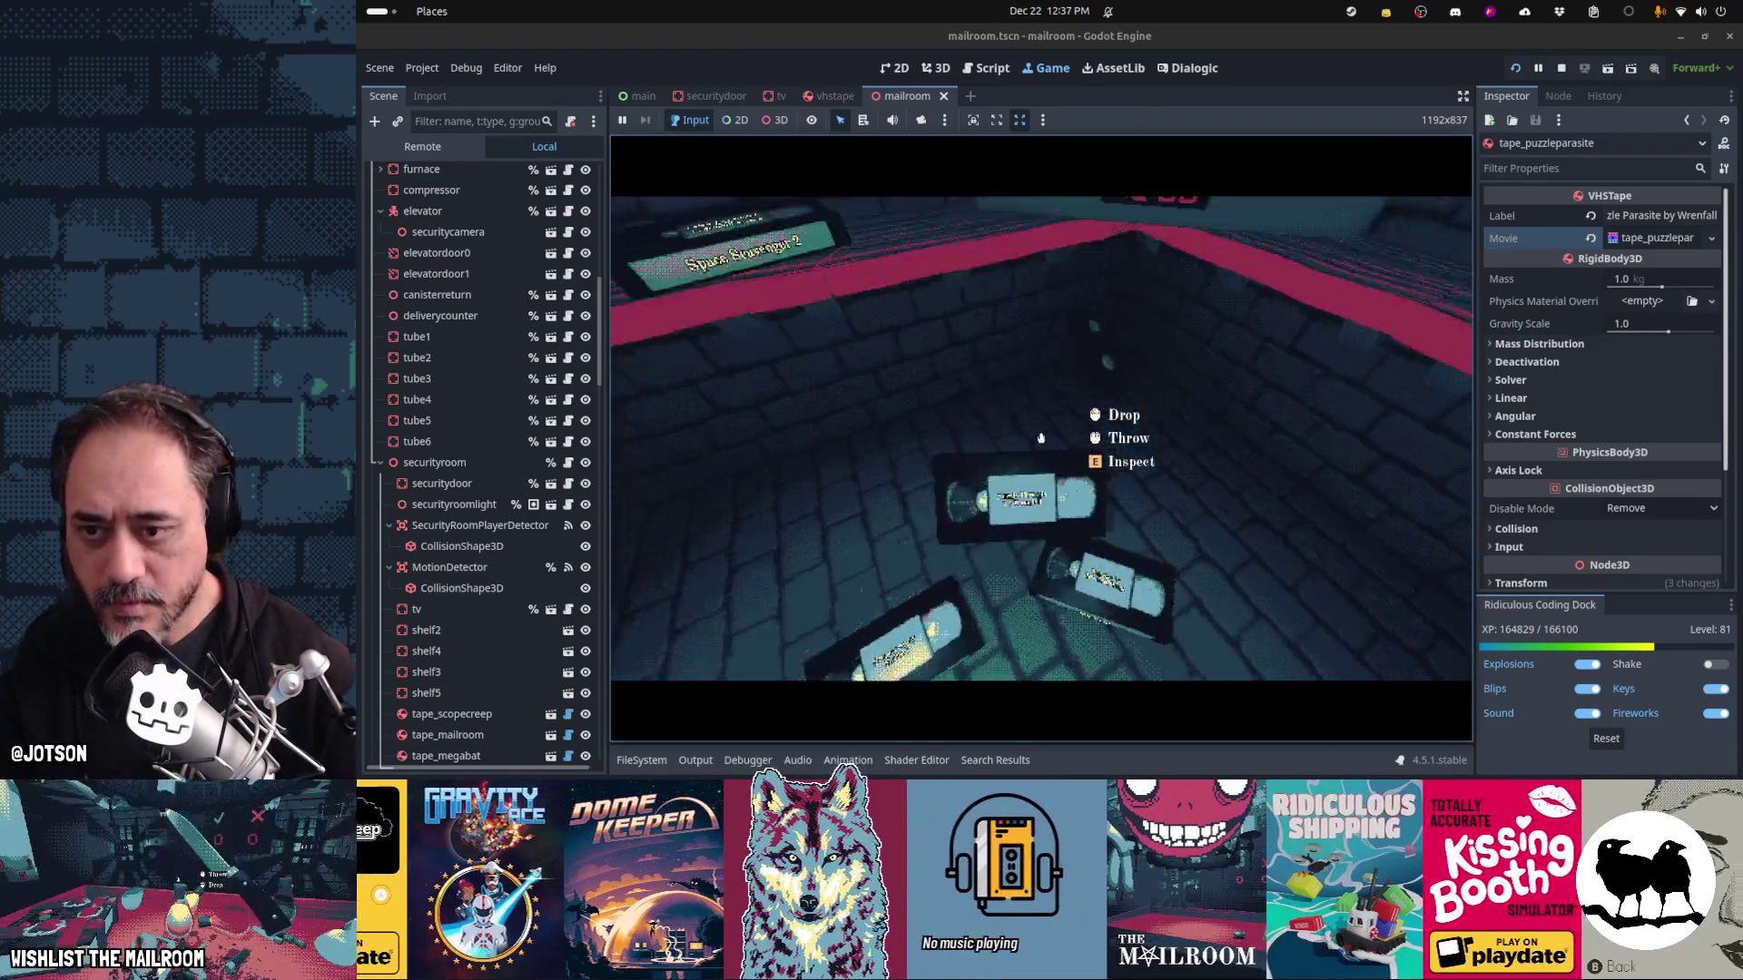
pyautogui.click(1041, 439)
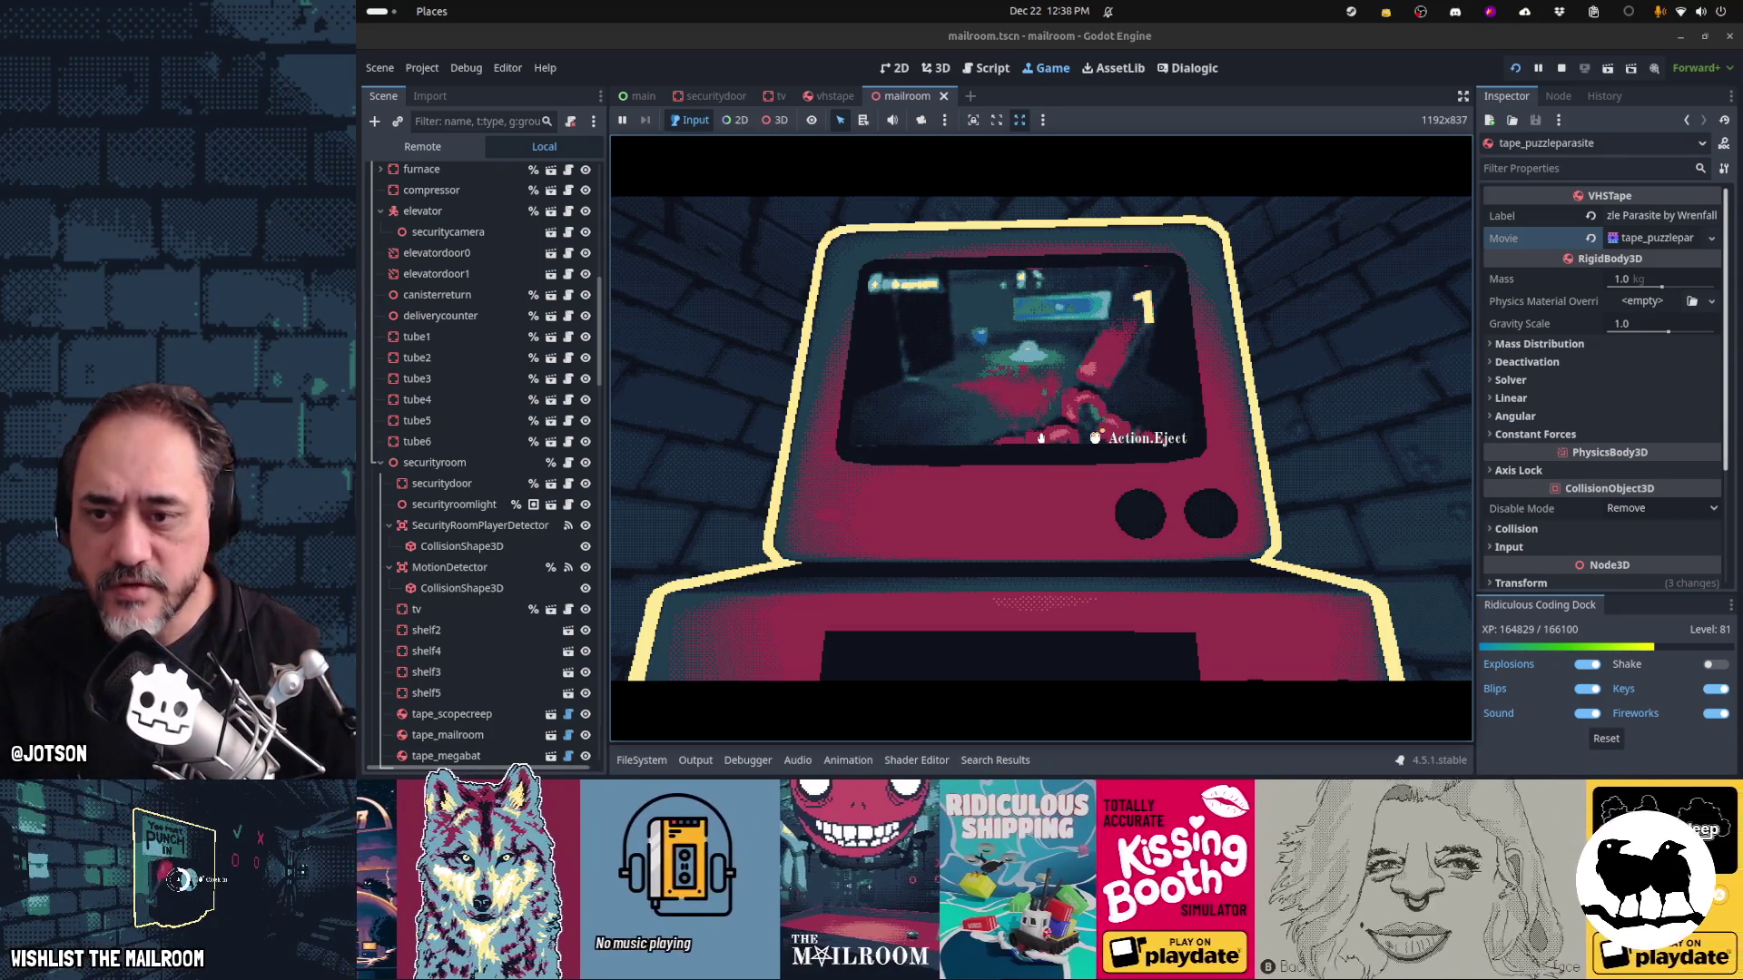
# Eject the tape, try another tape in the VCR, then switch to the terminal
pyautogui.rightClick(1041, 437)
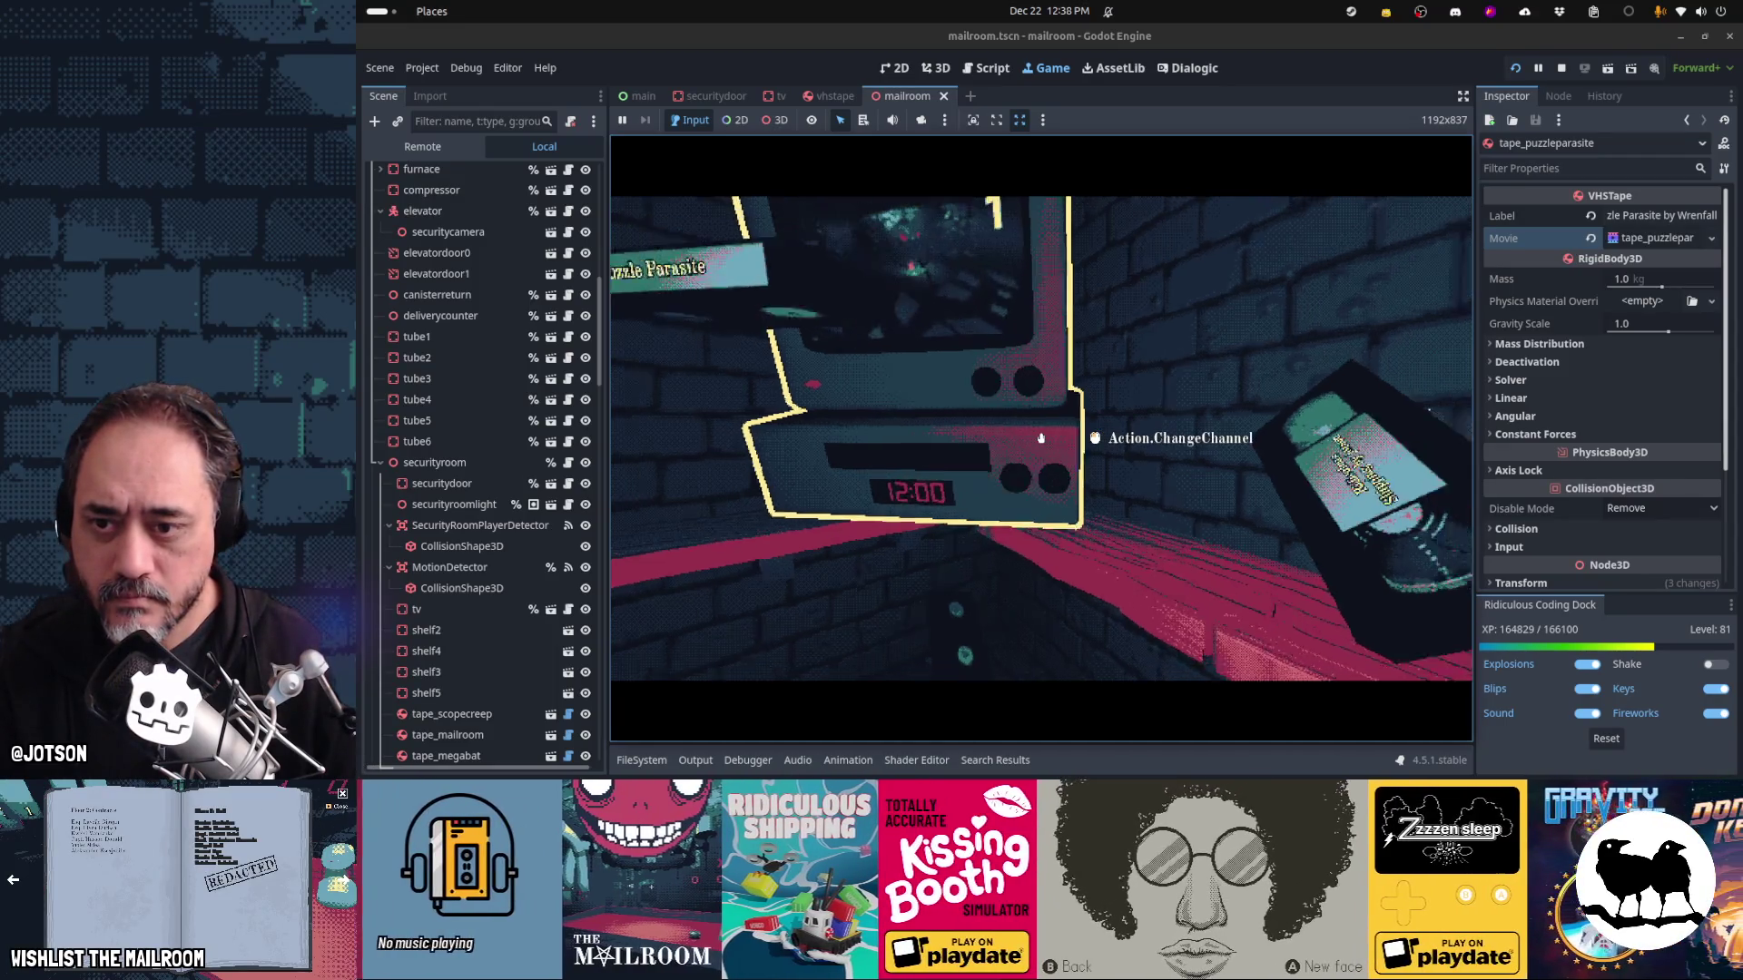
pyautogui.click(1041, 438)
pyautogui.click(1041, 437)
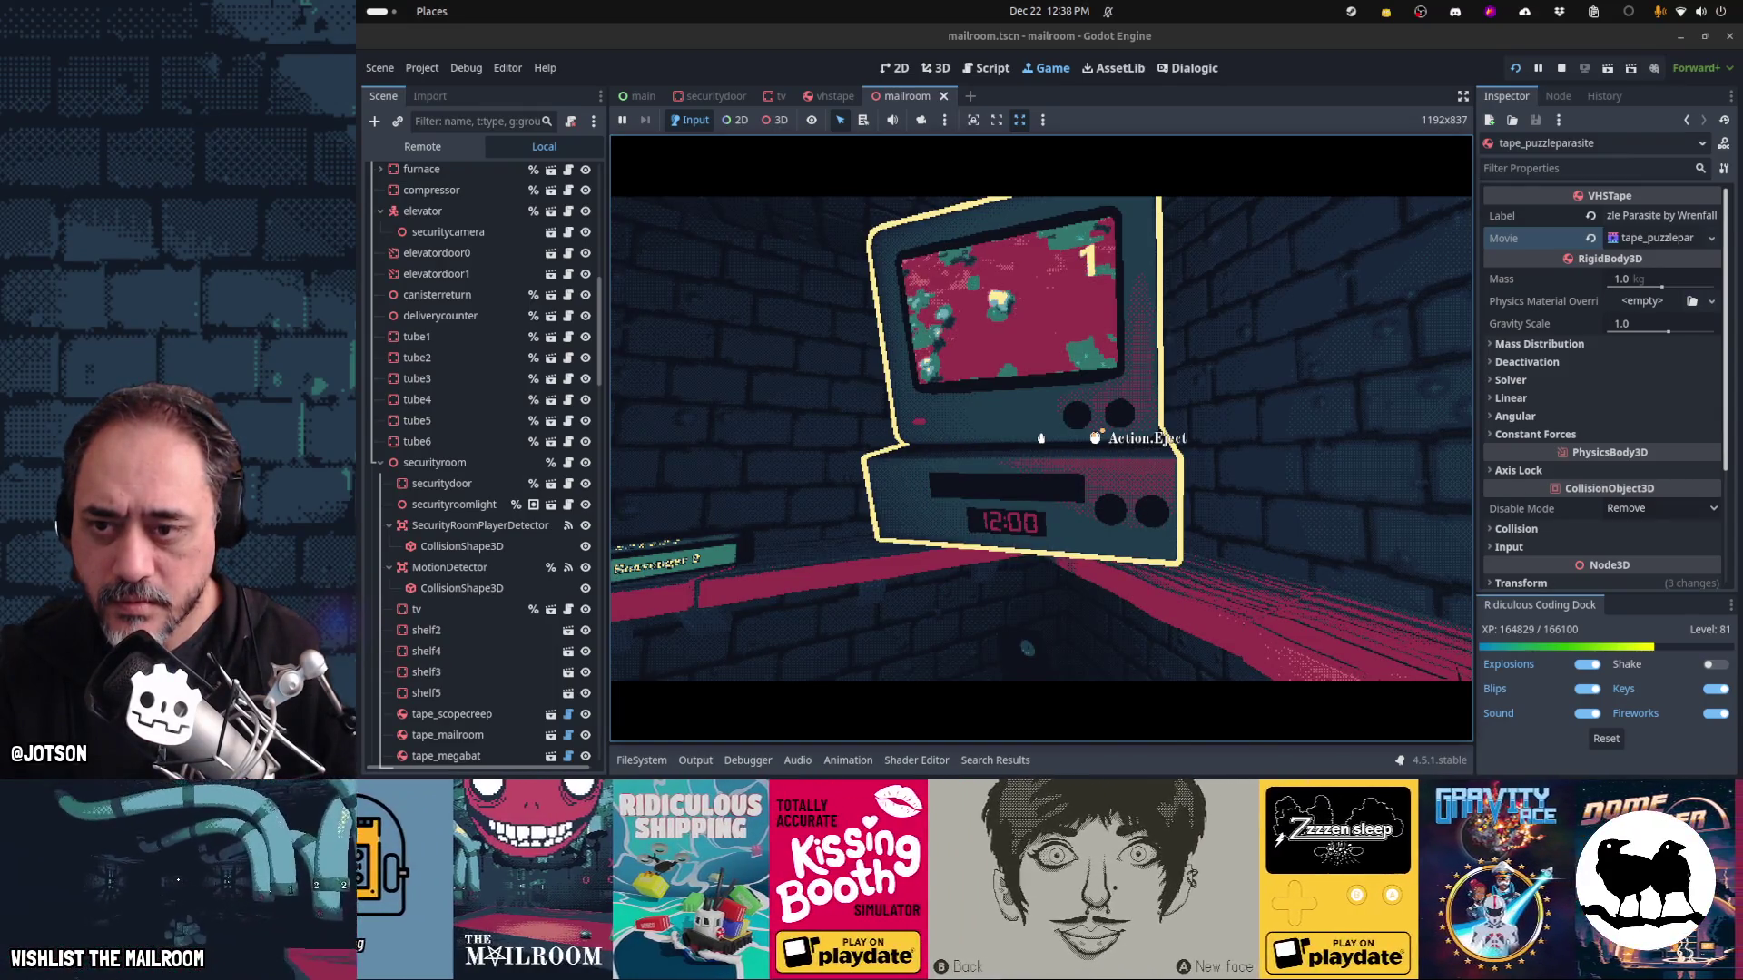
pyautogui.click(1041, 437)
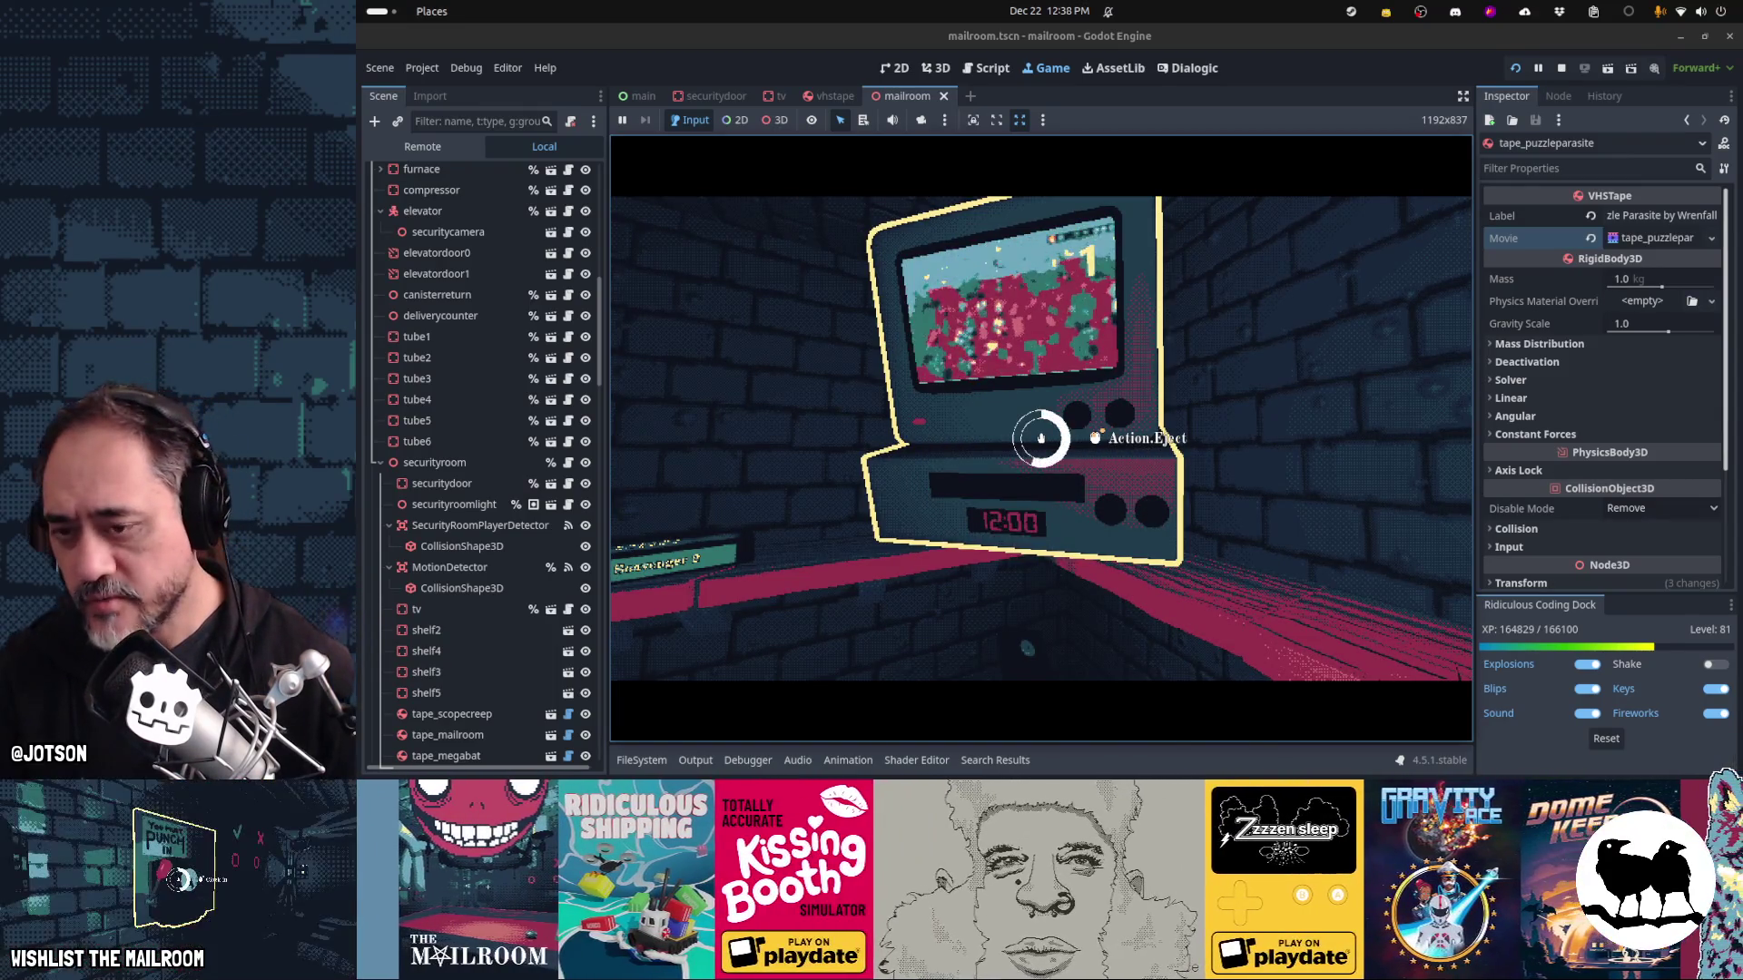
pyautogui.hotkey('alt', 'Tab')
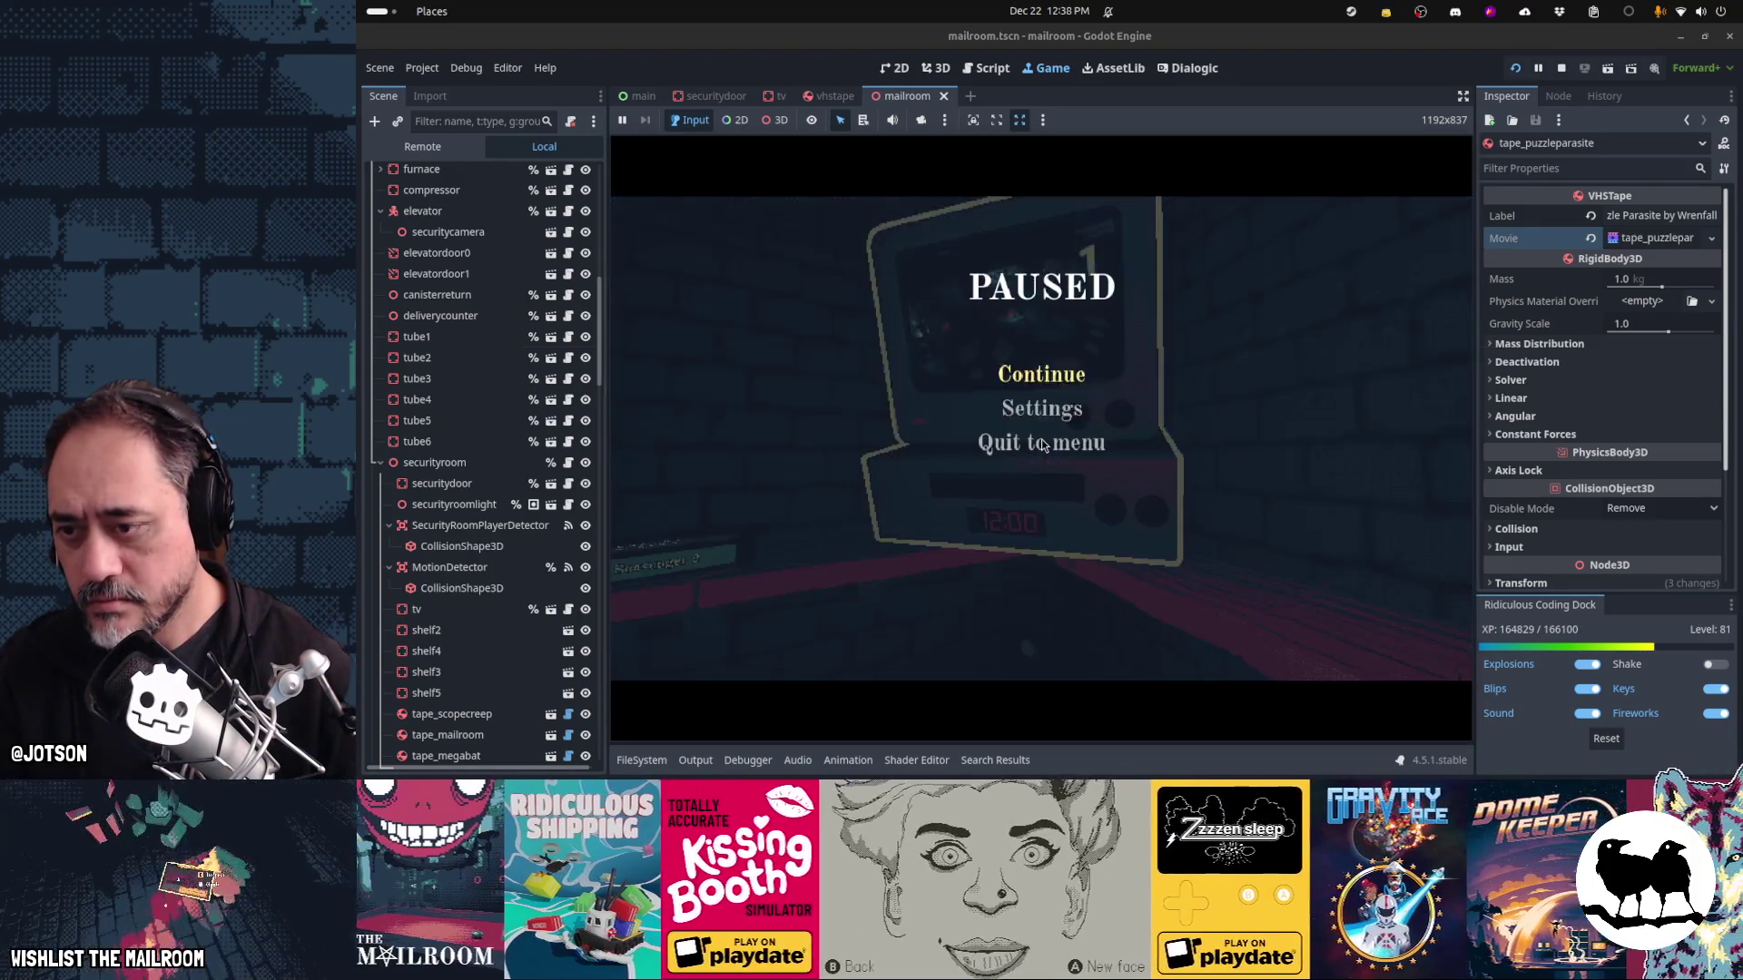
pyautogui.hotkey('alt', 'Tab')
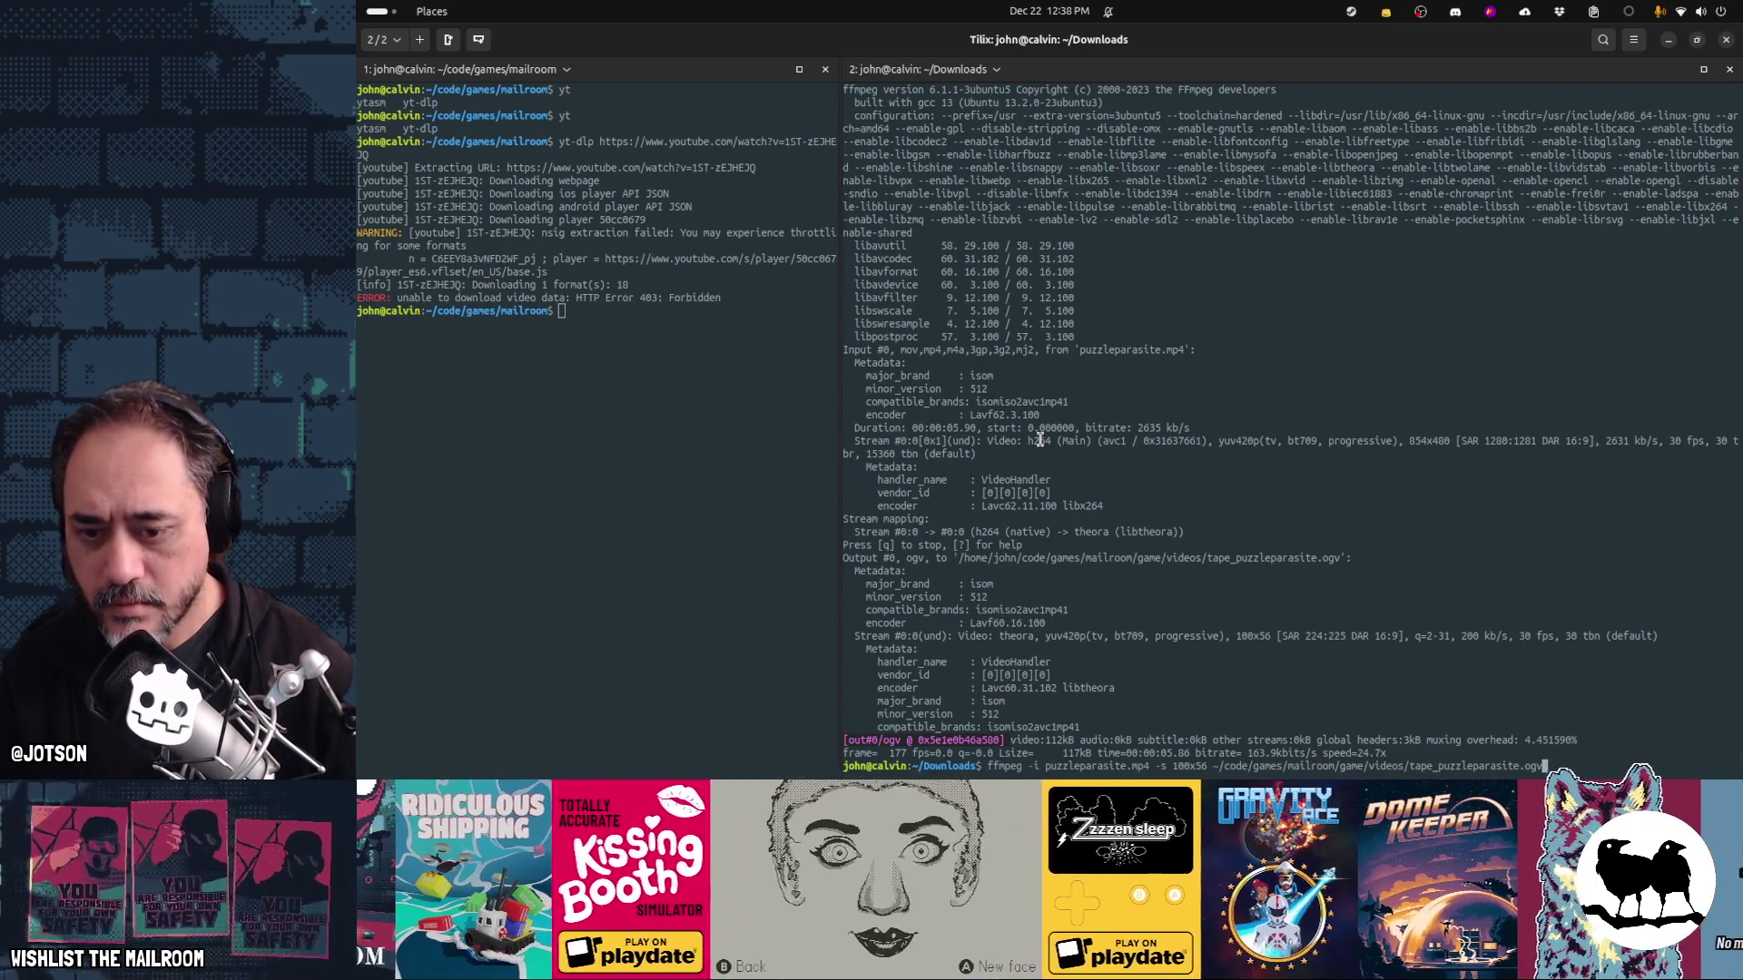
# Re-run the ffmpeg conversion, answering 'y' to overwrite tape_puzzleparasite.ogv
pyautogui.press('Return')
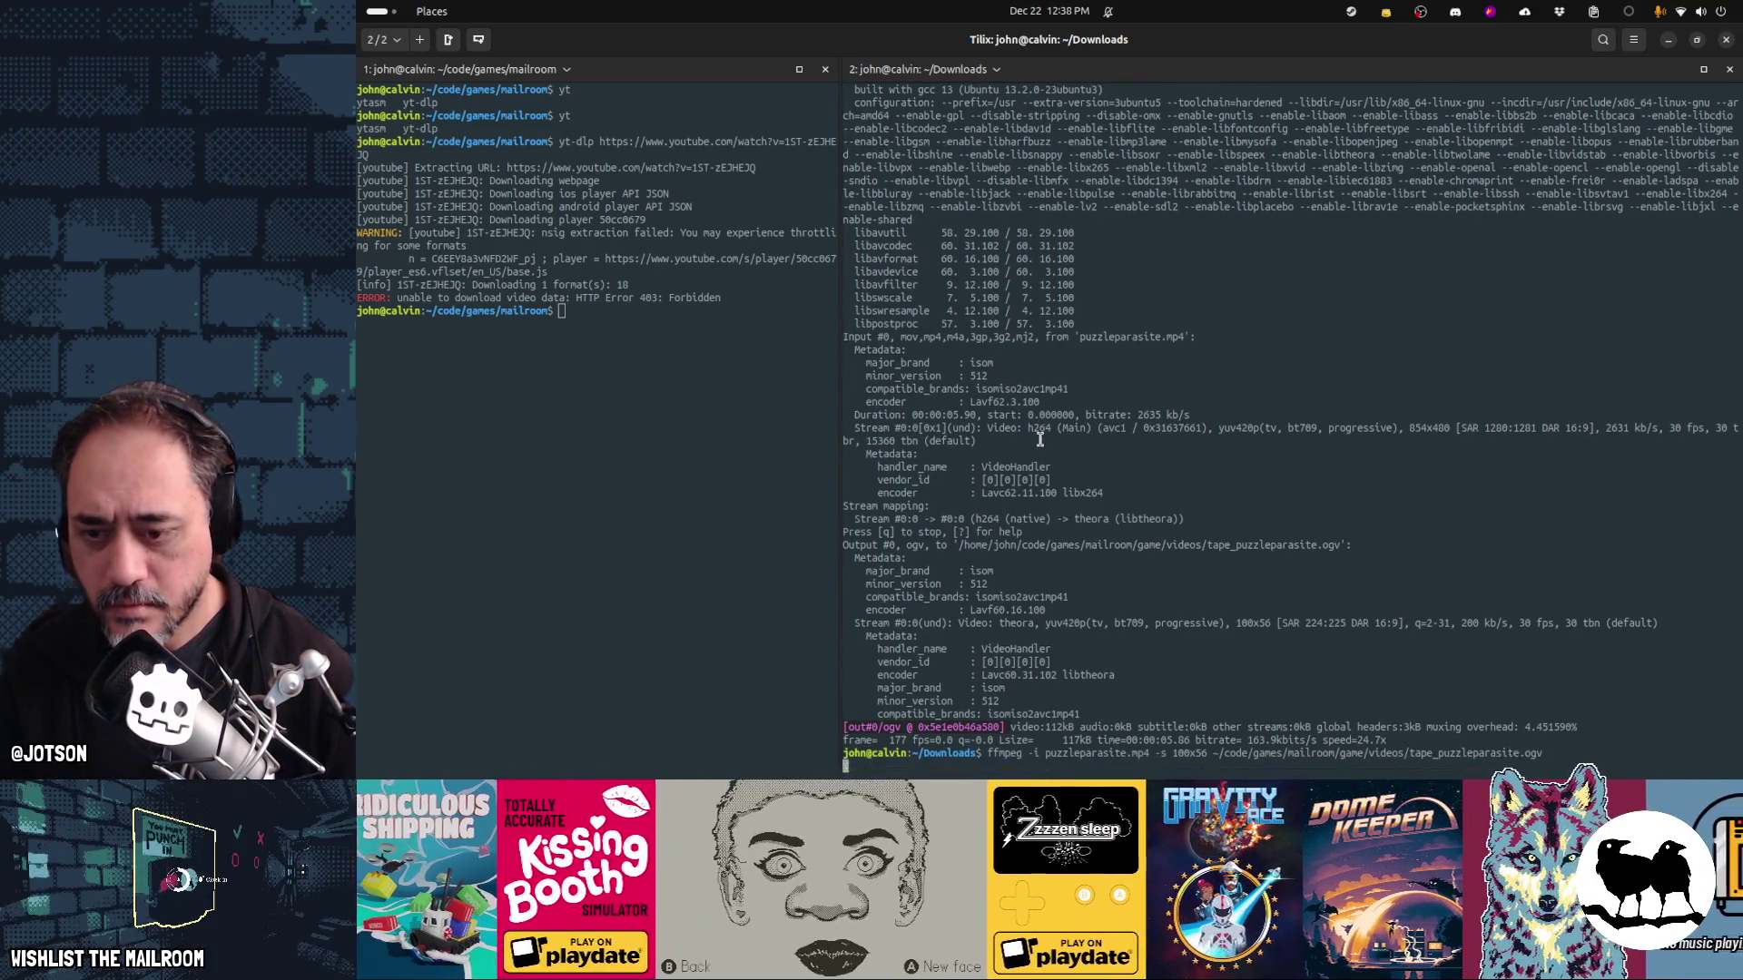
pyautogui.write('y')
pyautogui.press('Return')
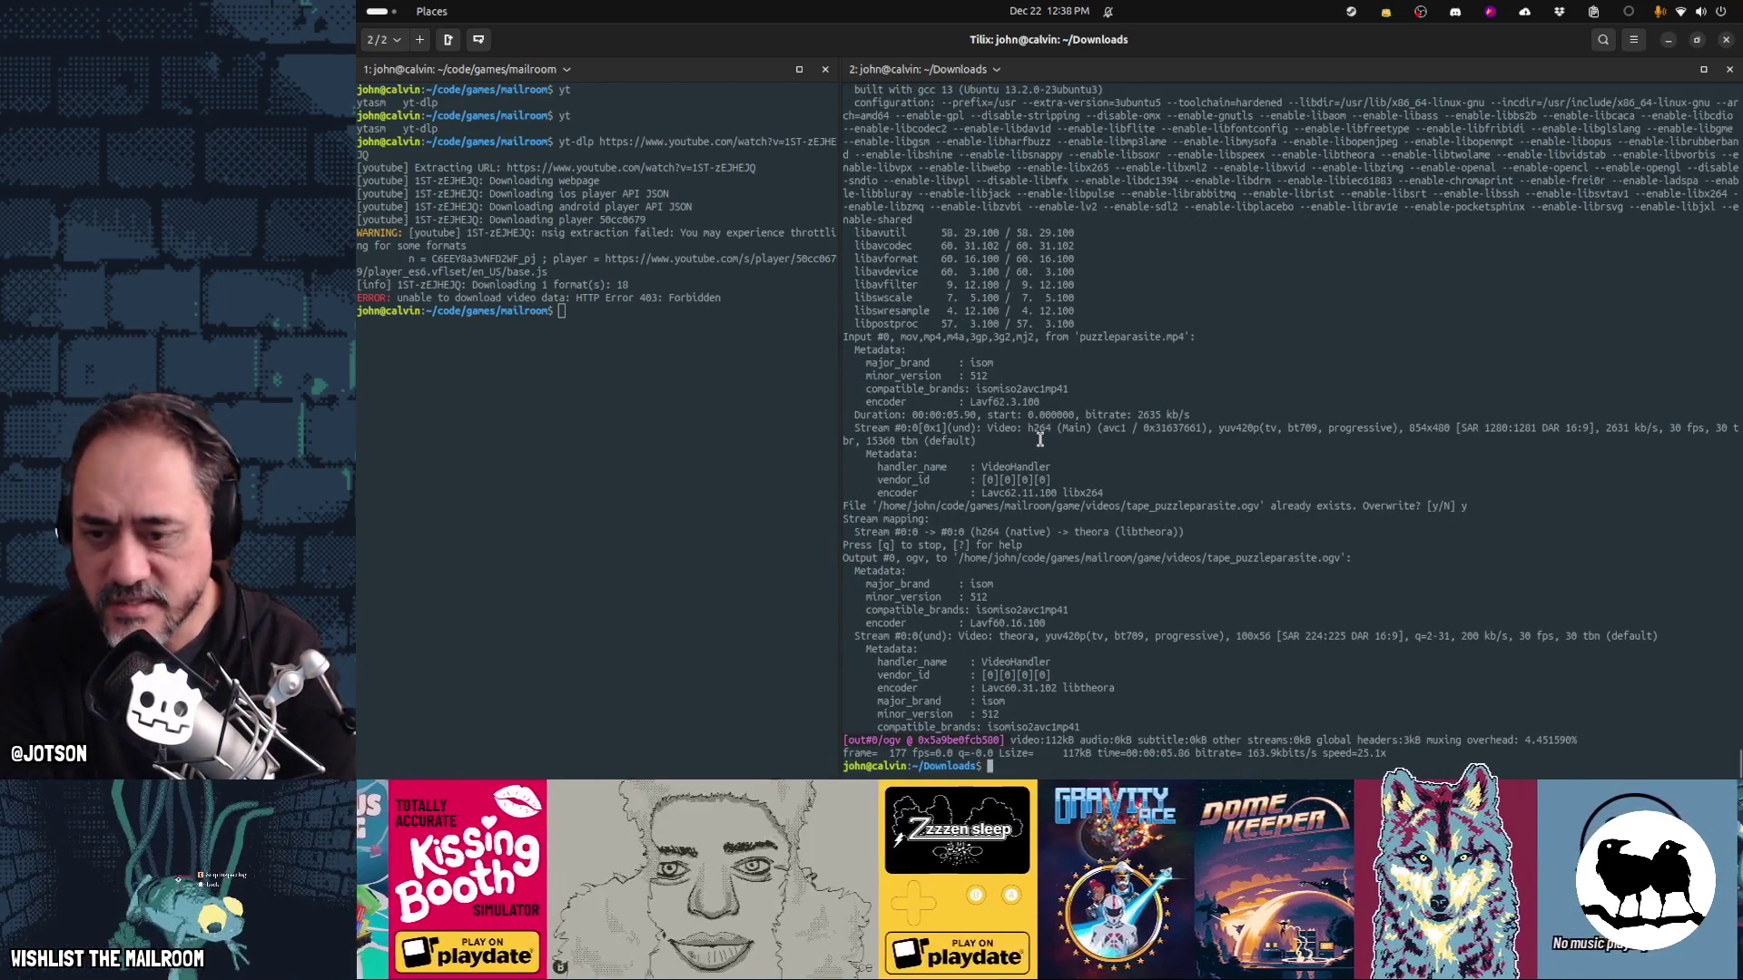
pyautogui.hotkey('alt', 'Tab')
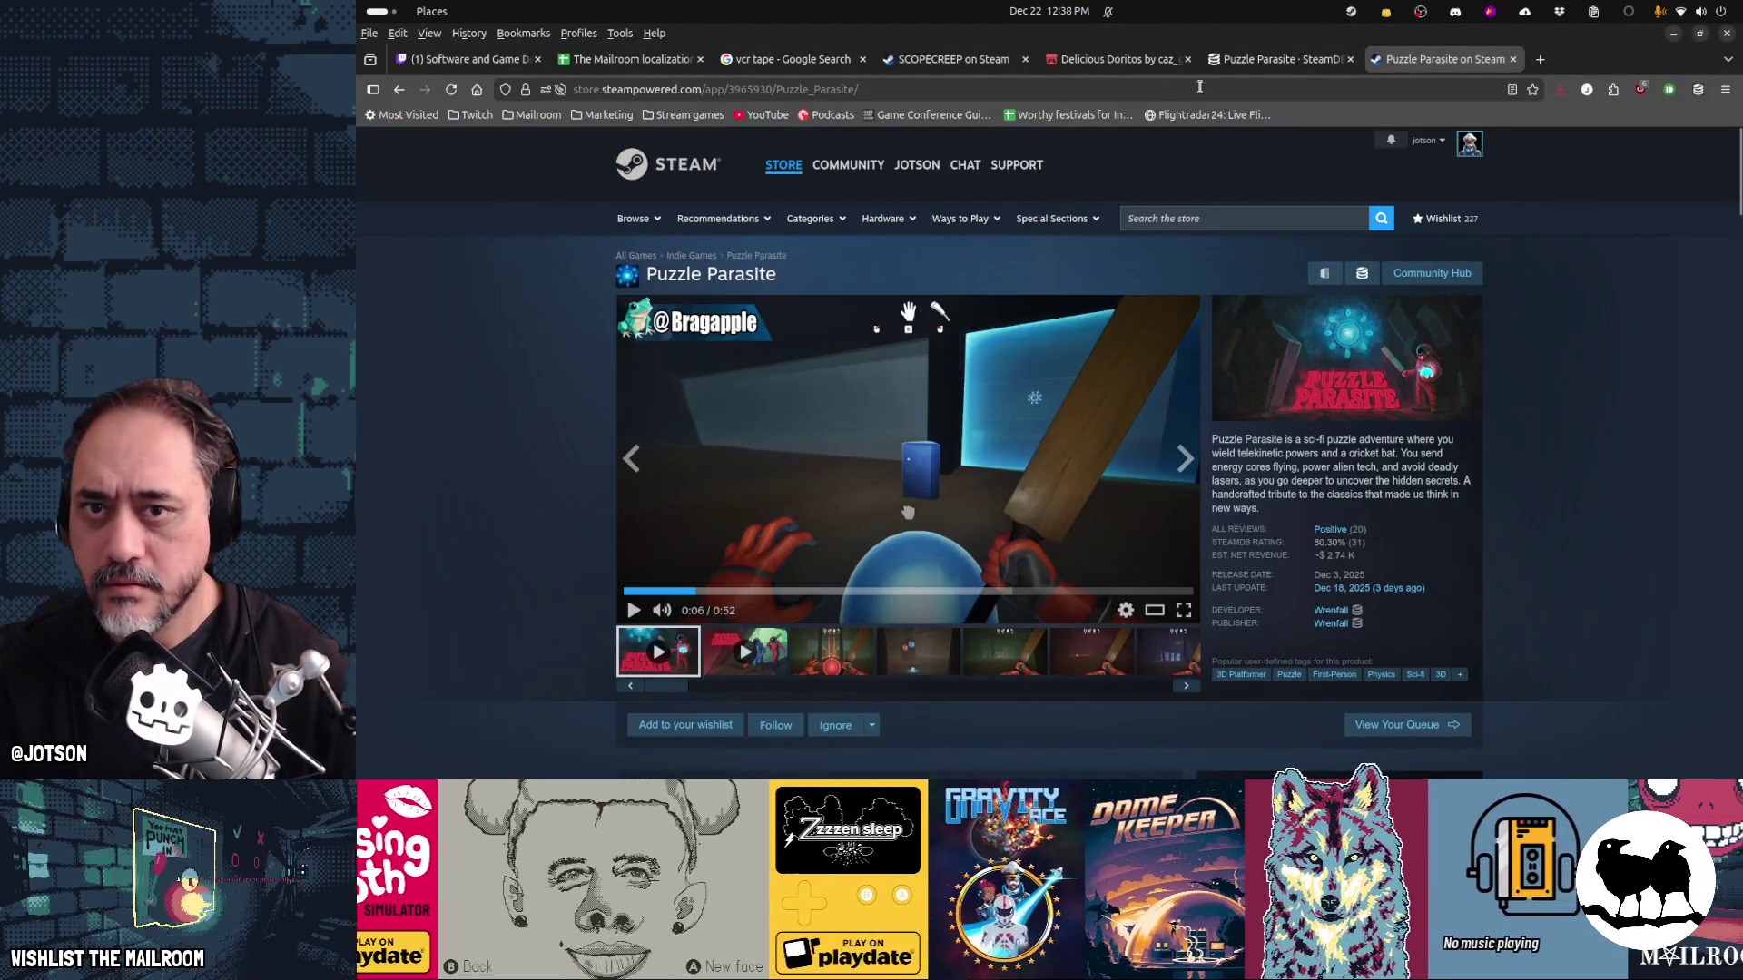
# Preview the Puzzle Parasite microtrailer from its SteamDB page, then go back
pyautogui.click(1276, 59)
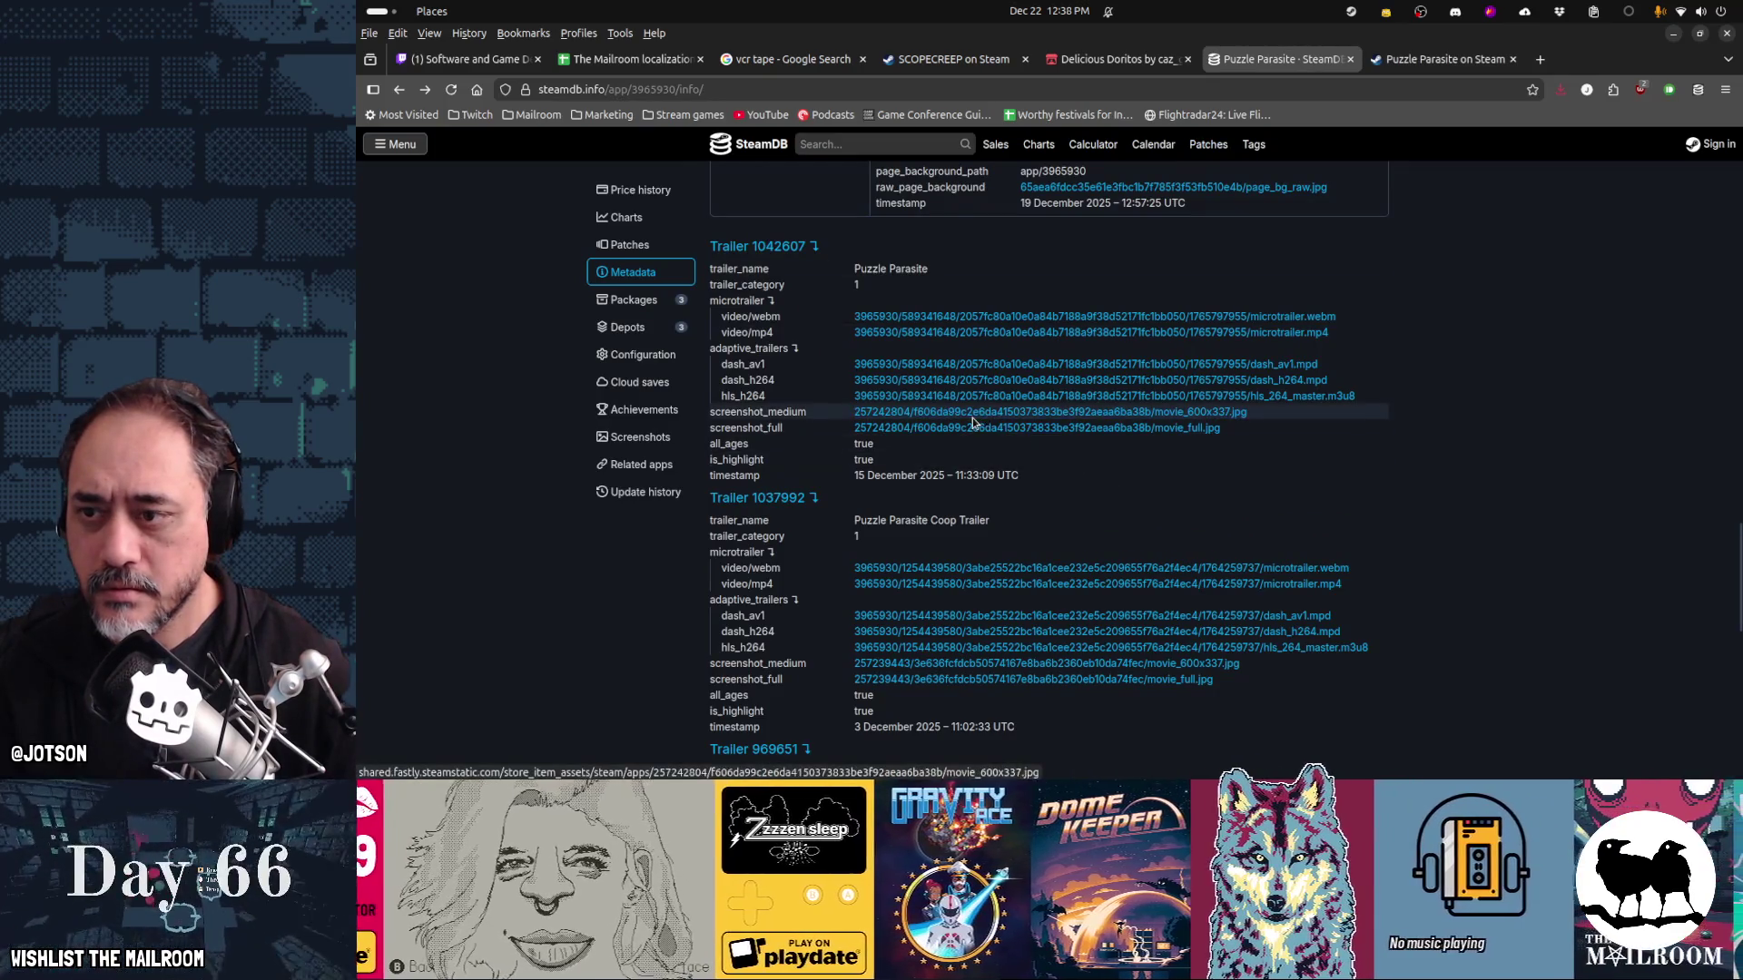
pyautogui.click(932, 334)
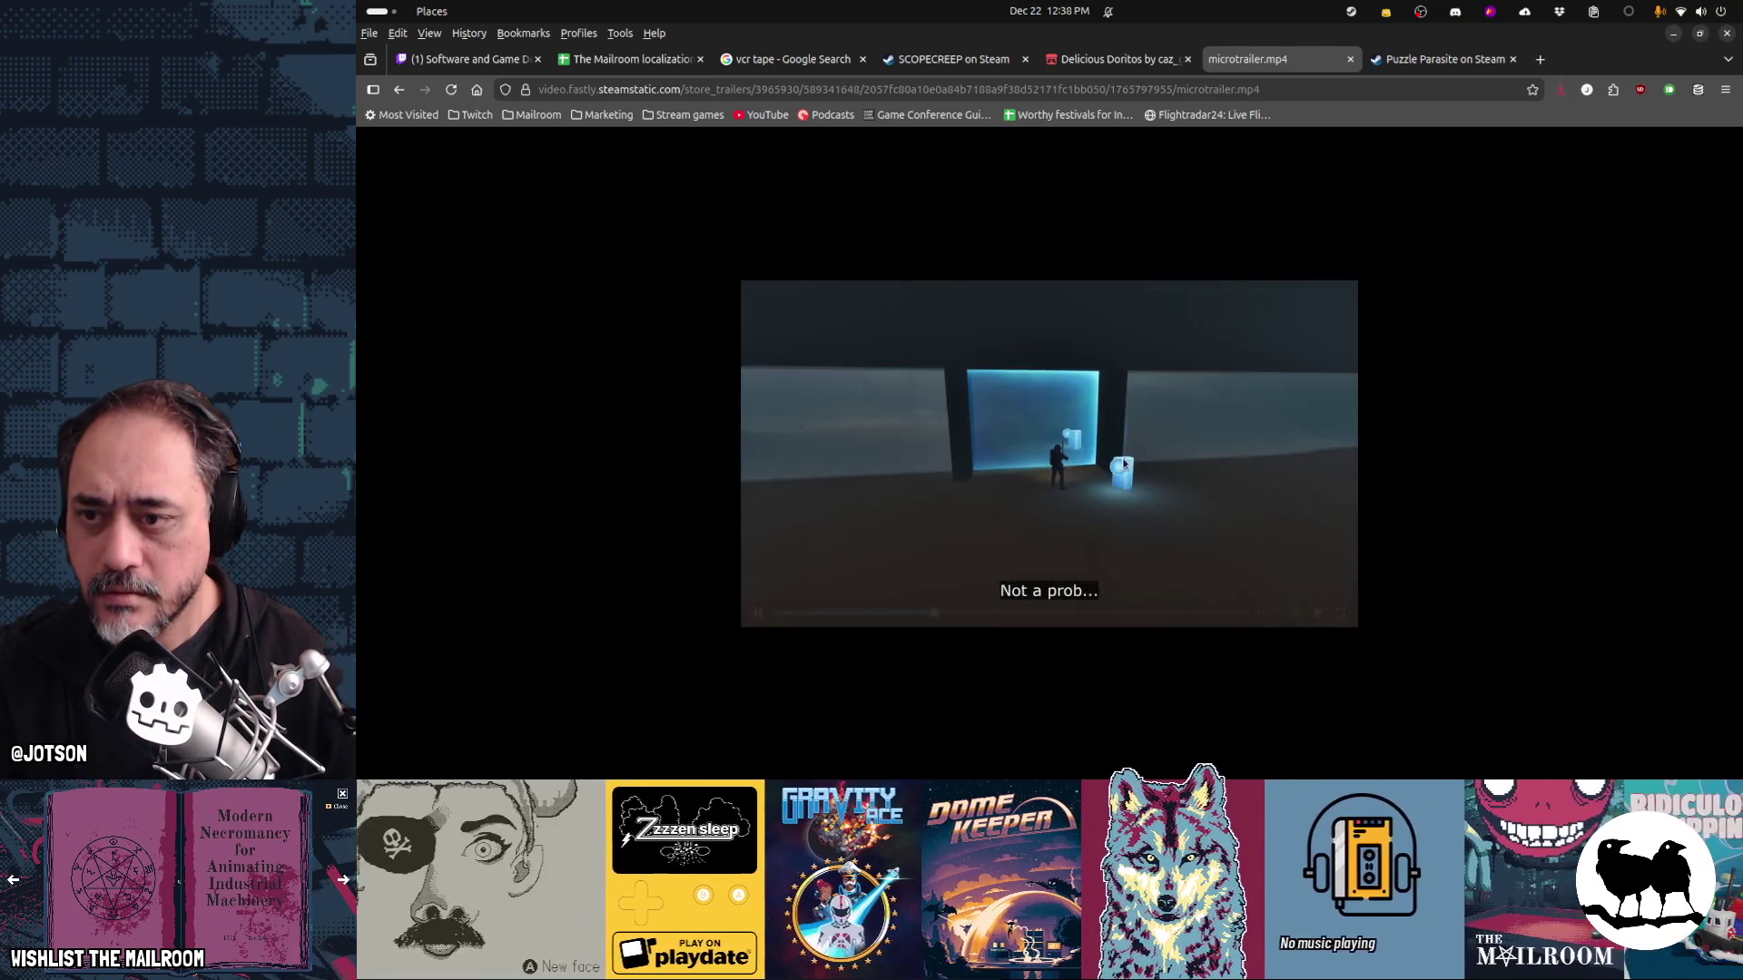
pyautogui.moveTo(1048, 462)
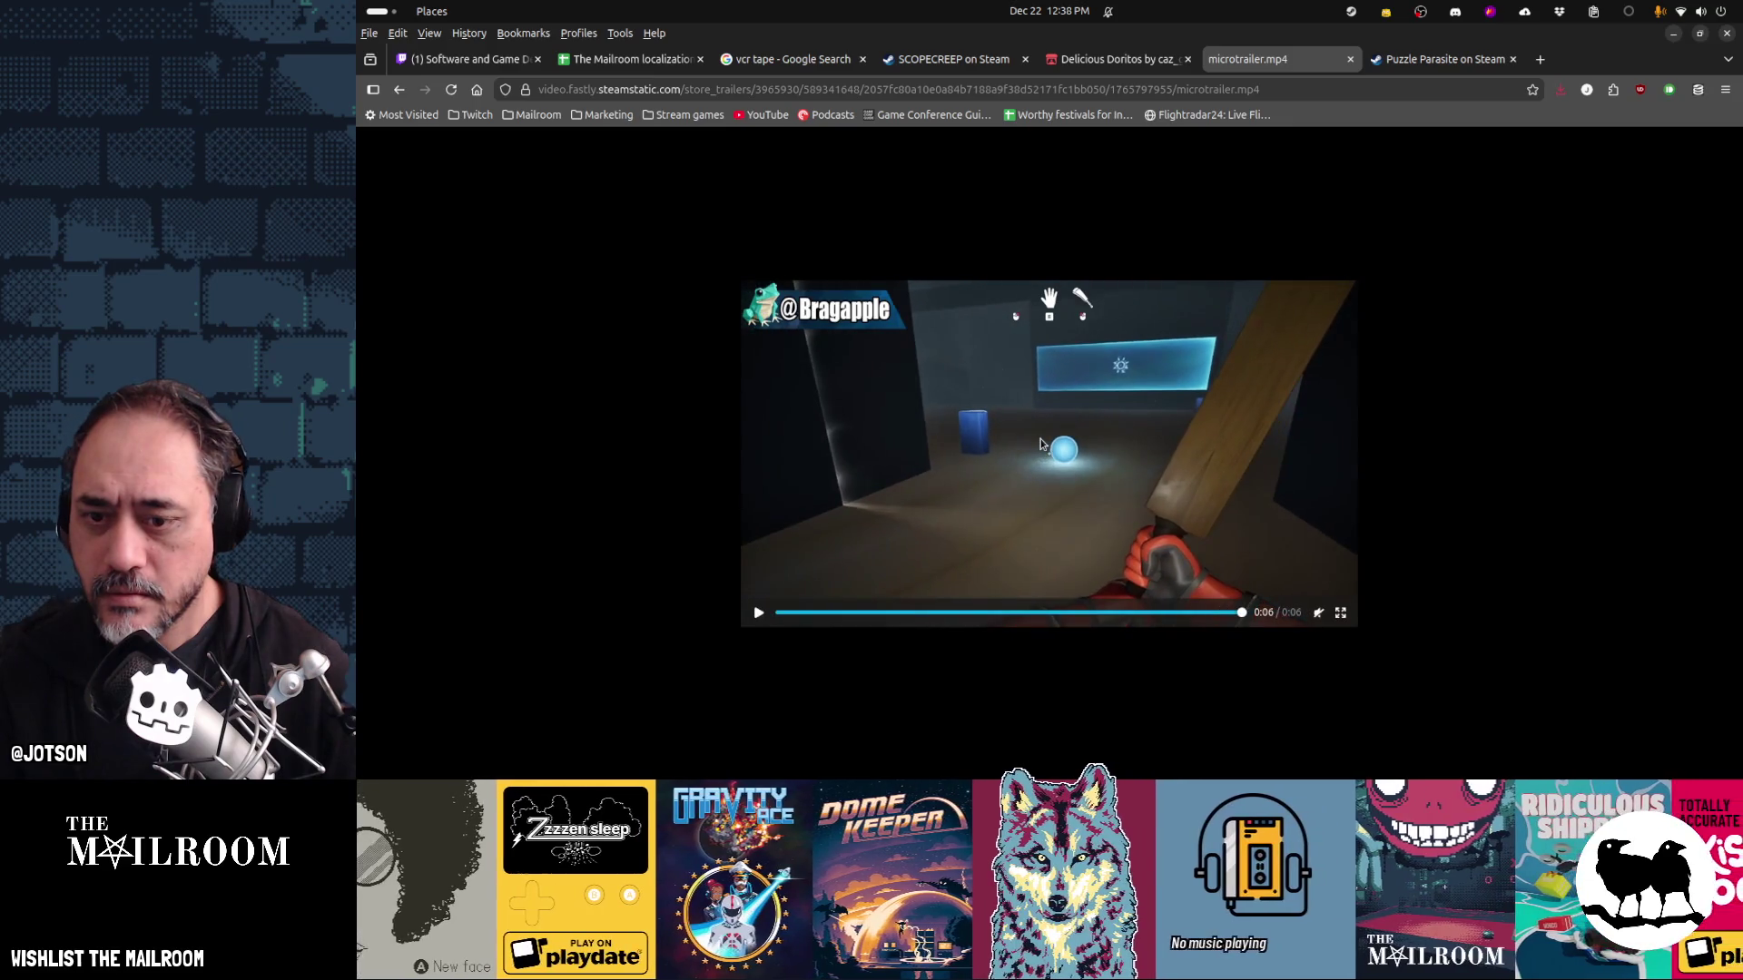
pyautogui.hotkey('alt', 'Left')
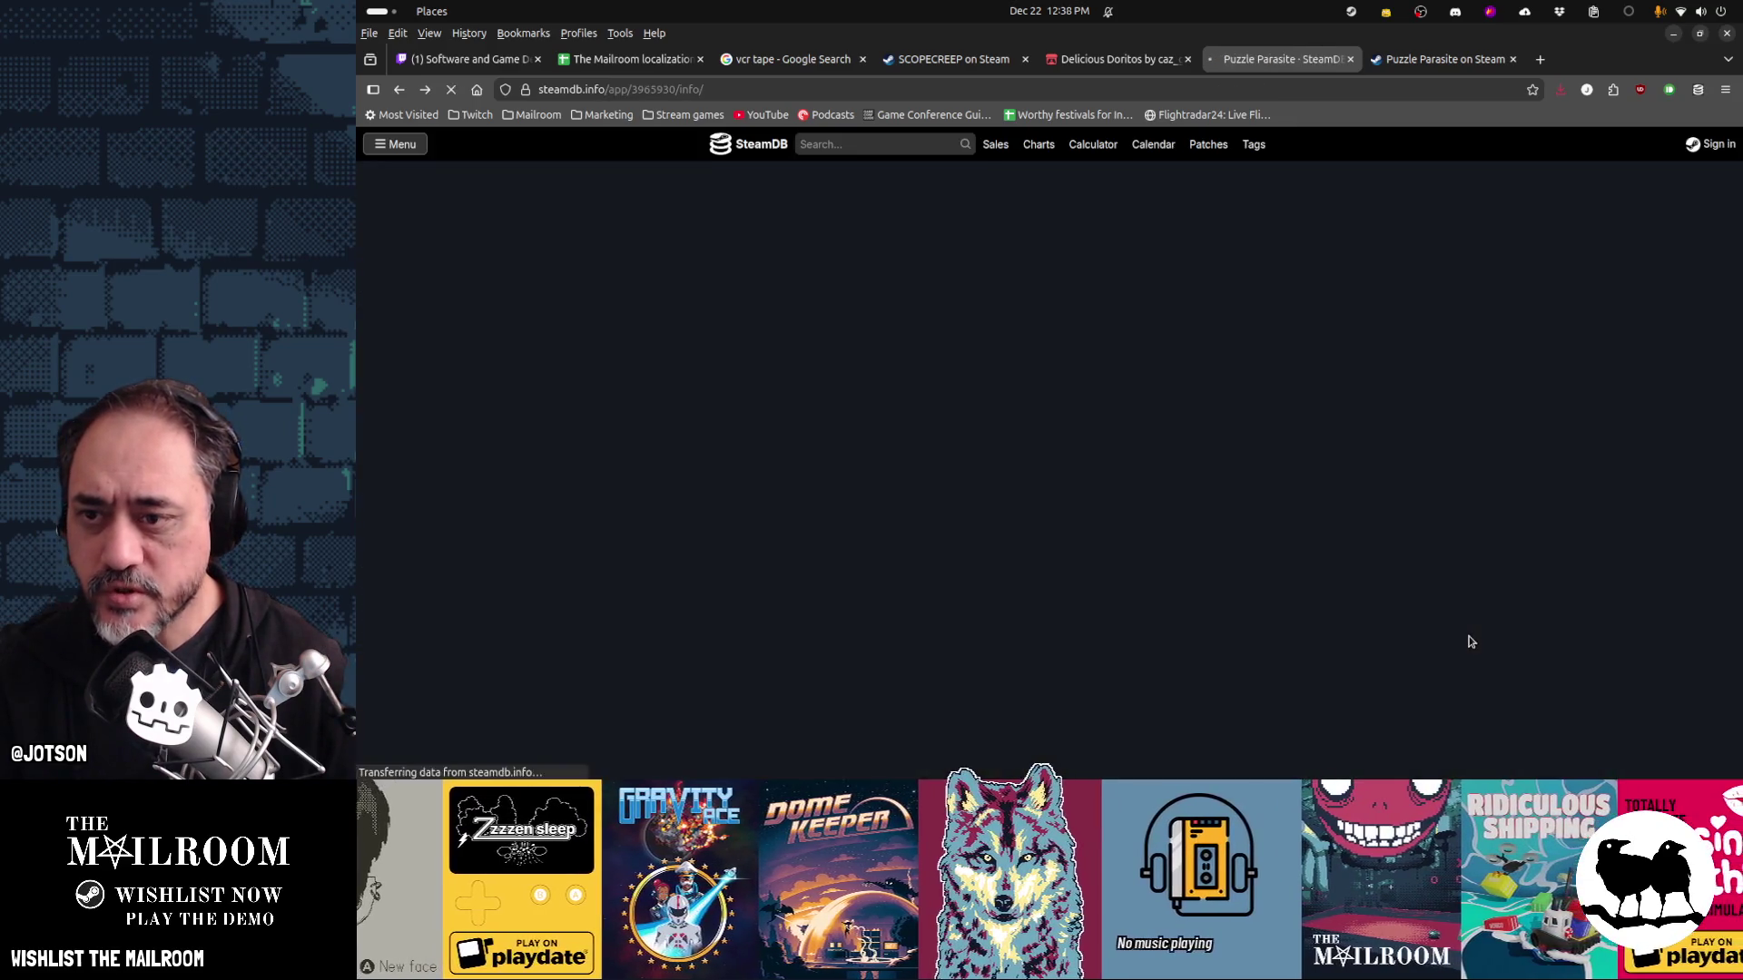
# Scroll SteamDB's metadata to the three trailers and their MP4 links, including the Reveal Trailer
pyautogui.scroll(-2, 1358, 606)
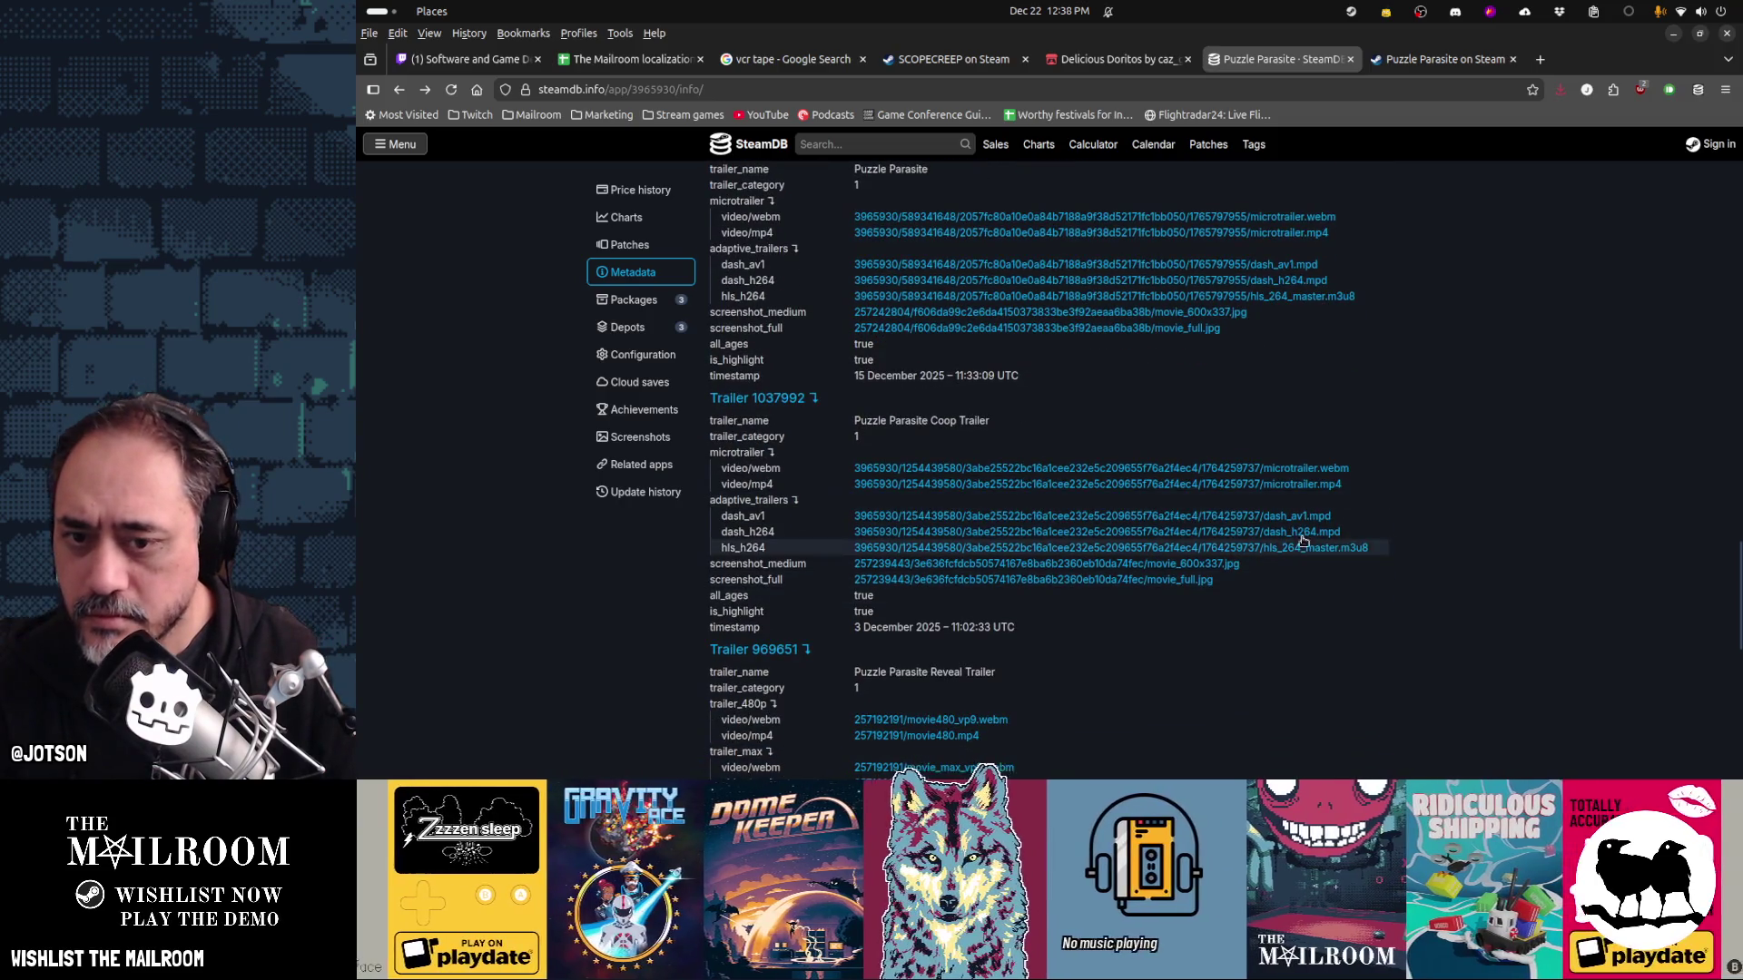
pyautogui.scroll(-5, 1284, 585)
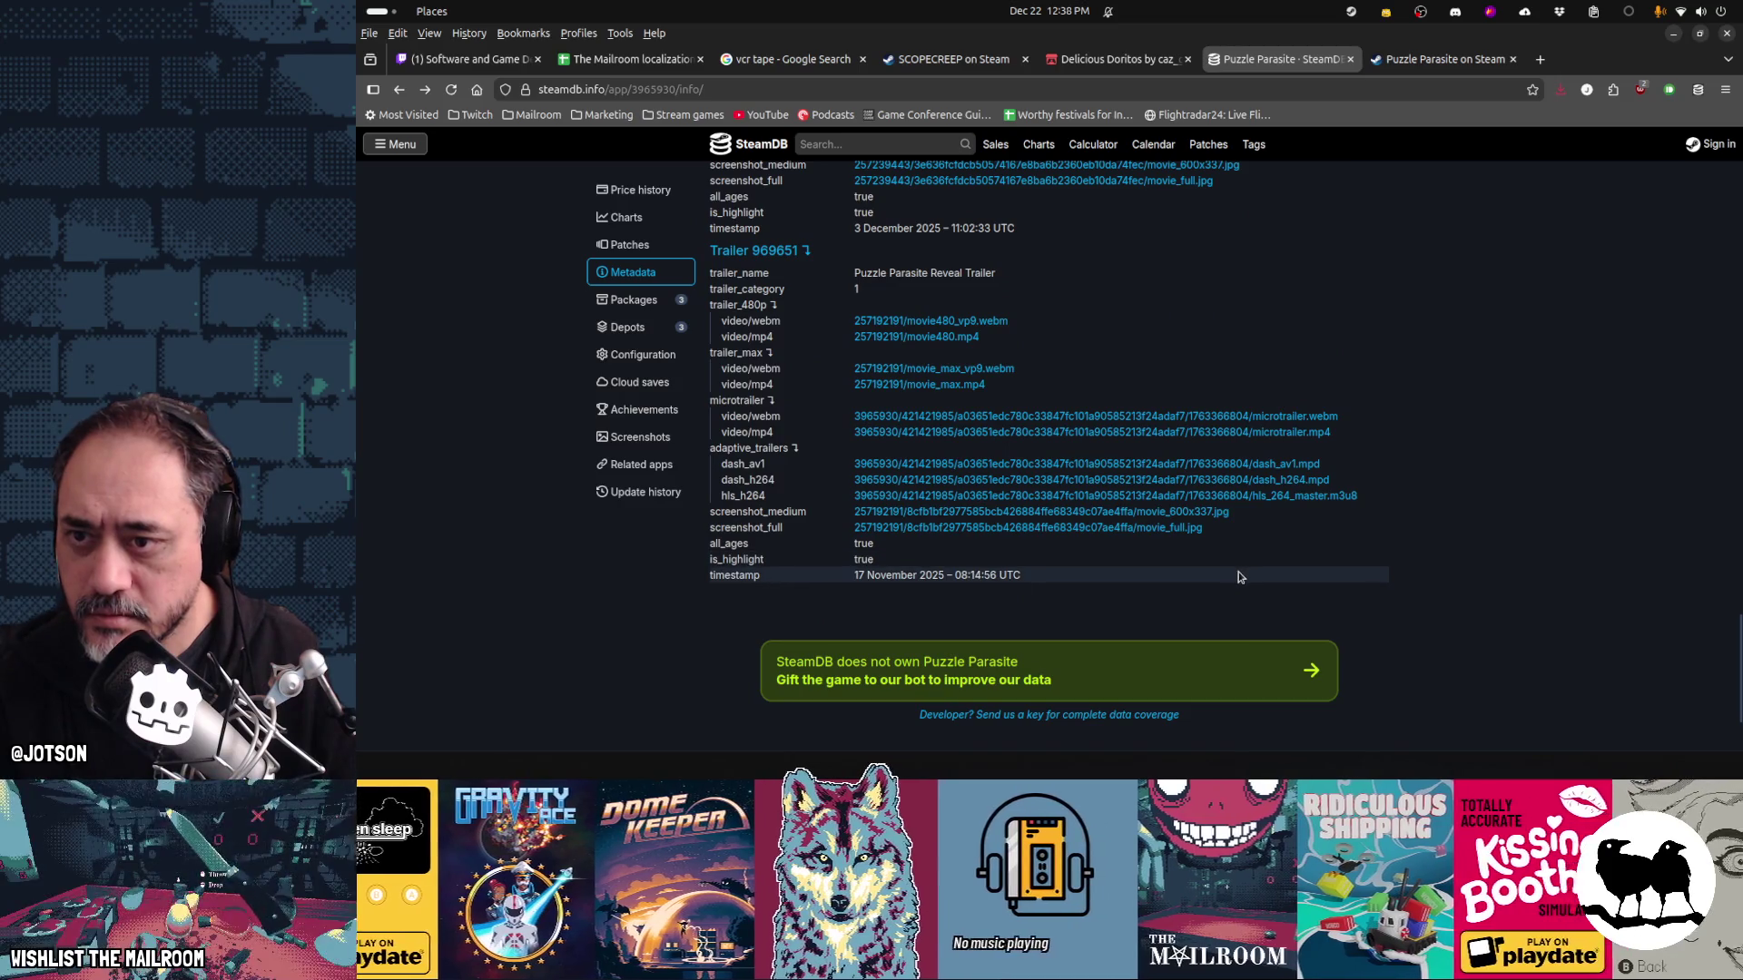
pyautogui.scroll(10, 1240, 577)
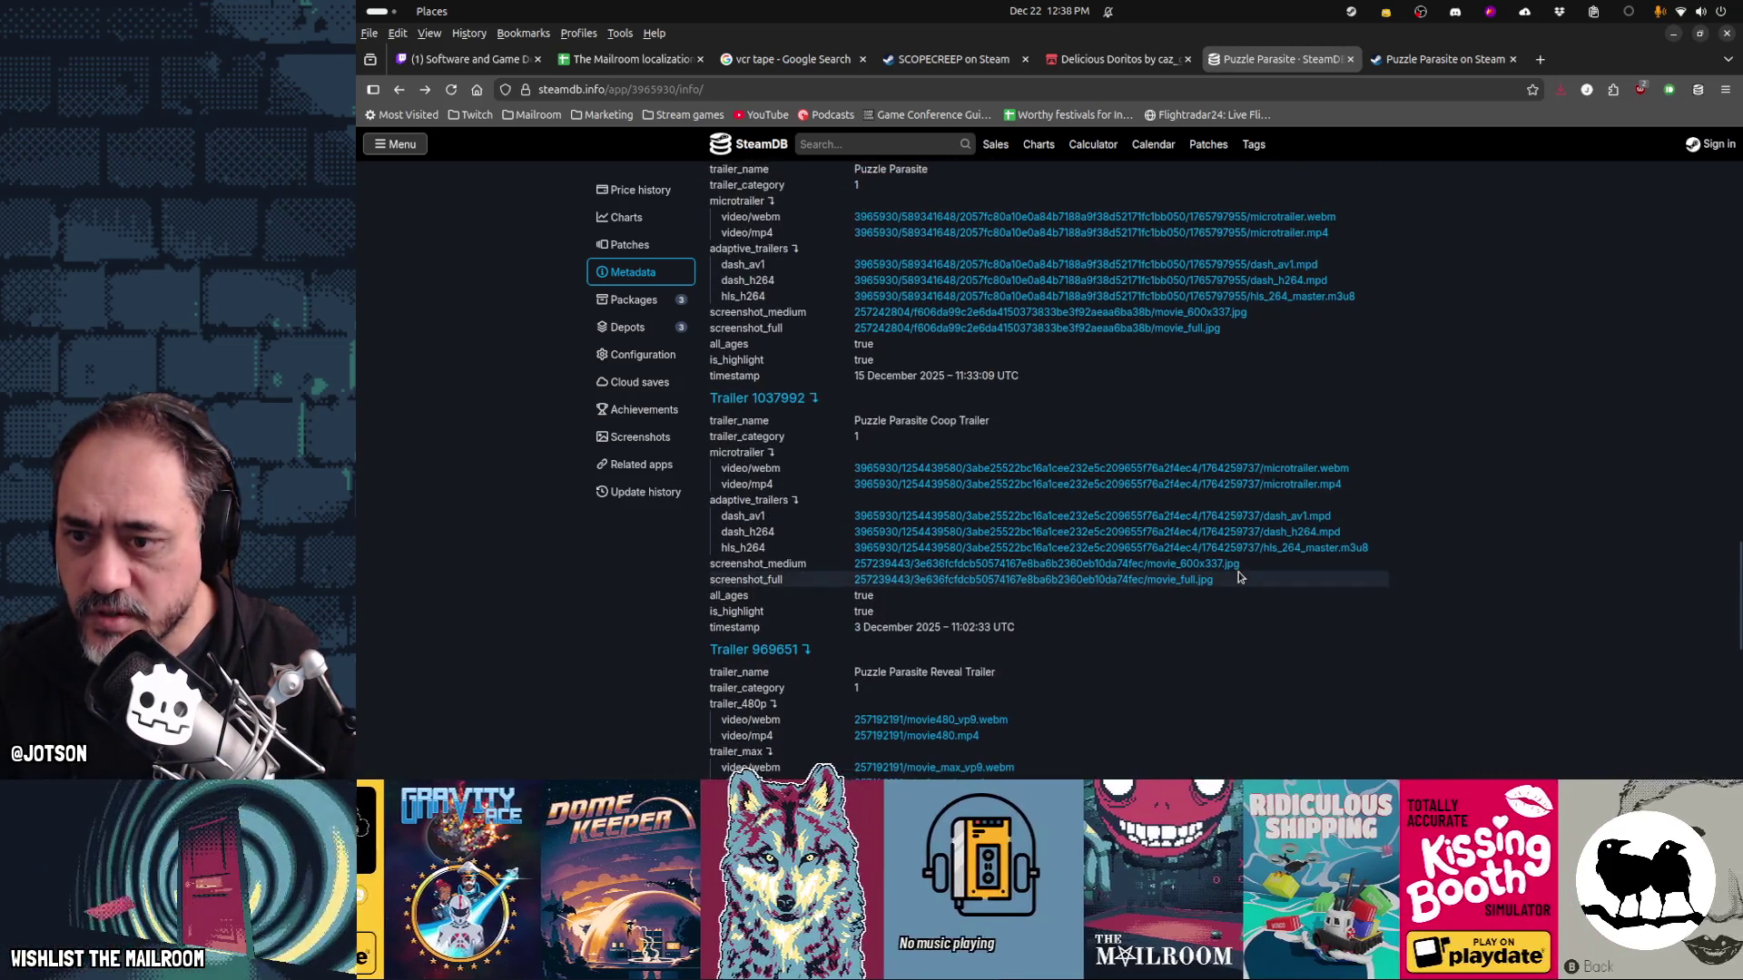
pyautogui.scroll(-8, 1163, 536)
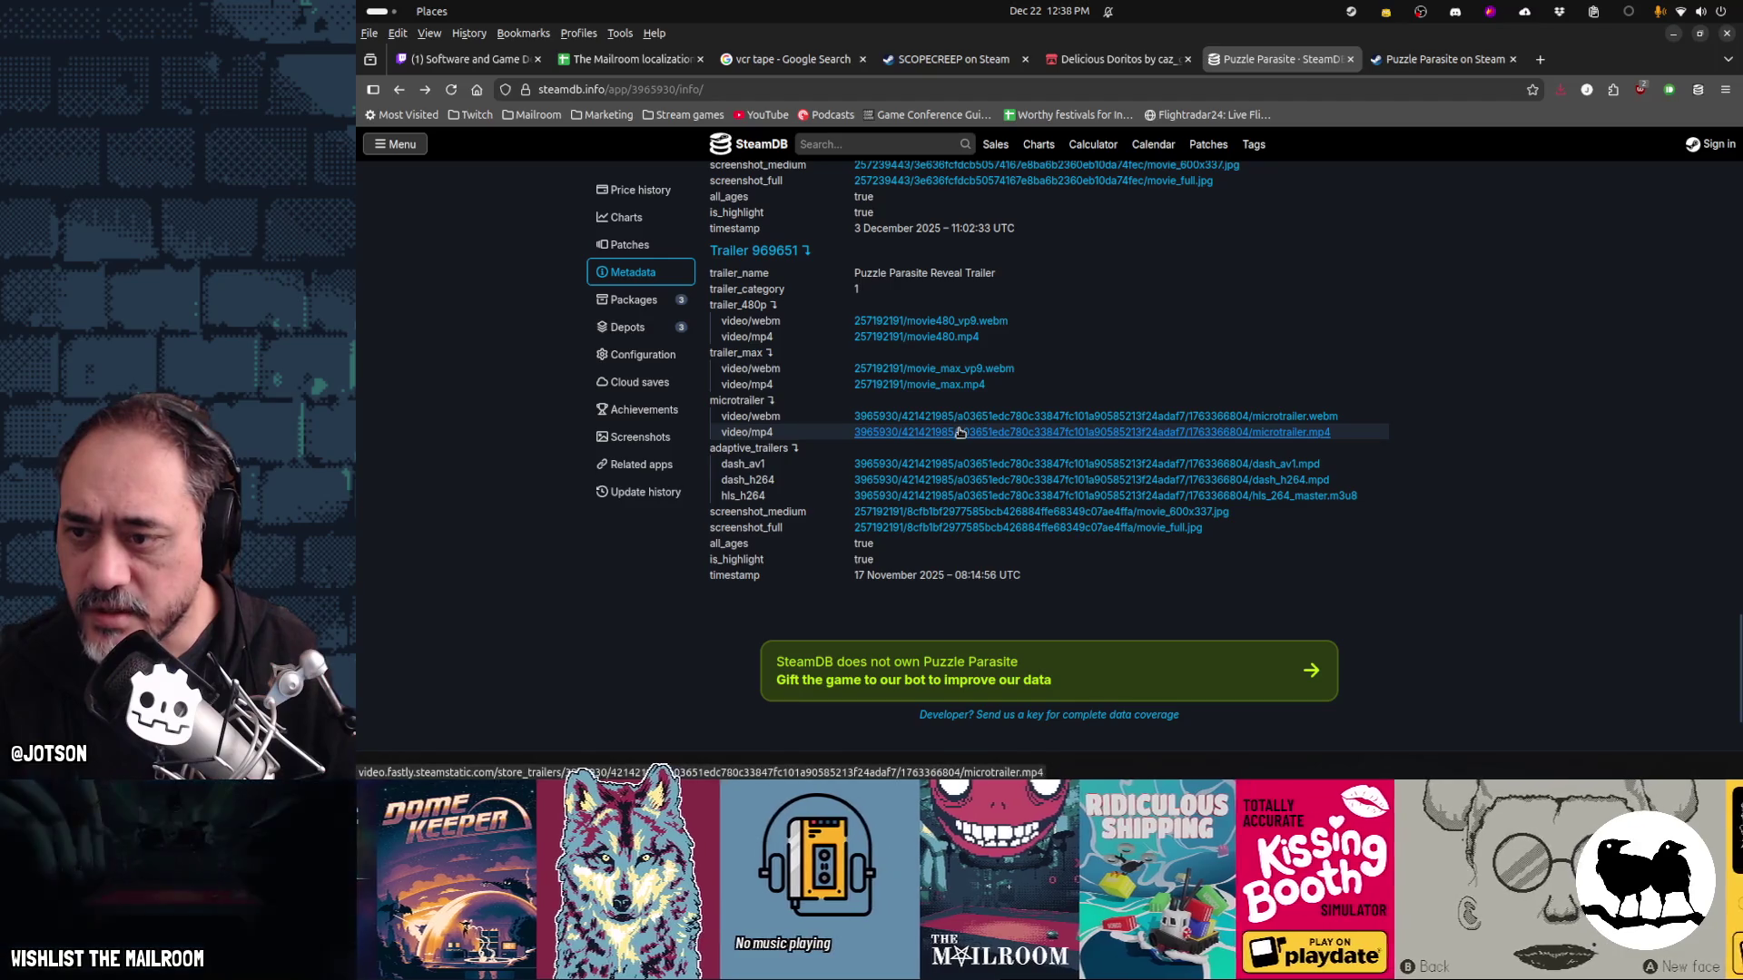
pyautogui.scroll(9, 976, 385)
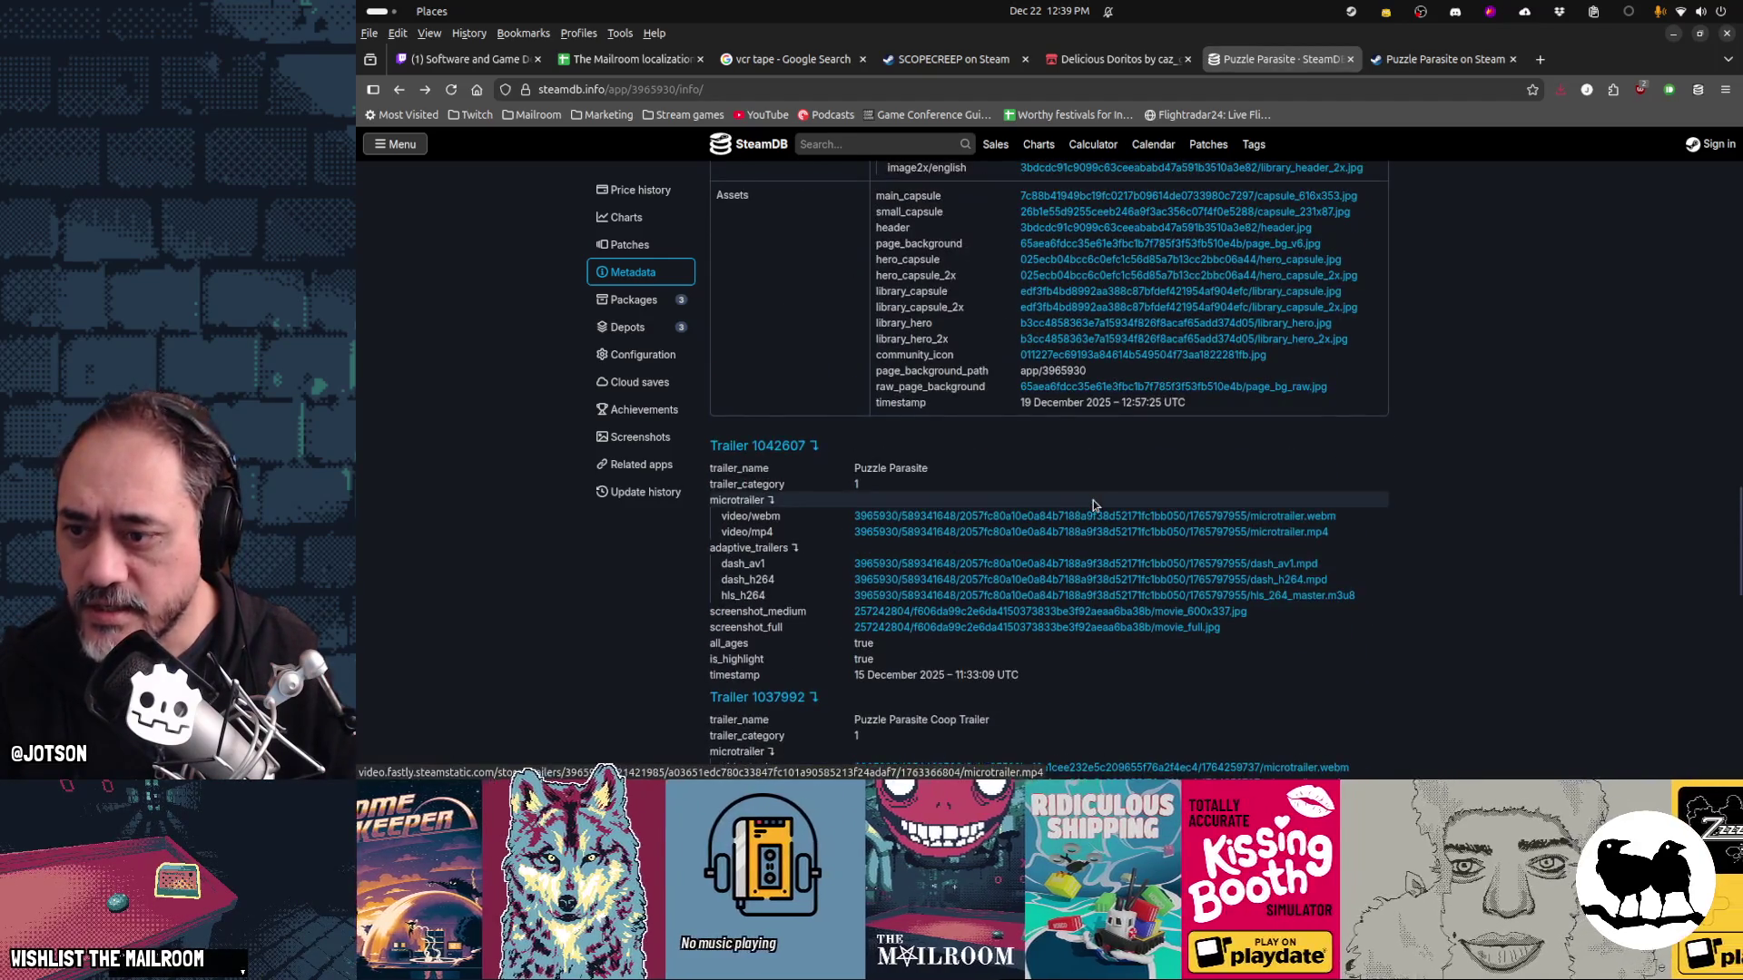
pyautogui.scroll(-5, 1093, 506)
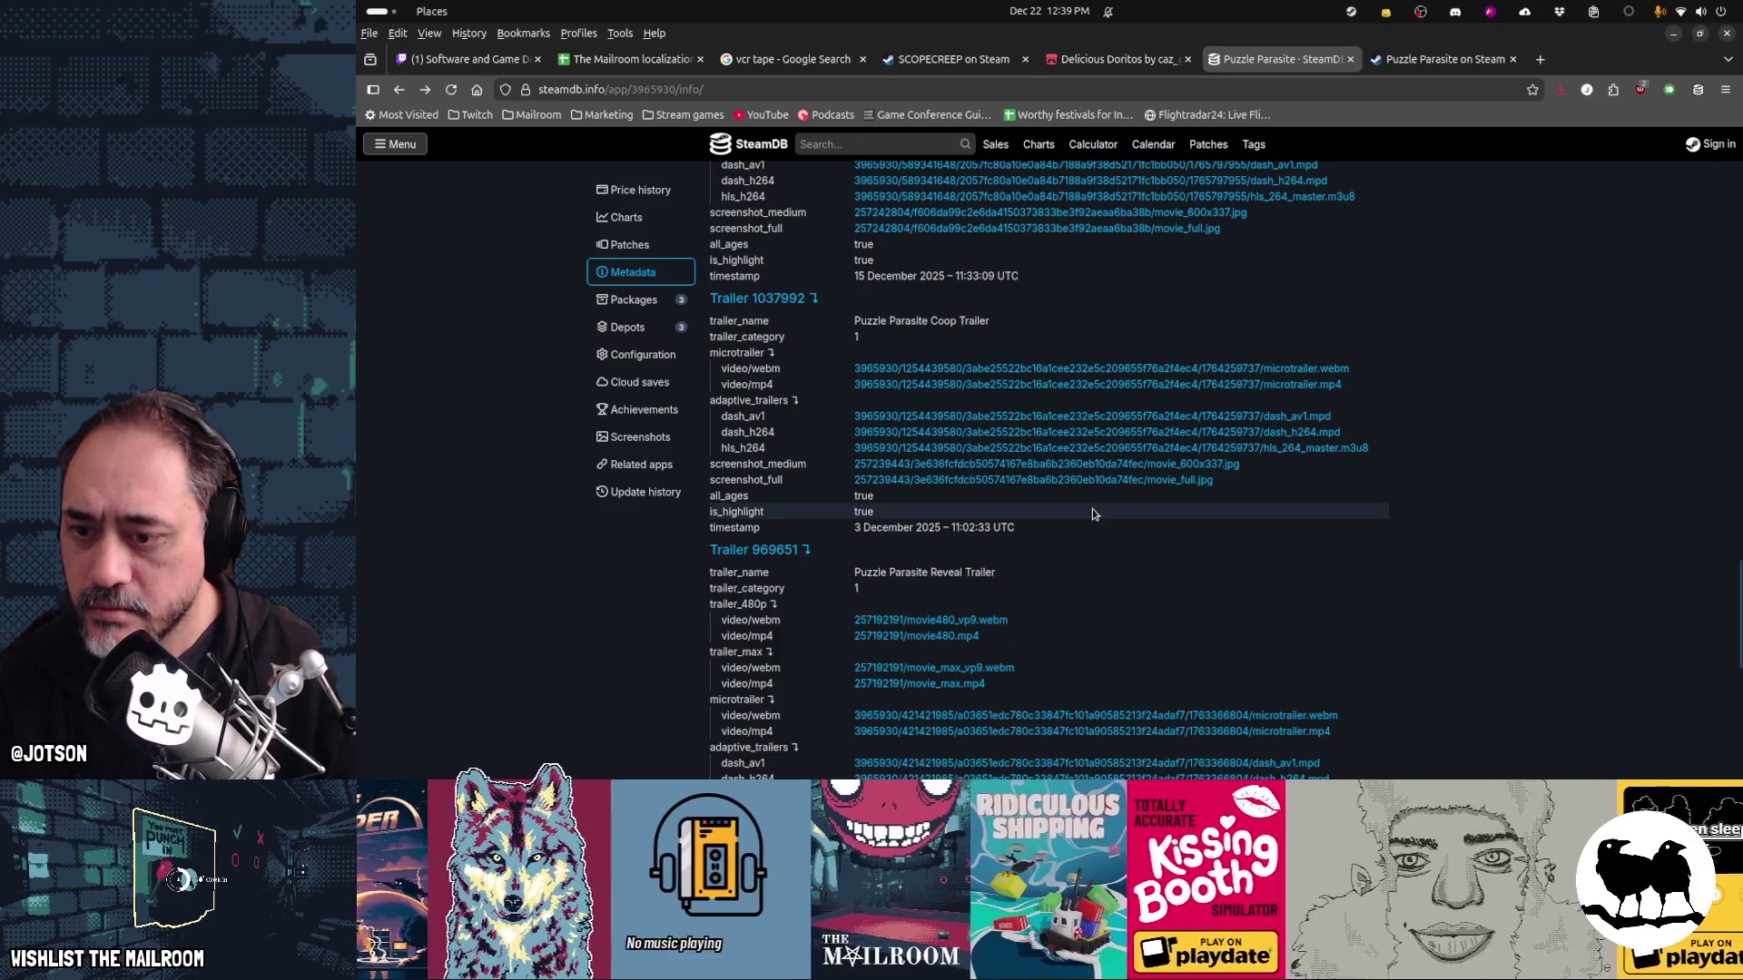
pyautogui.scroll(-3, 944, 527)
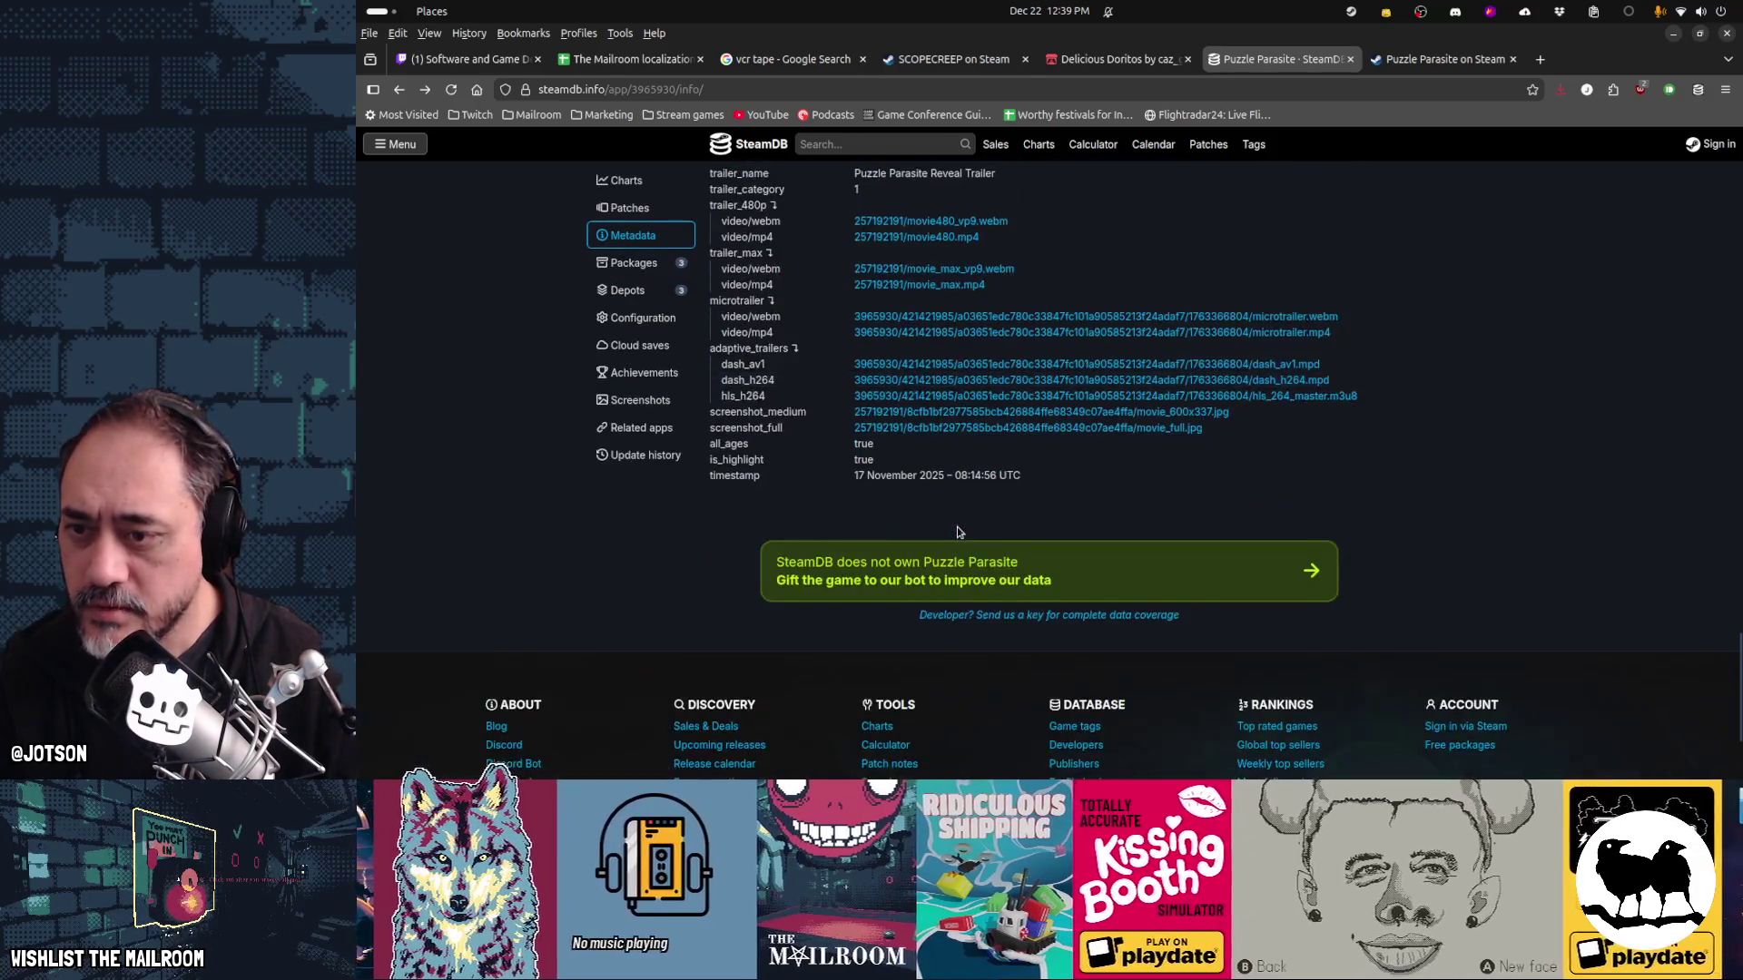
pyautogui.scroll(2, 962, 487)
# Save the Reveal Trailer's movie480.mp4 over Downloads/puzzleparasite.mp4 and close the video tab
pyautogui.click(953, 436)
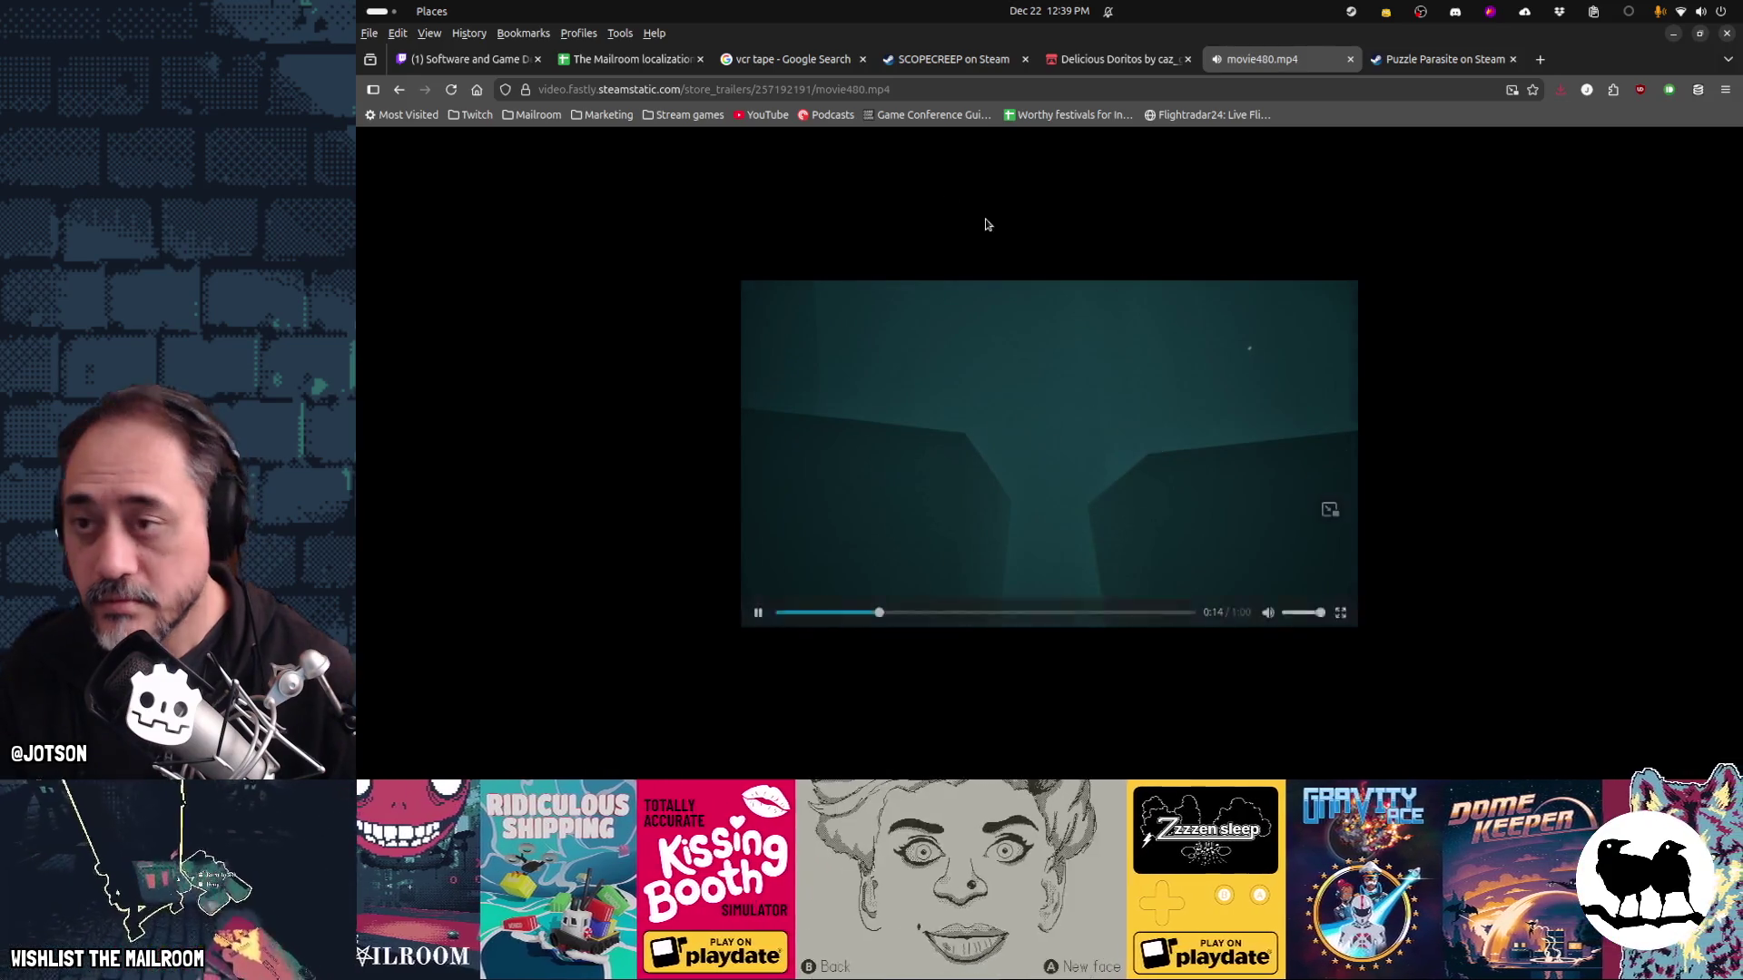
pyautogui.hotkey('ctrl', 's')
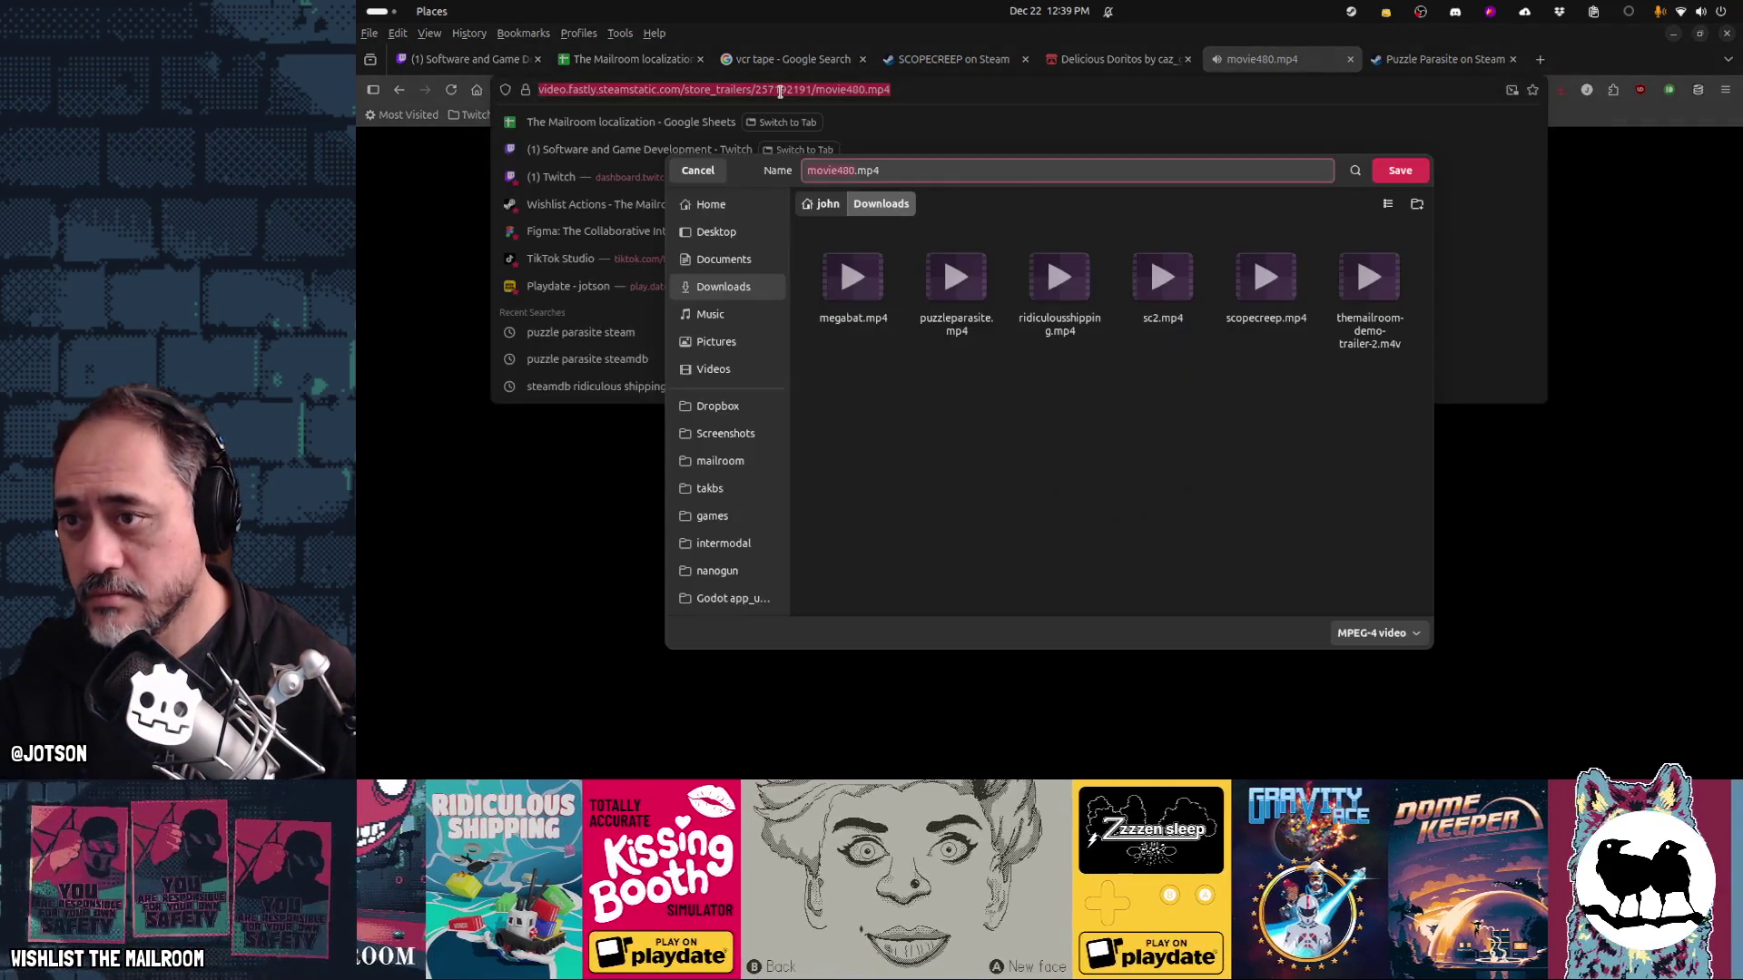
pyautogui.press('Escape')
pyautogui.click(779, 92)
pyautogui.click(673, 379)
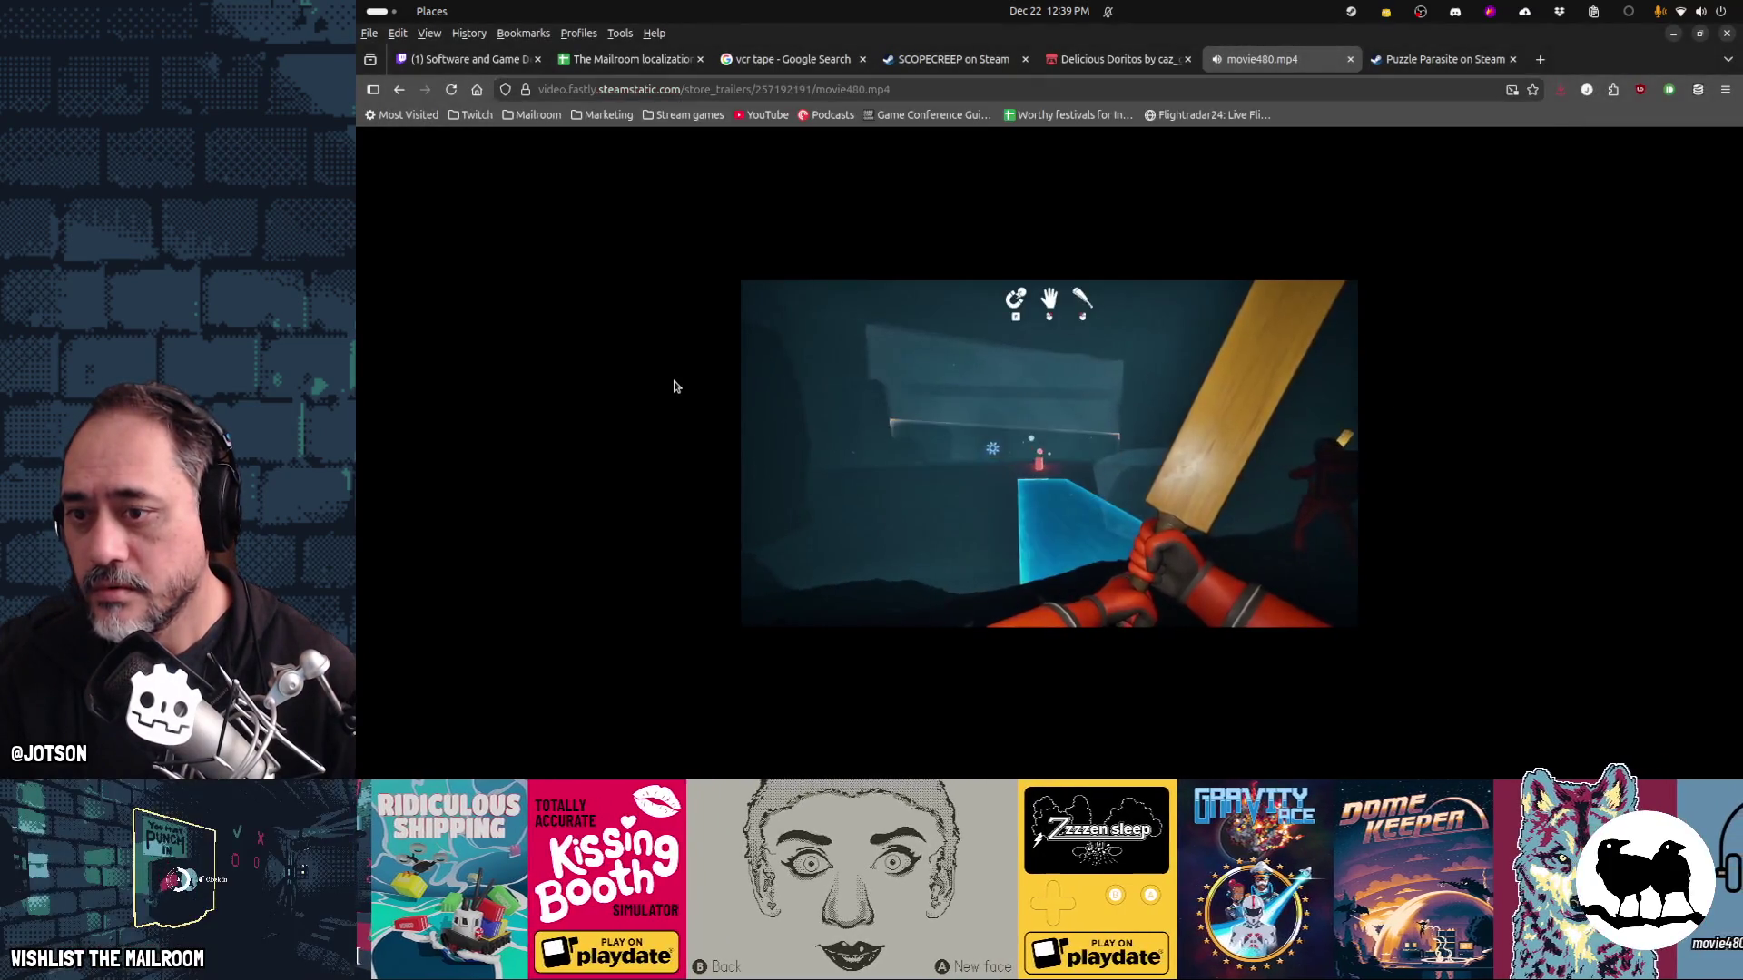
pyautogui.hotkey('ctrl', 's')
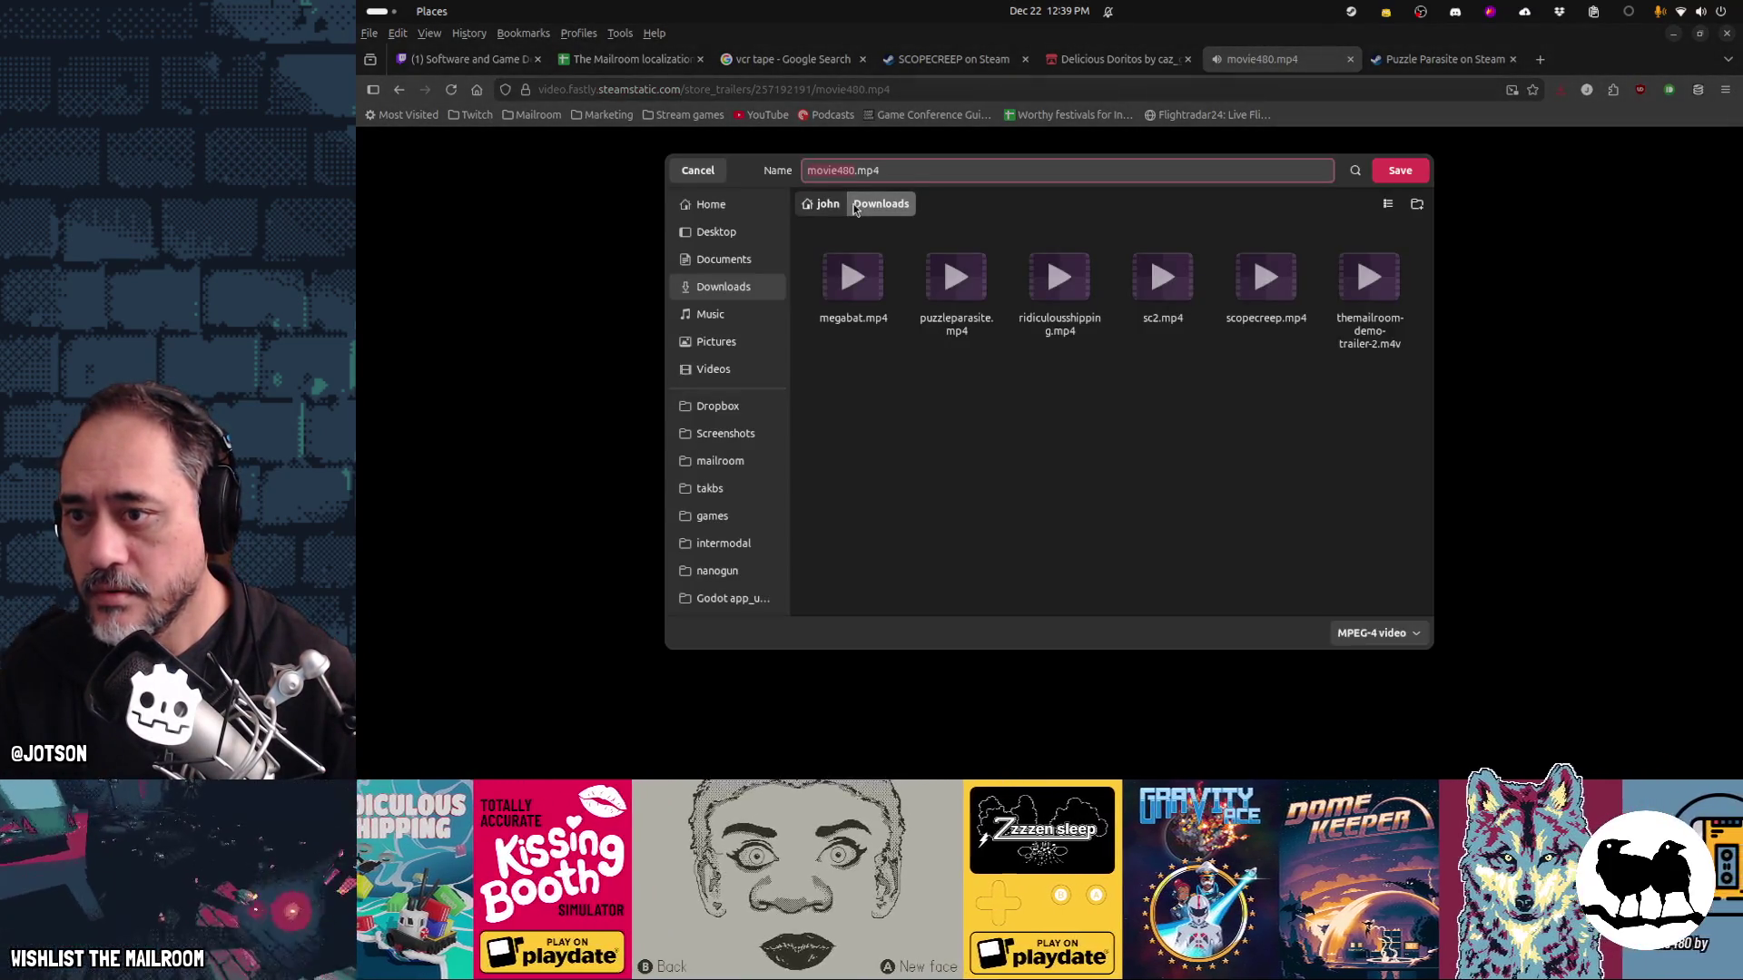
pyautogui.doubleClick(963, 281)
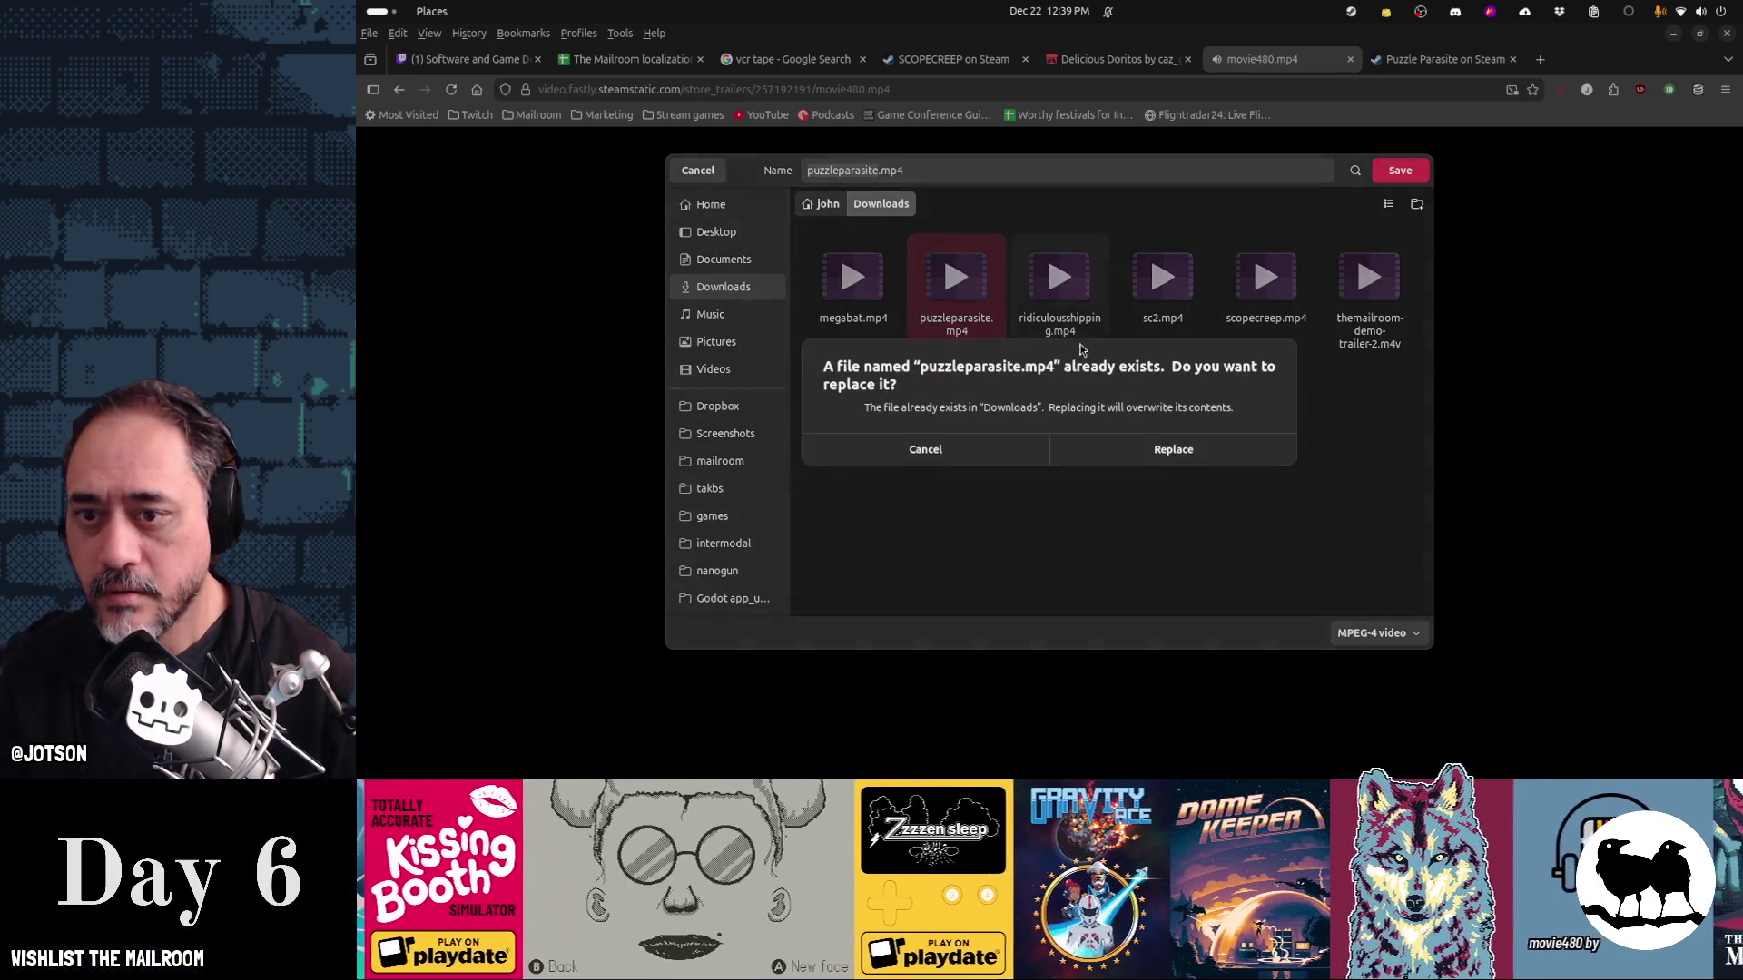
pyautogui.click(1204, 462)
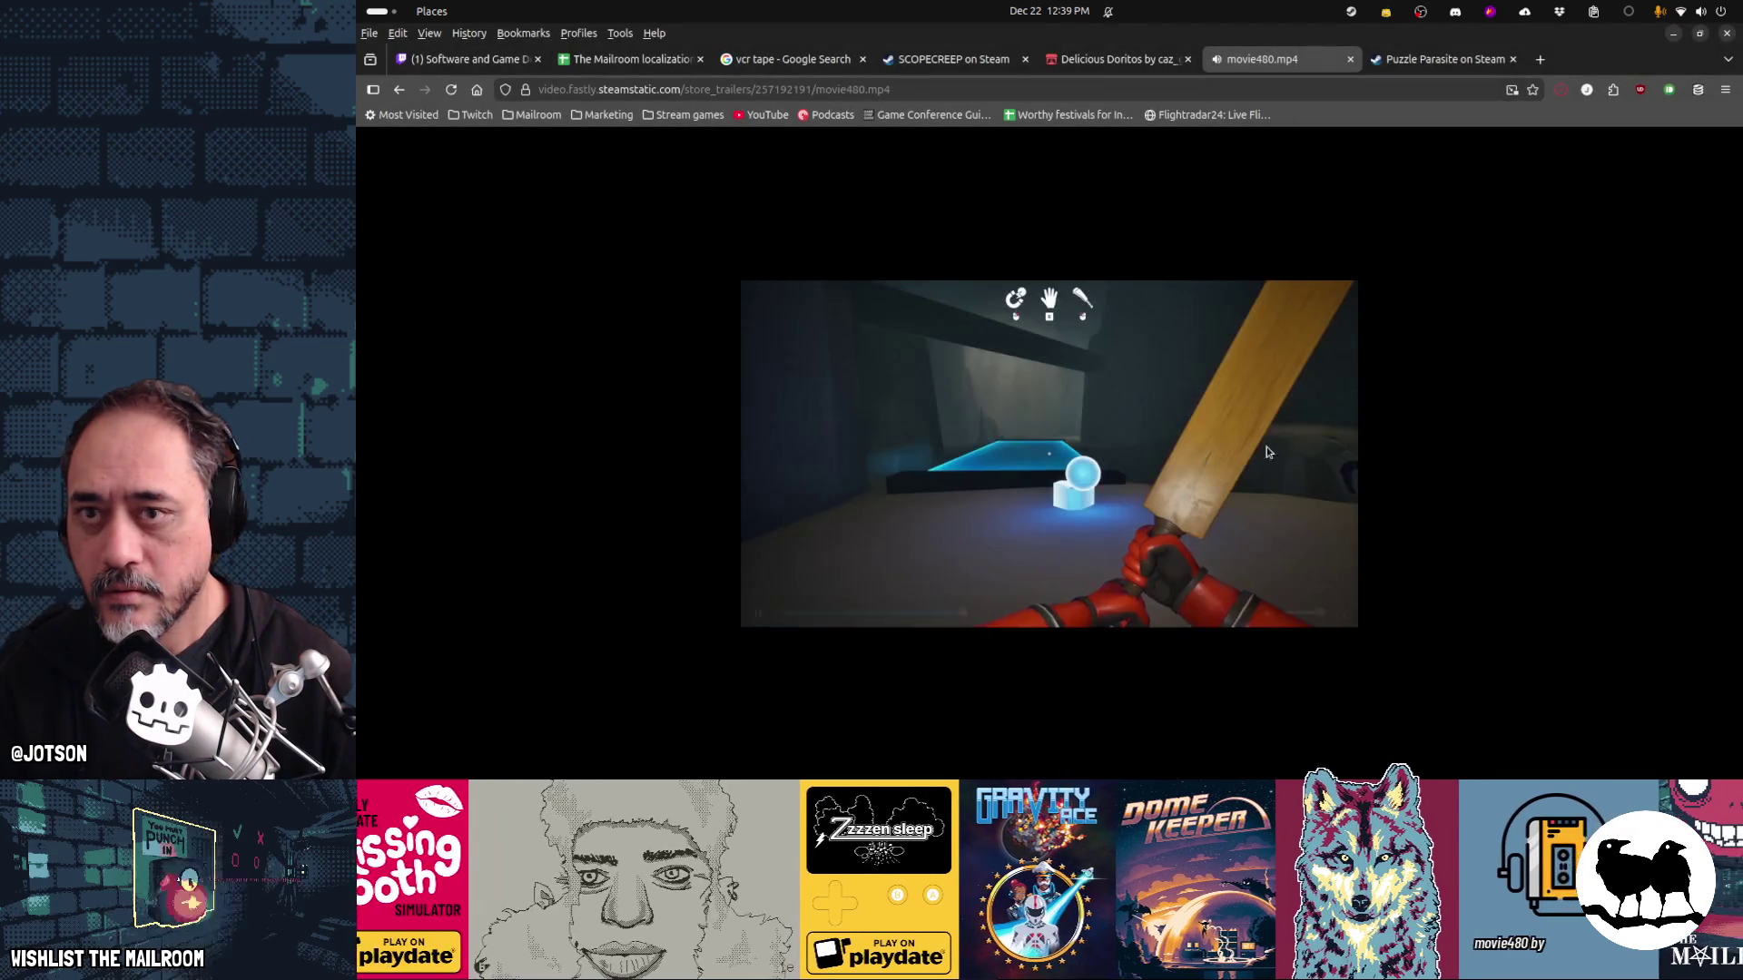
pyautogui.hotkey('ctrl', 'w')
pyautogui.hotkey('alt', 'Tab')
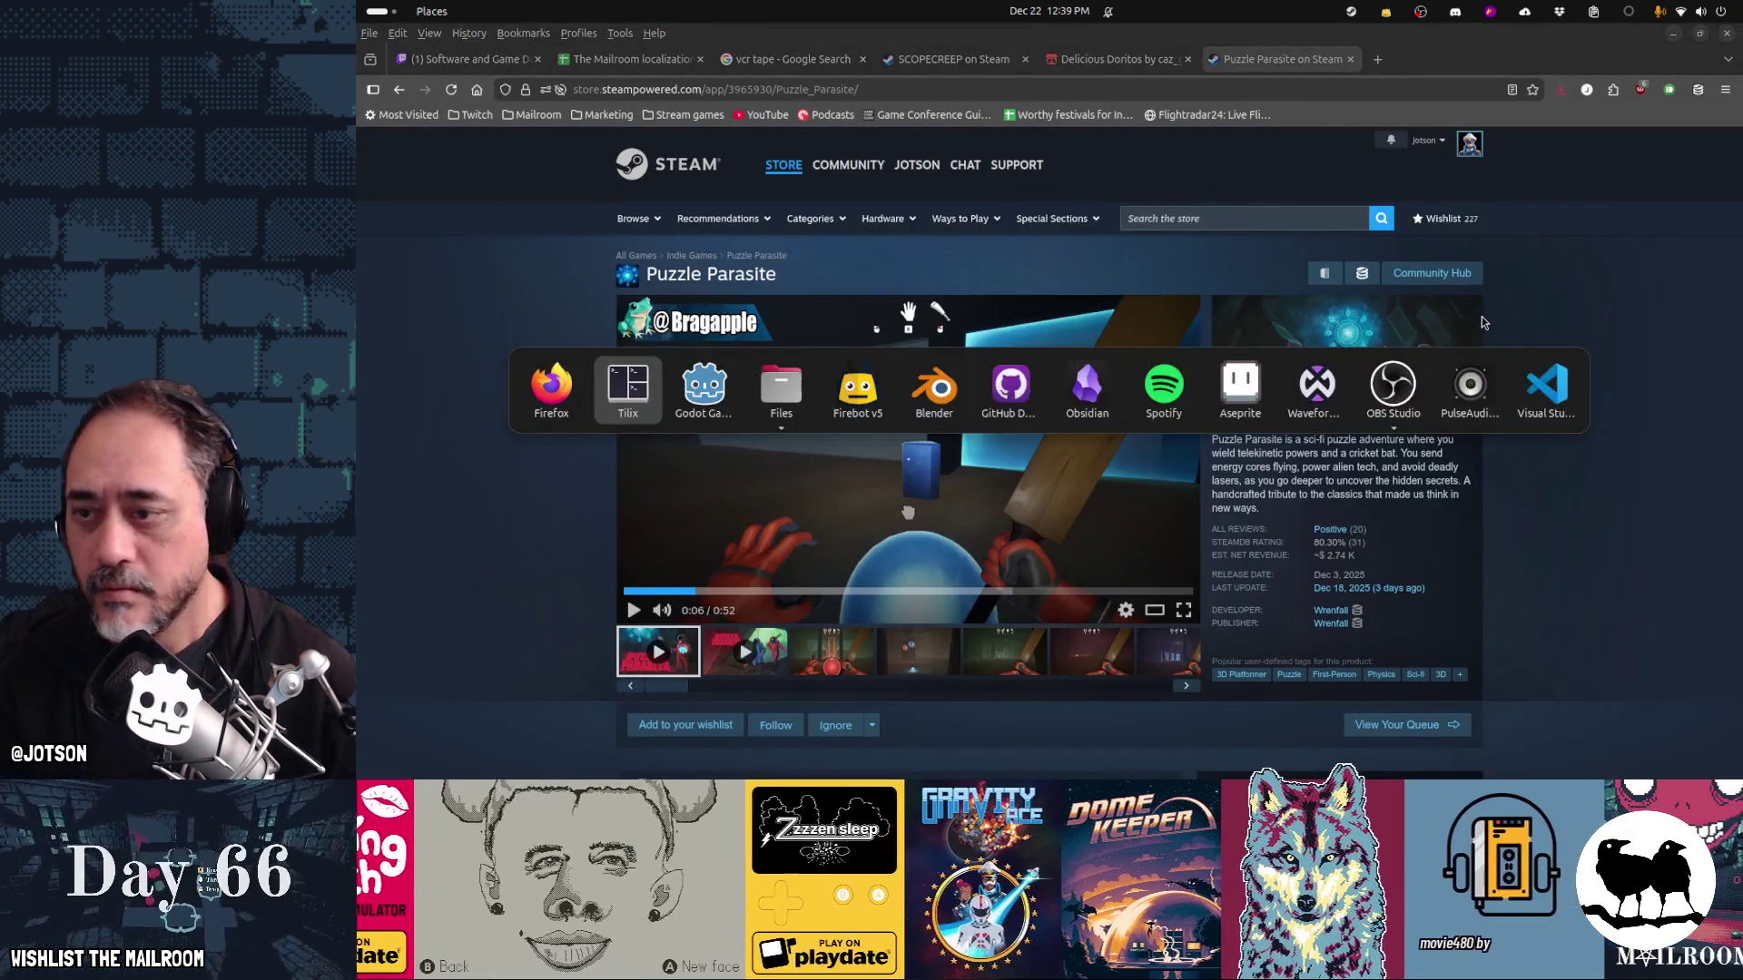
# Re-run ffmpeg on the new puzzleparasite.mp4, overwriting tape_puzzleparasite.ogv with audio, then return to Godot
pyautogui.press('Tab')
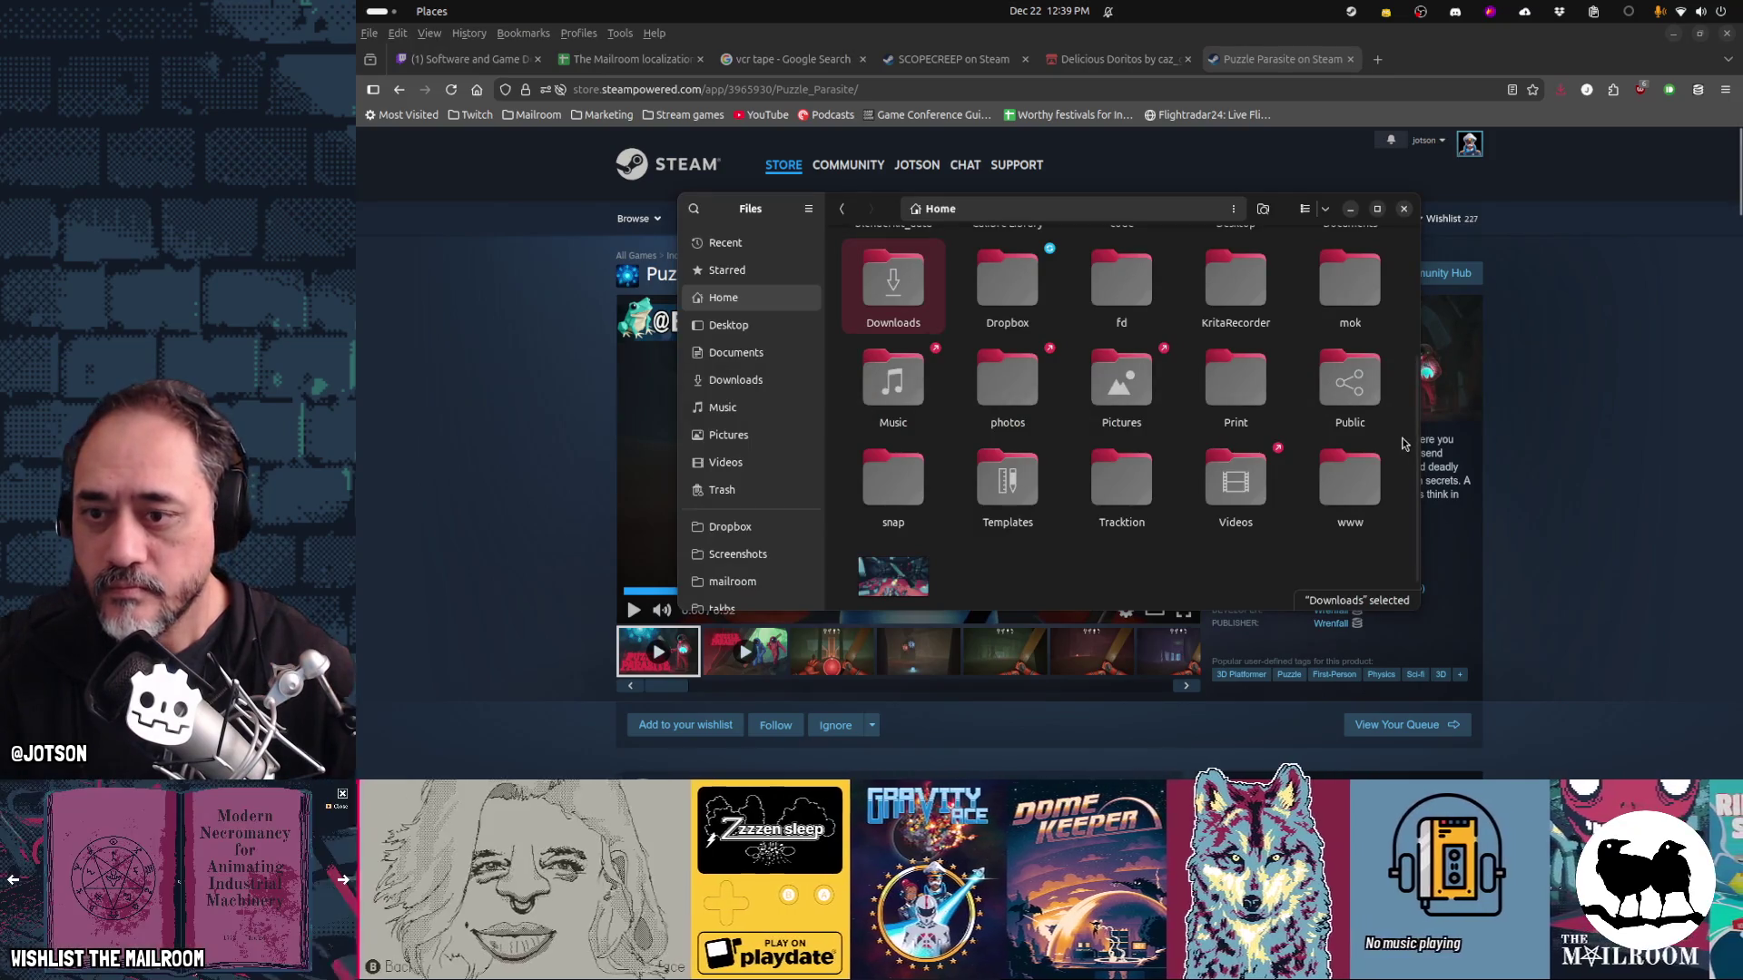
pyautogui.hotkey('alt', 'Tab')
pyautogui.hotkey('alt', 'Tab')
pyautogui.press('Tab')
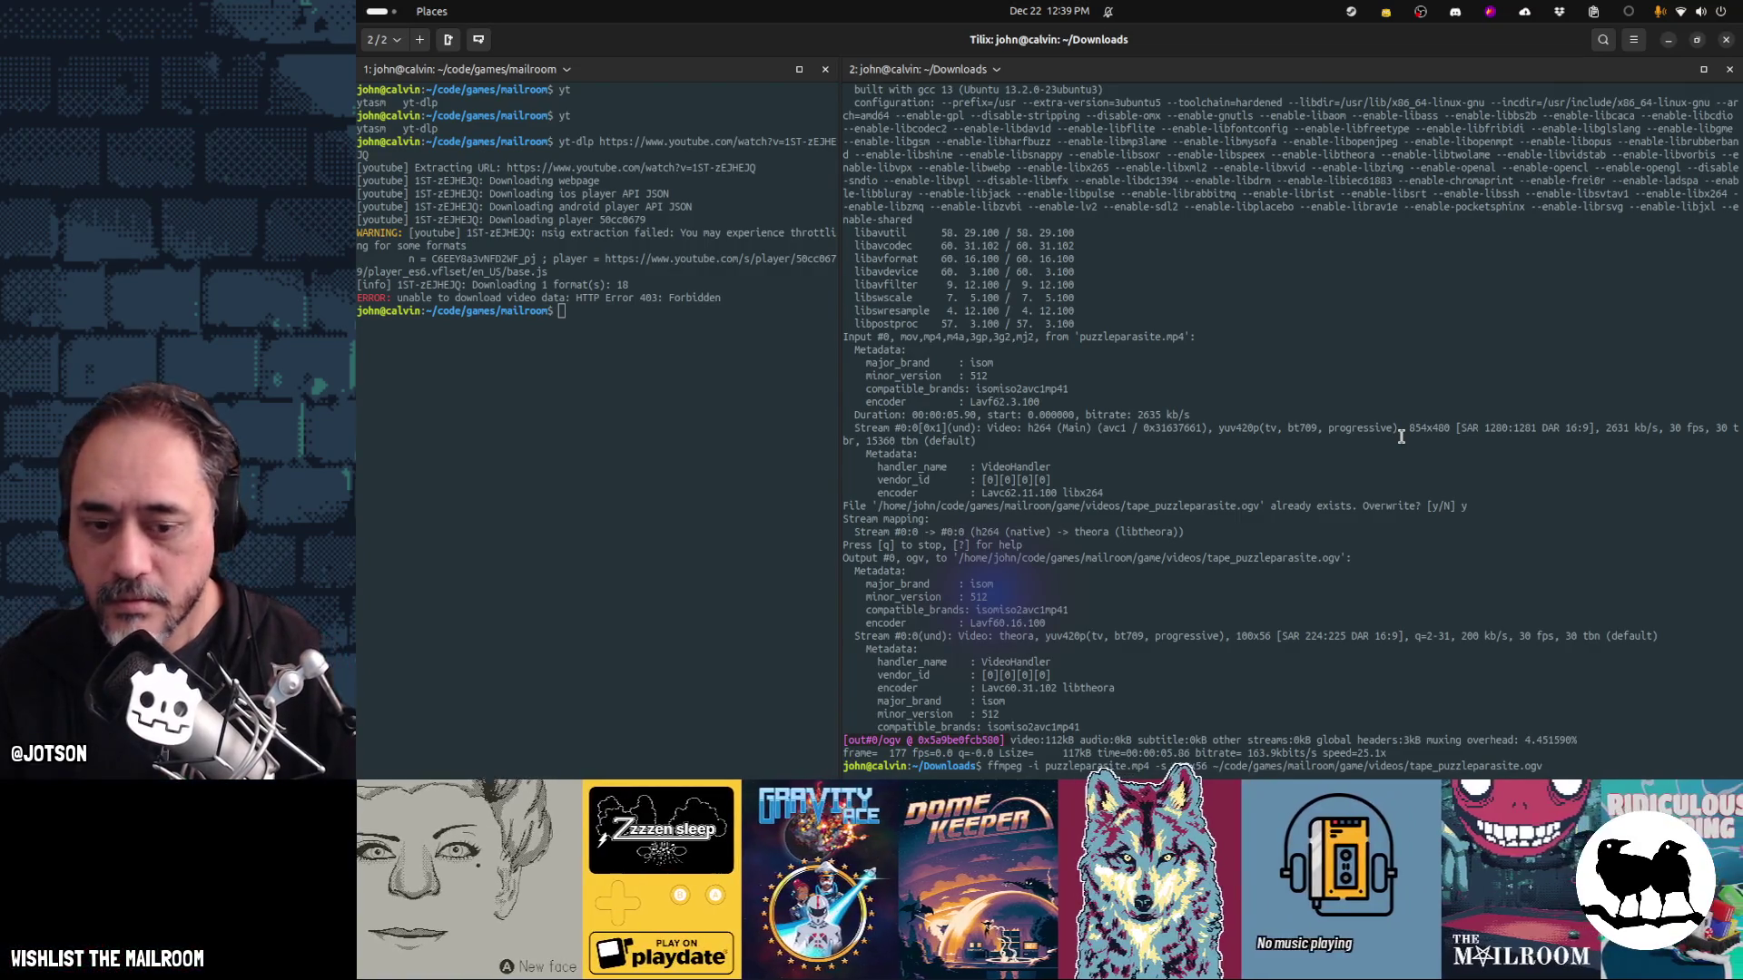
pyautogui.press('Return')
pyautogui.write('y')
pyautogui.press('Return')
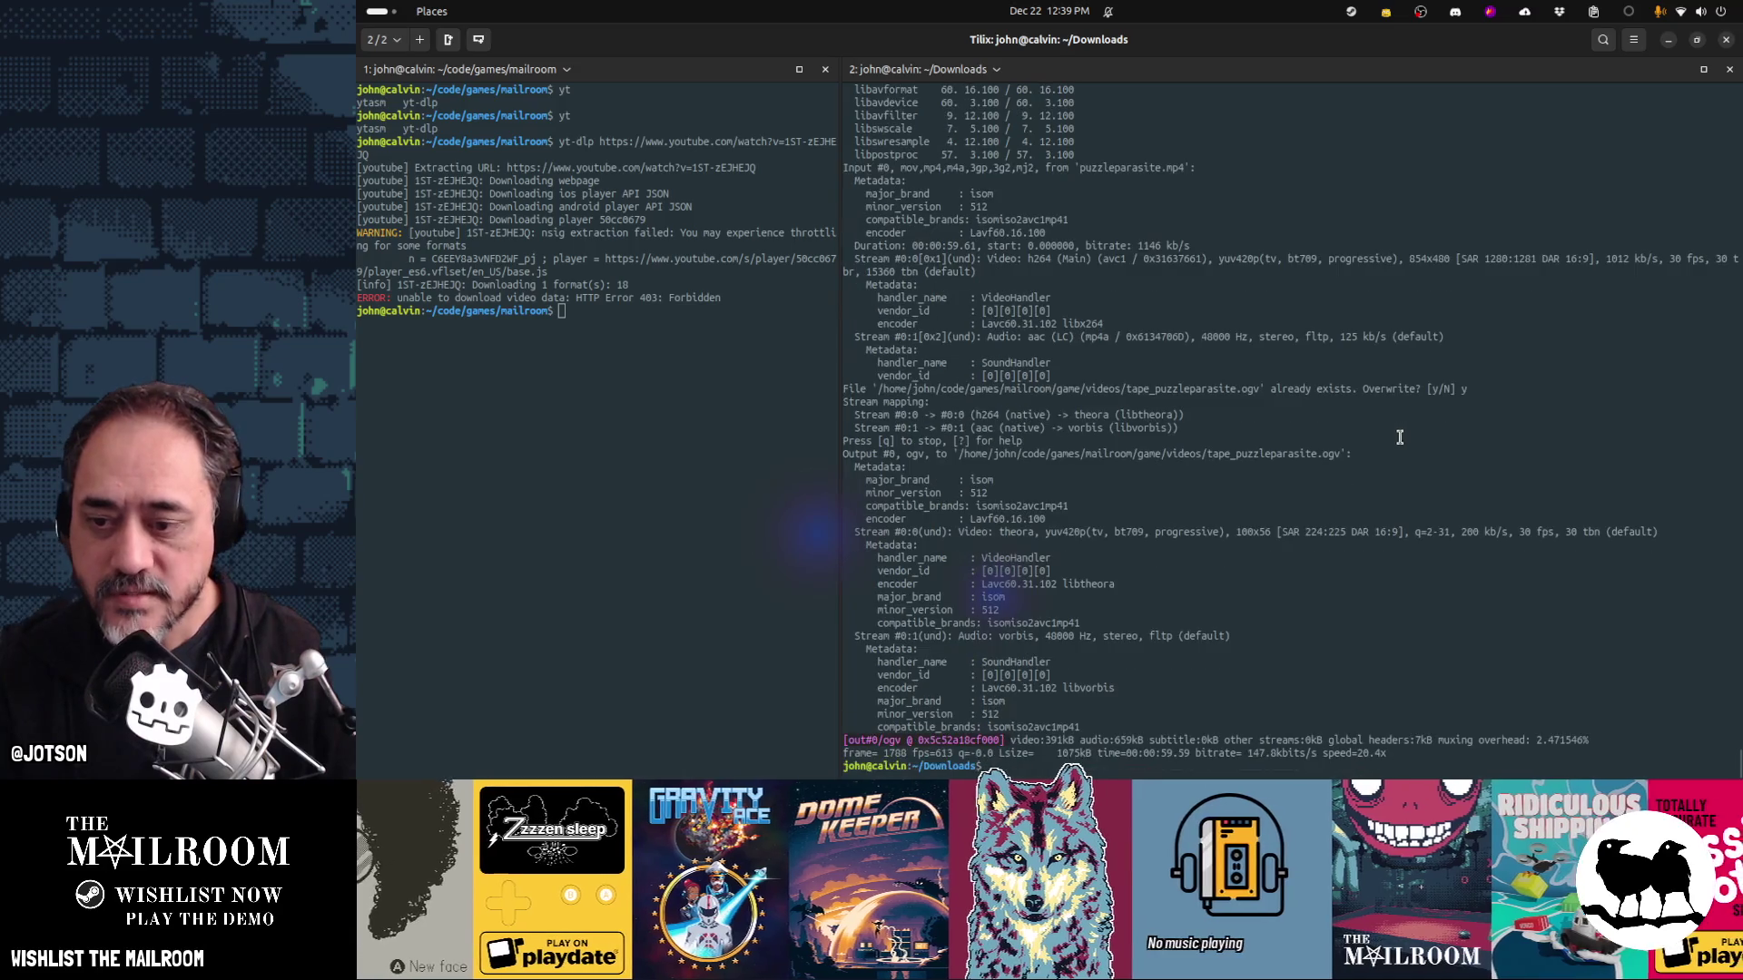
pyautogui.hotkey('alt', 'Tab')
pyautogui.press('Tab')
pyautogui.press('Tab')
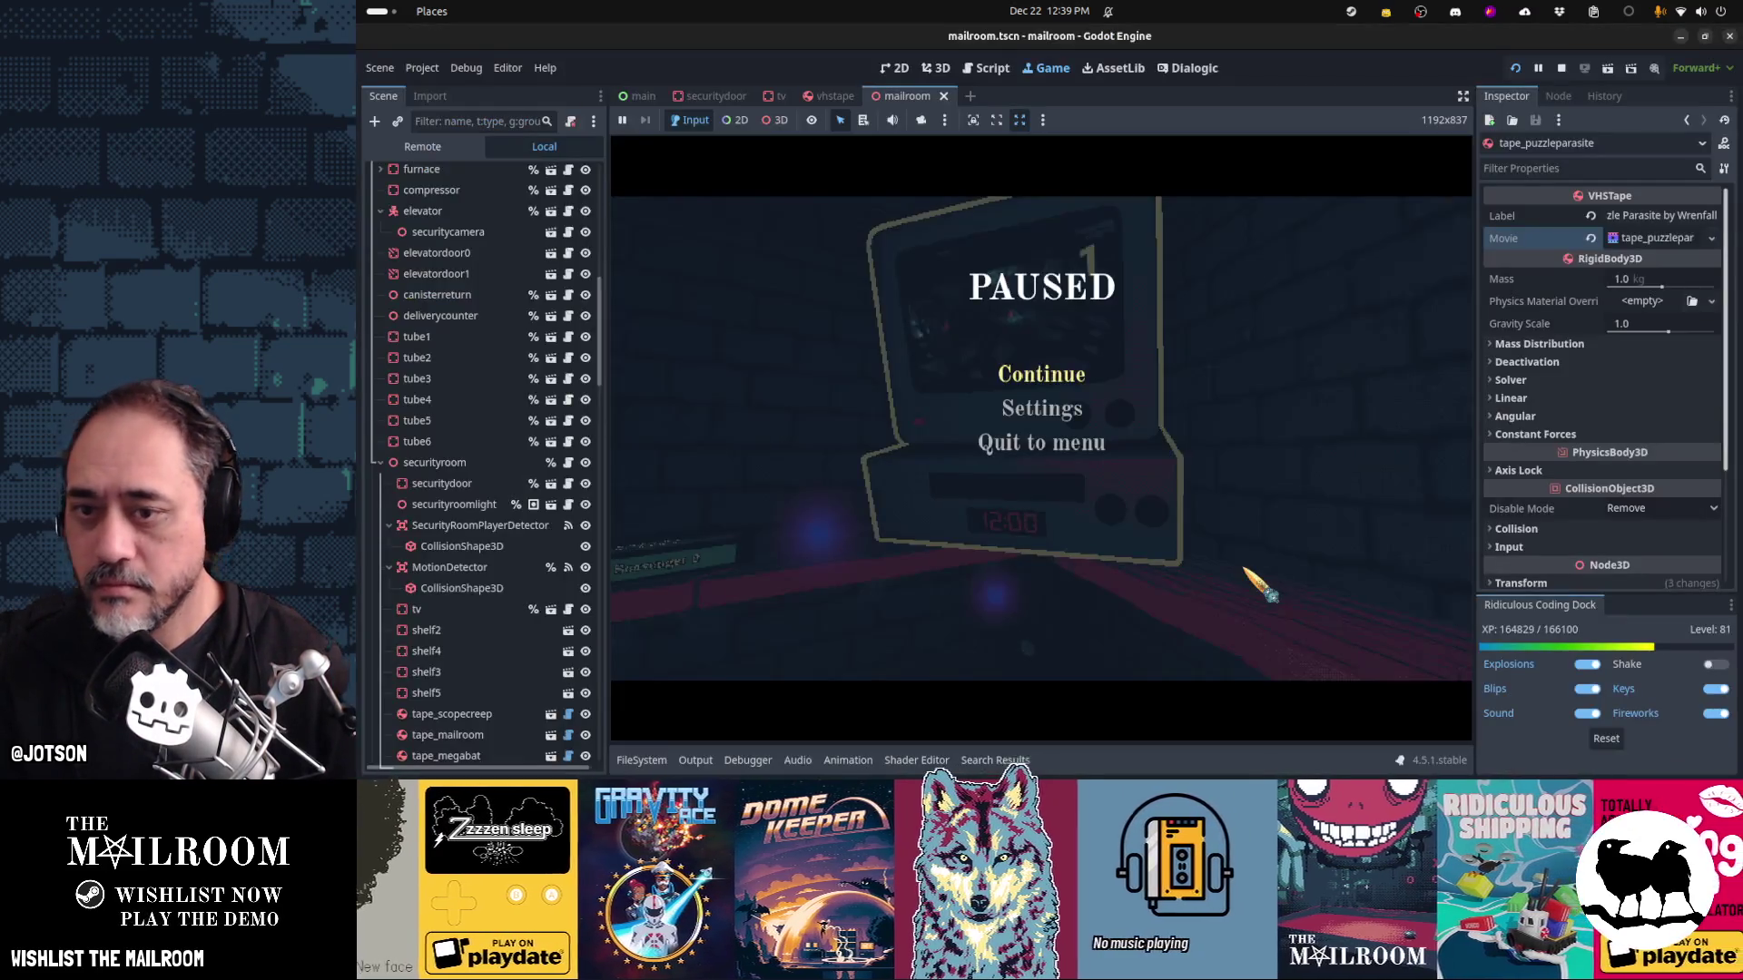
# Relaunch the game, walk into the security room and grab a VHS tape from the shelf
pyautogui.press('F5')
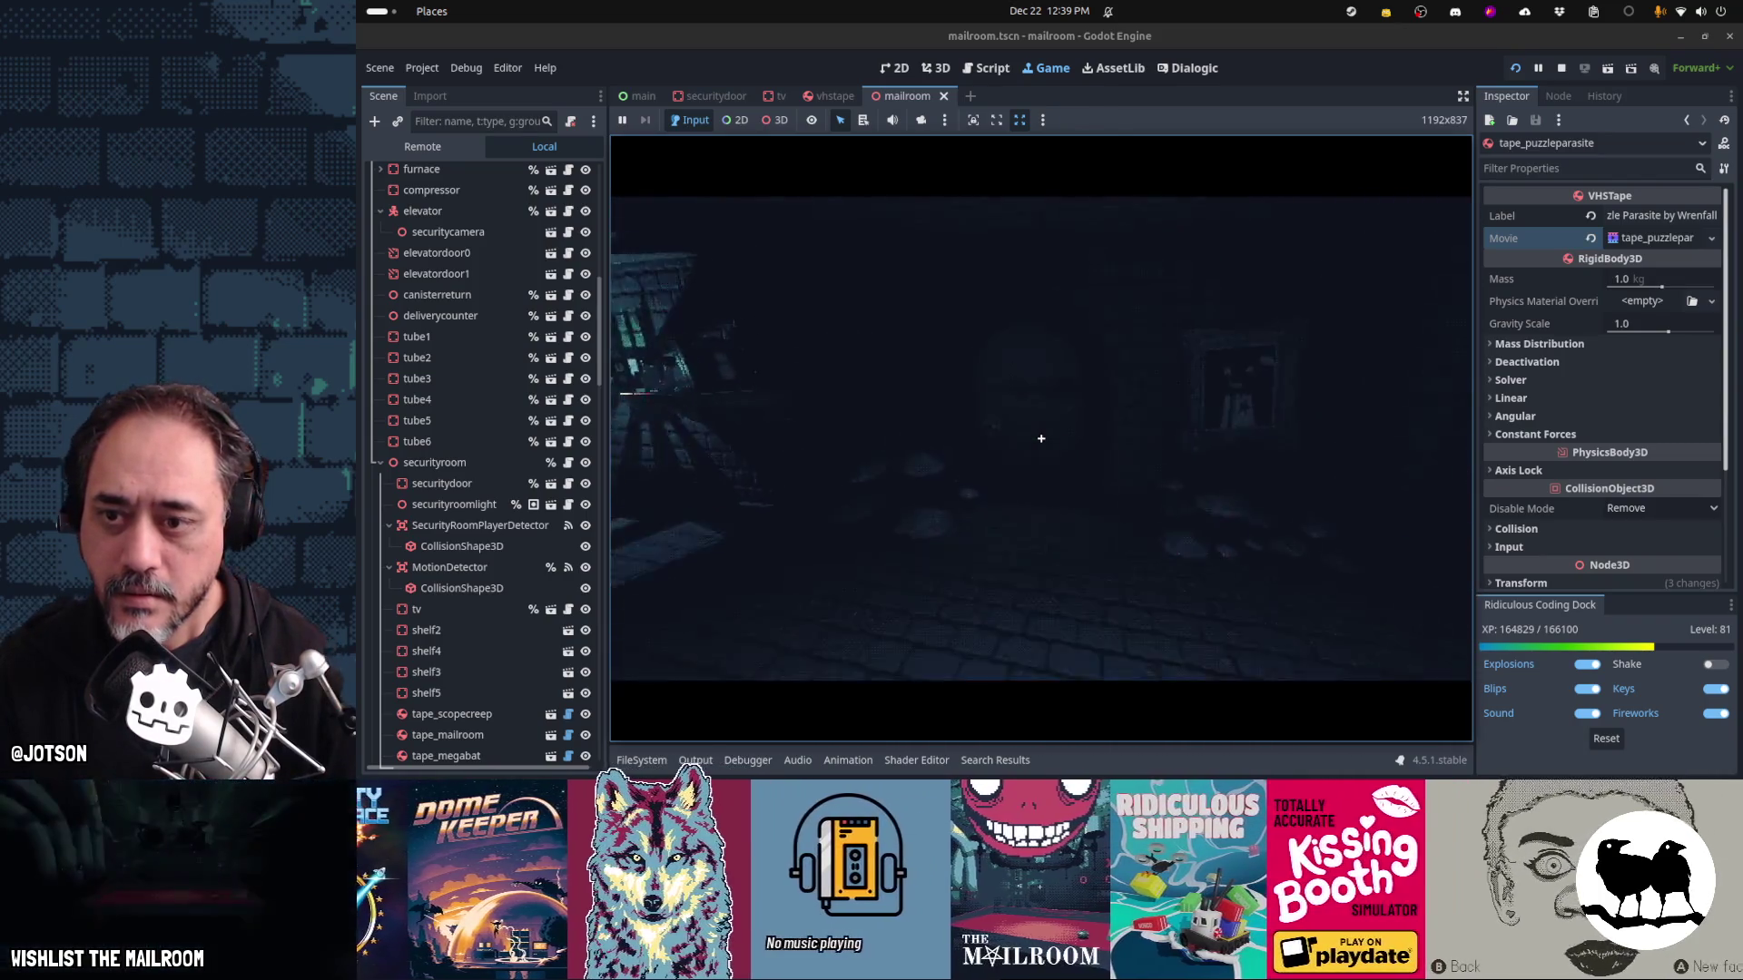
pyautogui.click(1041, 438)
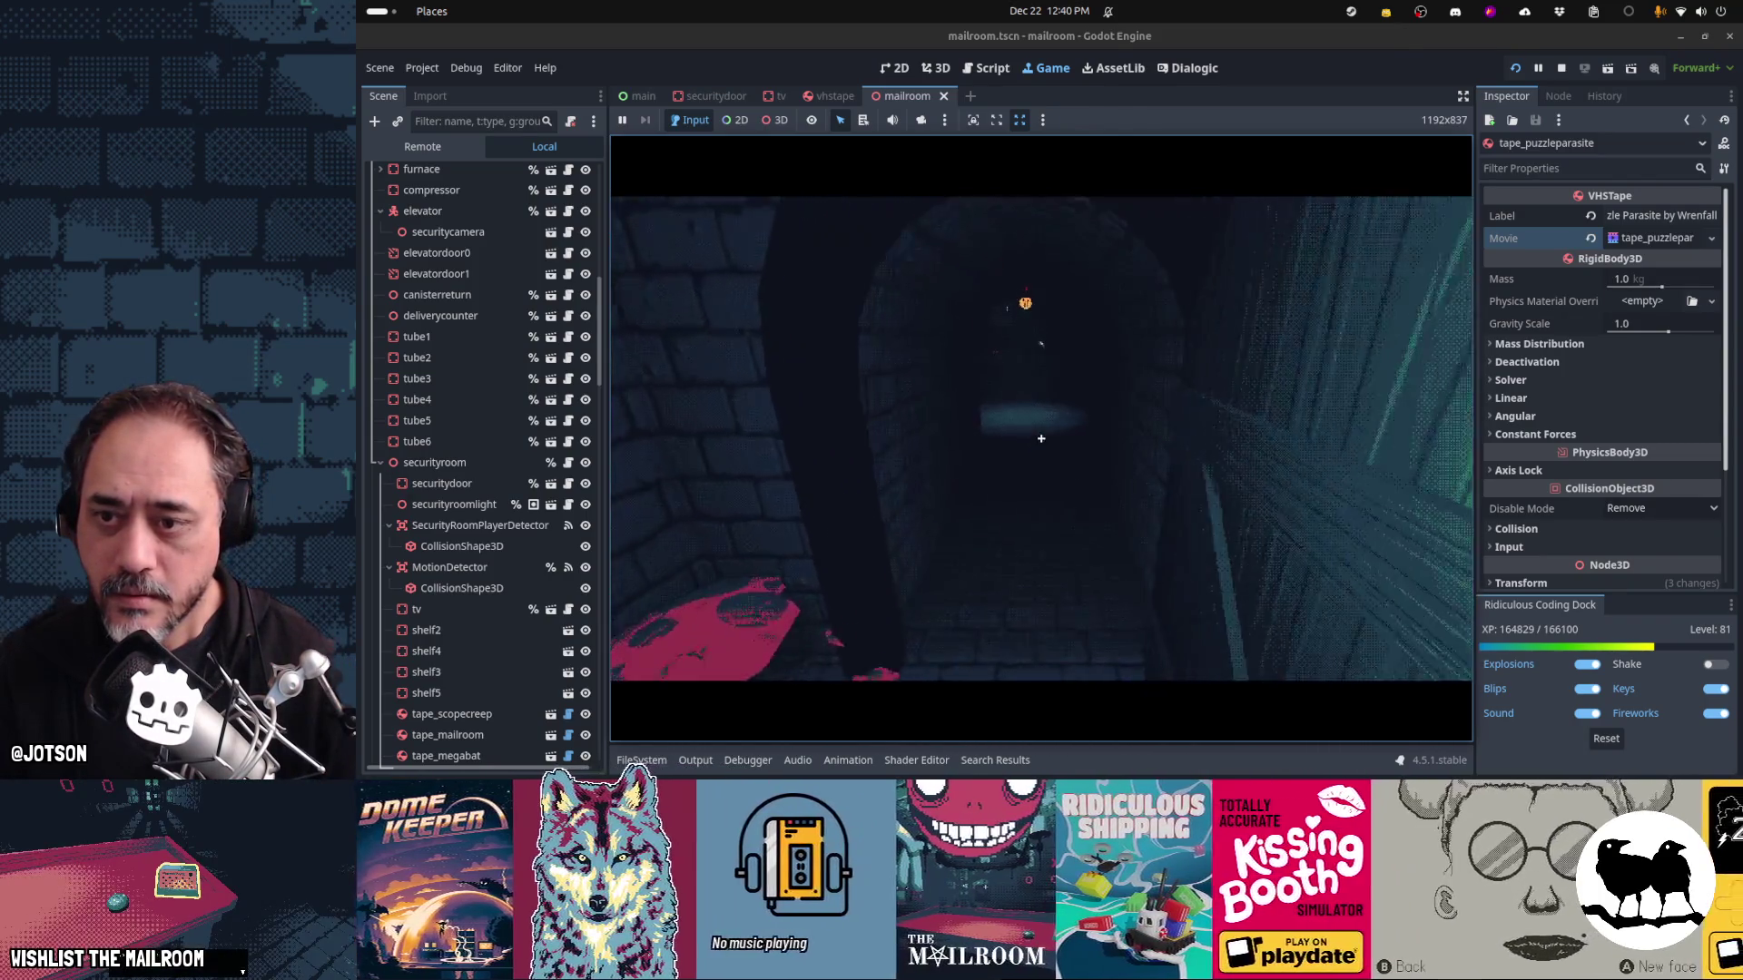
pyautogui.press('w')
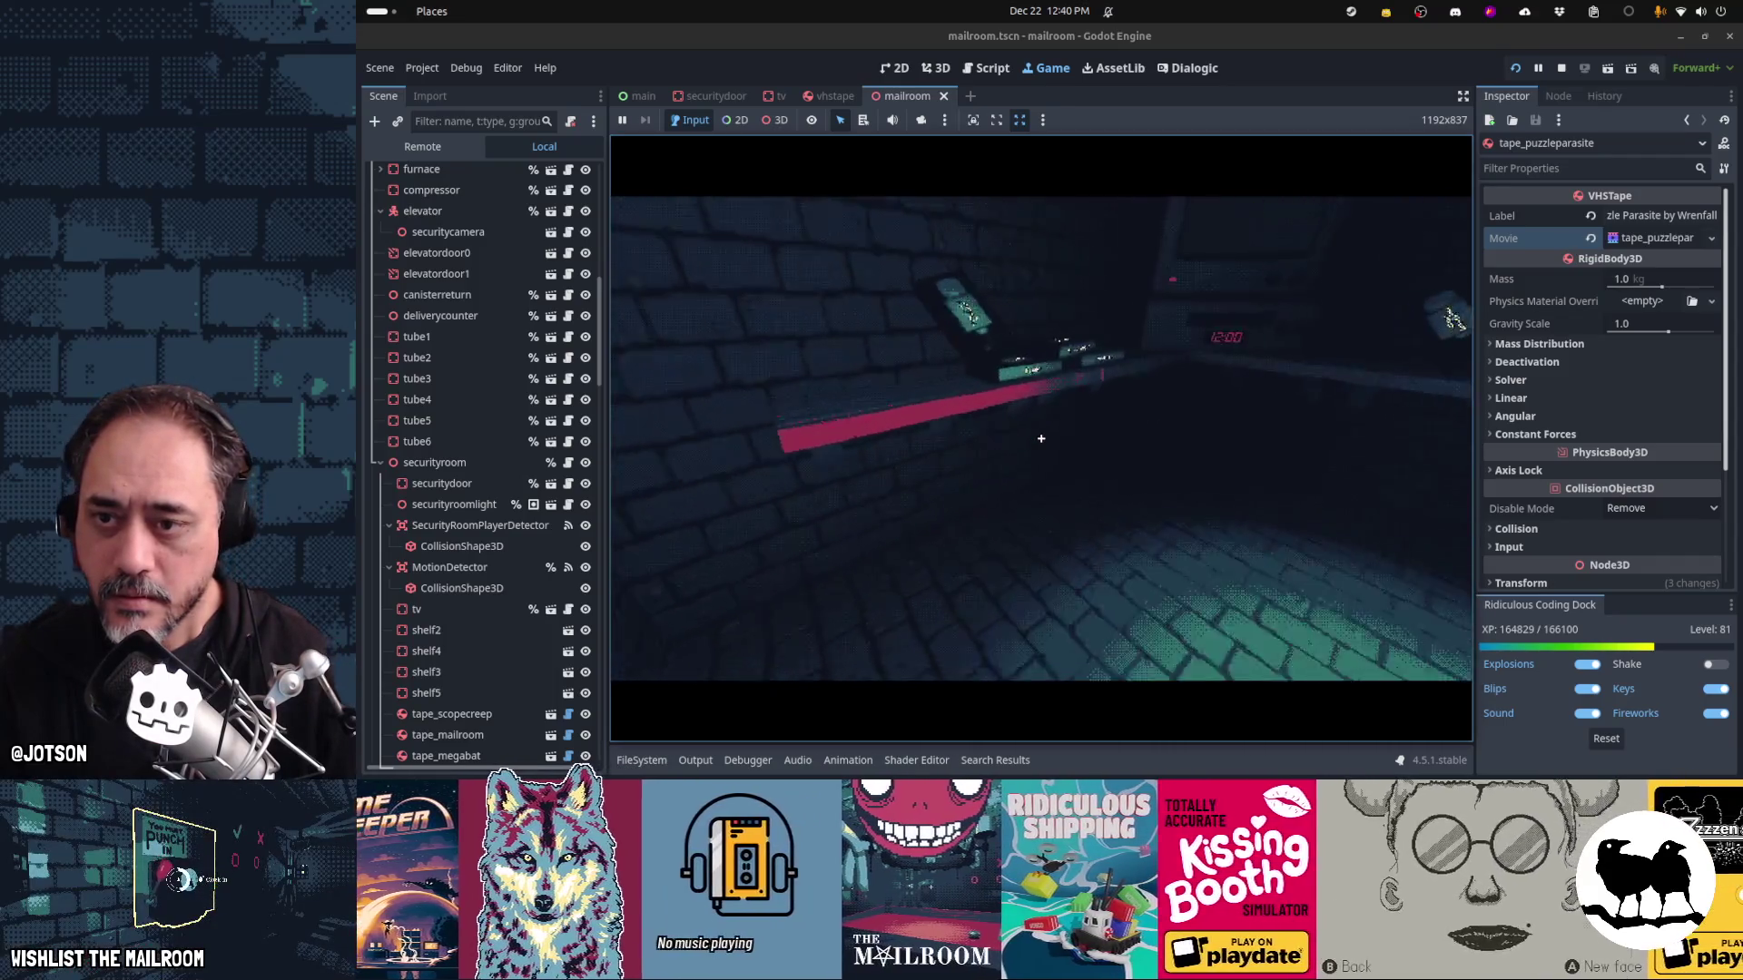
pyautogui.press('w')
pyautogui.click(1041, 438)
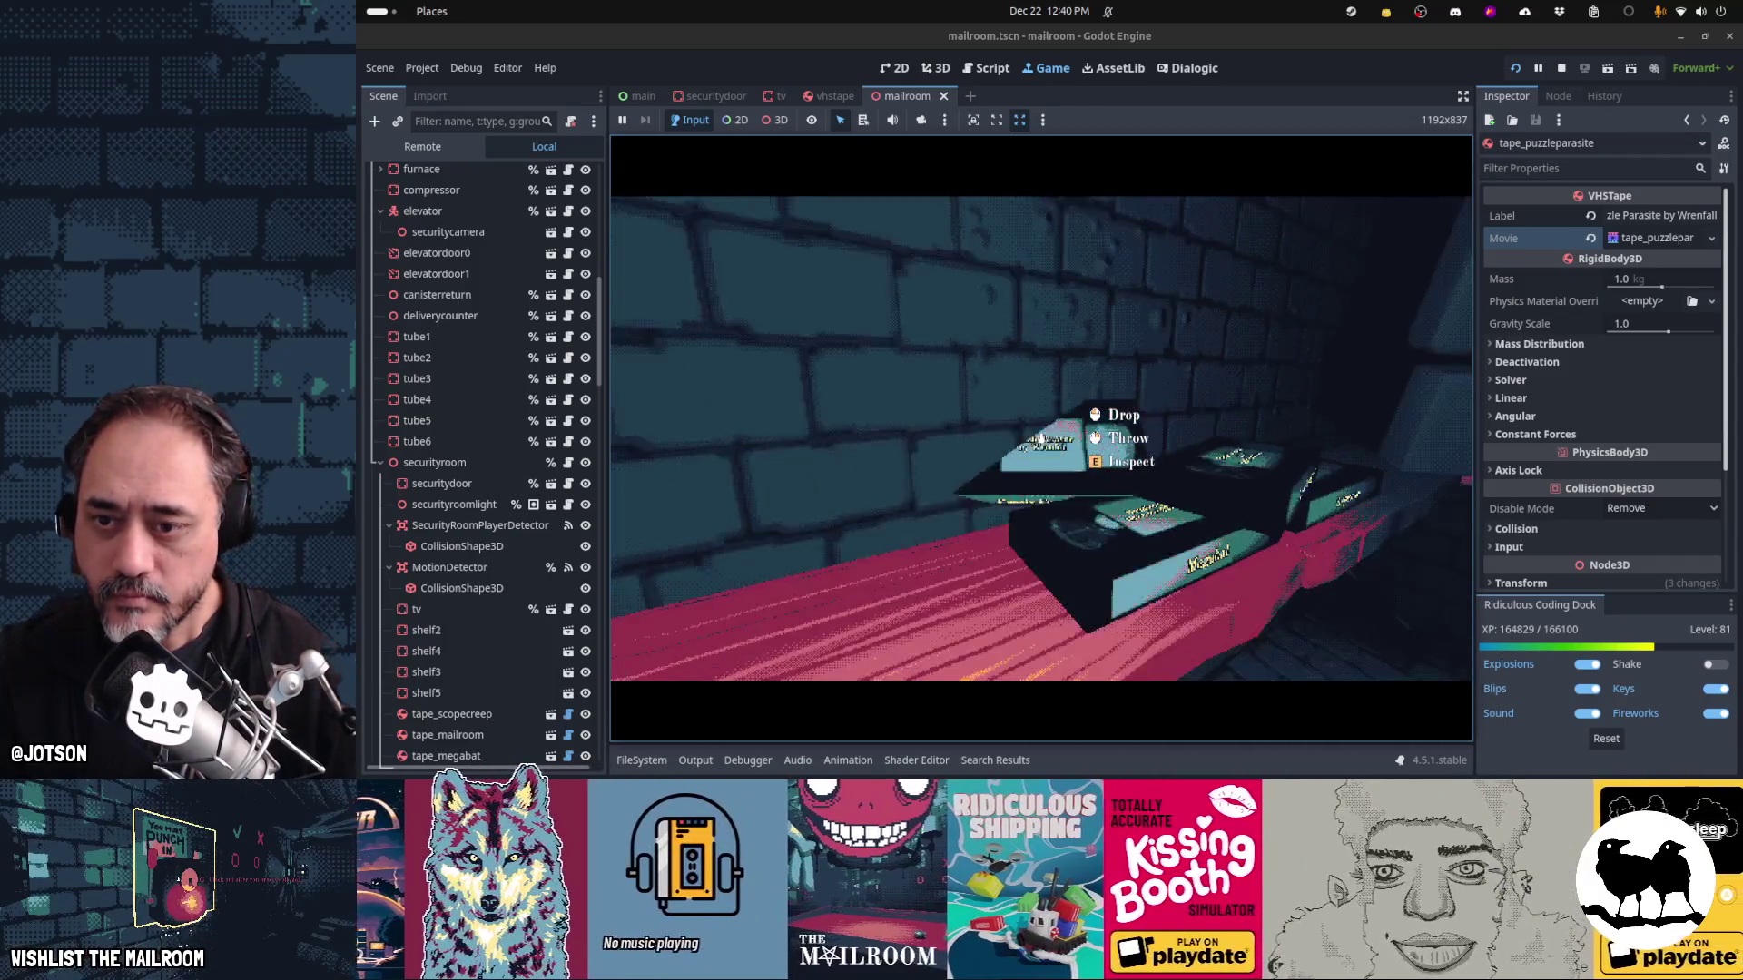
pyautogui.press('w')
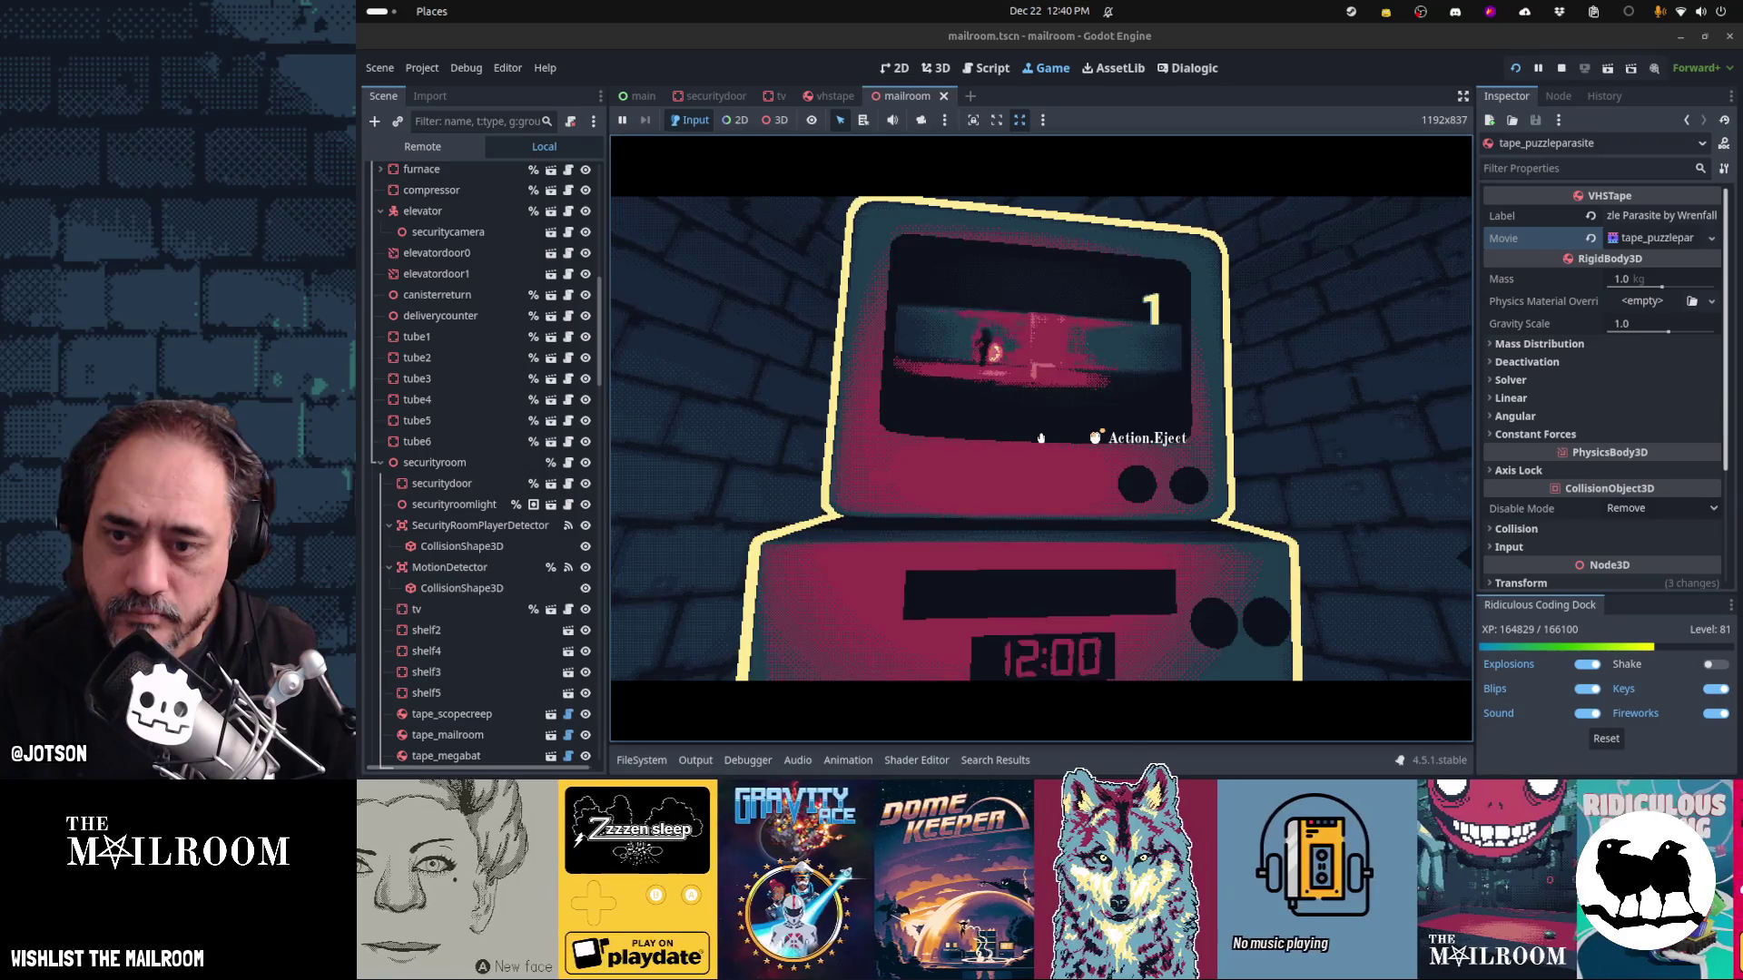
# Eject and drop the VCR's tape, then pick up a shelf tape and put it back
pyautogui.click(1041, 438)
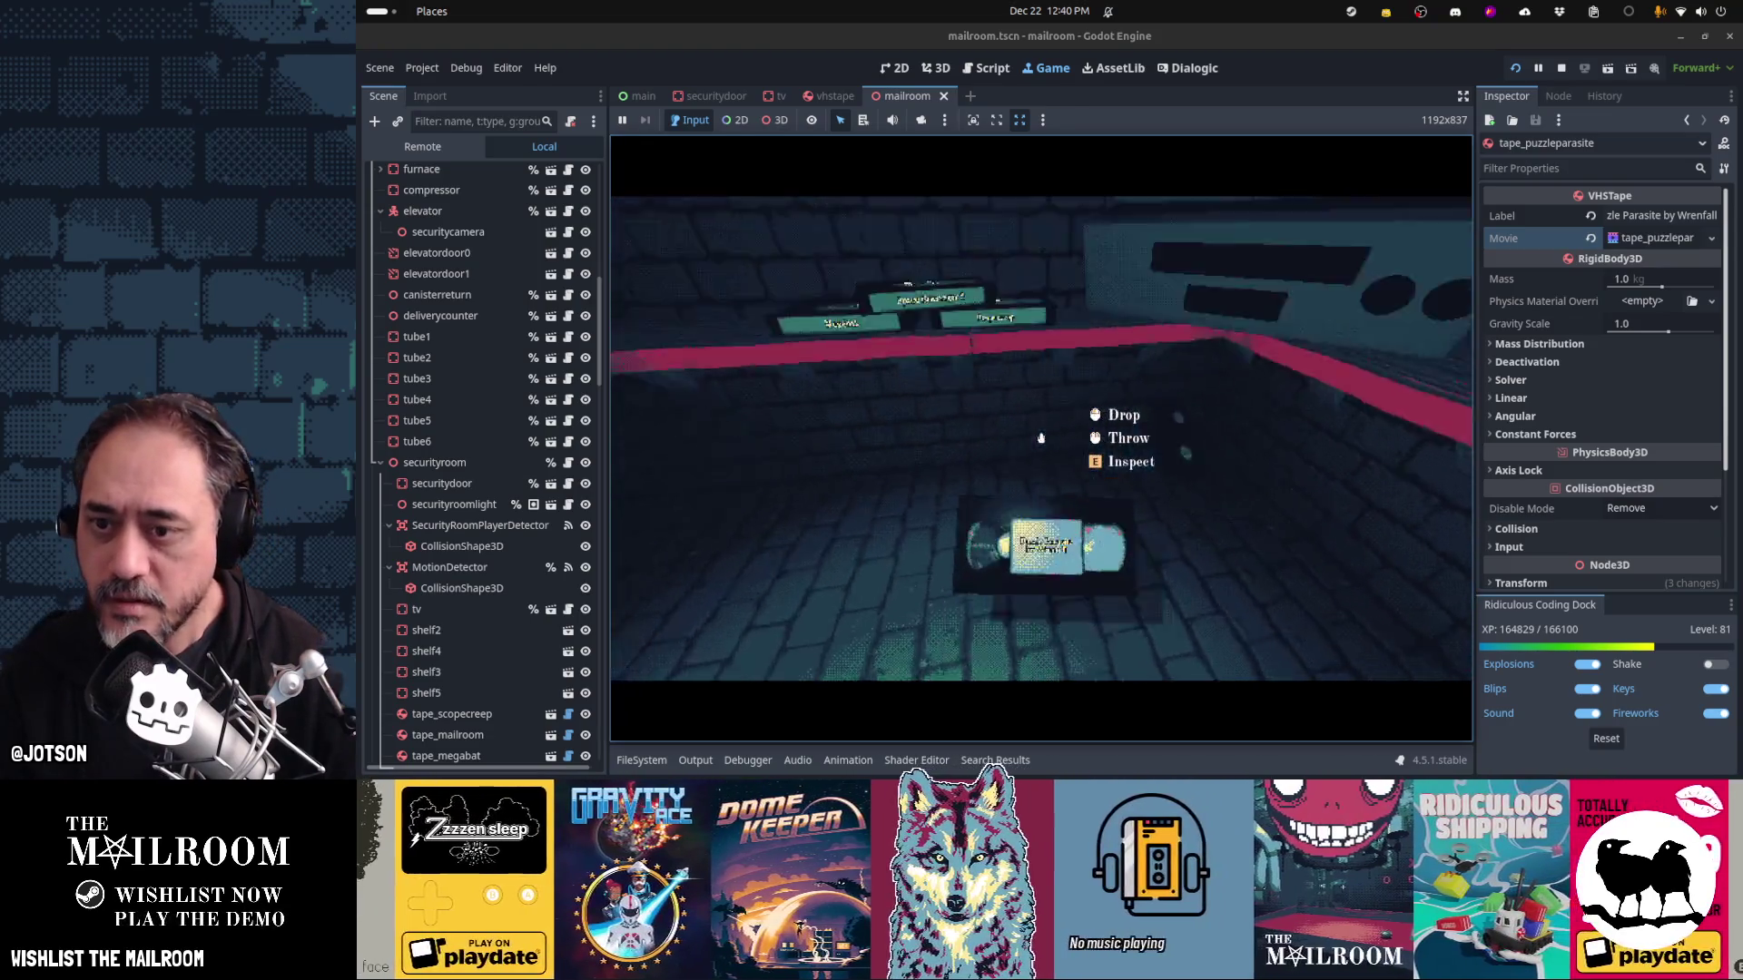
pyautogui.click(1041, 437)
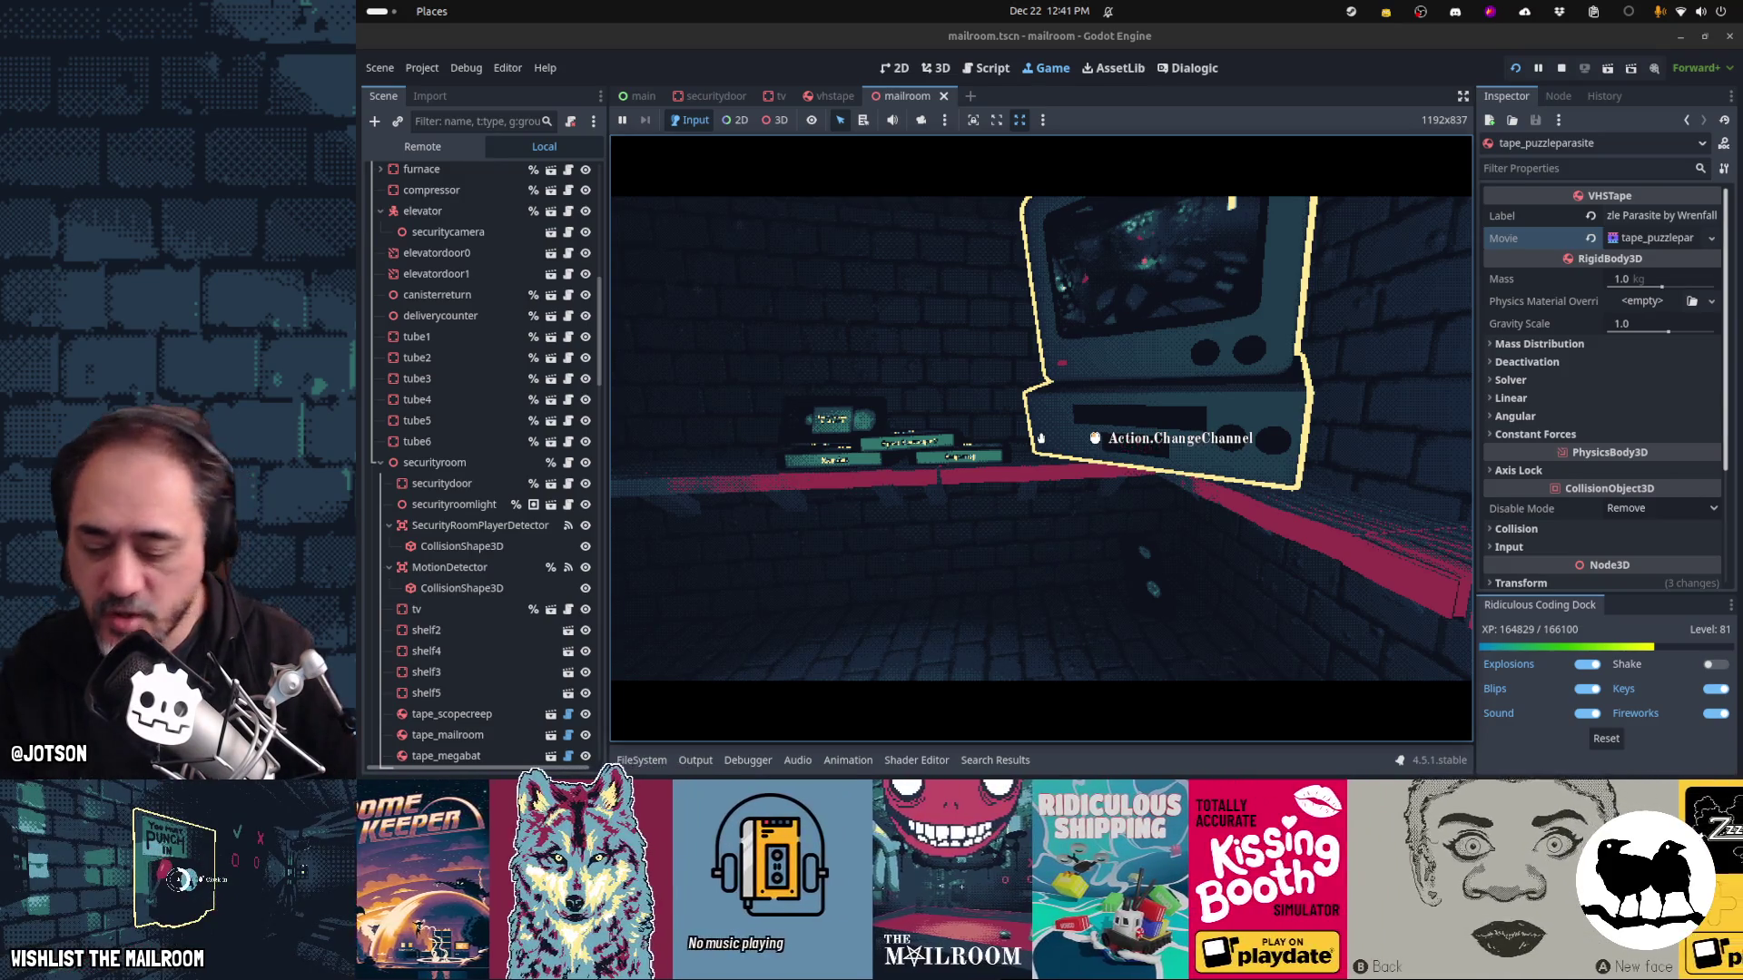
pyautogui.moveTo(1041, 438)
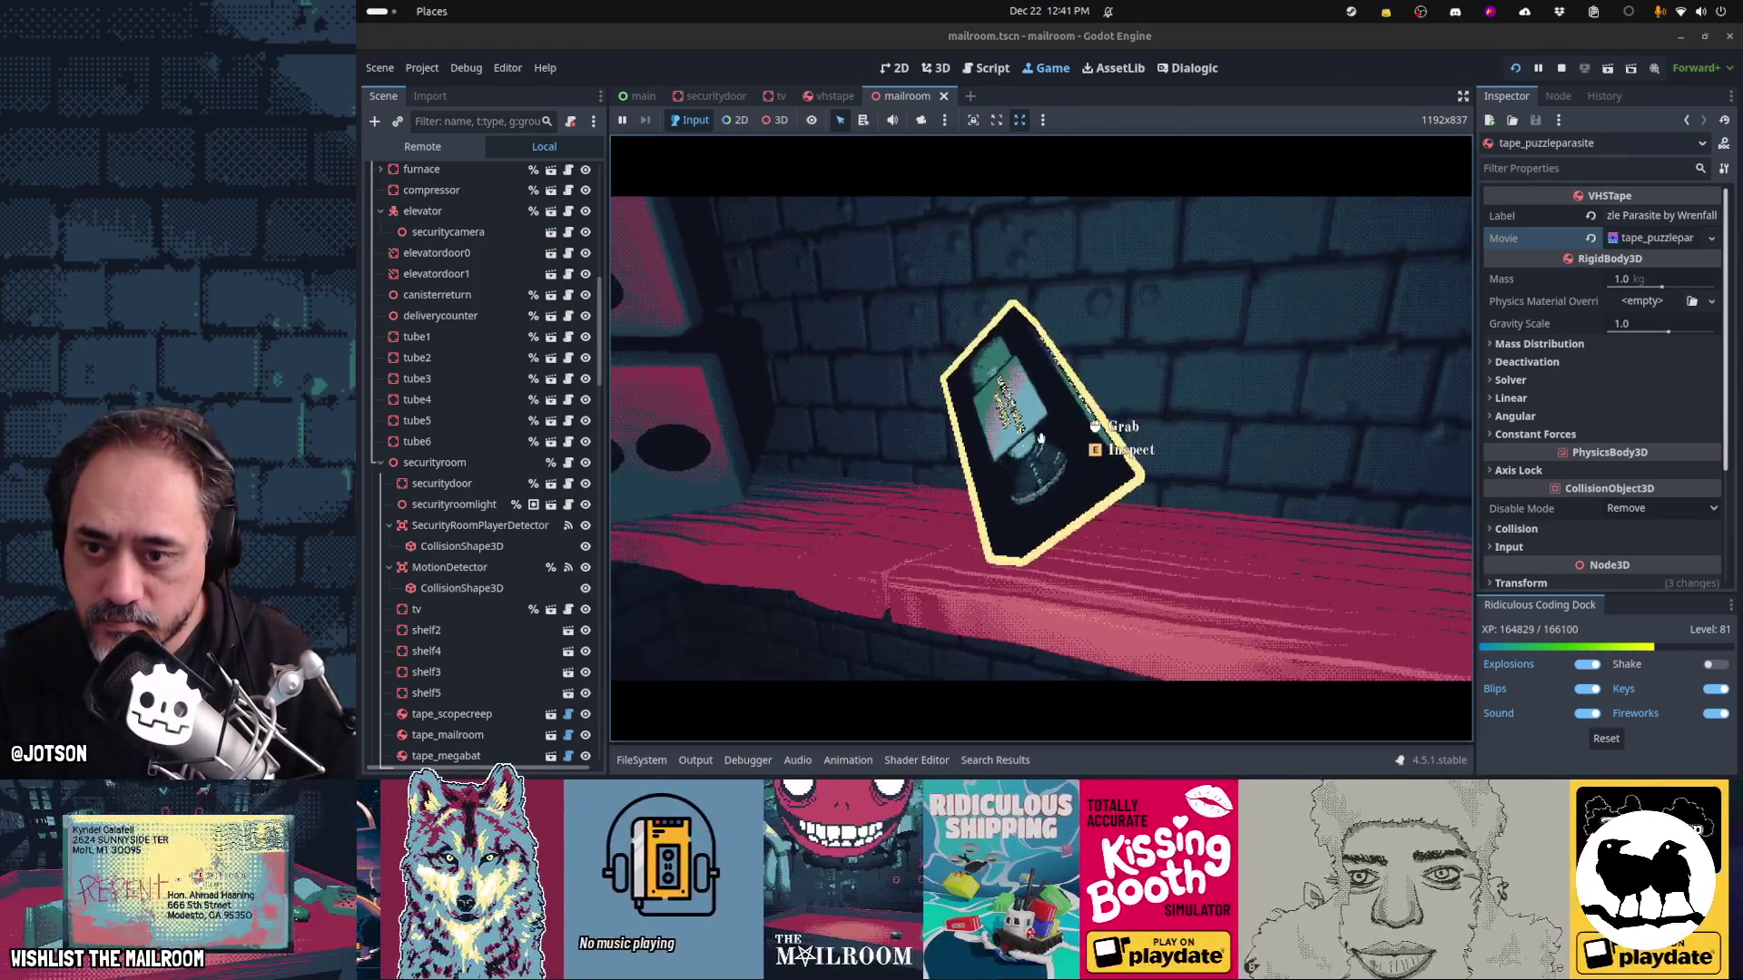
pyautogui.click(1041, 439)
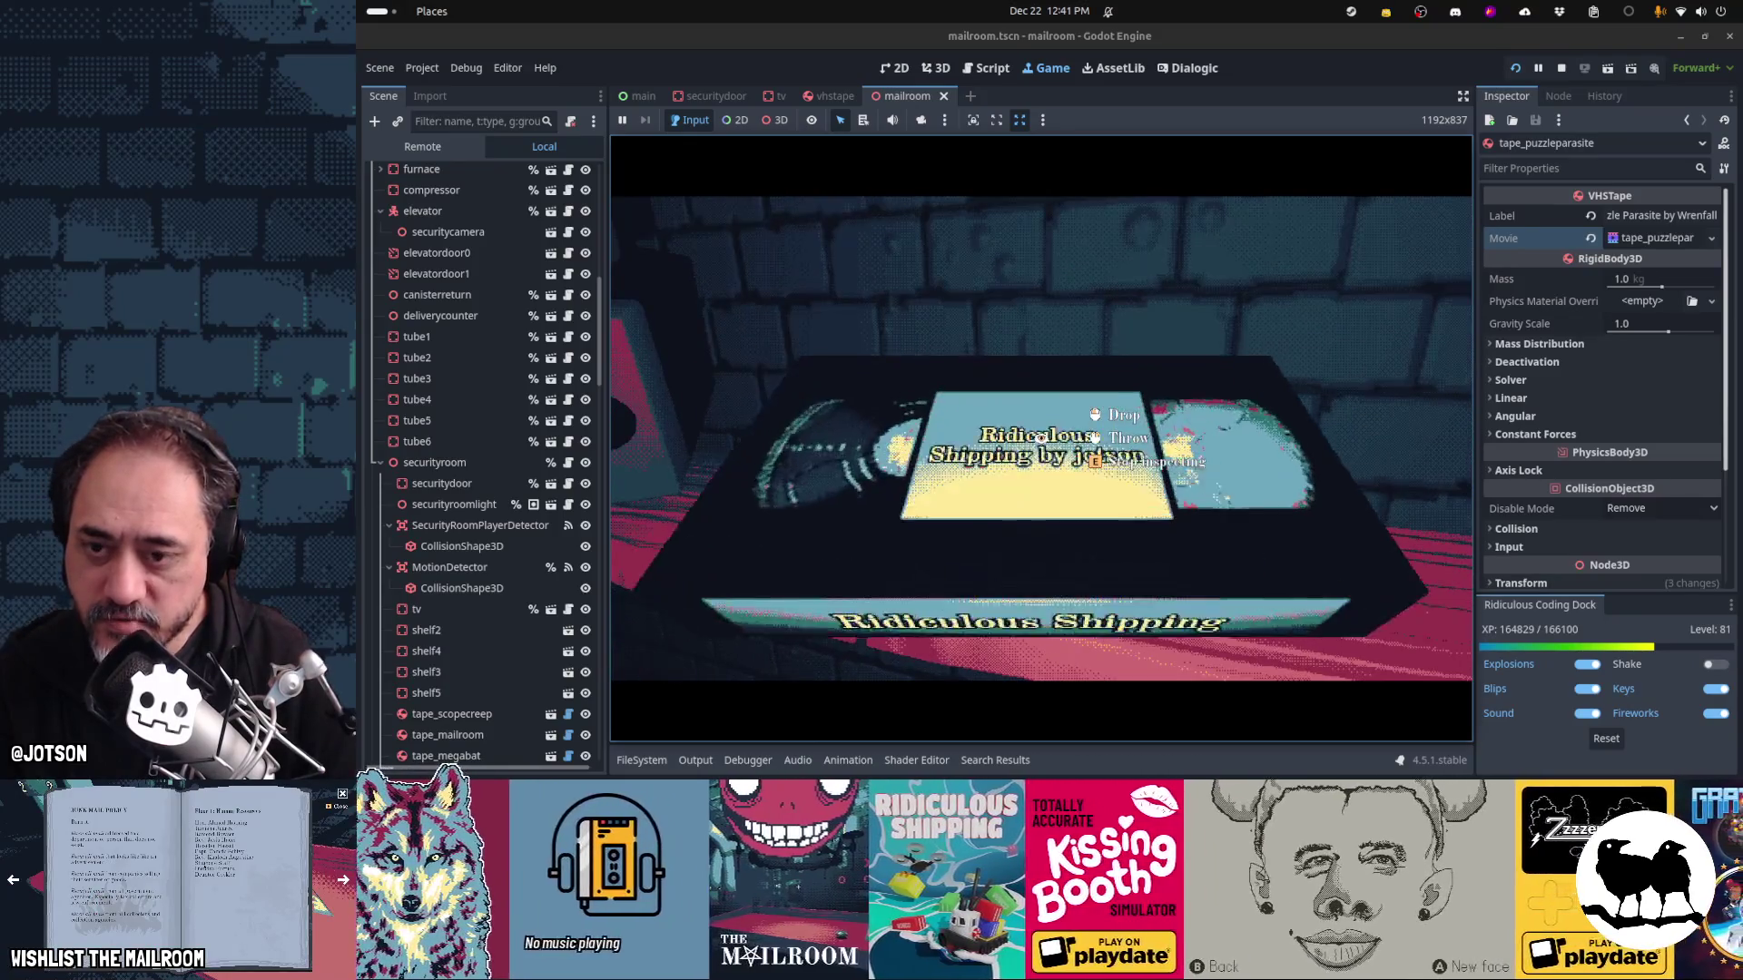
pyautogui.click(1041, 439)
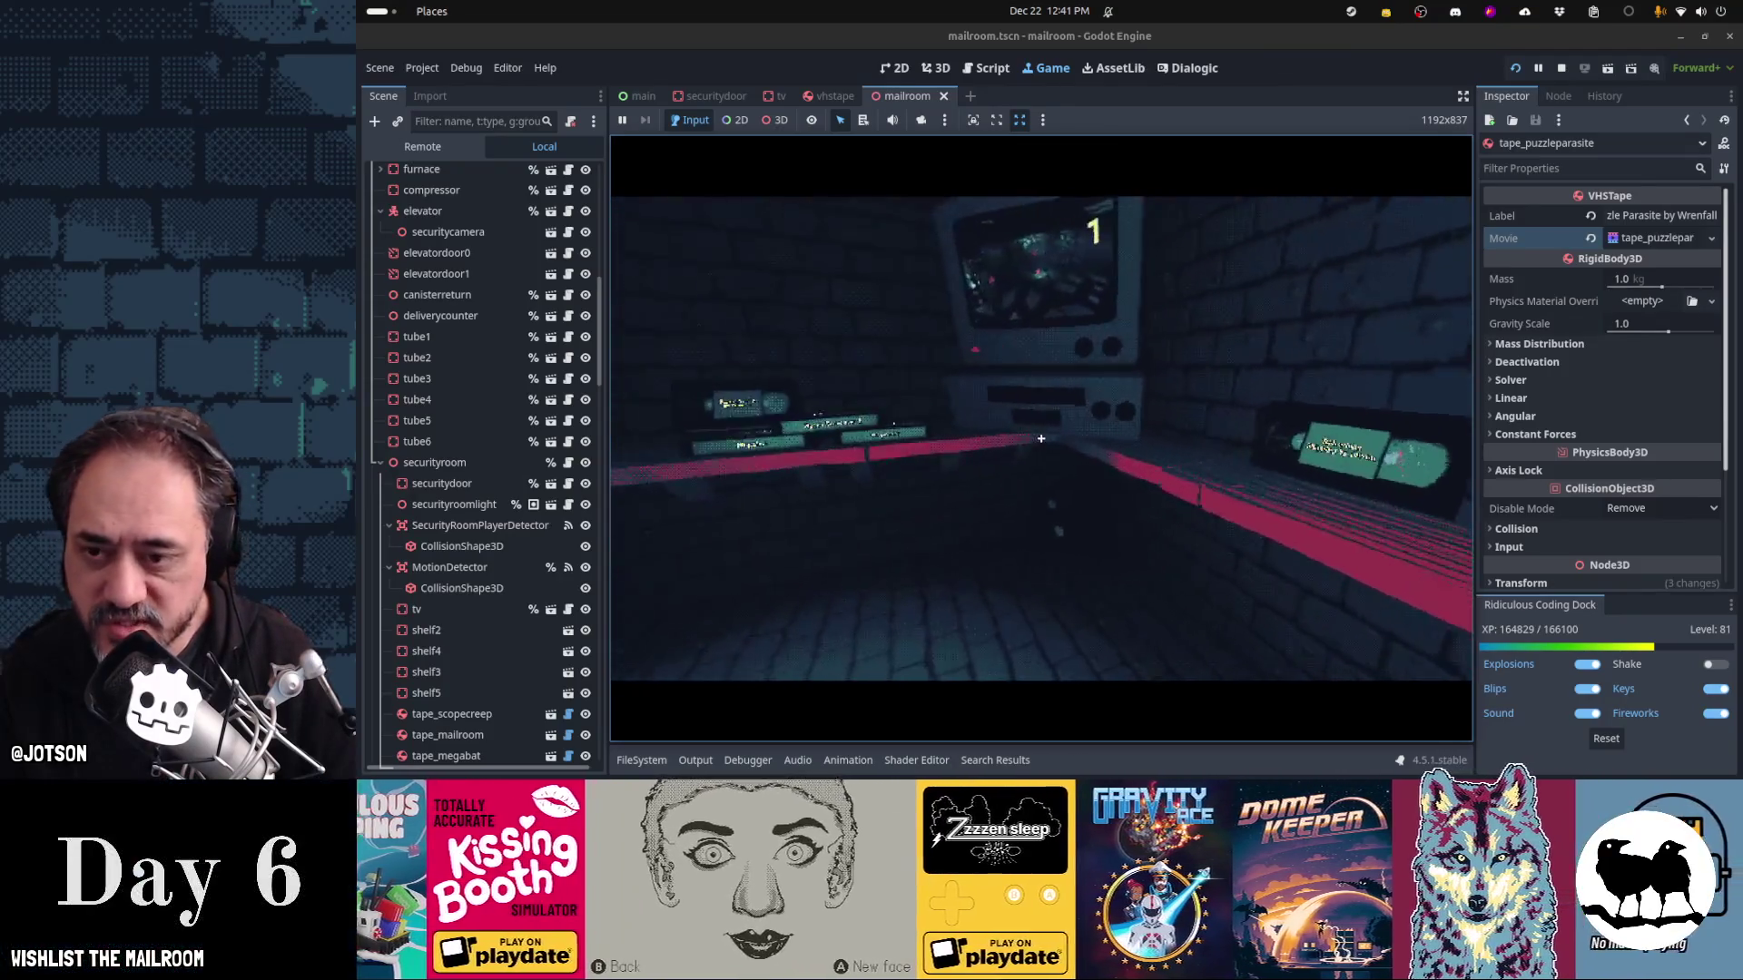
# Grab, drop and reshelve the VHS tape, then change the TV channel twice
pyautogui.click(1041, 438)
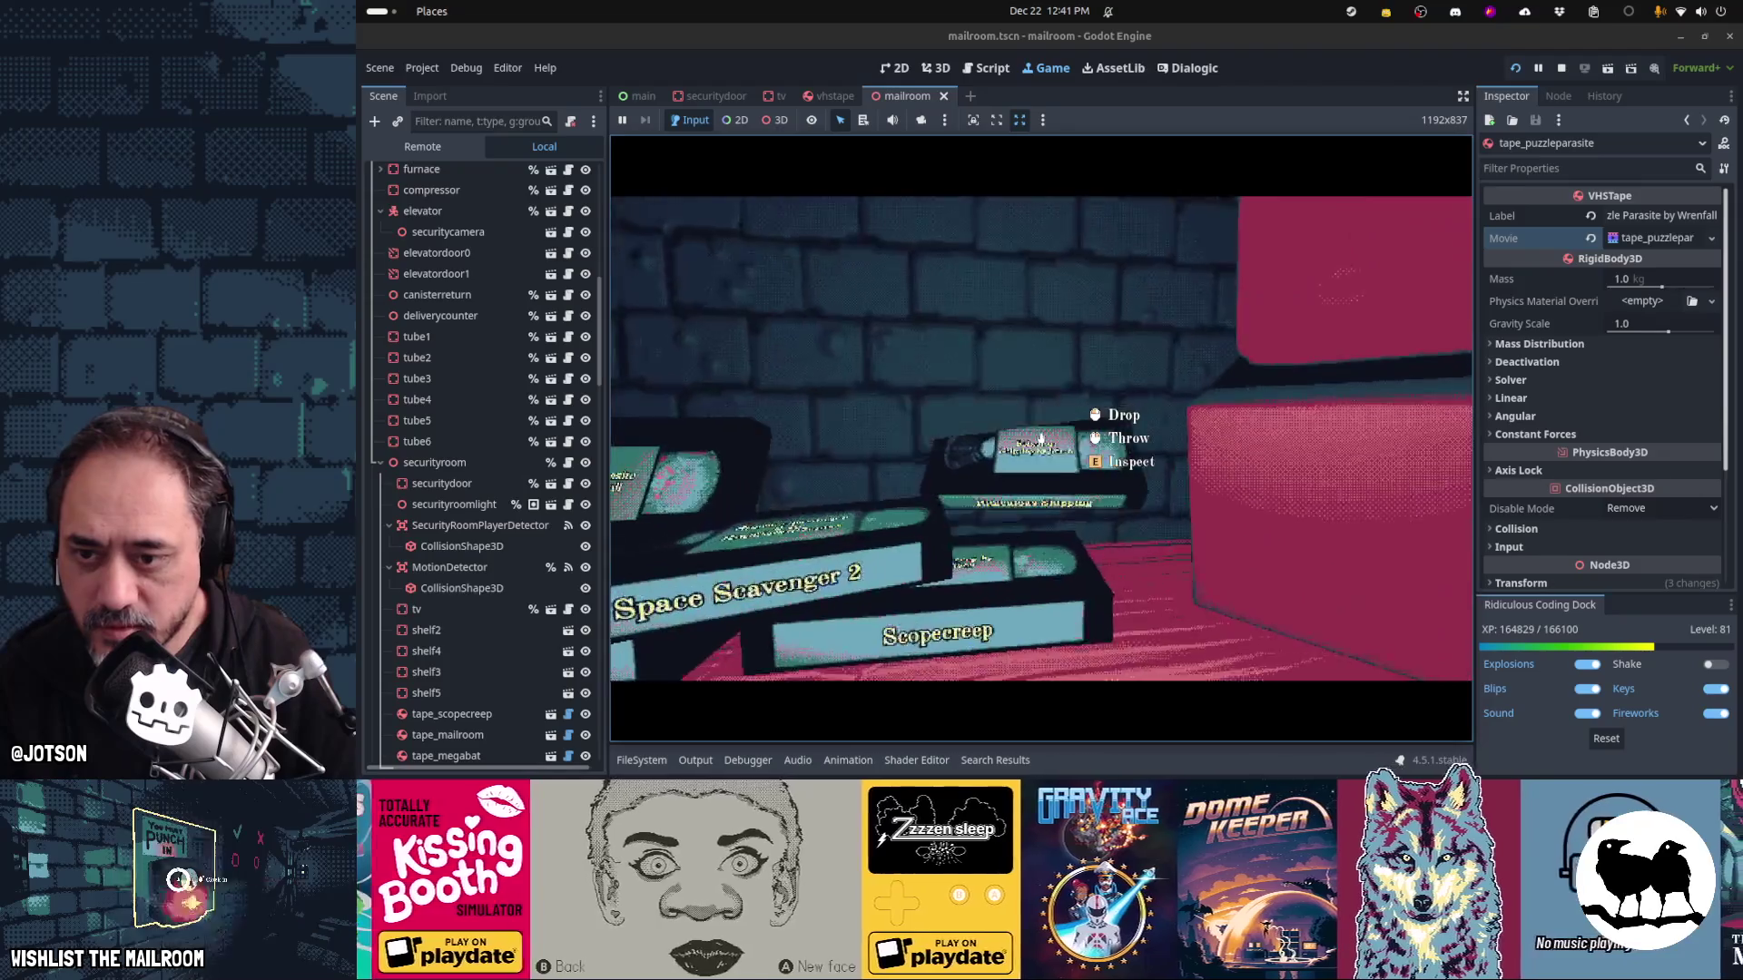
pyautogui.click(1041, 438)
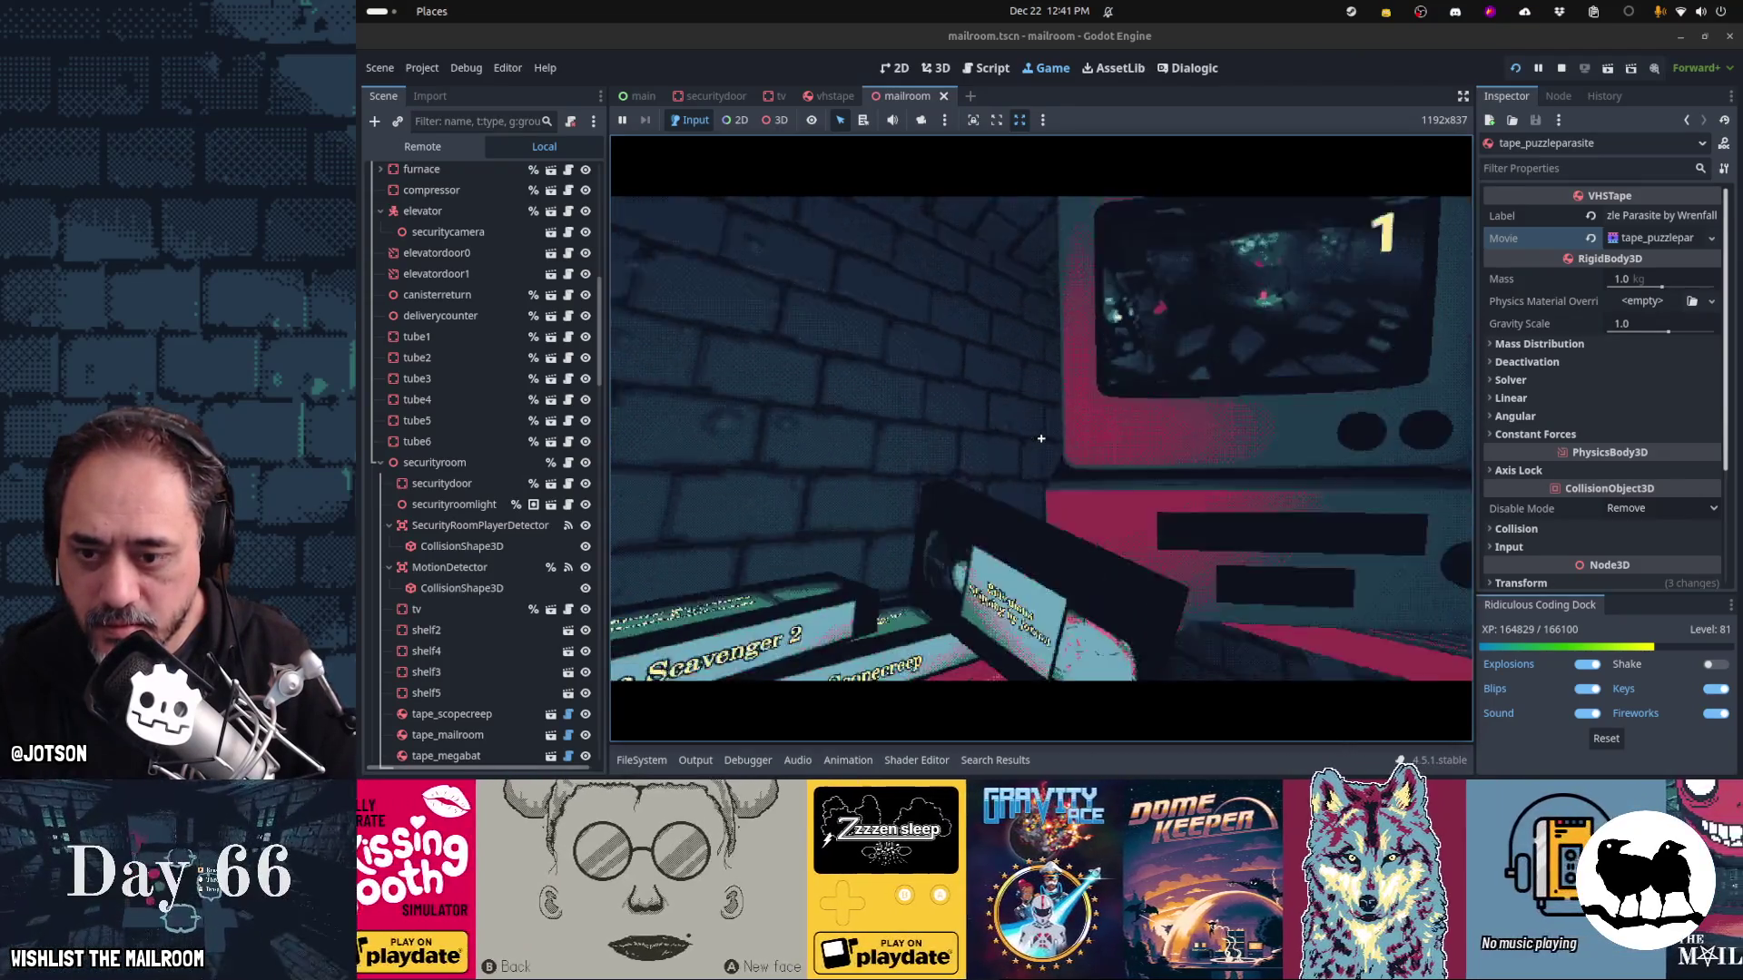
pyautogui.click(1041, 439)
pyautogui.click(1041, 439)
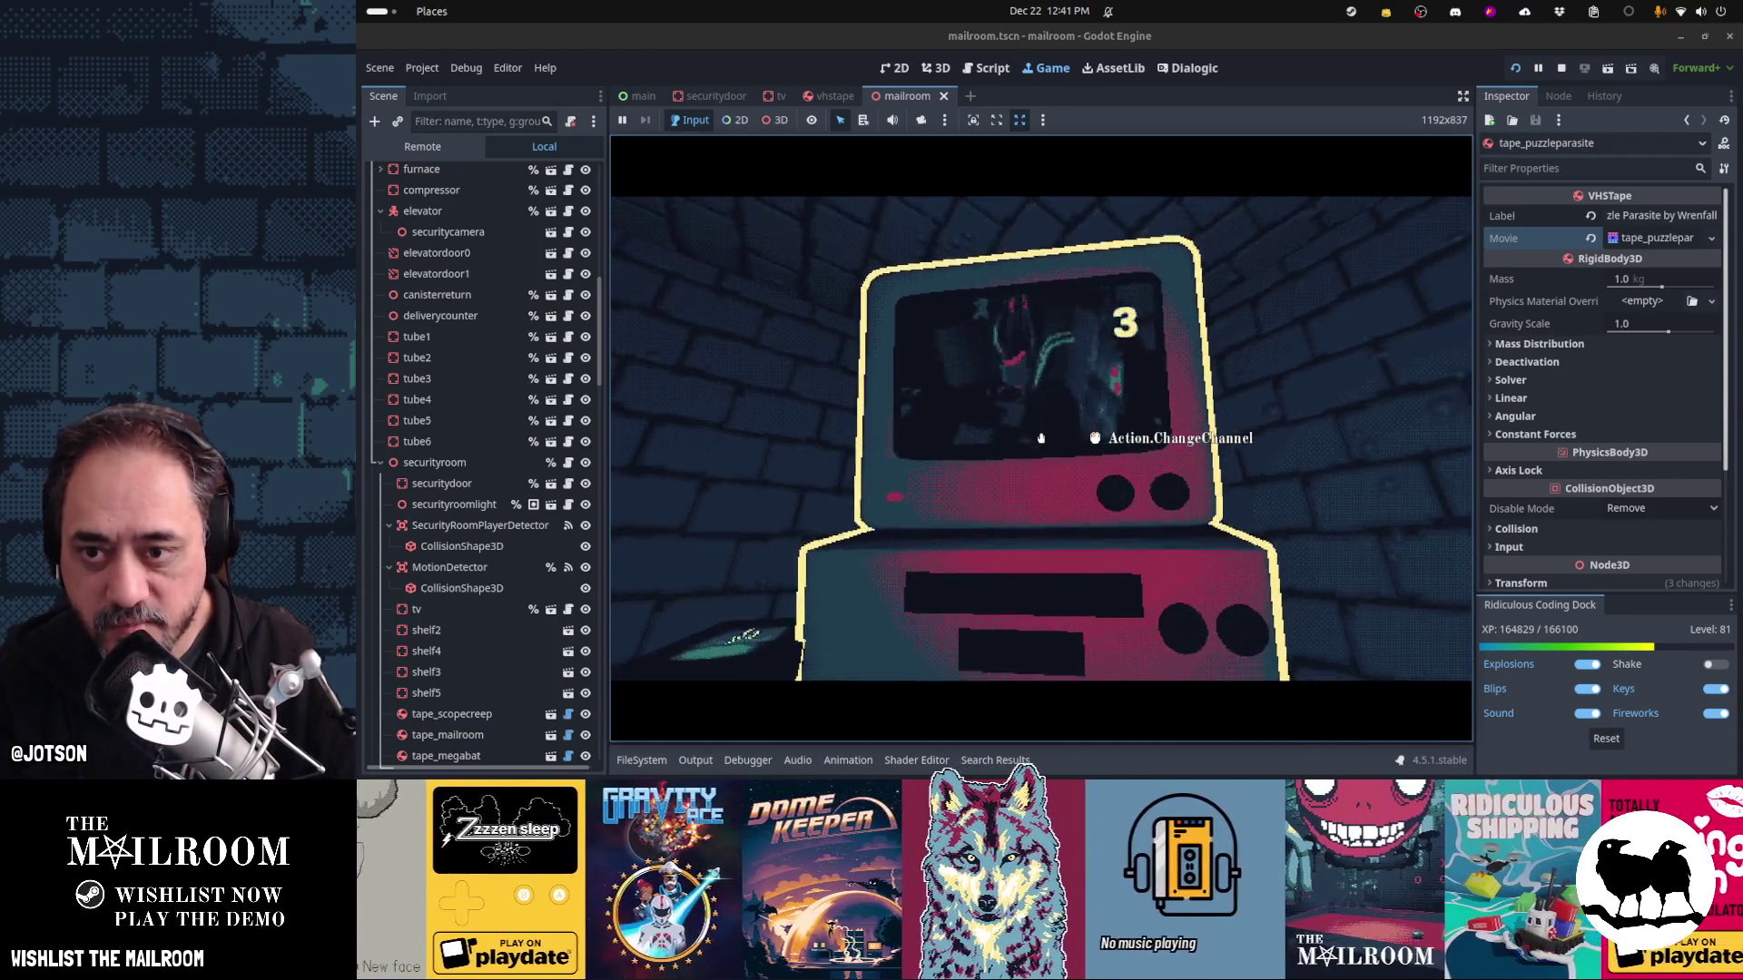
pyautogui.click(1041, 438)
pyautogui.click(1041, 439)
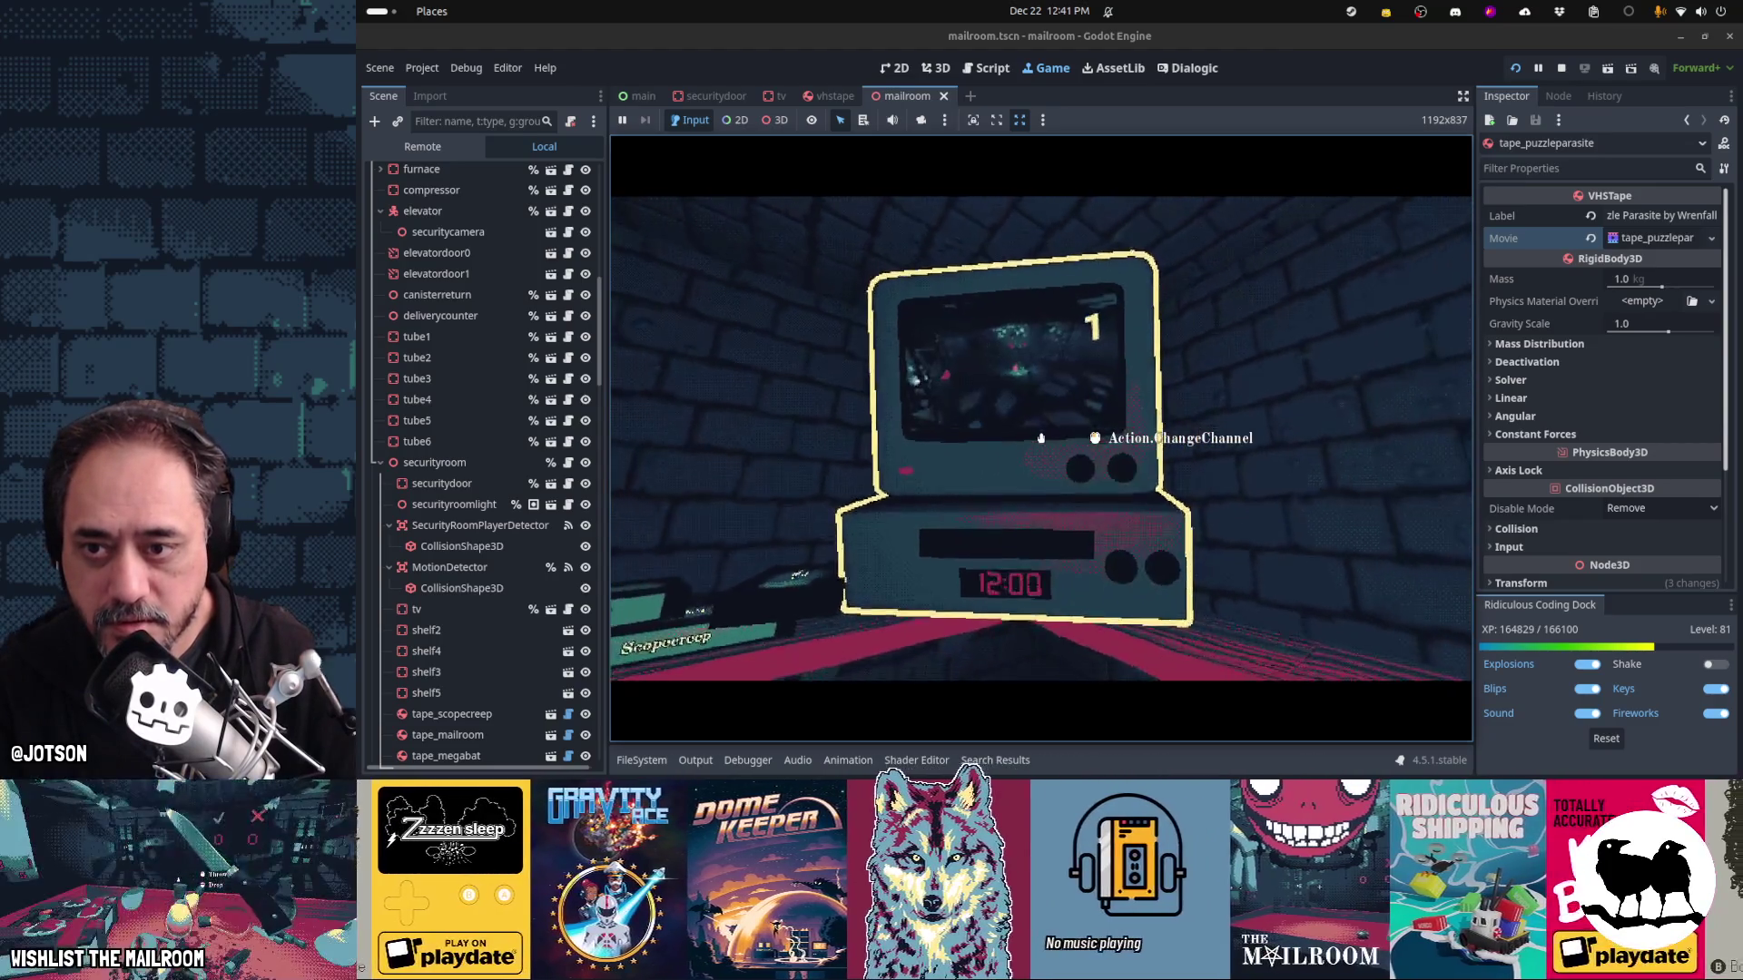
# Walk to the tape shelf, grab the outlined tape and drop it back onto the shelf
pyautogui.press('w')
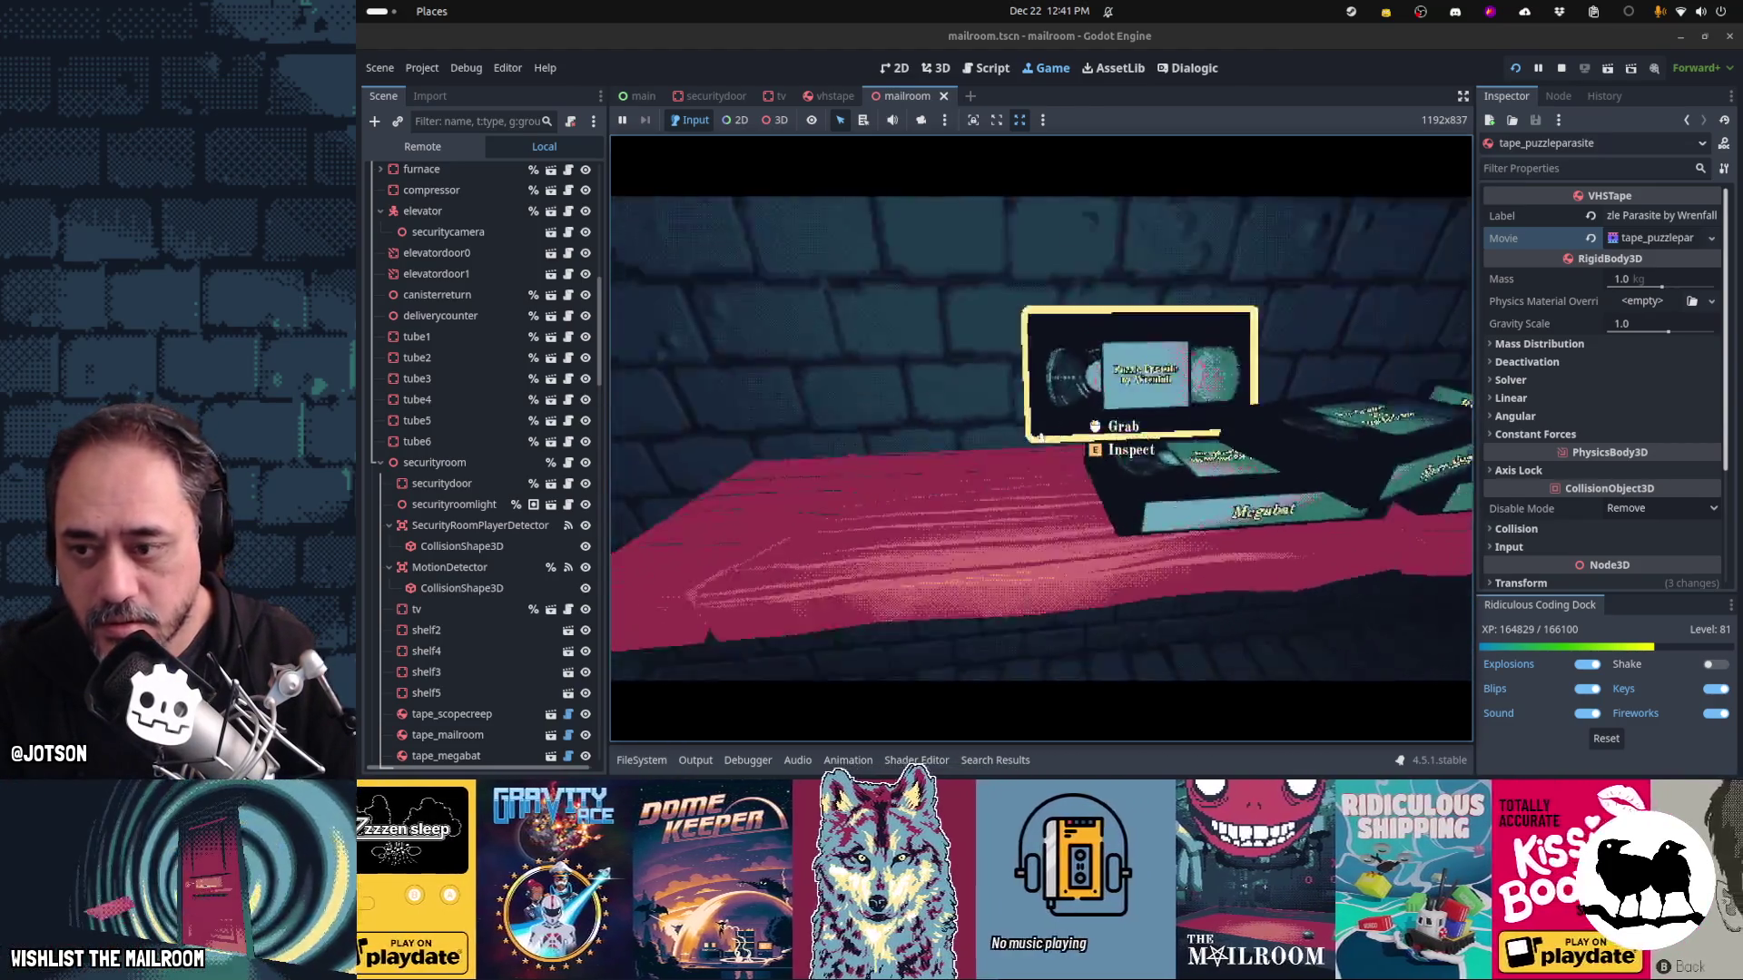
pyautogui.click(1041, 439)
pyautogui.press('s')
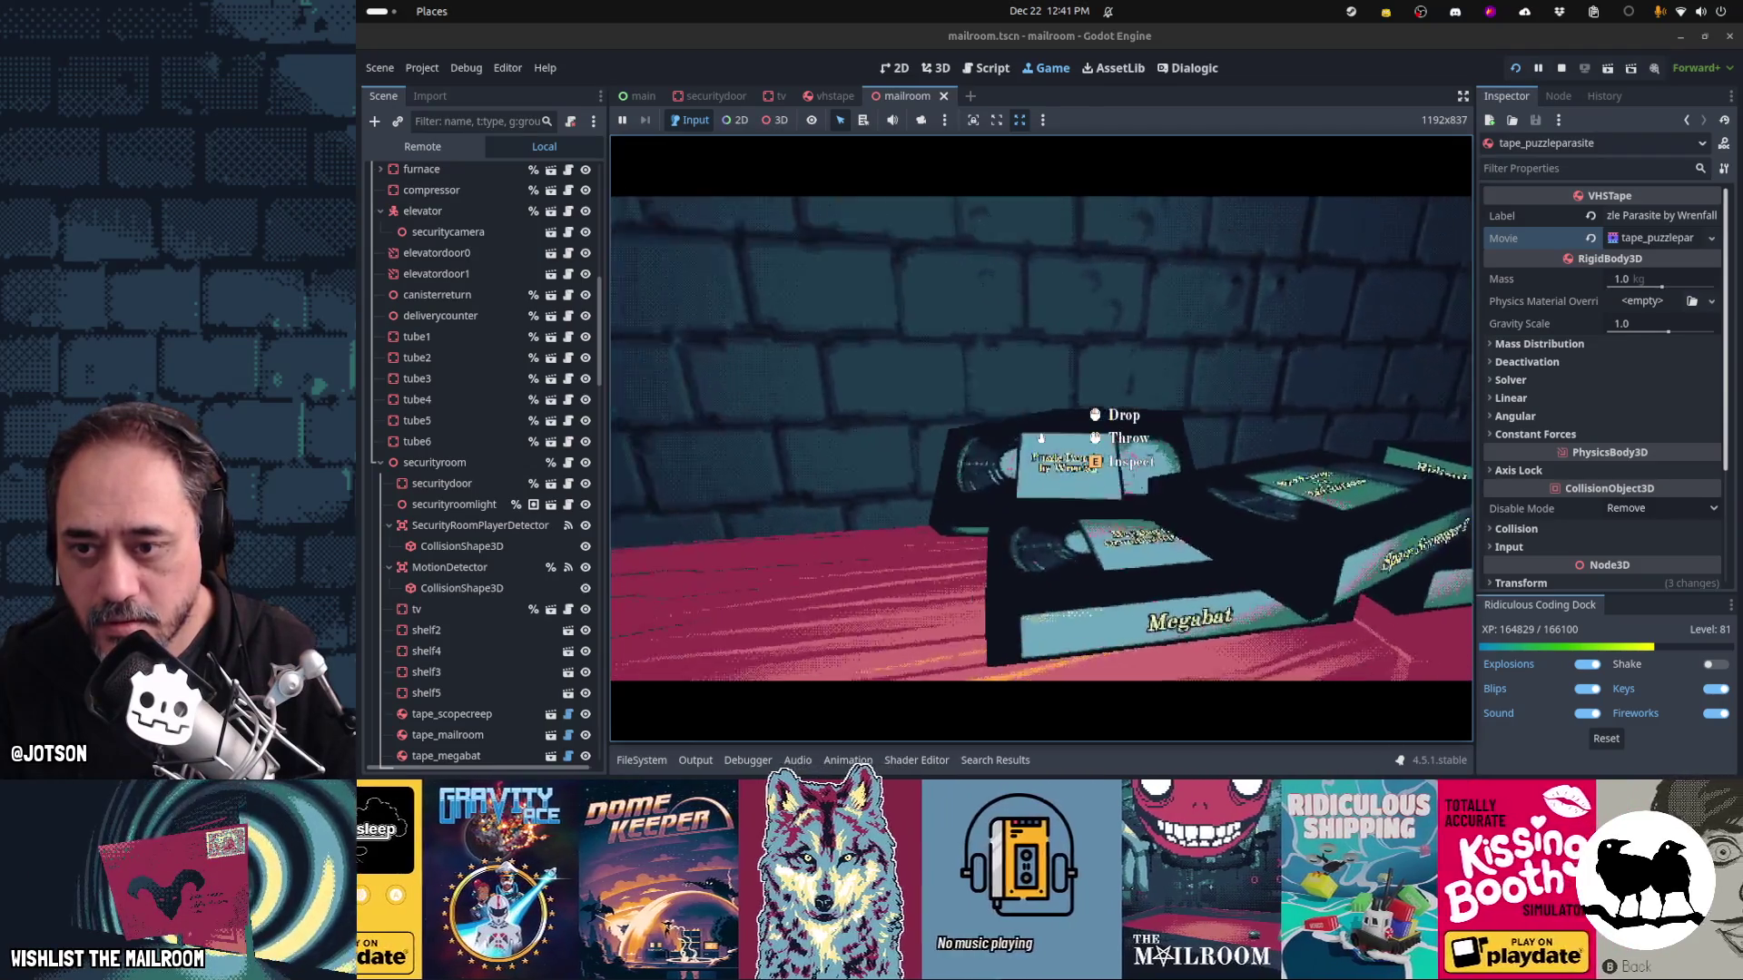
pyautogui.click(1041, 438)
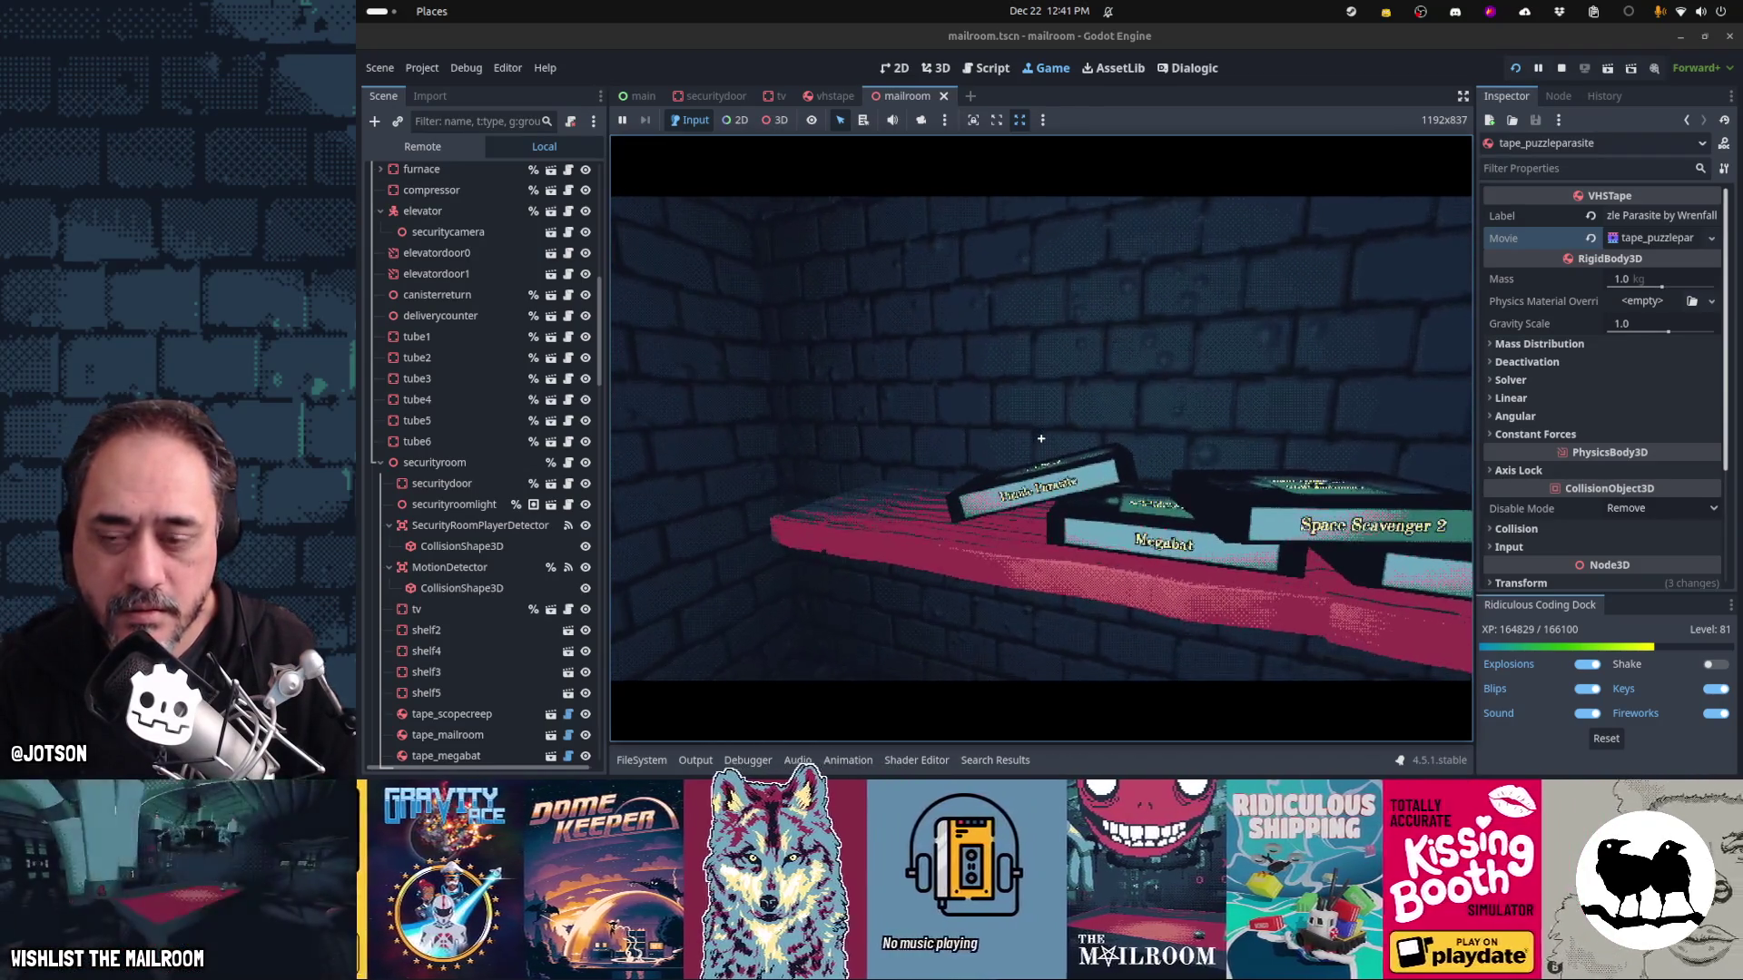
# Walk between the tape shelf and the TV and VCR, then pause and bring up vhstape.tscn
pyautogui.press('a')
pyautogui.press('w')
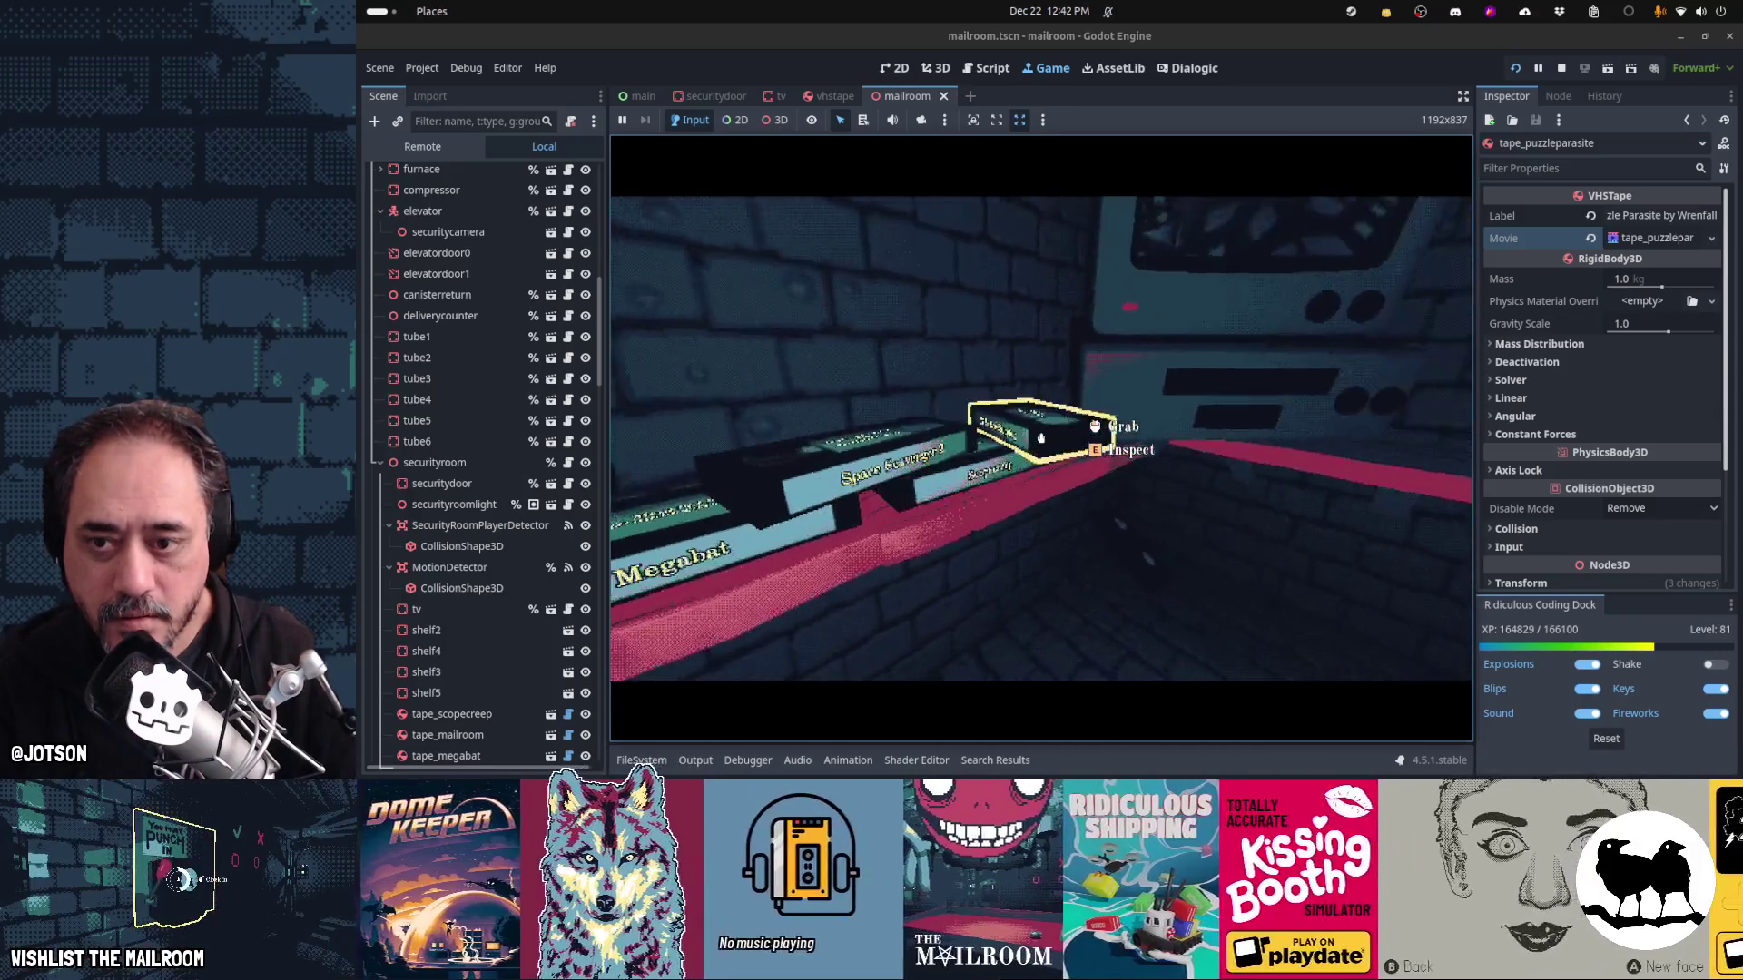
pyautogui.press('s')
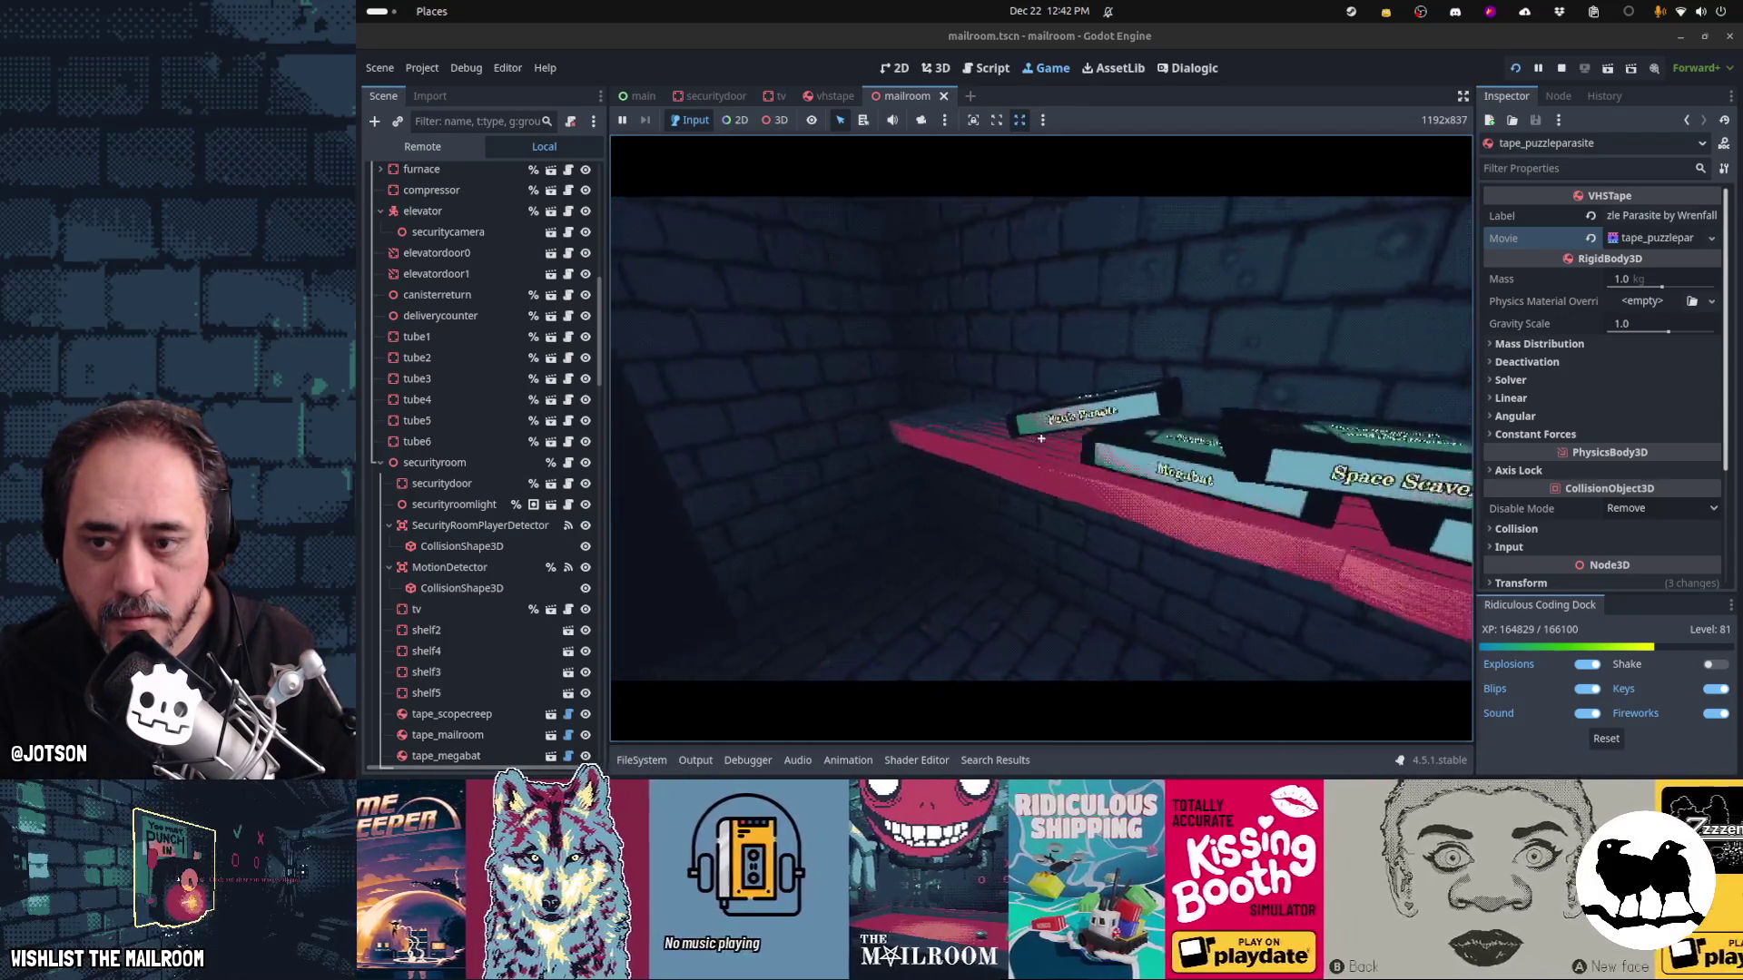
pyautogui.press('w')
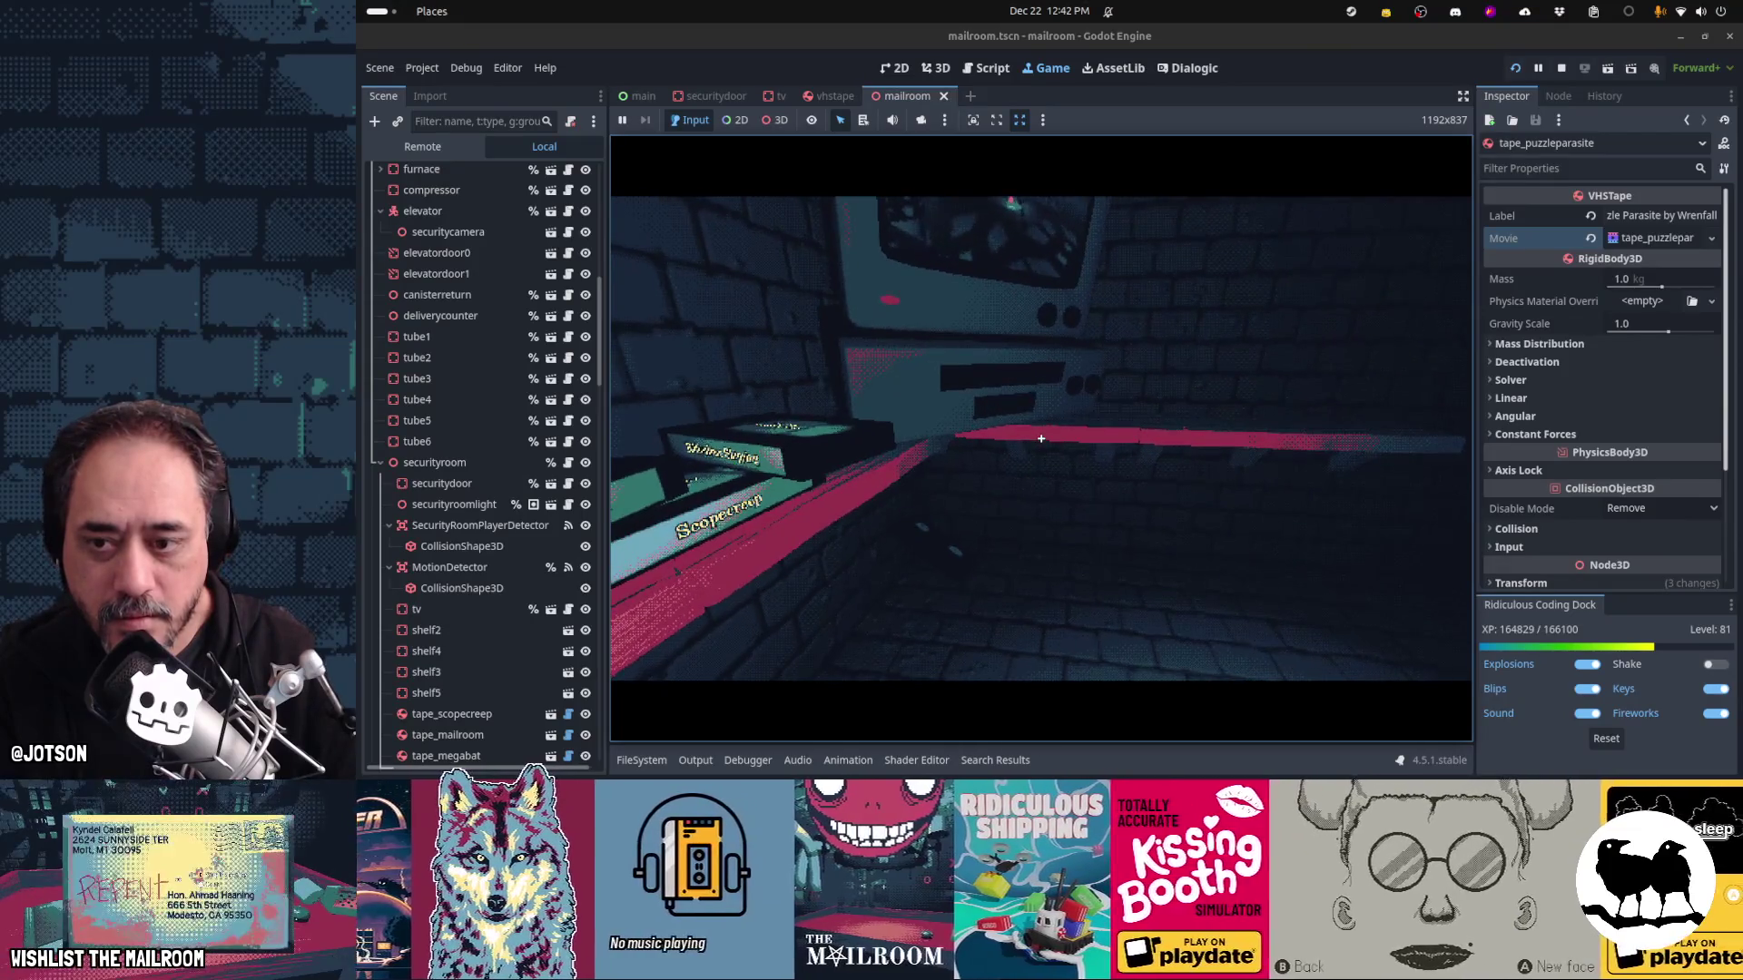
pyautogui.press('s')
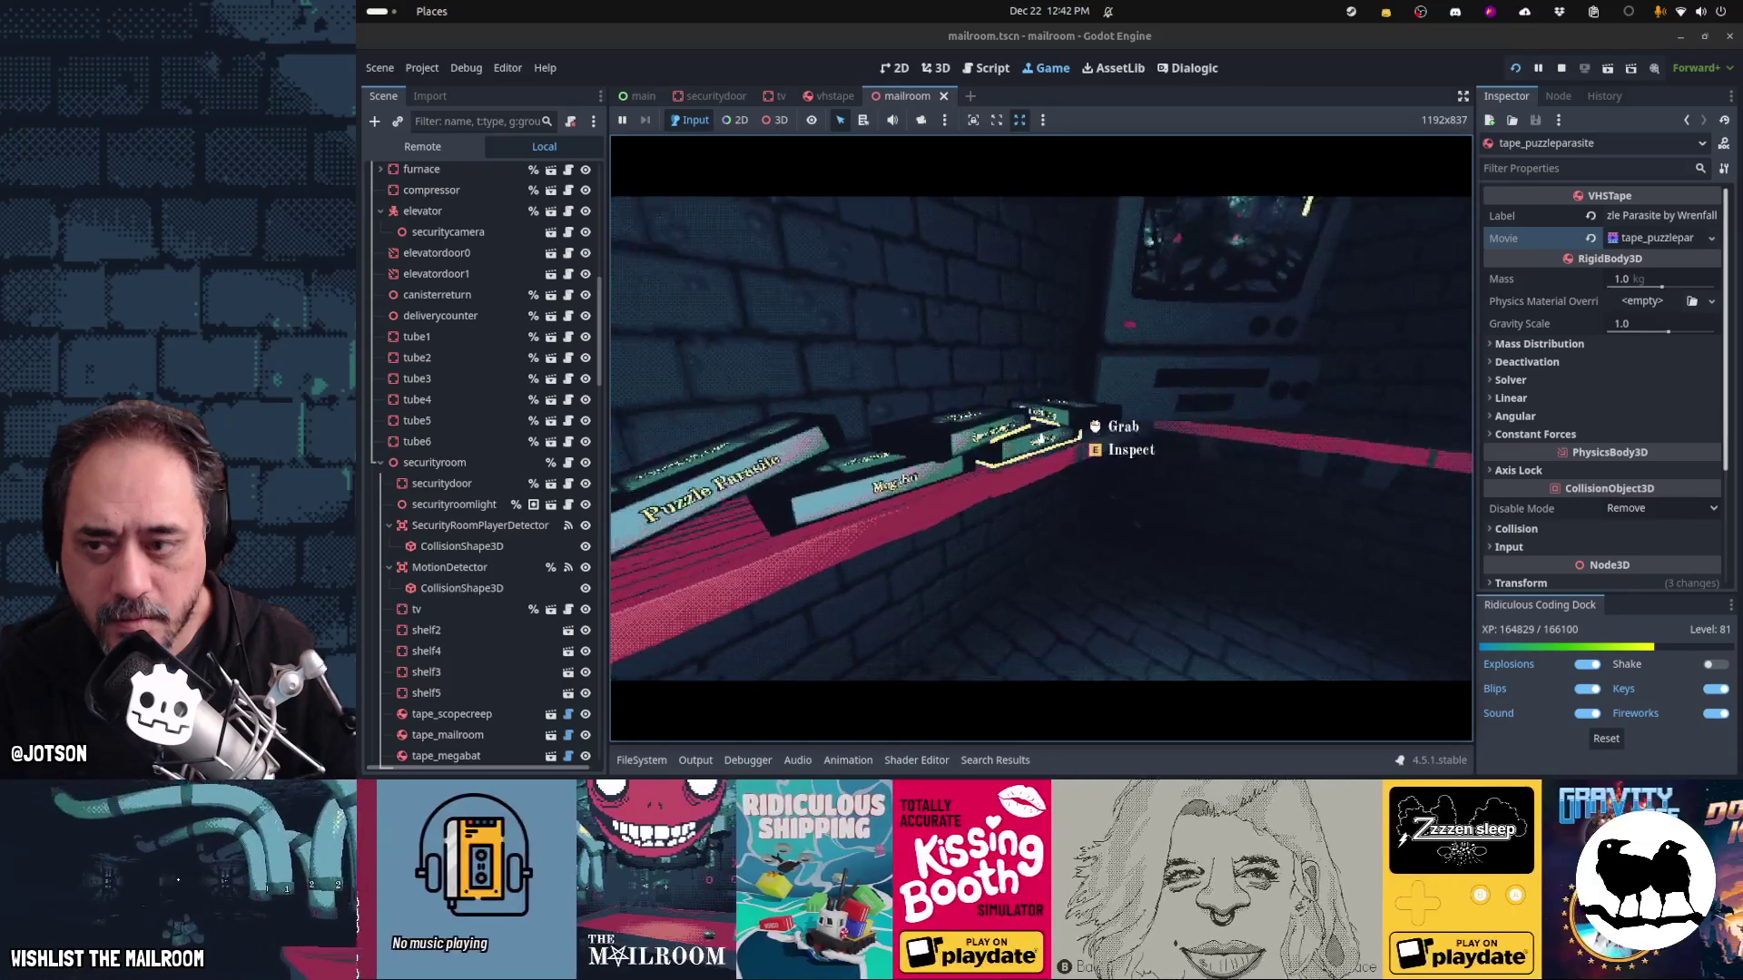
pyautogui.press('Escape')
pyautogui.click(830, 96)
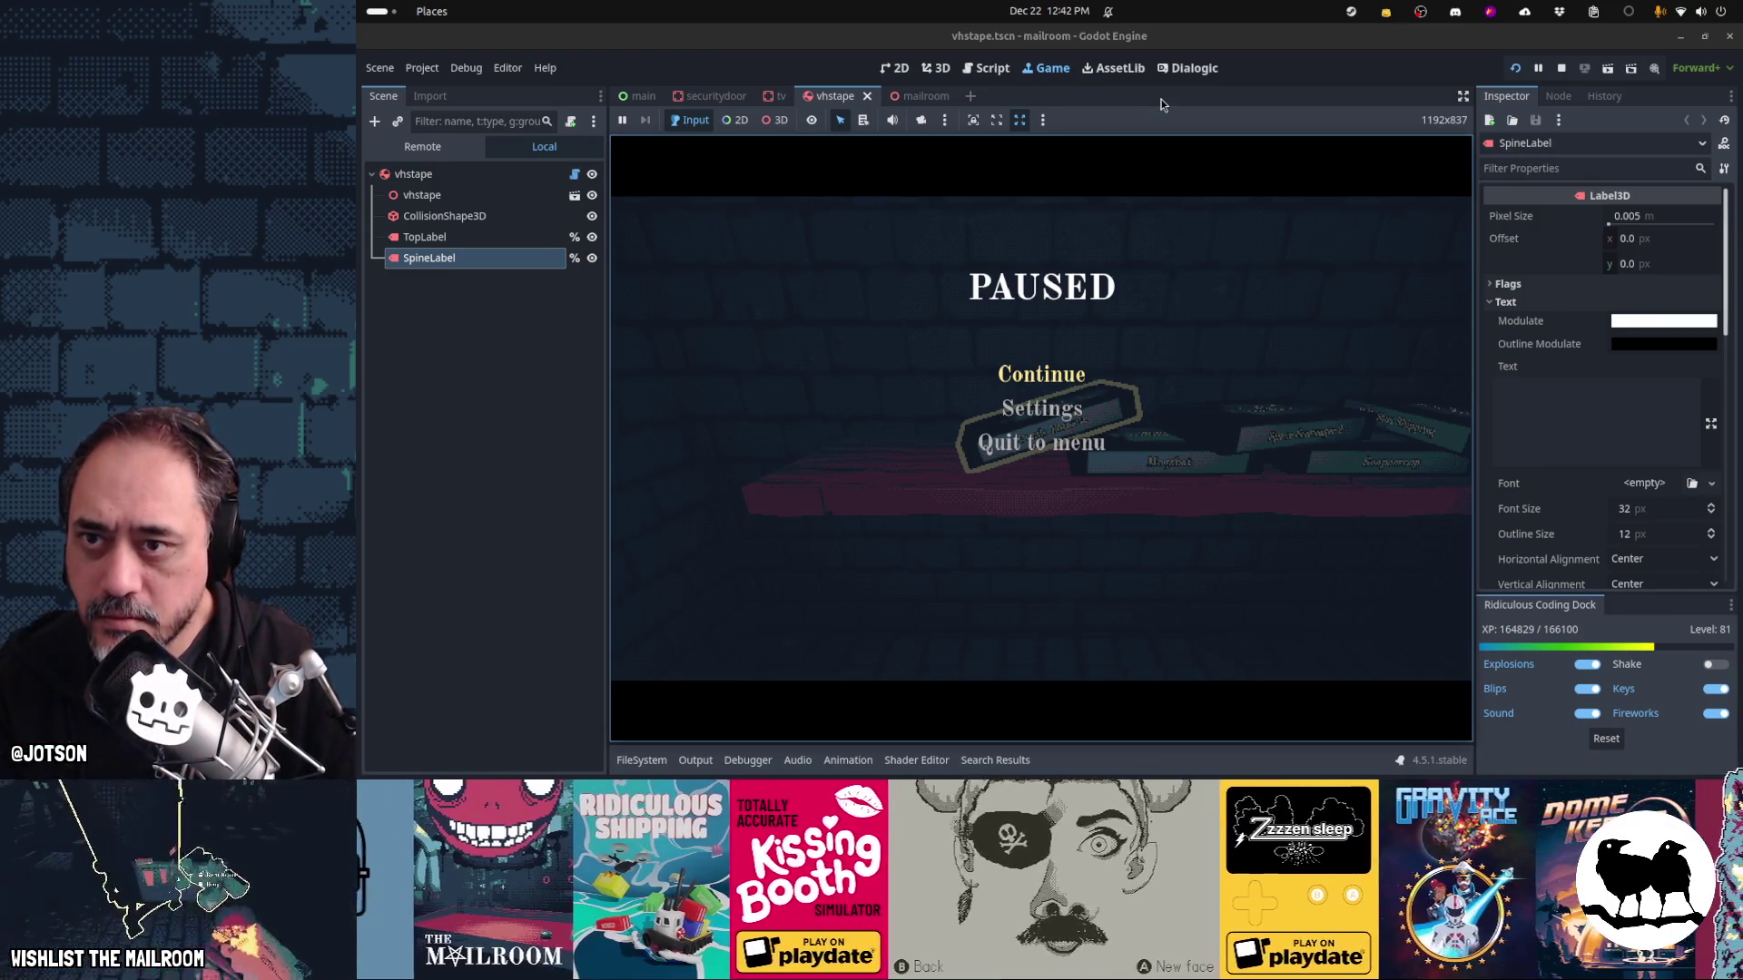
# Resume play, open the locker doors, pick up and drop a bottle twice, then pause again
pyautogui.click(1055, 384)
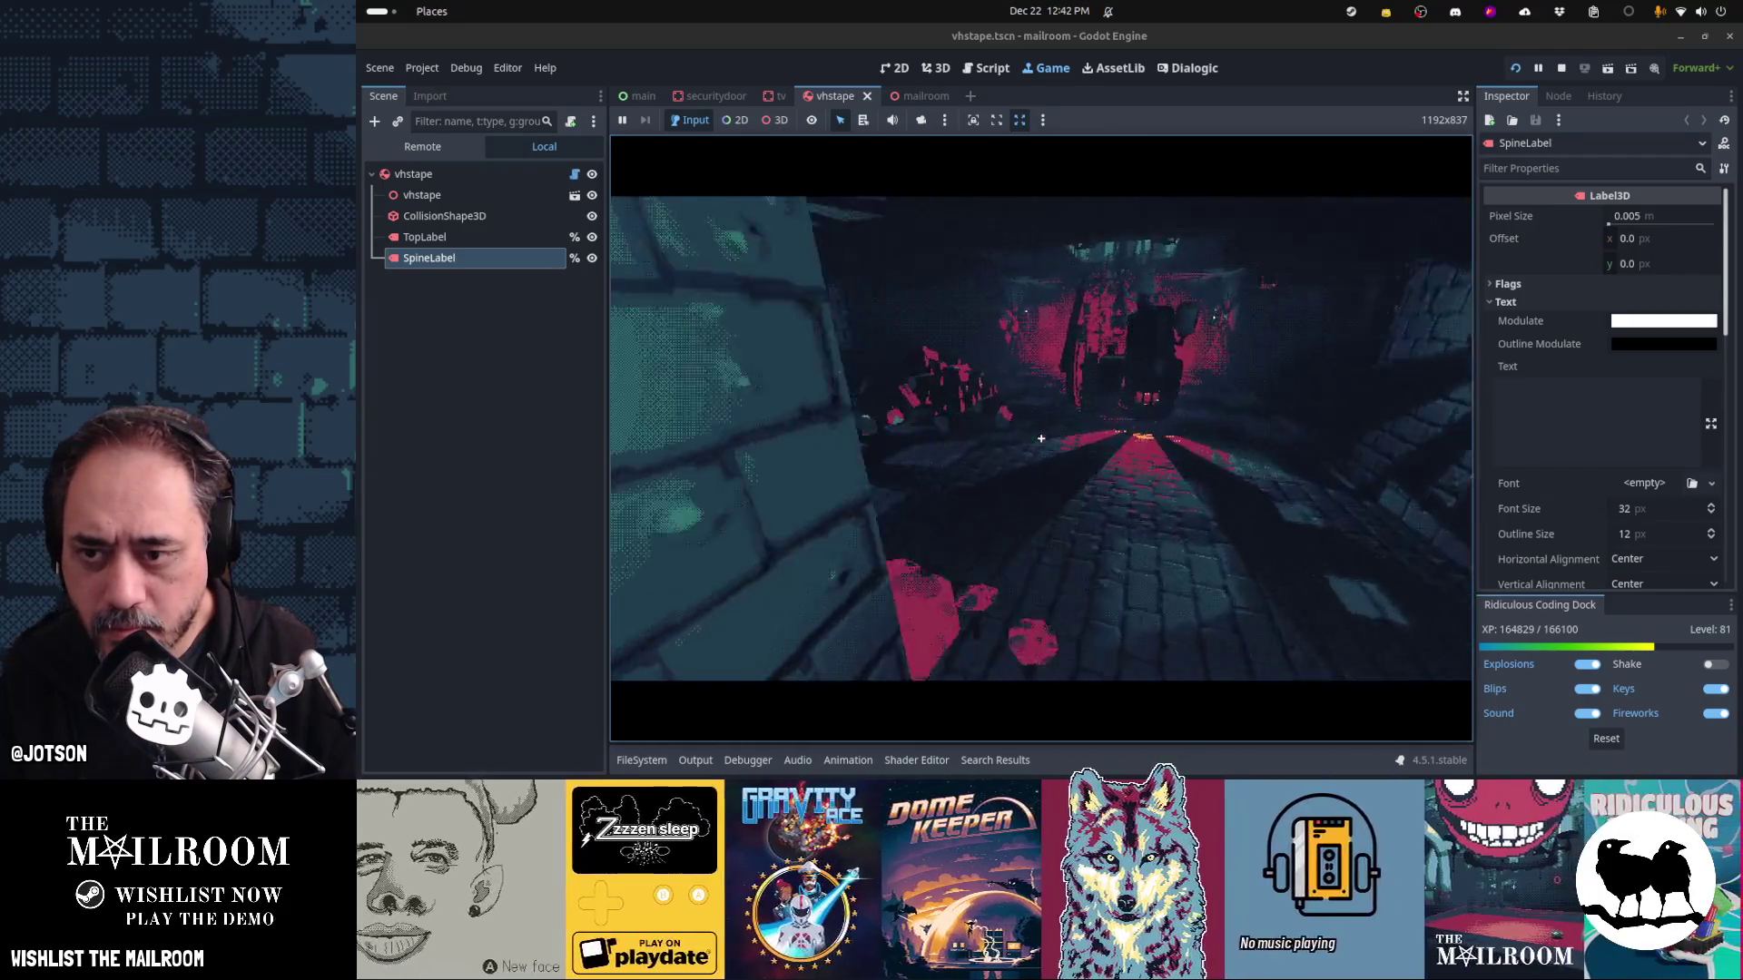
pyautogui.click(1041, 439)
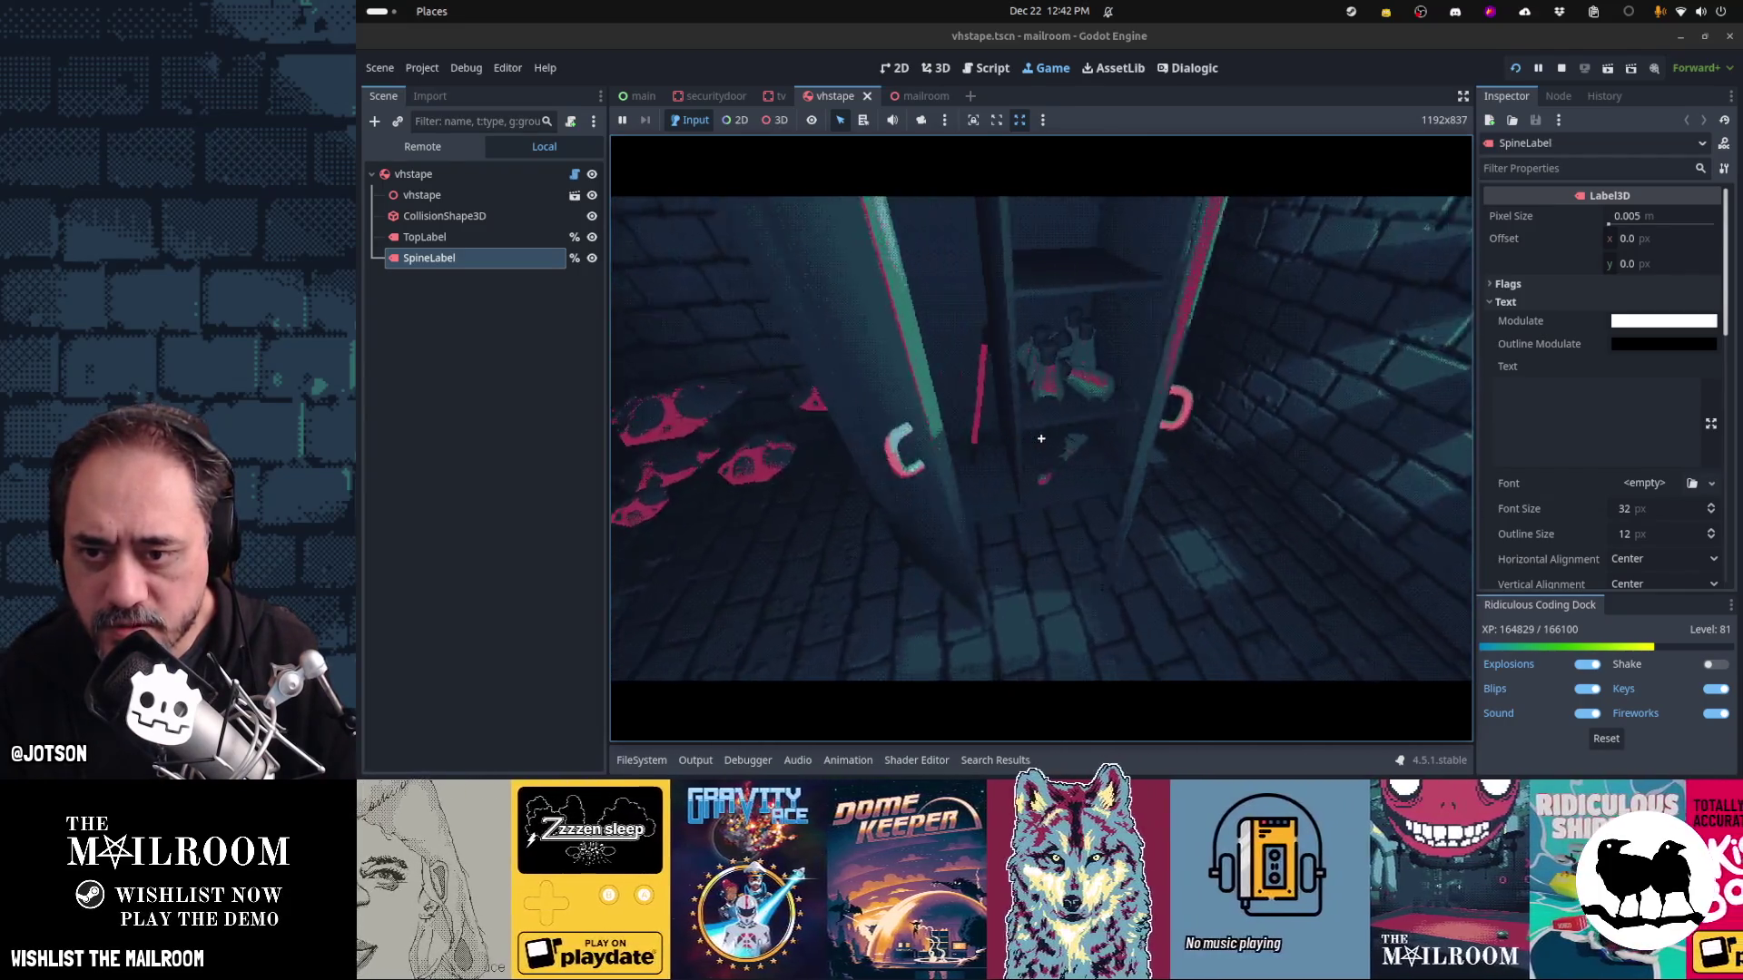
pyautogui.click(1041, 438)
pyautogui.click(1041, 438)
pyautogui.click(1041, 438)
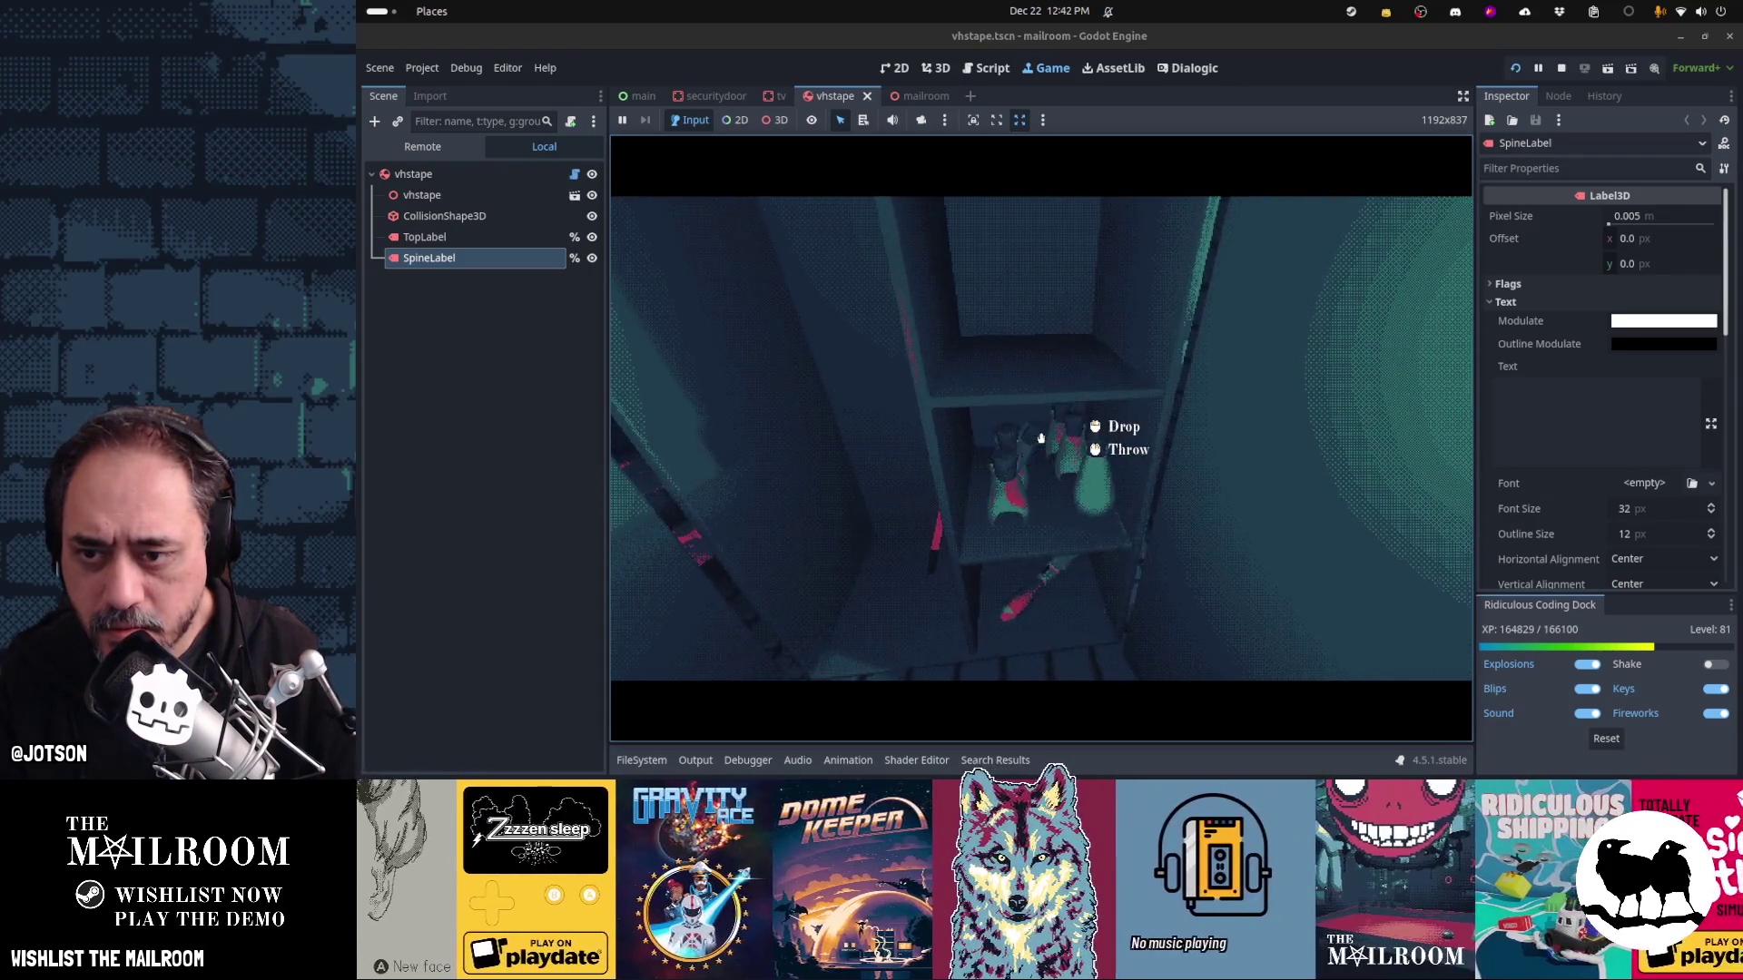
pyautogui.click(1041, 439)
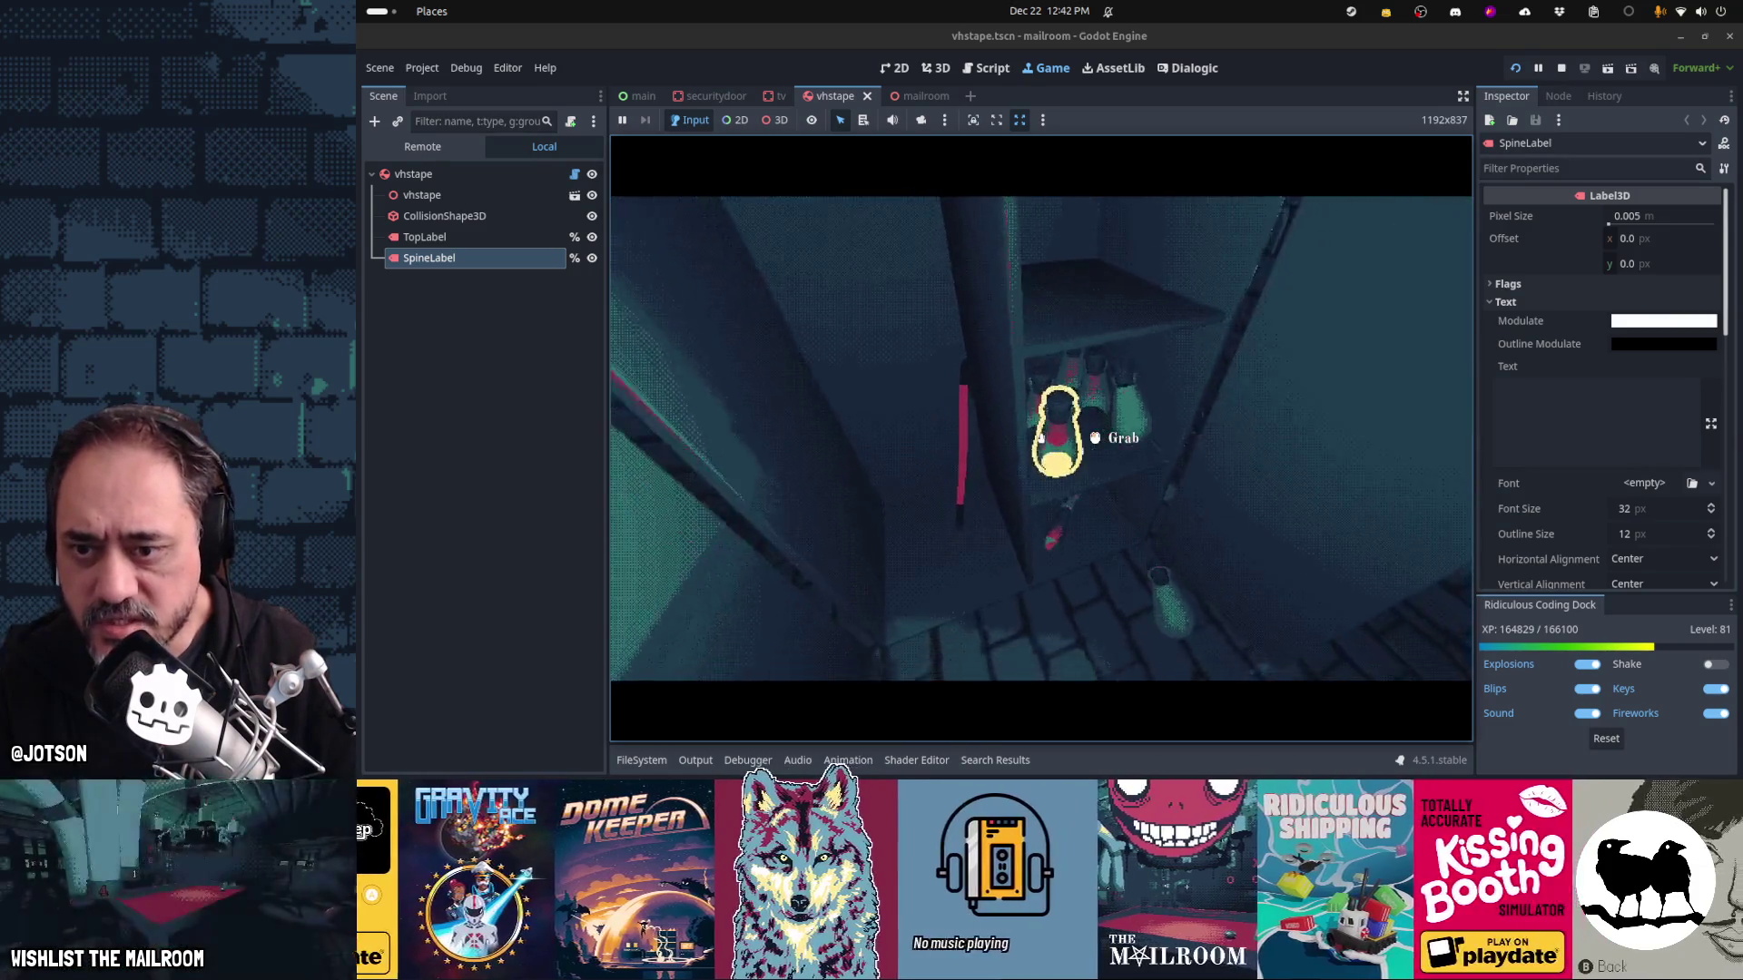
pyautogui.press('Escape')
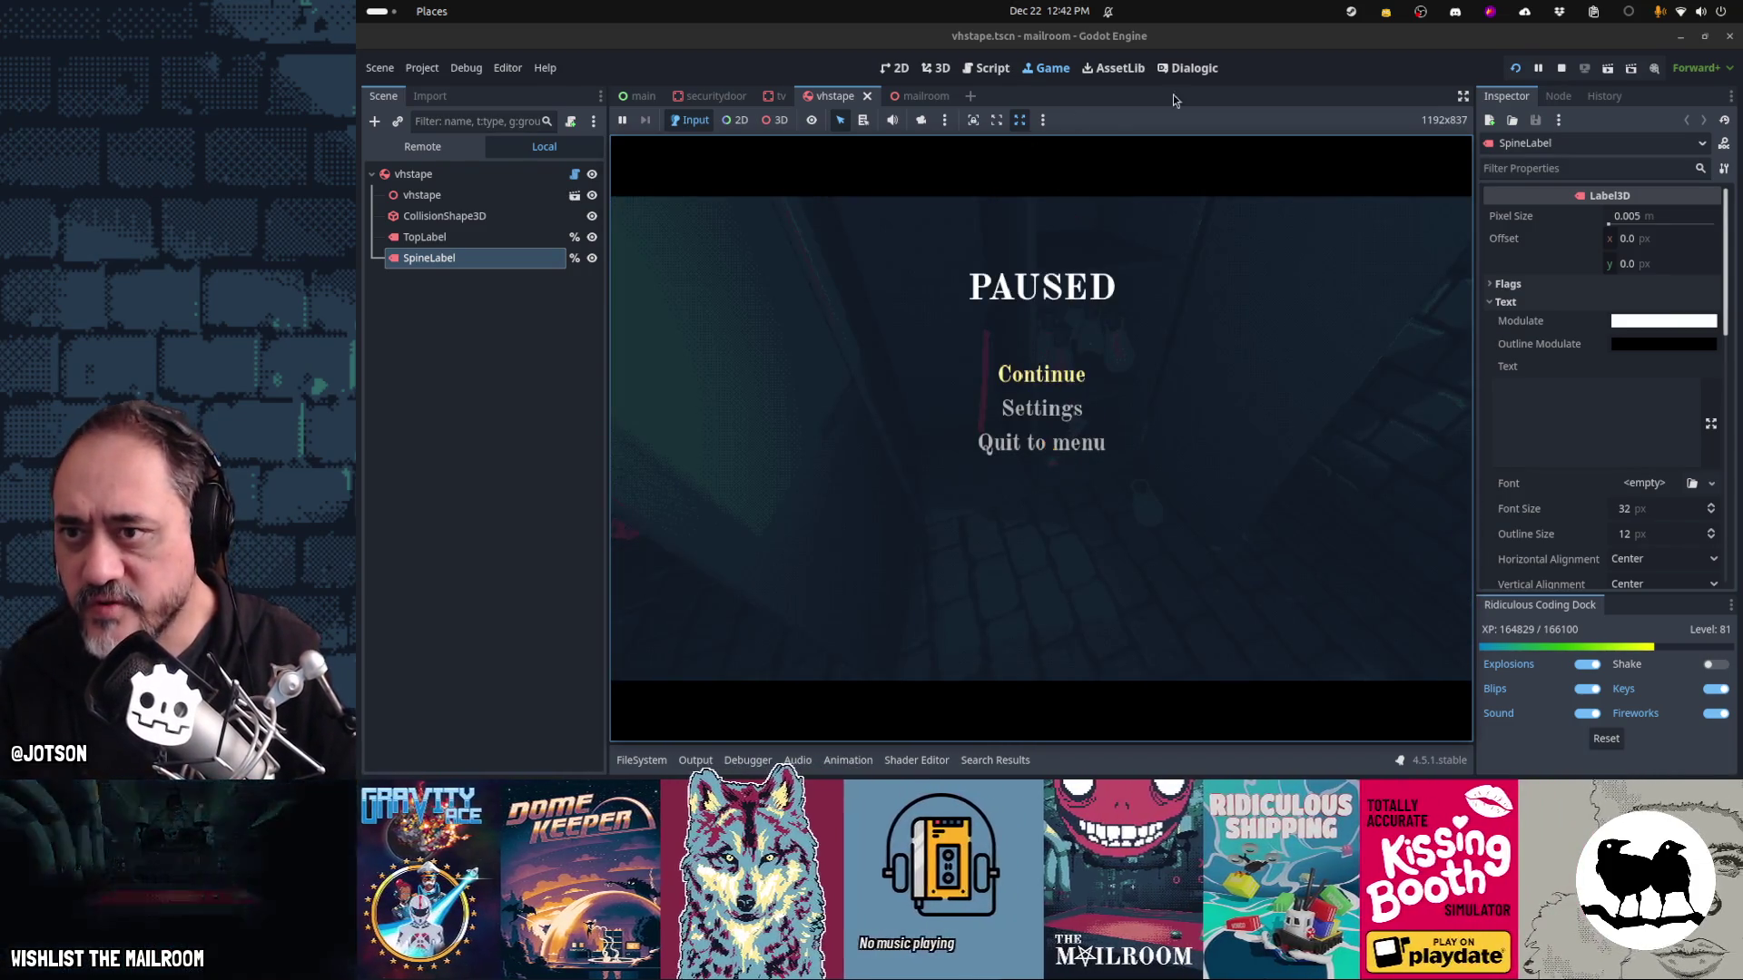
# Open bottle.tscn, select ClinkSound and collapse Streams to reveal its Max Distance, then resume
pyautogui.hotkey('alt', 'shift', 'o')
pyautogui.write('botle.t')
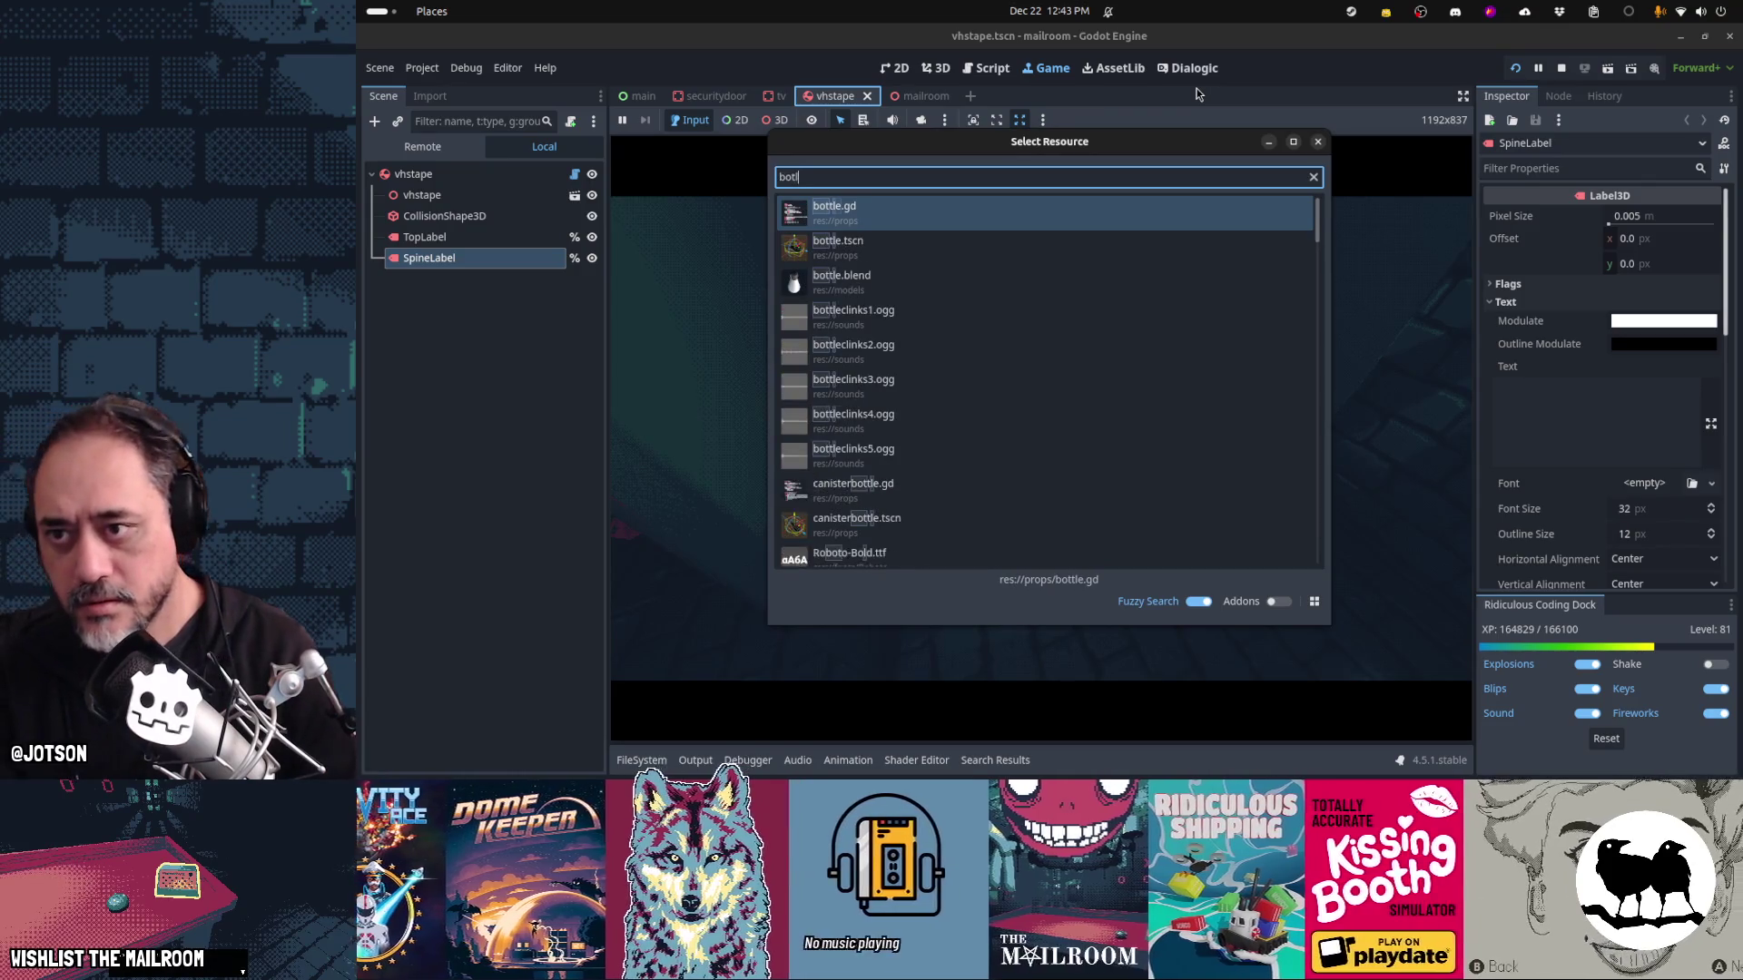
pyautogui.press('Return')
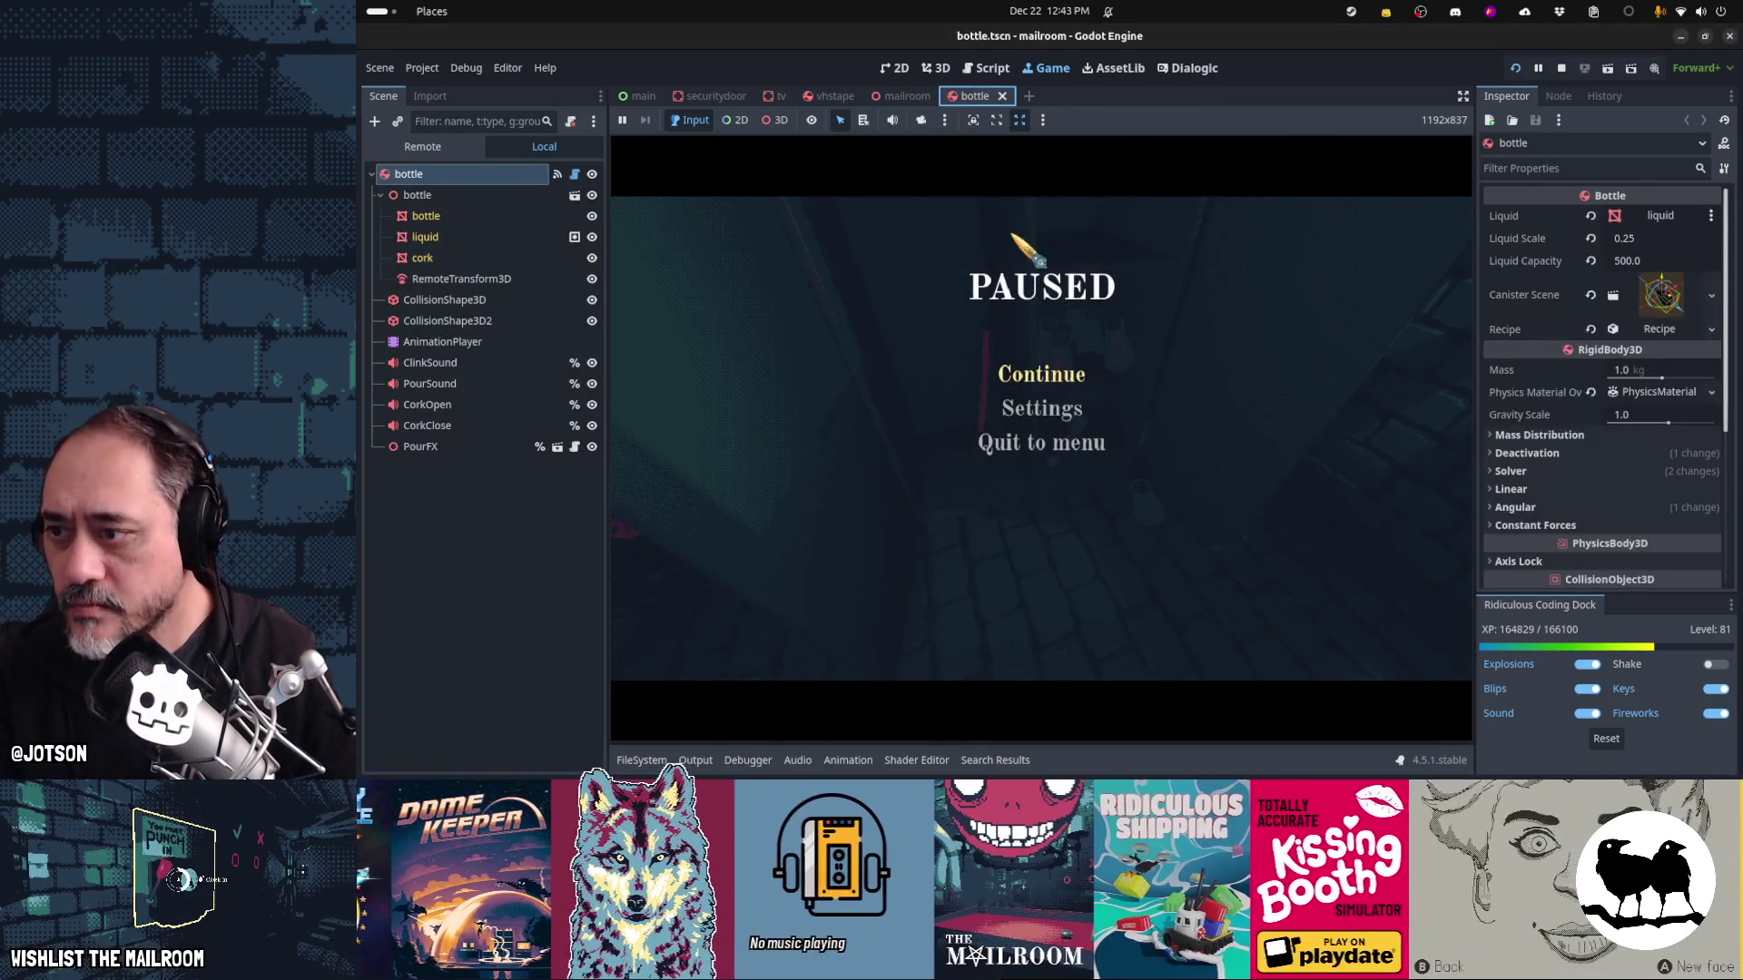
pyautogui.click(495, 362)
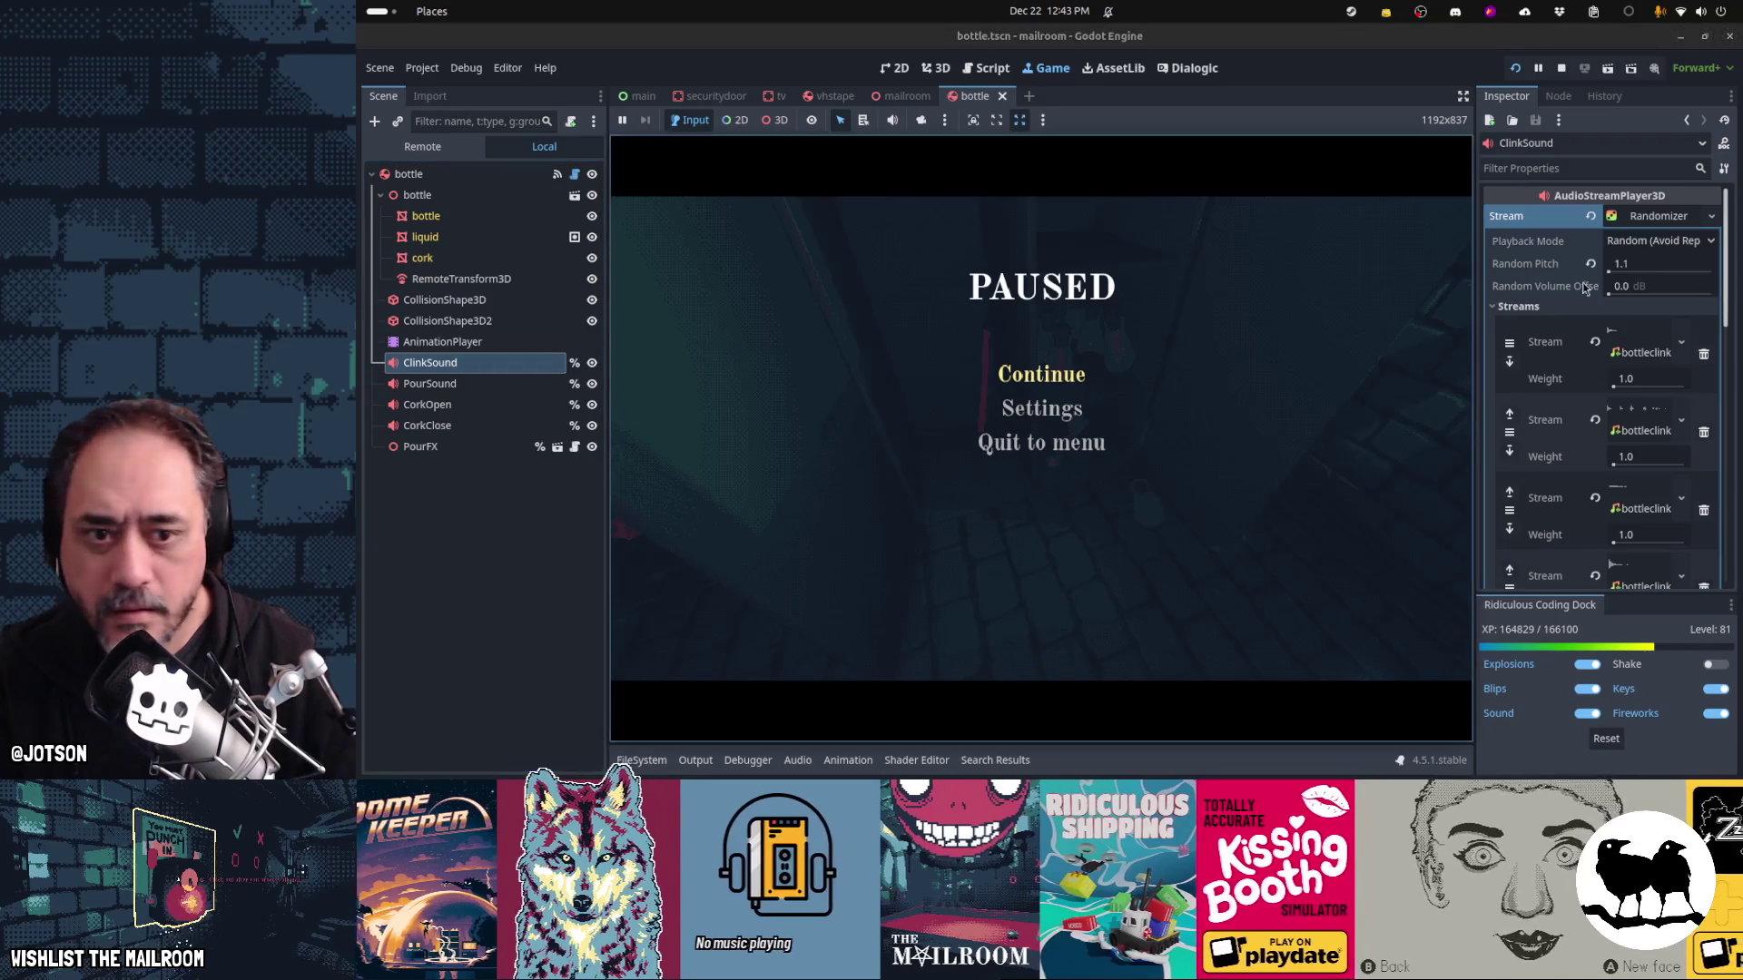
pyautogui.click(1525, 307)
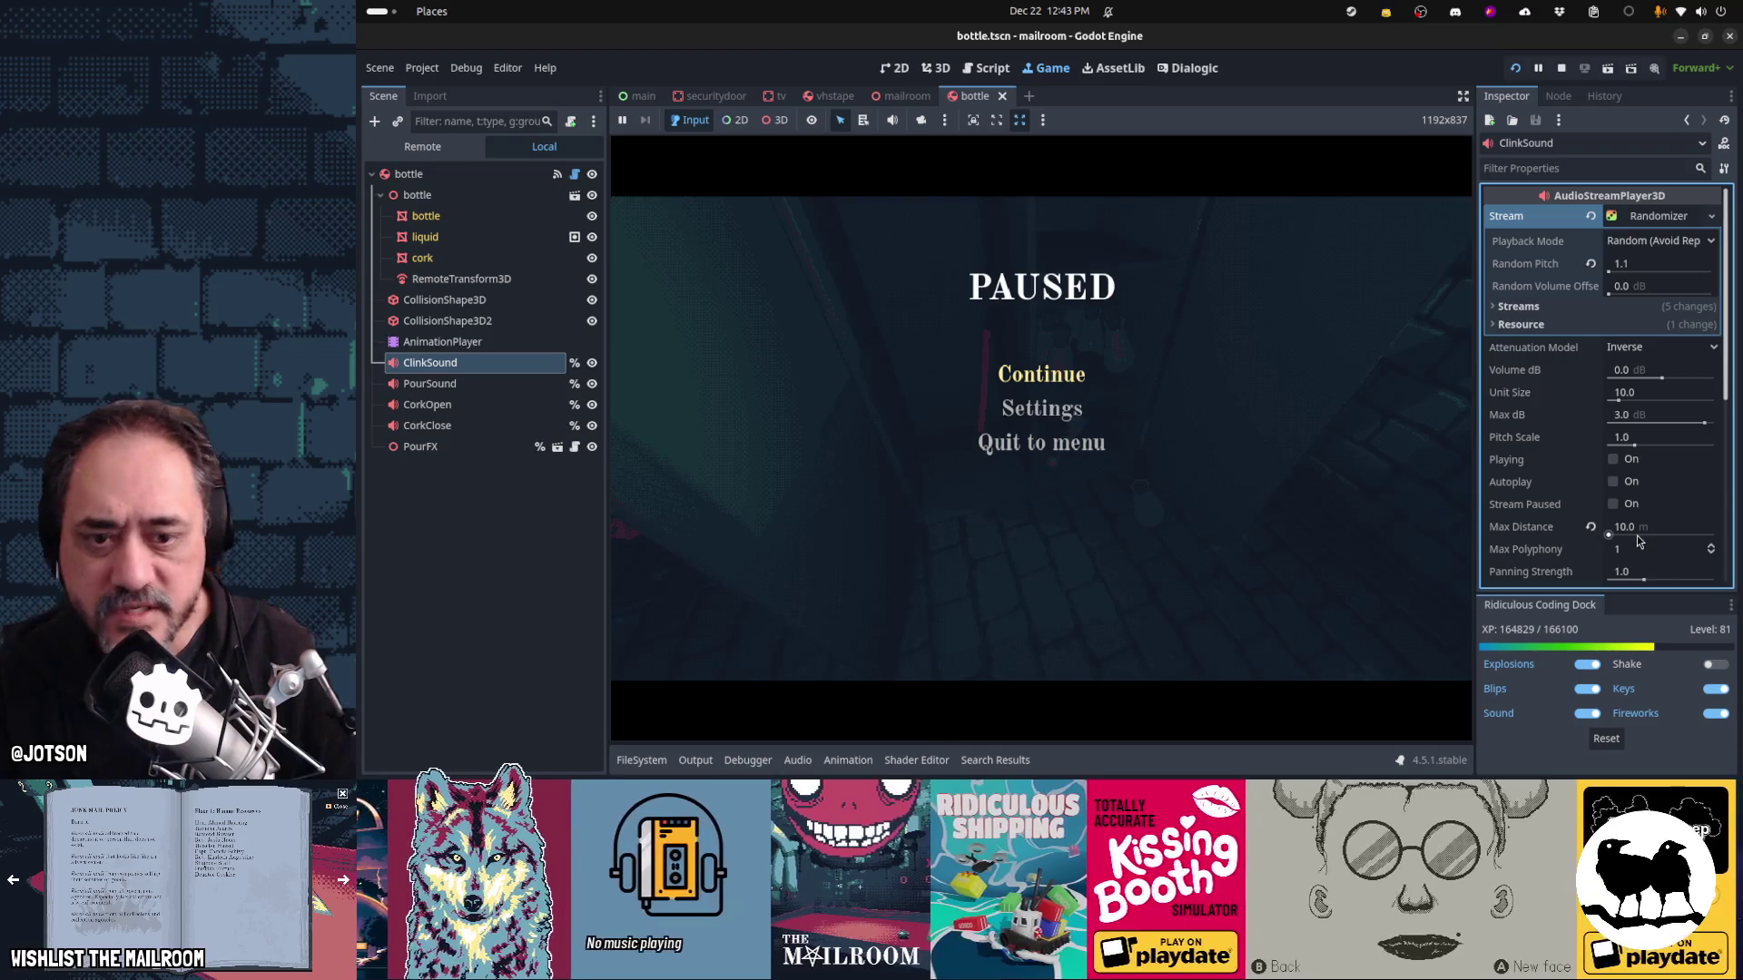
pyautogui.click(1041, 374)
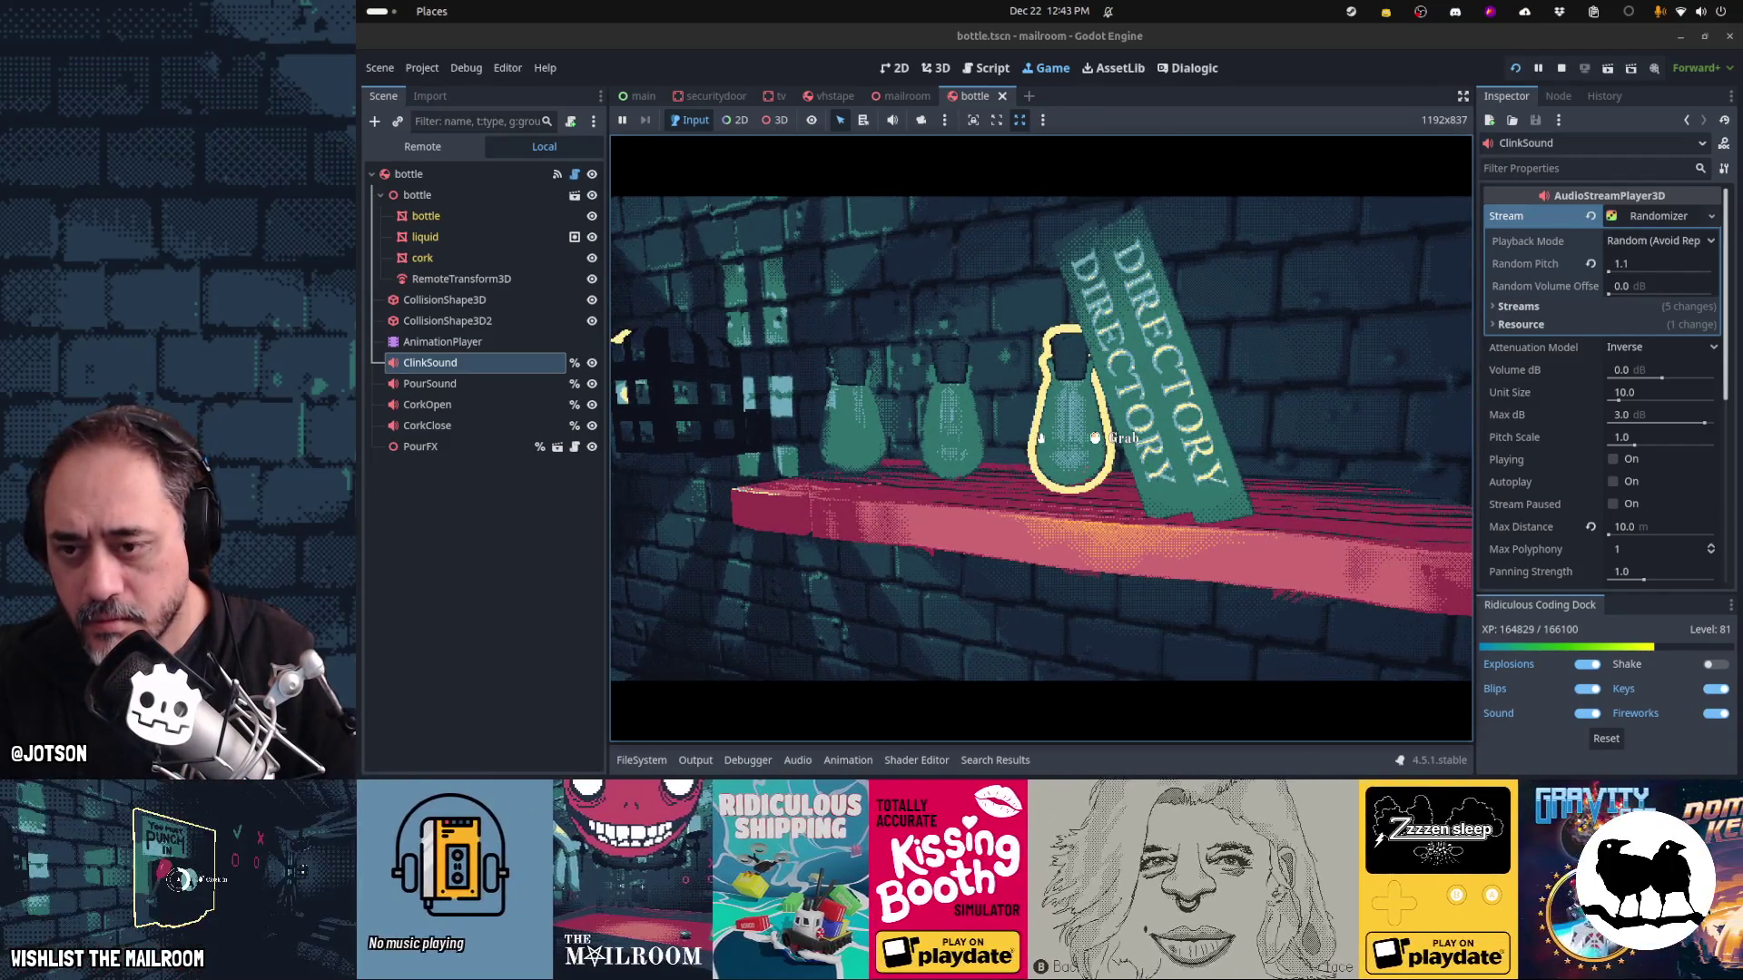
# Grab bottles off the shelf, set one down, uncork and close it, then pick it up again
pyautogui.click(1040, 439)
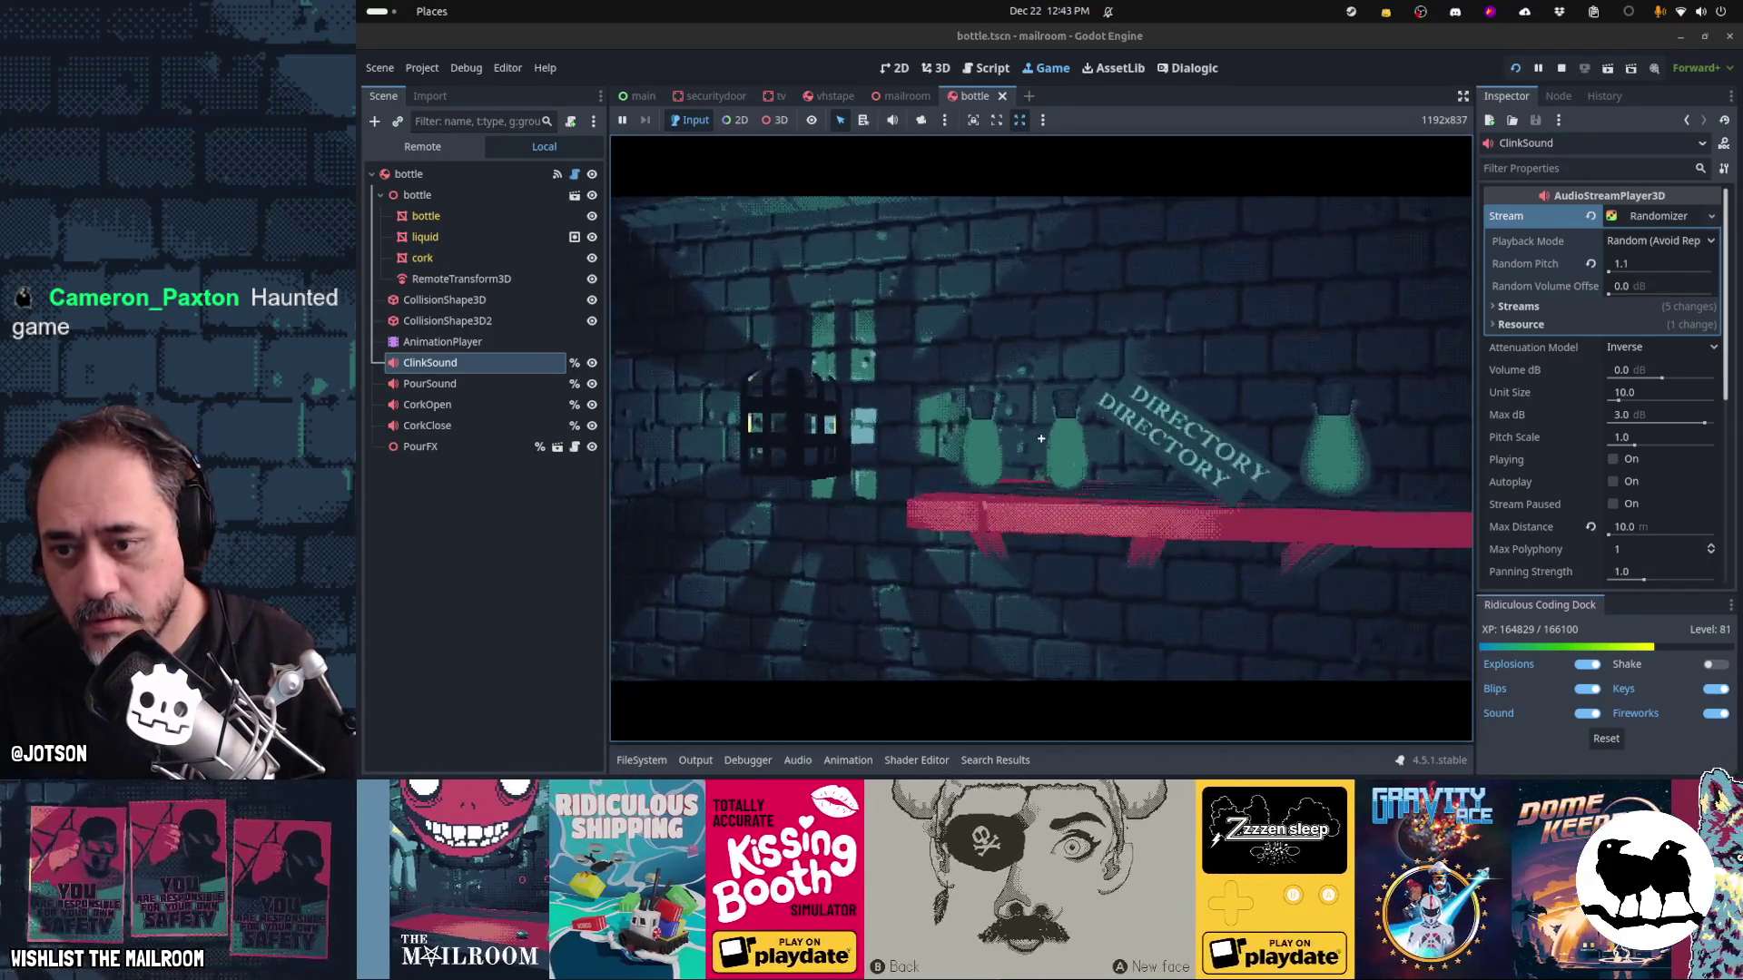
pyautogui.click(1040, 438)
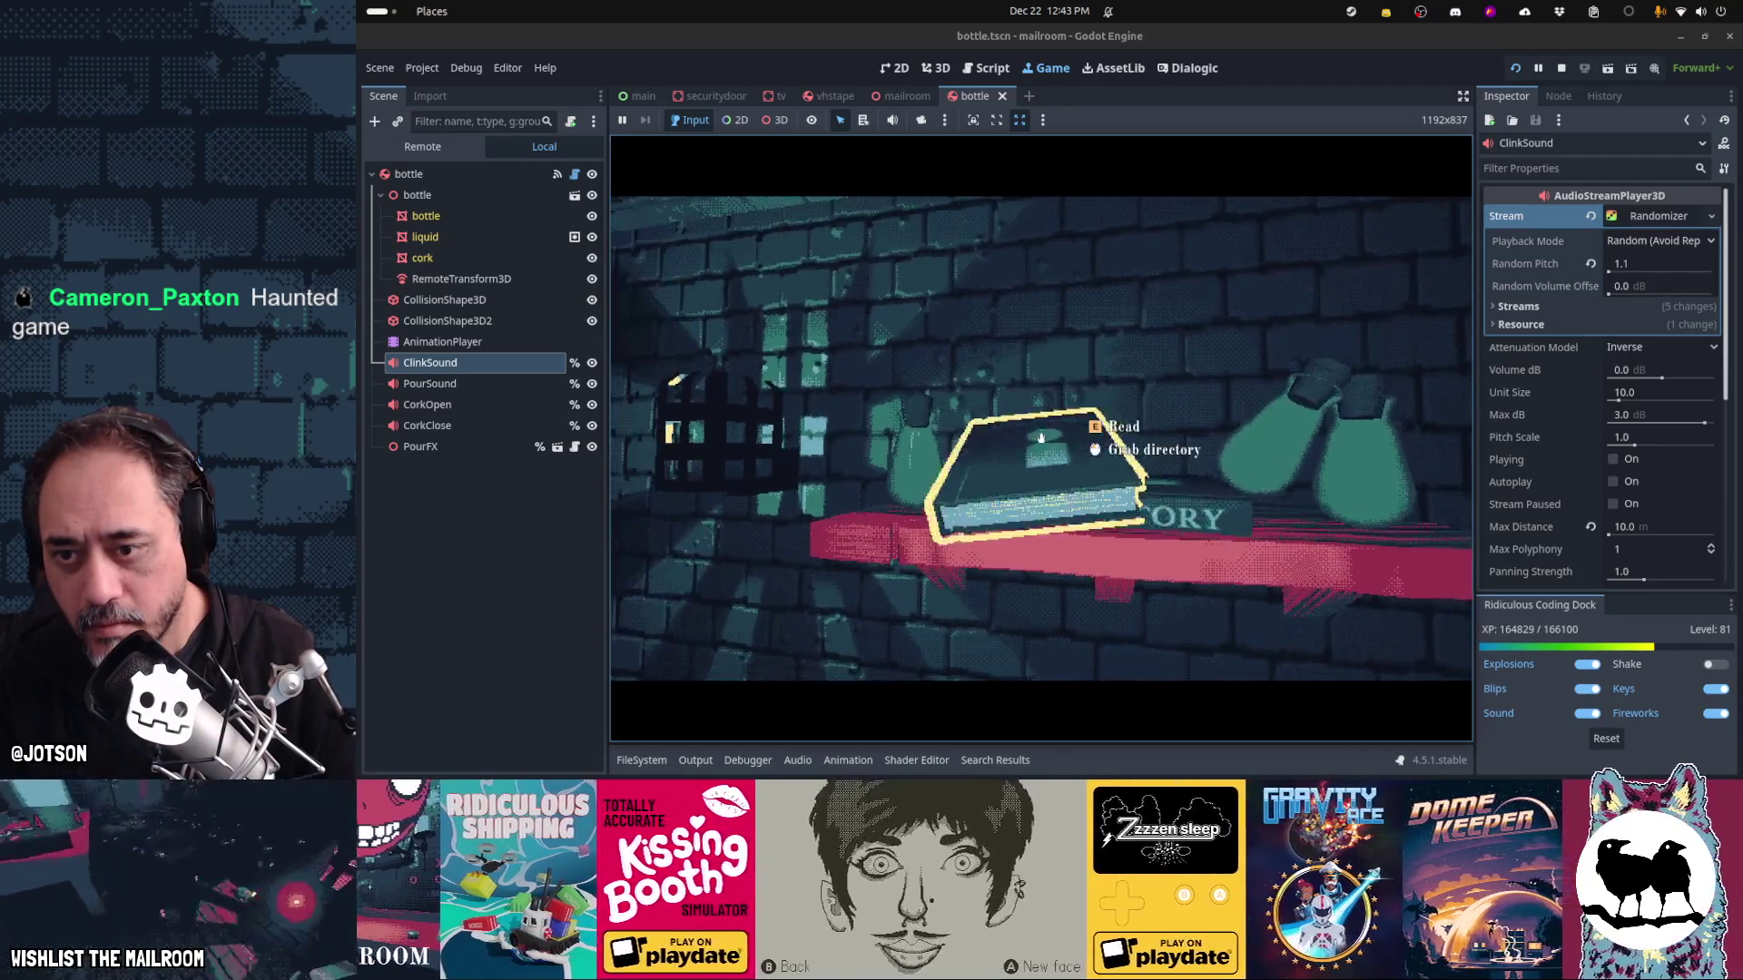
pyautogui.click(1040, 439)
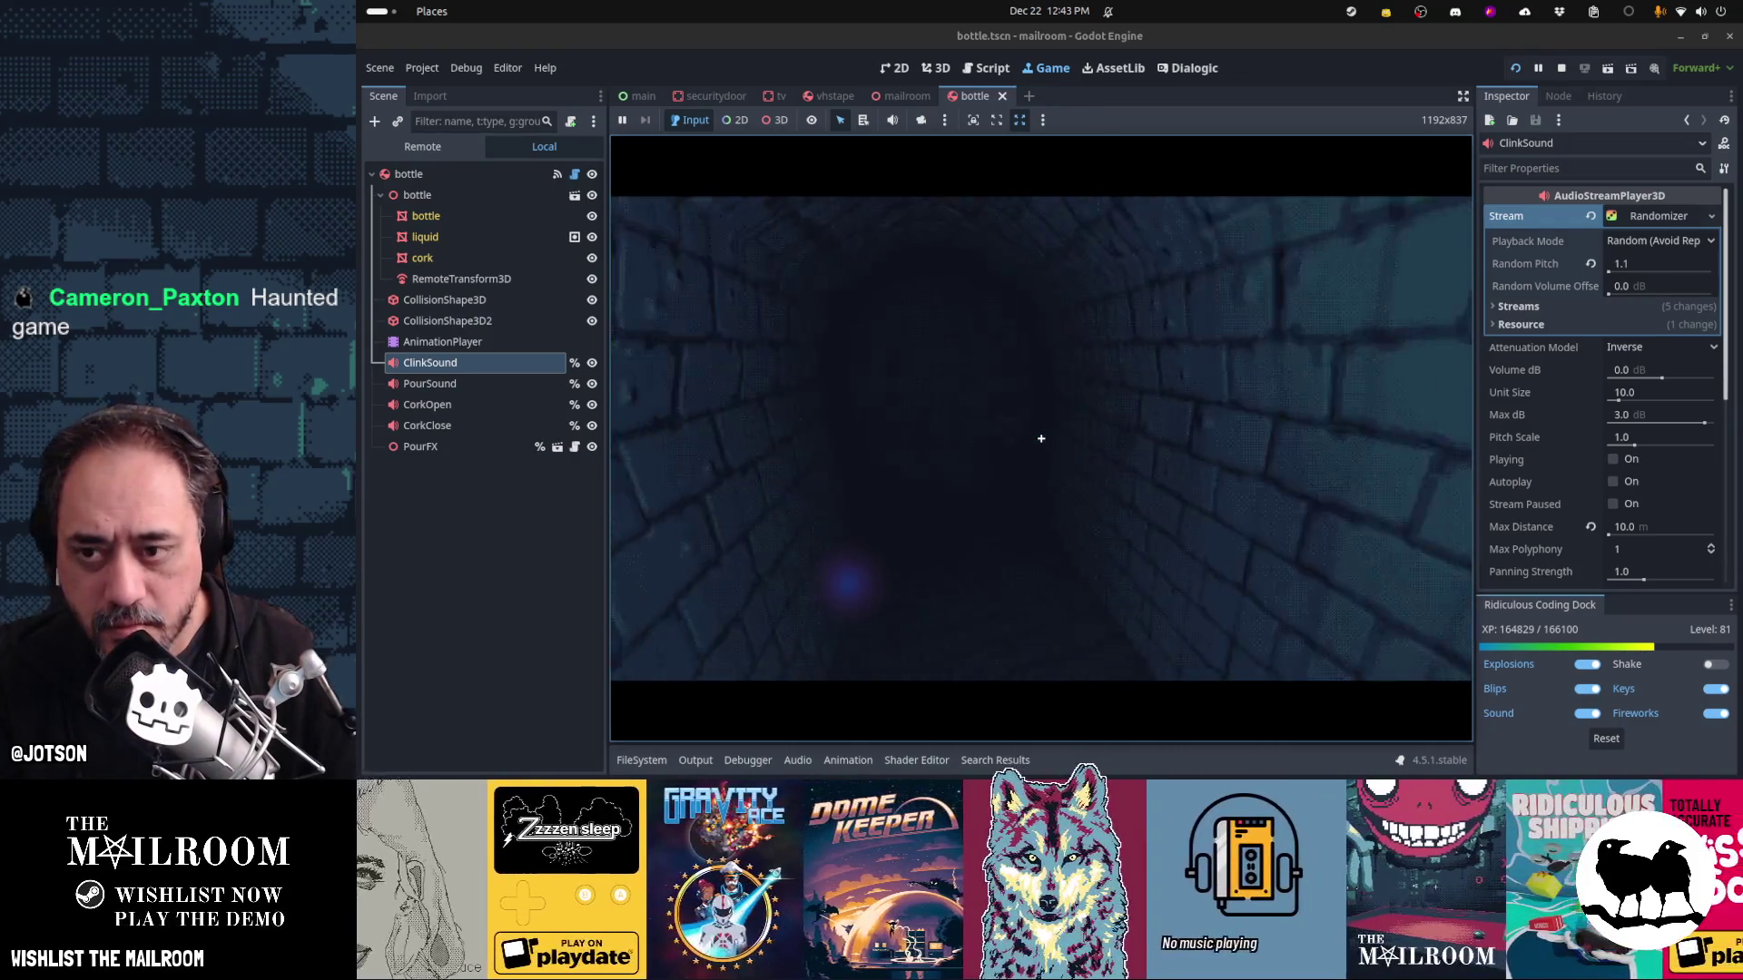
pyautogui.click(1041, 439)
pyautogui.click(1041, 438)
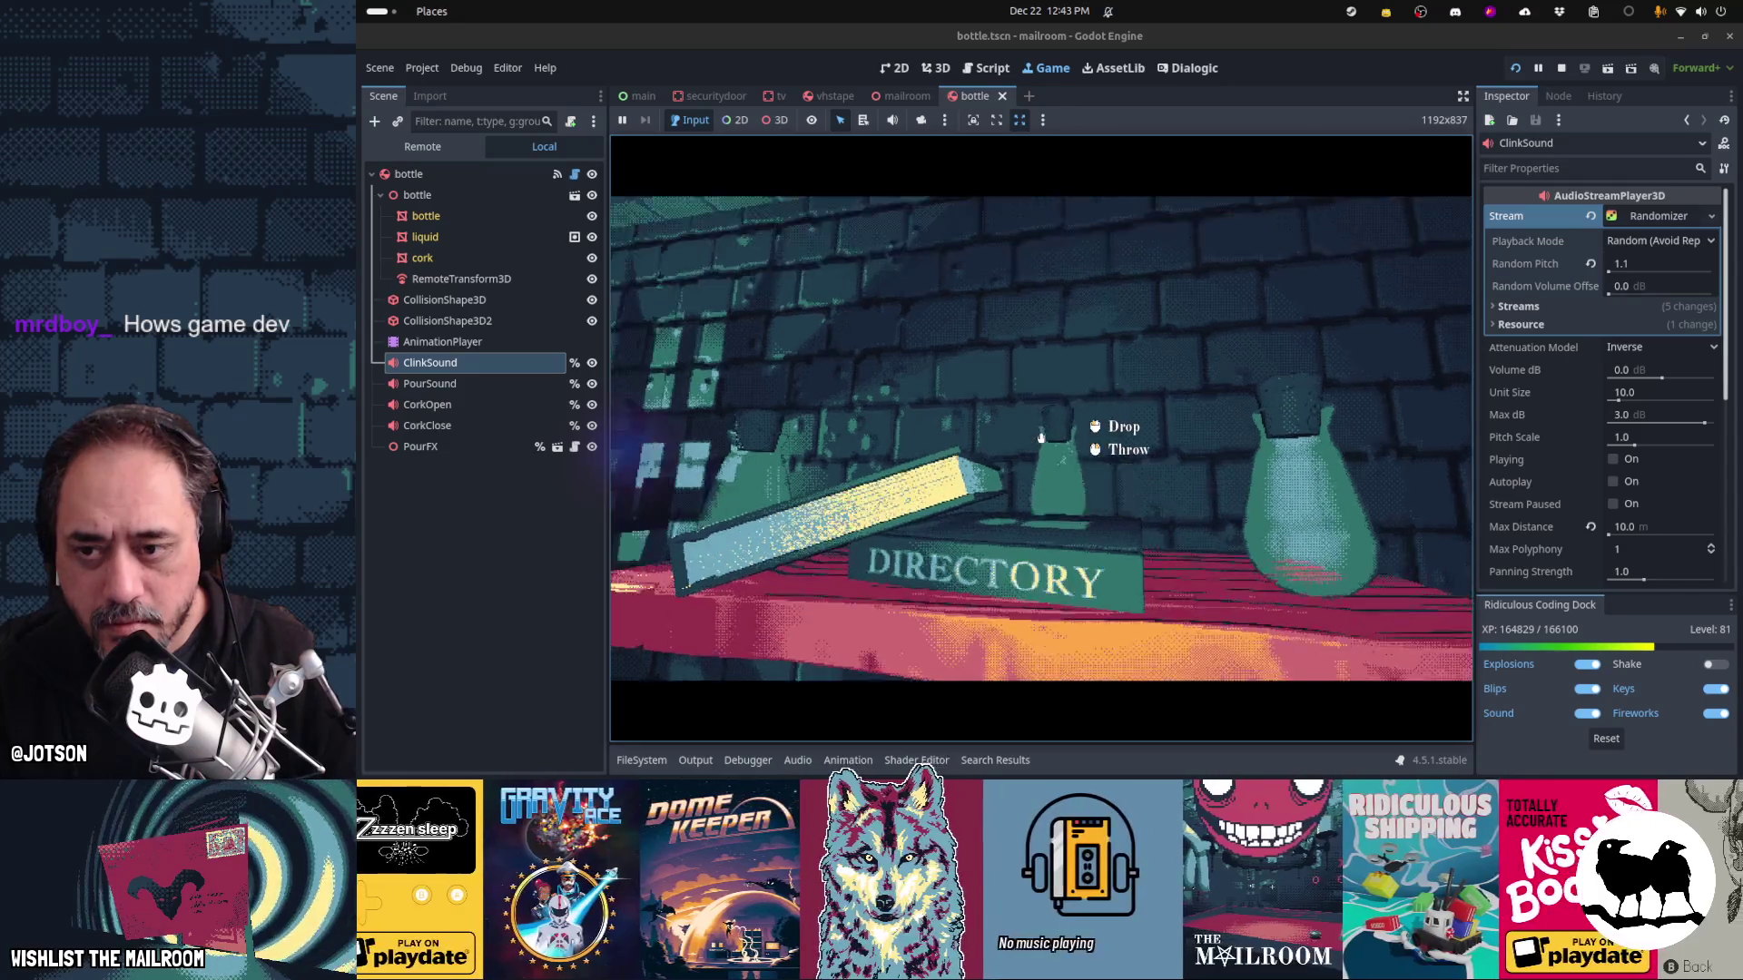
pyautogui.click(1041, 438)
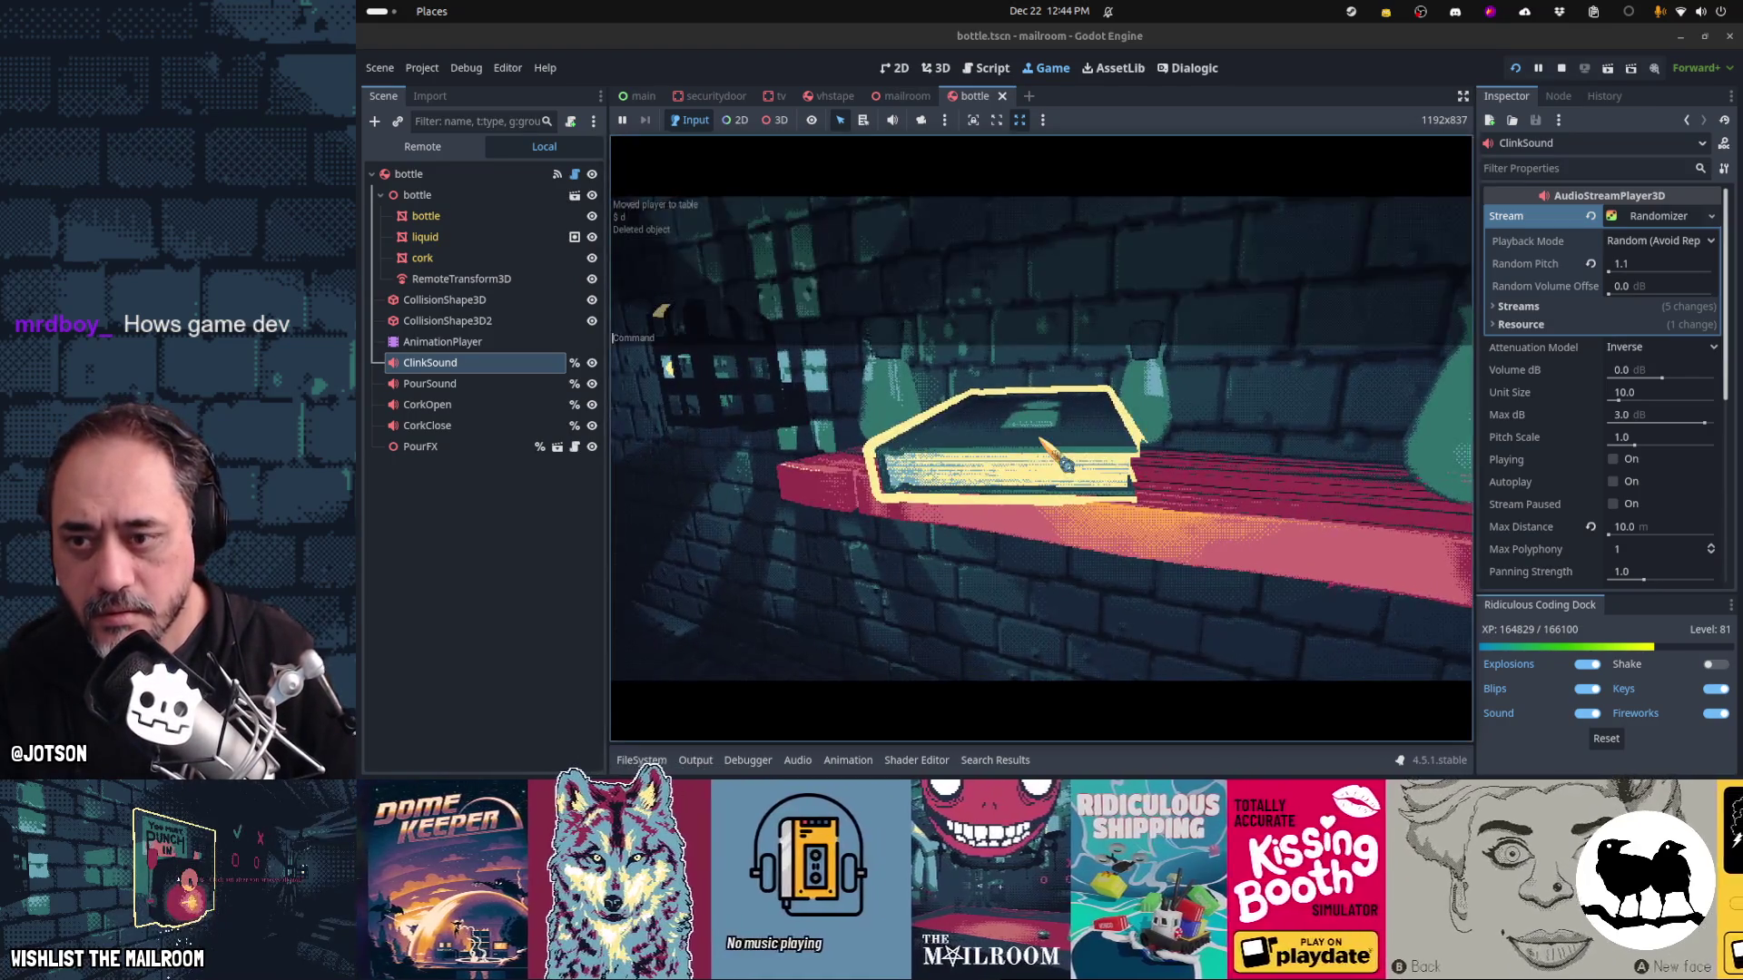
# Run the reload console command, open the dungeon door and walk back to the bottle shelf
pyautogui.write('reload')
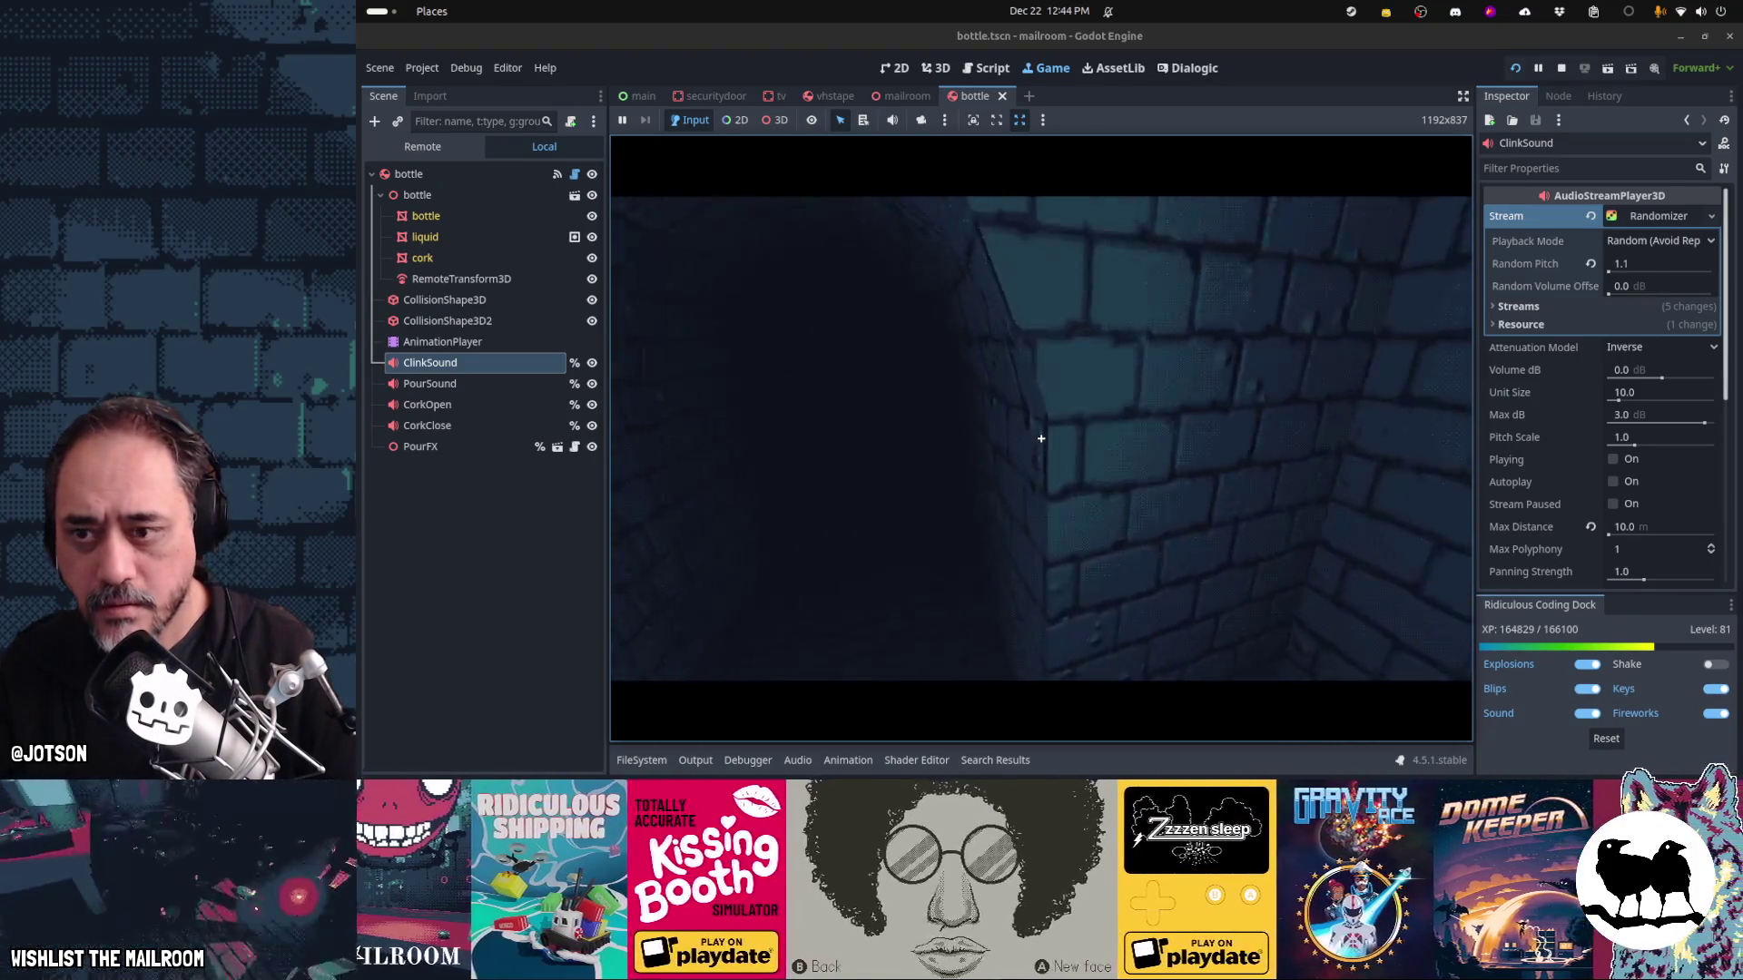
pyautogui.click(1041, 438)
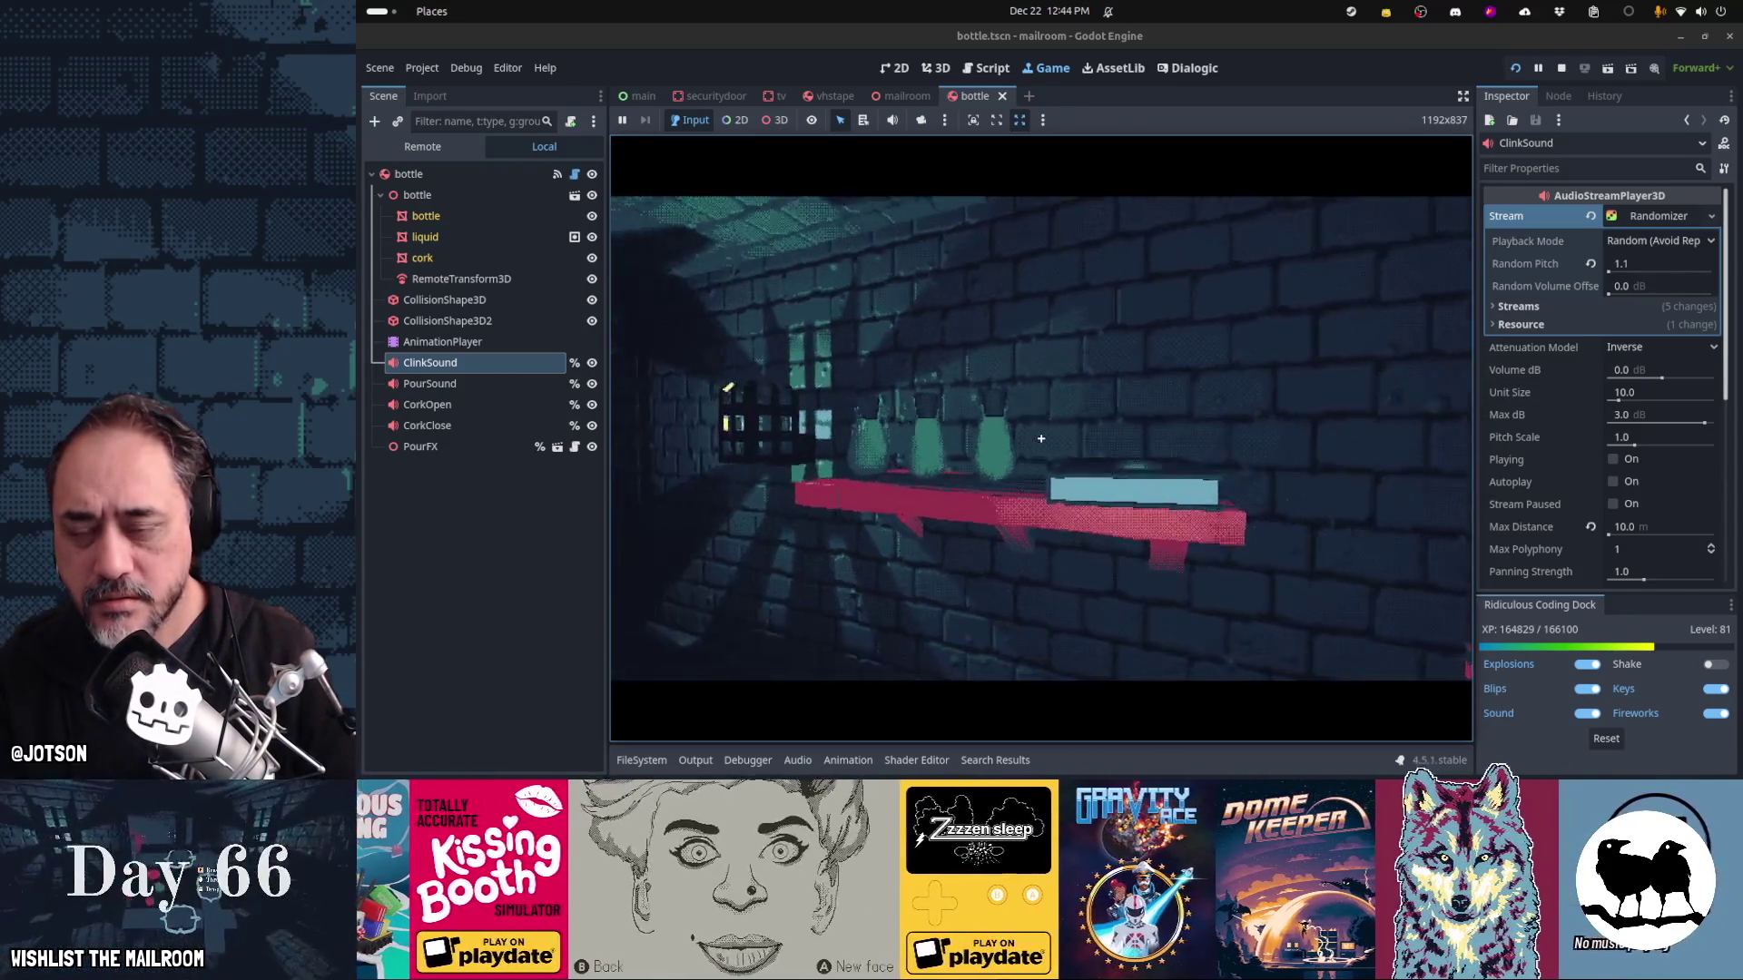
pyautogui.press('w')
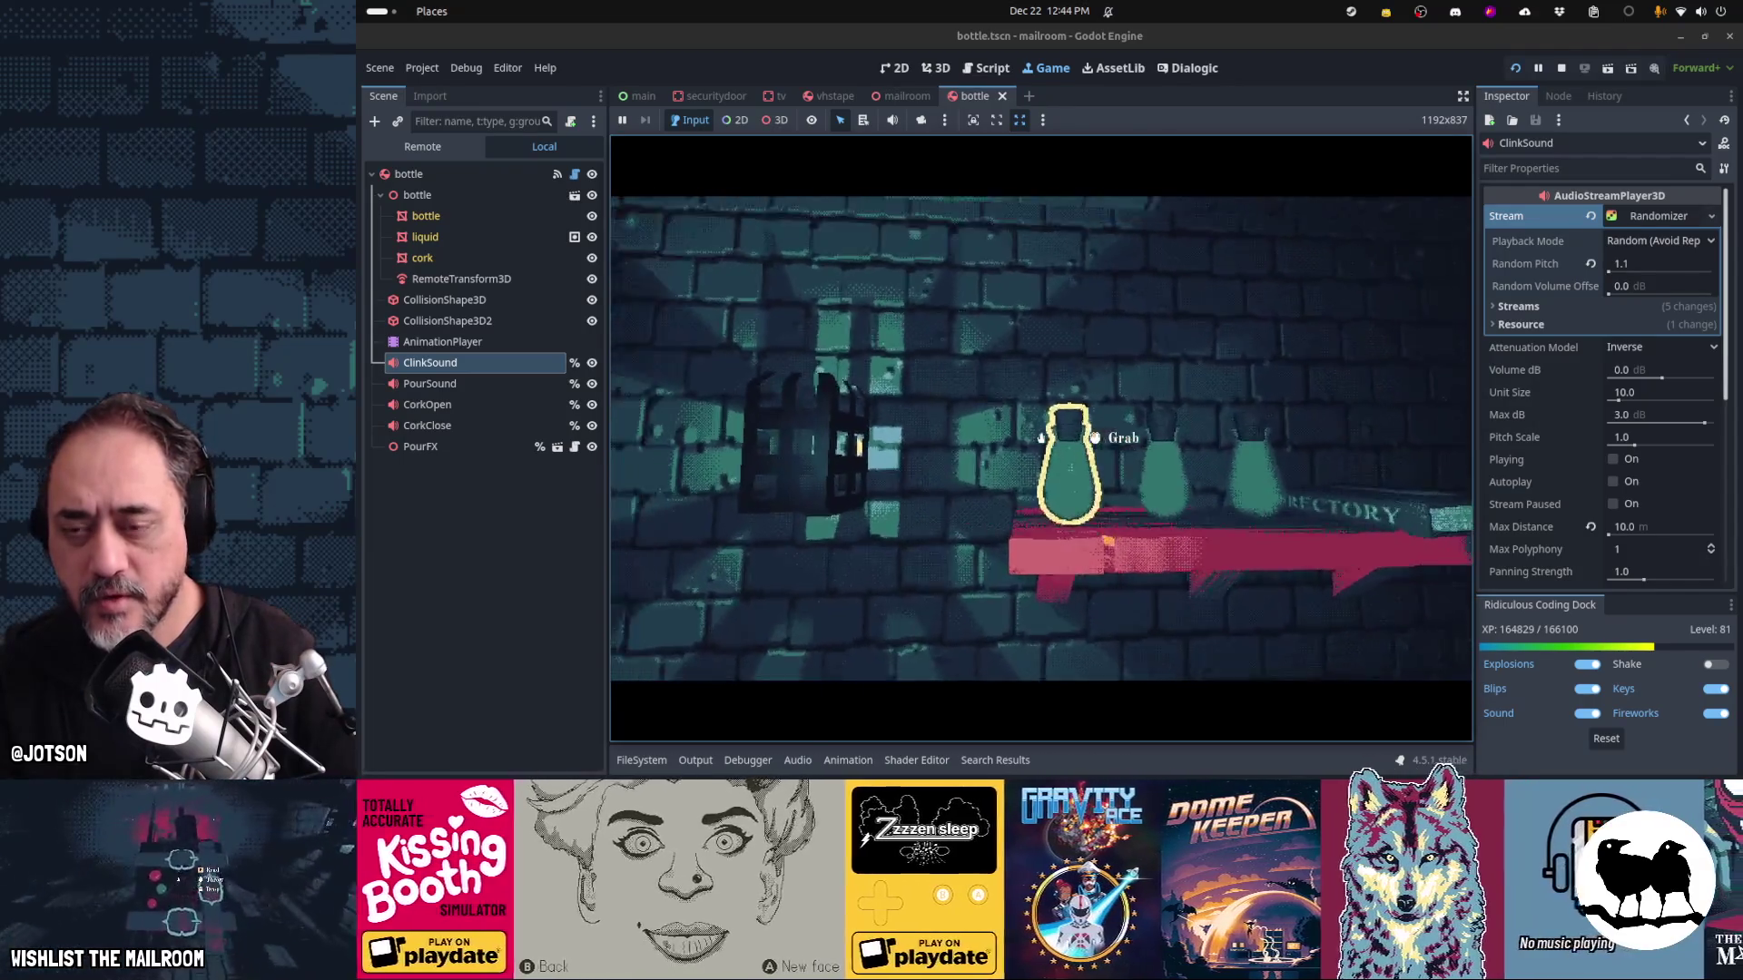
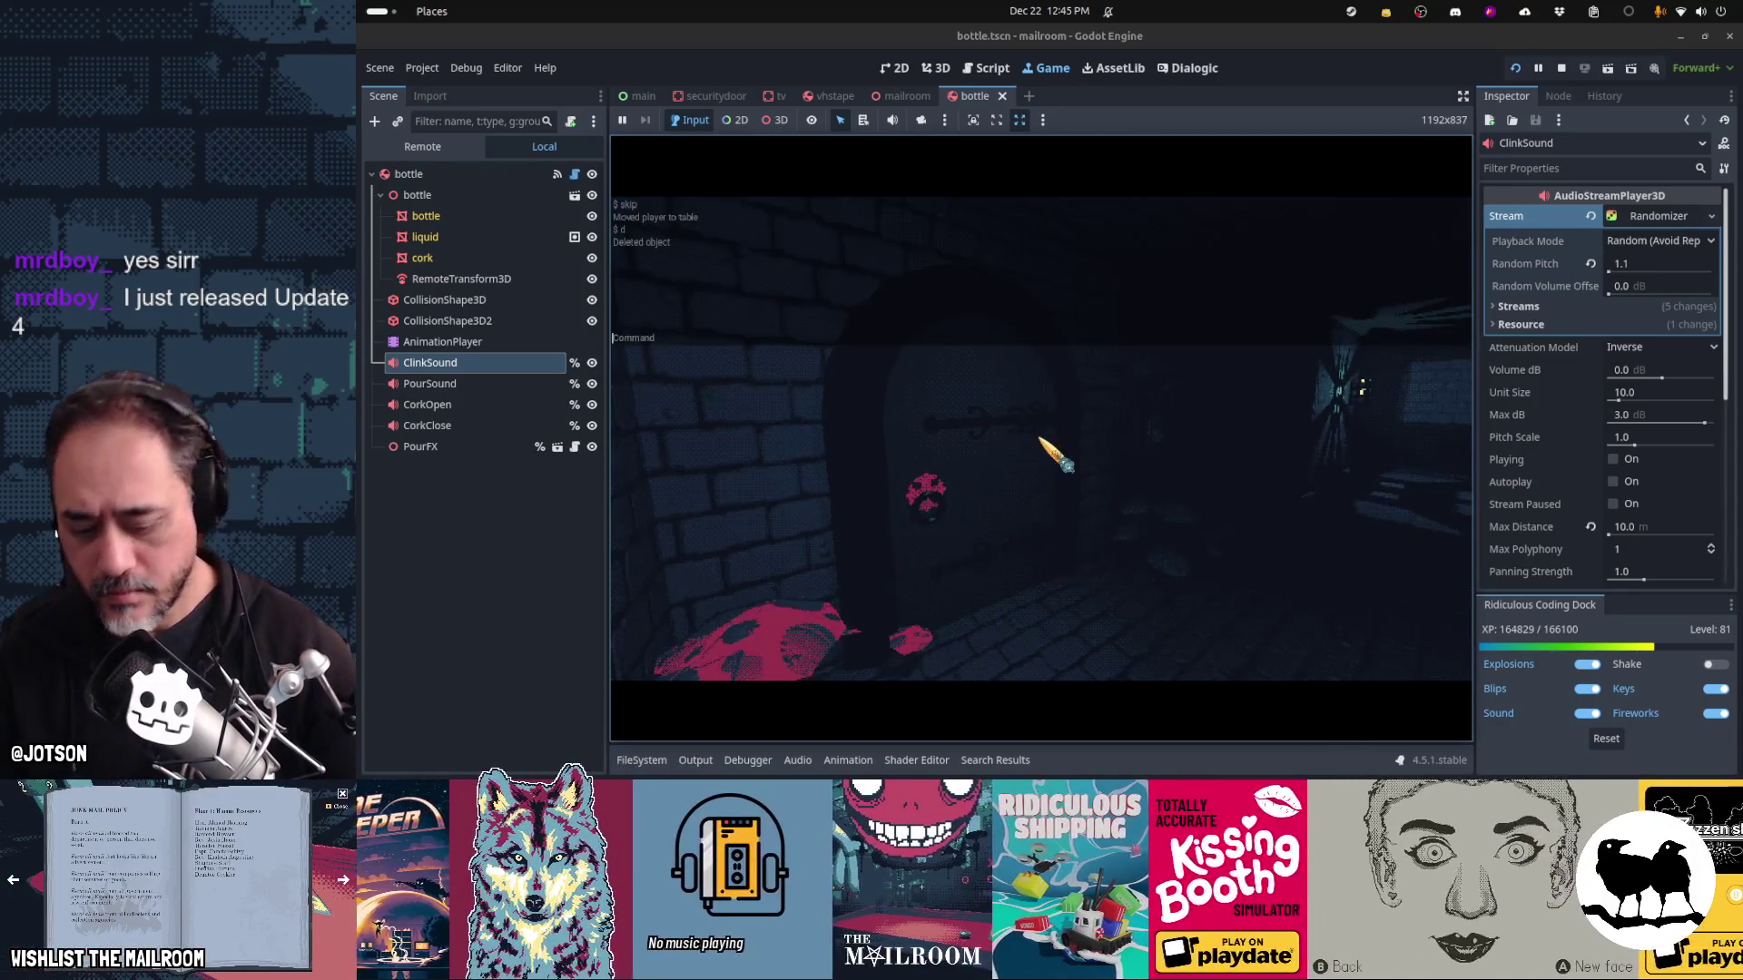
# Reload the scene, open the door, flip the TV channels back to 1, start inserting a tape, then stop the game
pyautogui.press('Return')
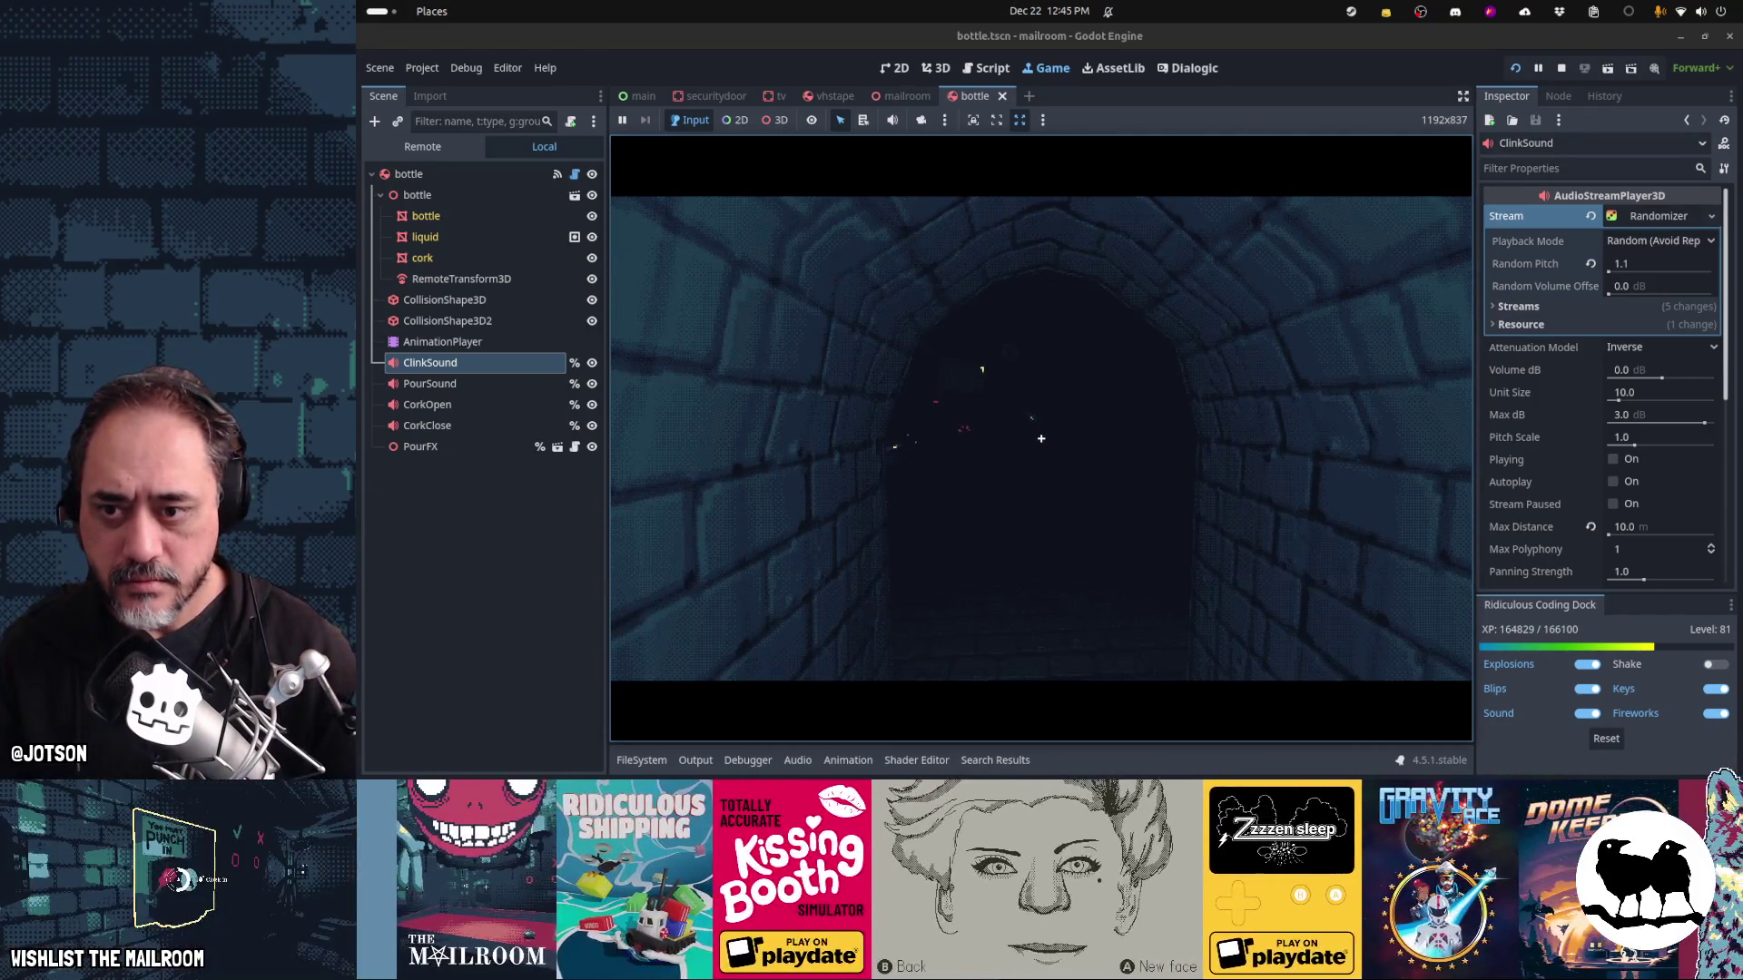
pyautogui.click(1041, 438)
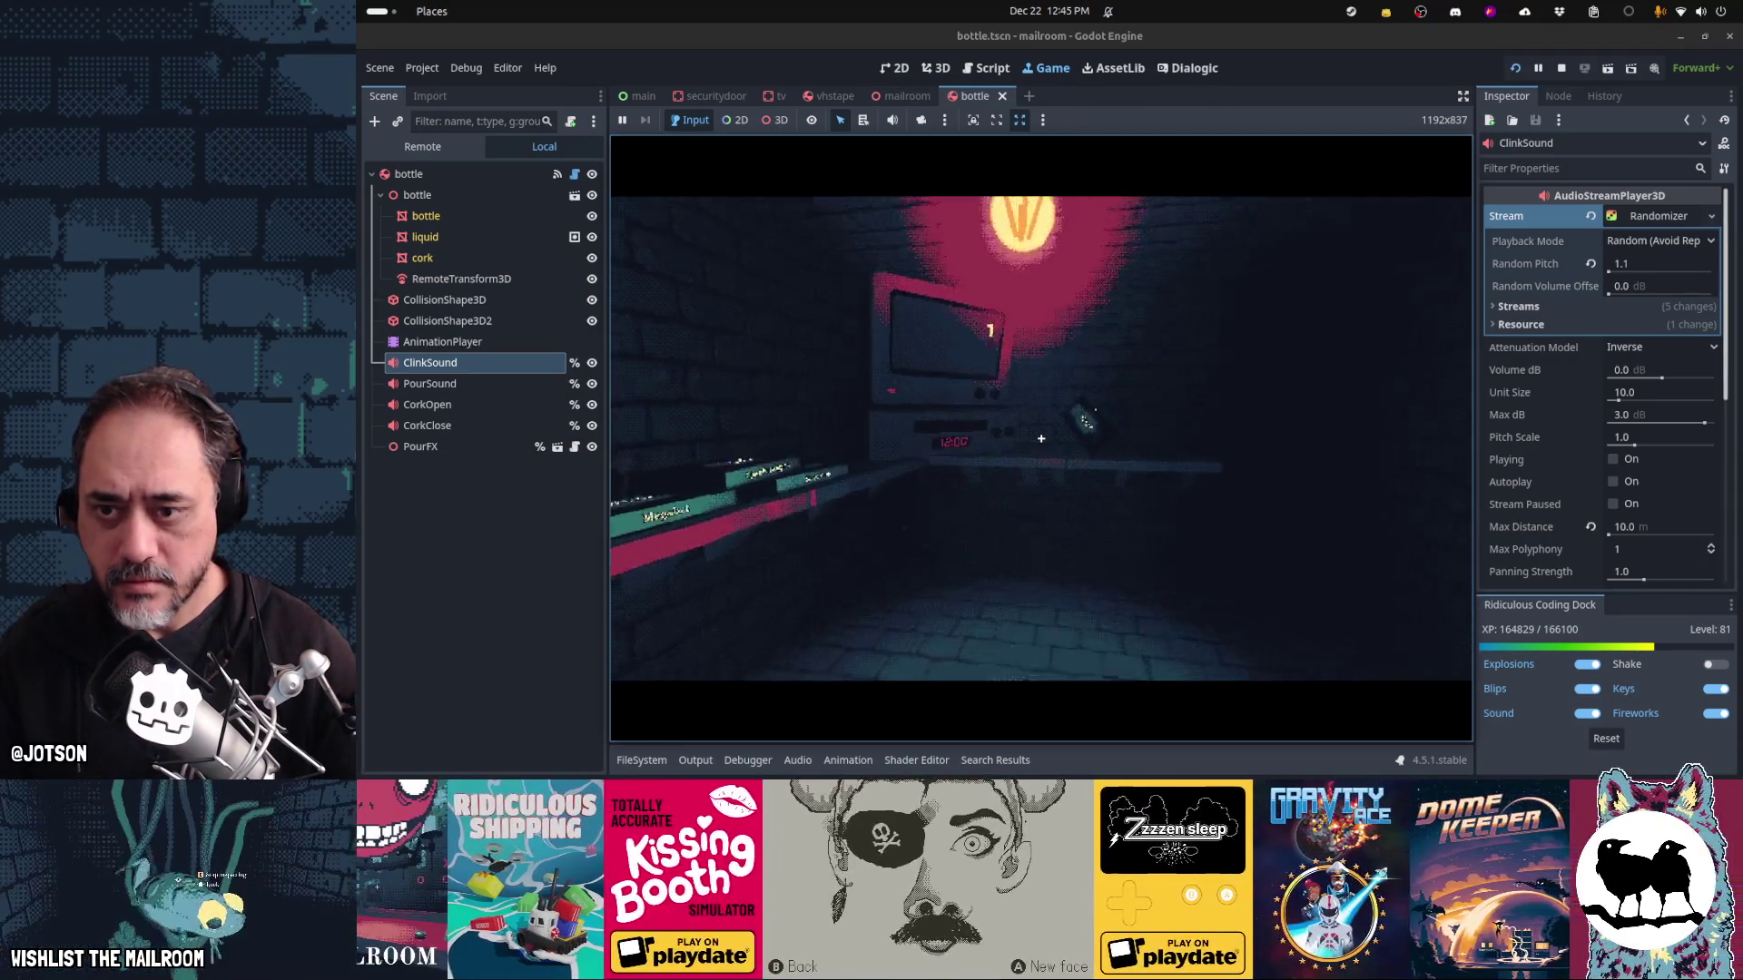
pyautogui.click(1041, 439)
pyautogui.click(1041, 438)
pyautogui.click(1041, 439)
pyautogui.click(1041, 439)
pyautogui.click(1041, 438)
pyautogui.click(1041, 438)
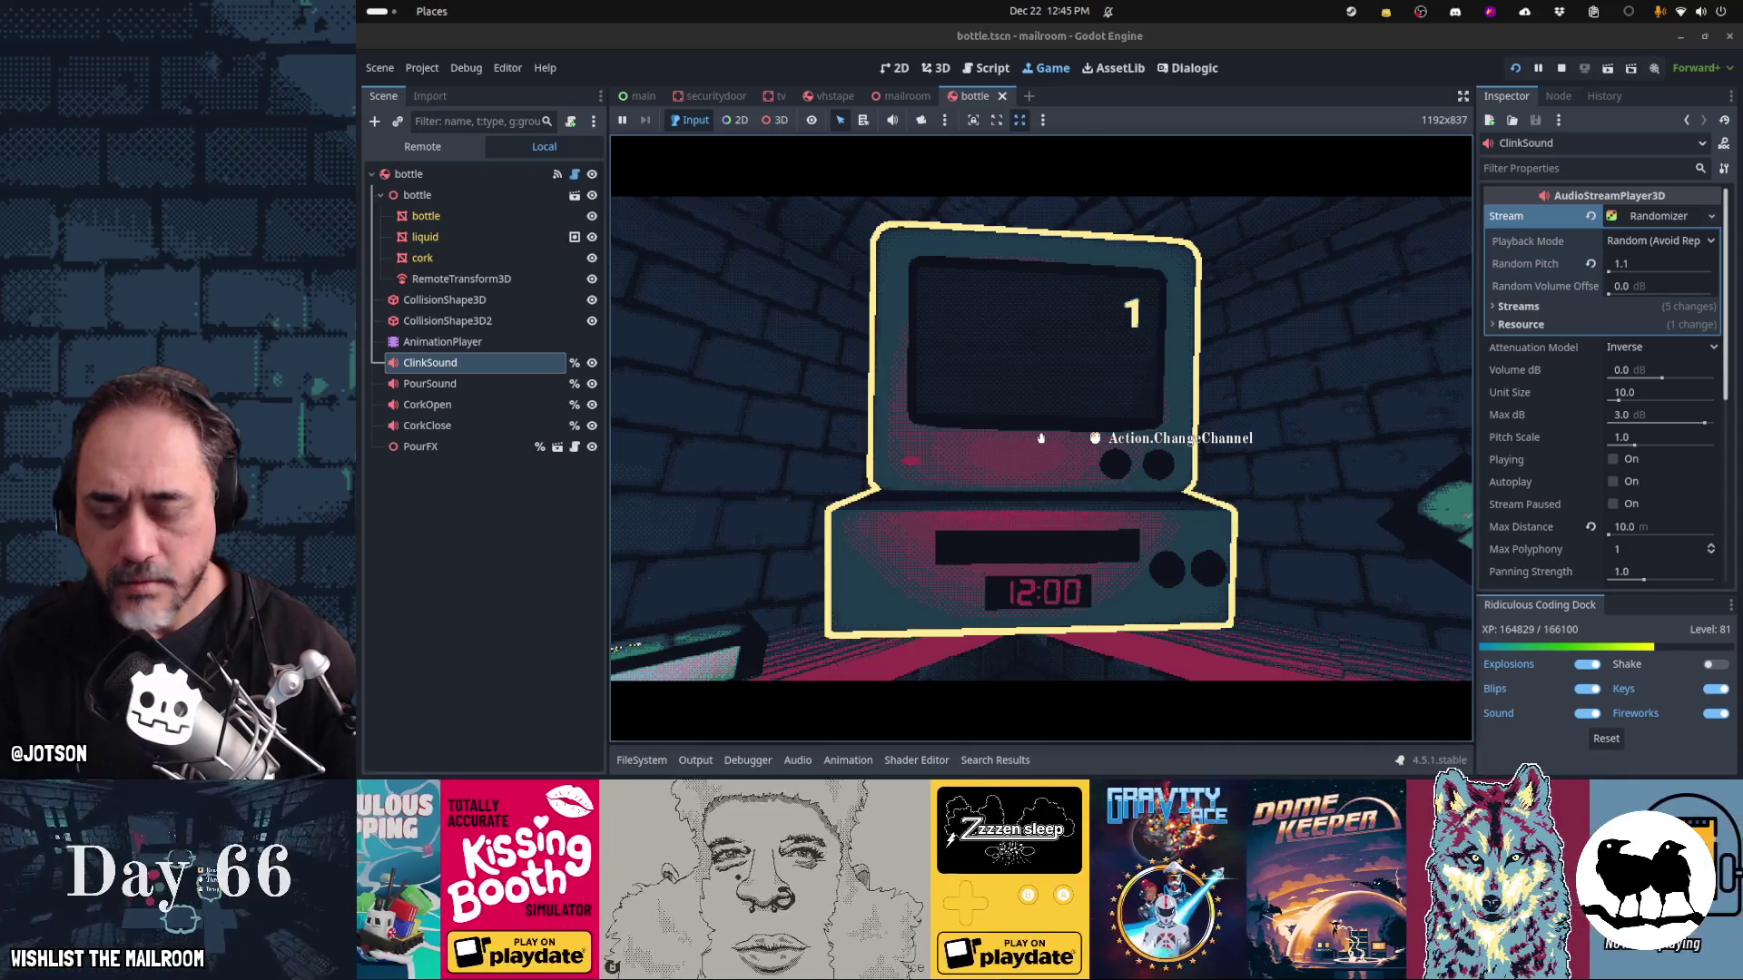
pyautogui.rightClick(1041, 439)
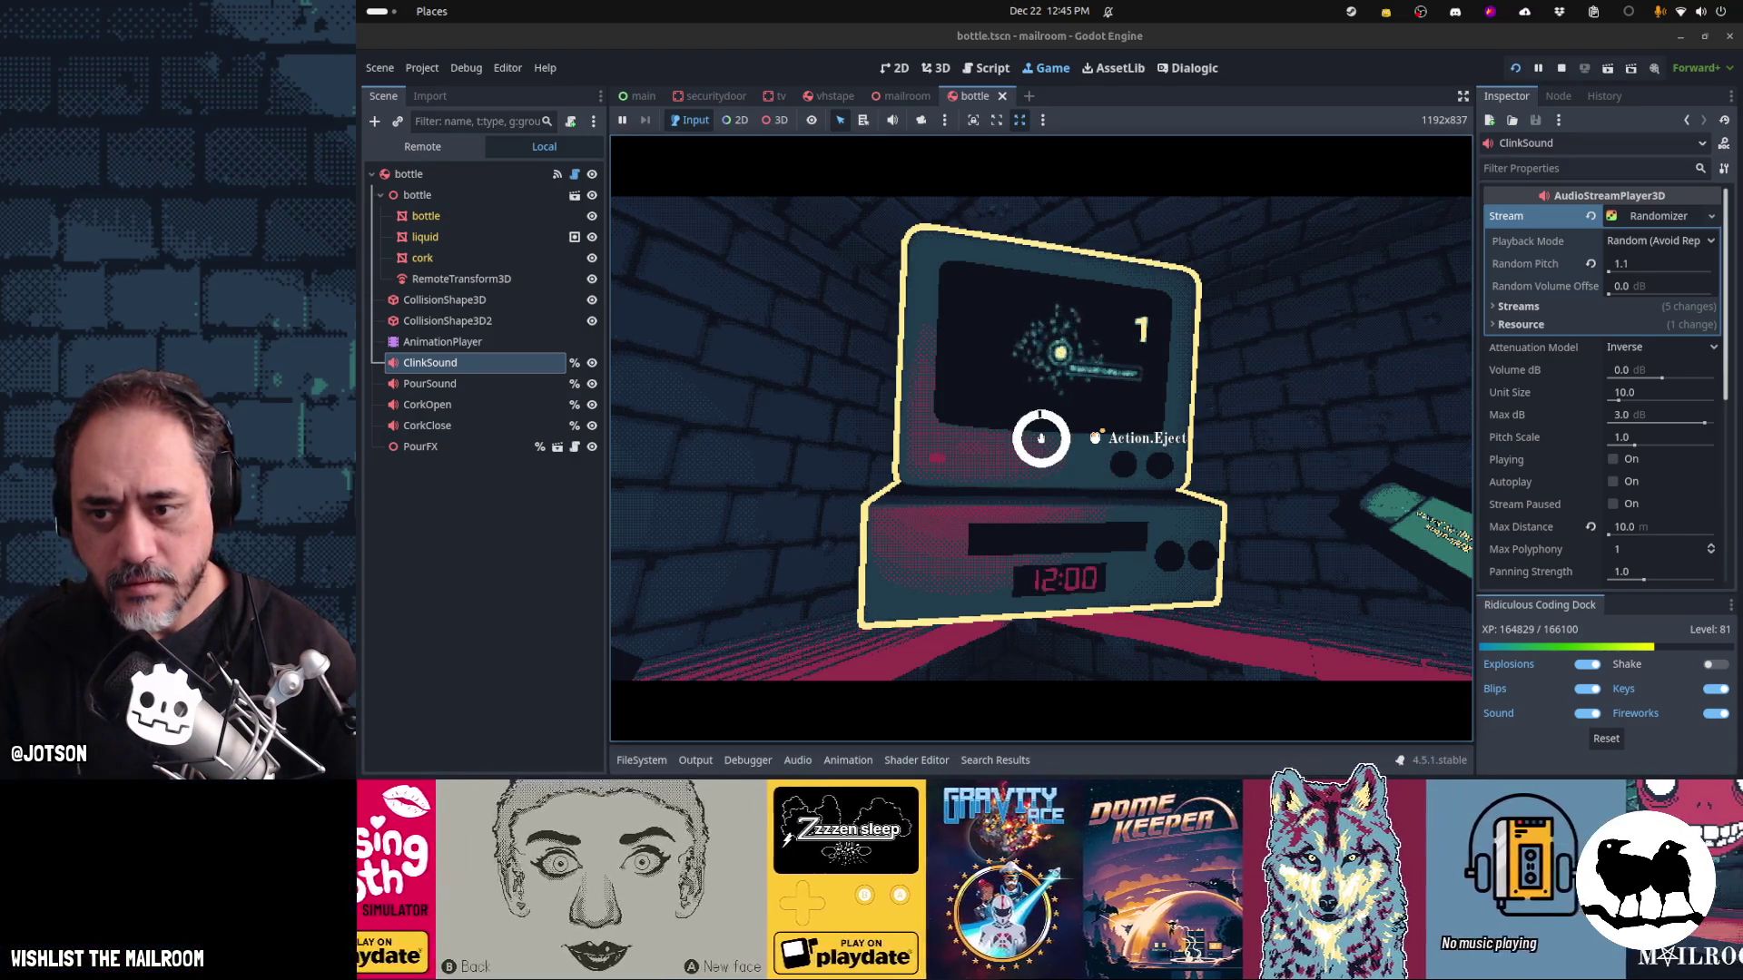
pyautogui.press('F8')
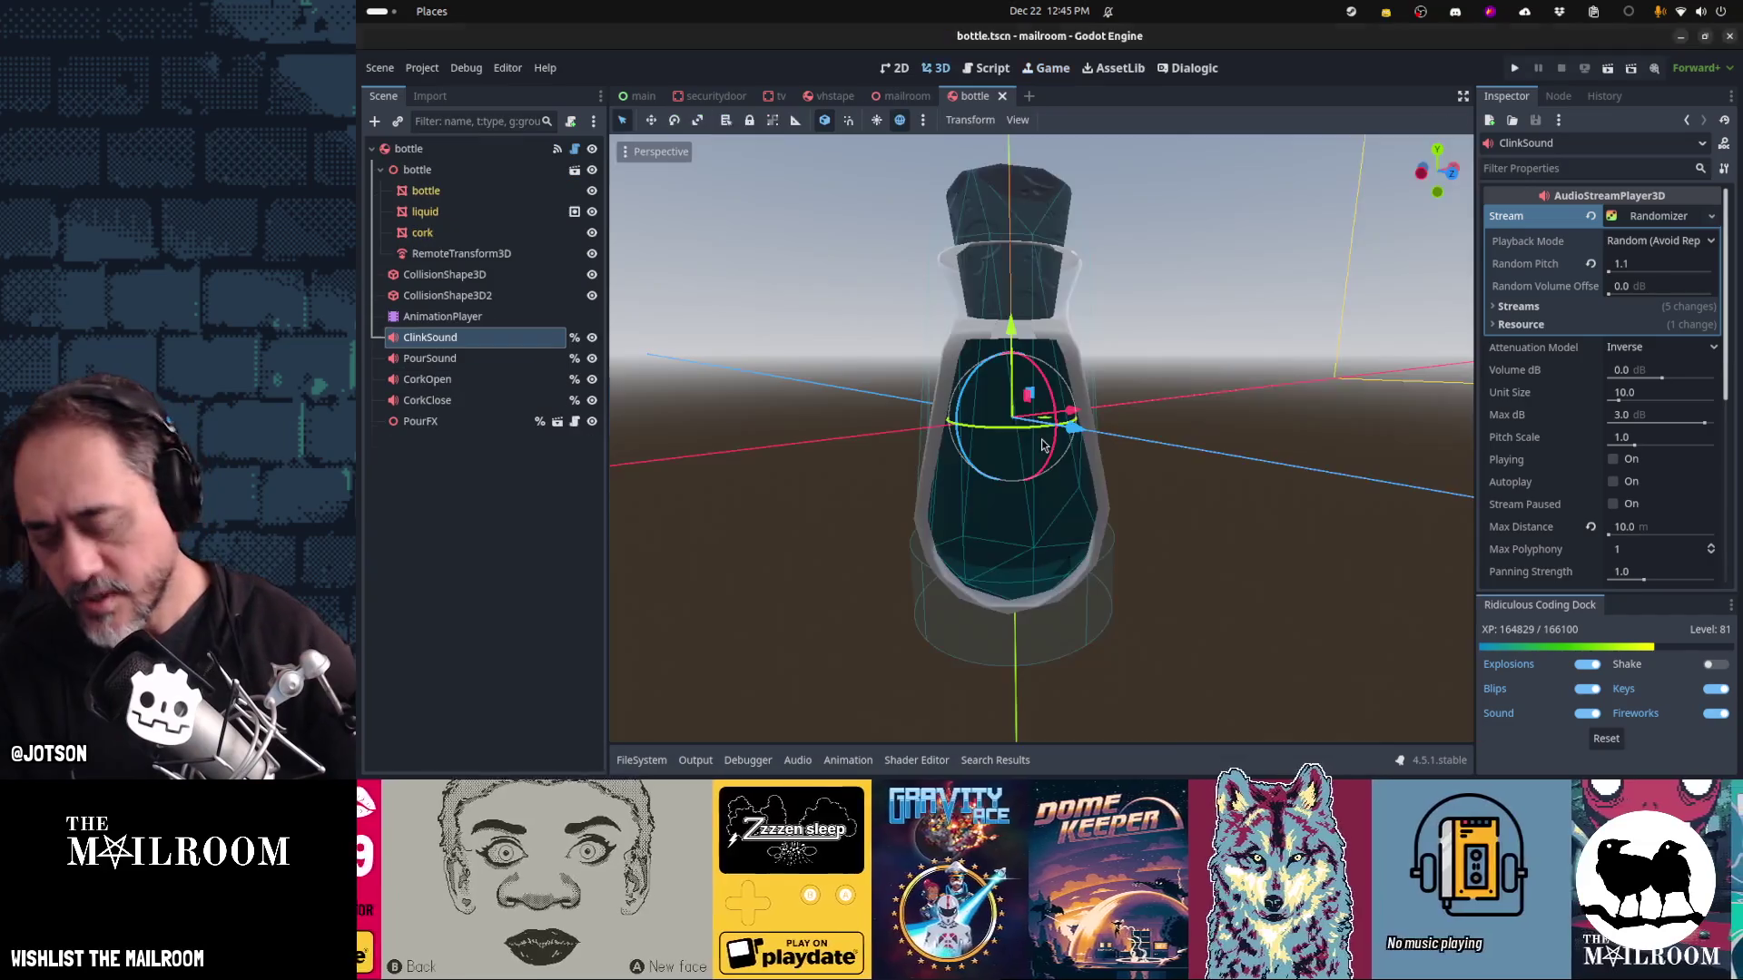
# Show the tv scene's tv.gd script in the Script workspace, scrolled up to line 1
pyautogui.click(575, 148)
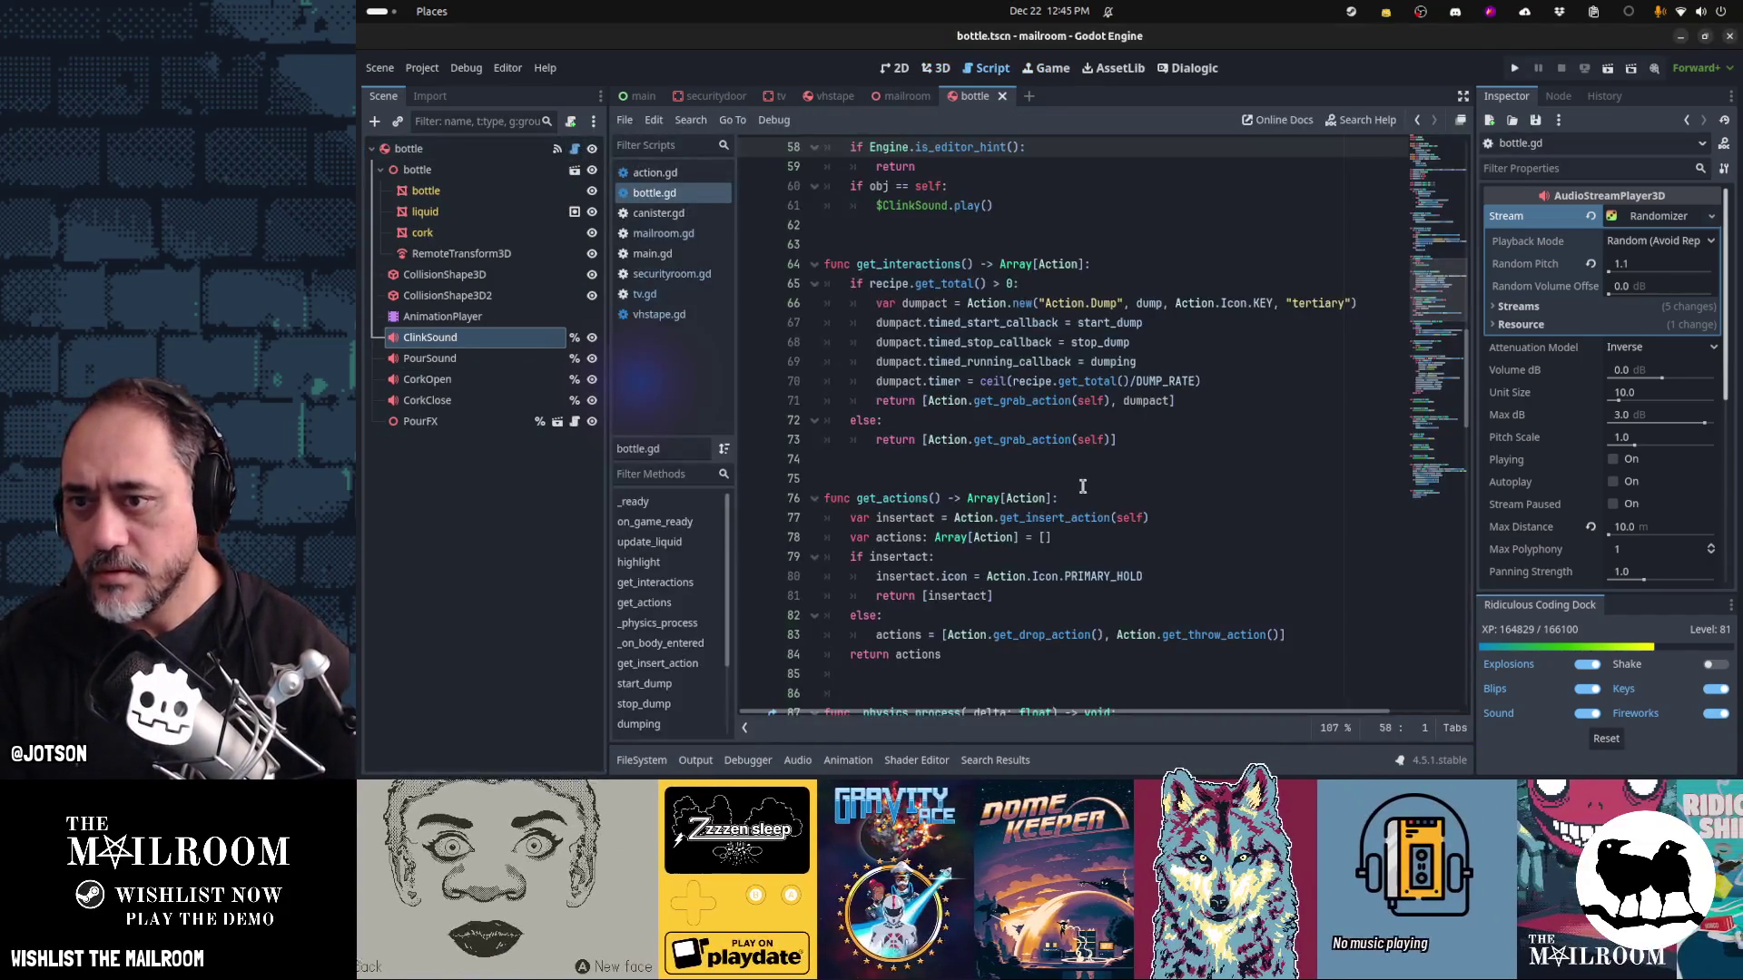
pyautogui.scroll(10, 1082, 486)
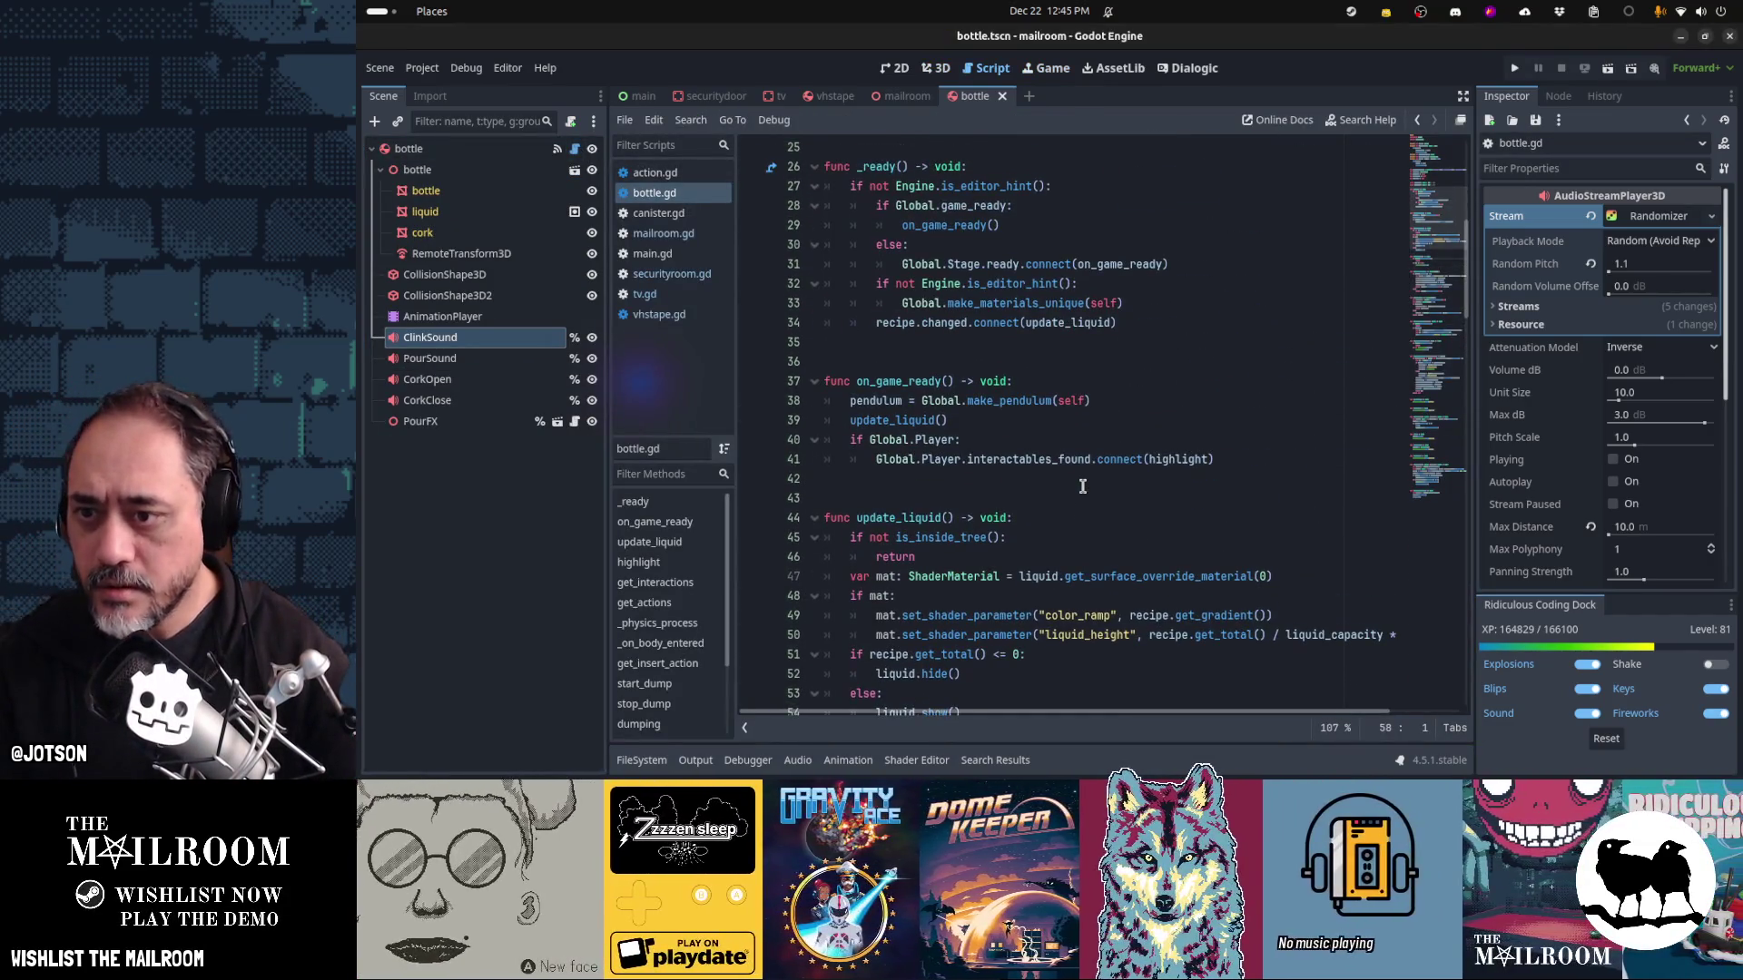
pyautogui.scroll(2, 1082, 486)
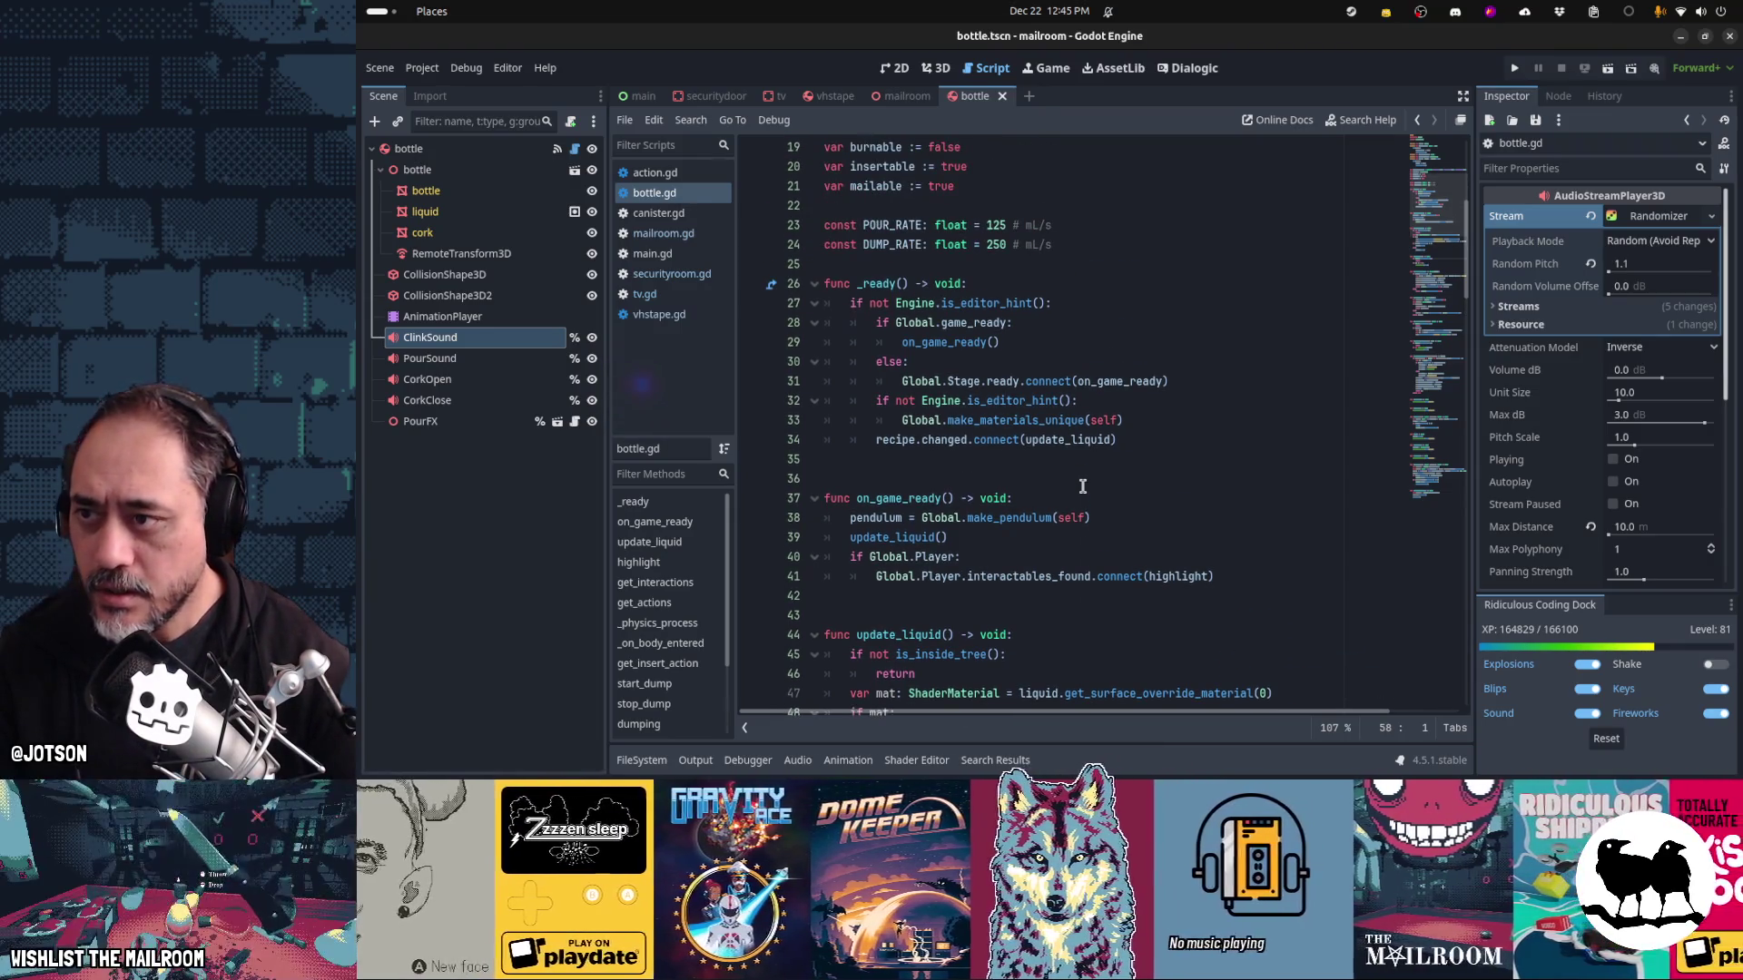
pyautogui.click(774, 96)
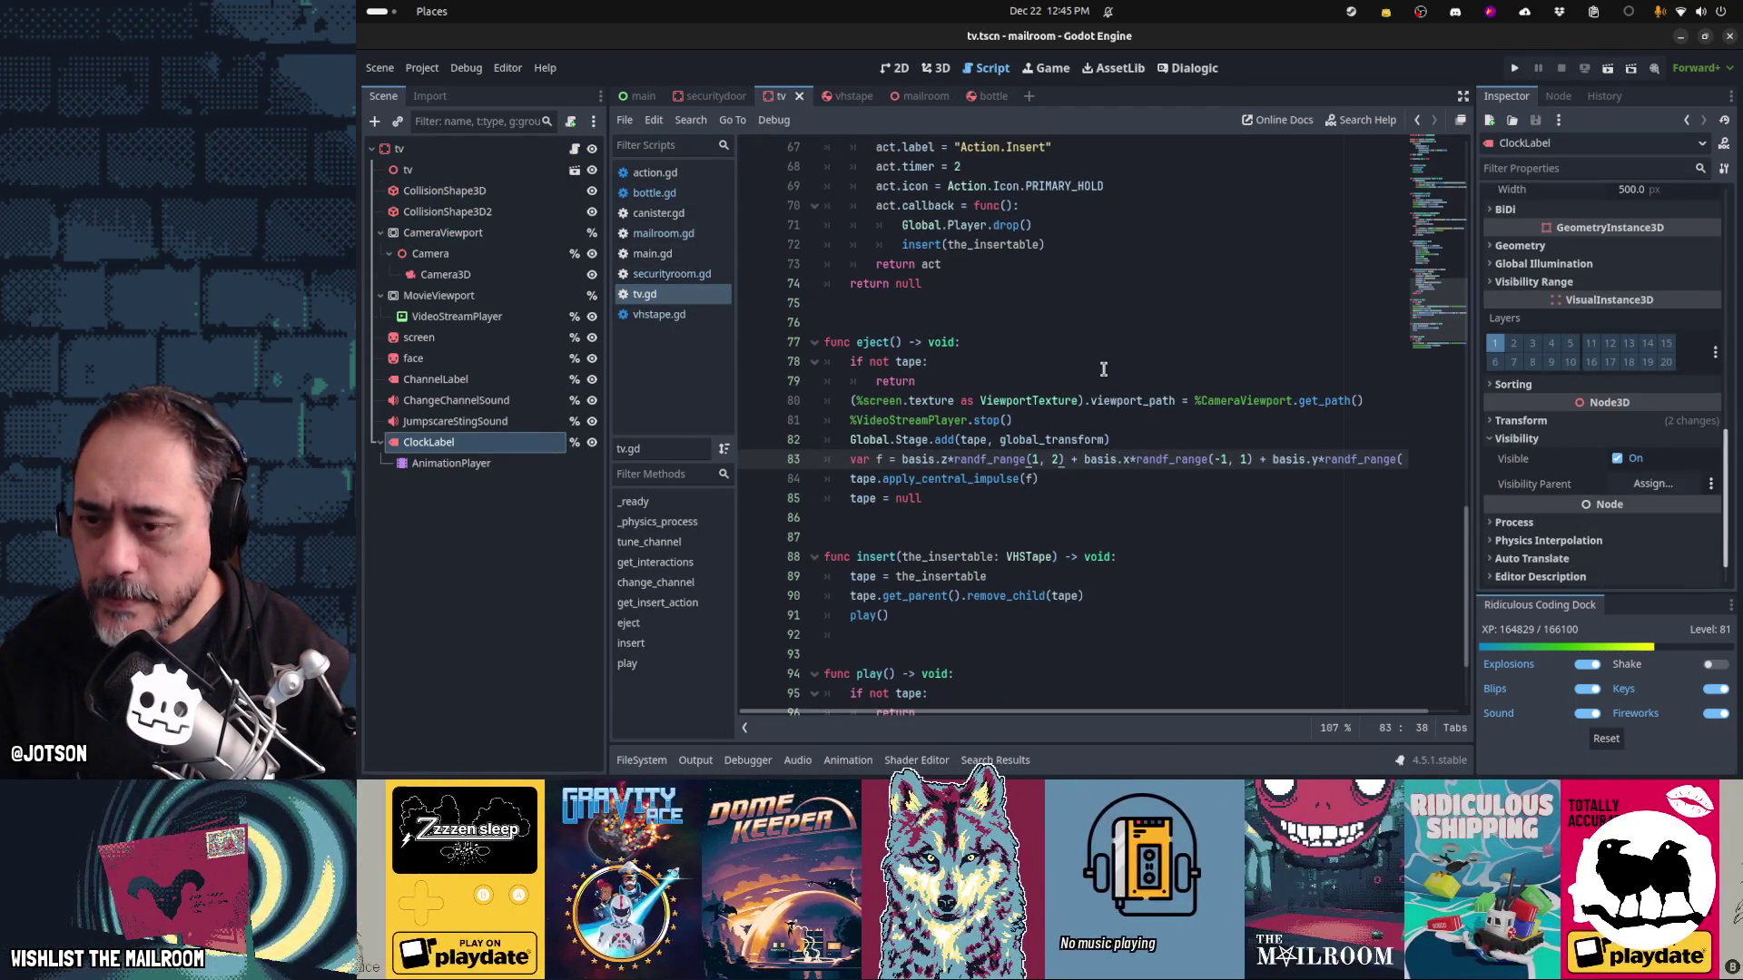
pyautogui.scroll(11, 1104, 369)
pyautogui.scroll(2, 1103, 369)
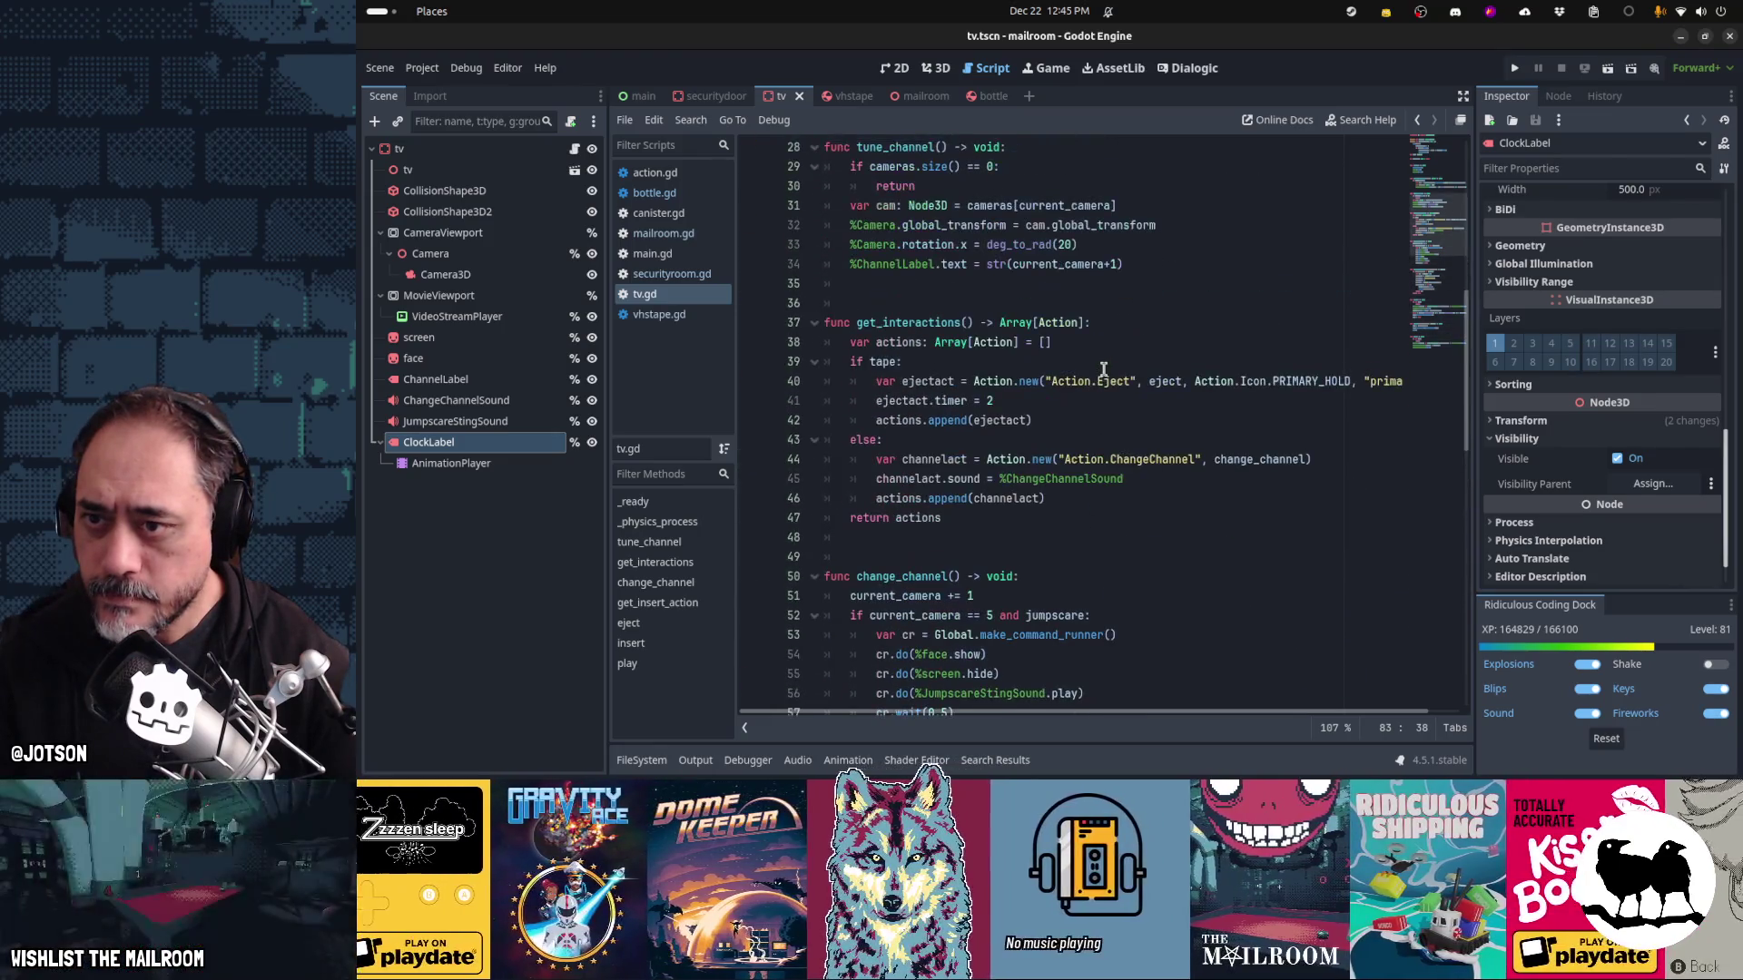
pyautogui.scroll(9, 1103, 368)
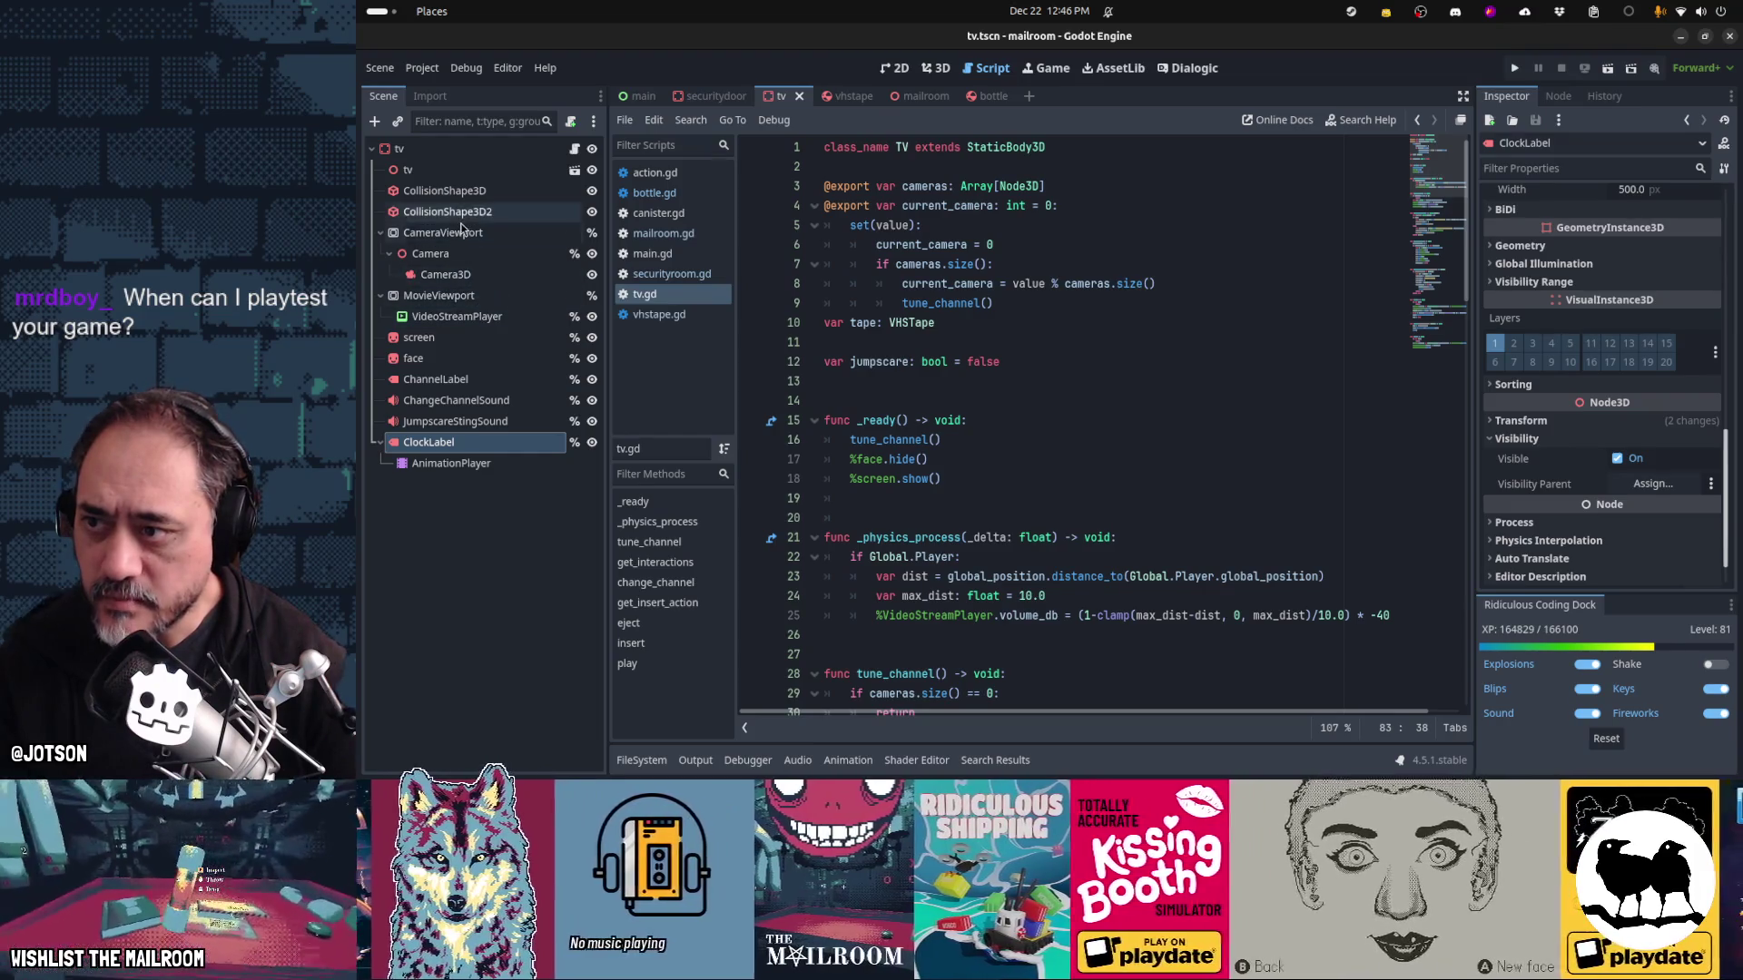
# Set the TV screen node's Viewport Path to CameraViewport and save the tv scene
pyautogui.click(426, 336)
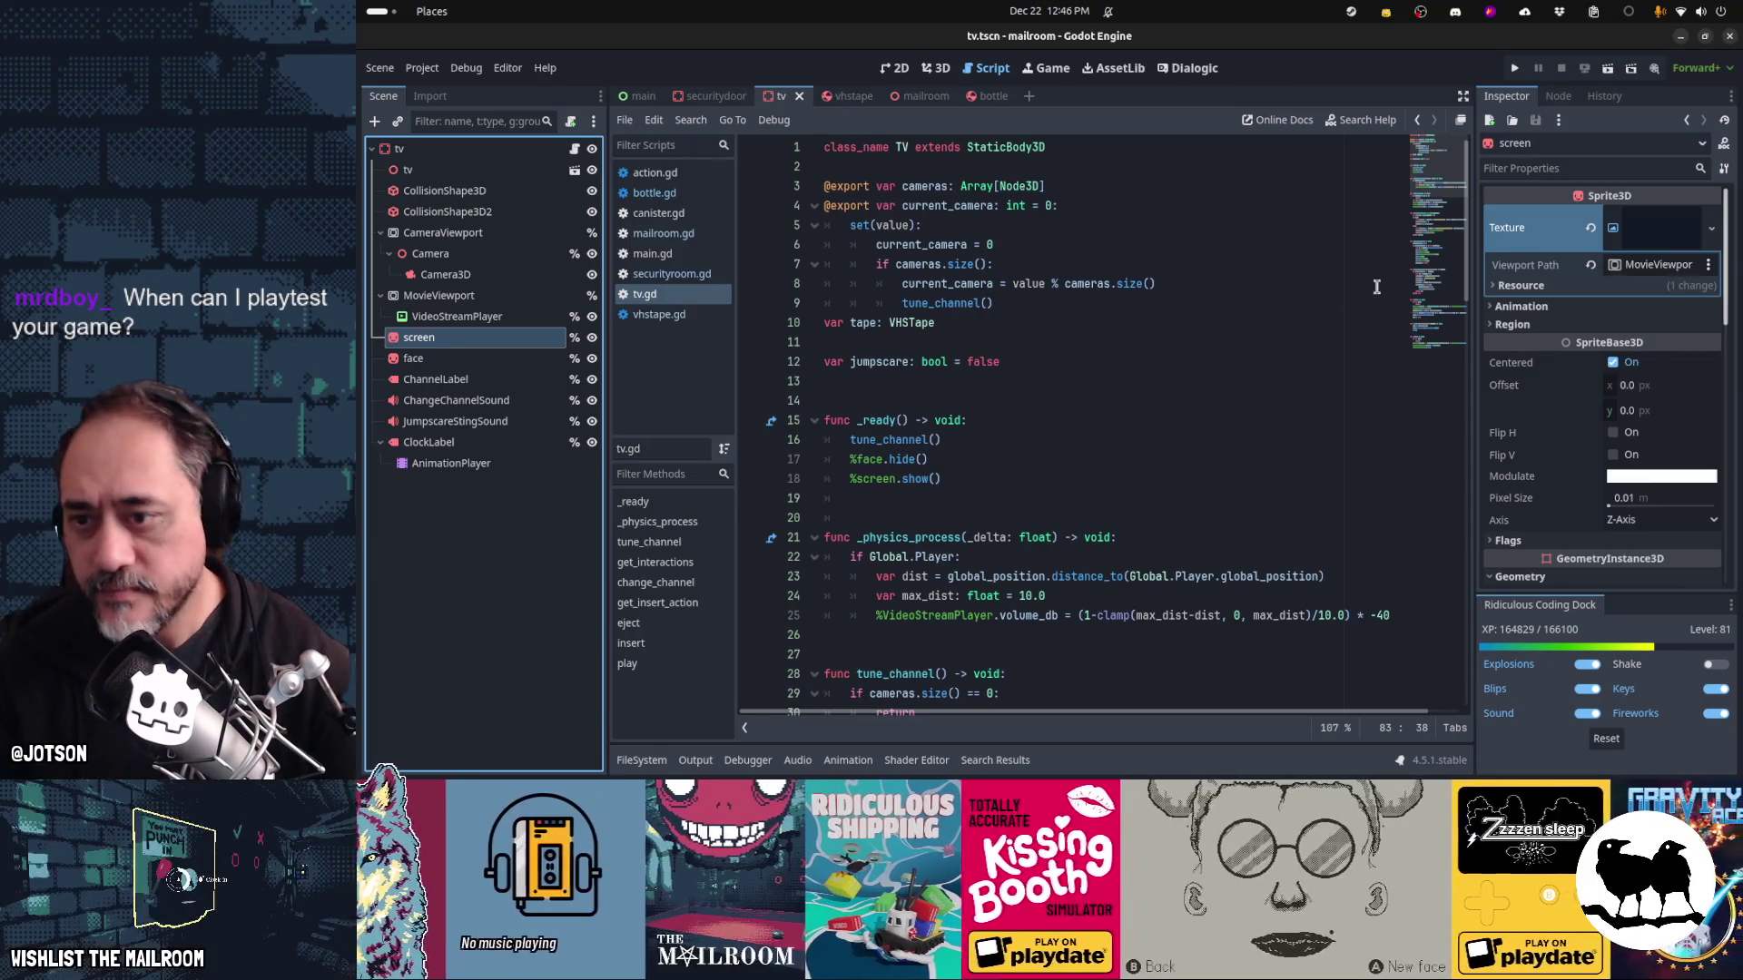
pyautogui.click(998, 479)
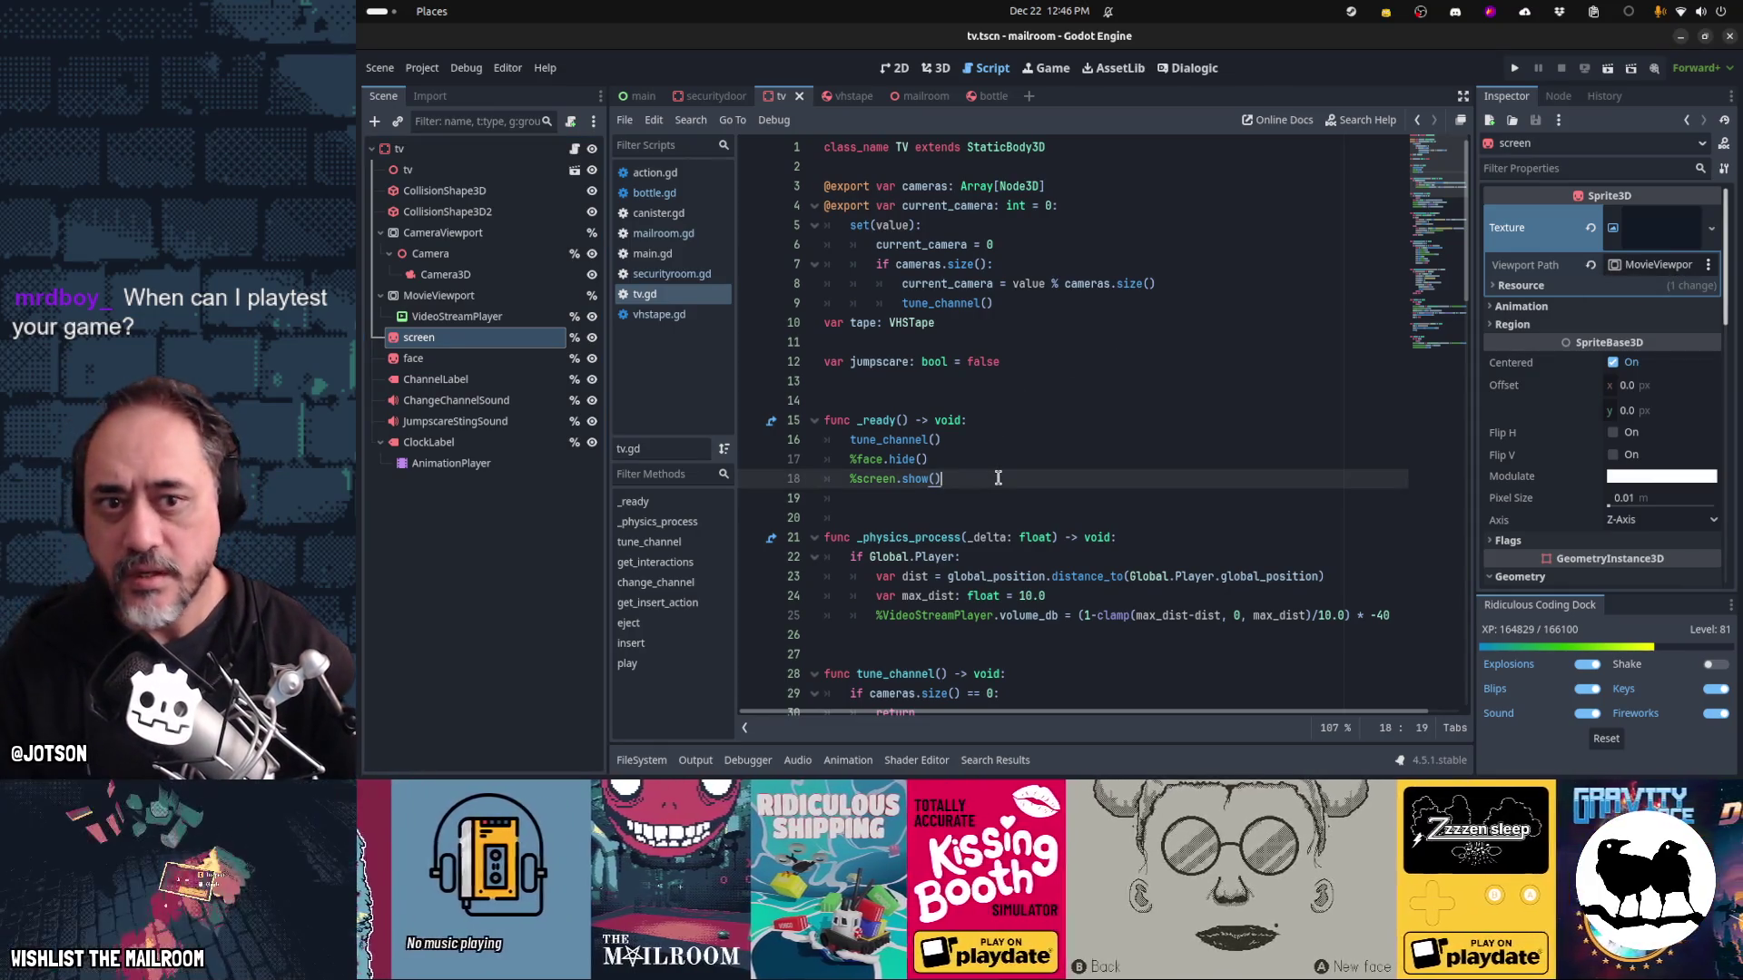
pyautogui.click(1663, 267)
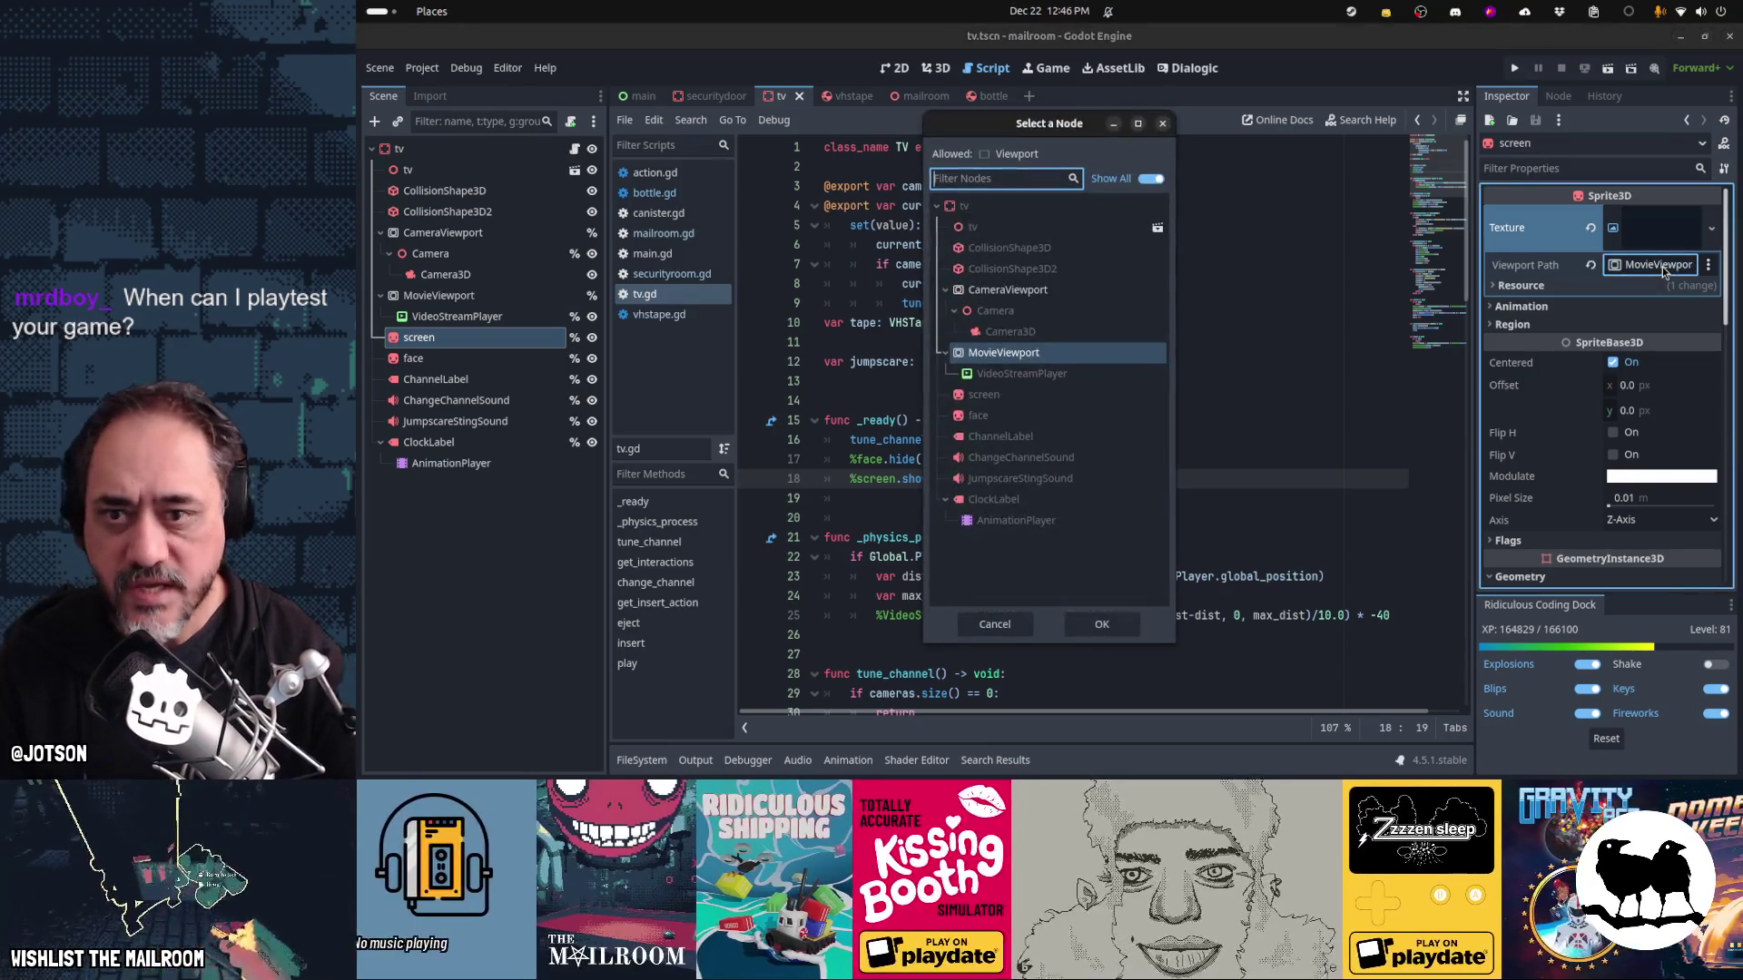
pyautogui.doubleClick(1045, 287)
pyautogui.click(1121, 363)
pyautogui.hotkey('ctrl', 's')
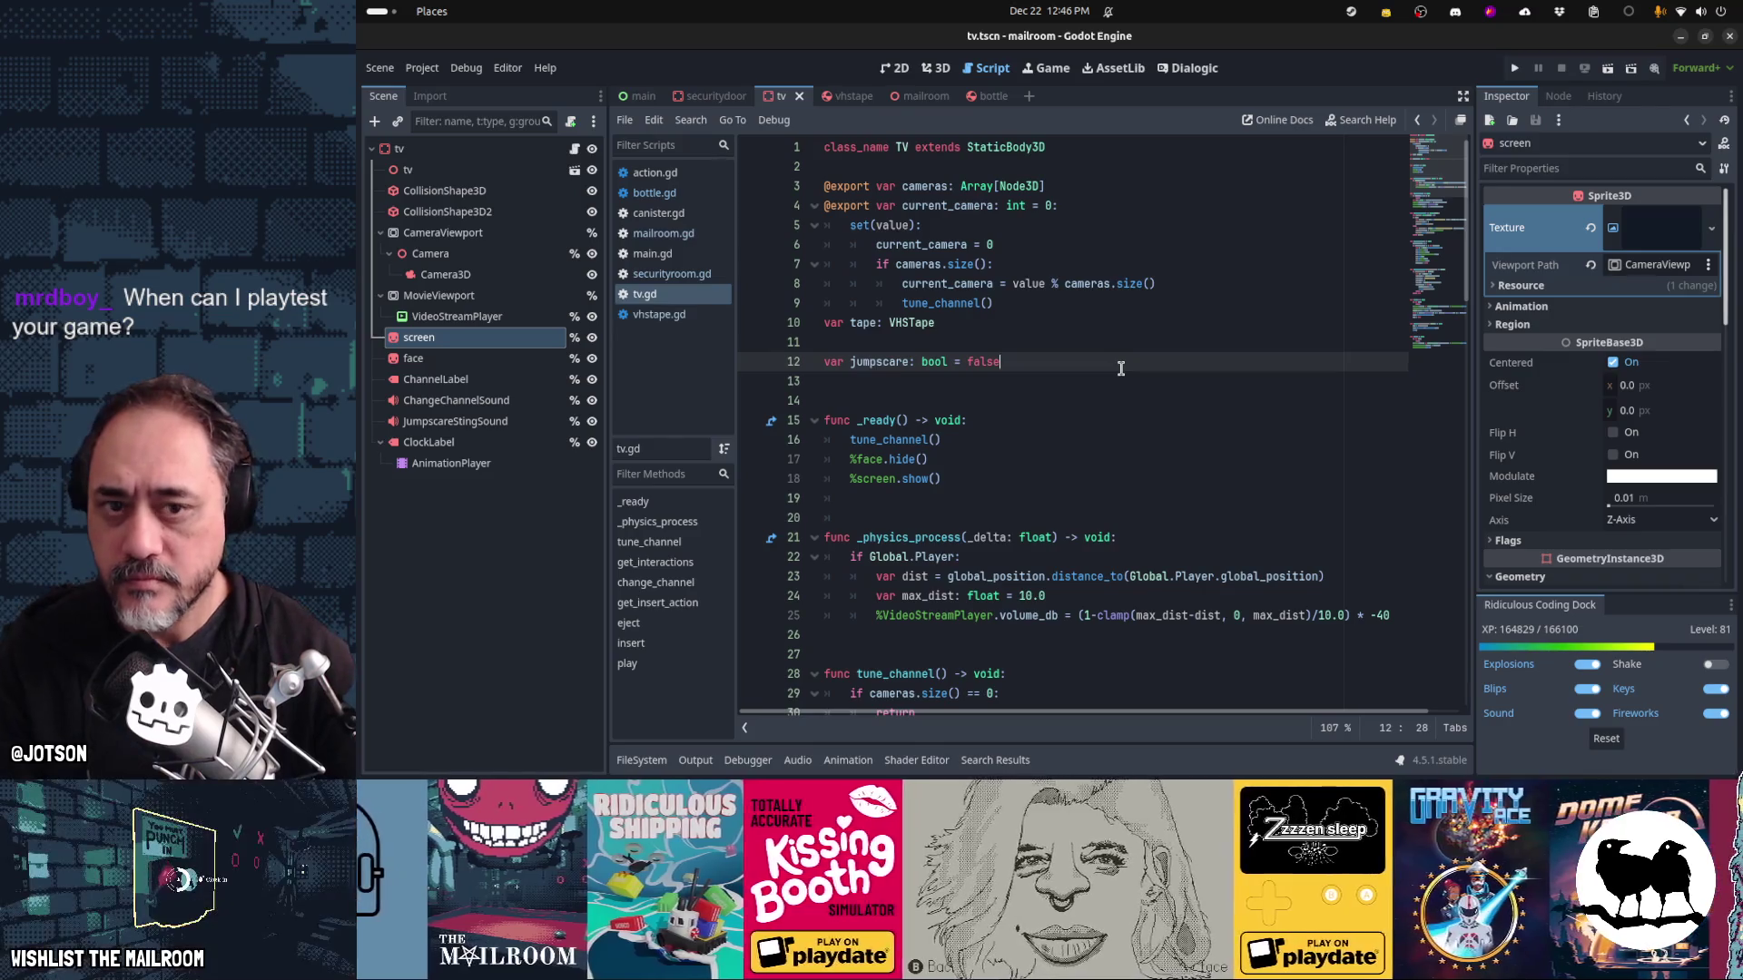
# Run the game, open the door, change the TV channel three times, then stop
pyautogui.press('F5')
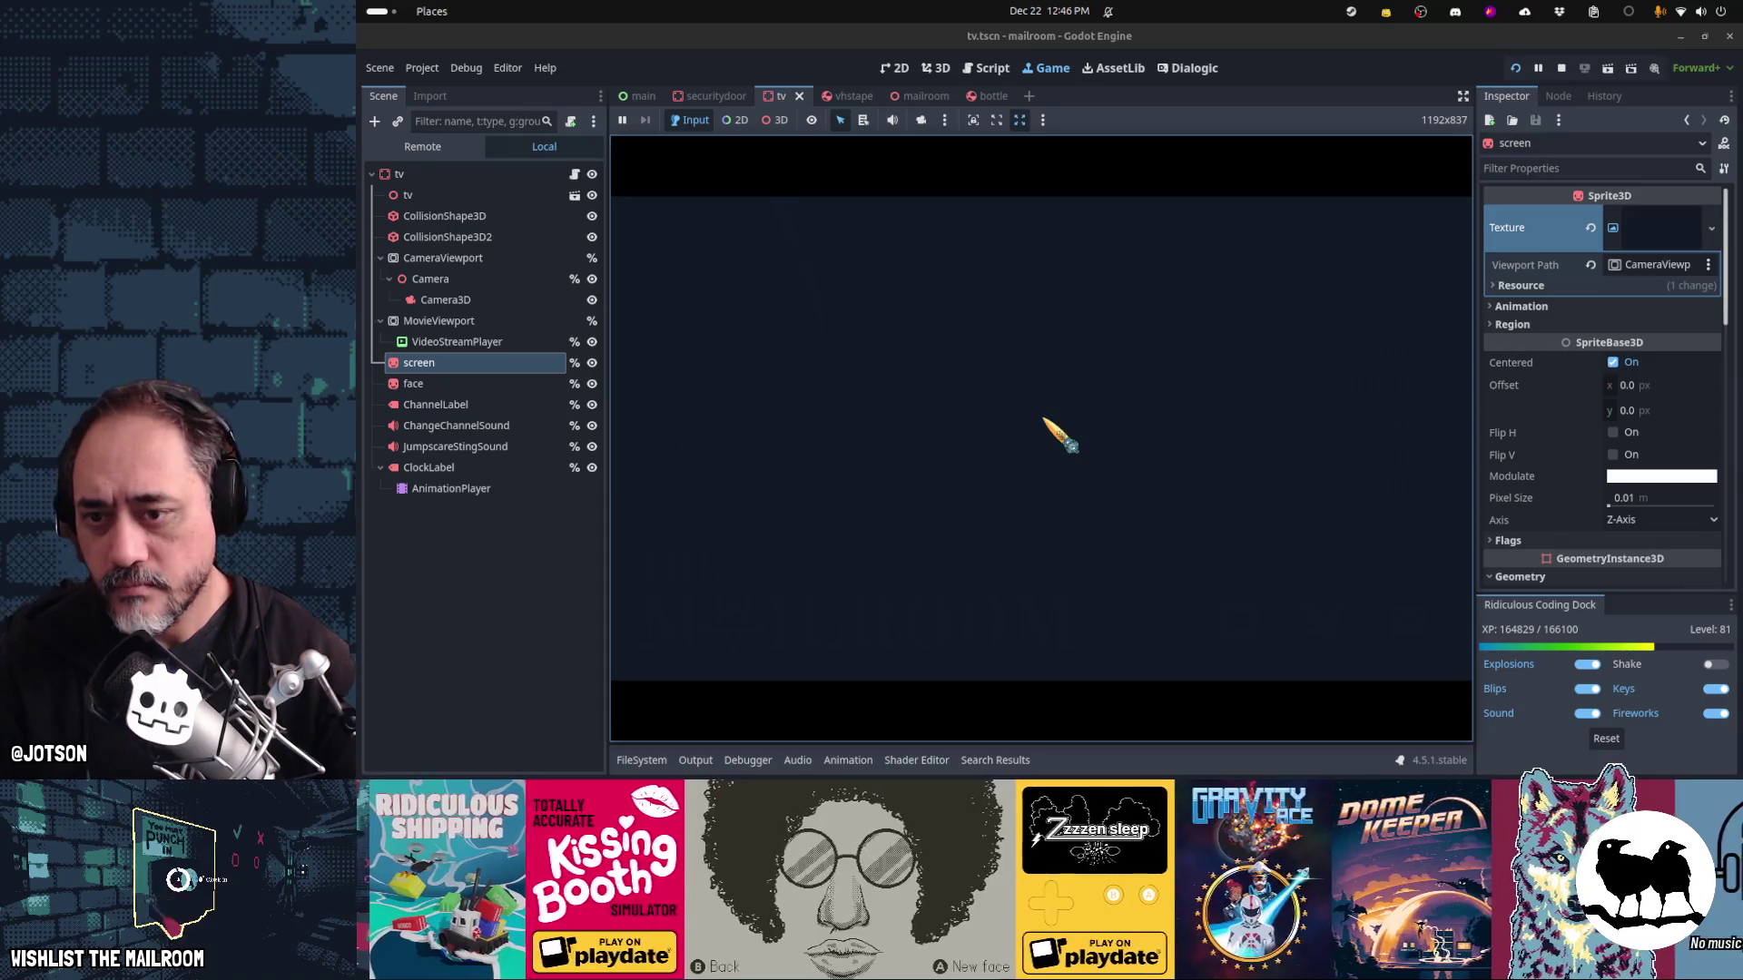
pyautogui.click(1041, 438)
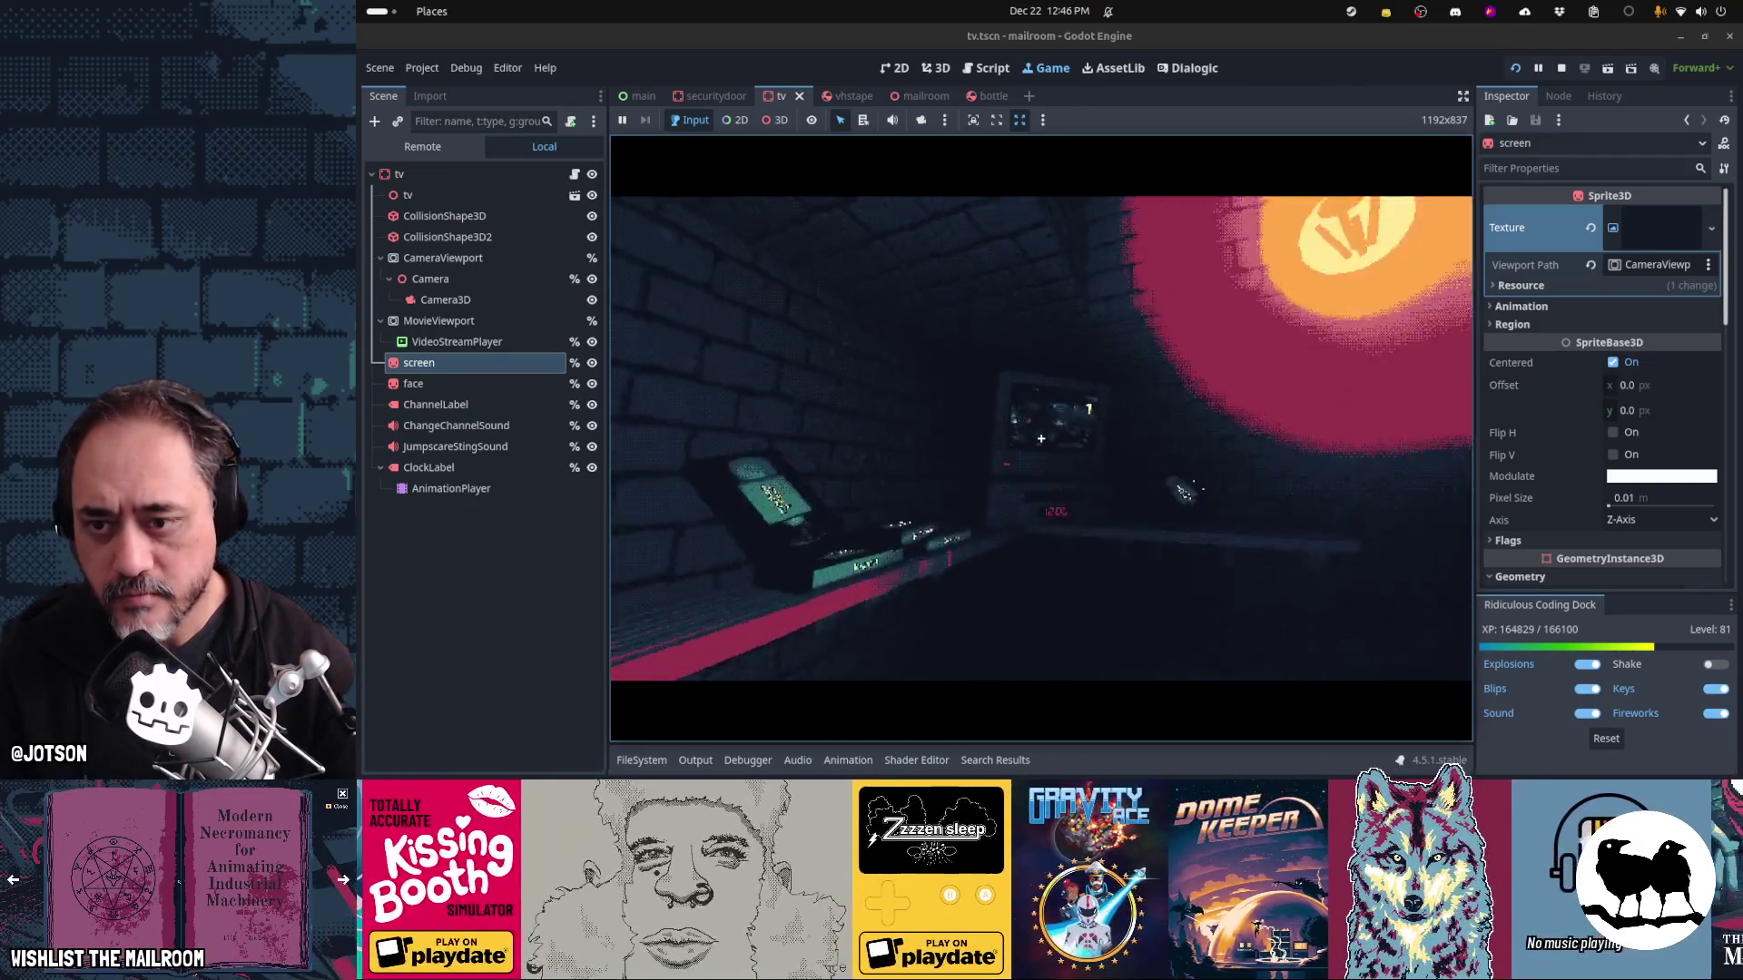
pyautogui.click(1042, 439)
pyautogui.click(1041, 438)
pyautogui.click(1041, 438)
pyautogui.press('F8')
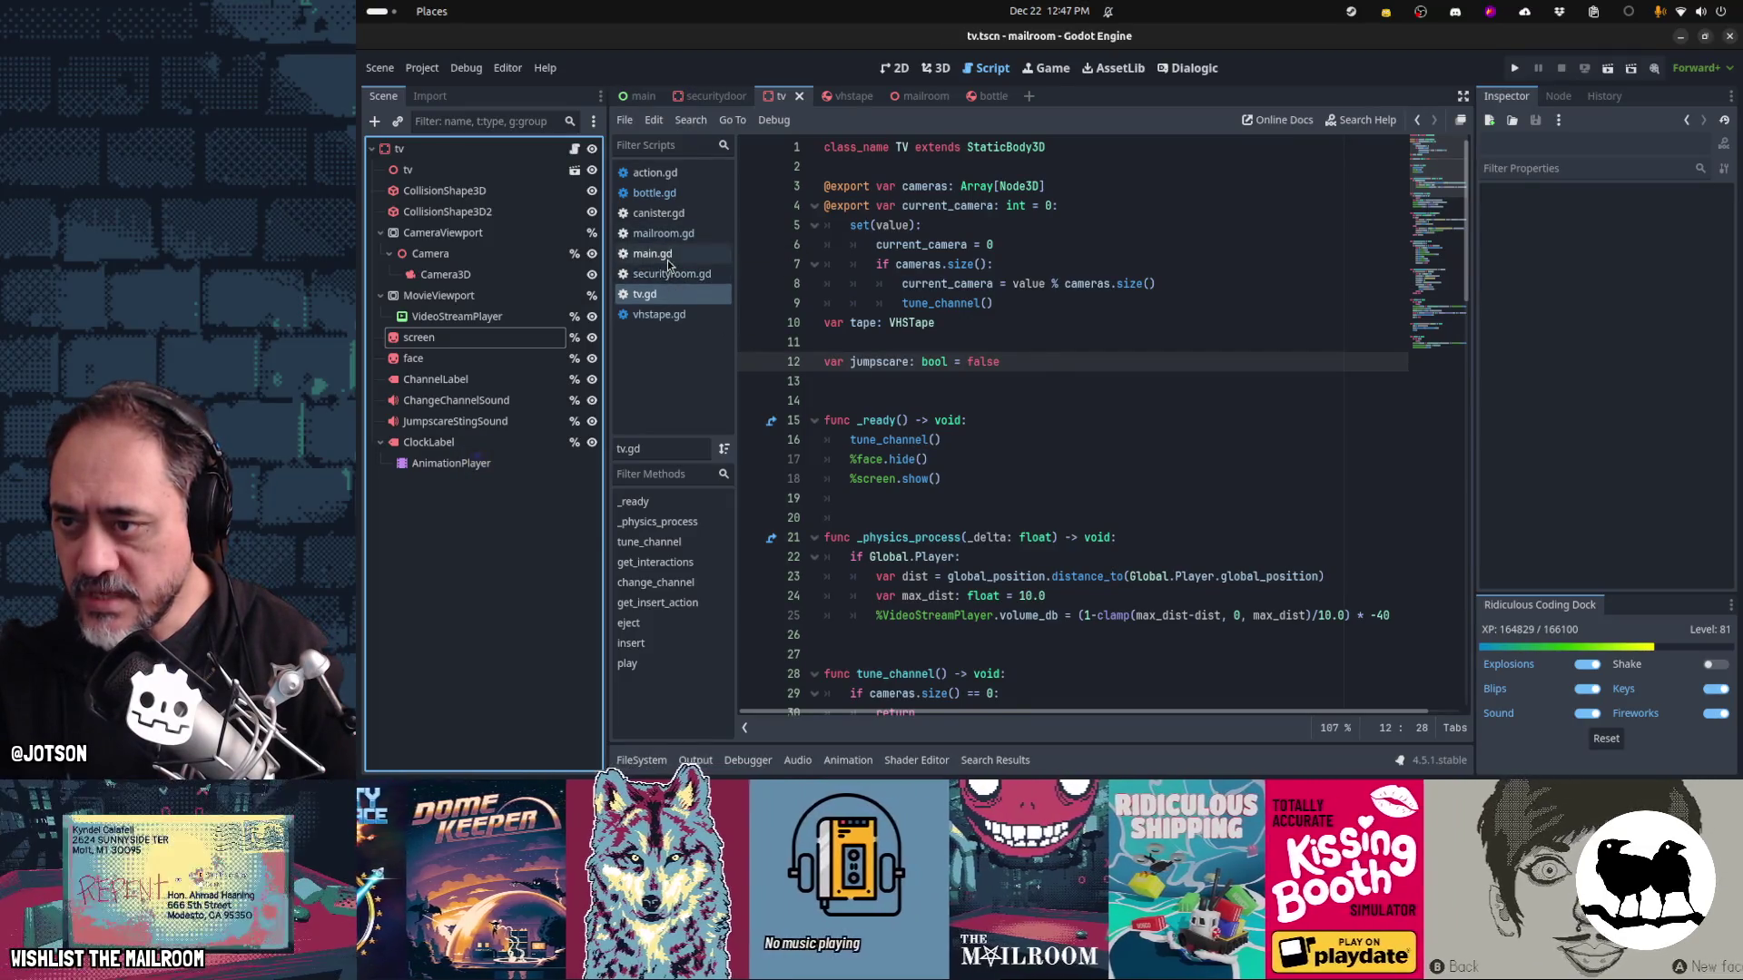
# Search main.gd for the spawn_directory calls
pyautogui.click(668, 254)
pyautogui.click(960, 361)
pyautogui.hotkey('ctrl', 'Home')
pyautogui.hotkey('ctrl', 'f')
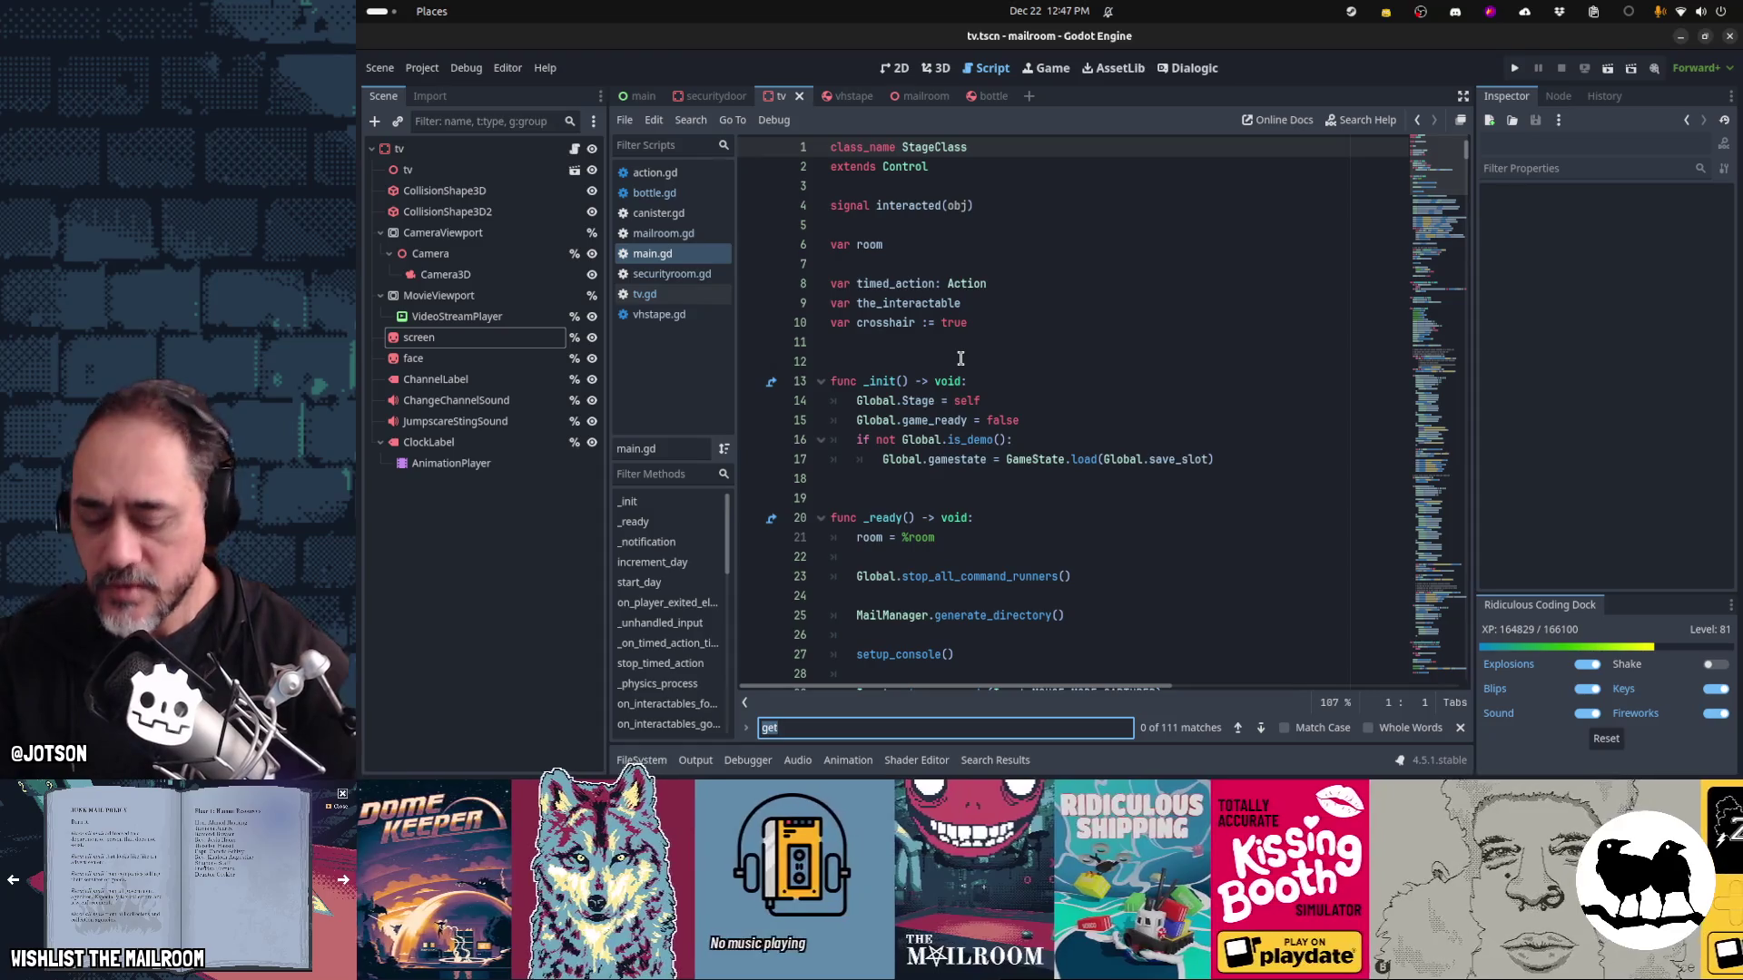
pyautogui.write('spawn_driec')
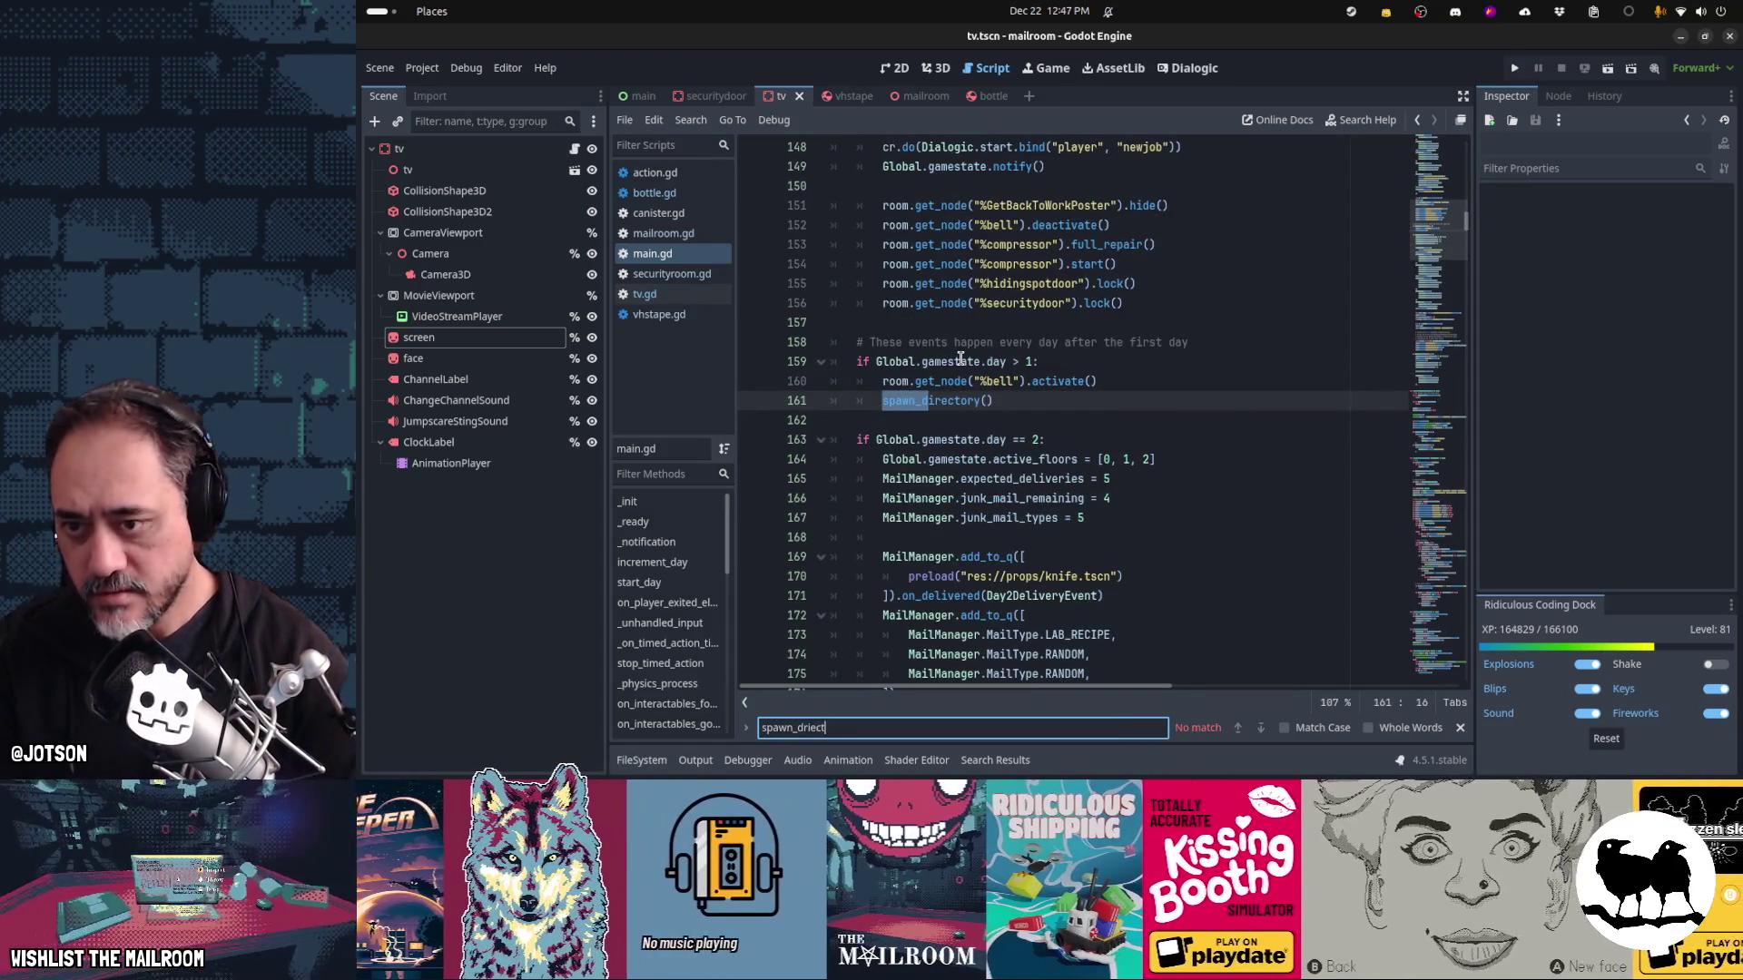
pyautogui.press('Escape')
pyautogui.hotkey('shift', 'Home')
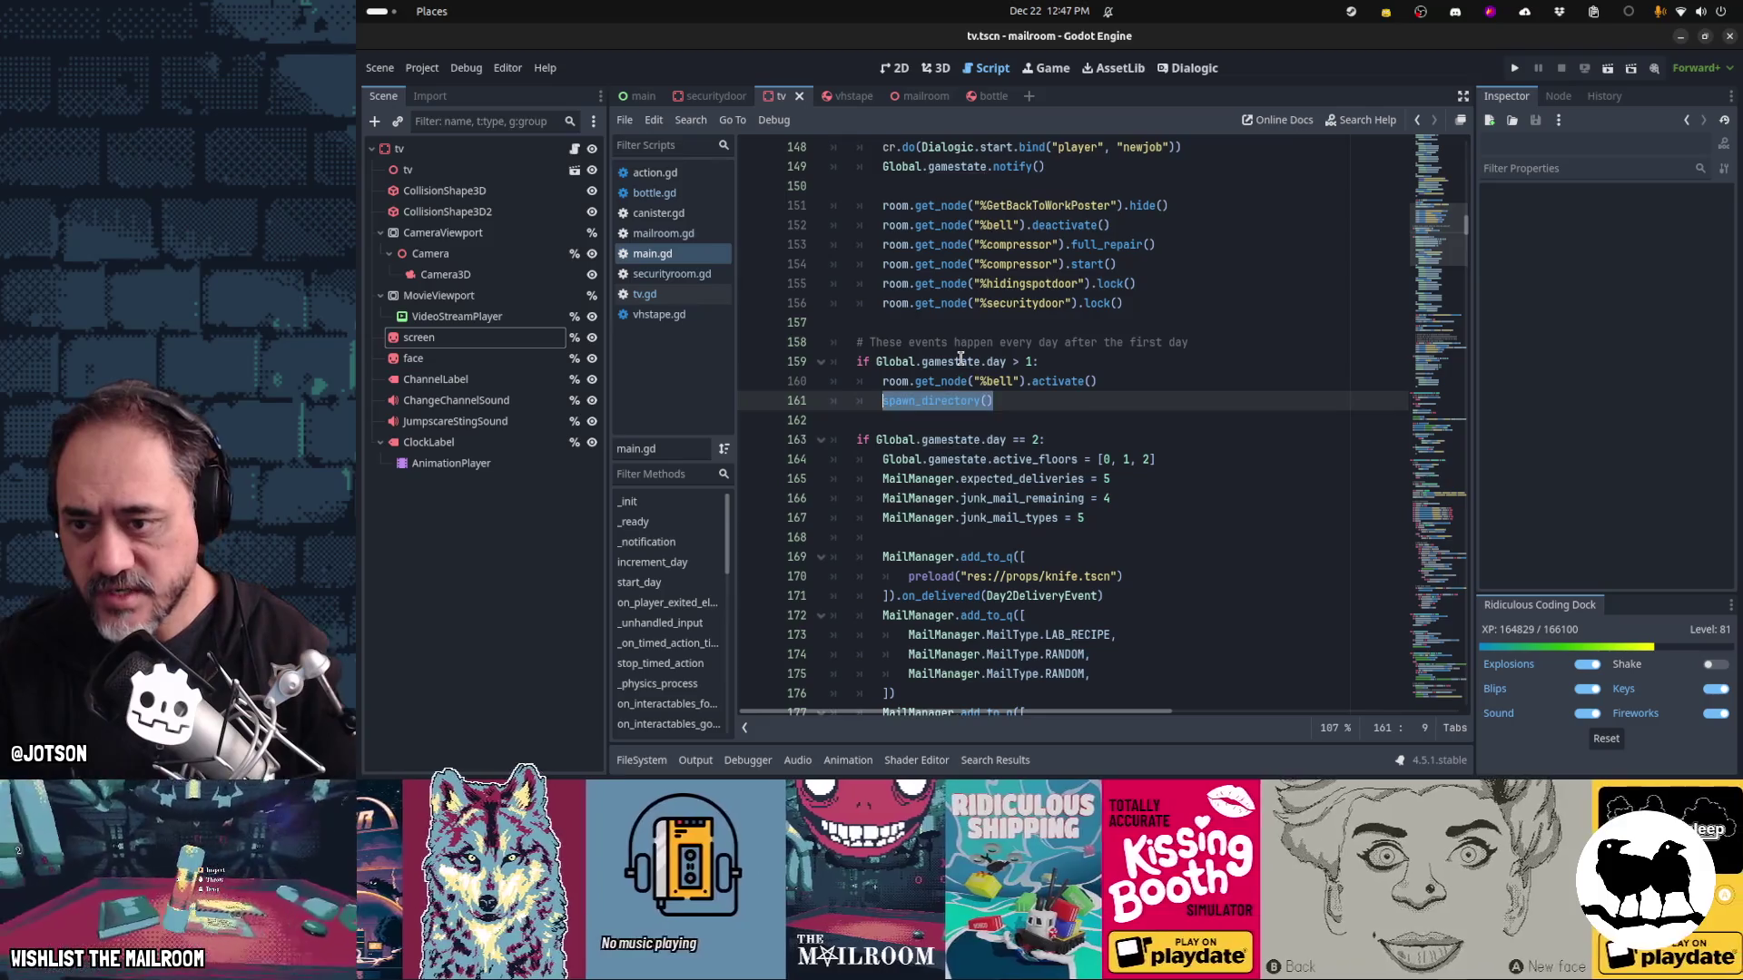
pyautogui.hotkey('ctrl', 'f')
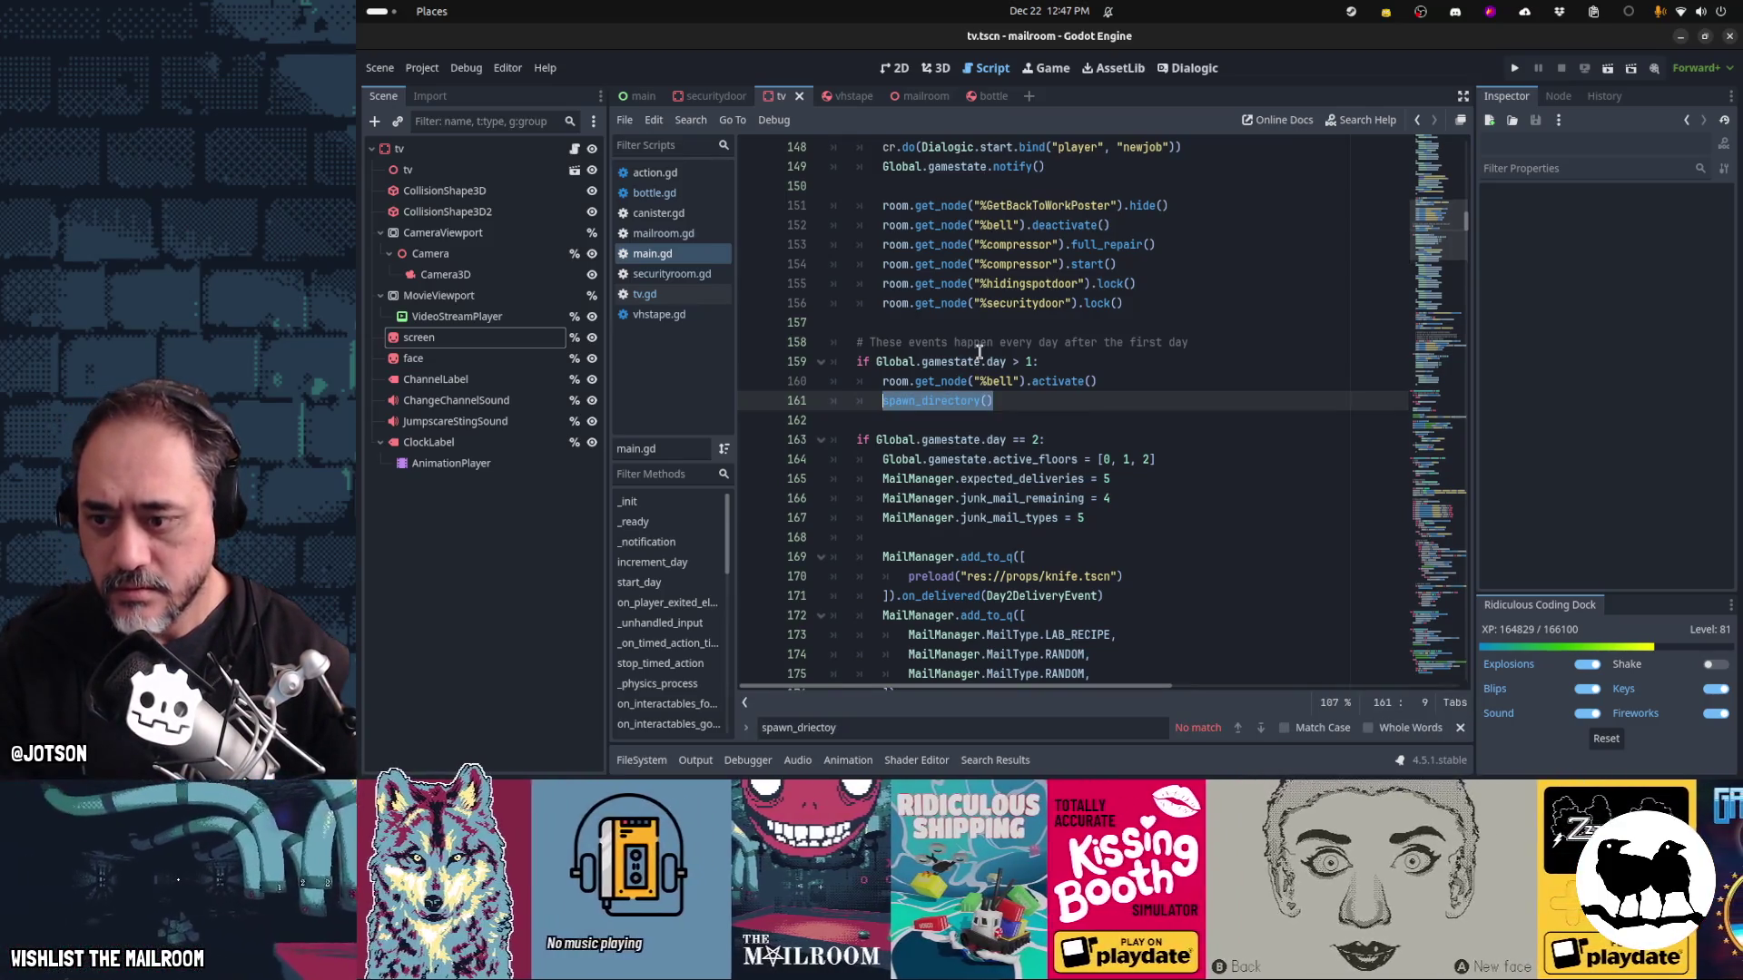
pyautogui.press('Escape')
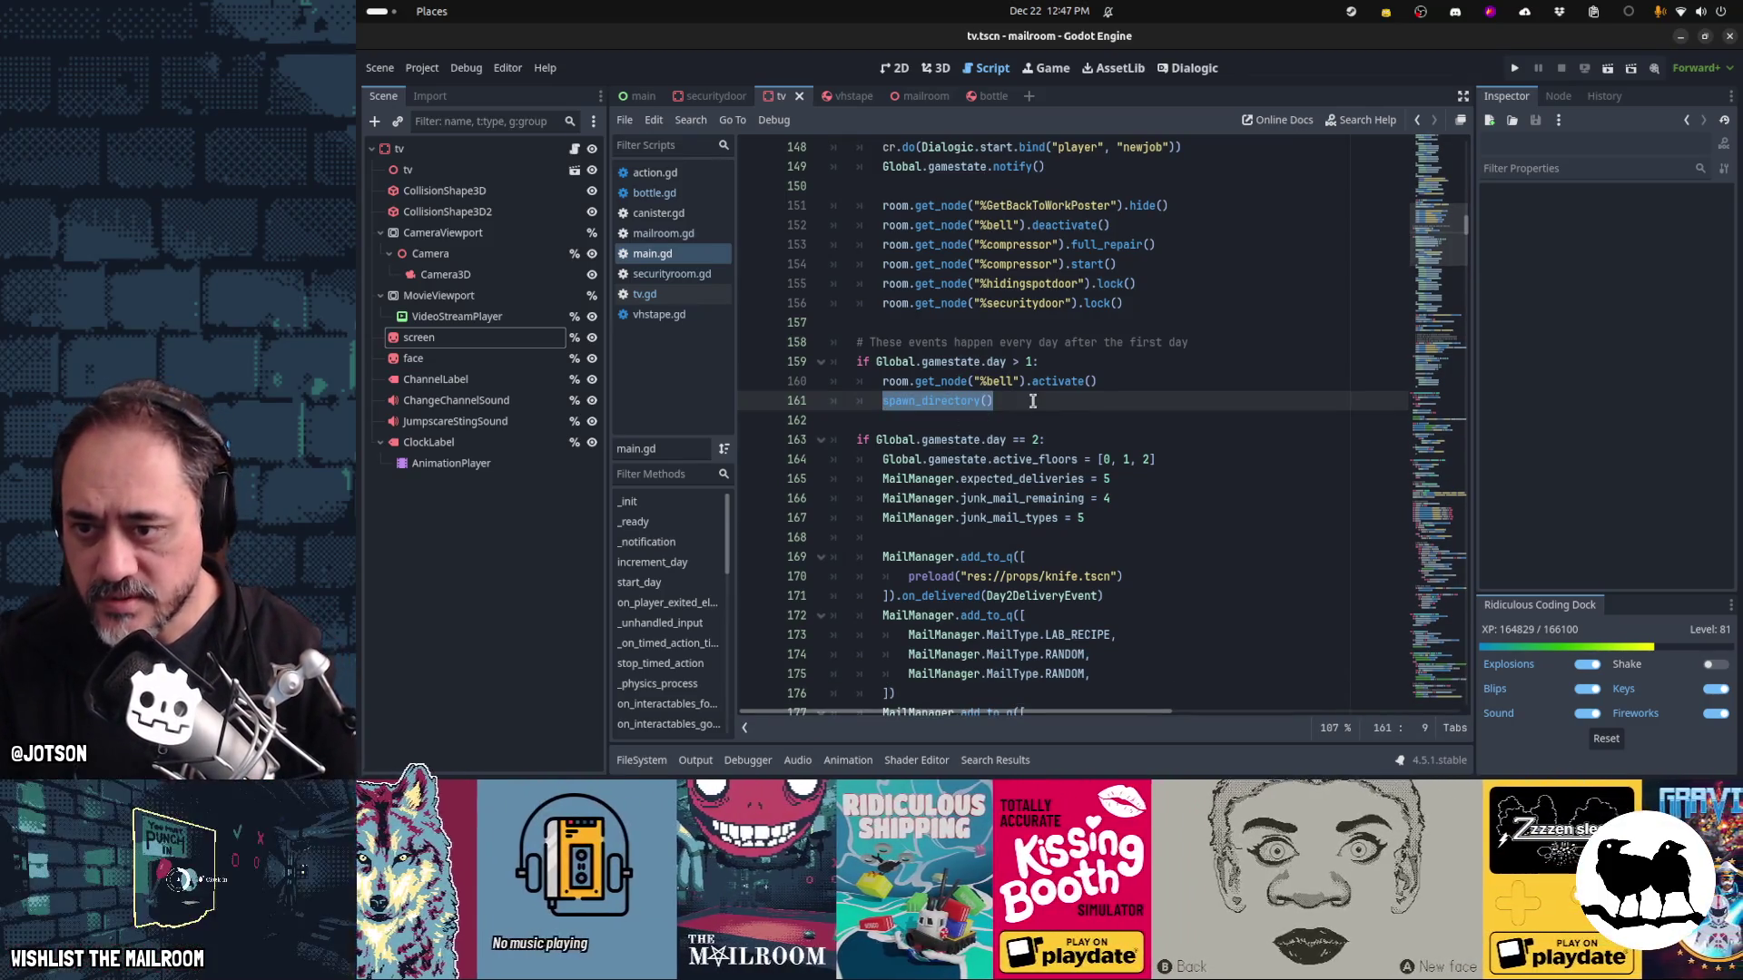
pyautogui.scroll(-3, 1032, 400)
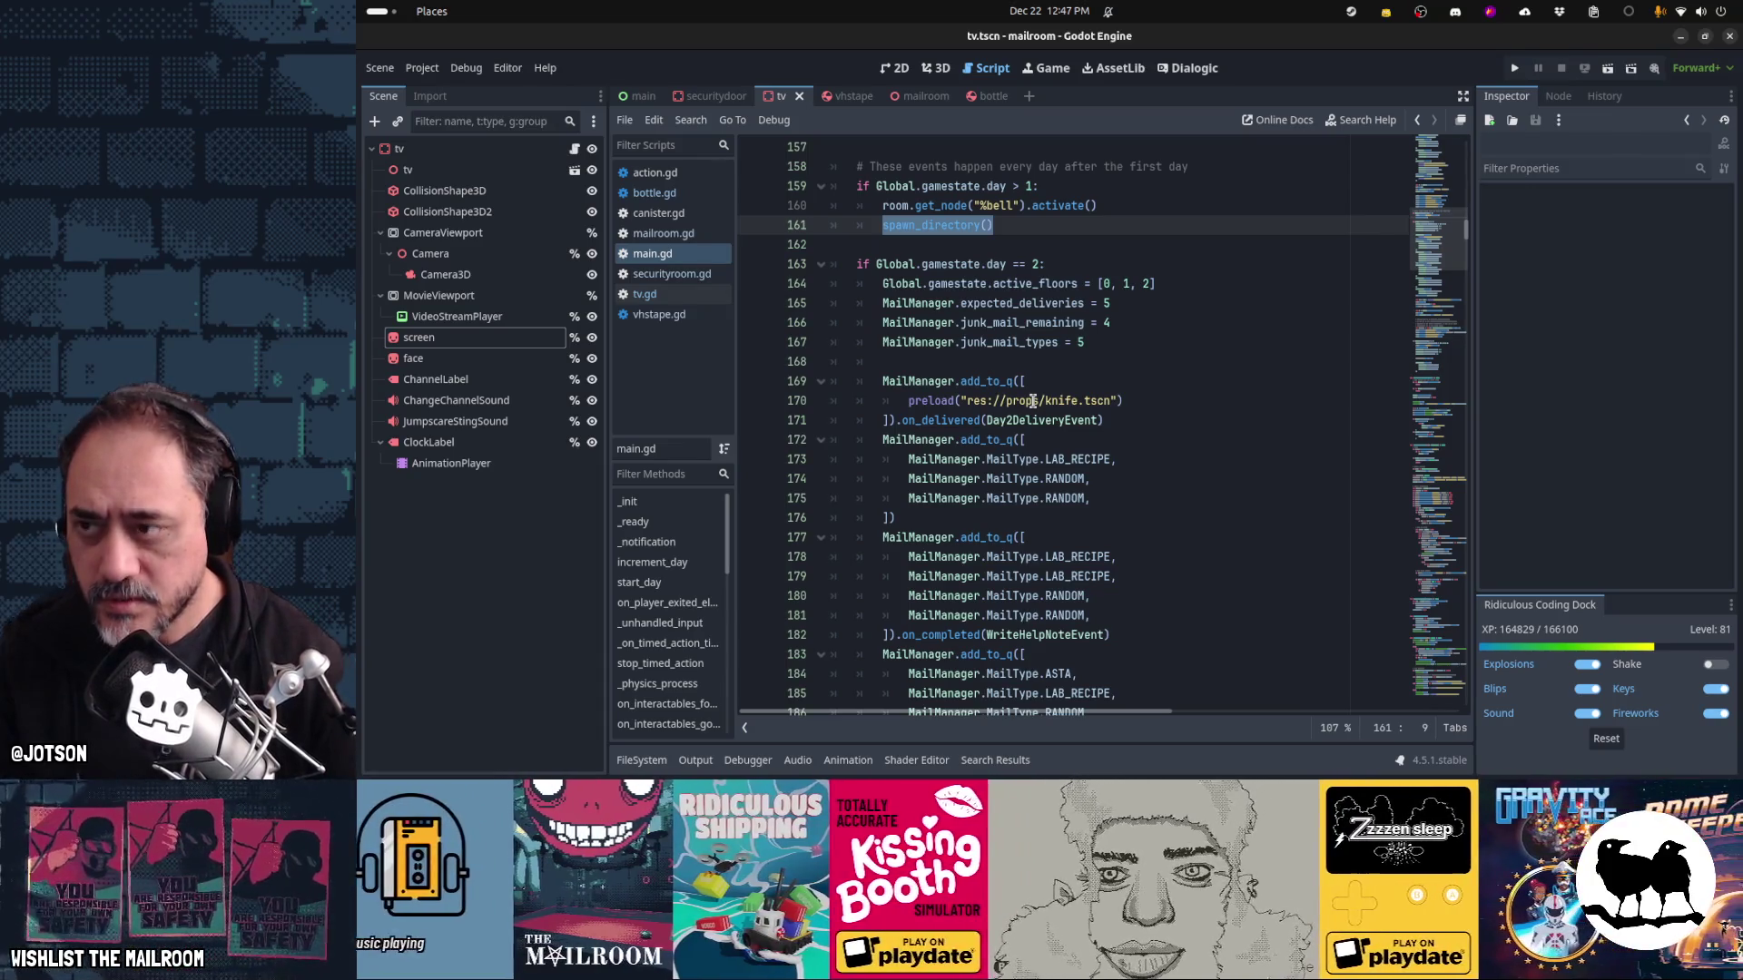
# Fly the main scene's 3D view toward the wall shelf of bottles
pyautogui.click(638, 95)
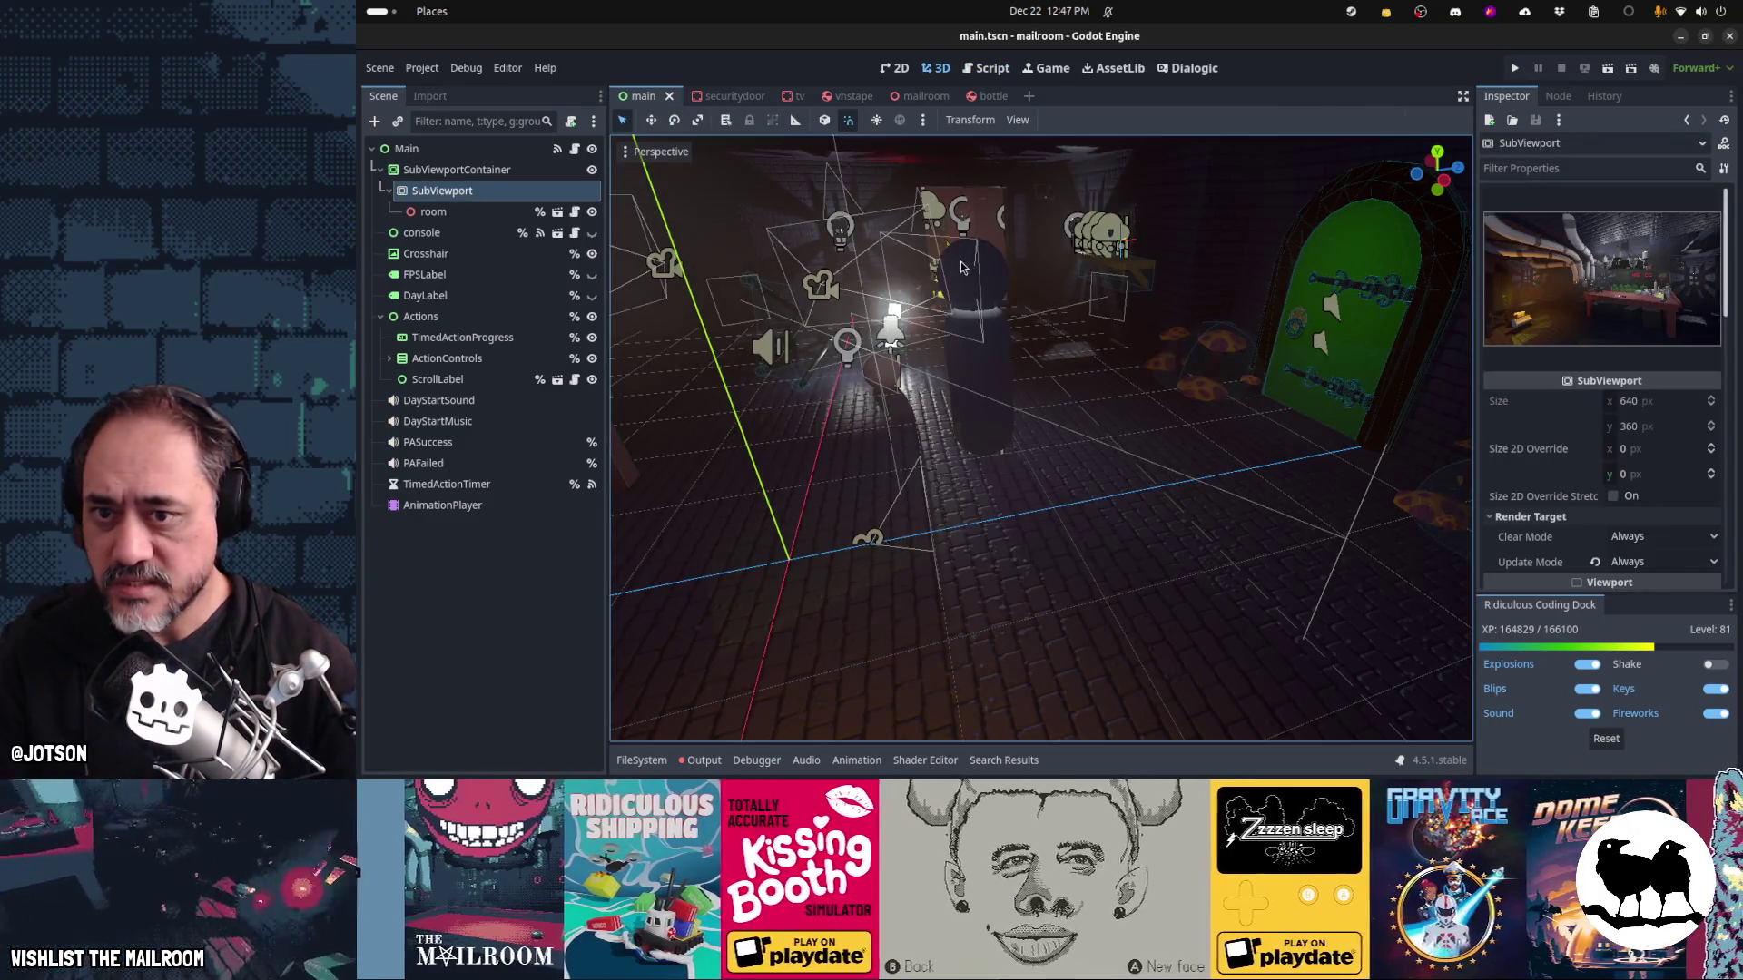
pyautogui.press('w')
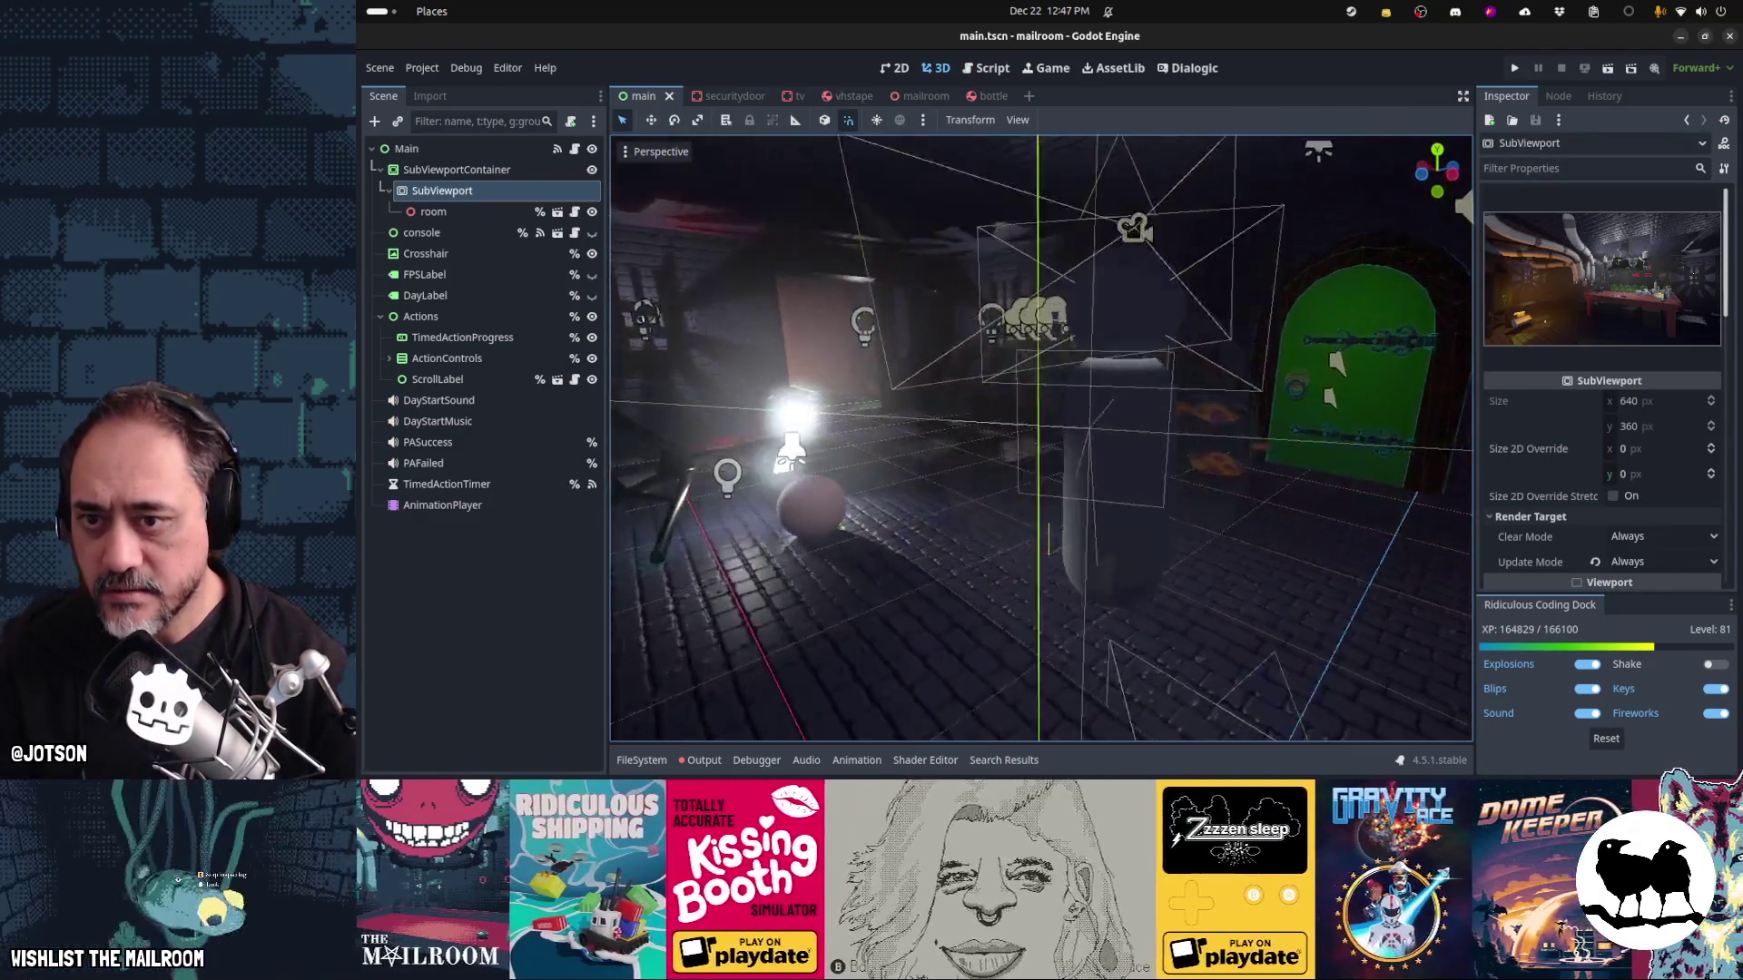
pyautogui.press('w')
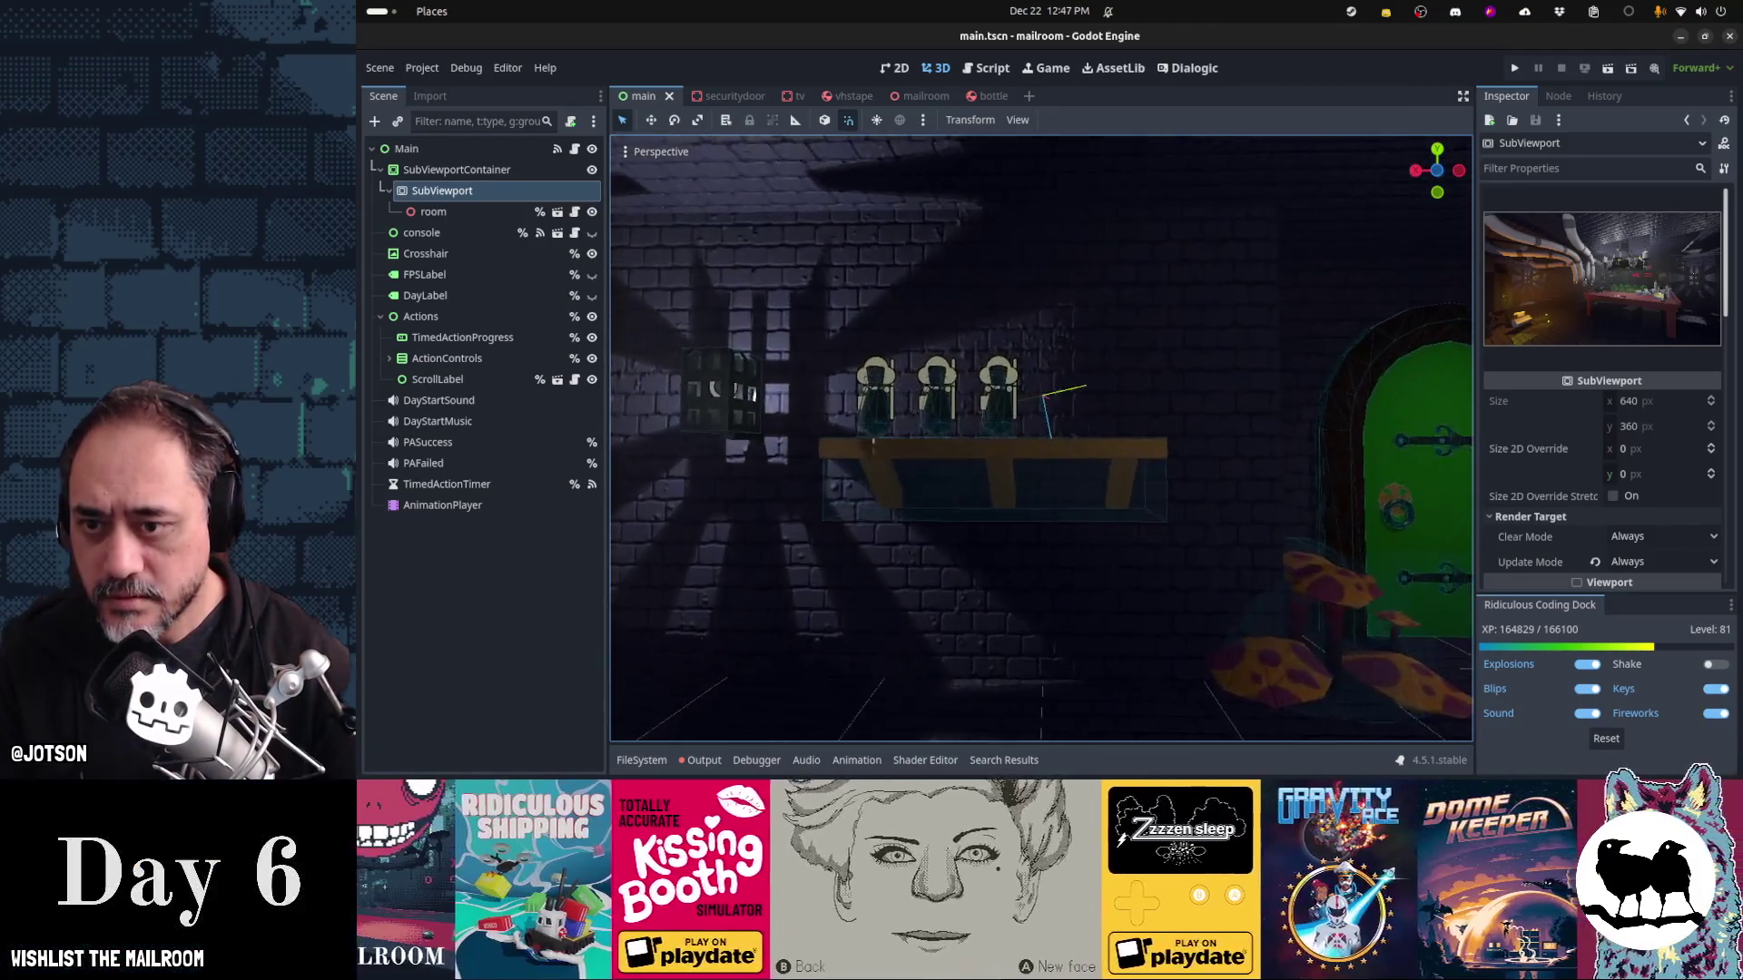
pyautogui.press('w')
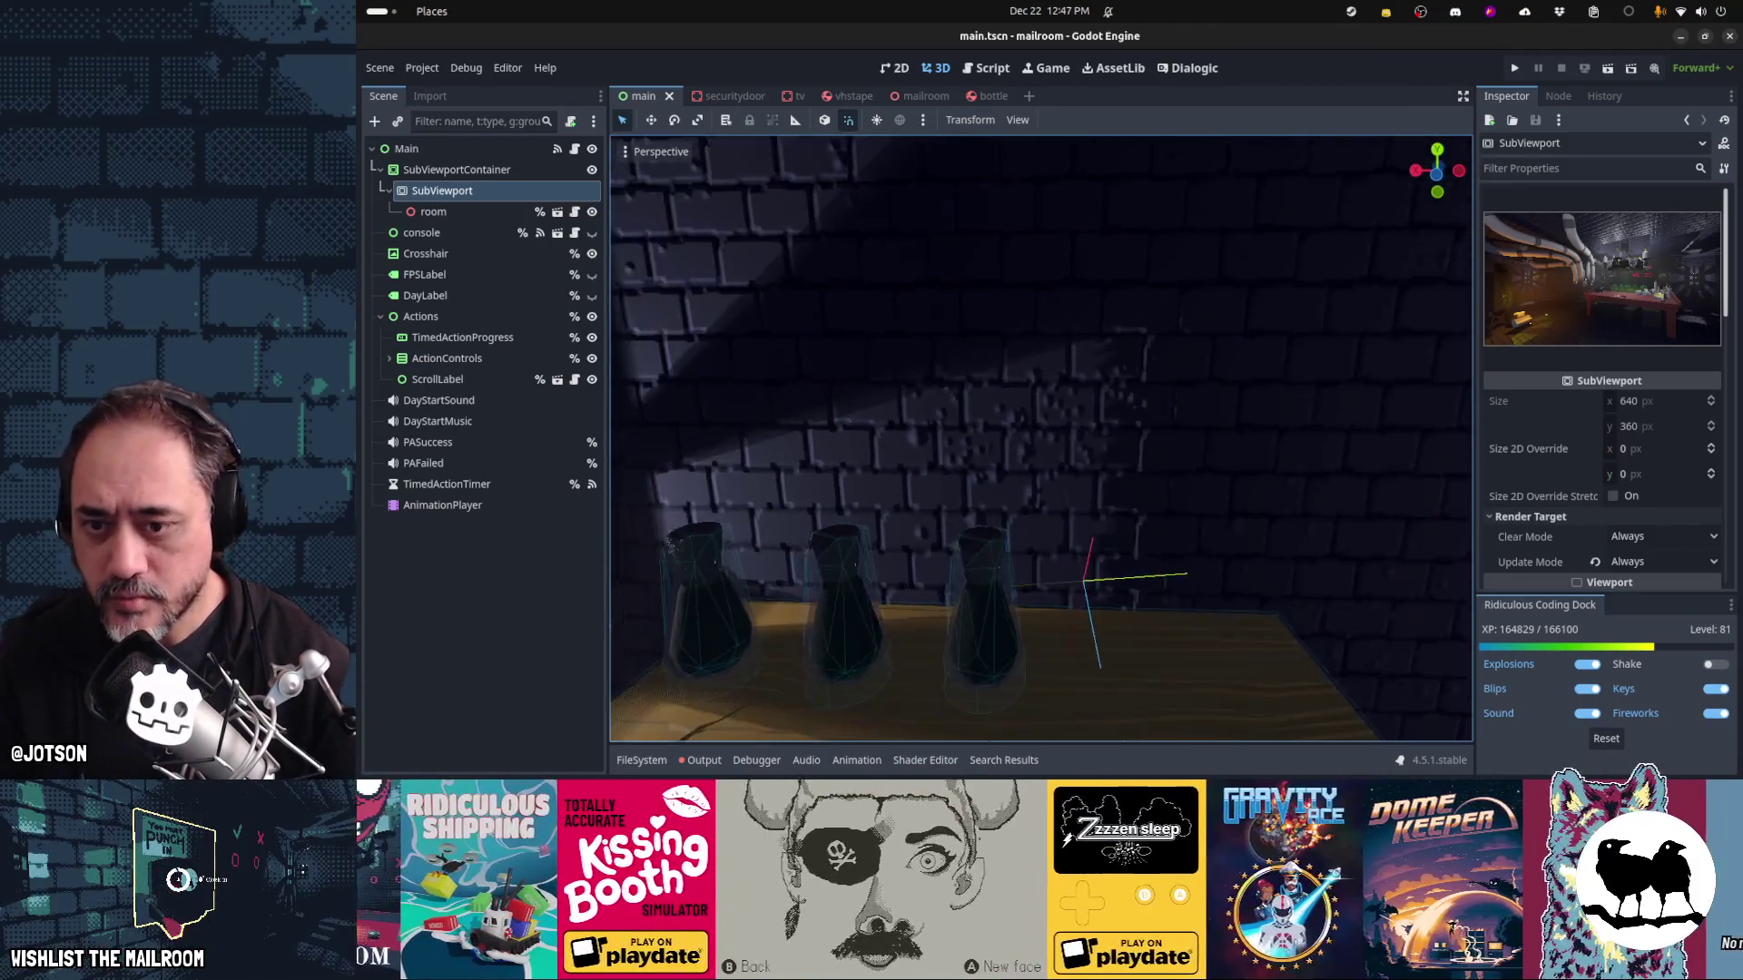
pyautogui.press('s')
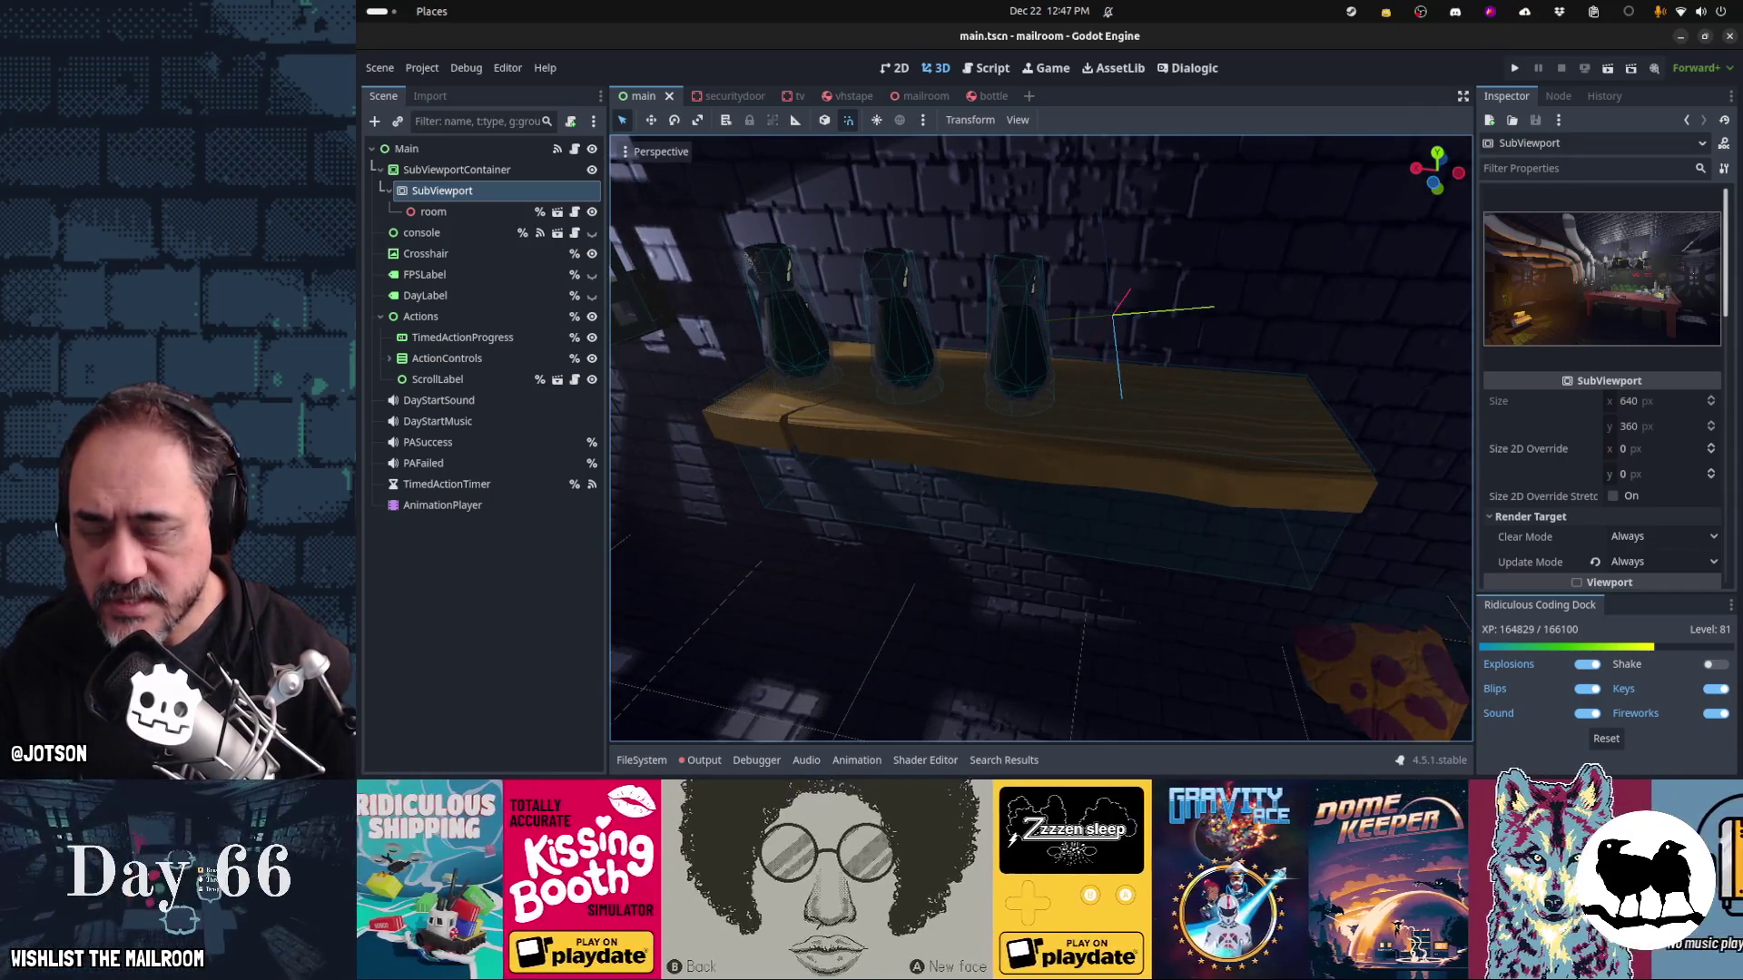
# Delete the bell activation and spawn_directory lines from main.gd's day-3 block and save
pyautogui.click(574, 148)
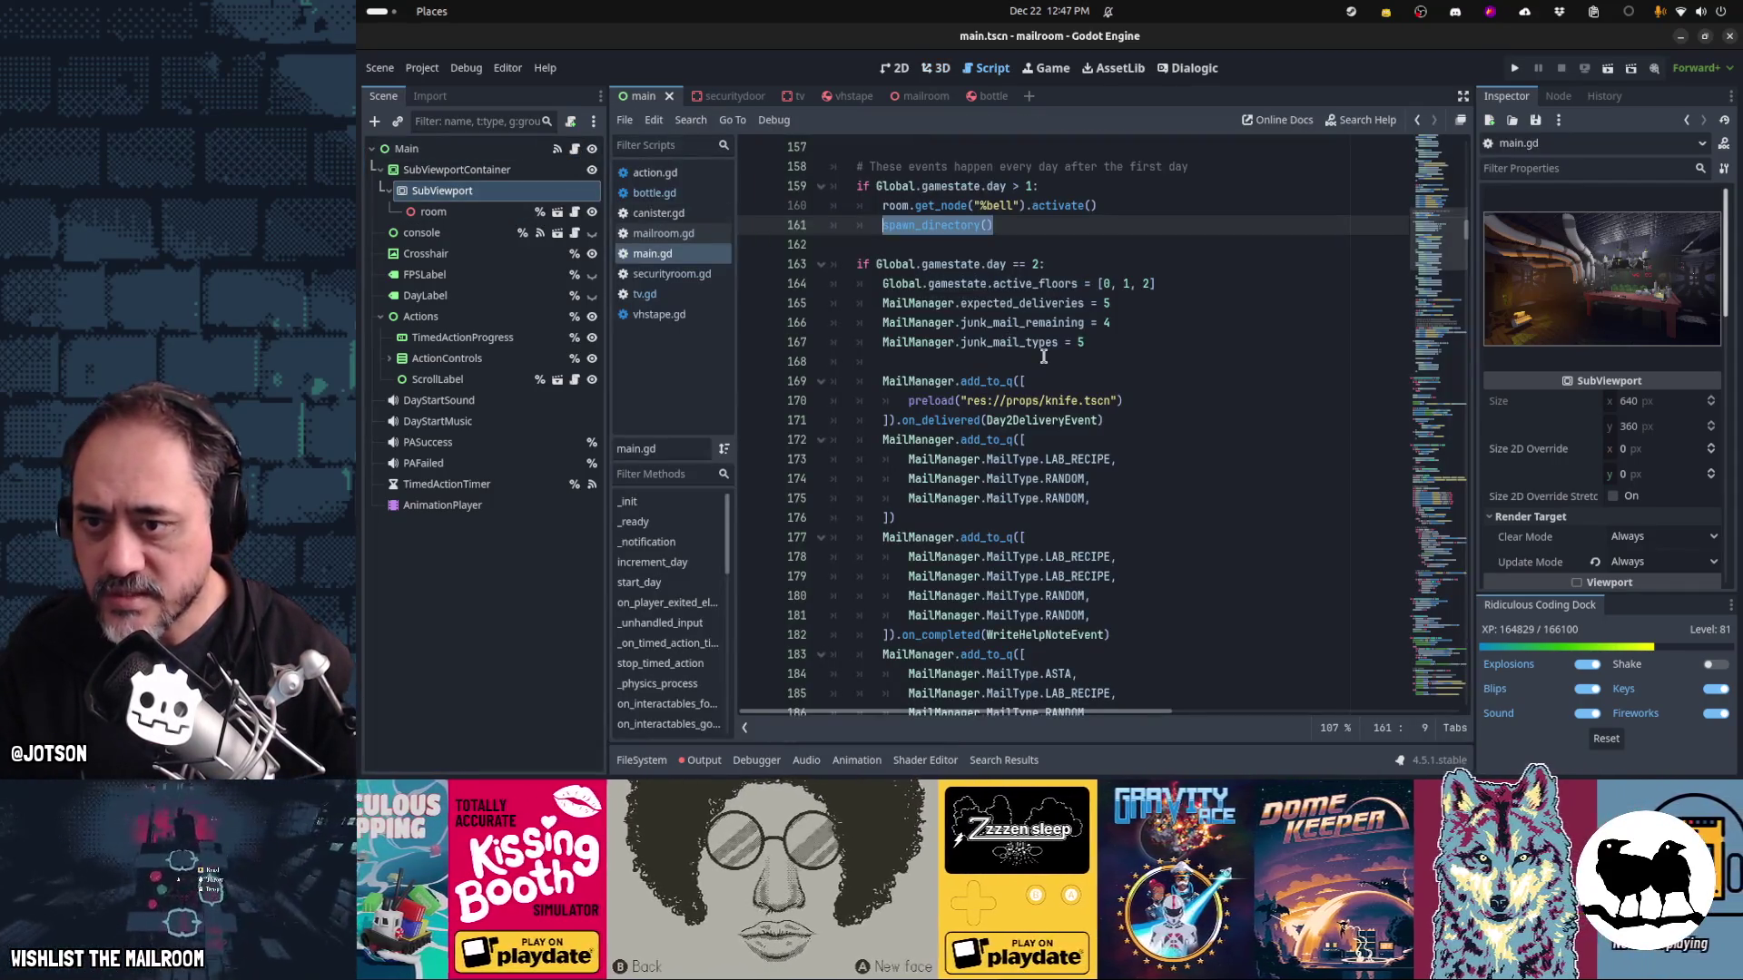
pyautogui.hotkey('ctrl', 'd')
pyautogui.hotkey('ctrl', 'd')
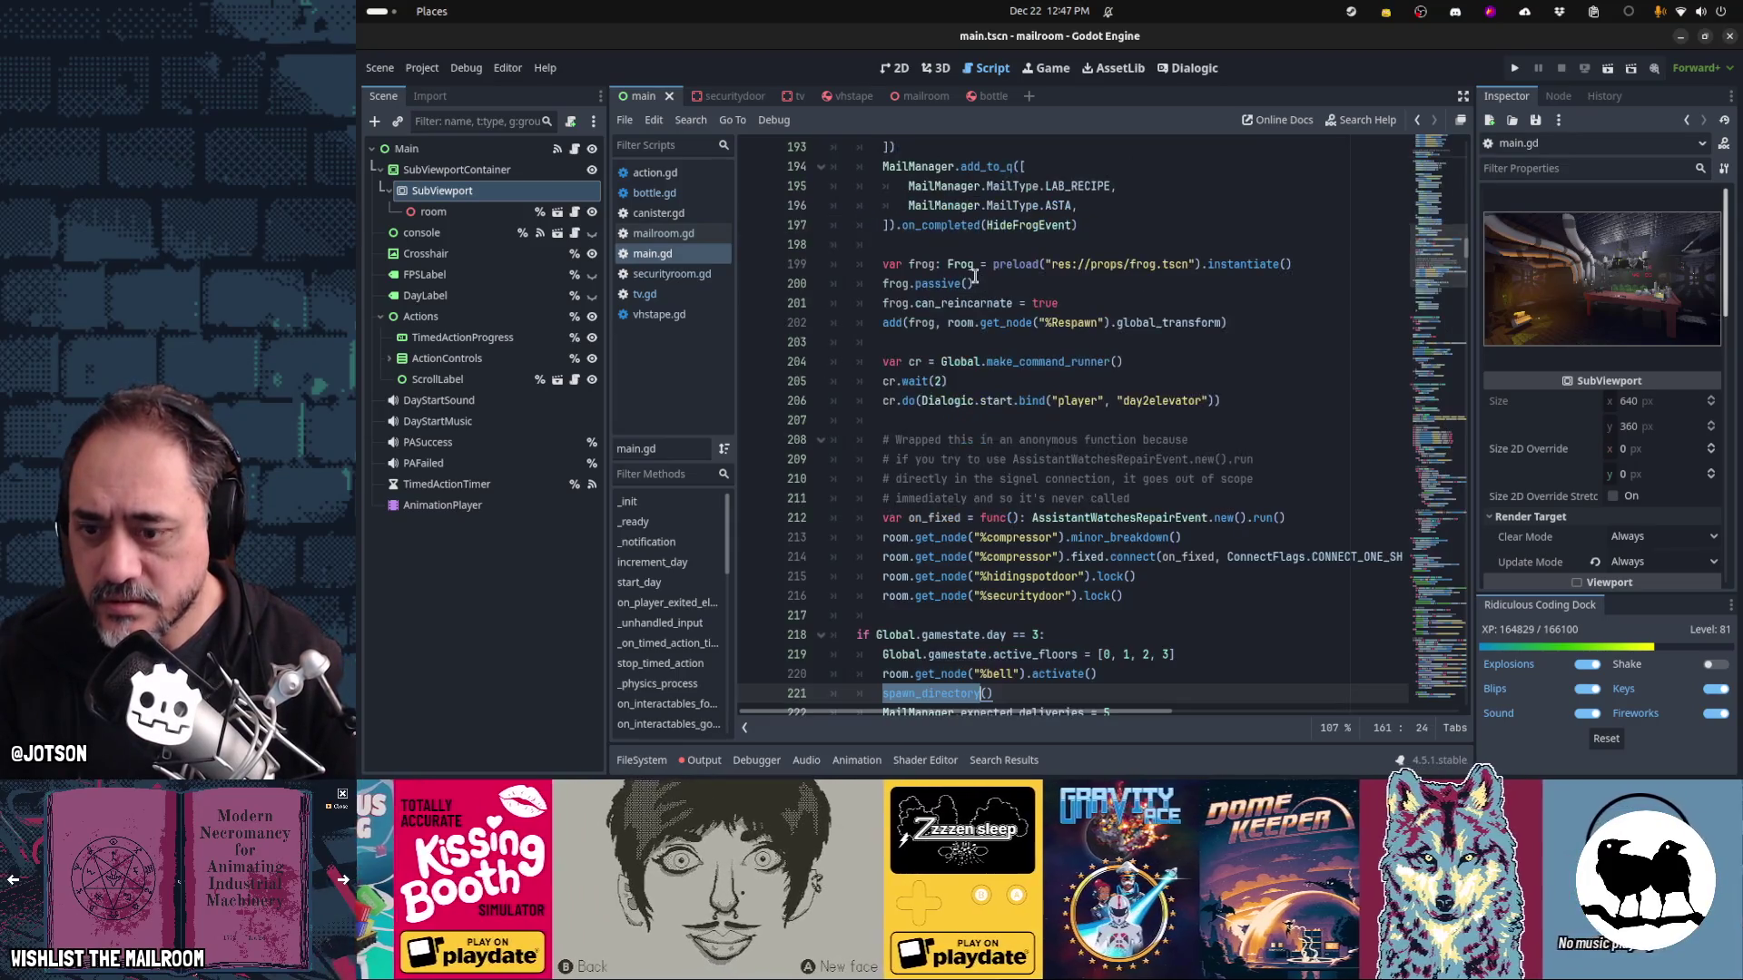
pyautogui.scroll(-3, 1015, 328)
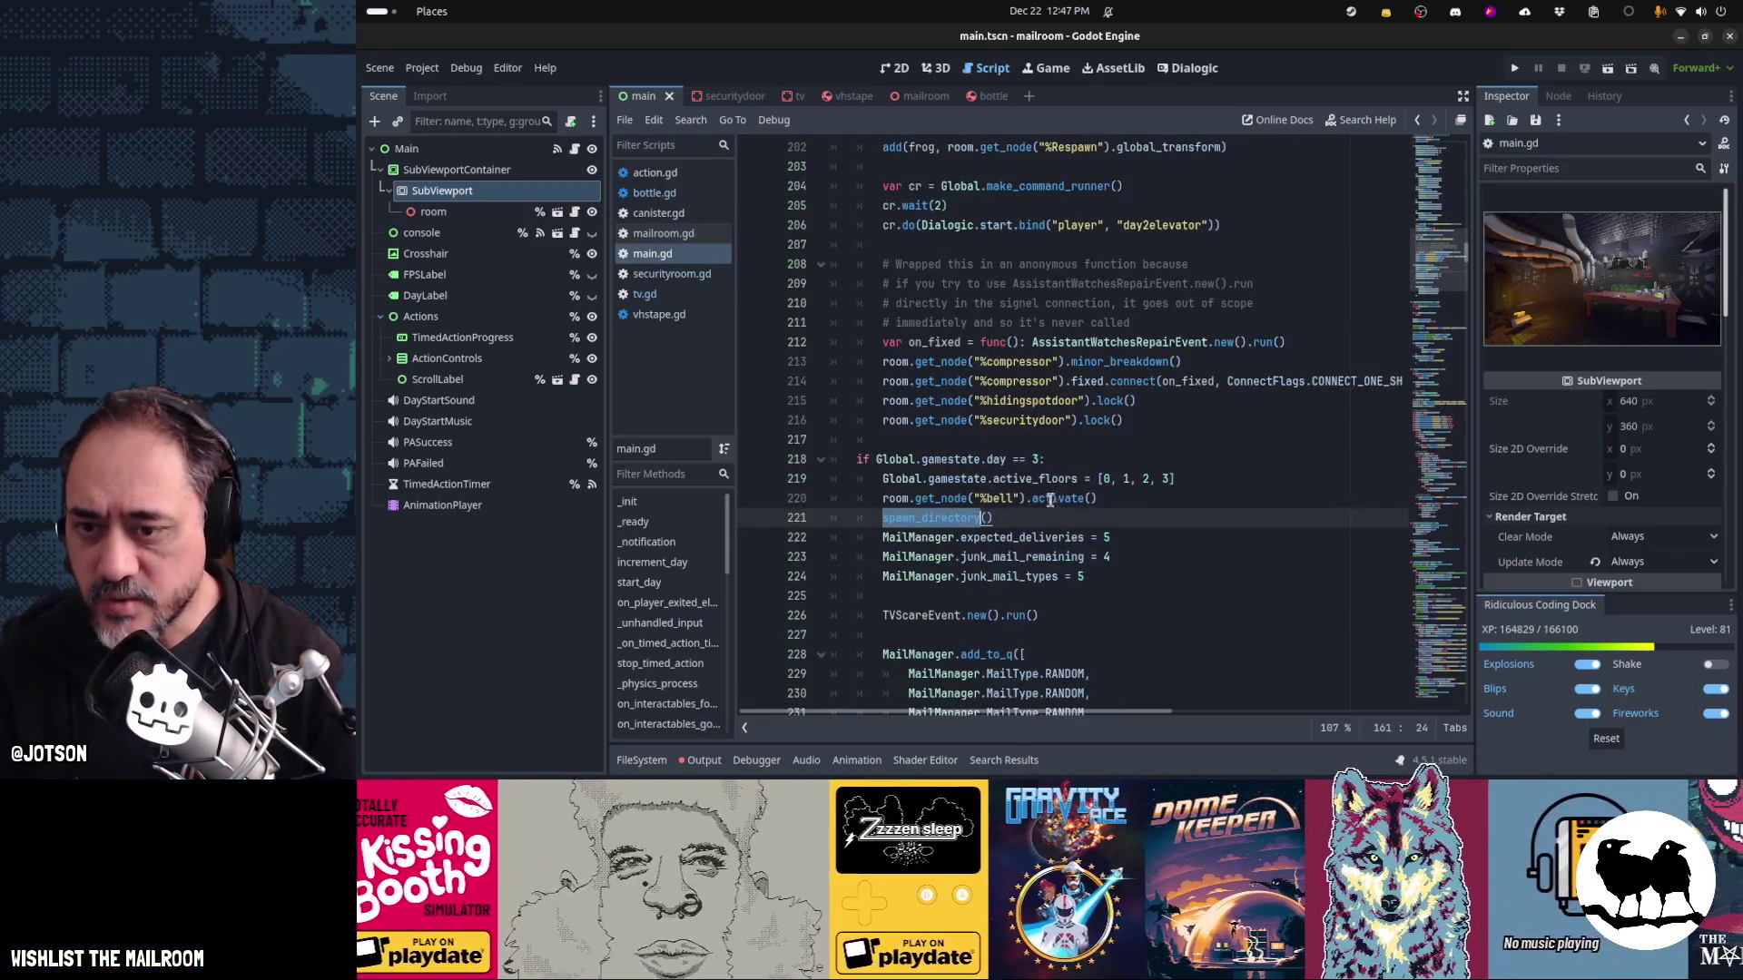
pyautogui.click(1193, 491)
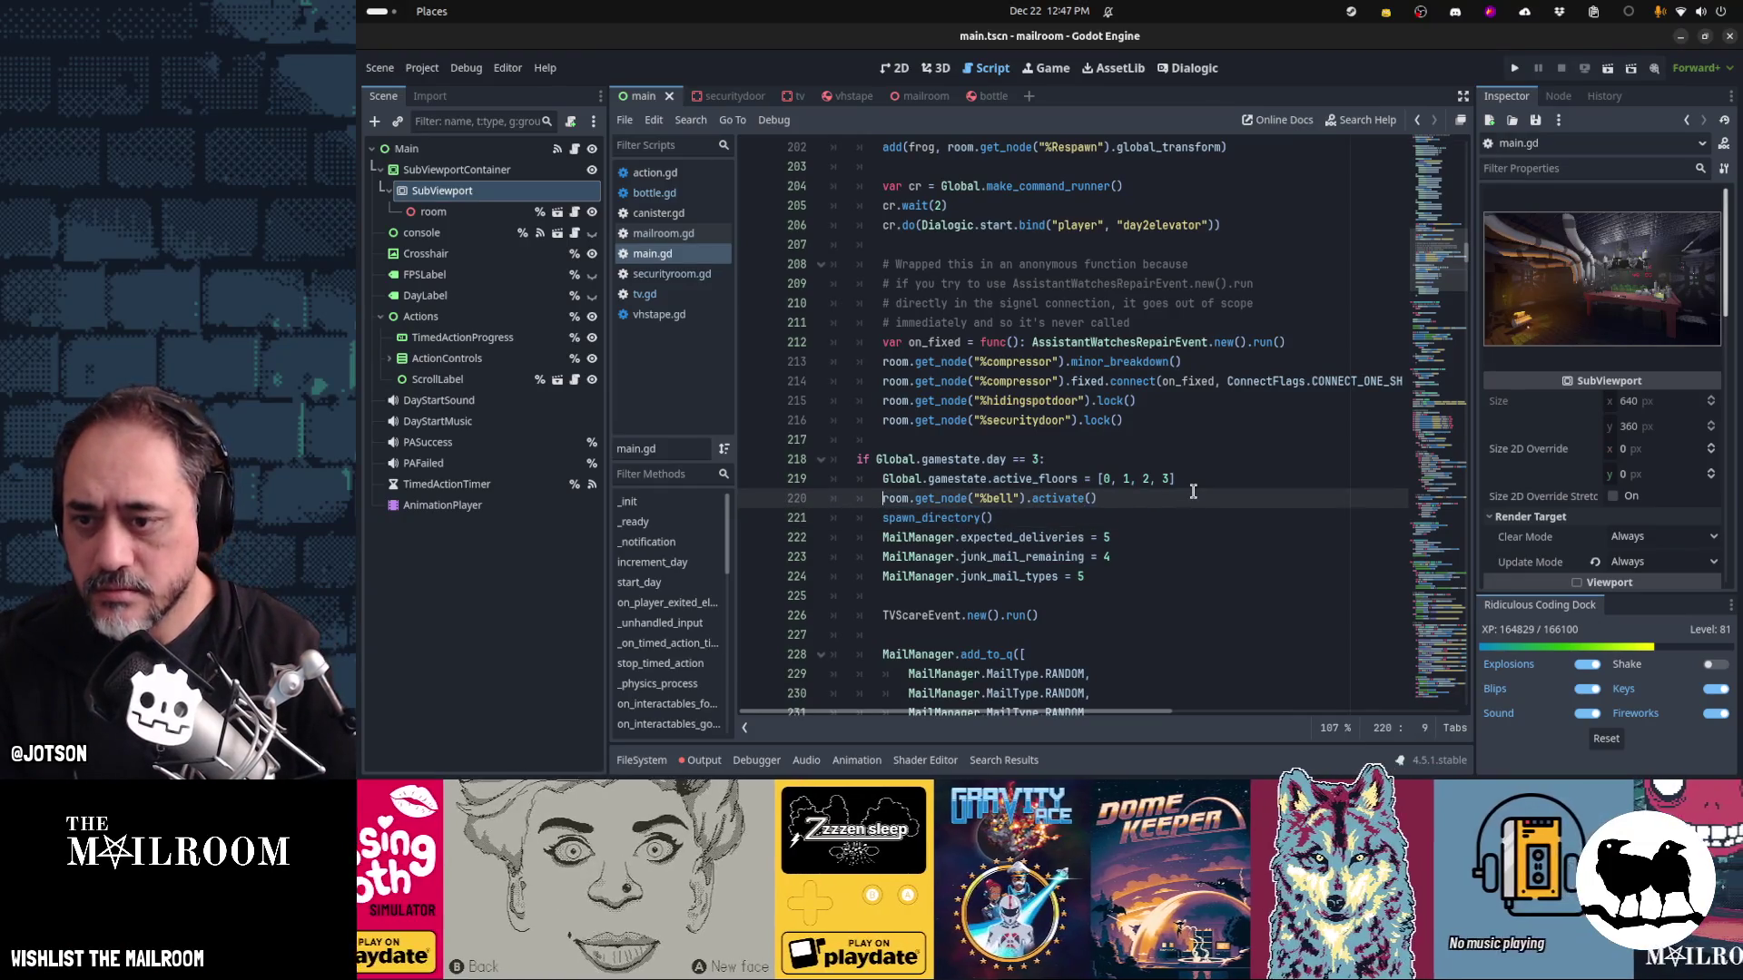
pyautogui.press('Home')
pyautogui.hotkey('shift', 'Down')
pyautogui.hotkey('shift', 'Down')
pyautogui.press('Delete')
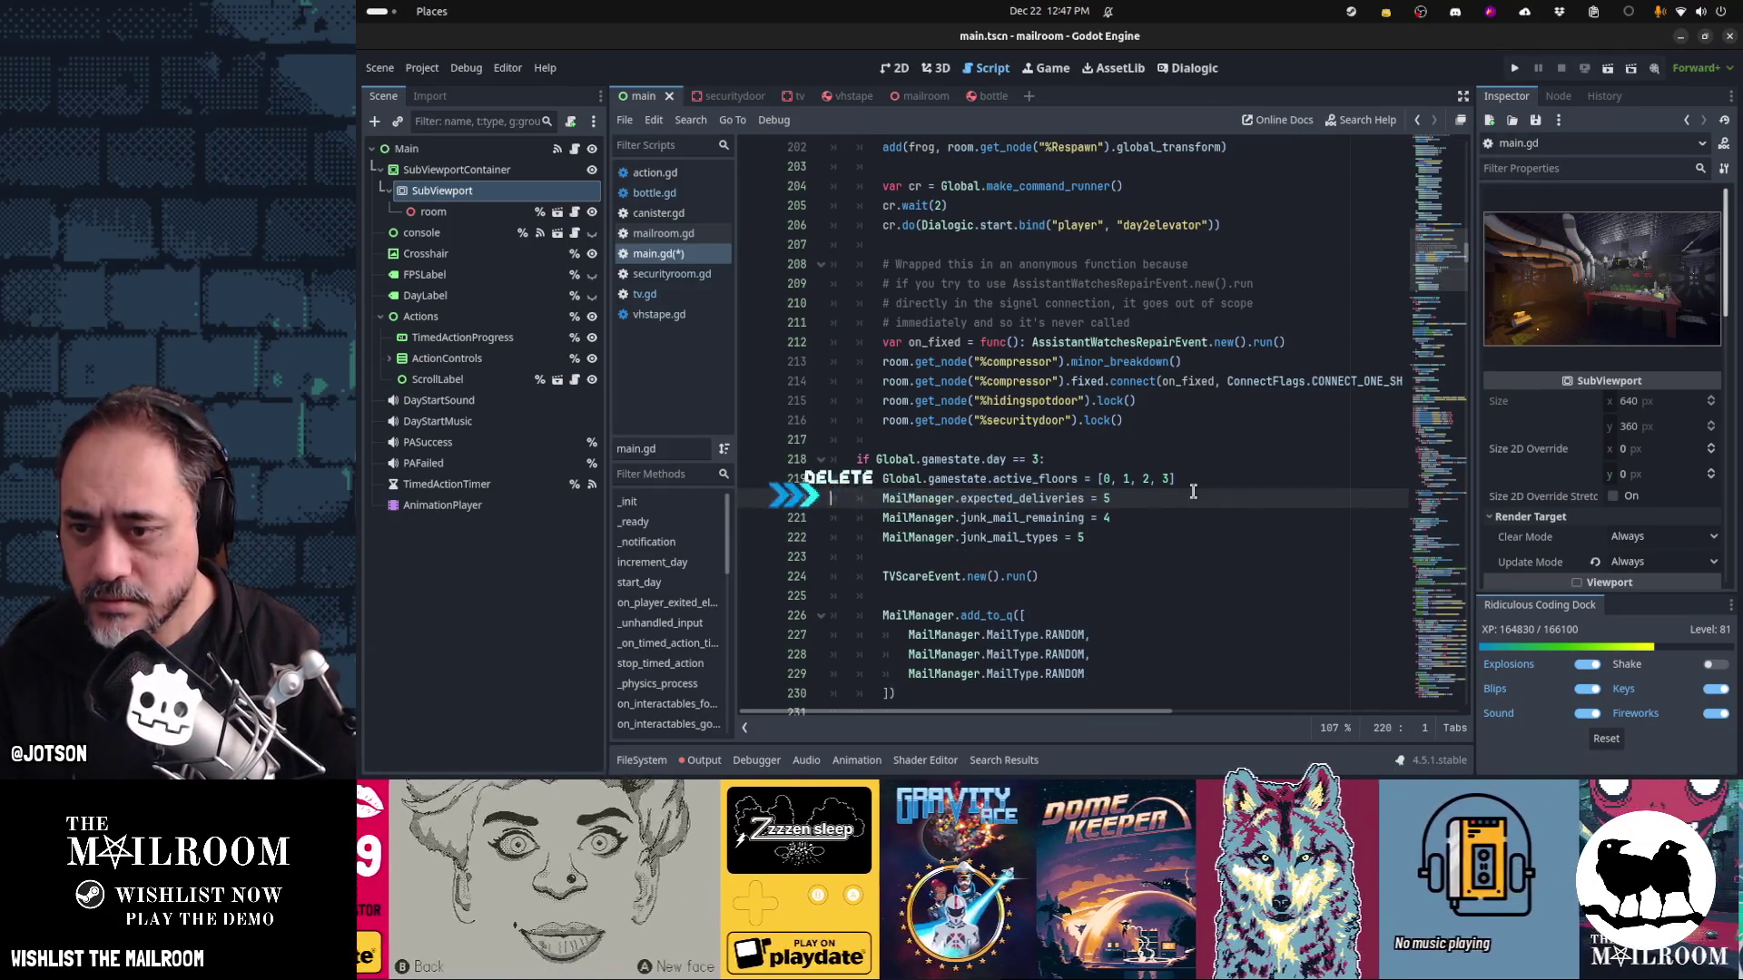
pyautogui.hotkey('ctrl', 's')
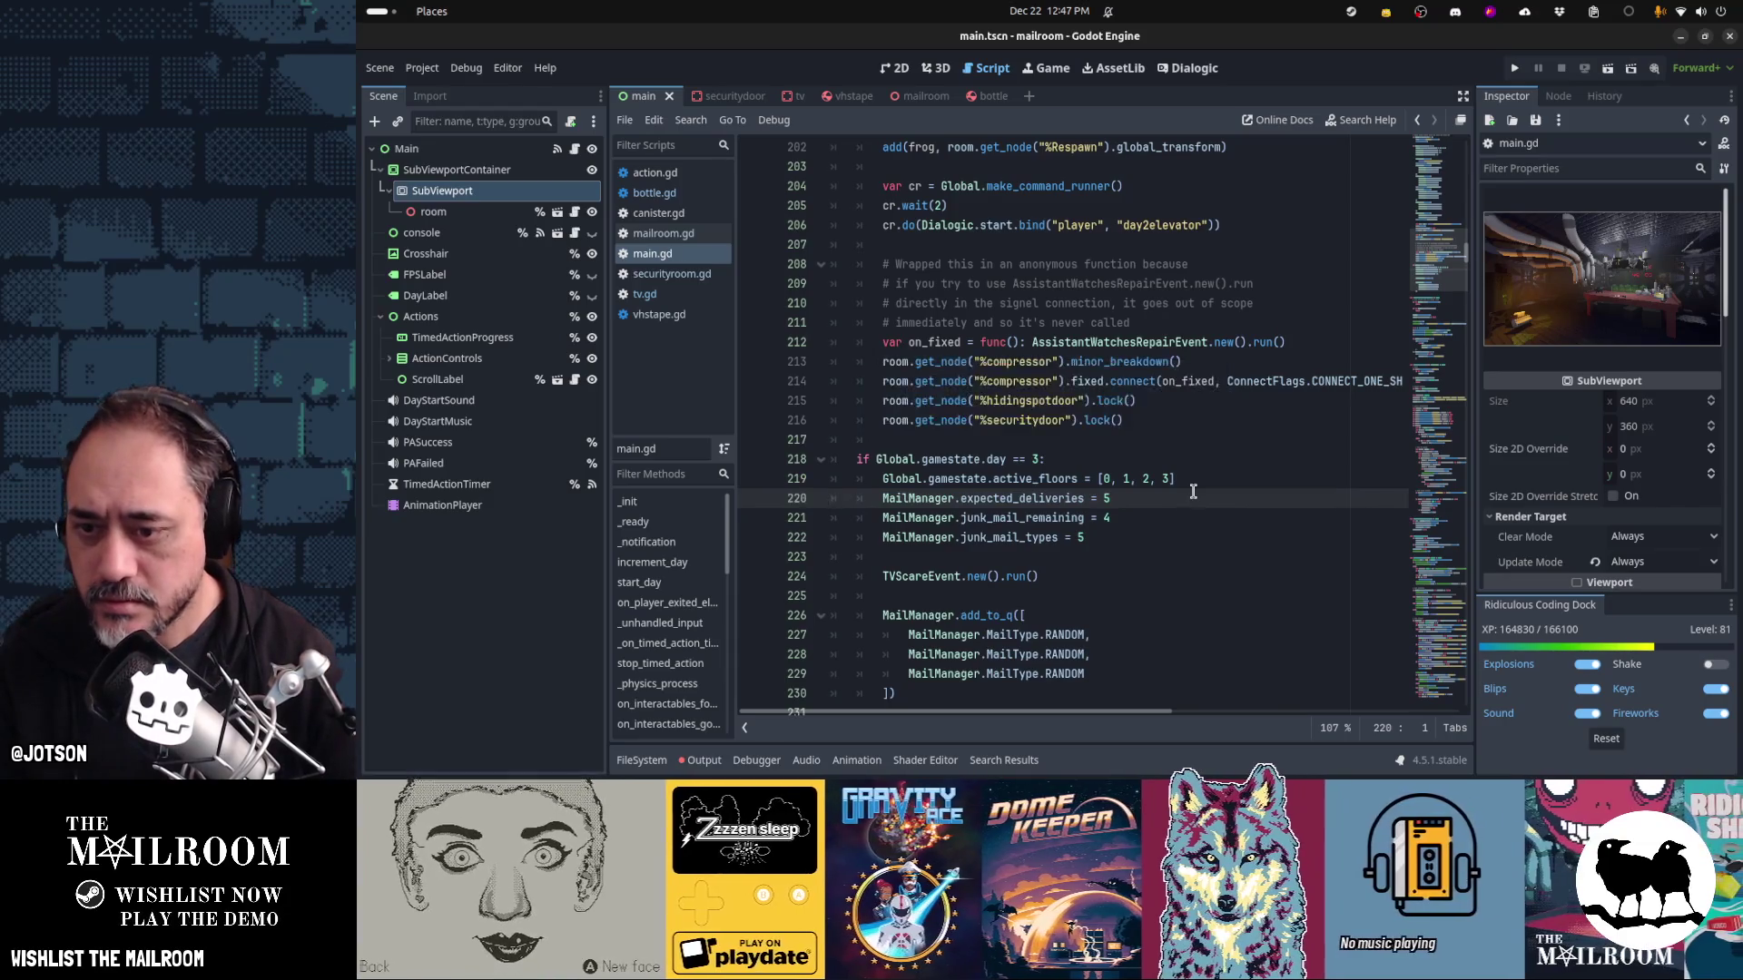
# Run the game with F5 and start playing from the title screen
pyautogui.scroll(-5, 1193, 491)
pyautogui.scroll(5, 1192, 492)
pyautogui.scroll(3, 1193, 491)
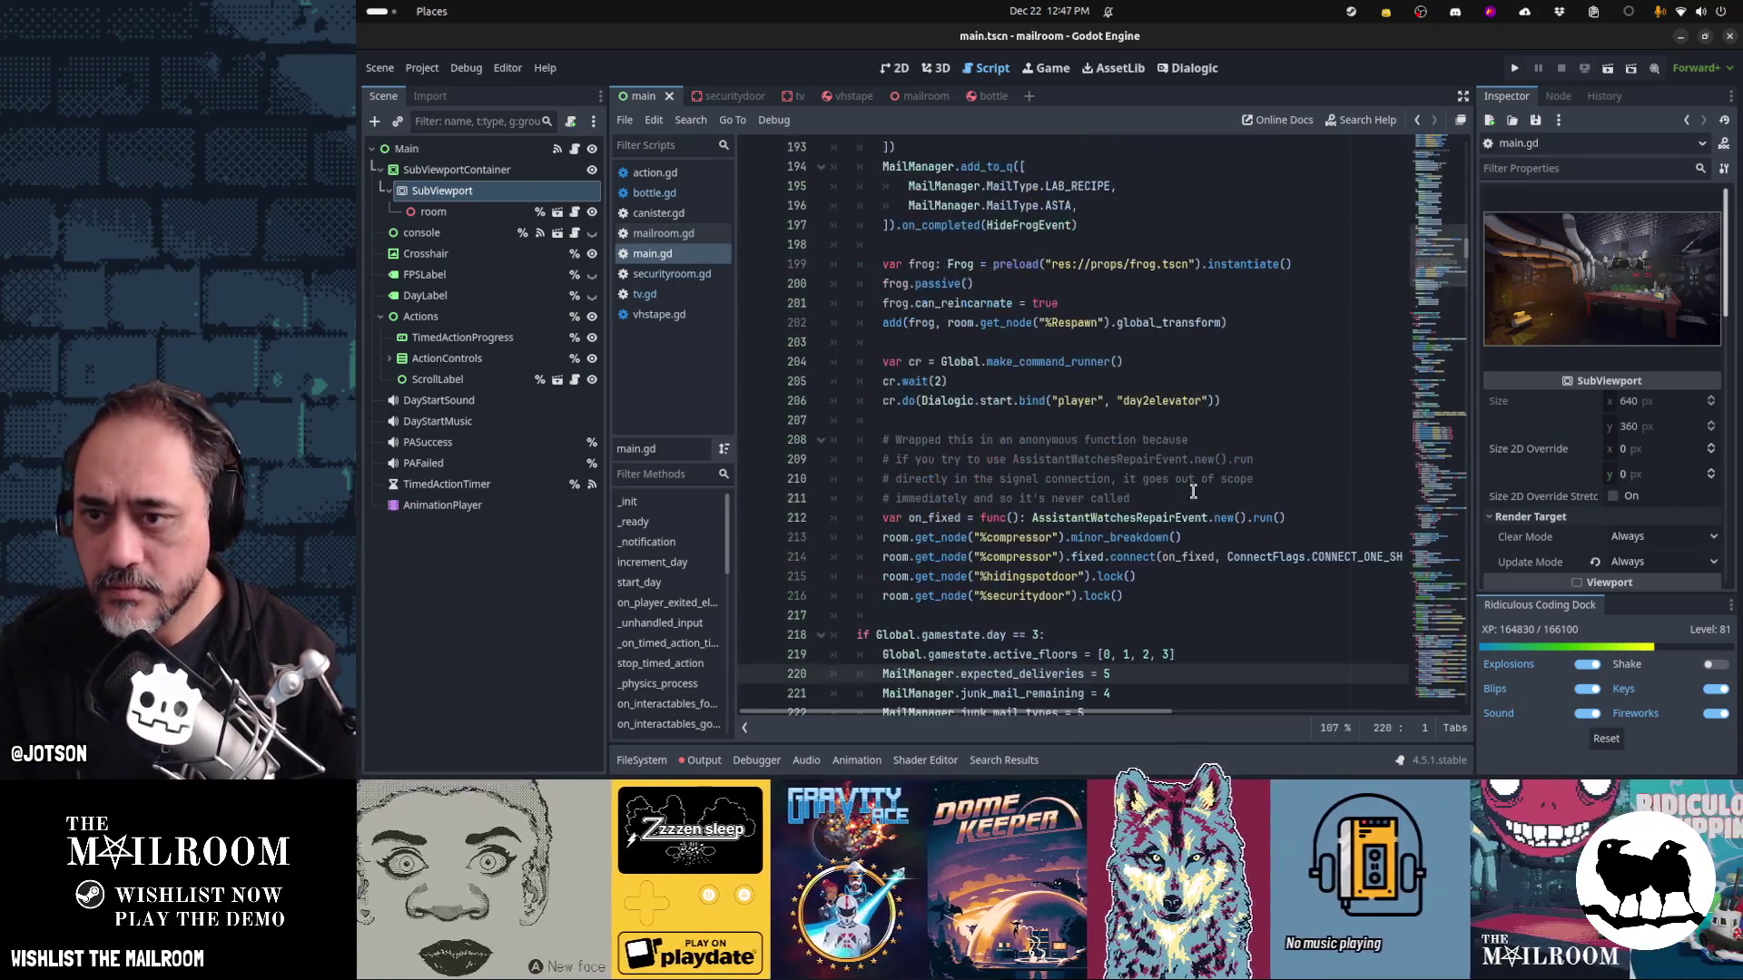
pyautogui.press('F5')
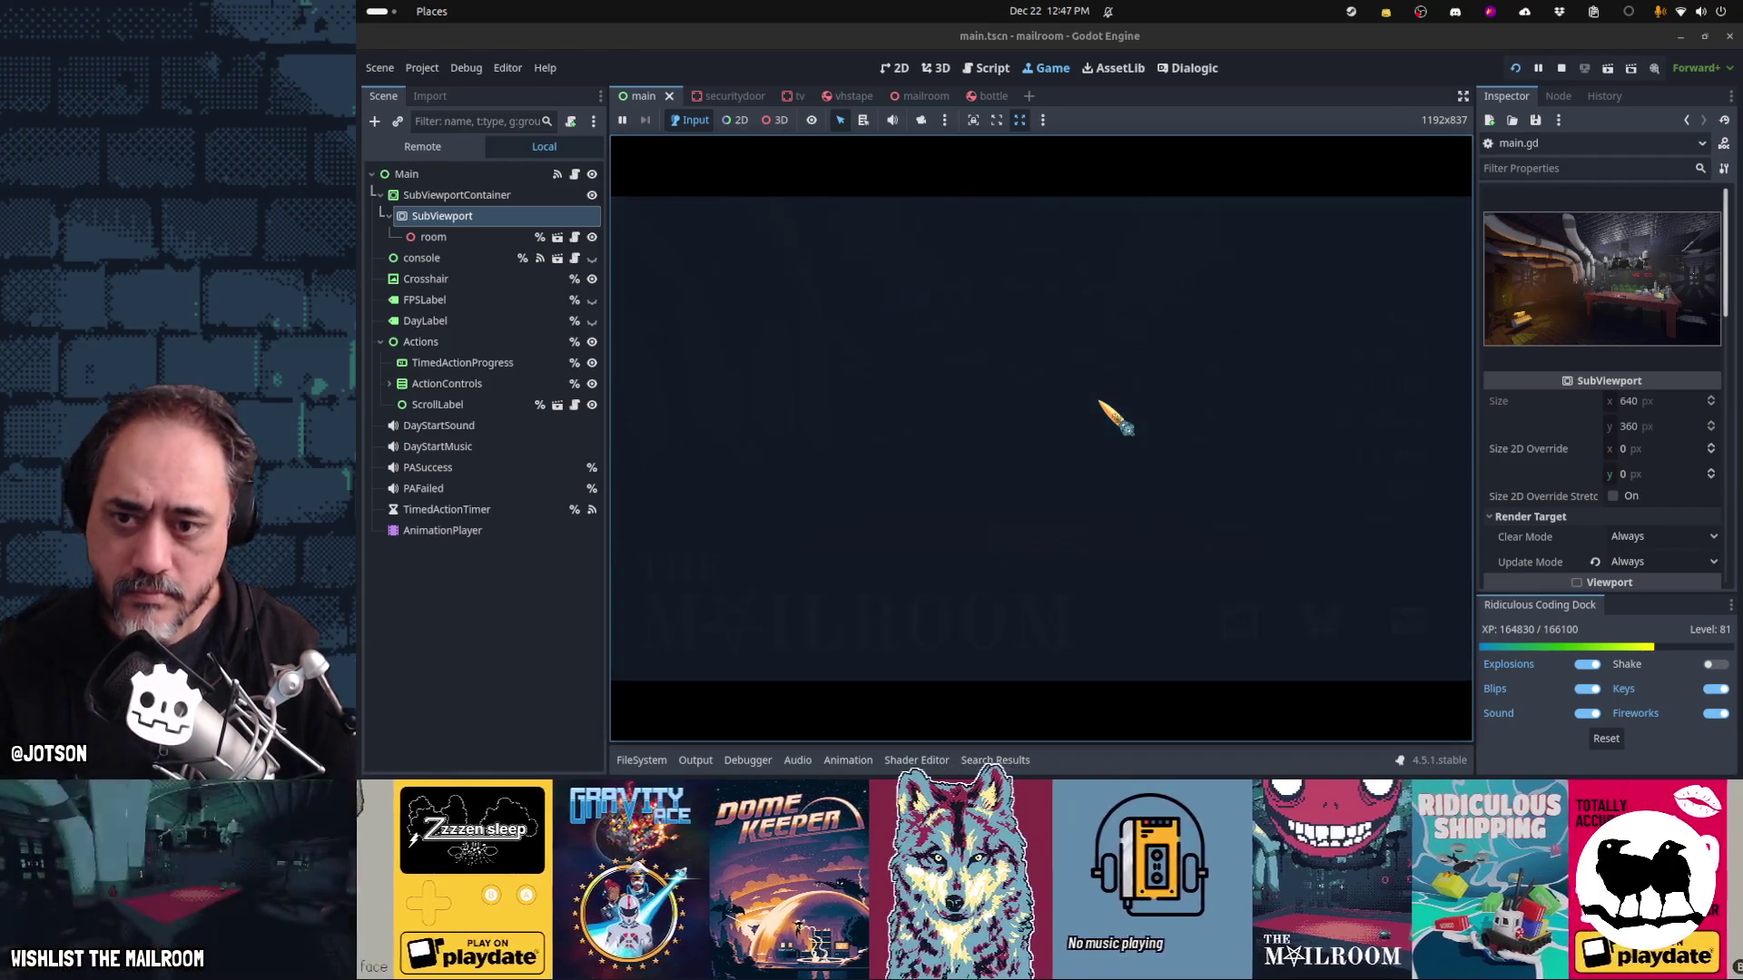
pyautogui.click(1101, 403)
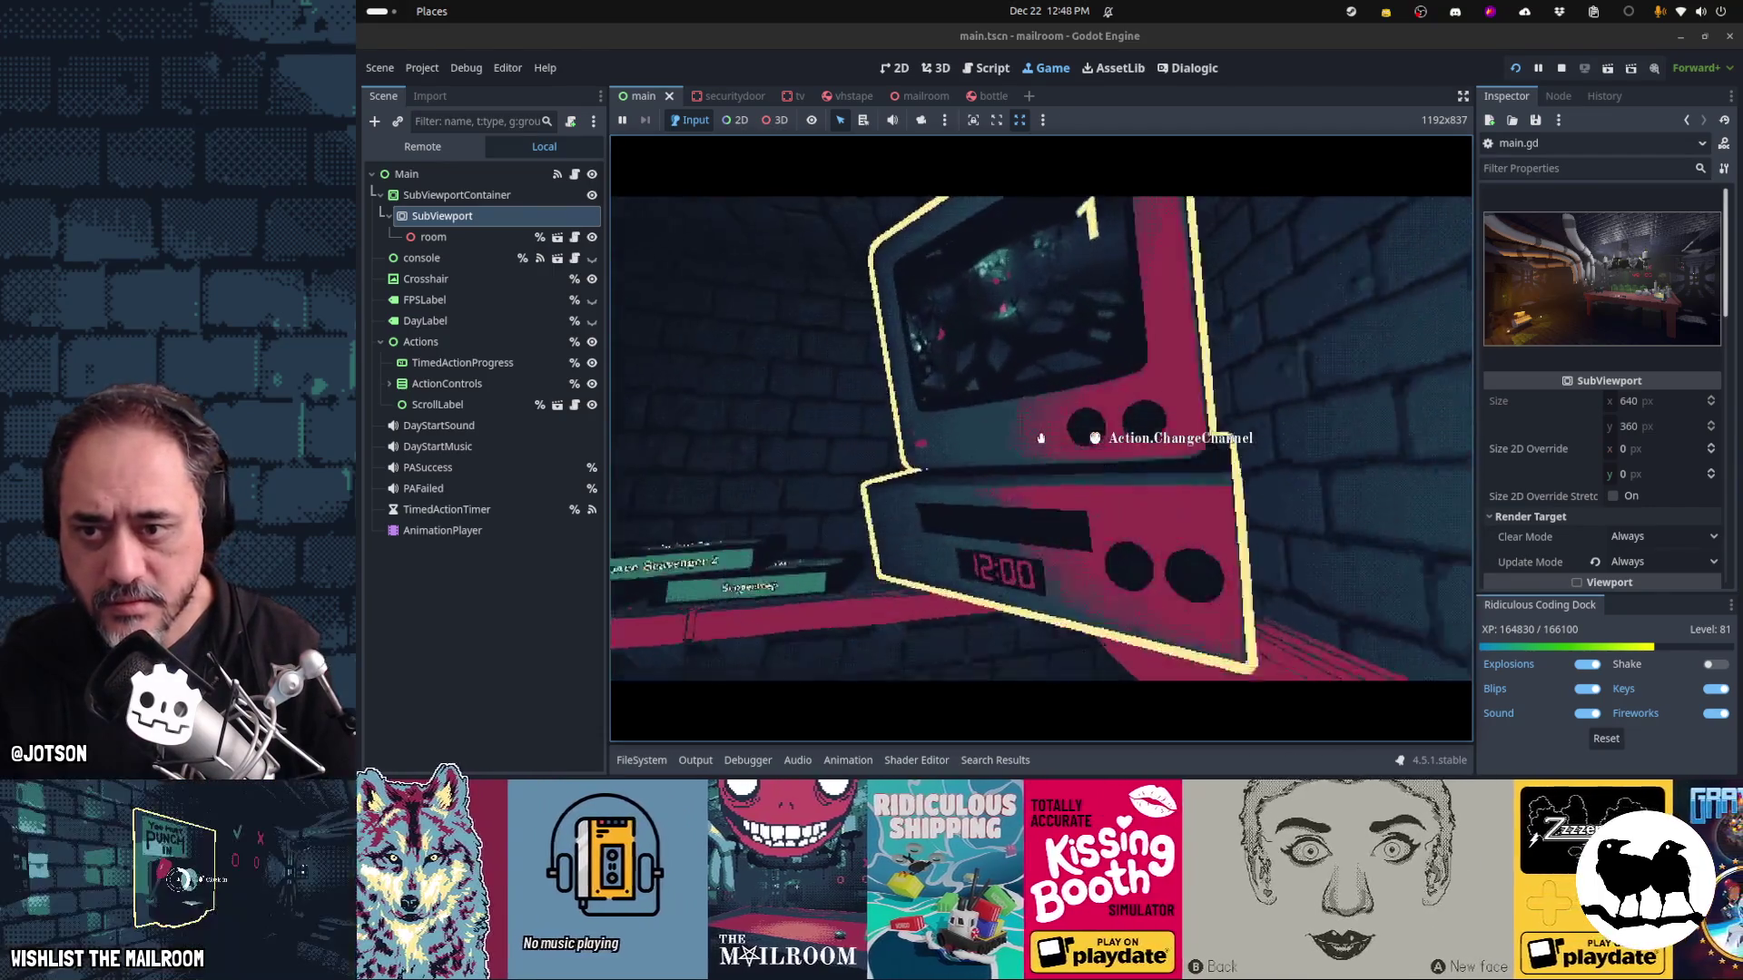
# Change the TV channel twice, insert and eject a tape, then stop the game
pyautogui.click(1041, 438)
pyautogui.click(1041, 438)
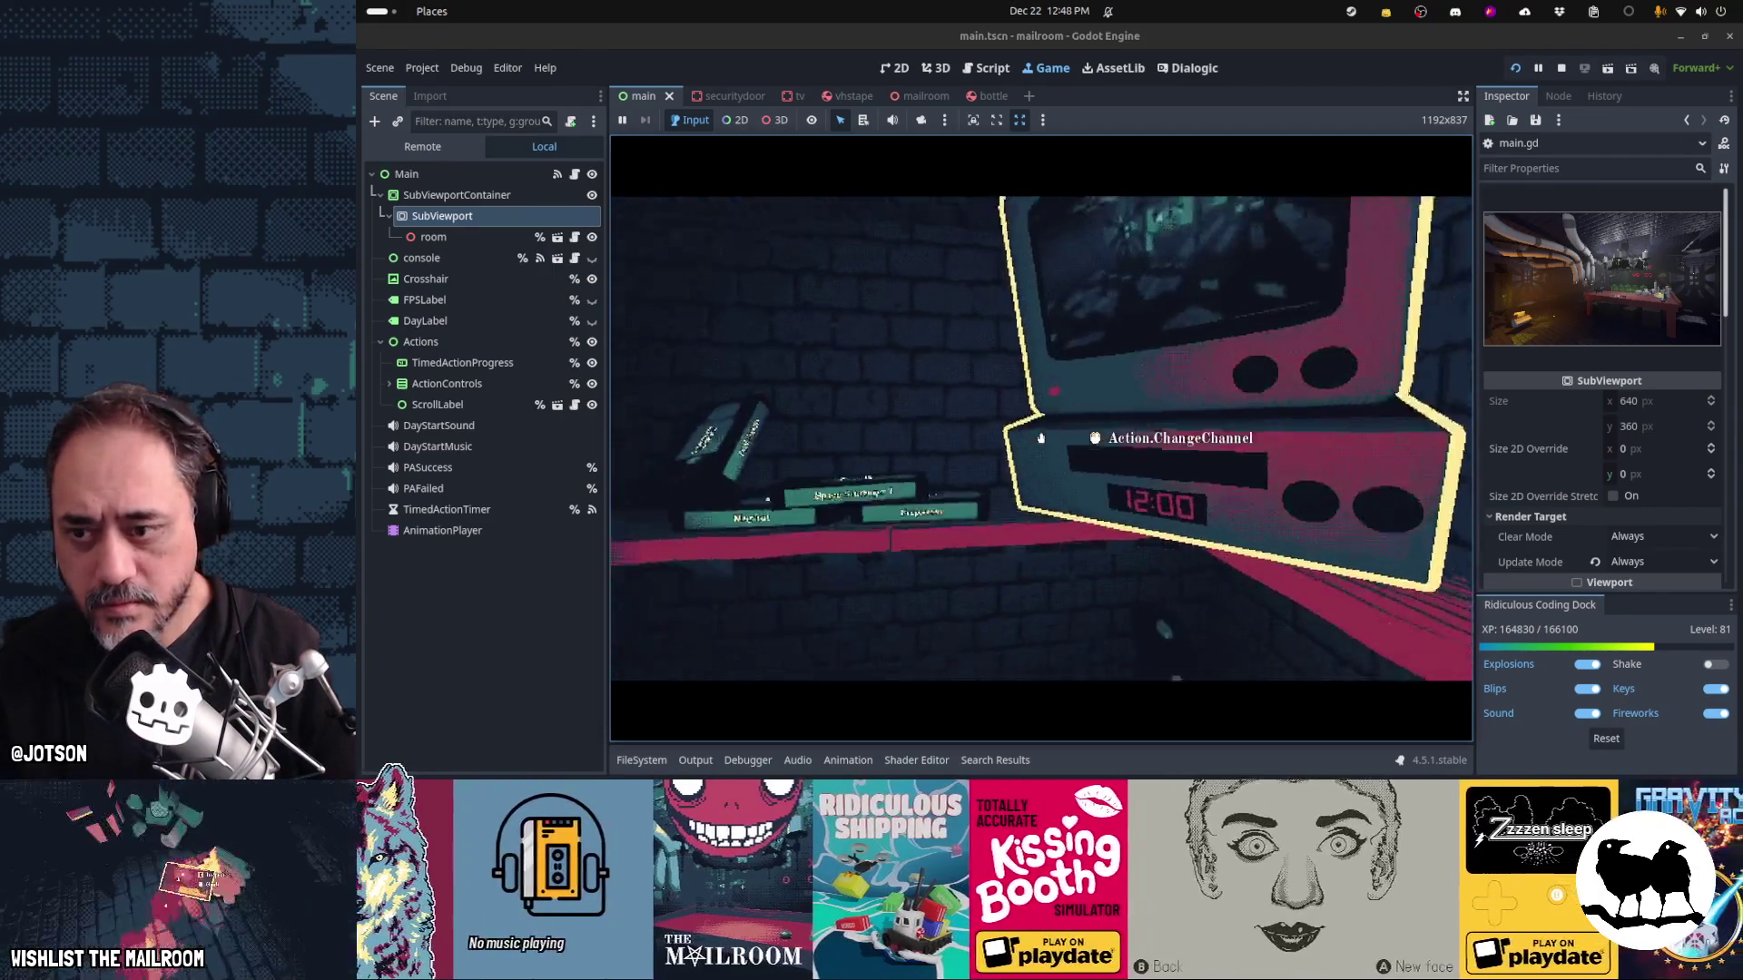
pyautogui.click(1041, 438)
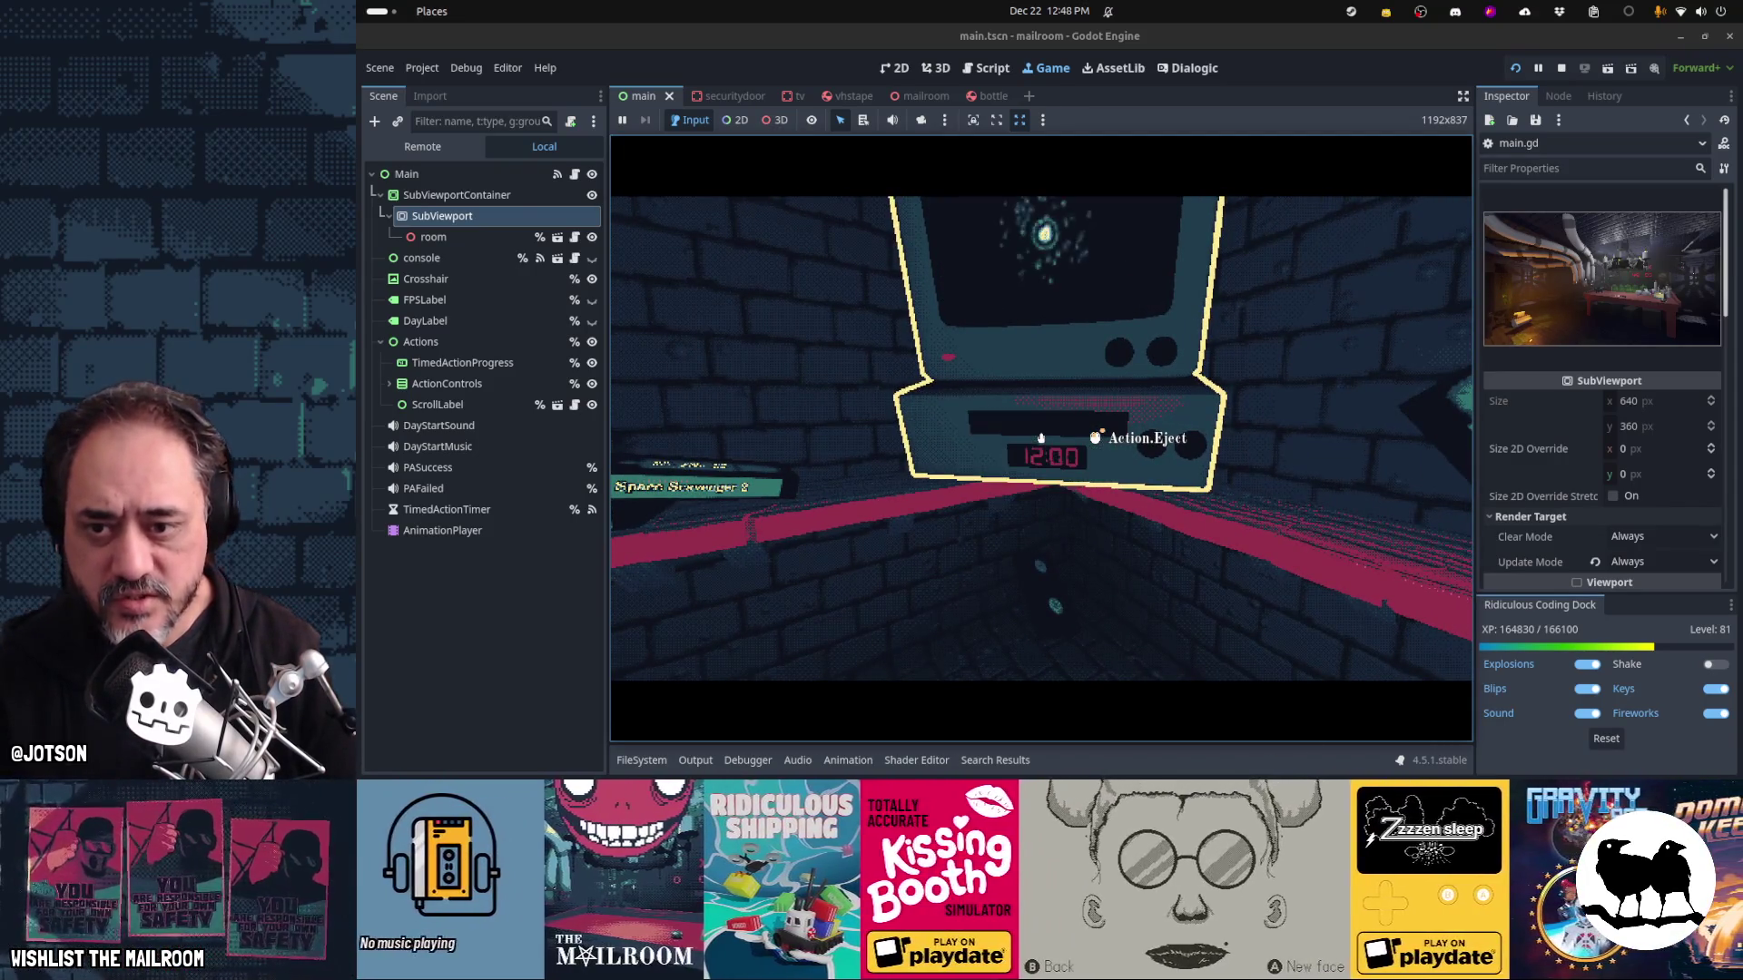
pyautogui.click(1041, 437)
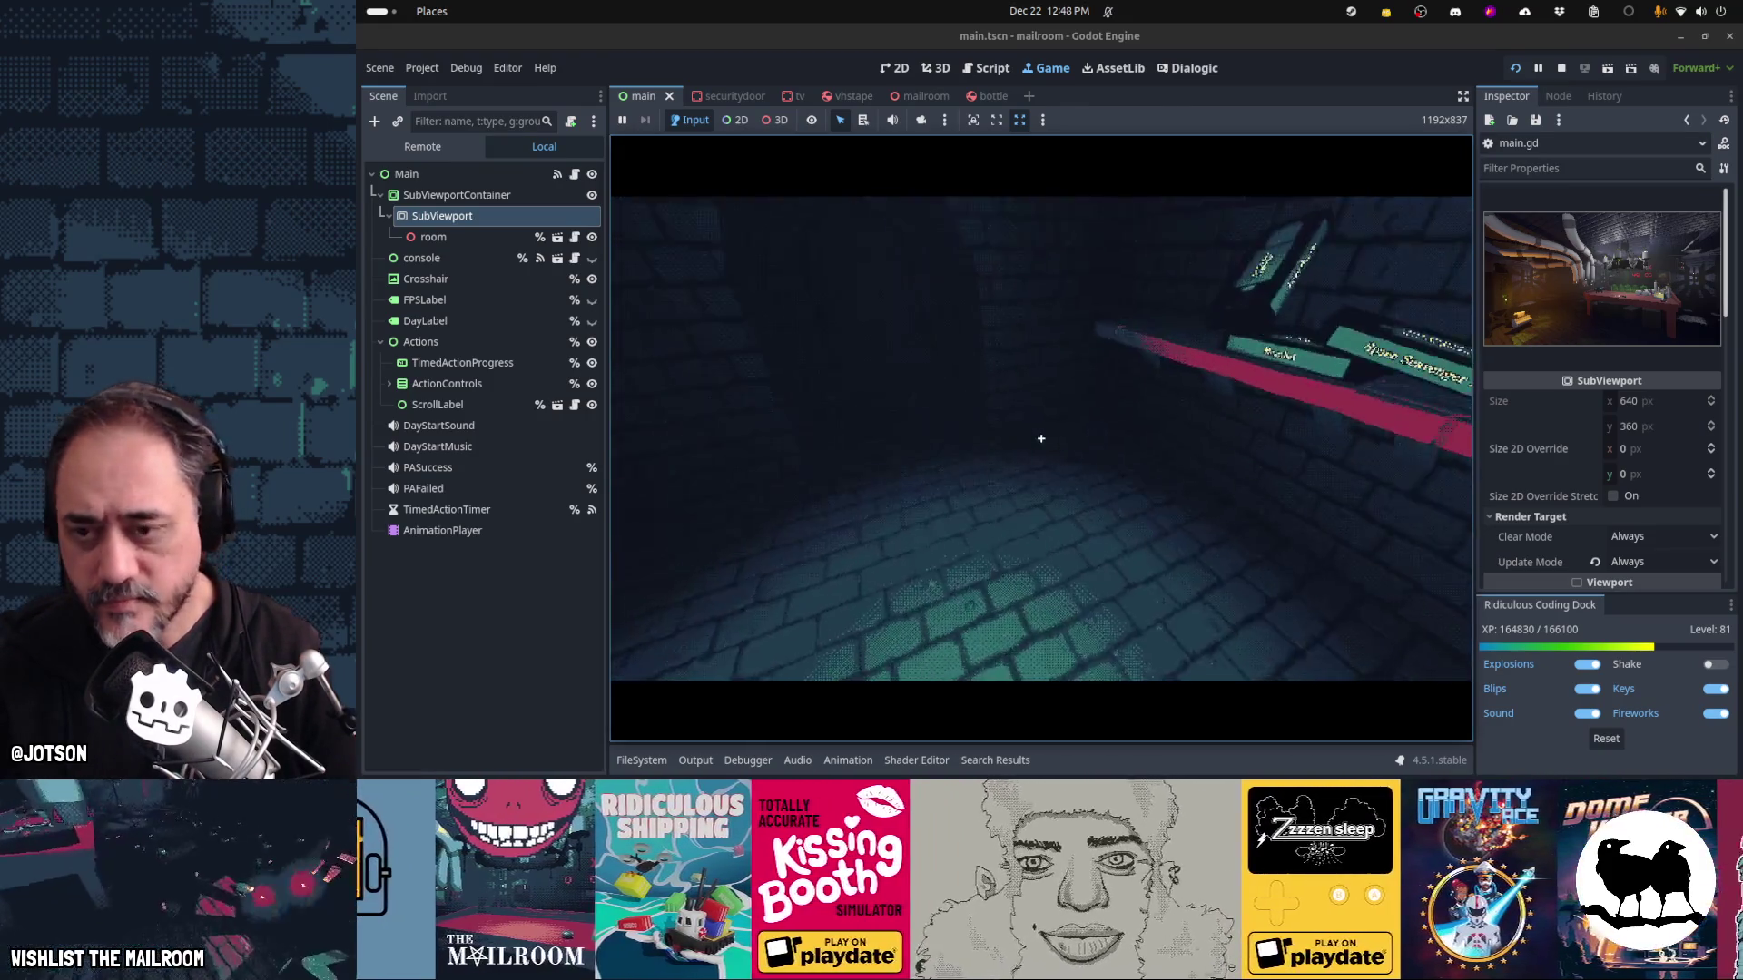
pyautogui.press('F8')
pyautogui.hotkey('alt', 'Tab')
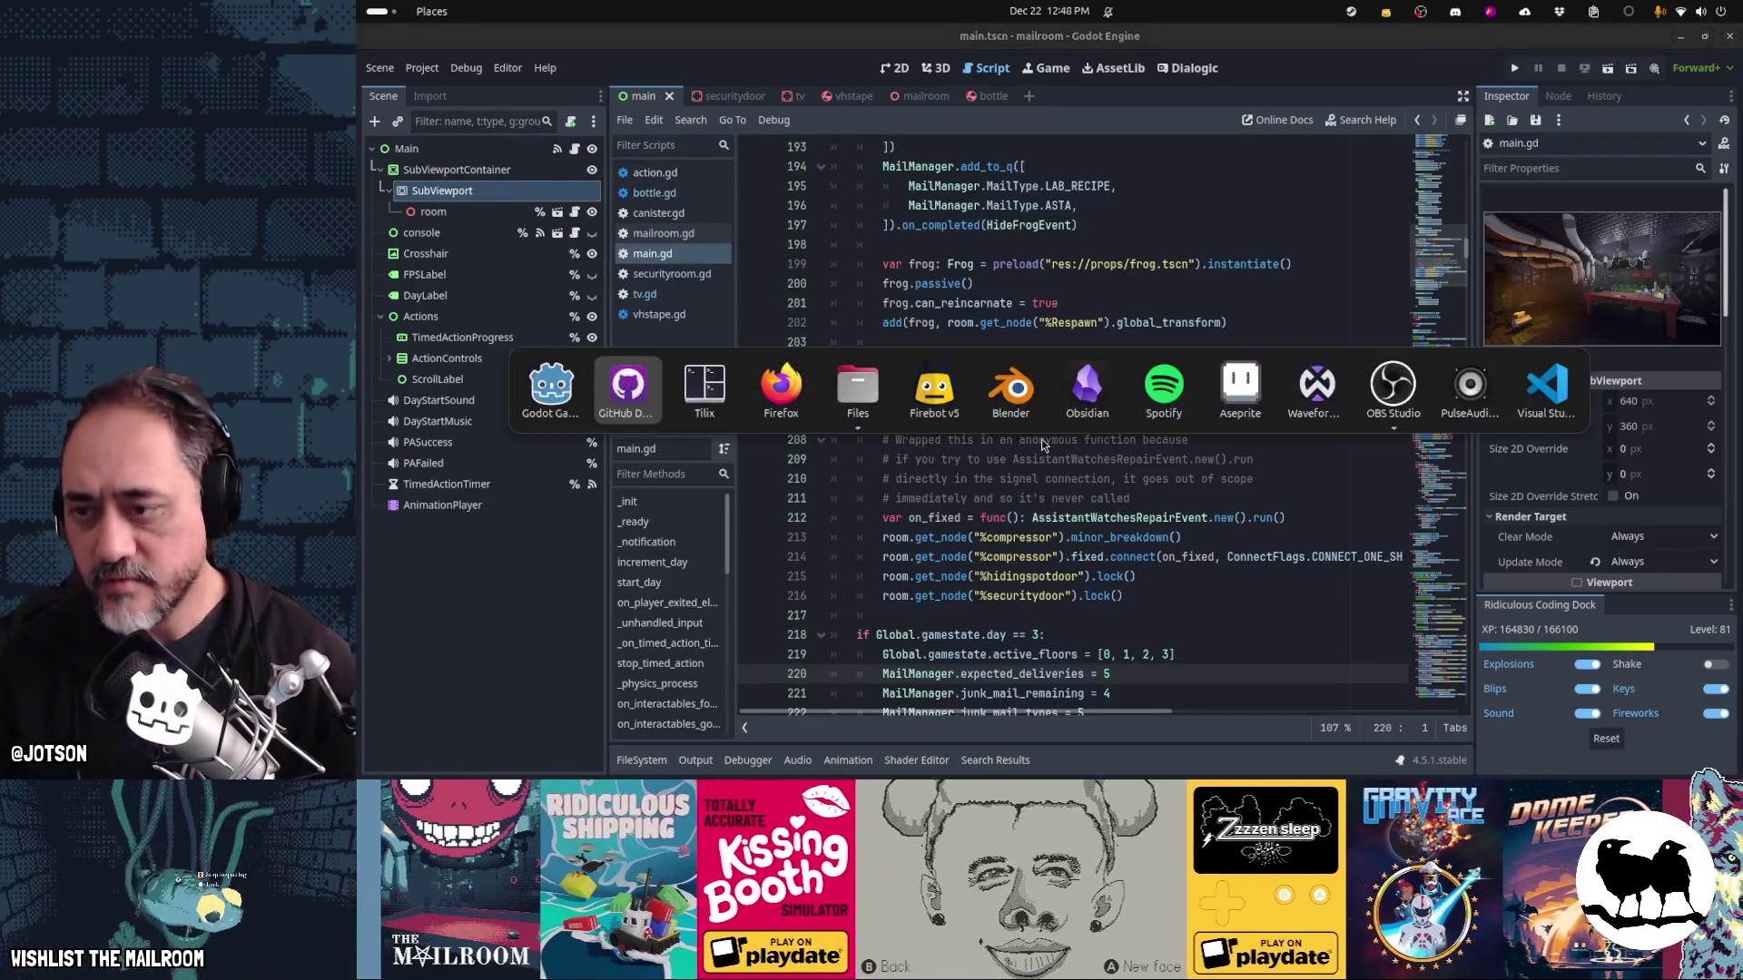
# Create a new edit from the recent mailroomsounds project and name it vcr
pyautogui.press('Tab')
pyautogui.press('Tab')
pyautogui.press('Tab')
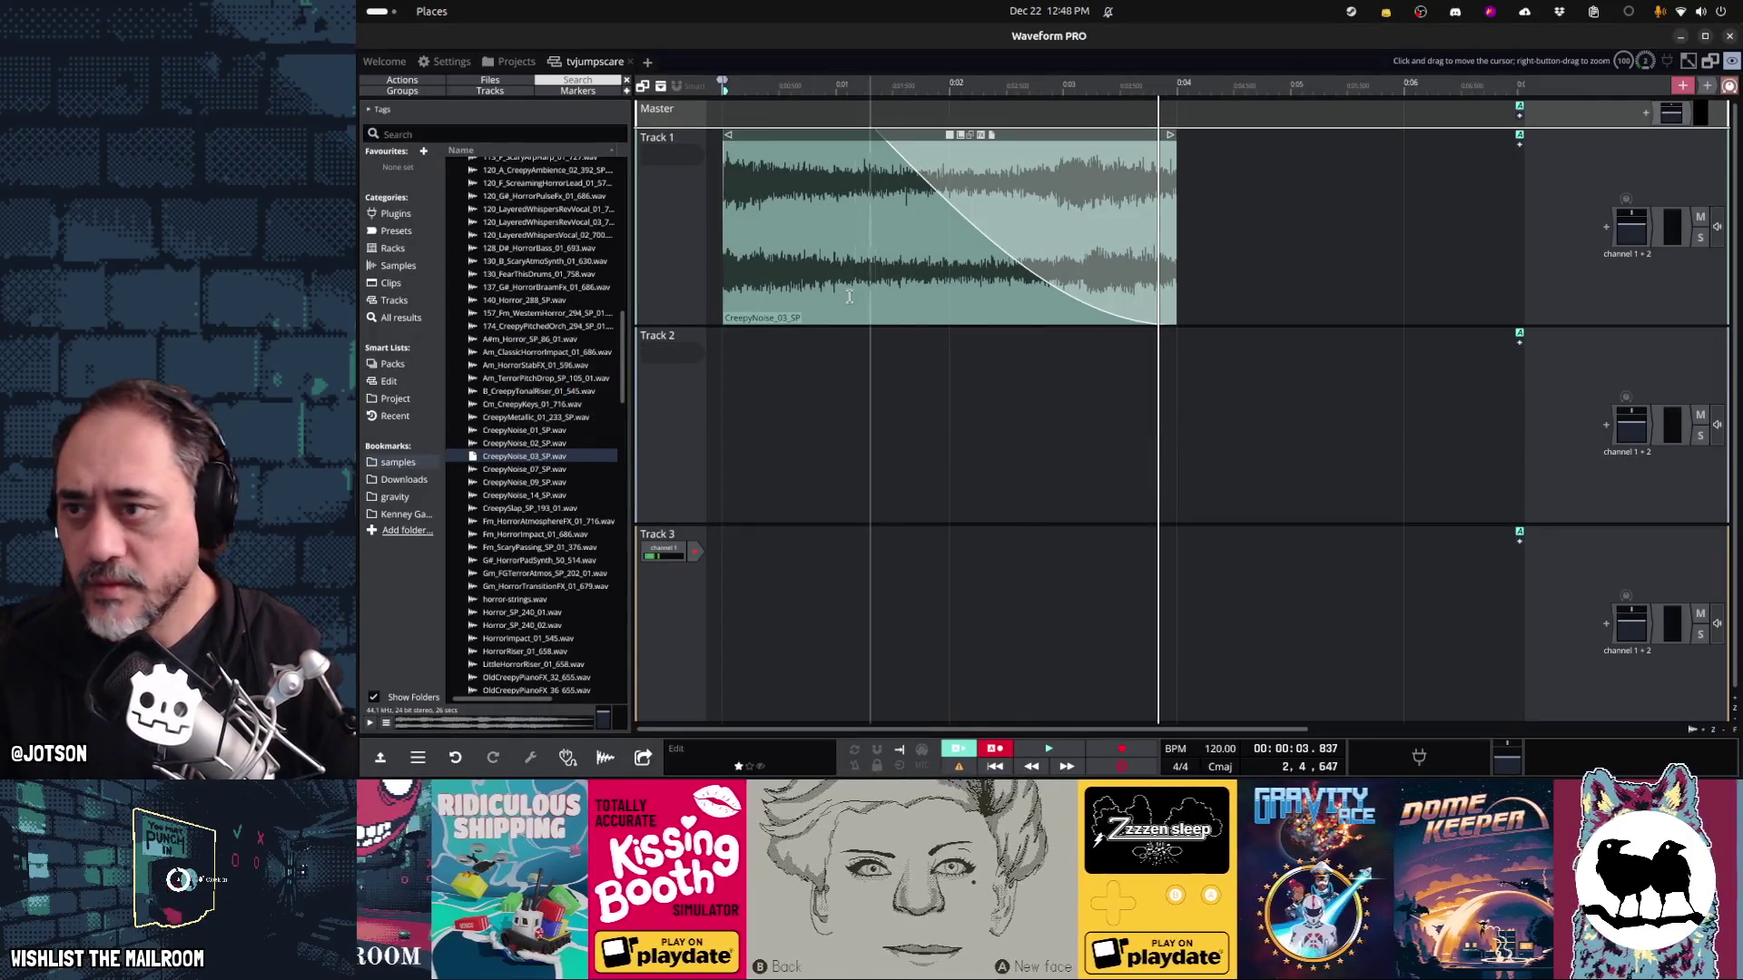
pyautogui.click(647, 67)
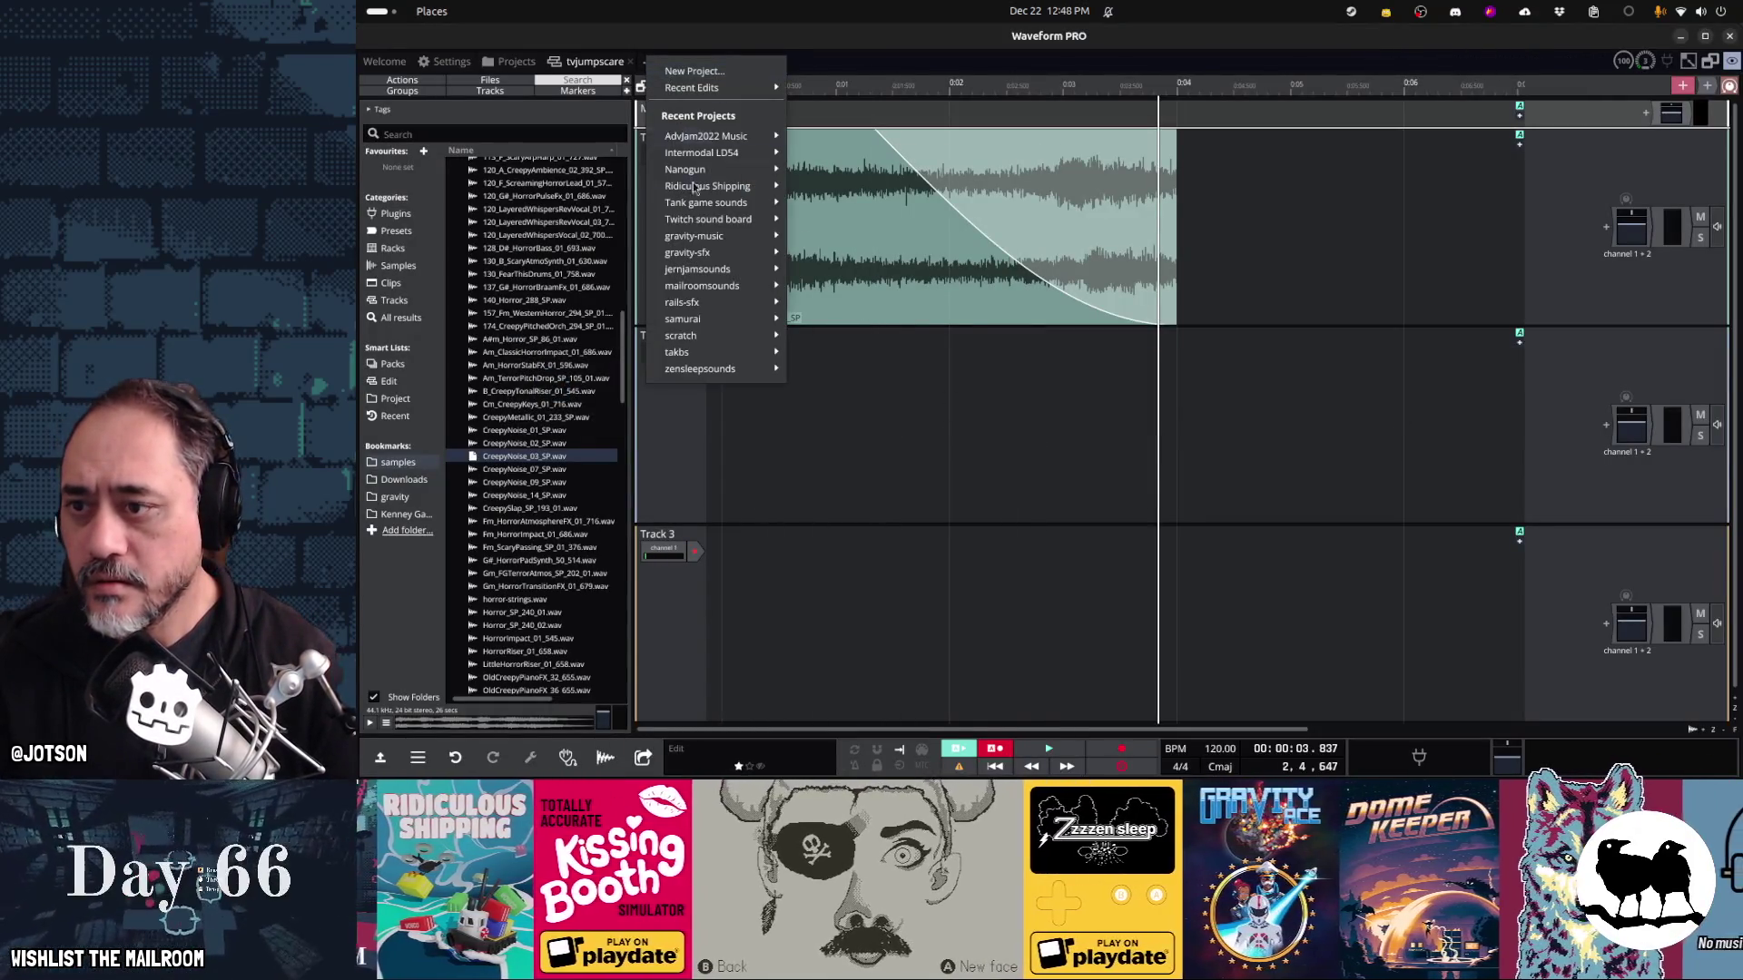
pyautogui.moveTo(723, 292)
pyautogui.click(826, 196)
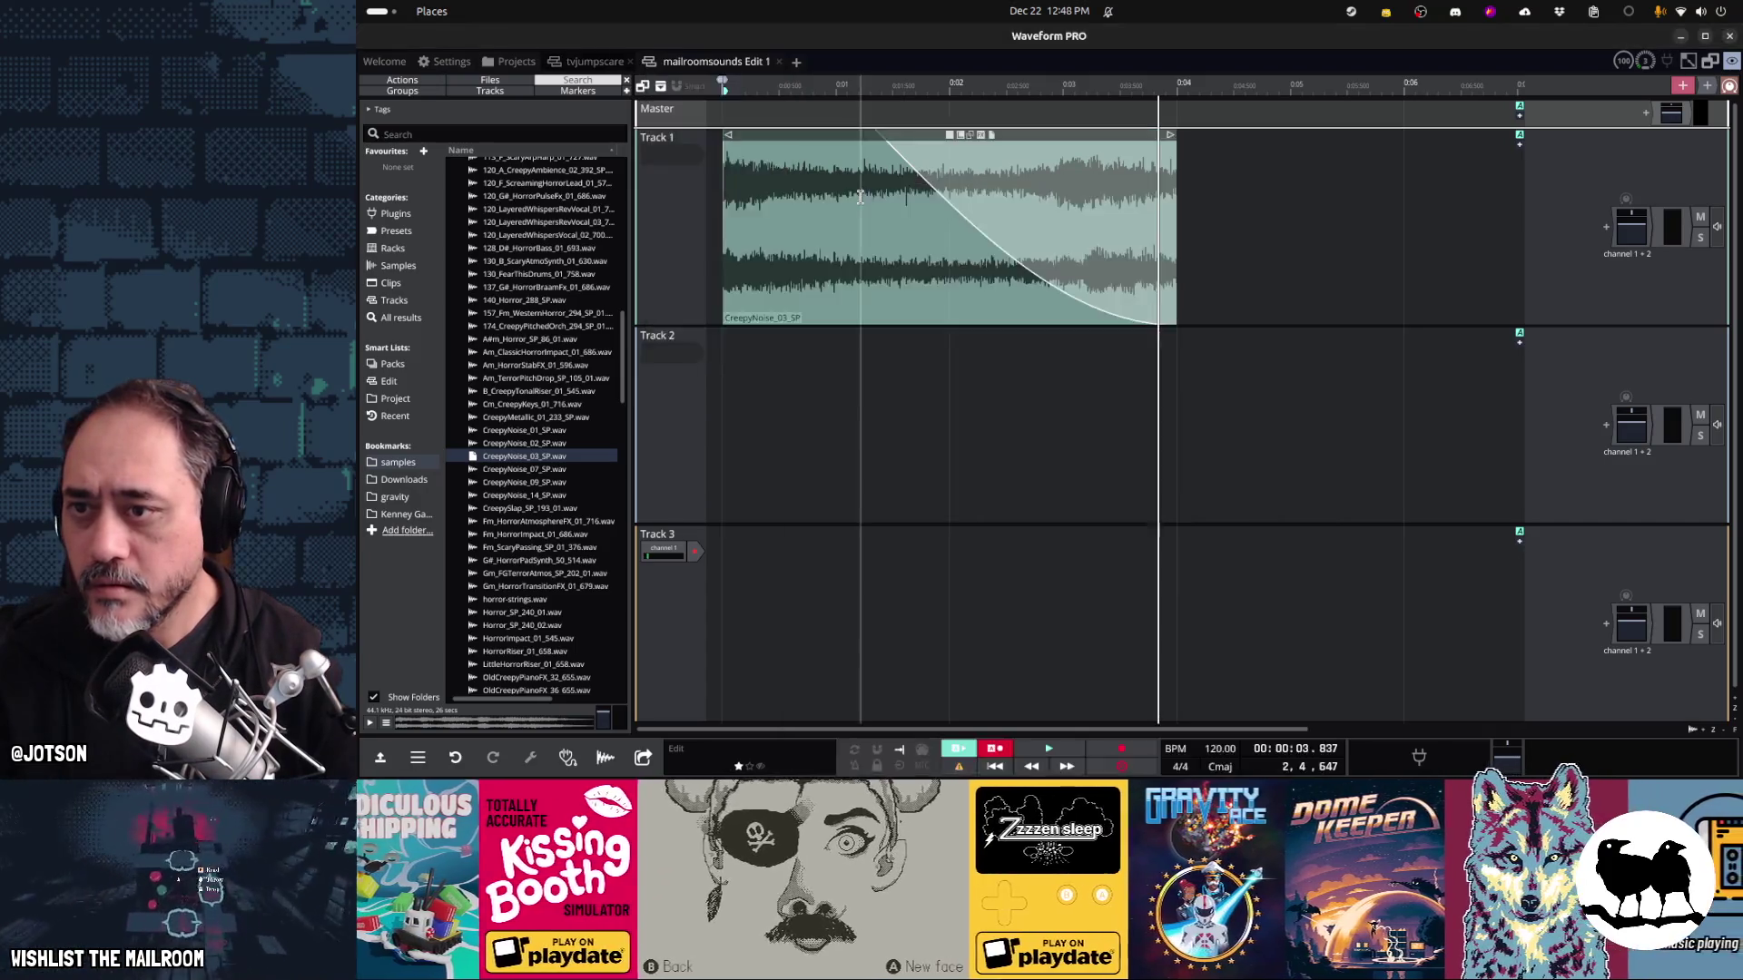
pyautogui.doubleClick(731, 63)
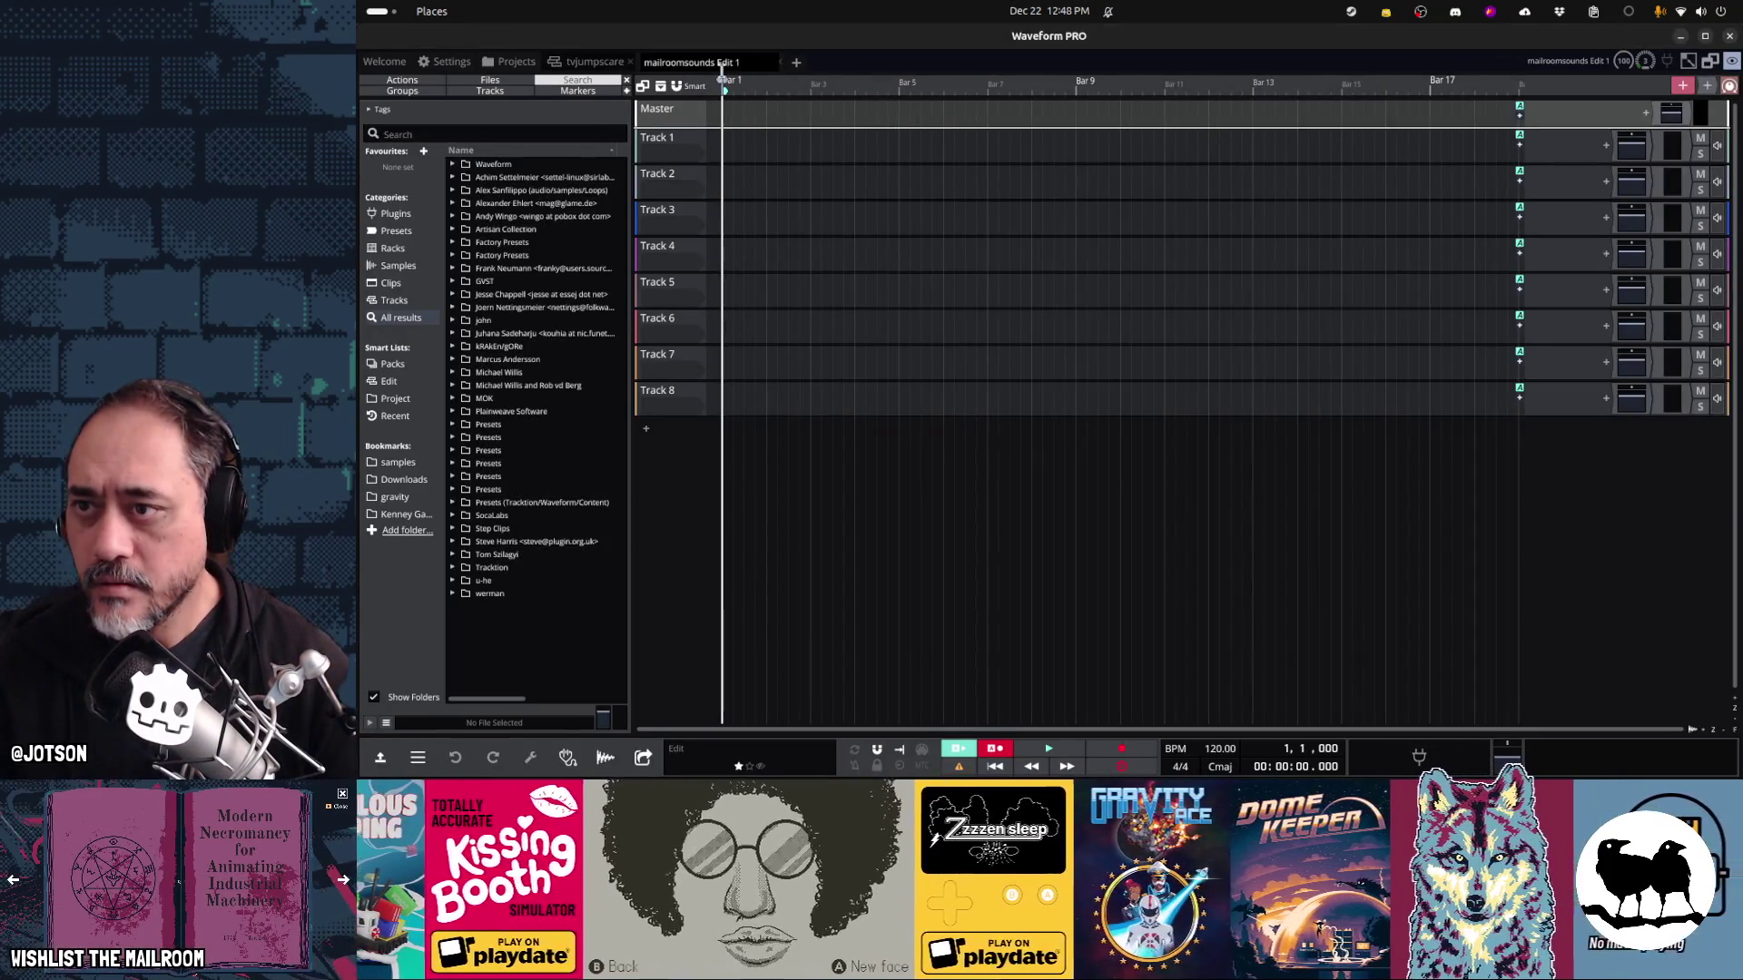
pyautogui.write('vo')
pyautogui.write('cr')
pyautogui.press('Return')
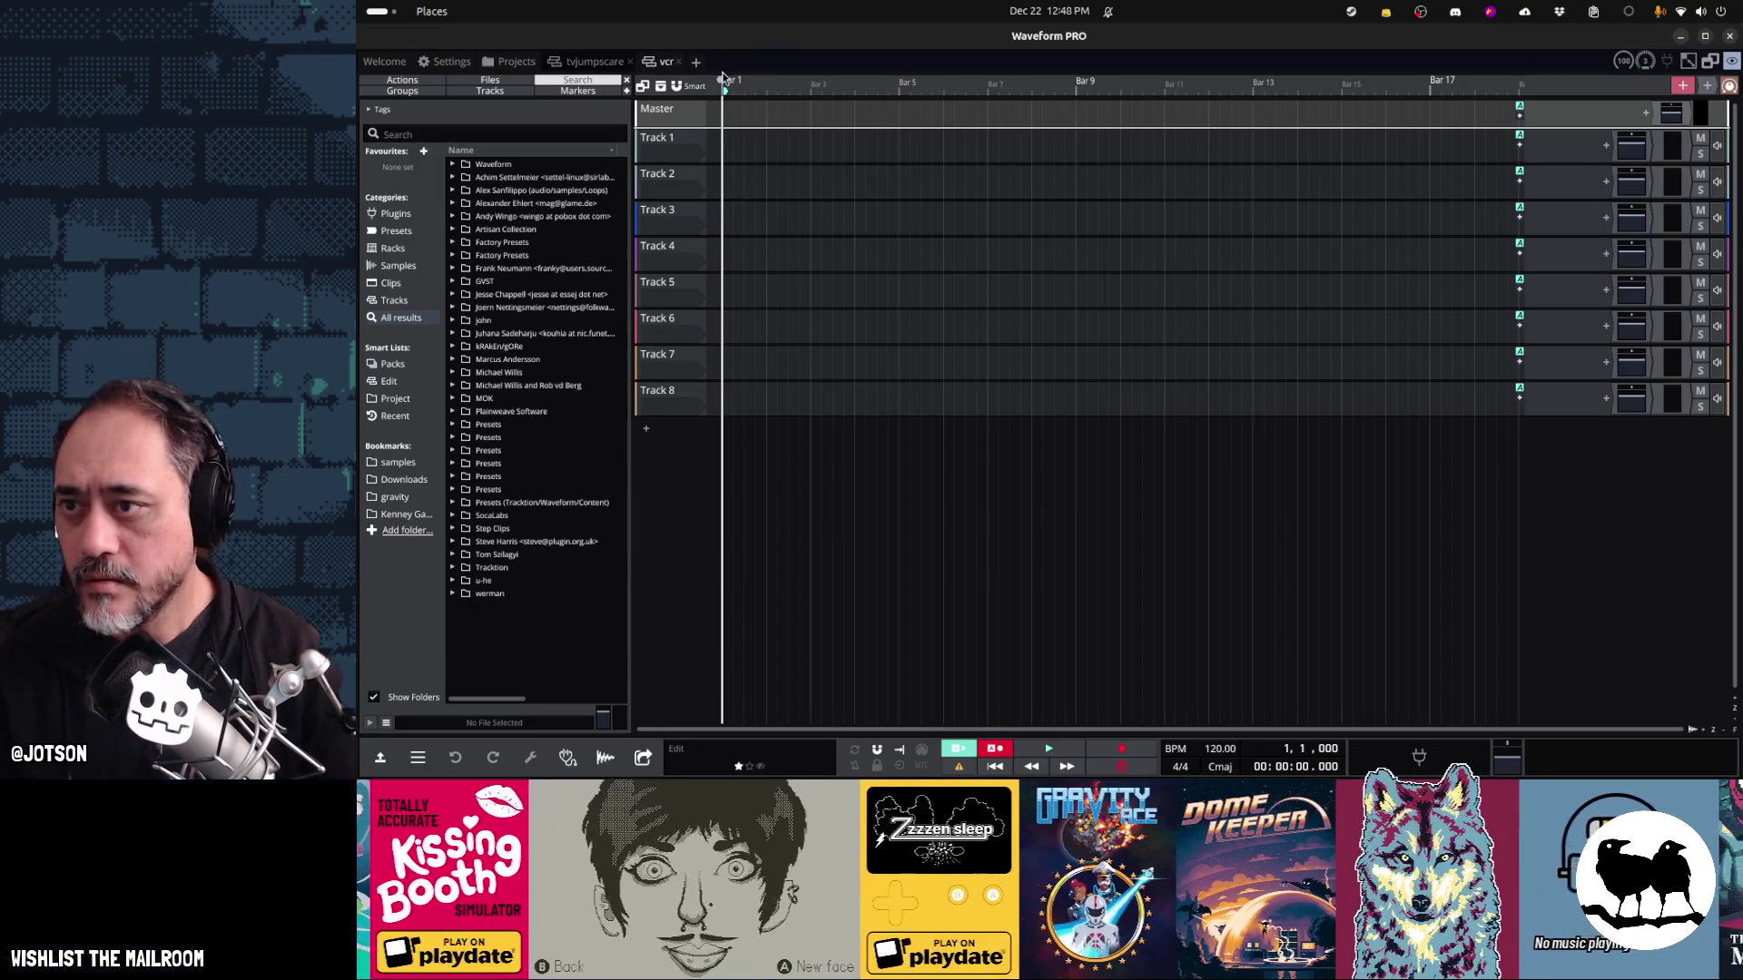
# Toggle Track 1's height and rename the track to Insert
pyautogui.doubleClick(670, 139)
pyautogui.doubleClick(670, 140)
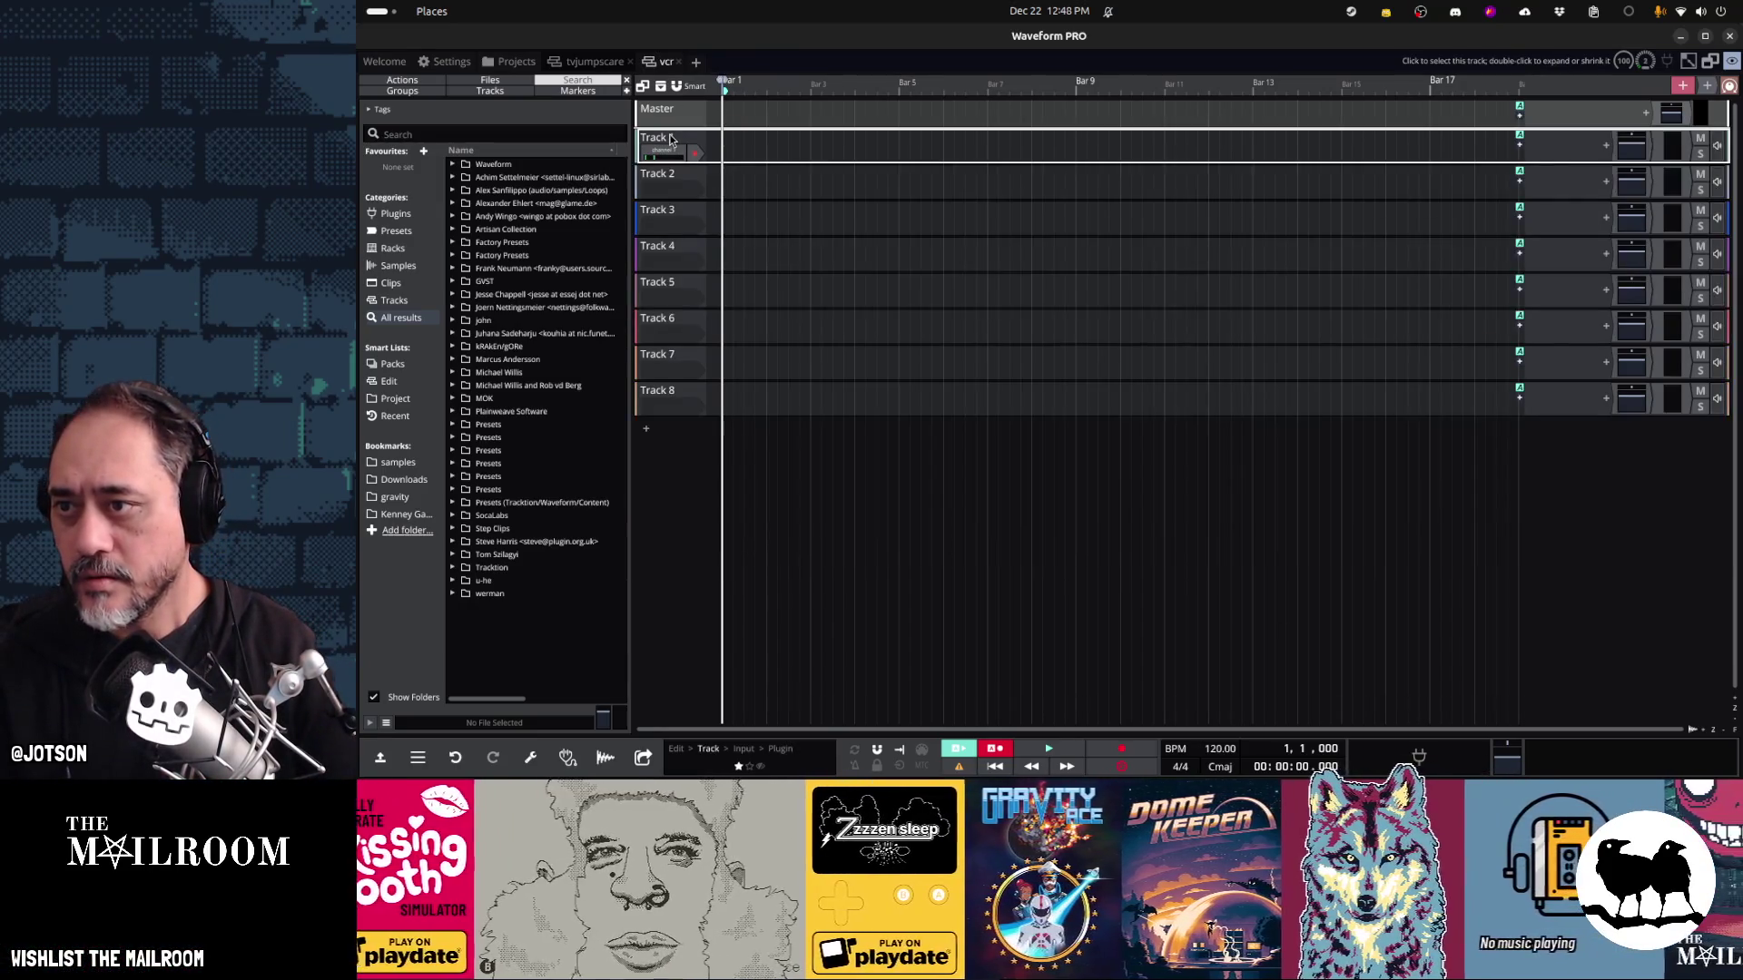
pyautogui.doubleClick(670, 140)
pyautogui.doubleClick(670, 140)
pyautogui.rightClick(669, 139)
pyautogui.click(674, 137)
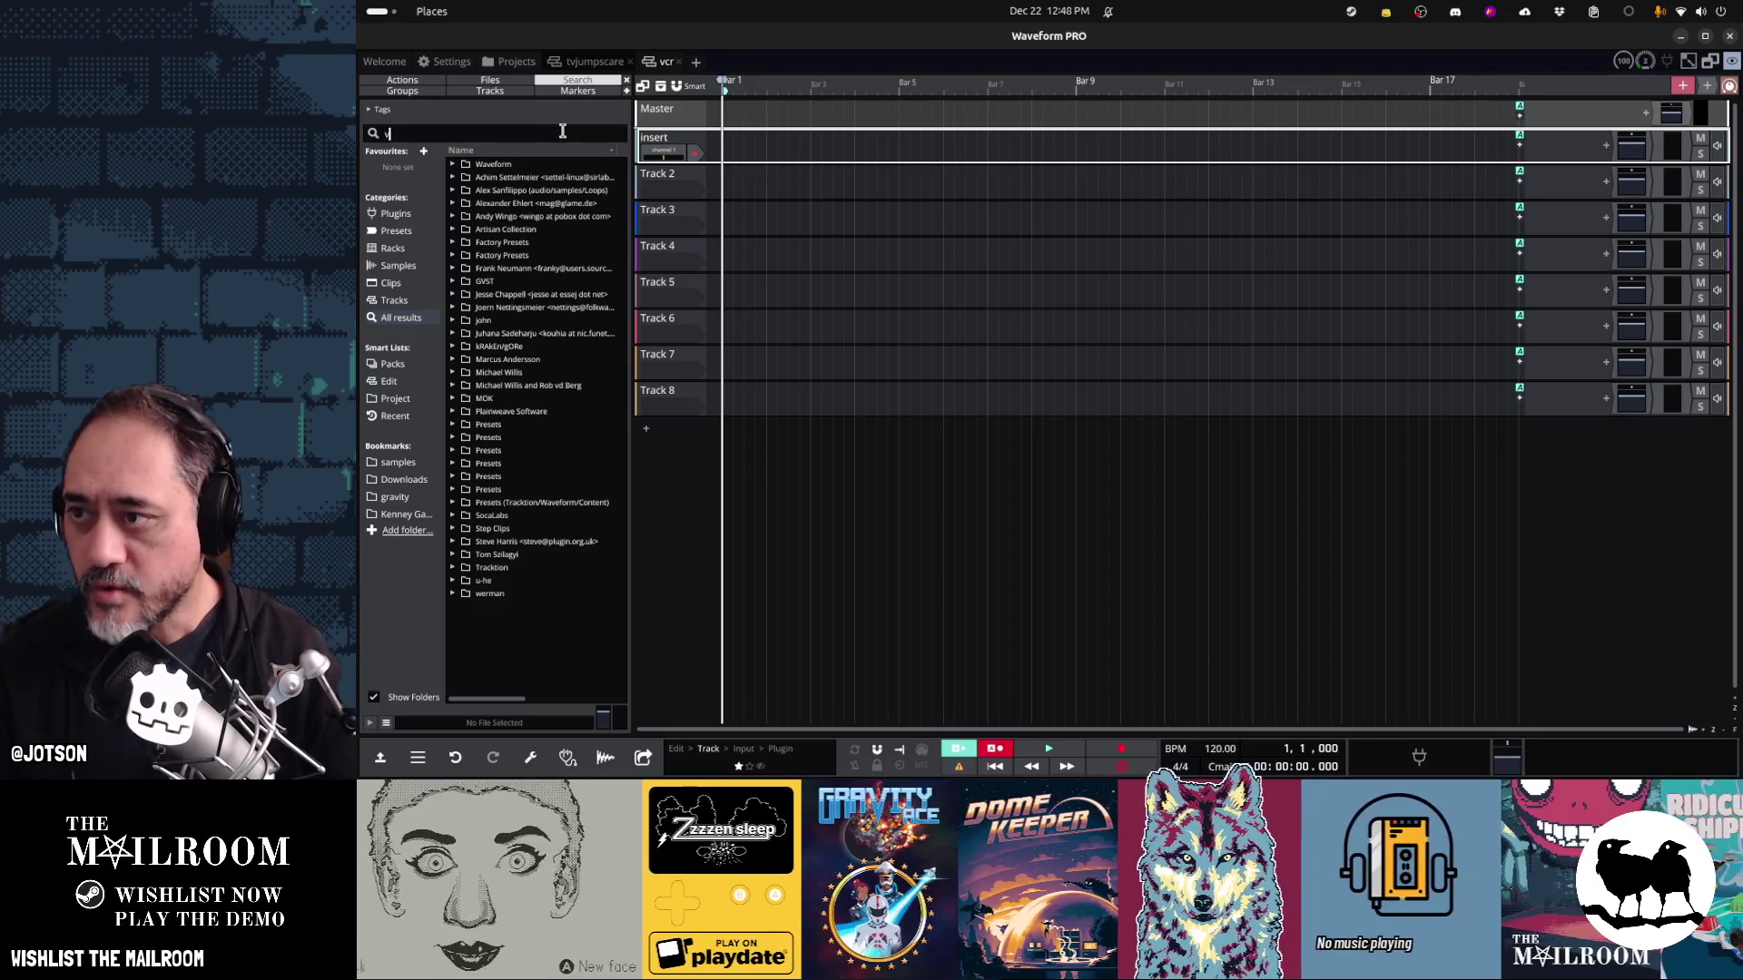
pyautogui.write('cr')
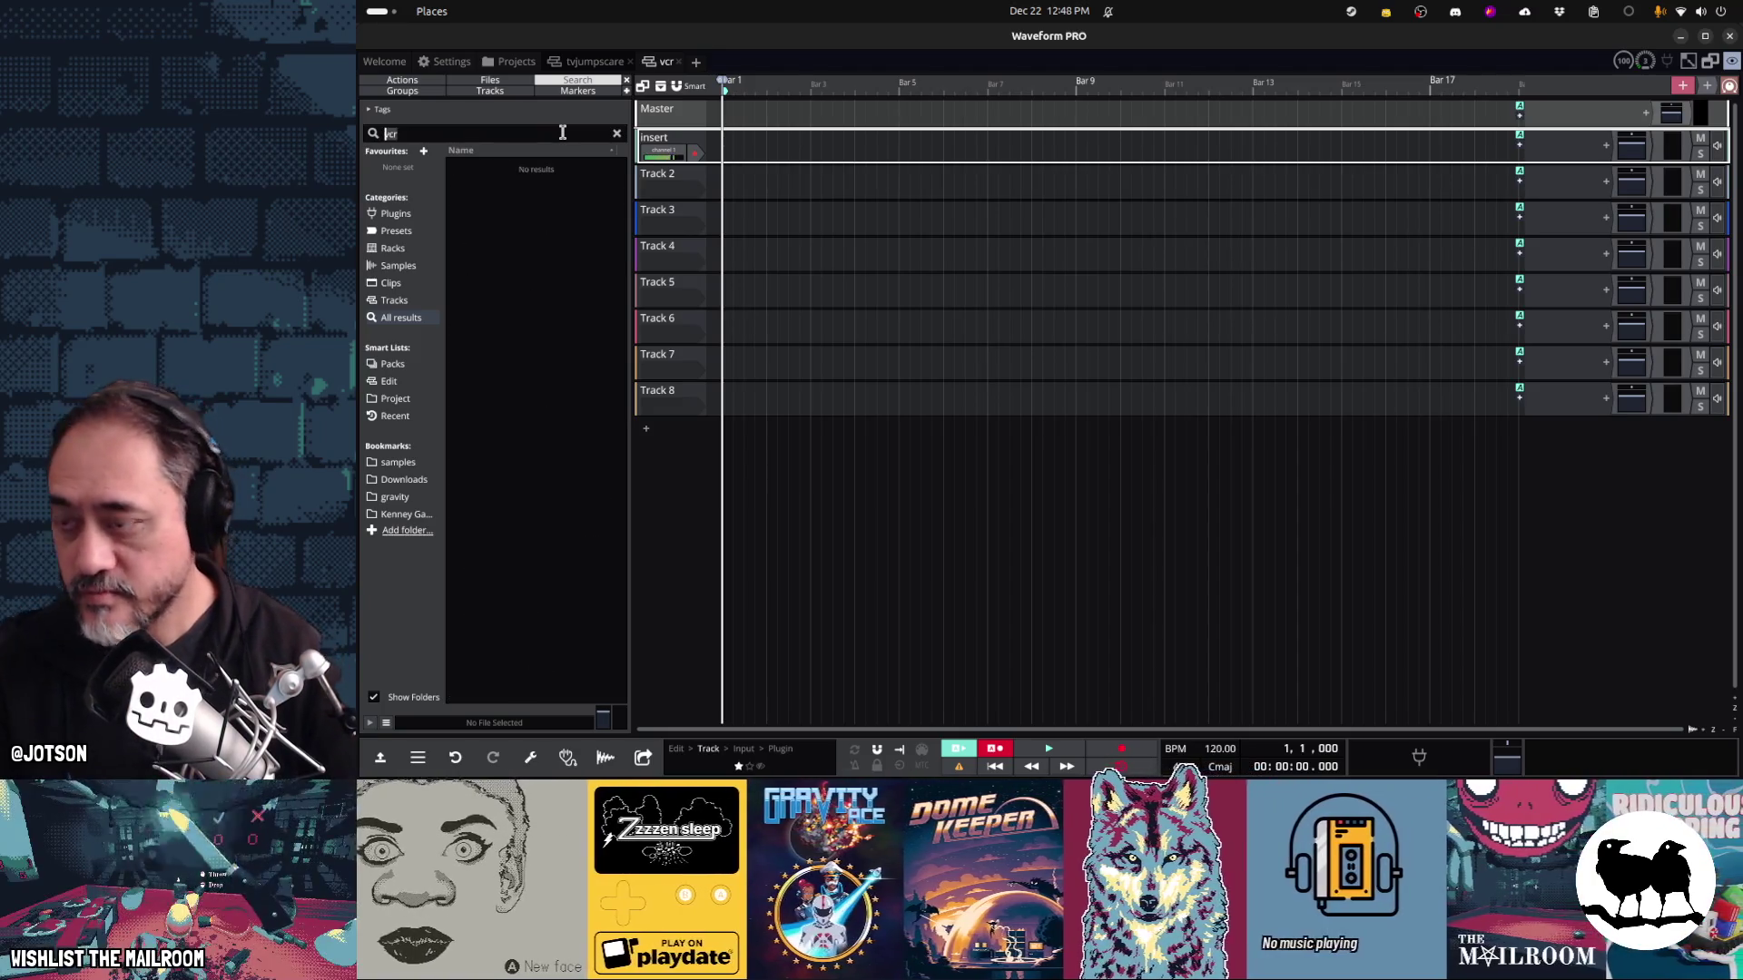
pyautogui.write('machine')
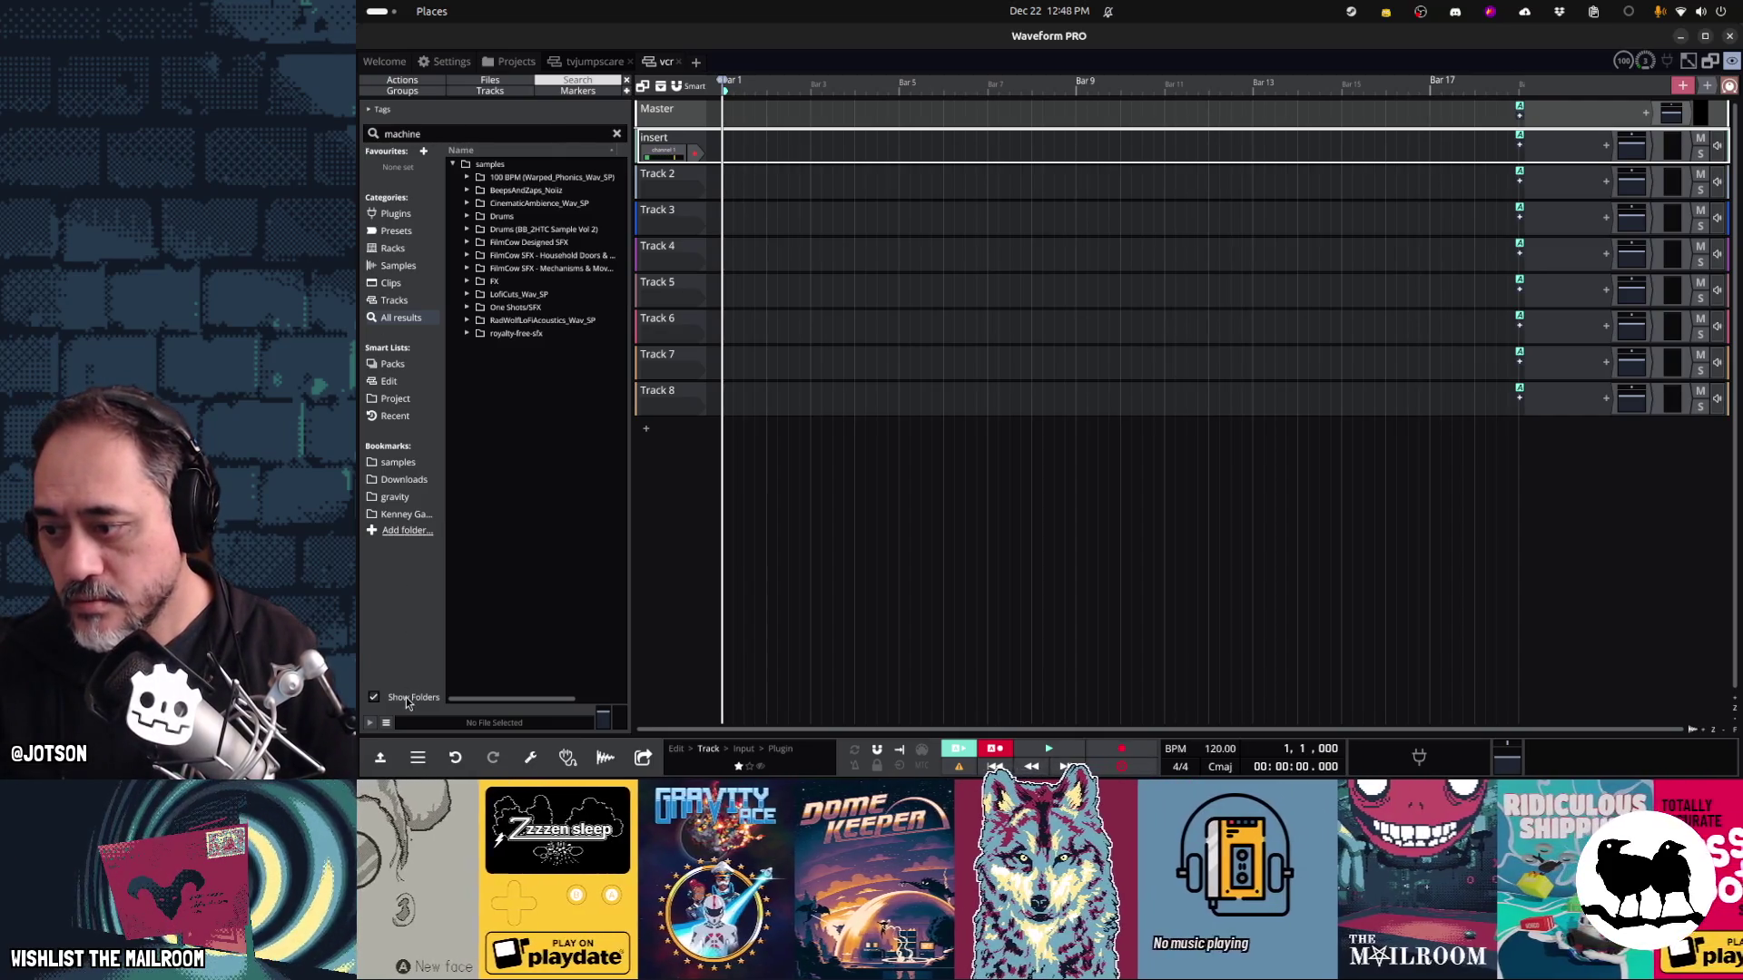
# List machine sounds without folders and audition alien machine, light machinery and construction machinery samples
pyautogui.click(373, 697)
pyautogui.scroll(-8, 528, 512)
pyautogui.click(510, 418)
pyautogui.click(527, 614)
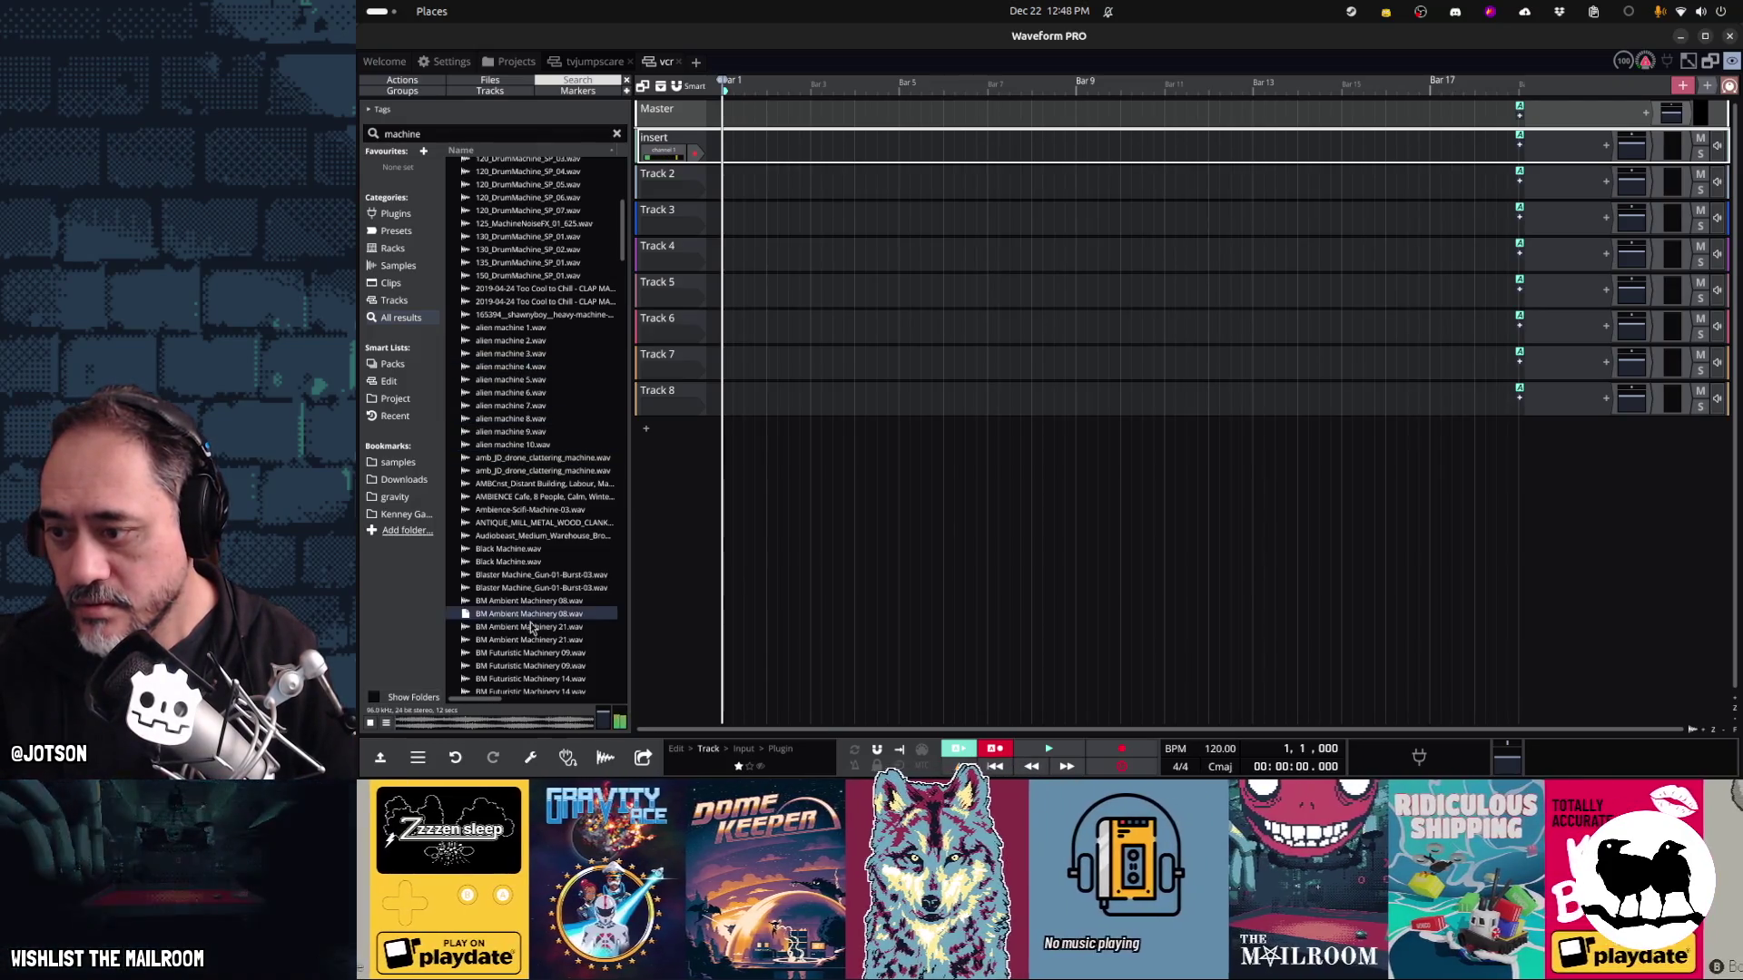
pyautogui.scroll(-7, 527, 614)
pyautogui.click(519, 515)
pyautogui.click(520, 556)
pyautogui.click(520, 620)
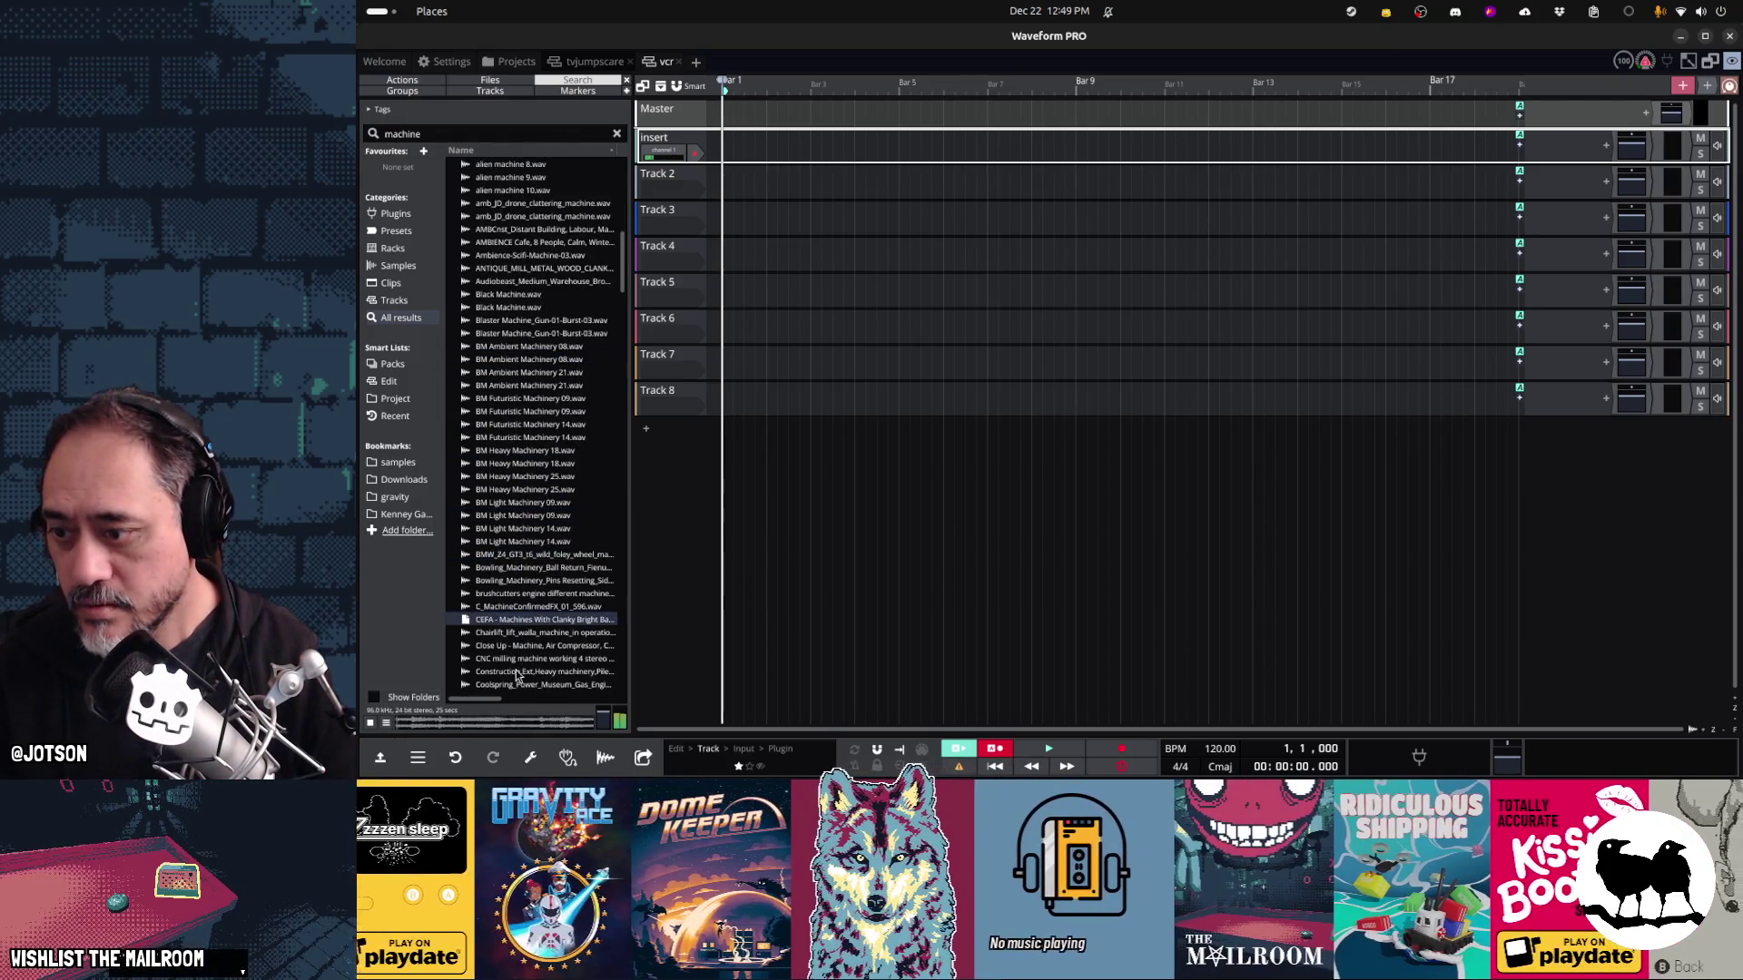
pyautogui.click(520, 672)
pyautogui.scroll(-10, 525, 545)
pyautogui.click(533, 328)
# Audition drum machine, mower, espresso, firearm and slot machine sounds, then search 'mechanism'
pyautogui.click(521, 377)
pyautogui.click(521, 427)
pyautogui.click(520, 473)
pyautogui.click(521, 497)
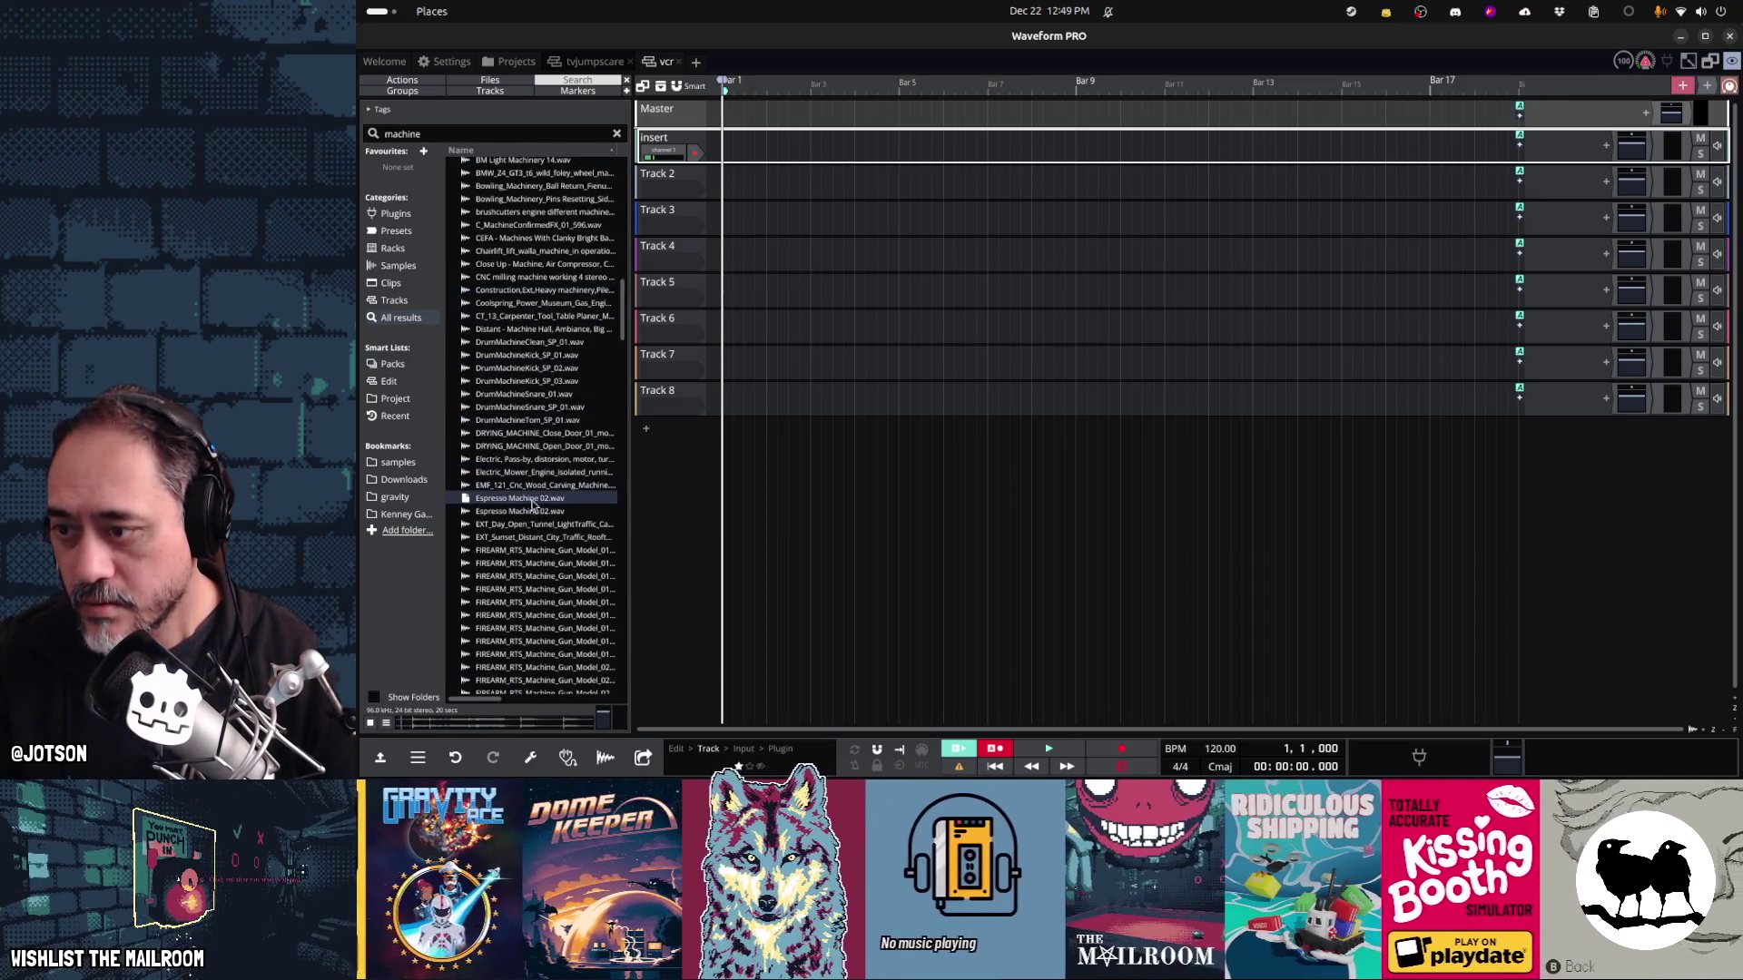
pyautogui.click(532, 473)
pyautogui.click(525, 498)
pyautogui.click(529, 550)
pyautogui.click(536, 603)
pyautogui.scroll(-10, 534, 608)
pyautogui.scroll(-15, 534, 610)
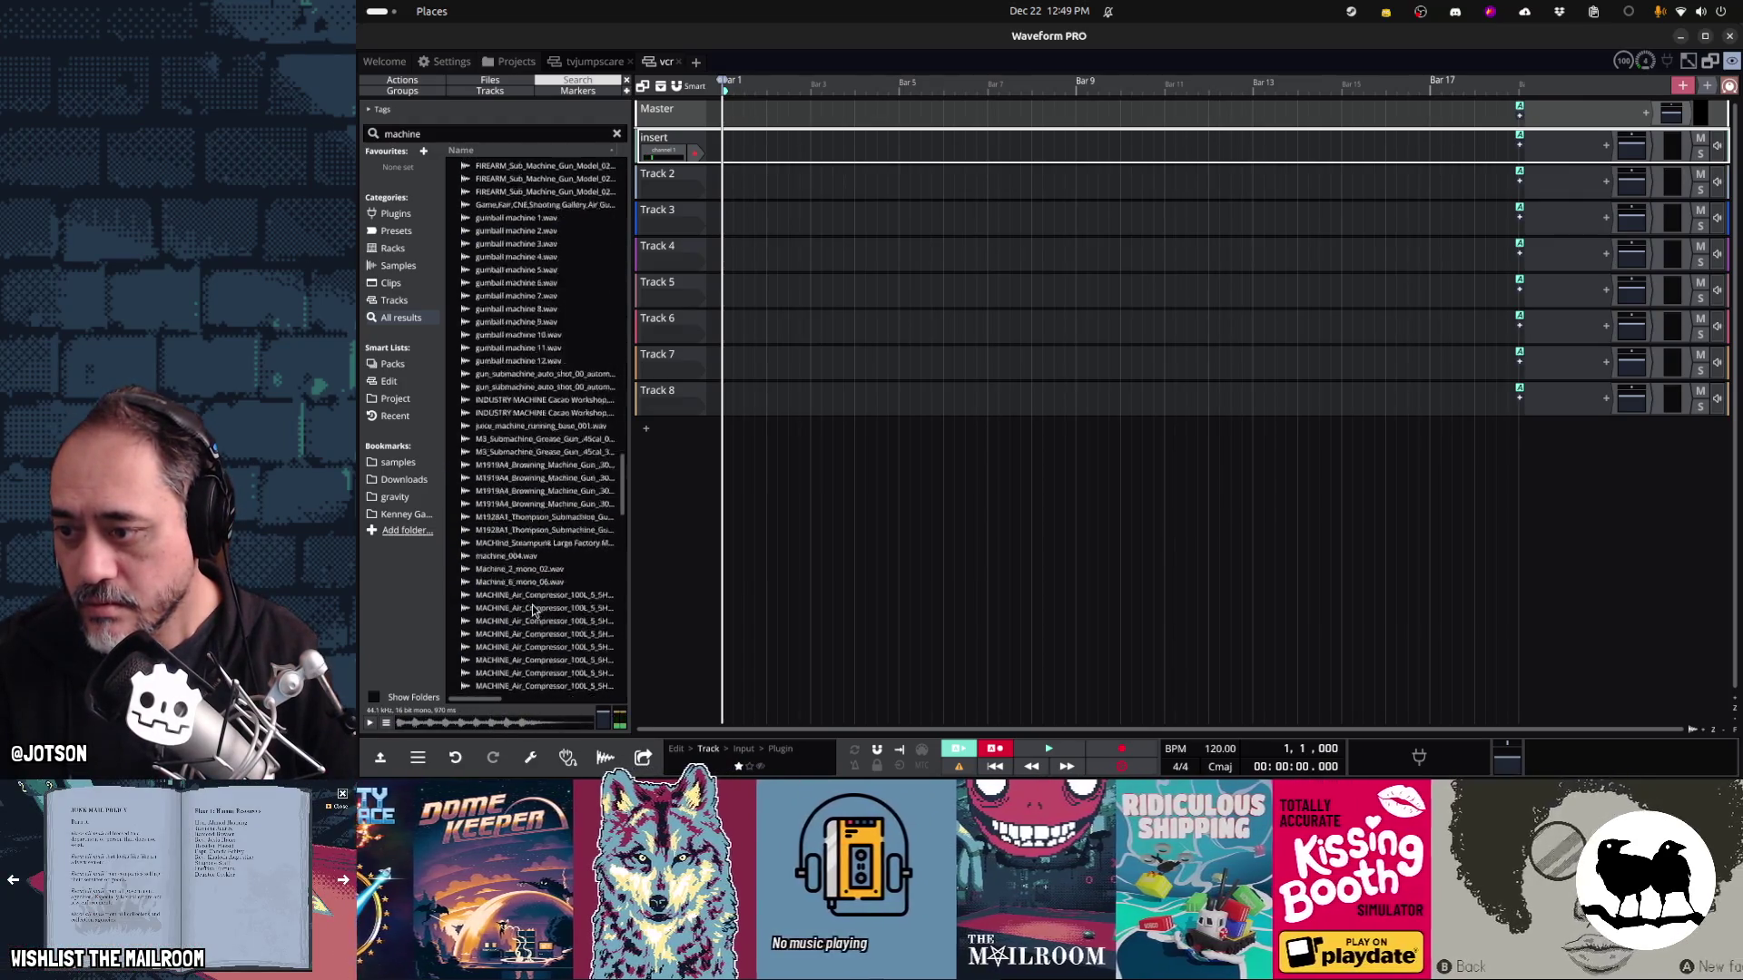
pyautogui.click(508, 559)
pyautogui.click(535, 494)
pyautogui.click(549, 428)
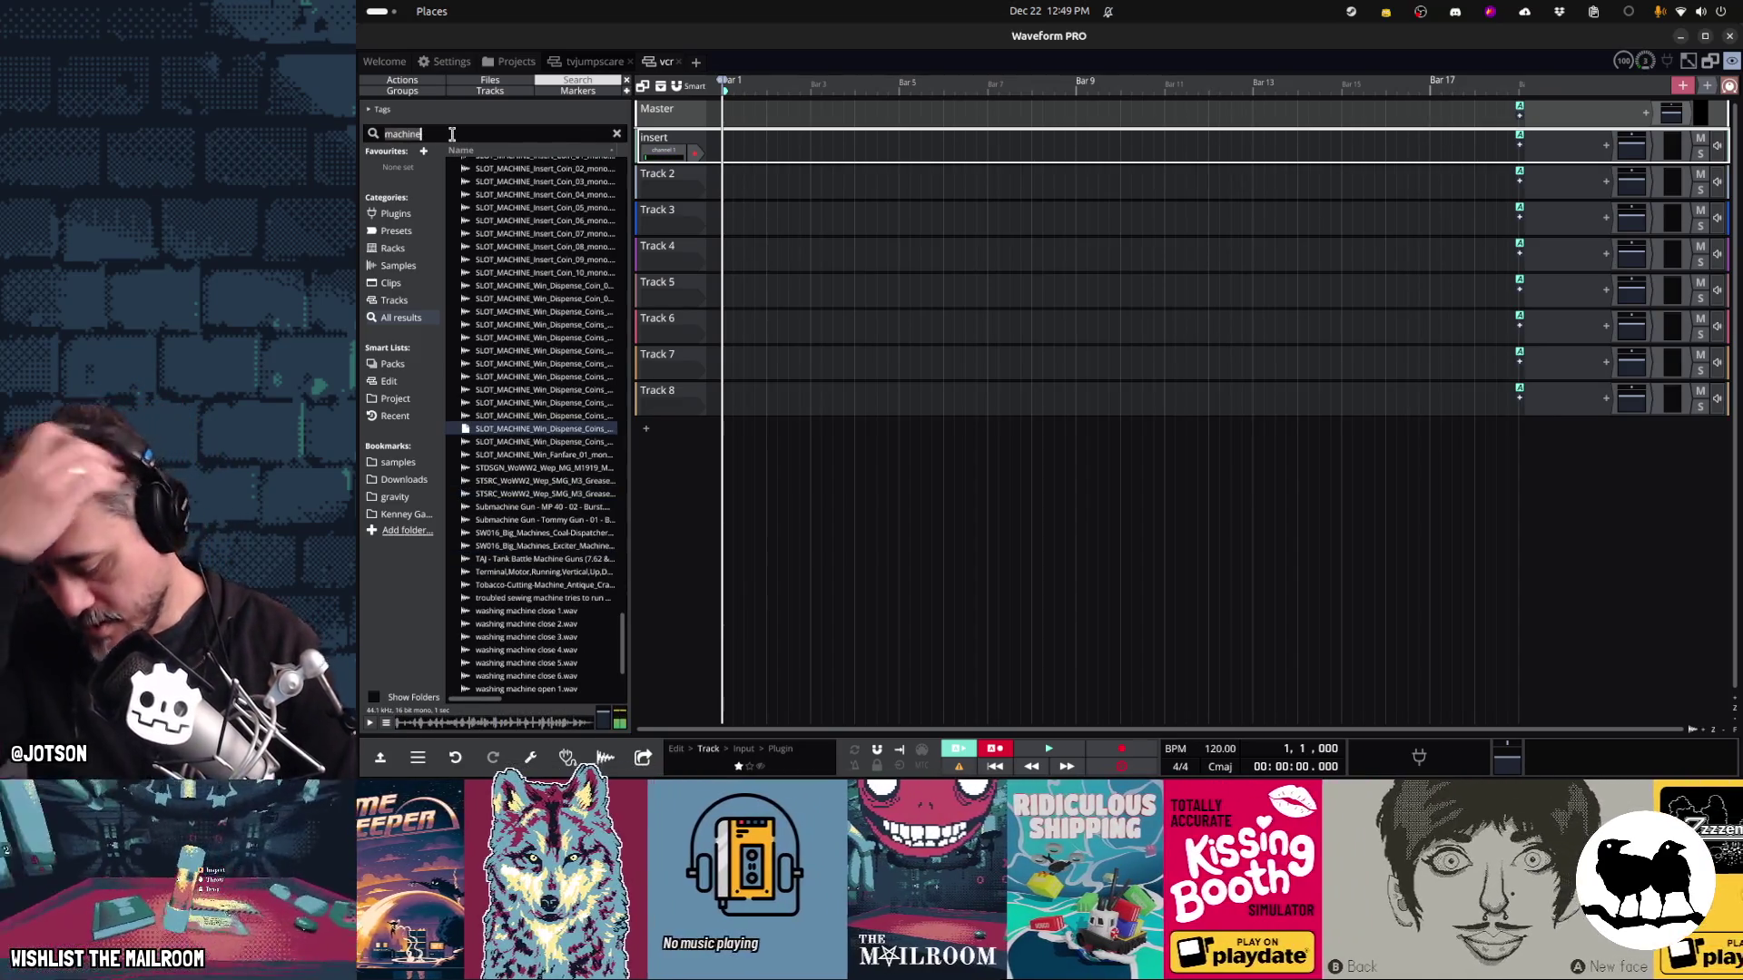
pyautogui.write('mechanism')
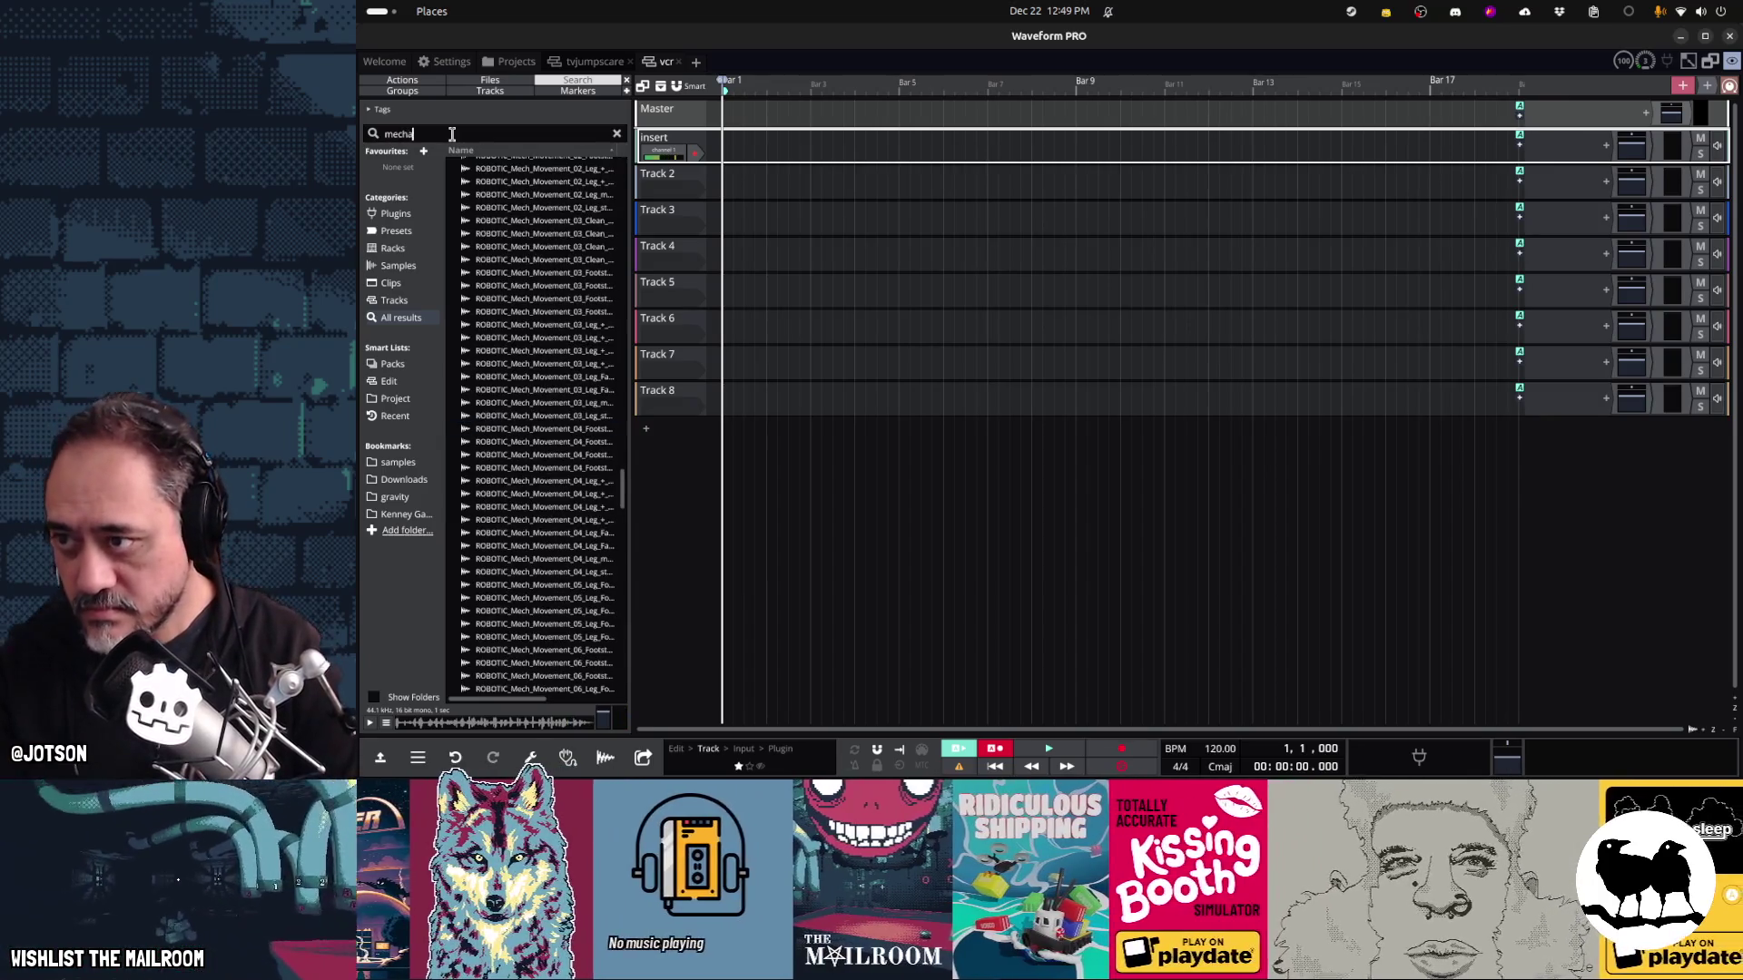
pyautogui.click(518, 191)
pyautogui.click(522, 230)
pyautogui.click(539, 361)
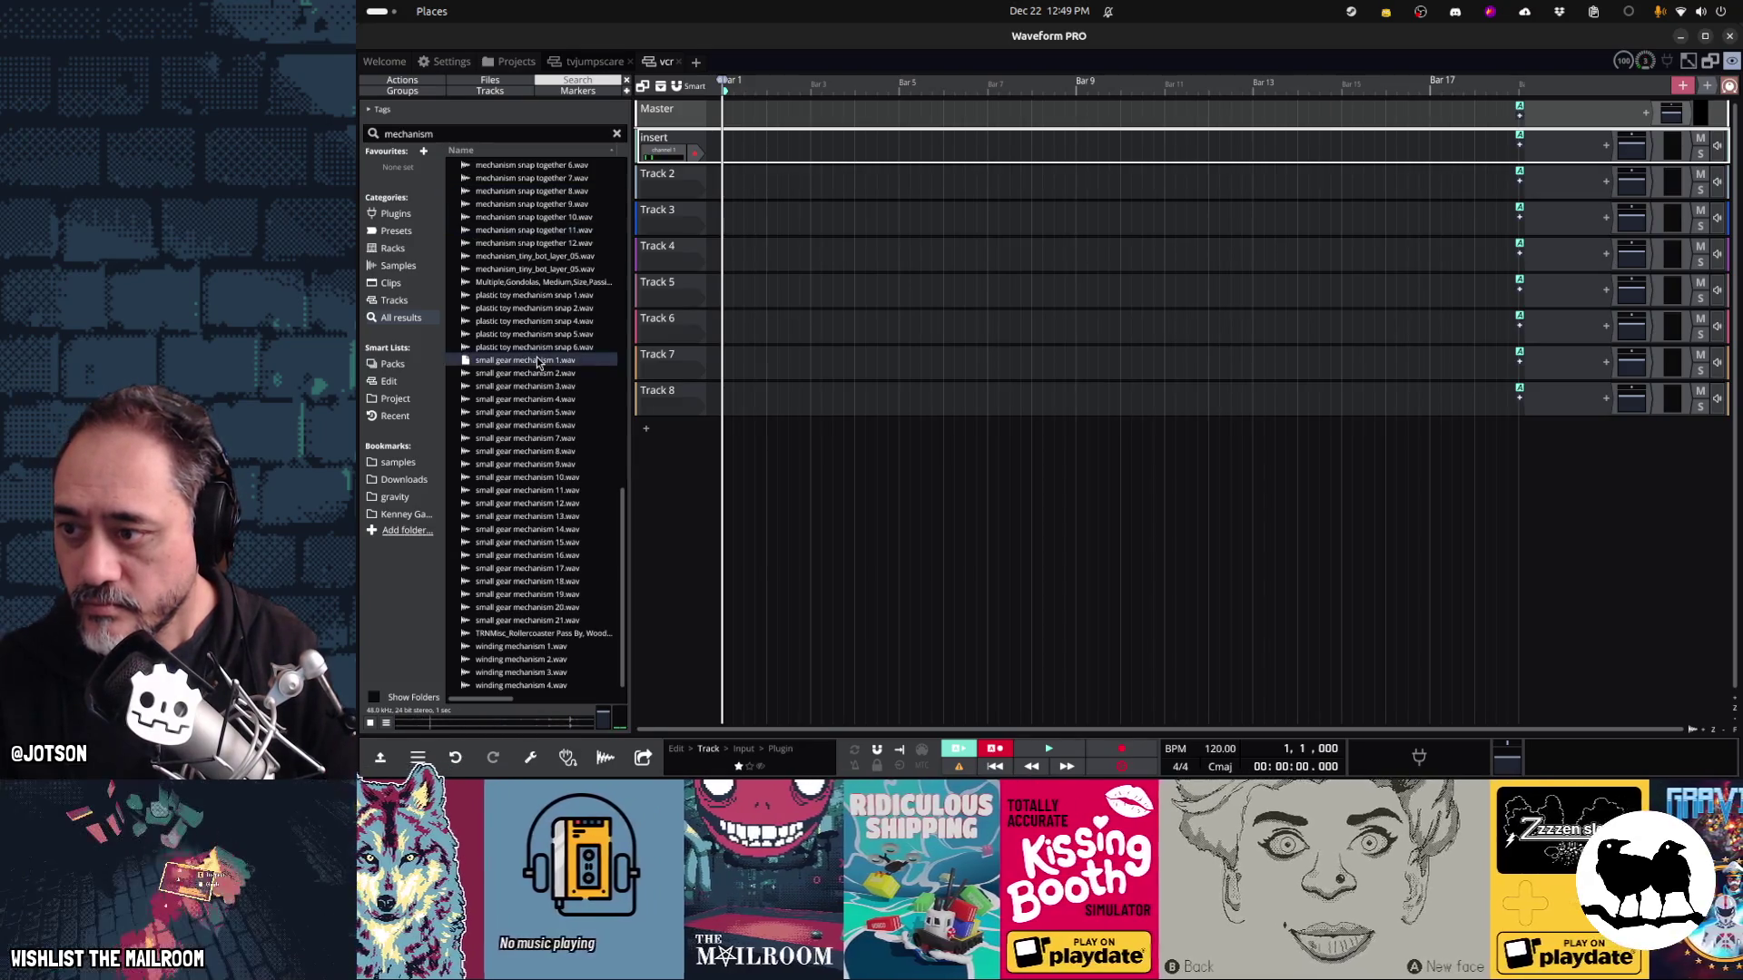
pyautogui.click(528, 441)
pyautogui.click(516, 347)
pyautogui.click(521, 308)
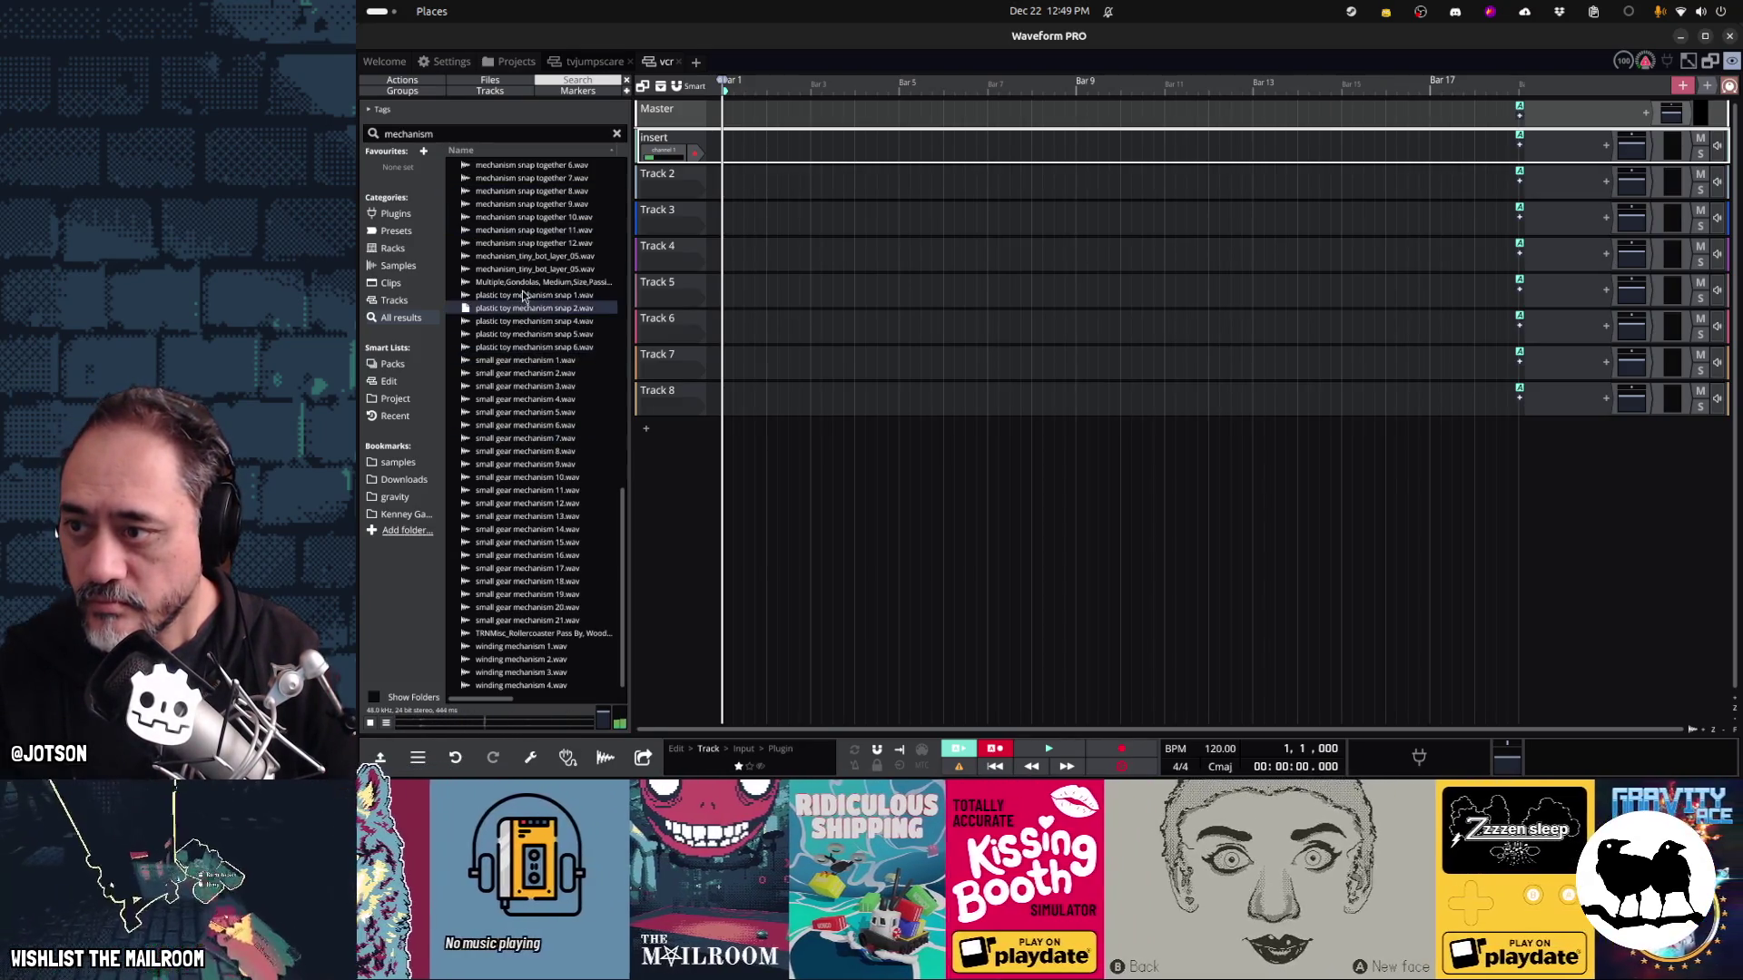
pyautogui.click(529, 283)
pyautogui.click(535, 270)
pyautogui.click(539, 243)
pyautogui.click(541, 205)
pyautogui.click(544, 191)
pyautogui.click(545, 178)
pyautogui.click(545, 165)
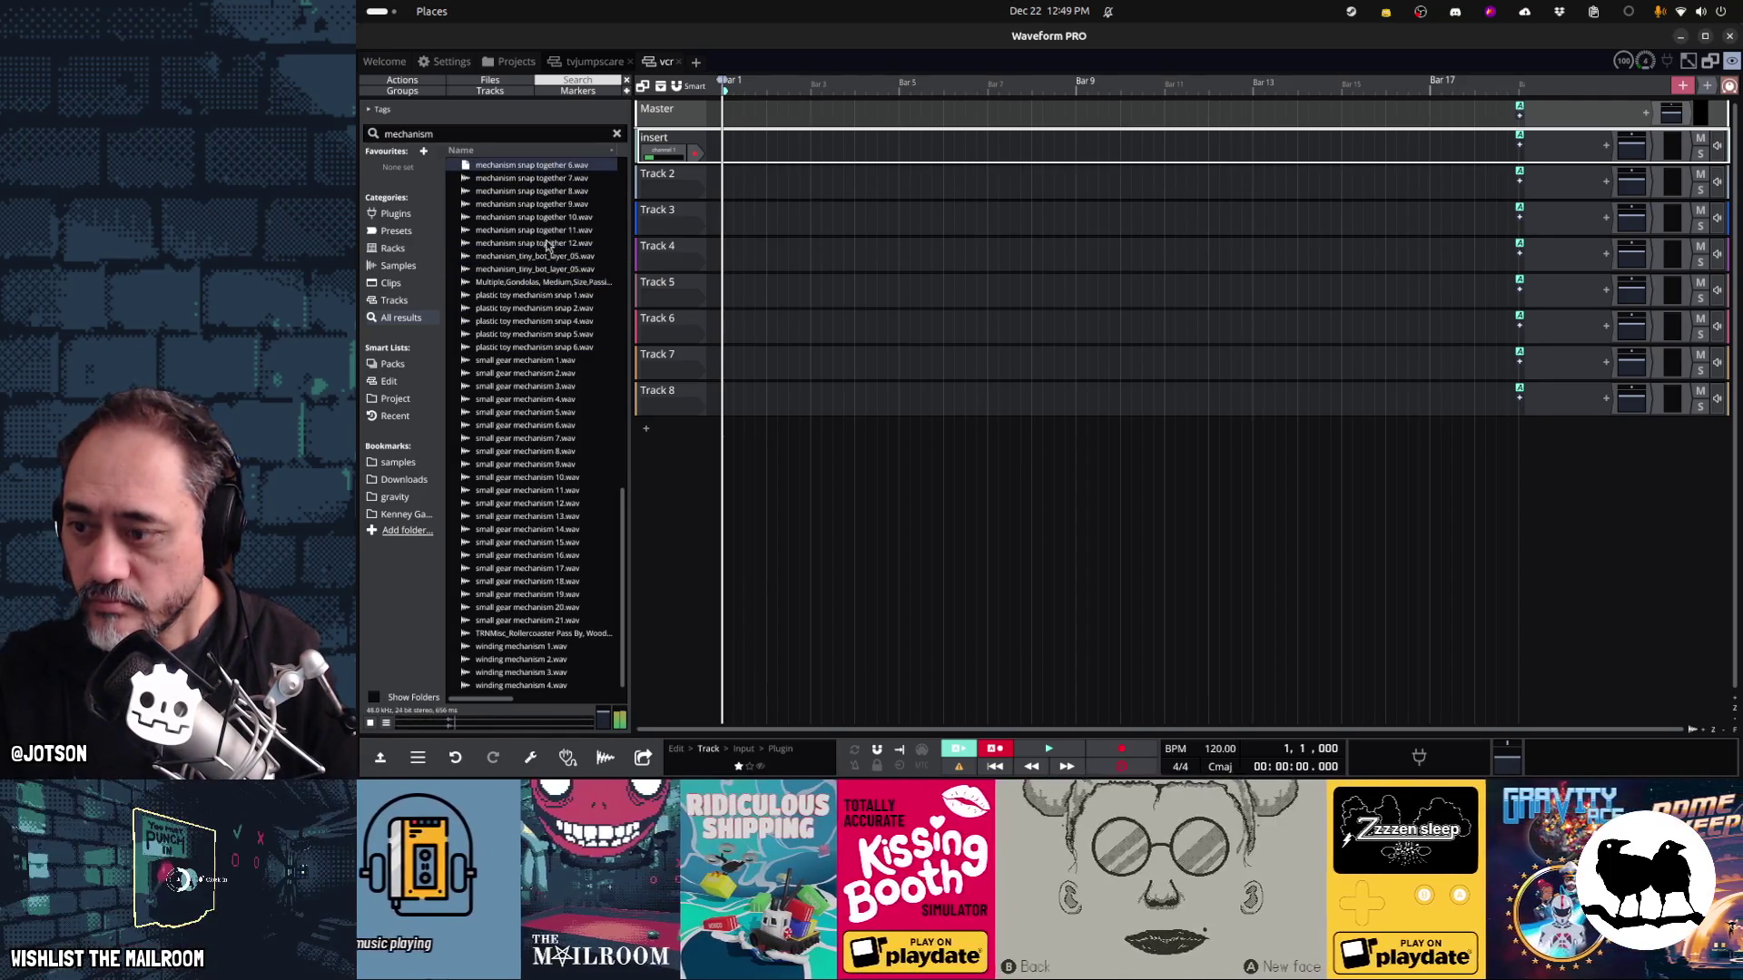
pyautogui.scroll(-1, 568, 605)
pyautogui.click(532, 635)
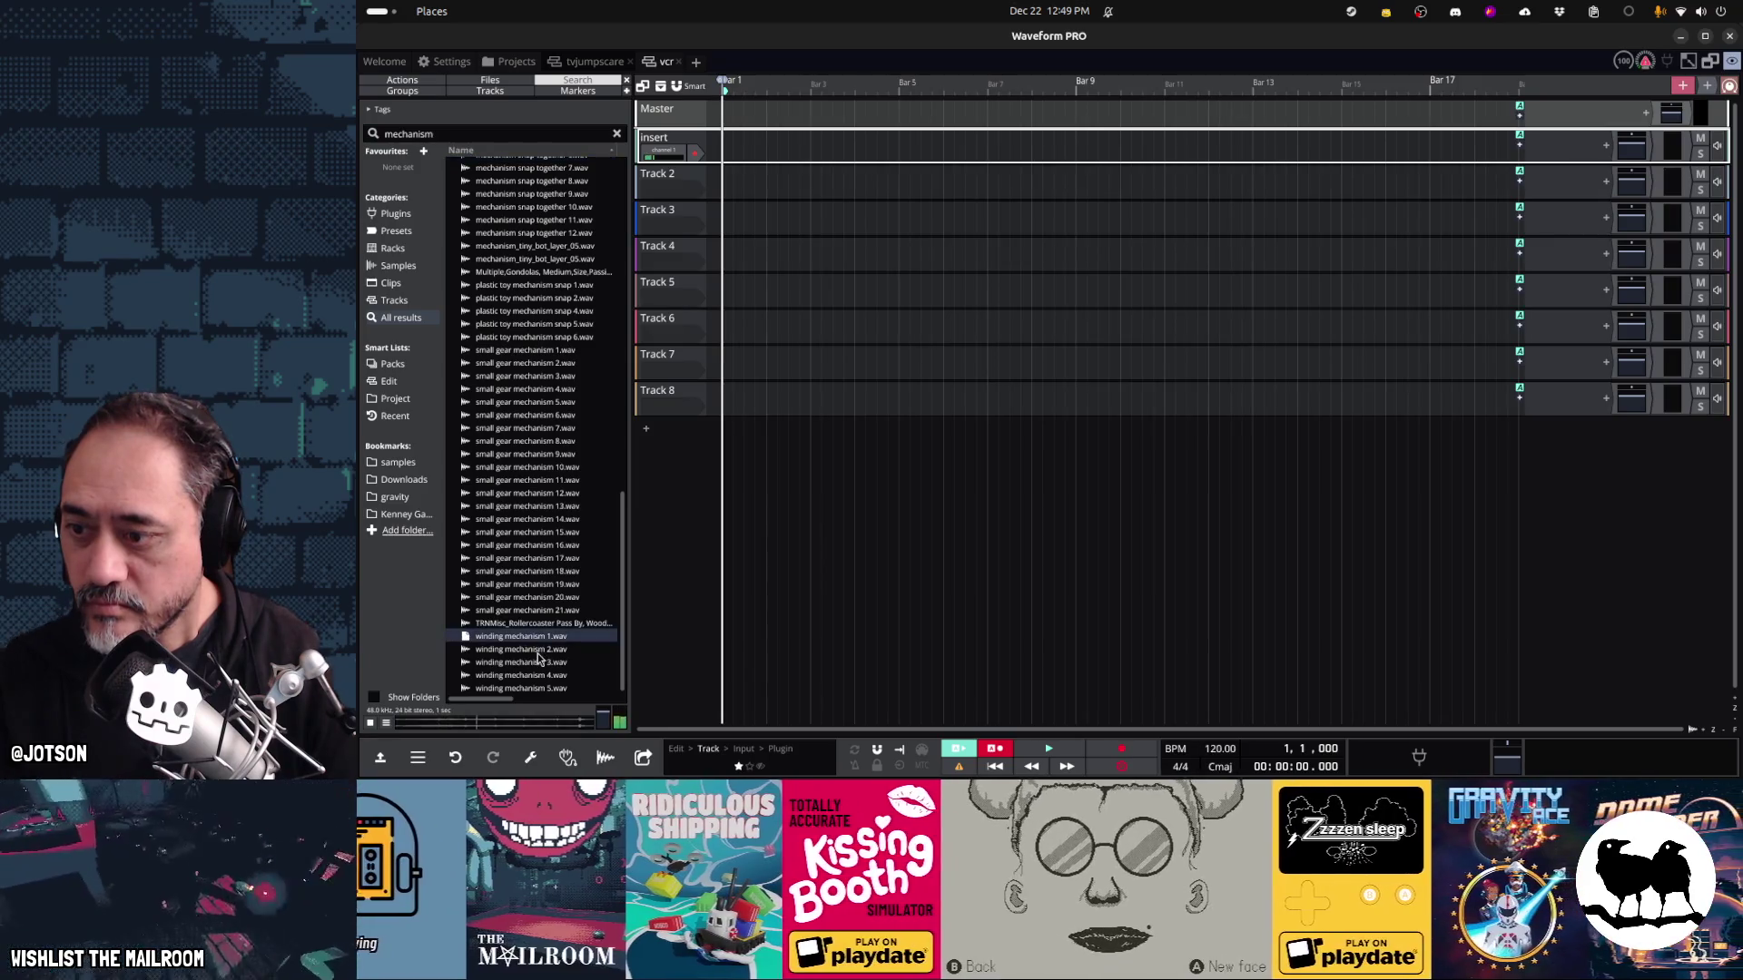
pyautogui.click(537, 651)
pyautogui.click(534, 663)
pyautogui.click(534, 688)
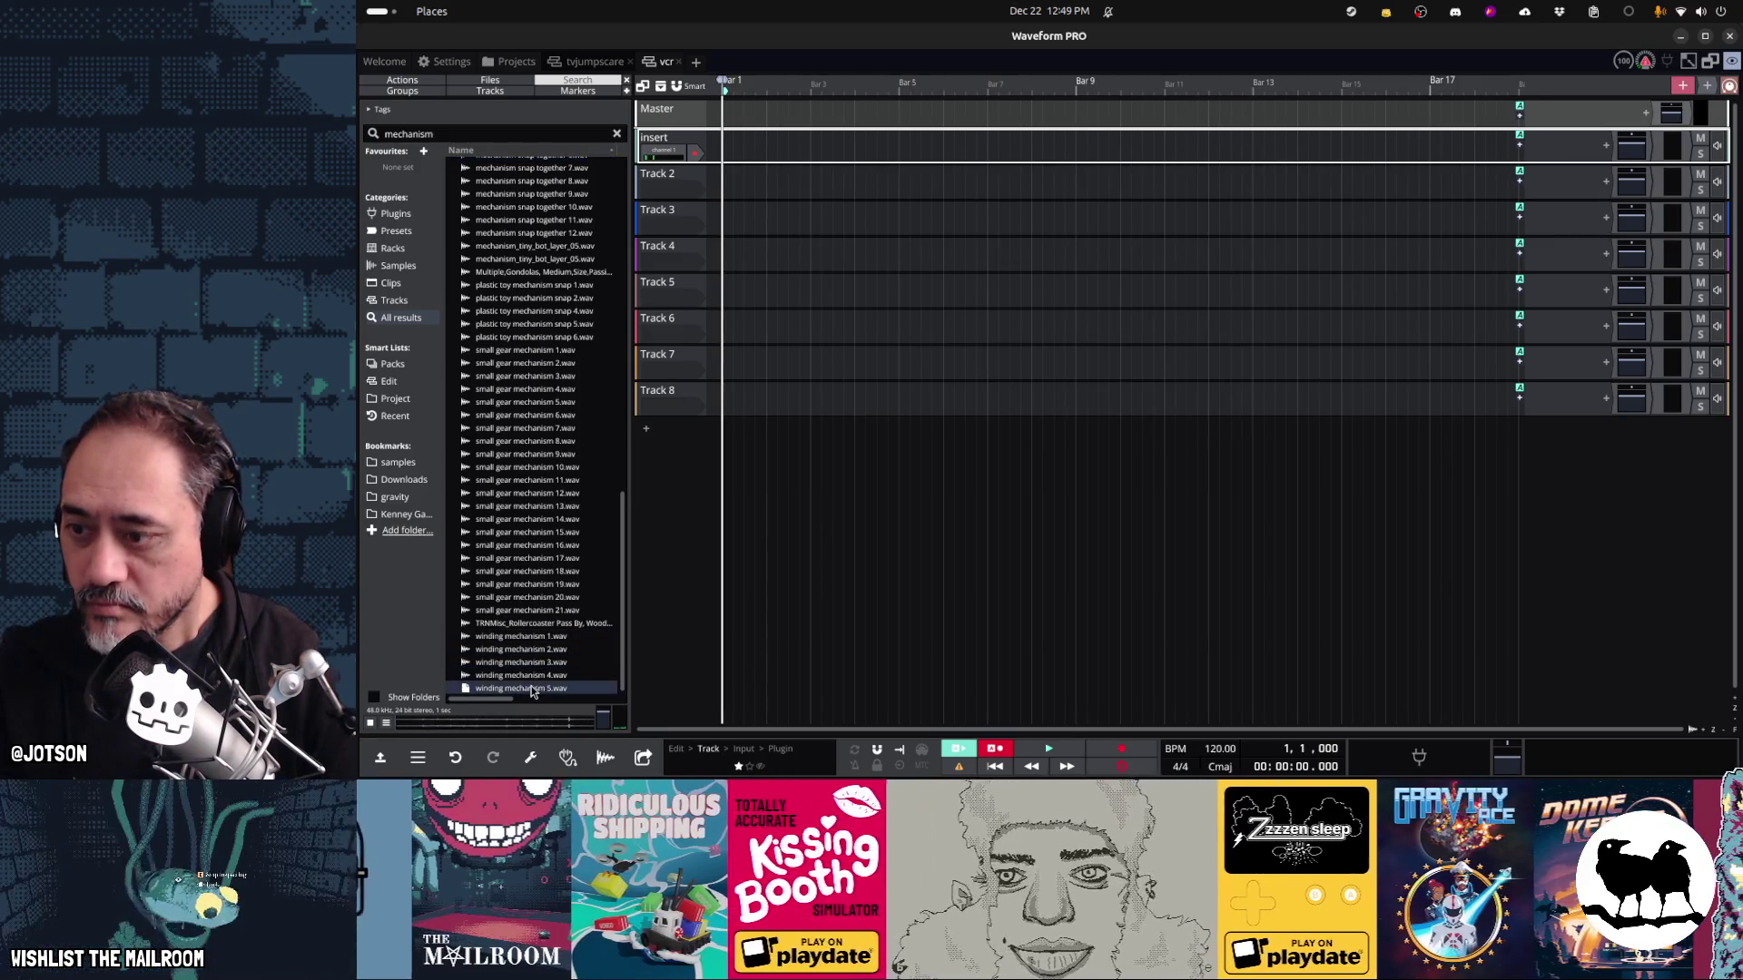
pyautogui.click(537, 610)
pyautogui.click(536, 546)
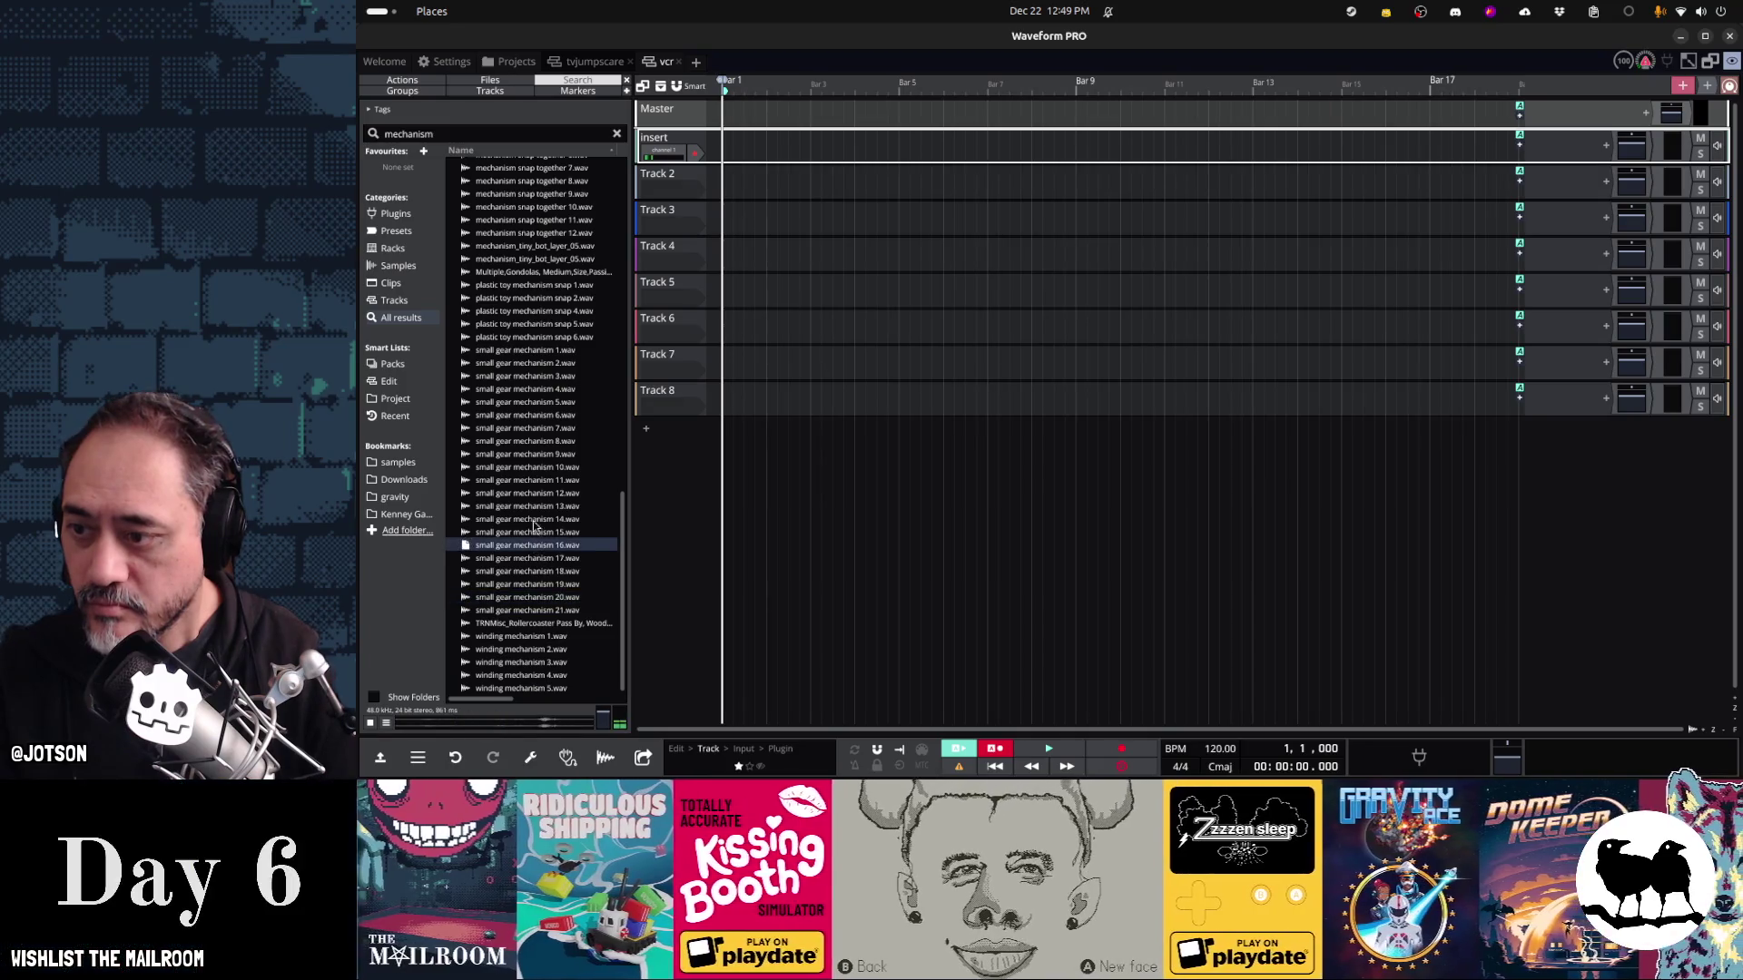
pyautogui.click(523, 402)
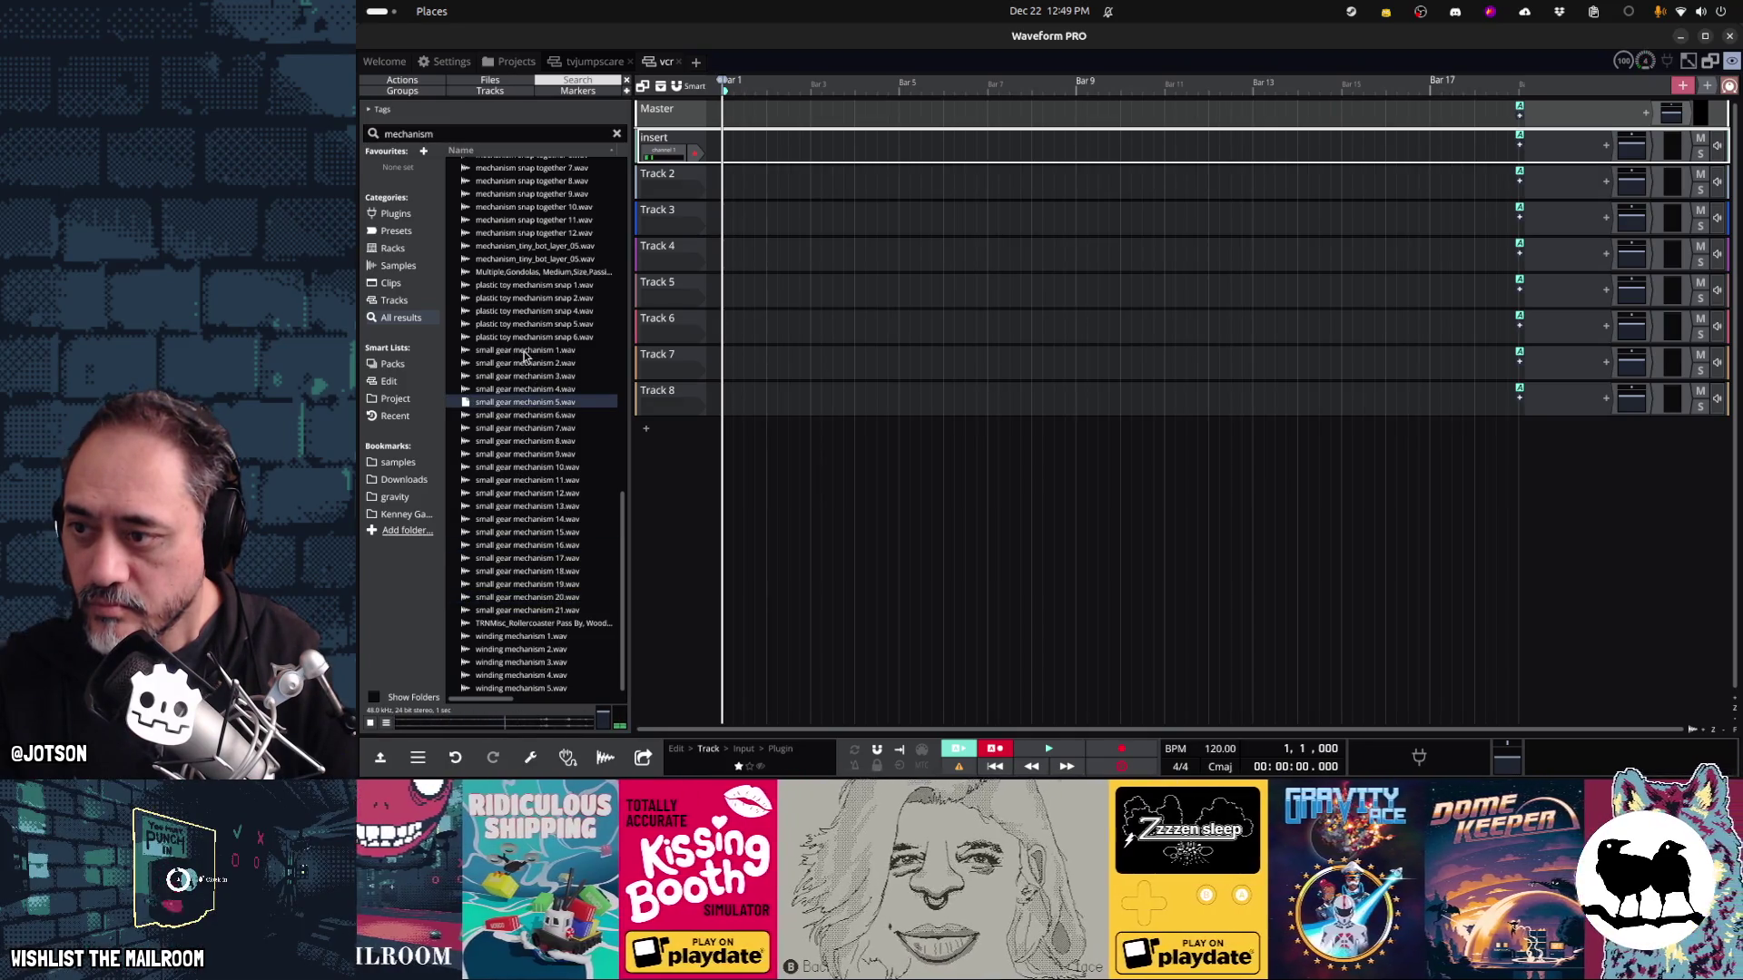
pyautogui.click(525, 364)
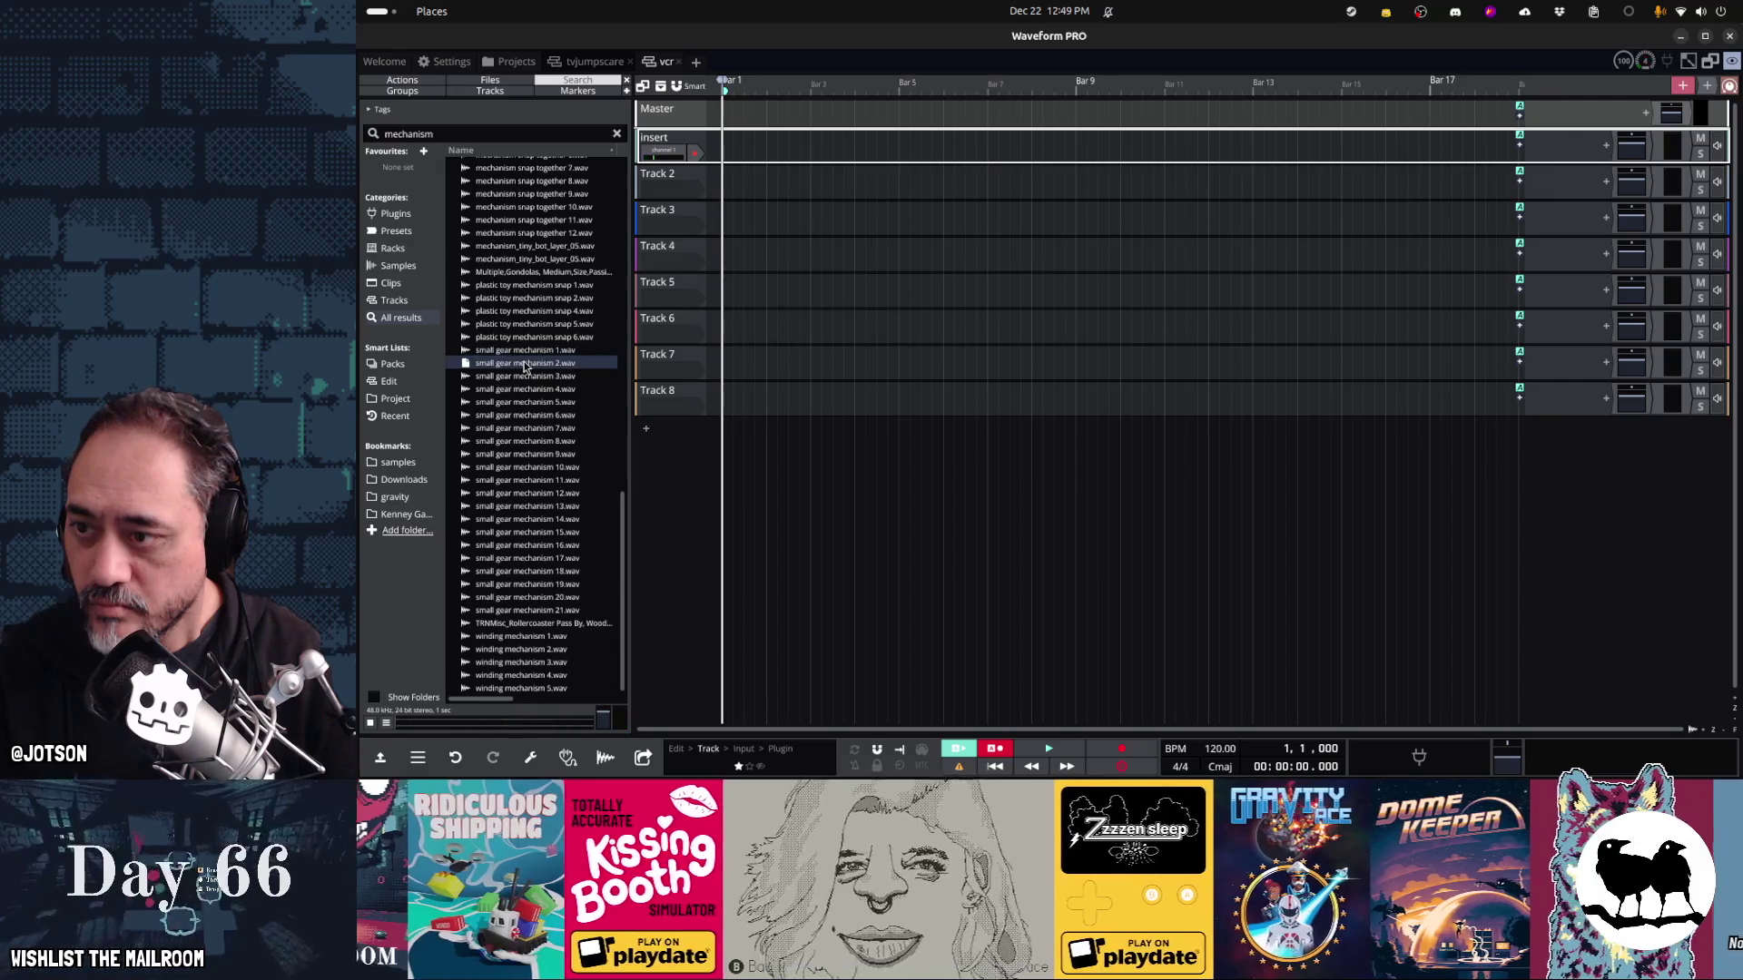
pyautogui.click(528, 403)
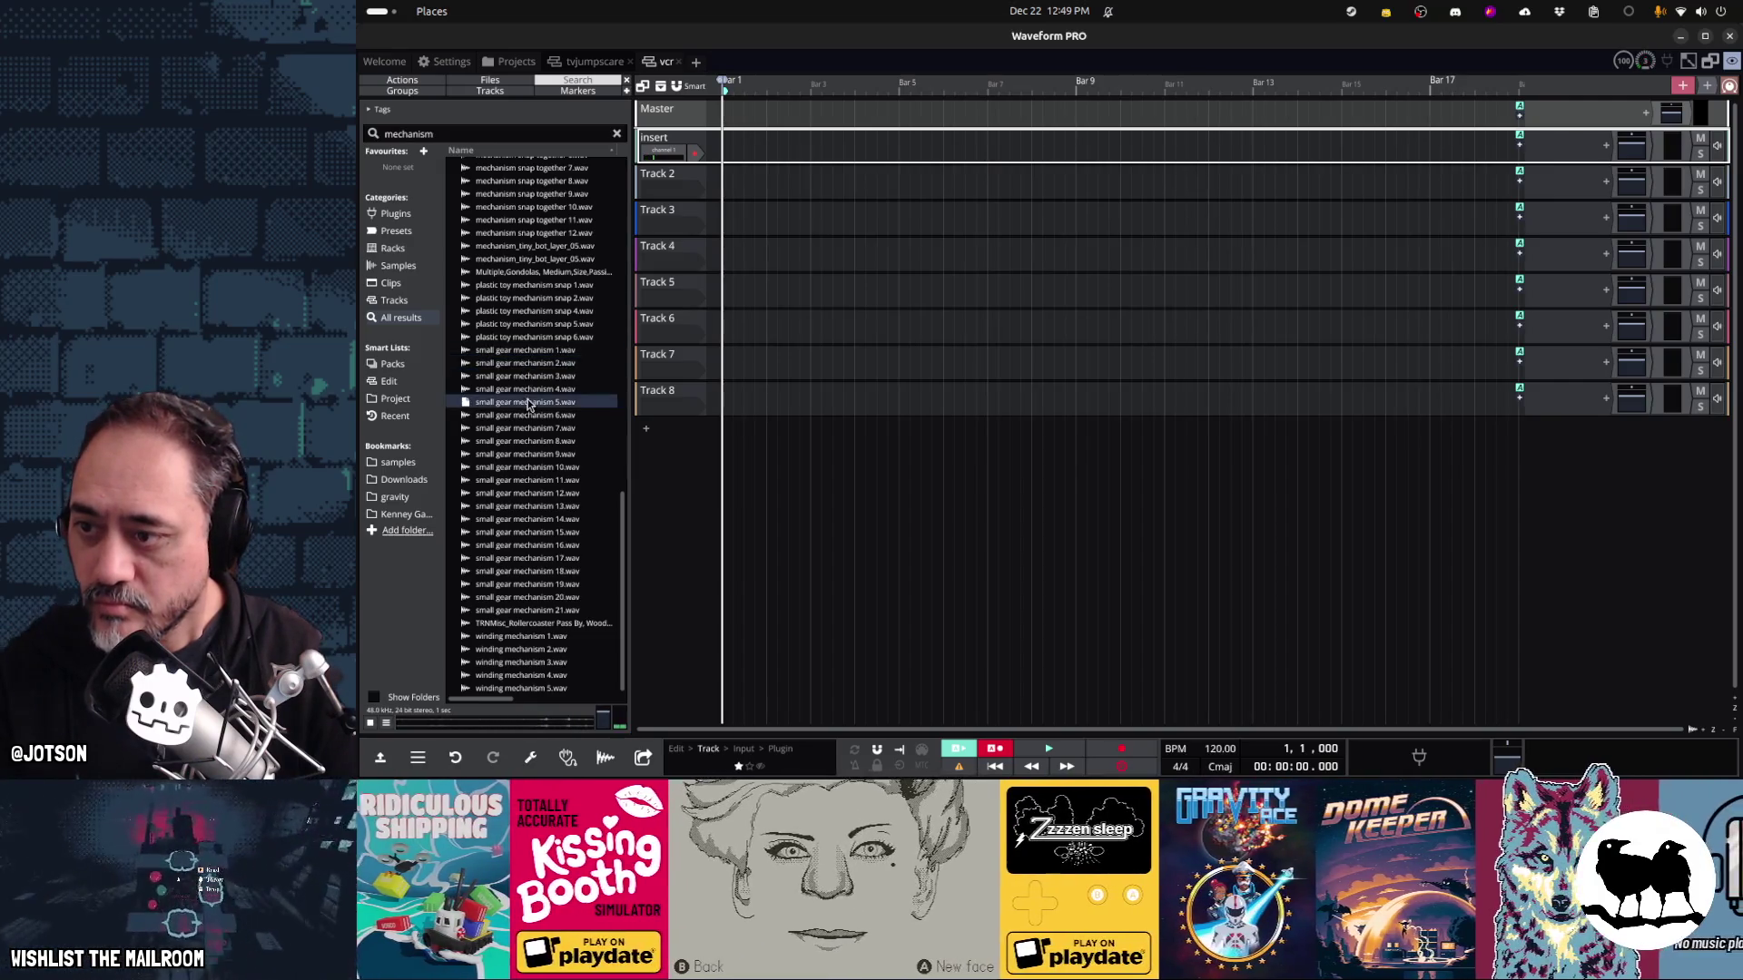
pyautogui.click(535, 428)
pyautogui.click(540, 441)
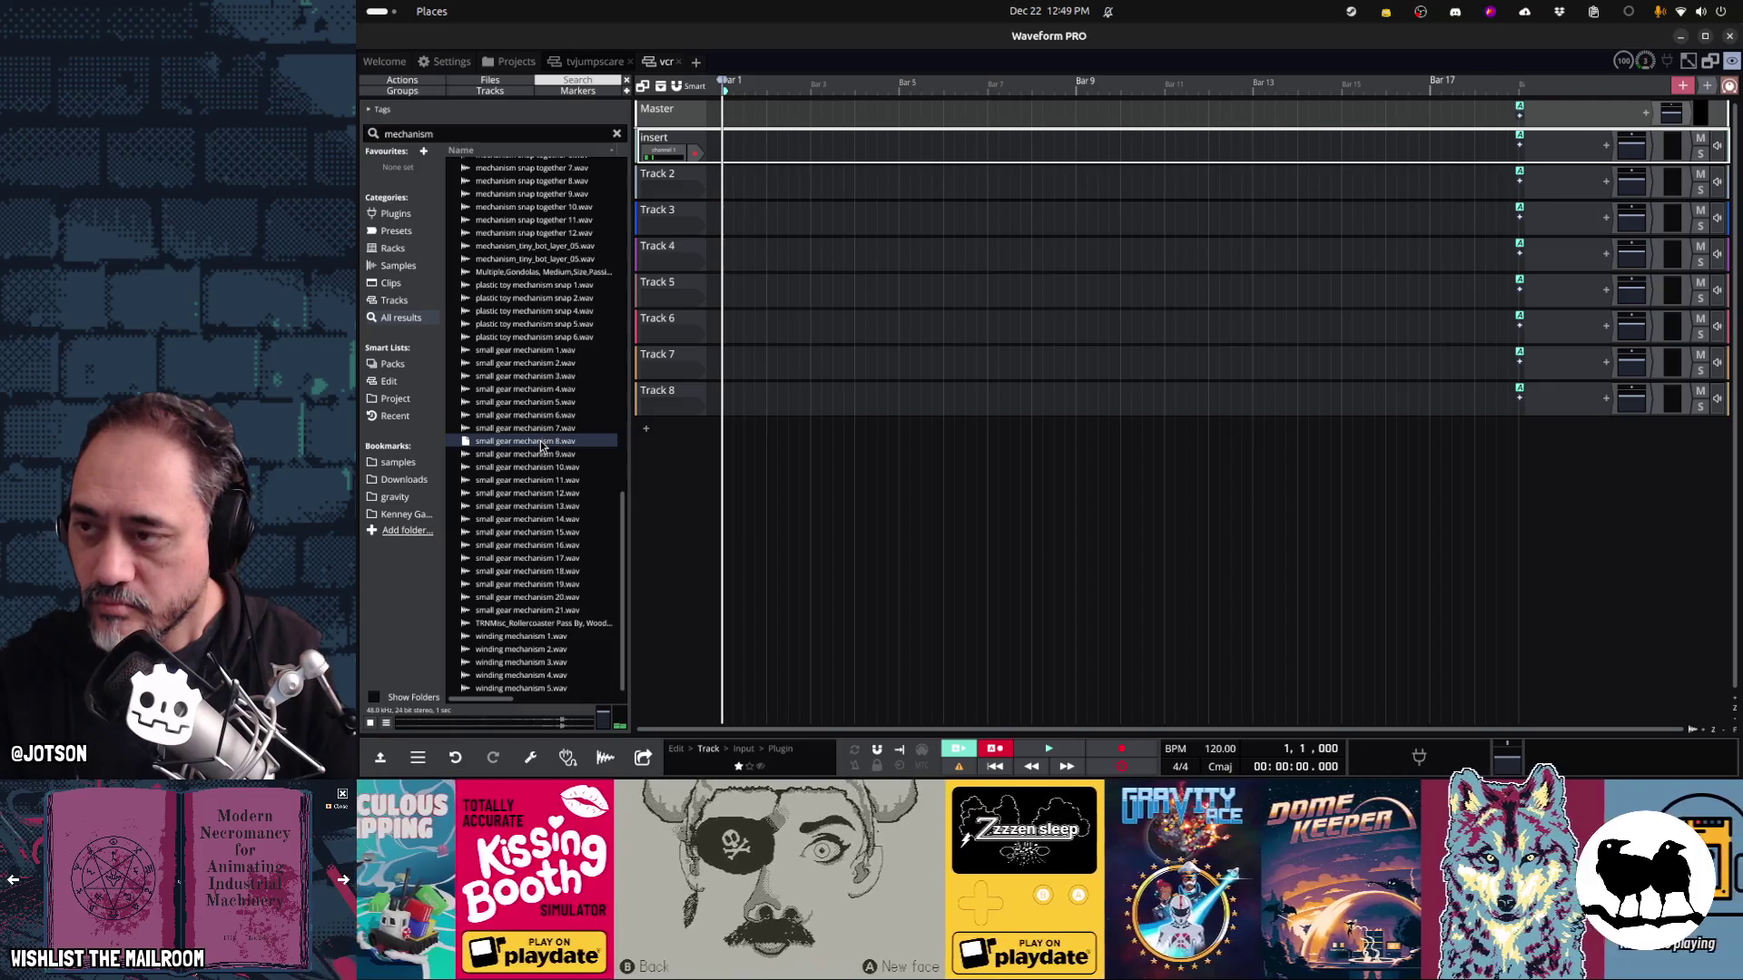
pyautogui.doubleClick(488, 132)
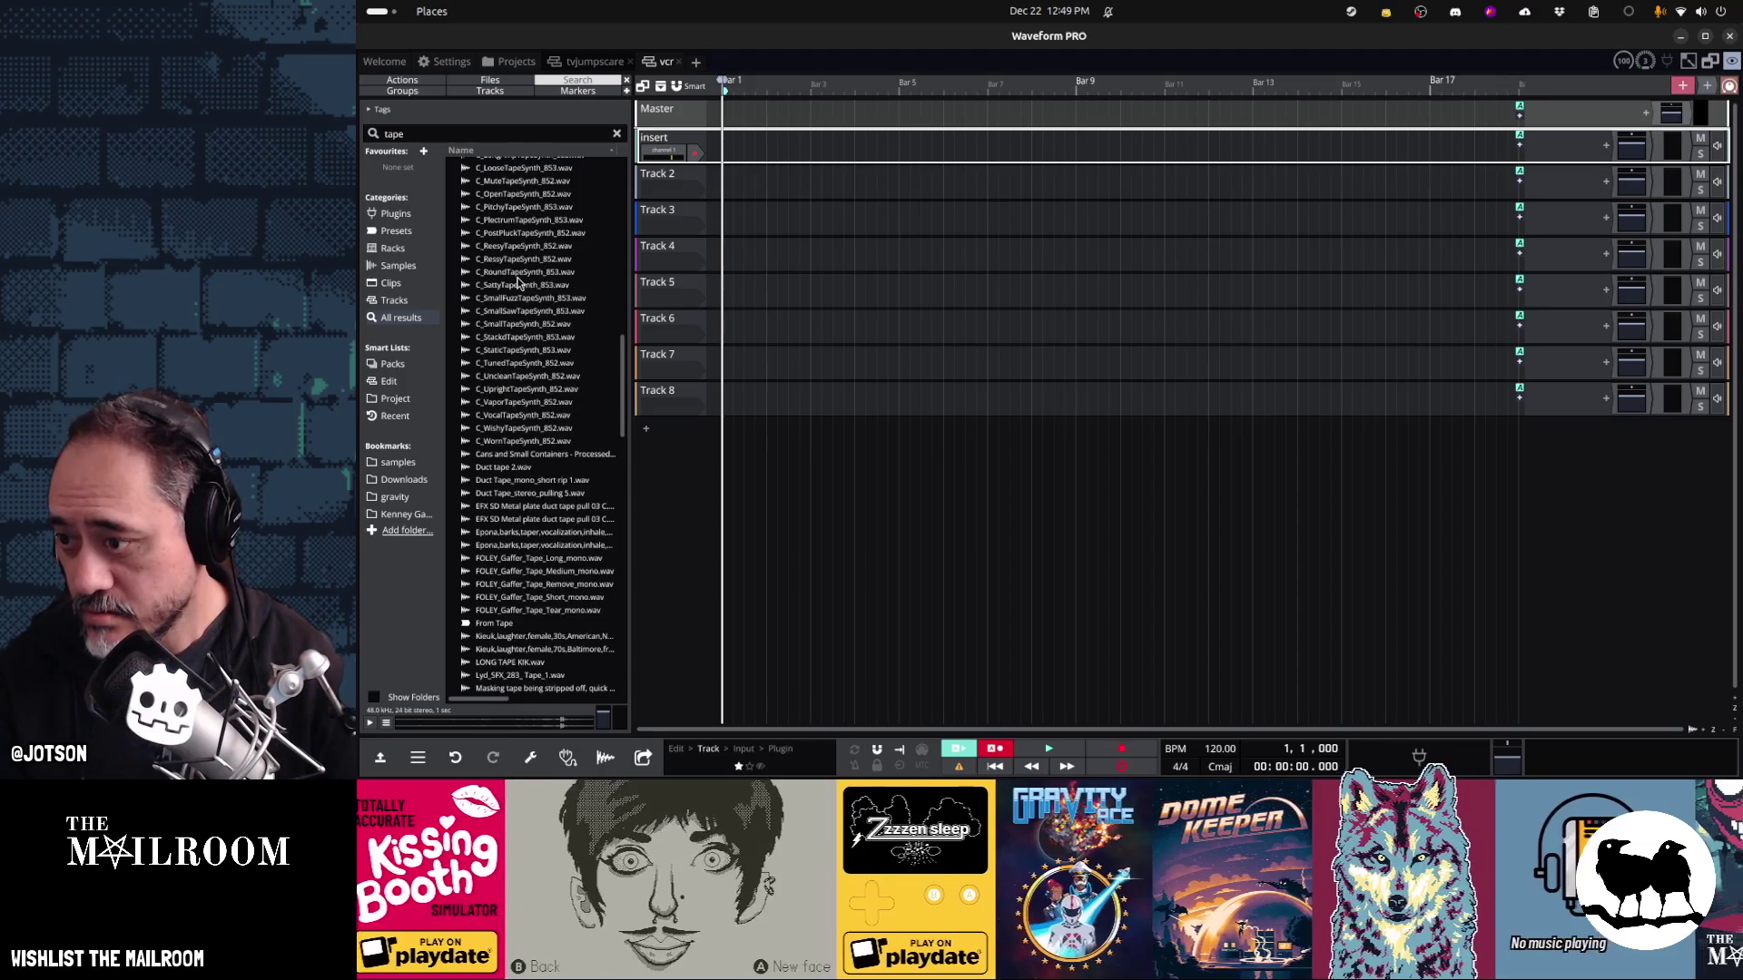
# Preview the measuring tape, tape recorder button 1/2/4 and door shut 4 samples
pyautogui.scroll(-5, 519, 282)
pyautogui.click(518, 279)
pyautogui.click(509, 410)
pyautogui.click(529, 500)
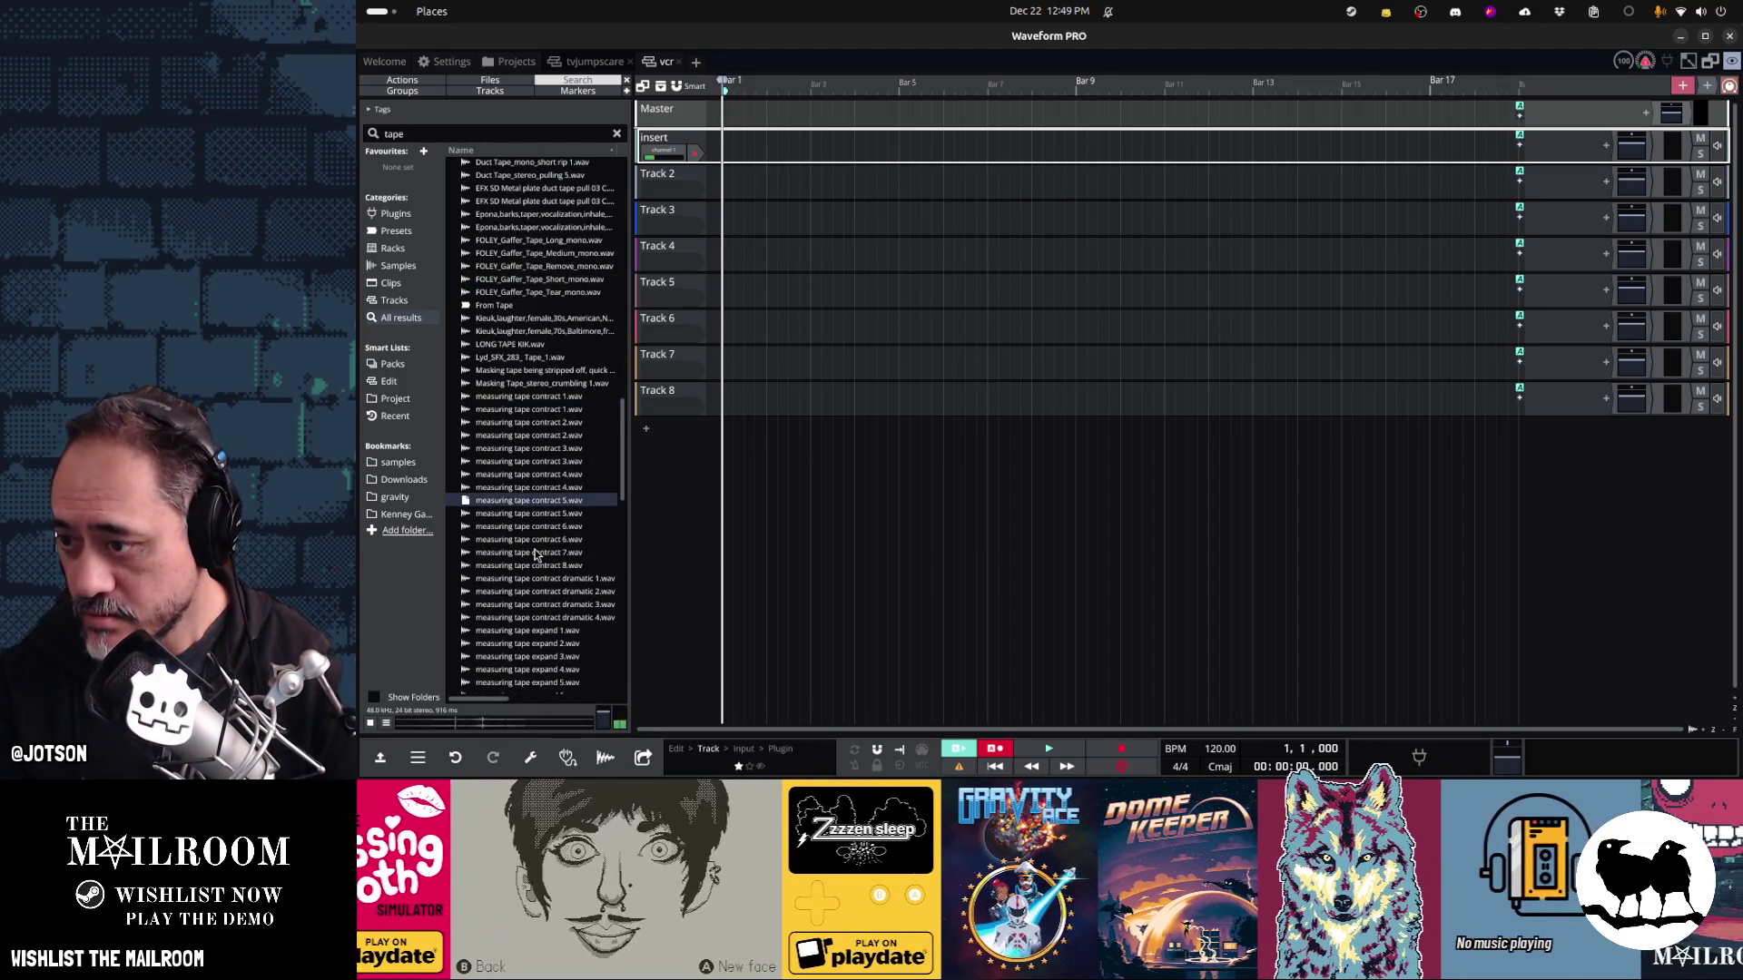
pyautogui.scroll(-6, 535, 555)
pyautogui.scroll(-6, 535, 554)
pyautogui.click(522, 426)
pyautogui.click(525, 453)
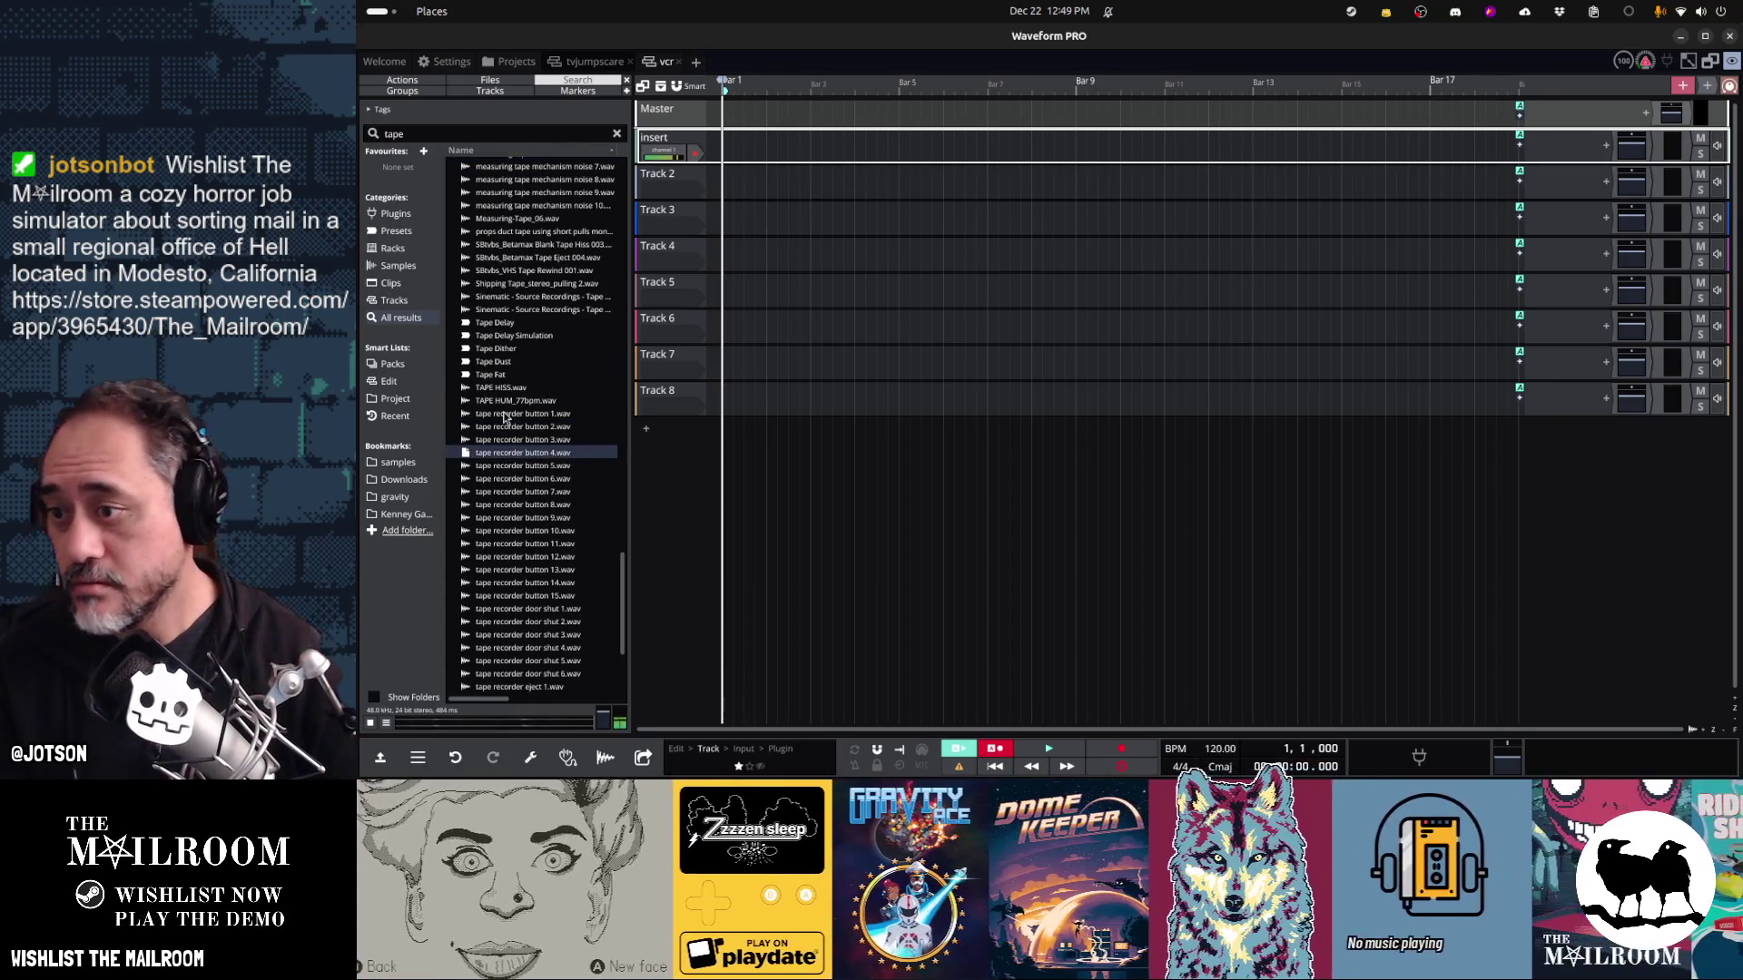
pyautogui.click(504, 414)
pyautogui.click(494, 480)
pyautogui.scroll(-3, 508, 477)
pyautogui.click(522, 442)
pyautogui.click(525, 468)
# Preview the tape recorder eject 1, 5 and 6 samples, then buttons 7, 2 and 1 again
pyautogui.click(521, 519)
pyautogui.click(521, 532)
pyautogui.click(520, 558)
pyautogui.click(519, 572)
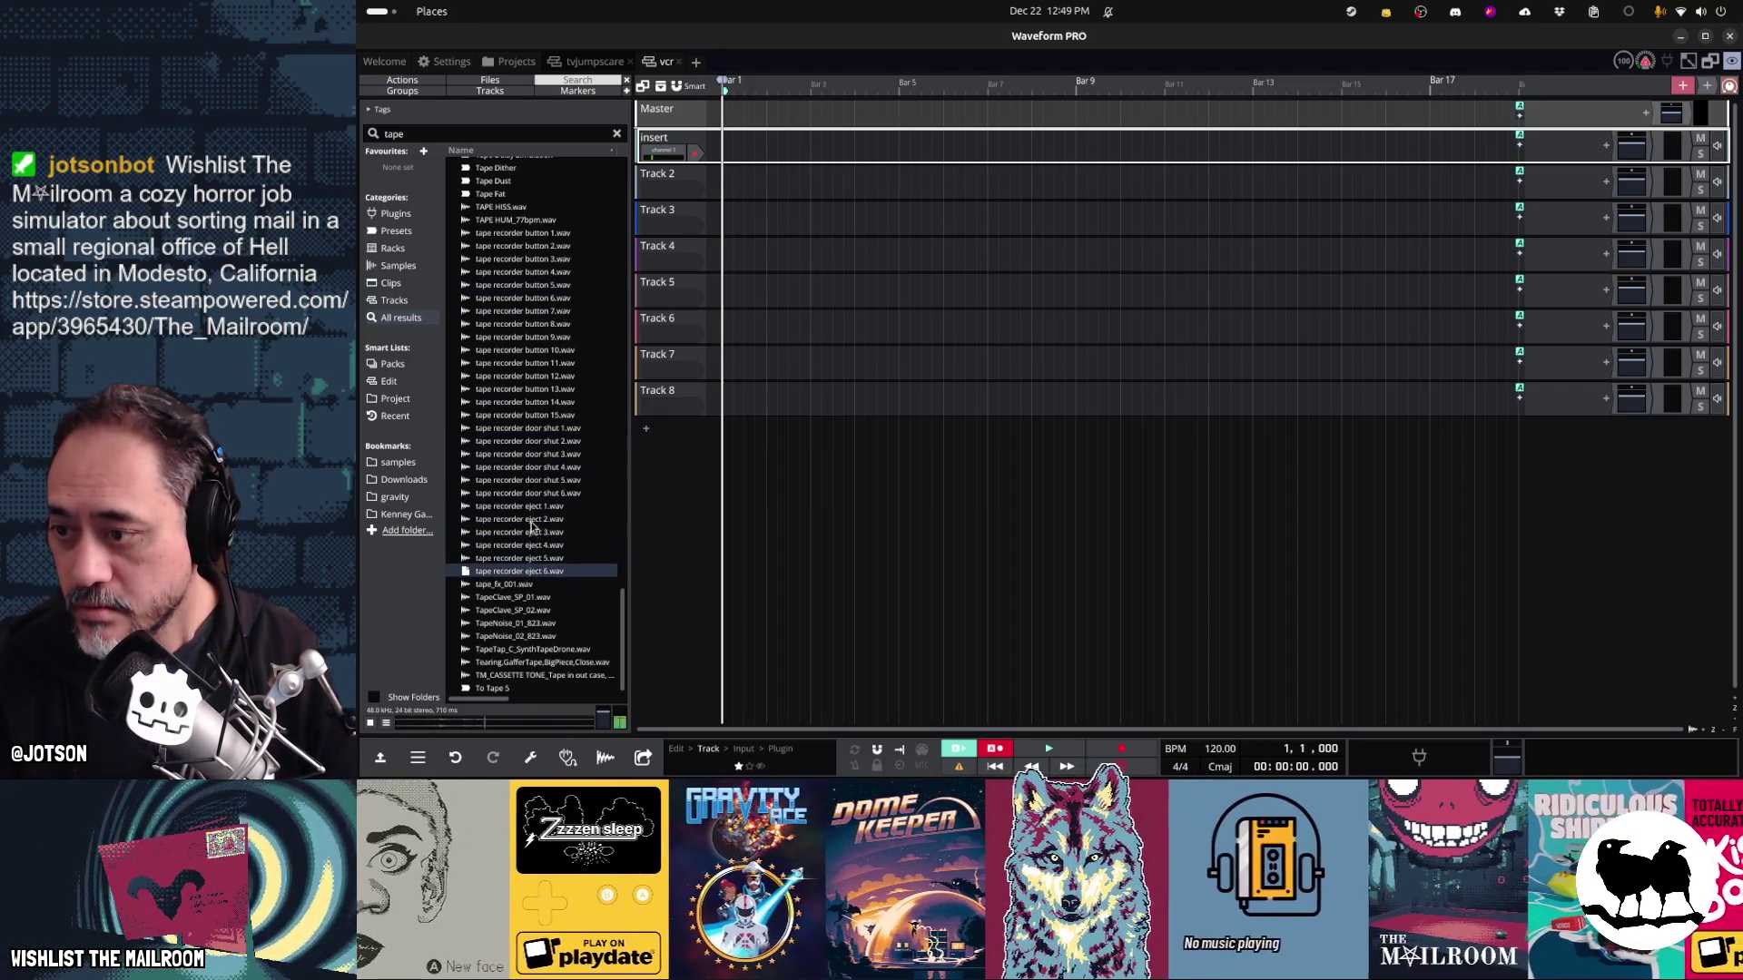
pyautogui.click(525, 506)
pyautogui.click(532, 466)
pyautogui.click(540, 415)
pyautogui.click(541, 362)
pyautogui.click(543, 310)
pyautogui.click(535, 246)
pyautogui.click(535, 233)
# Compare door shut 2 and 4, then place tape recorder door shut 3 on the Insert track at bar 1
pyautogui.click(541, 442)
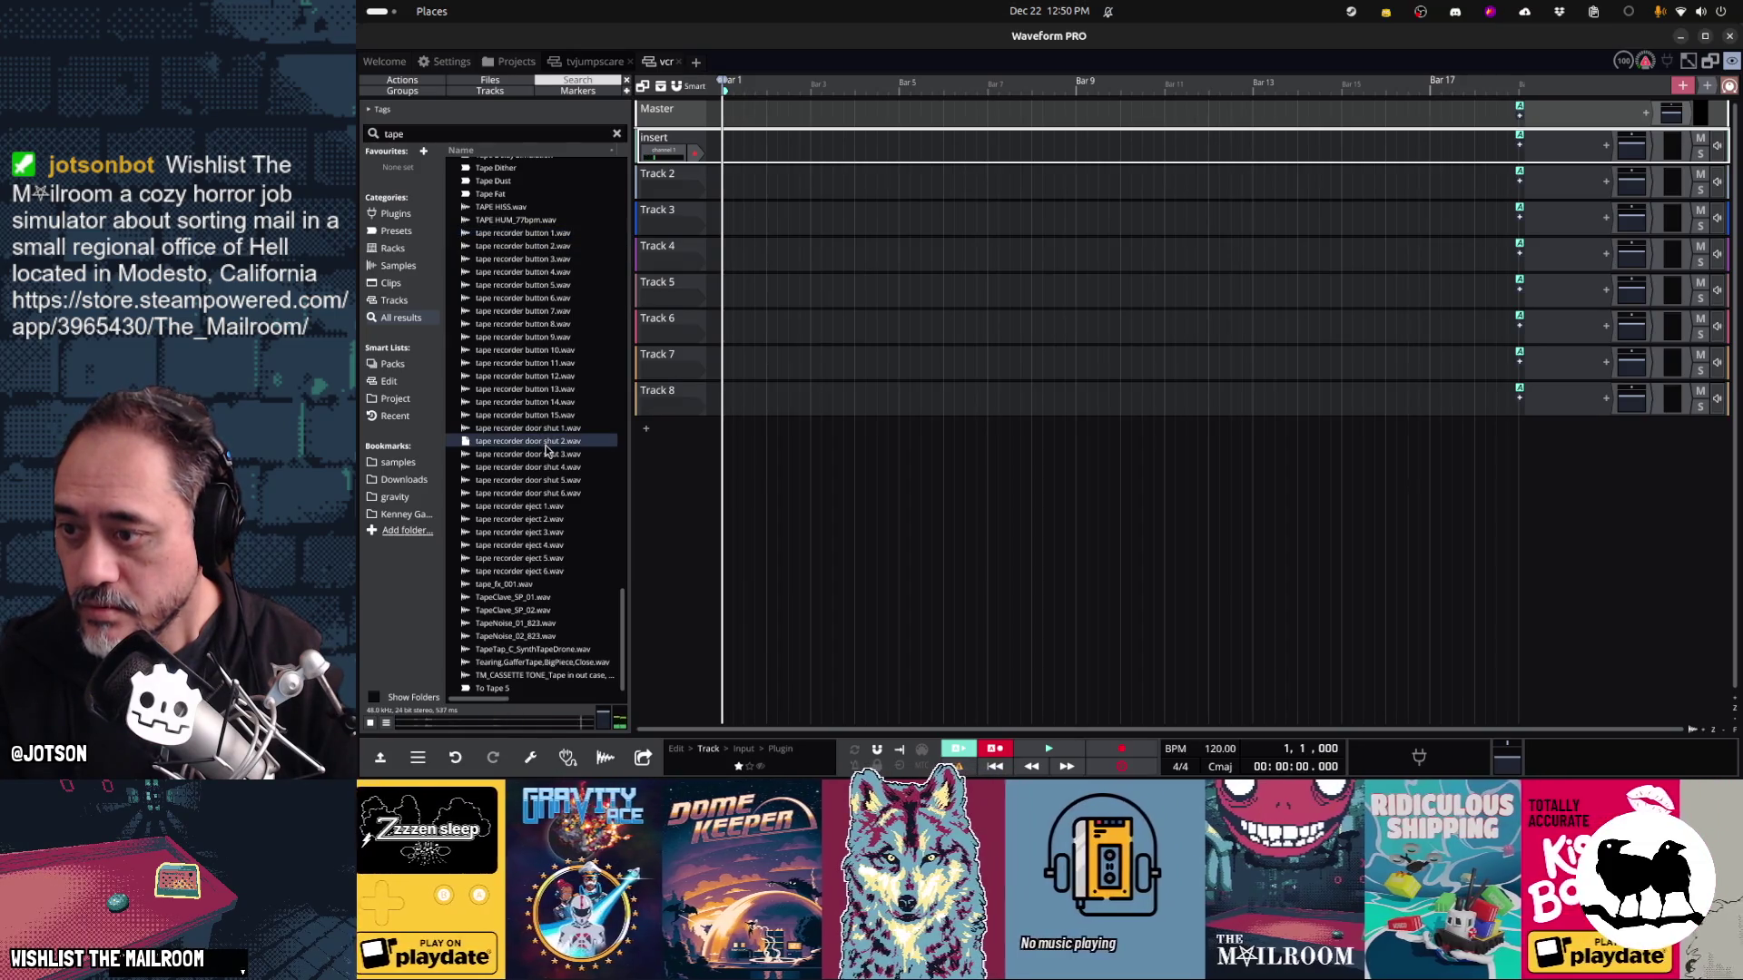
pyautogui.click(542, 468)
pyautogui.click(543, 481)
pyautogui.moveTo(542, 454)
pyautogui.mouseDown()
pyautogui.moveTo(753, 386)
pyautogui.moveTo(735, 162)
pyautogui.mouseUp()
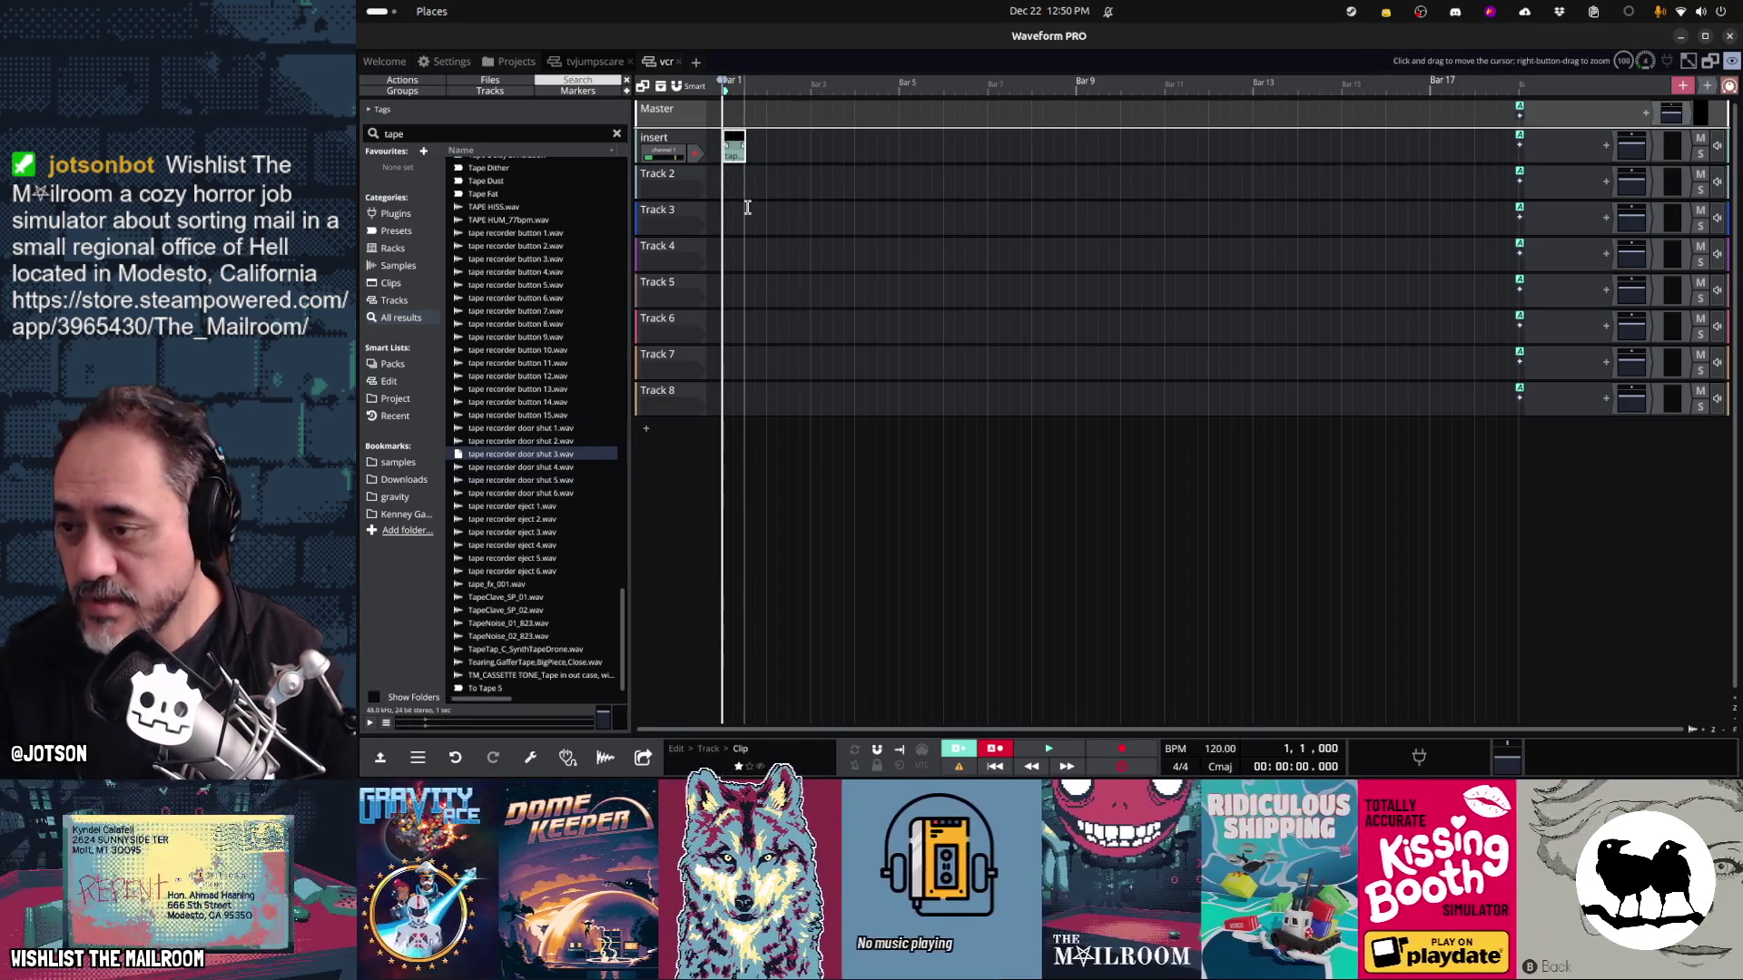
# Audition the tape recorder door shut and button samples to choose an insert sound
pyautogui.click(688, 203)
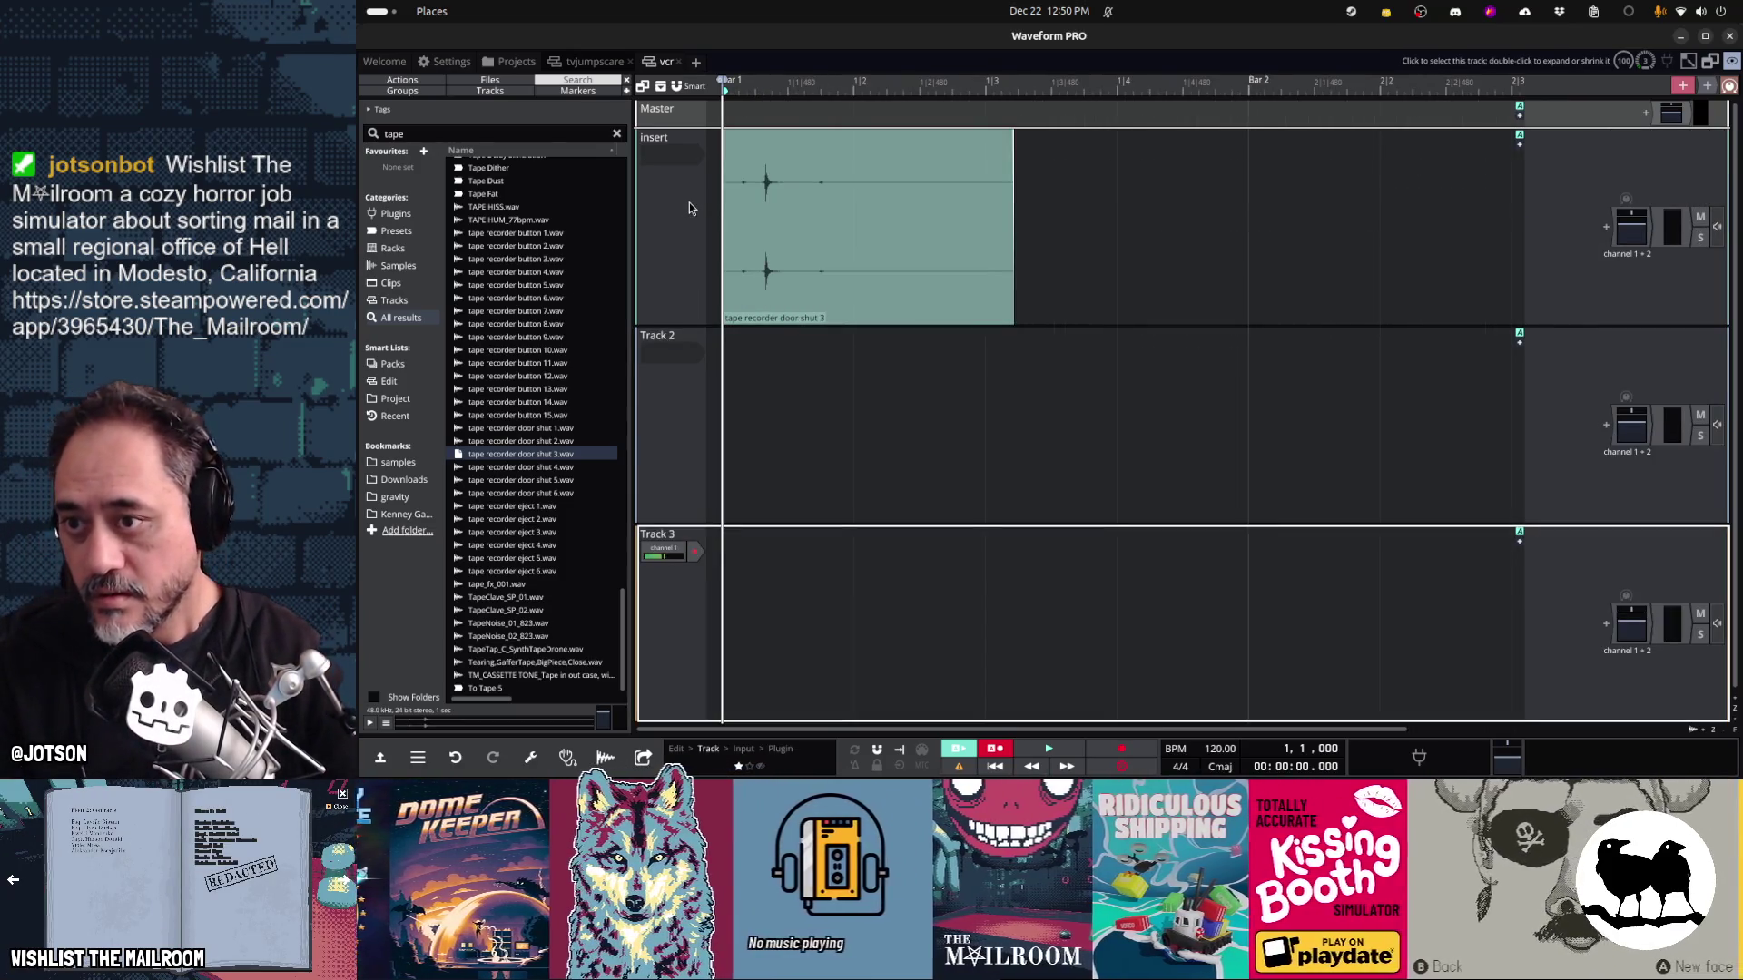
pyautogui.click(560, 481)
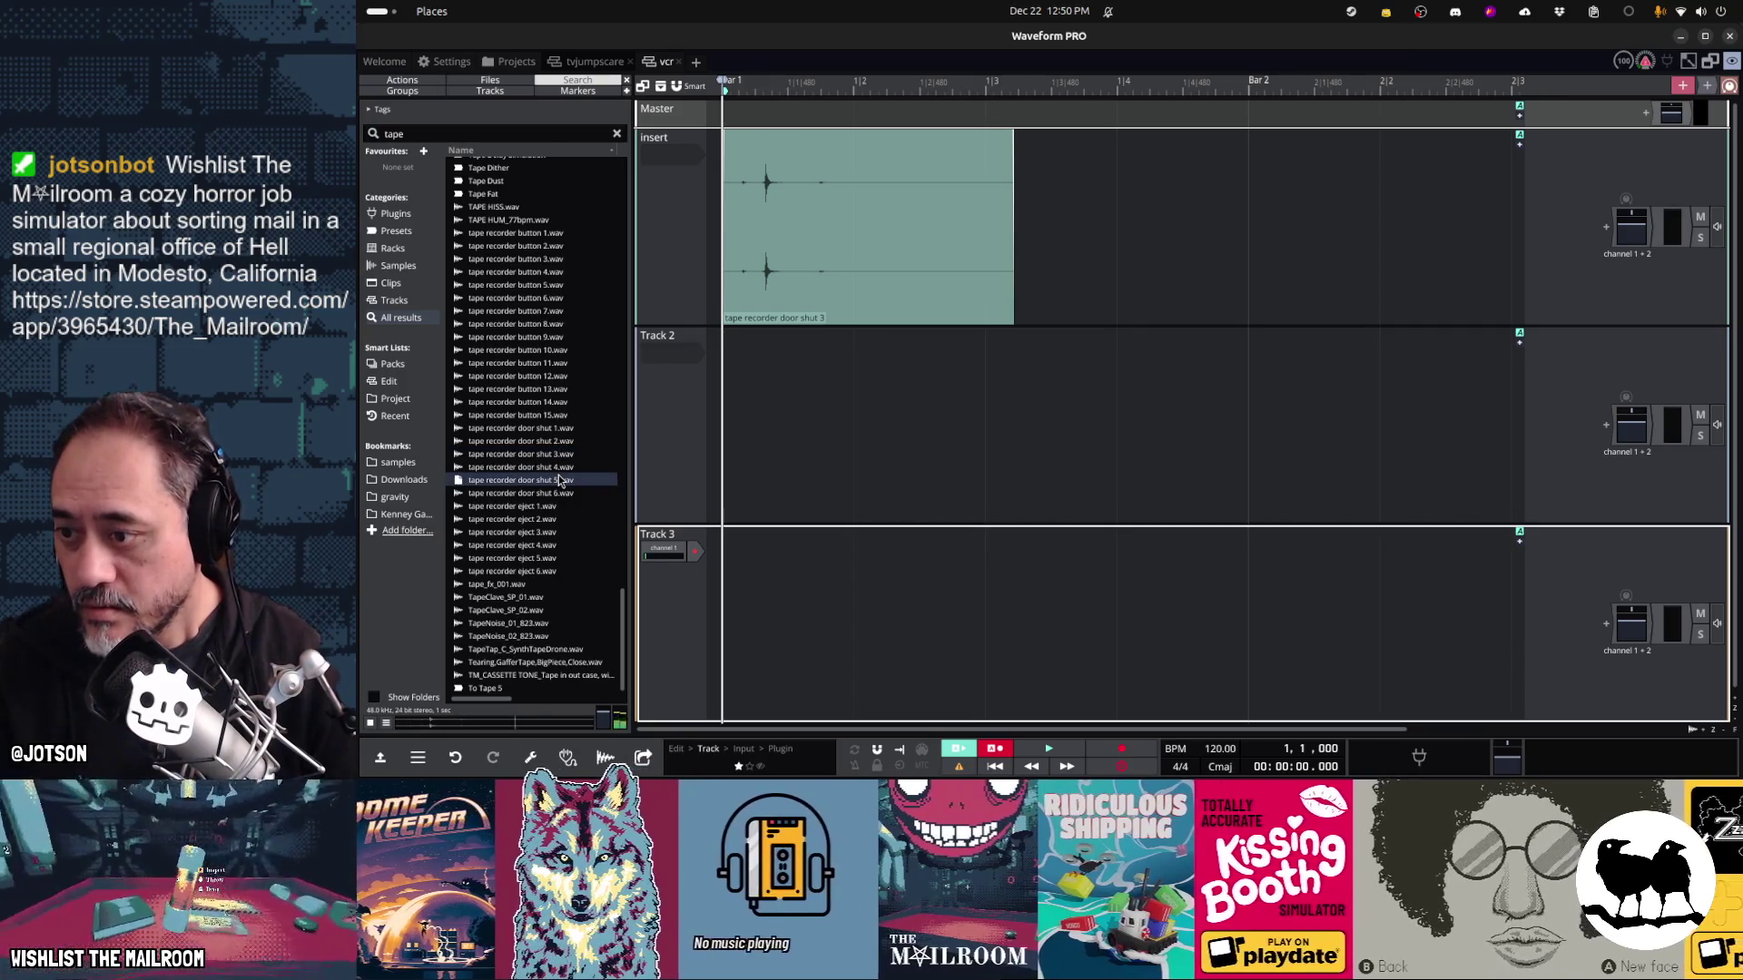
pyautogui.click(559, 490)
pyautogui.click(551, 478)
pyautogui.click(555, 456)
pyautogui.click(554, 439)
pyautogui.click(555, 424)
pyautogui.click(555, 389)
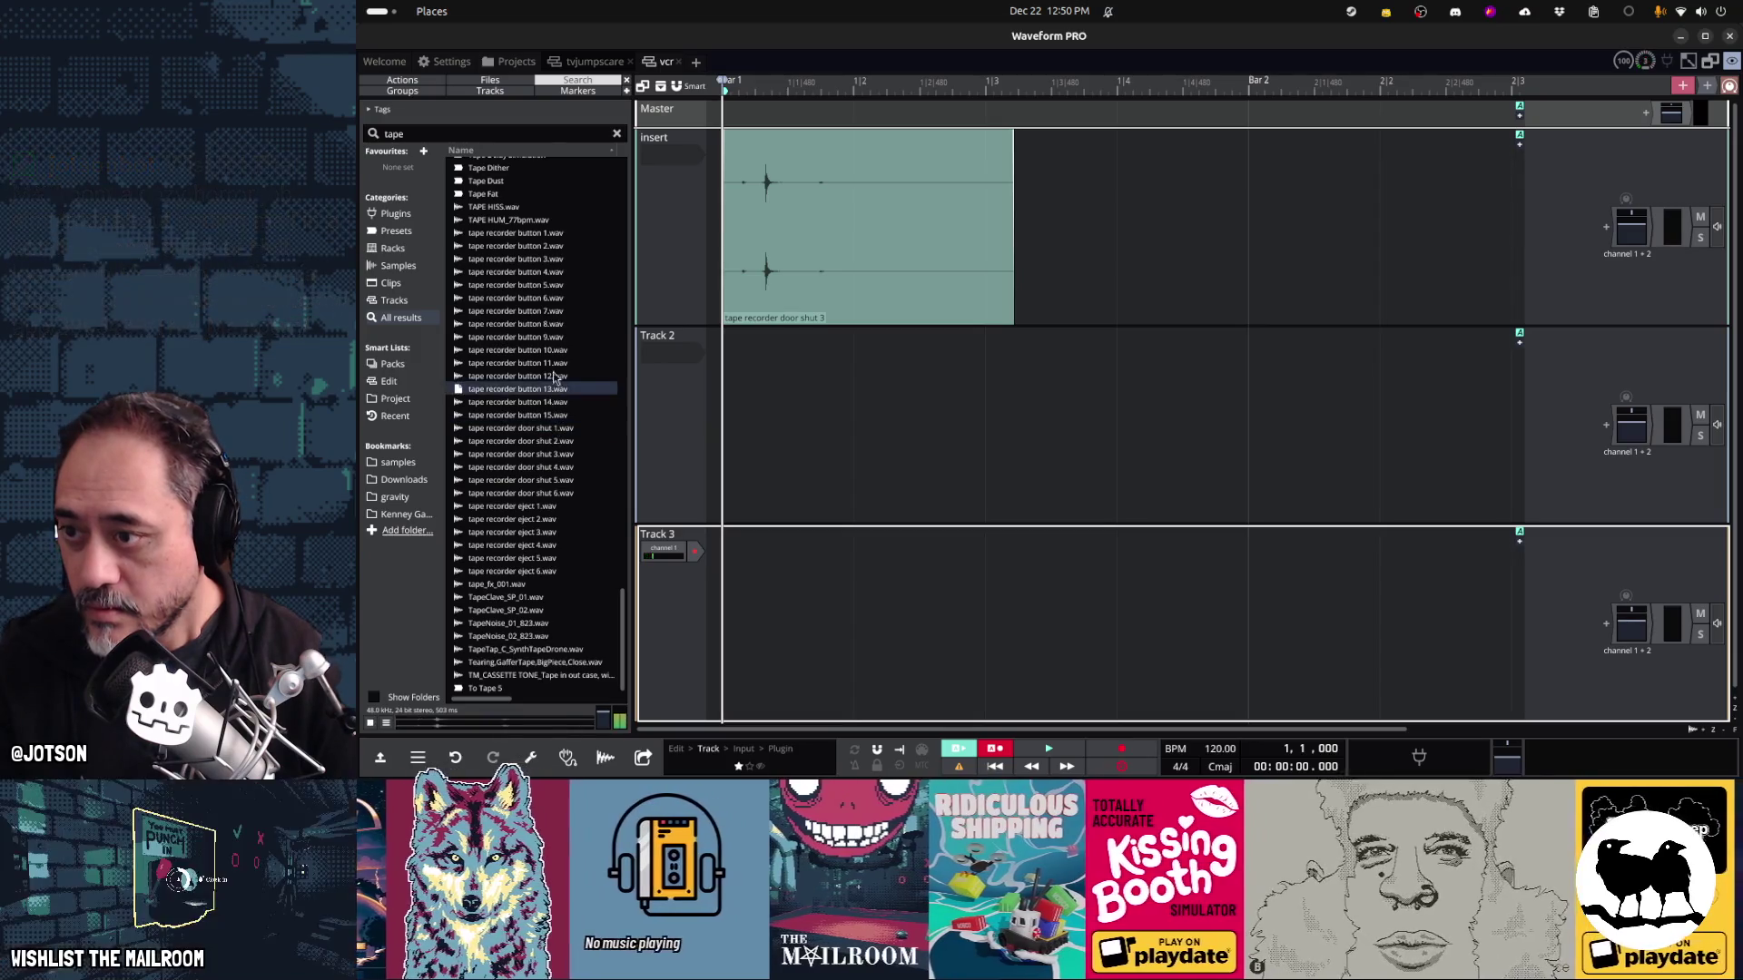
pyautogui.click(551, 325)
pyautogui.click(547, 496)
pyautogui.click(542, 402)
pyautogui.click(541, 377)
pyautogui.click(548, 402)
pyautogui.click(550, 378)
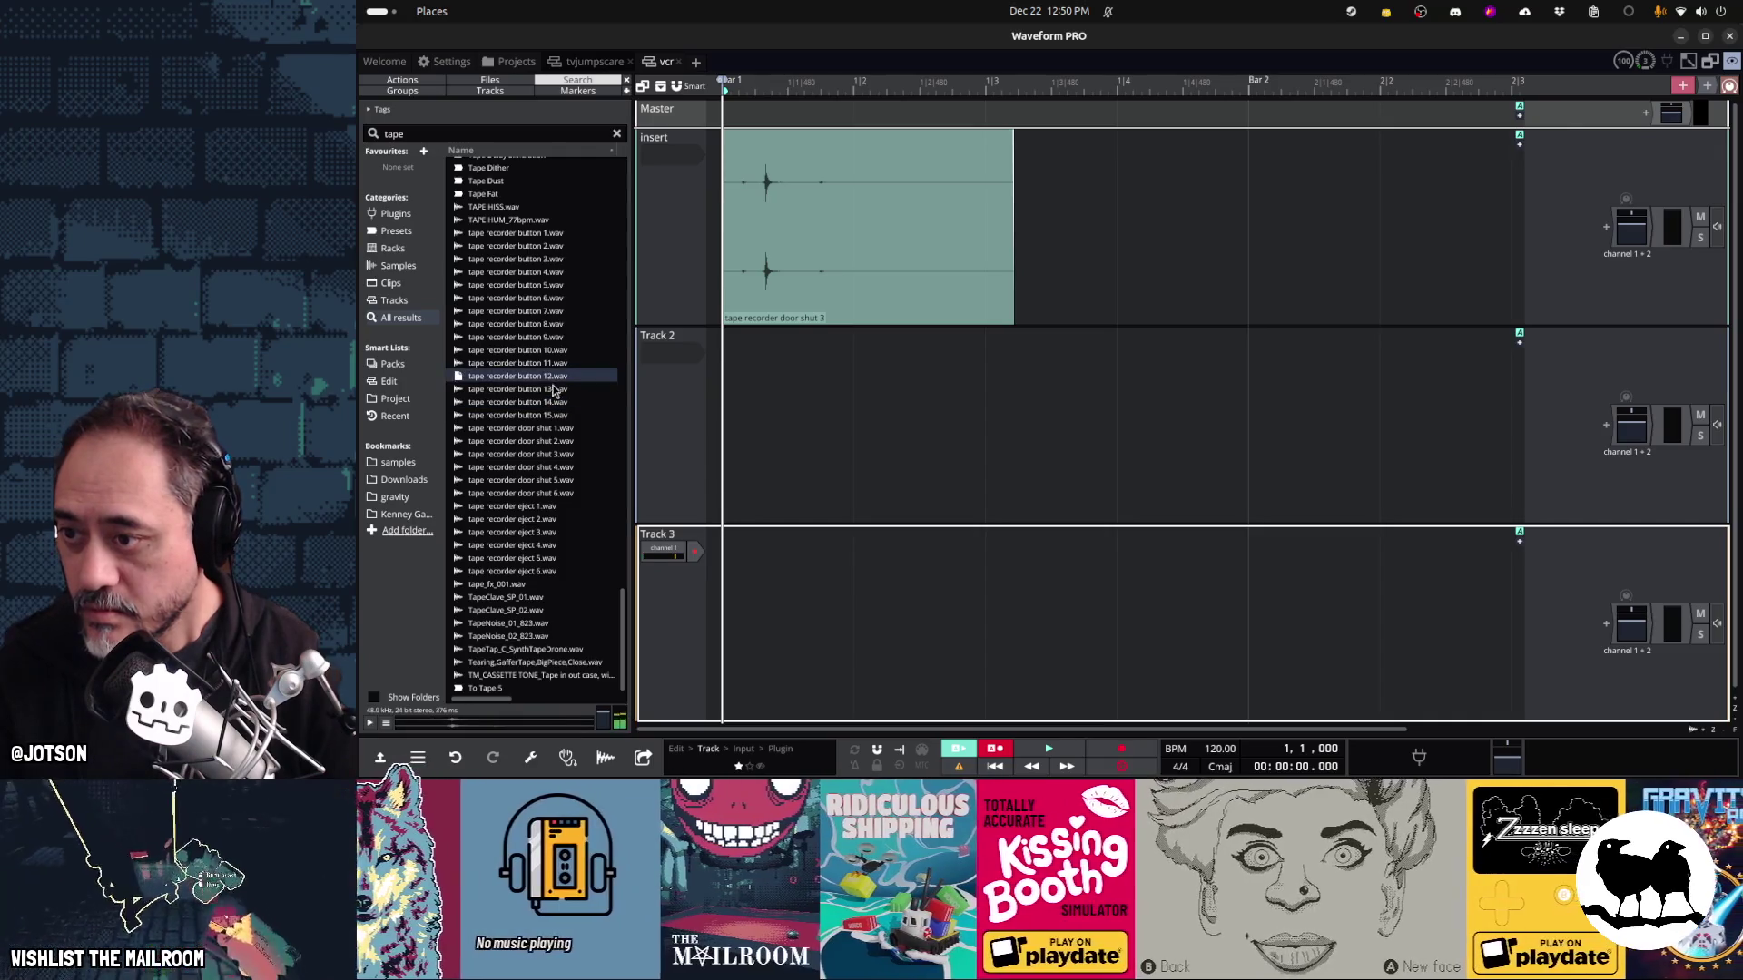
# Replace the door shut 3 clip with tape recorder button 14 at bar 1 and play it
pyautogui.click(549, 402)
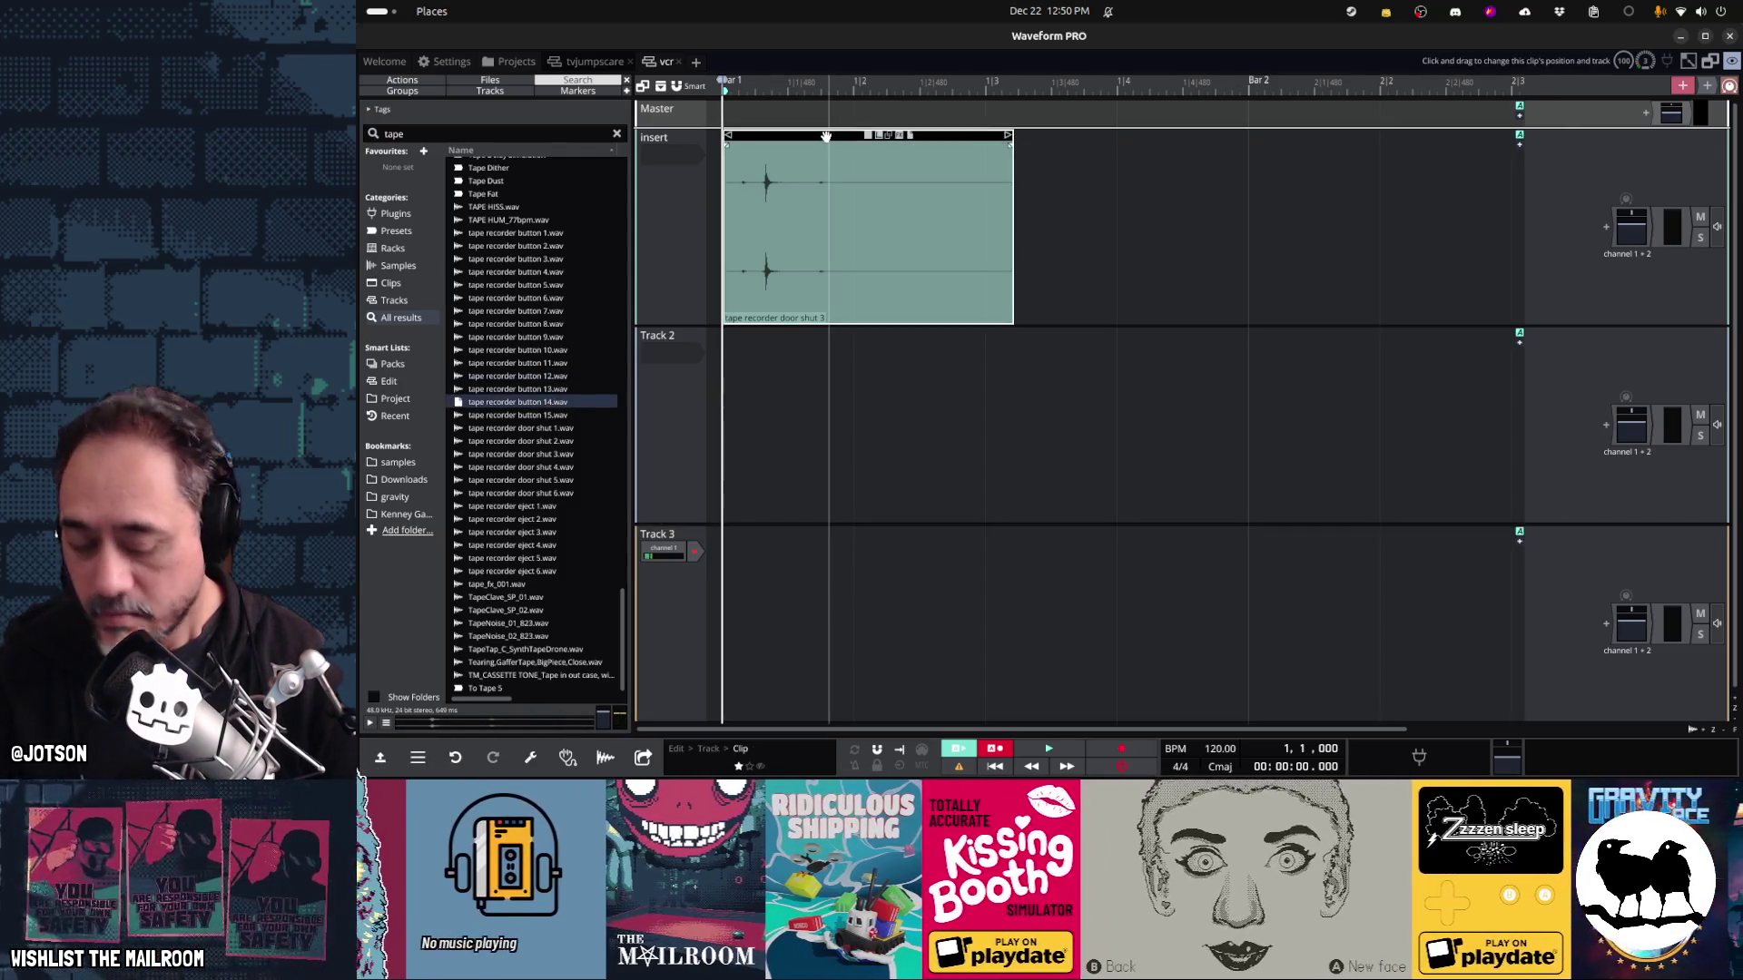
pyautogui.press('Delete')
pyautogui.moveTo(597, 396)
pyautogui.mouseDown()
pyautogui.moveTo(731, 249)
pyautogui.moveTo(718, 243)
pyautogui.mouseUp()
pyautogui.press('space')
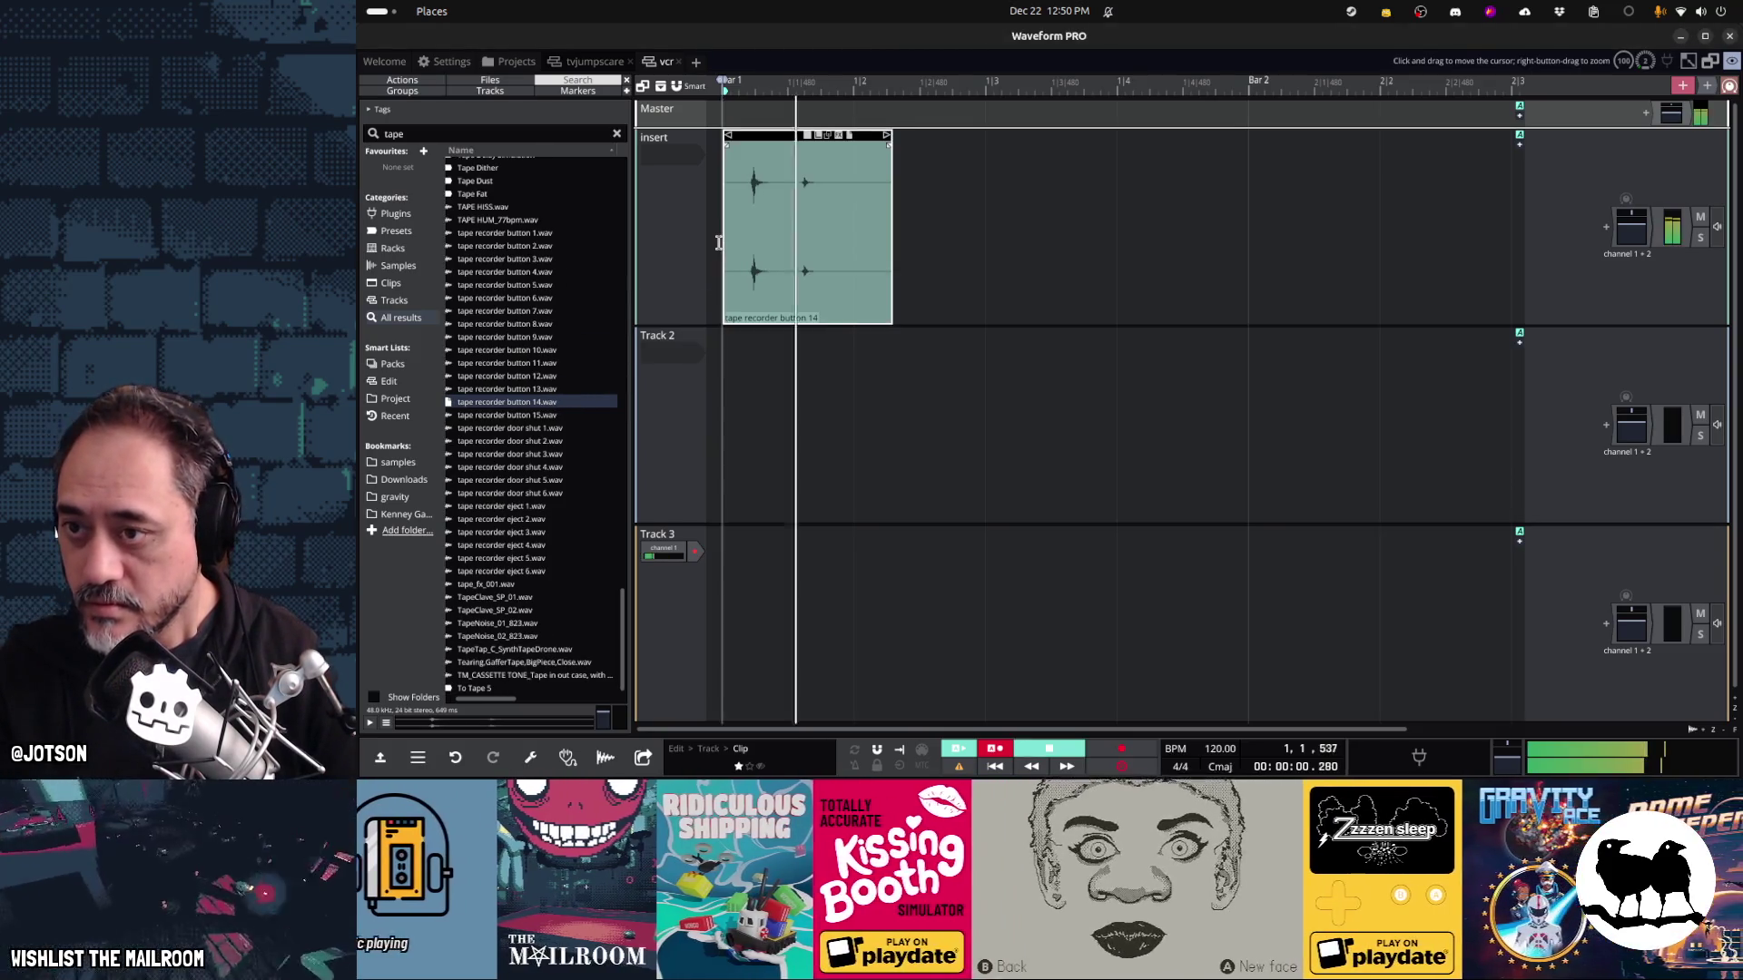
# Compare the tape recorder eject samples and place eject 3 on Track 2
pyautogui.click(506, 558)
pyautogui.click(504, 610)
pyautogui.click(505, 624)
pyautogui.click(505, 572)
pyautogui.click(510, 558)
pyautogui.click(516, 546)
pyautogui.click(519, 523)
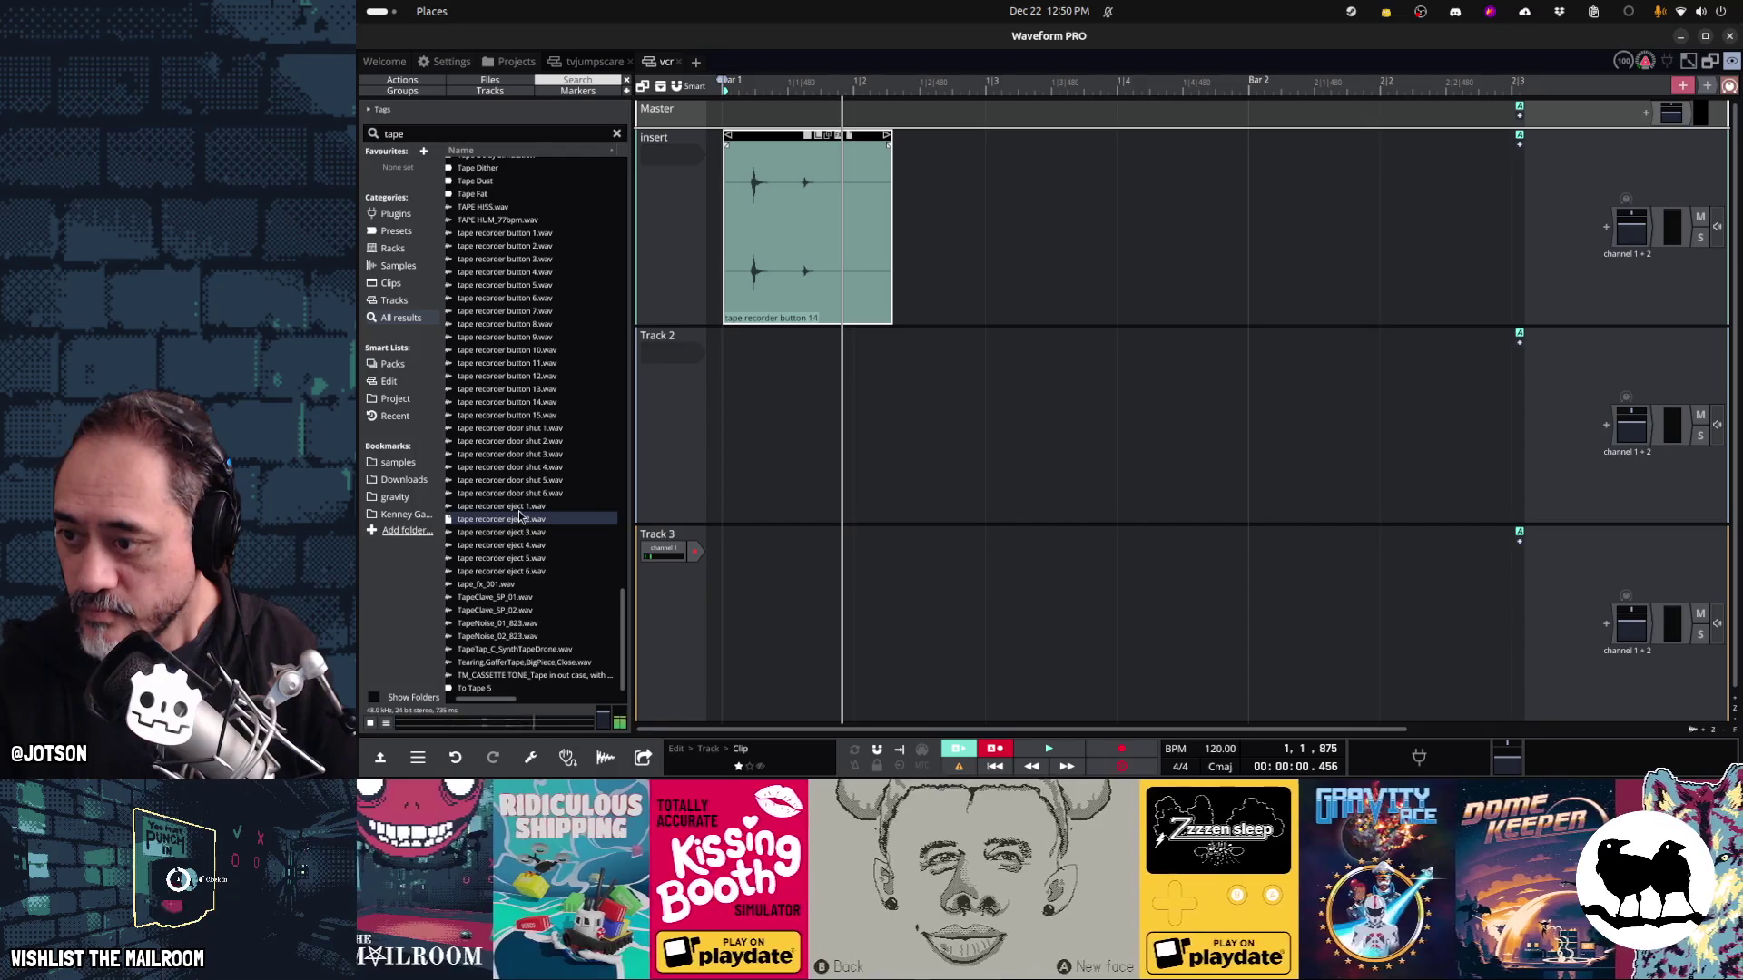
pyautogui.click(522, 533)
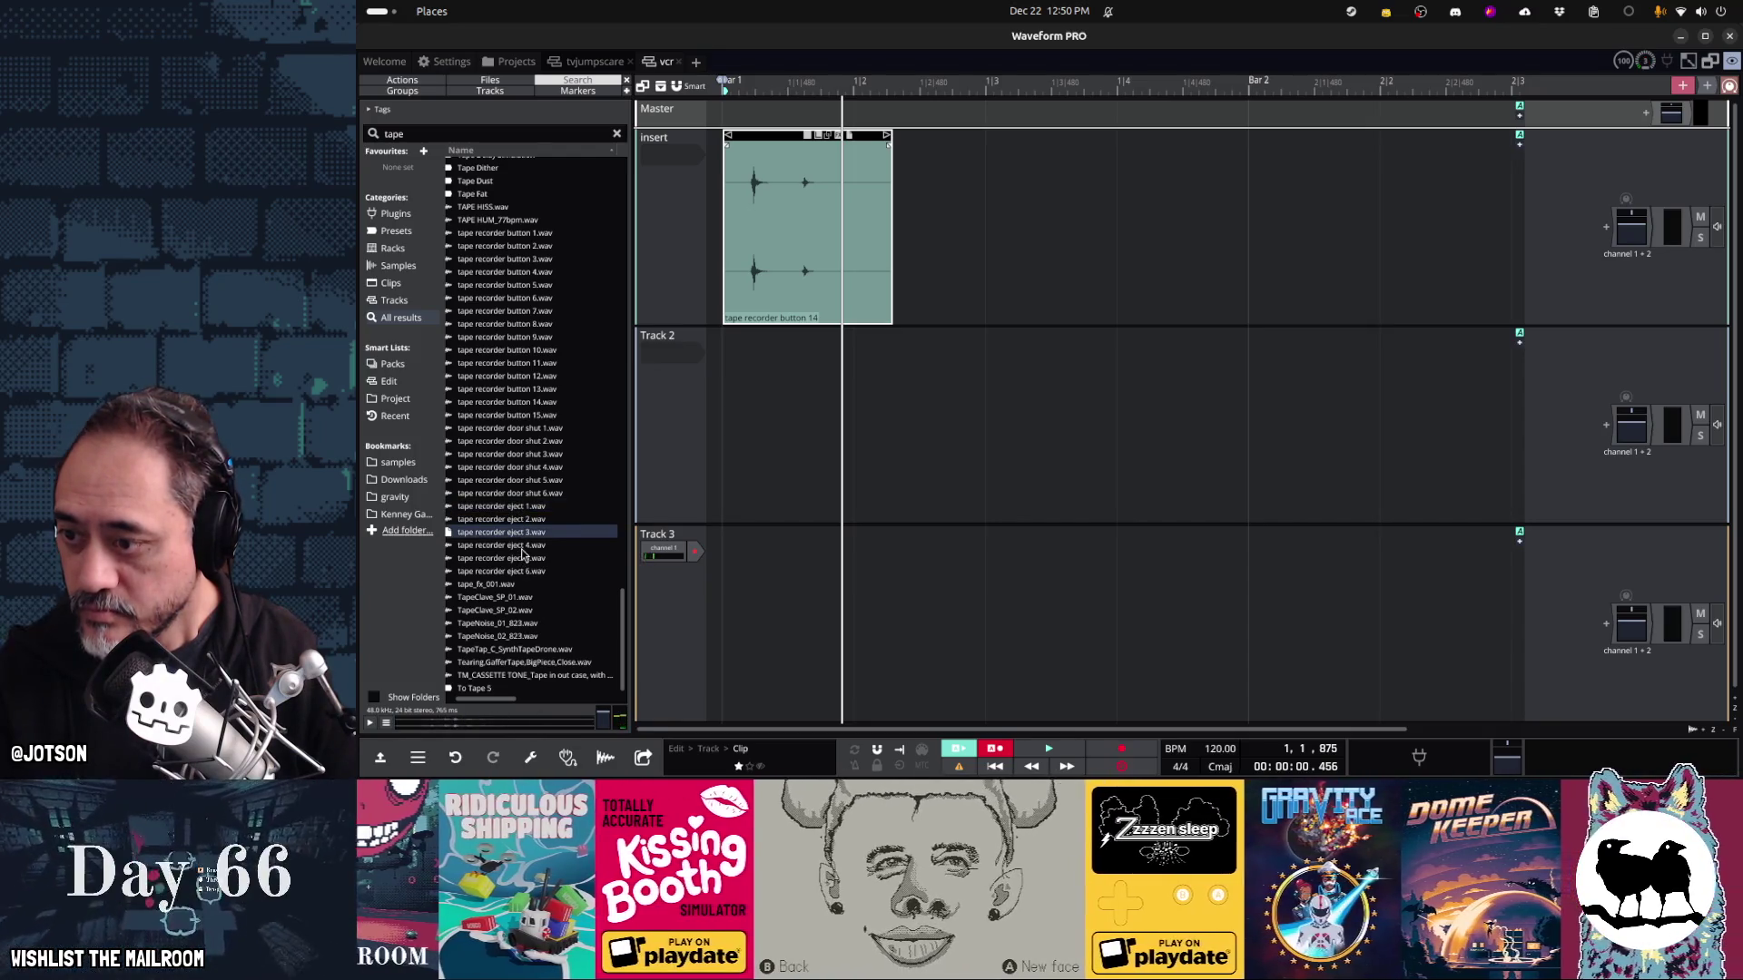
pyautogui.click(523, 546)
pyautogui.click(524, 558)
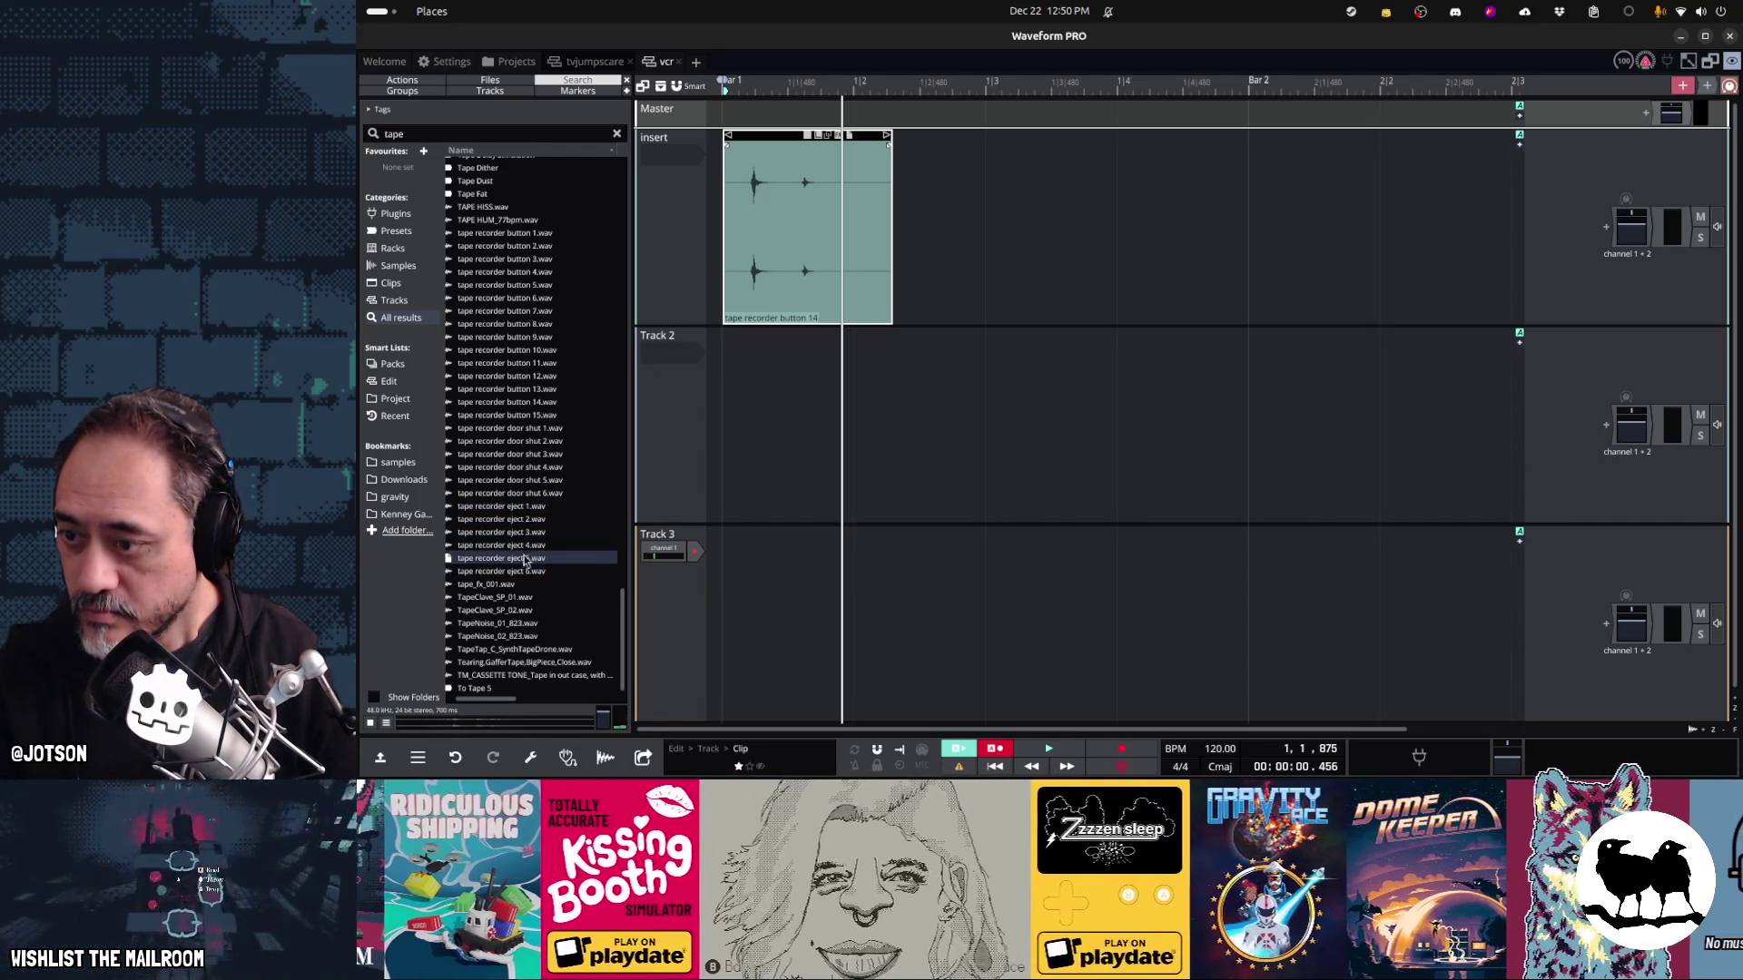
pyautogui.click(523, 534)
pyautogui.moveTo(519, 538); pyautogui.dragTo(718, 428)
# Rename Track 2 to 'eject' and play both clips back
pyautogui.click(681, 342)
pyautogui.rightClick(682, 338)
pyautogui.click(700, 335)
pyautogui.write('eject')
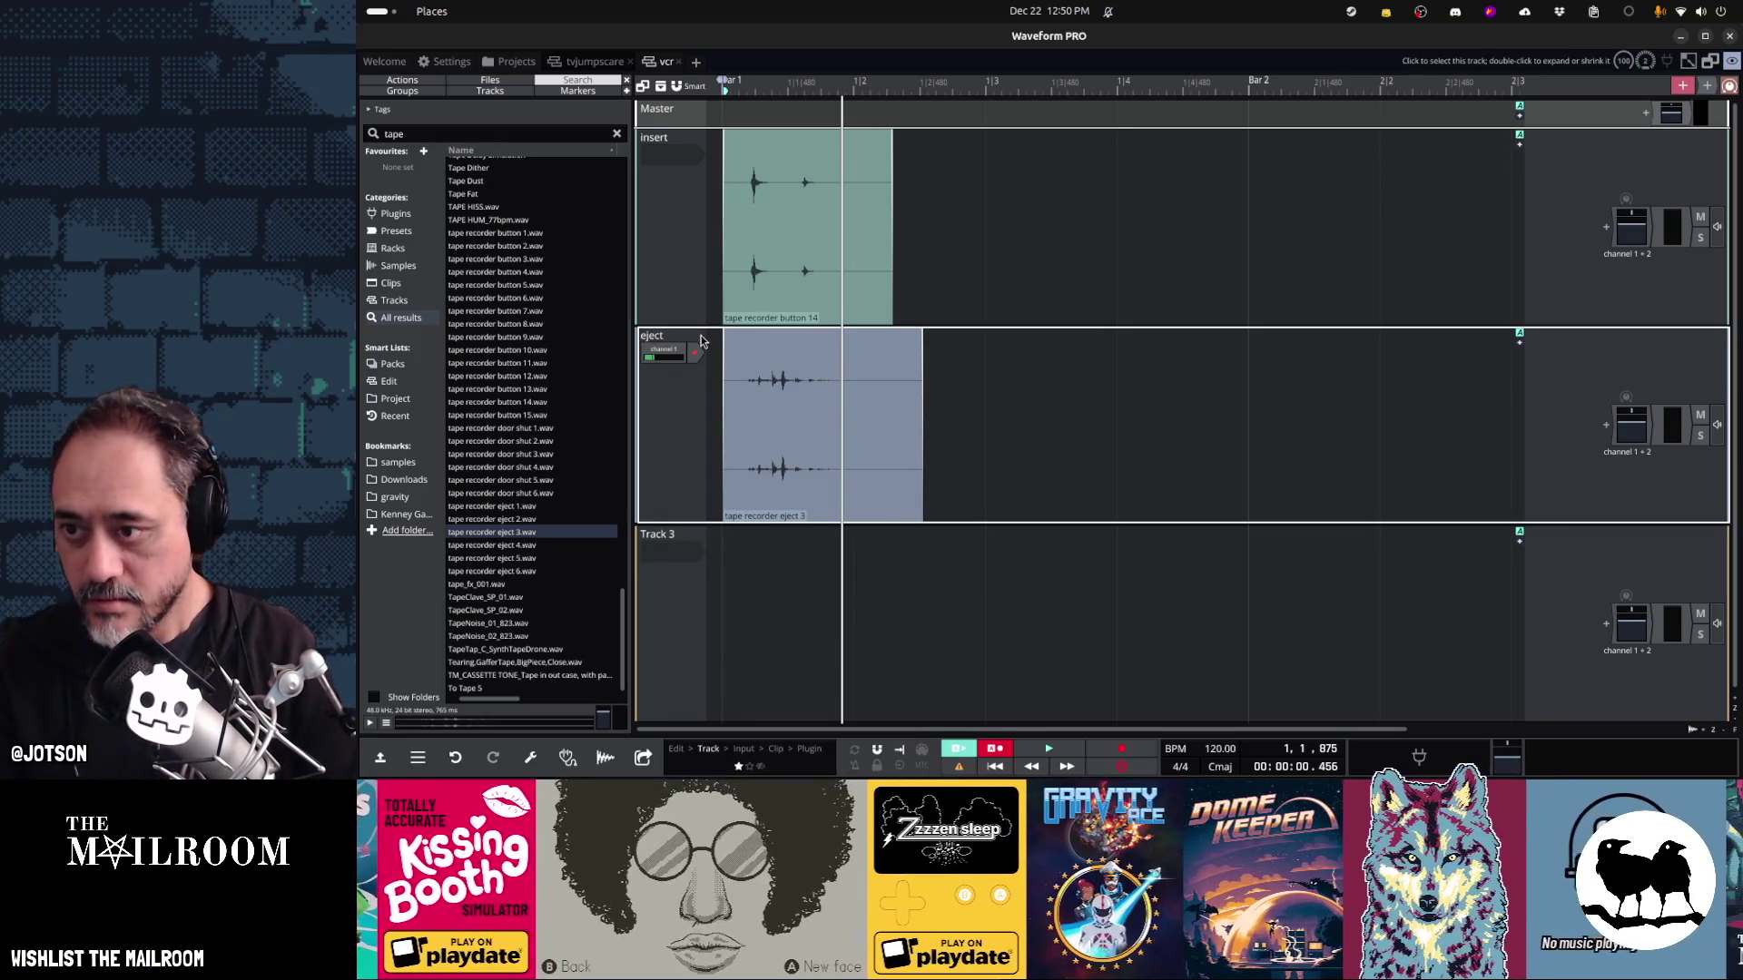
pyautogui.press('space')
pyautogui.press('space')
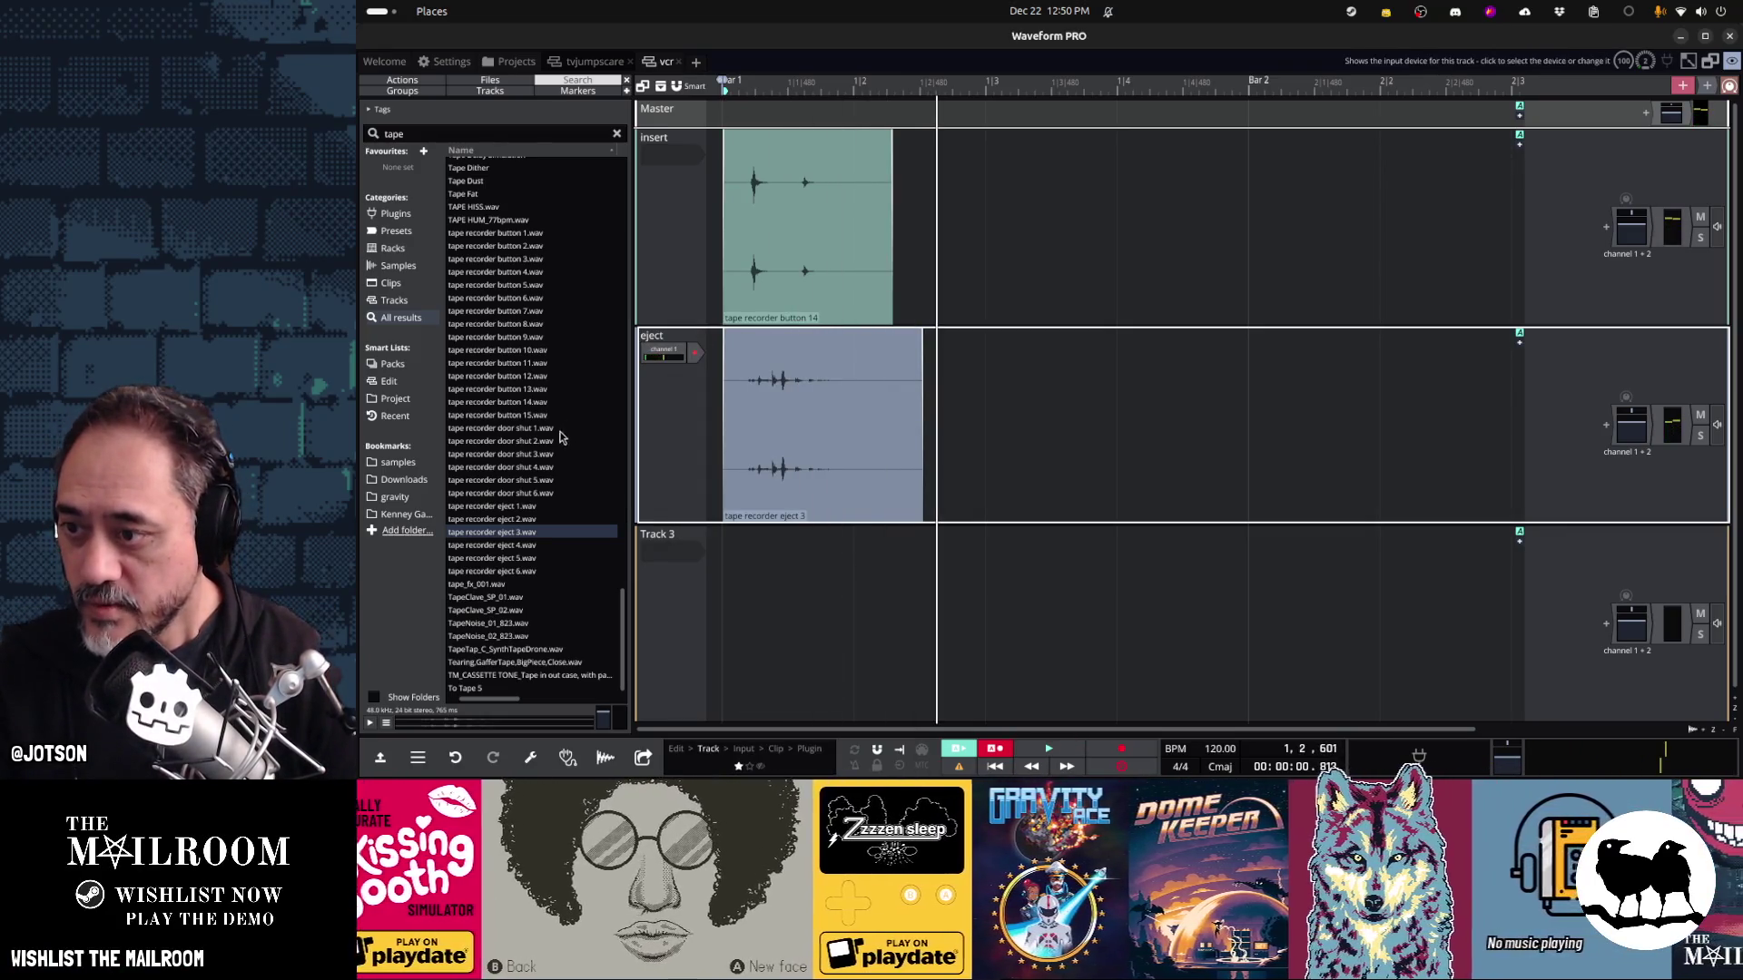
# Audition other tape samples, ending on Betamax Tape Eject 004
pyautogui.scroll(5, 524, 495)
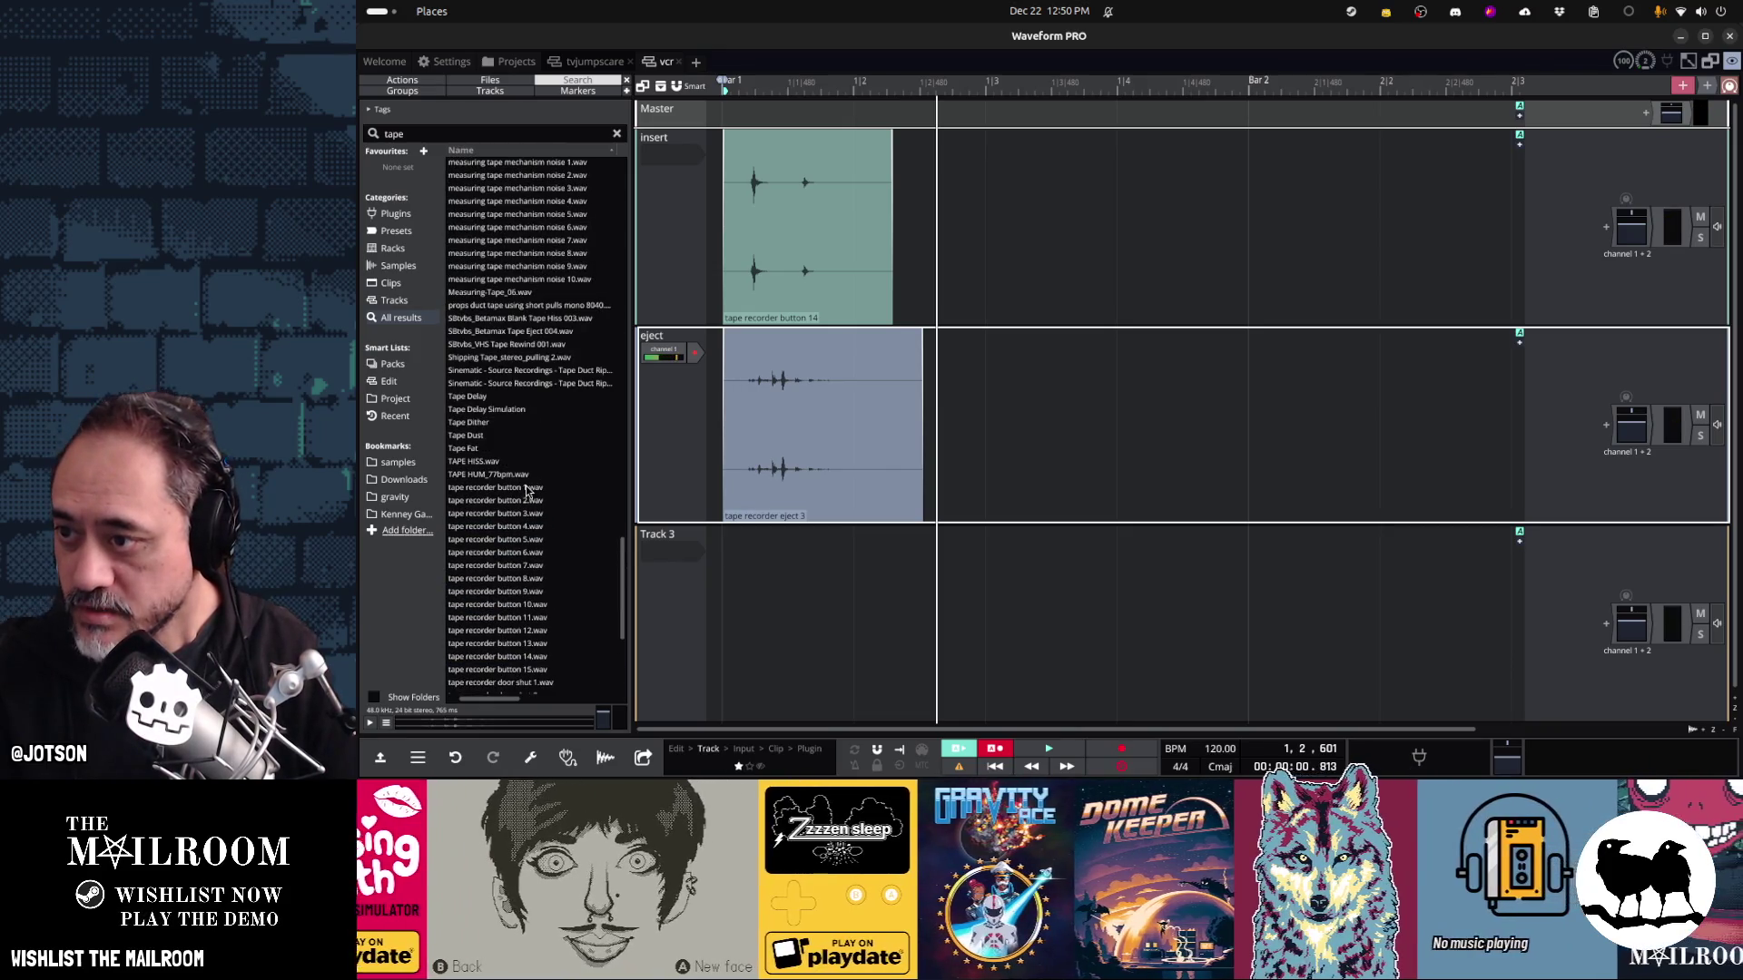
pyautogui.click(519, 383)
pyautogui.click(520, 358)
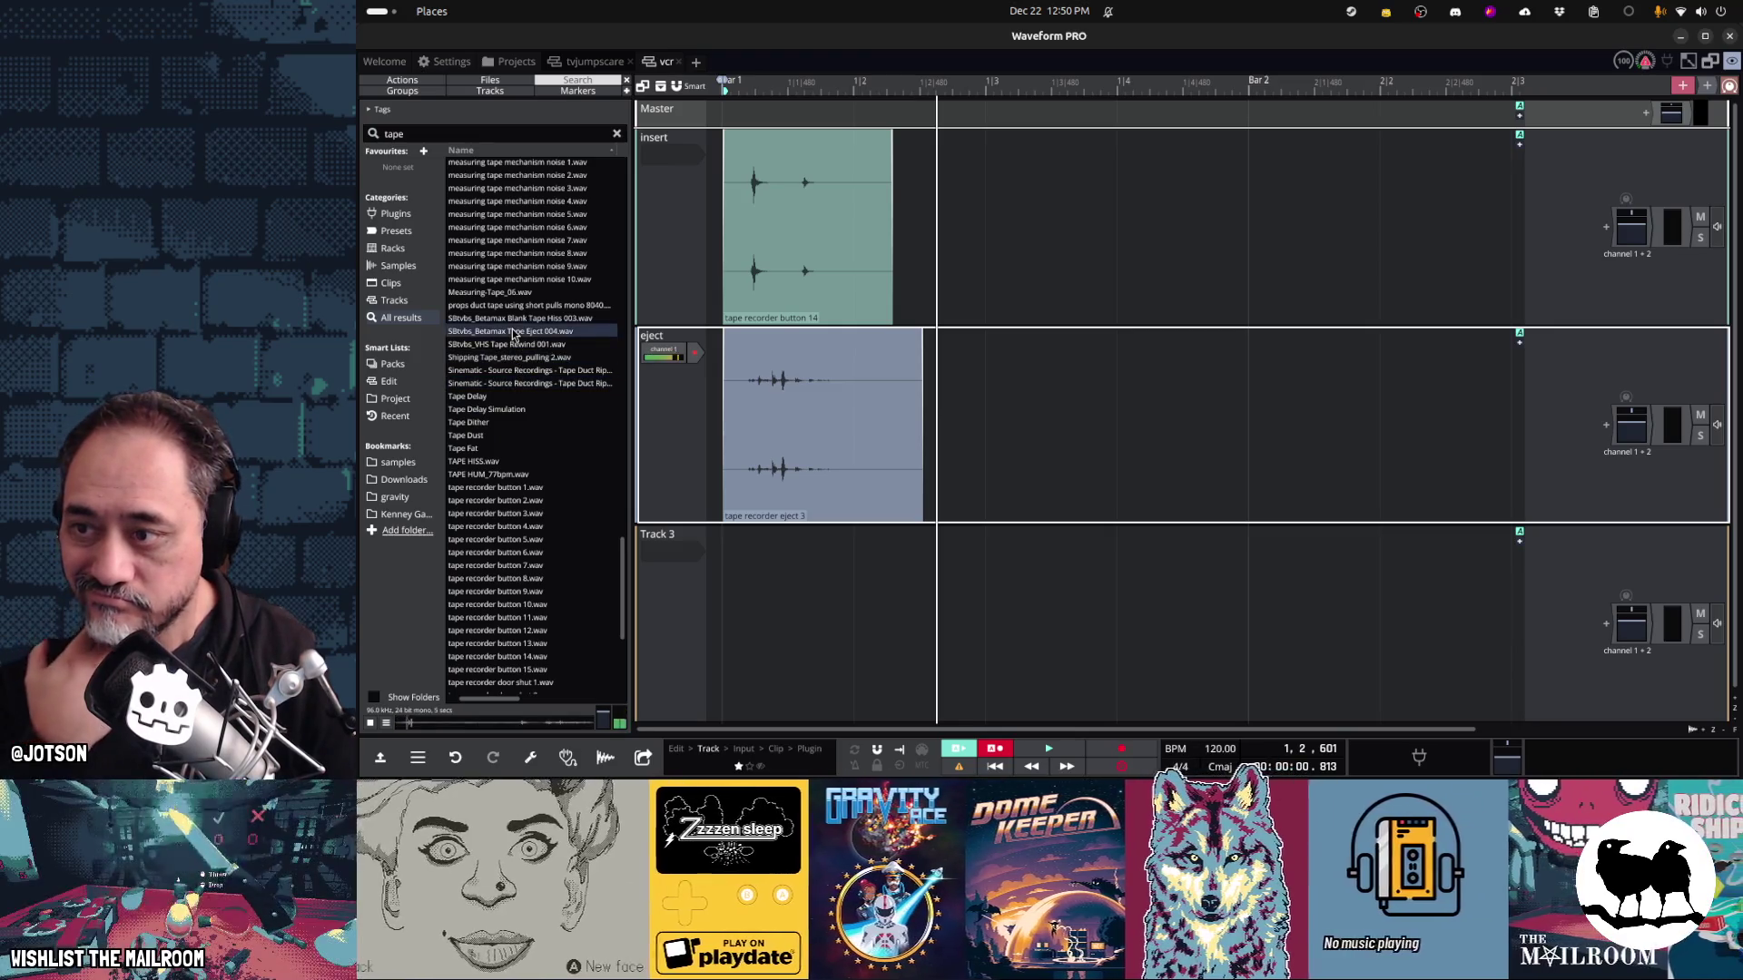
pyautogui.click(518, 318)
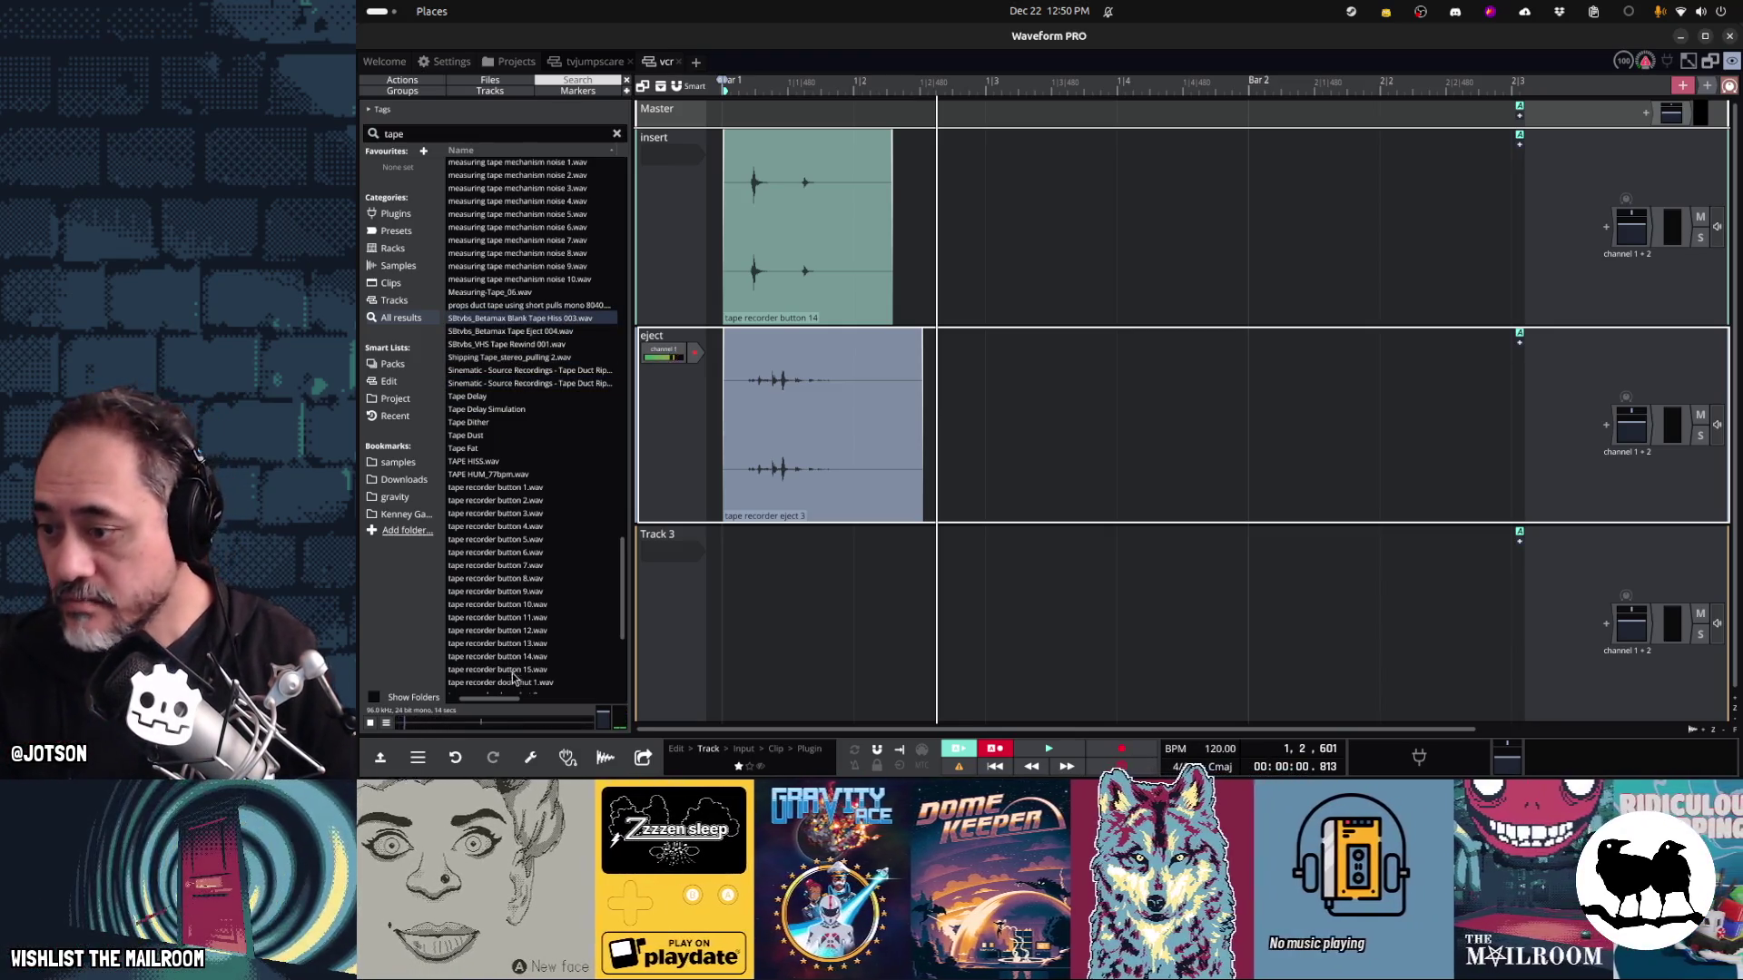
pyautogui.click(572, 332)
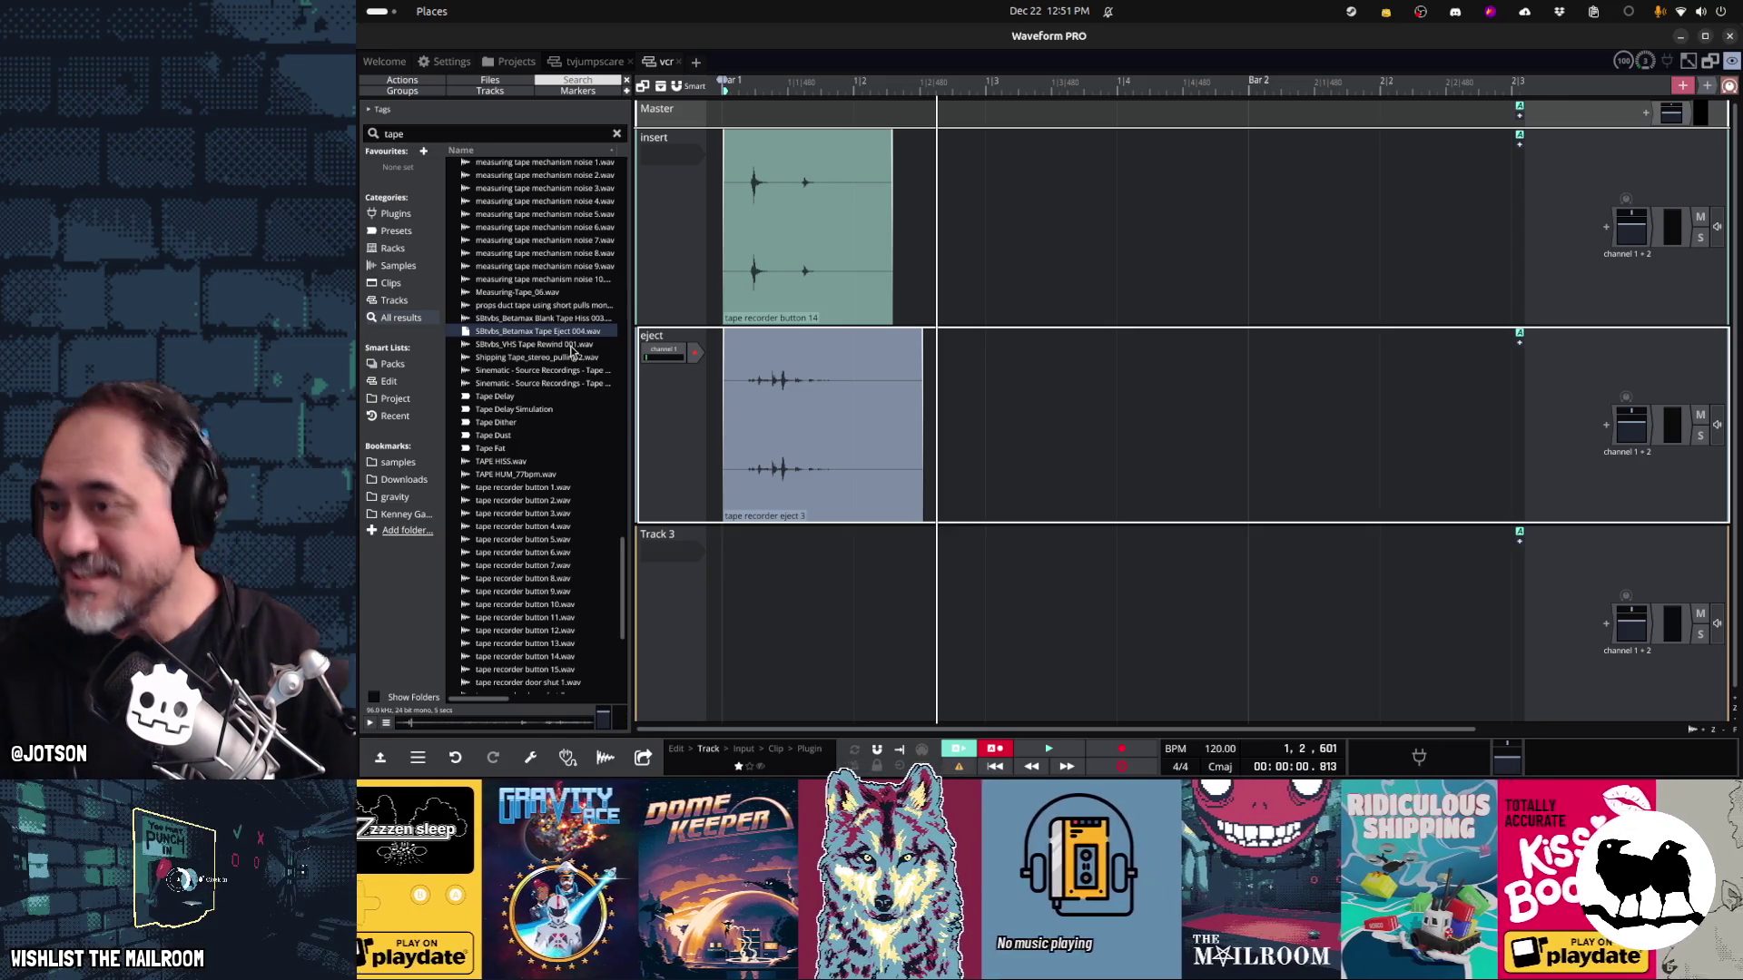
pyautogui.moveTo(560, 334)
pyautogui.mouseDown()
pyautogui.moveTo(667, 354)
pyautogui.moveTo(789, 508)
pyautogui.moveTo(839, 379)
pyautogui.moveTo(919, 380)
pyautogui.mouseUp()
pyautogui.click(798, 337)
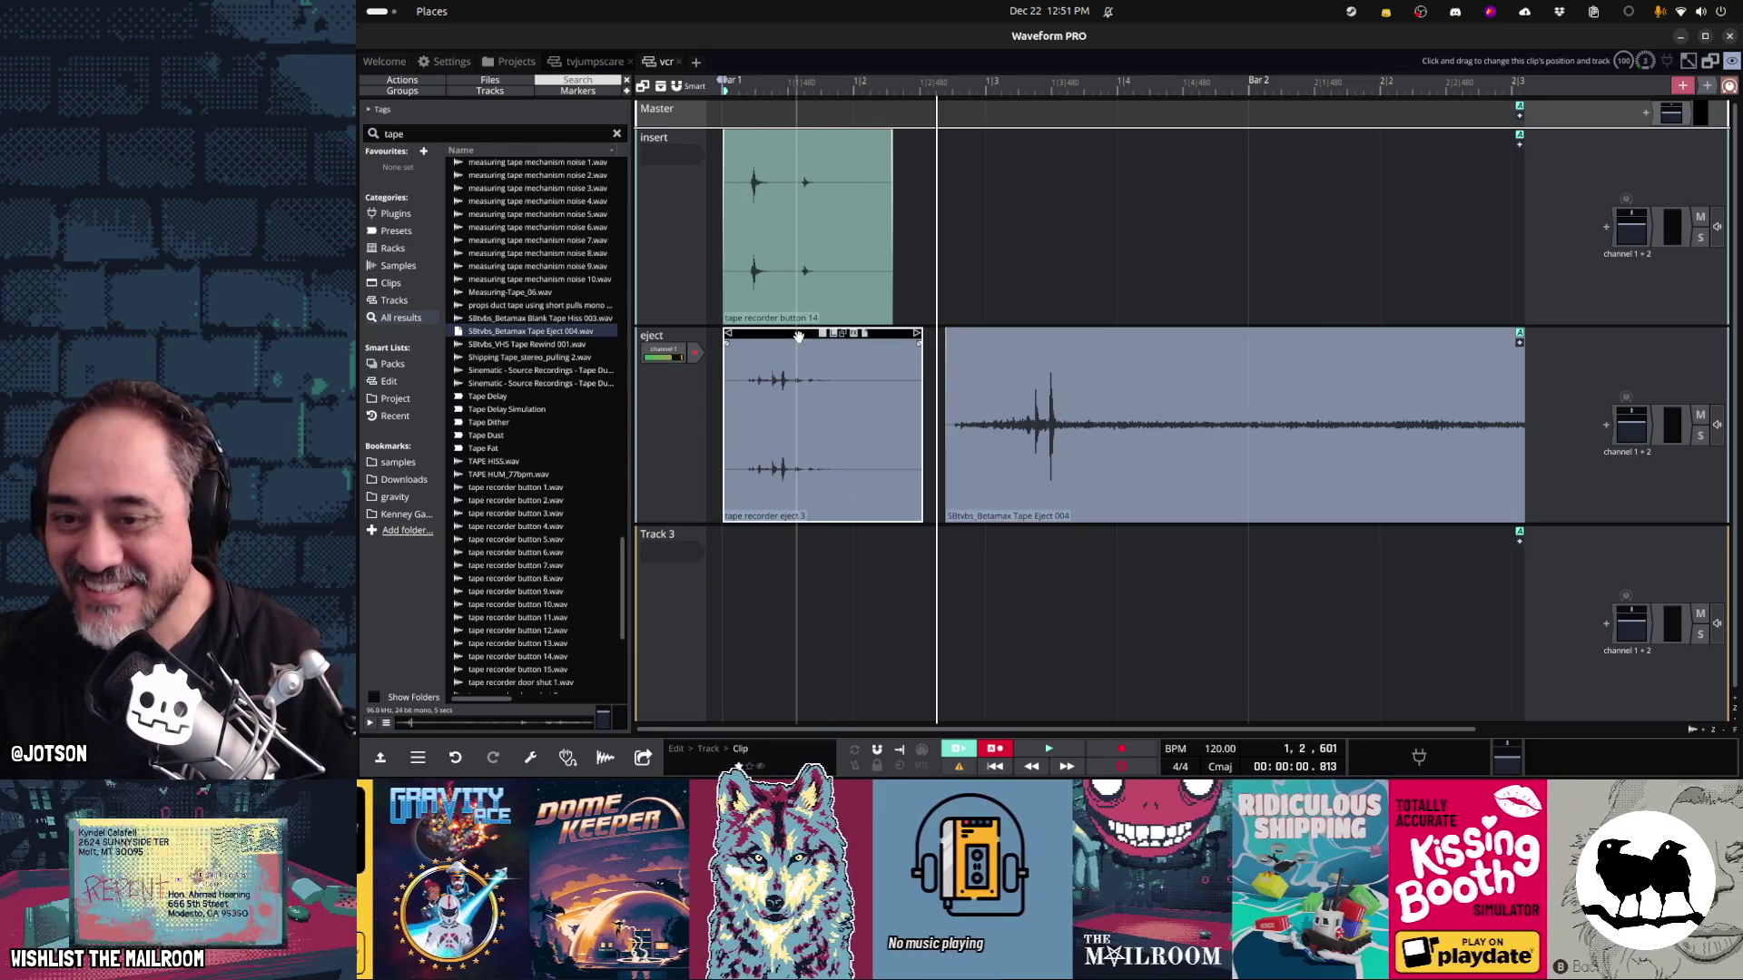
pyautogui.press('Delete')
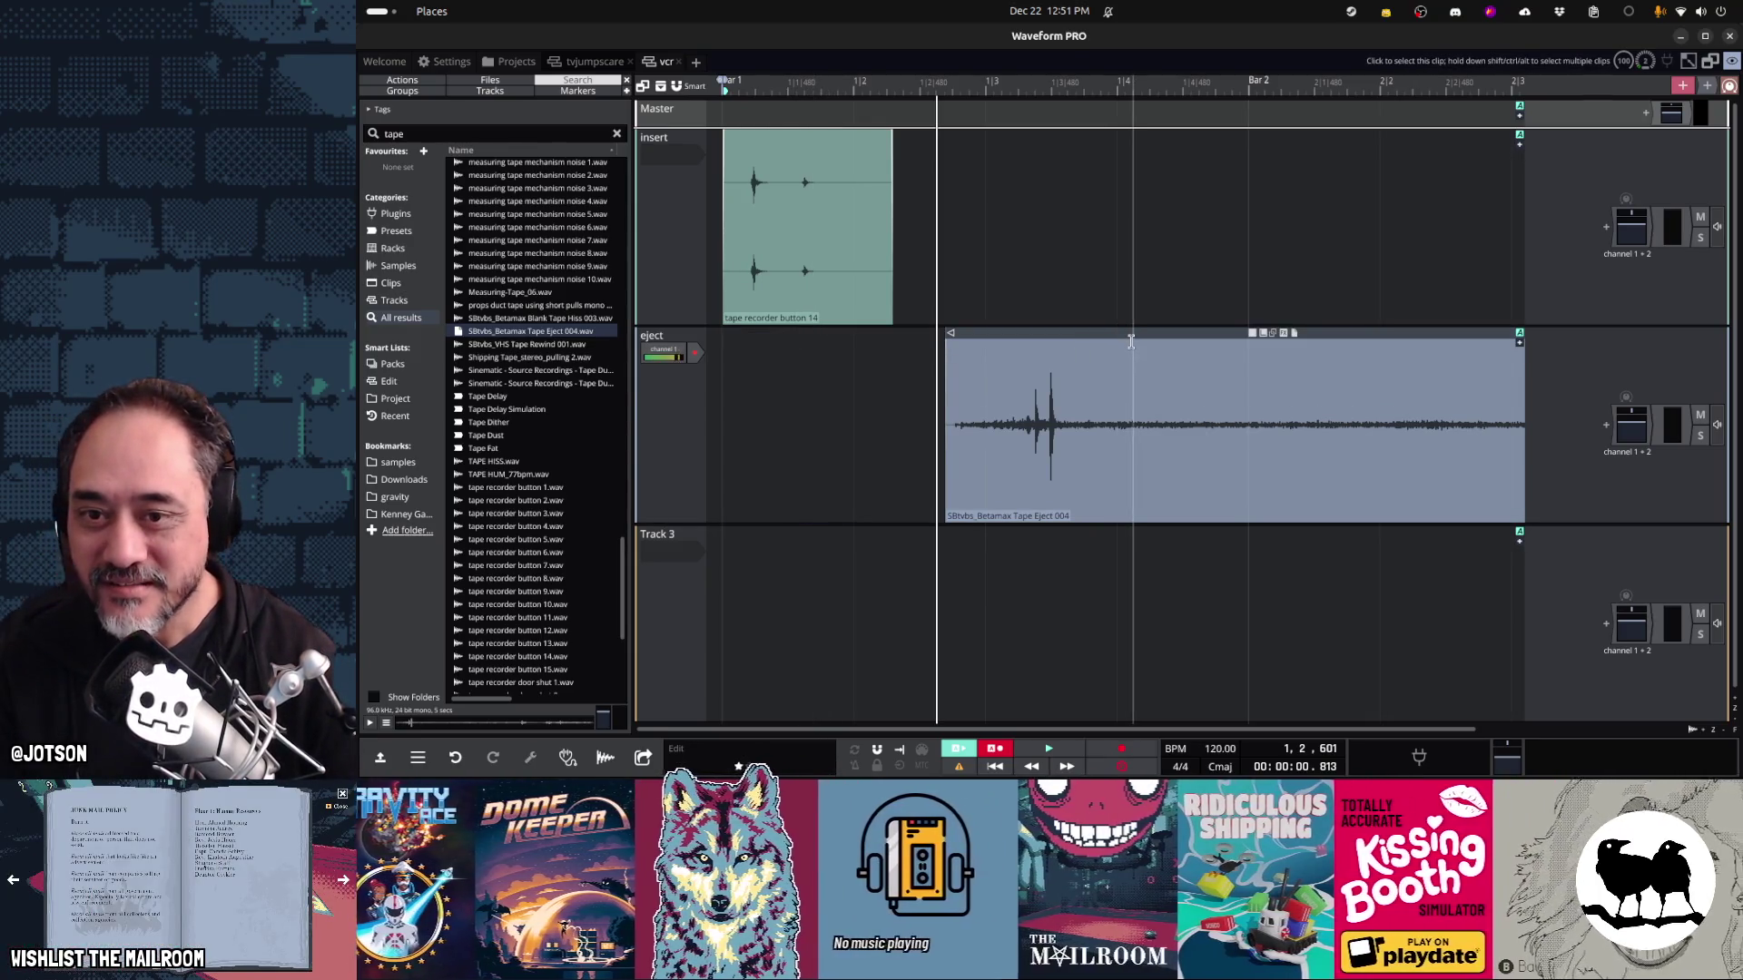
pyautogui.moveTo(1128, 338); pyautogui.dragTo(887, 351)
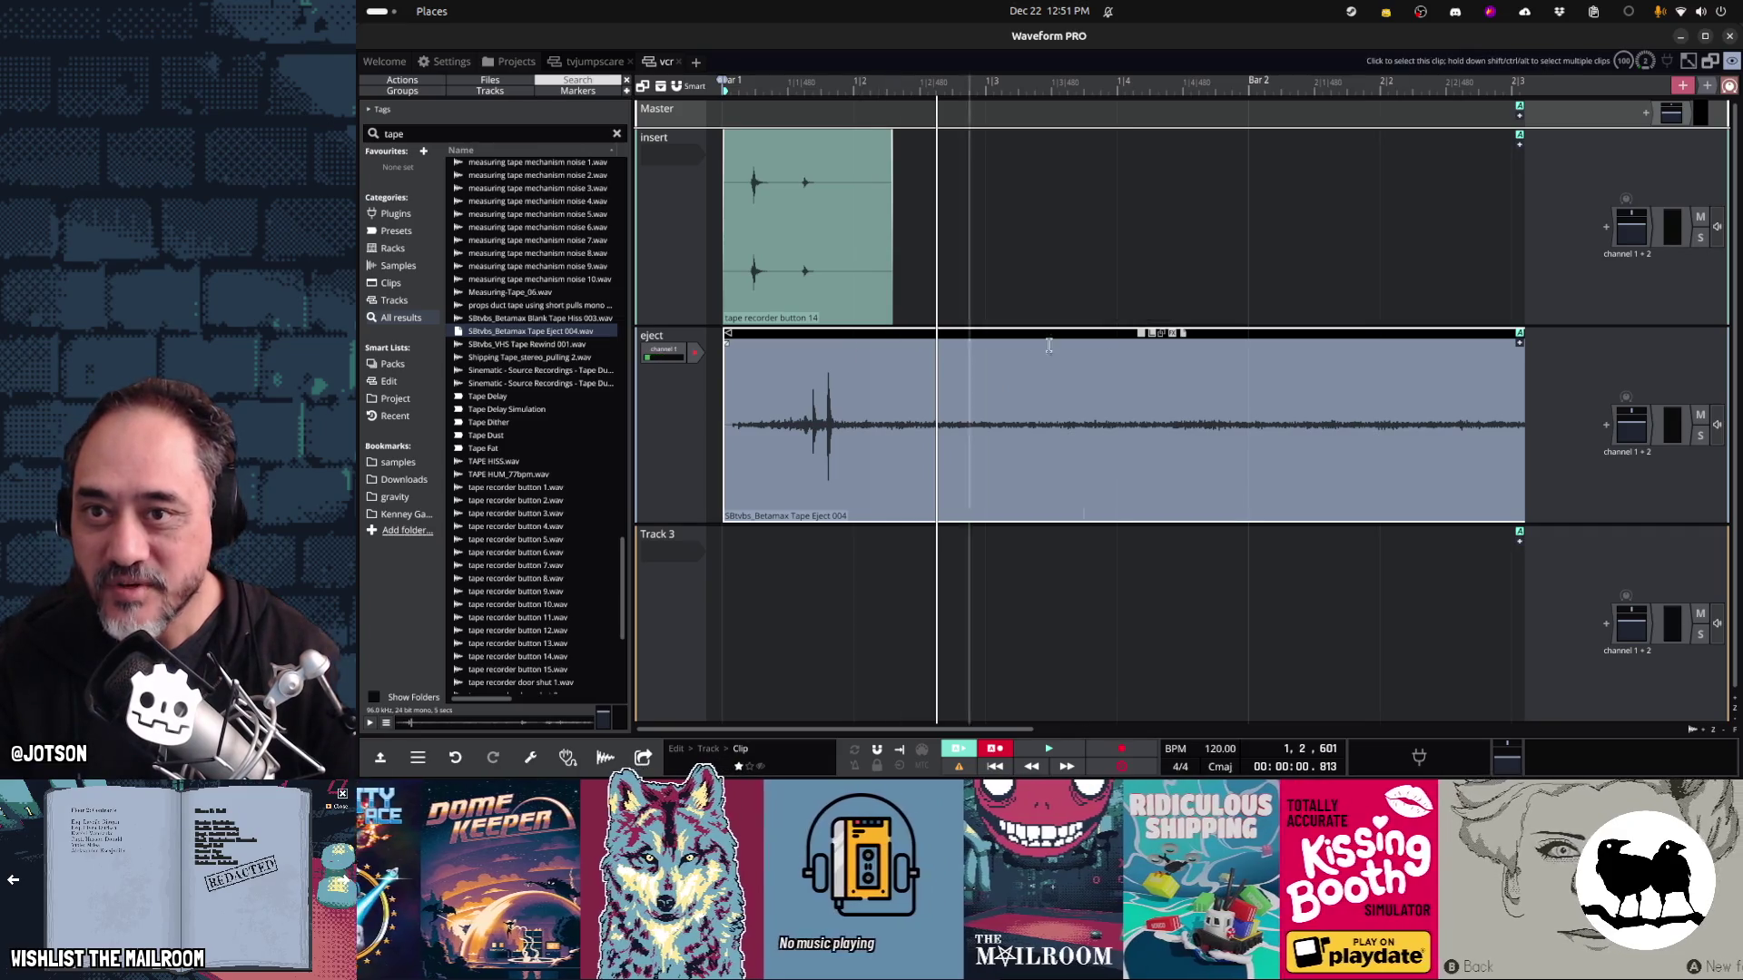
pyautogui.rightClick(1023, 96)
pyautogui.moveTo(1207, 175)
pyautogui.click(1289, 191)
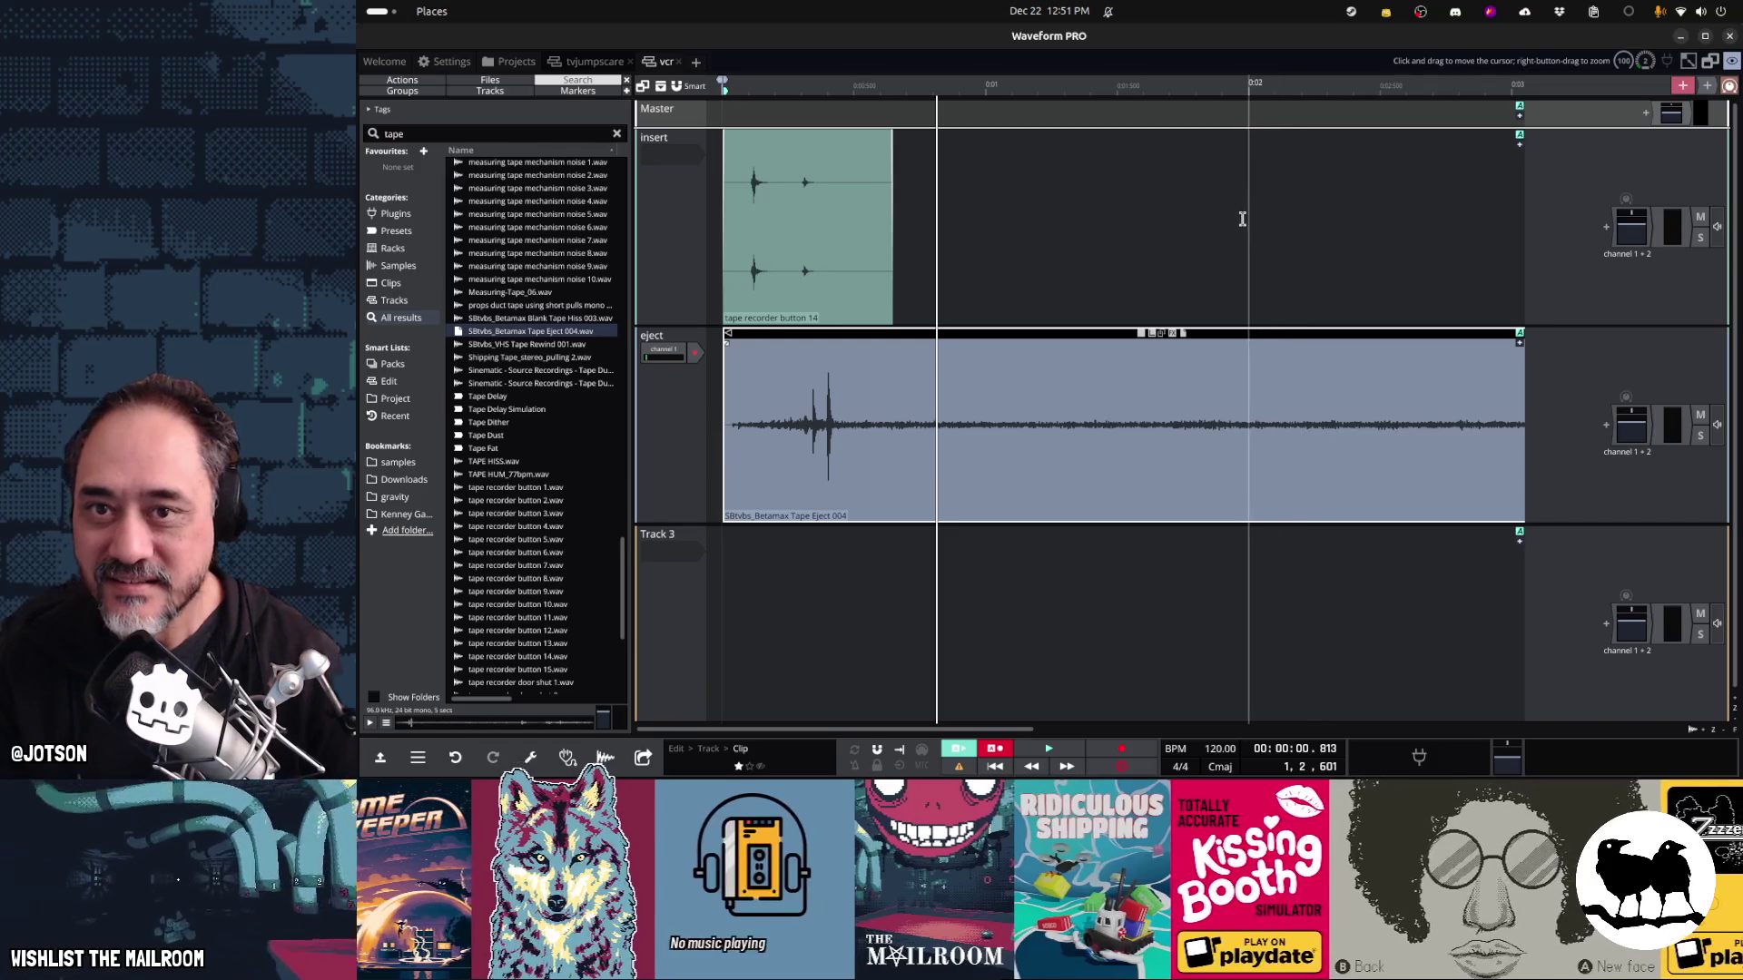
pyautogui.scroll(-1, 1241, 219)
pyautogui.keyDown('shift'); pyautogui.scroll(-2, 1241, 219); pyautogui.keyUp('shift')
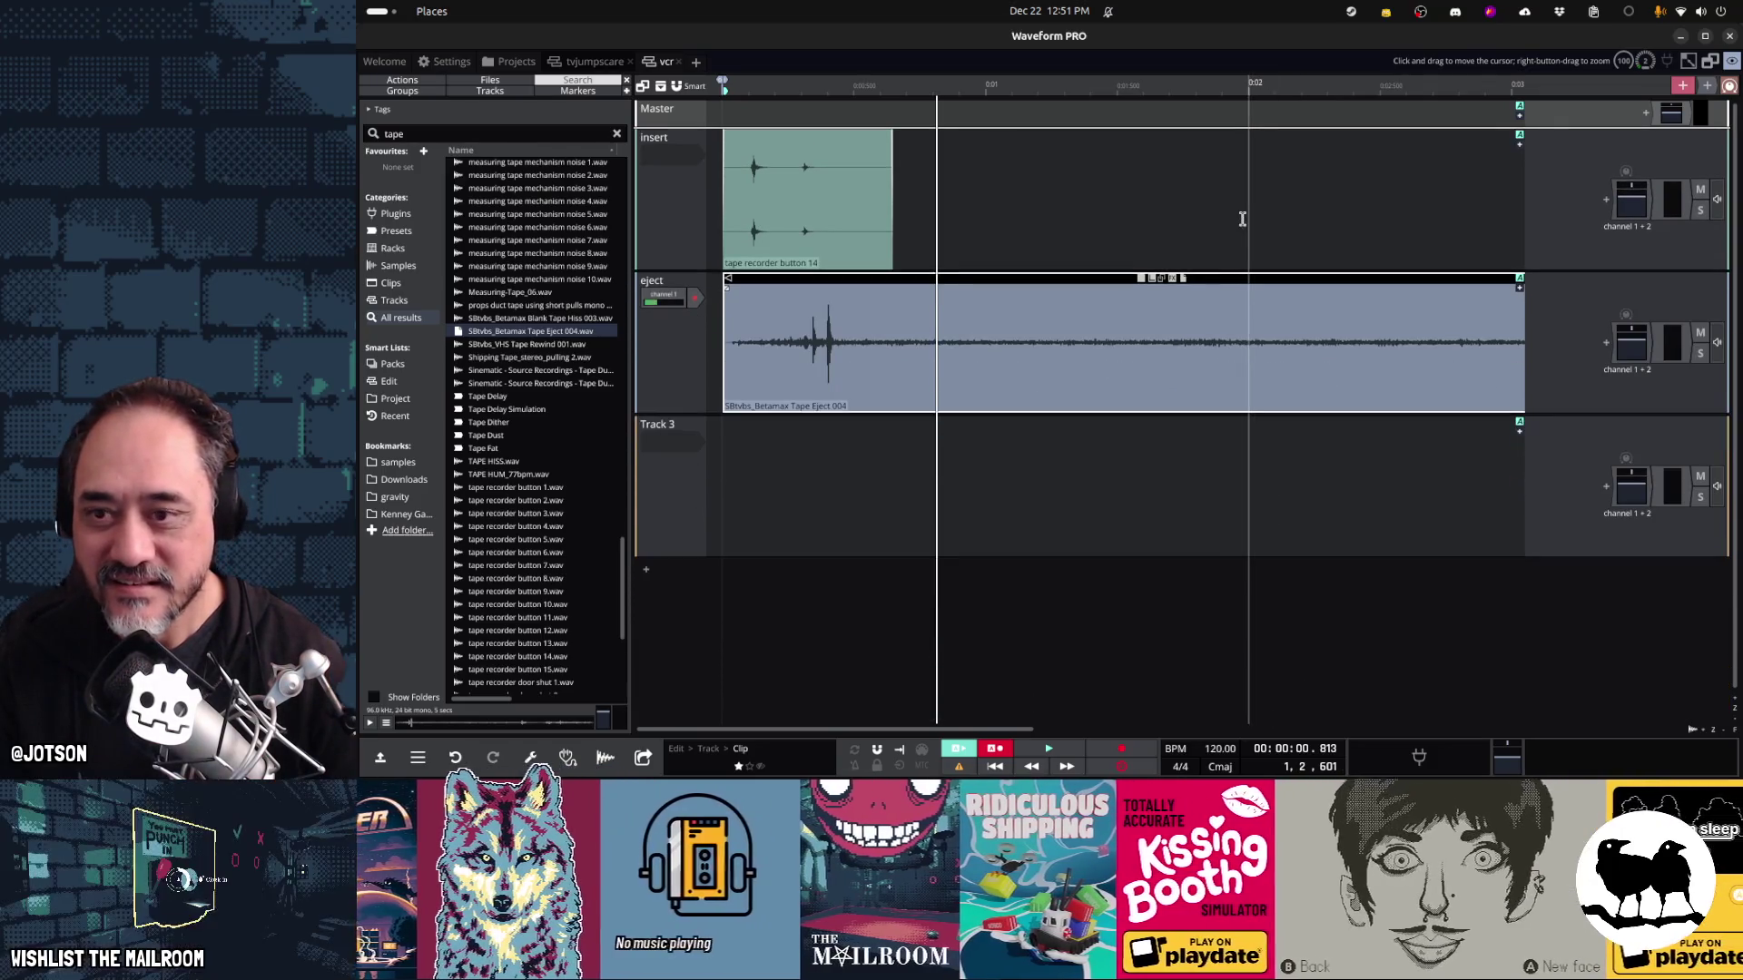
pyautogui.keyDown('ctrl'); pyautogui.scroll(-2, 1242, 218); pyautogui.keyUp('ctrl')
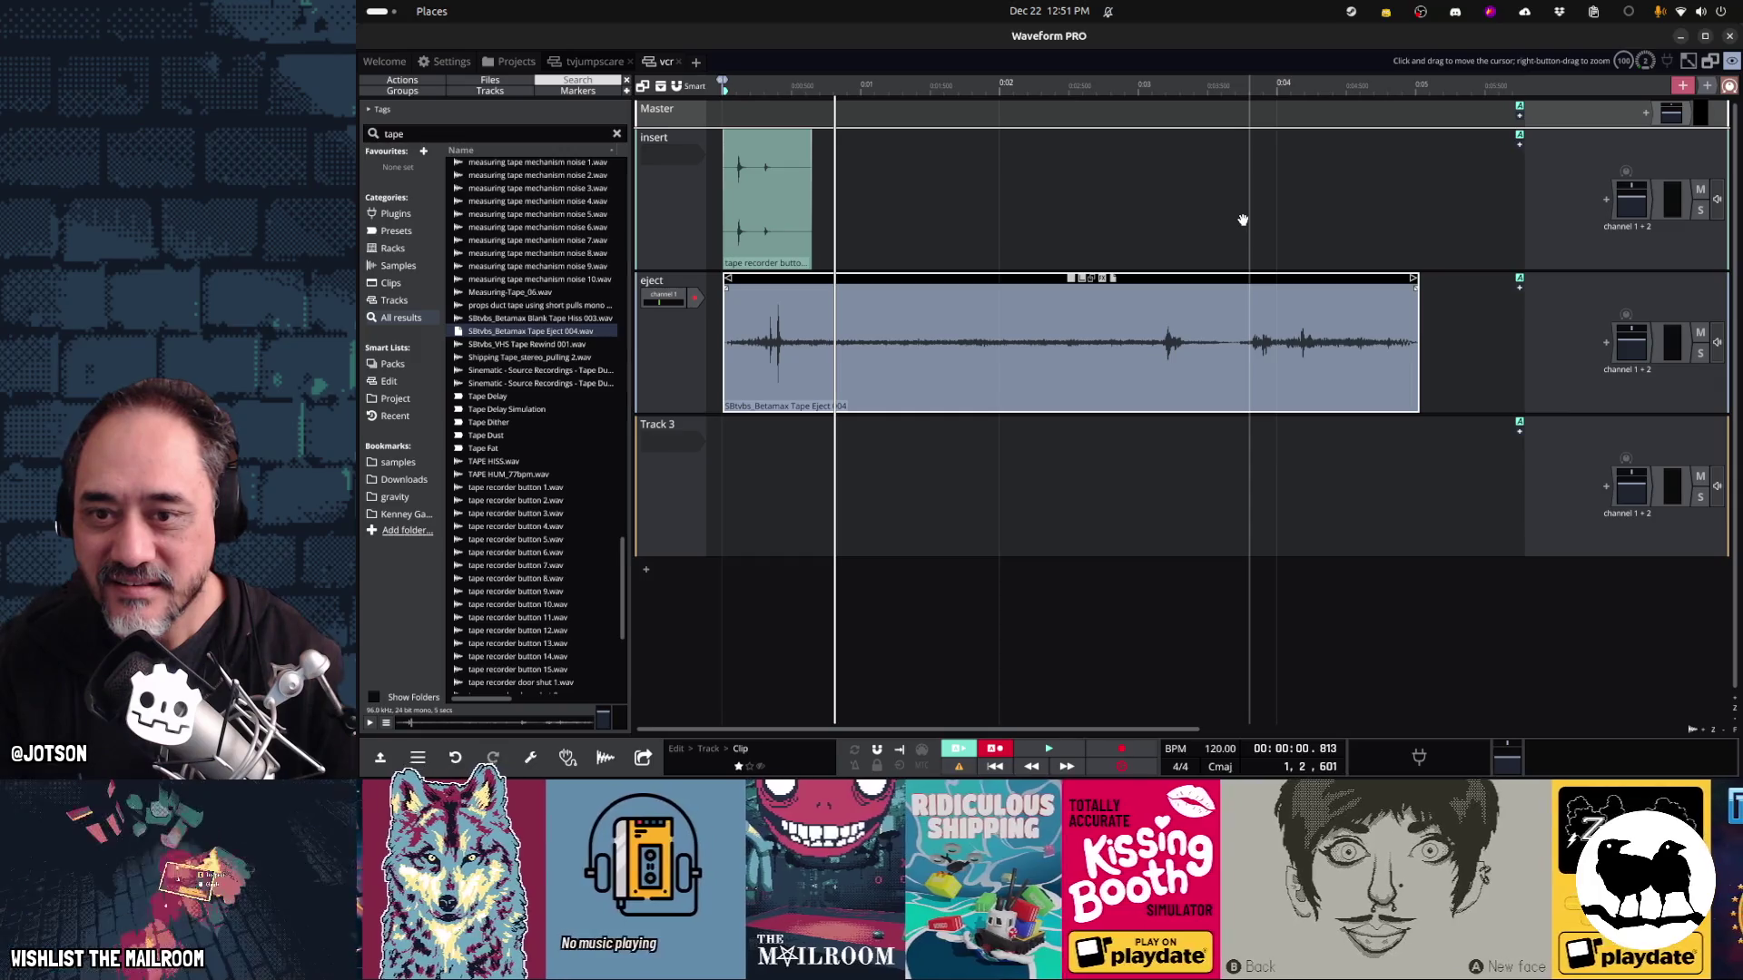
# Cut the quiet middle stretch out of the Betamax eject clip and play it back
pyautogui.moveTo(953, 344); pyautogui.dragTo(1158, 353)
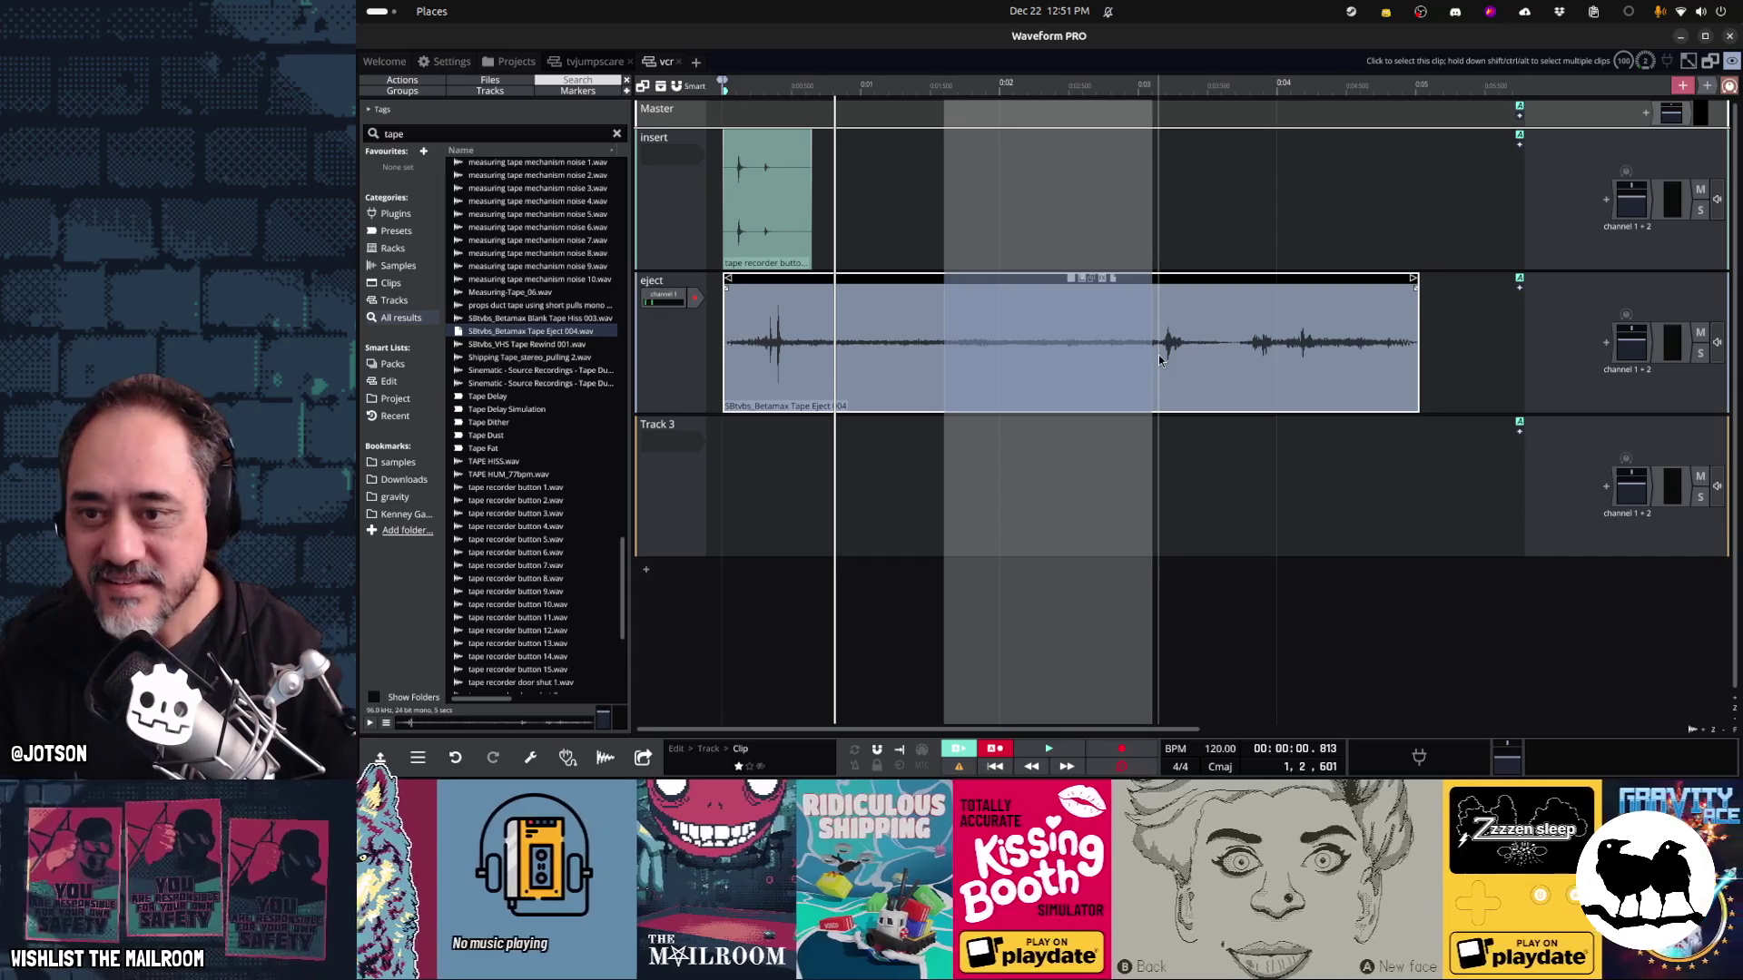
pyautogui.press('Delete')
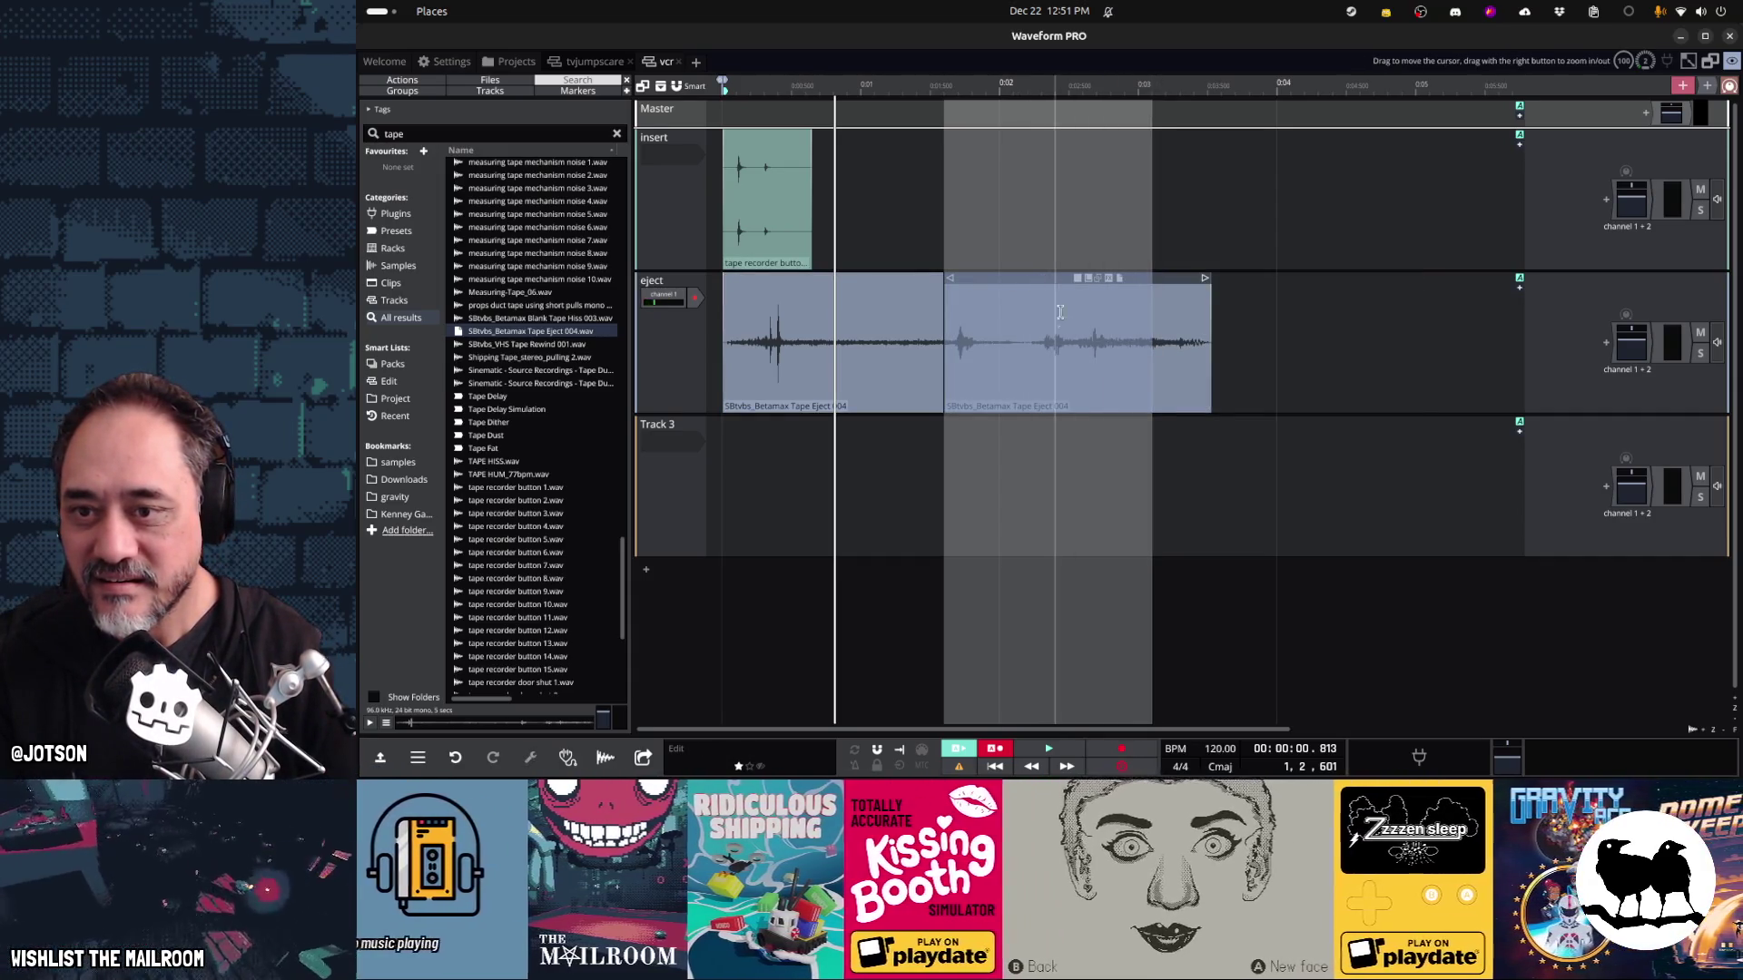
pyautogui.click(1081, 478)
pyautogui.click(720, 459)
pyautogui.press('space')
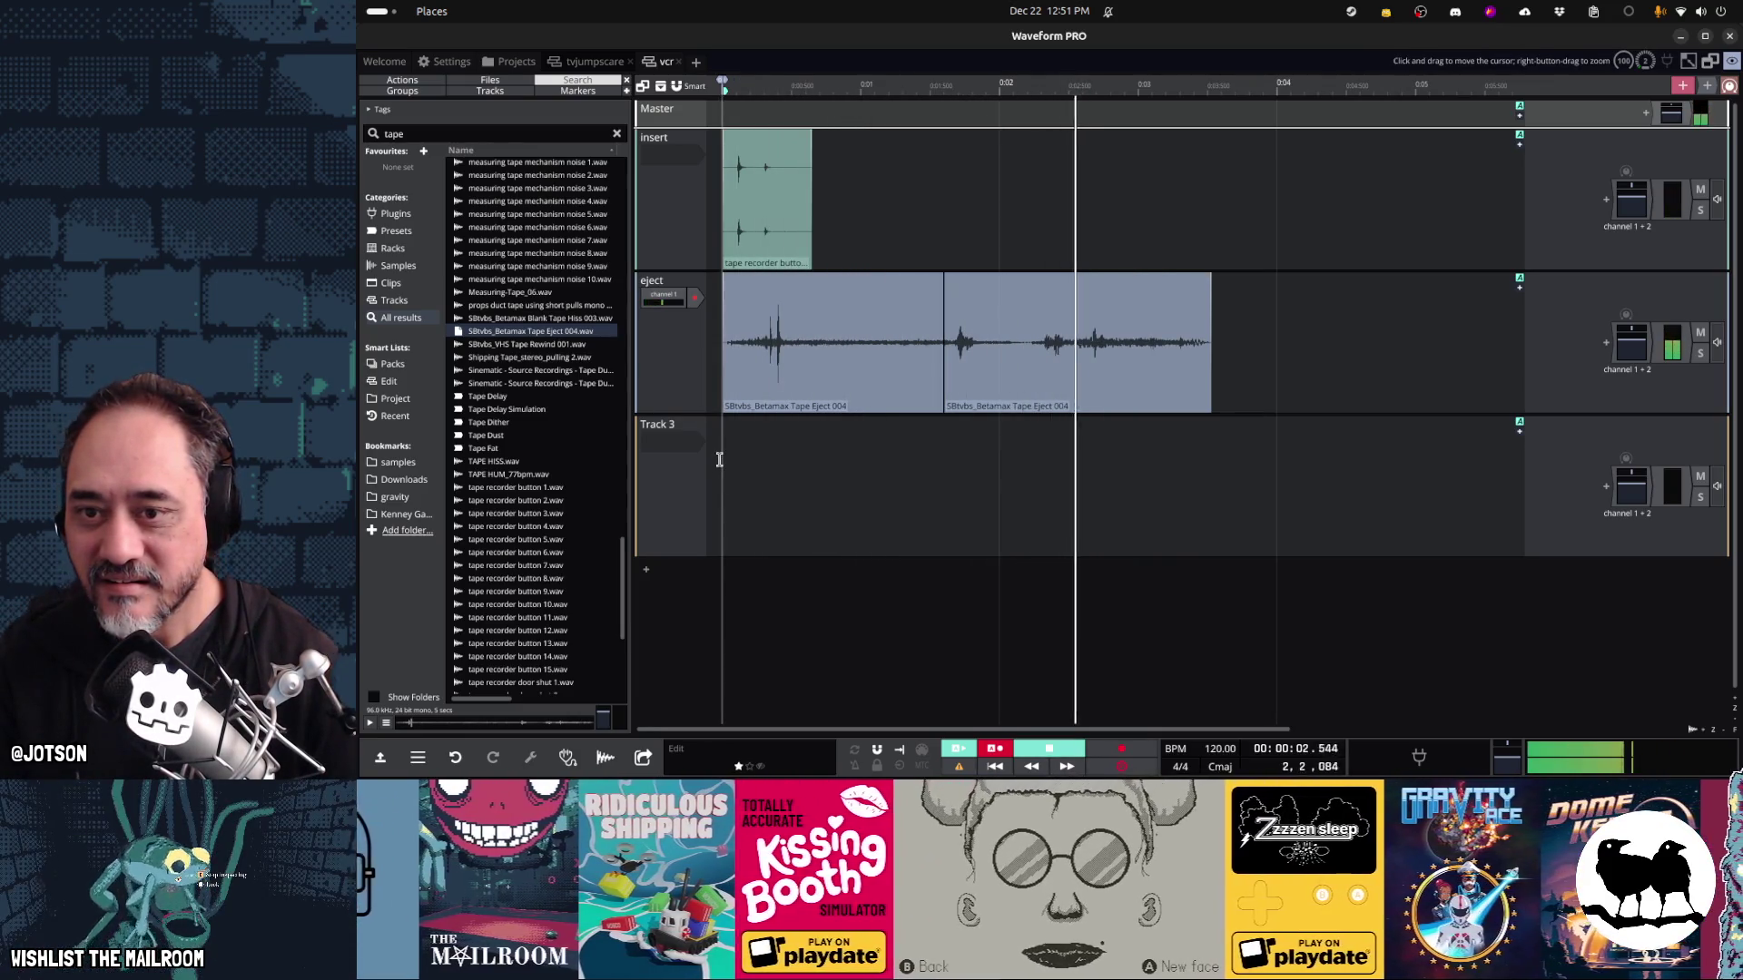
pyautogui.press('space')
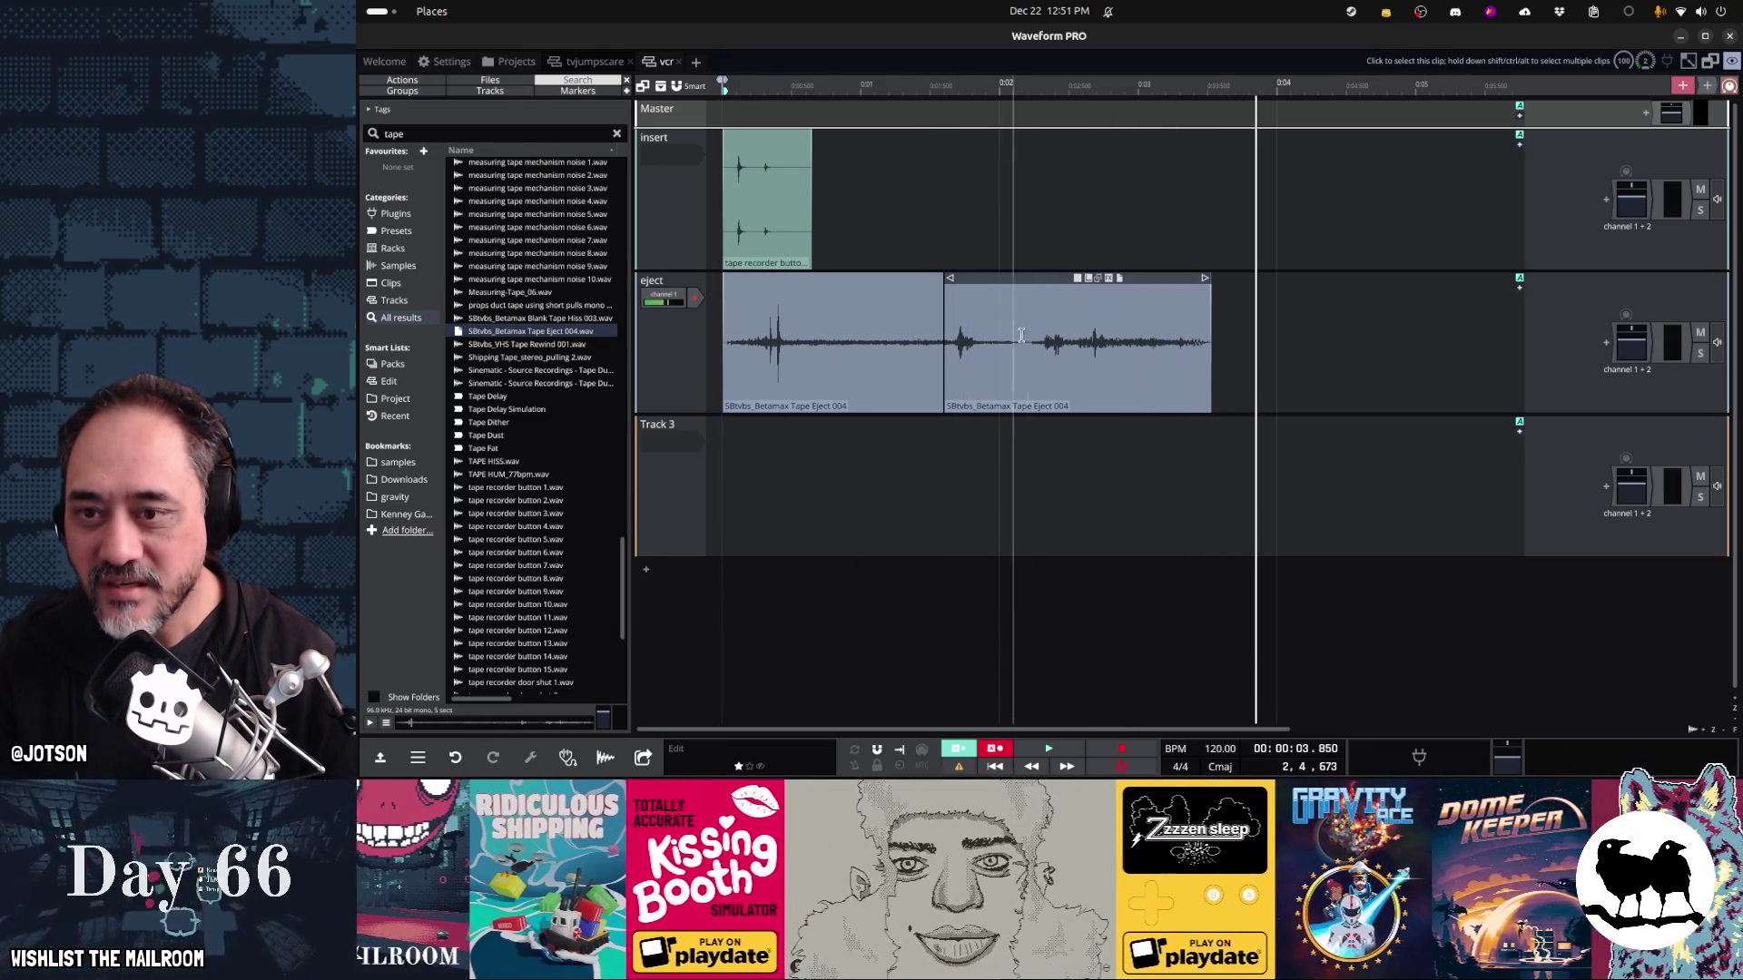
# Trim and reposition the two remaining eject pieces, auditioning after each change
pyautogui.moveTo(946, 281)
pyautogui.mouseDown()
pyautogui.moveTo(1028, 282)
pyautogui.moveTo(841, 284)
pyautogui.mouseUp()
pyautogui.click(722, 447)
pyautogui.press('space')
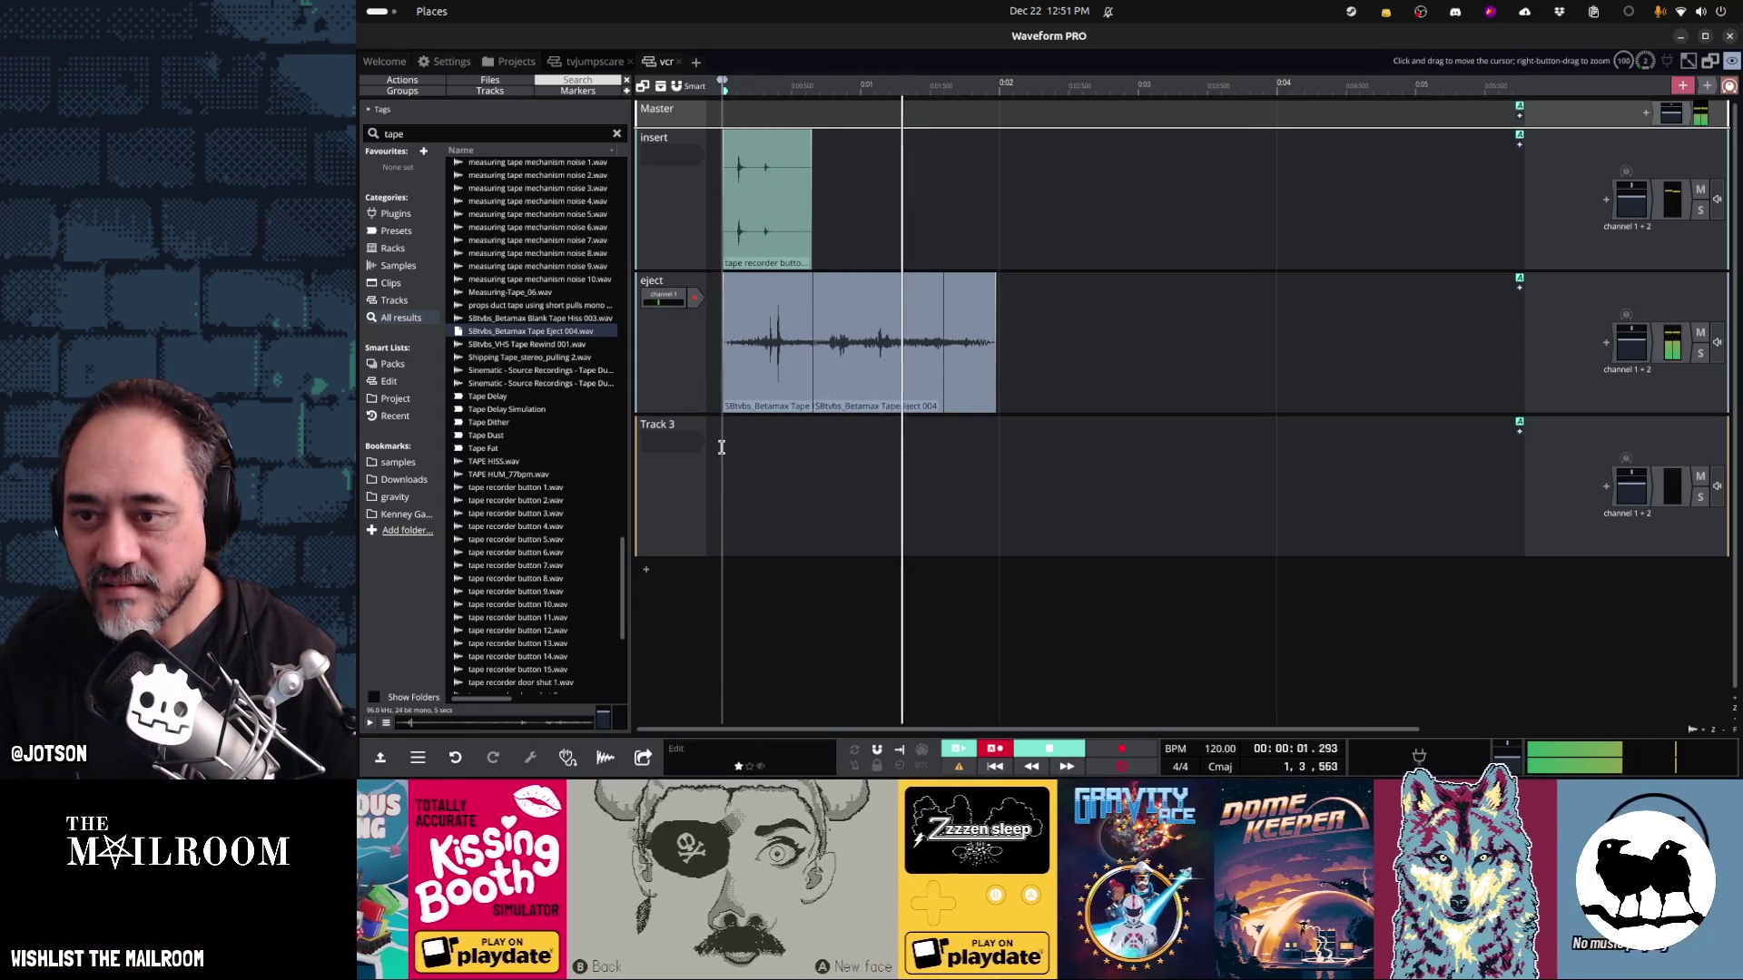
pyautogui.press('space')
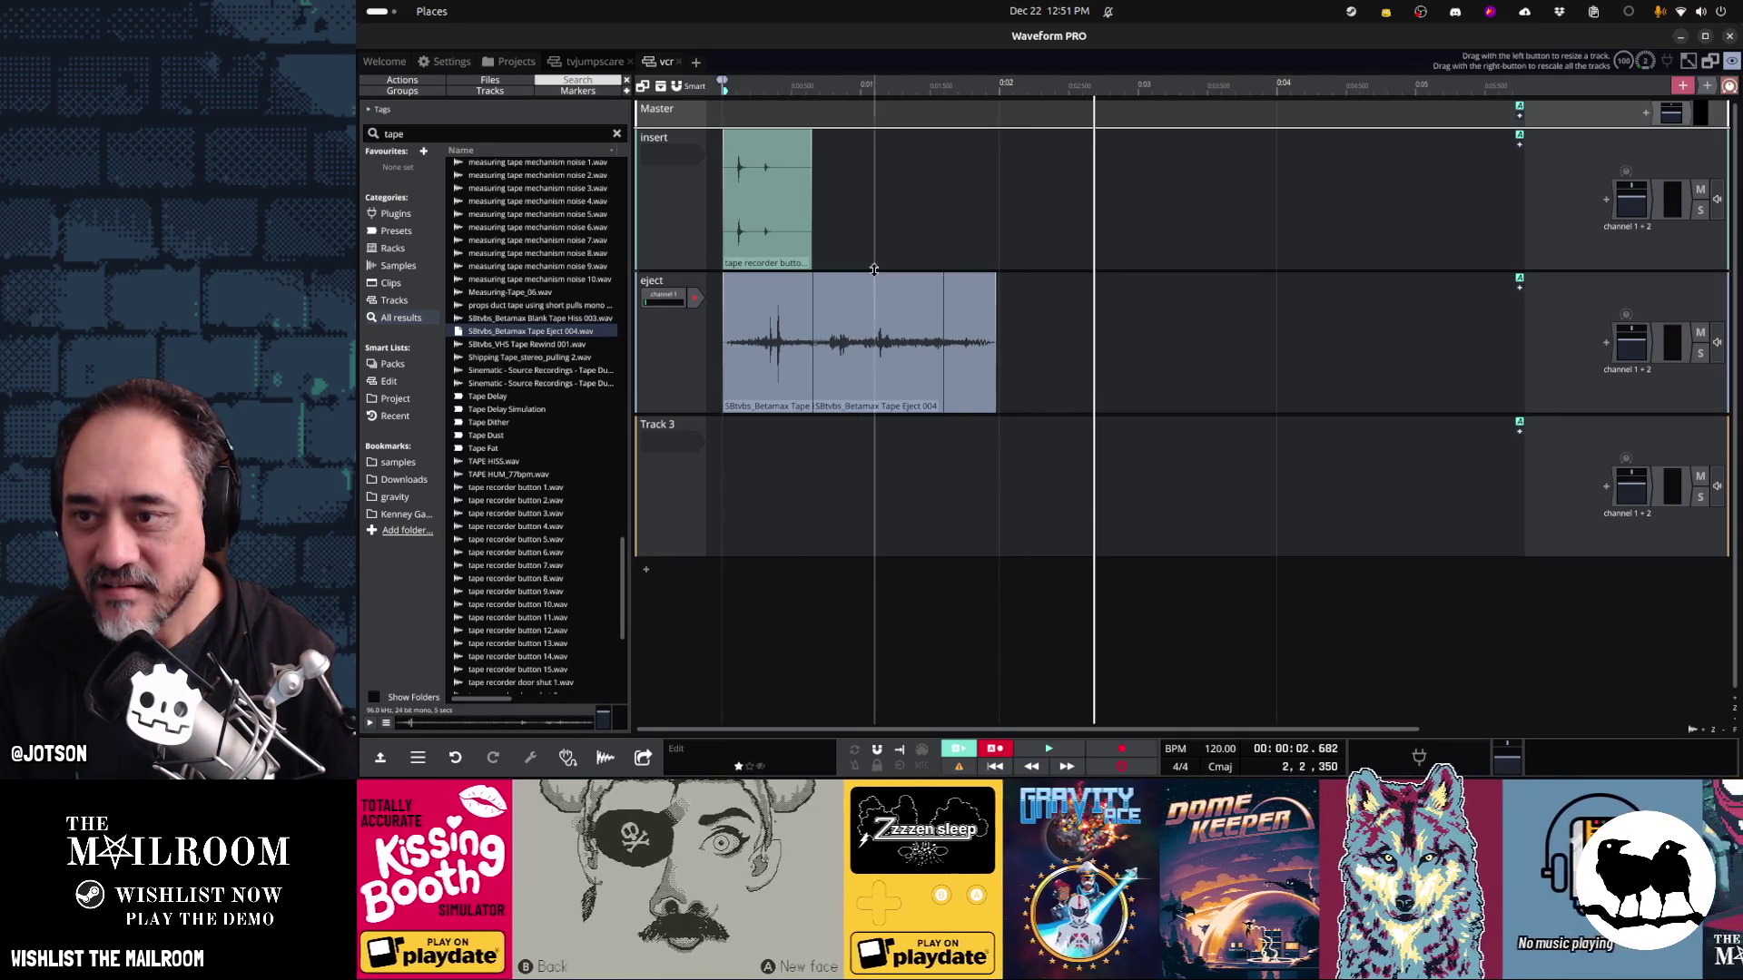
pyautogui.click(887, 277)
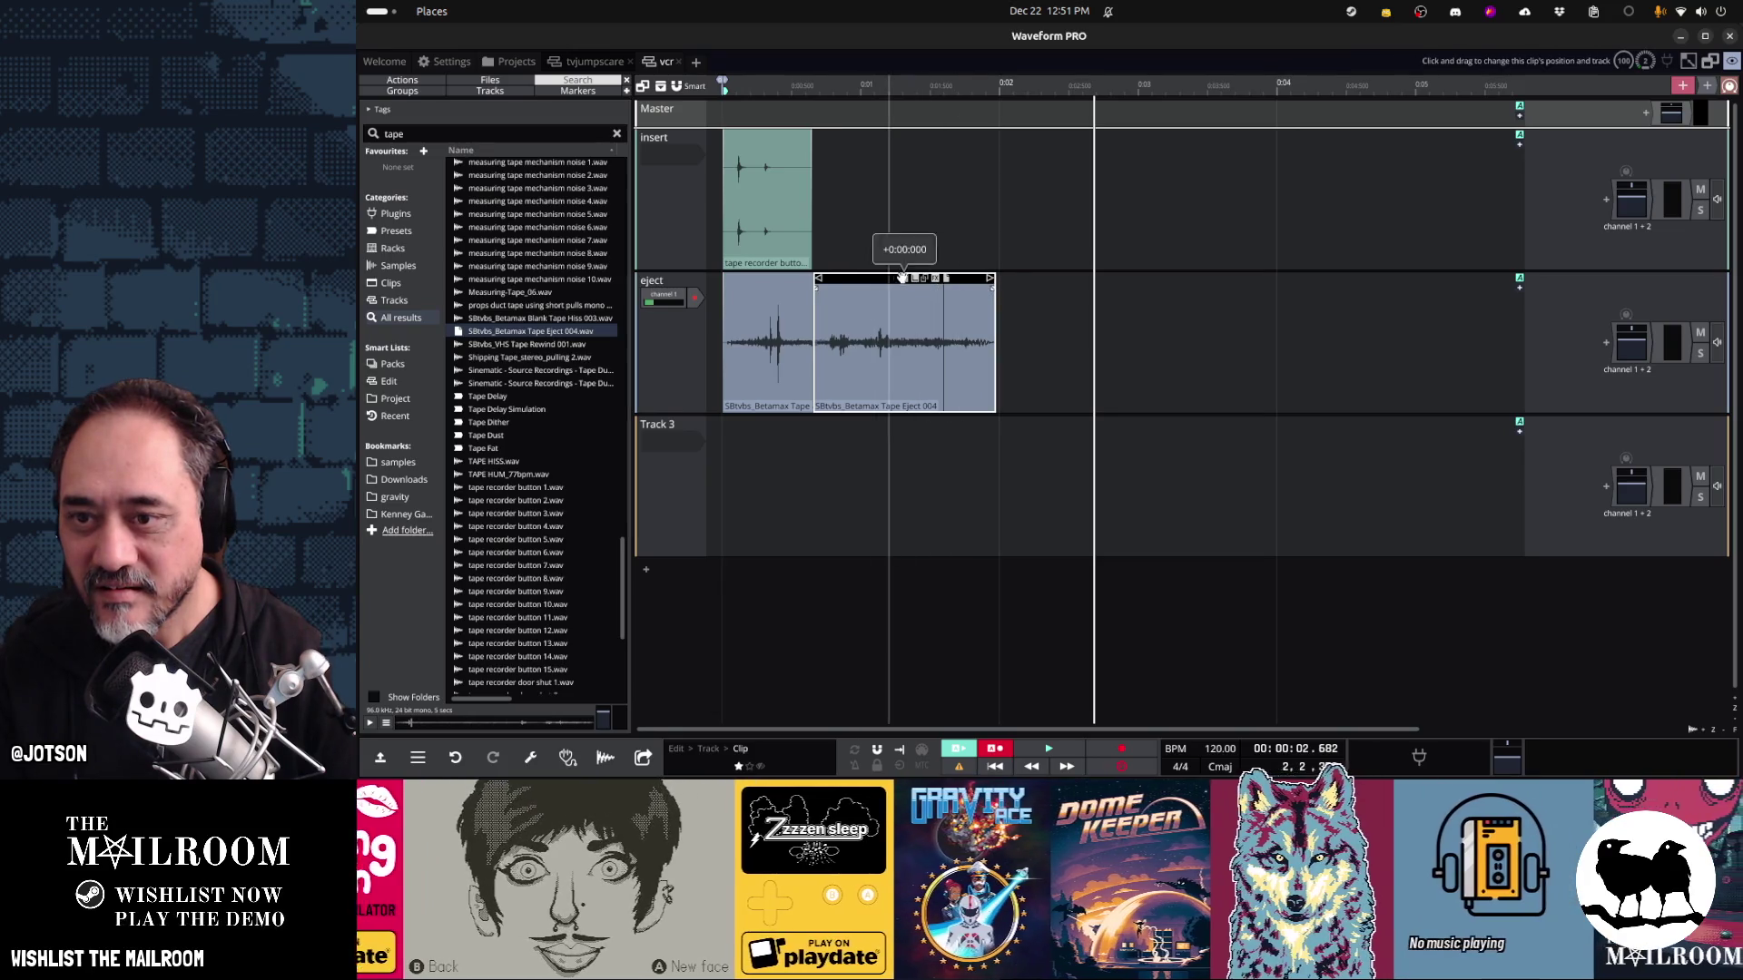
pyautogui.moveTo(901, 277); pyautogui.dragTo(1101, 277)
pyautogui.moveTo(941, 289); pyautogui.dragTo(812, 288)
pyautogui.moveTo(1073, 277); pyautogui.dragTo(874, 280)
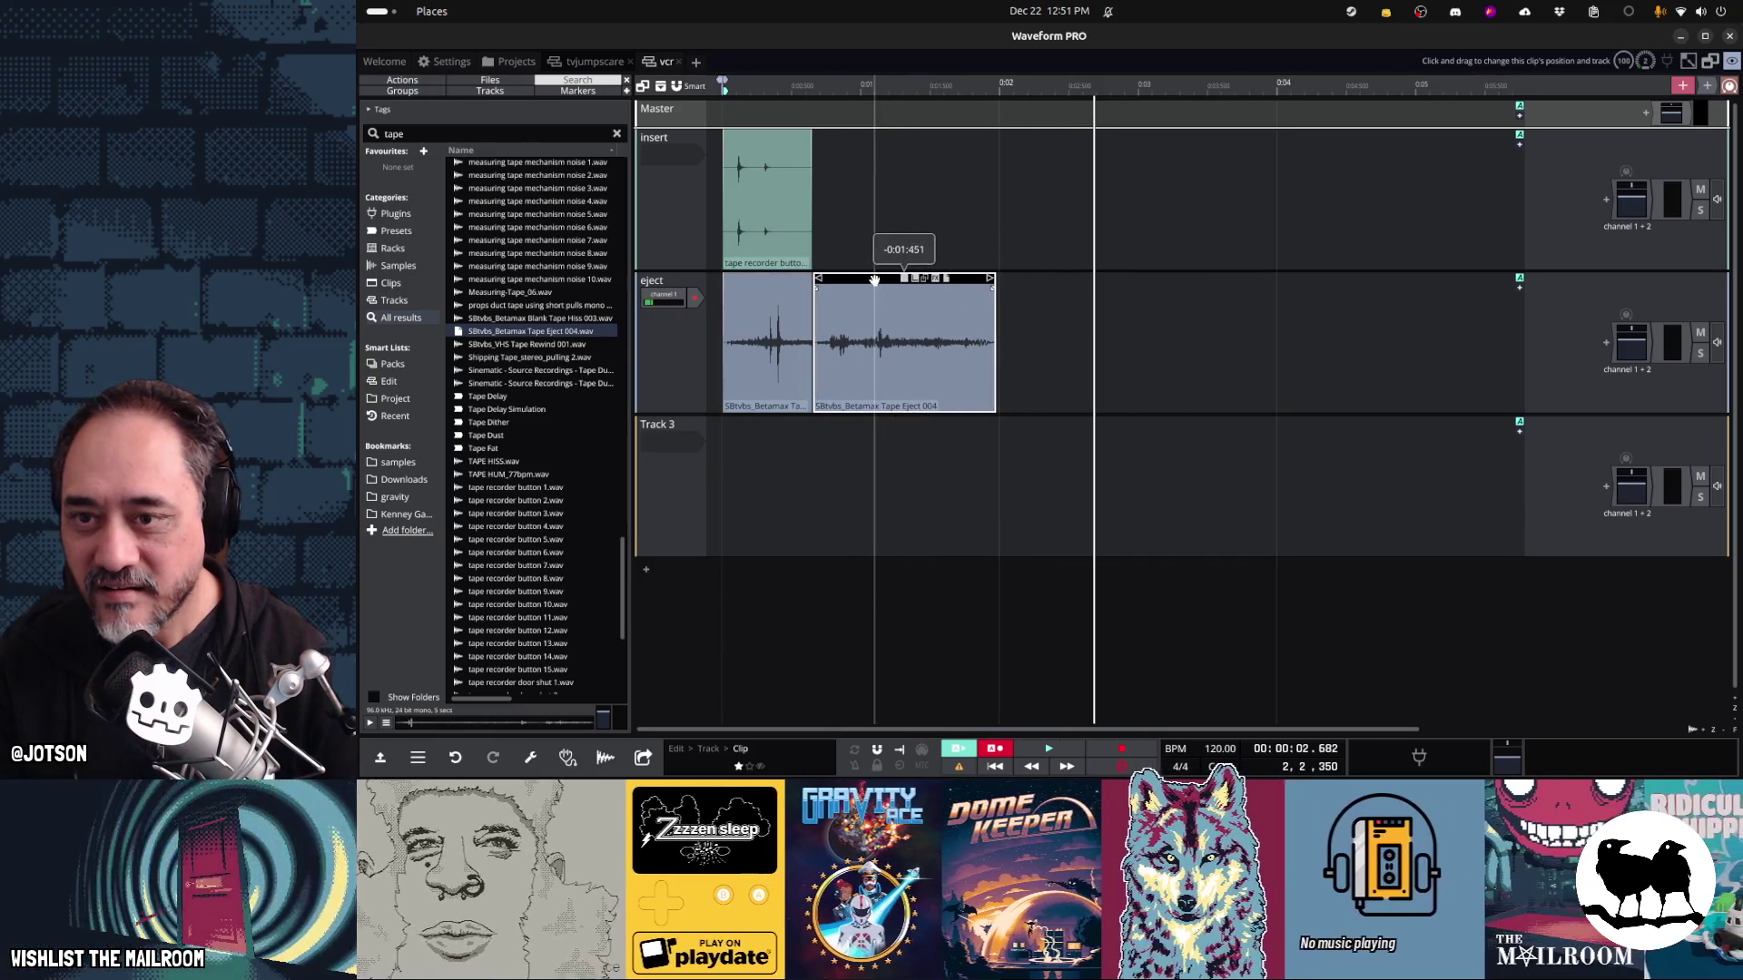
pyautogui.click(714, 473)
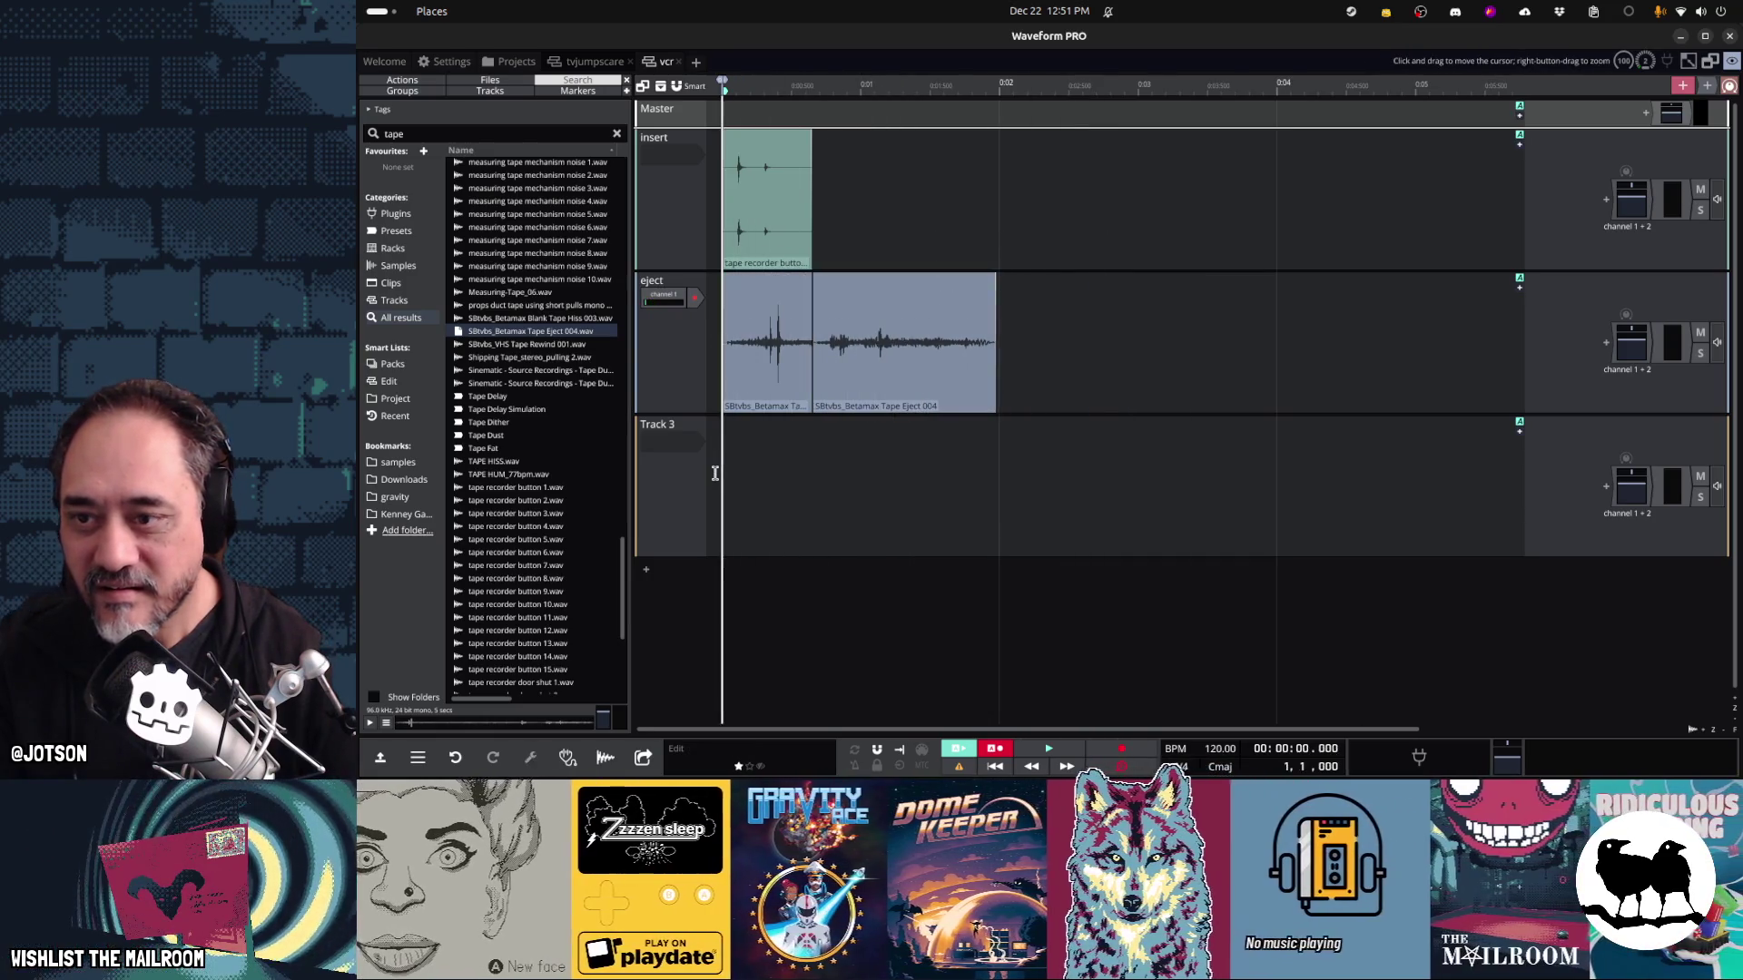
pyautogui.press('space')
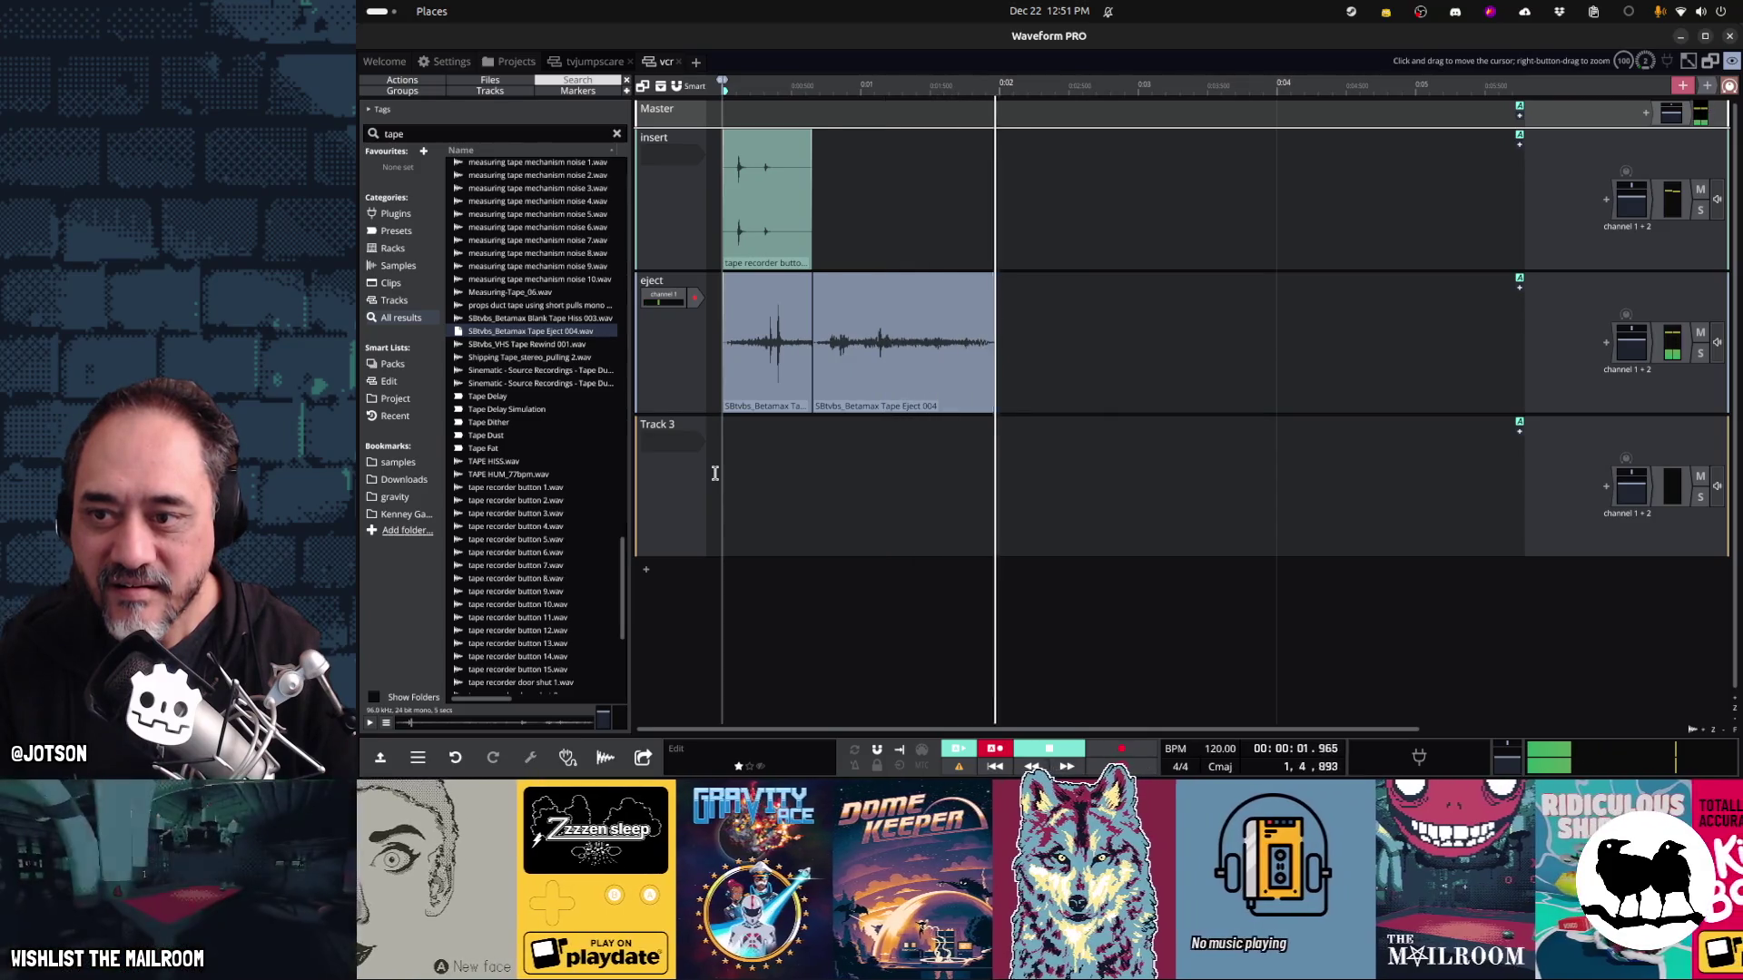
pyautogui.press('space')
# Extend the first eject piece over the second, audition it, and move it to Track 3
pyautogui.moveTo(806, 279); pyautogui.dragTo(989, 283)
pyautogui.click(723, 506)
pyautogui.press('space')
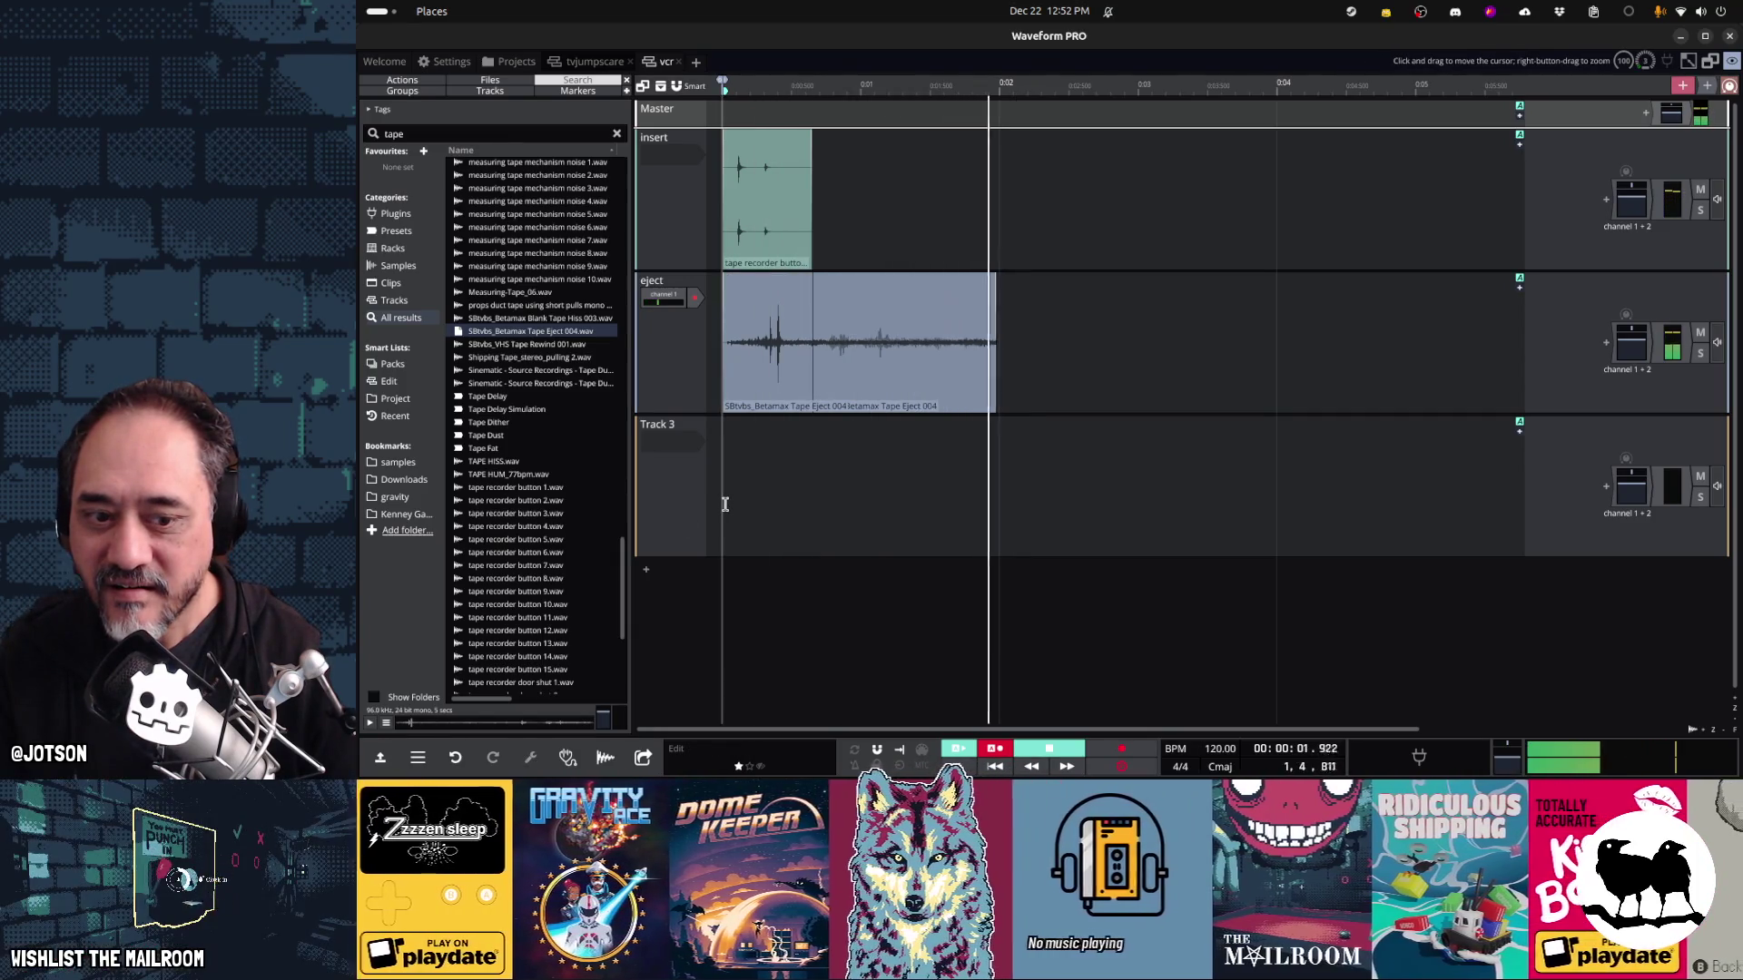
pyautogui.press('space')
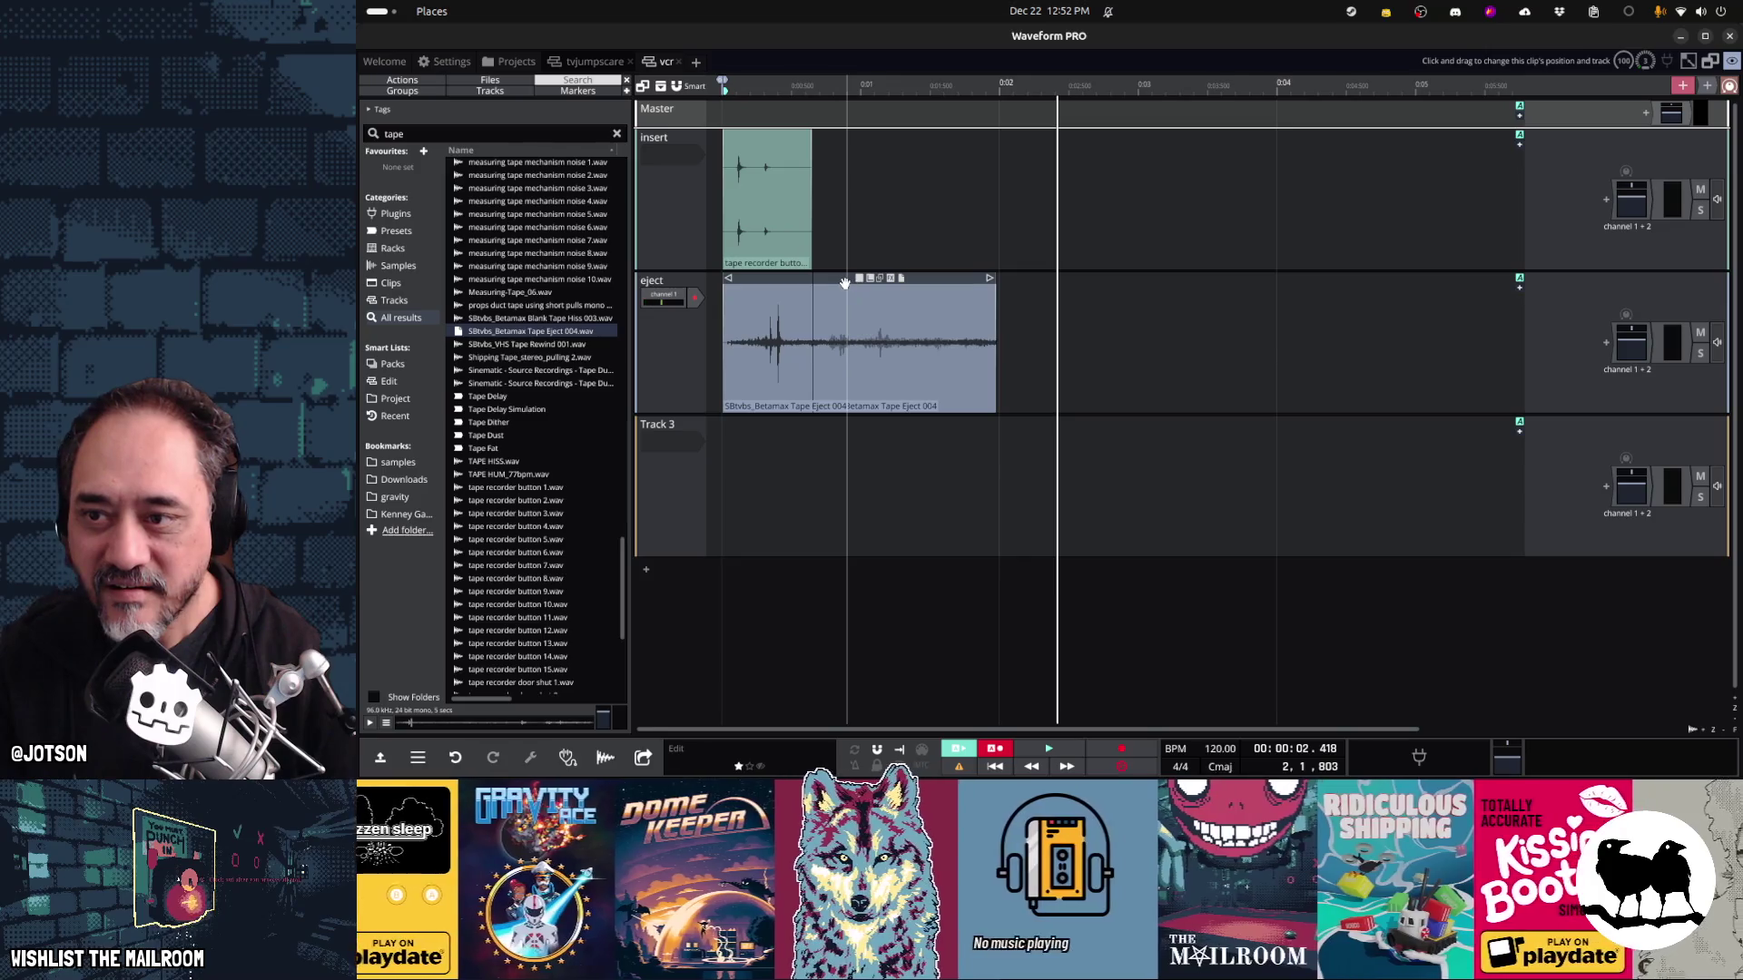
pyautogui.press('space')
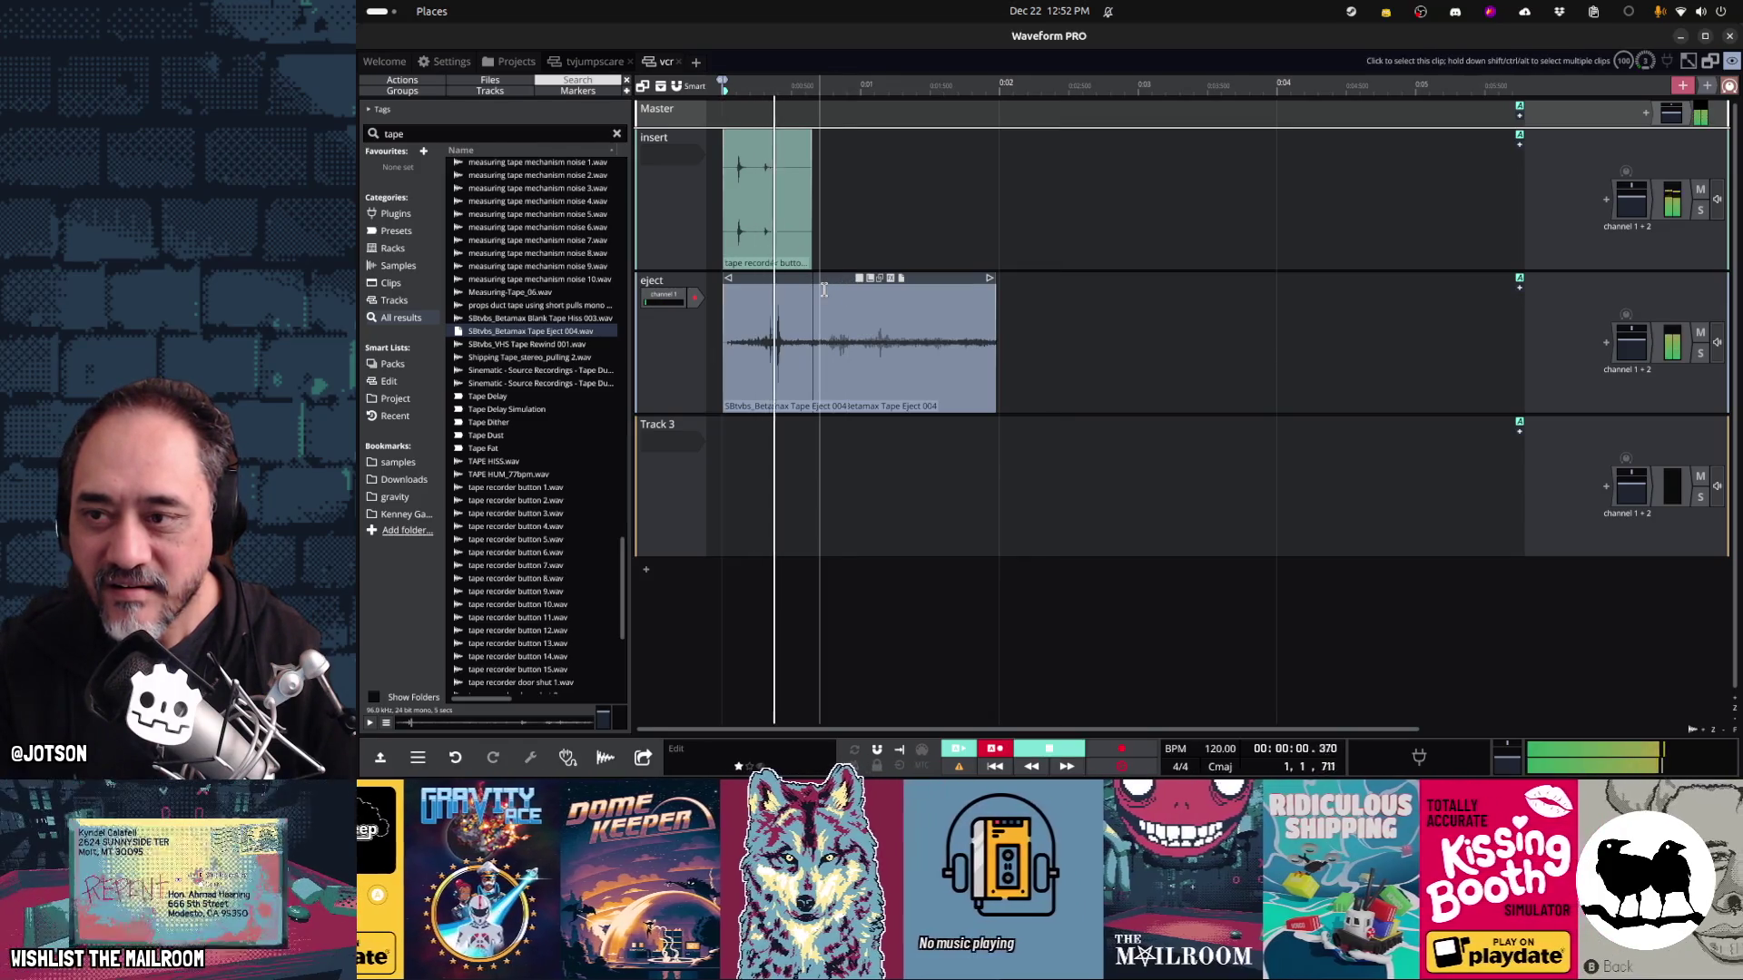
pyautogui.press('space')
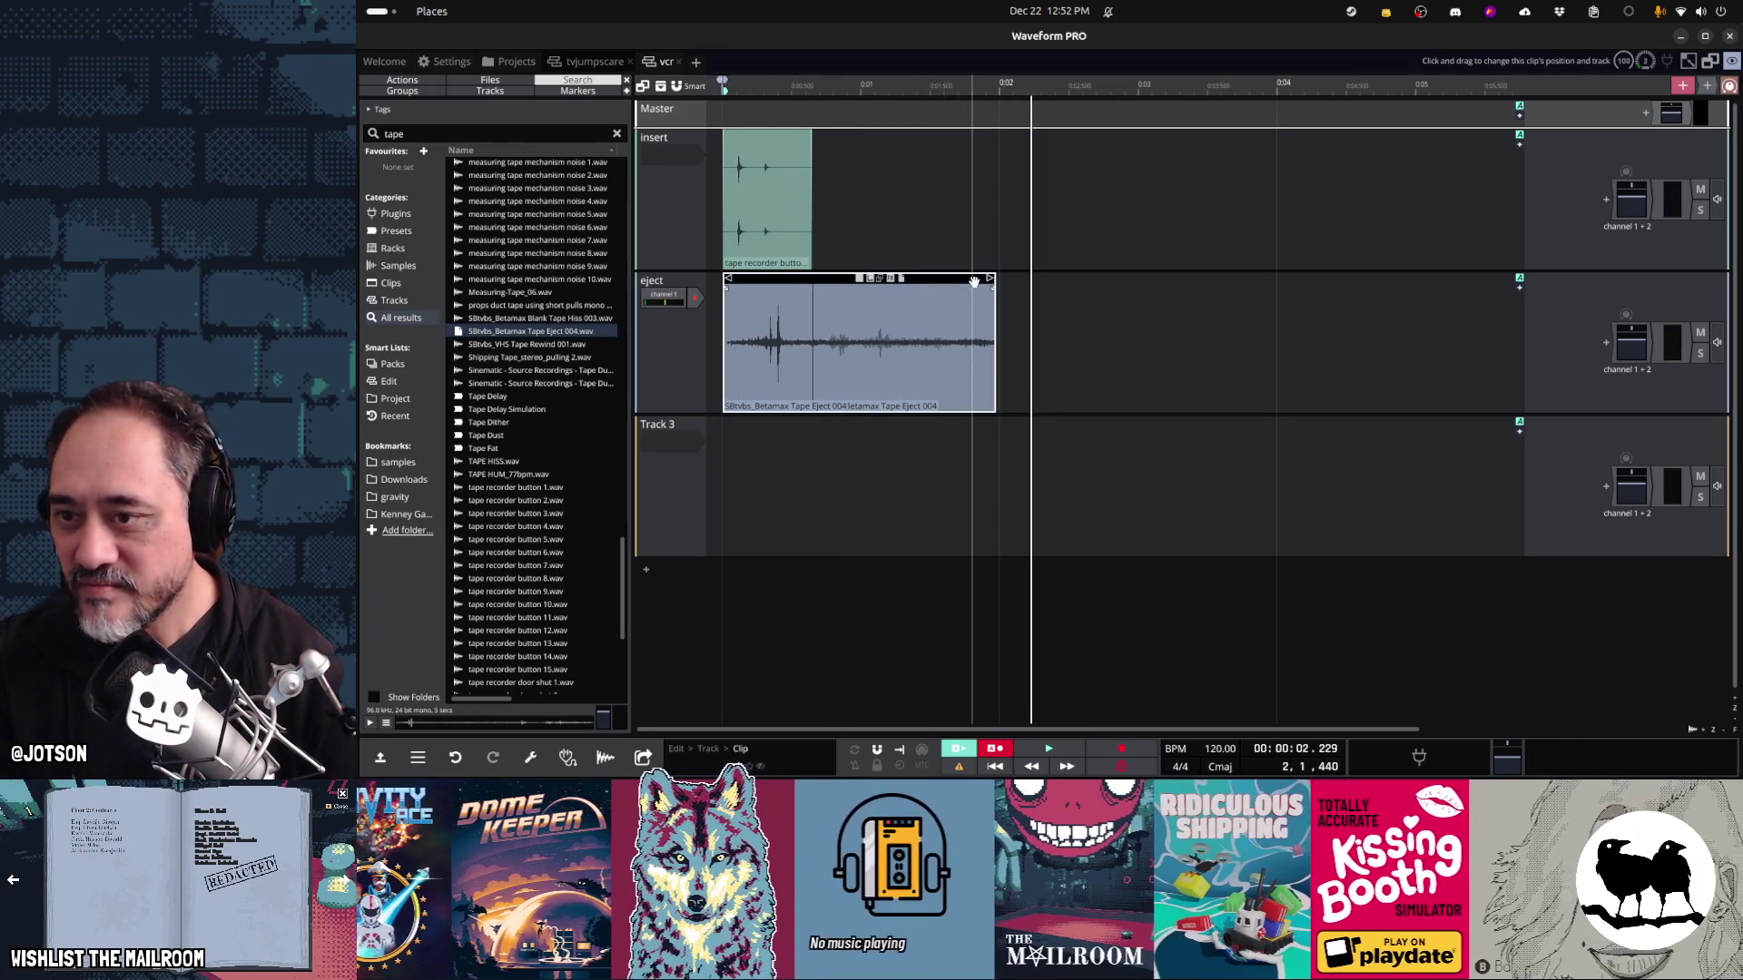
pyautogui.moveTo(973, 281); pyautogui.dragTo(973, 426)
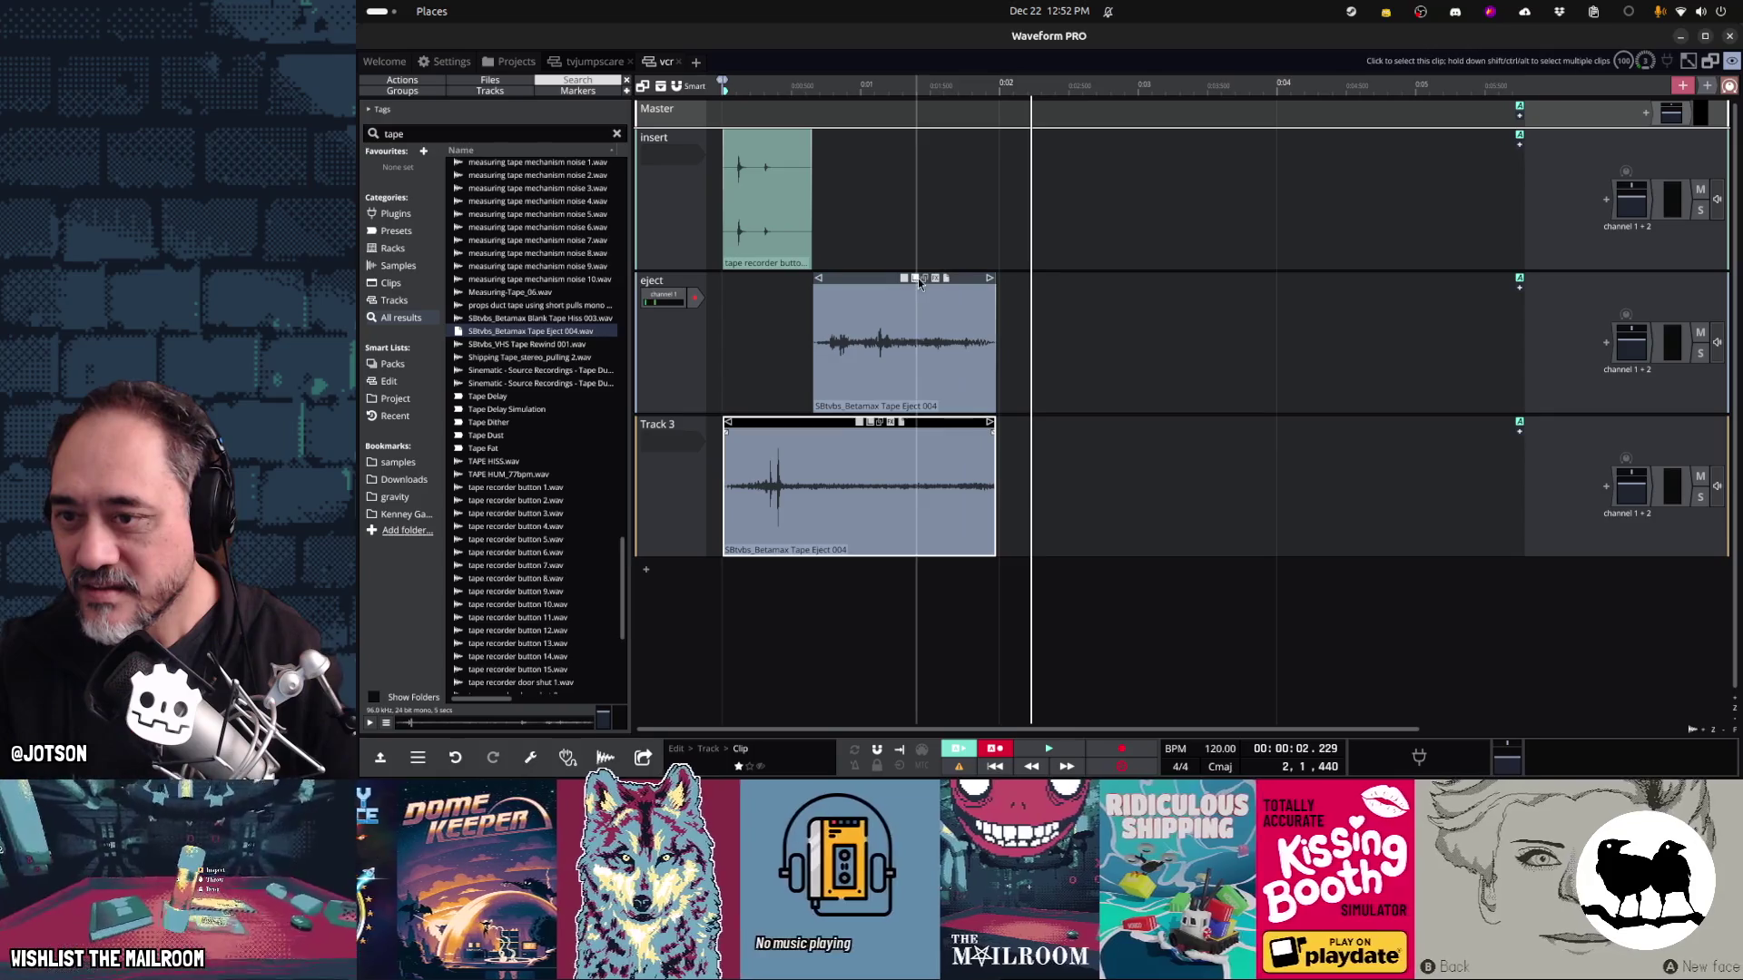
# Raise the eject track clip's gain to about +9 dB
pyautogui.click(882, 280)
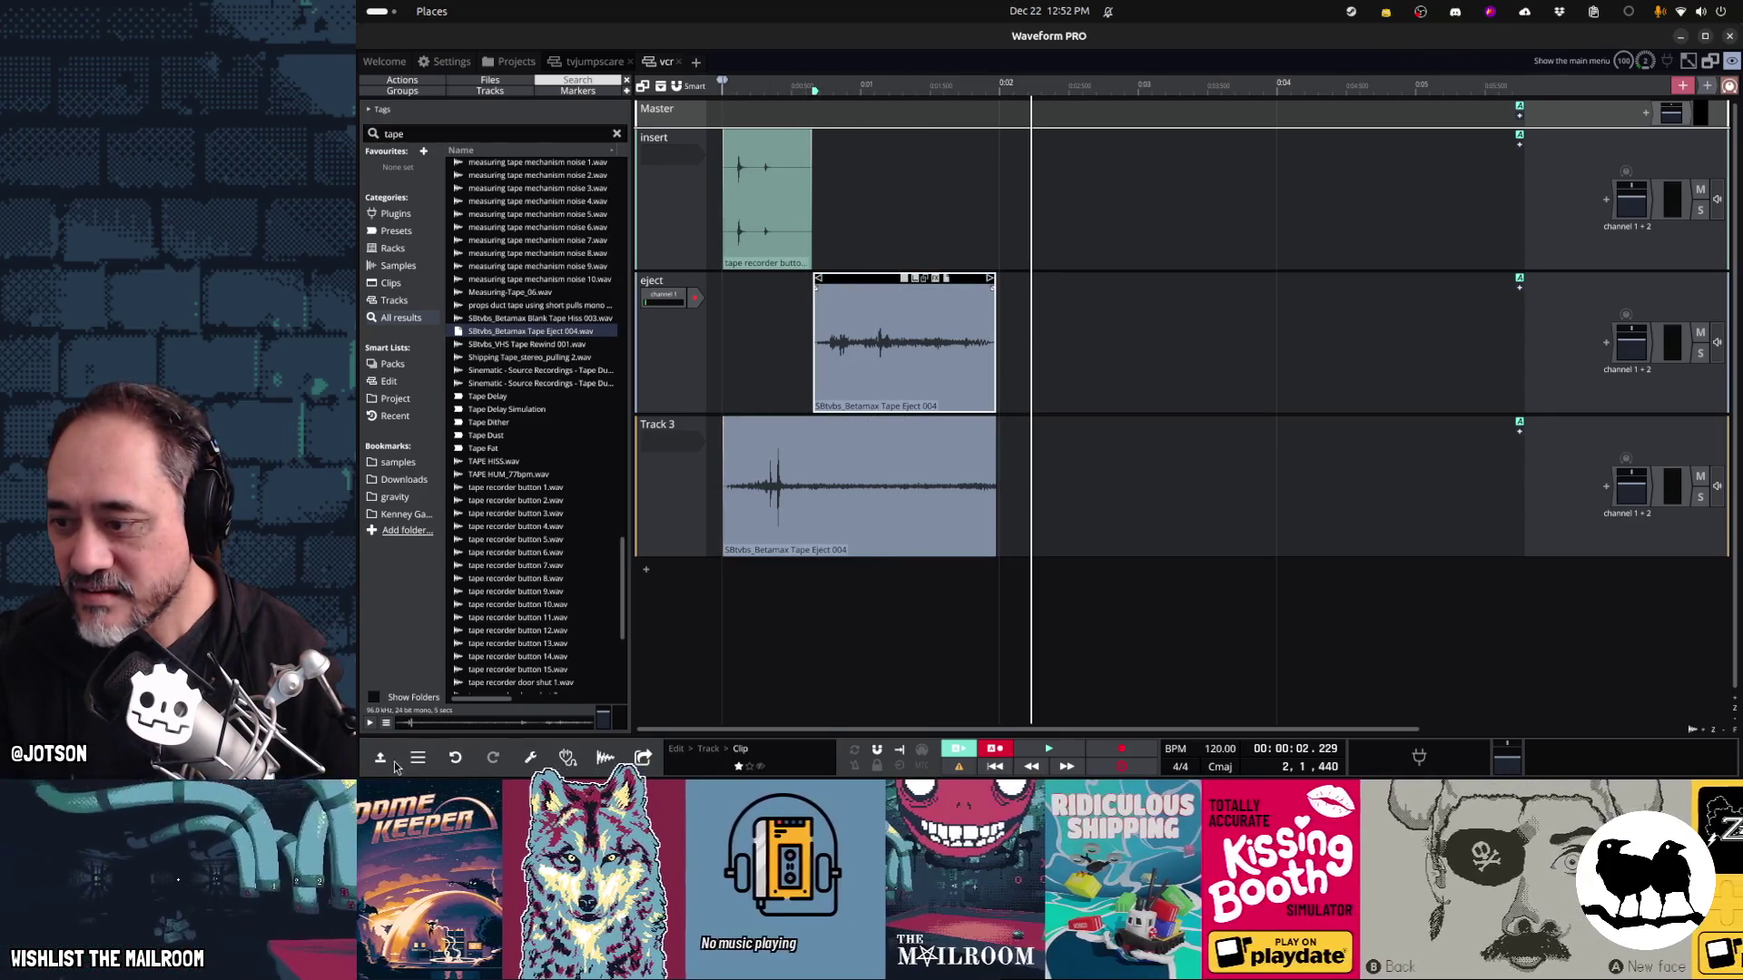
pyautogui.click(395, 766)
pyautogui.moveTo(941, 639); pyautogui.dragTo(966, 639)
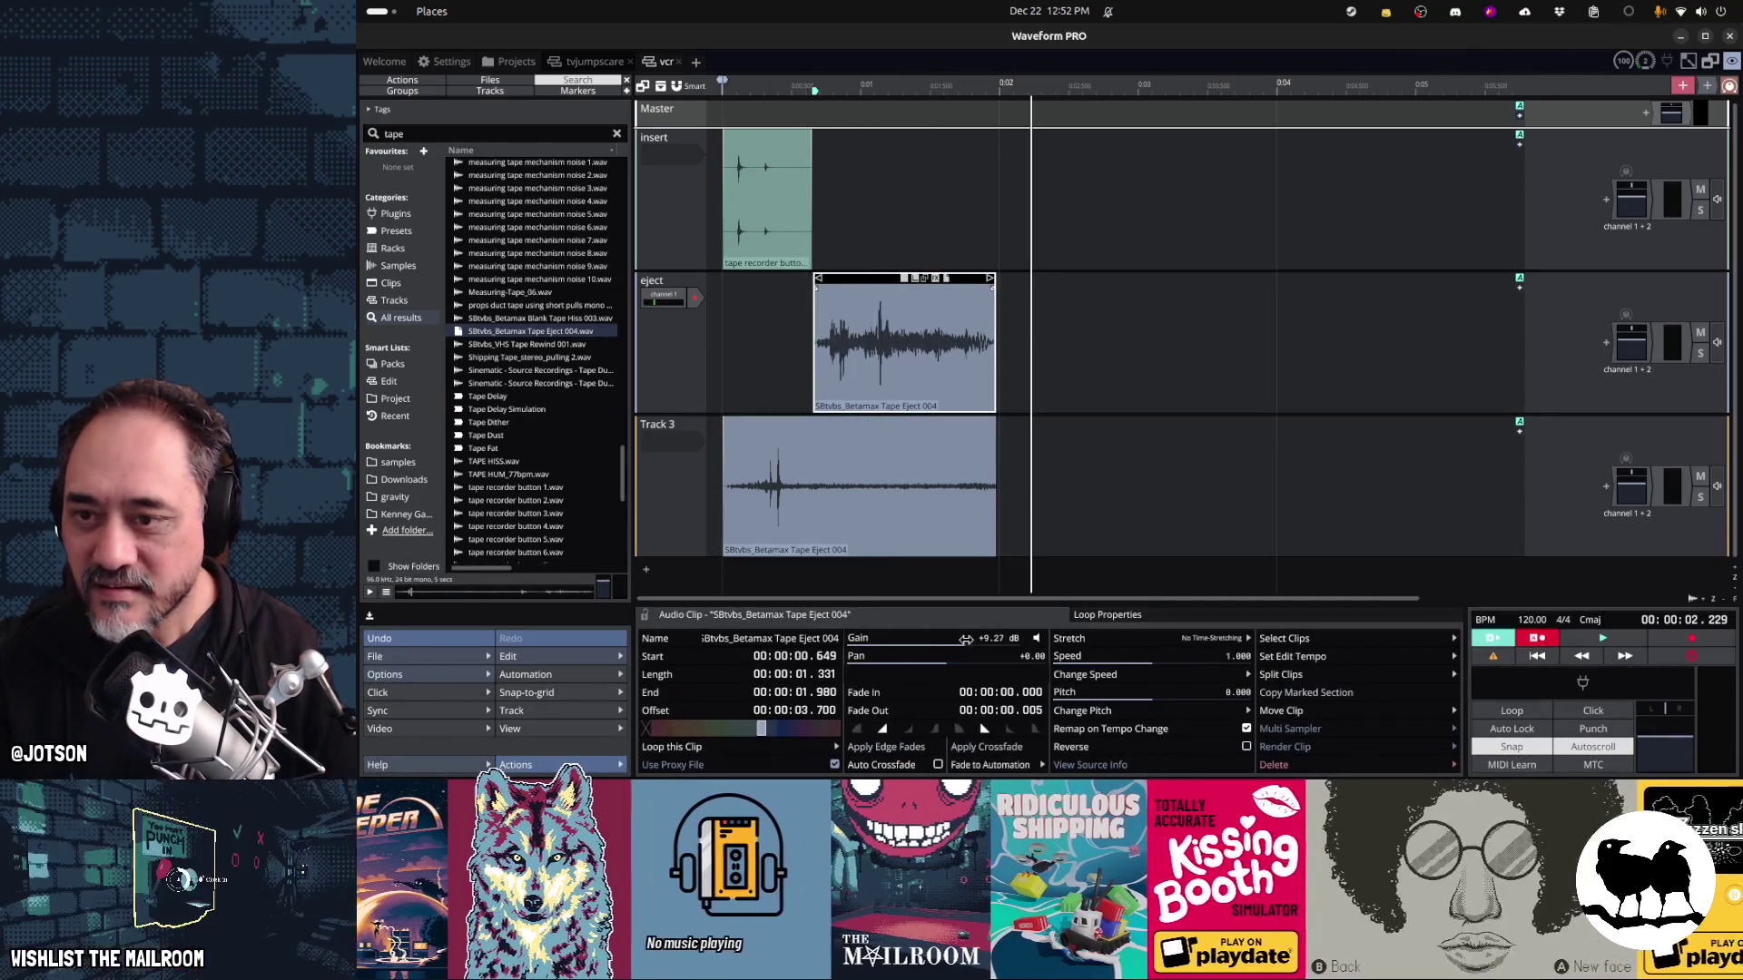
# Shorten the Track 3 clip to 1.8 s, move it back onto the eject track, and play
pyautogui.click(871, 476)
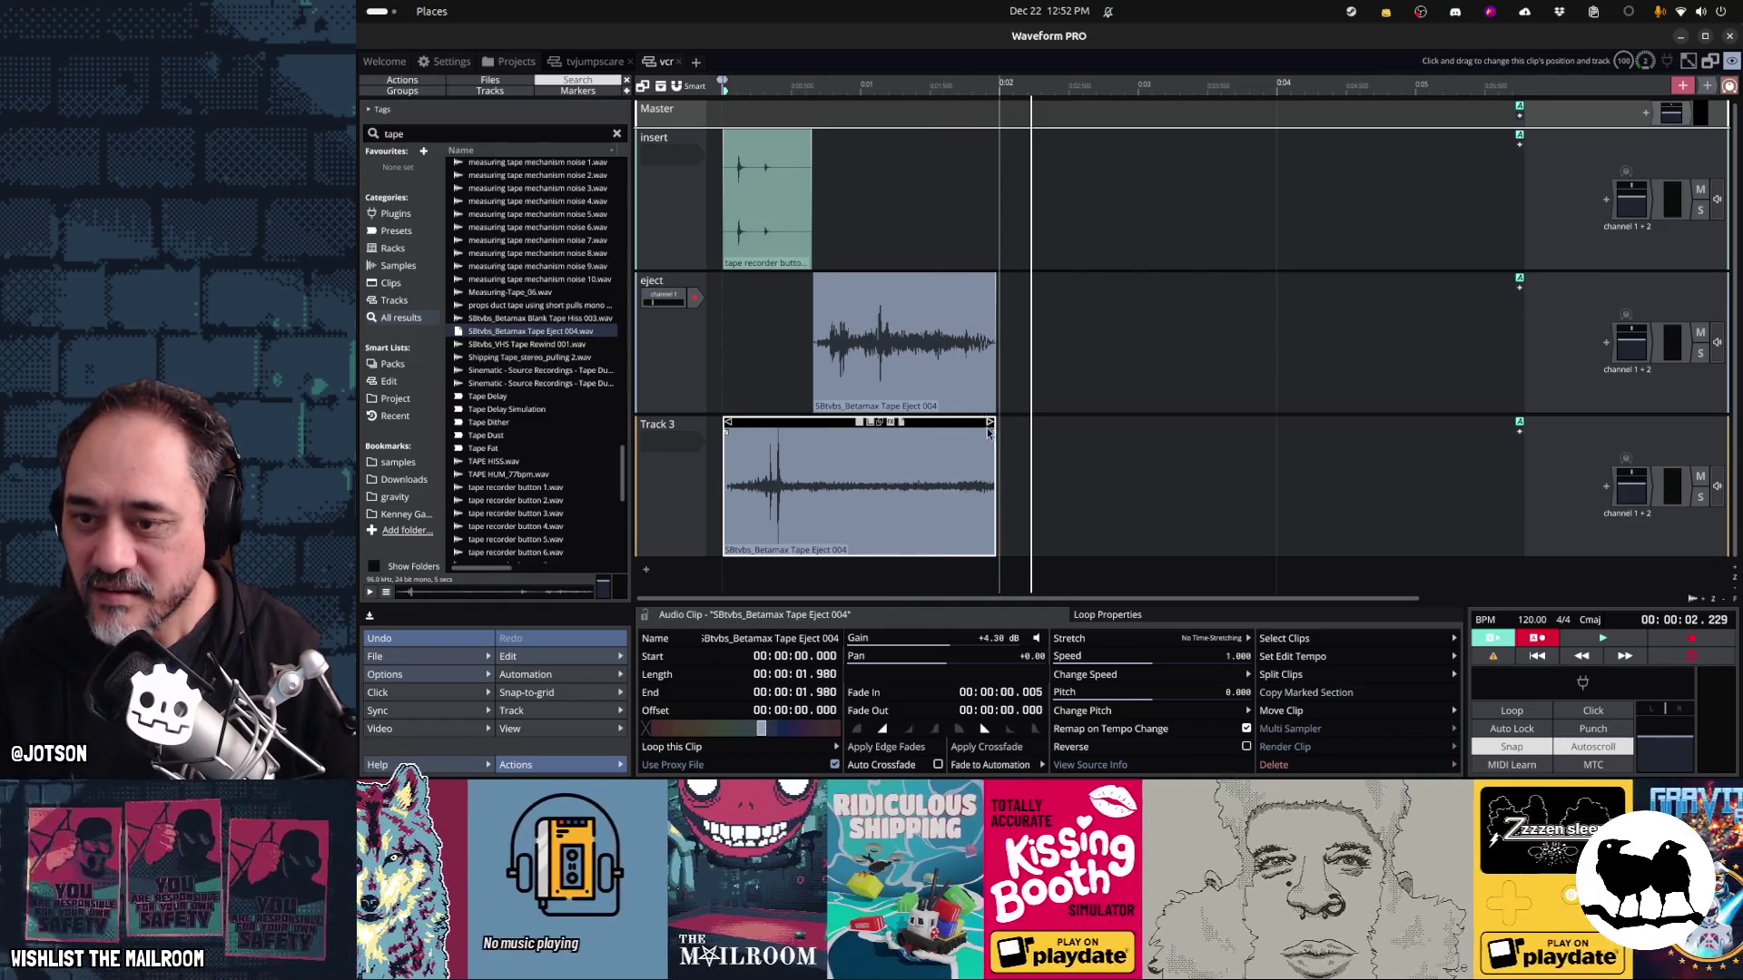
pyautogui.moveTo(989, 433); pyautogui.dragTo(970, 436)
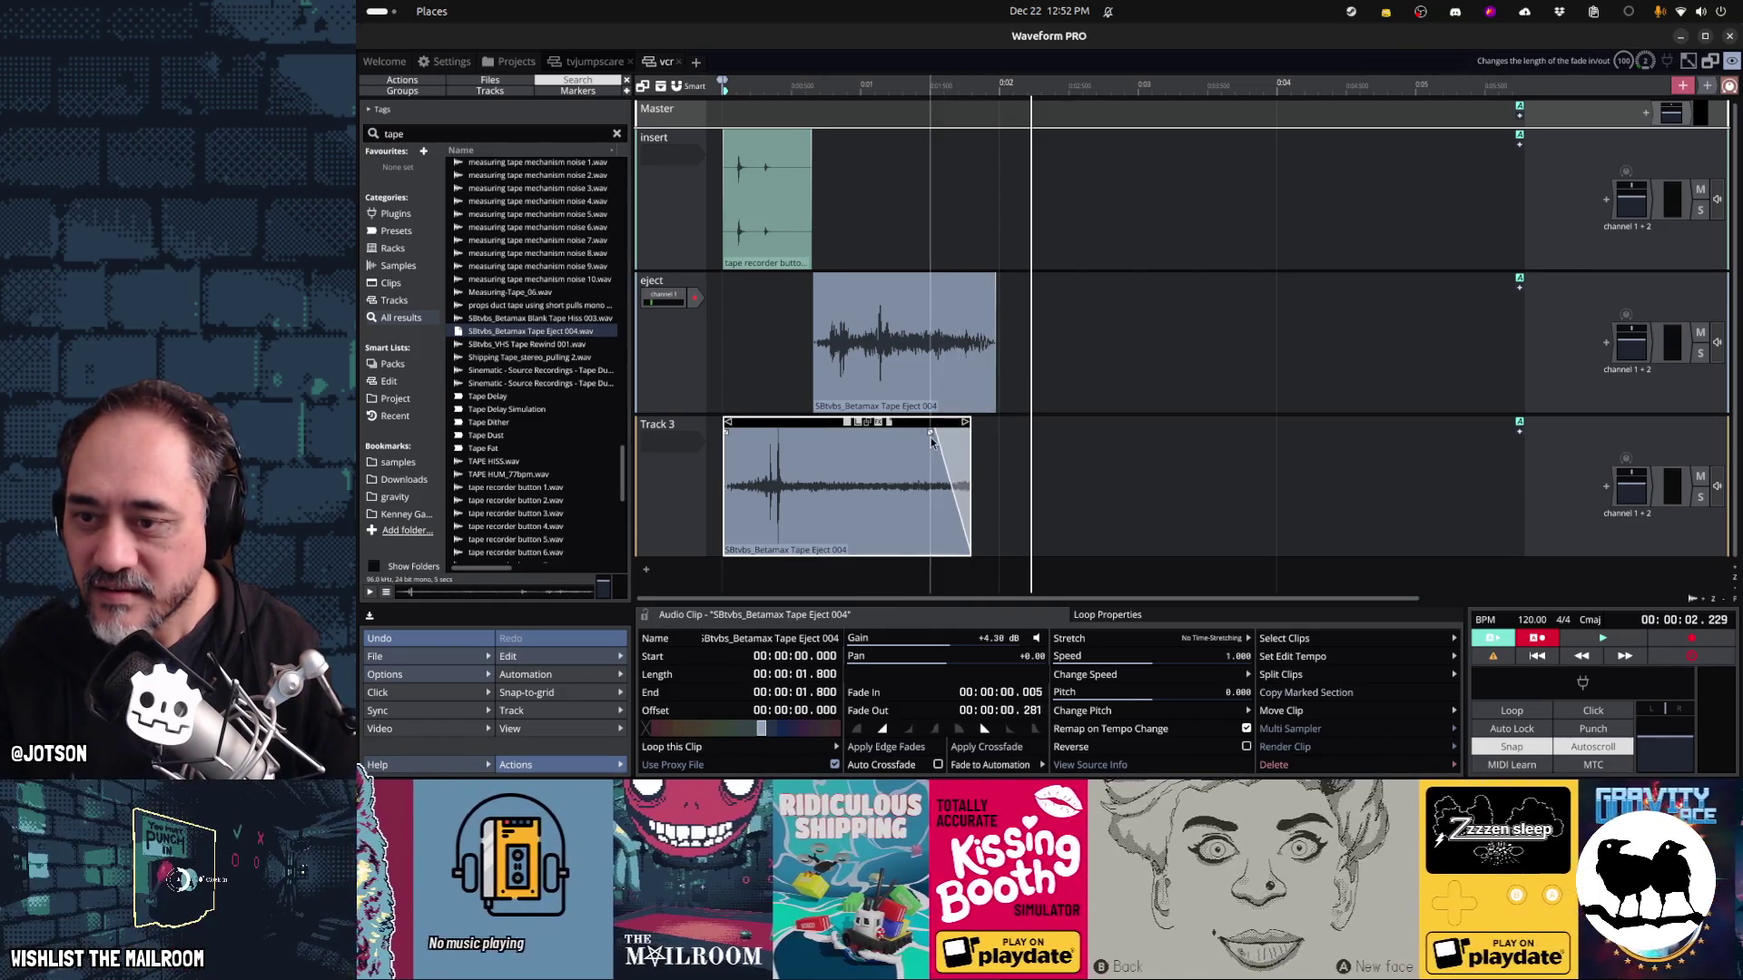
pyautogui.moveTo(836, 428); pyautogui.dragTo(813, 388)
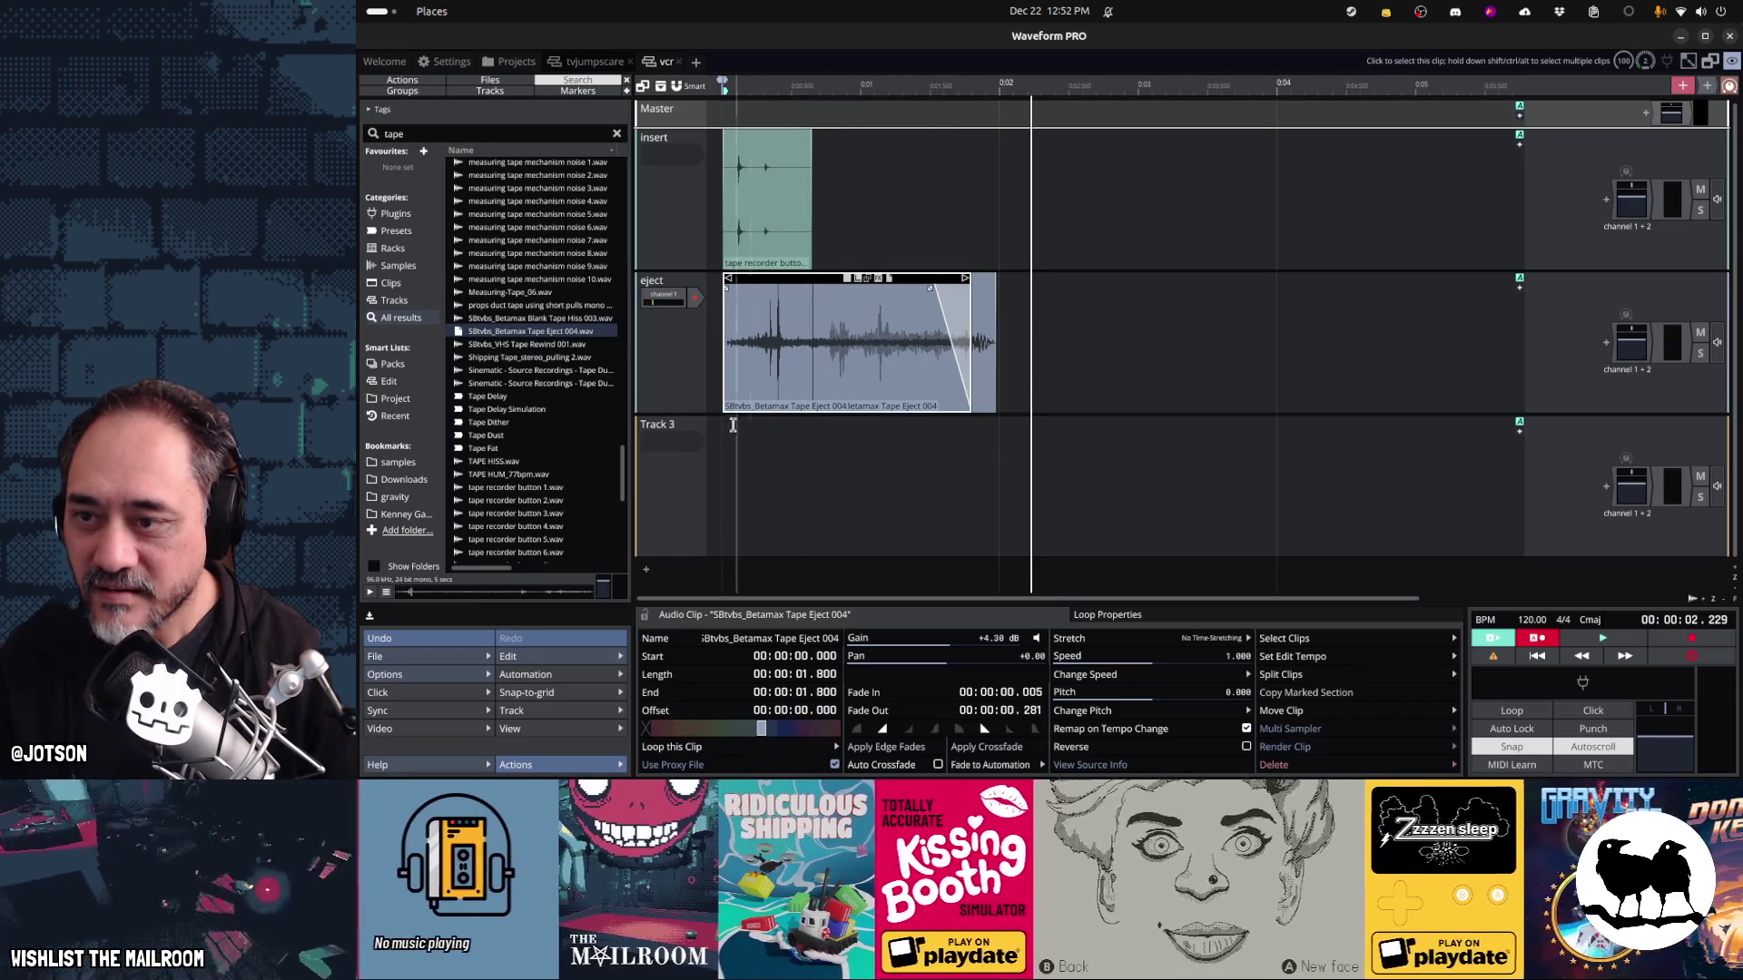
pyautogui.click(716, 461)
pyautogui.press('space')
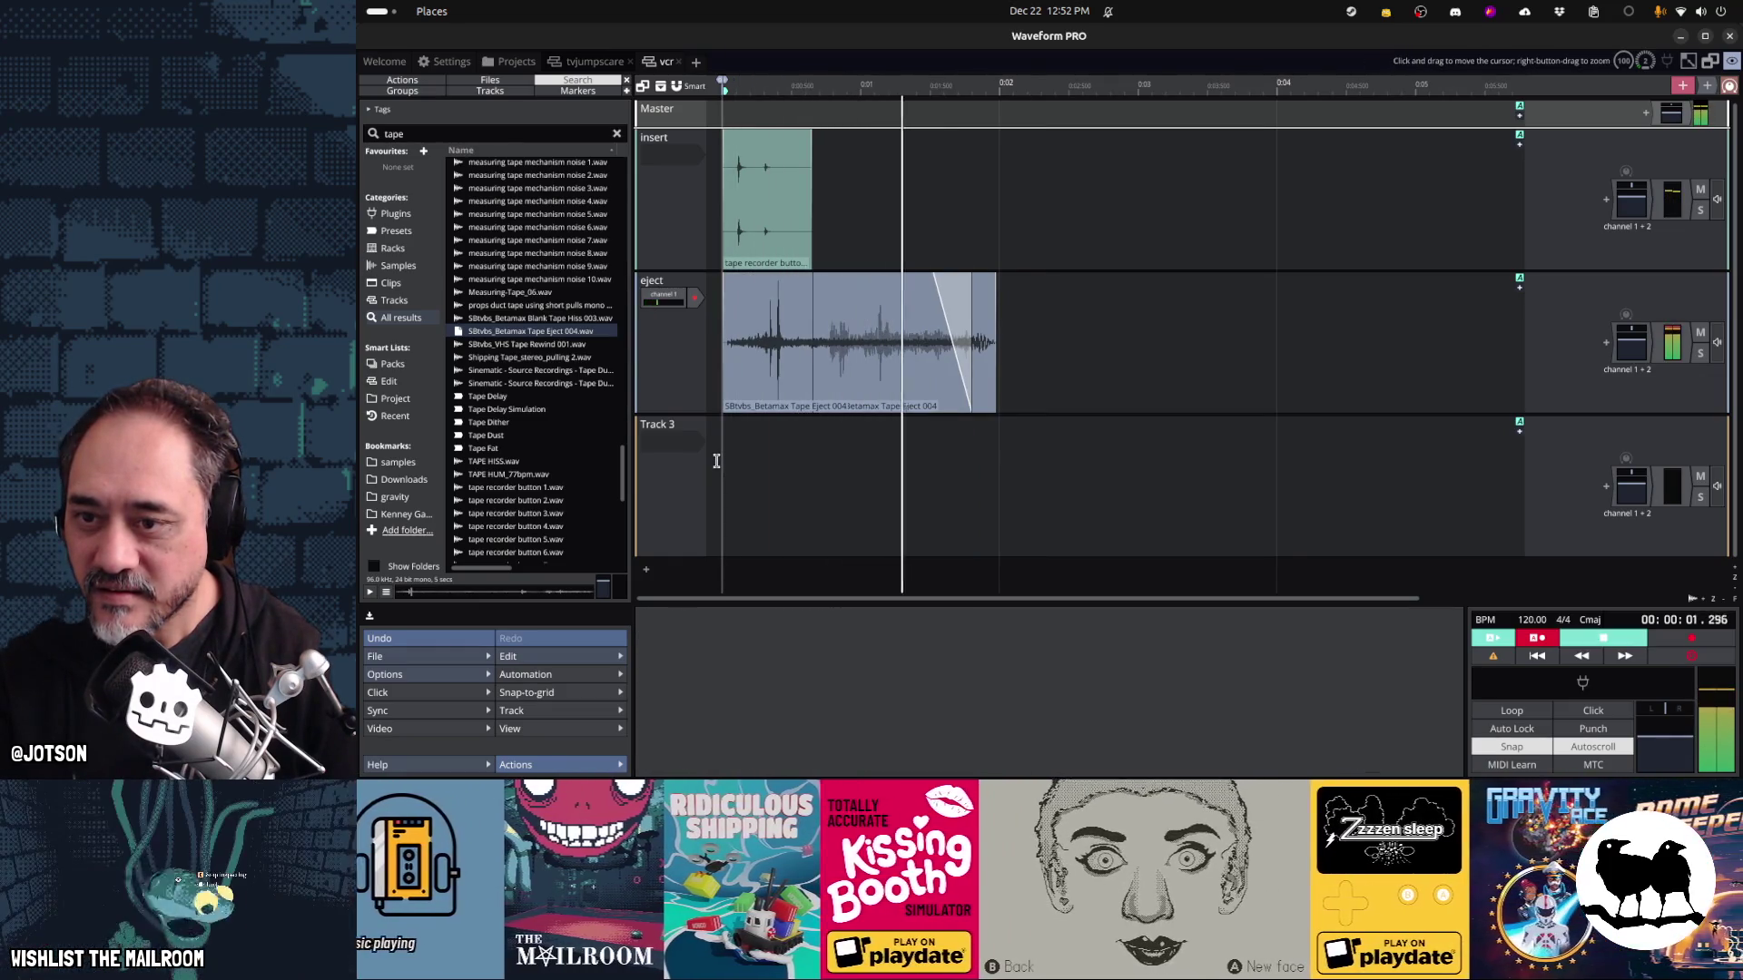
pyautogui.press('space')
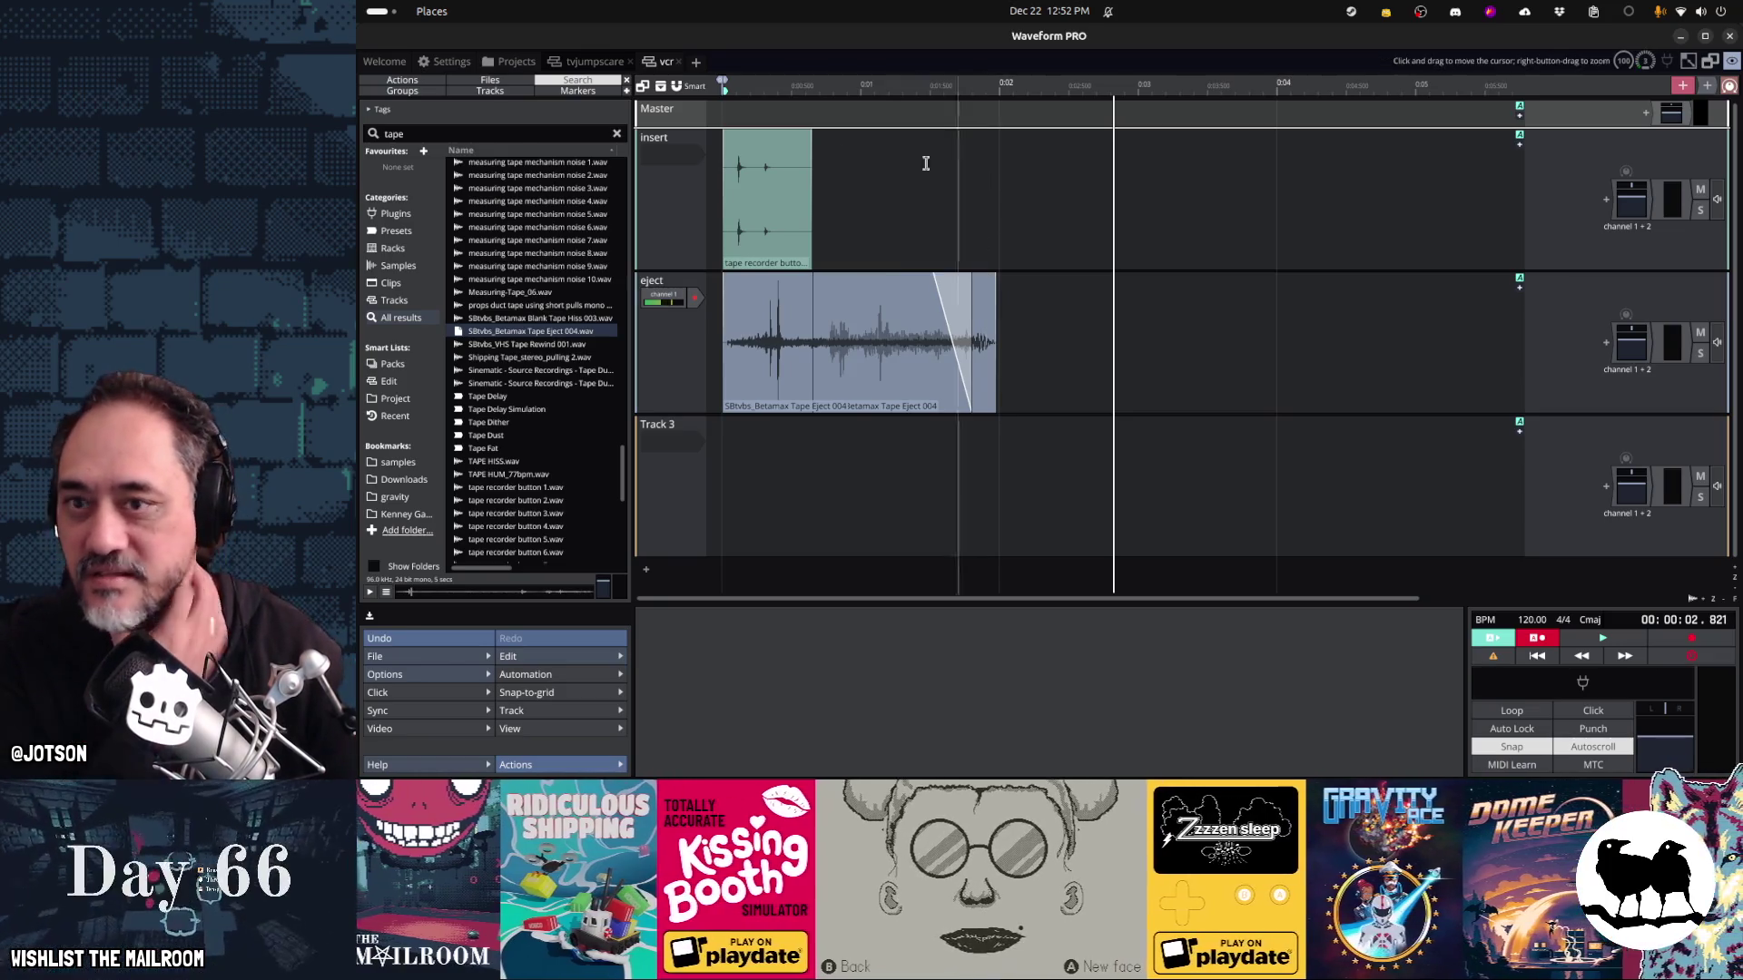
# Duplicate the louder second eject piece
pyautogui.click(776, 168)
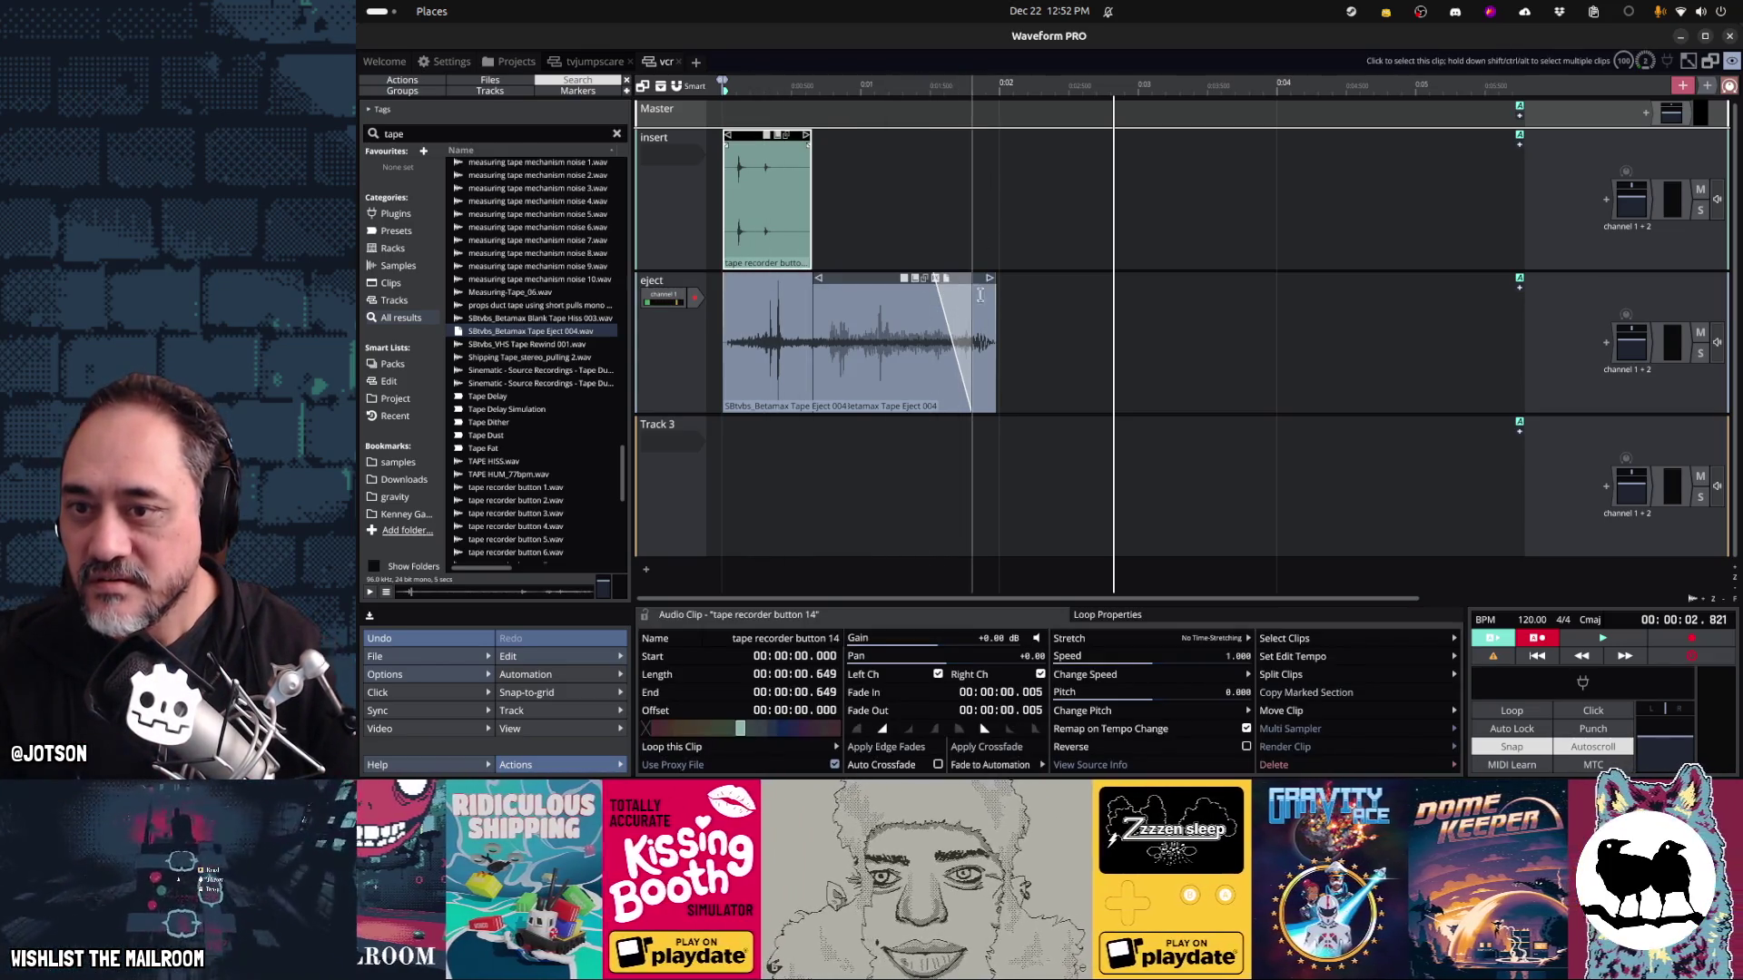
pyautogui.click(980, 281)
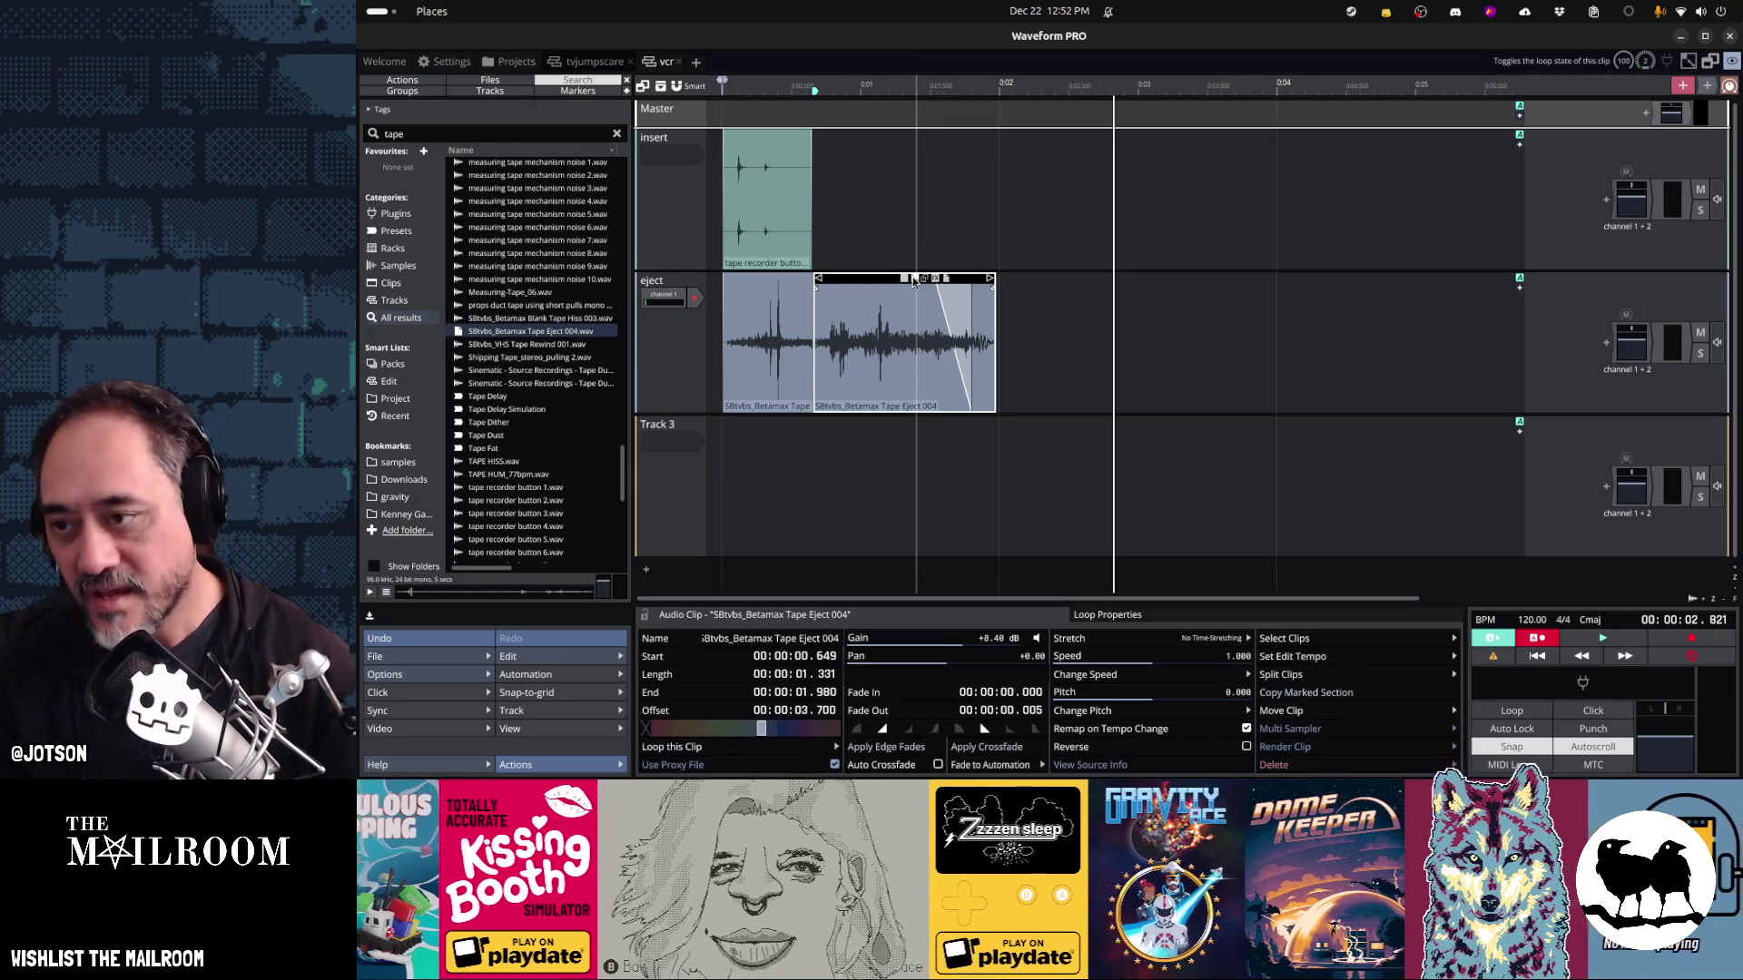
pyautogui.hotkey('ctrl', 'd')
# Move the eject copy onto the insert track and audition it on its own
pyautogui.moveTo(1052, 281); pyautogui.dragTo(865, 197)
pyautogui.click(719, 279)
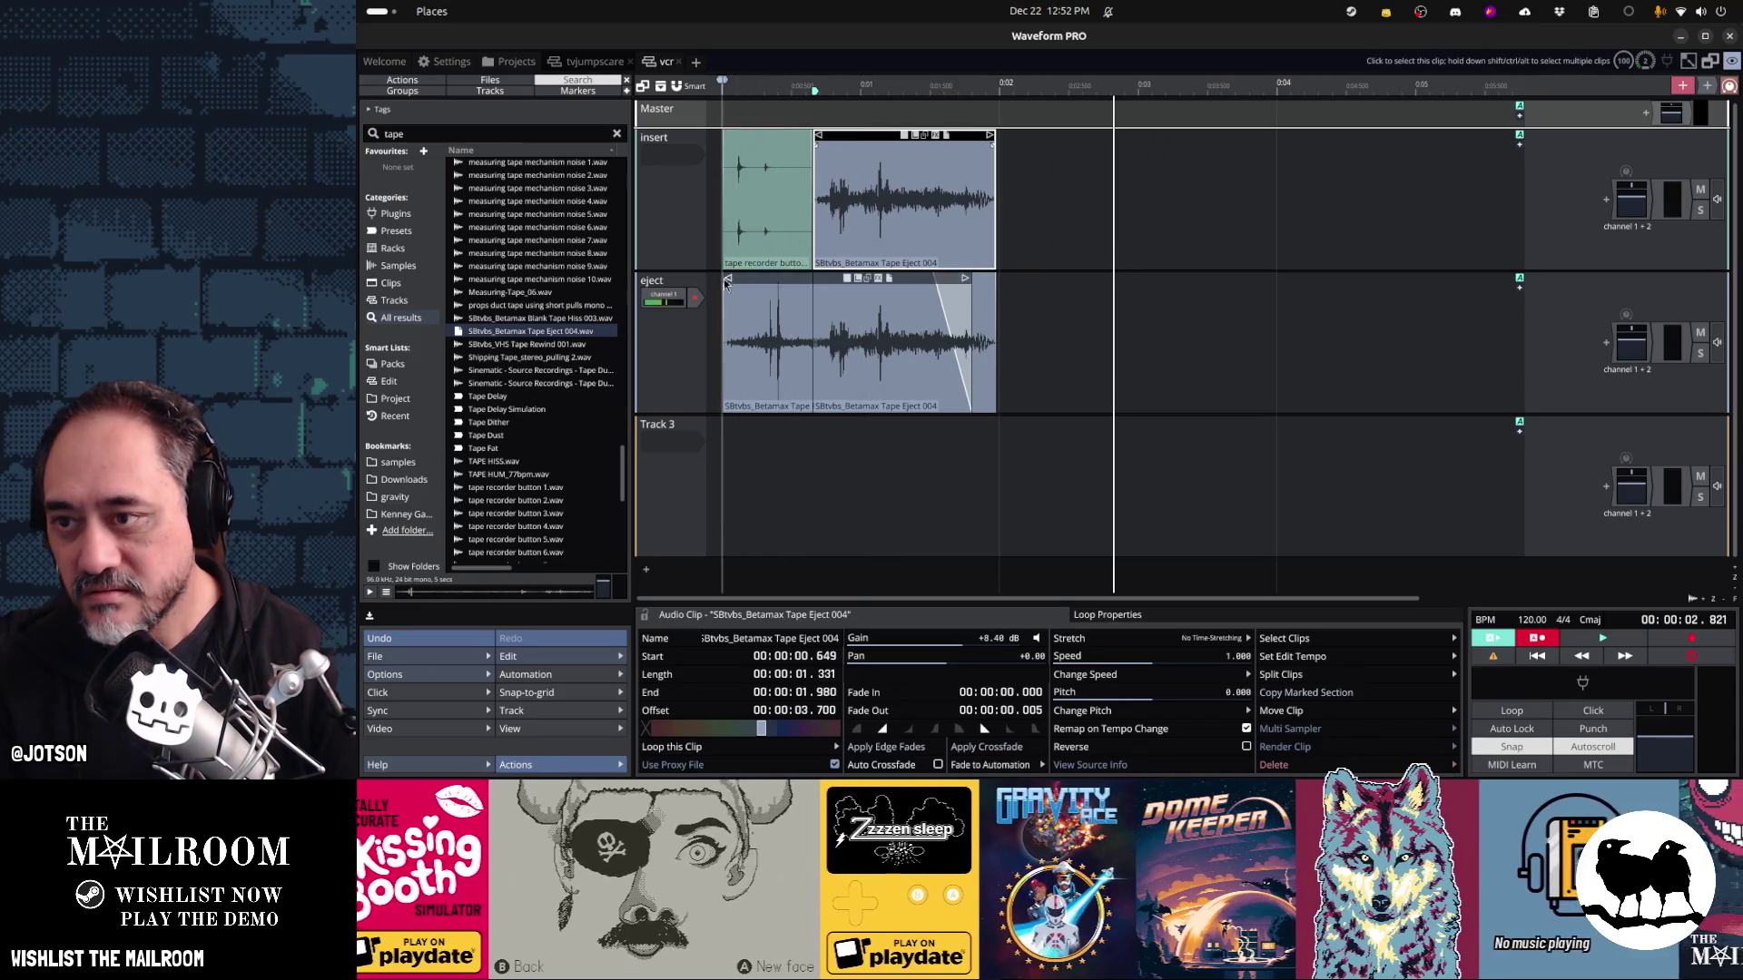
pyautogui.press('space')
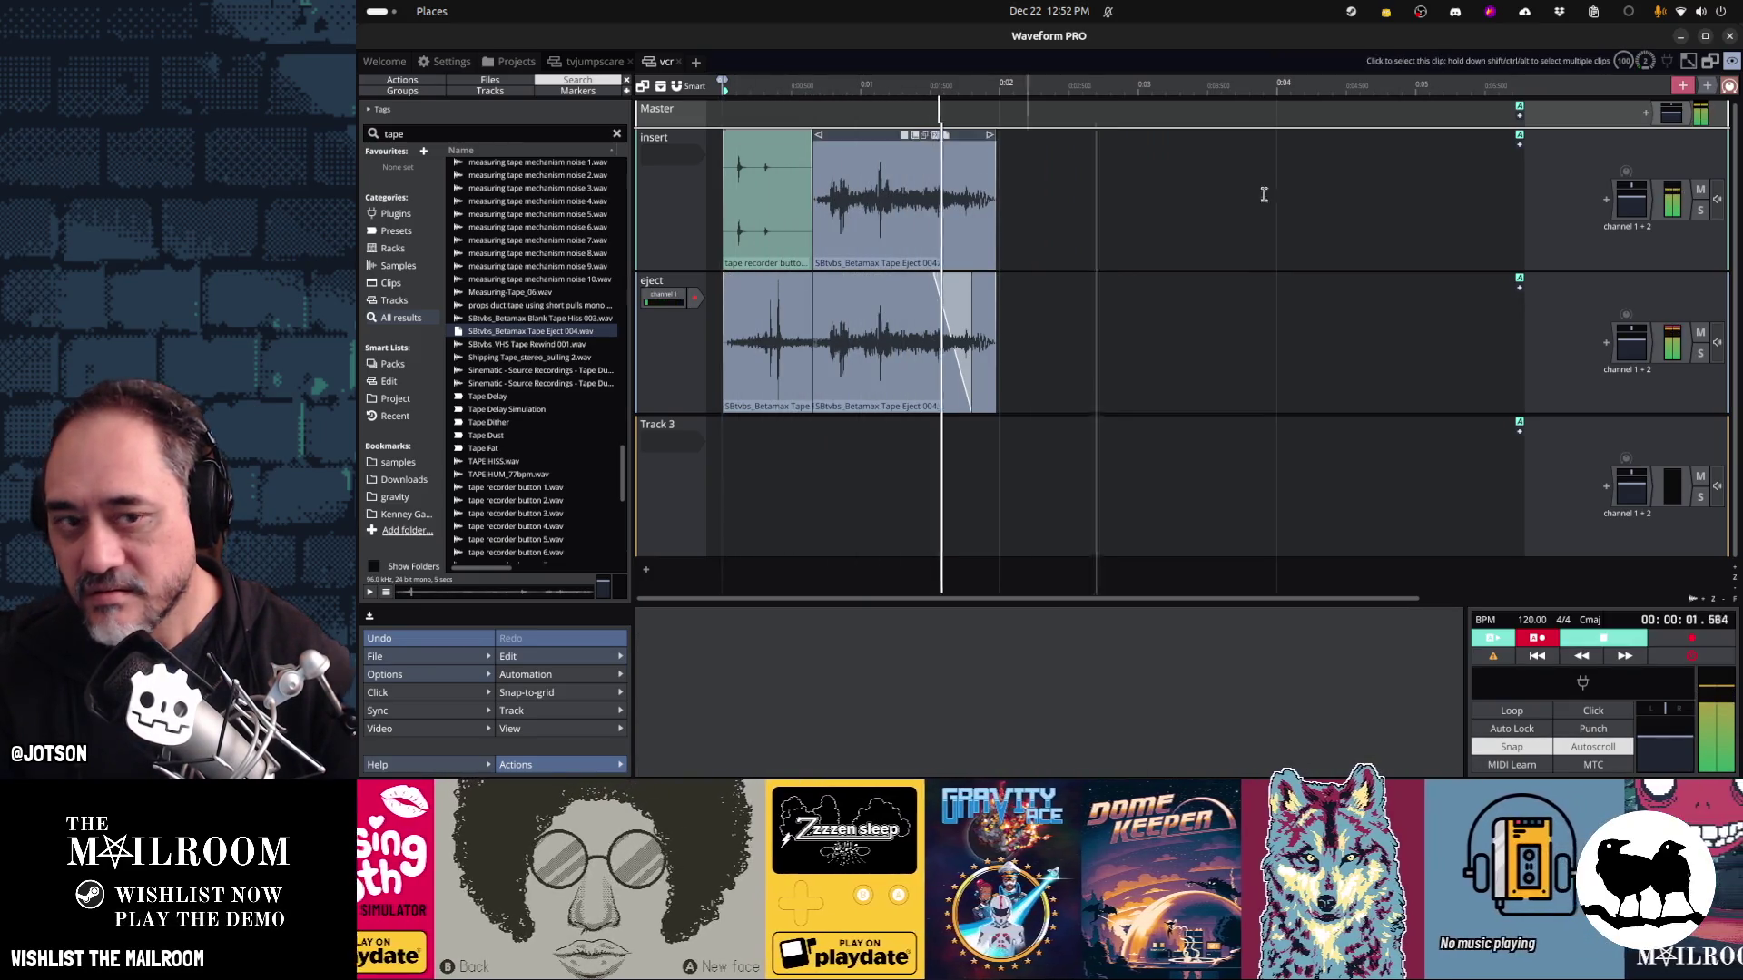
pyautogui.click(1700, 211)
pyautogui.press('space')
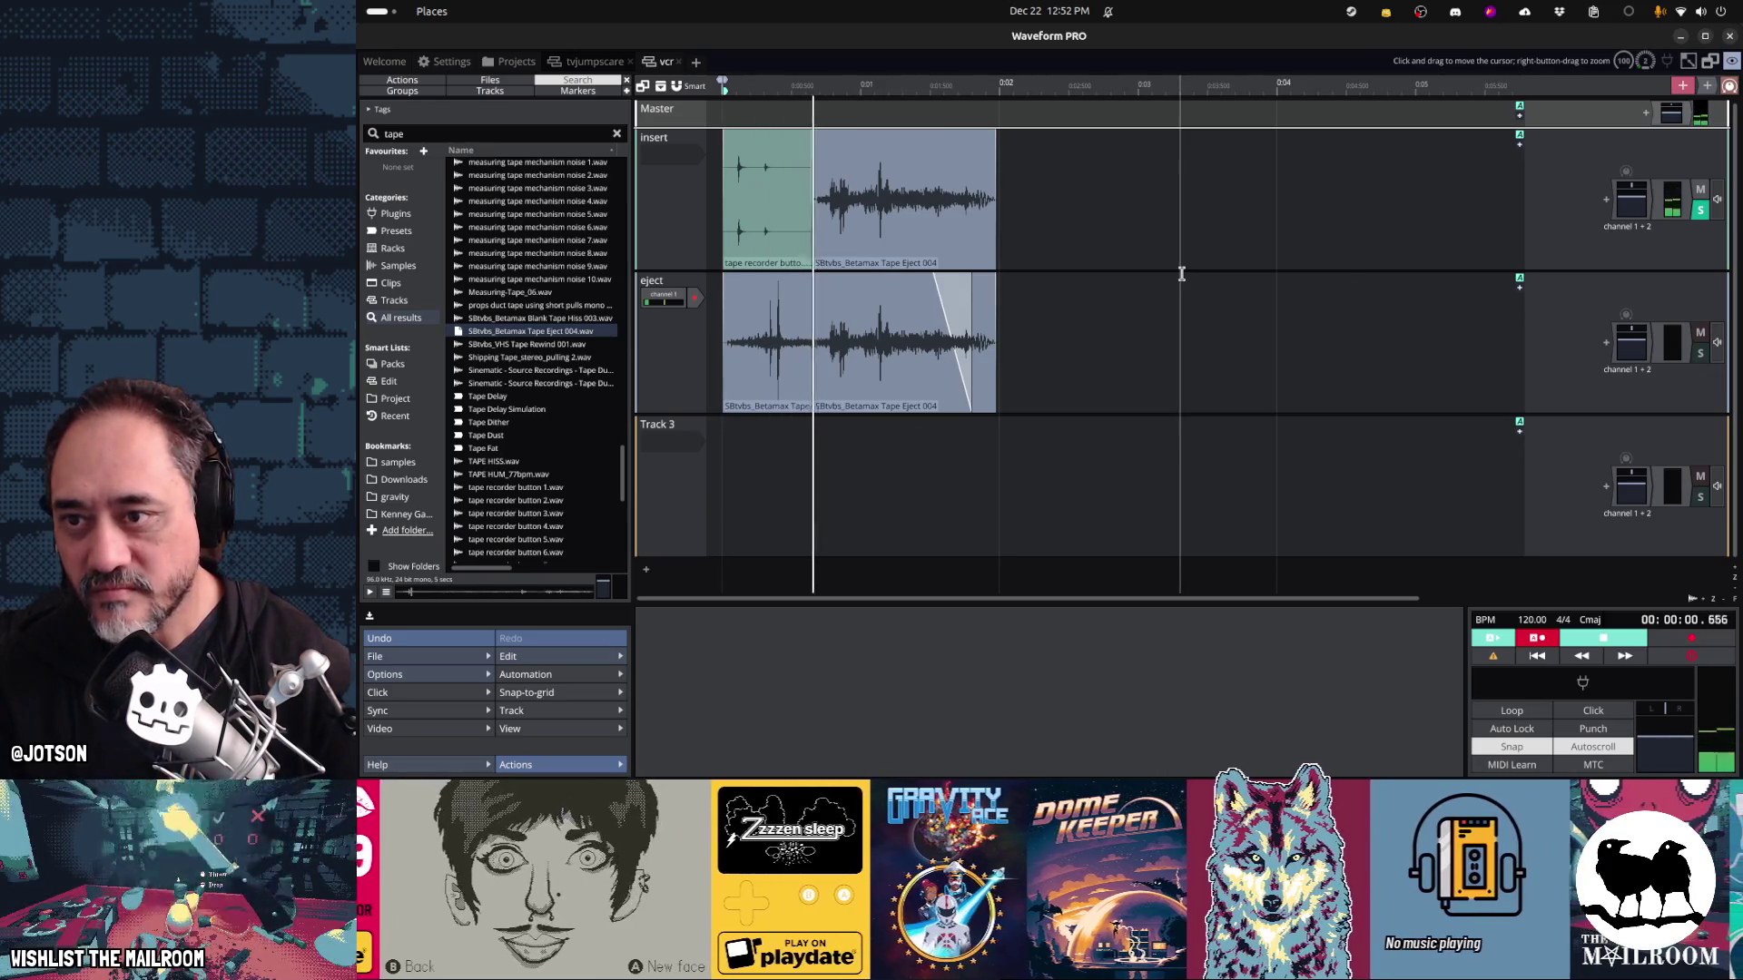
pyautogui.press('space')
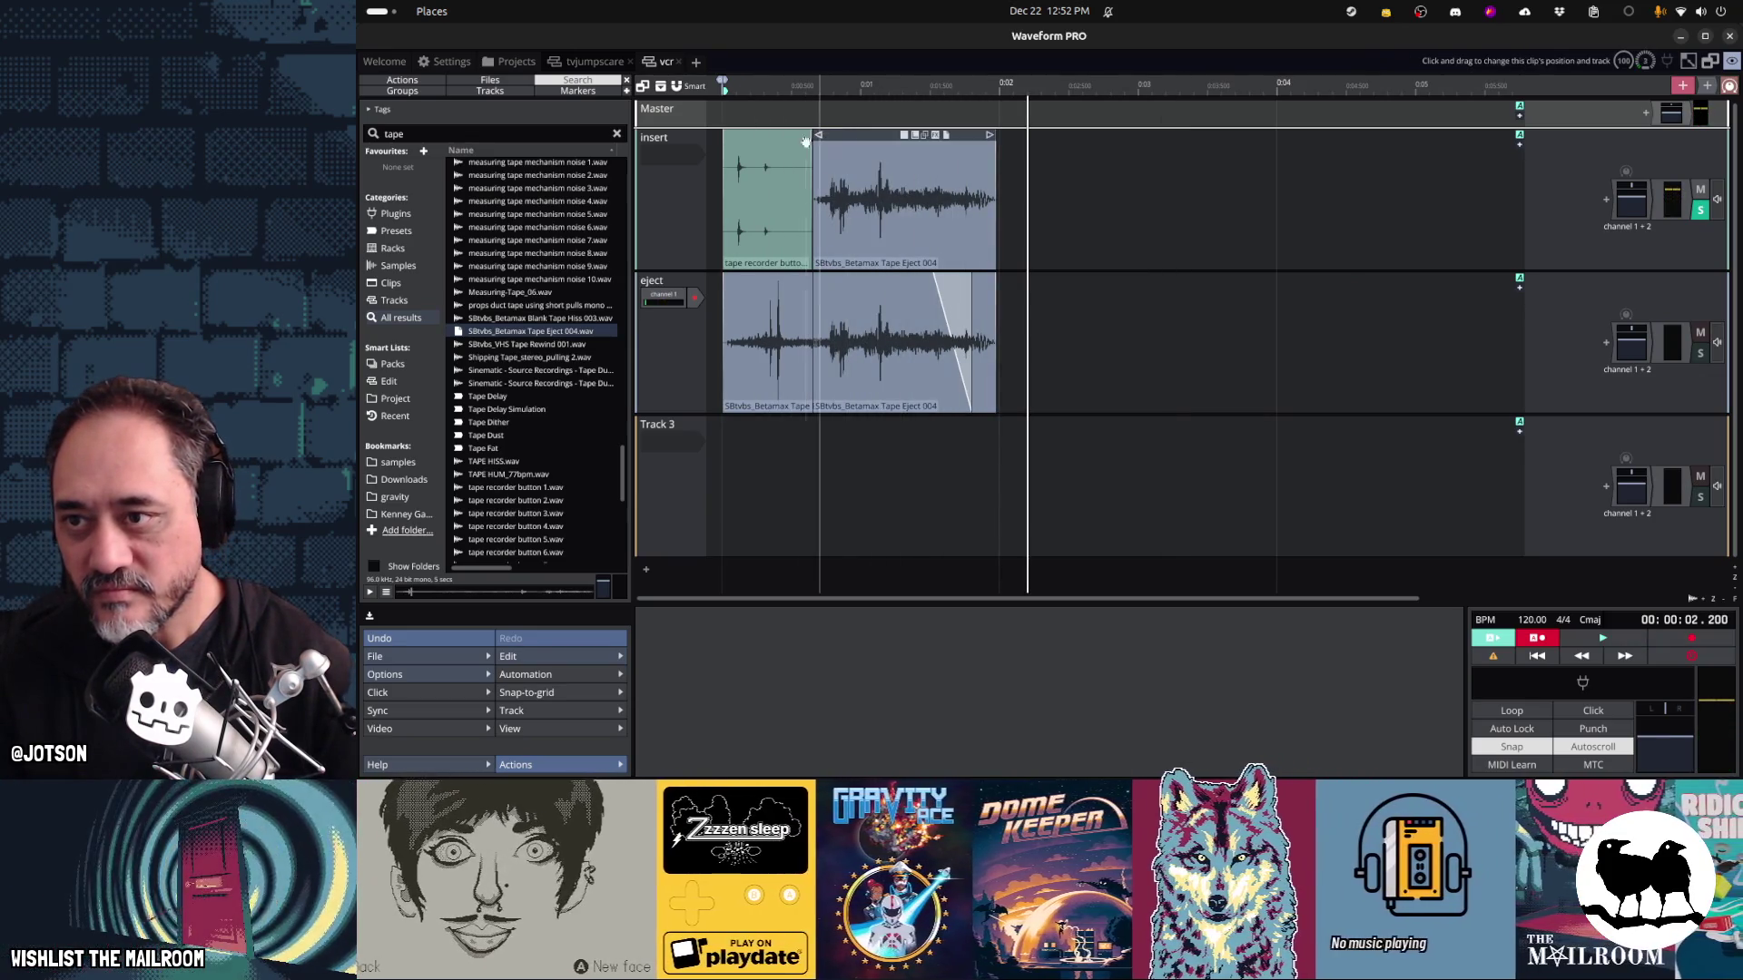
# Delete the tape recorder button 14 clip and extend the insert clip's start to 0 s
pyautogui.moveTo(760, 150); pyautogui.dragTo(1258, 150)
pyautogui.press('Delete')
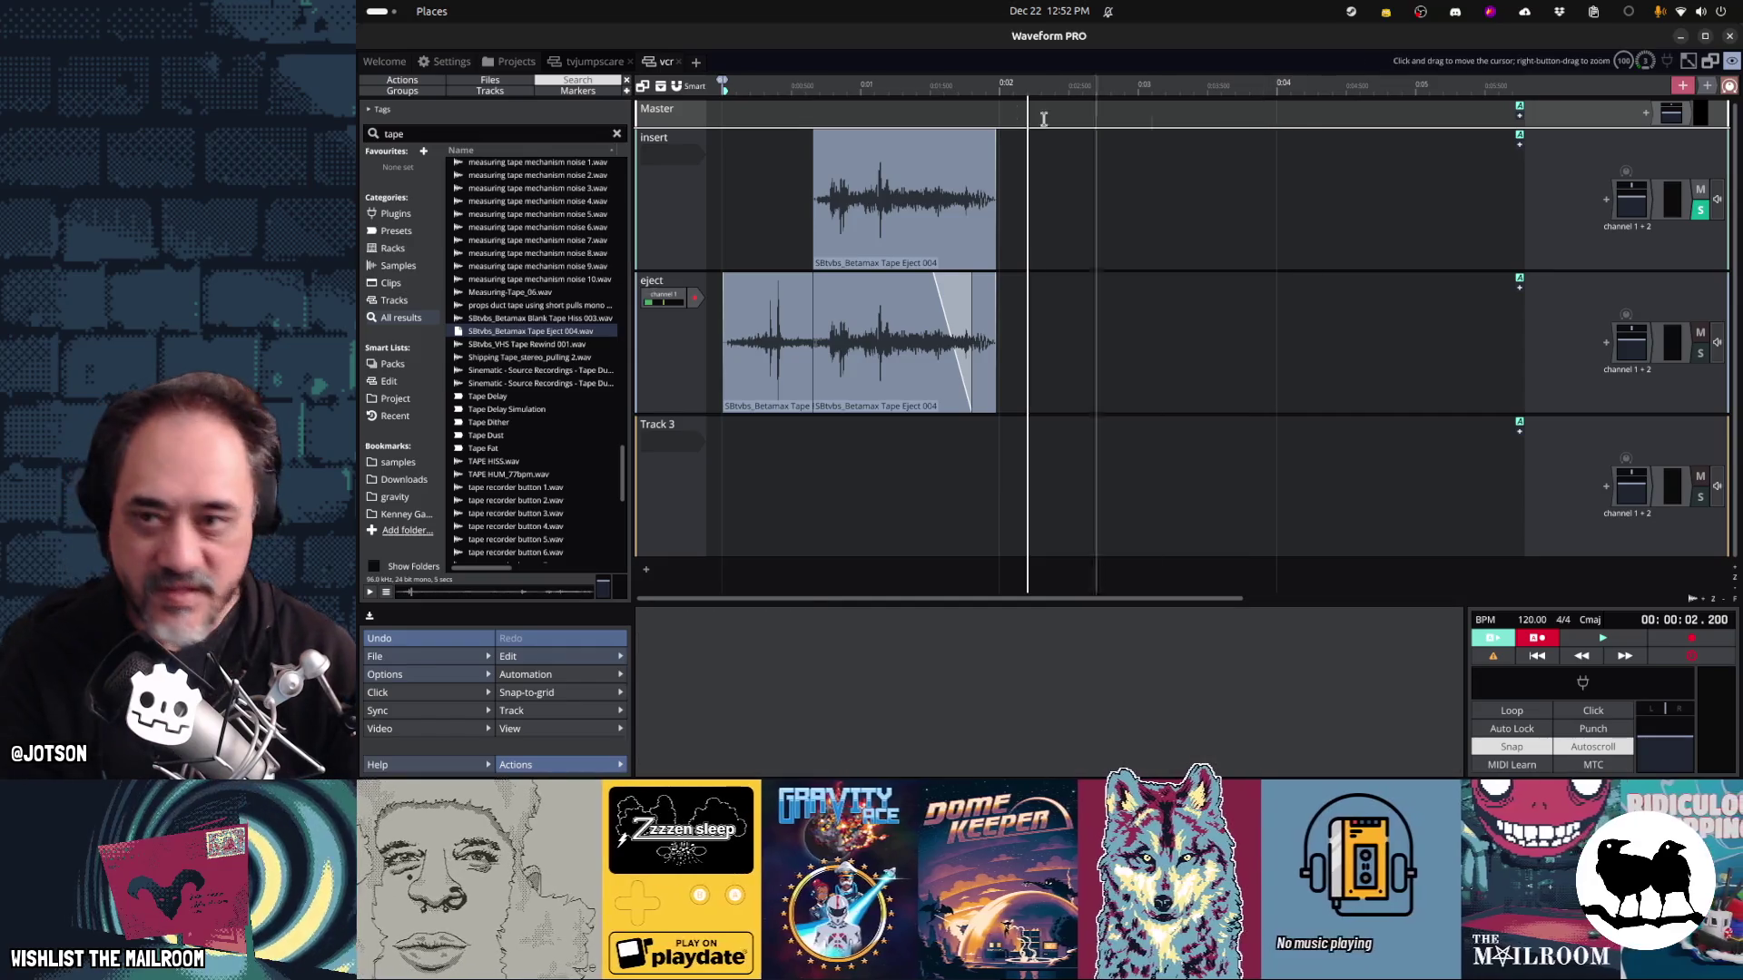
pyautogui.moveTo(814, 148); pyautogui.dragTo(717, 151)
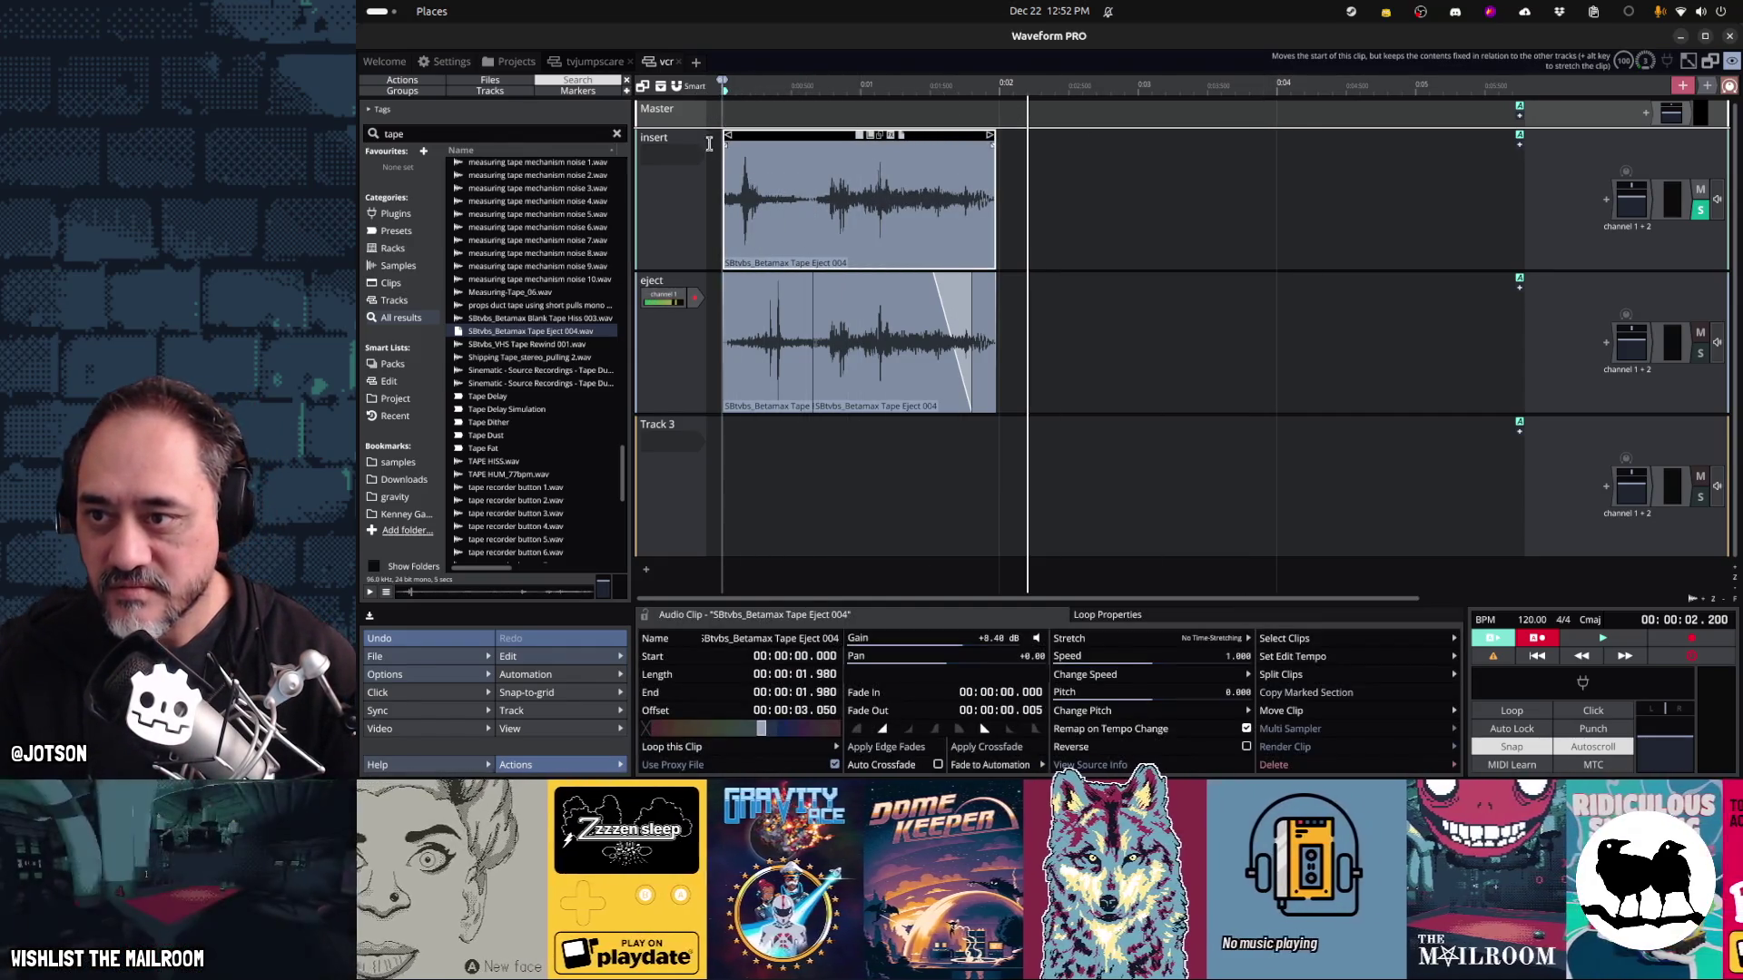
pyautogui.press('space')
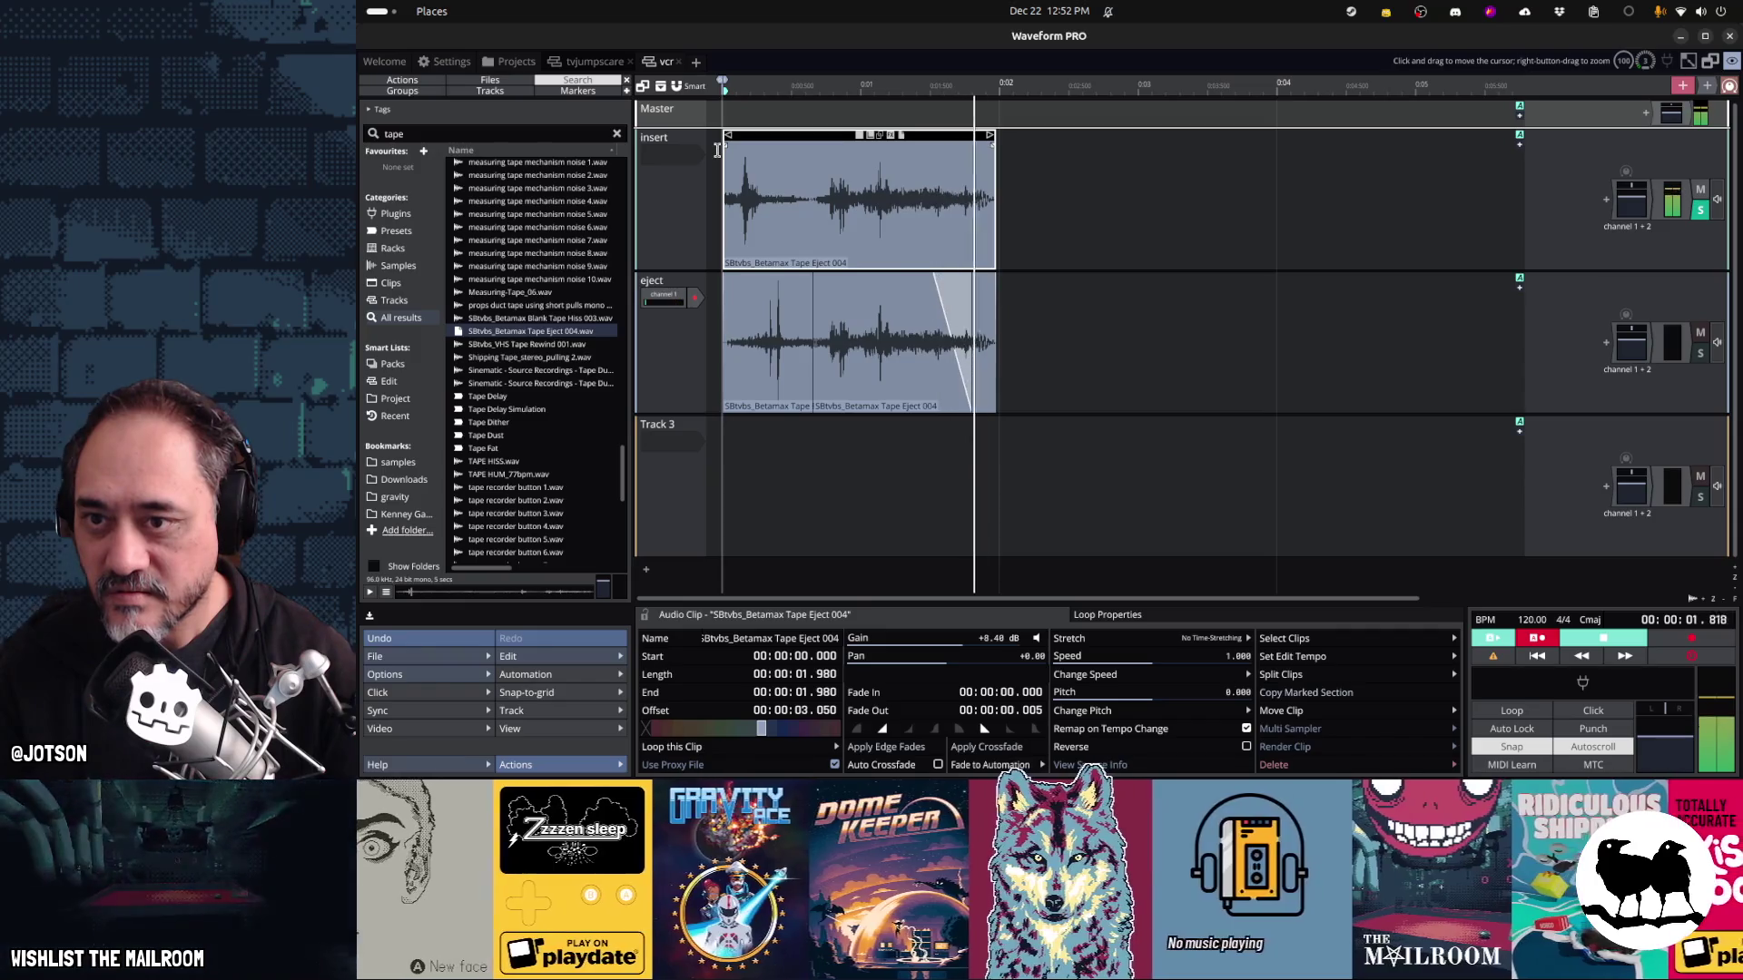
pyautogui.press('space')
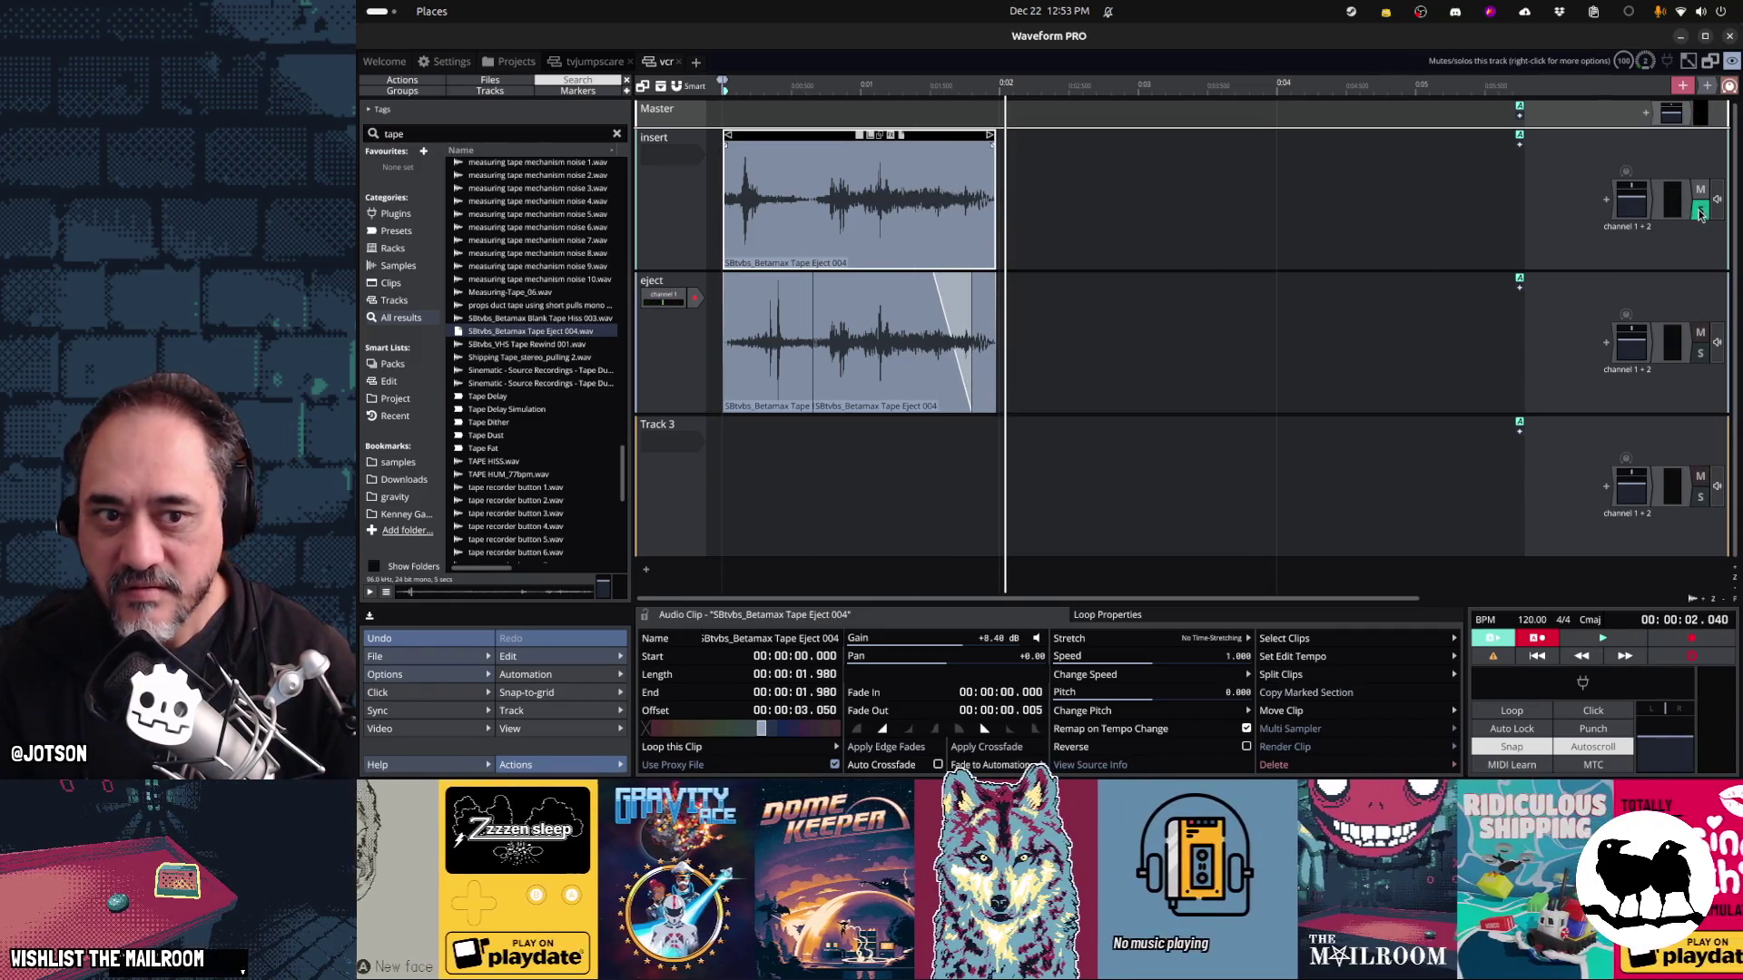
pyautogui.press('space')
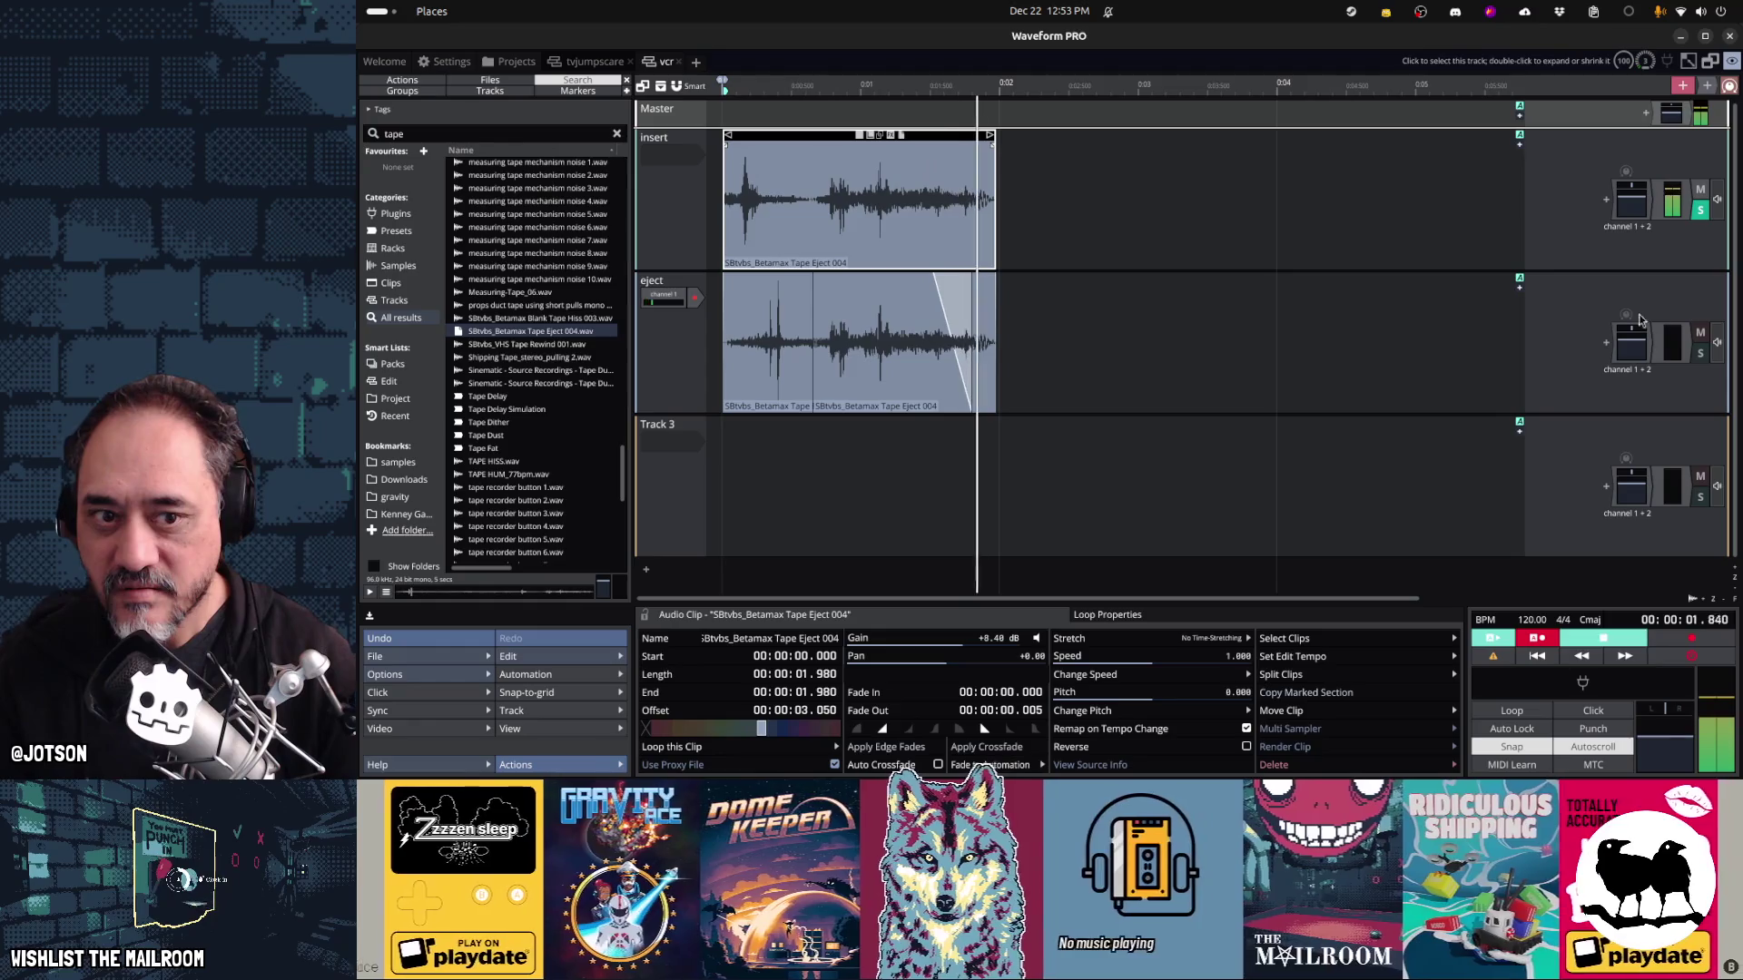
pyautogui.press('space')
# Solo only the insert track, audition it, and preview the SBtvbs_VHS Tape Rewind 001 sample
pyautogui.press('space')
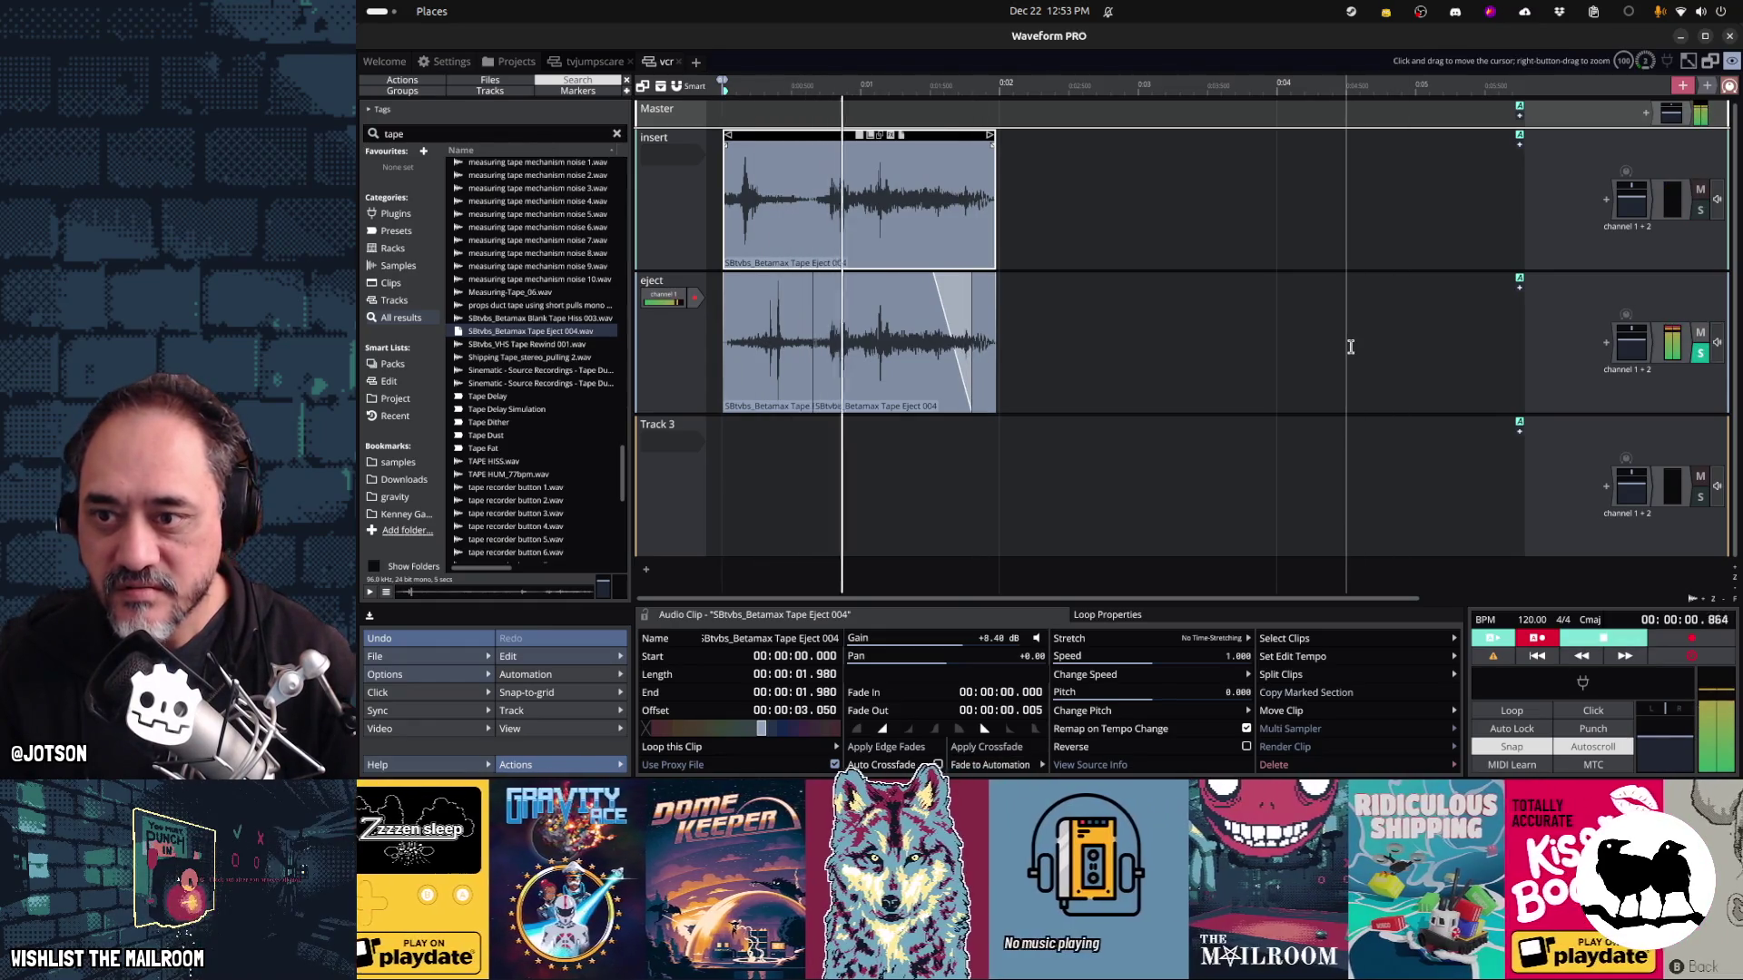
pyautogui.click(1700, 353)
pyautogui.click(1699, 210)
pyautogui.press('space')
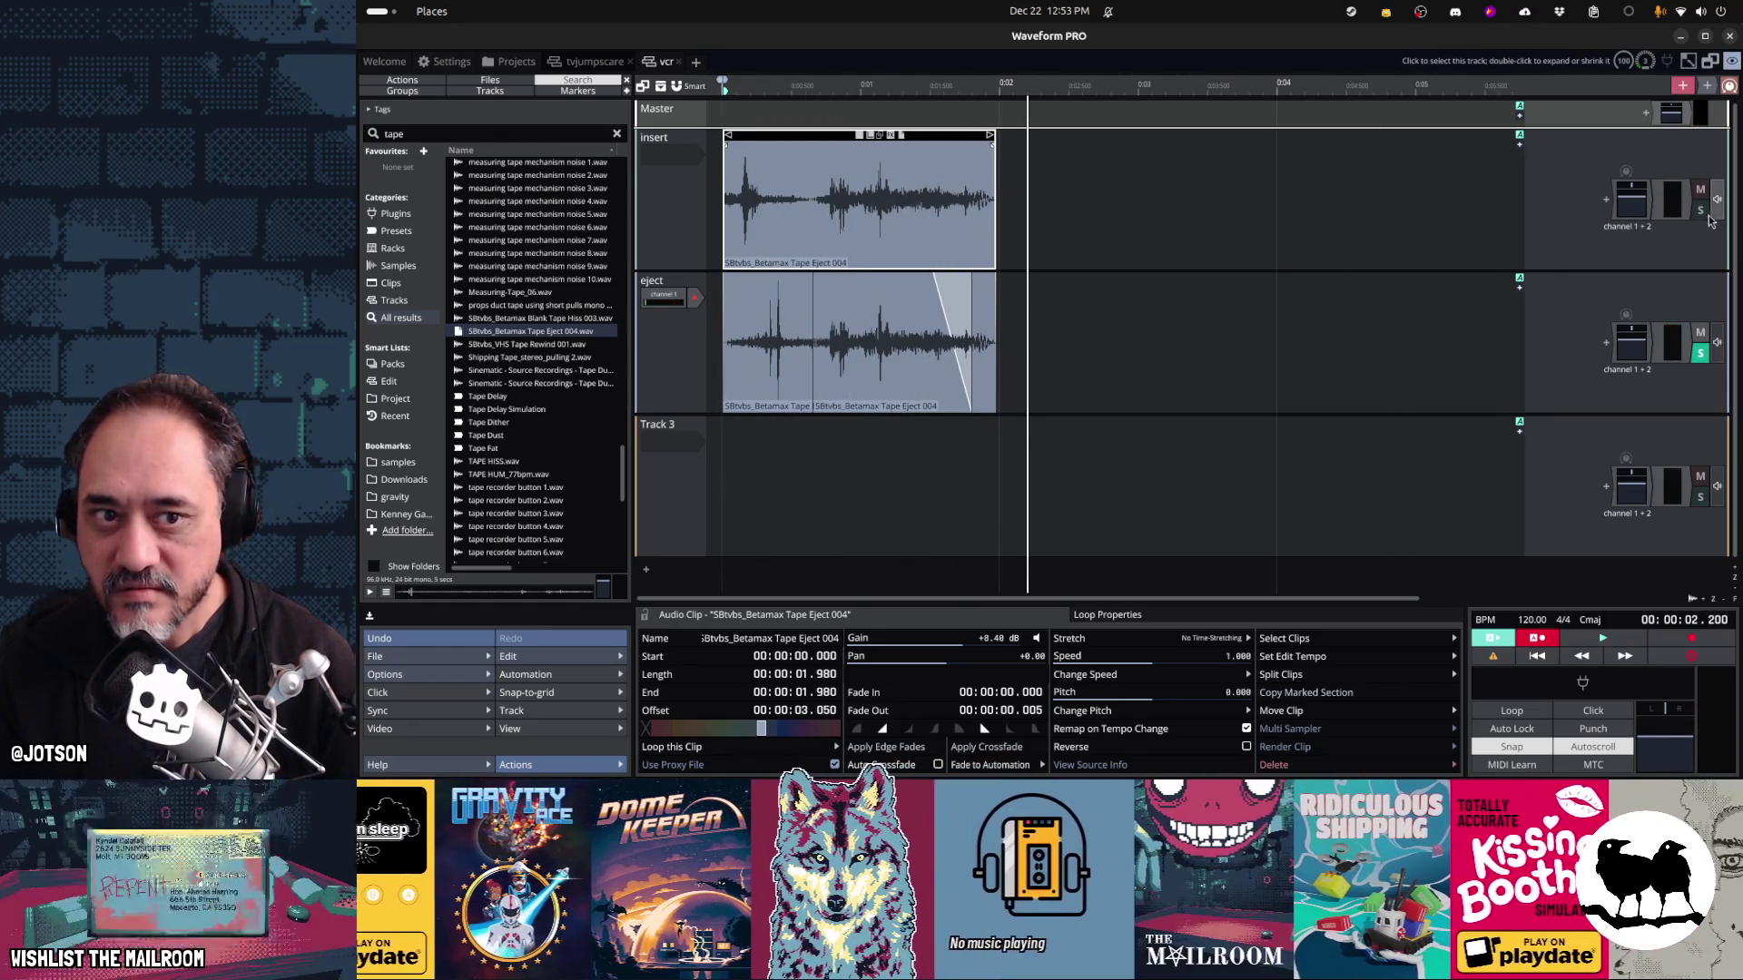
pyautogui.press('space')
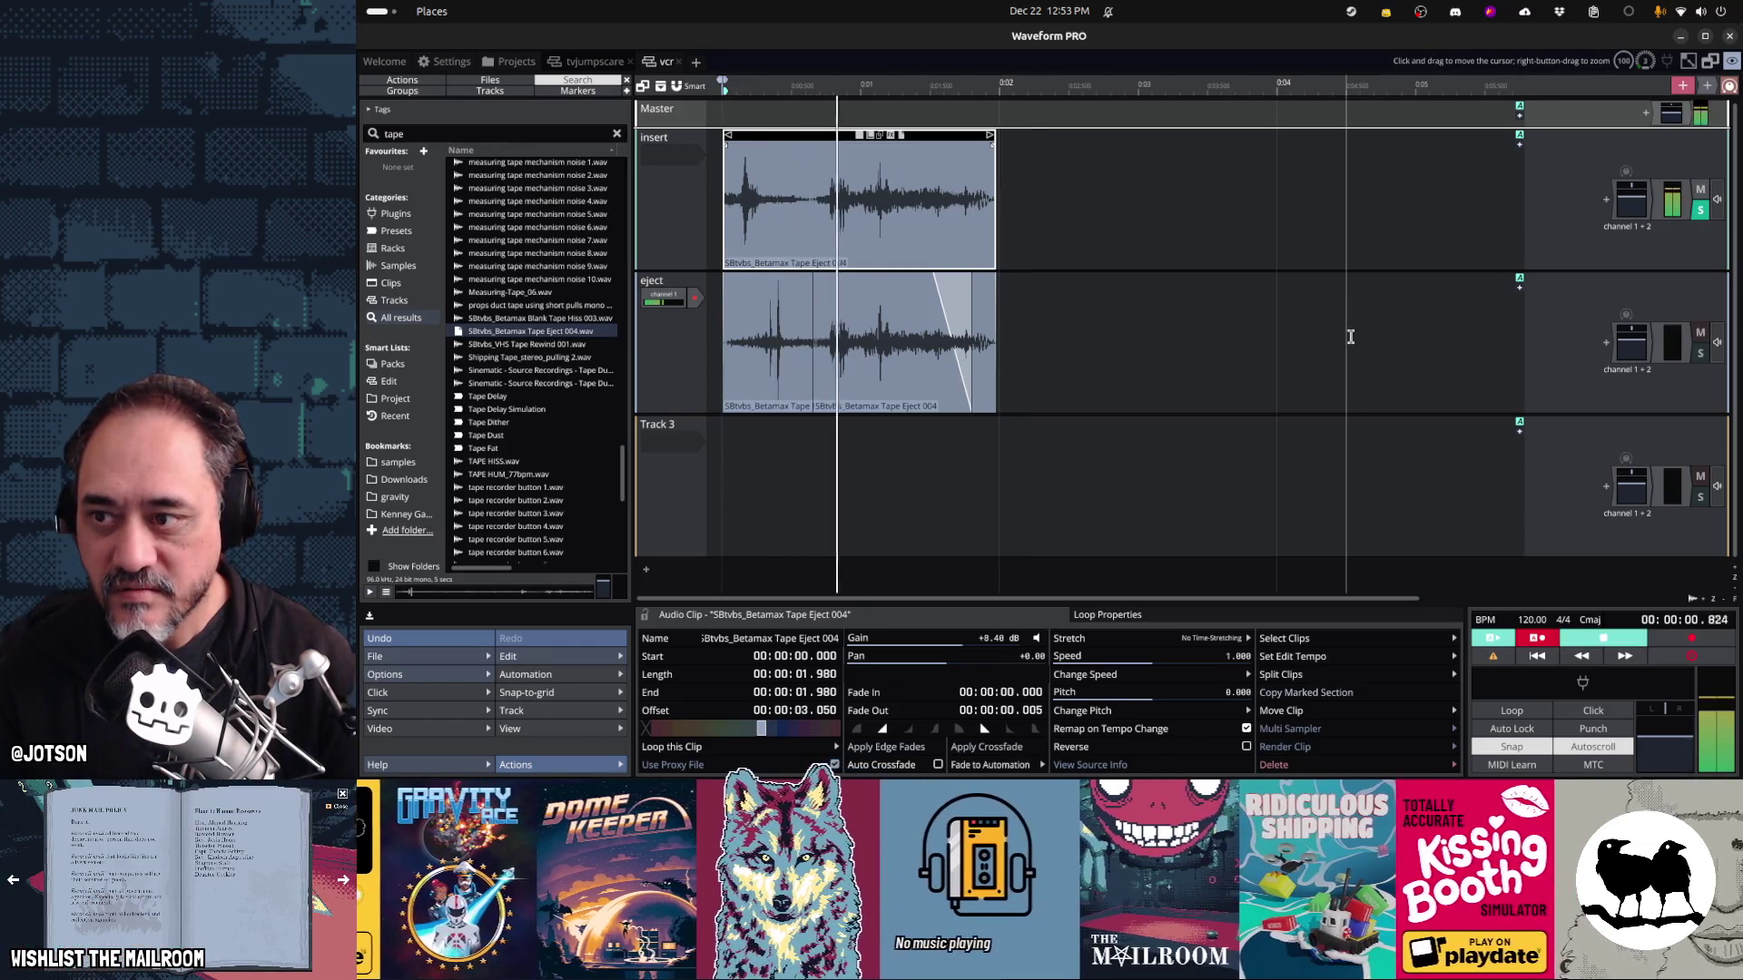
pyautogui.click(574, 345)
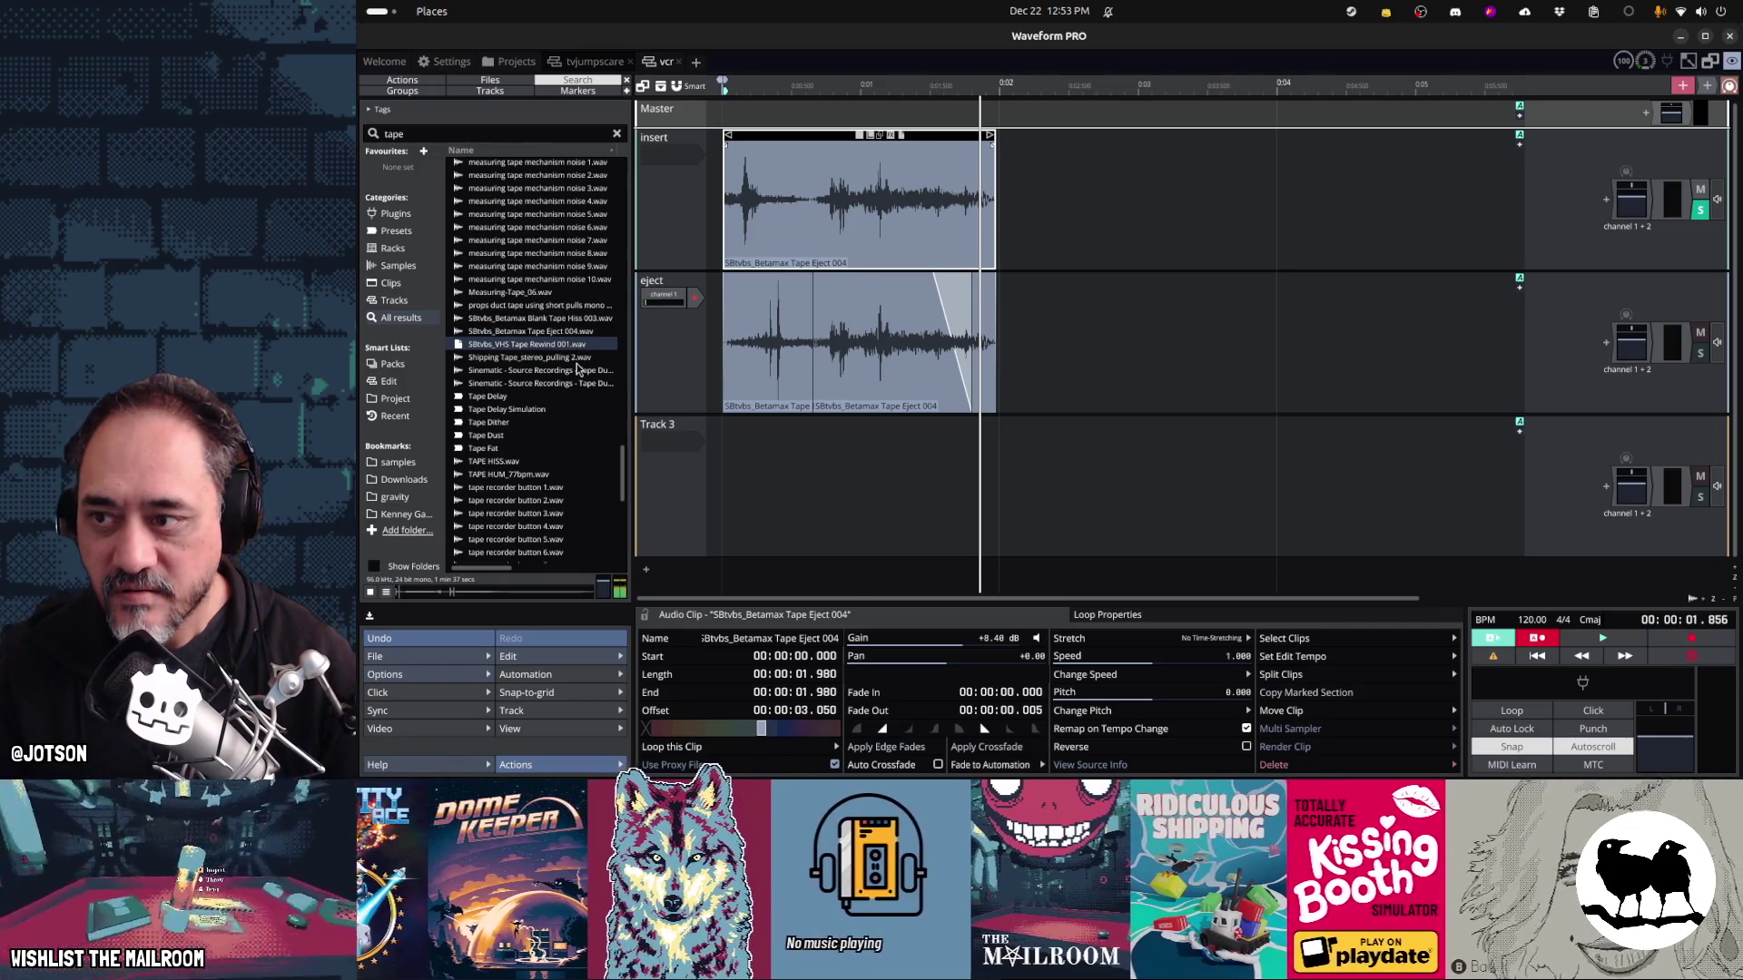
pyautogui.click(554, 332)
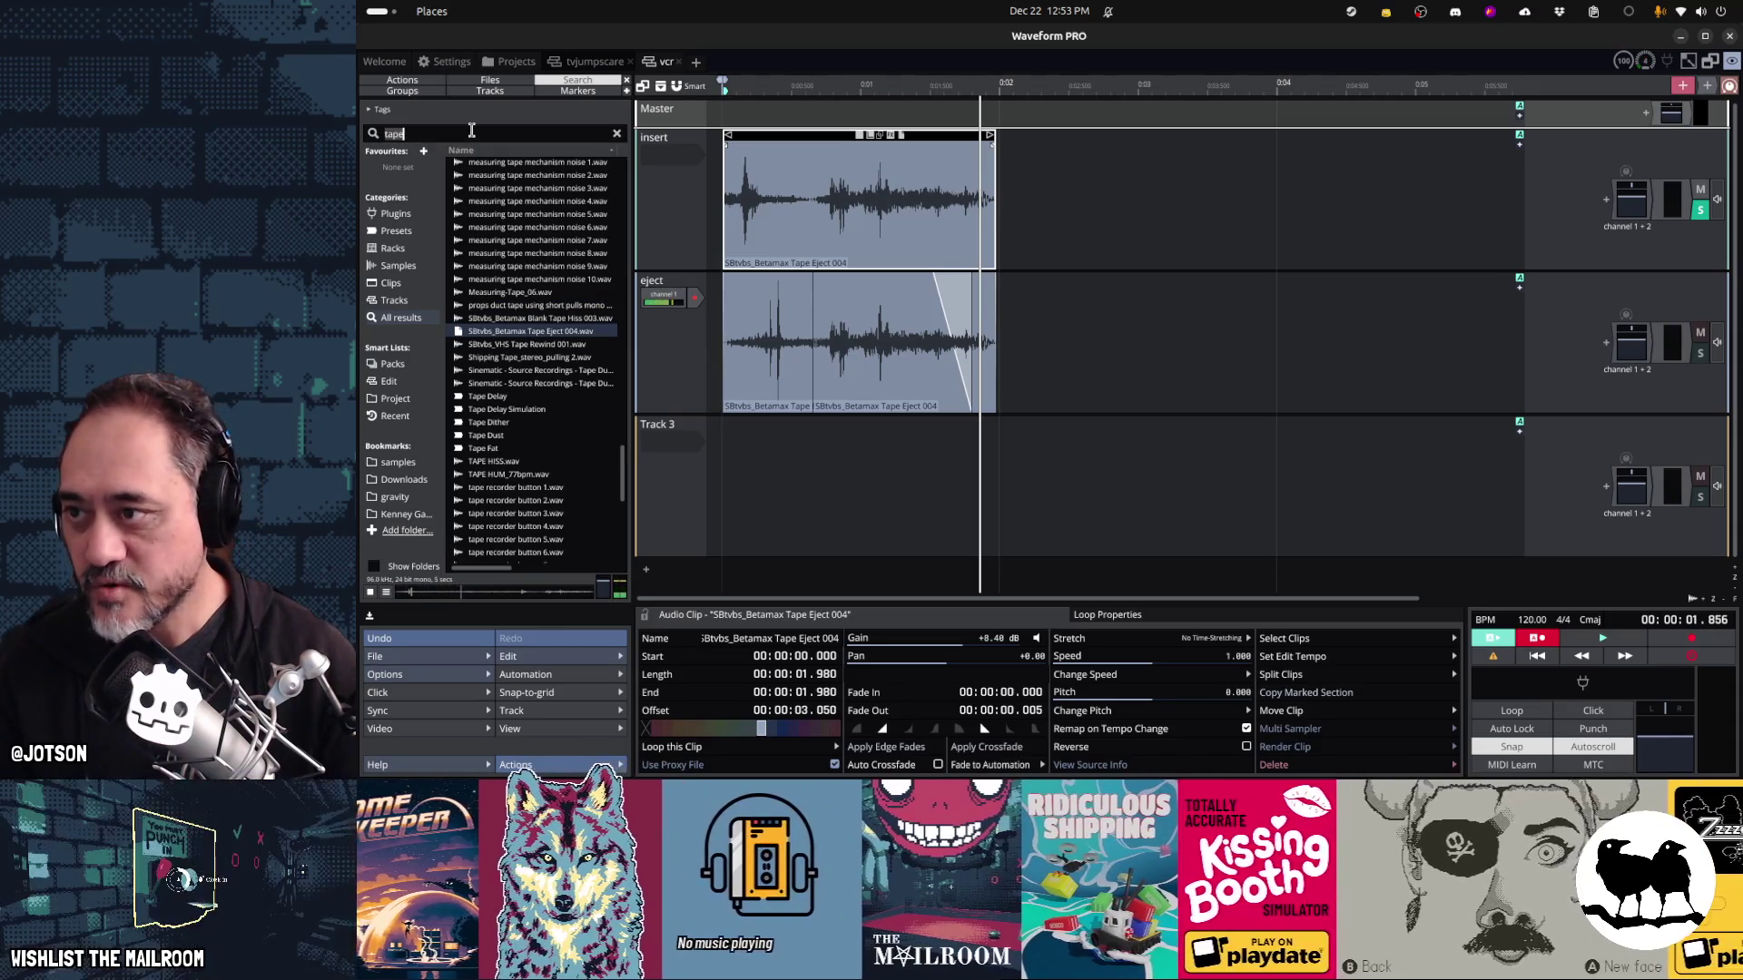
# Search the browser for 'vhs', audition several VHS samples, then search 'betamax'
pyautogui.click(472, 132)
pyautogui.write('vhs')
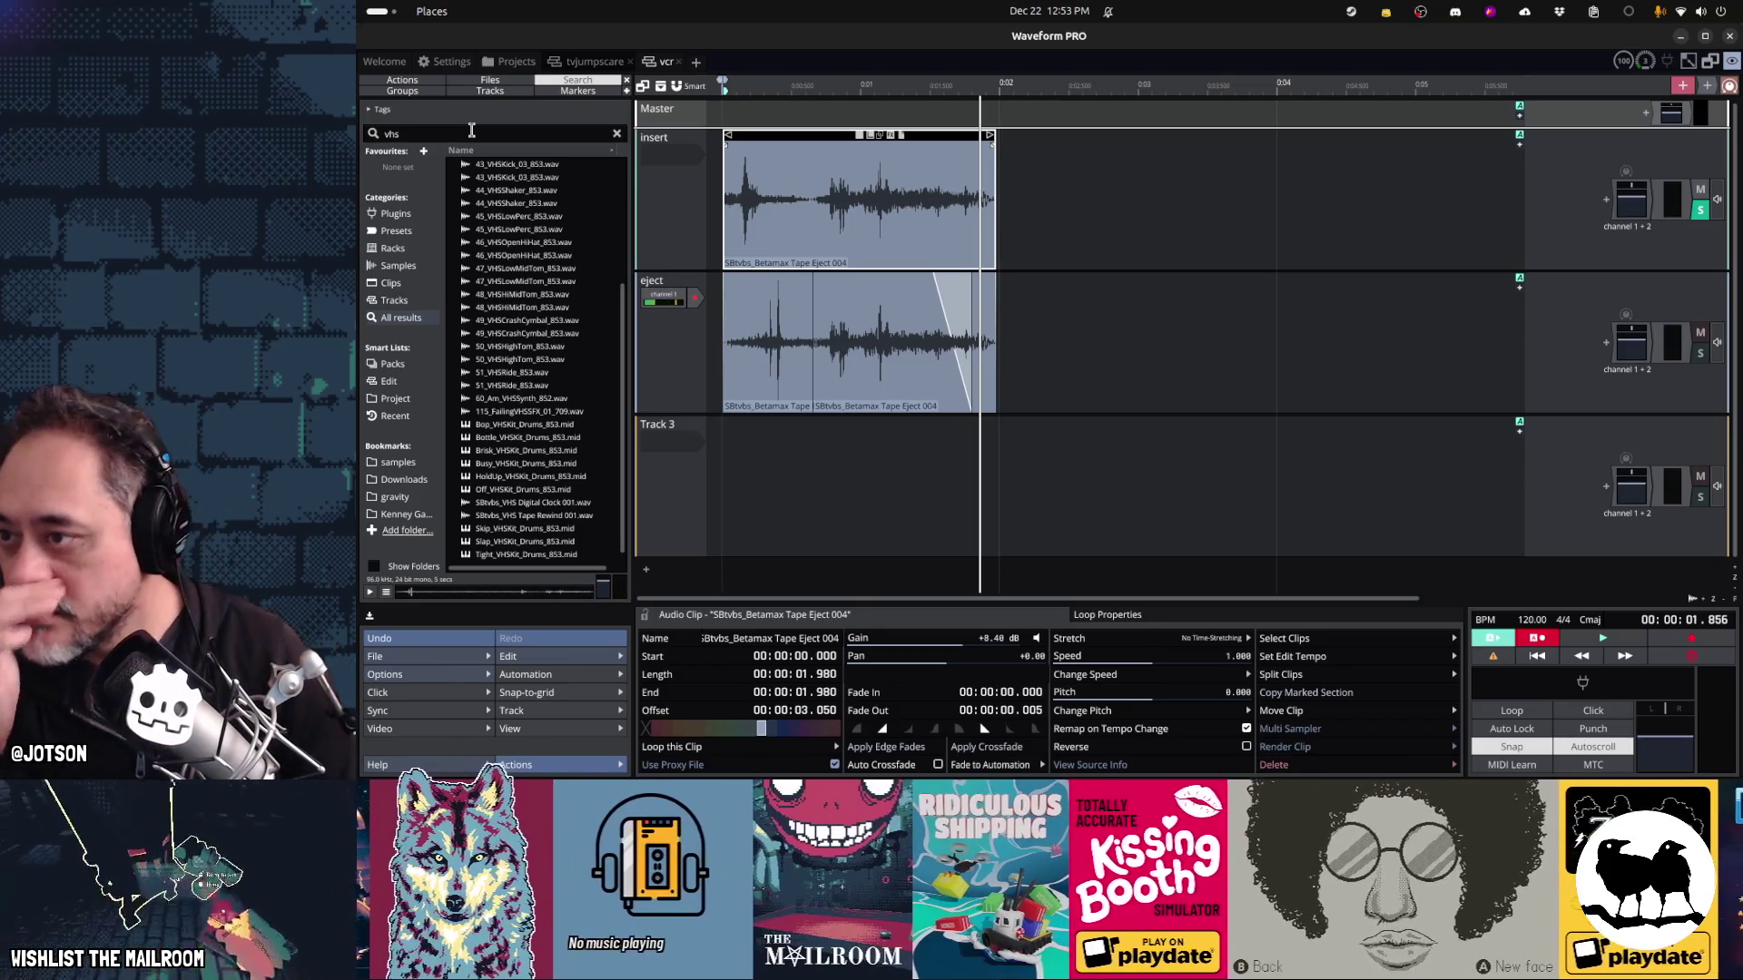
pyautogui.scroll(-1, 532, 298)
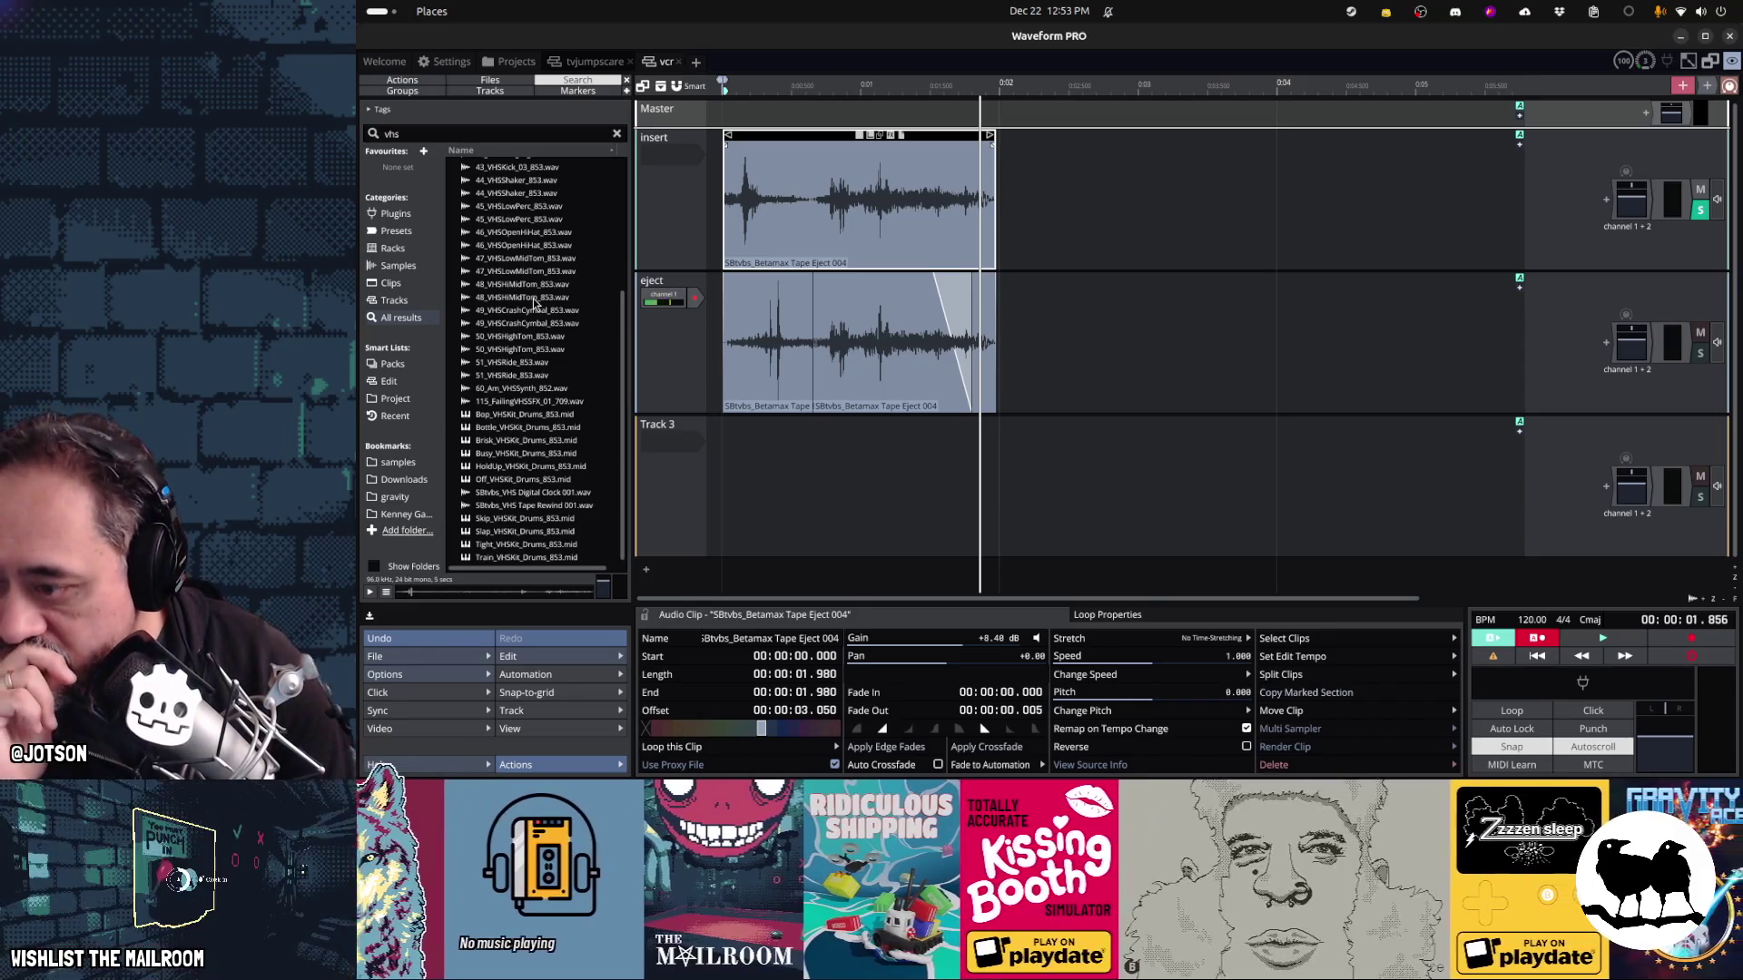
pyautogui.click(534, 404)
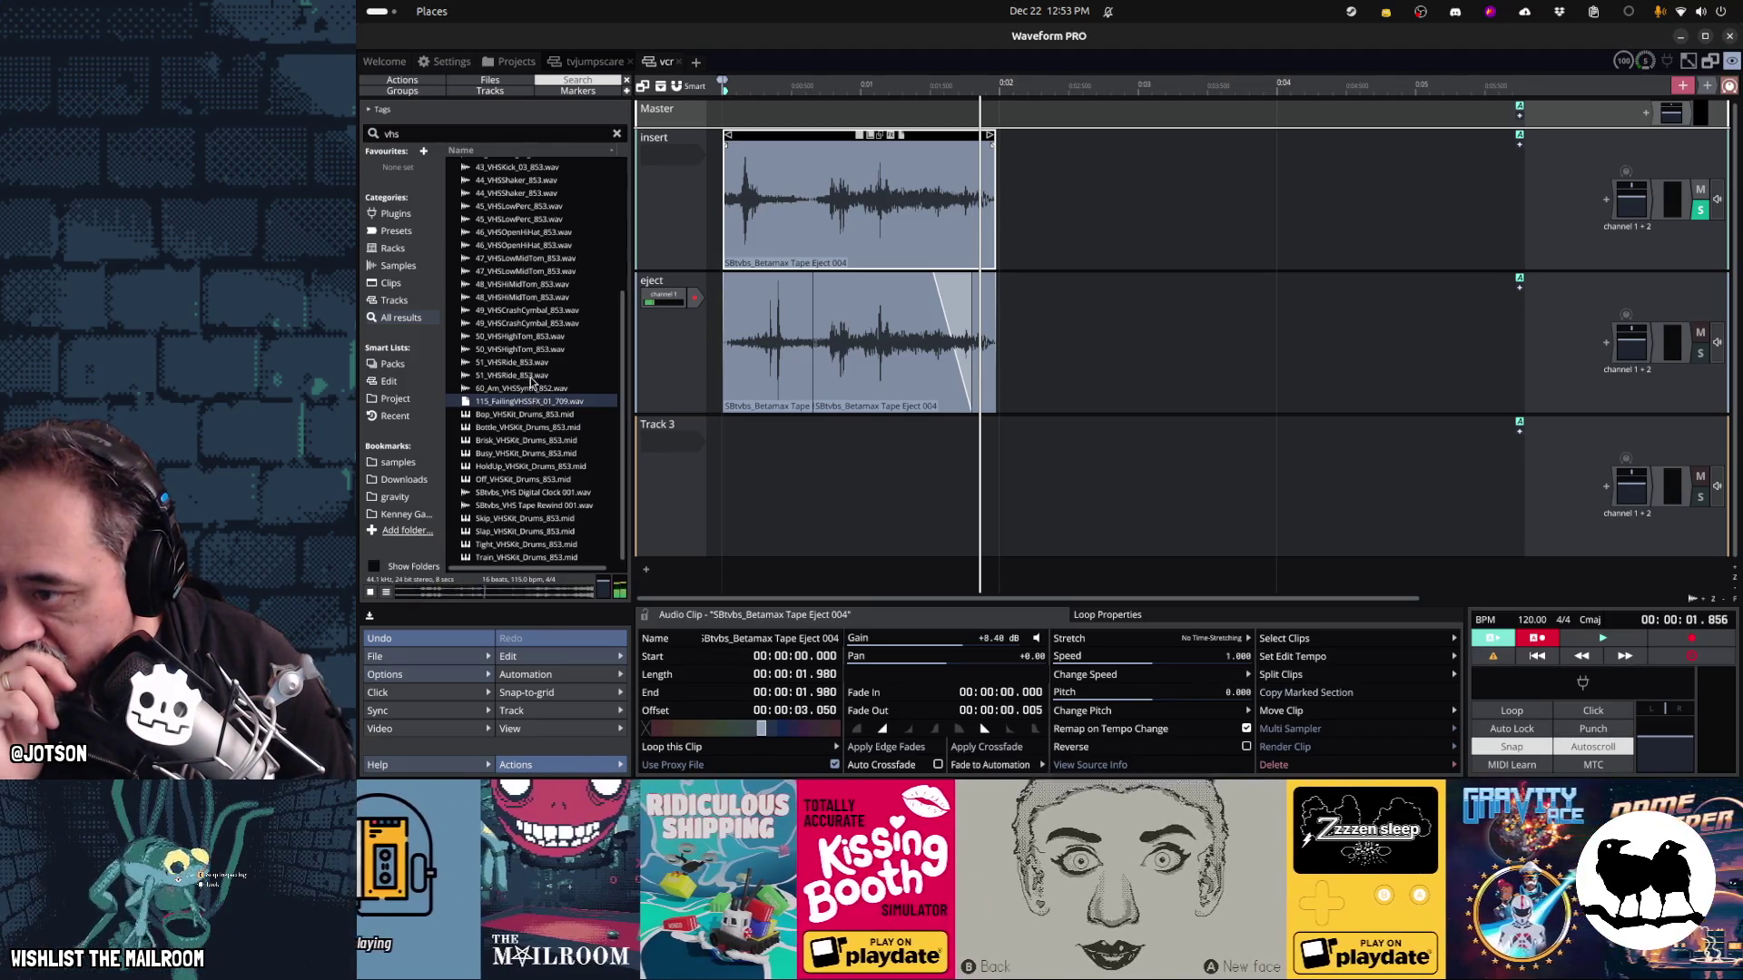
pyautogui.click(531, 375)
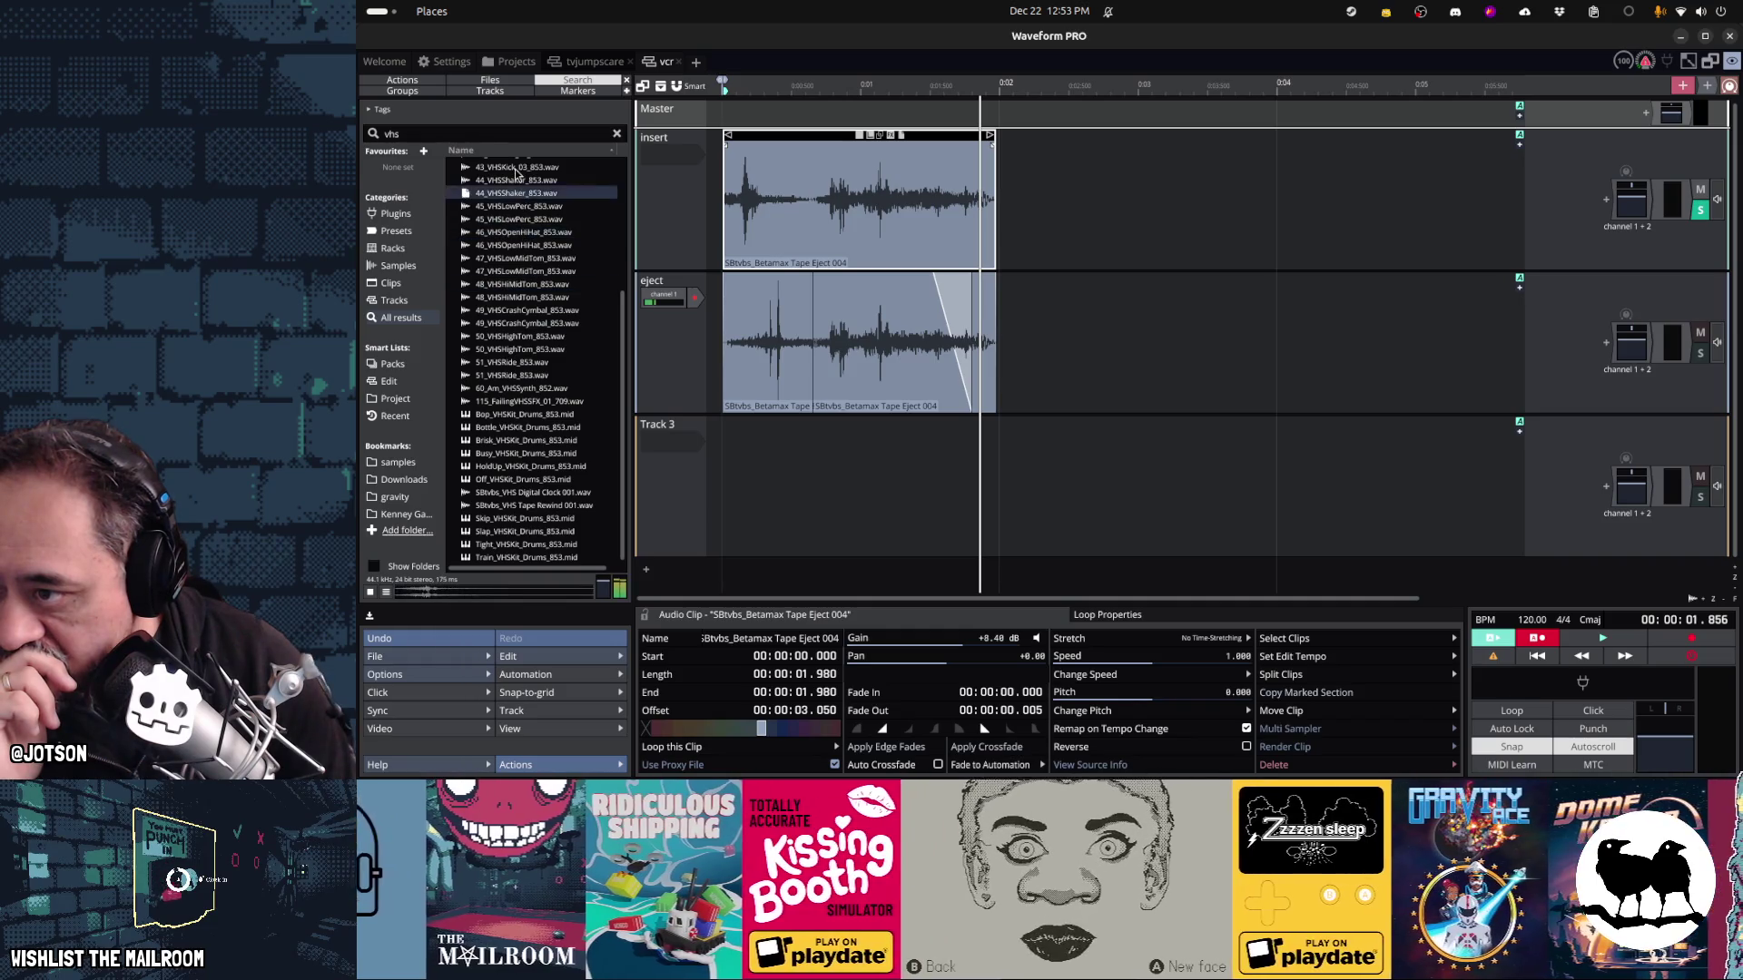
pyautogui.click(513, 167)
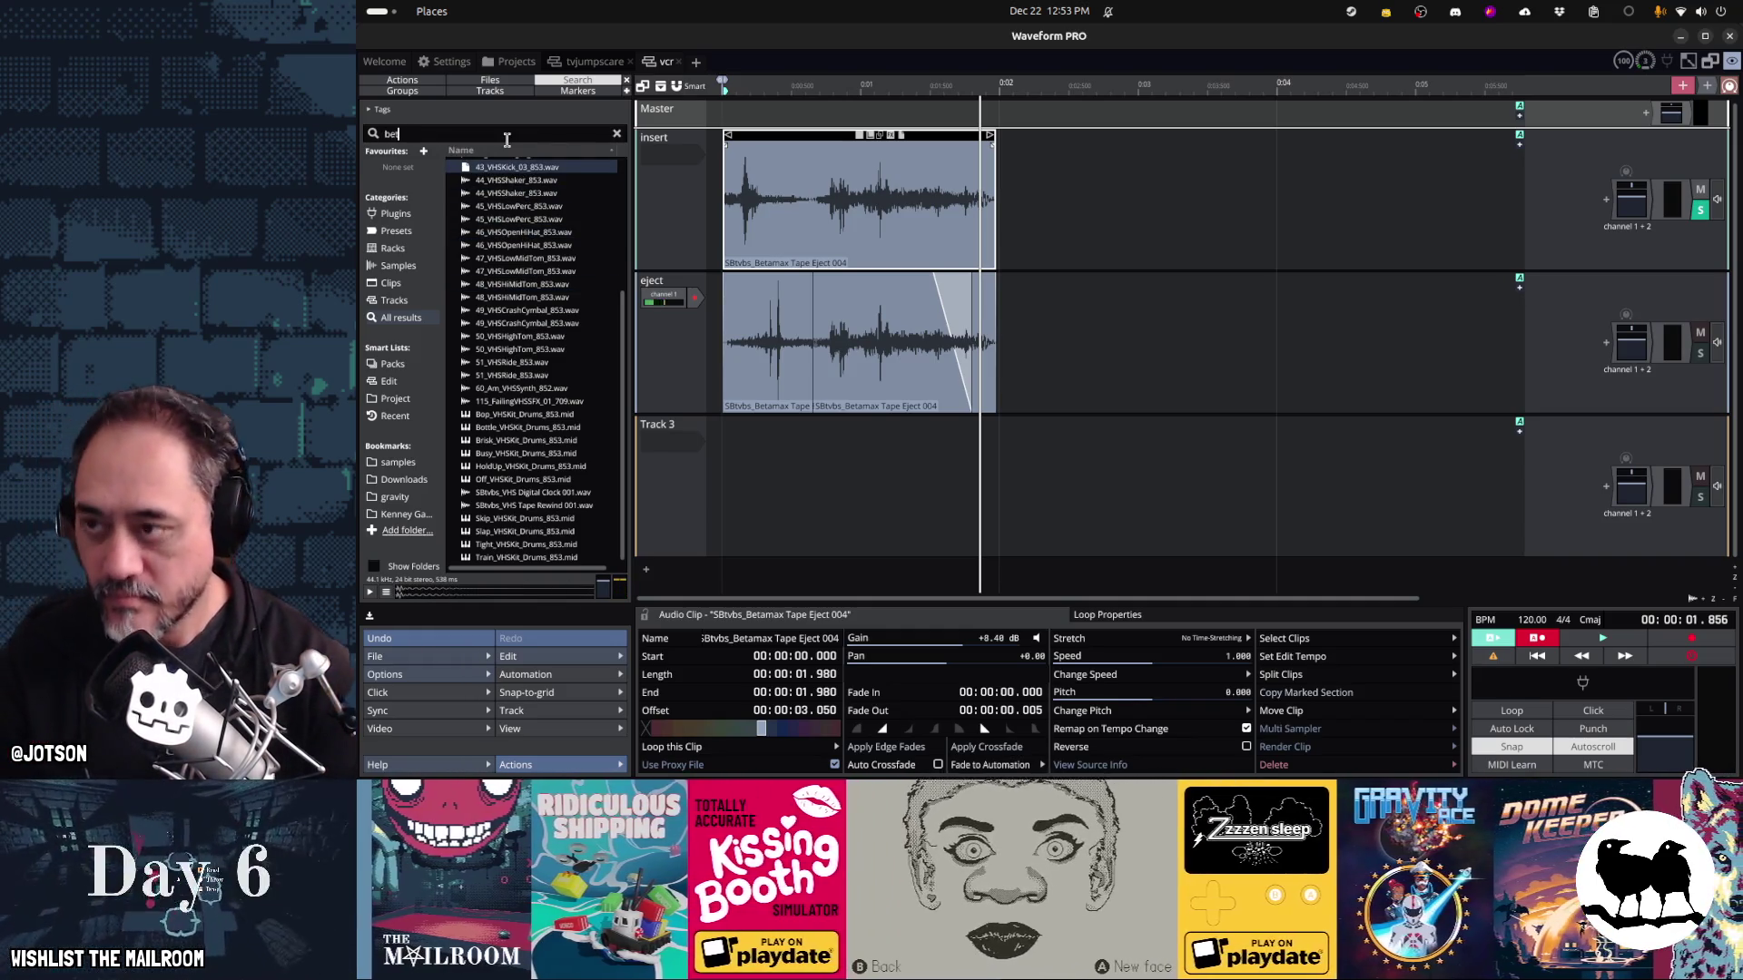
pyautogui.doubleClick(507, 136)
pyautogui.write('betamax')
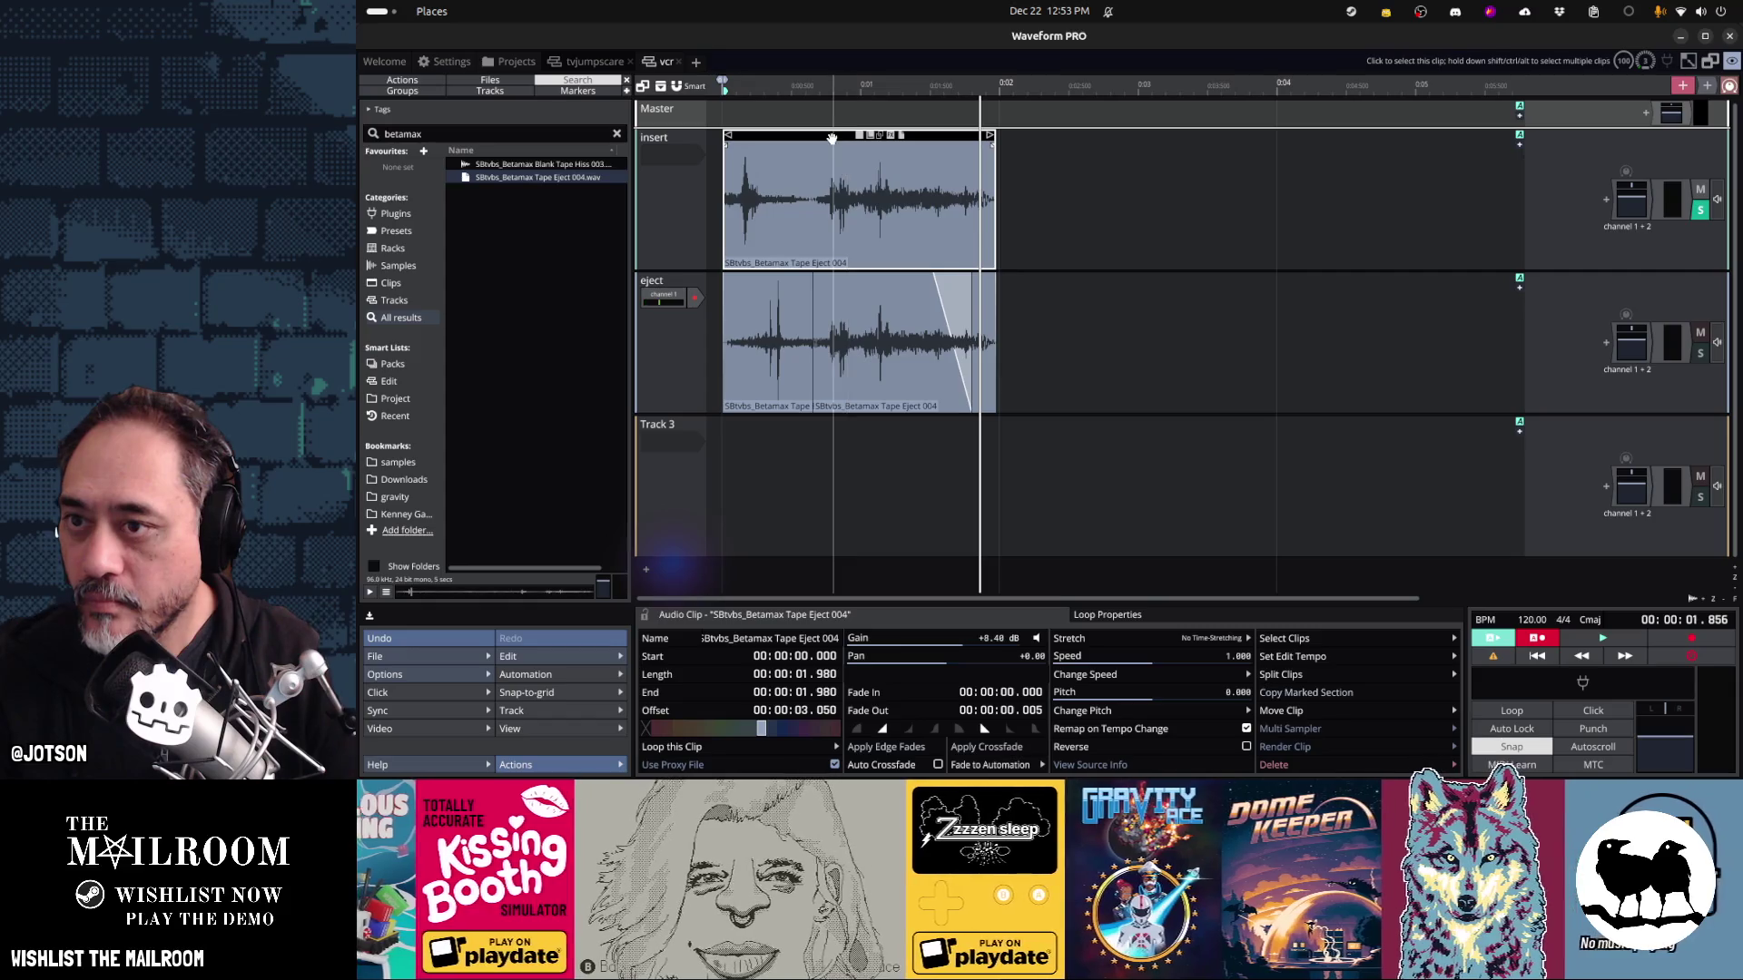
# Slip the insert clip's audio later so the sharp click falls near the end, and audition it
pyautogui.moveTo(857, 135)
pyautogui.mouseDown()
pyautogui.moveTo(1139, 138)
pyautogui.moveTo(1037, 153)
pyautogui.mouseUp()
pyautogui.press('space')
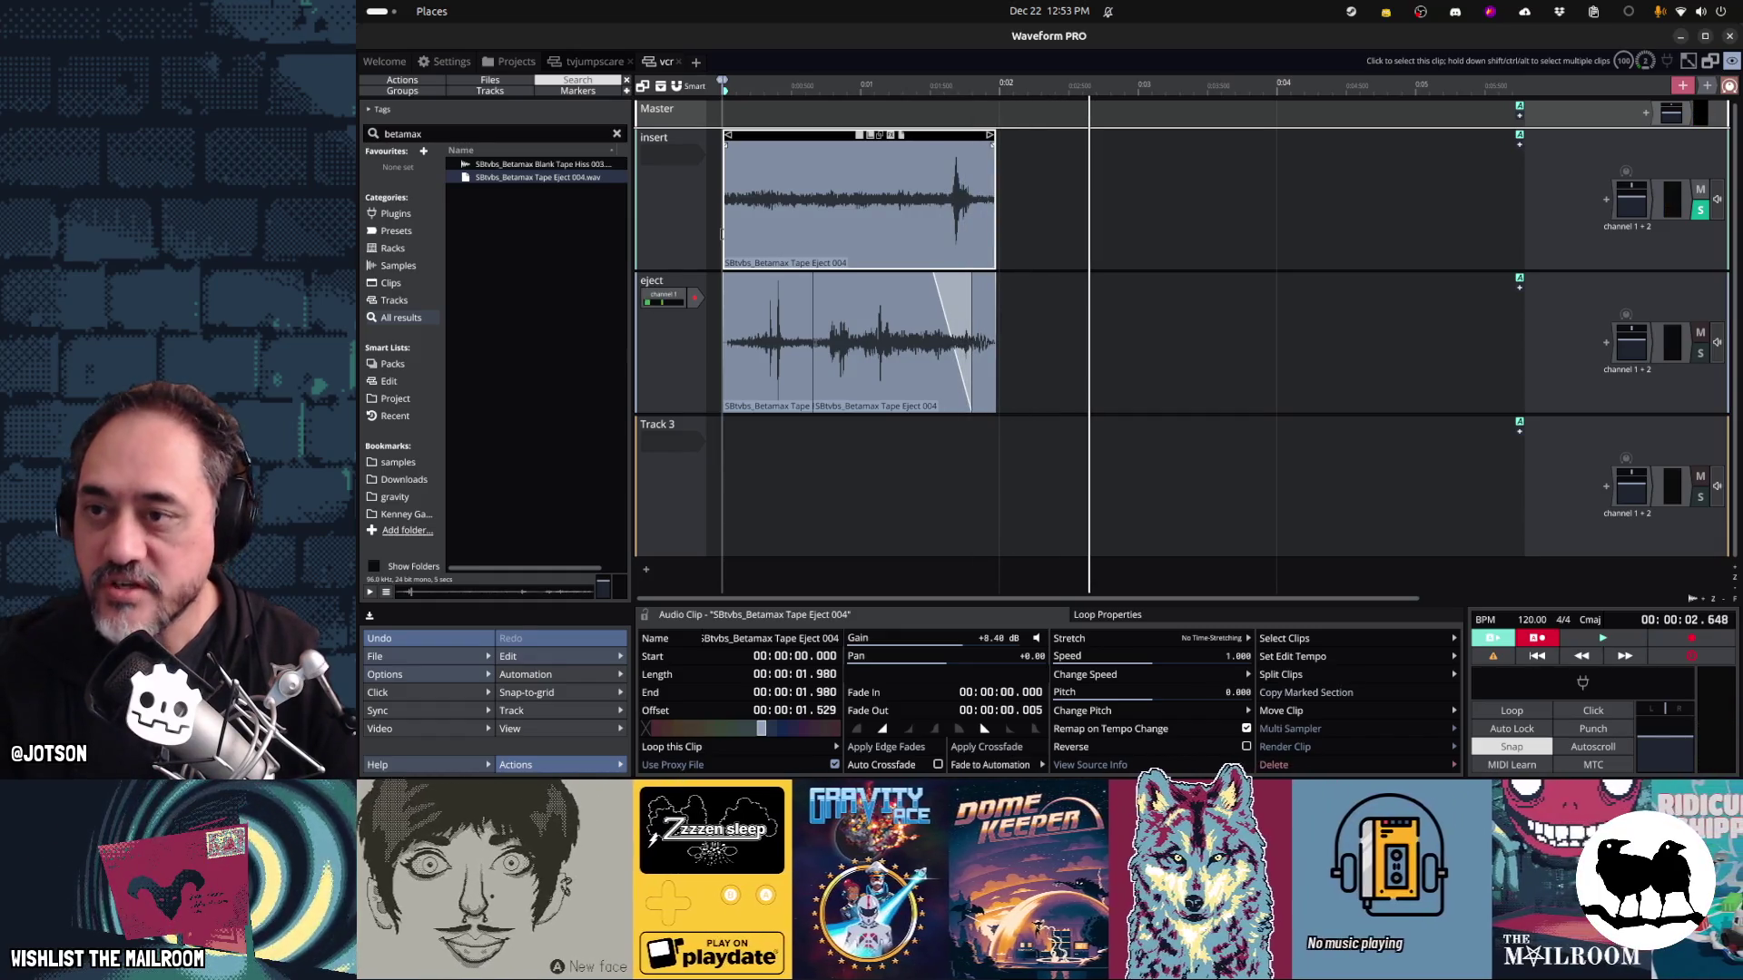
pyautogui.press('space')
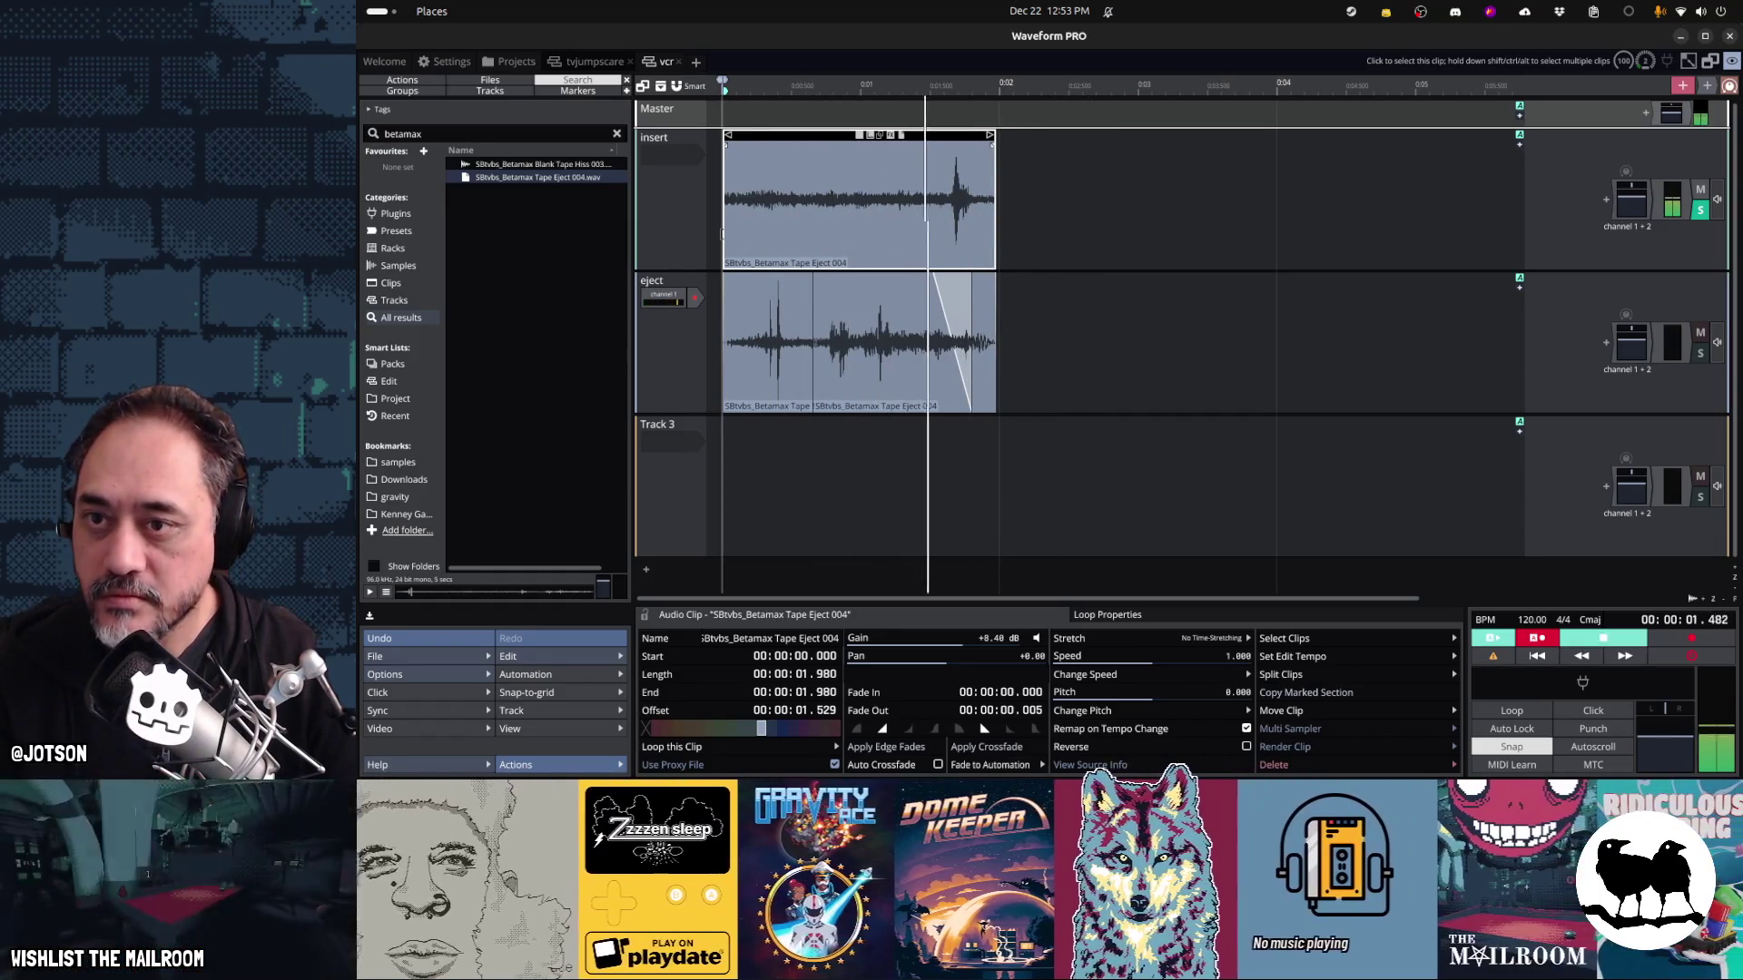
pyautogui.press('space')
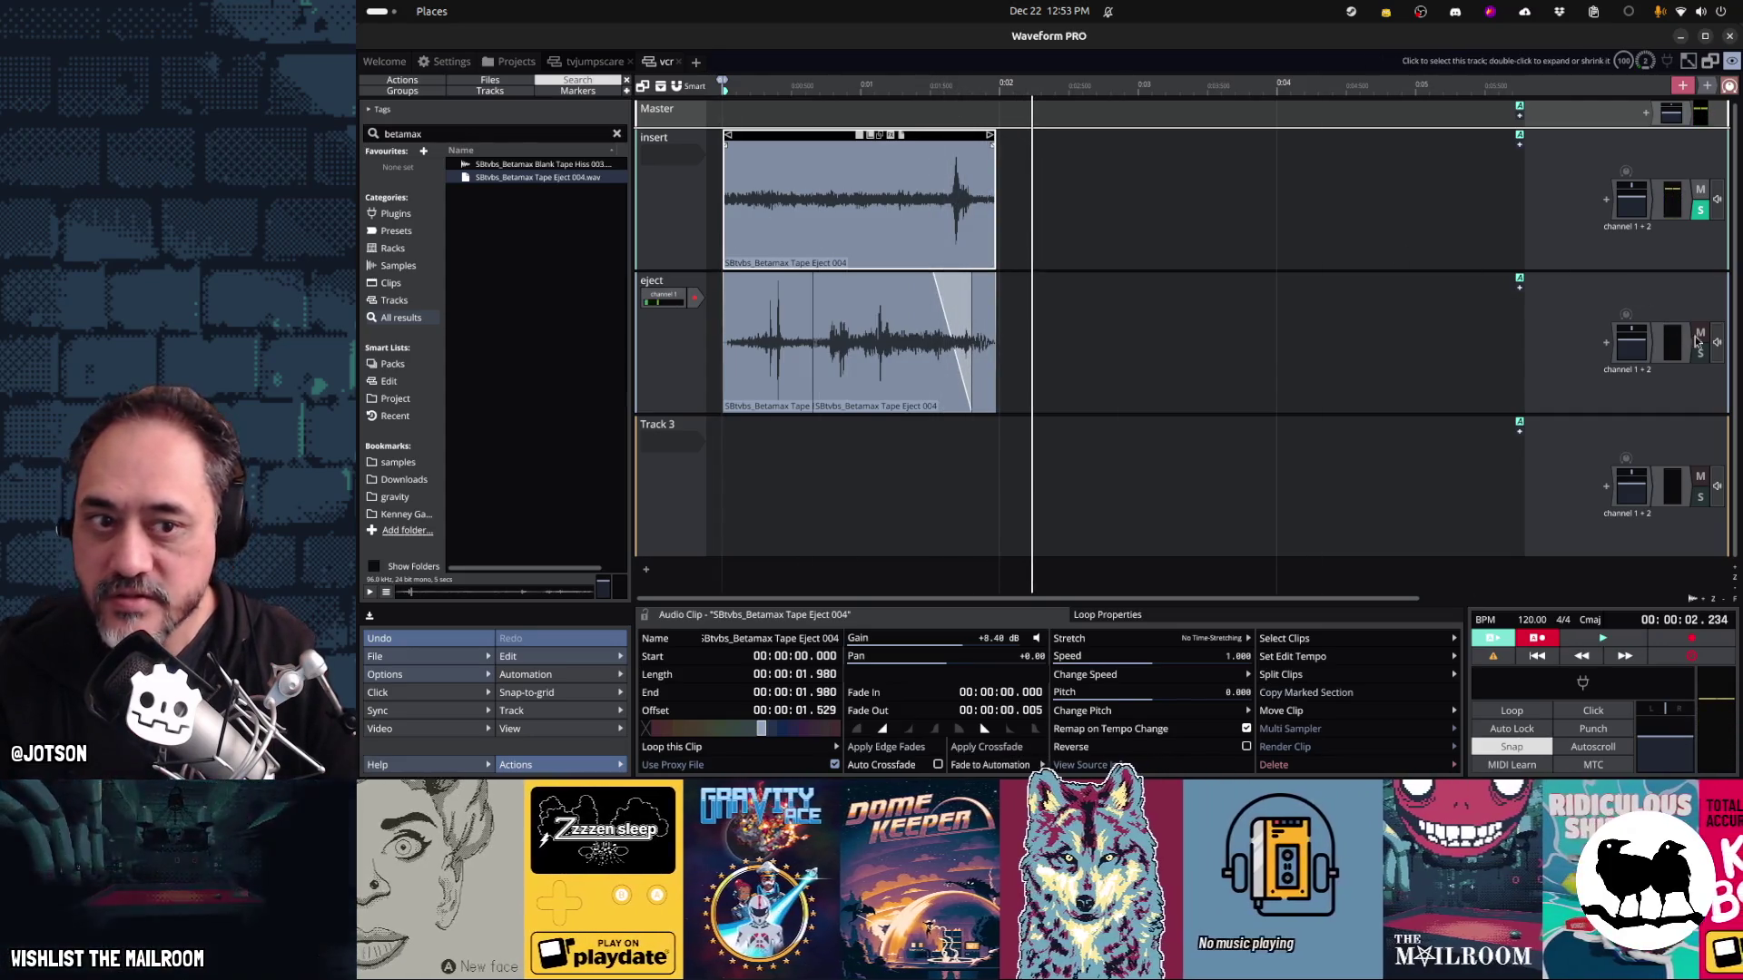
pyautogui.press('space')
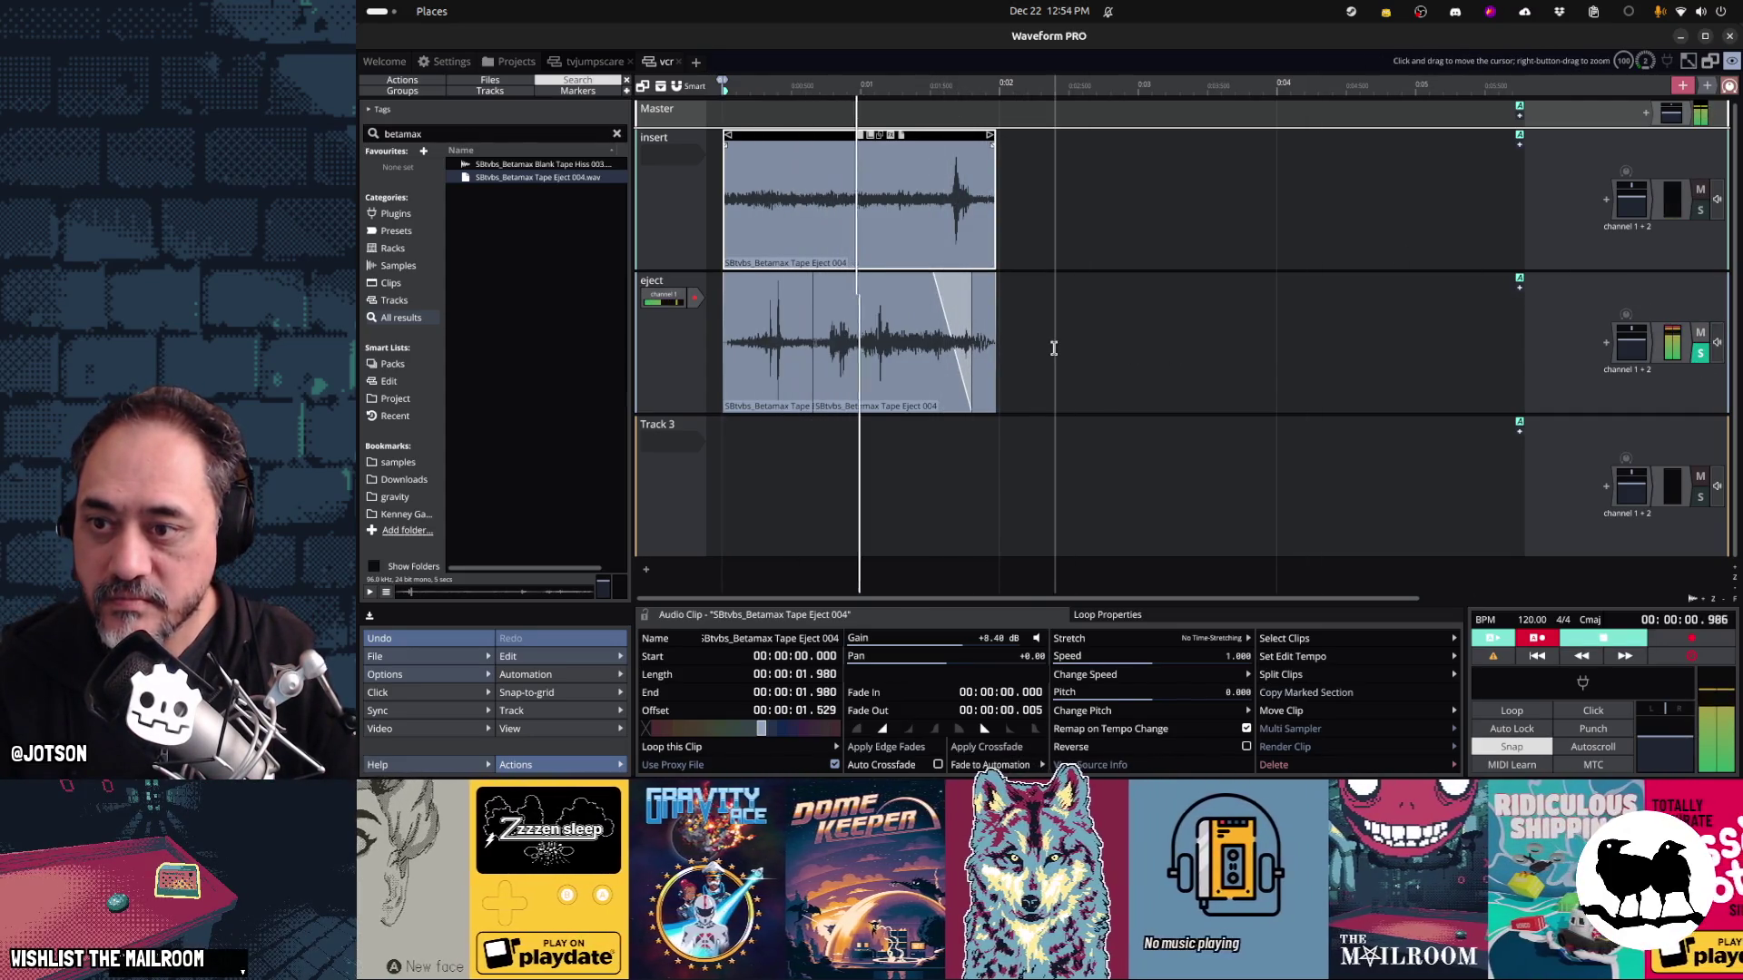
pyautogui.press('space')
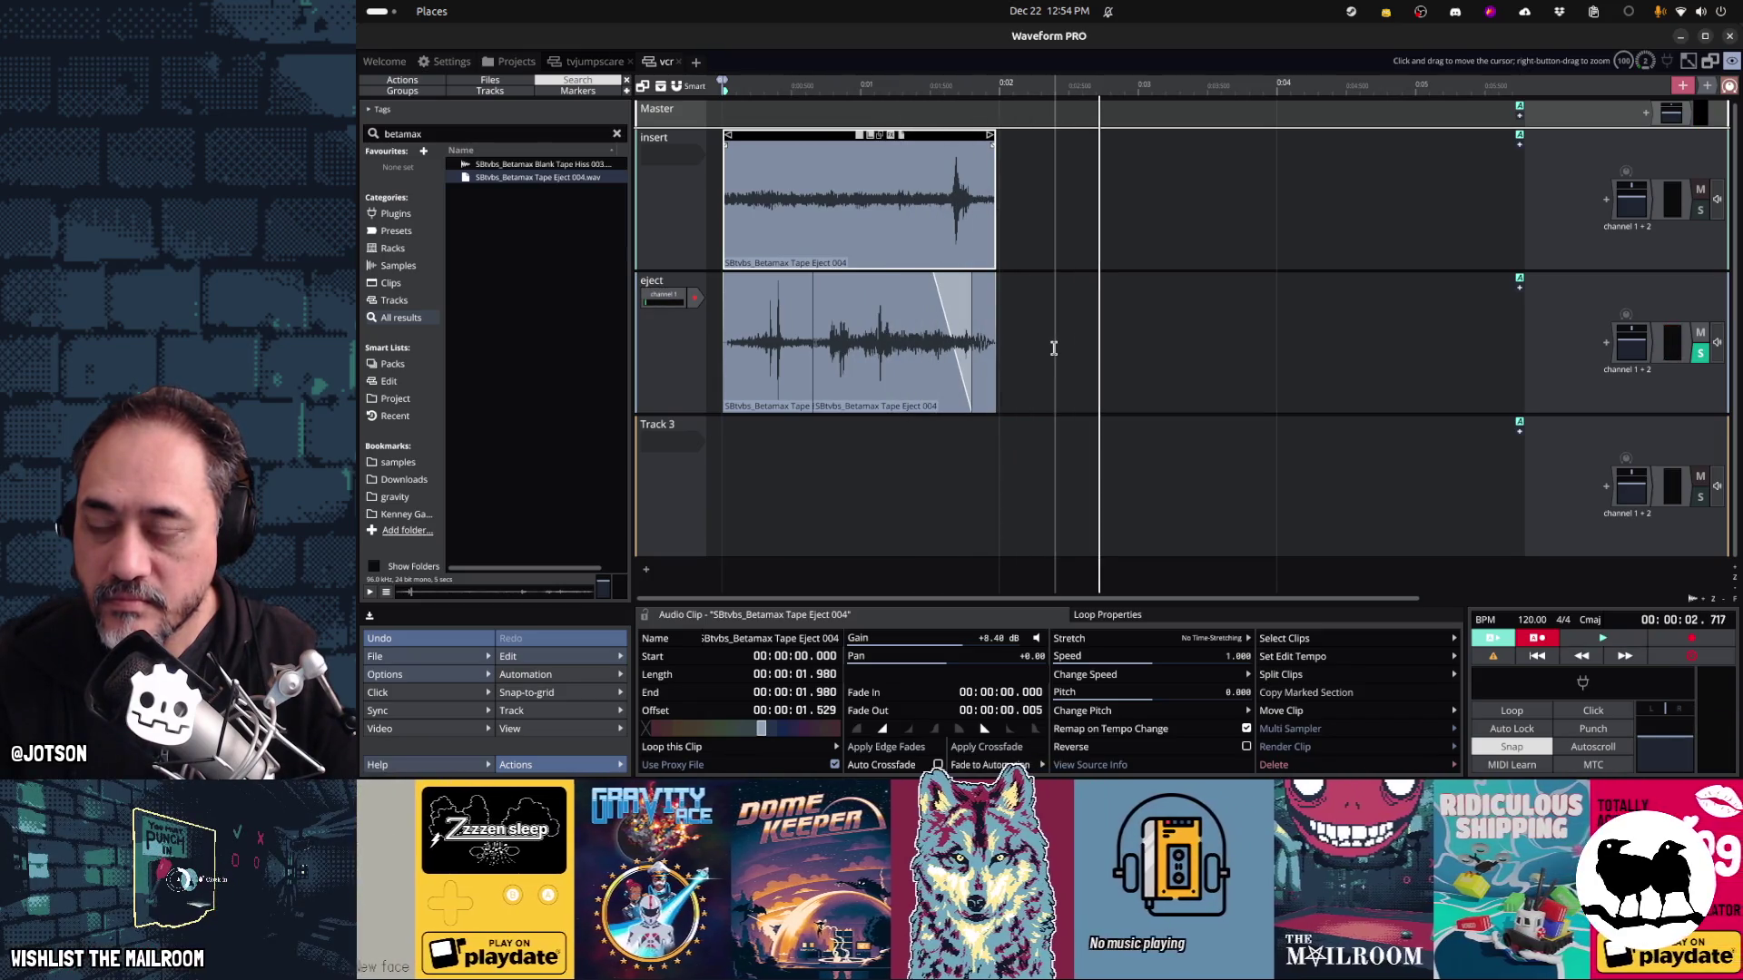
pyautogui.press('space')
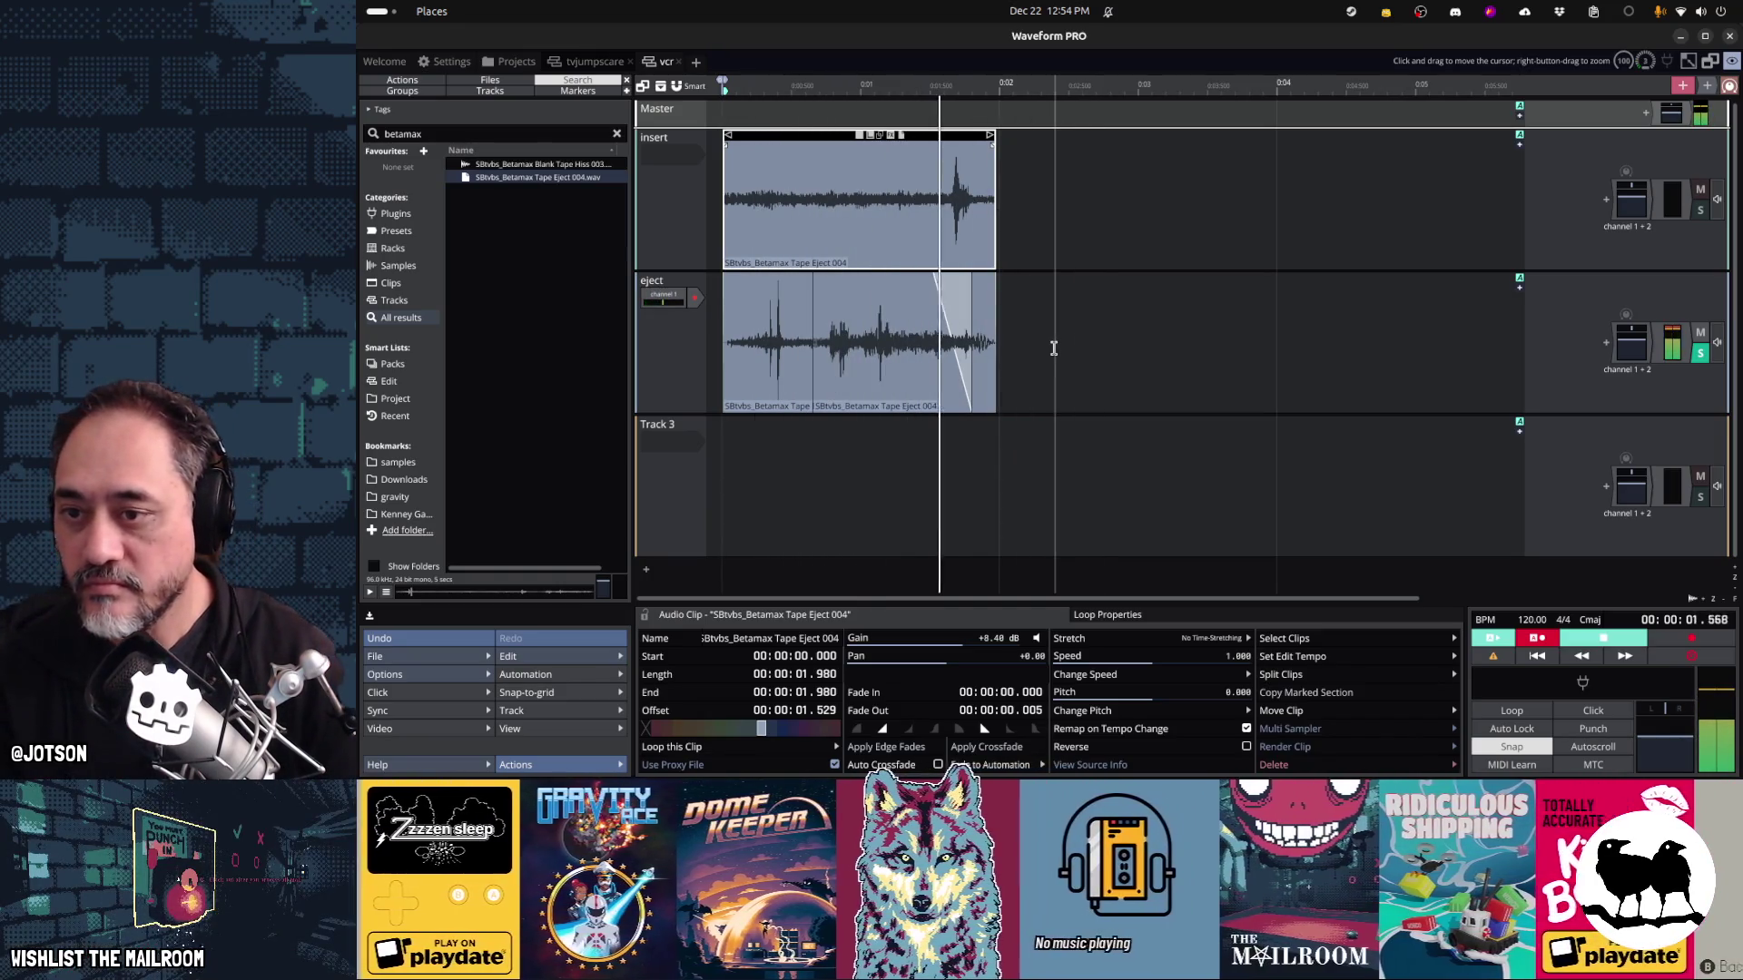
pyautogui.press('space')
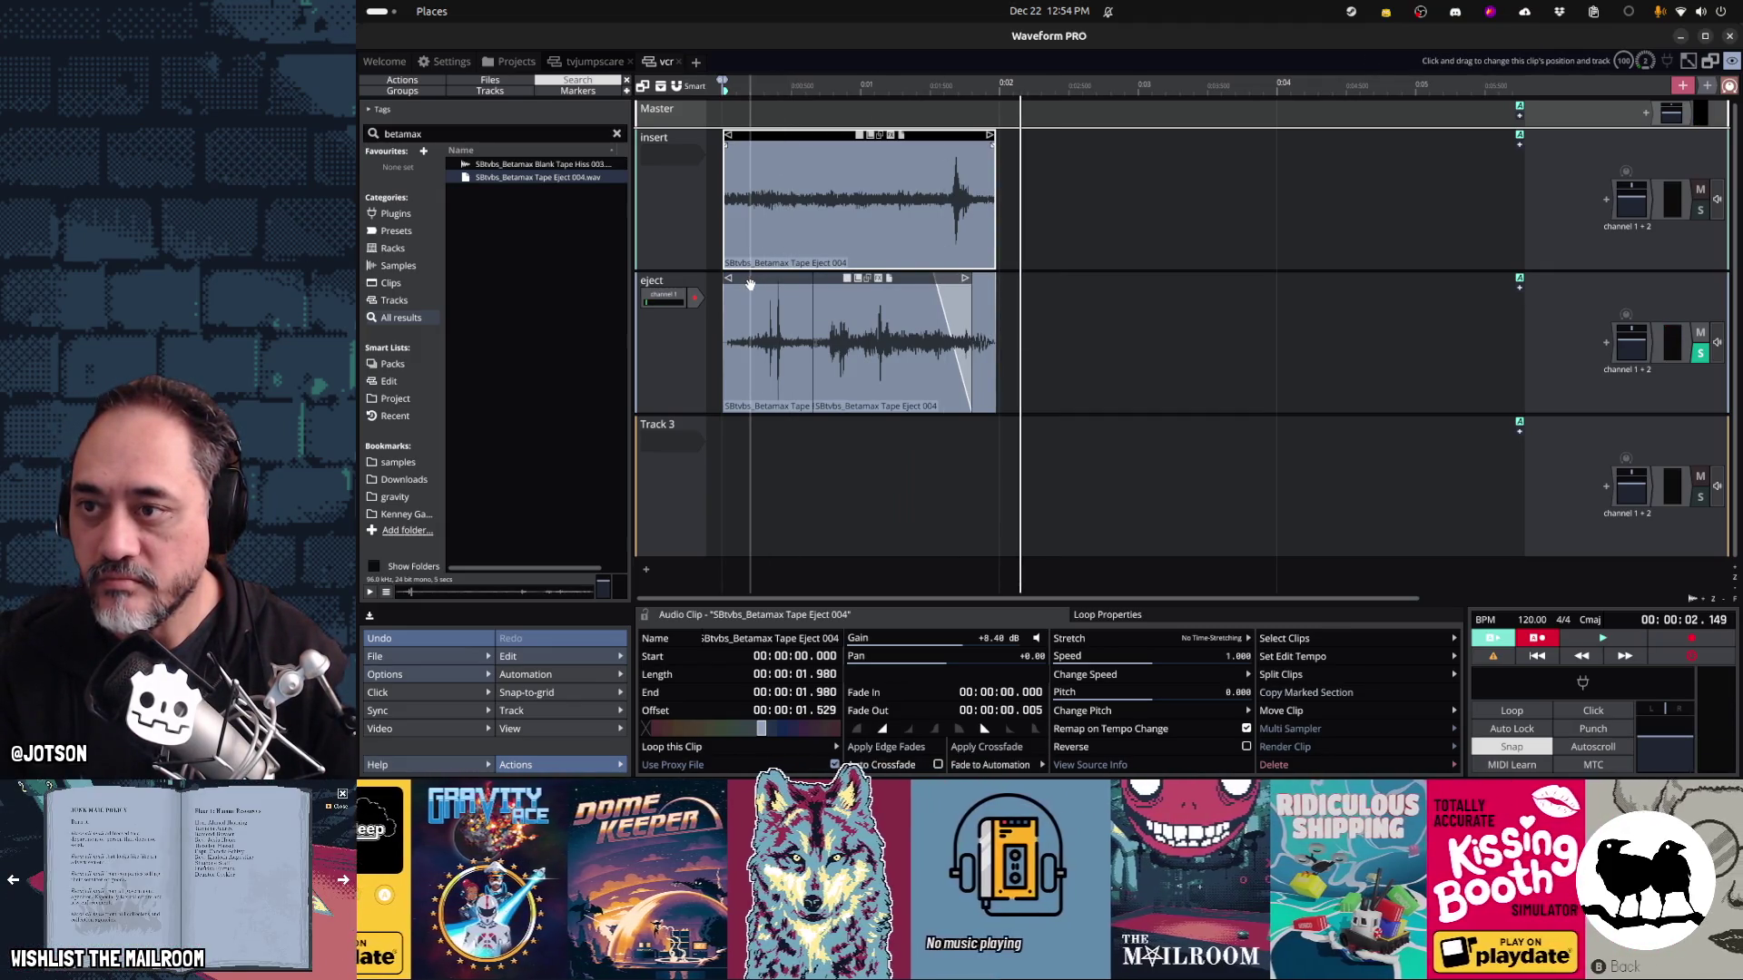
# Solo the insert track, nudge its audio slightly later, and place a copy after the original
pyautogui.click(1696, 214)
pyautogui.press('space')
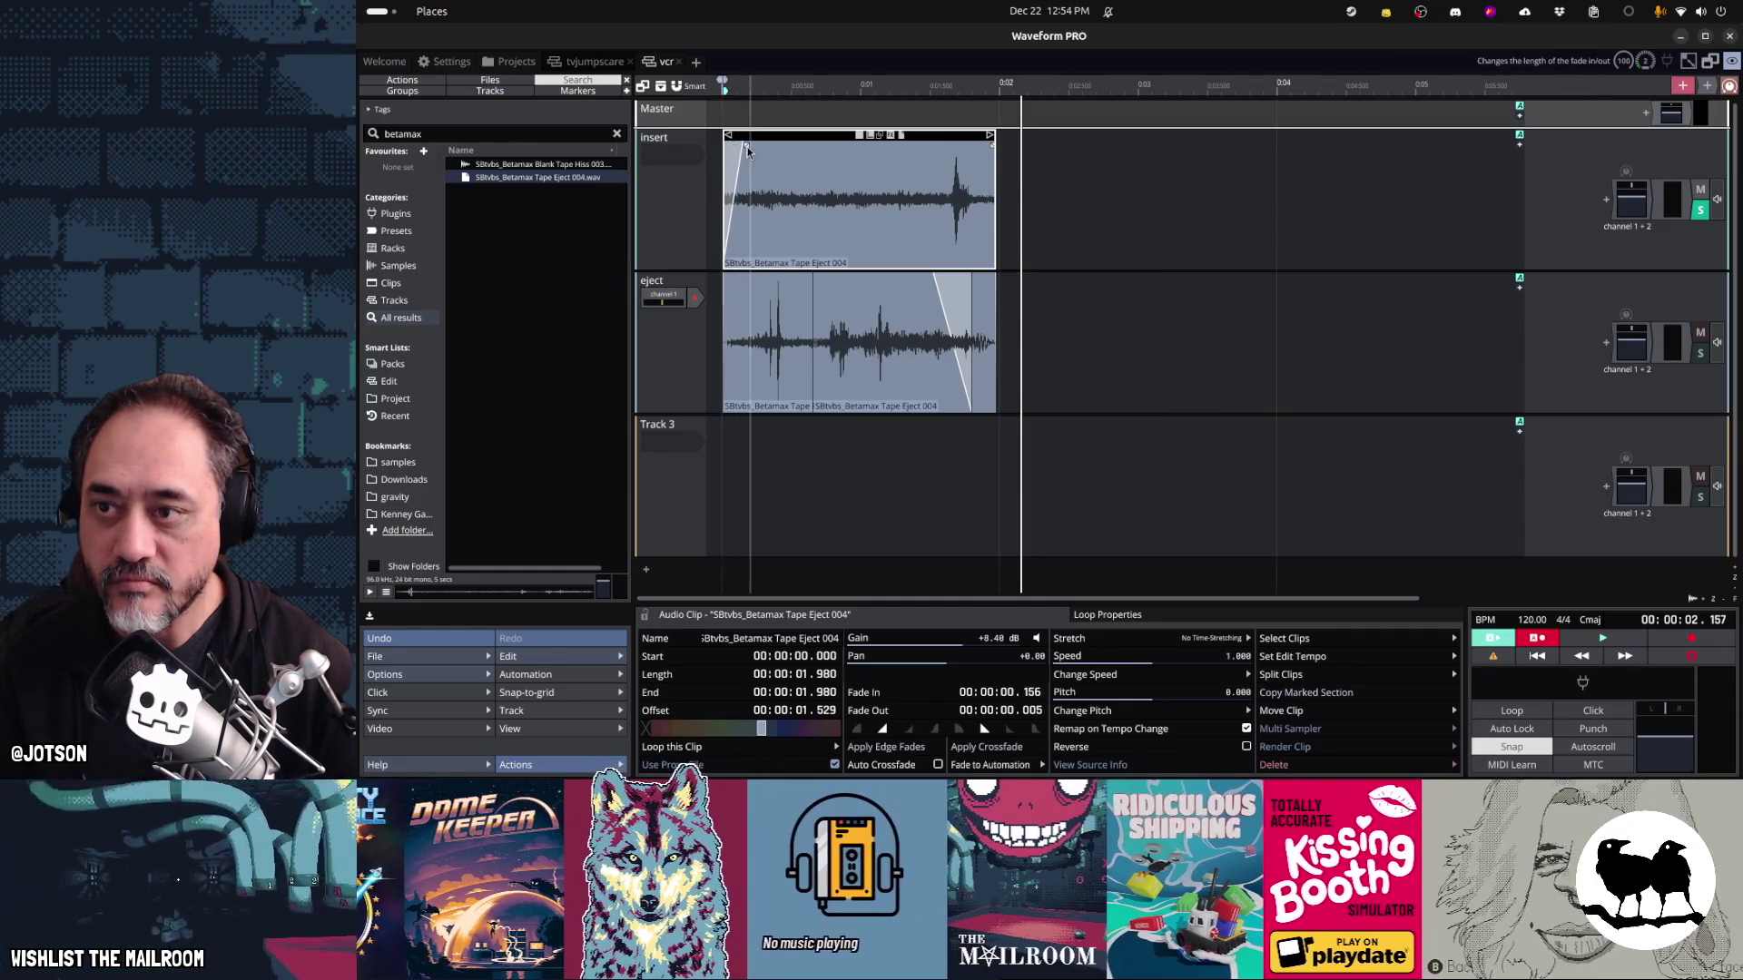
pyautogui.moveTo(857, 140); pyautogui.dragTo(874, 139)
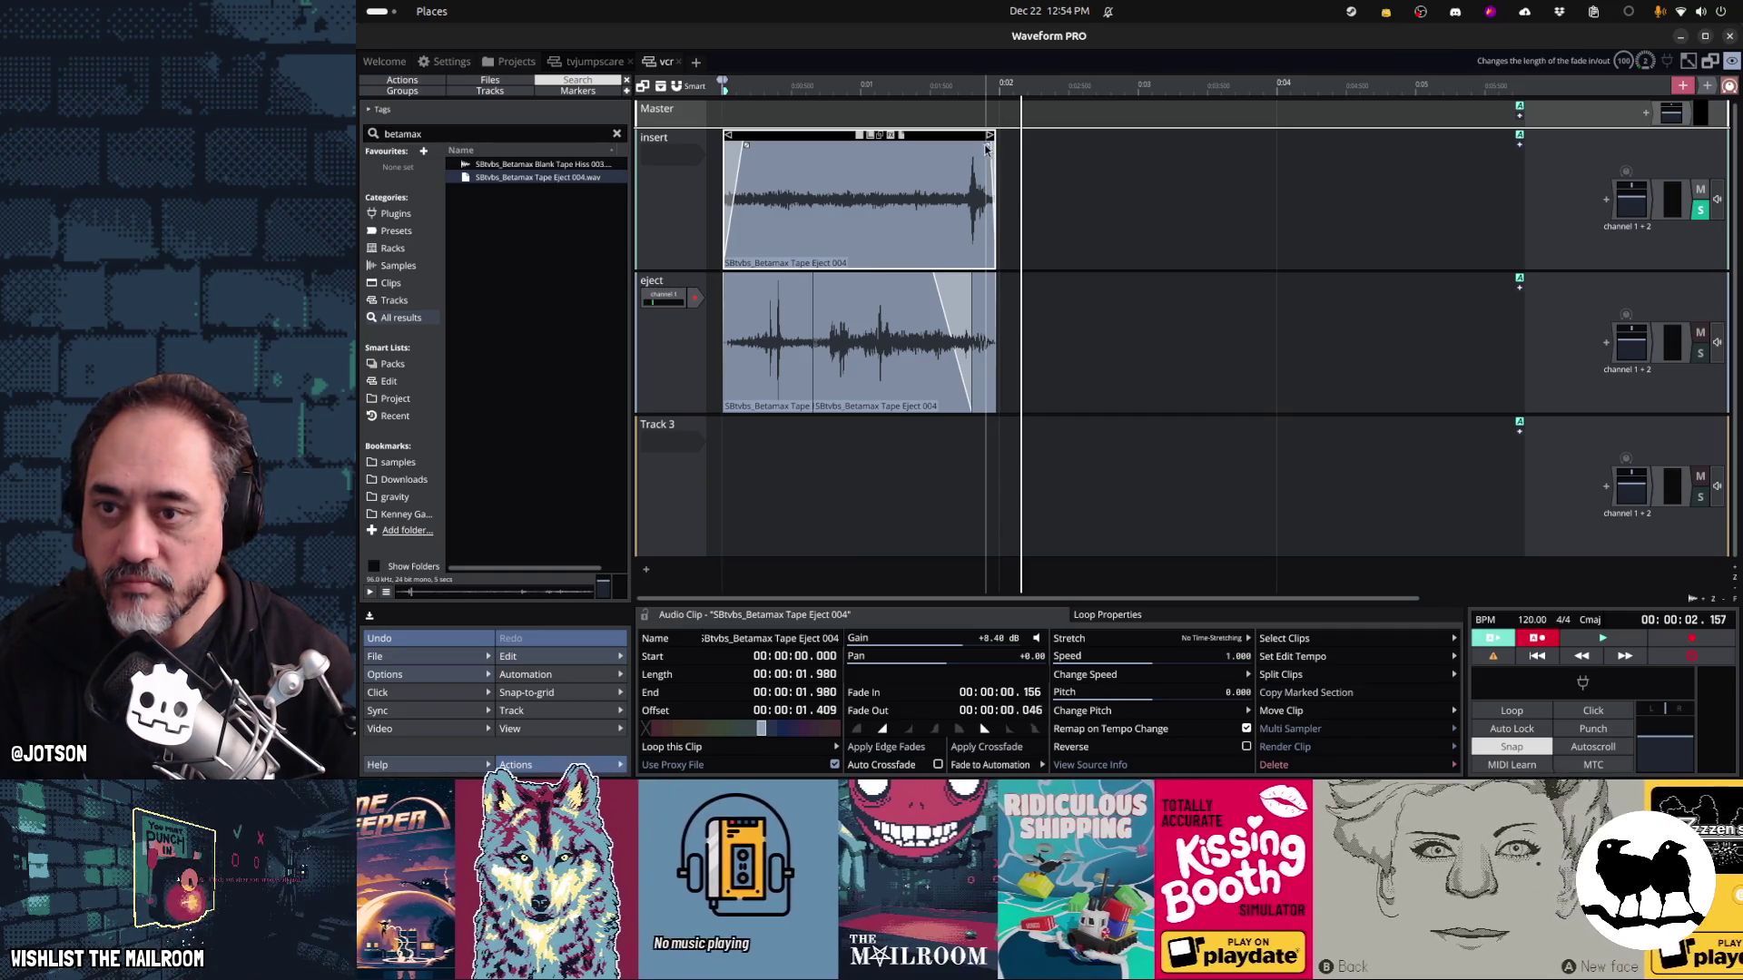
pyautogui.press('space')
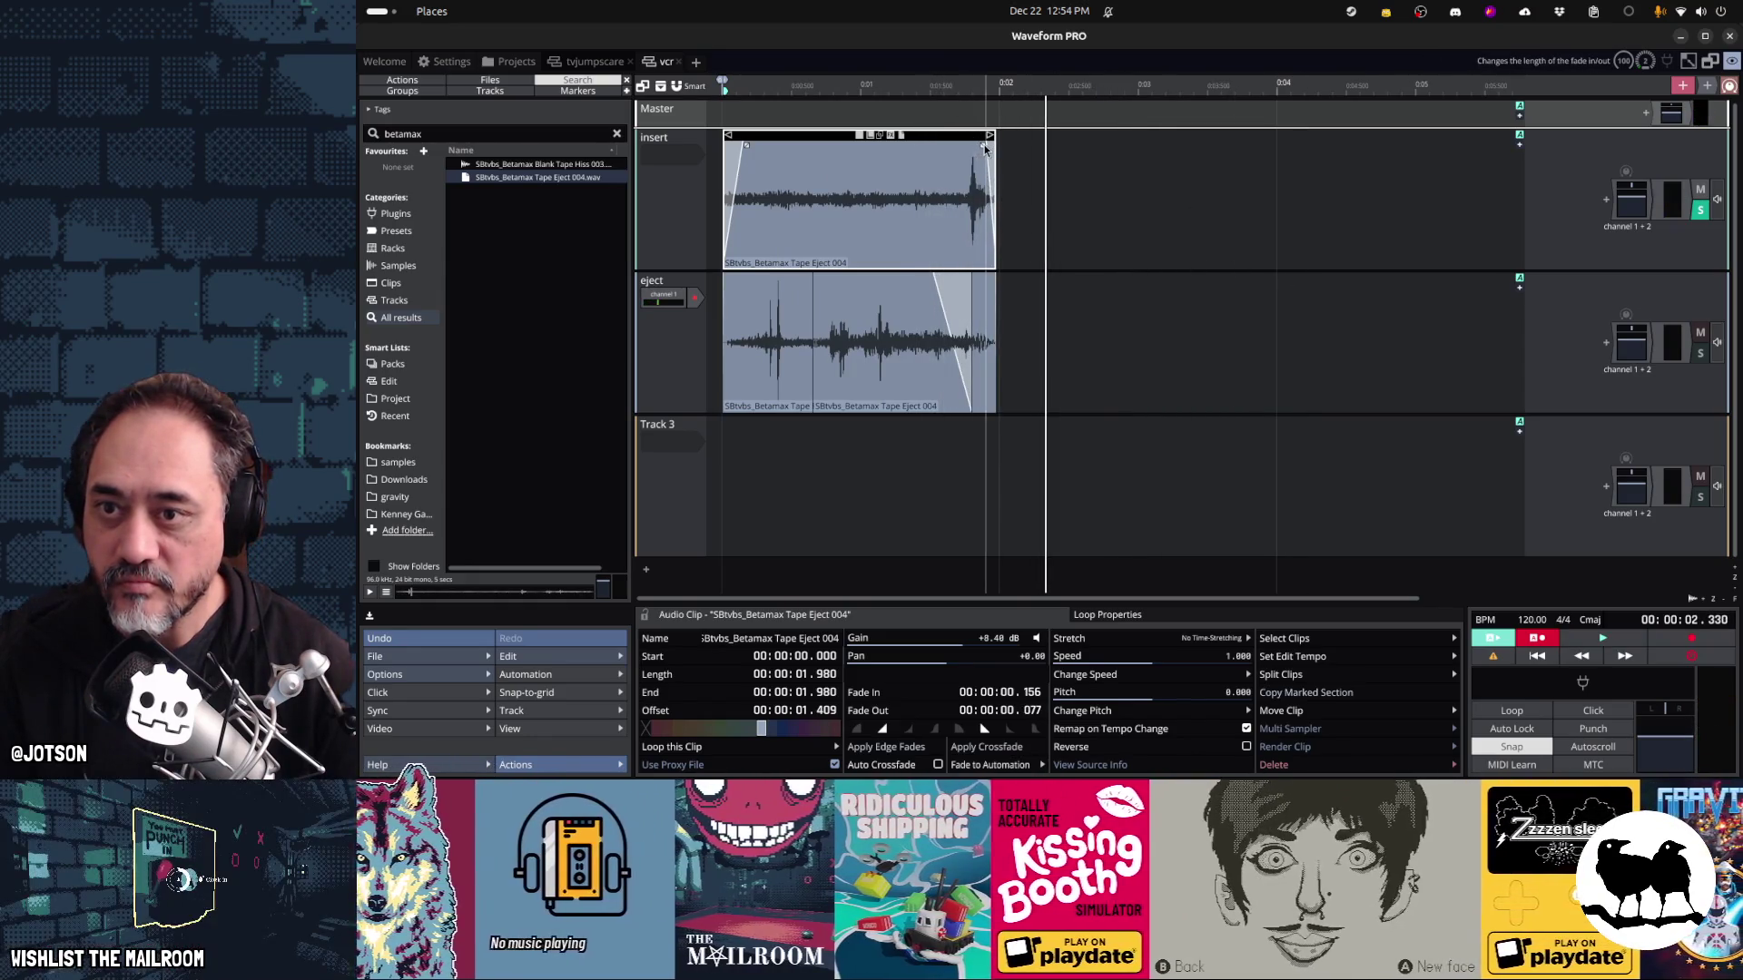
pyautogui.press('space')
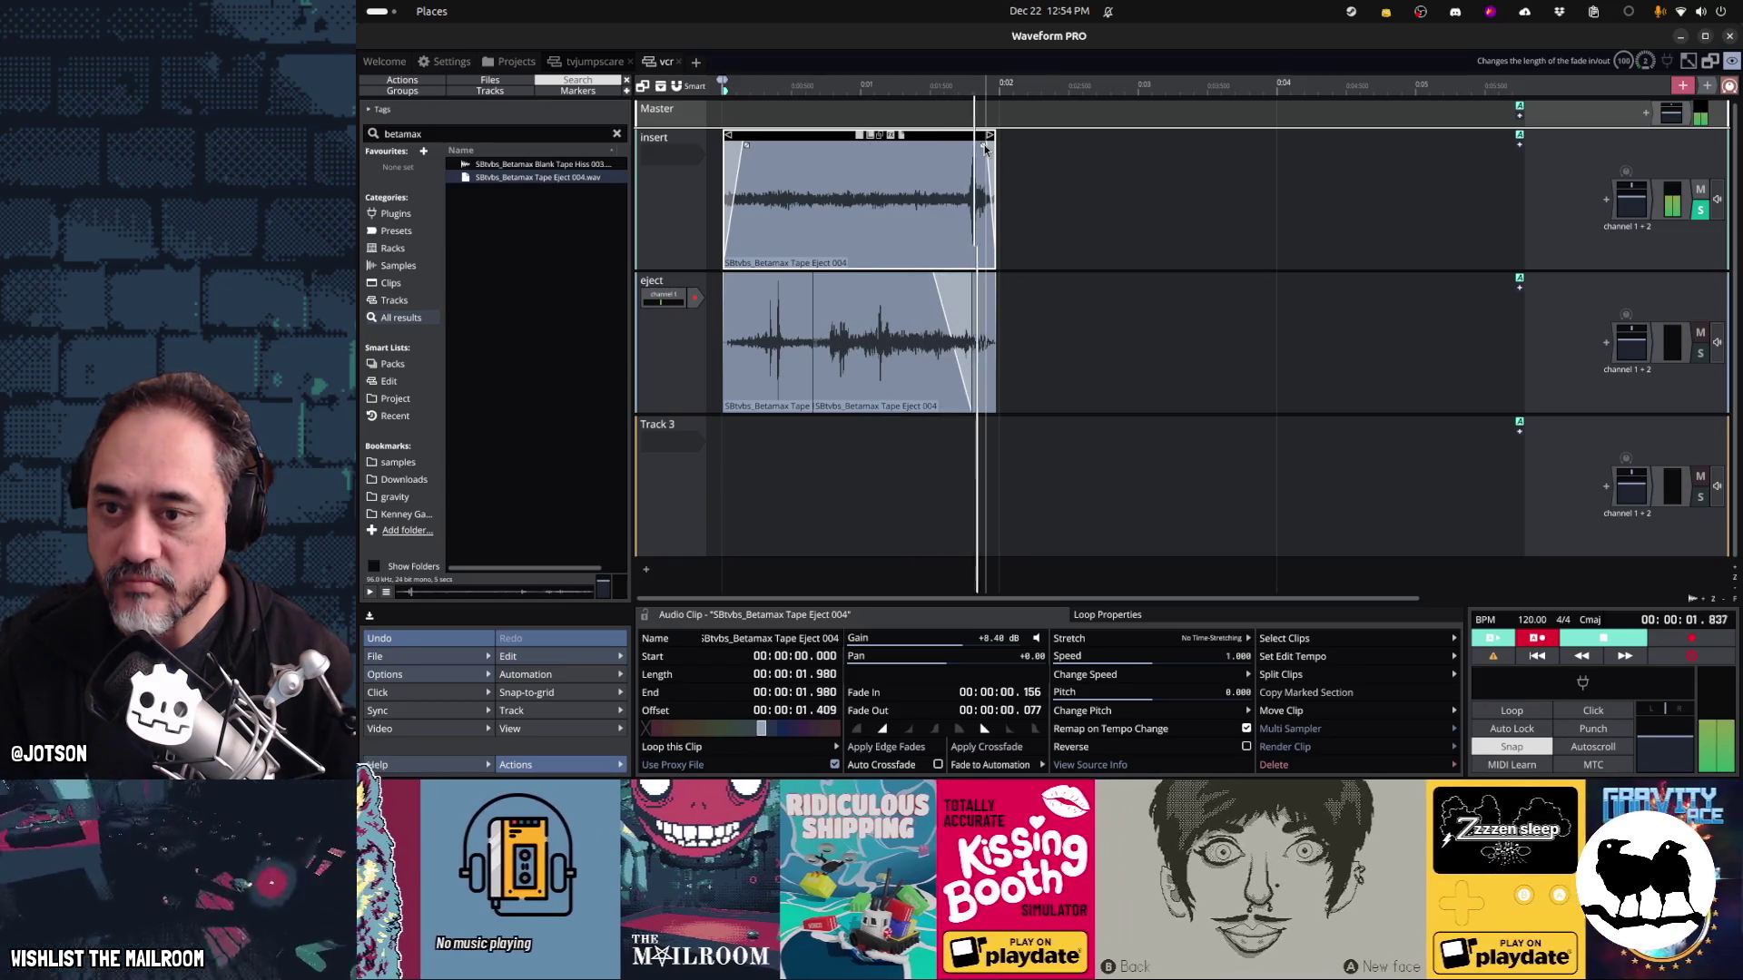
pyautogui.press('space')
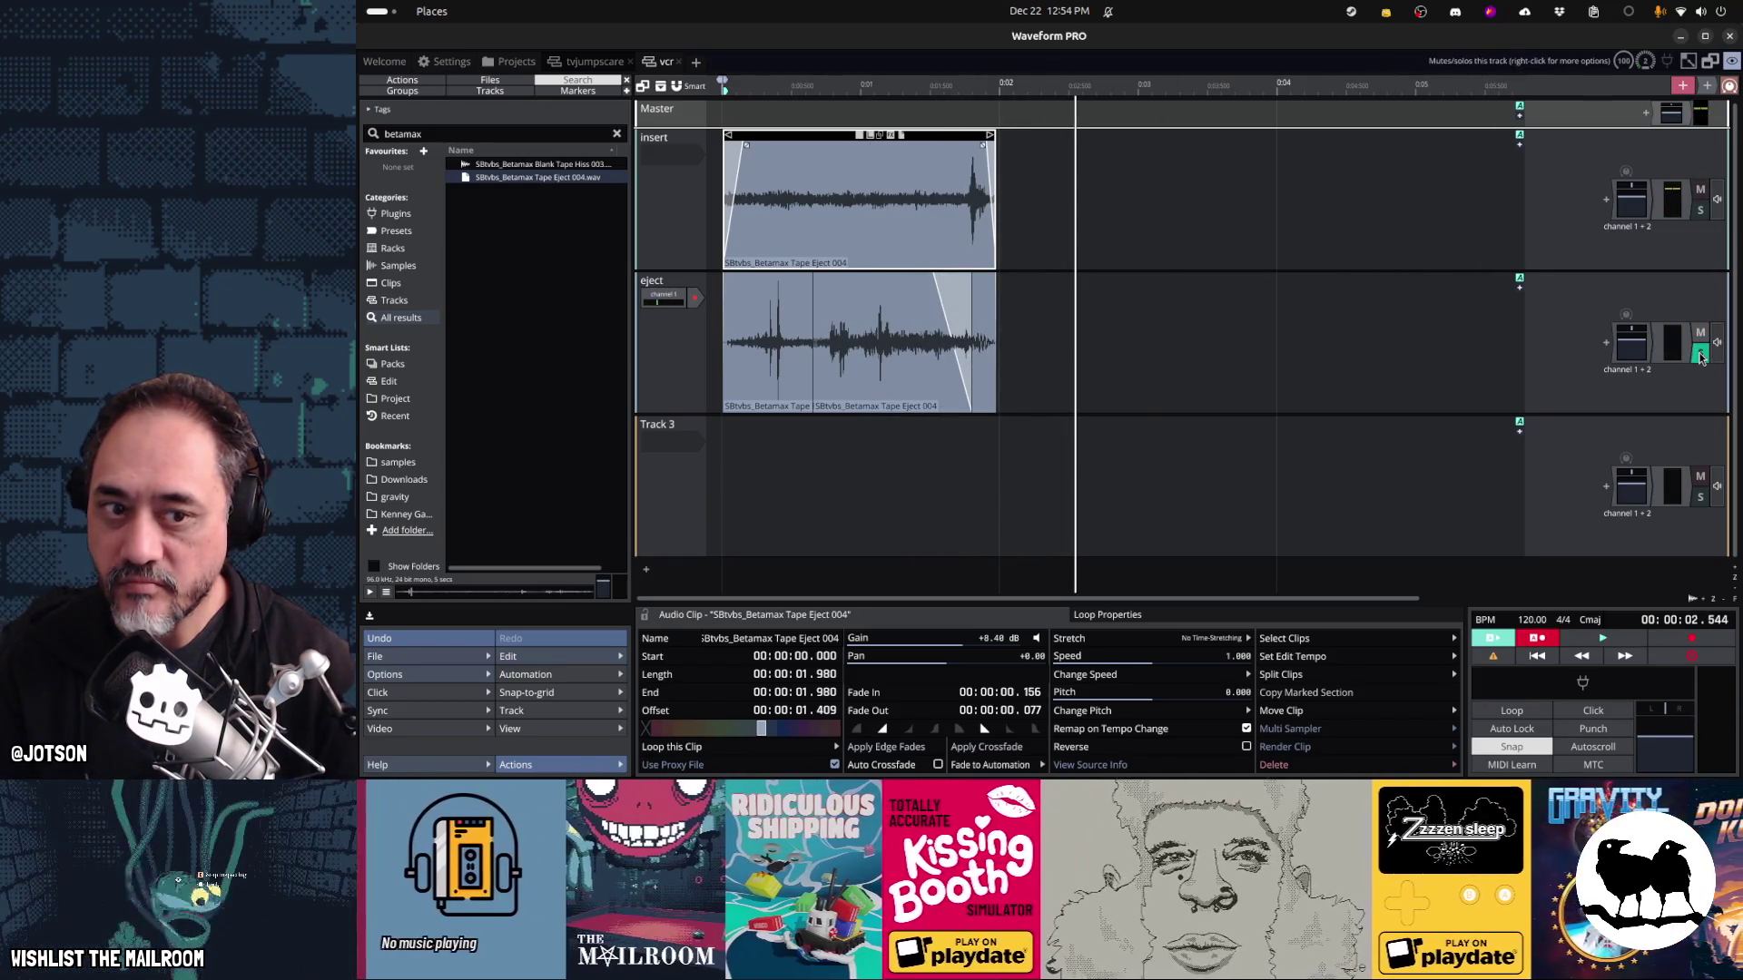
pyautogui.press('space')
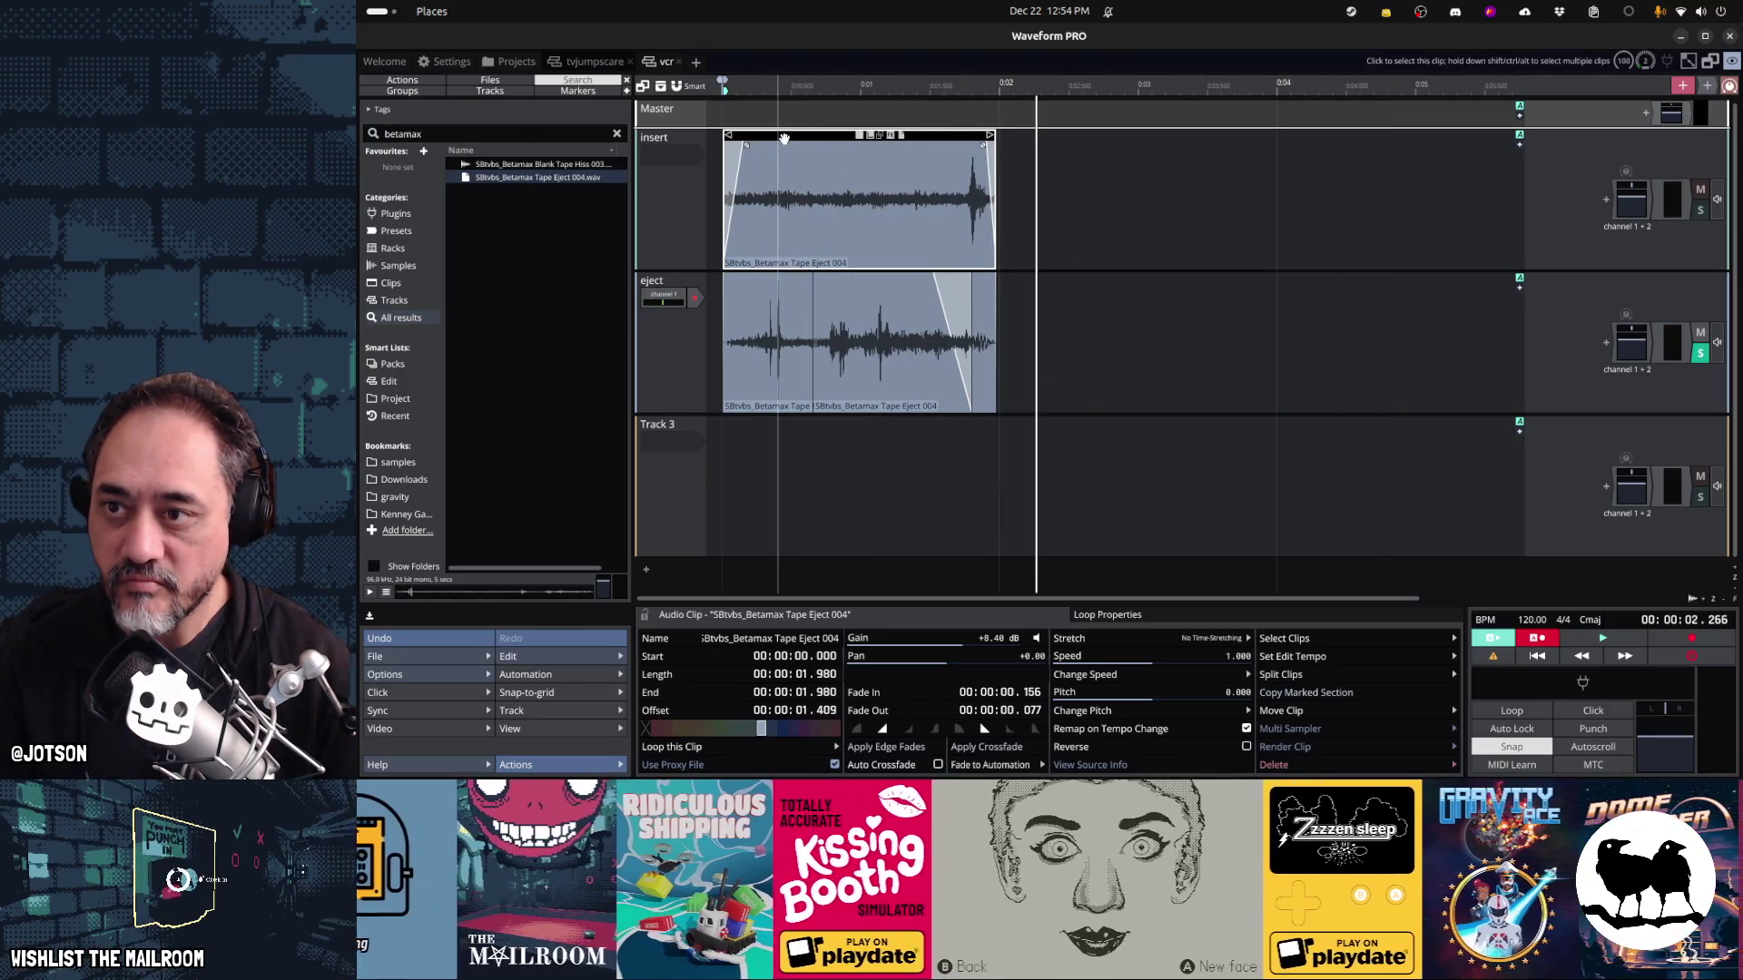
pyautogui.moveTo(784, 138)
pyautogui.mouseDown()
pyautogui.moveTo(1429, 139)
pyautogui.moveTo(864, 156)
pyautogui.mouseUp()
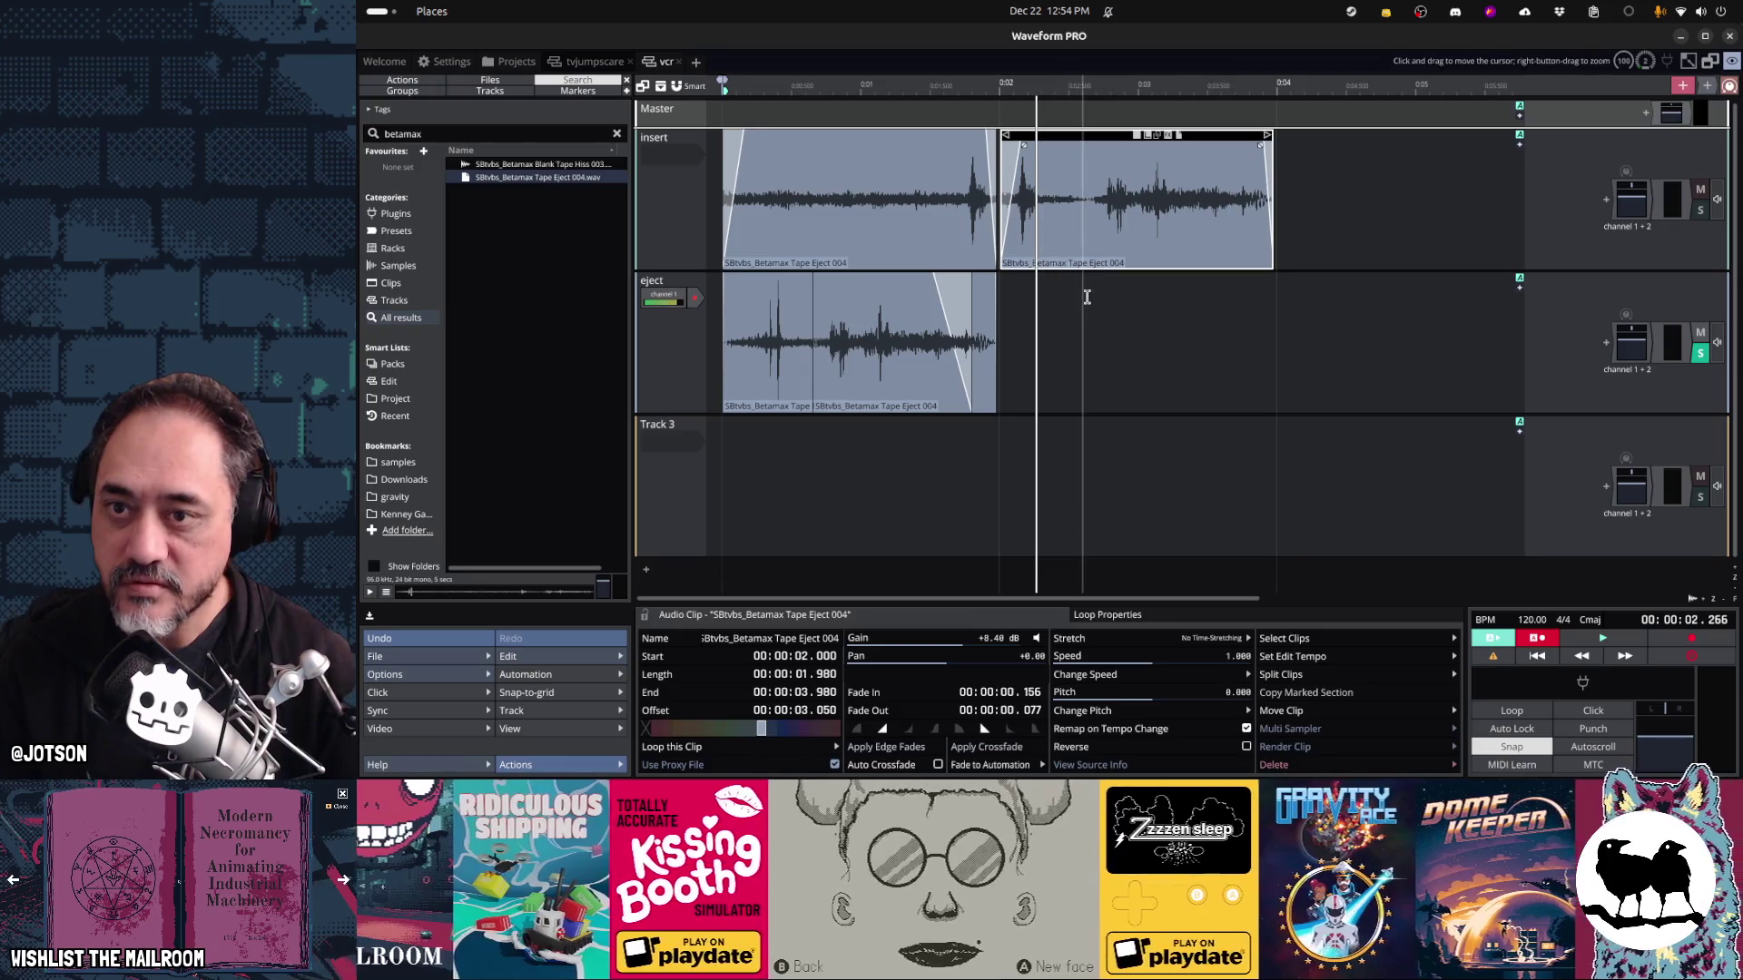
# Unsolo the eject track and play both tracks together from the marker
pyautogui.click(1086, 297)
pyautogui.press('space')
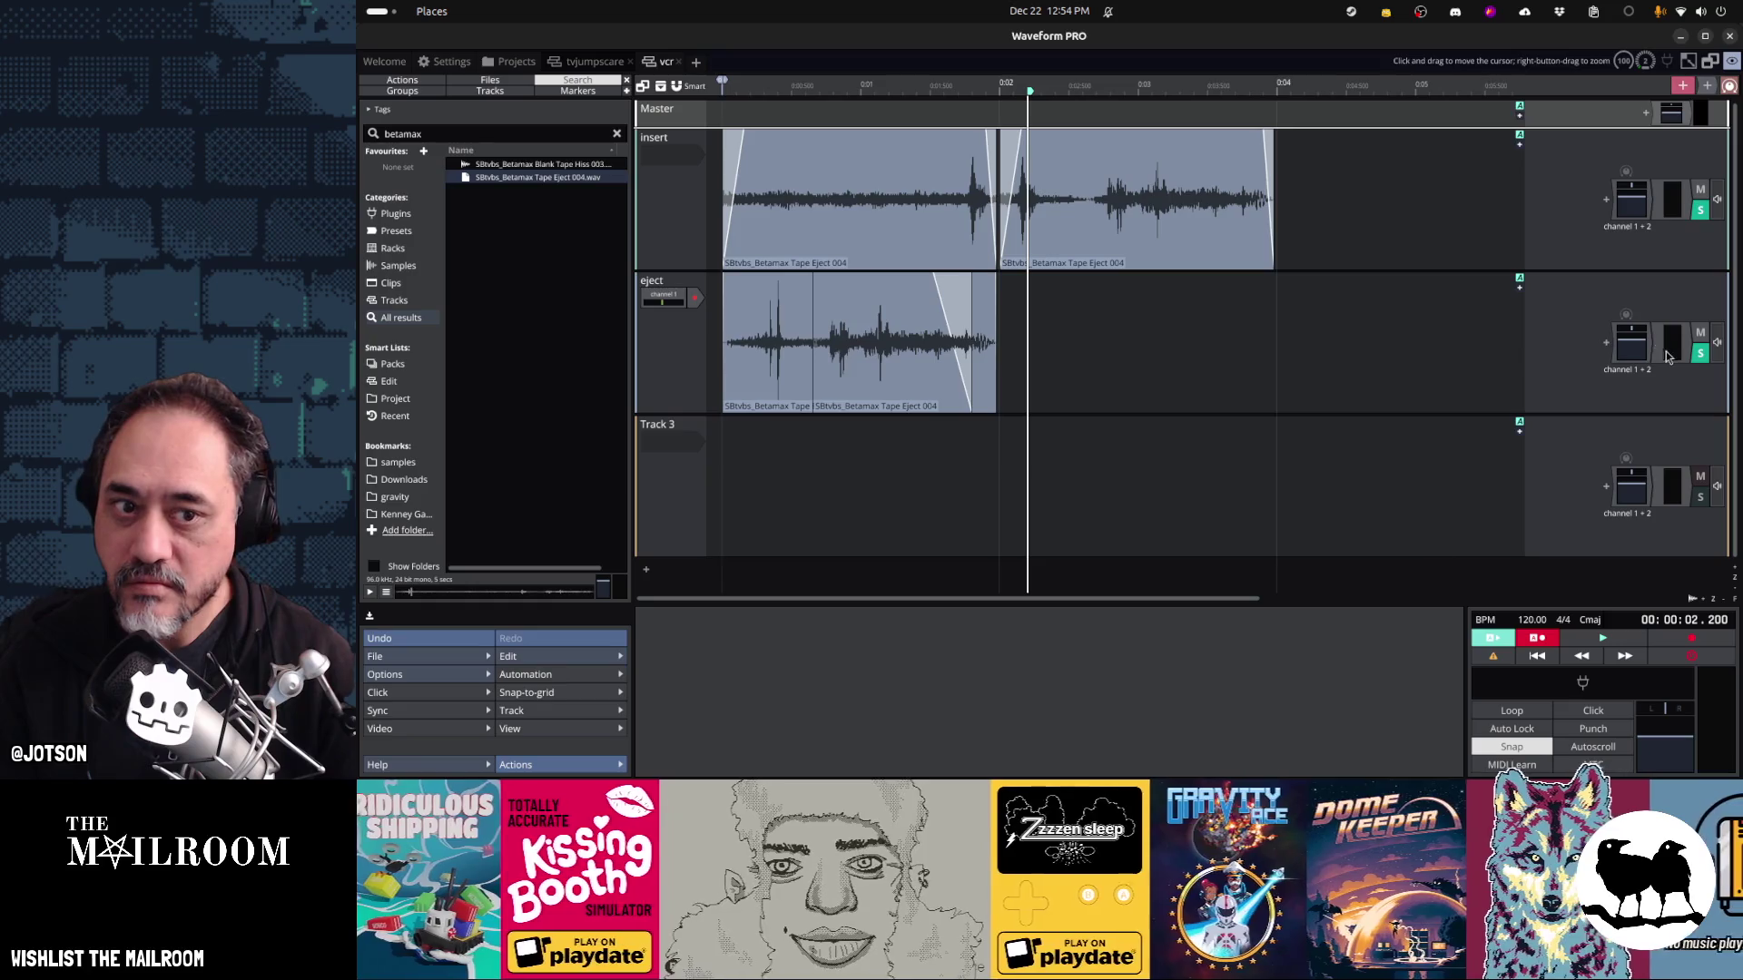
pyautogui.click(1700, 356)
pyautogui.press('space')
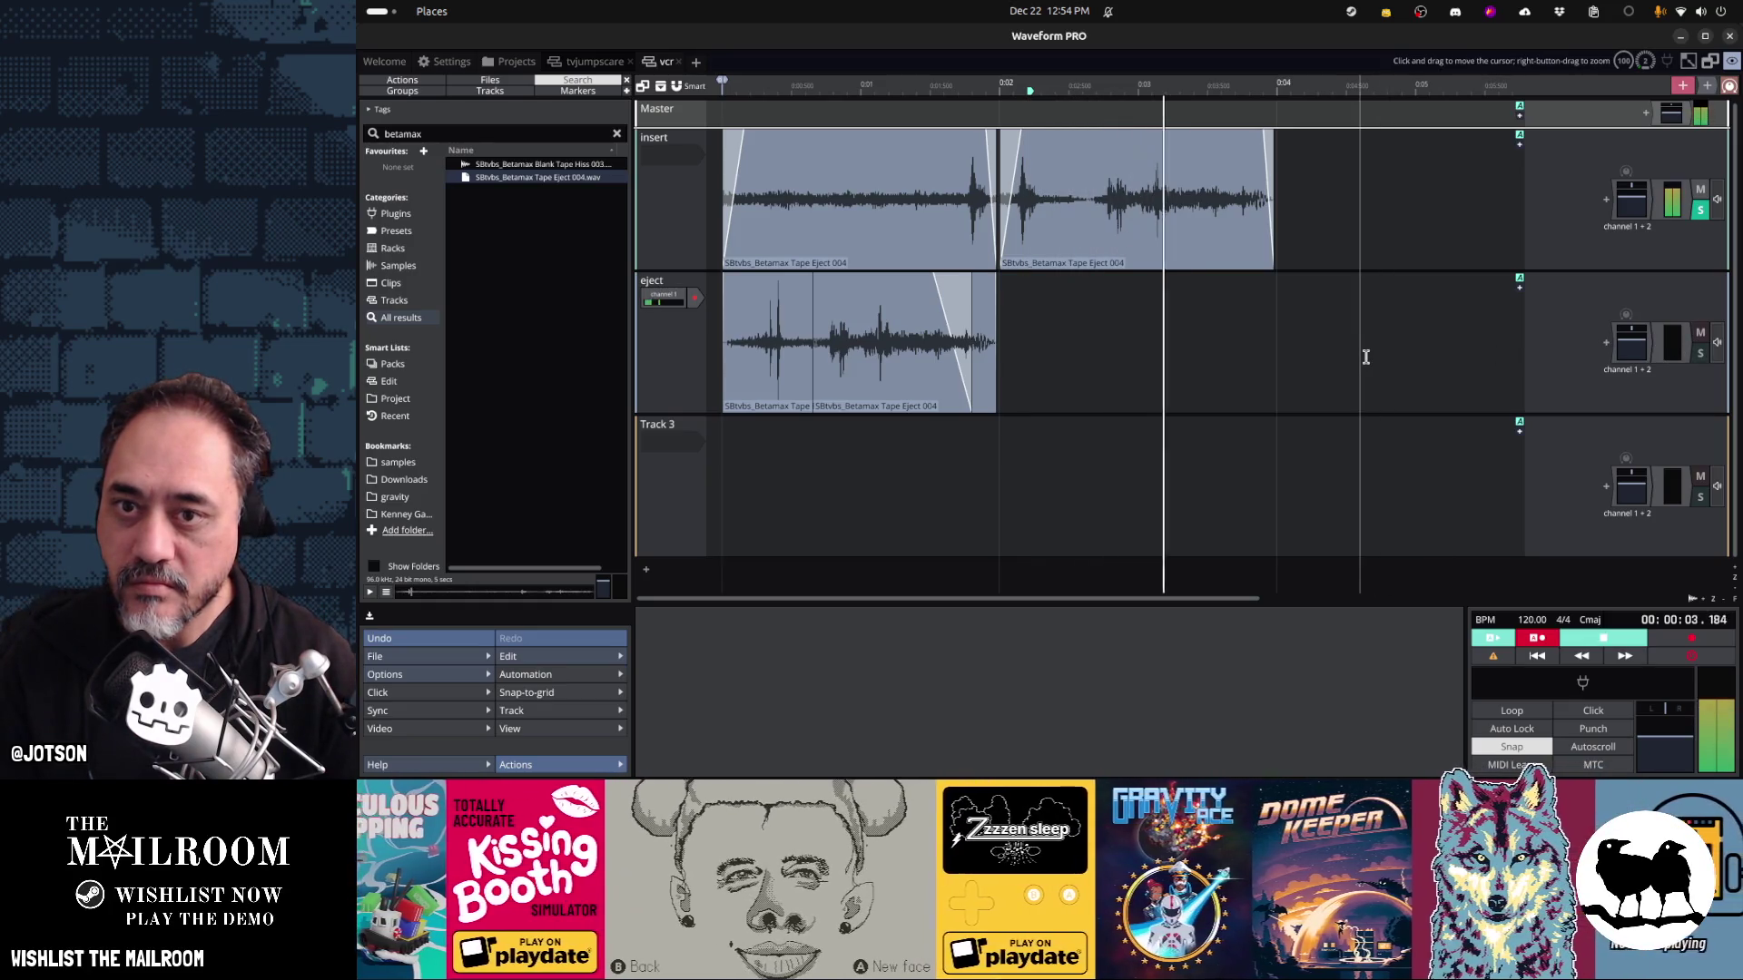
pyautogui.press('space')
pyautogui.press('space')
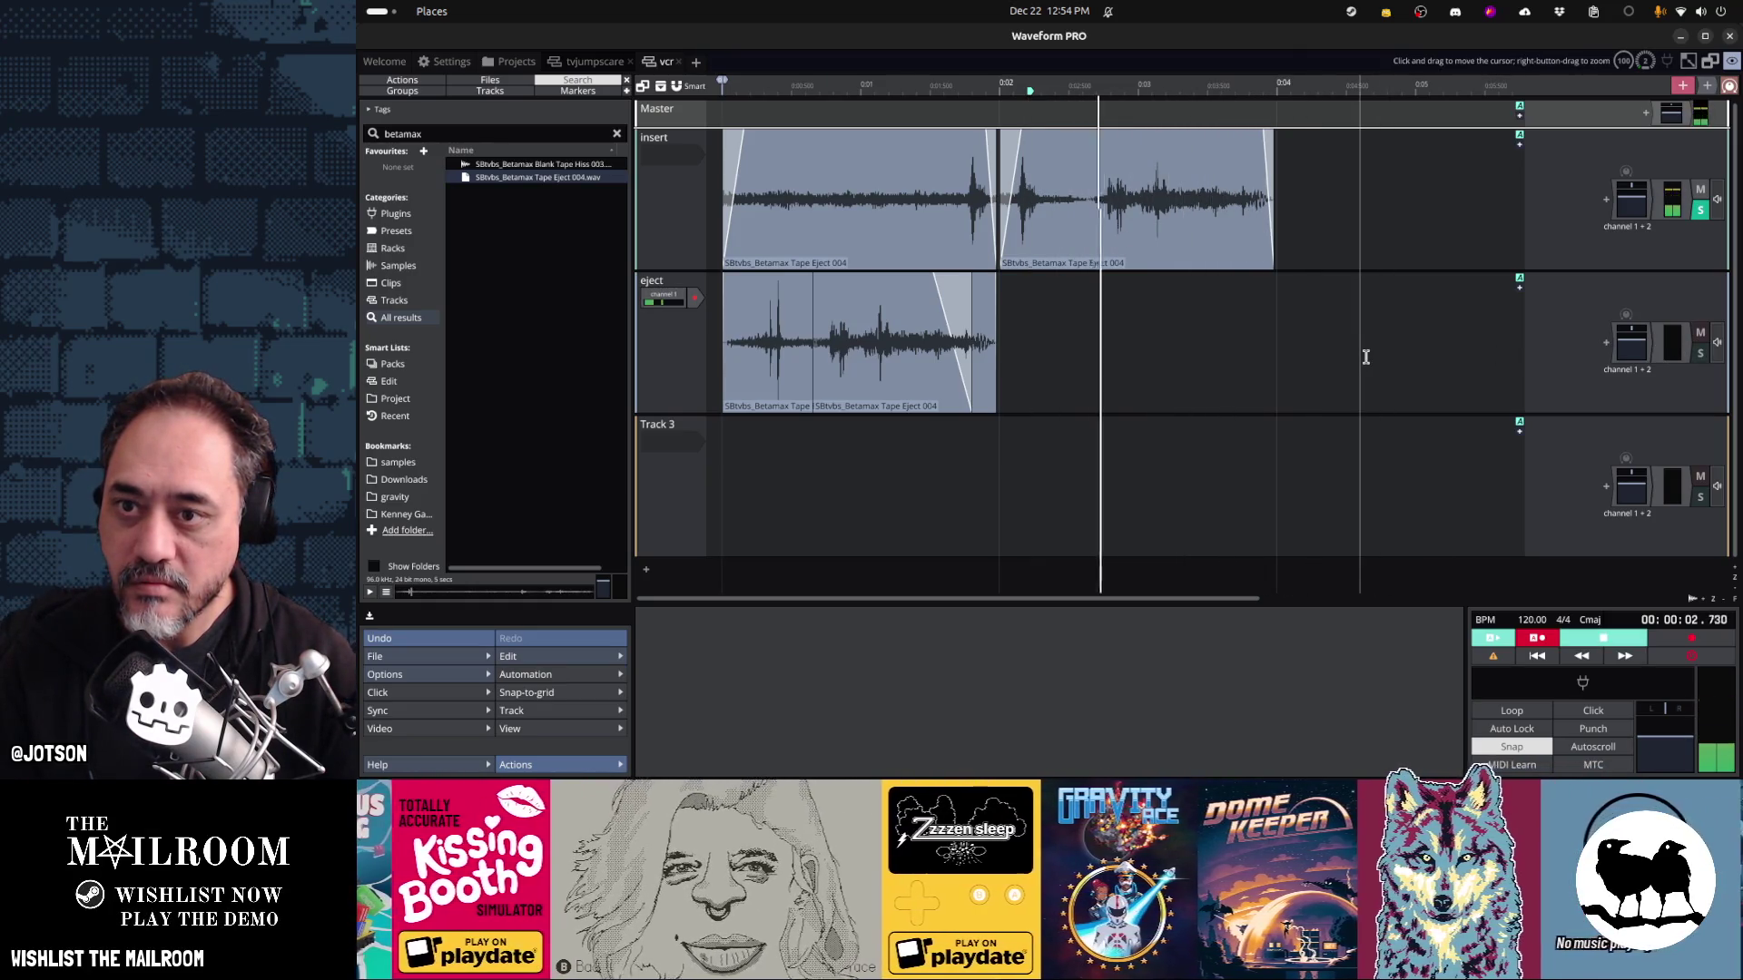
pyautogui.press('space')
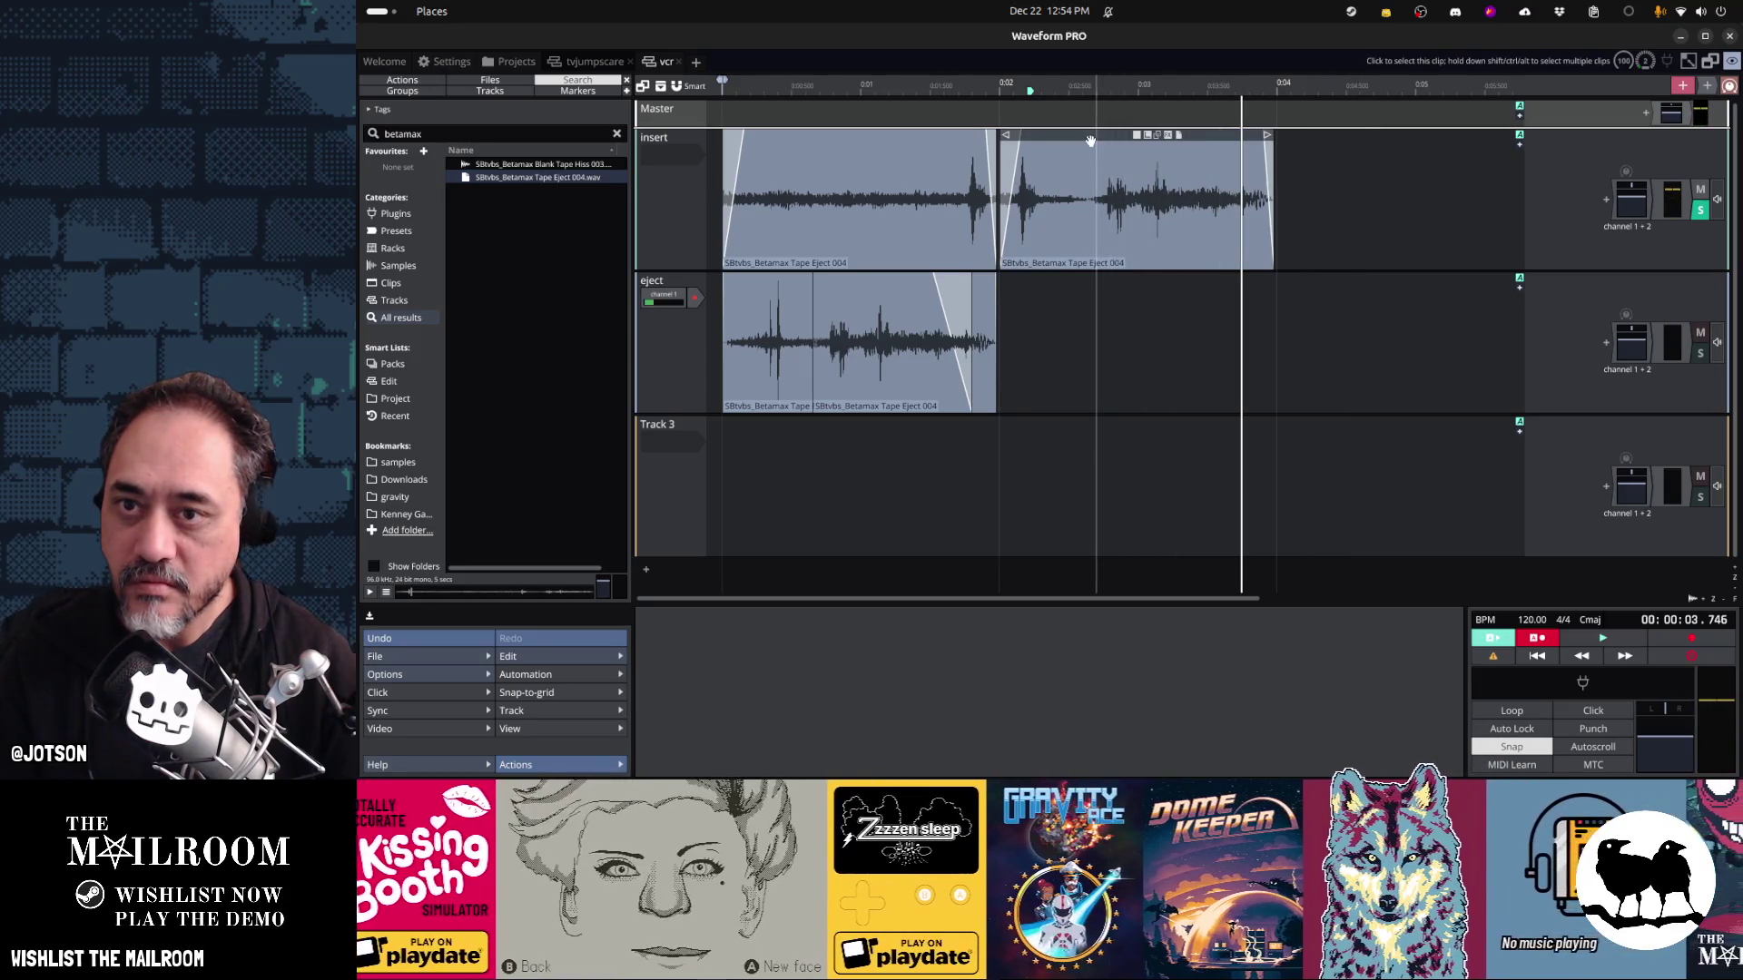
# Delete the second insert clip, slip the remaining clip's audio earlier, and play from the start
pyautogui.click(1090, 141)
pyautogui.press('Delete')
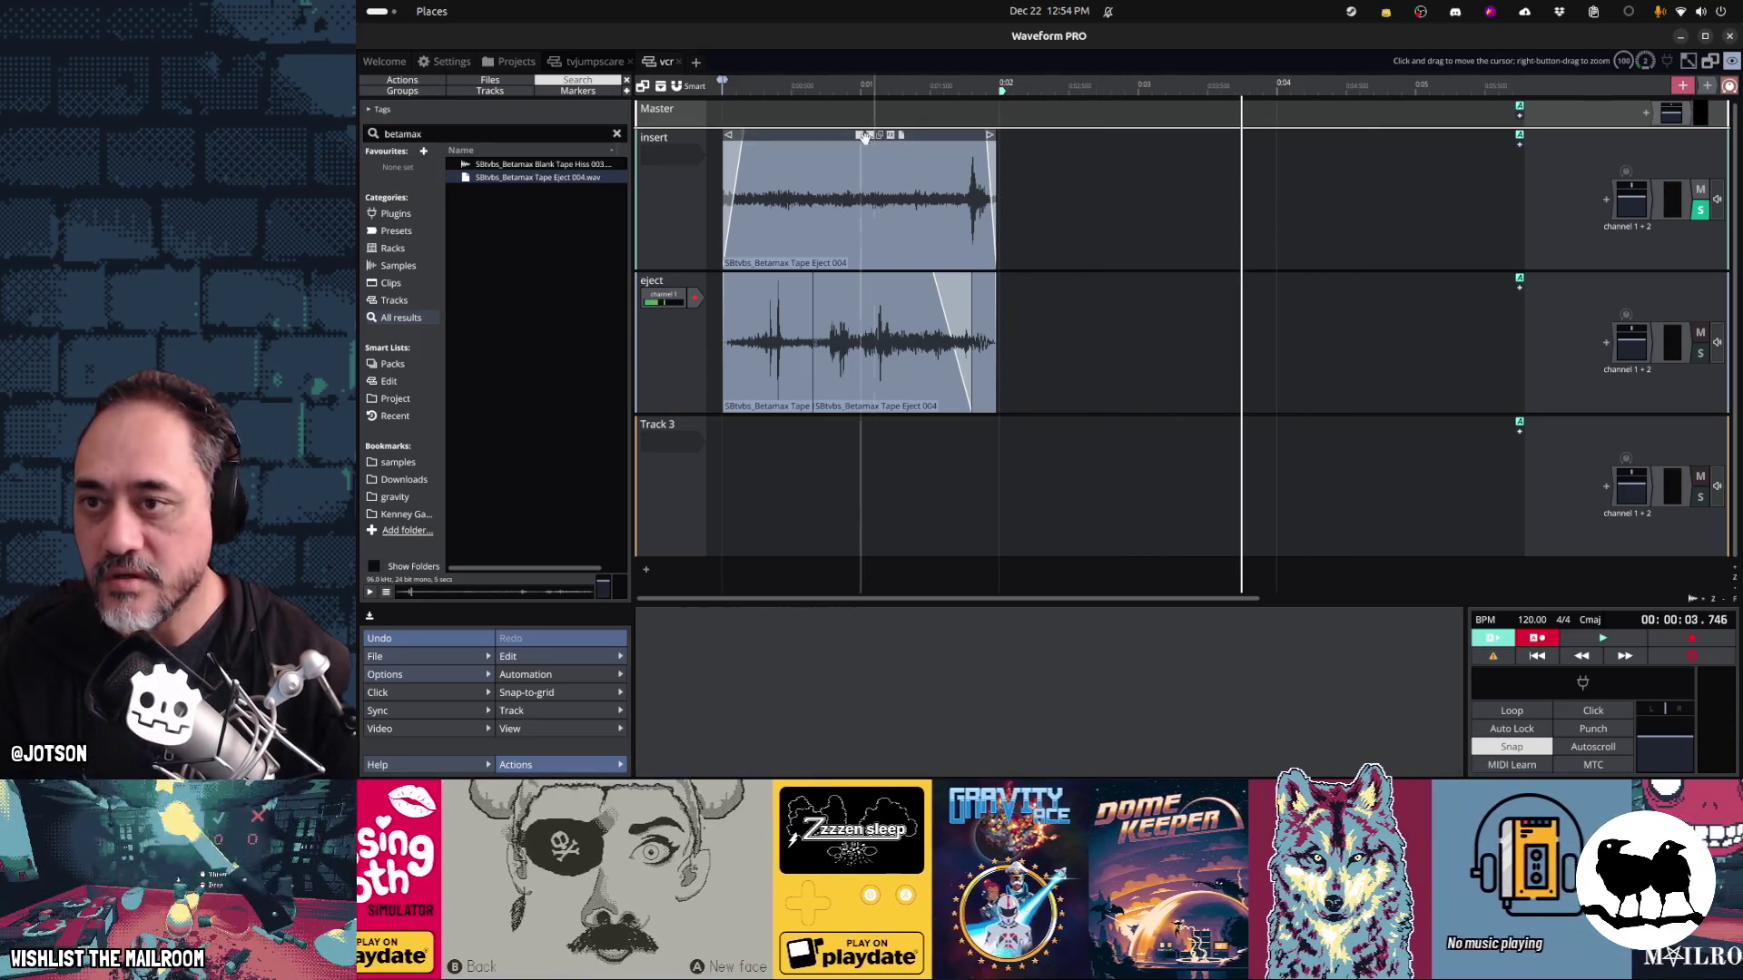
pyautogui.moveTo(861, 139); pyautogui.dragTo(824, 143)
pyautogui.press('space')
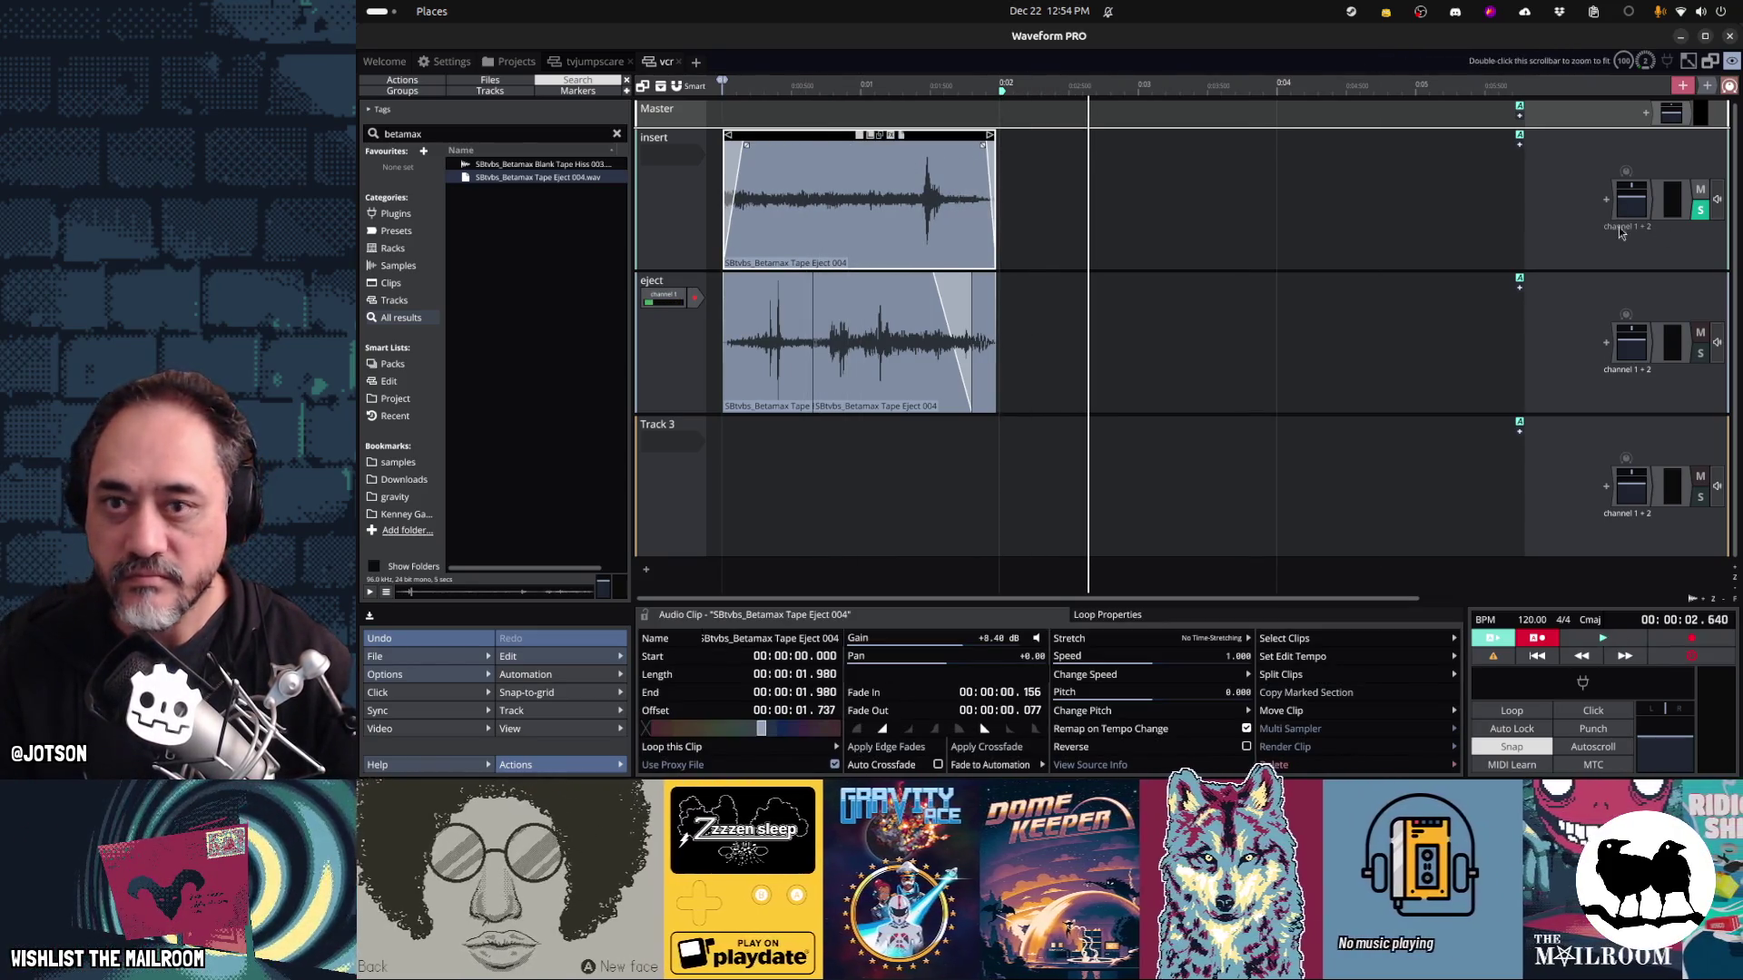
pyautogui.press('Home')
pyautogui.press('space')
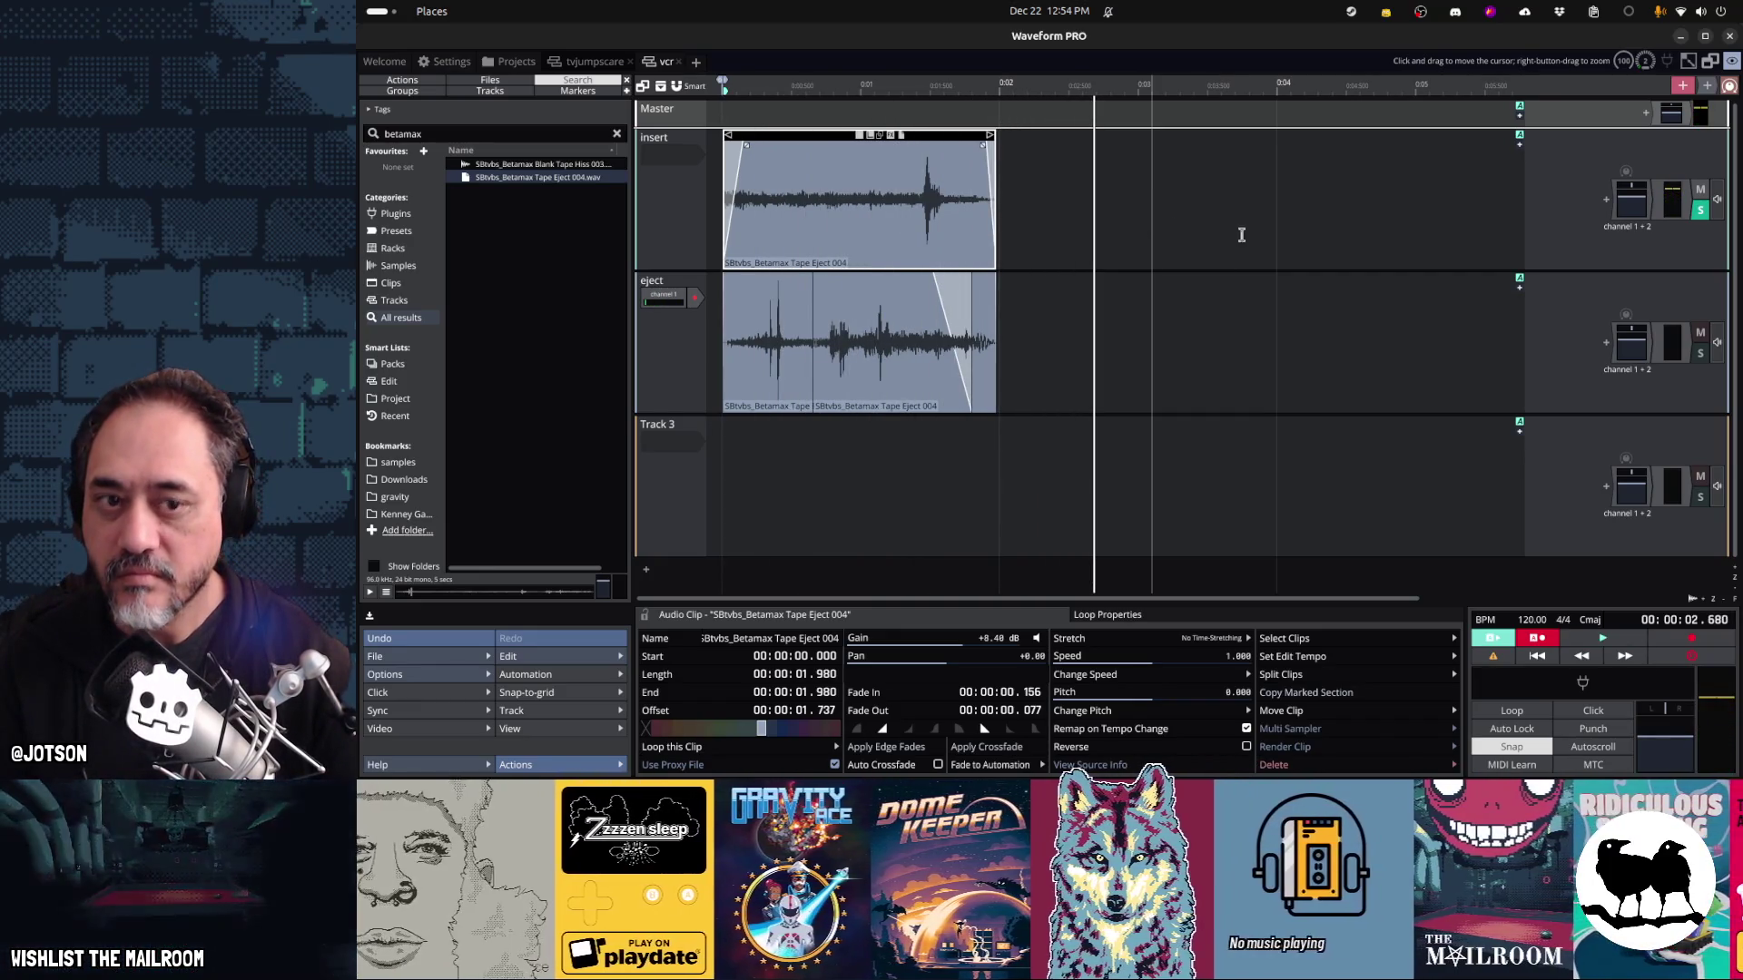
# Solo the eject track and play it from the start
pyautogui.click(1700, 354)
pyautogui.press('Home')
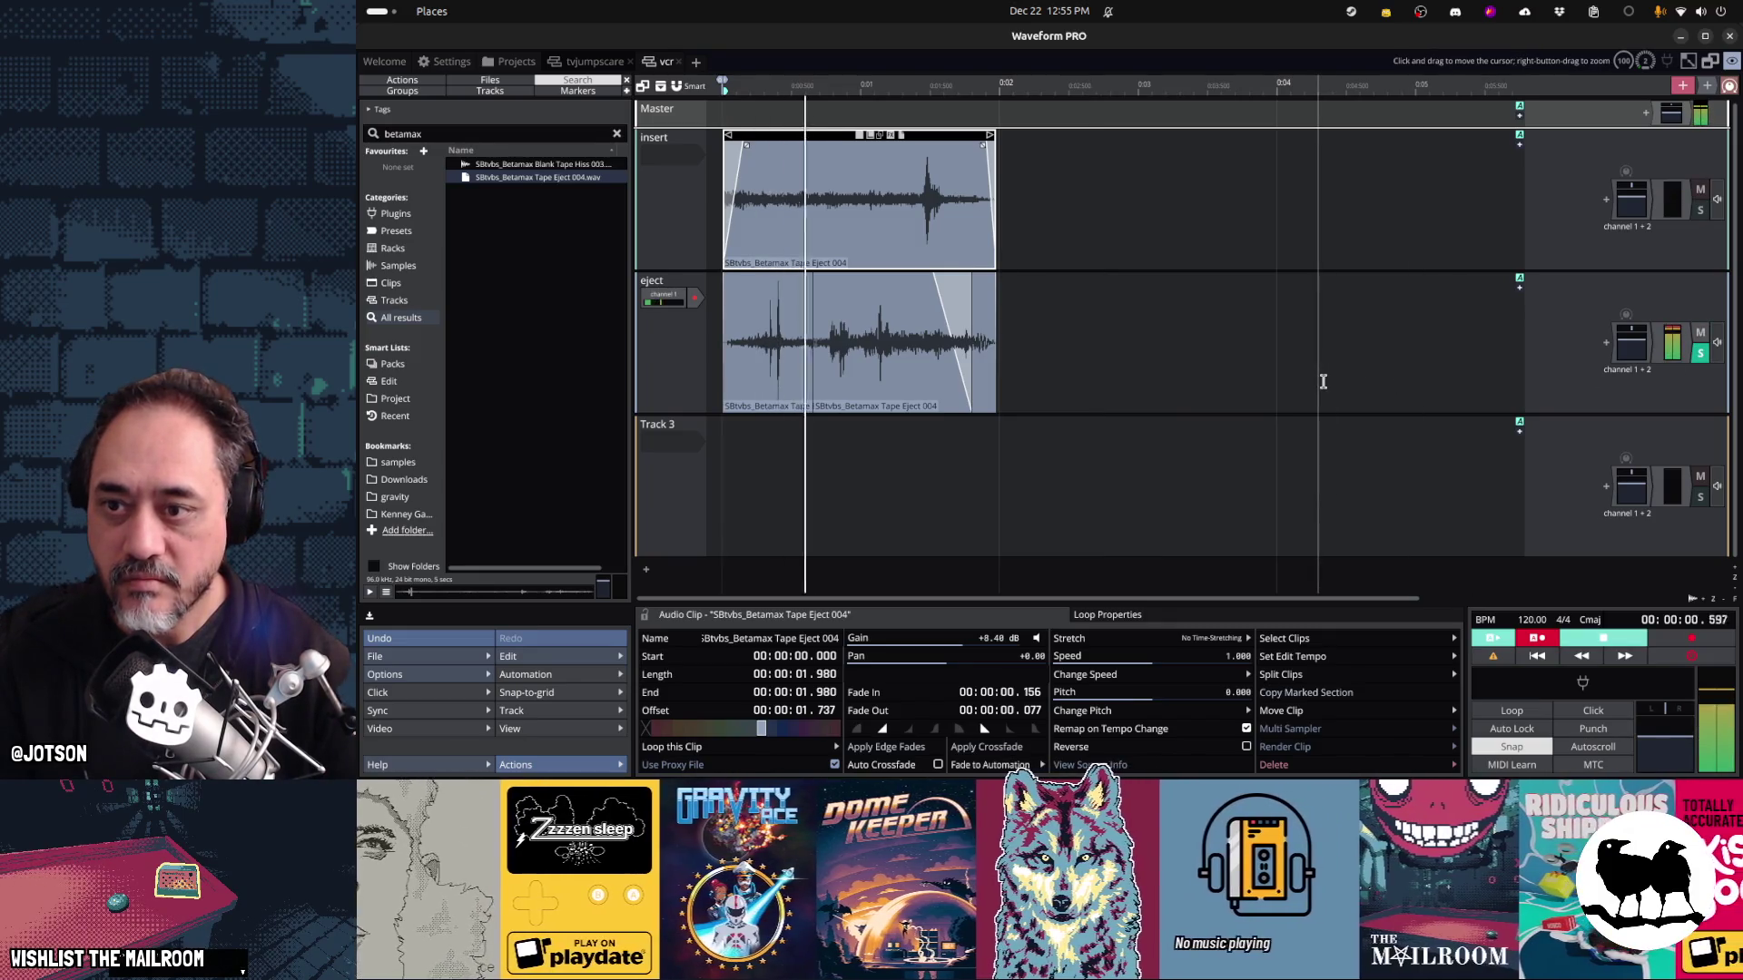
pyautogui.press('space')
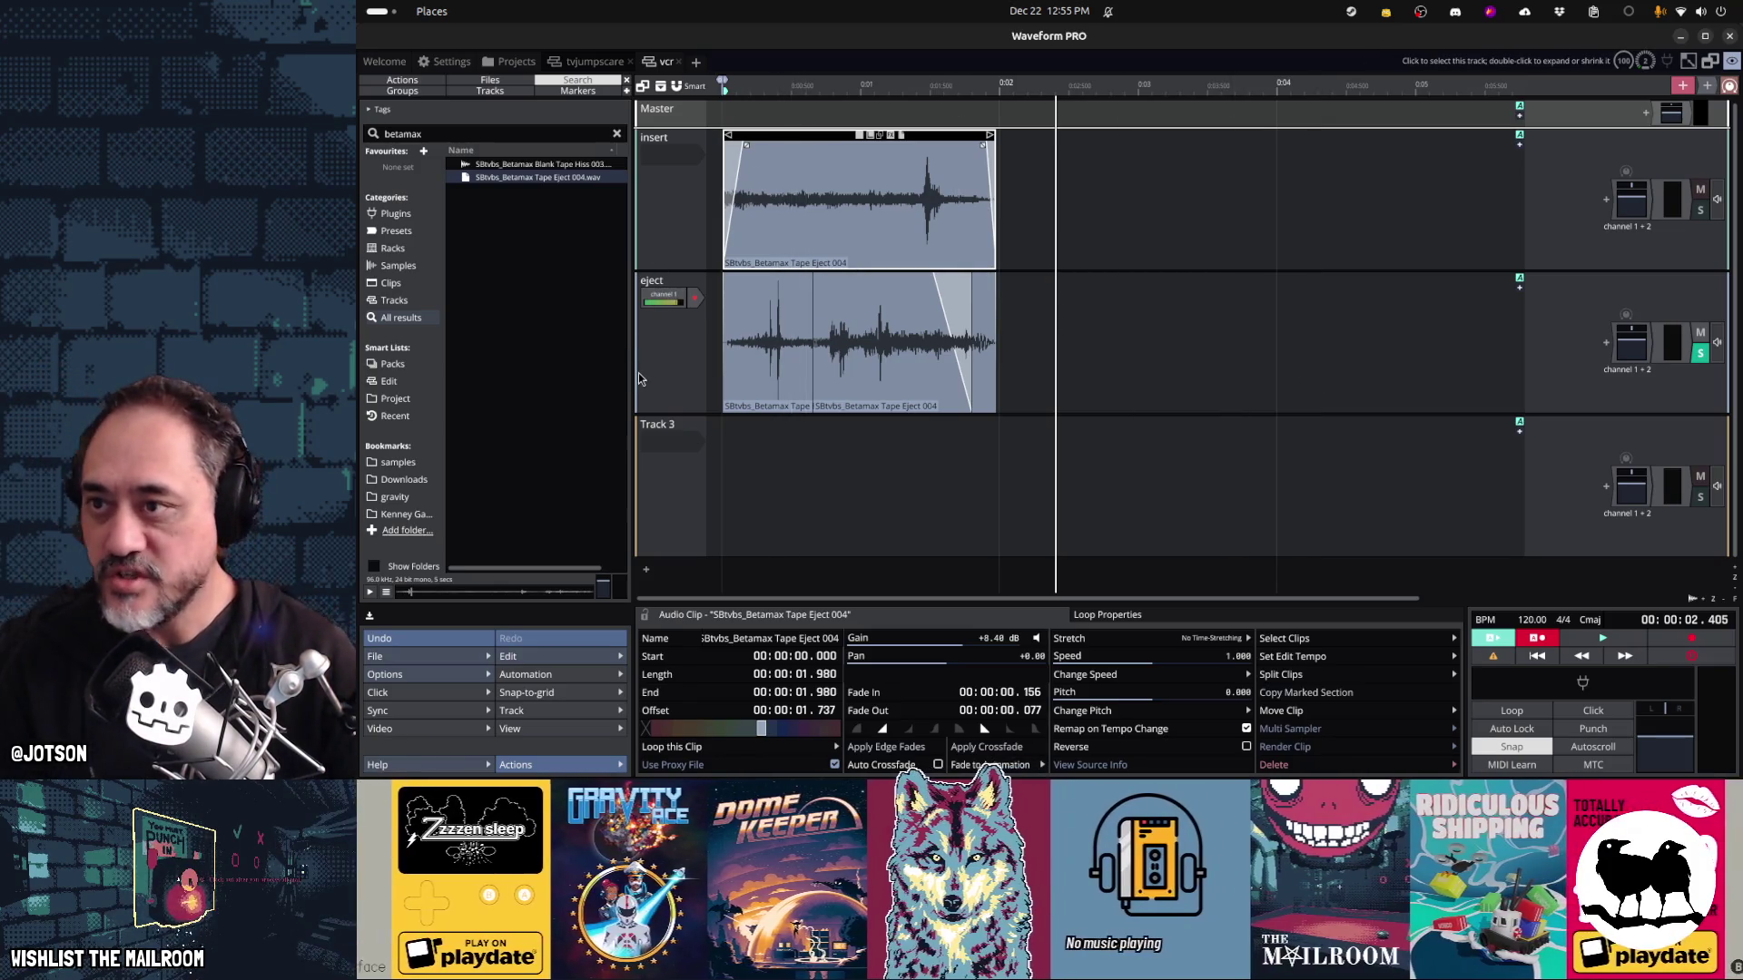
pyautogui.click(448, 655)
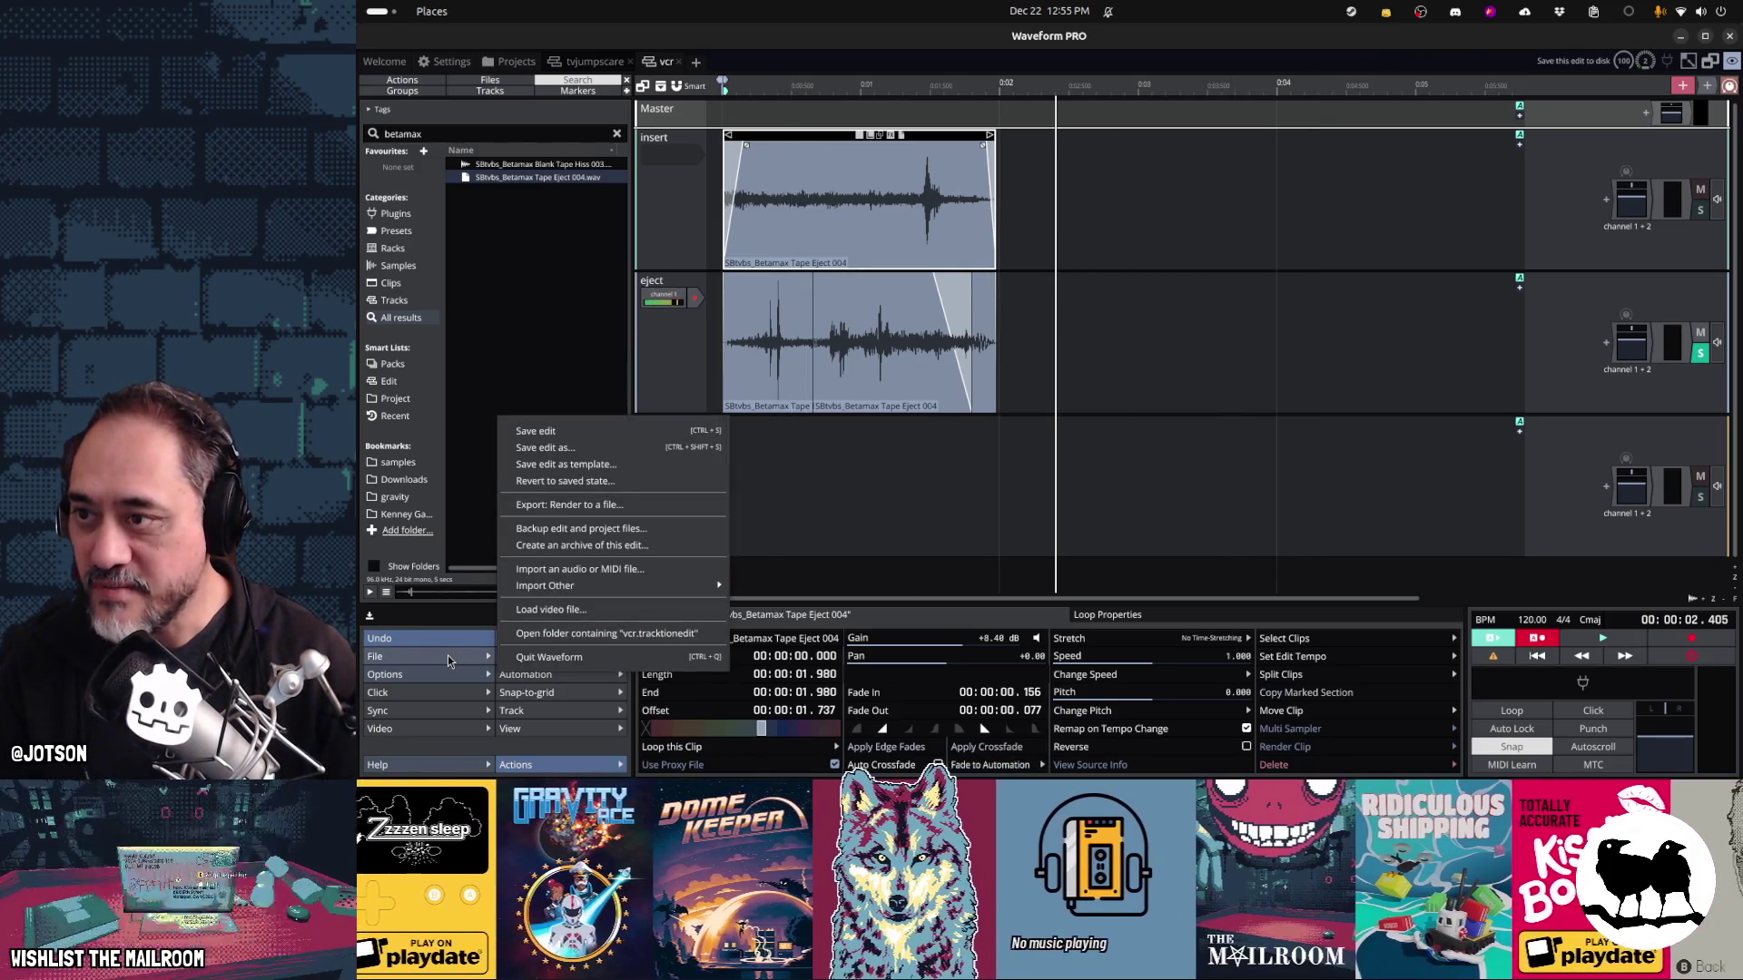
# Render each vcr track to its own Ogg file with Render Each Track to a Separate File enabled
pyautogui.click(569, 504)
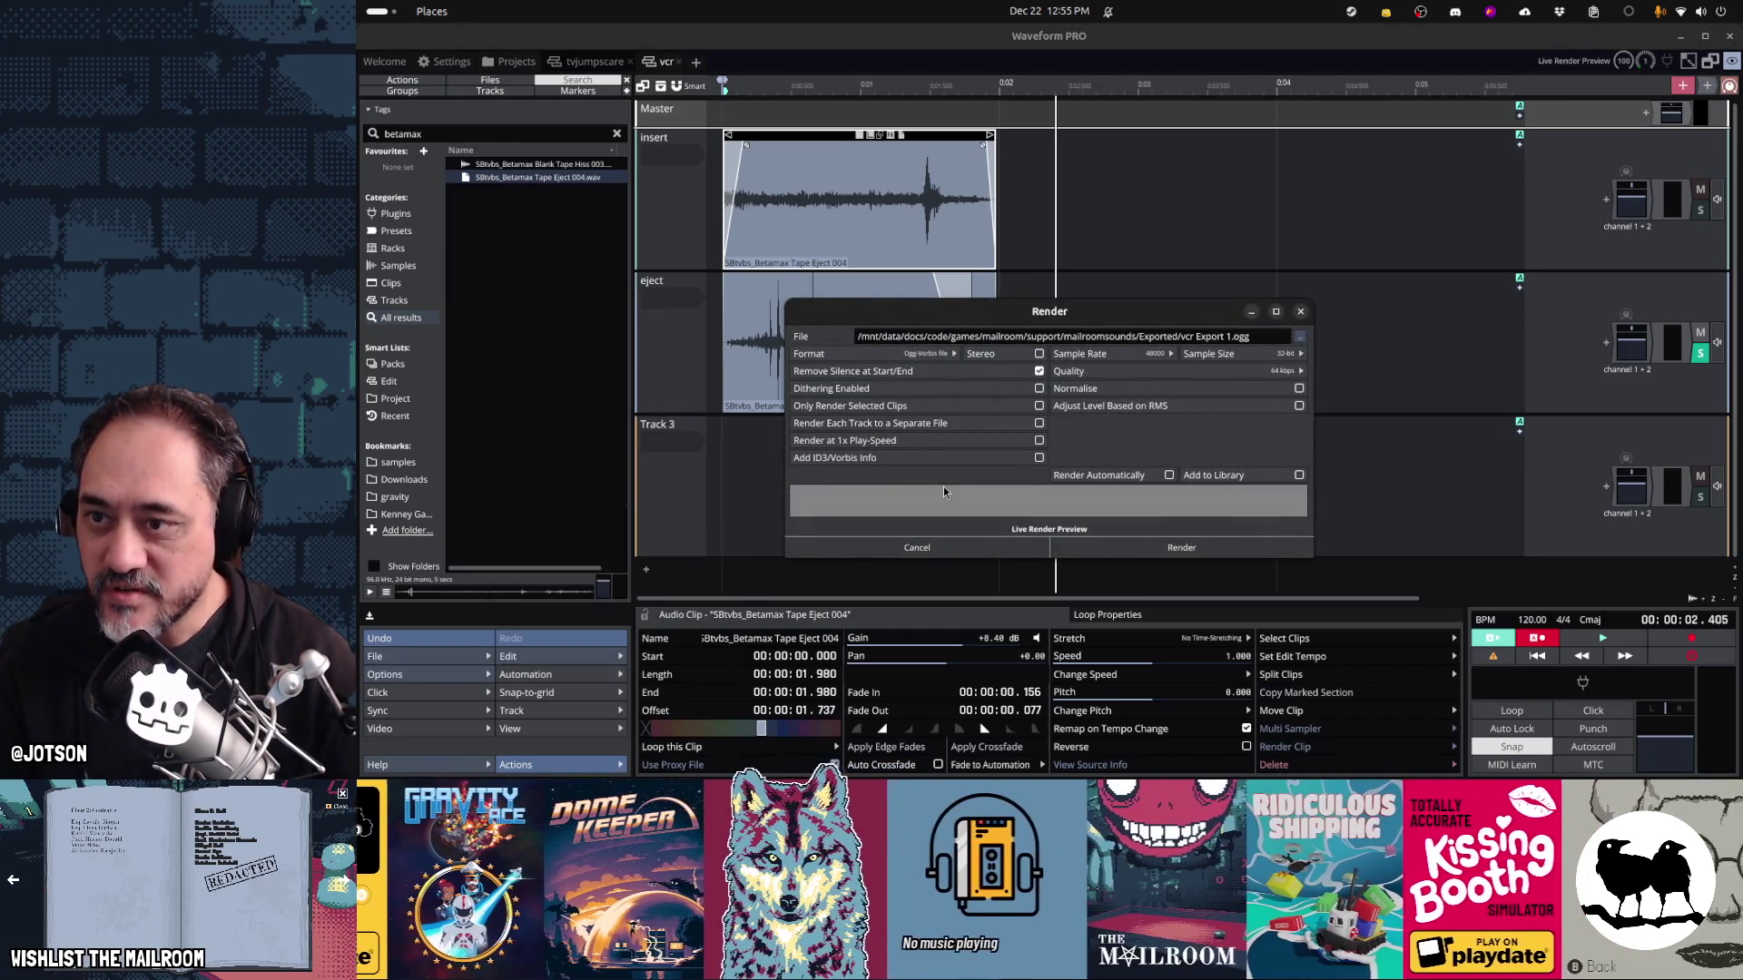
pyautogui.click(918, 547)
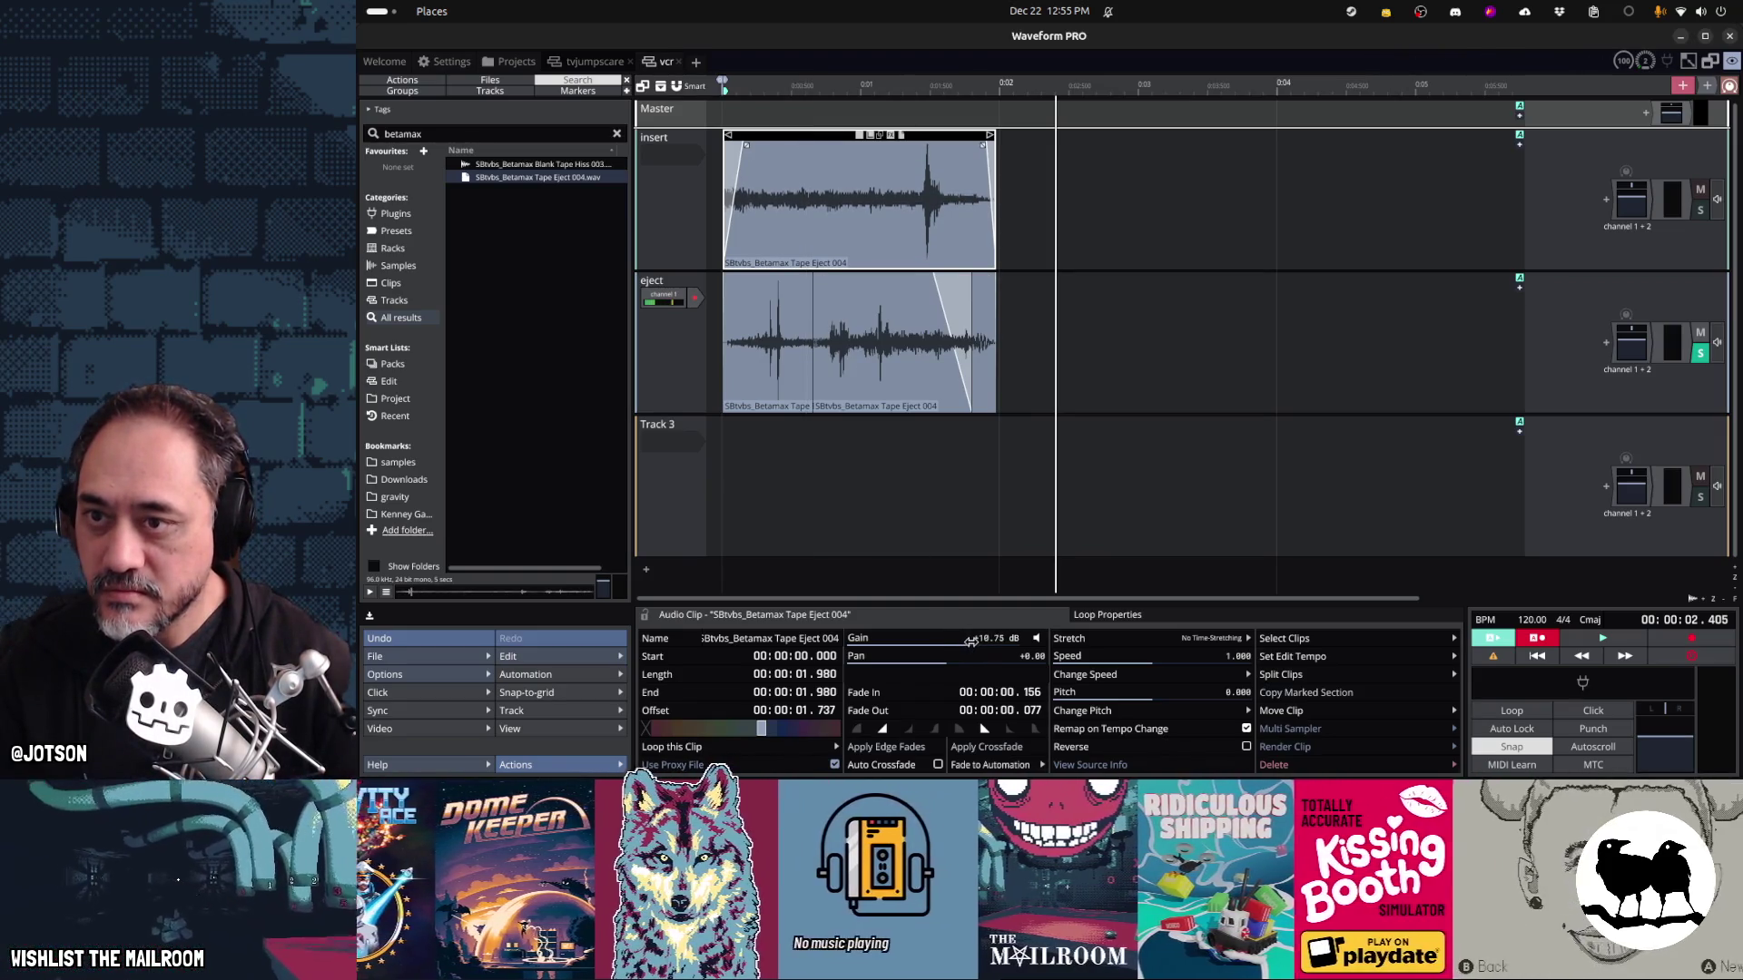
pyautogui.click(426, 656)
pyautogui.click(573, 508)
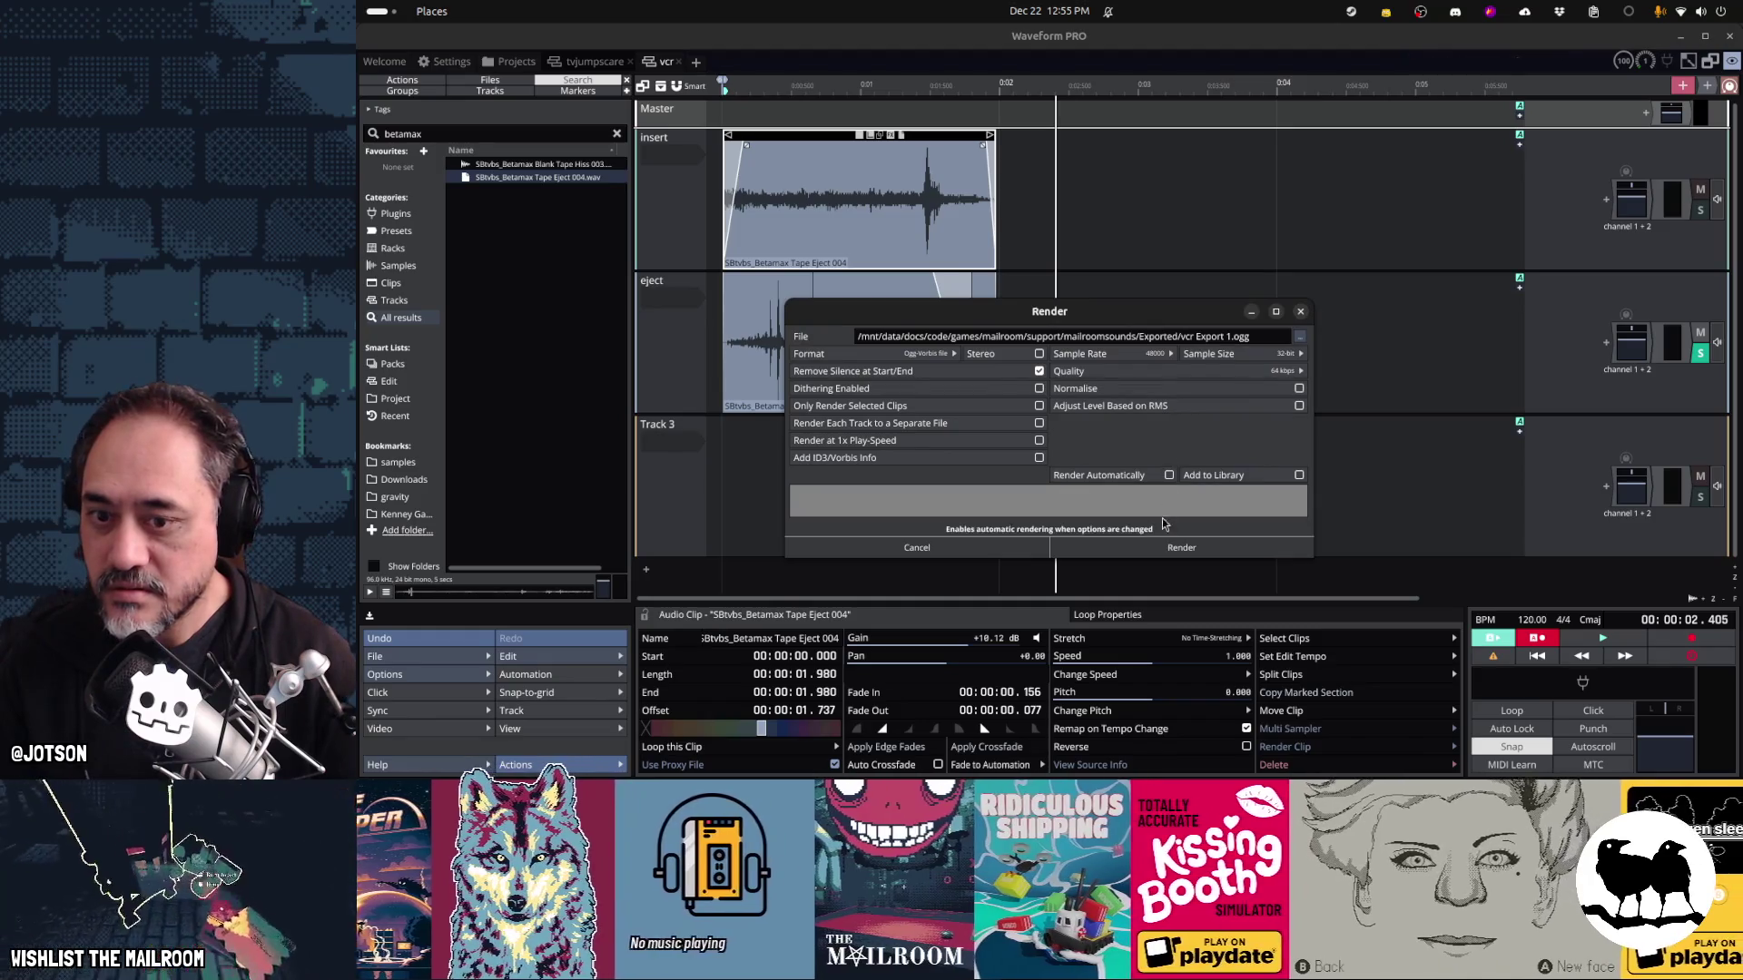
pyautogui.click(1039, 423)
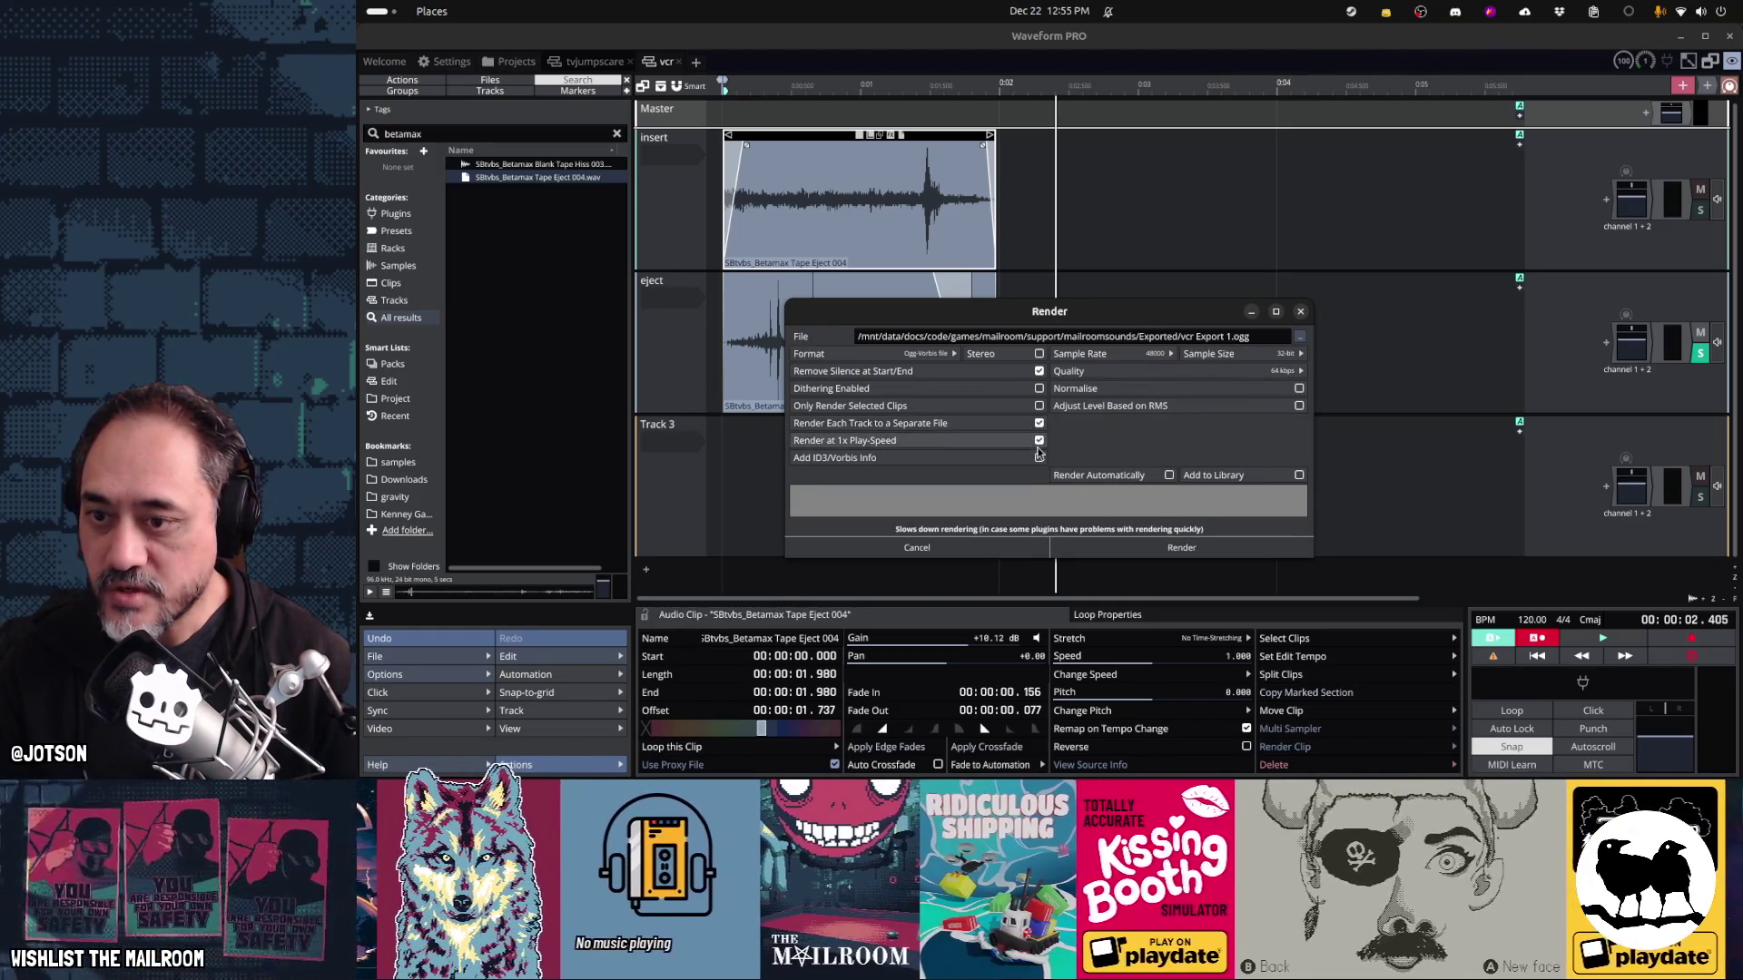
pyautogui.press('Return')
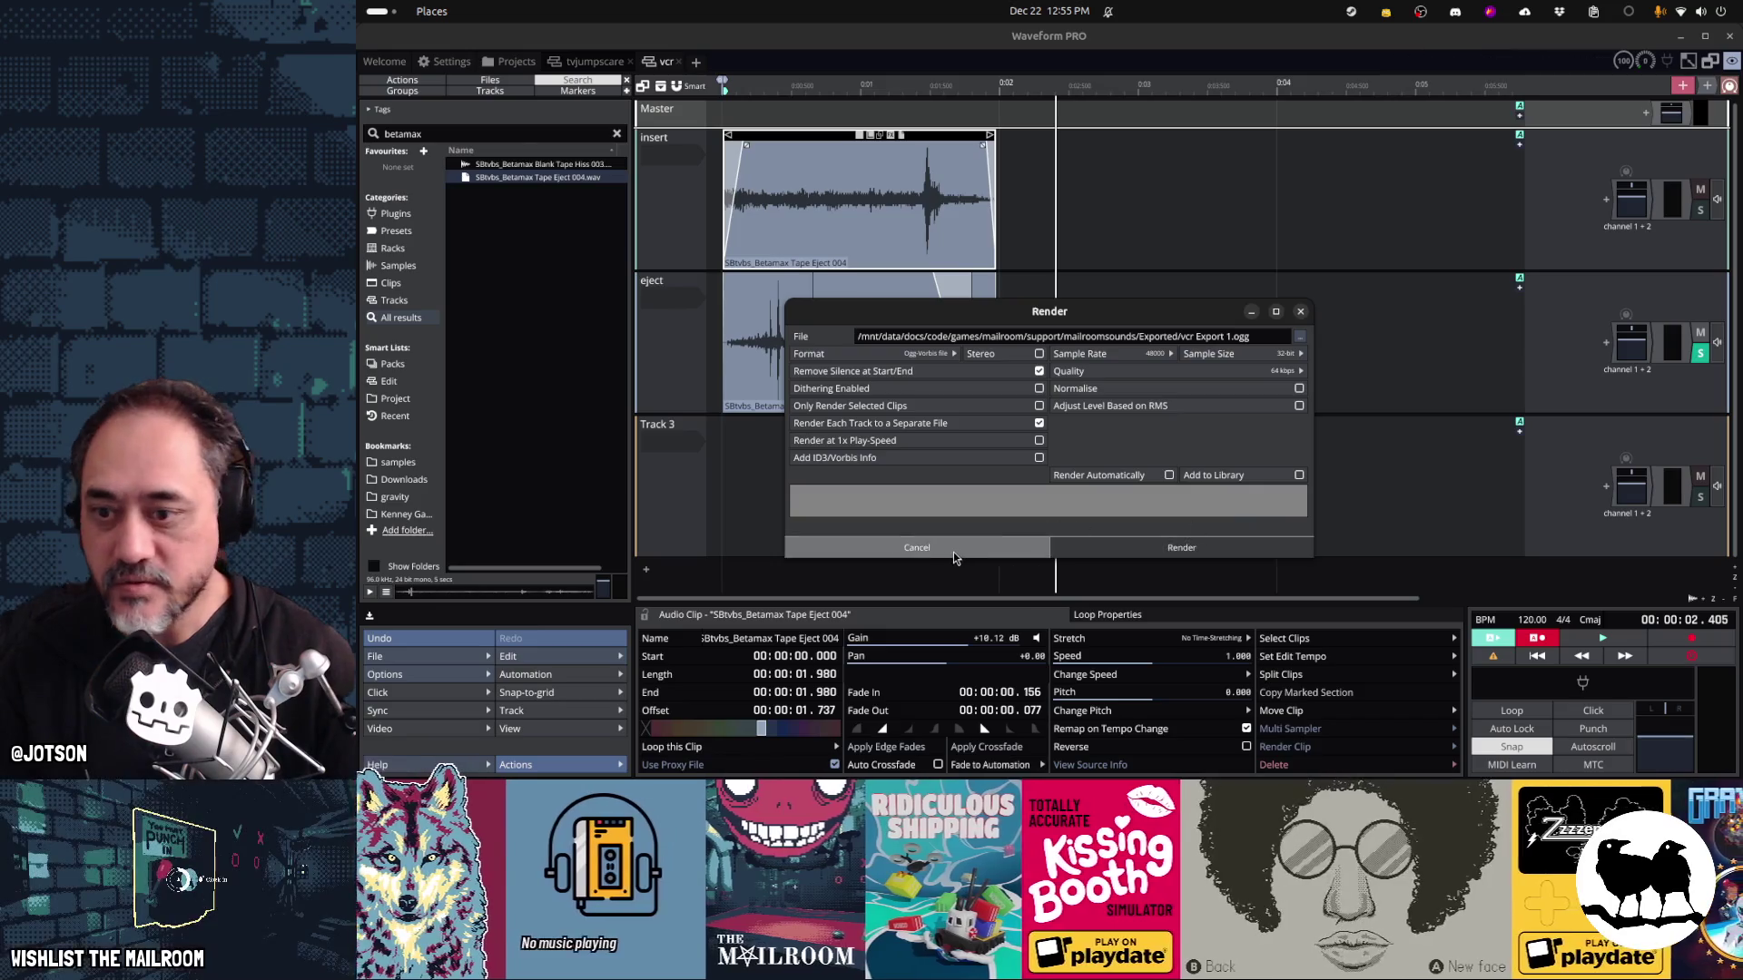
pyautogui.click(374, 655)
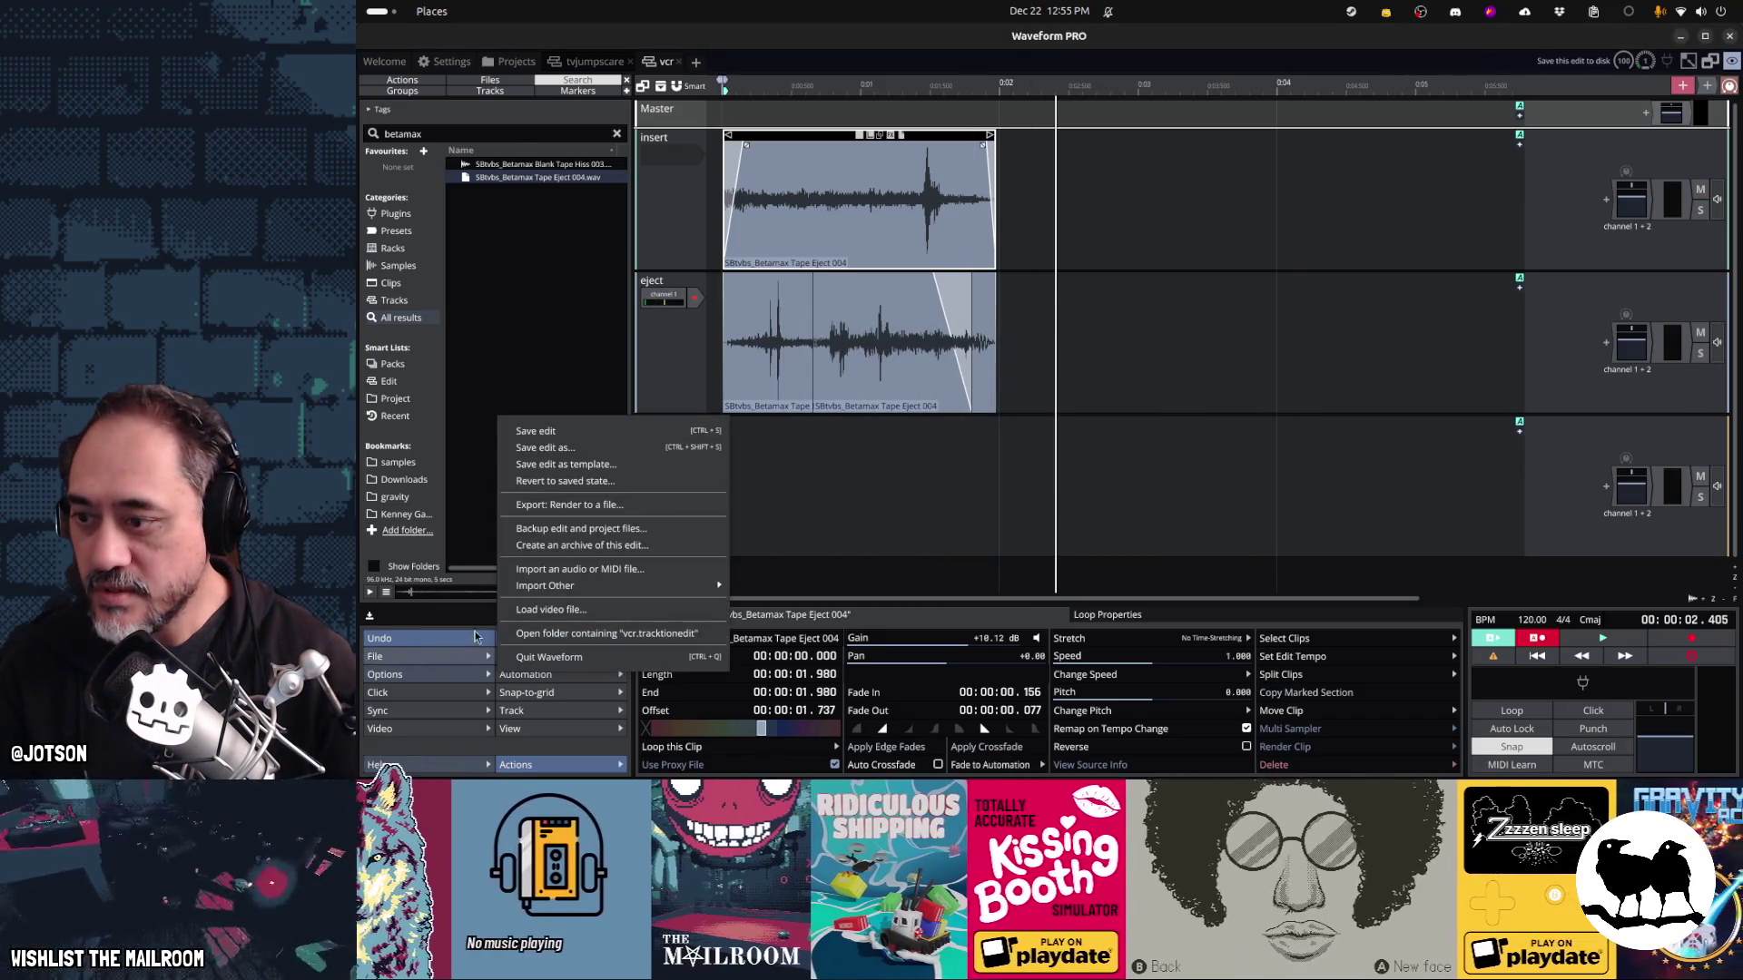
pyautogui.click(572, 501)
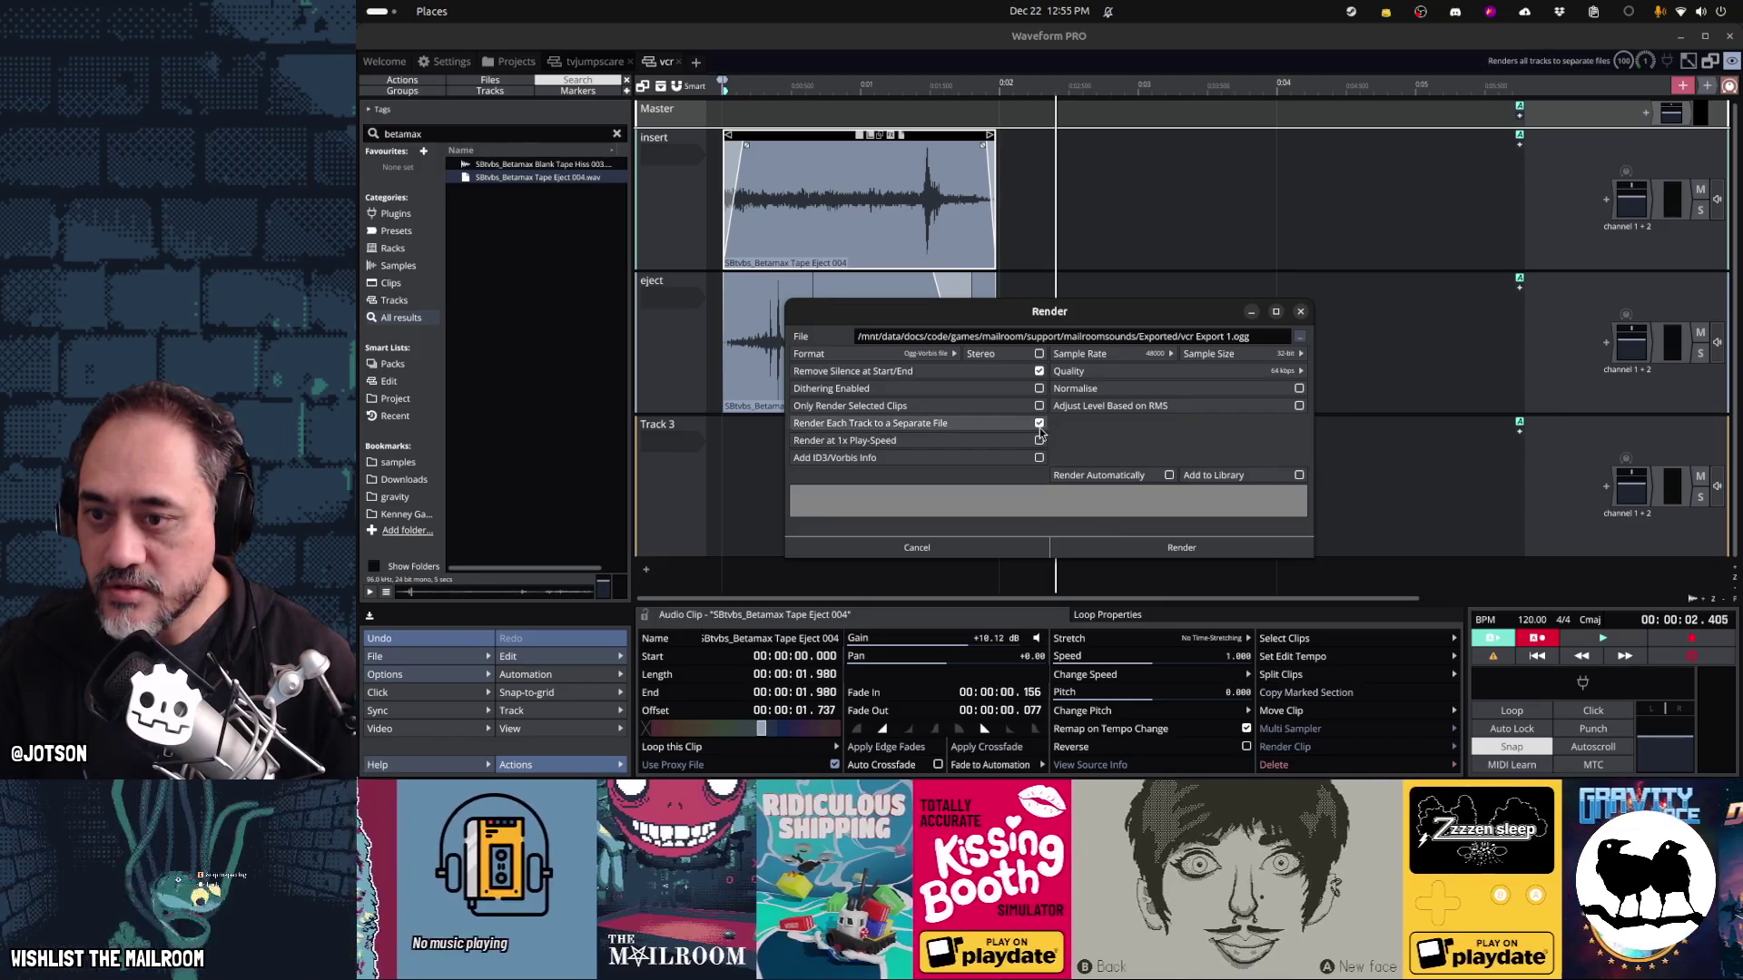
pyautogui.click(1143, 545)
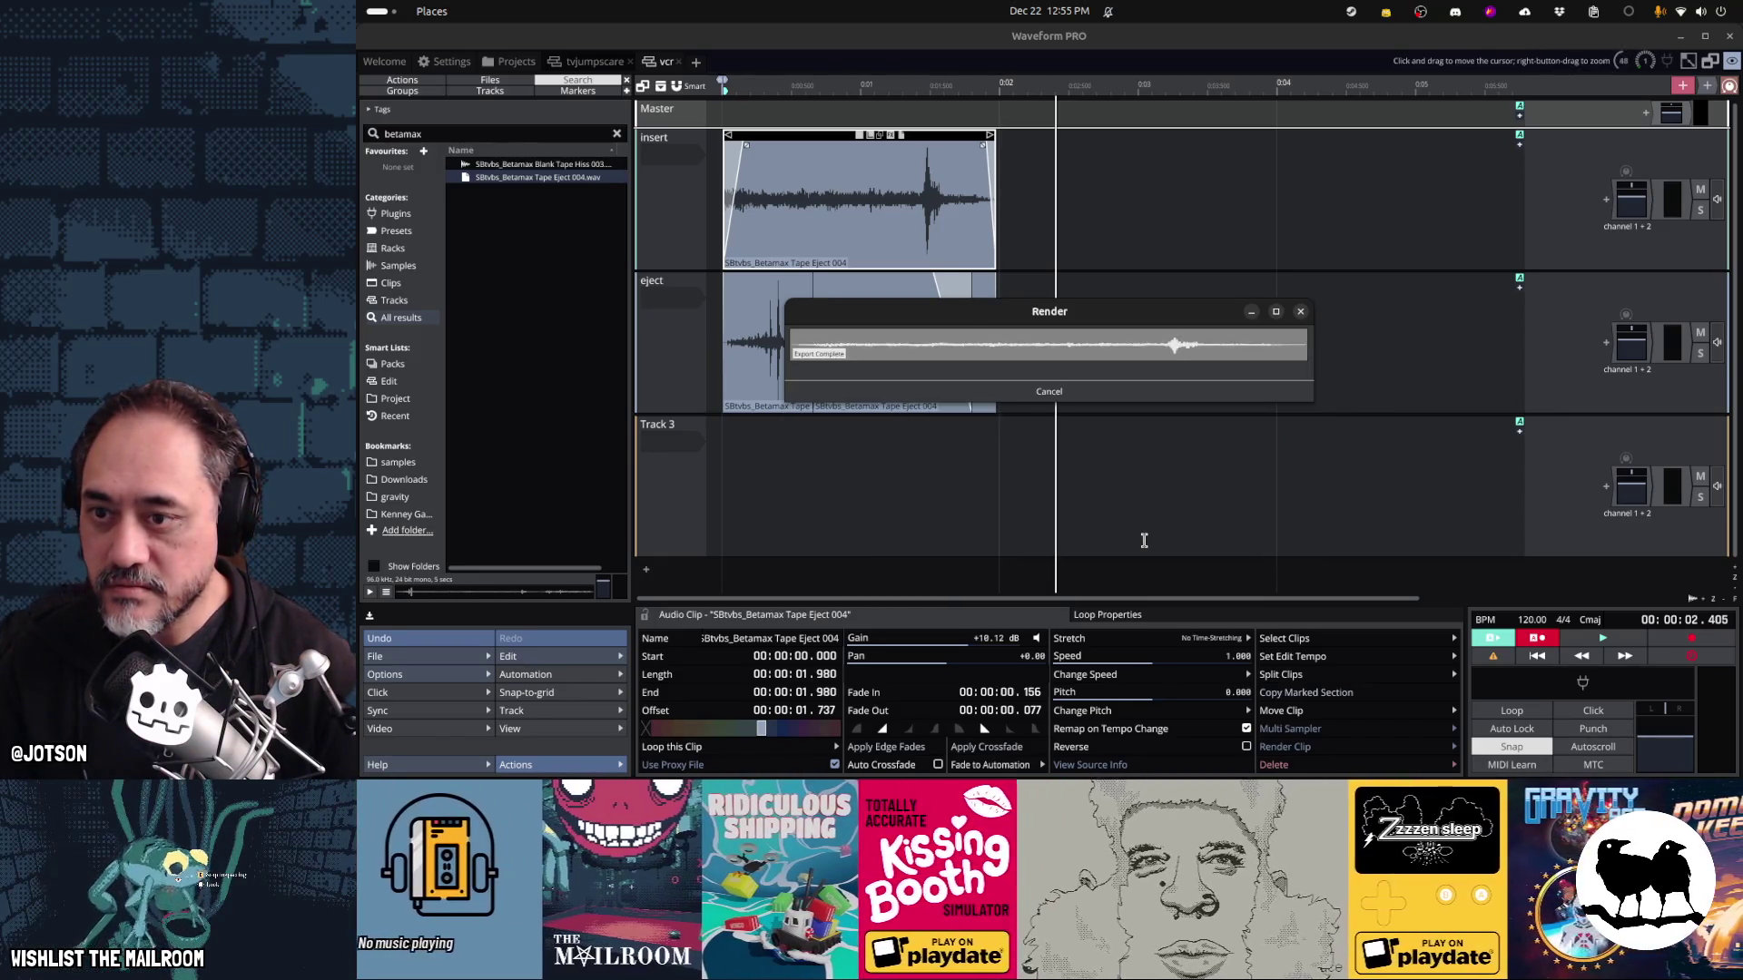
pyautogui.hotkey('alt', 'Tab')
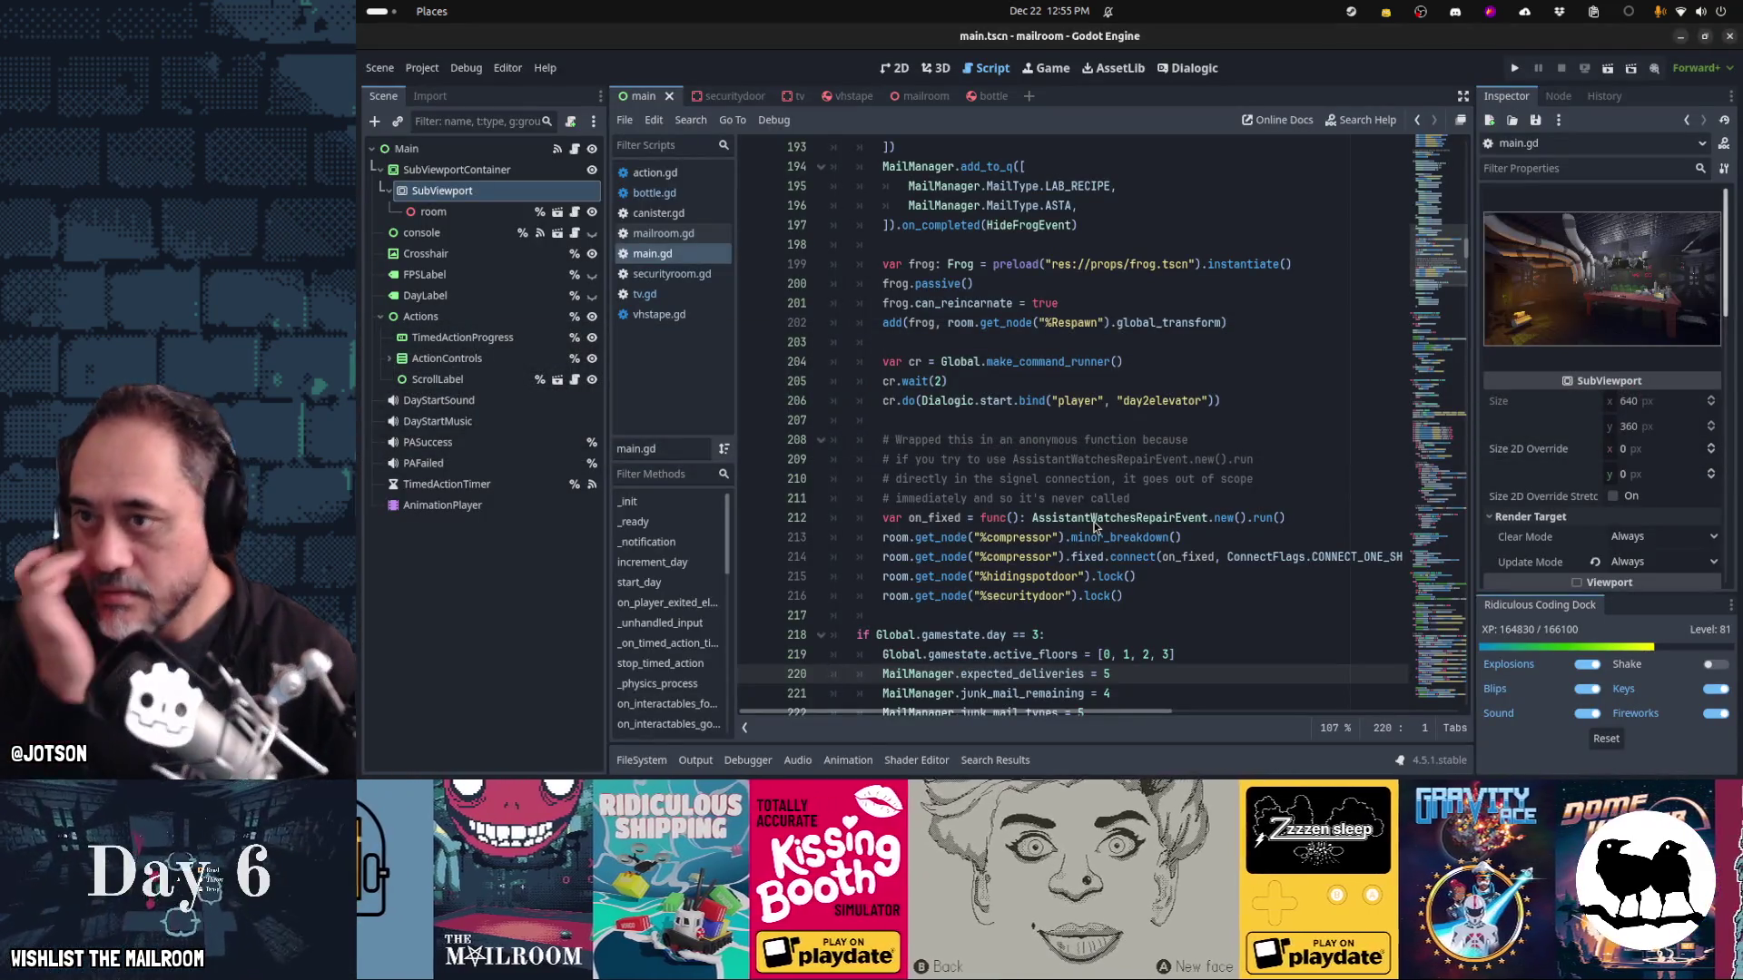
# In the tv scene, duplicate ChangeChannelSound and rename the copy InsertTapeSound
pyautogui.click(780, 96)
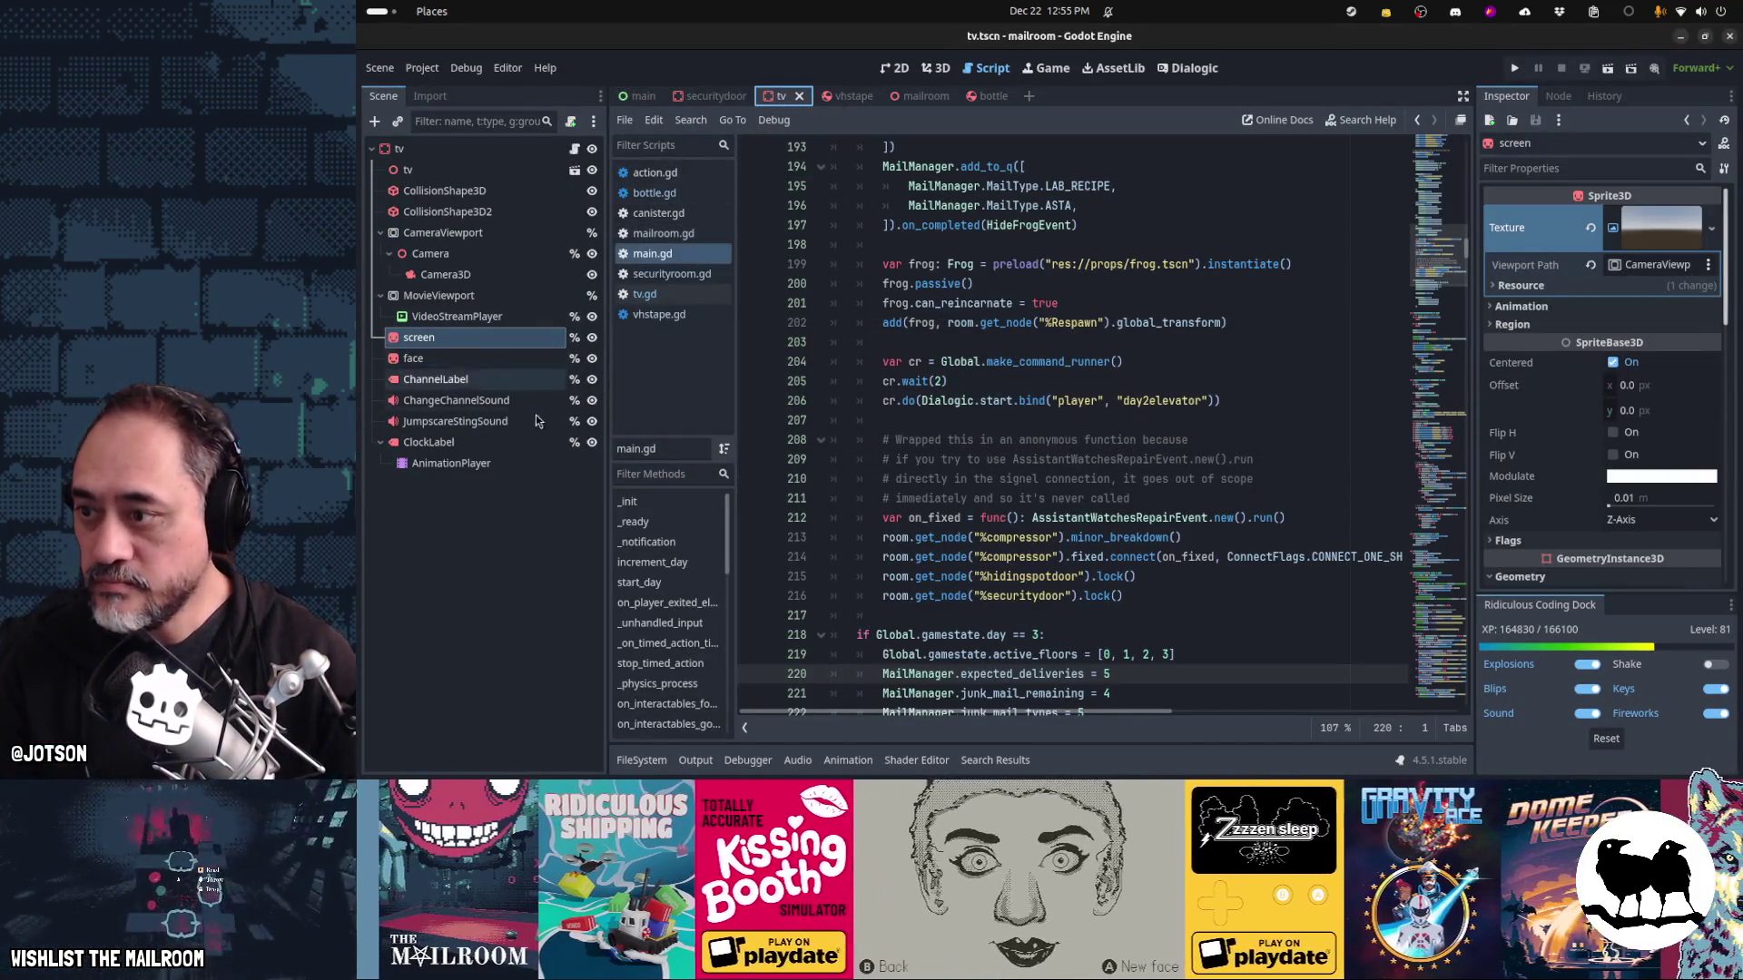
pyautogui.click(508, 400)
pyautogui.hotkey('ctrl', 'd')
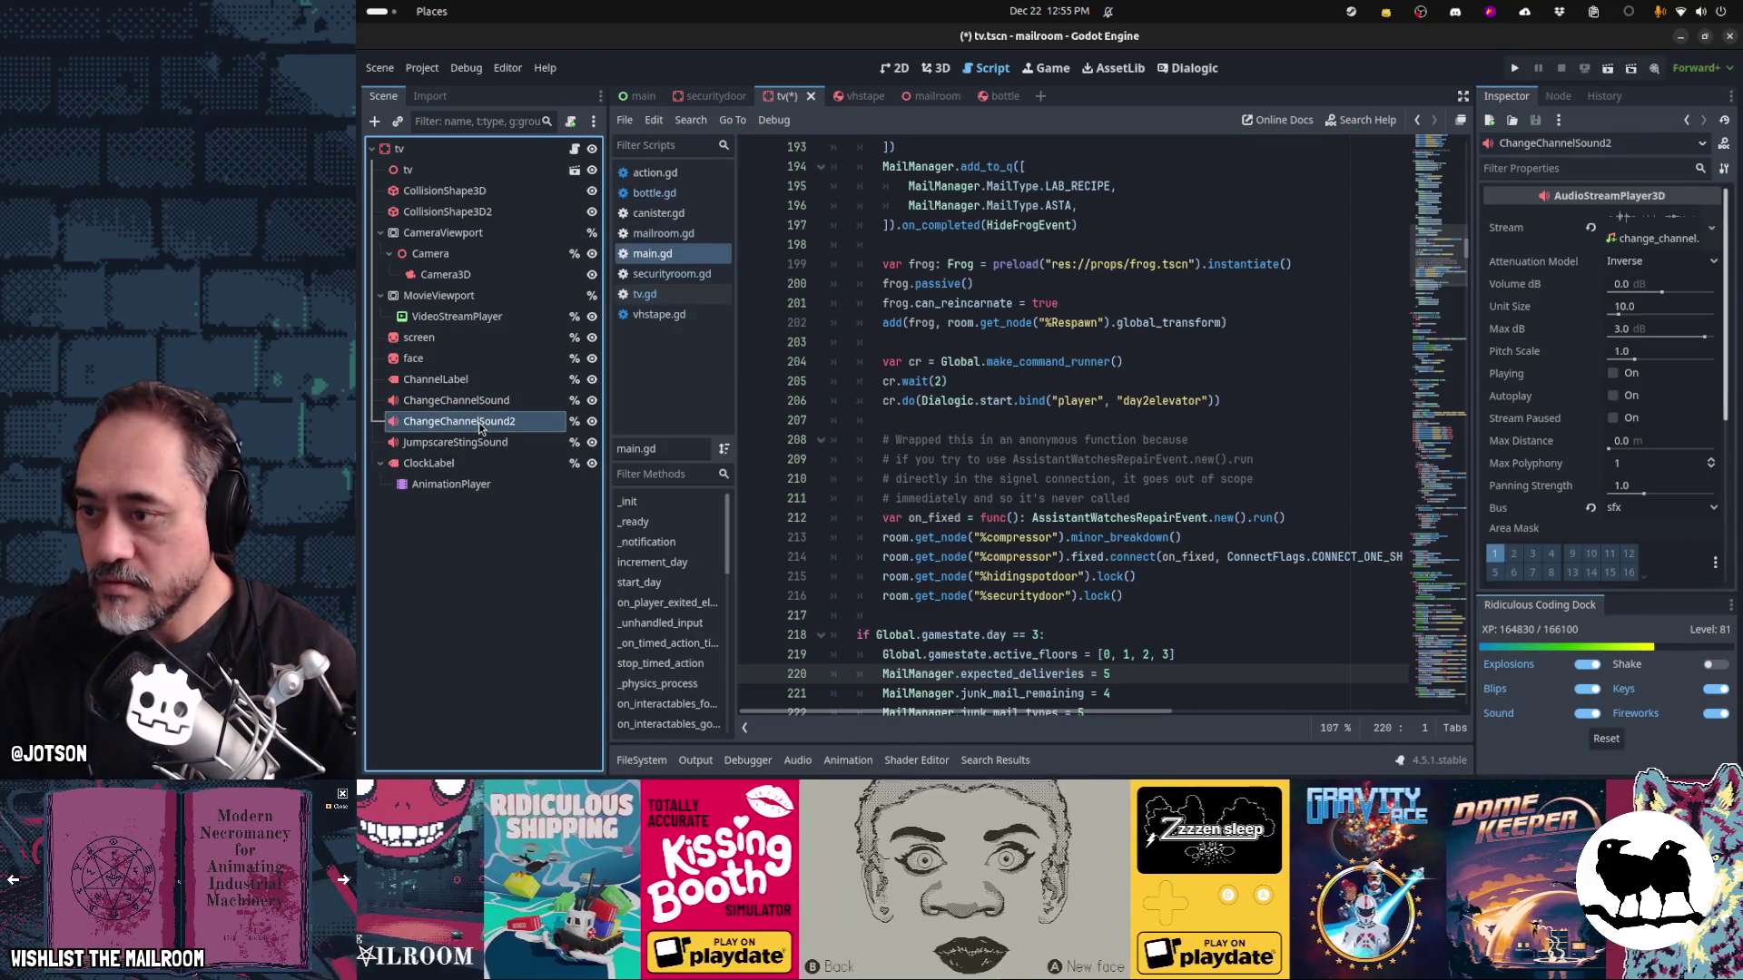
pyautogui.press('F2')
pyautogui.write('InsertTapeSound')
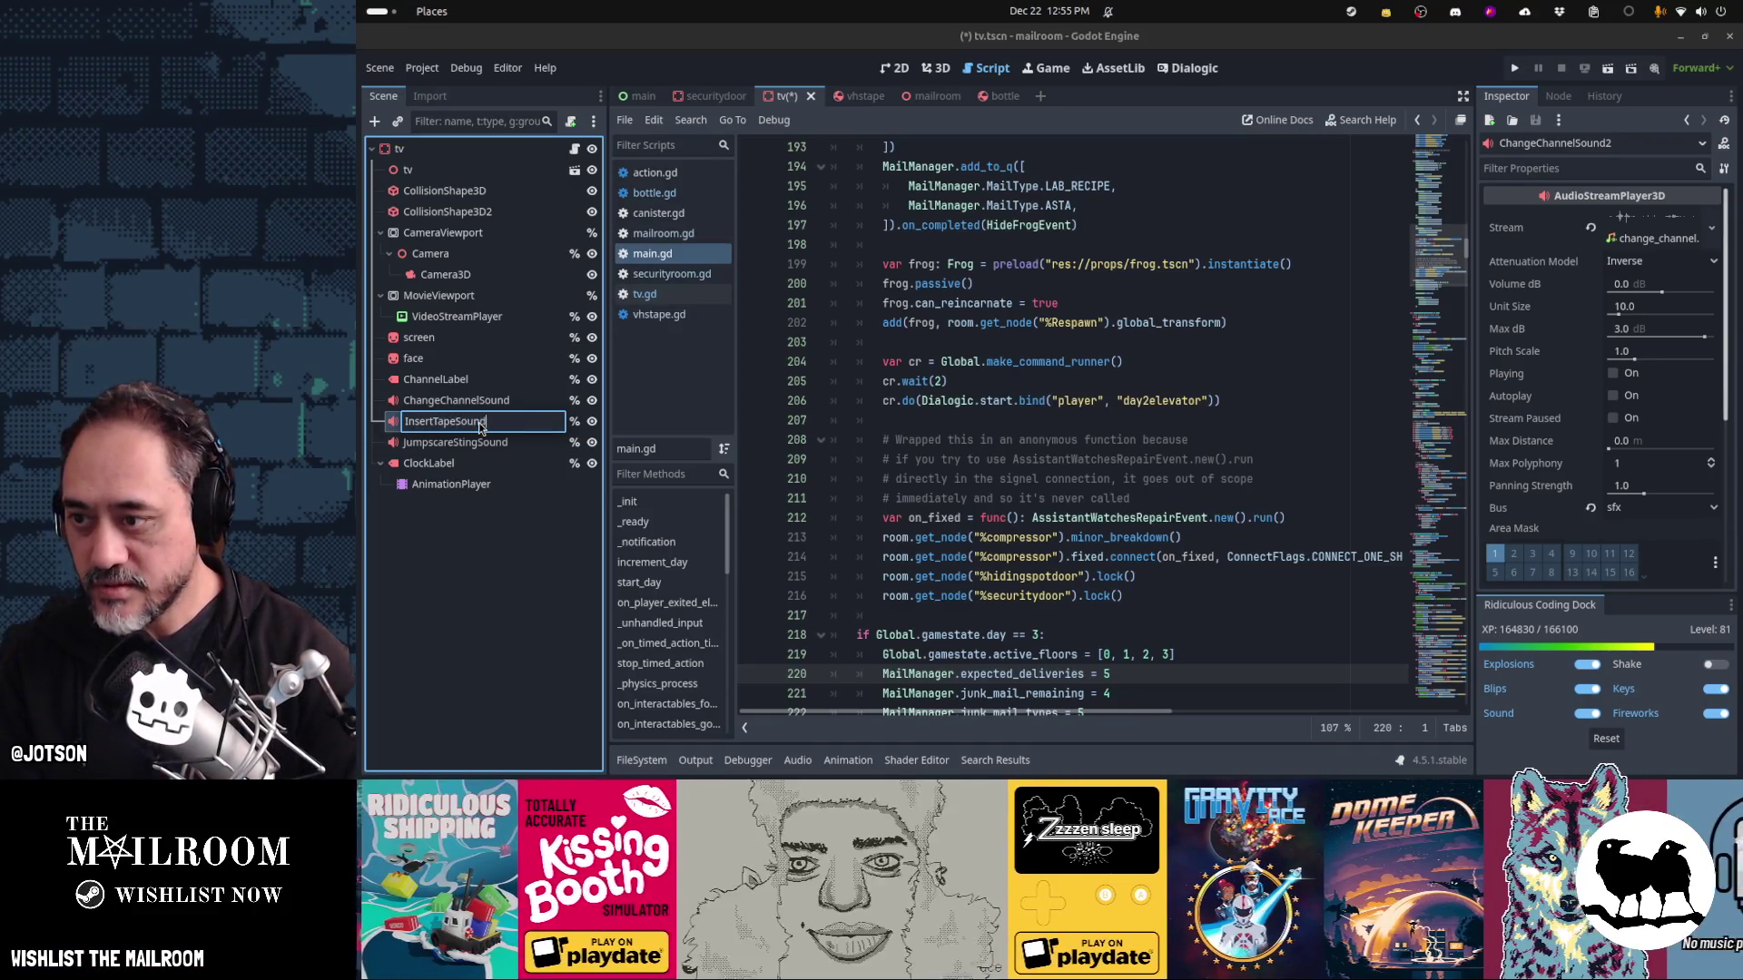
pyautogui.press('Return')
# Duplicate InsertTapeSound and rename the new copy EjectSound
pyautogui.hotkey('ctrl', 'd')
pyautogui.press('F2')
pyautogui.write('EjectSound')
pyautogui.press('Return')
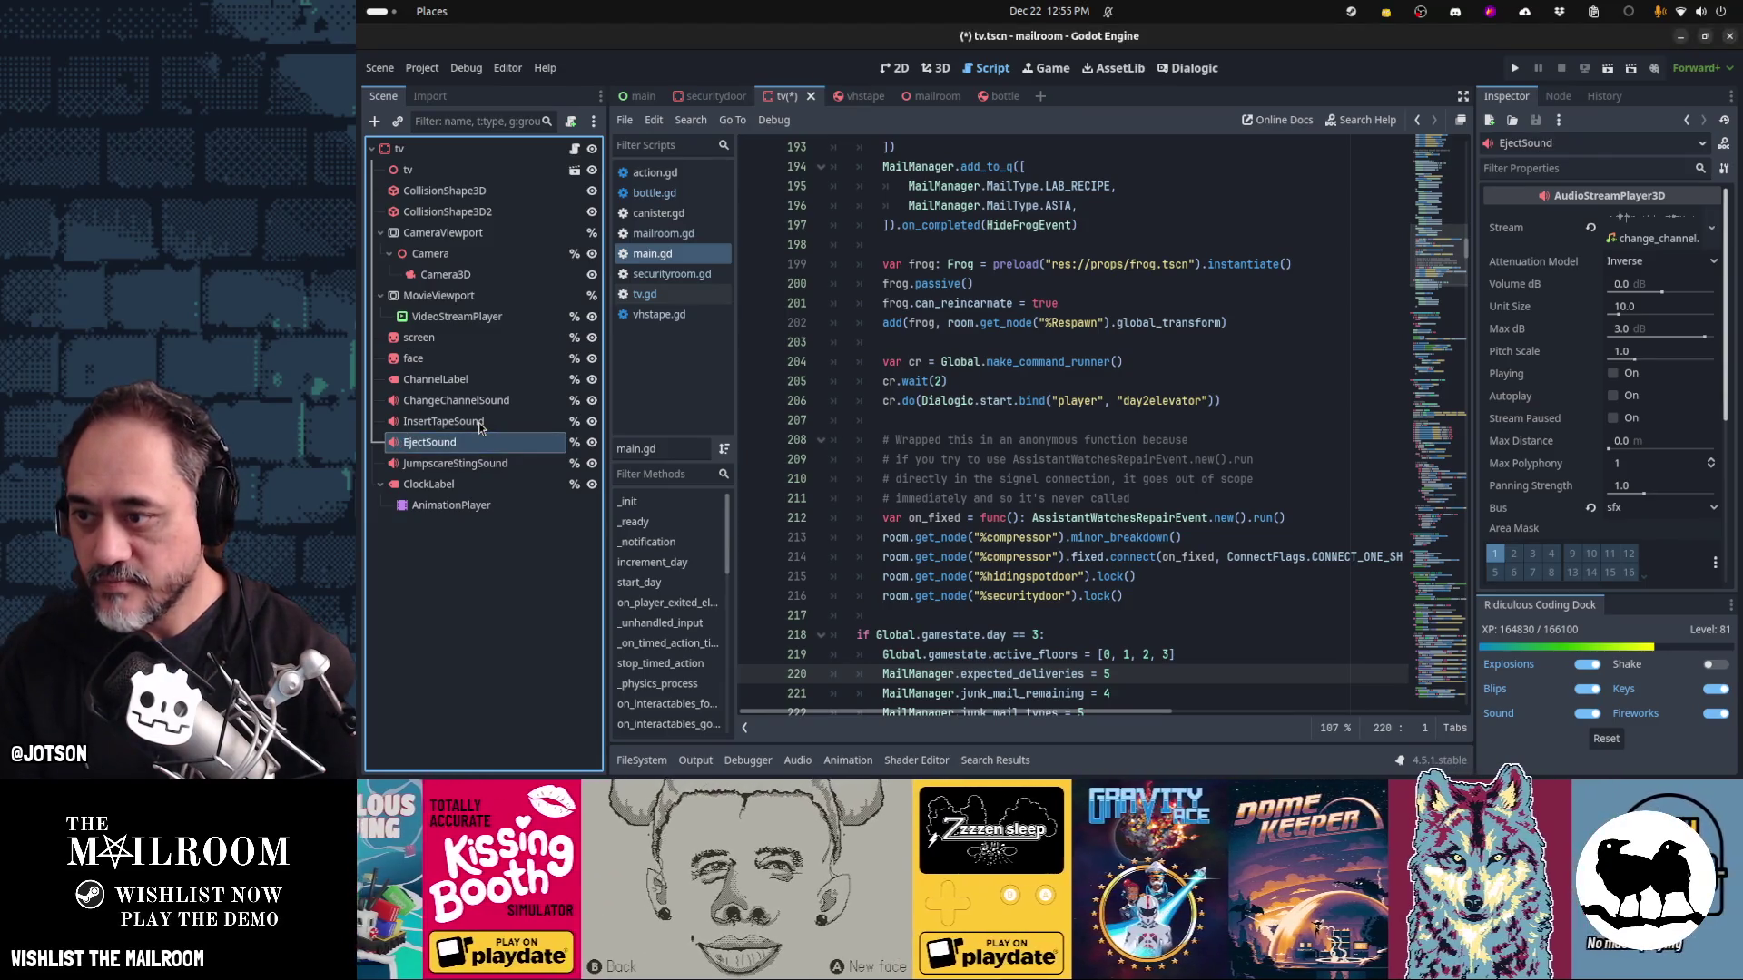
pyautogui.click(481, 422)
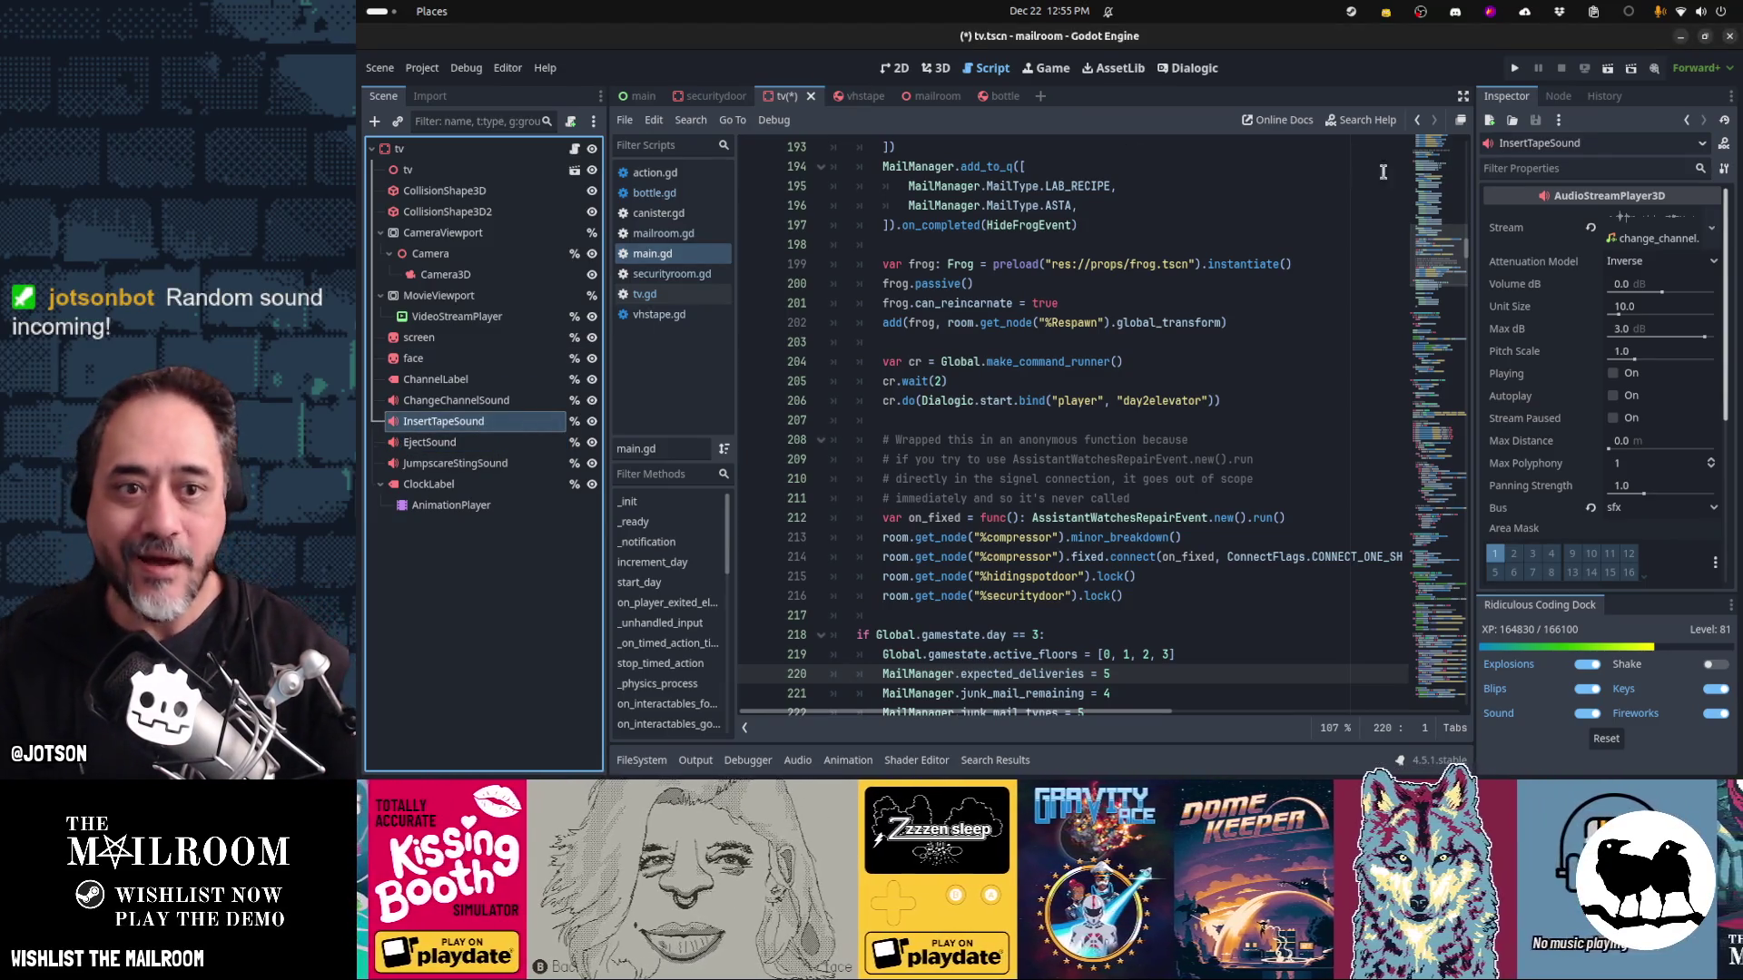
# Replace InsertTapeSound's stream with vcr insert.ogg
pyautogui.click(1591, 229)
pyautogui.click(1688, 217)
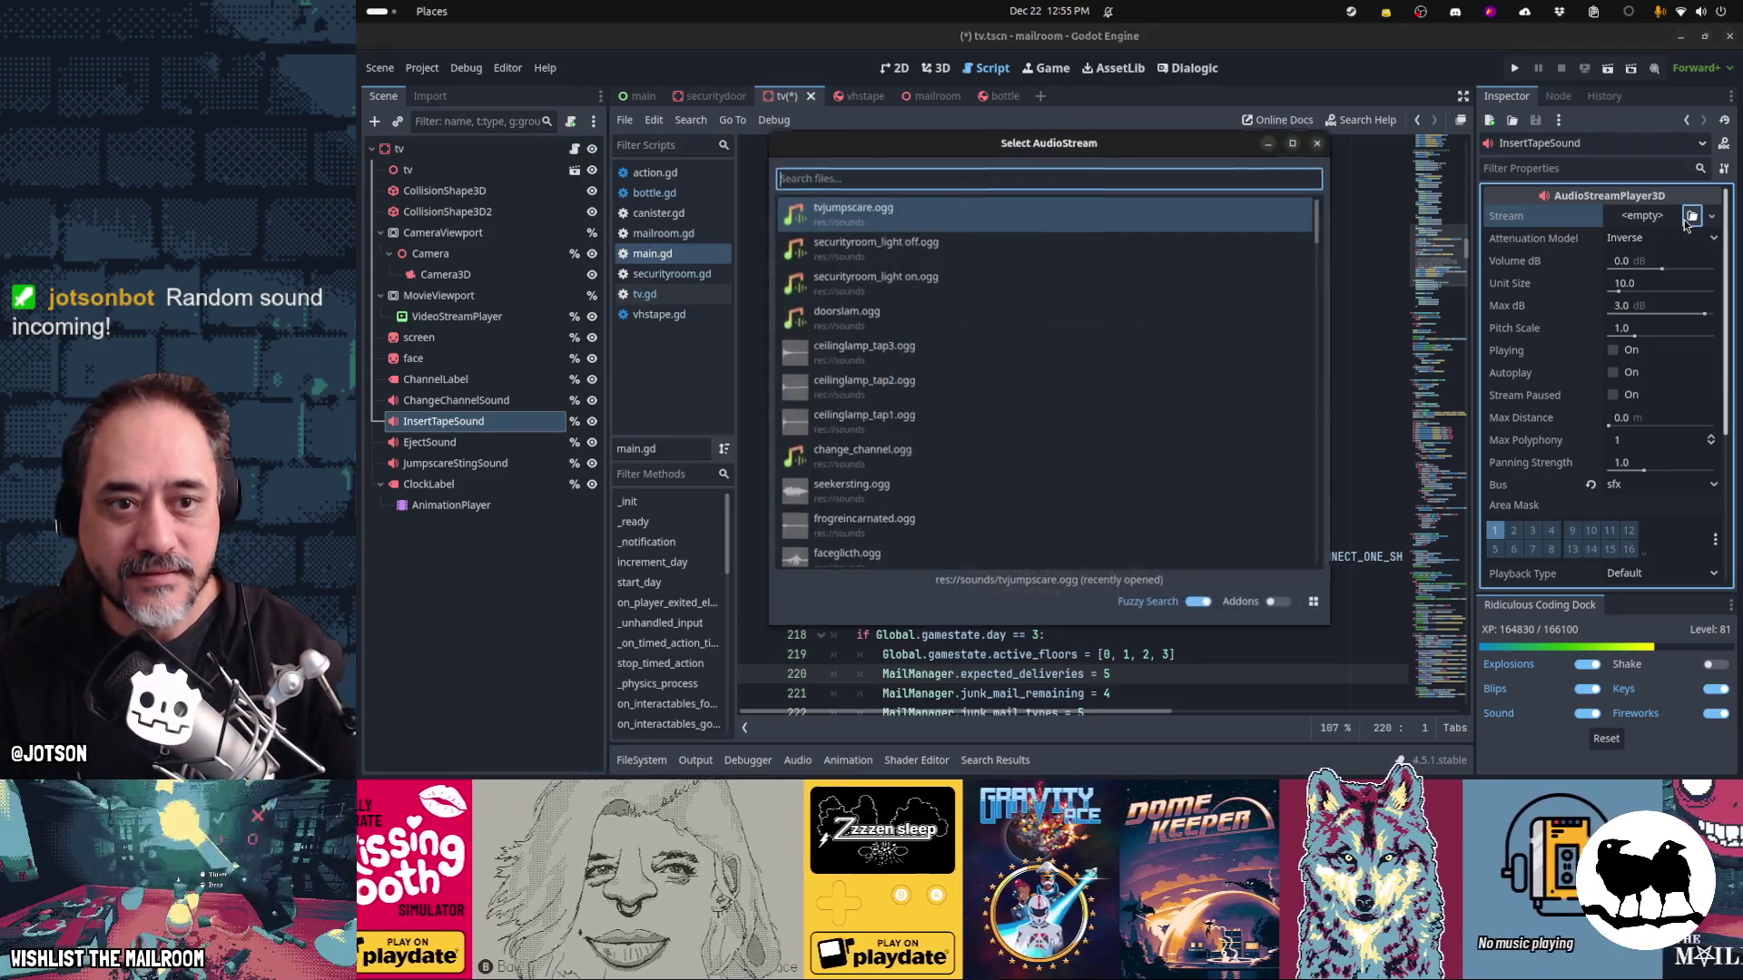
pyautogui.write('tape')
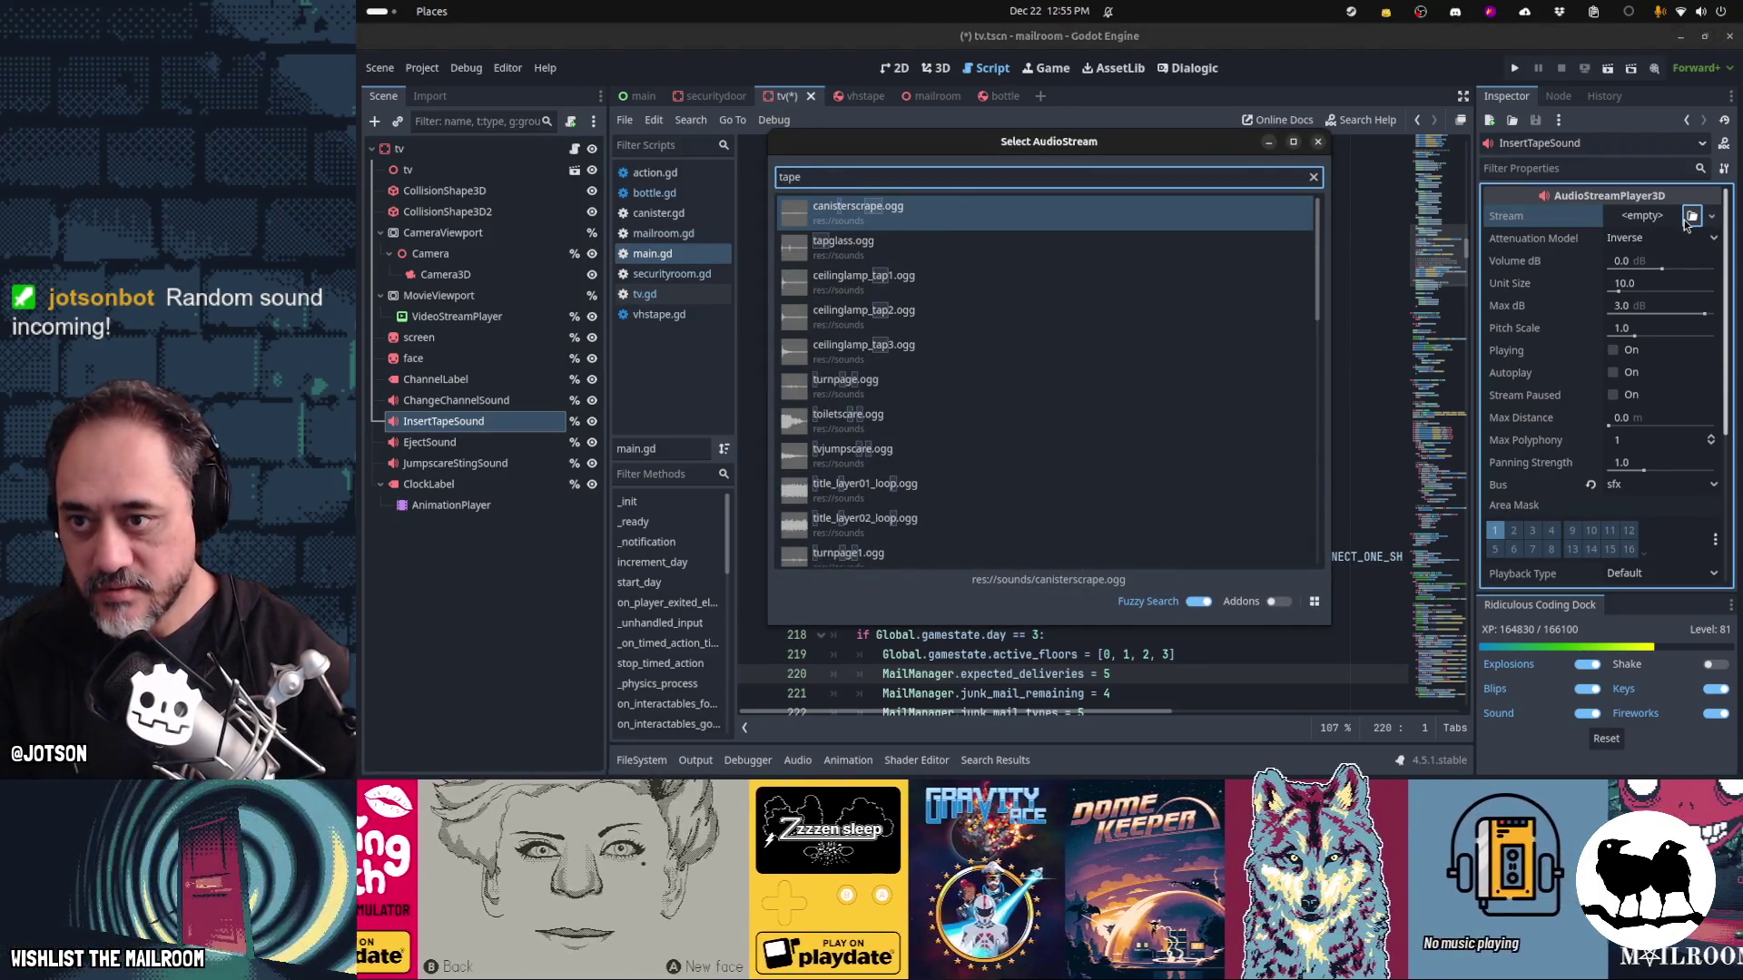
pyautogui.write(' inser')
pyautogui.press('Escape')
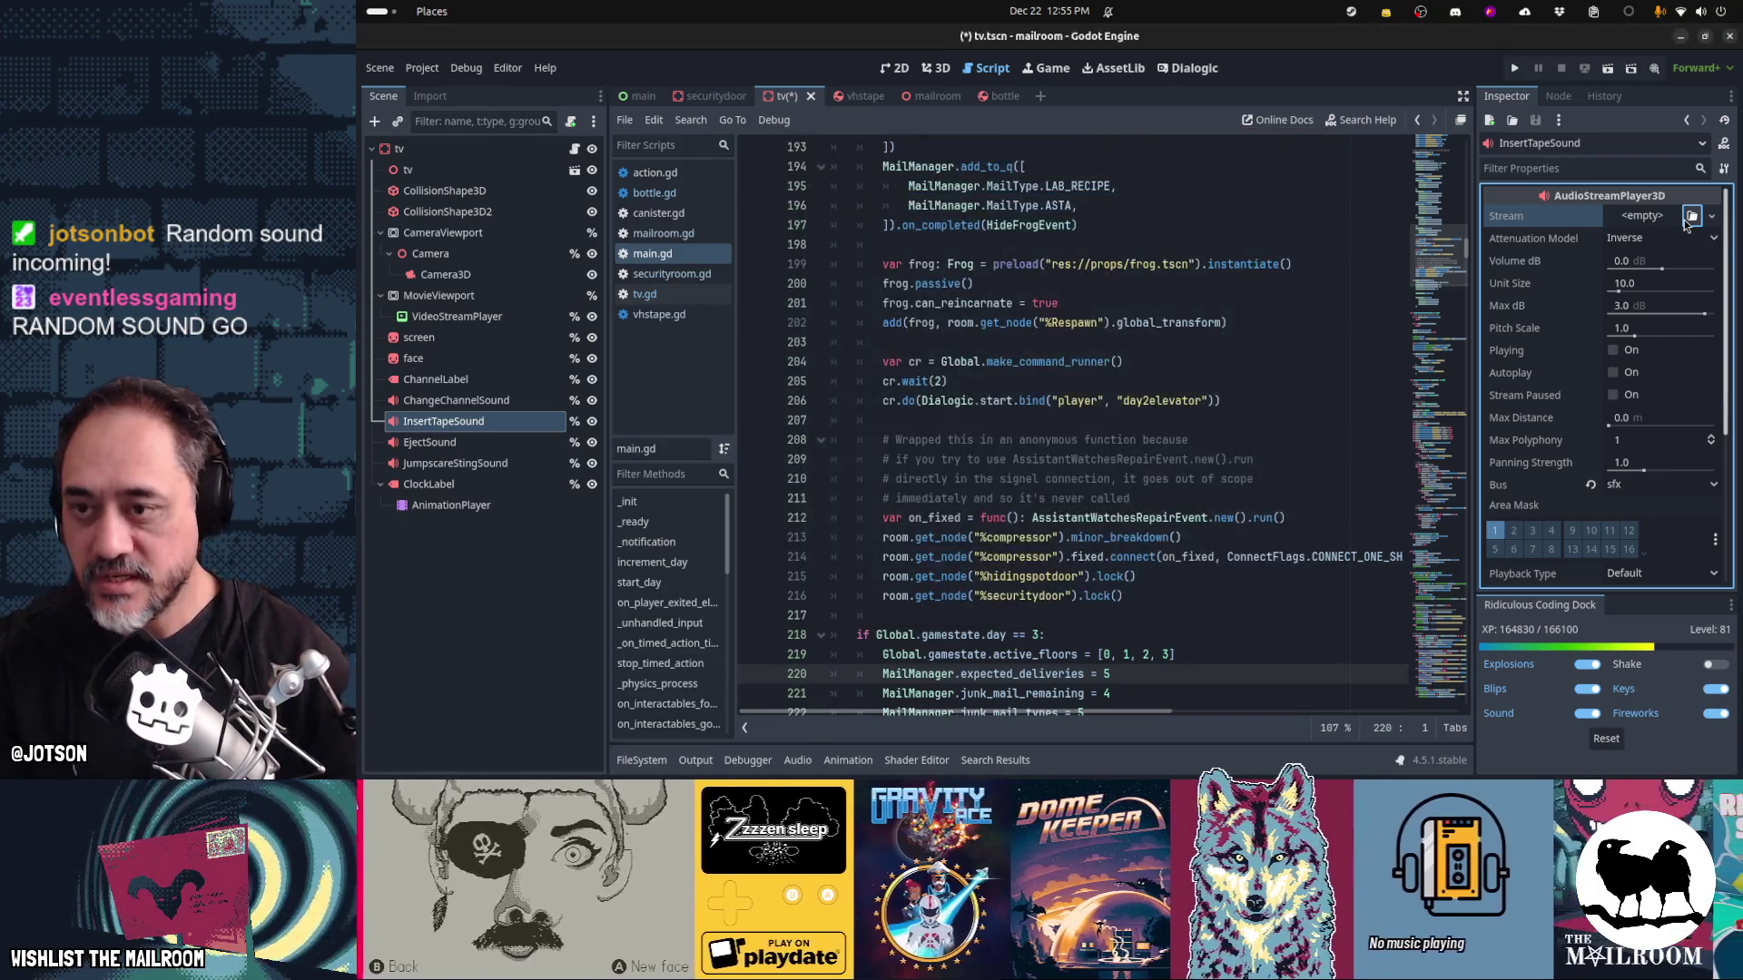
pyautogui.hotkey('alt', 'Tab')
pyautogui.hotkey('alt', 'Tab')
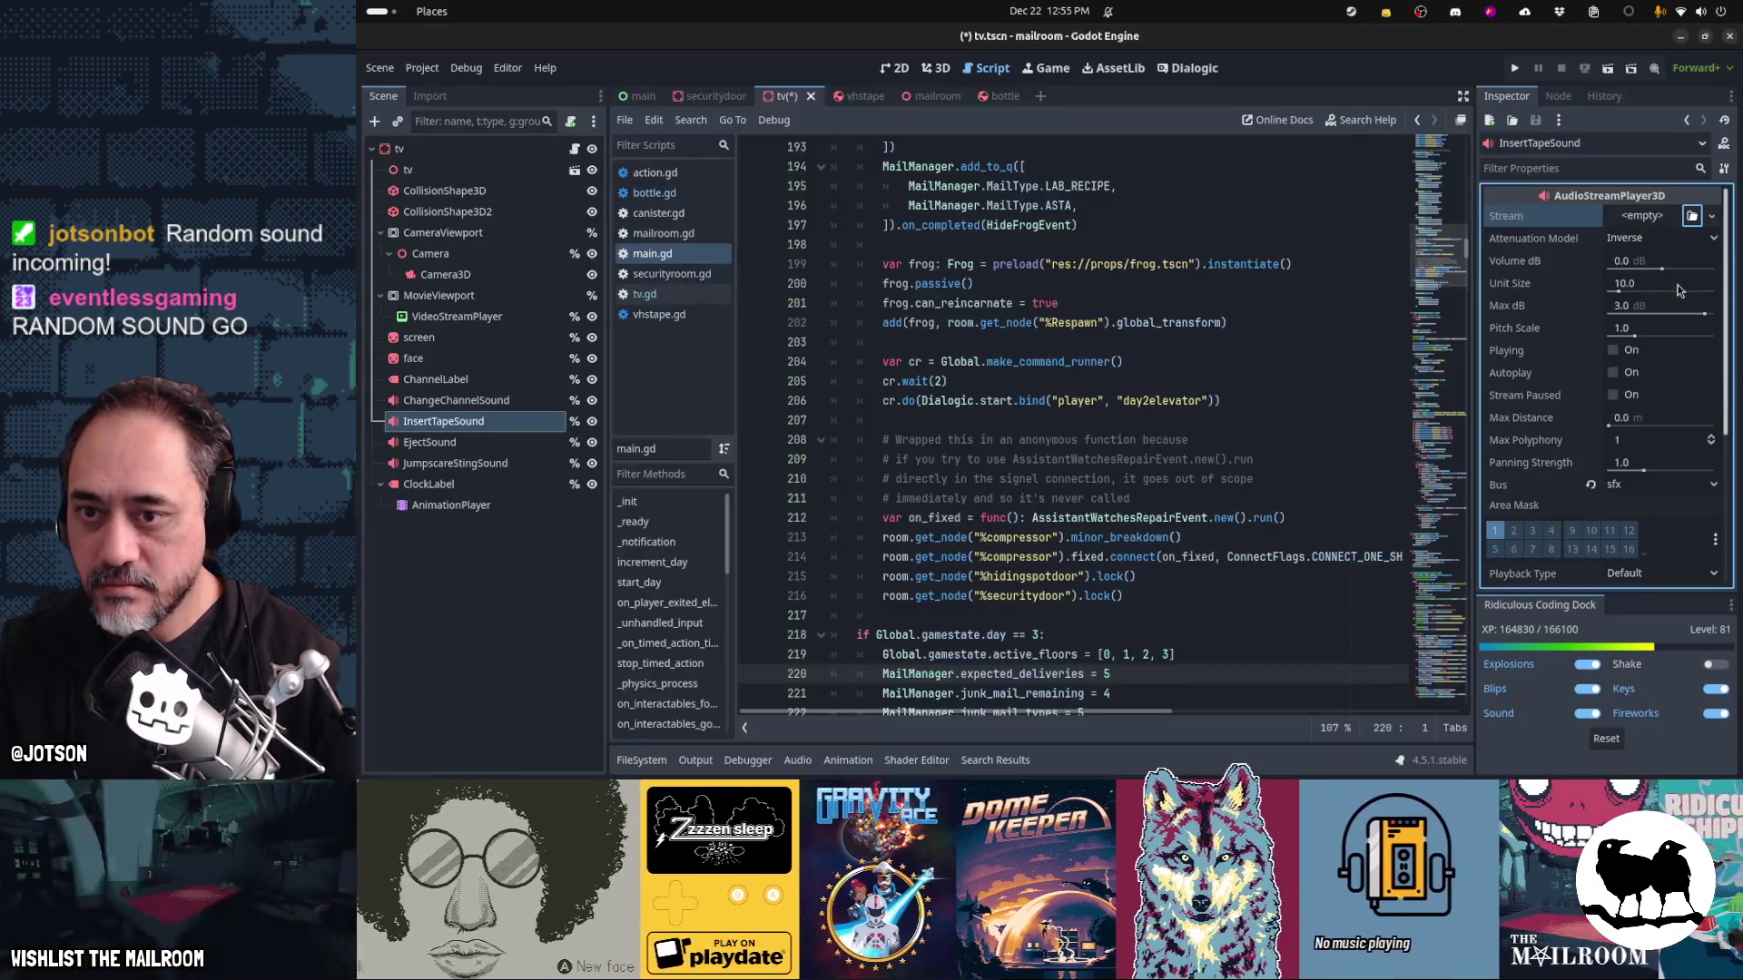
pyautogui.click(1694, 217)
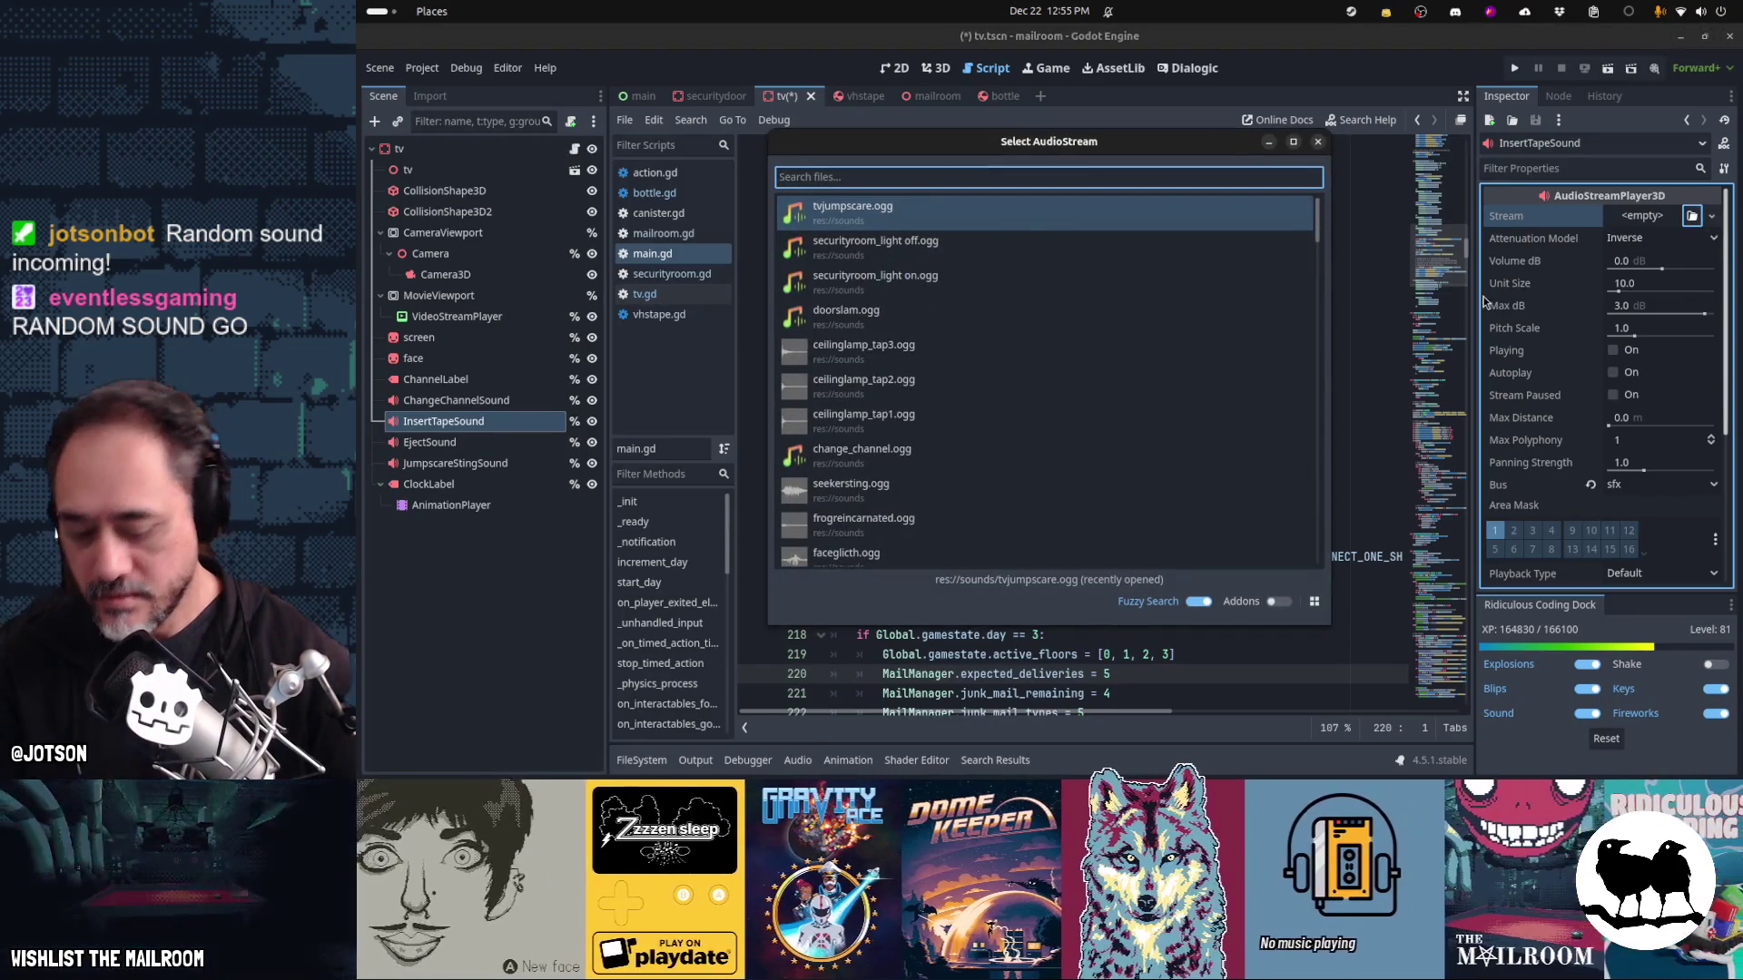
pyautogui.write('insert')
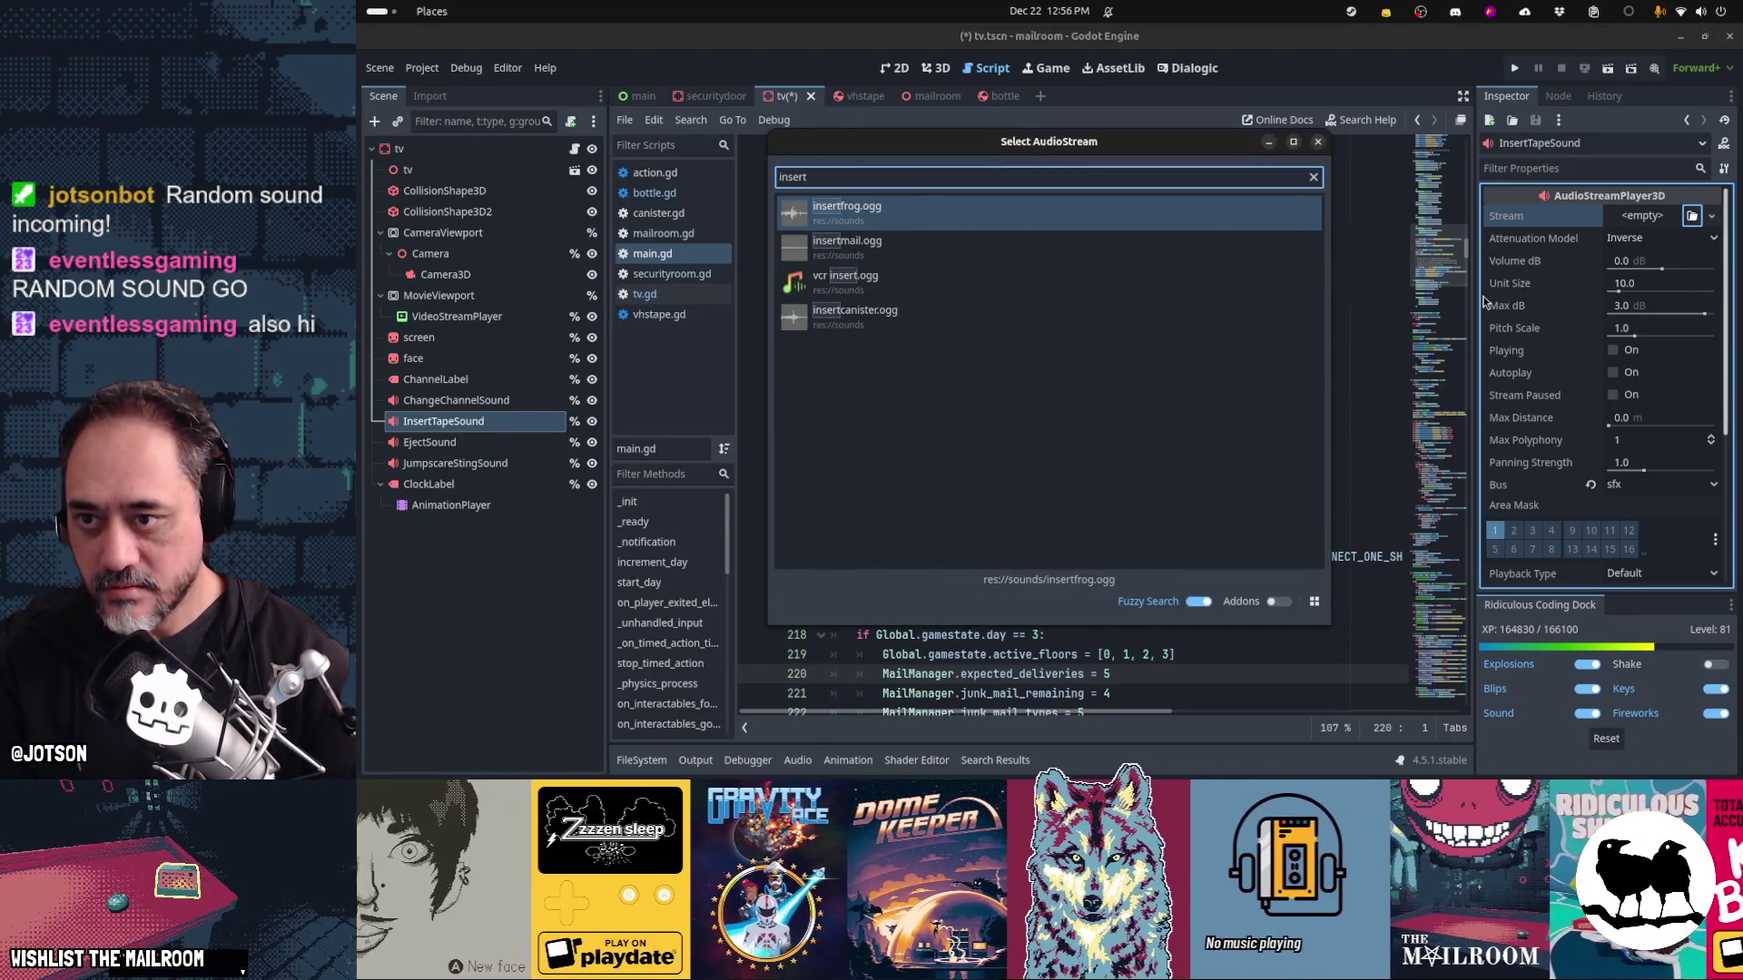
pyautogui.press('Down')
pyautogui.press('Down')
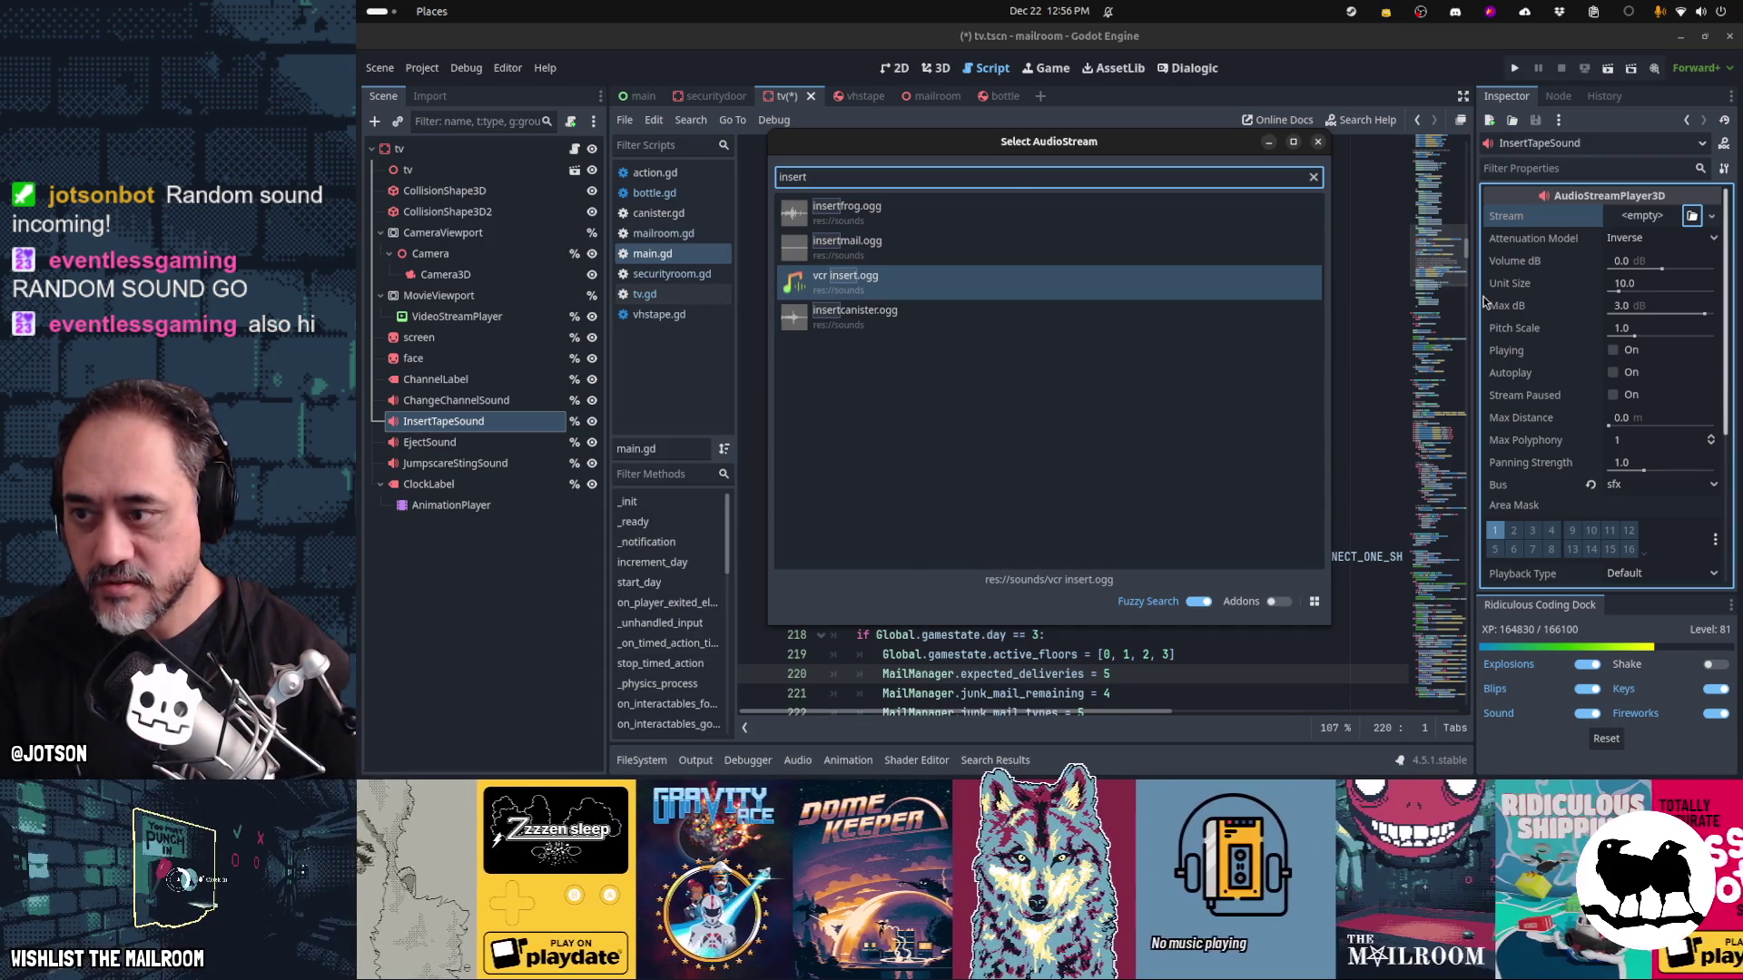
pyautogui.press('Return')
# Load vcr eject.ogg as EjectSound's stream
pyautogui.click(467, 443)
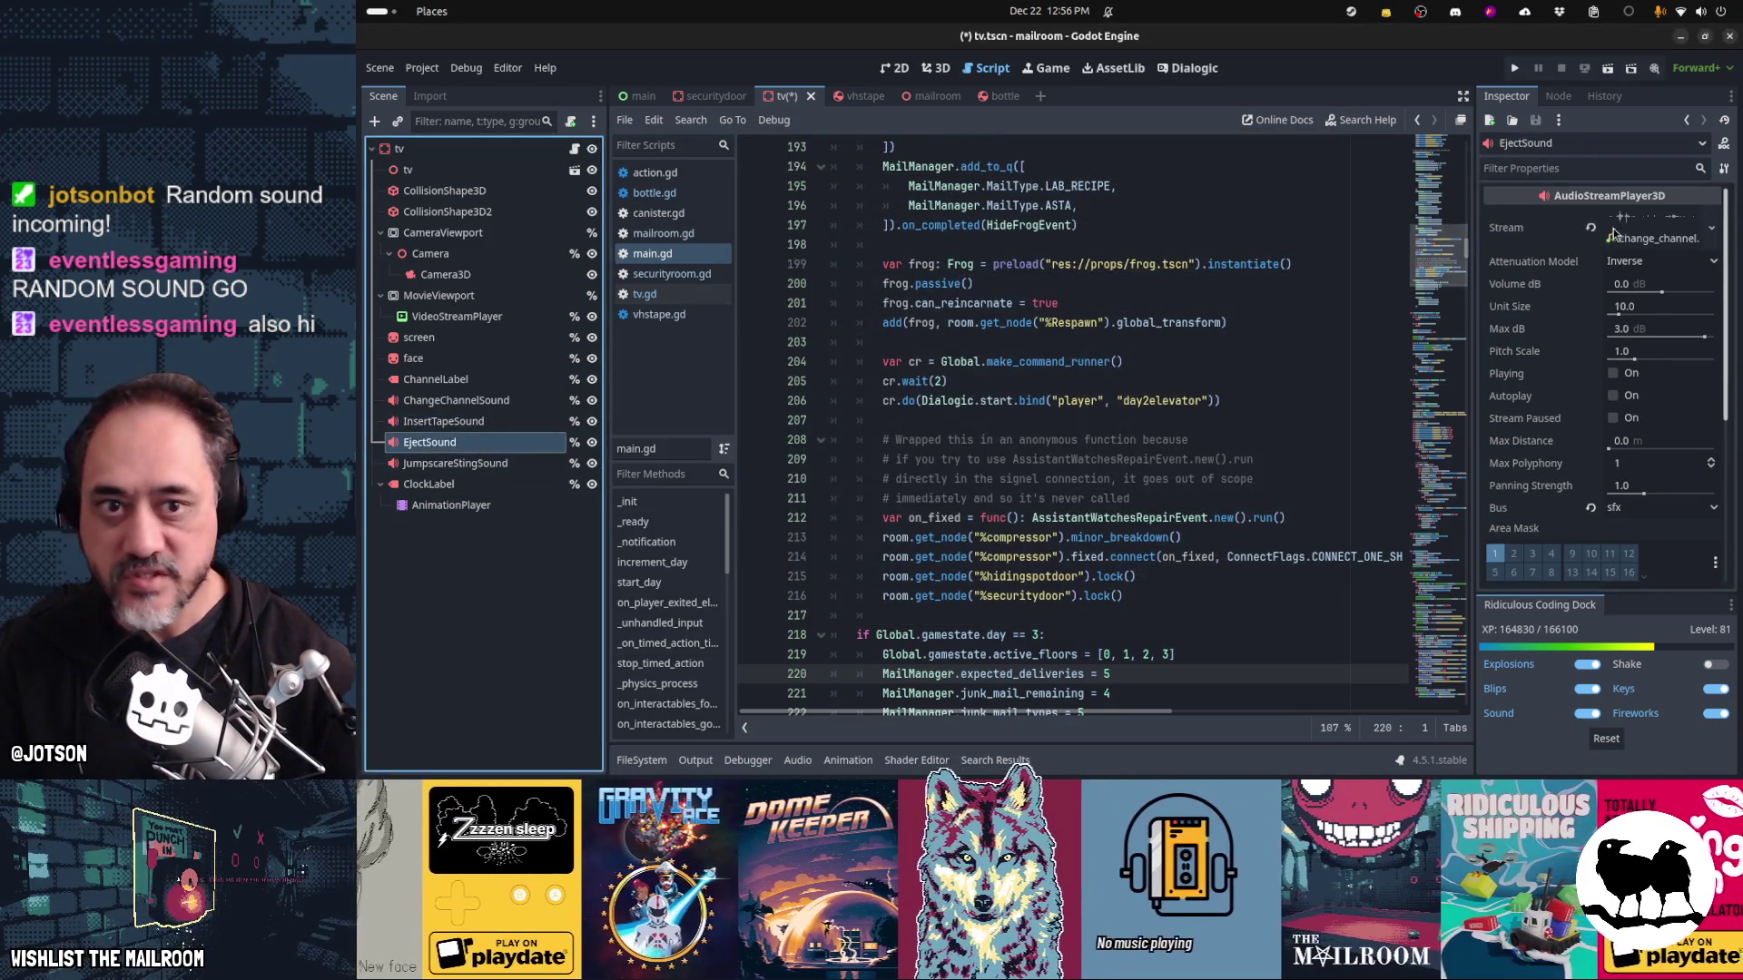
pyautogui.click(1591, 228)
pyautogui.click(1645, 217)
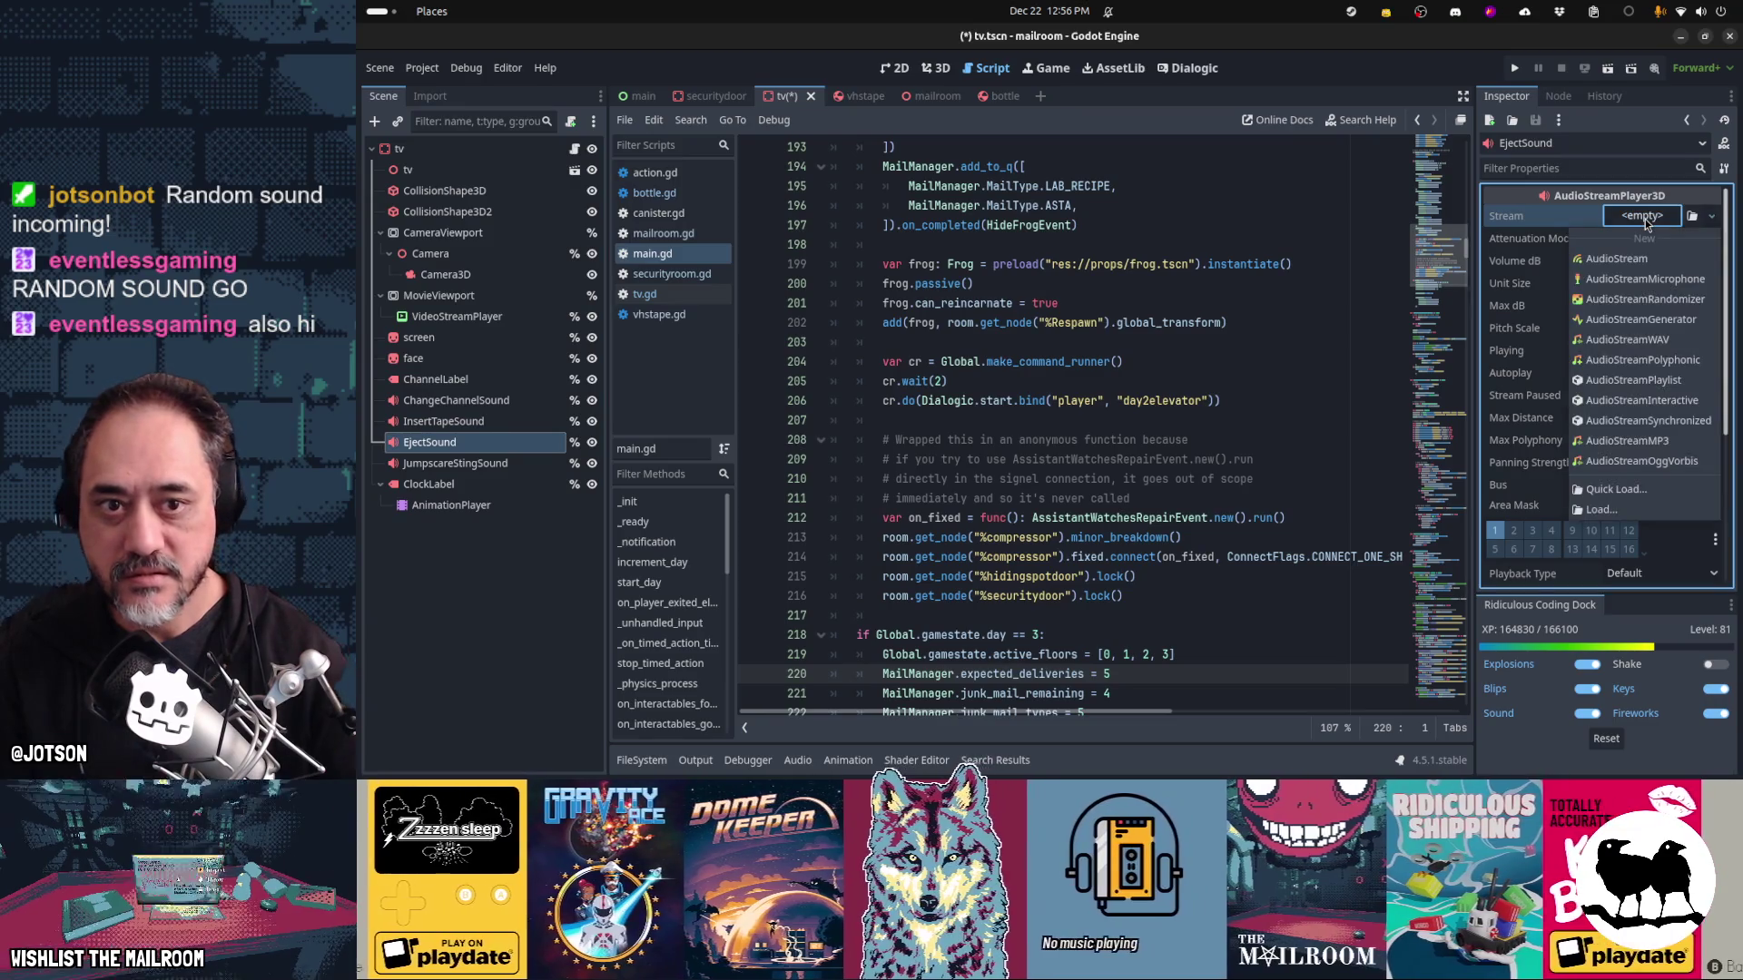
pyautogui.click(1659, 490)
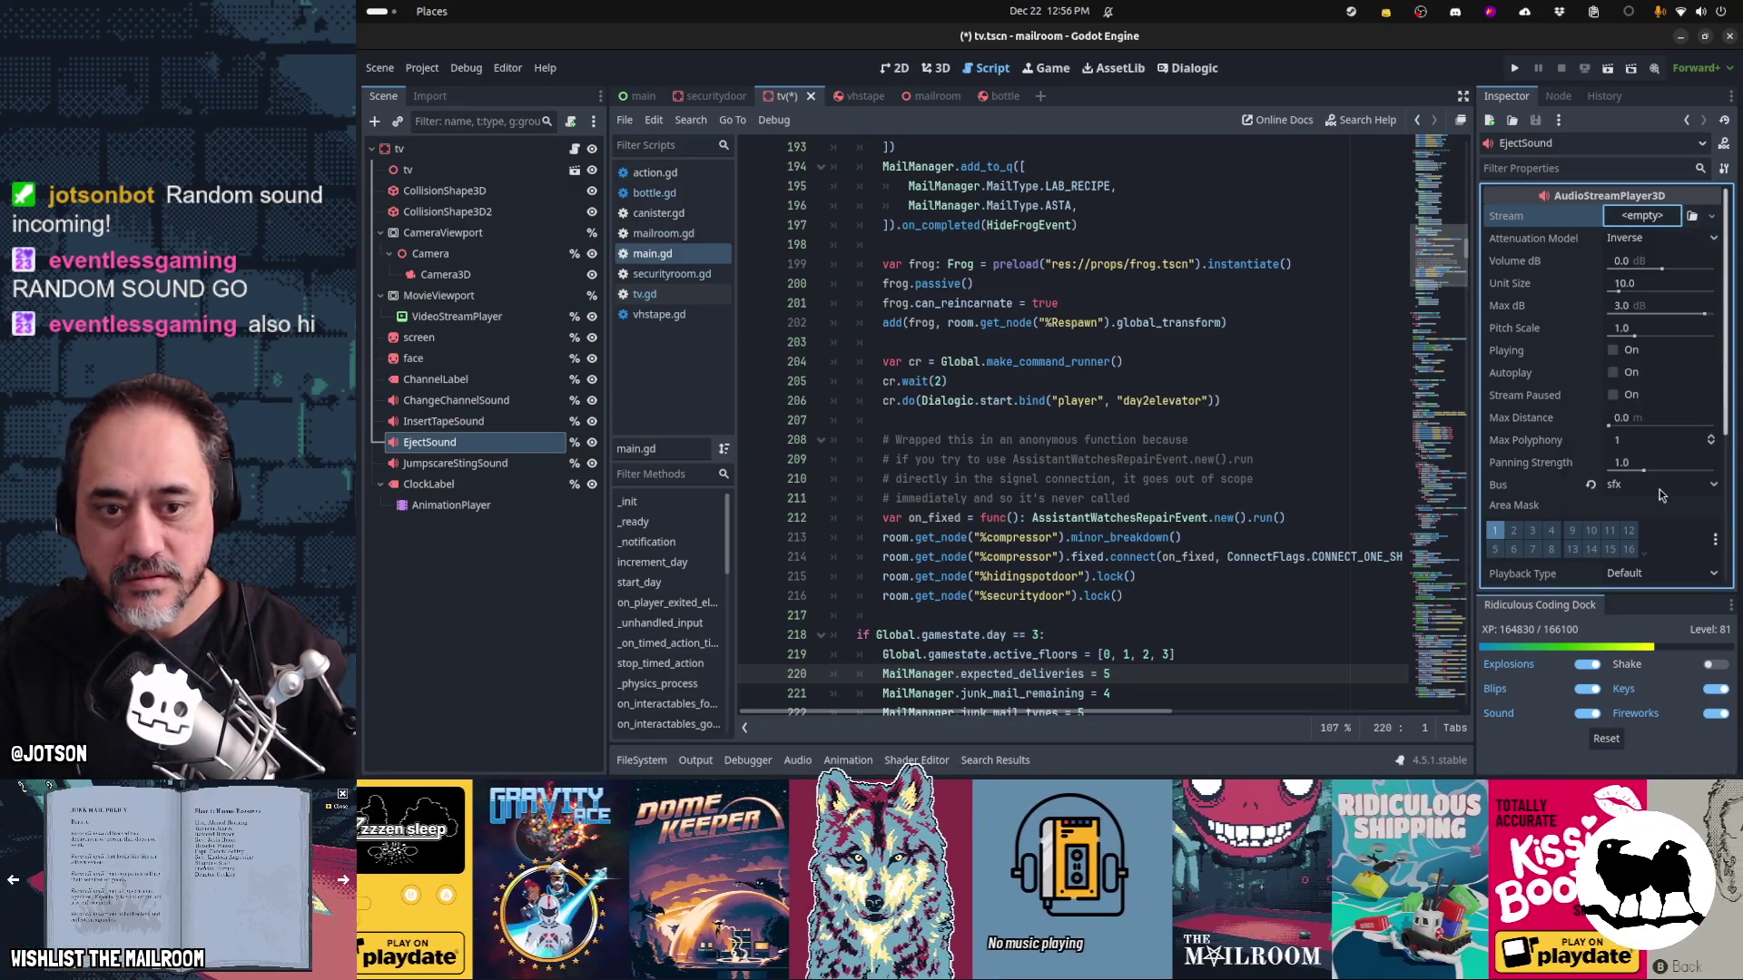
pyautogui.write('vcr')
pyautogui.press('Return')
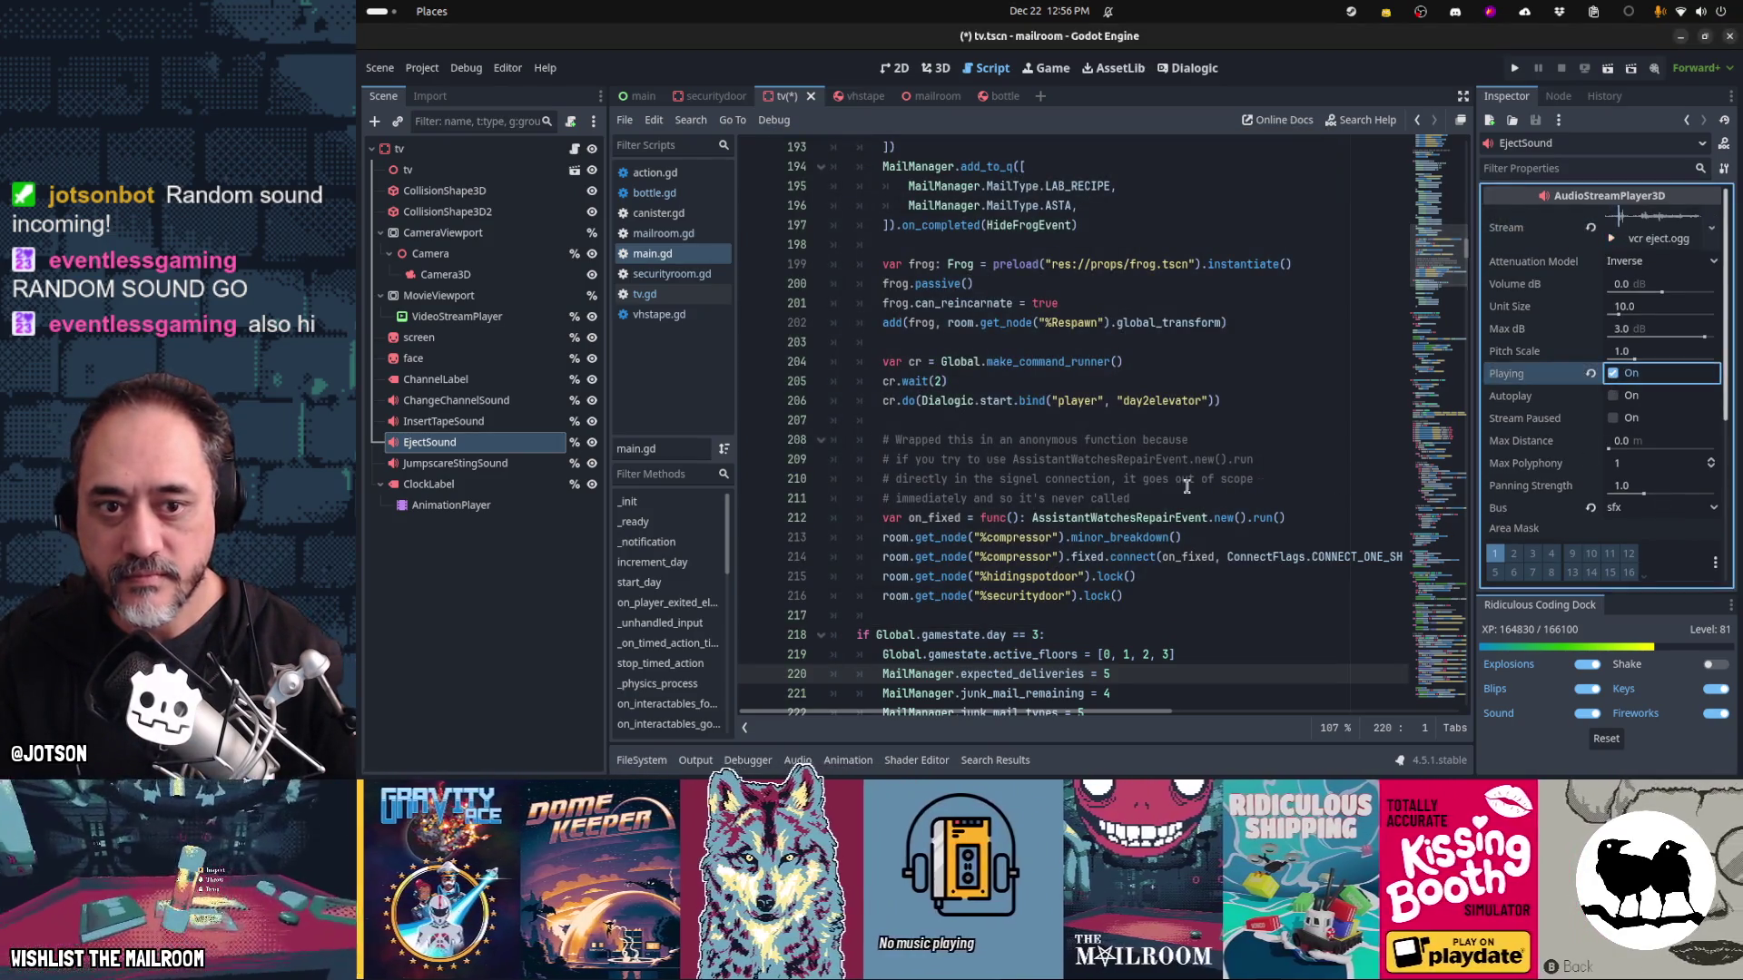
# Preview the InsertTapeSound player, then bring up the tv.gd script
pyautogui.click(472, 421)
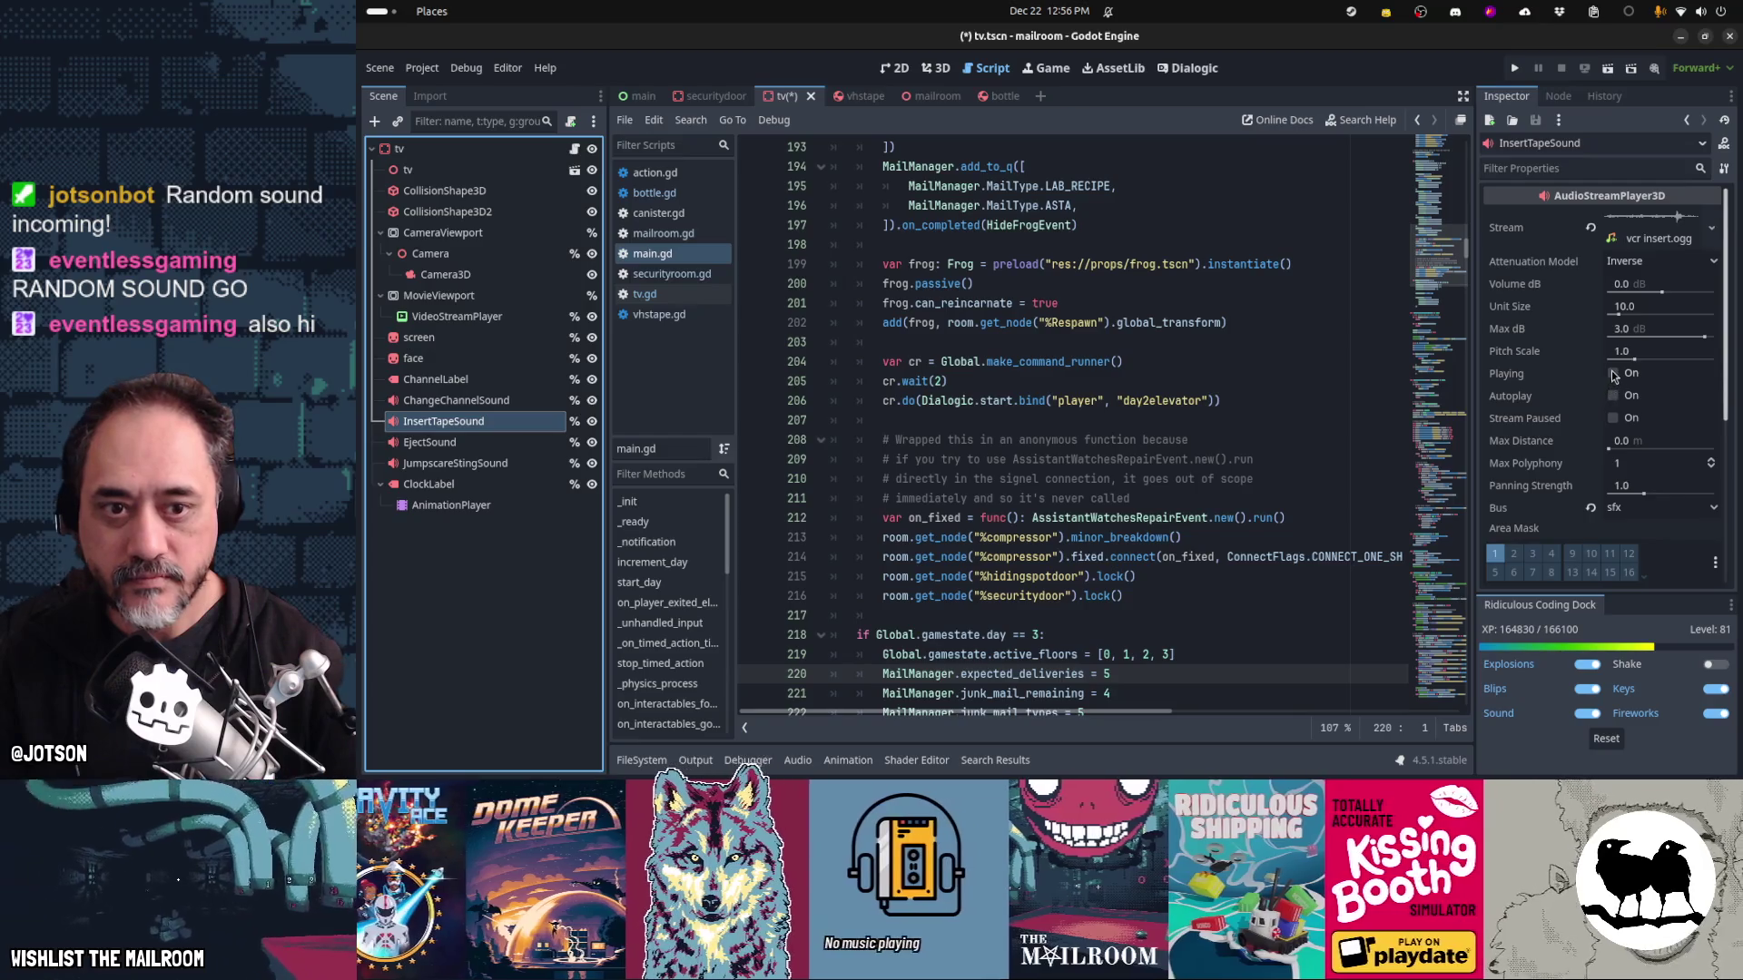
pyautogui.click(1613, 373)
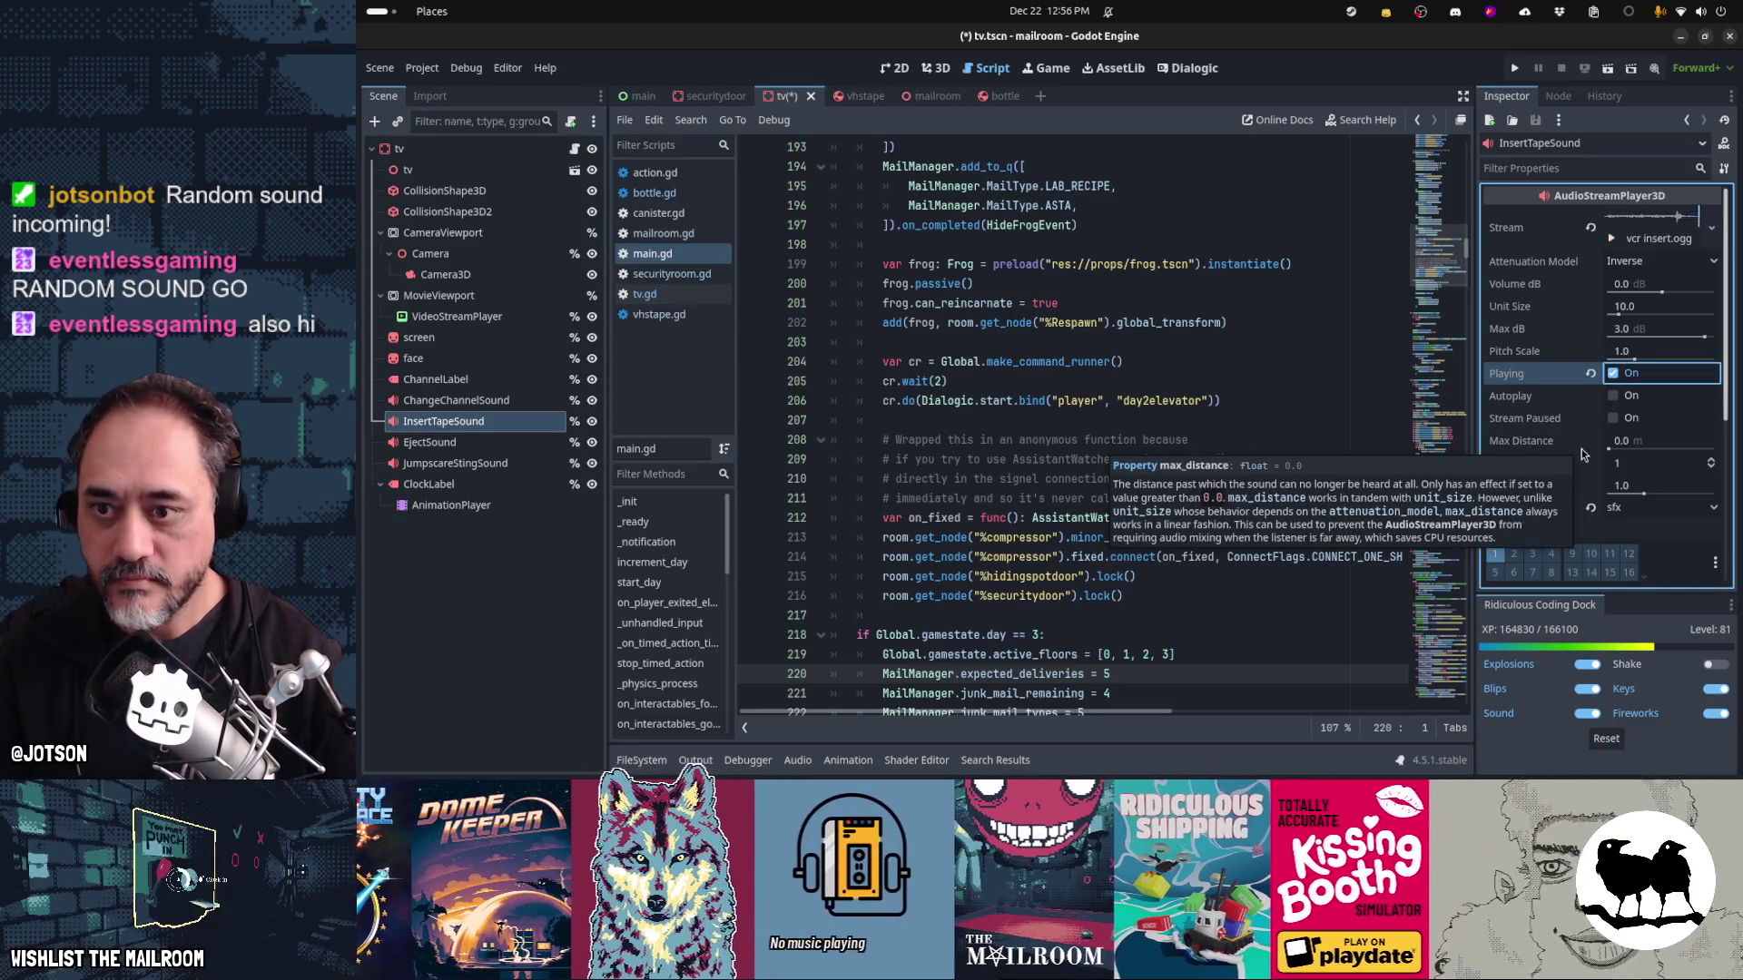
pyautogui.click(644, 294)
pyautogui.click(1069, 366)
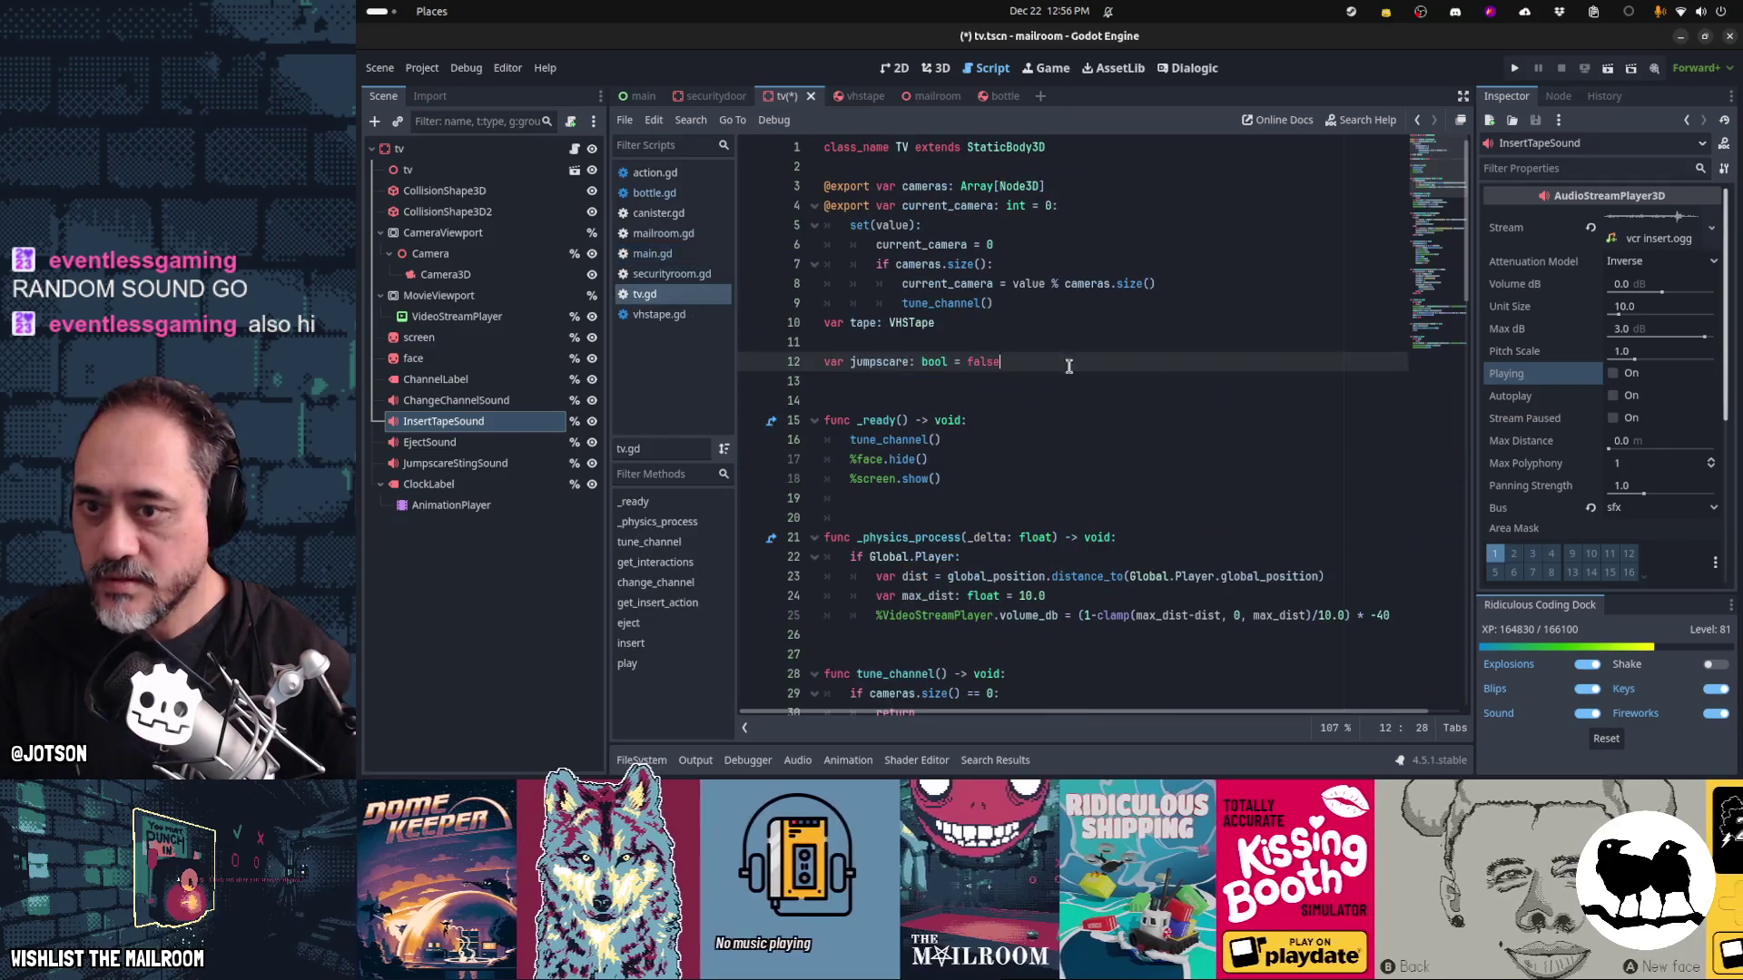
# Add 'ejectact.sound = %EjectSound' below the eject action's creation in tv.gd
pyautogui.scroll(-10, 1153, 386)
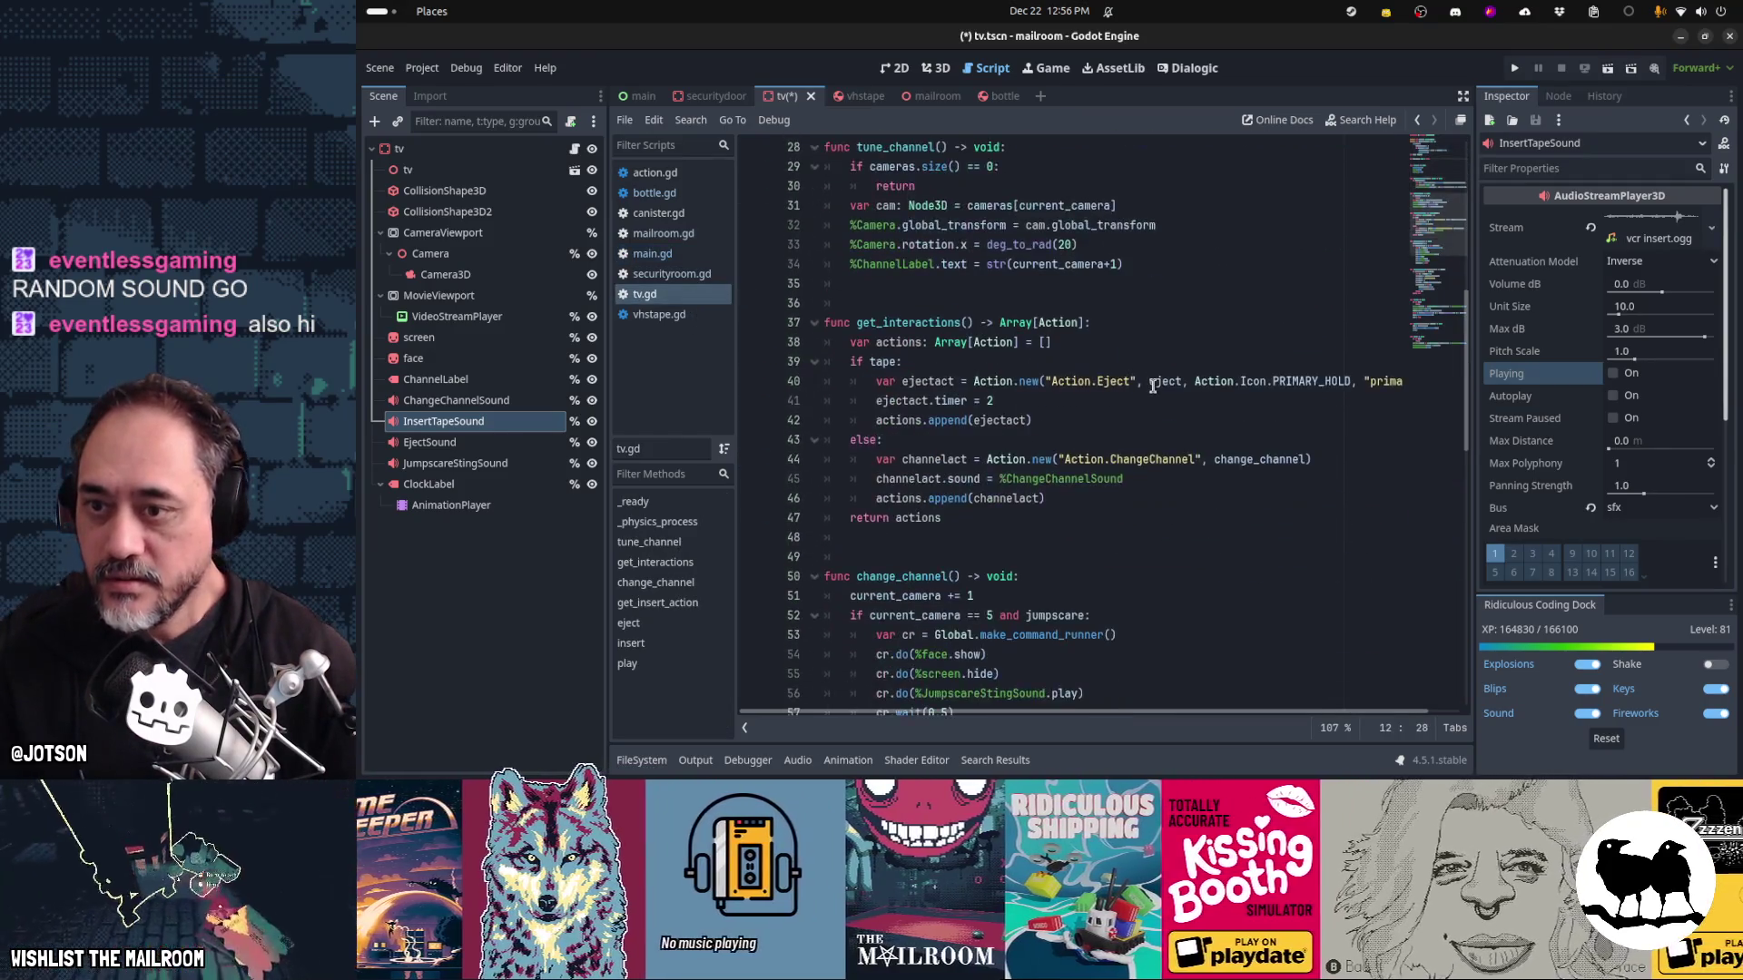
pyautogui.scroll(-2, 1125, 452)
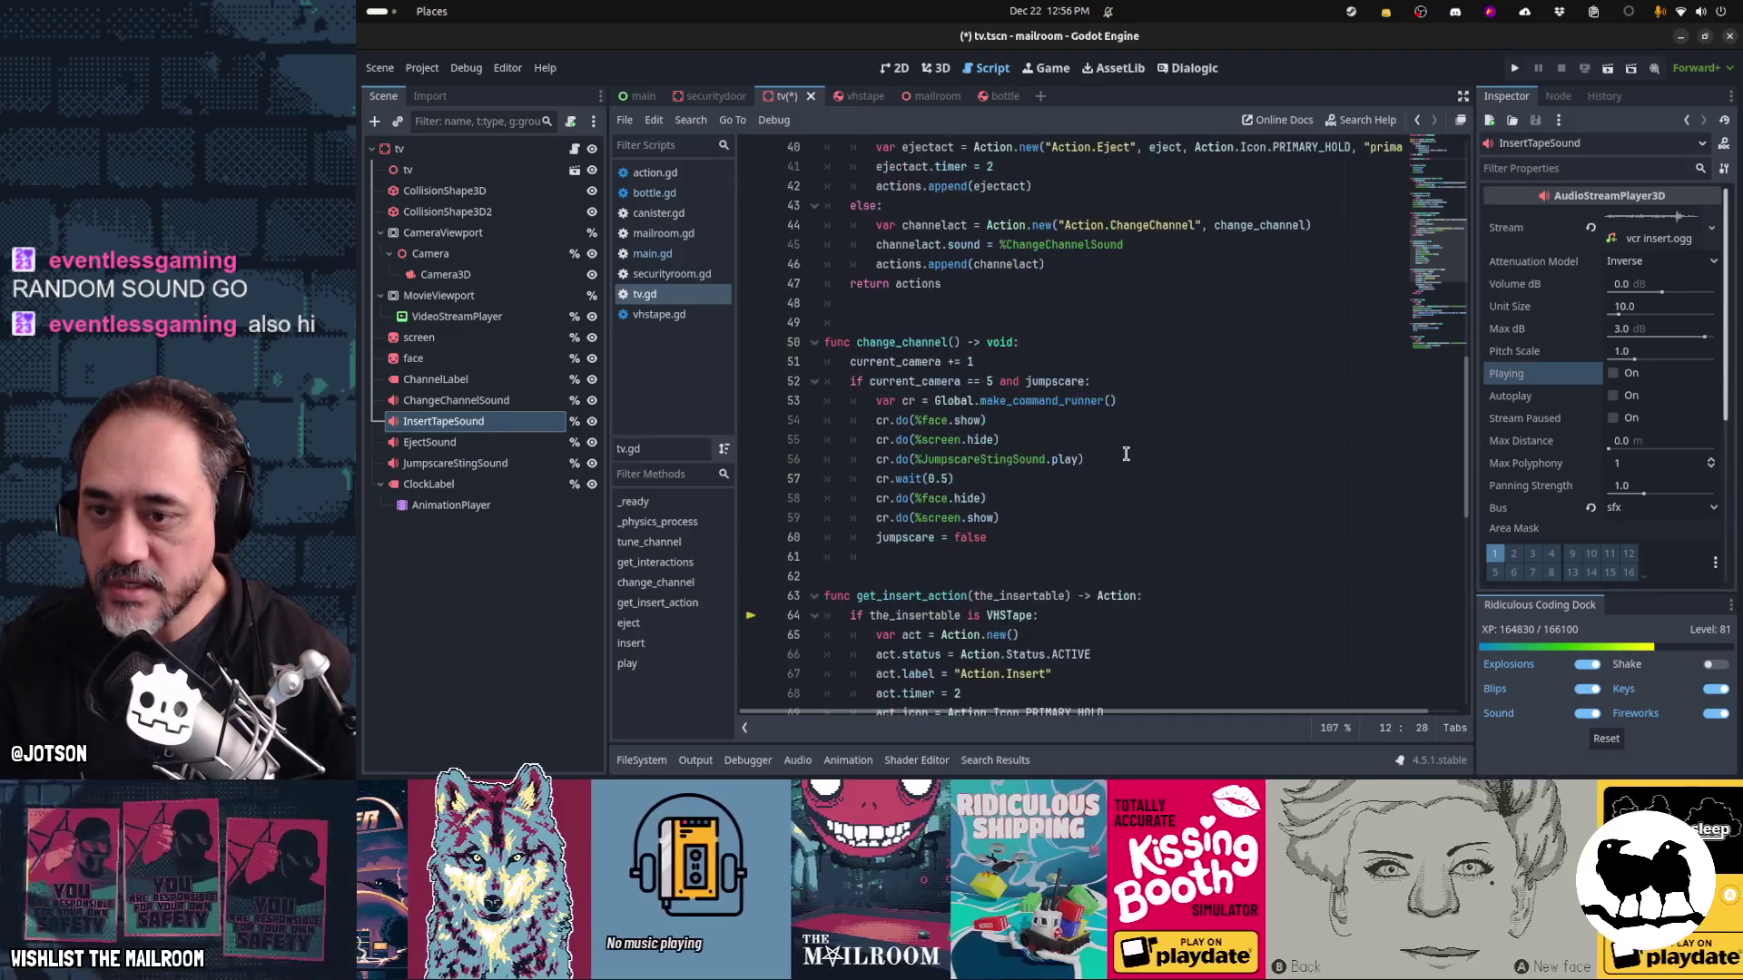
pyautogui.scroll(1, 1107, 409)
pyautogui.click(1059, 287)
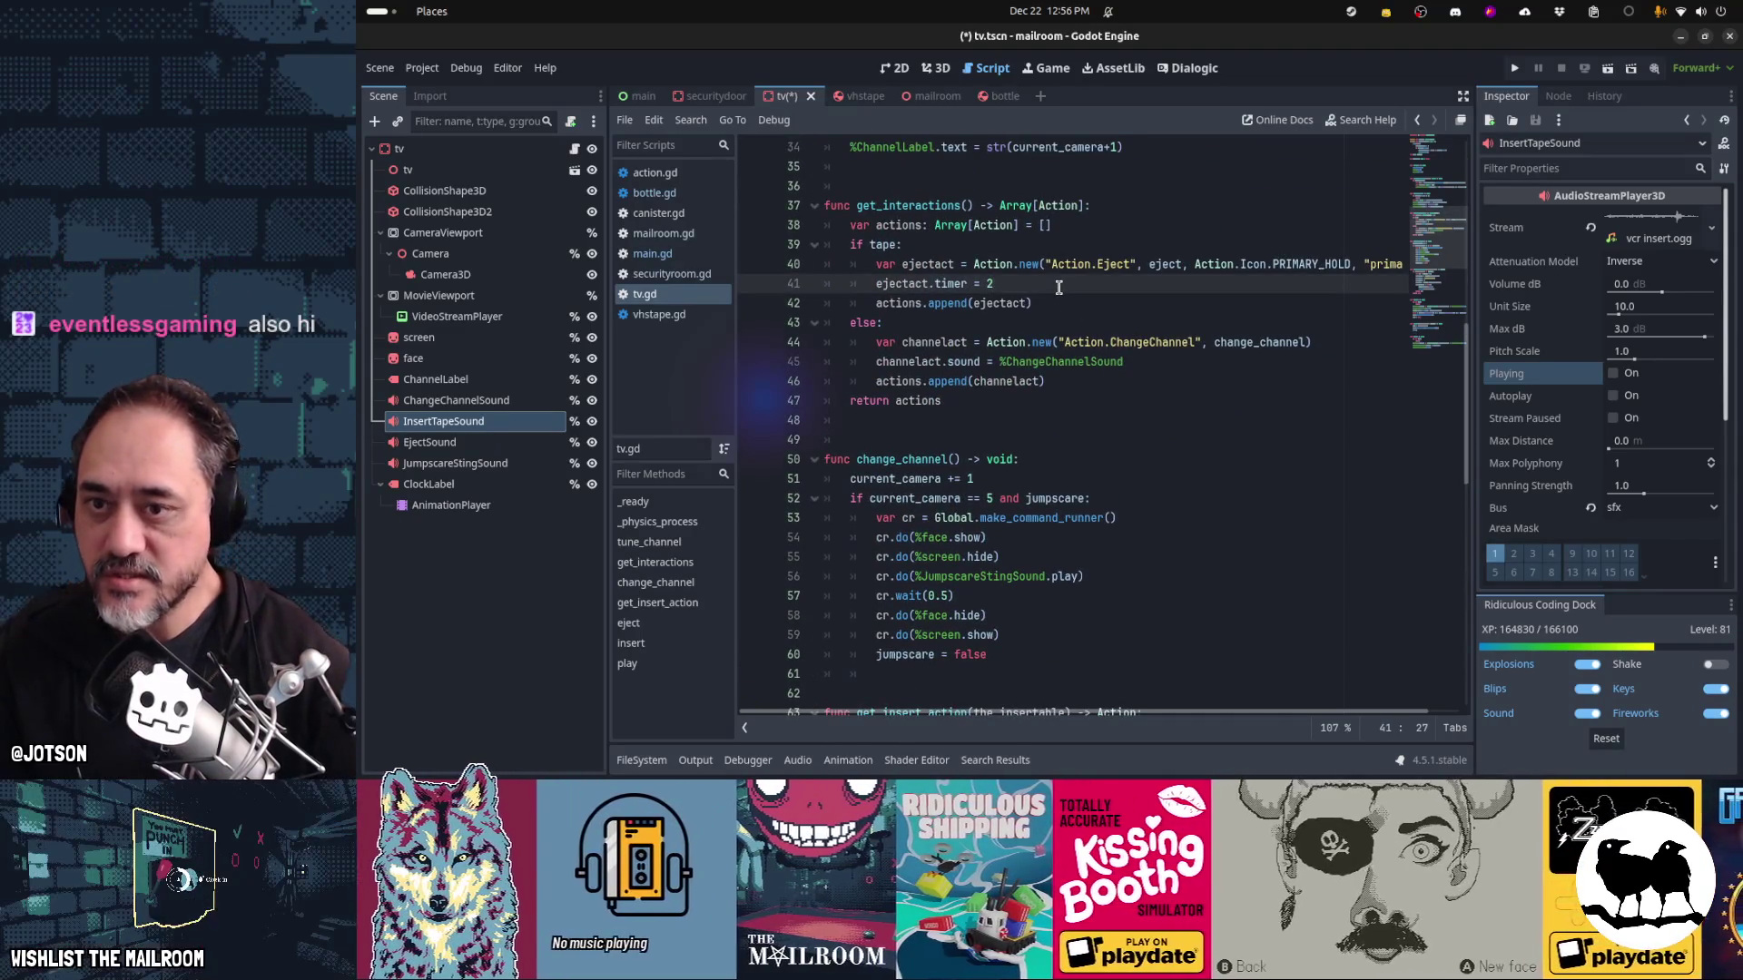
pyautogui.press('Up')
pyautogui.press('End')
pyautogui.press('Return')
pyautogui.write('ejectact.sound = ')
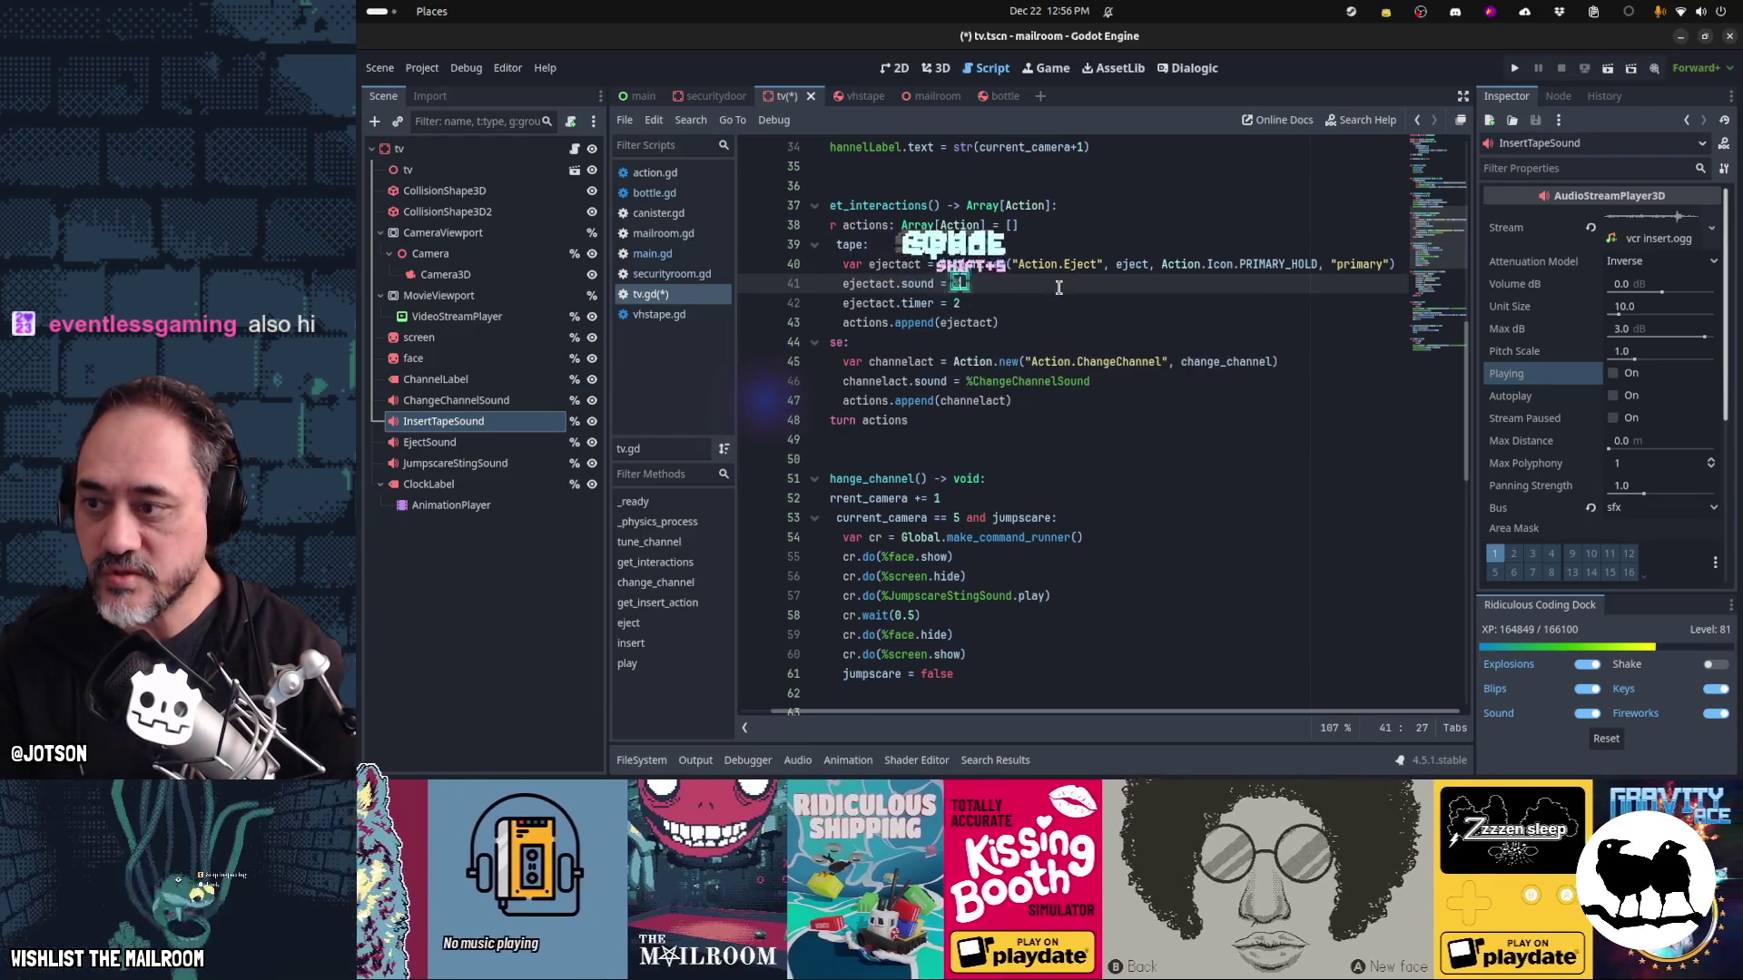
pyautogui.write('%EjectSound')
pyautogui.hotkey('shift', 'Home')
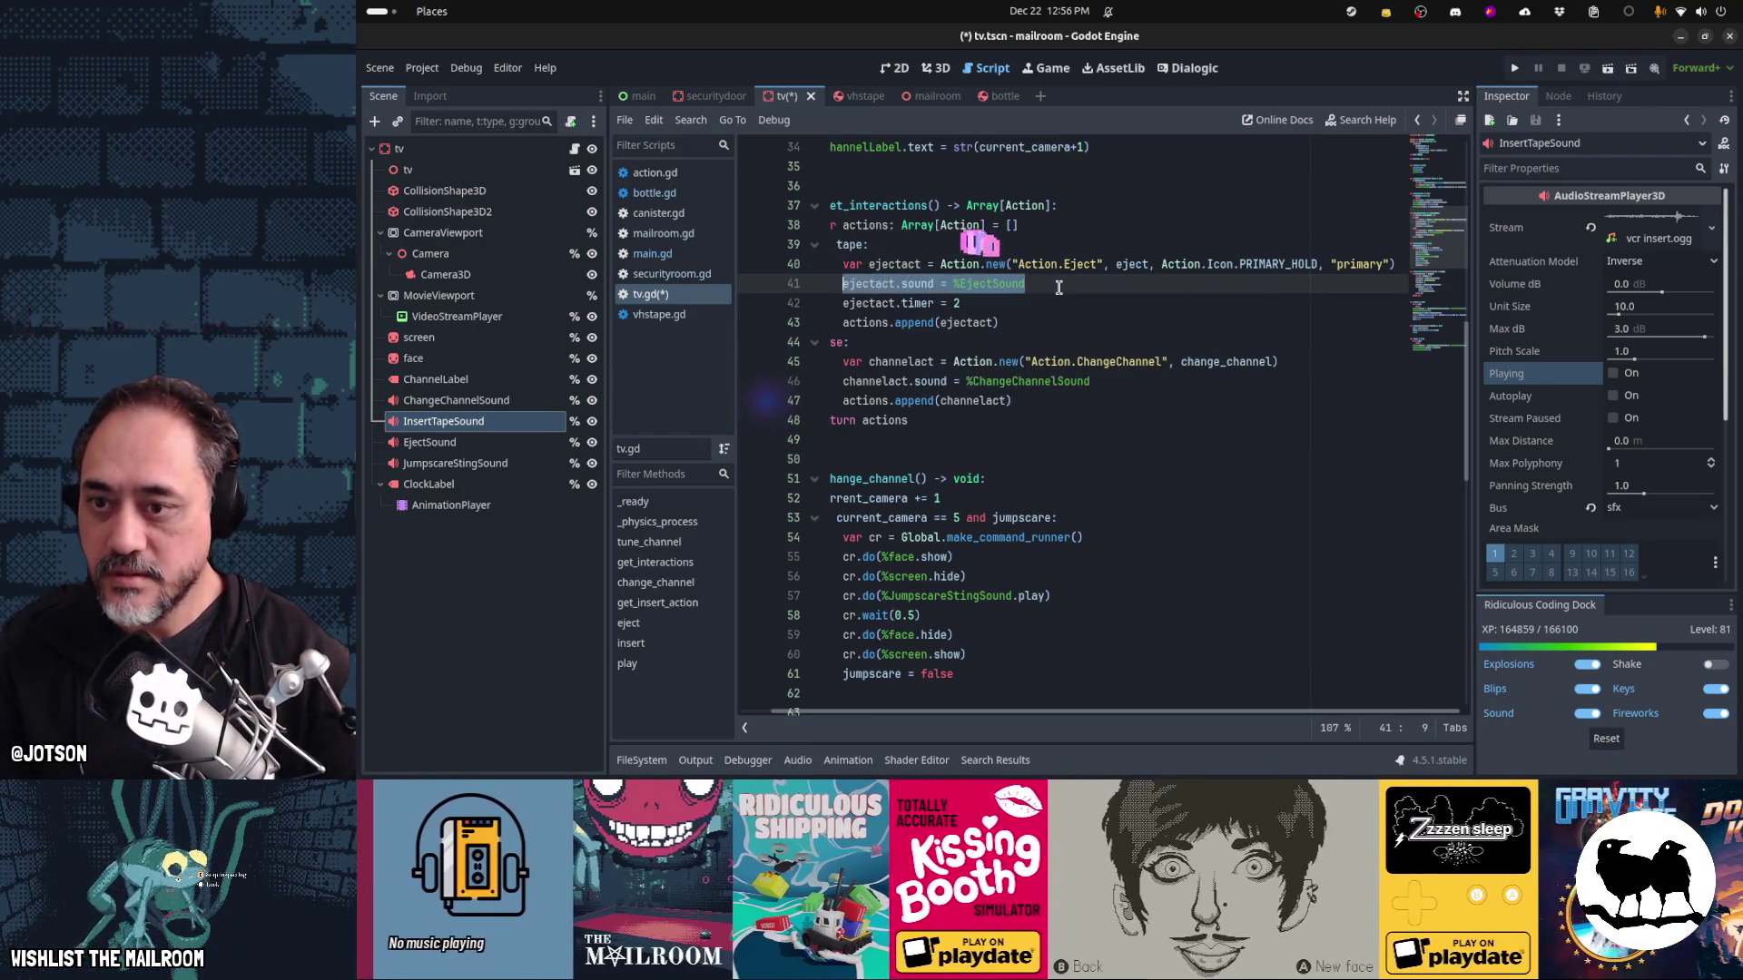
# Add 'act.sound = %InsertTapeSound' after the insert action's icon line
pyautogui.hotkey('alt', 'Down')
pyautogui.hotkey('alt', 'Down')
pyautogui.hotkey('alt', 'Down')
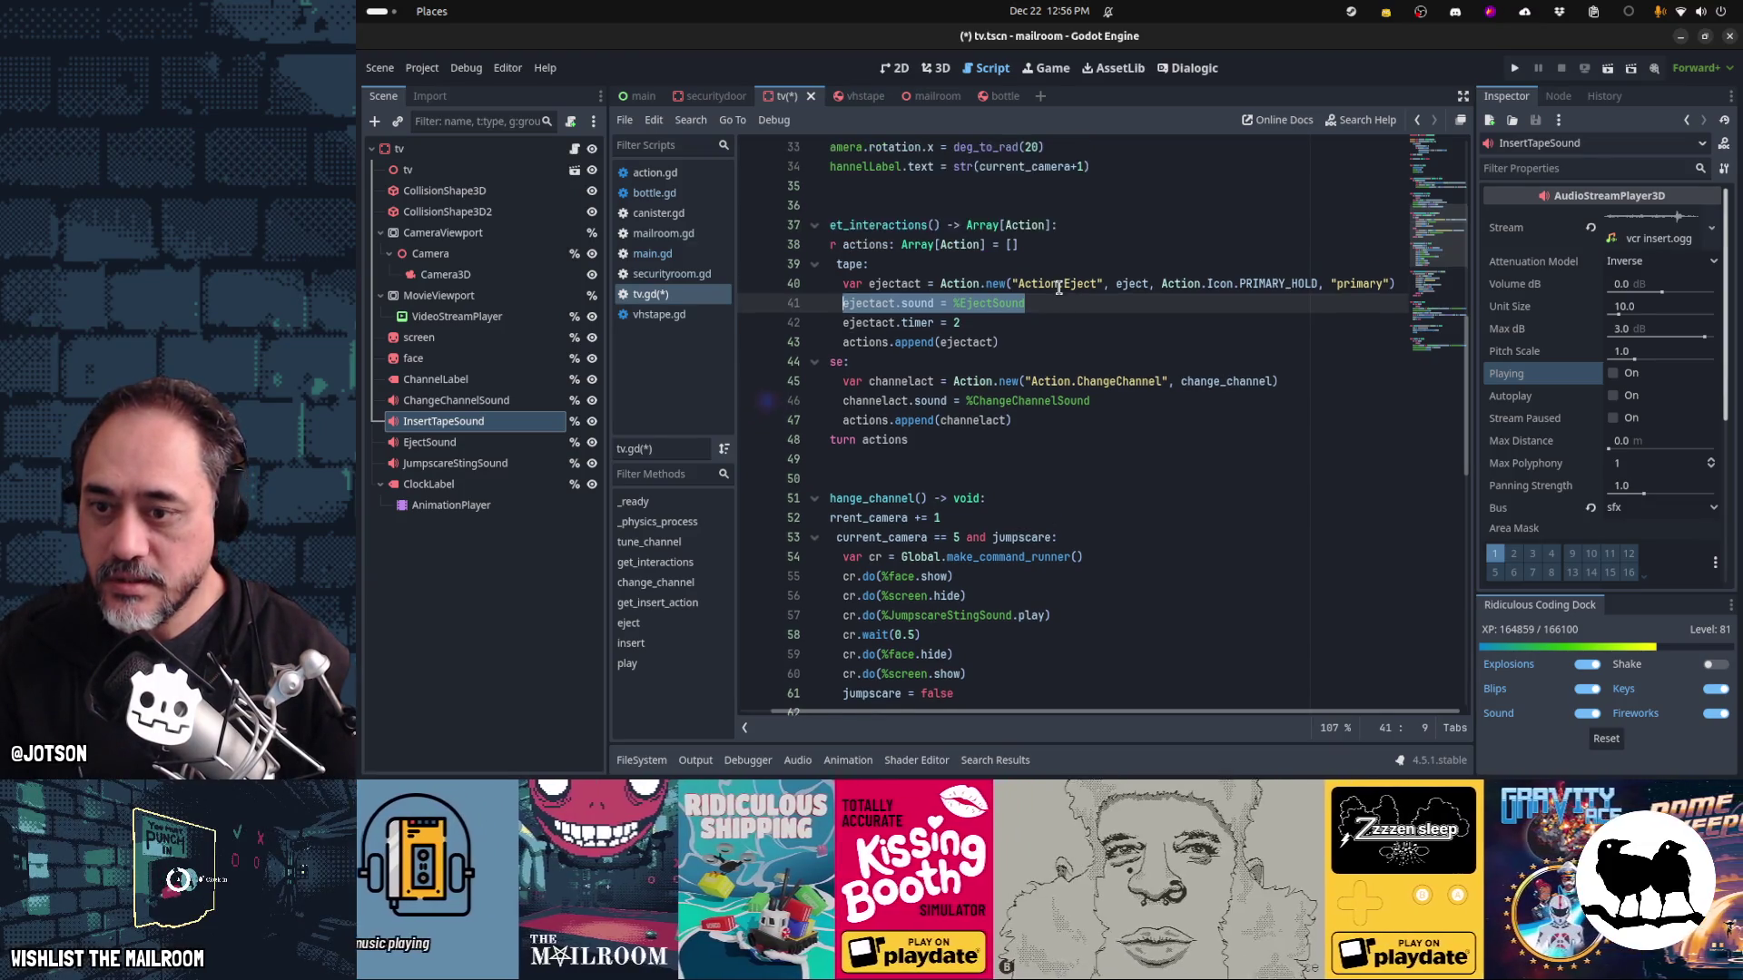
pyautogui.hotkey('ctrl', 'End')
pyautogui.press('Up')
pyautogui.press('Up')
pyautogui.press('Up')
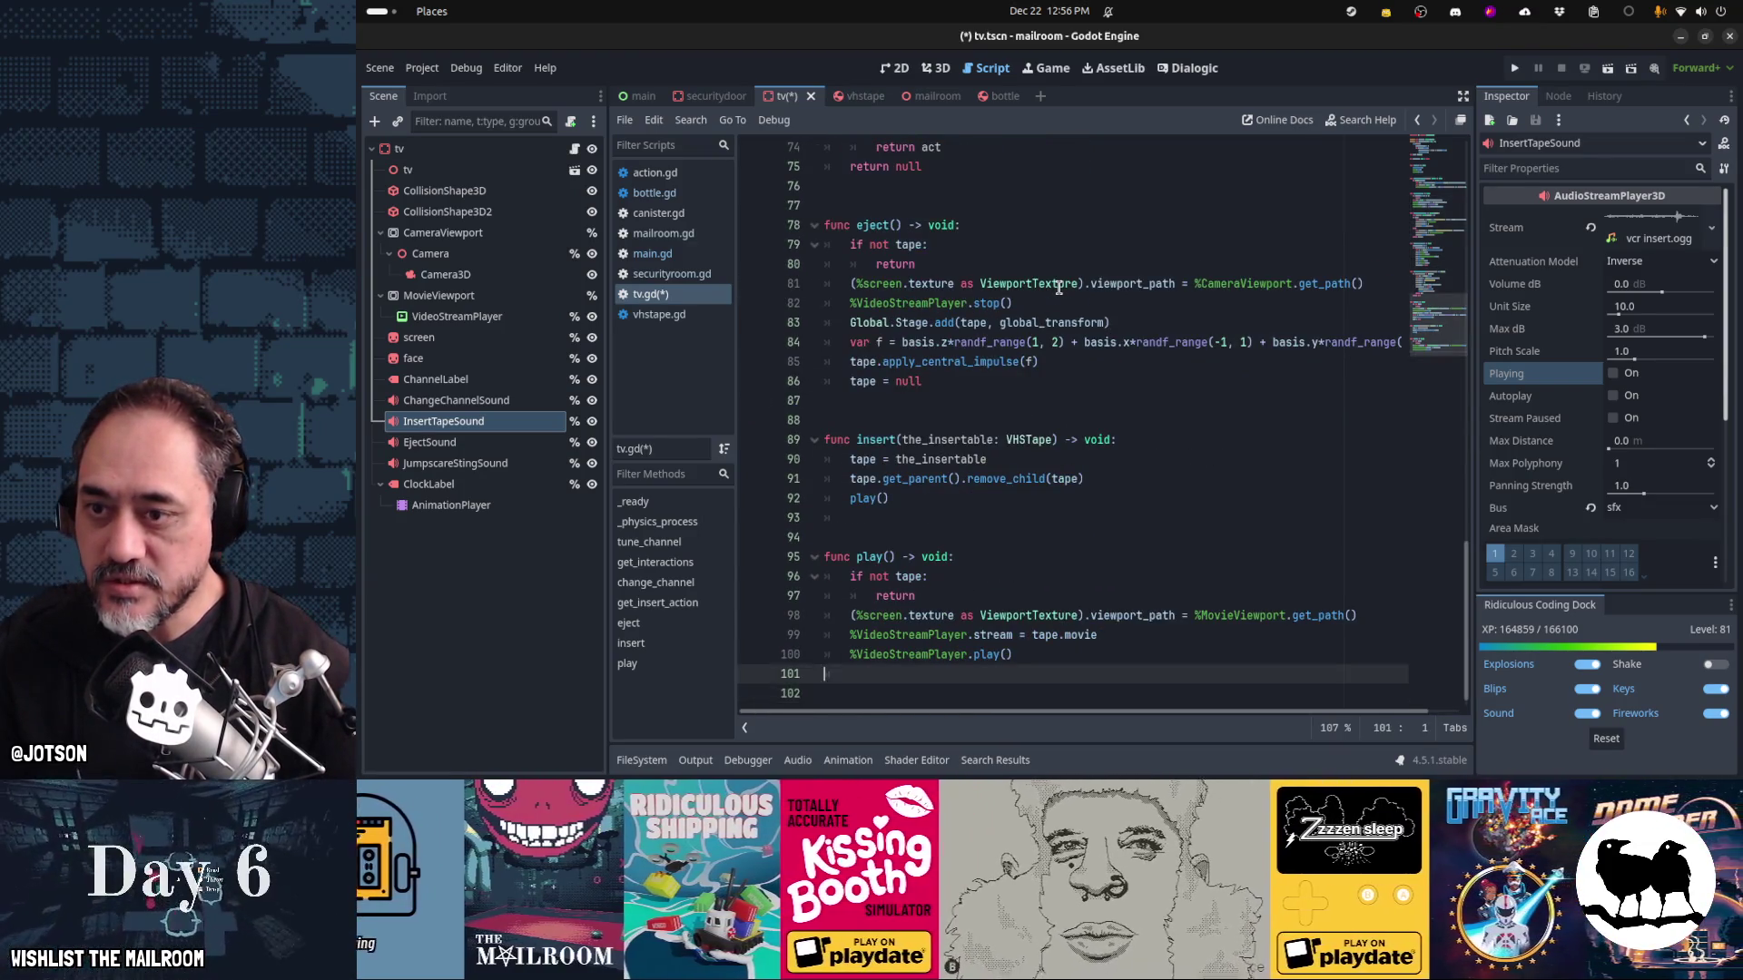
pyautogui.press('Down')
pyautogui.press('Down')
pyautogui.press('Down')
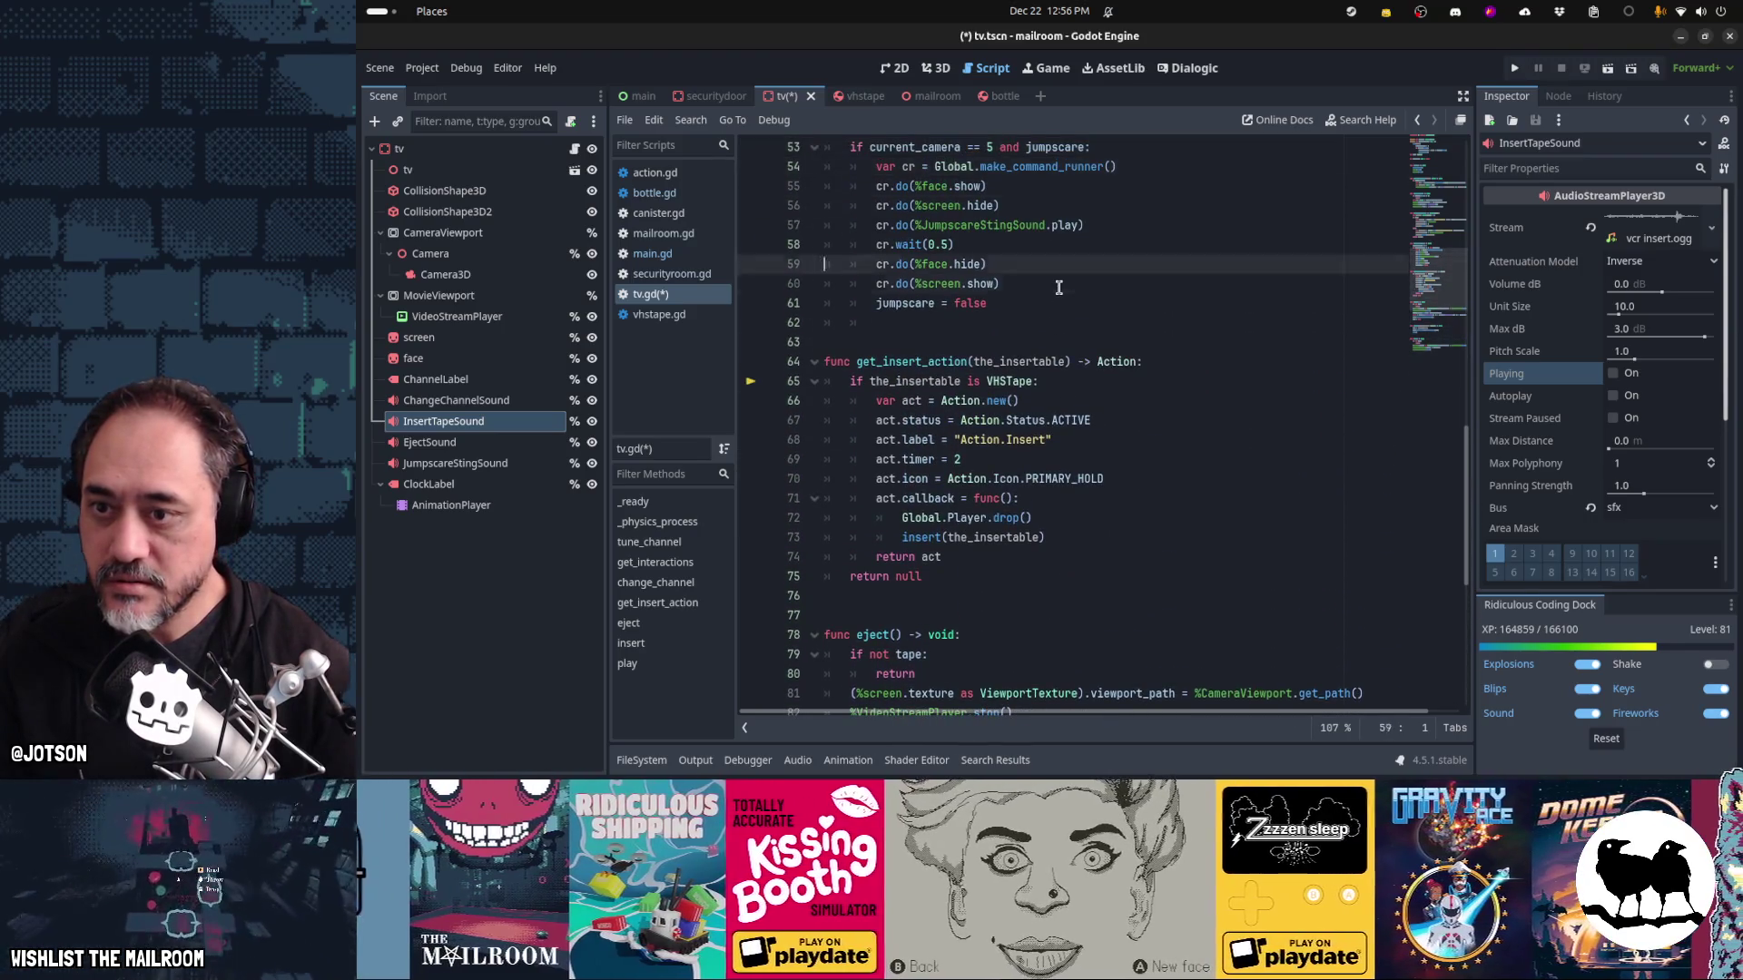
pyautogui.press('Up')
pyautogui.press('Up')
pyautogui.press('Down')
pyautogui.press('Down')
pyautogui.press('Down')
pyautogui.press('End')
pyautogui.press('Return')
pyautogui.write('act')
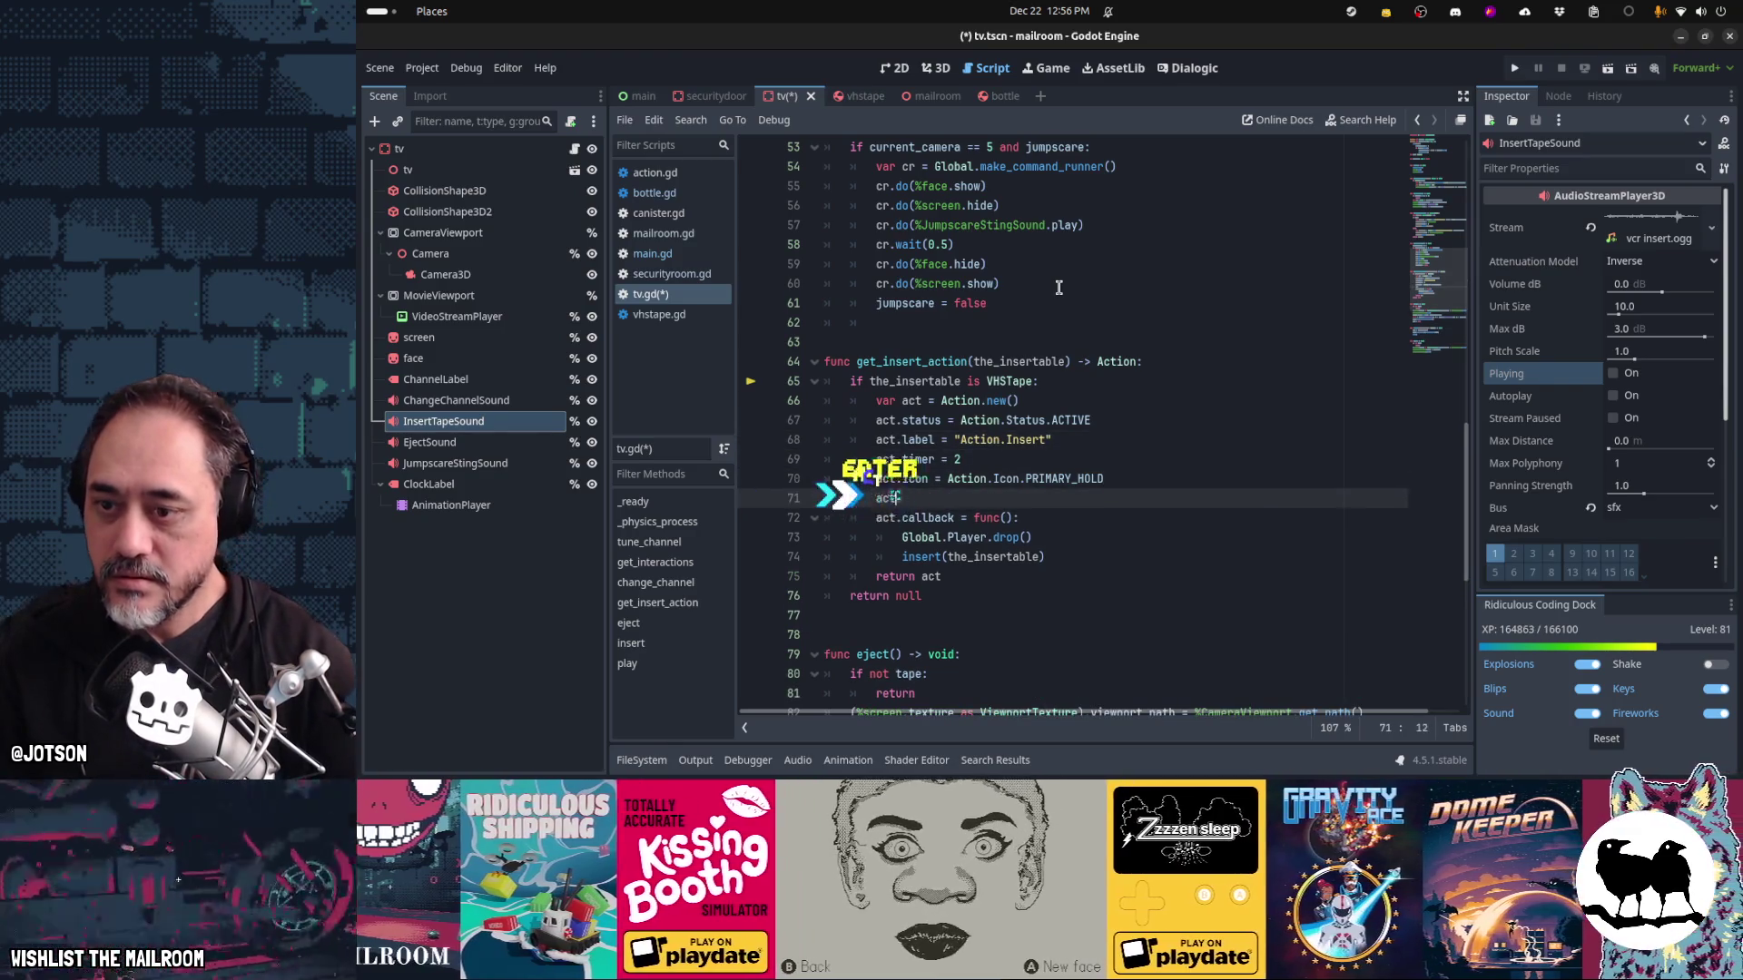
pyautogui.write('.sound = %I')
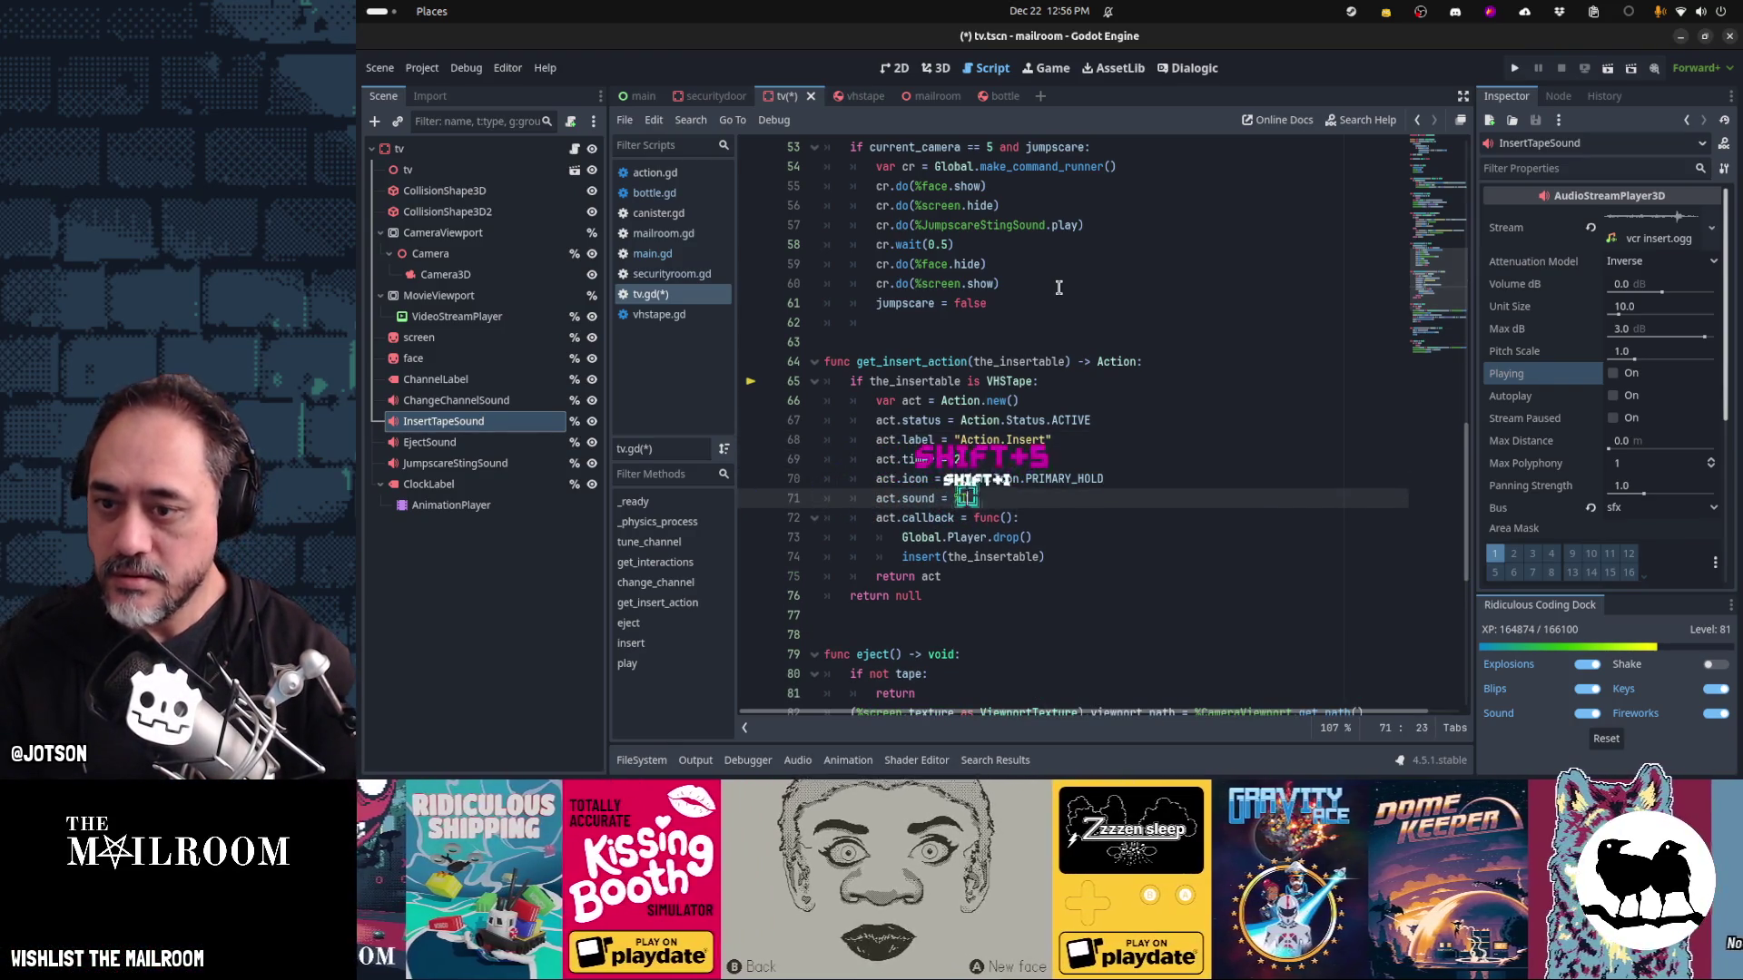
pyautogui.write('nsert')
pyautogui.press('Return')
# Save the script and run the game with F5
pyautogui.press('Down')
pyautogui.press('Down')
pyautogui.press('Down')
pyautogui.hotkey('ctrl', 's')
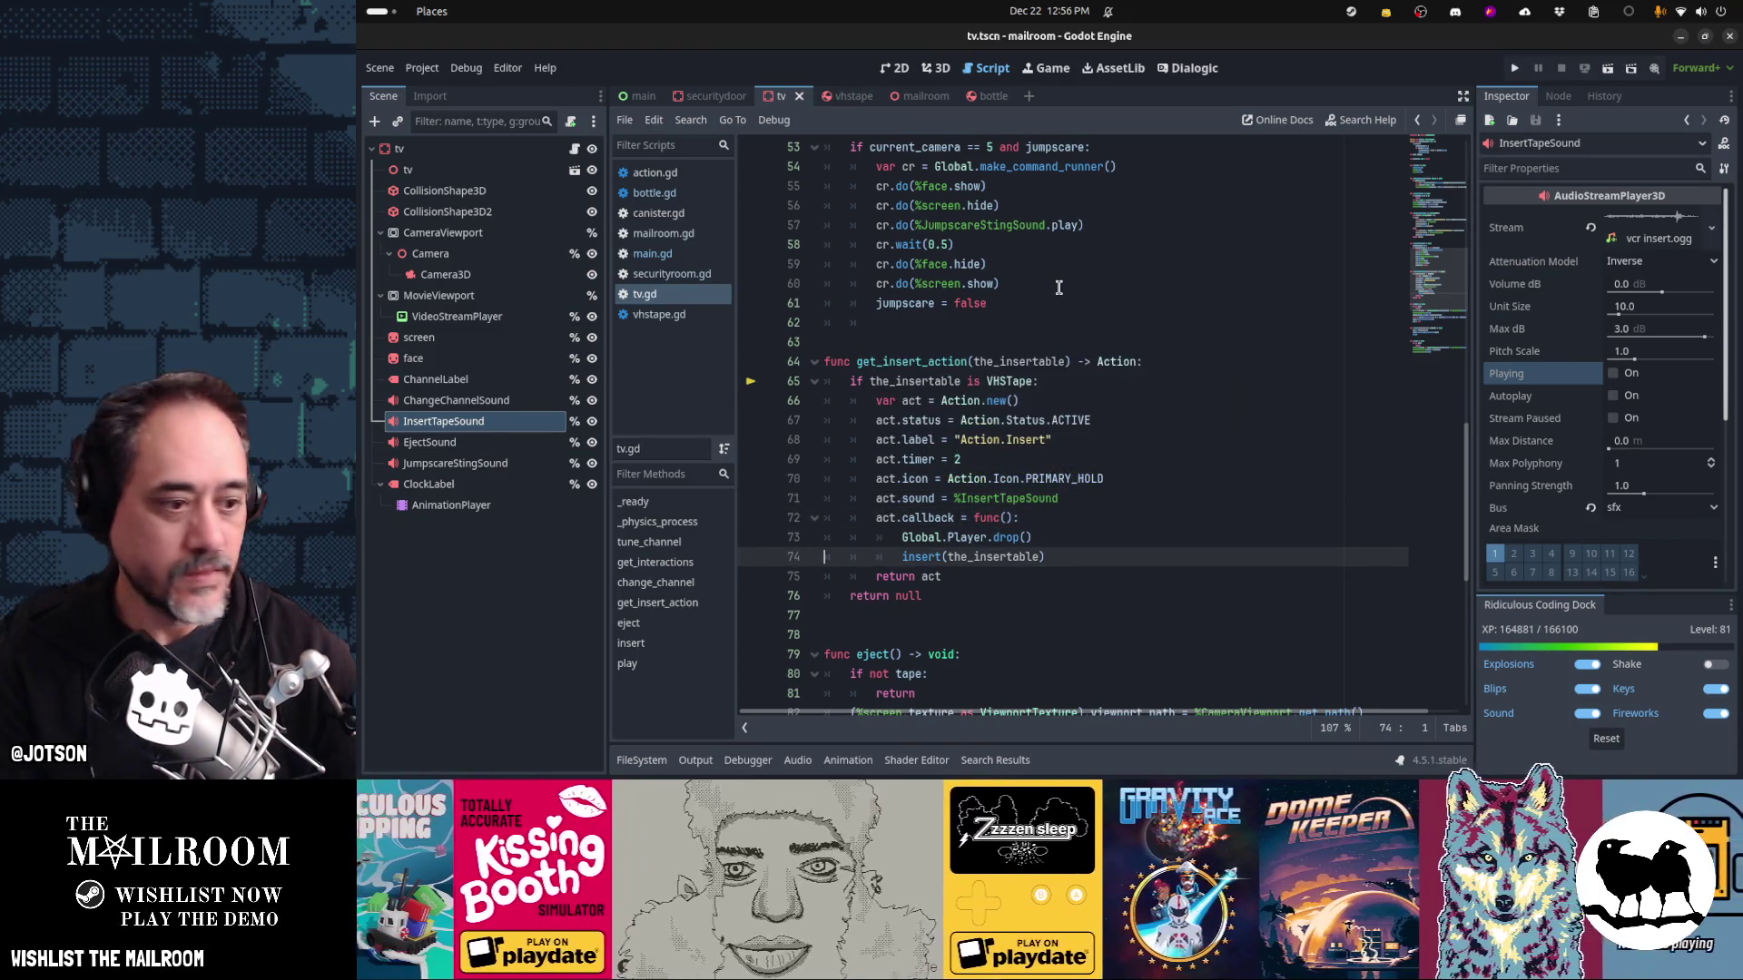
pyautogui.press('F5')
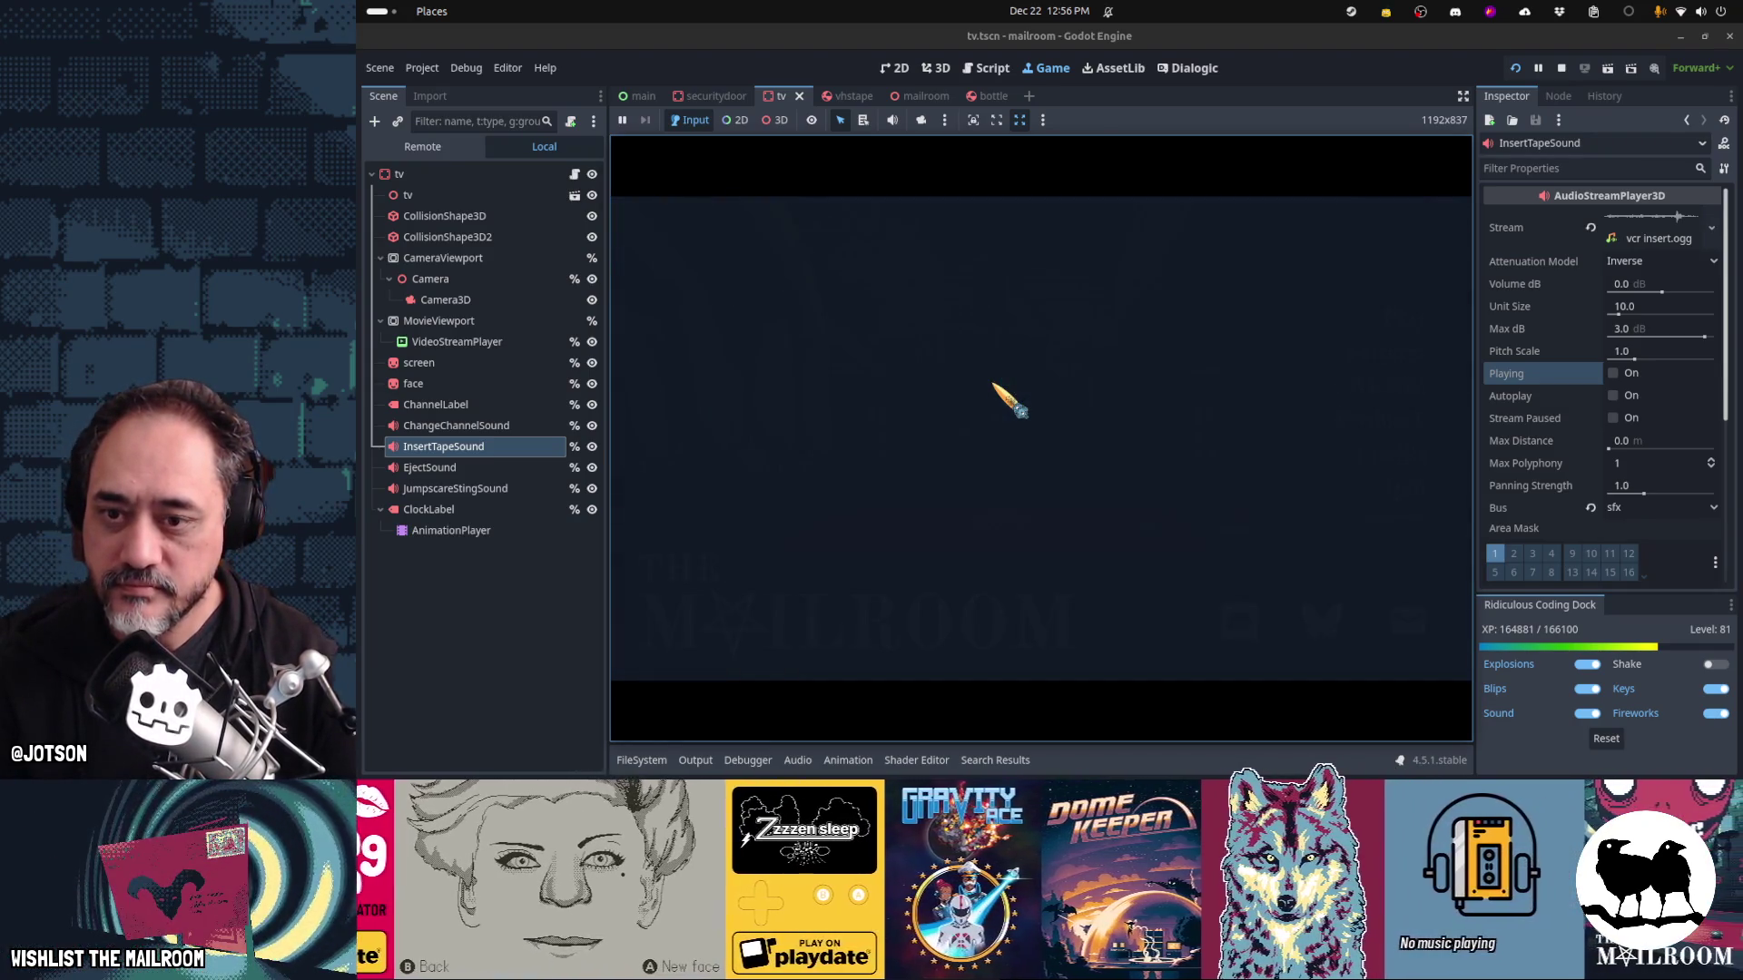
# Grab a VHS tape in the running game and insert it into the VCR
pyautogui.click(1041, 438)
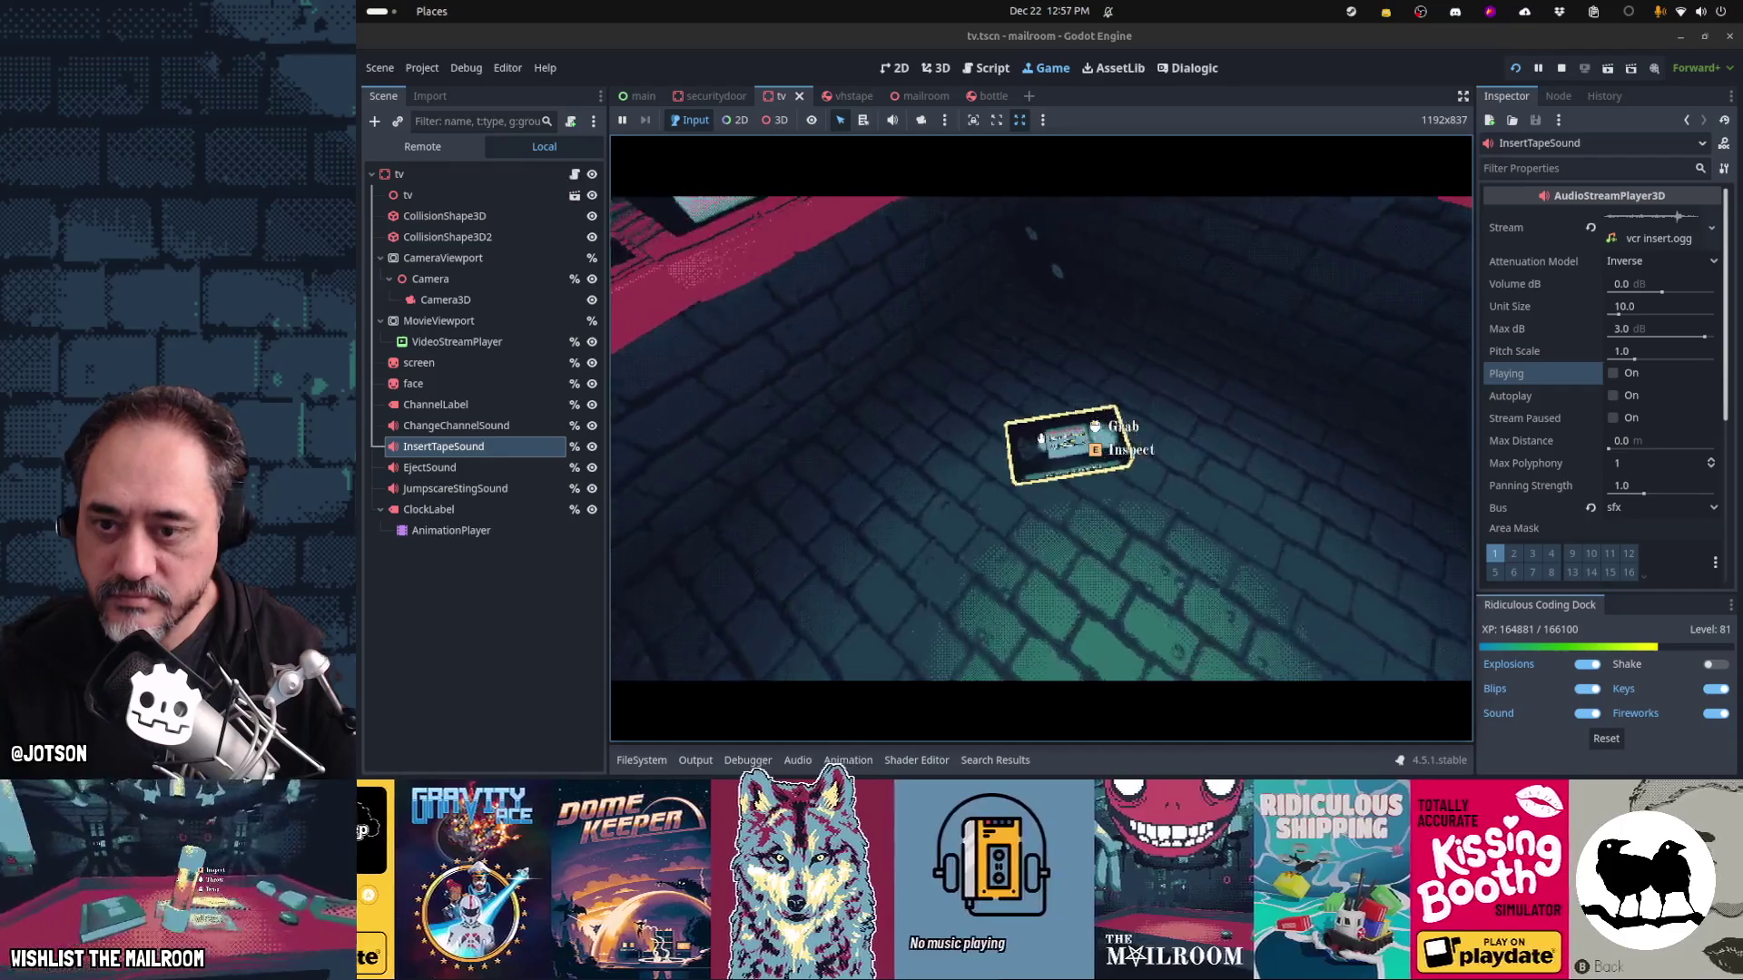
pyautogui.click(1041, 438)
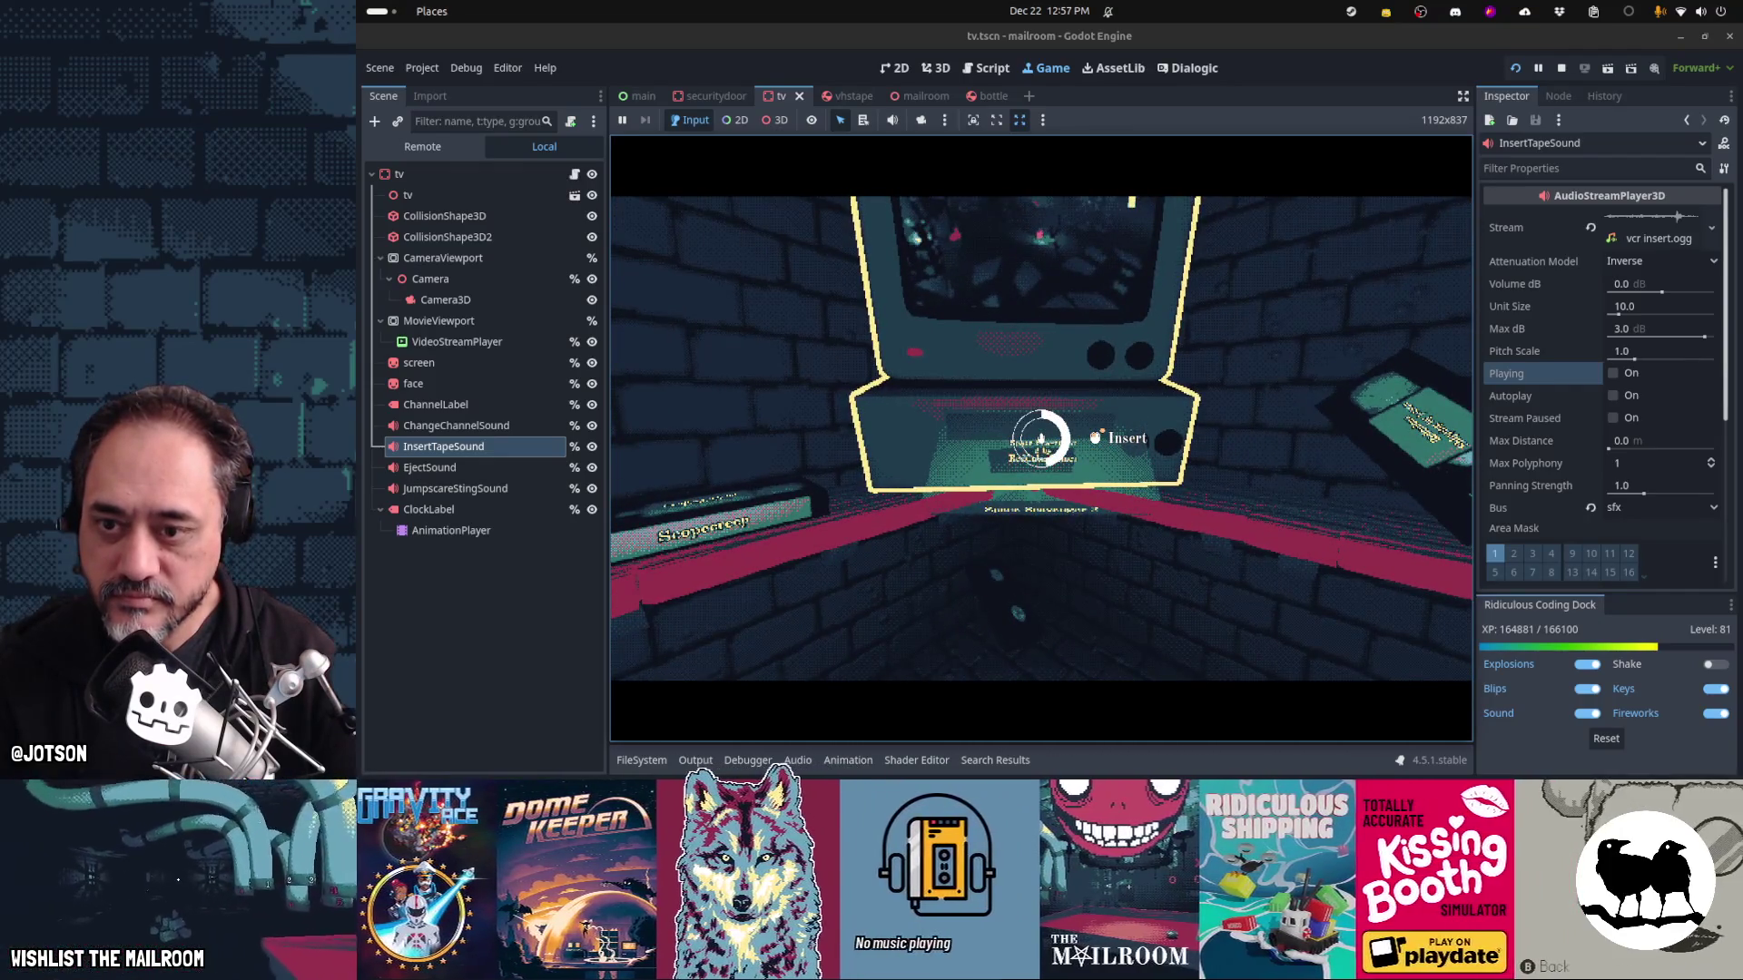
pyautogui.click(1041, 438)
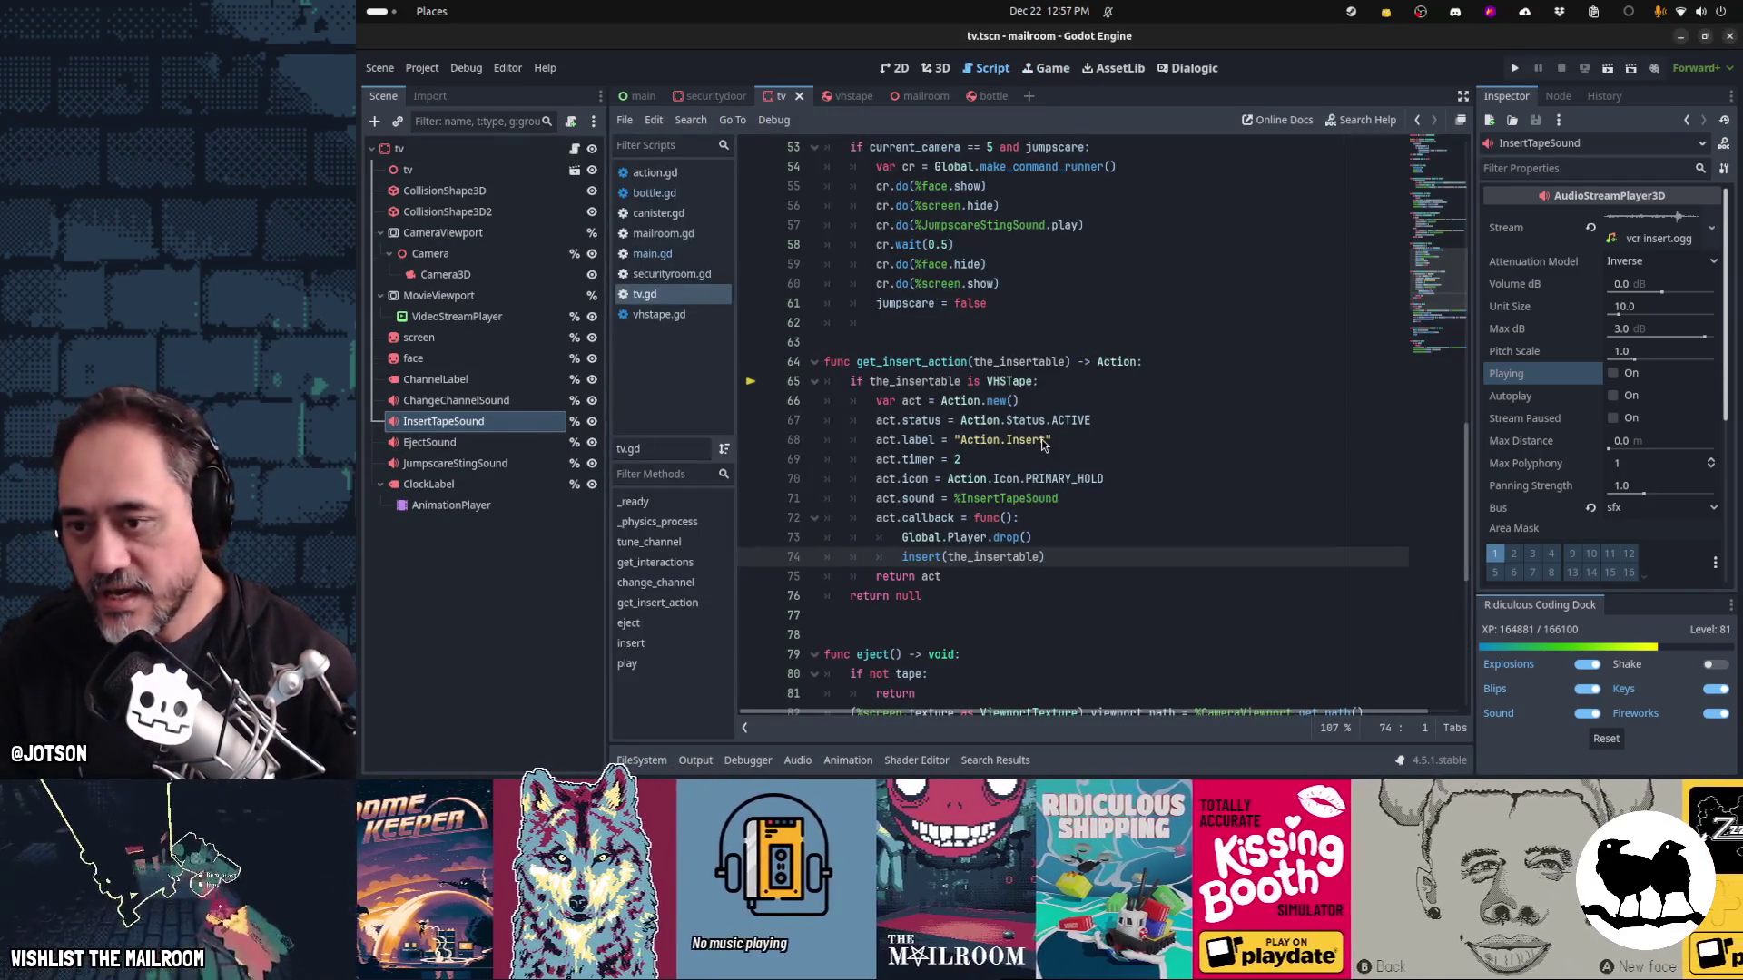
pyautogui.hotkey('alt', 'Tab')
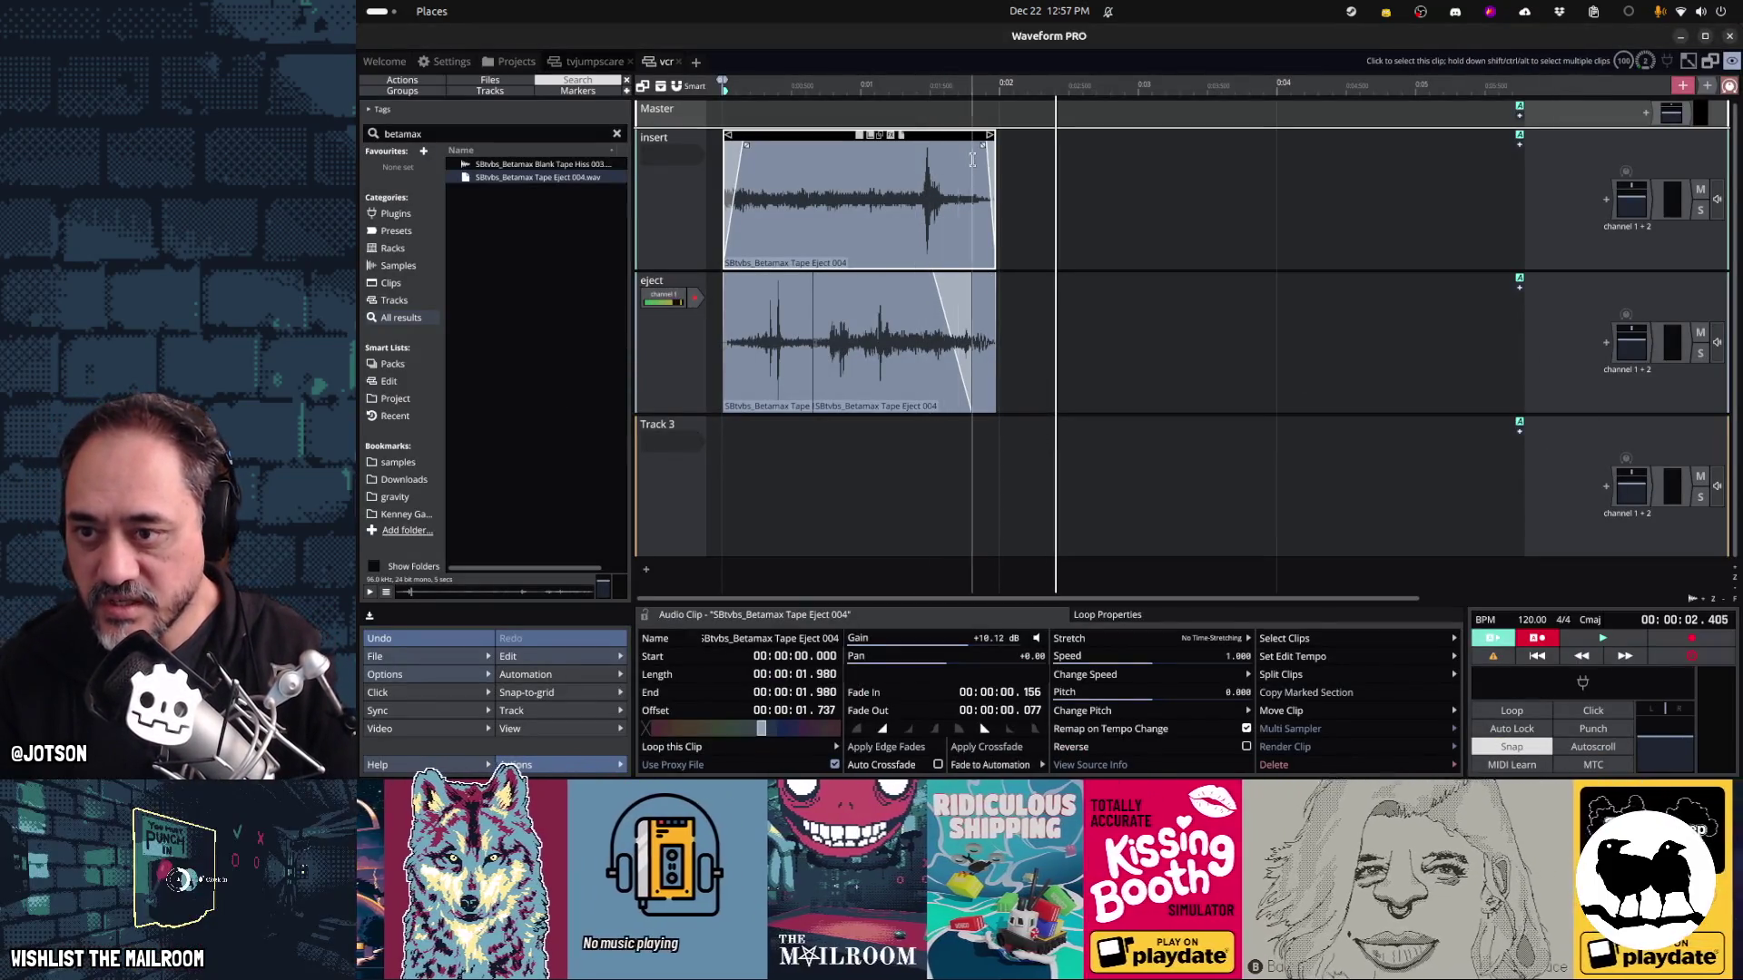
# Rework the insert clip: shift its audio later and trim it to 2.500 seconds
pyautogui.moveTo(991, 136); pyautogui.dragTo(1079, 136)
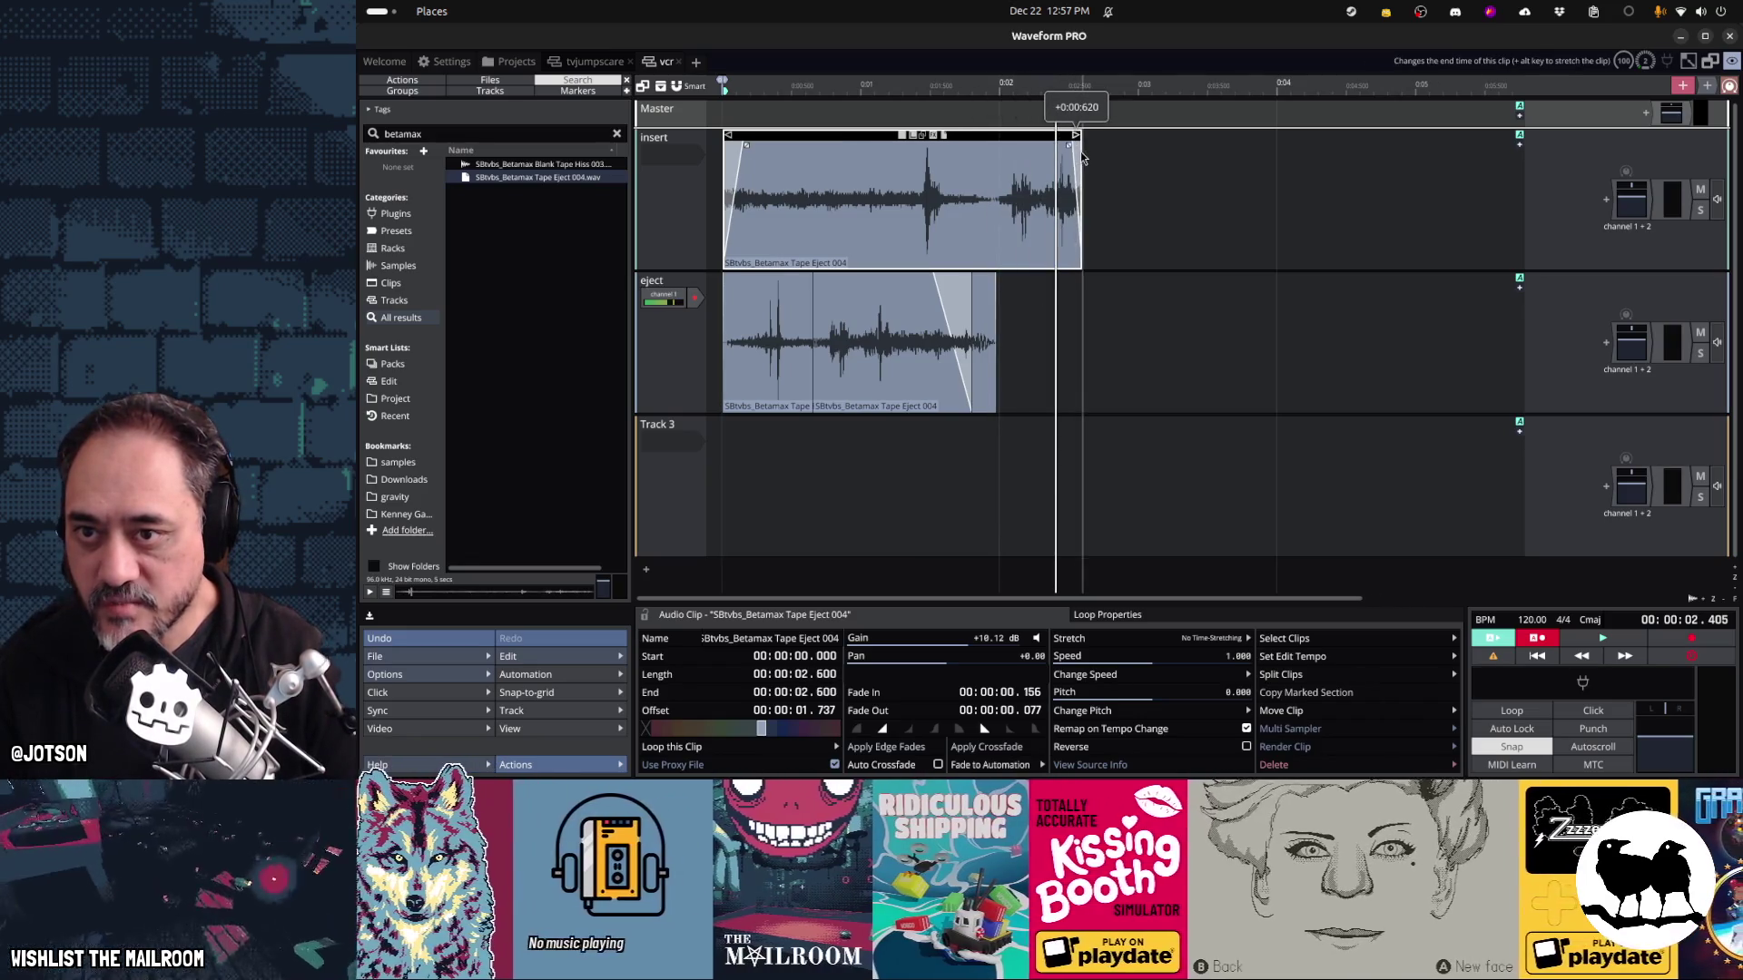
pyautogui.moveTo(902, 142); pyautogui.dragTo(975, 155)
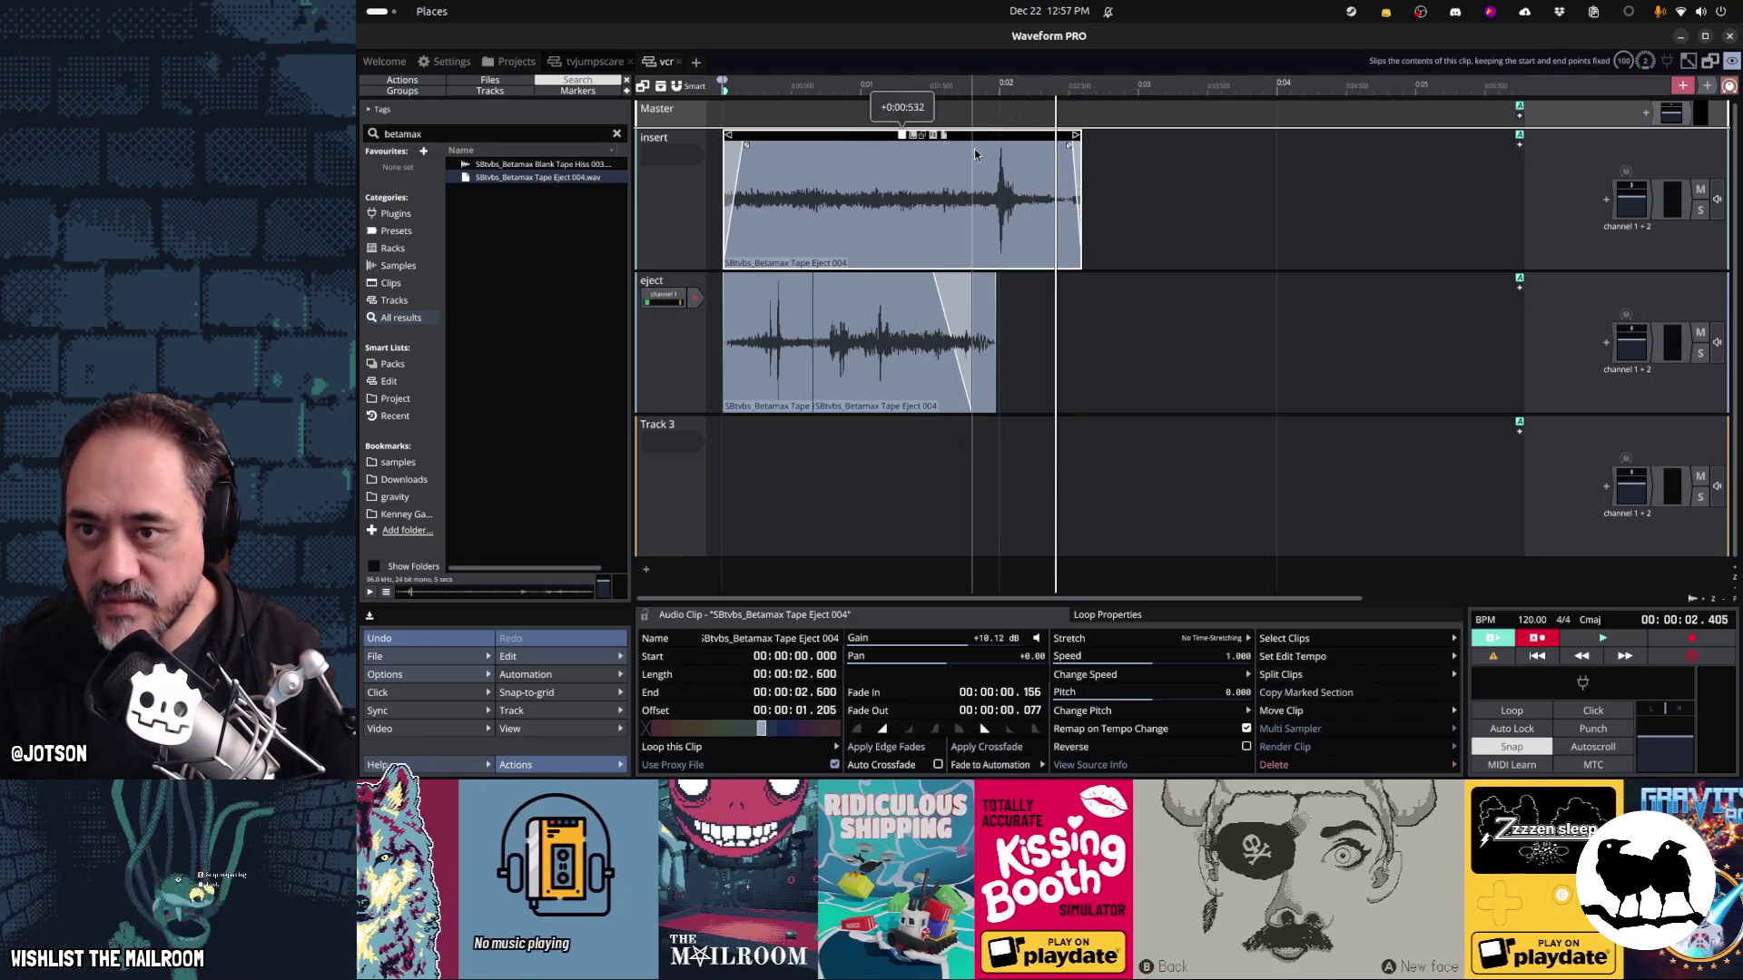
pyautogui.moveTo(1079, 136); pyautogui.dragTo(1066, 137)
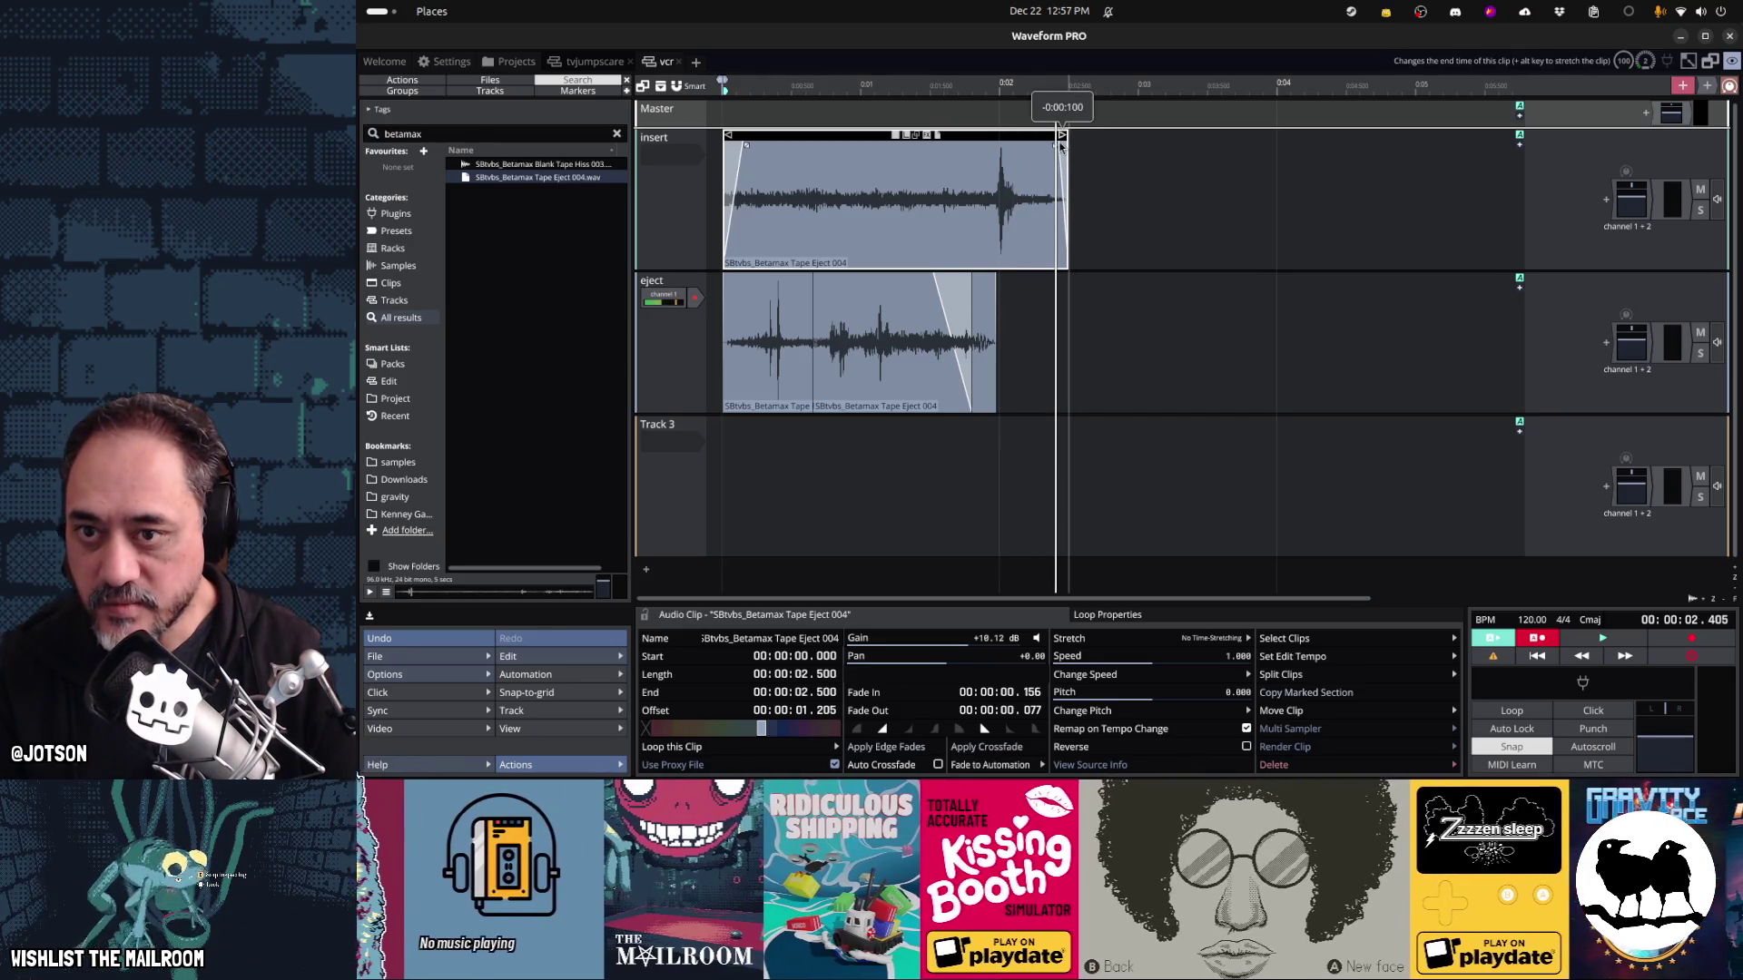
pyautogui.moveTo(886, 279)
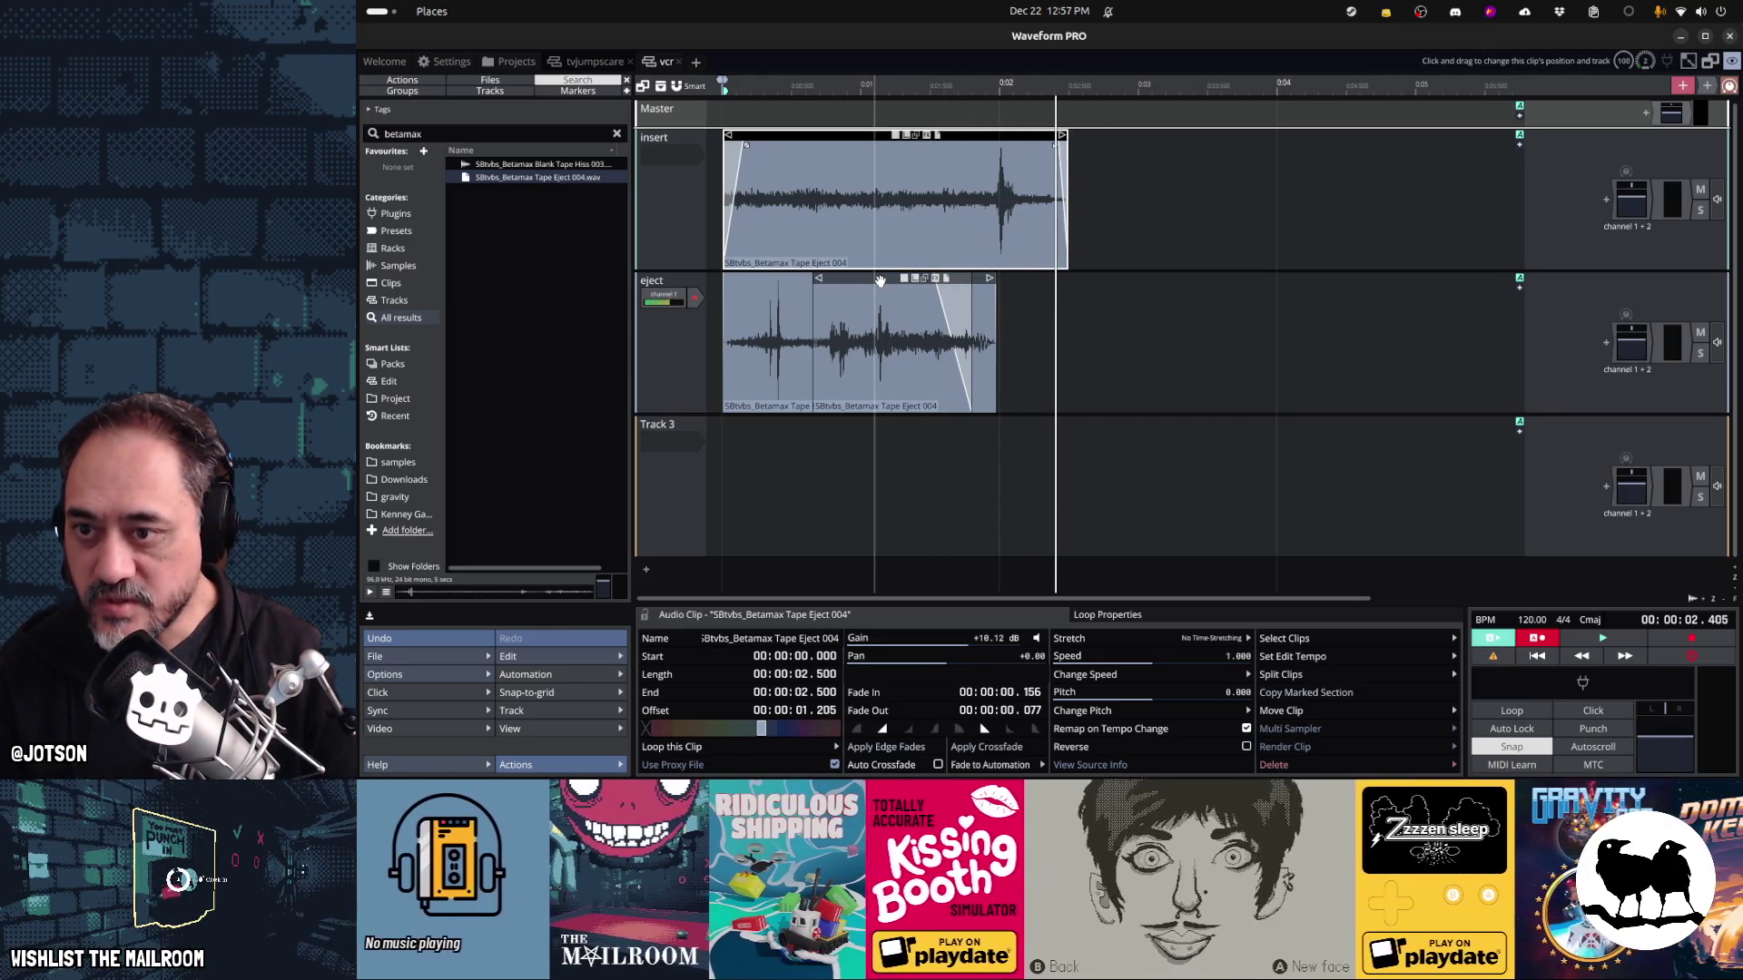
# Solo the eject track and move its second clip later, replaying it from the start
pyautogui.click(1700, 353)
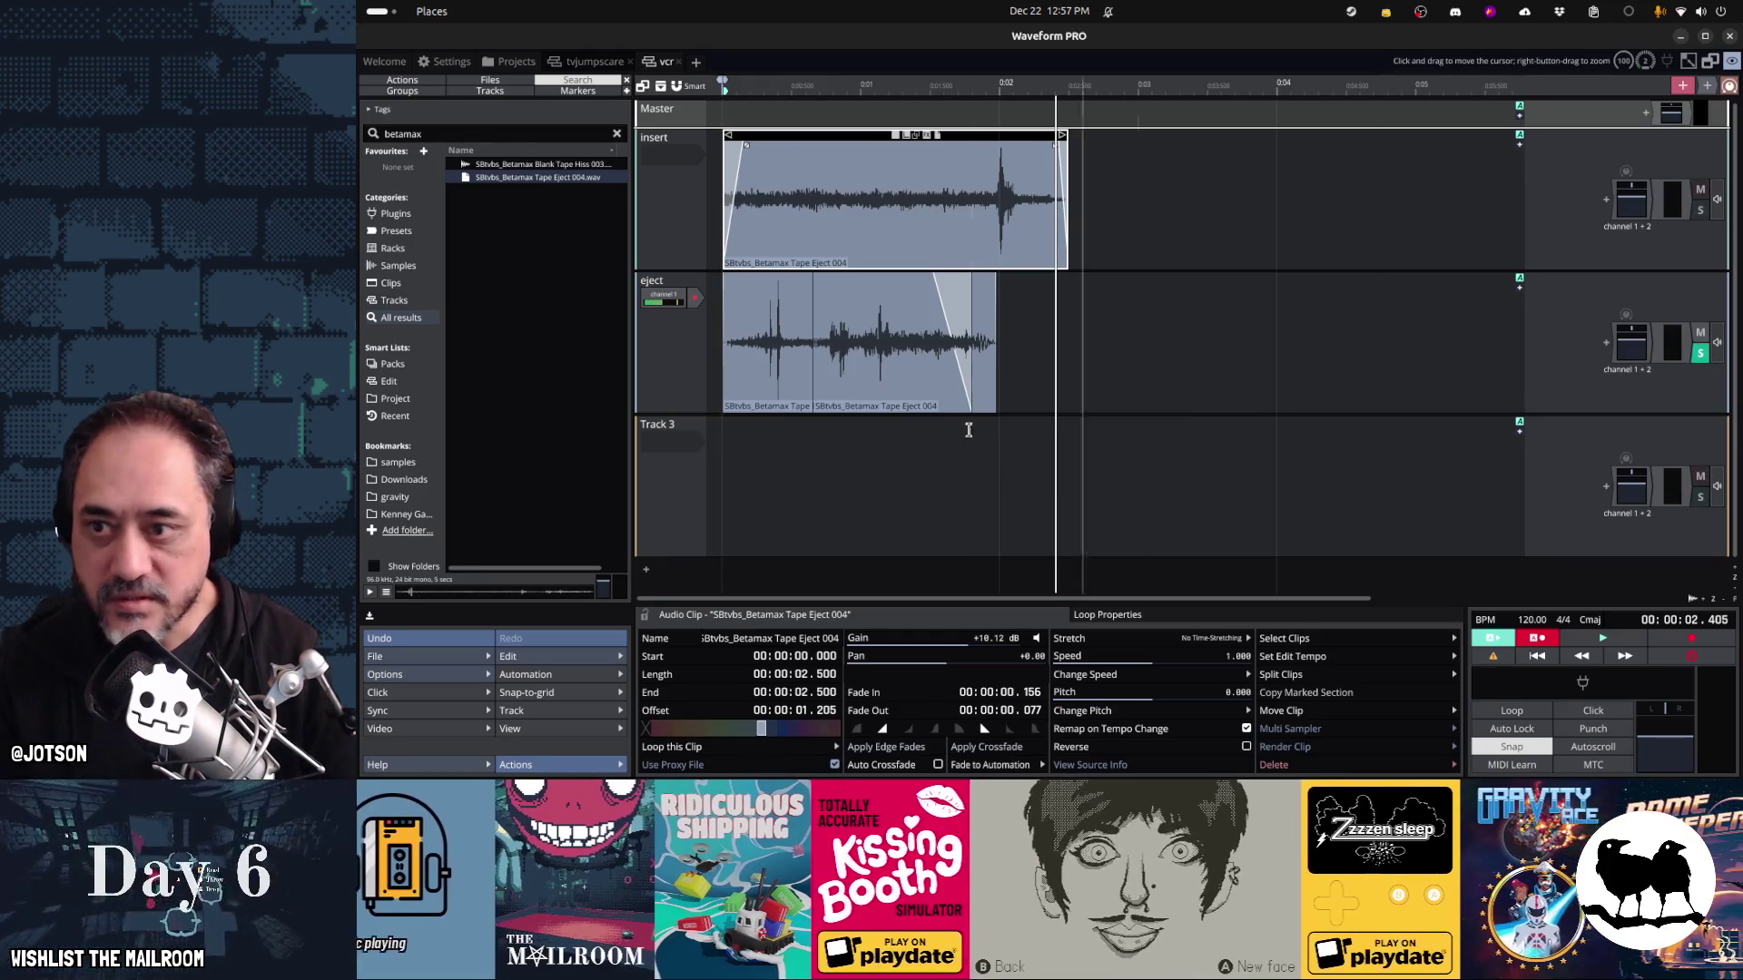
pyautogui.press('space')
pyautogui.moveTo(885, 280); pyautogui.dragTo(936, 283)
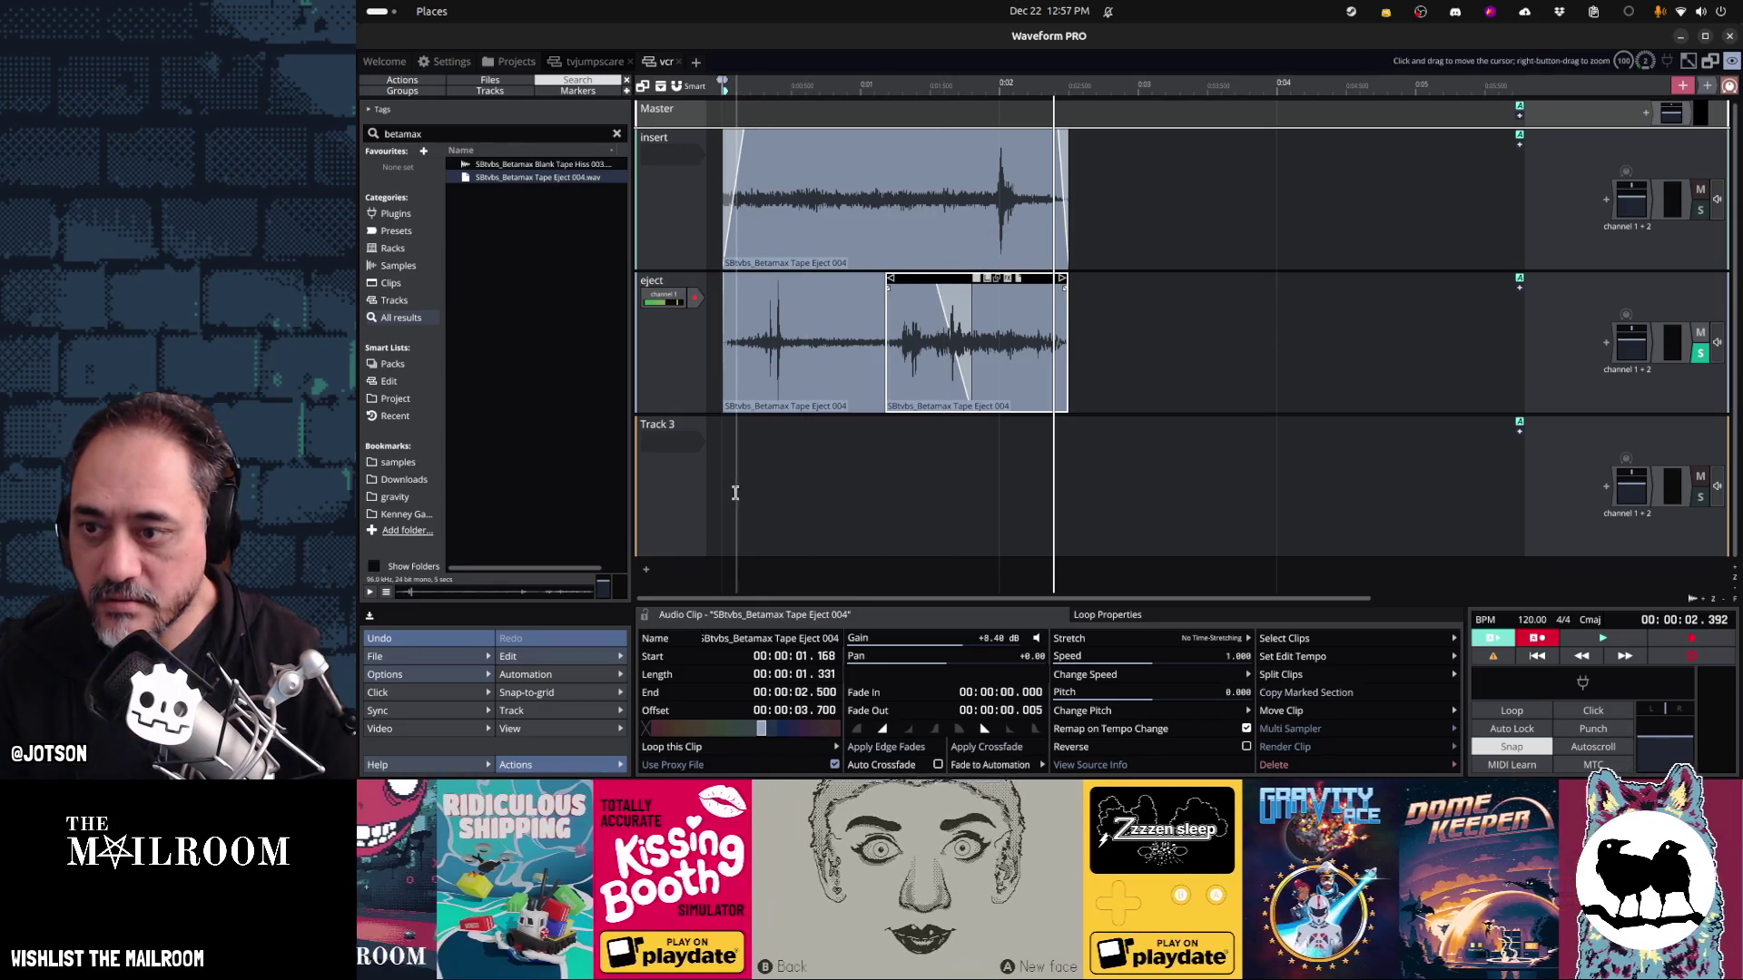
pyautogui.click(718, 493)
pyautogui.press('space')
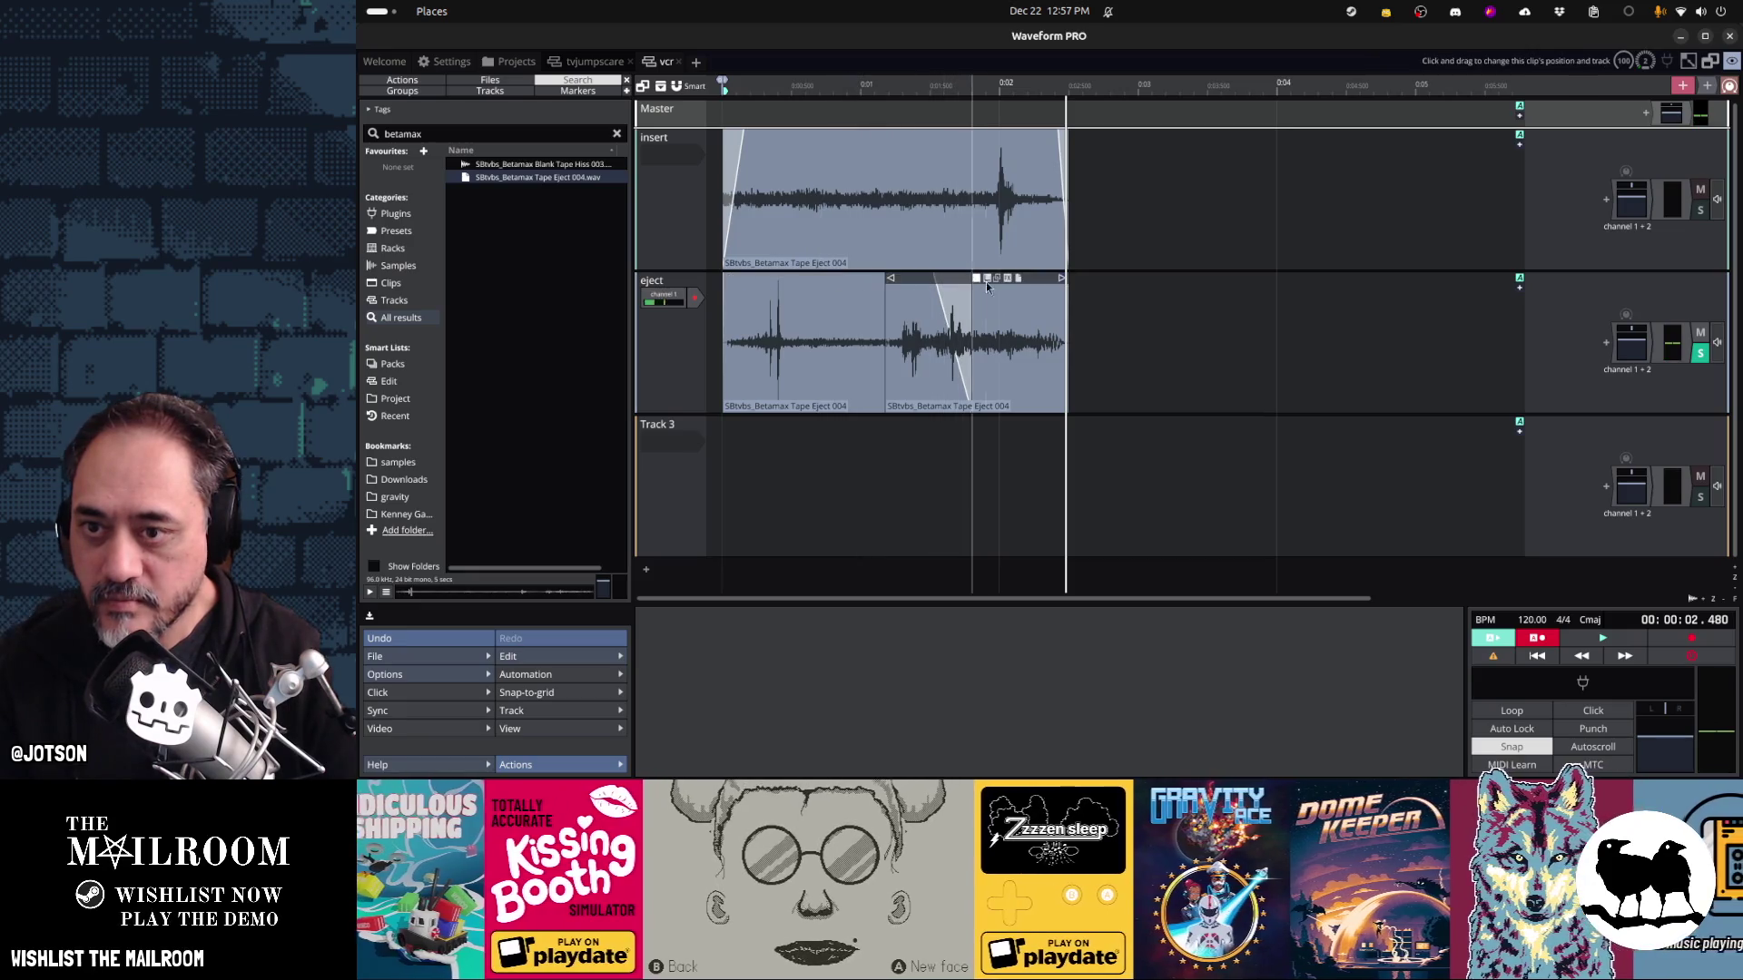
pyautogui.moveTo(1028, 279); pyautogui.dragTo(1078, 276)
pyautogui.click(729, 456)
pyautogui.press('space')
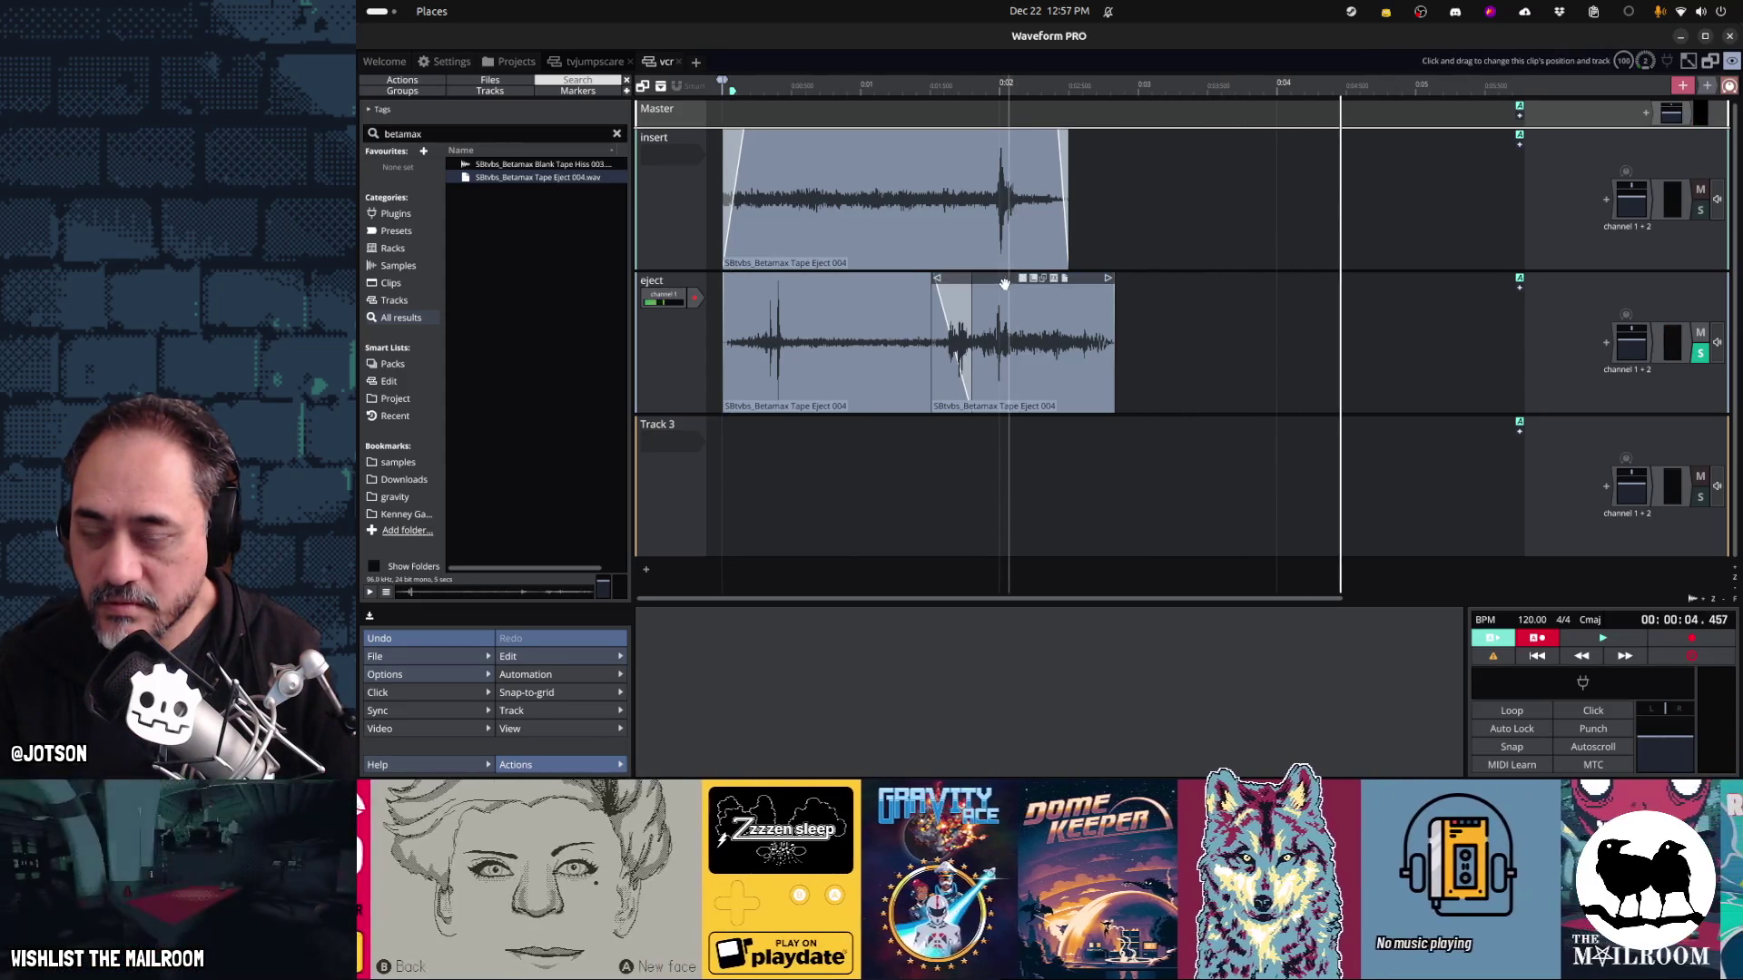
# Save the audio edit and set rendering to one file per track
pyautogui.hotkey('ctrl', 's')
pyautogui.click(429, 655)
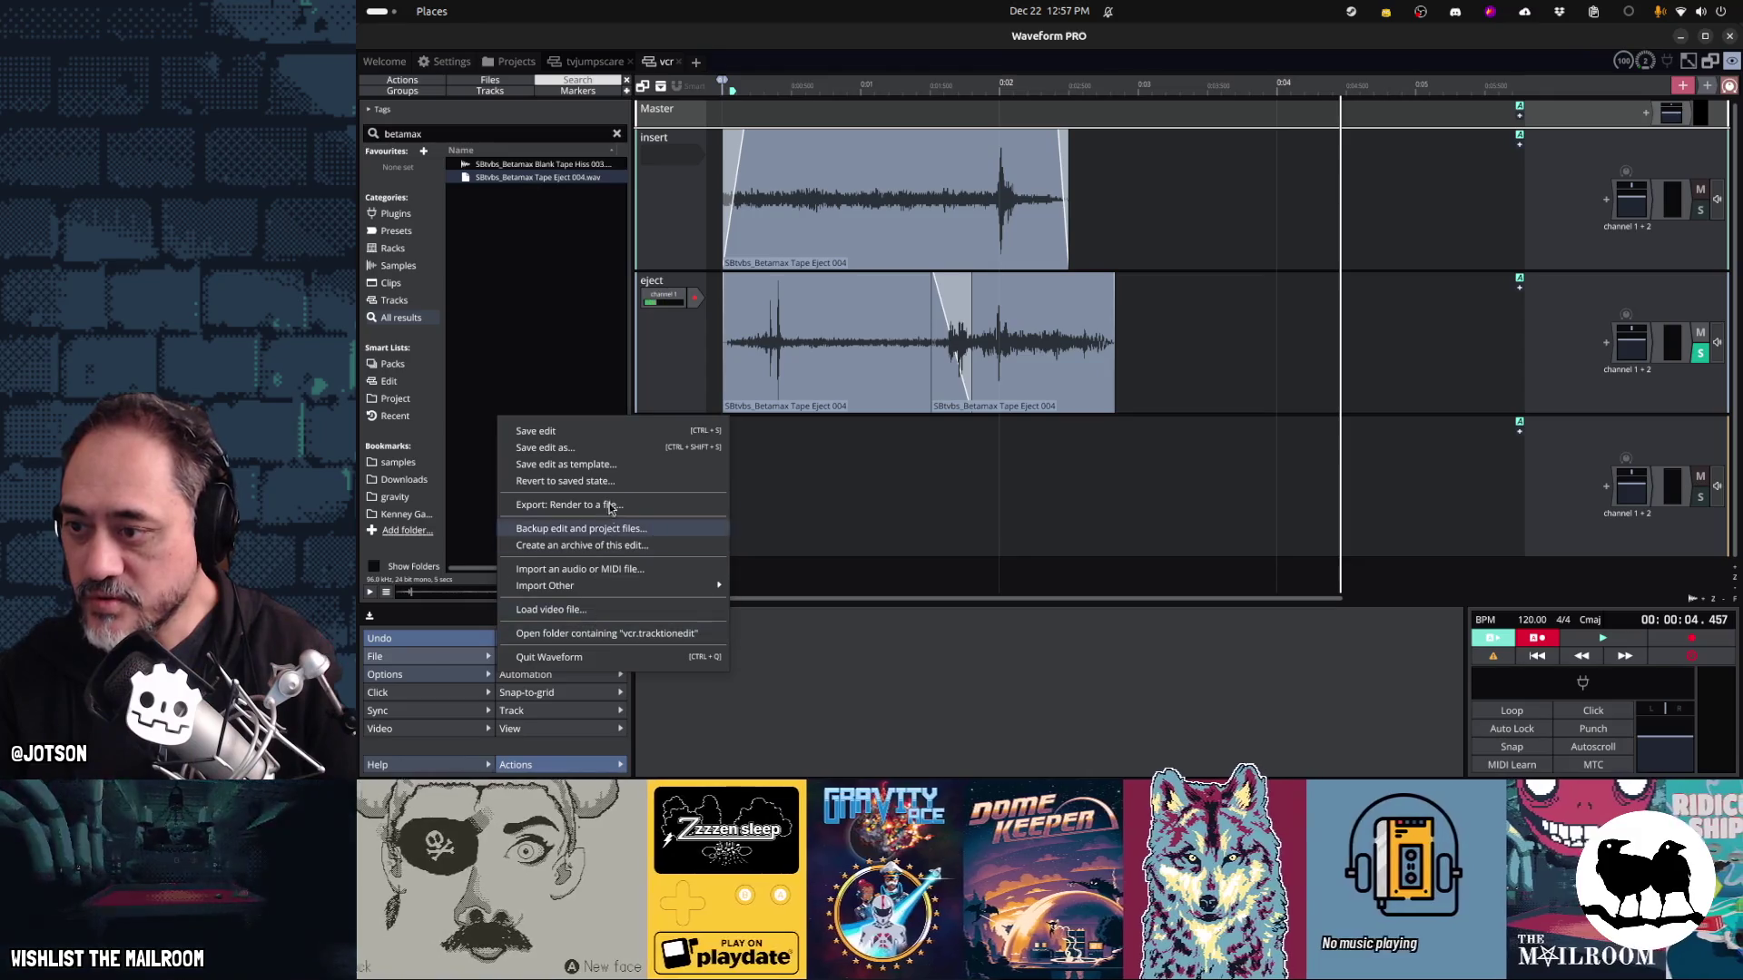
pyautogui.click(569, 505)
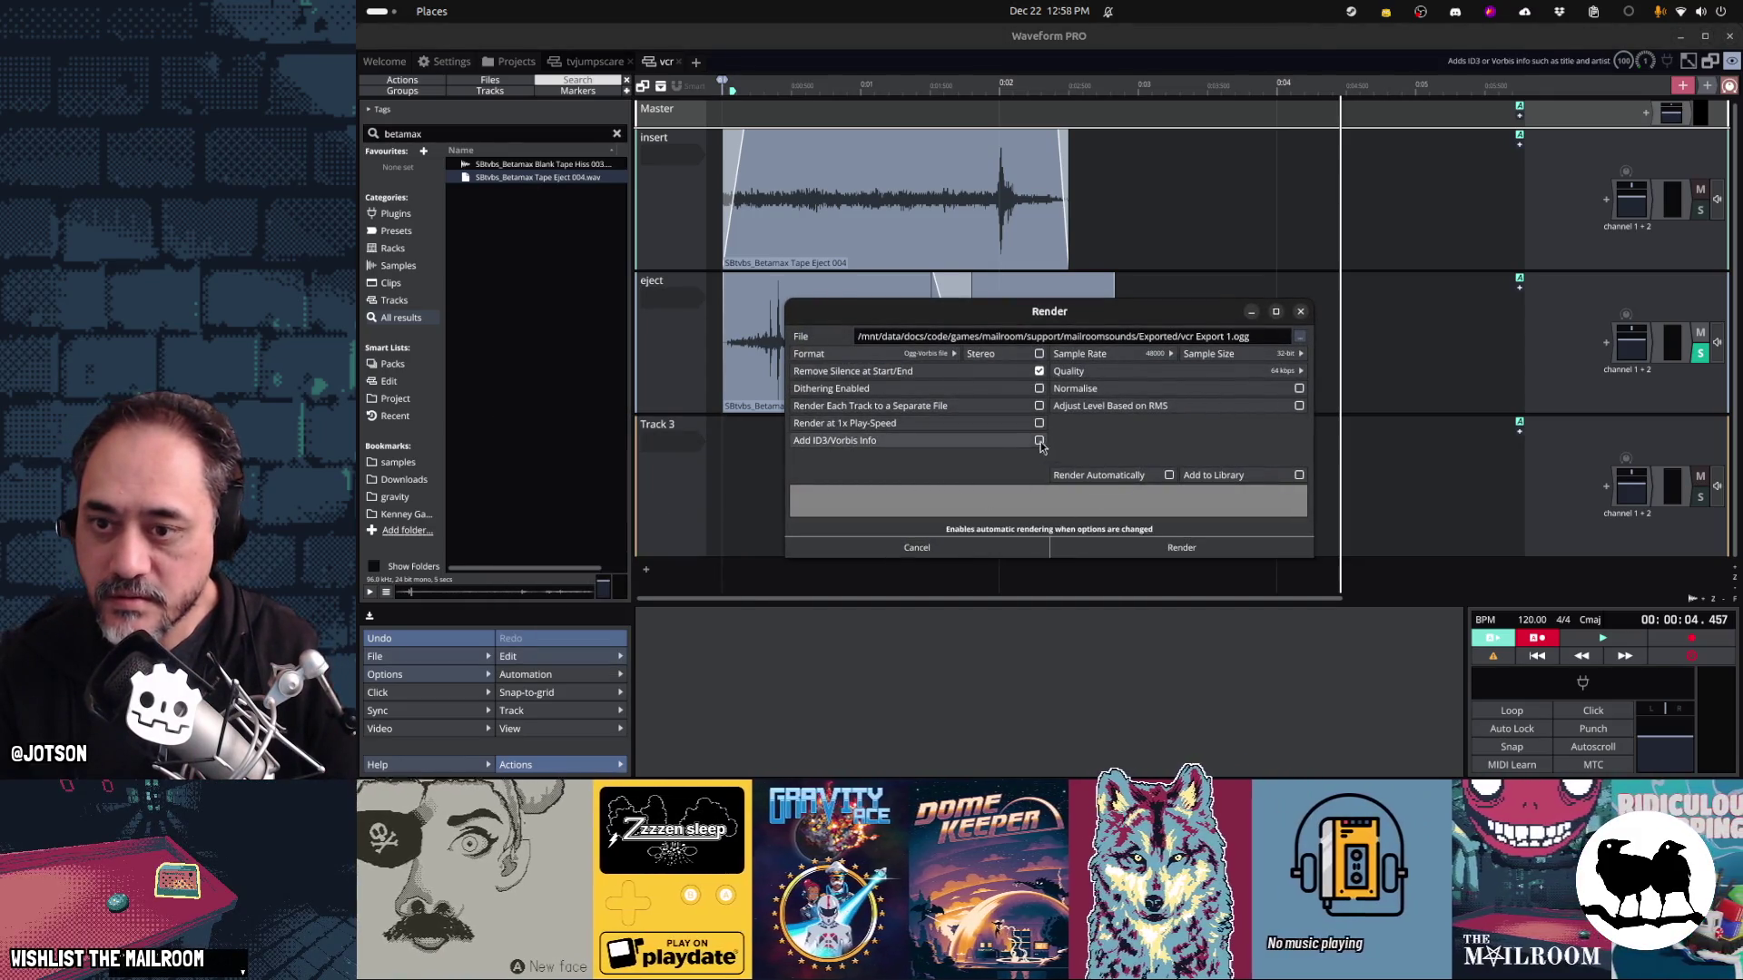
pyautogui.click(1013, 410)
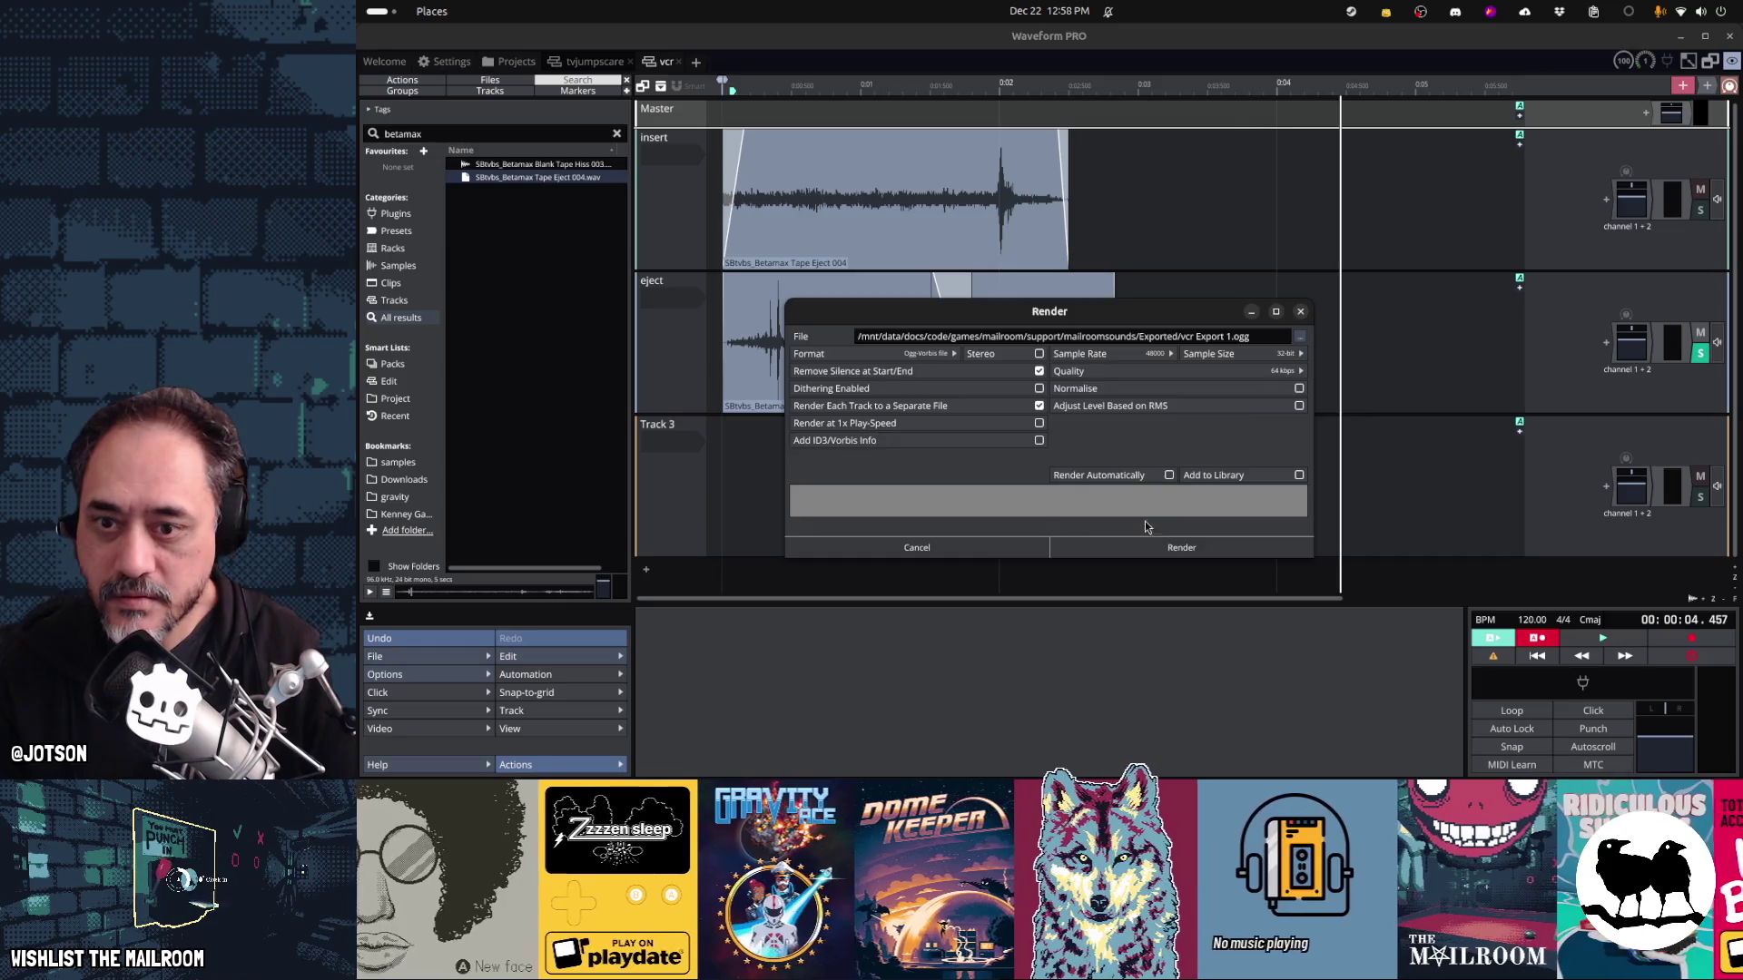
pyautogui.click(1148, 547)
# Unsolo the eject track and render each track to a separate Ogg file
pyautogui.click(1701, 359)
pyautogui.click(390, 656)
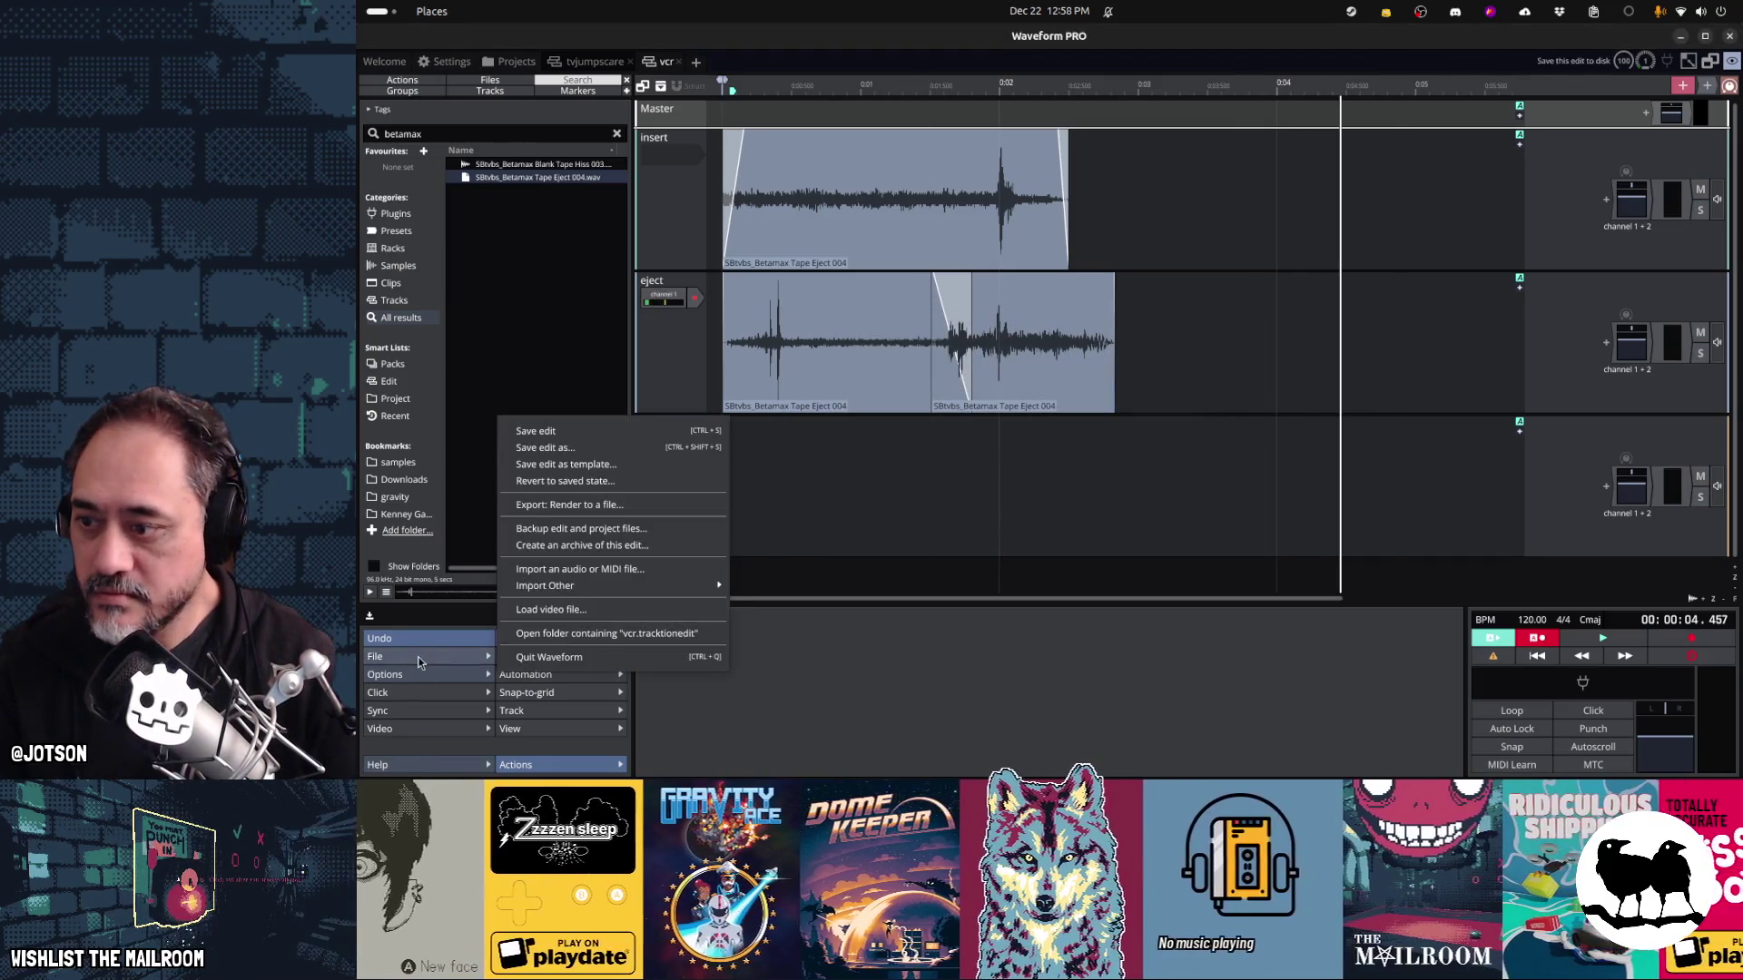
pyautogui.click(581, 527)
pyautogui.click(1009, 410)
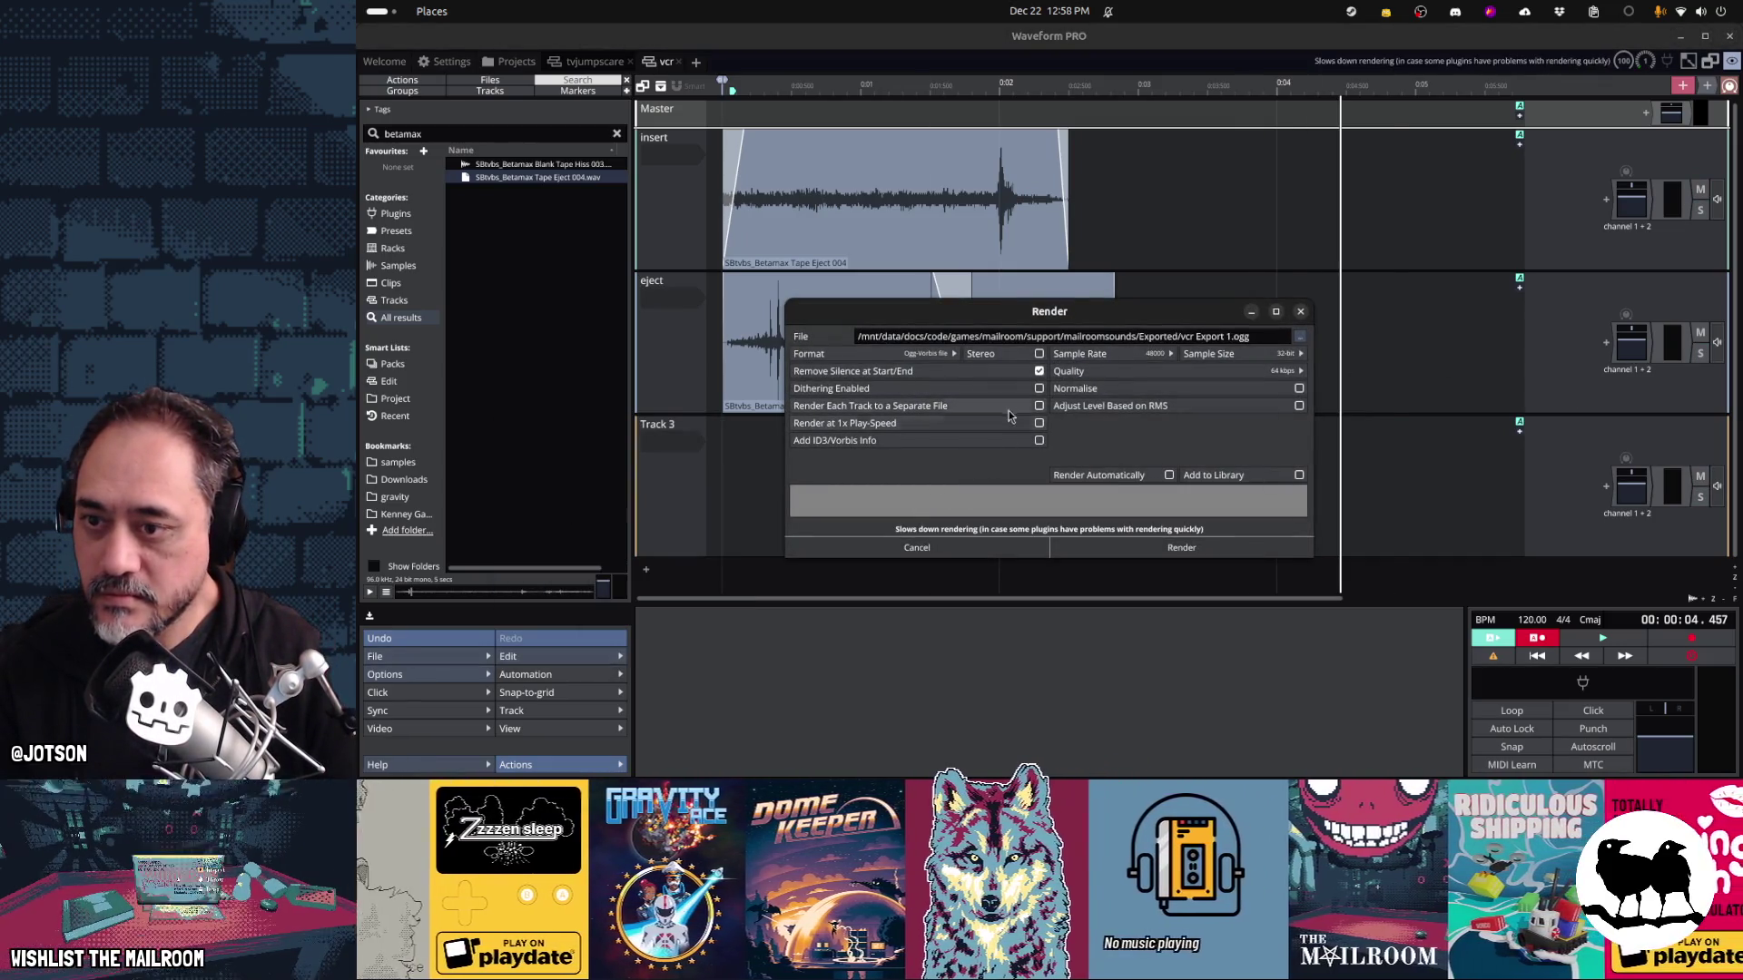
pyautogui.click(1126, 548)
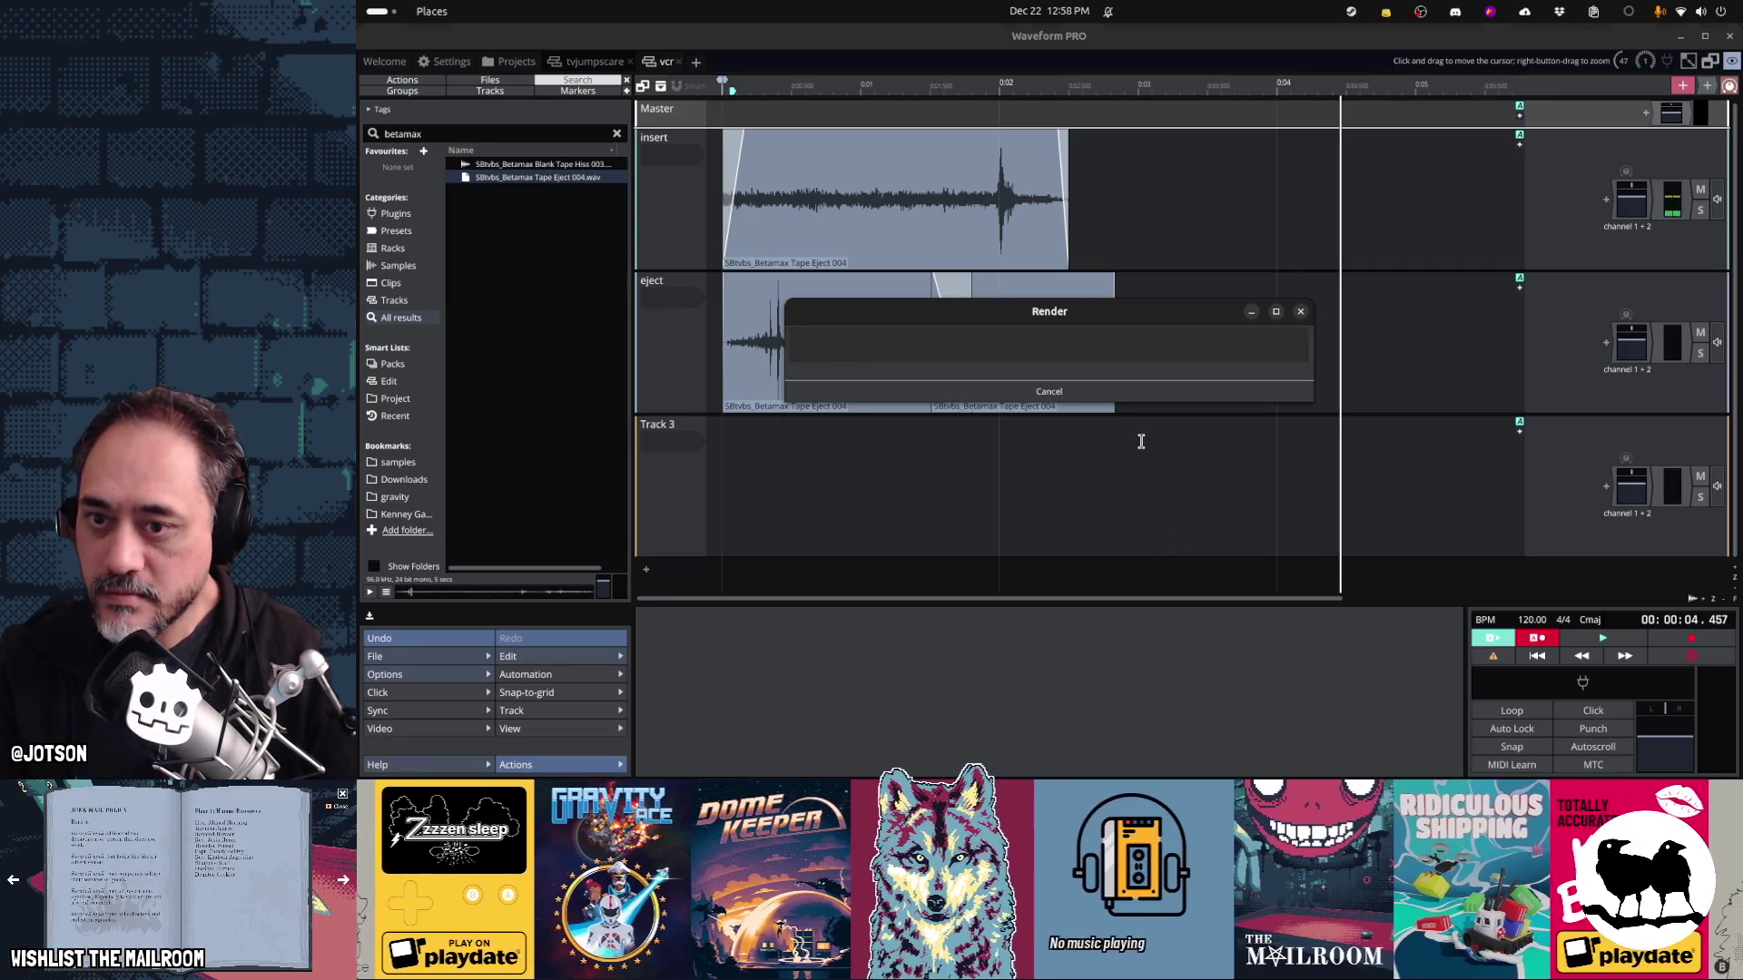
pyautogui.hotkey('alt', 'Tab')
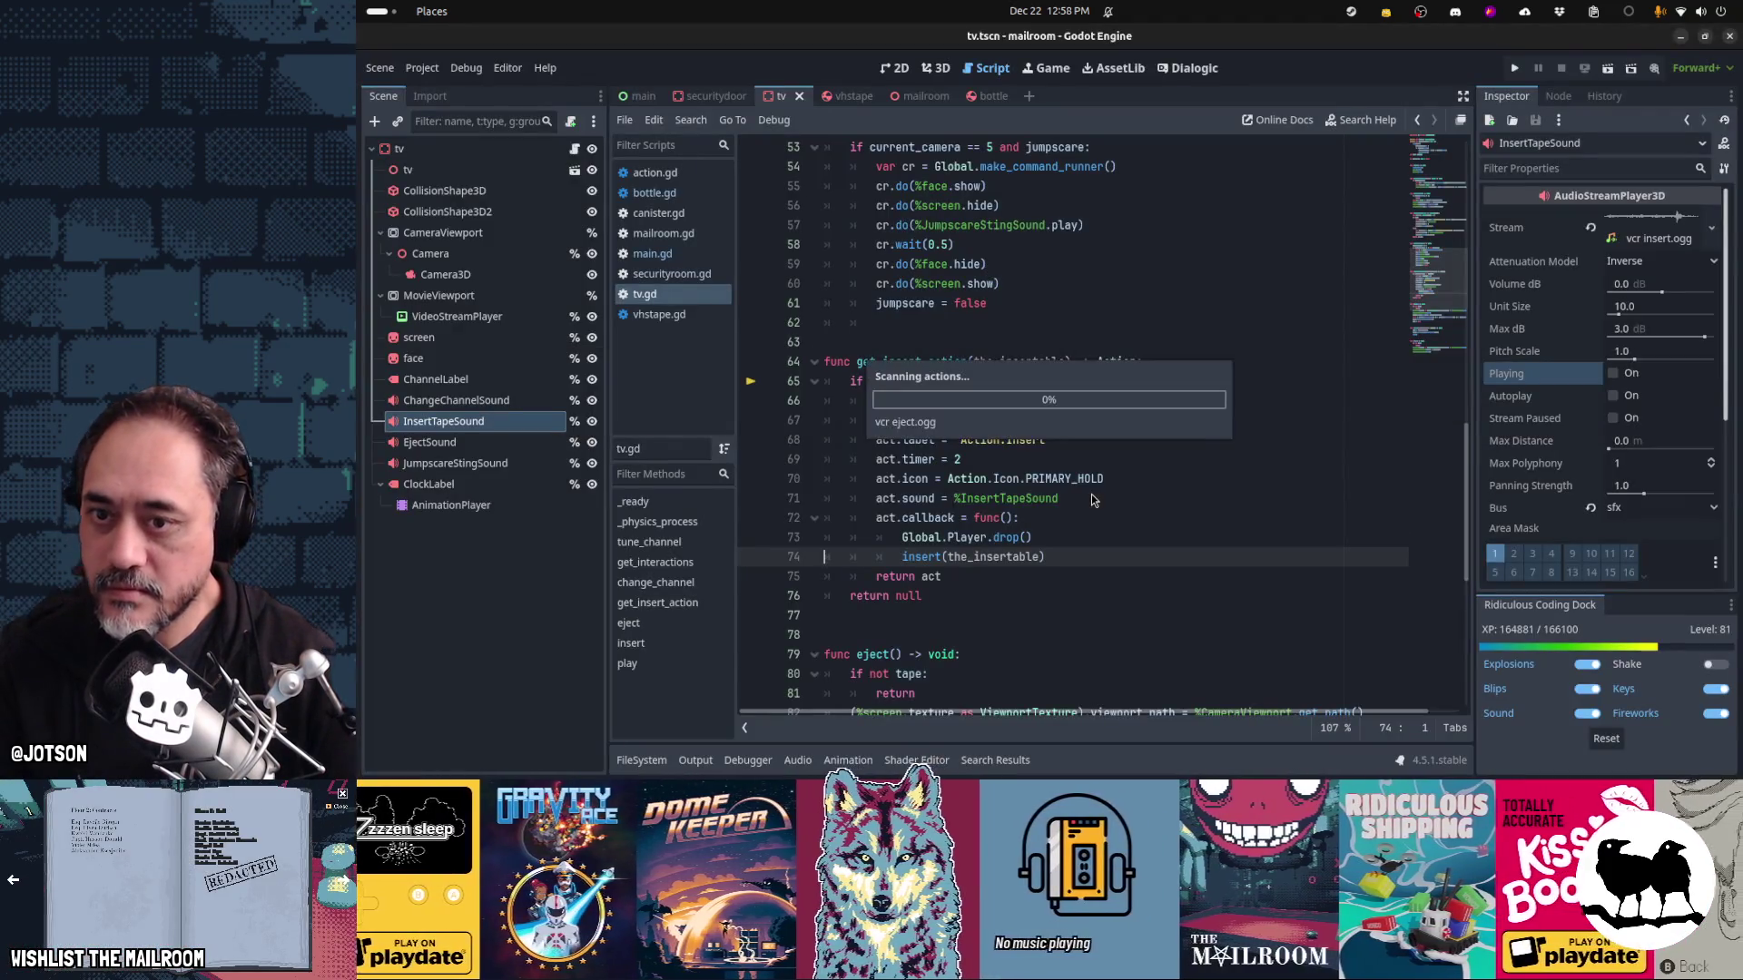
# Run the game, walk up to the VCR, and eject its tape onto the floor
pyautogui.click(1045, 491)
pyautogui.press('F5')
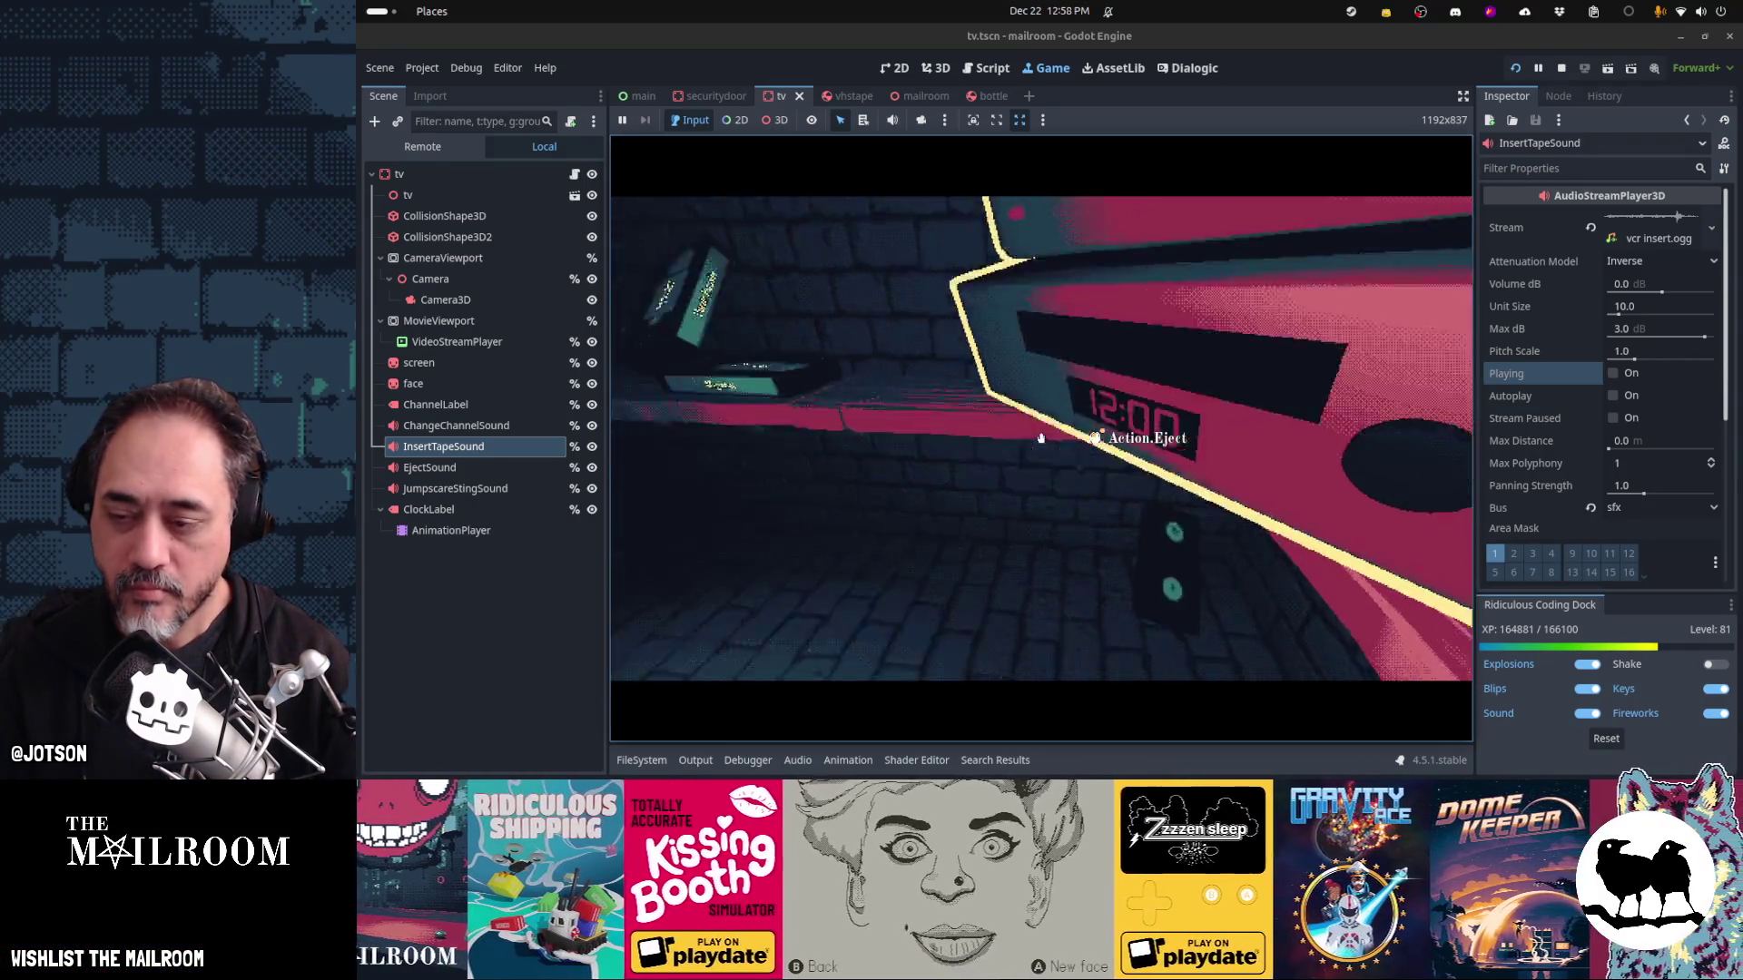
pyautogui.press('w')
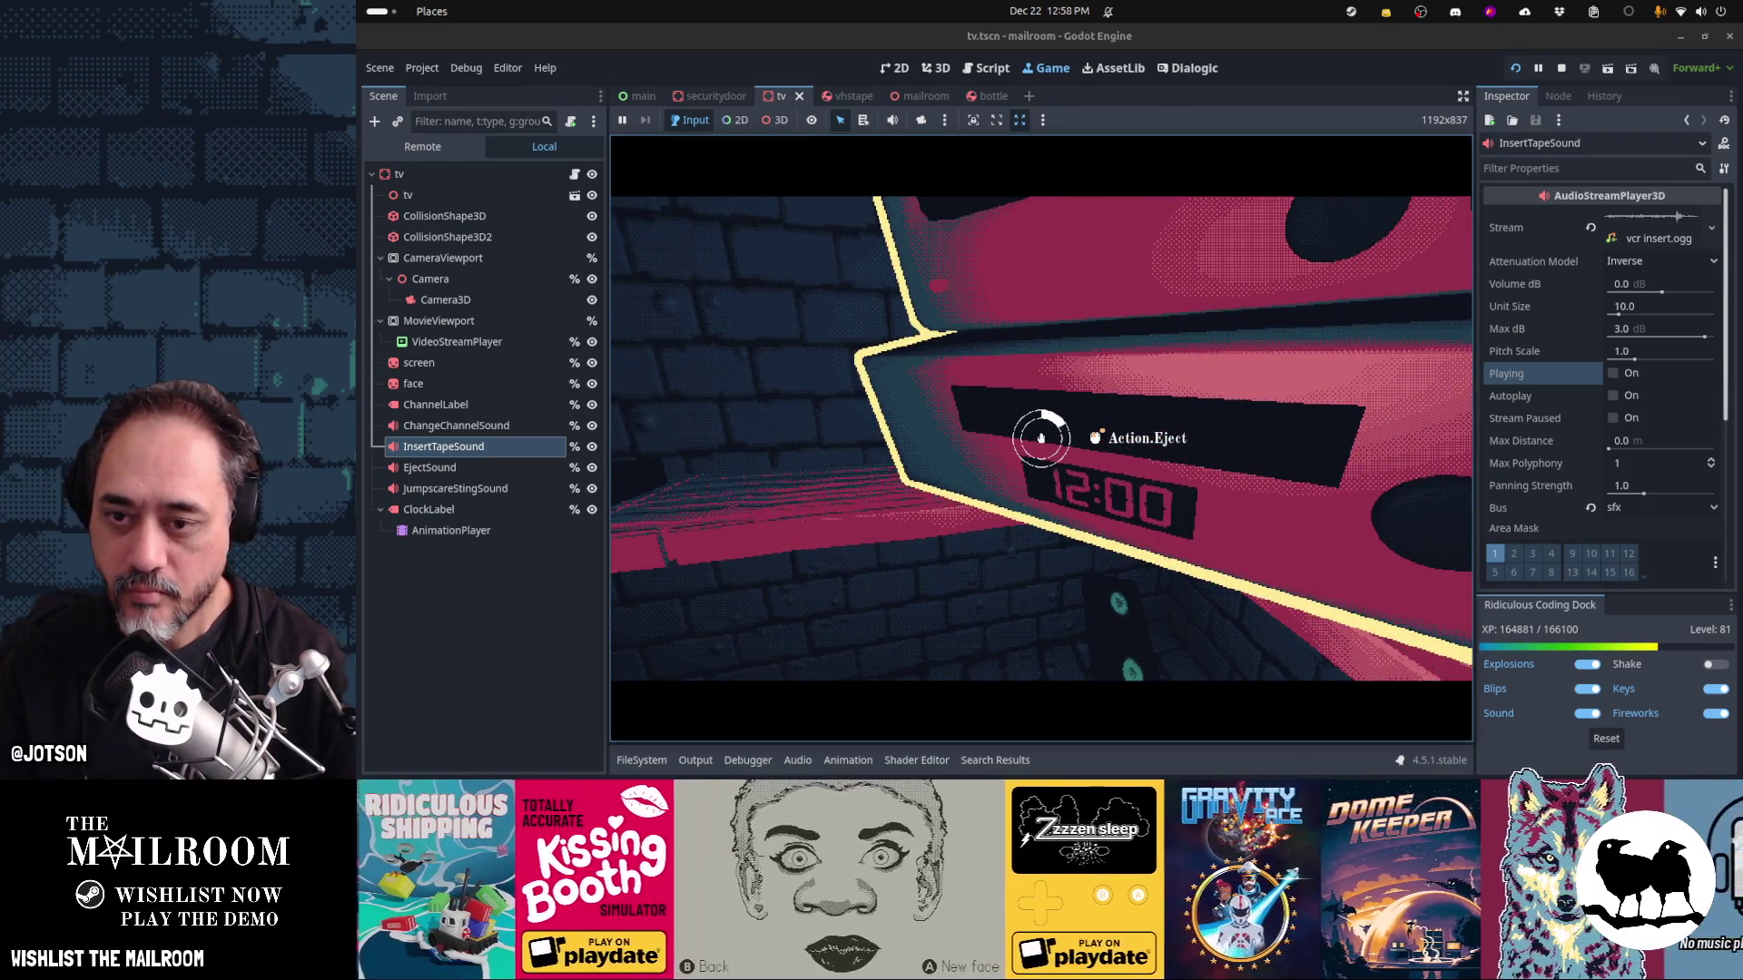
pyautogui.click(1041, 438)
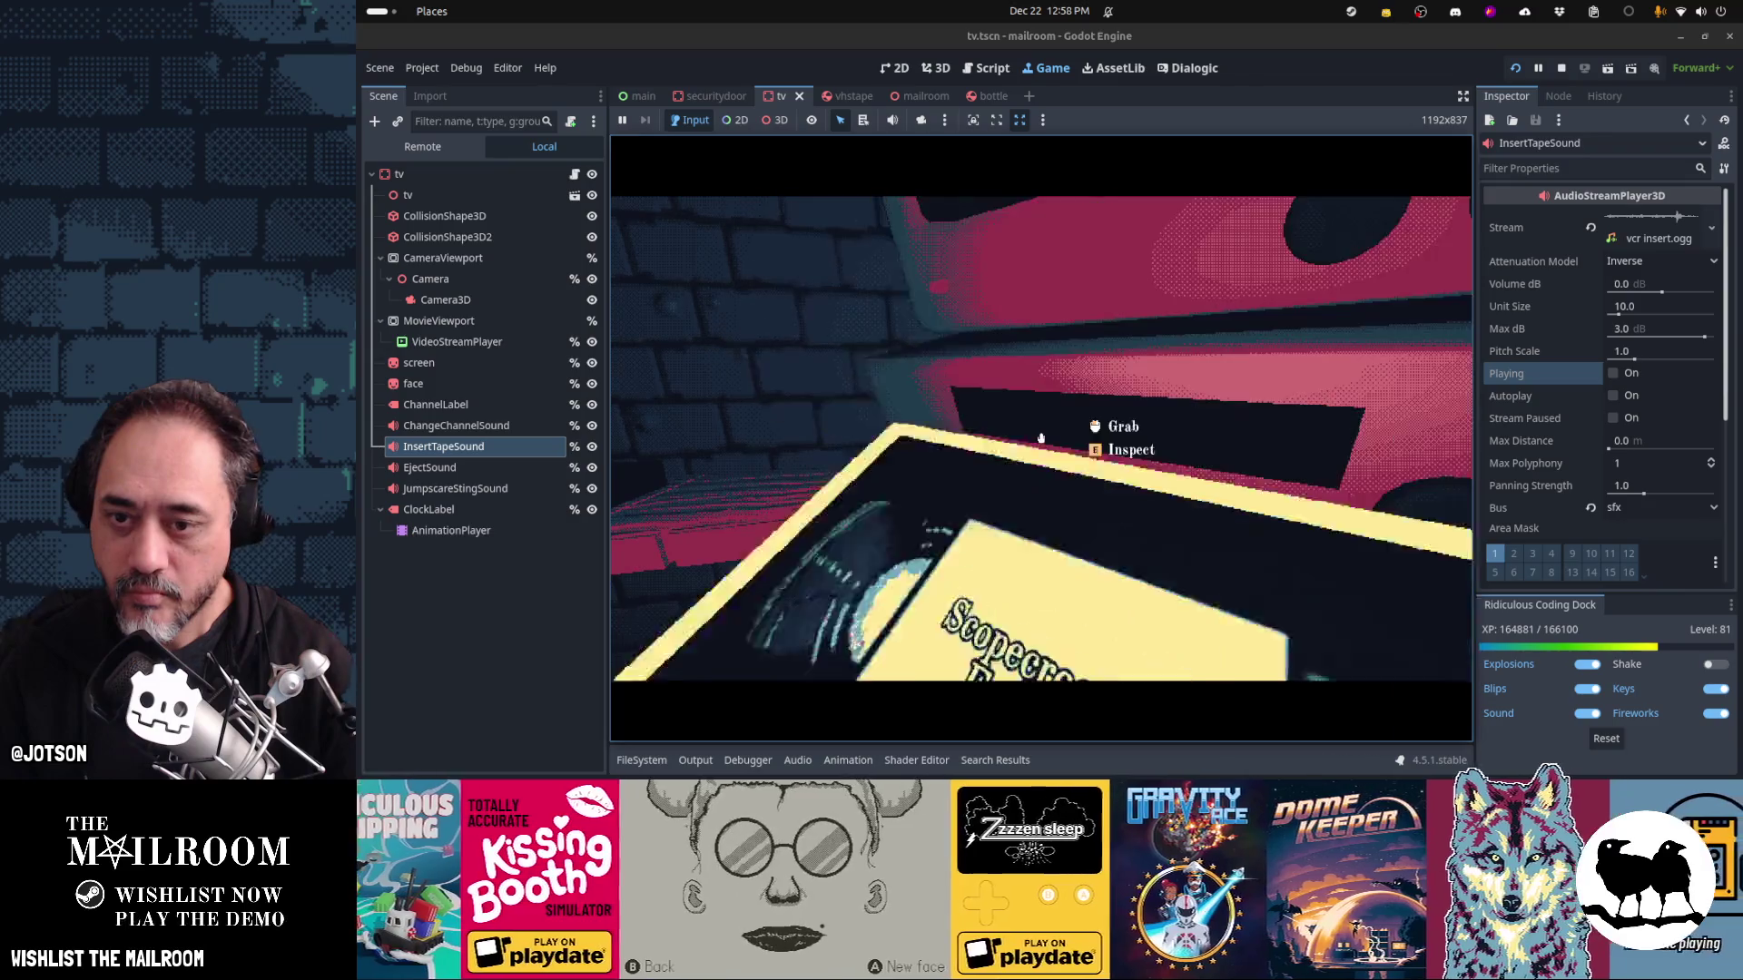
pyautogui.click(1041, 439)
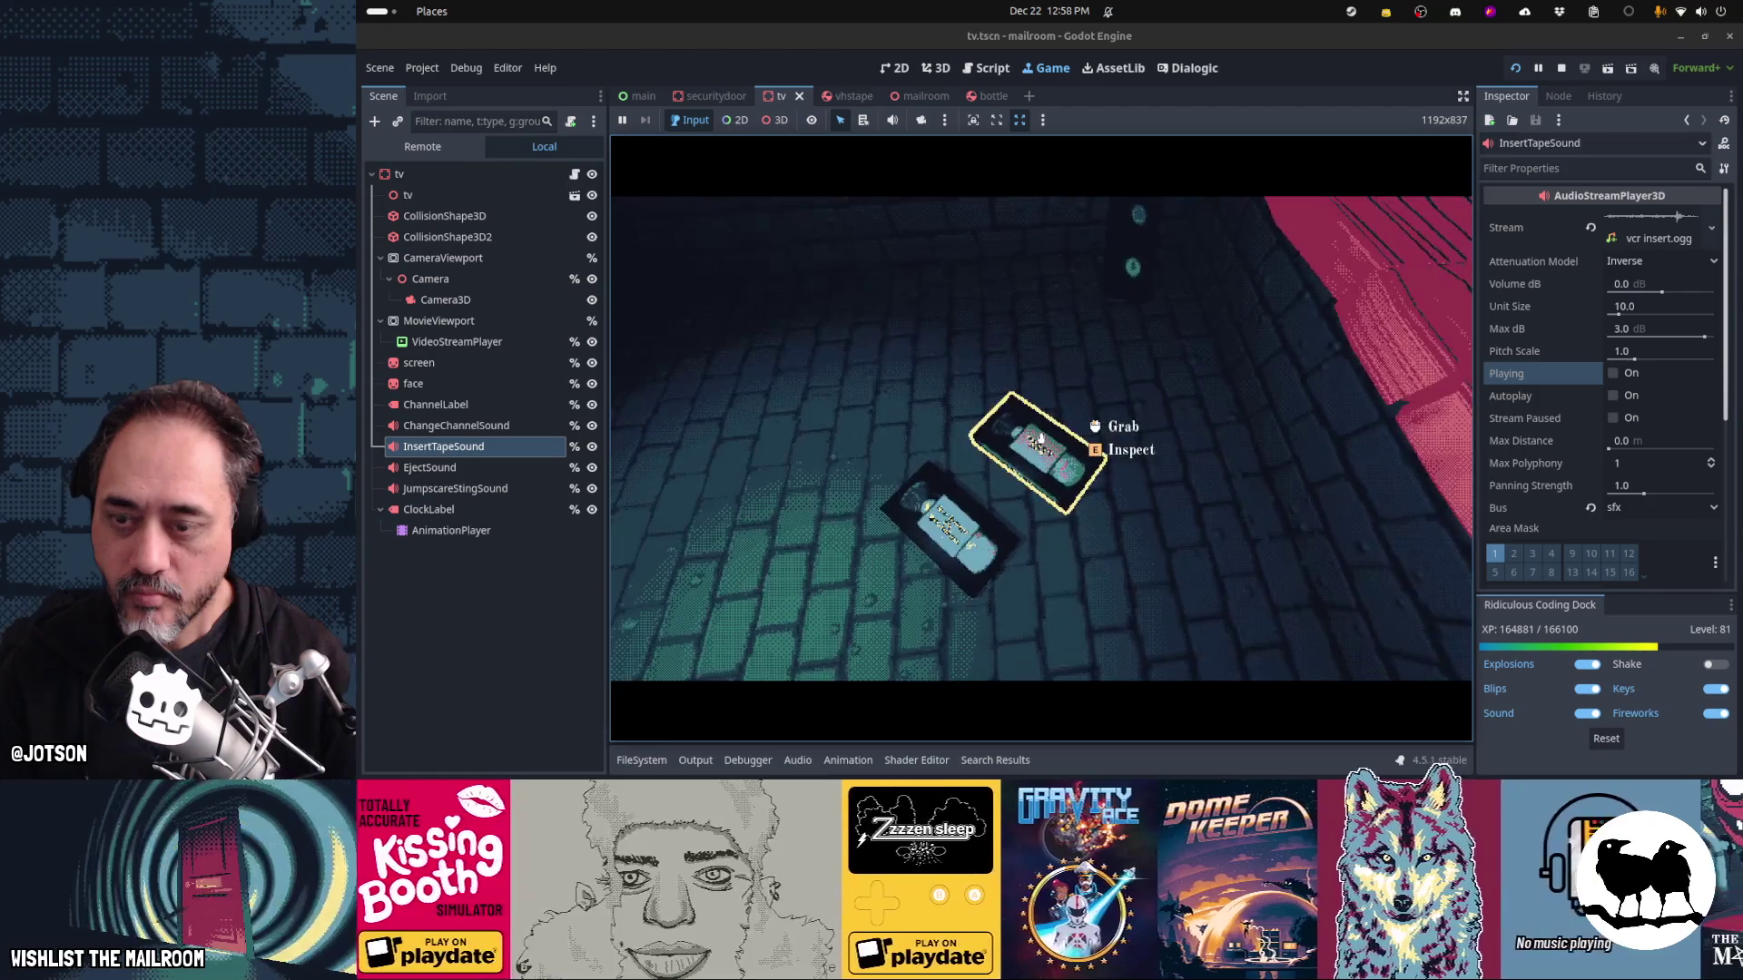
# Pick up a tape from the floor and insert it into the VCR
pyautogui.click(1041, 439)
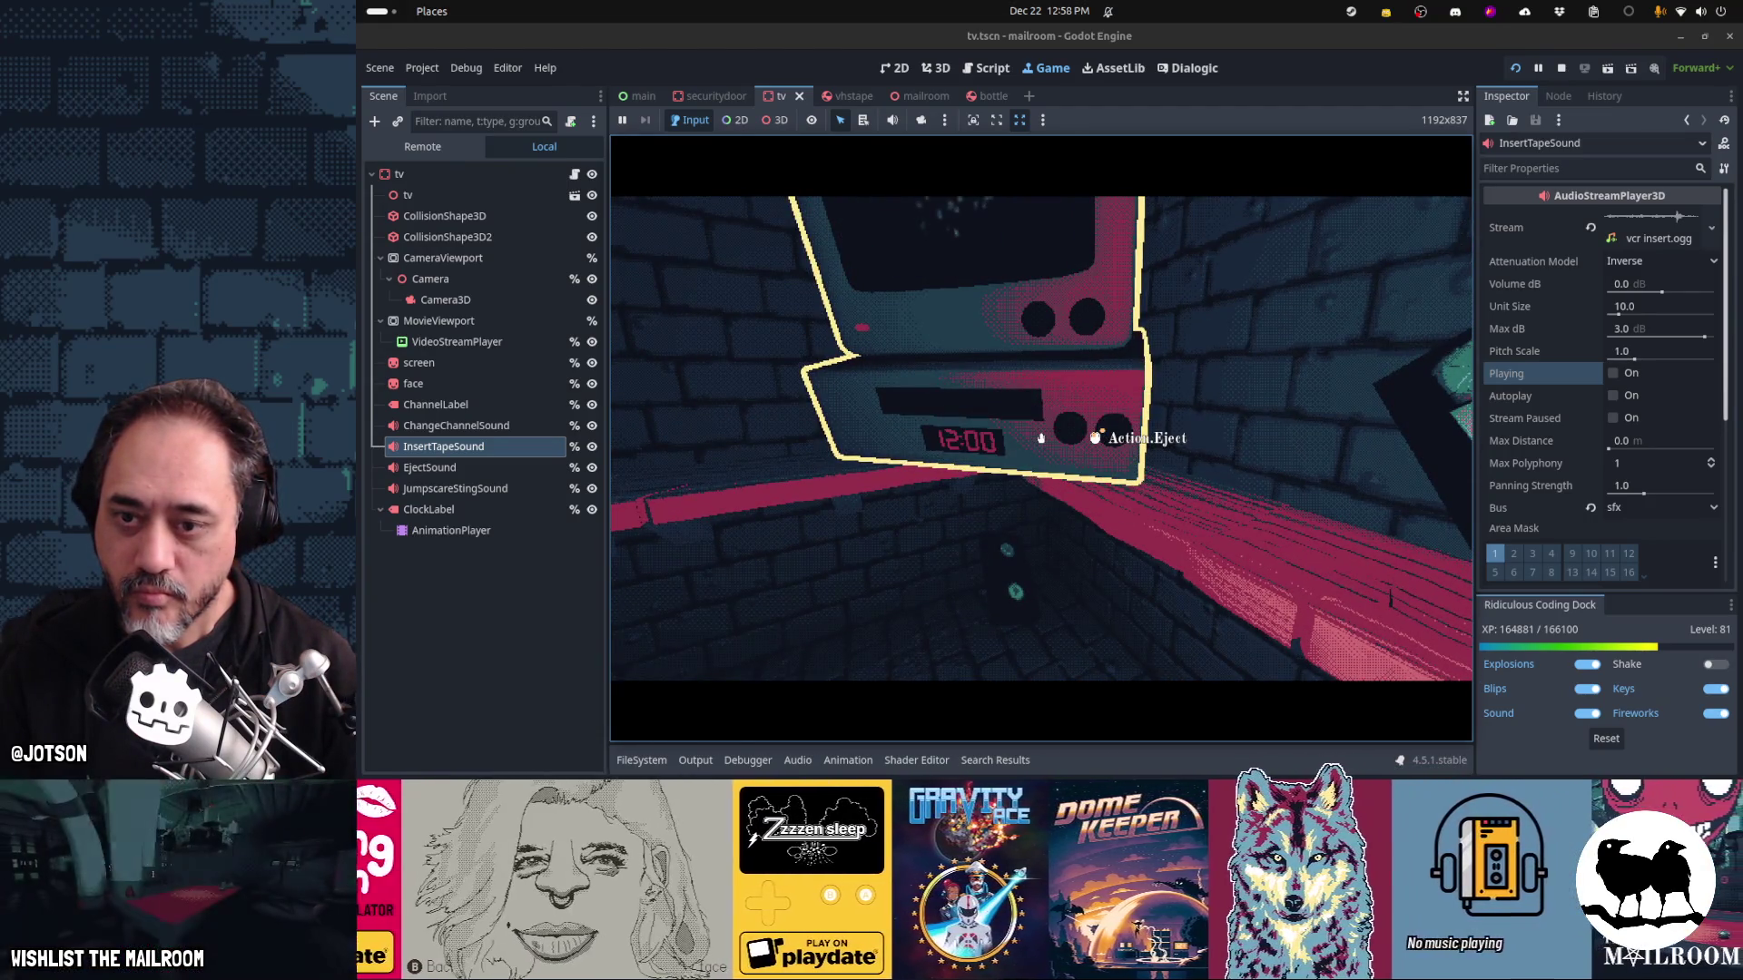
pyautogui.press('s')
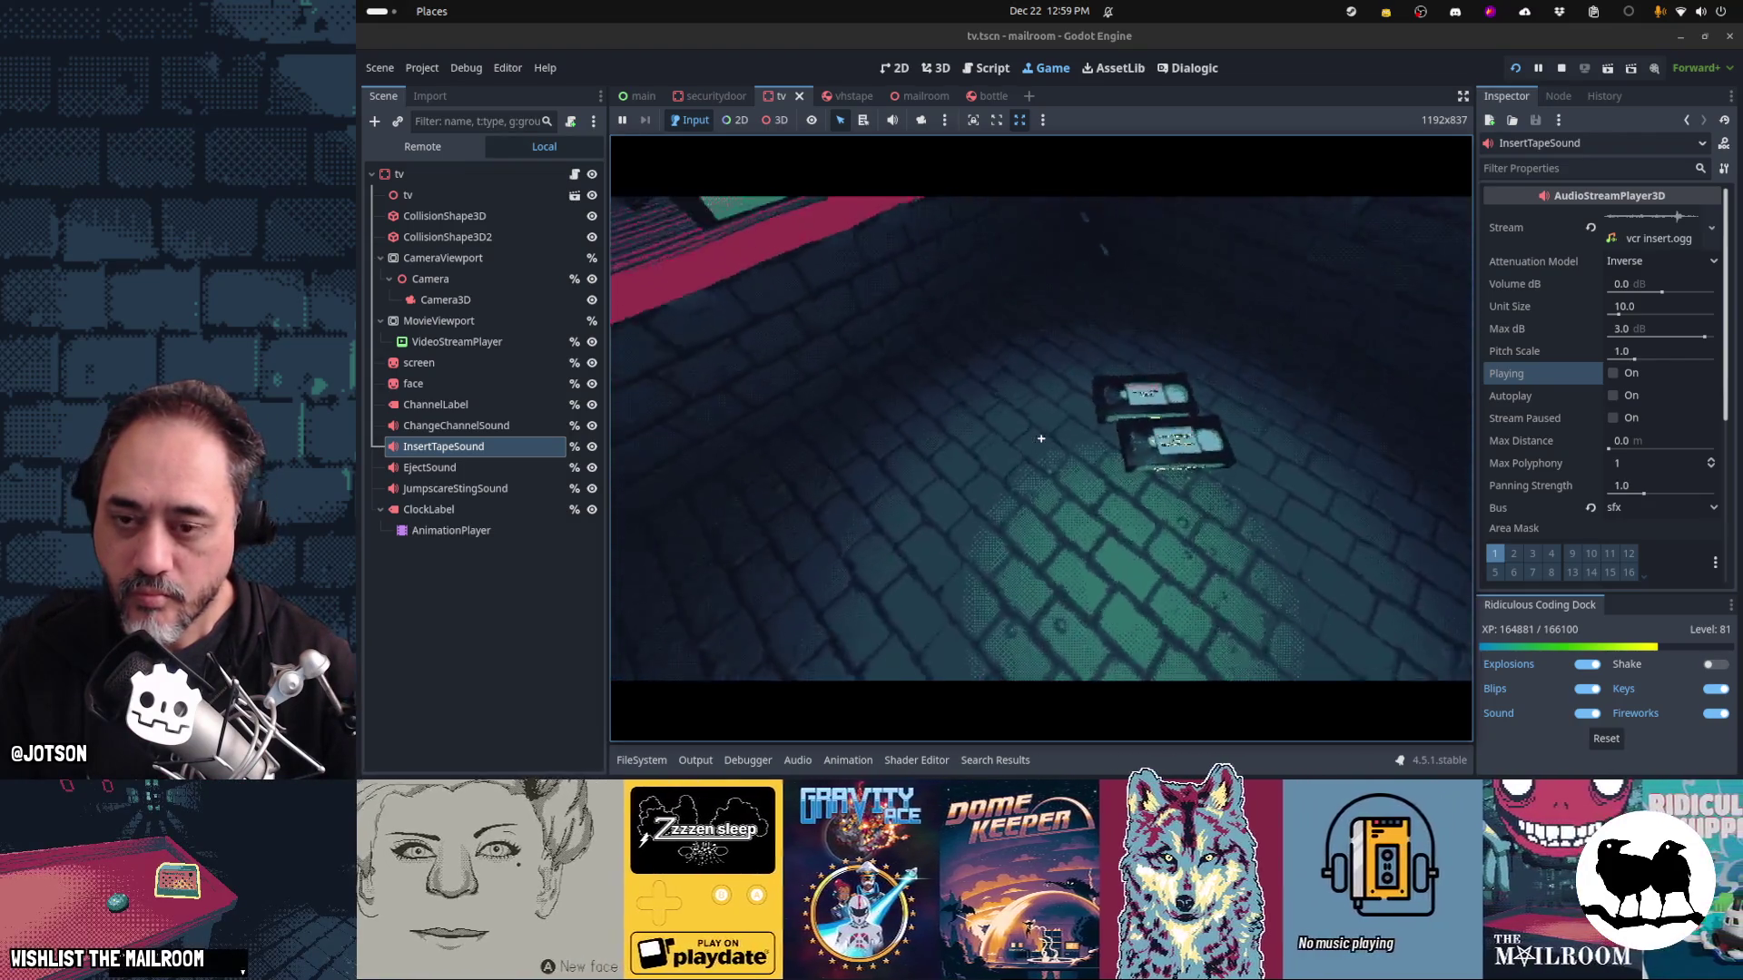
pyautogui.click(1041, 438)
pyautogui.click(1041, 438)
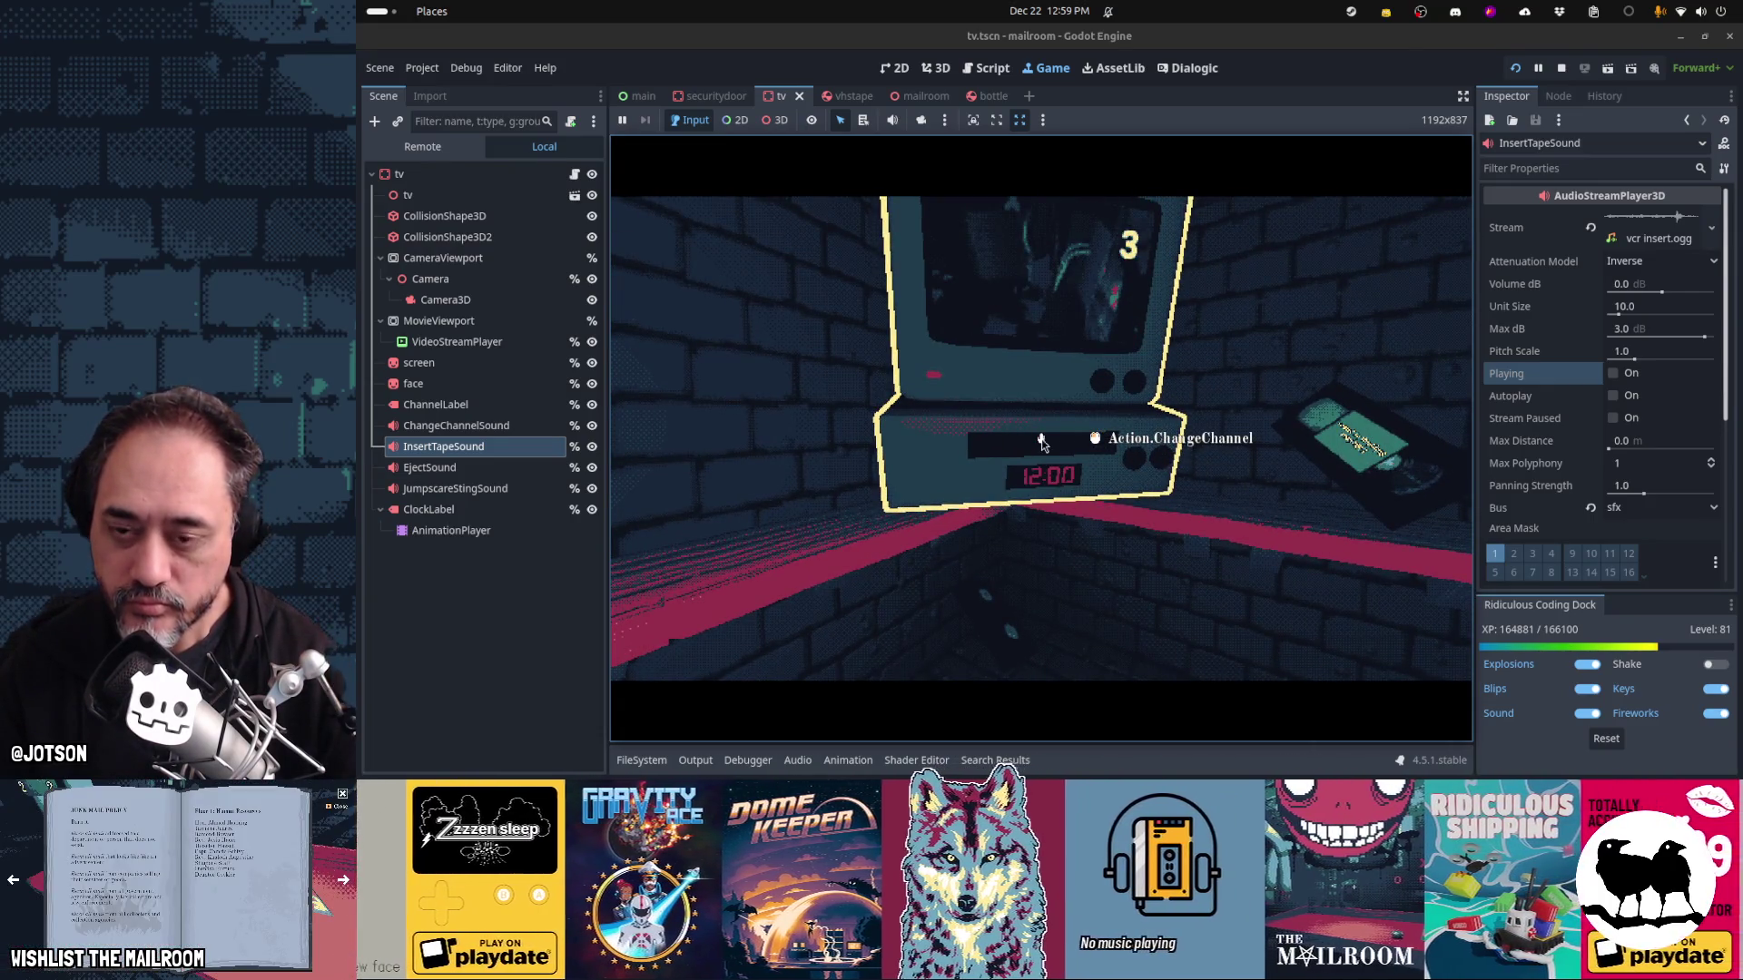
pyautogui.hotkey('alt', 'Tab')
pyautogui.hotkey('alt', 'Tab')
pyautogui.hotkey('alt', 'Tab')
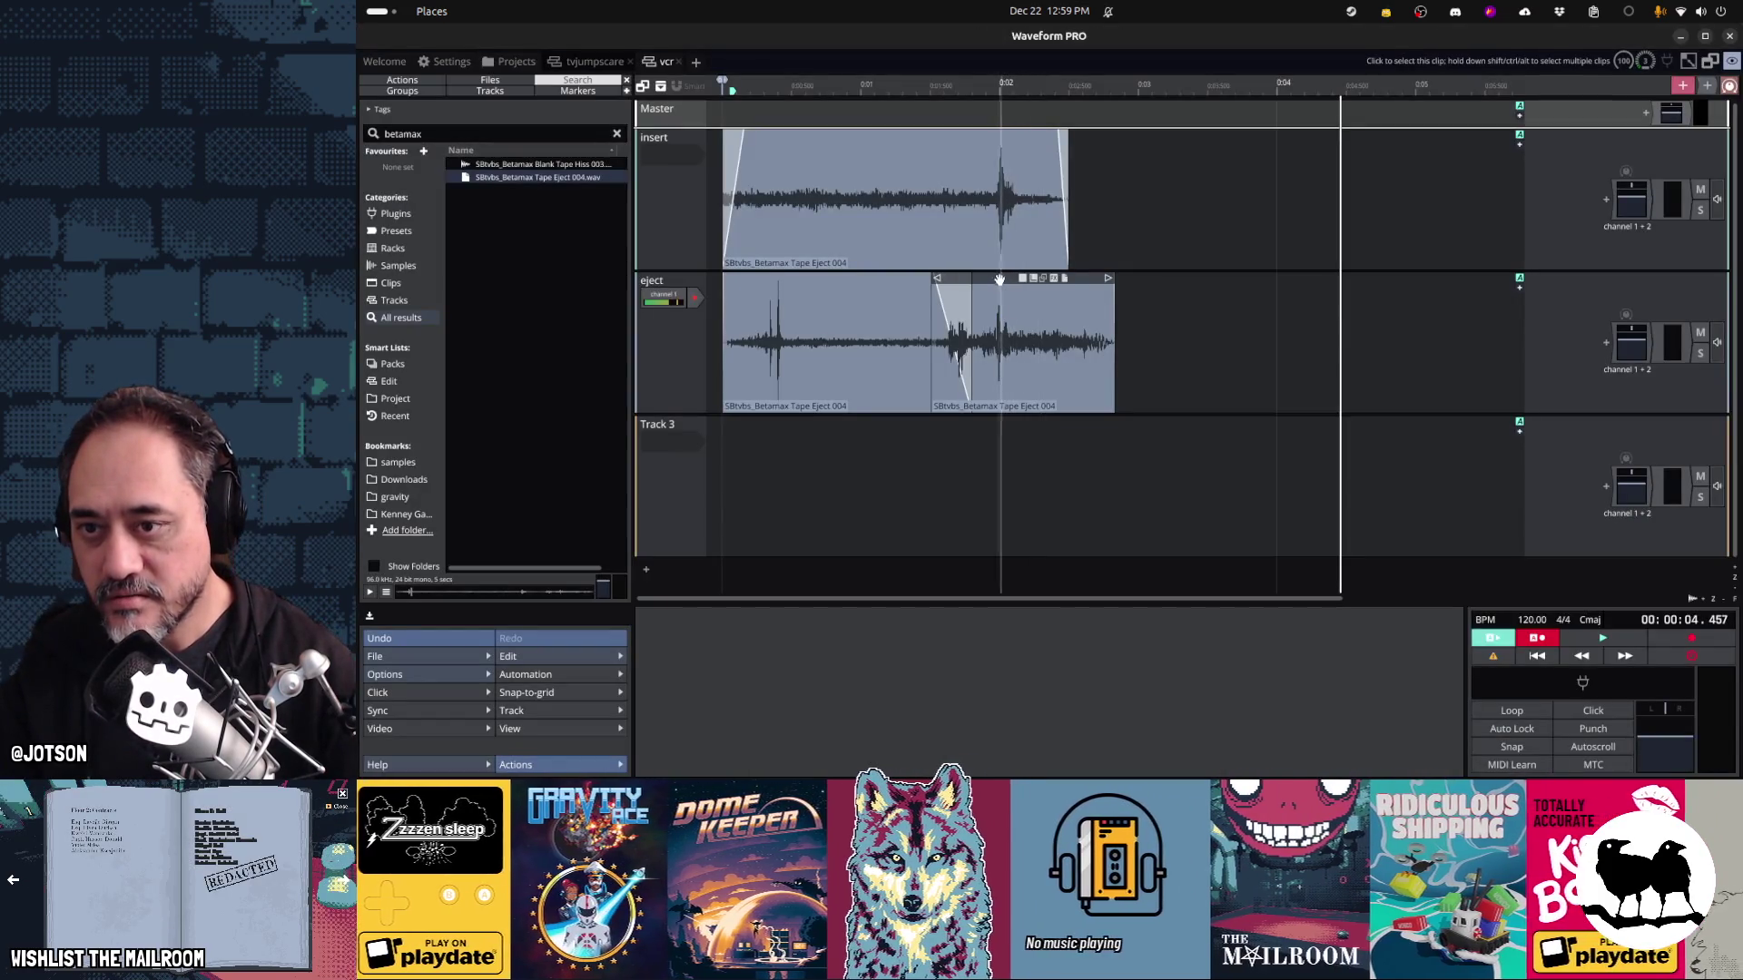
# Move the second eject clip earlier to 0.736 s and render the tracks to files
pyautogui.moveTo(996, 278); pyautogui.dragTo(889, 278)
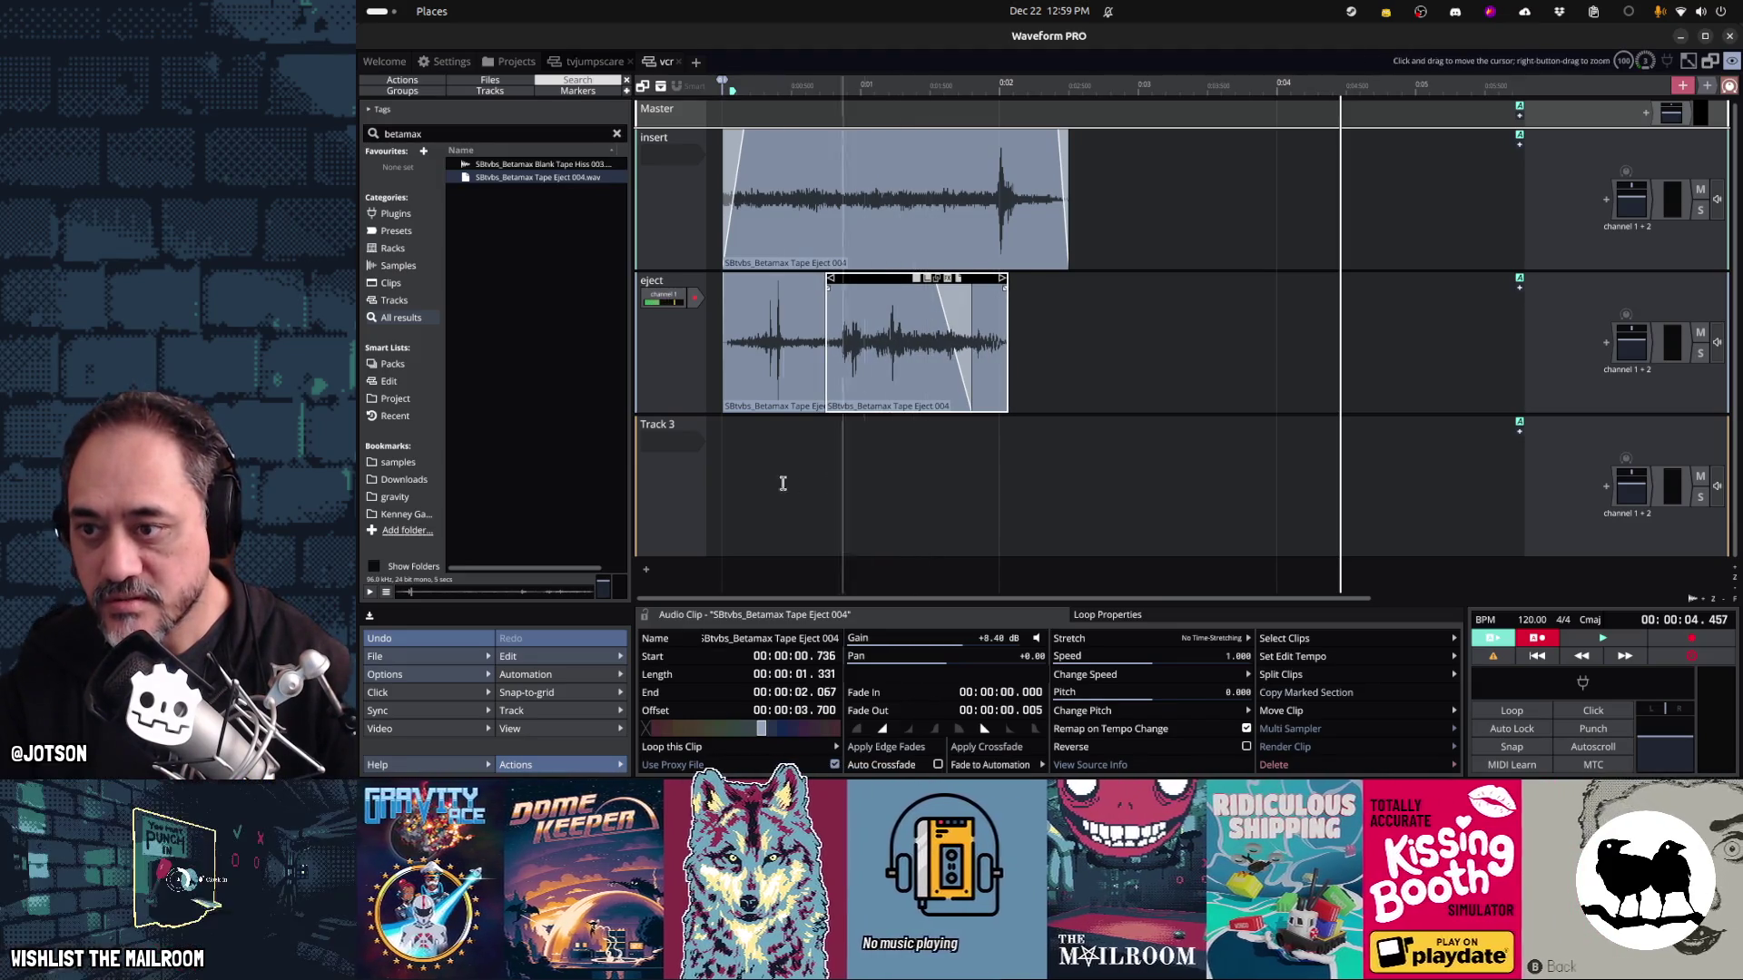
pyautogui.click(716, 483)
pyautogui.moveTo(403, 678)
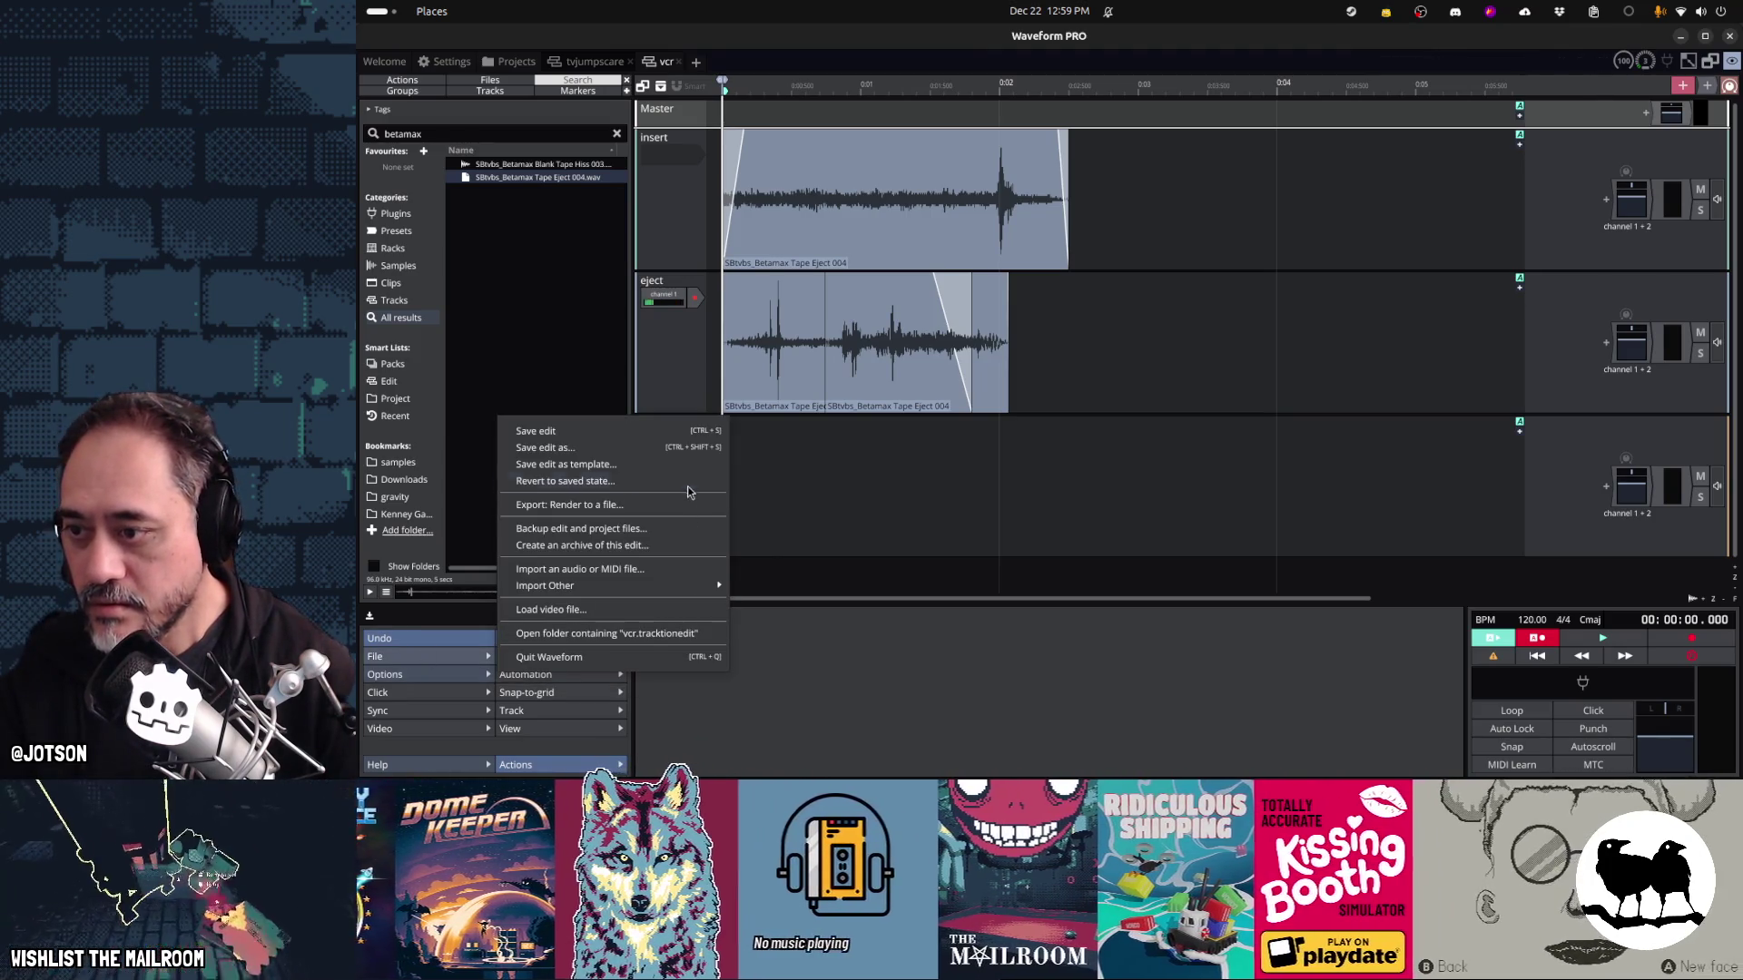
pyautogui.click(672, 504)
pyautogui.click(1144, 547)
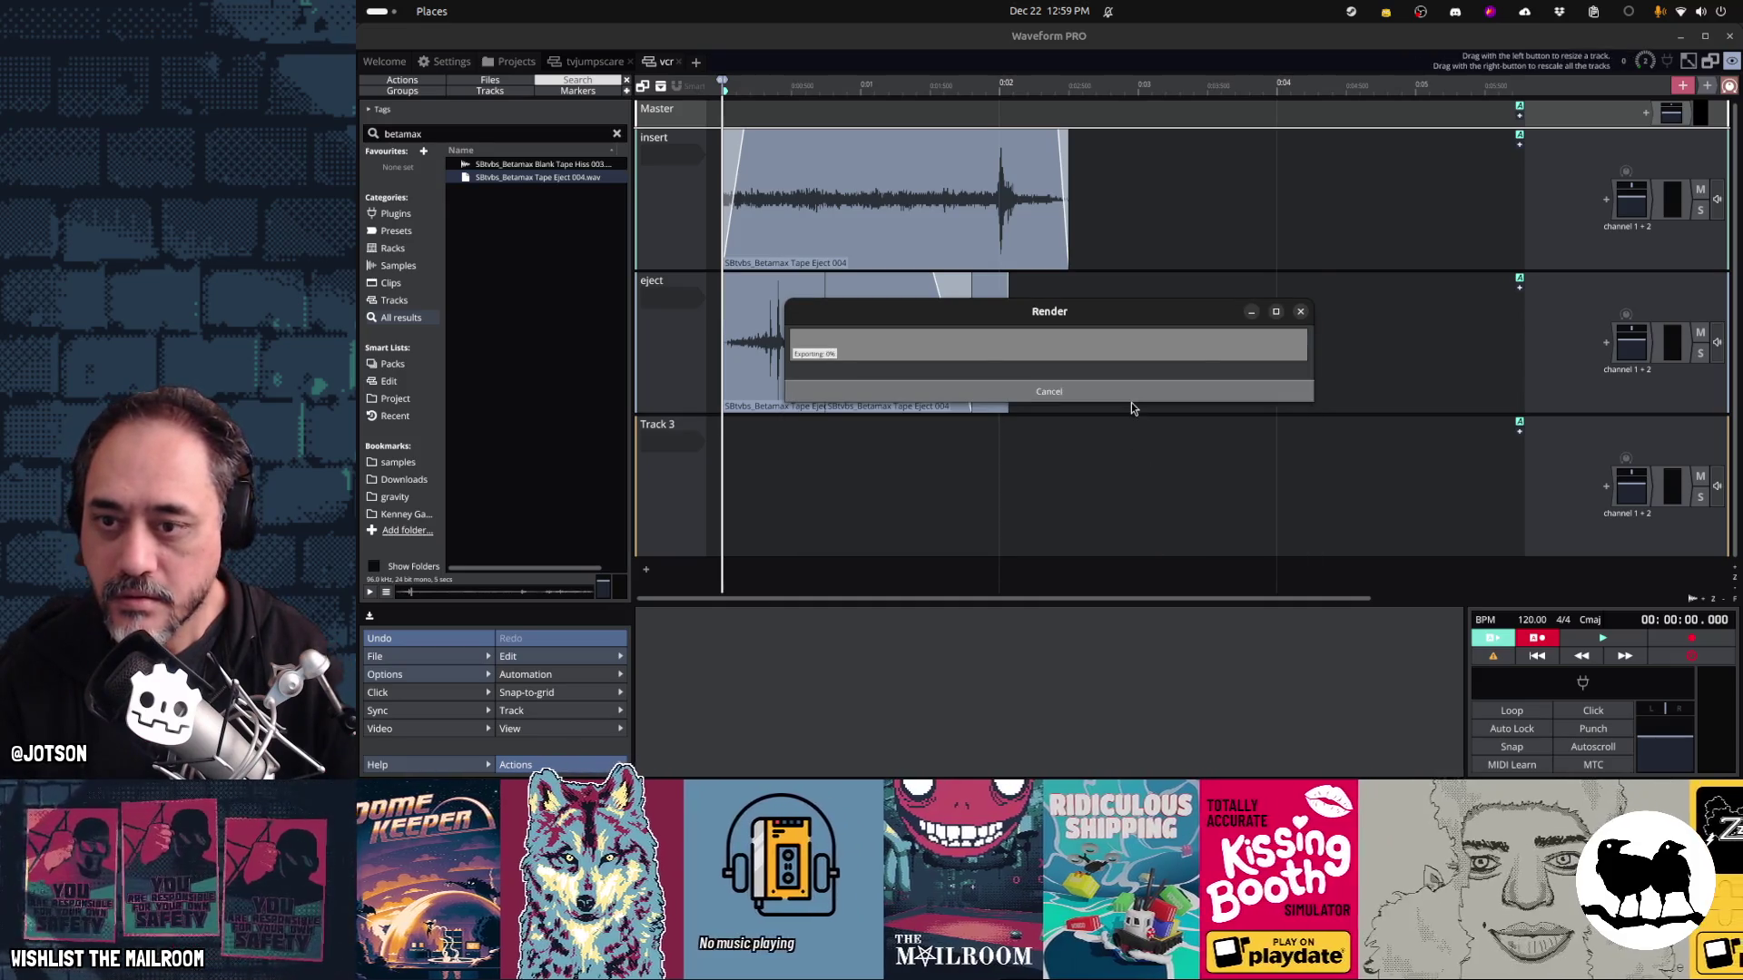
pyautogui.hotkey('alt', 'Tab')
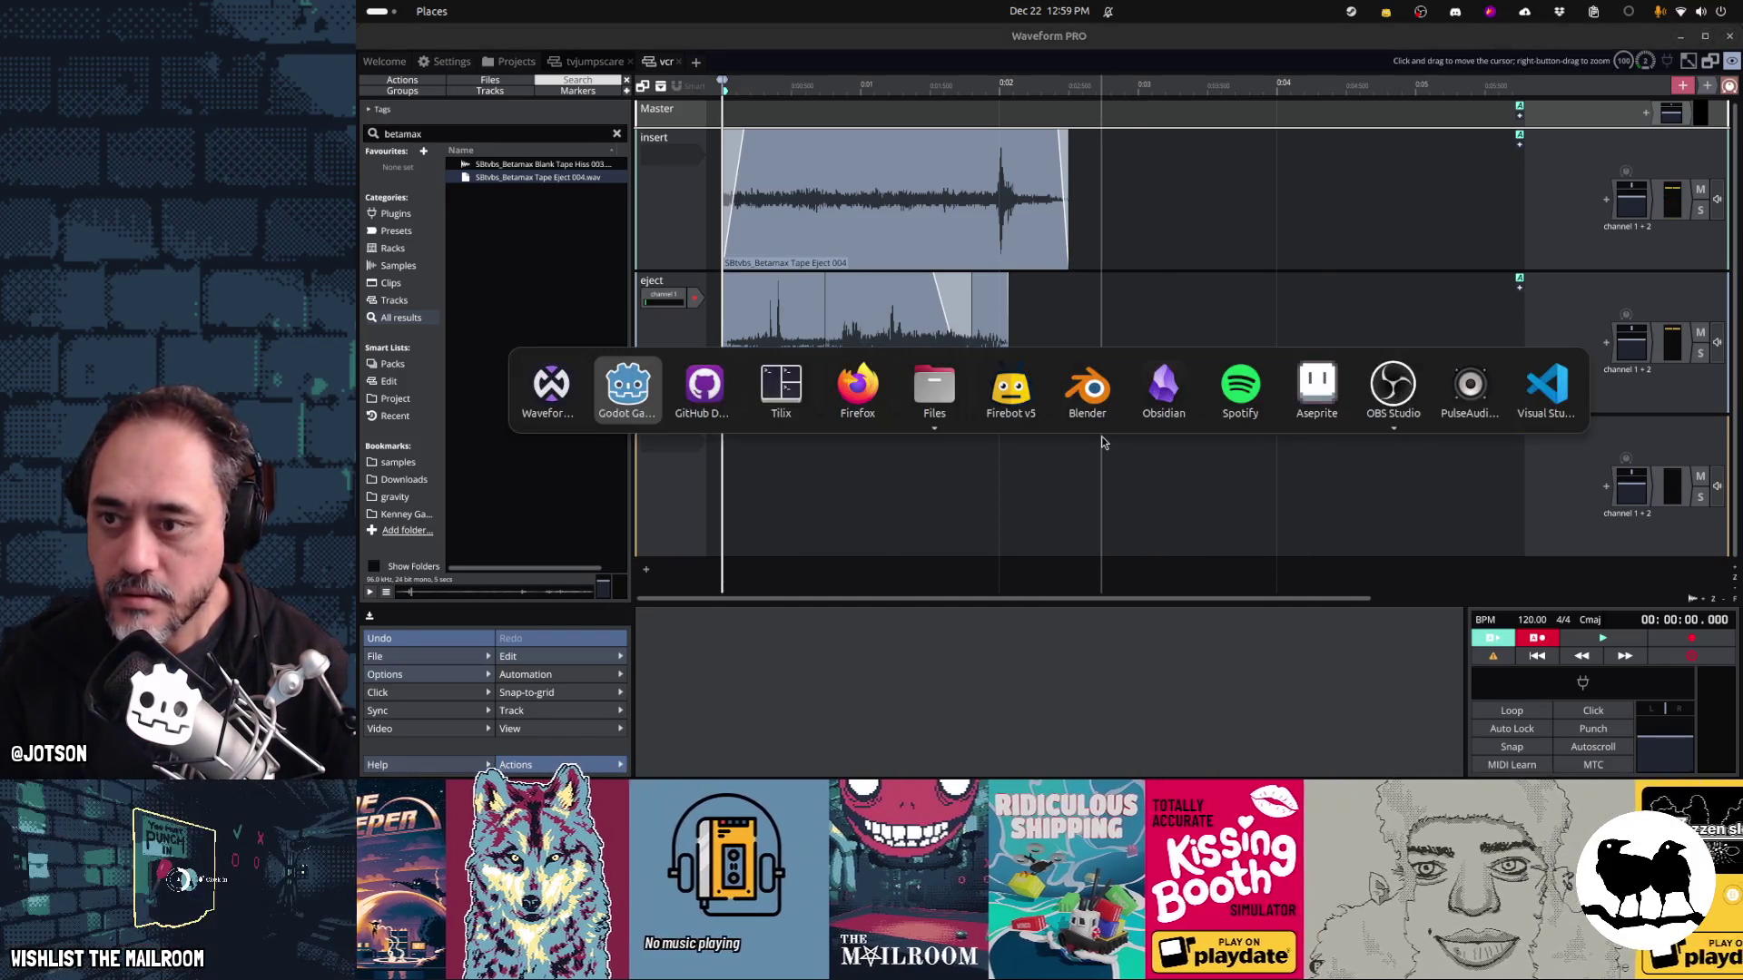
# Render the vcr tracks to Ogg files once more
pyautogui.moveTo(418, 656)
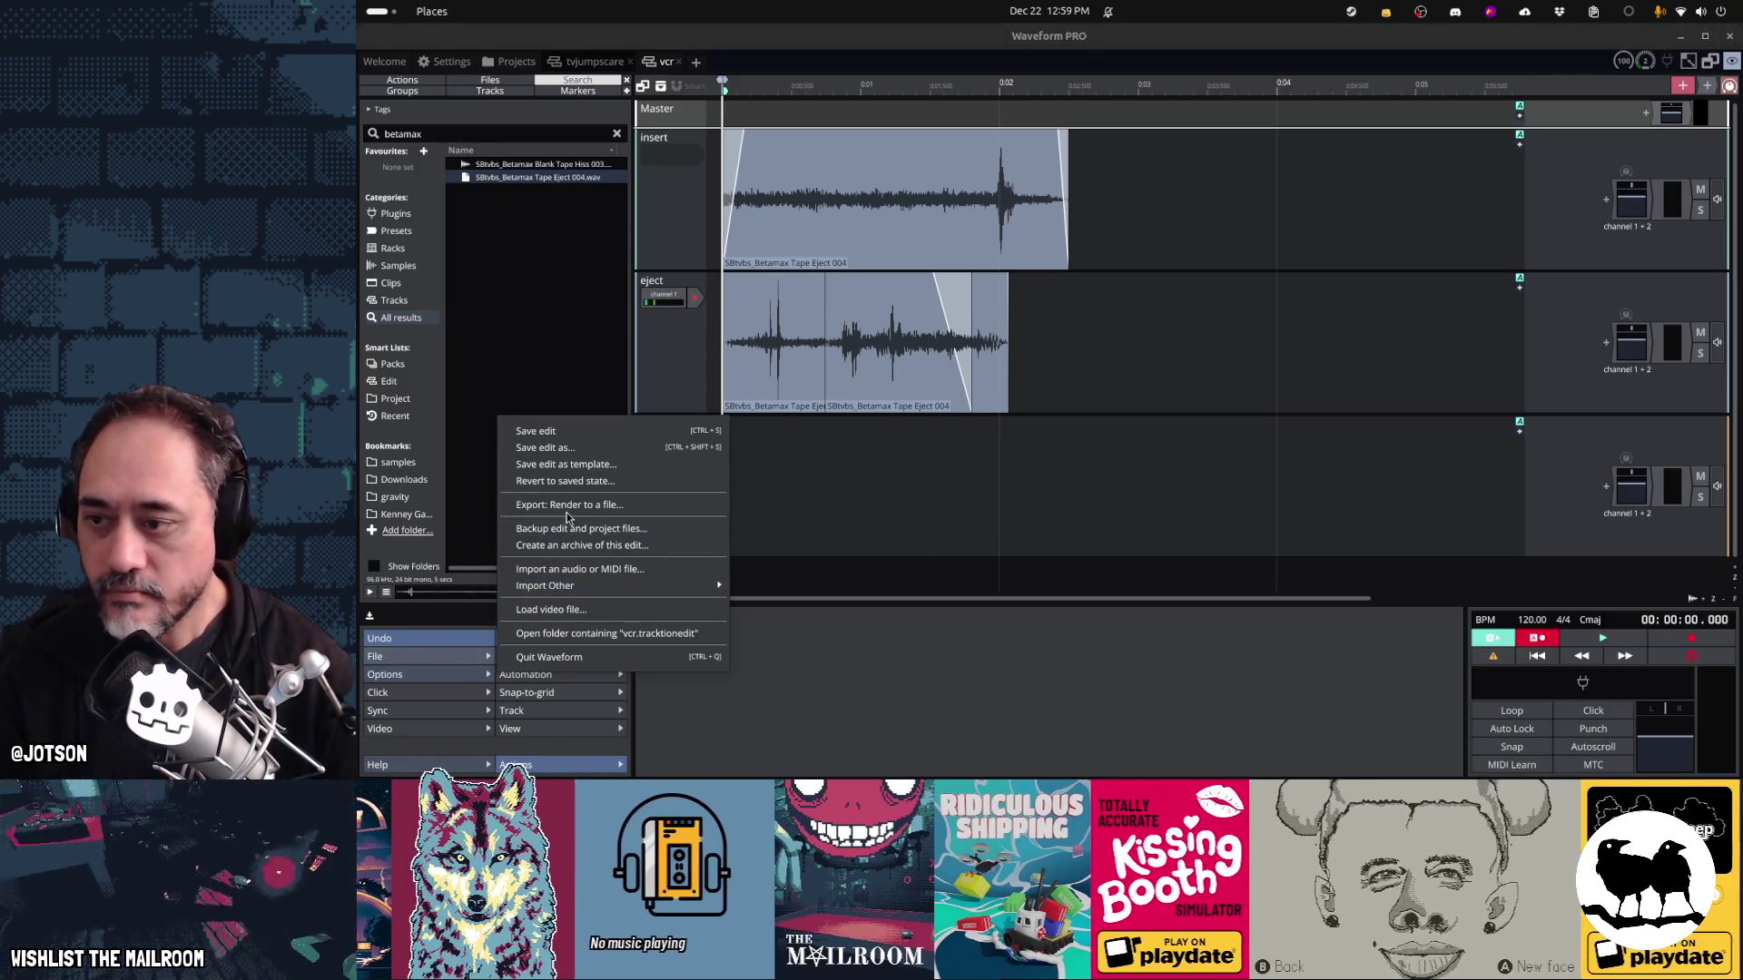
pyautogui.click(569, 505)
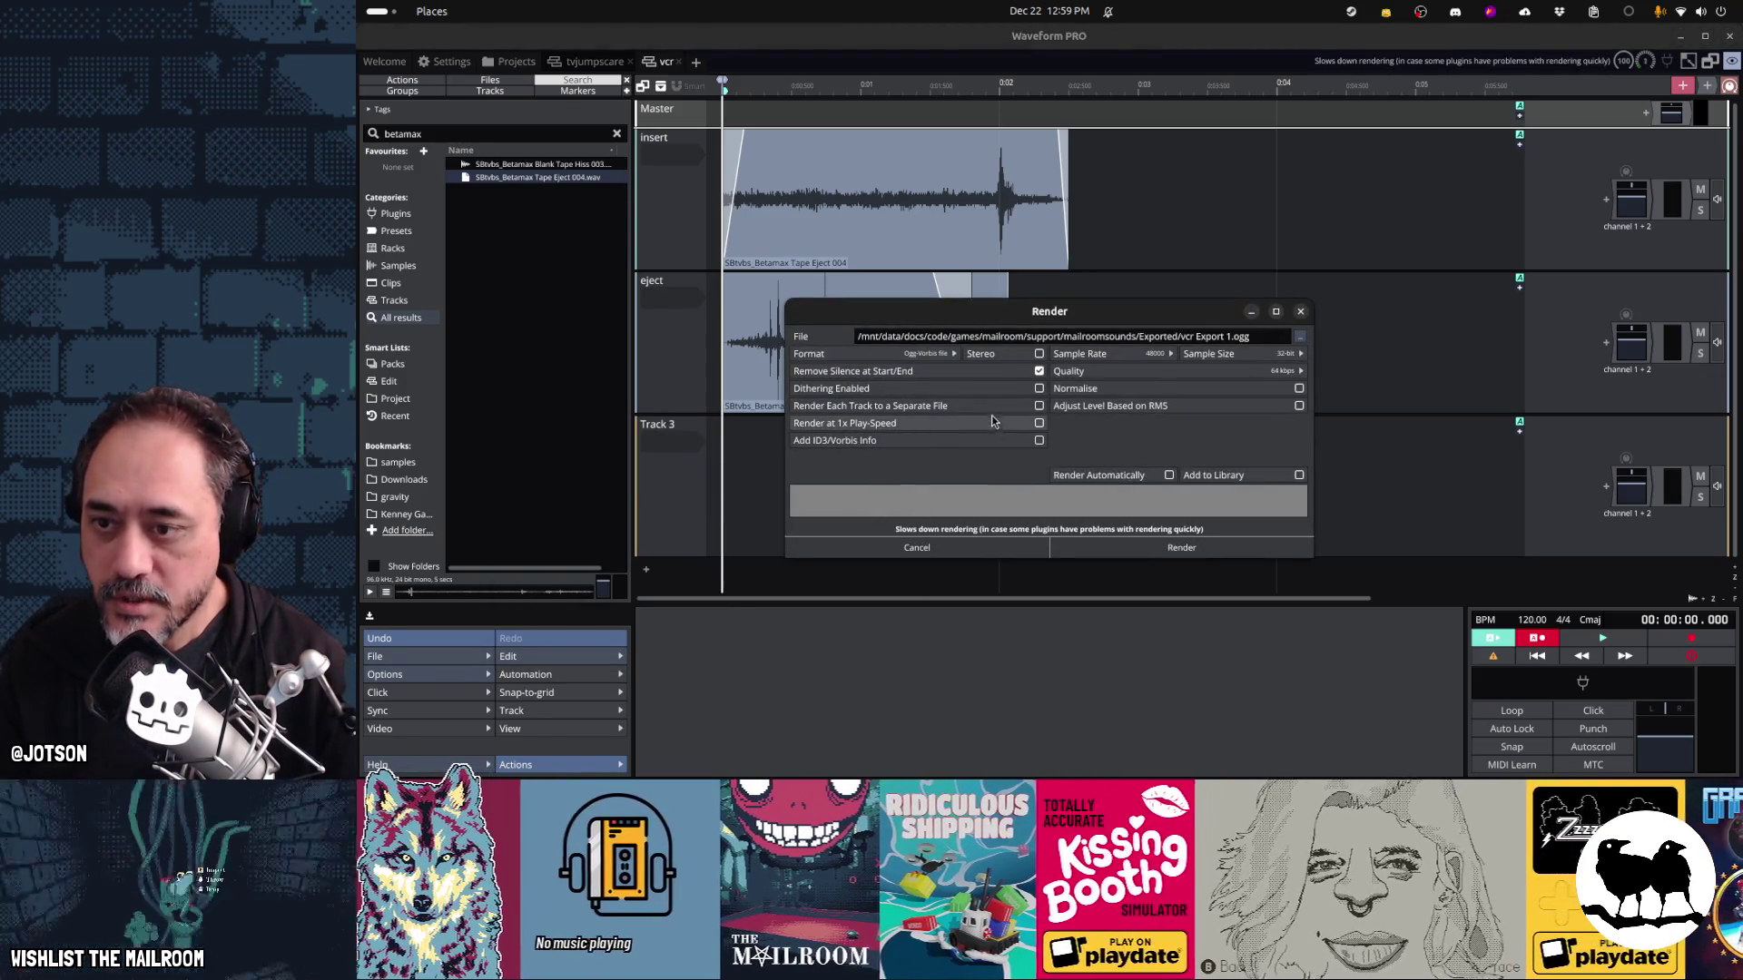
pyautogui.click(1116, 539)
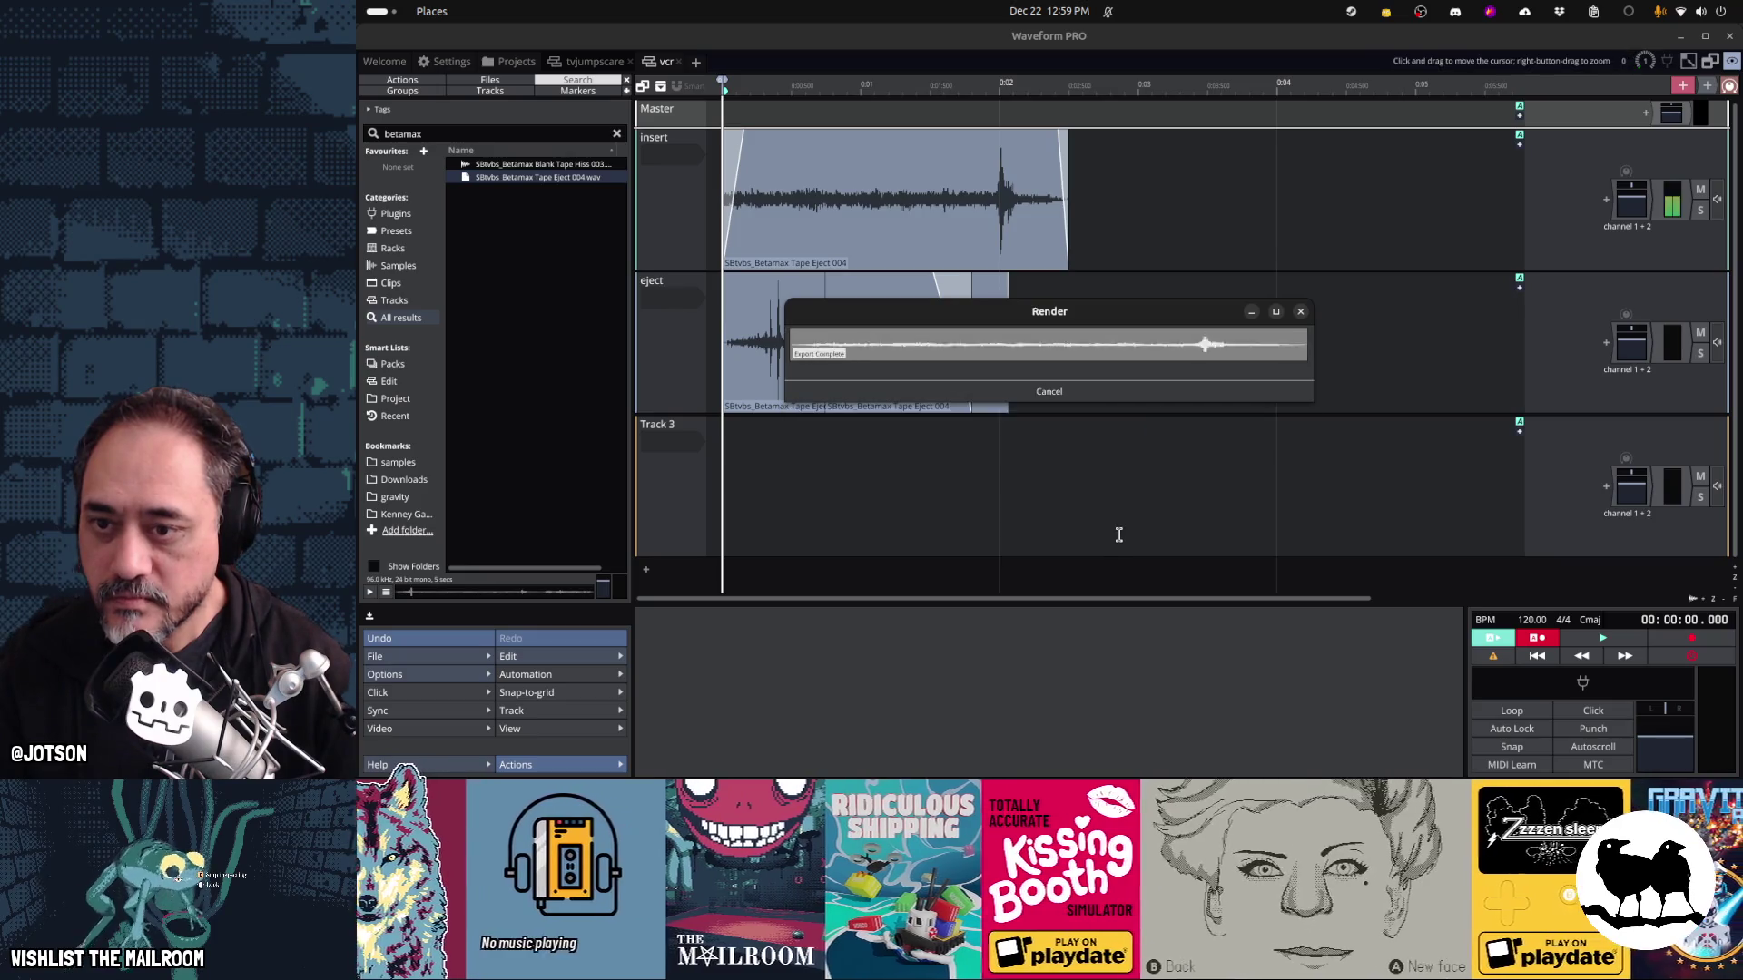
pyautogui.hotkey('alt', 'Tab')
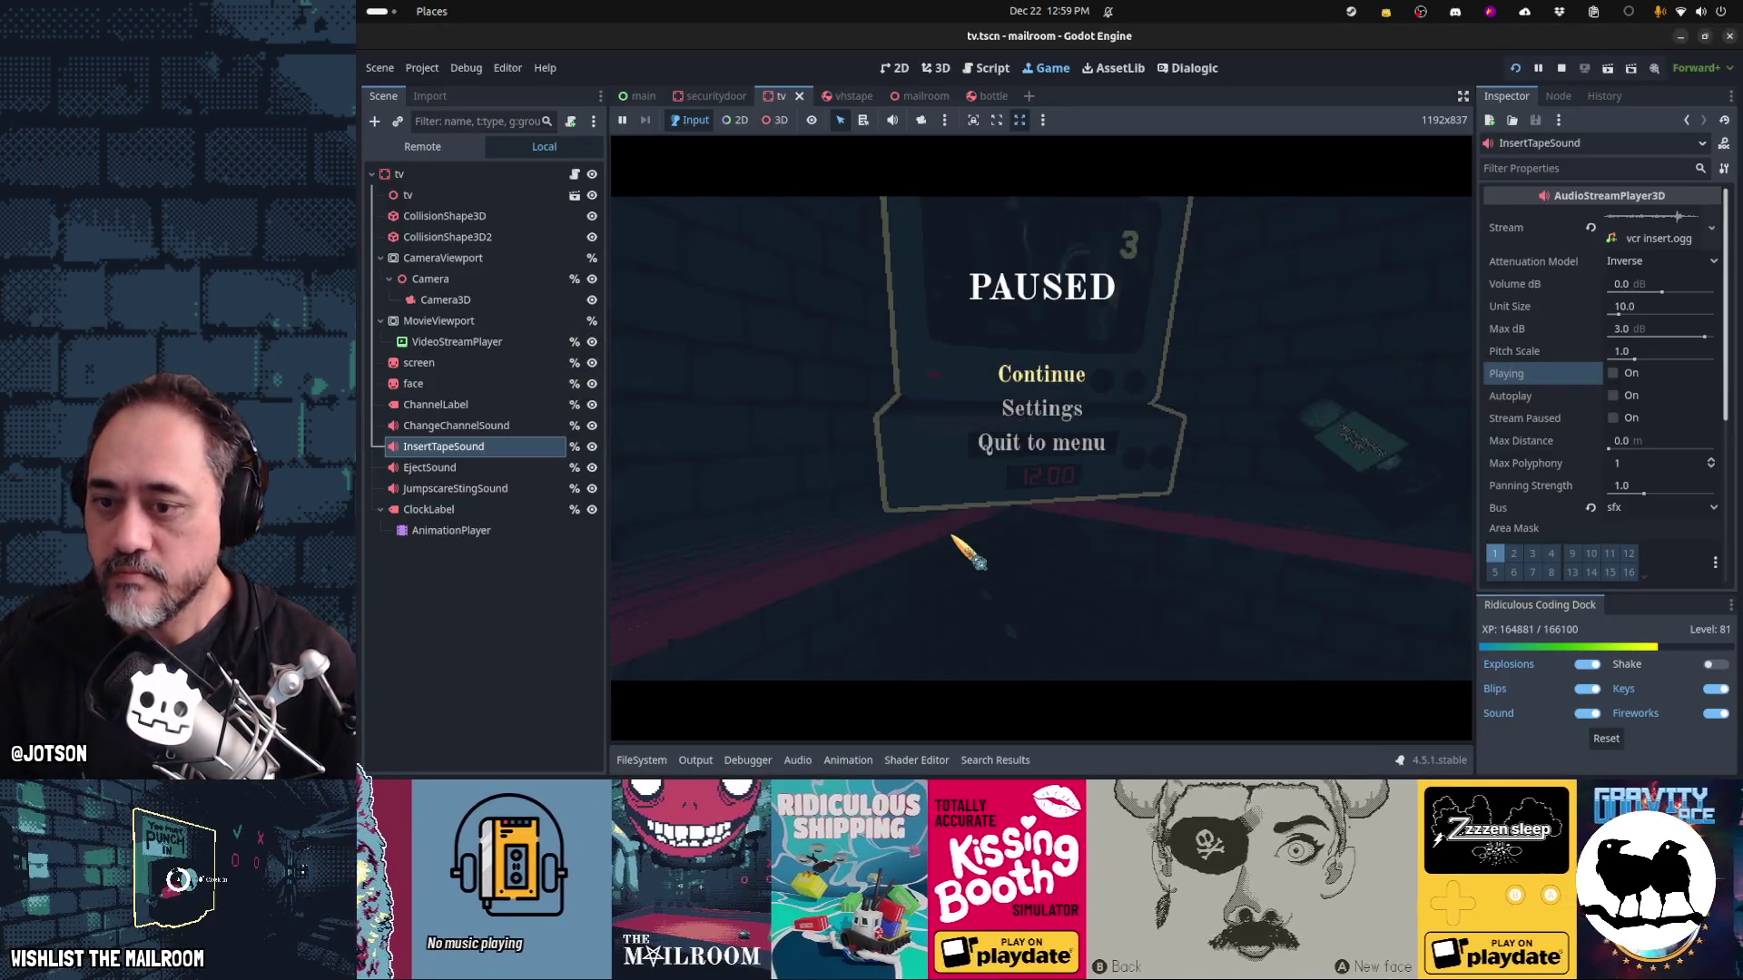
# Filter the FileSystem for vcr, delete the old vcr.ogg, and rerun the game
pyautogui.click(641, 760)
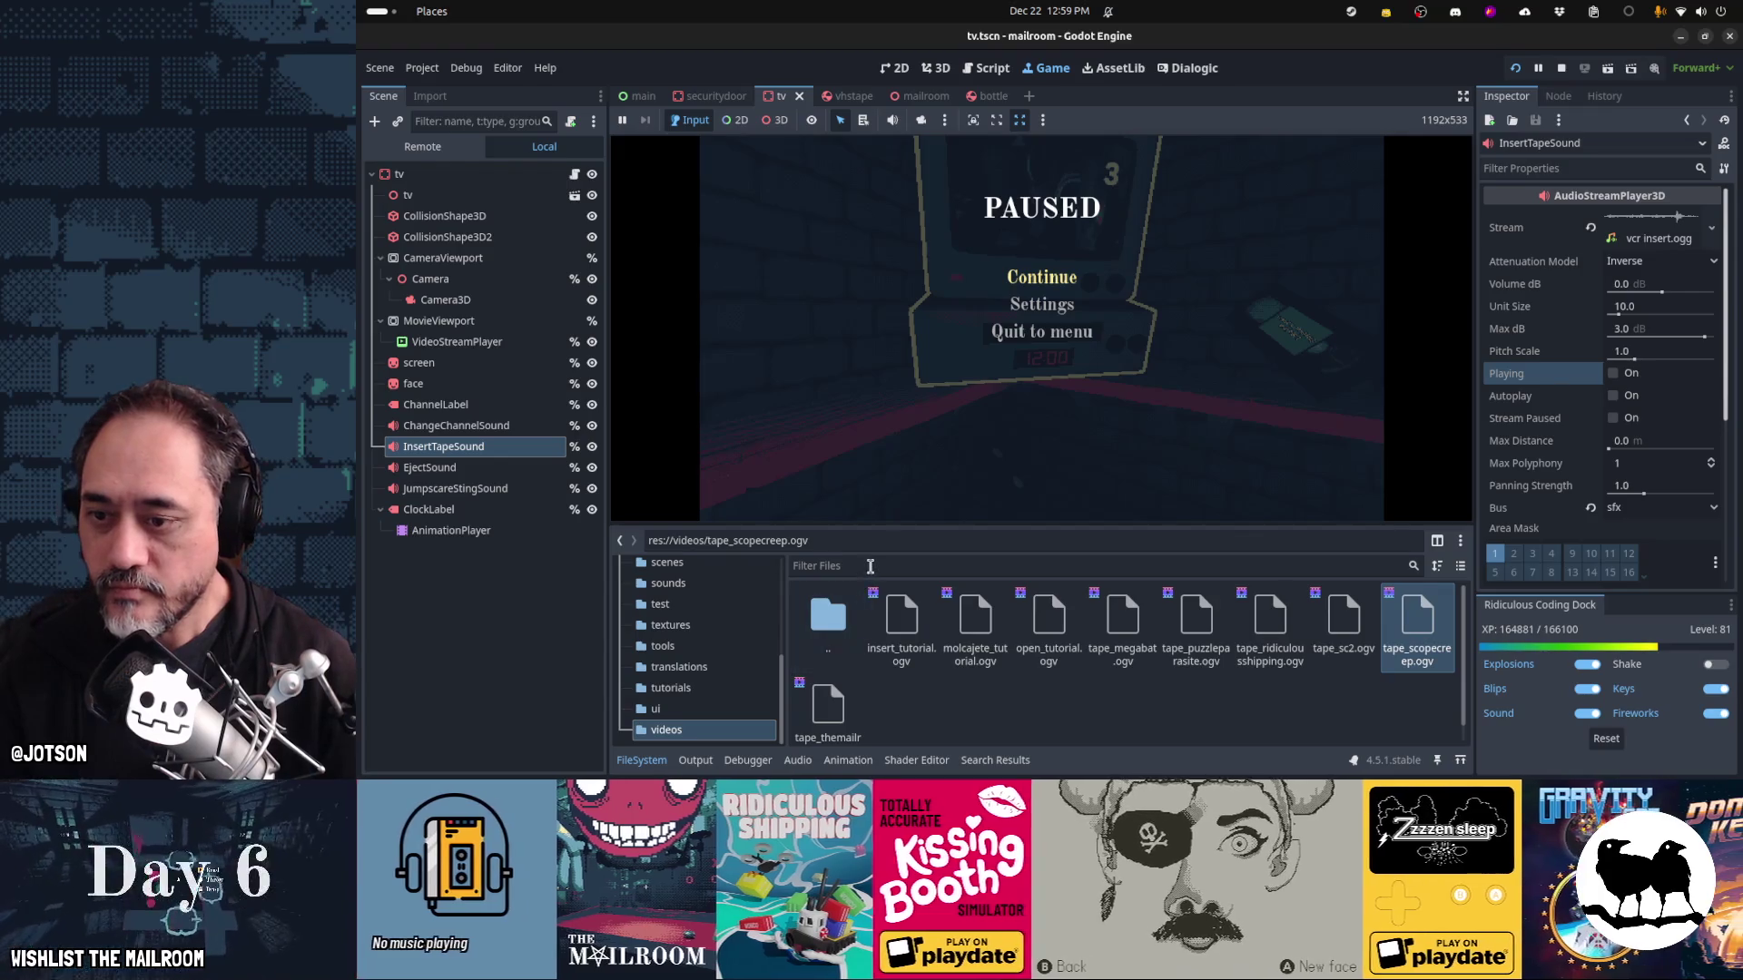
pyautogui.click(869, 566)
pyautogui.write('vcr')
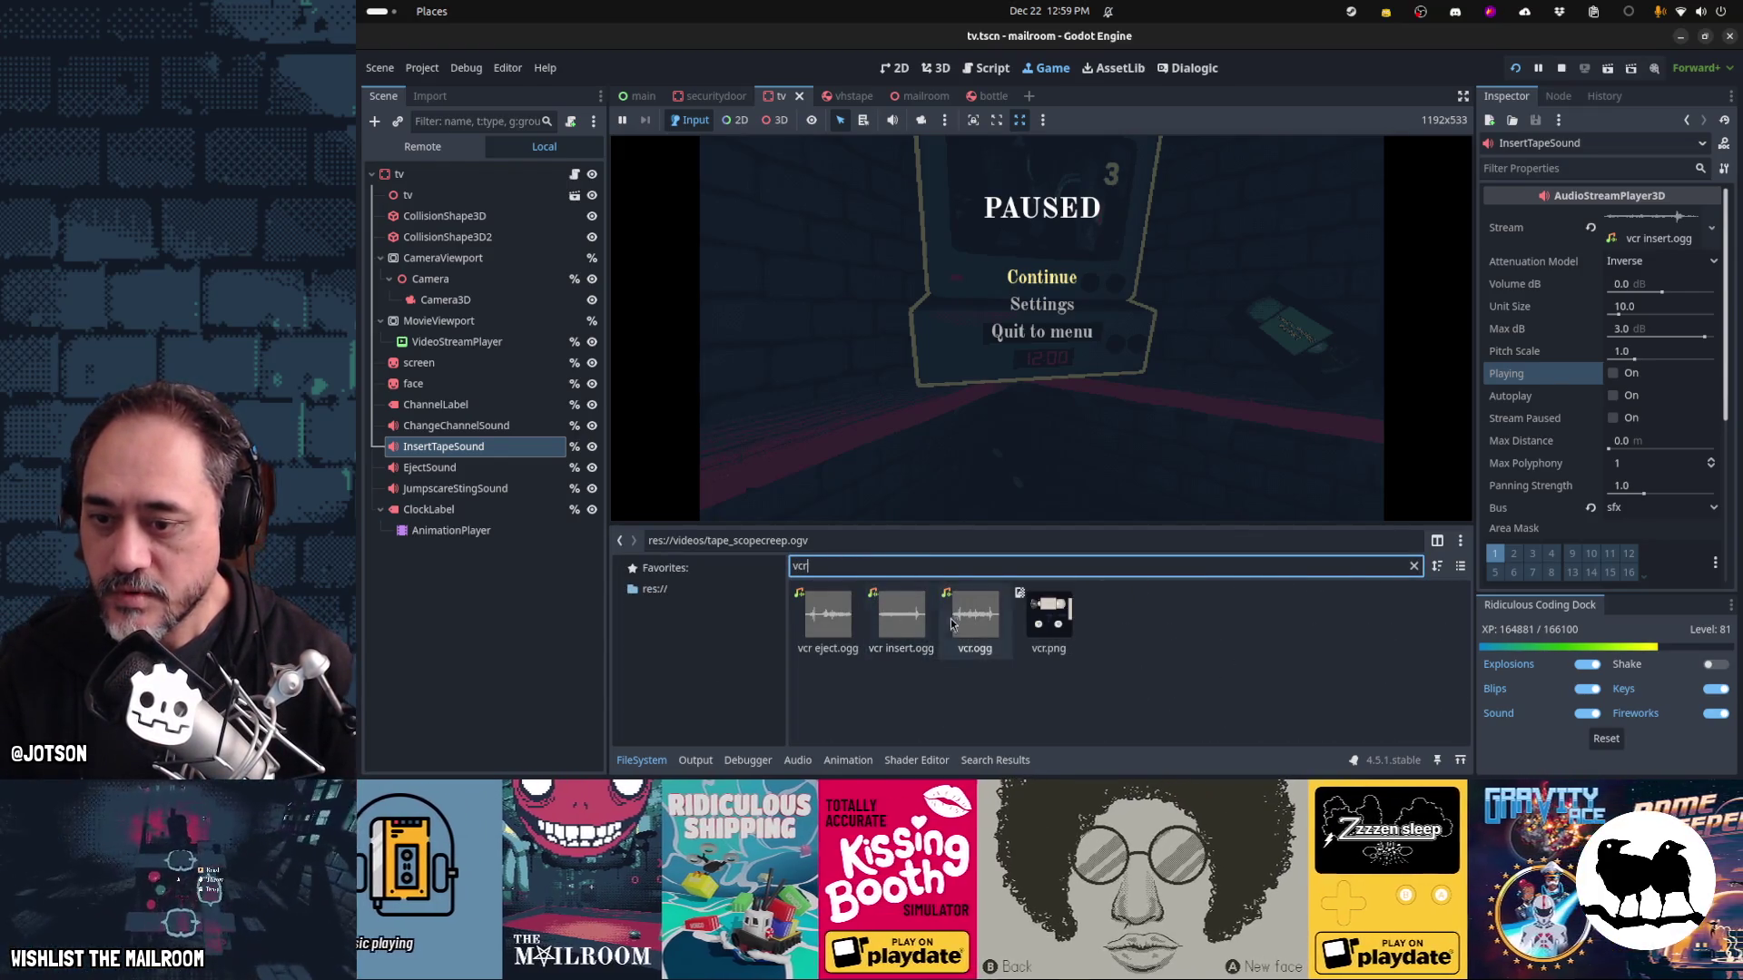
pyautogui.click(952, 623)
pyautogui.press('Delete')
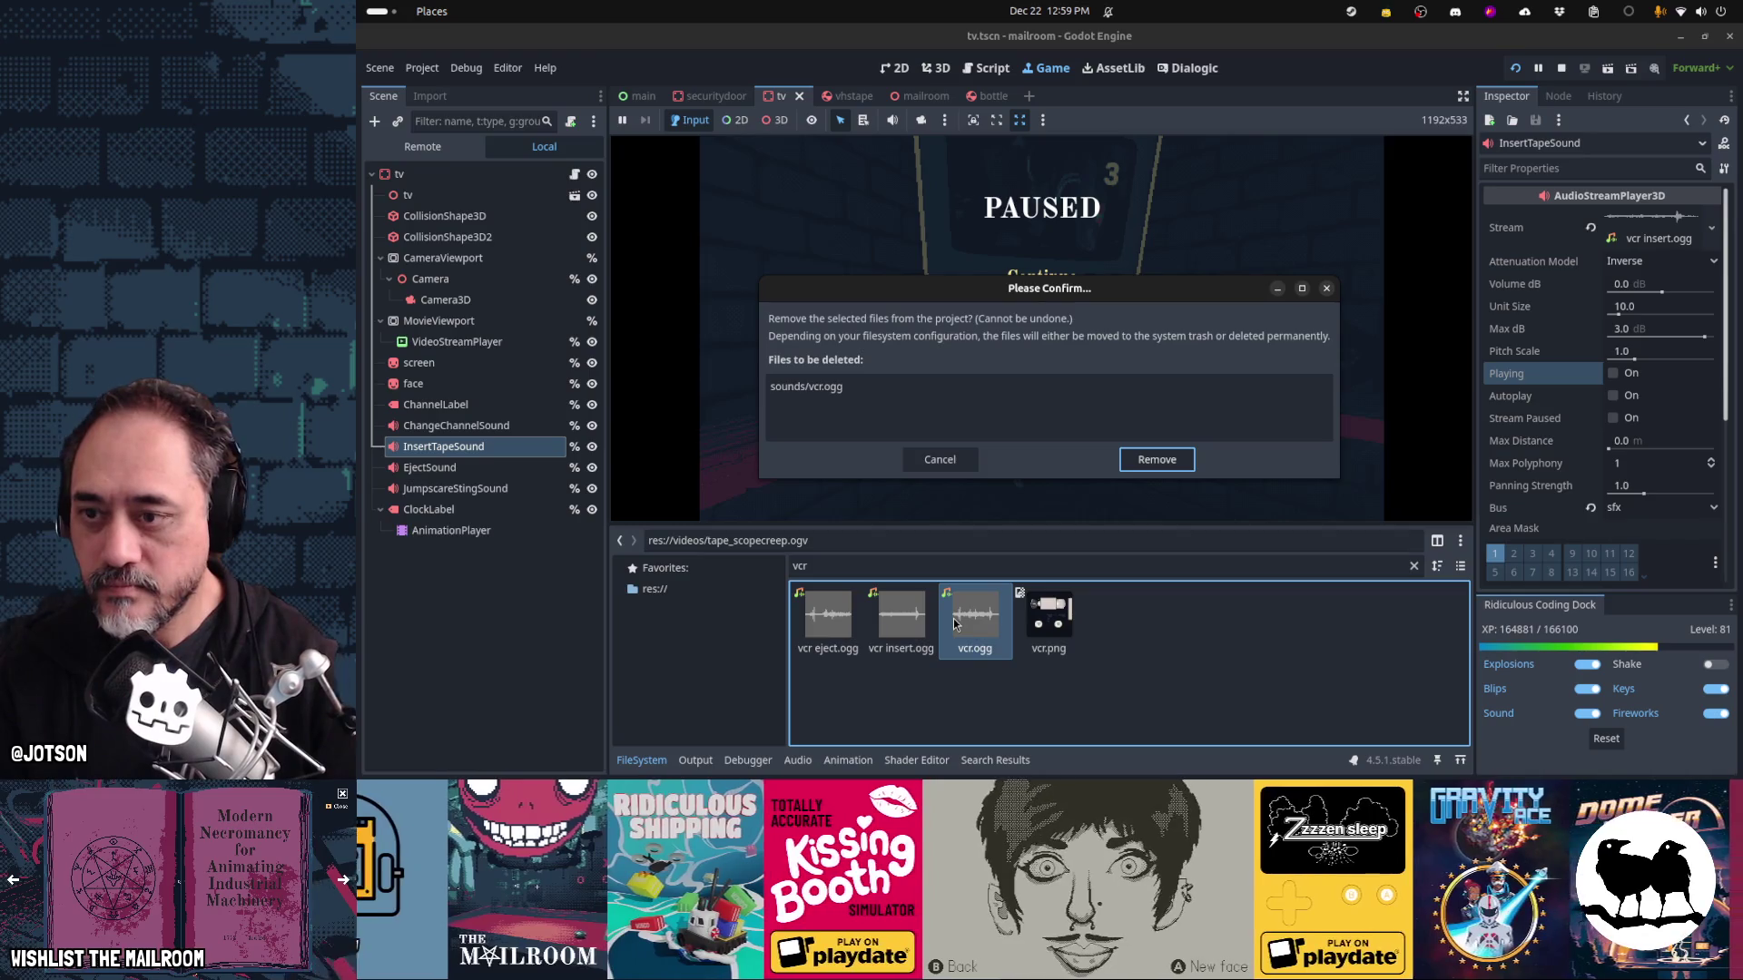
pyautogui.press('Return')
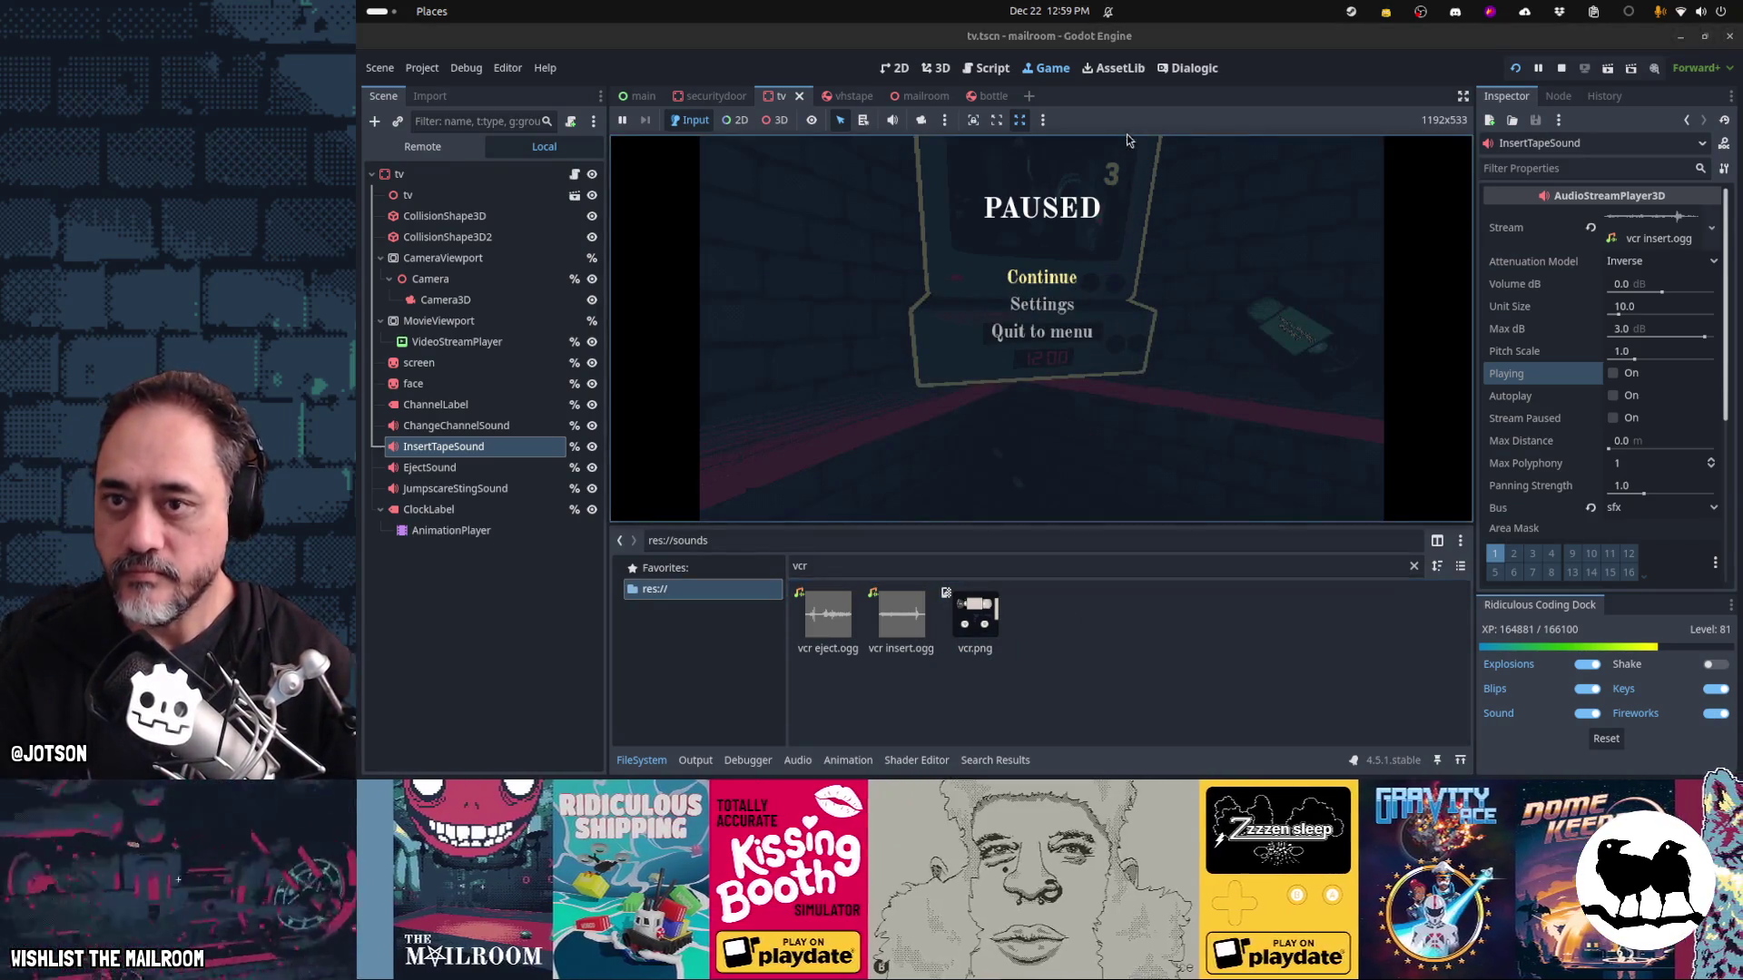
pyautogui.press('F5')
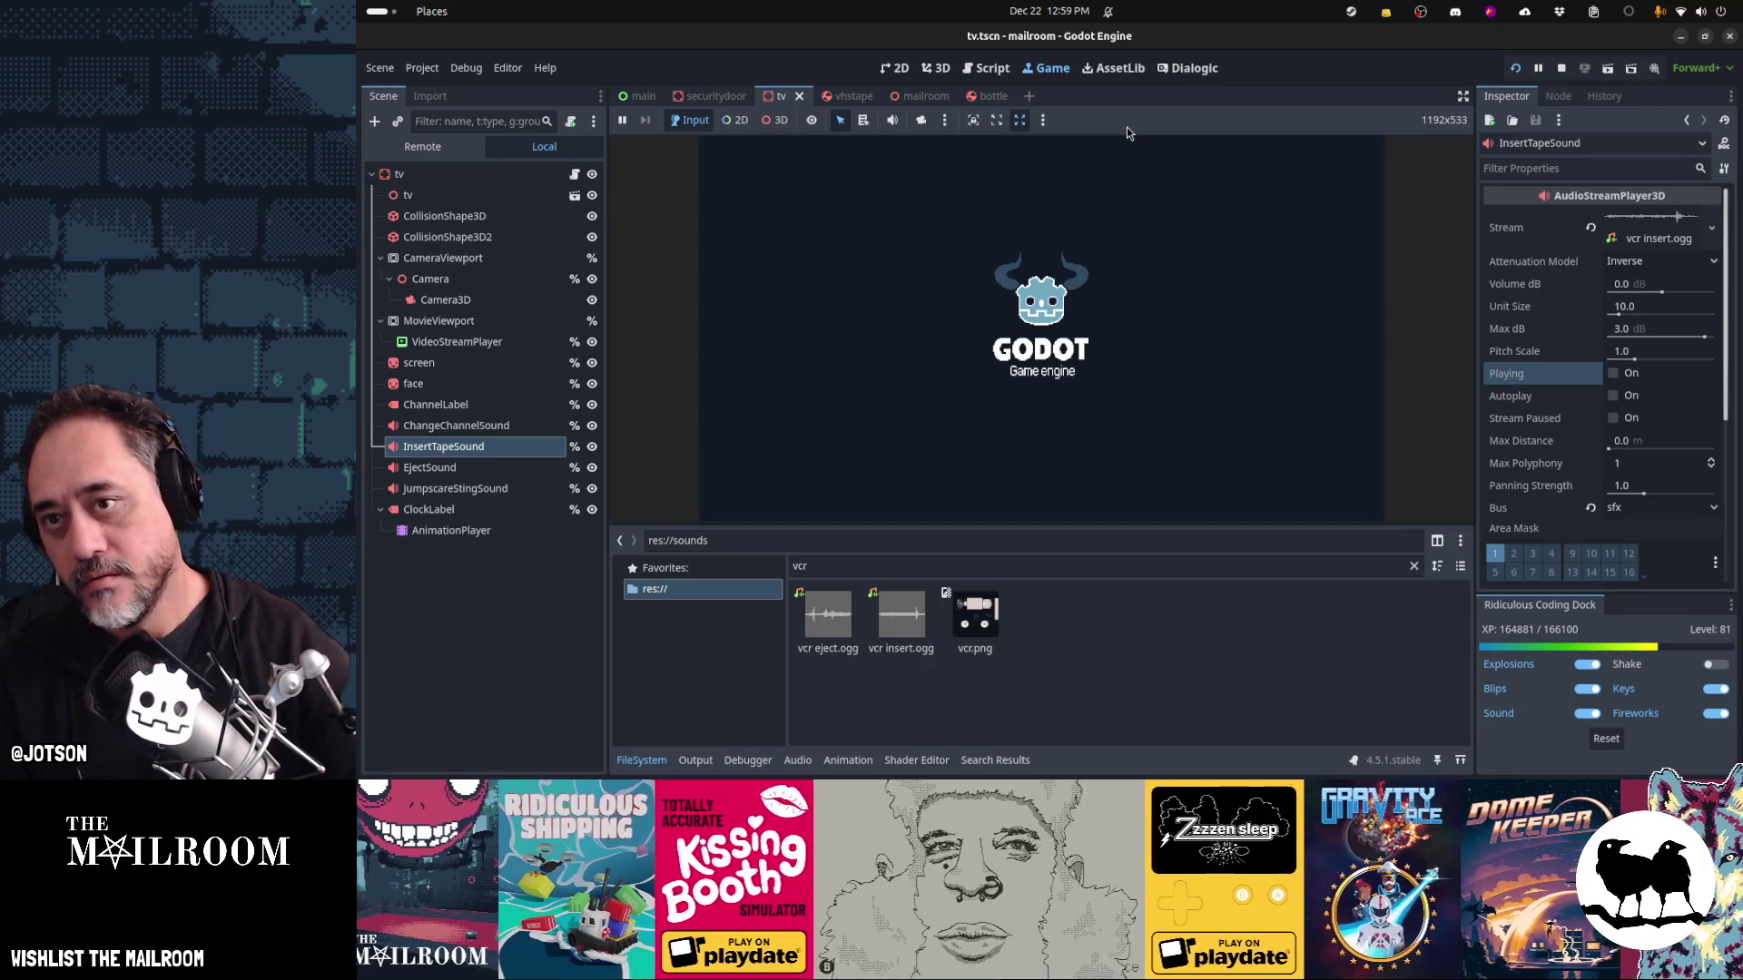
# Collapse the FileSystem dock and pick up the floor tape in the running game
pyautogui.click(655, 759)
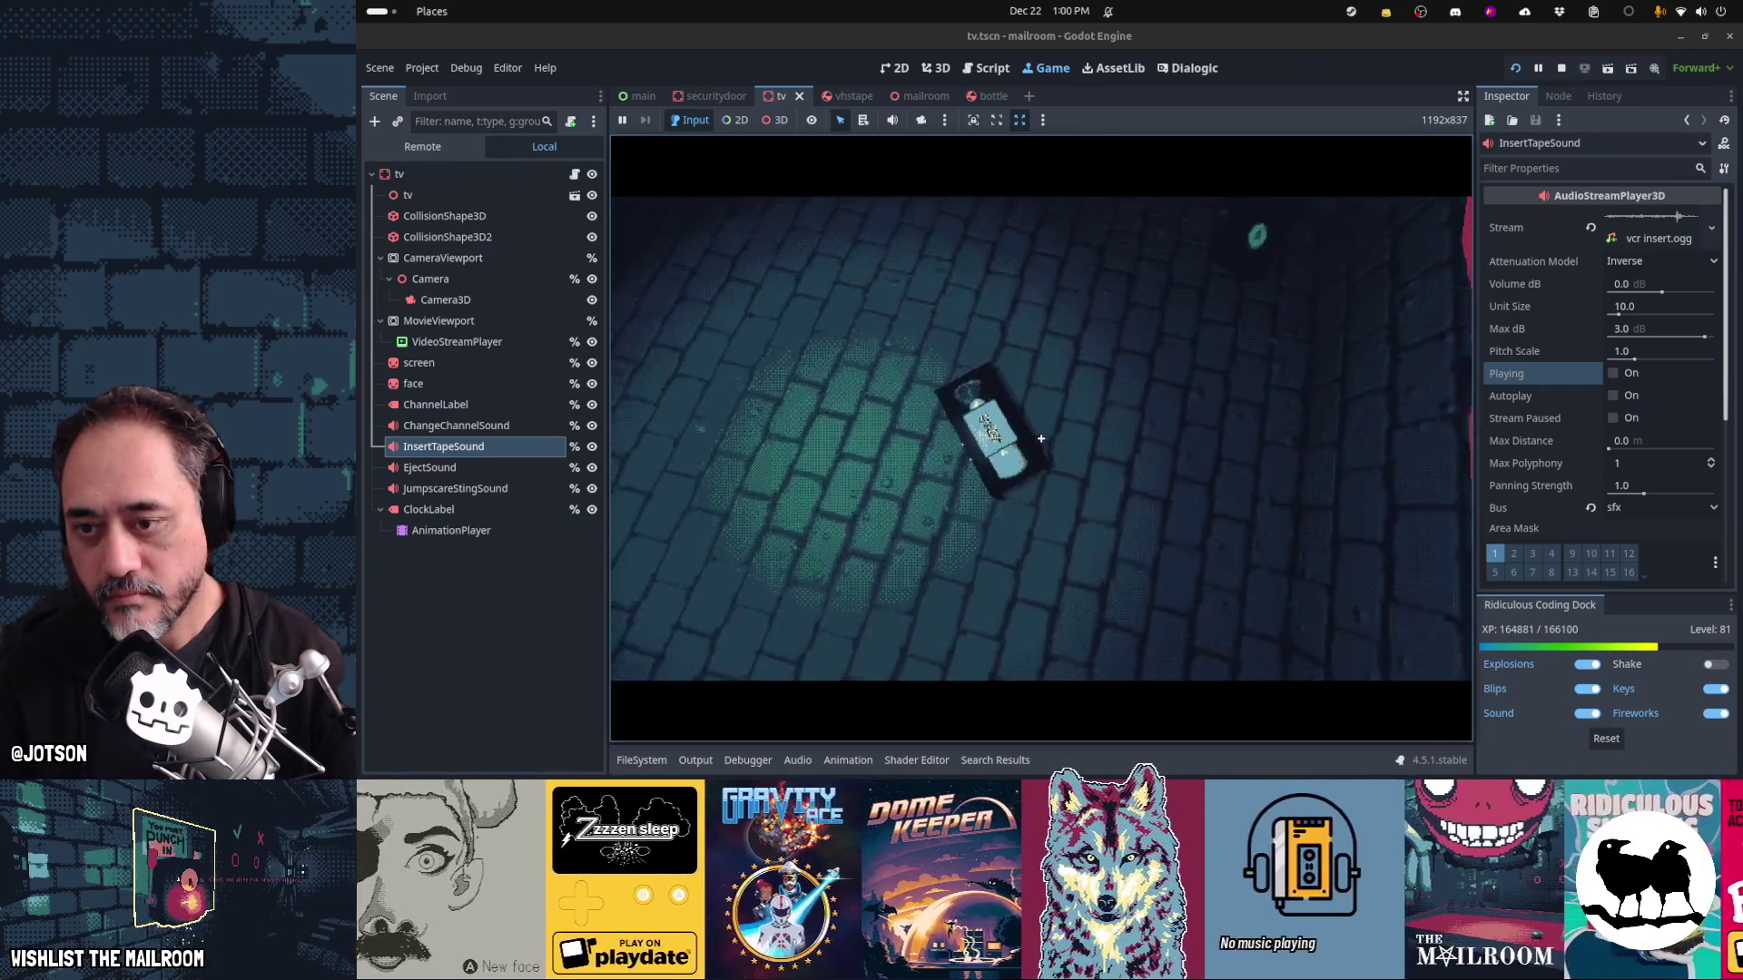
pyautogui.click(1041, 438)
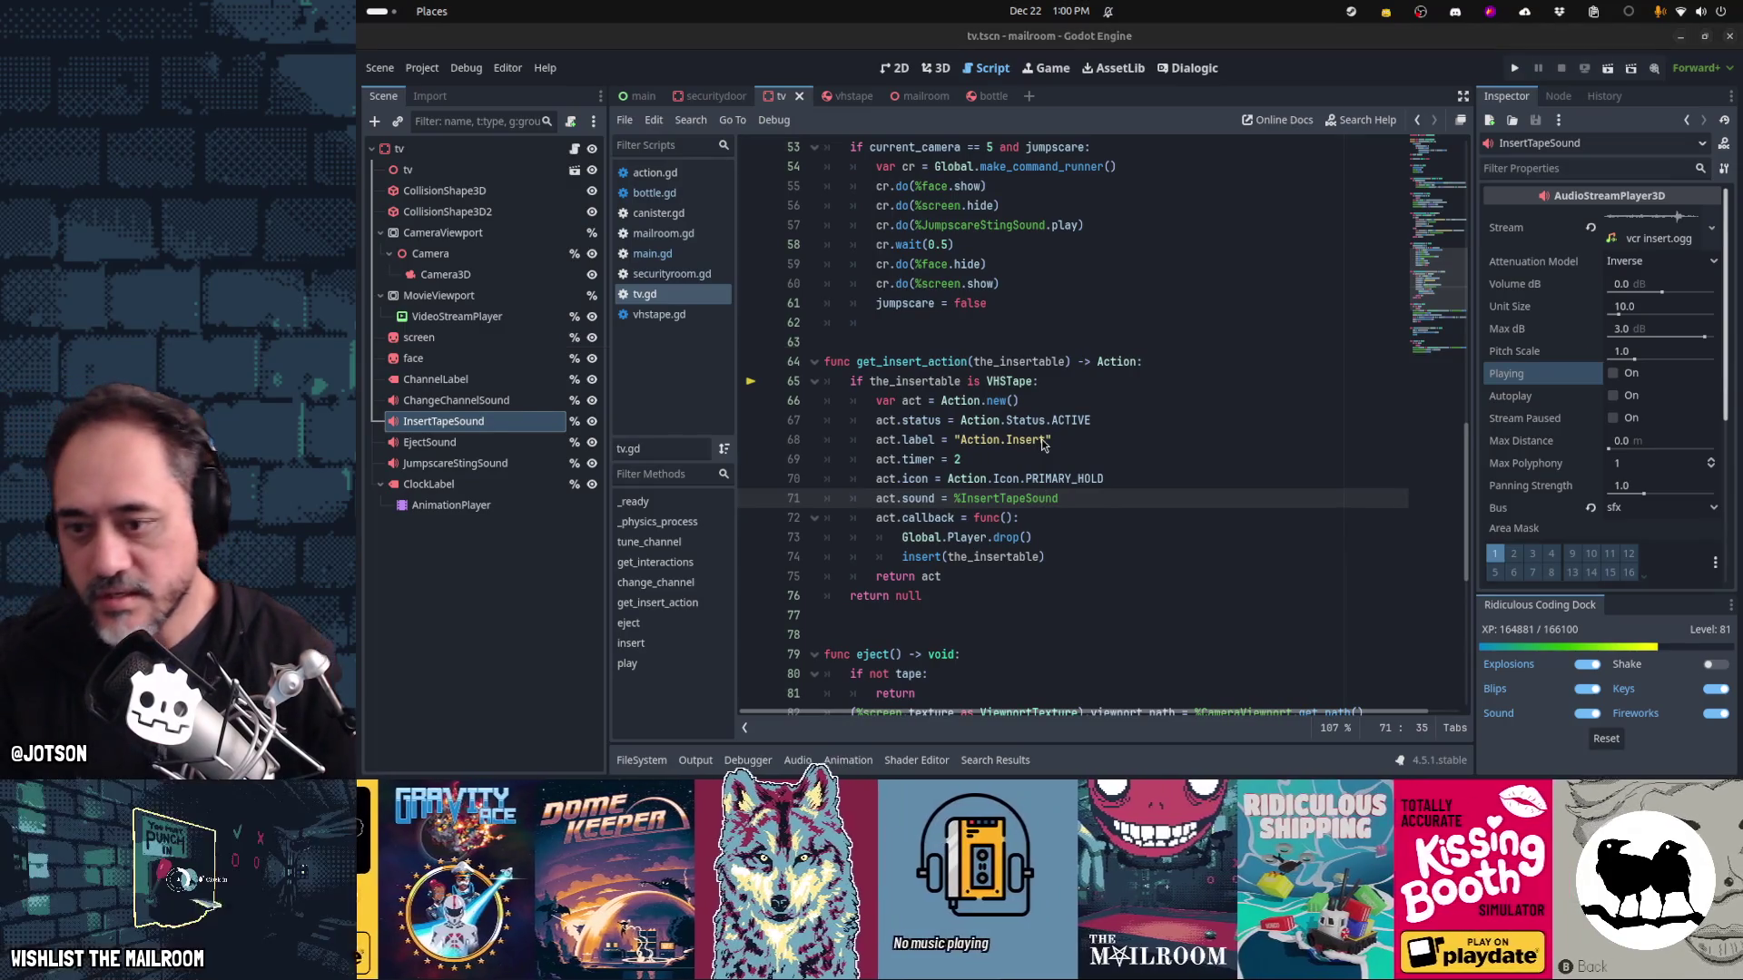
pyautogui.hotkey('alt', 'Tab')
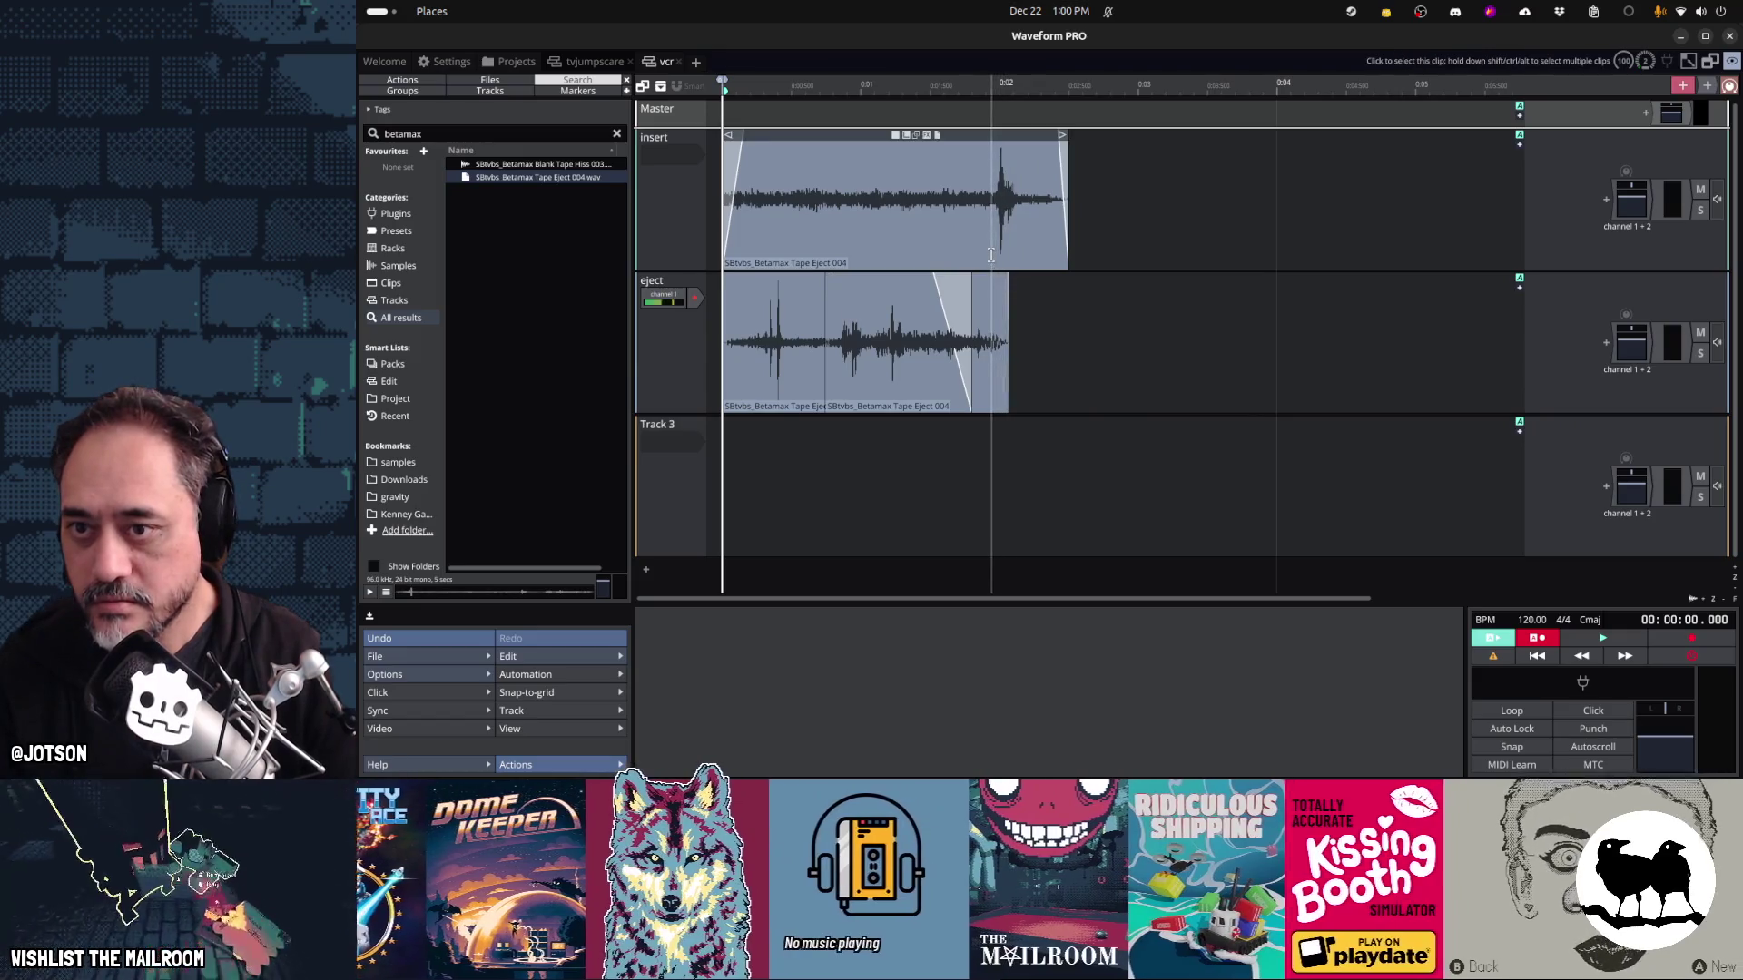
# Paste a short piece from the insert clip's end onto the eject track and preview both sounds
pyautogui.moveTo(991, 255); pyautogui.dragTo(1055, 249)
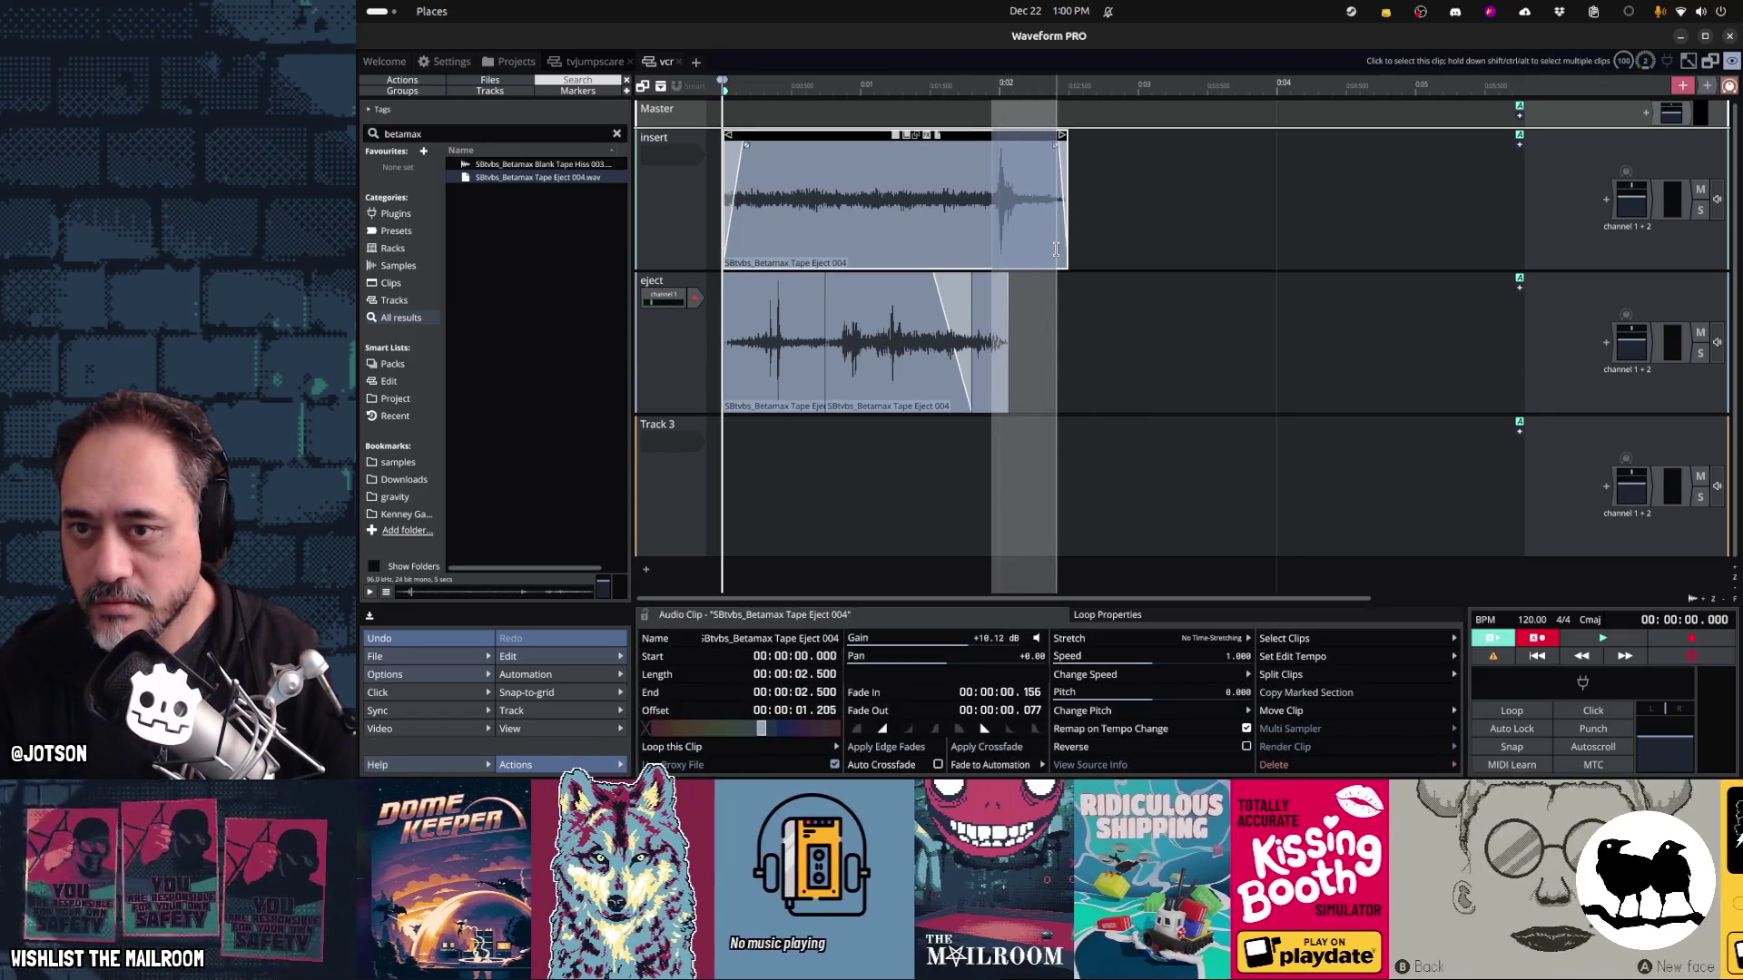
pyautogui.hotkey('ctrl', 'v')
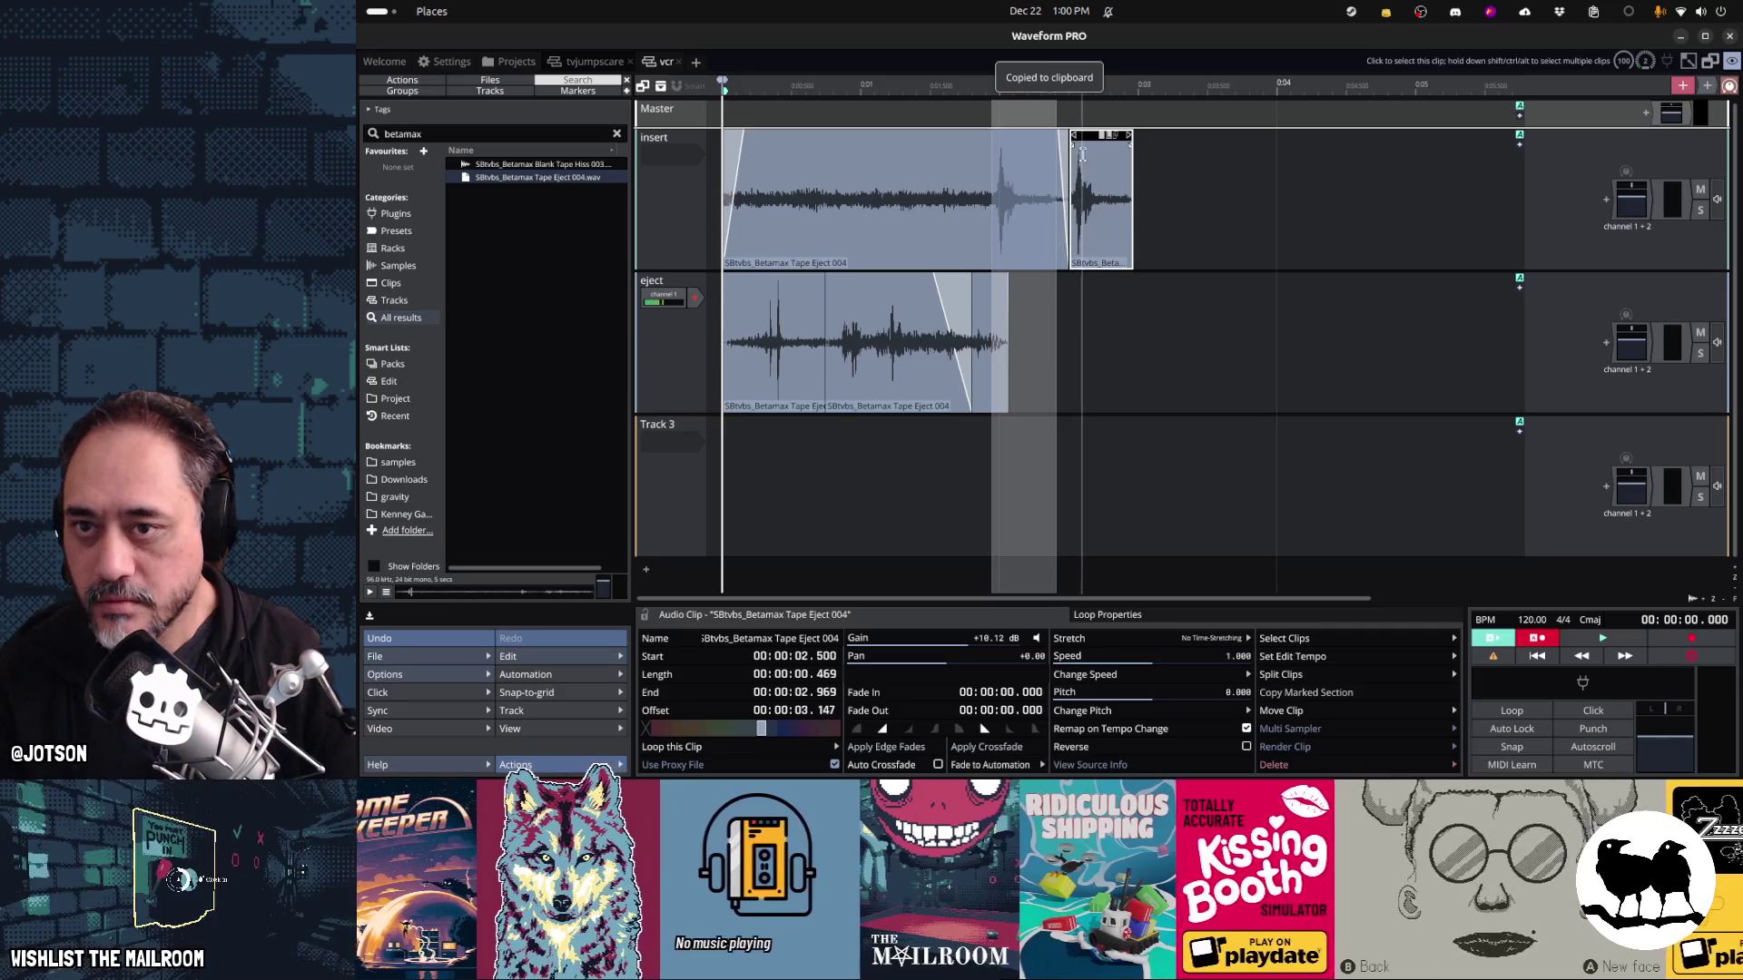
pyautogui.click(1165, 200)
pyautogui.moveTo(1087, 134)
pyautogui.mouseDown()
pyautogui.moveTo(1034, 136)
pyautogui.moveTo(979, 299)
pyautogui.mouseUp()
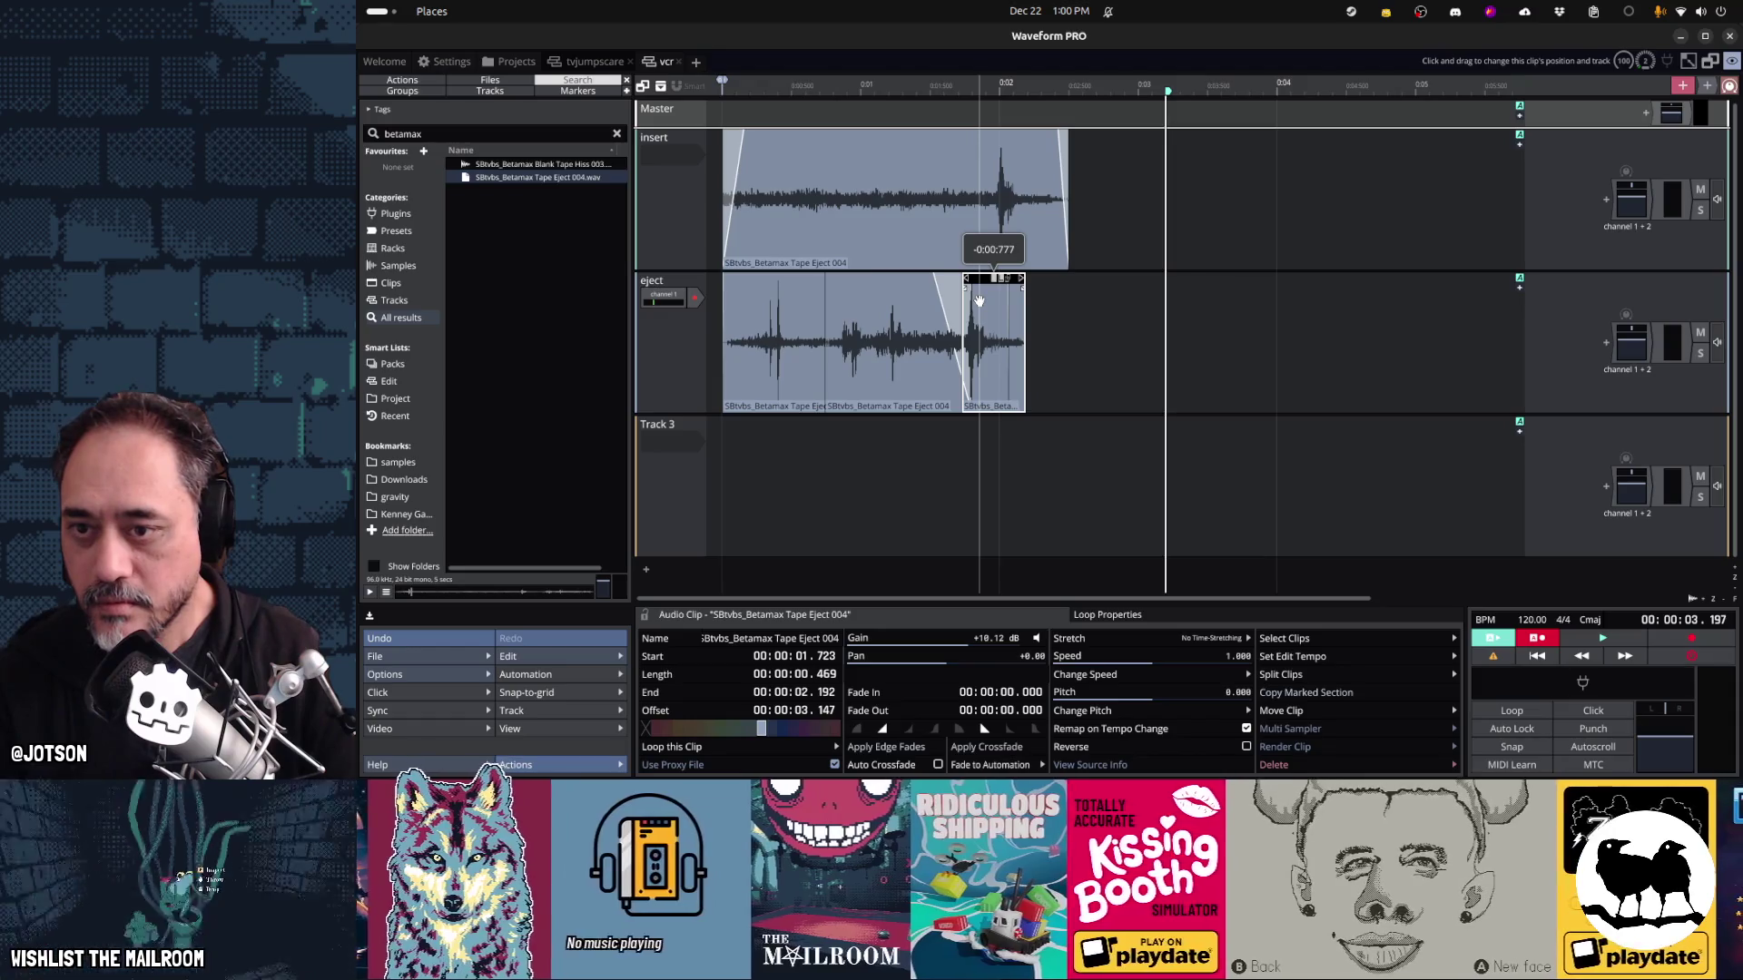
pyautogui.click(726, 463)
pyautogui.press('space')
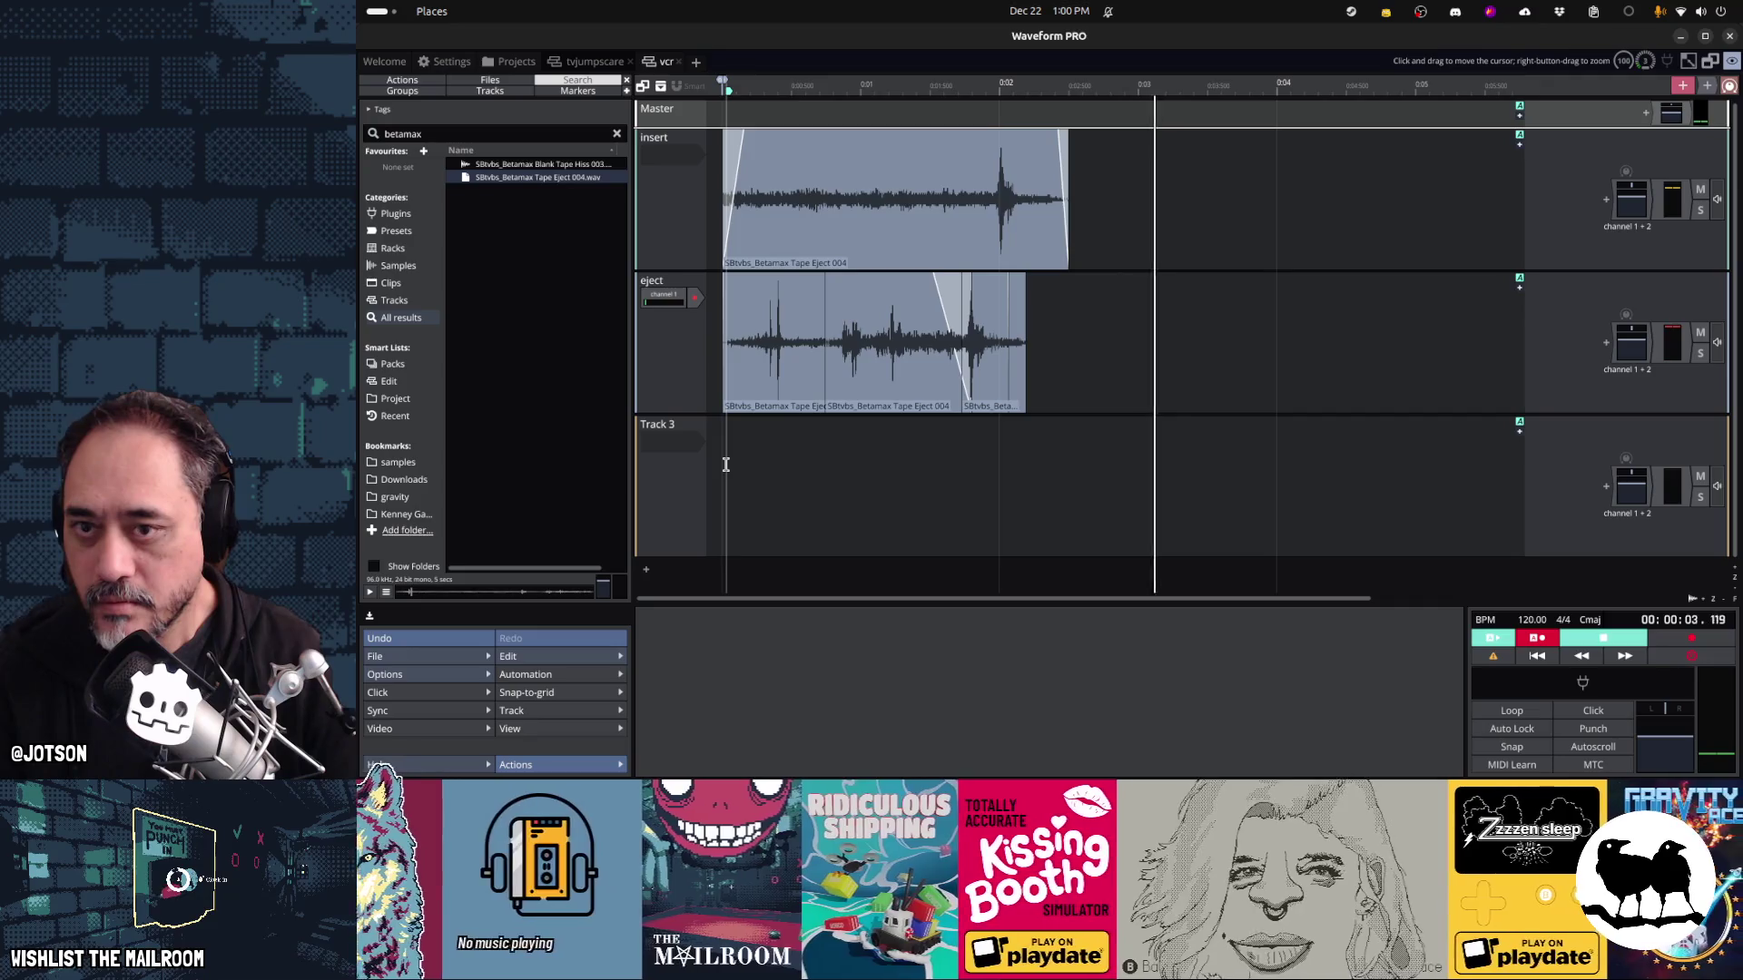
pyautogui.press('space')
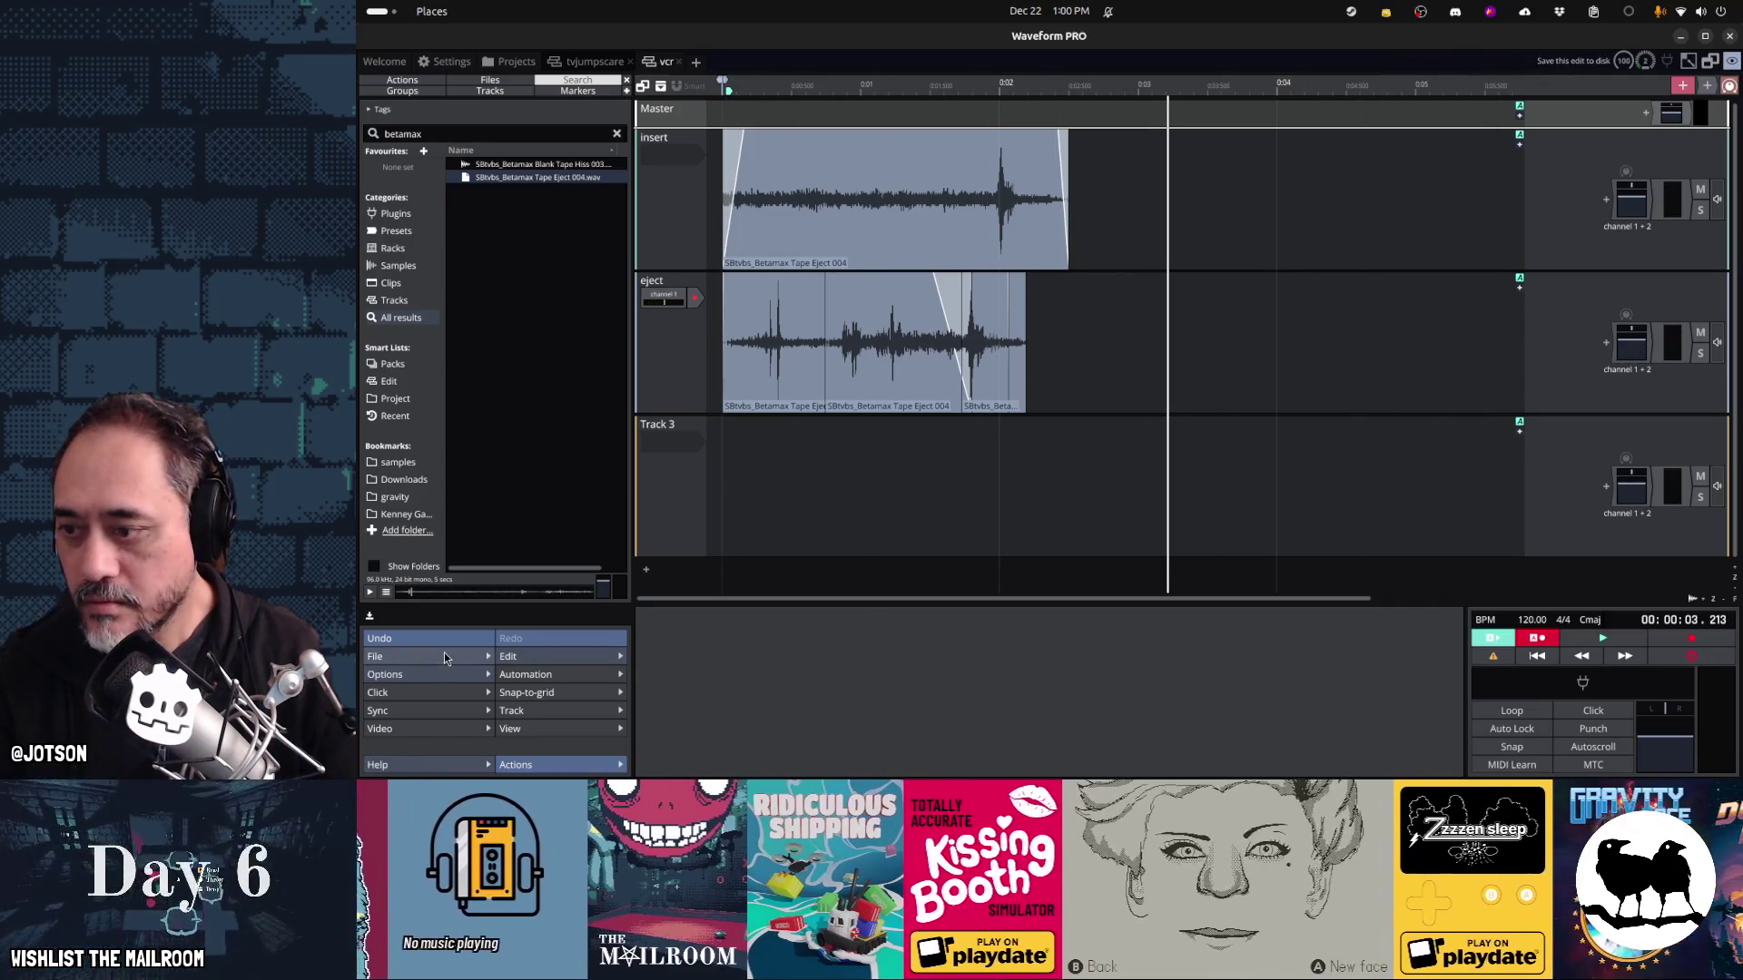
# Render the project with each track exported to its own audio file
pyautogui.click(443, 656)
pyautogui.click(563, 506)
pyautogui.click(840, 408)
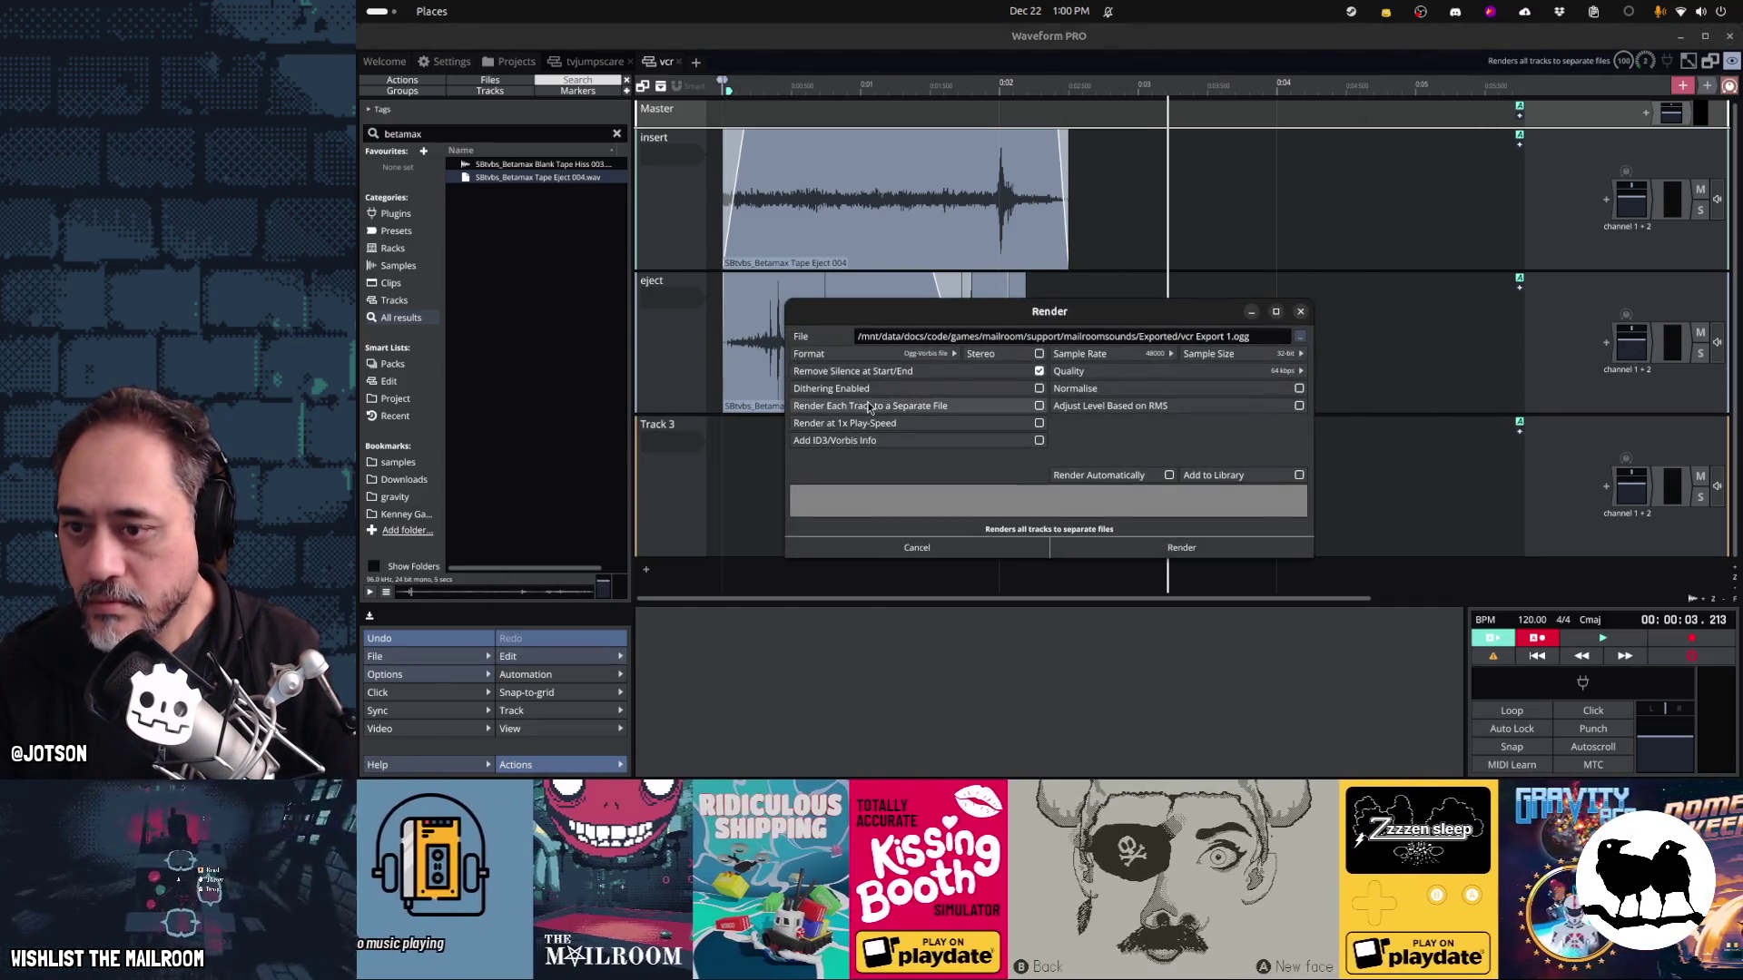
pyautogui.click(1157, 549)
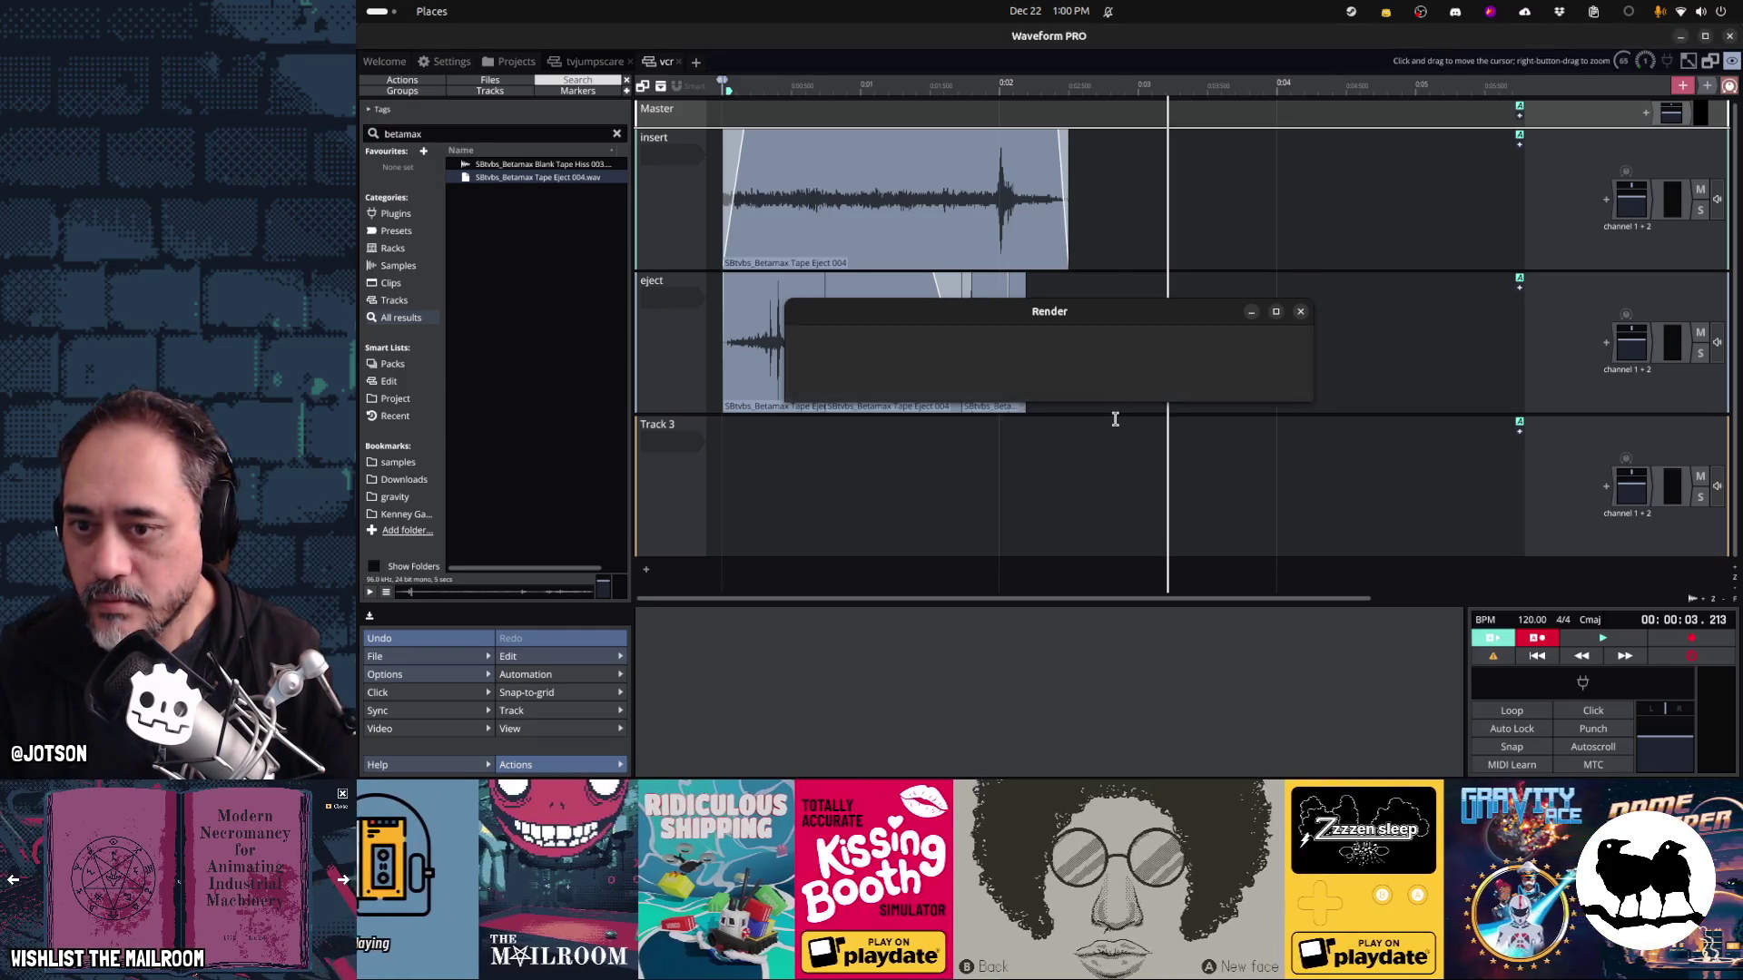
pyautogui.hotkey('alt', 'Tab')
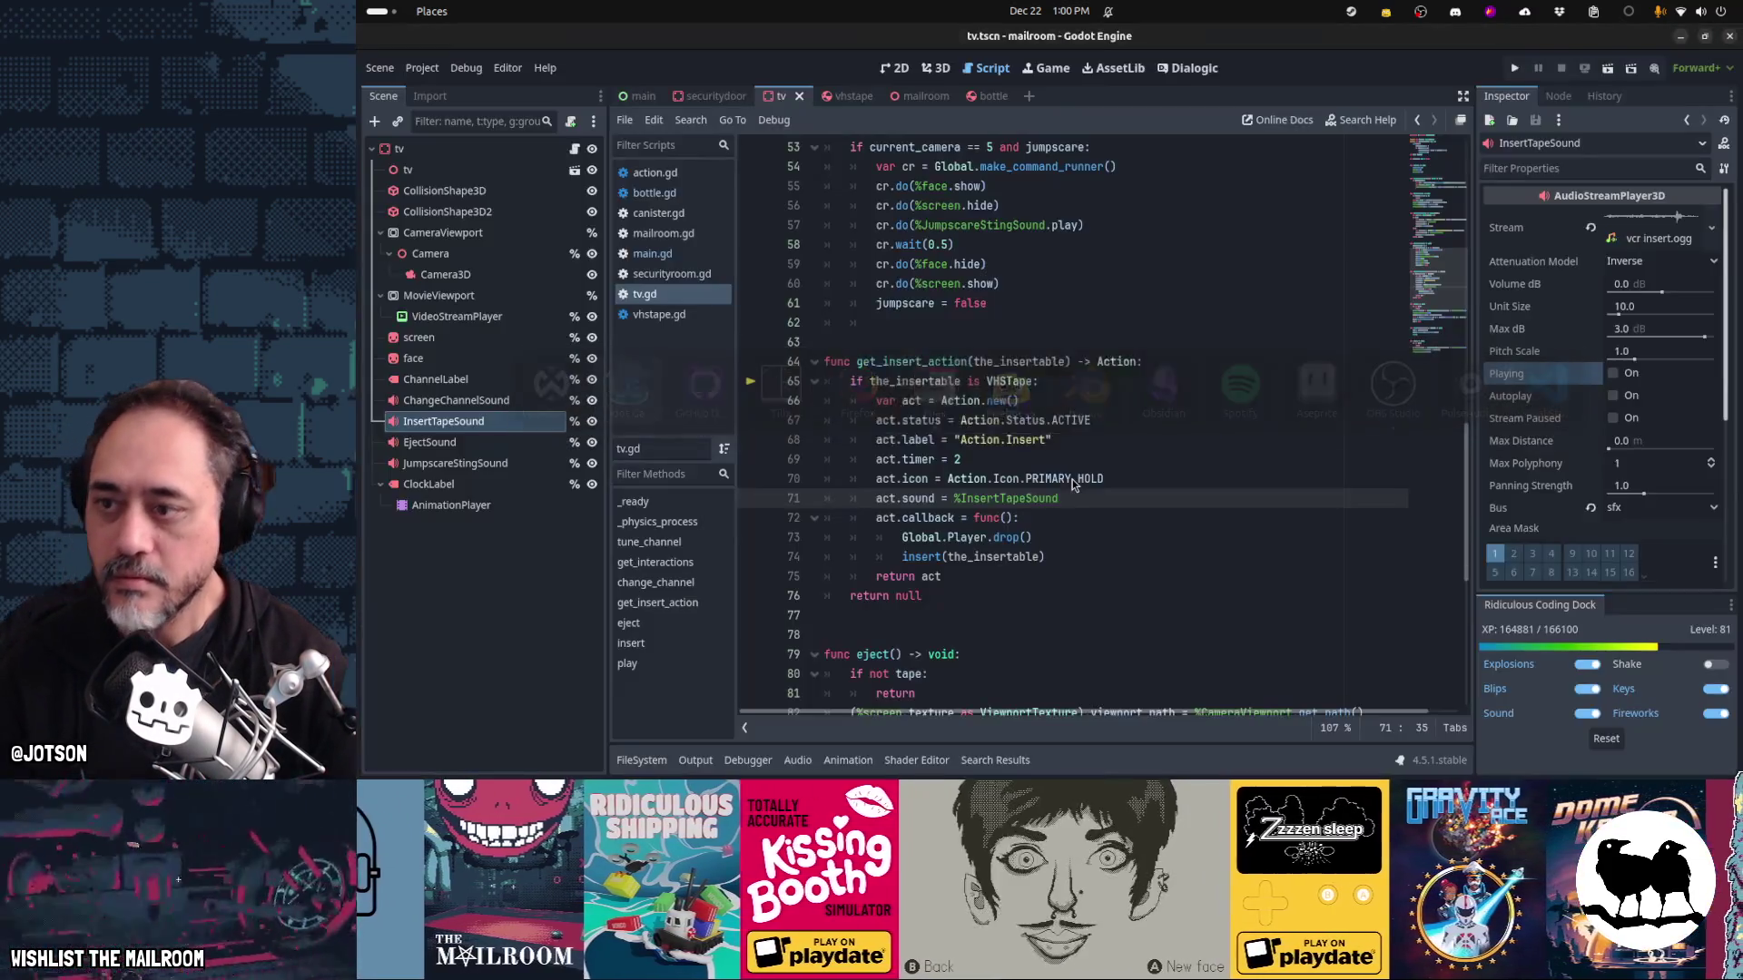
pyautogui.press('F5')
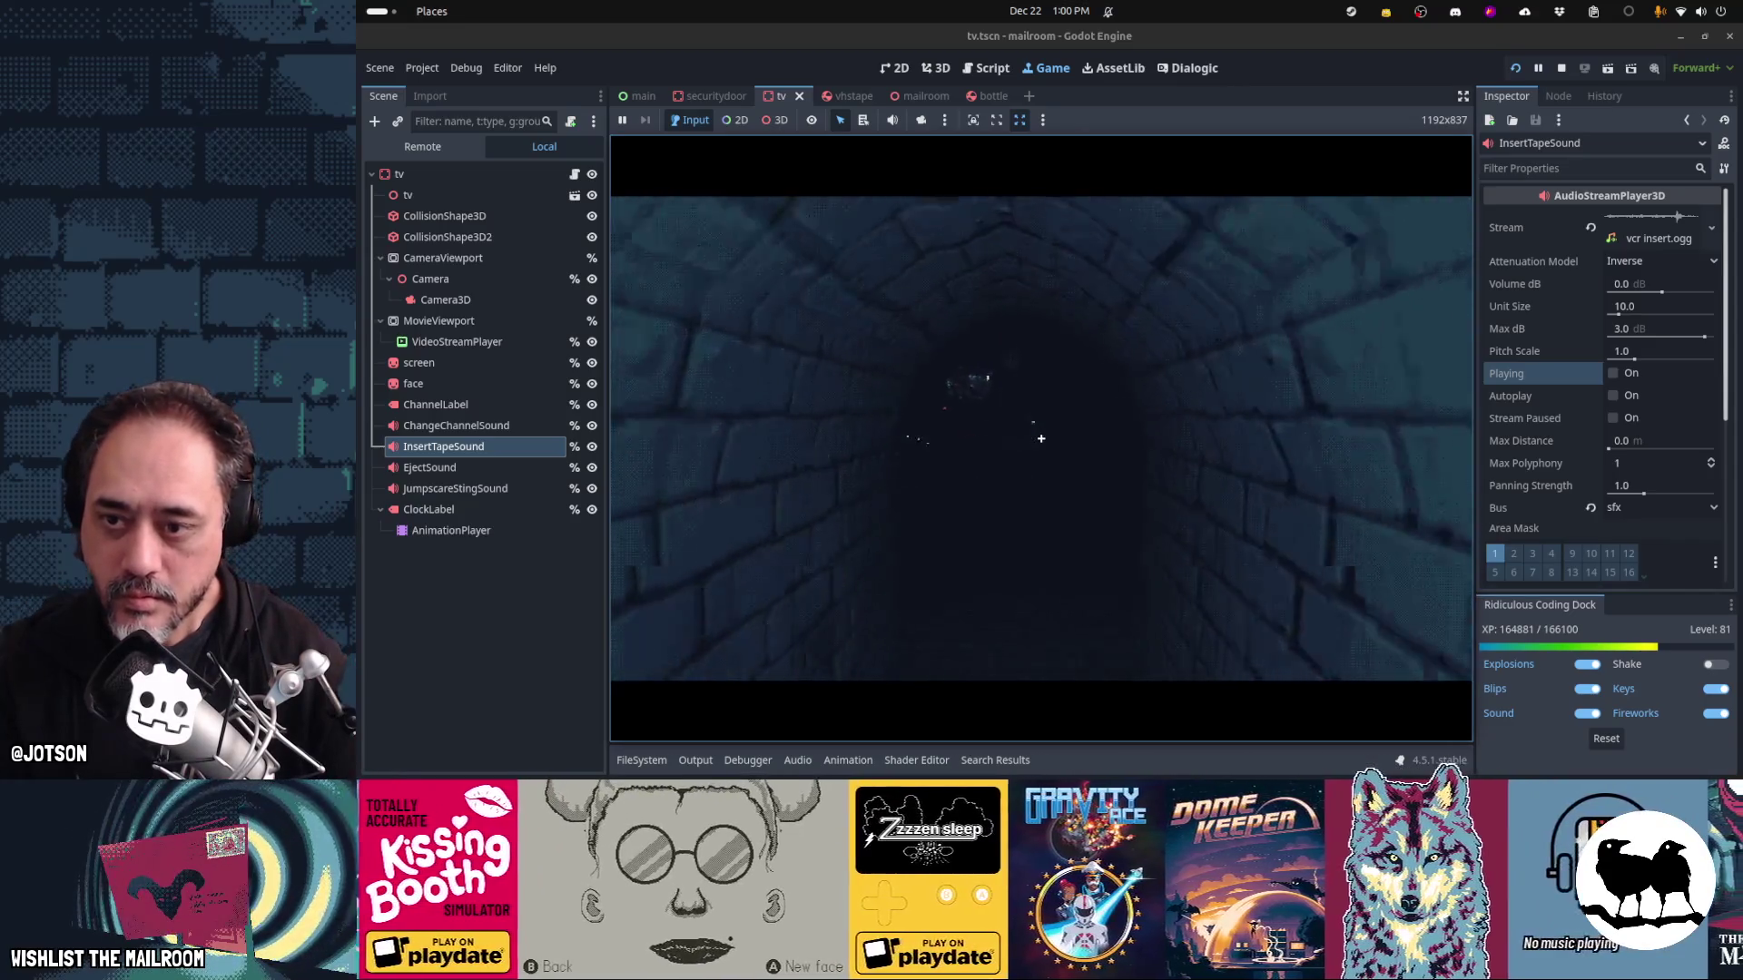
pyautogui.click(1041, 438)
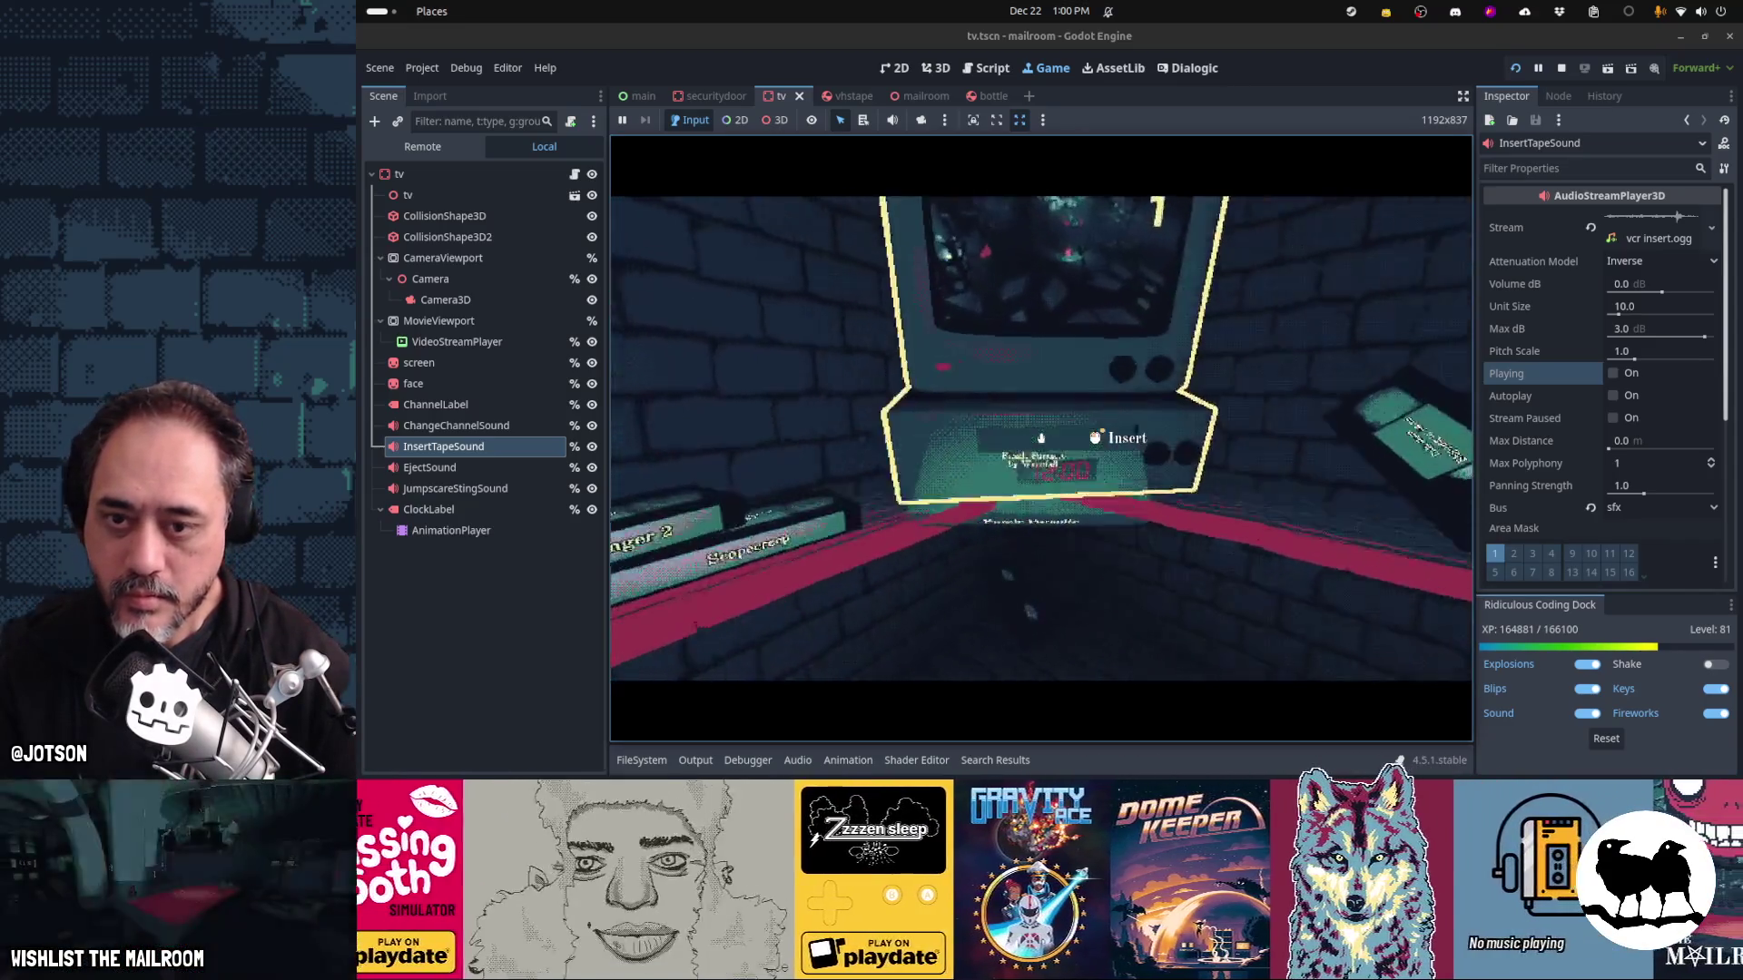
pyautogui.click(1041, 438)
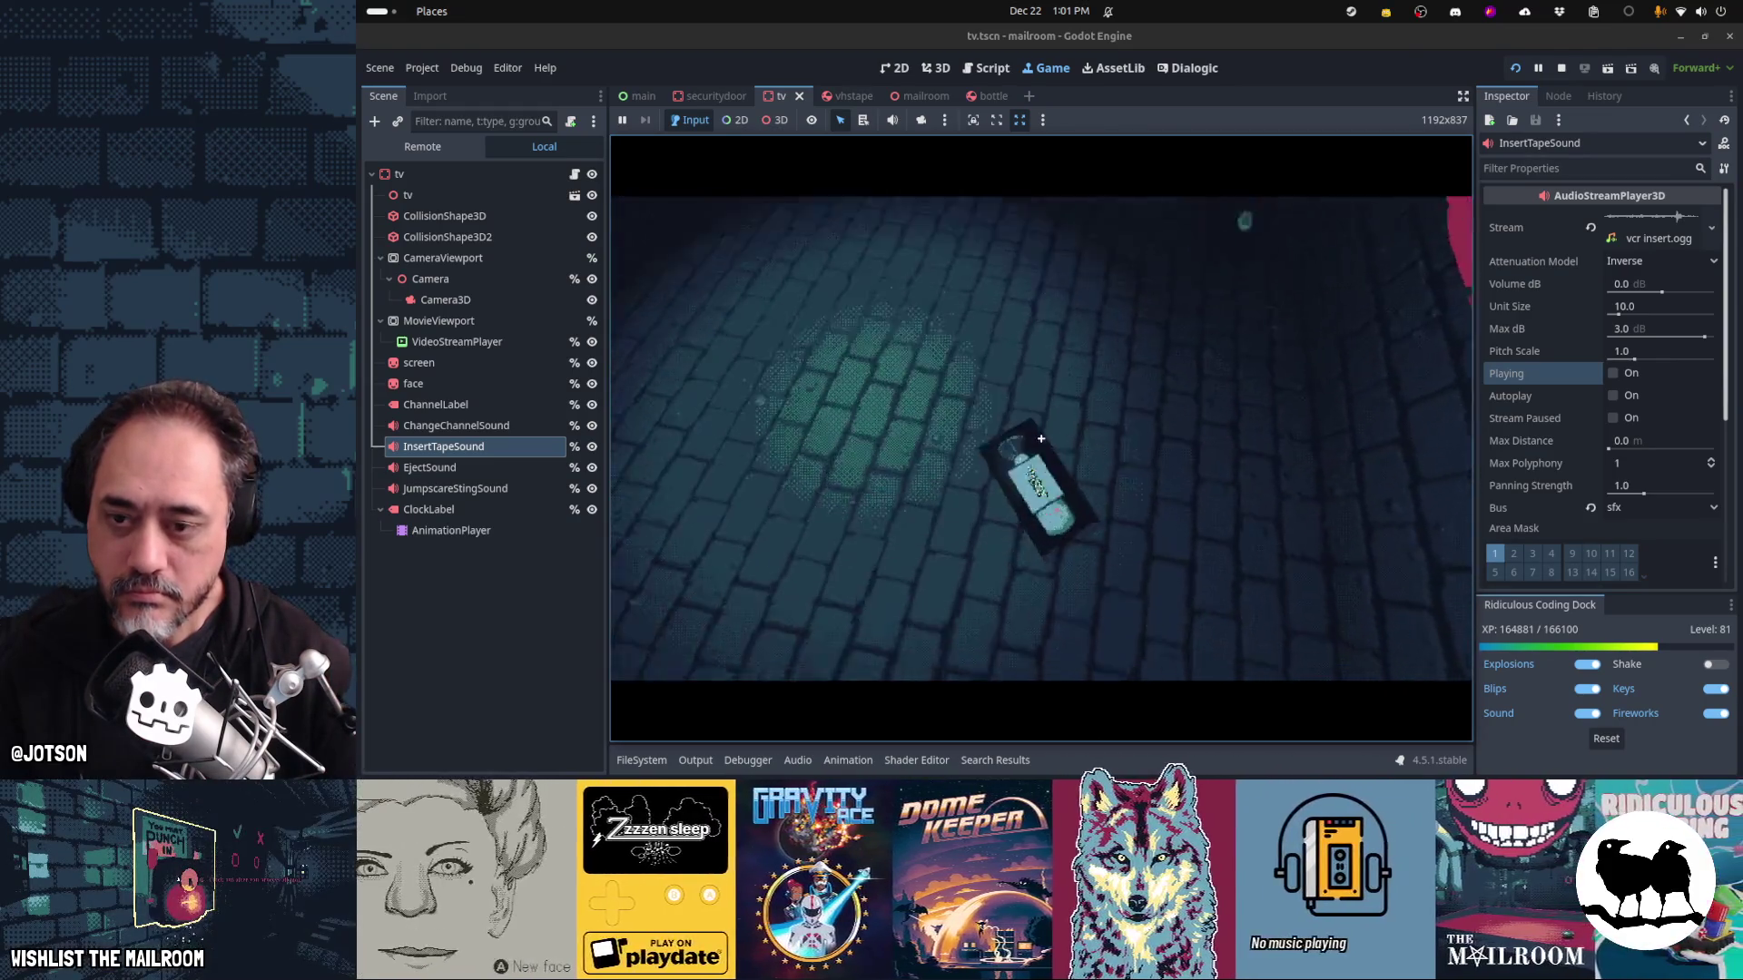
pyautogui.click(1041, 439)
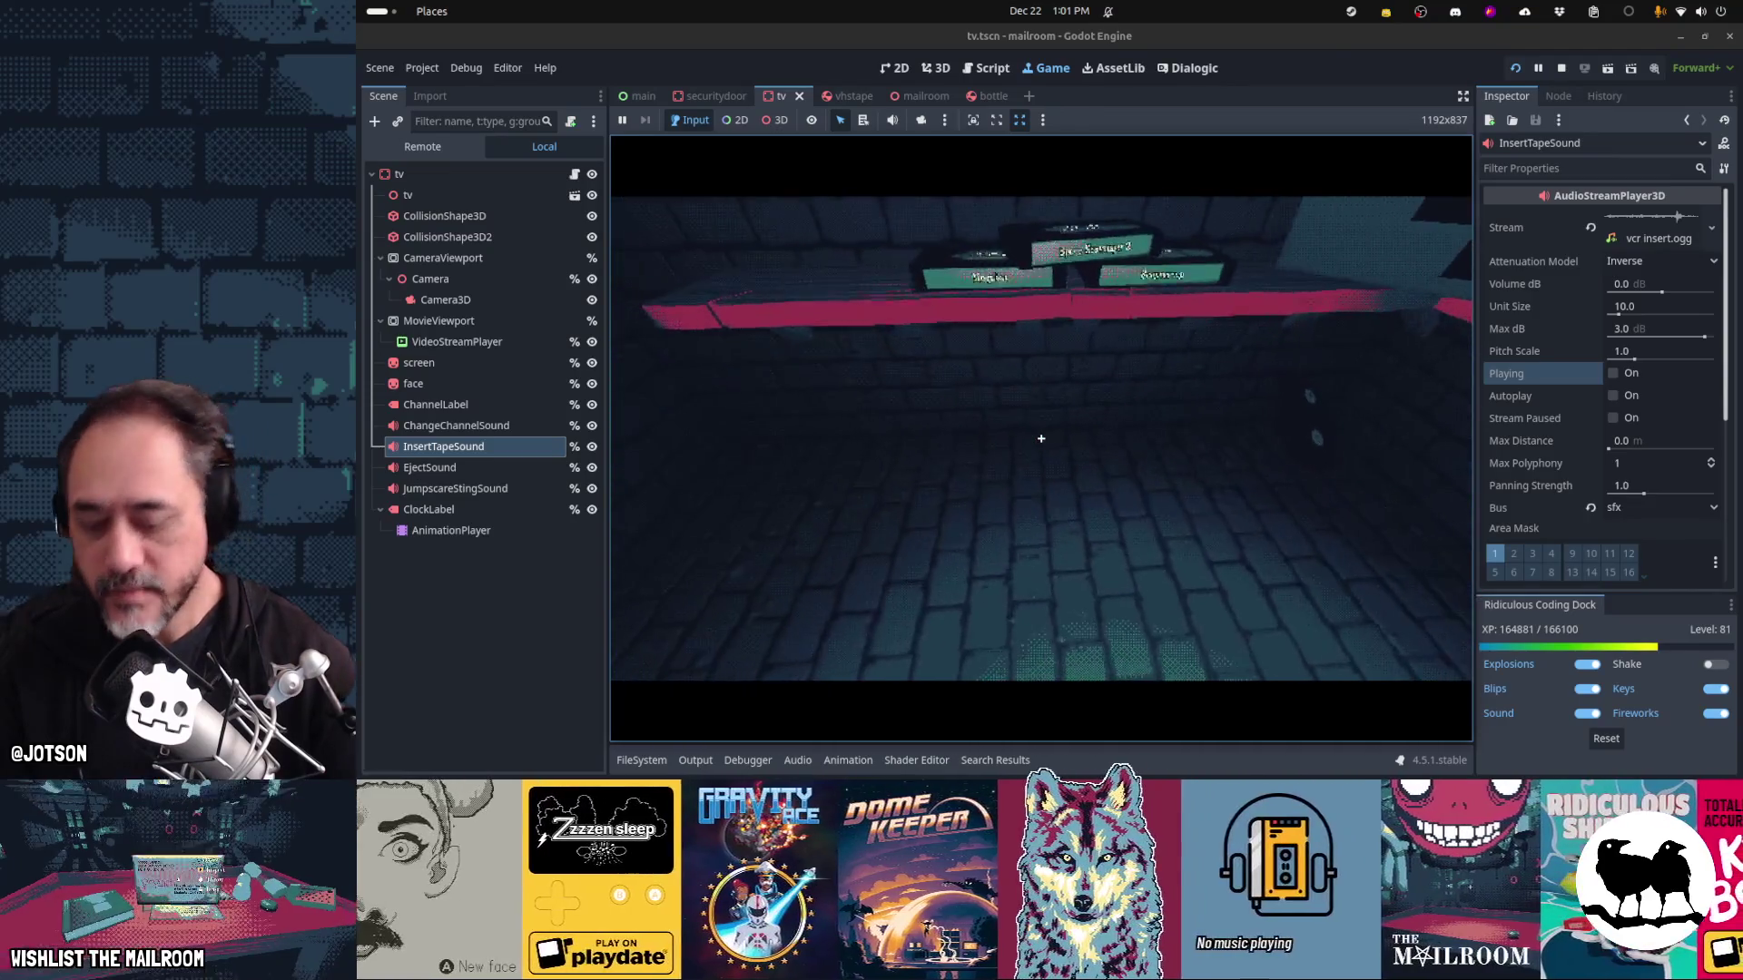
pyautogui.press('F8')
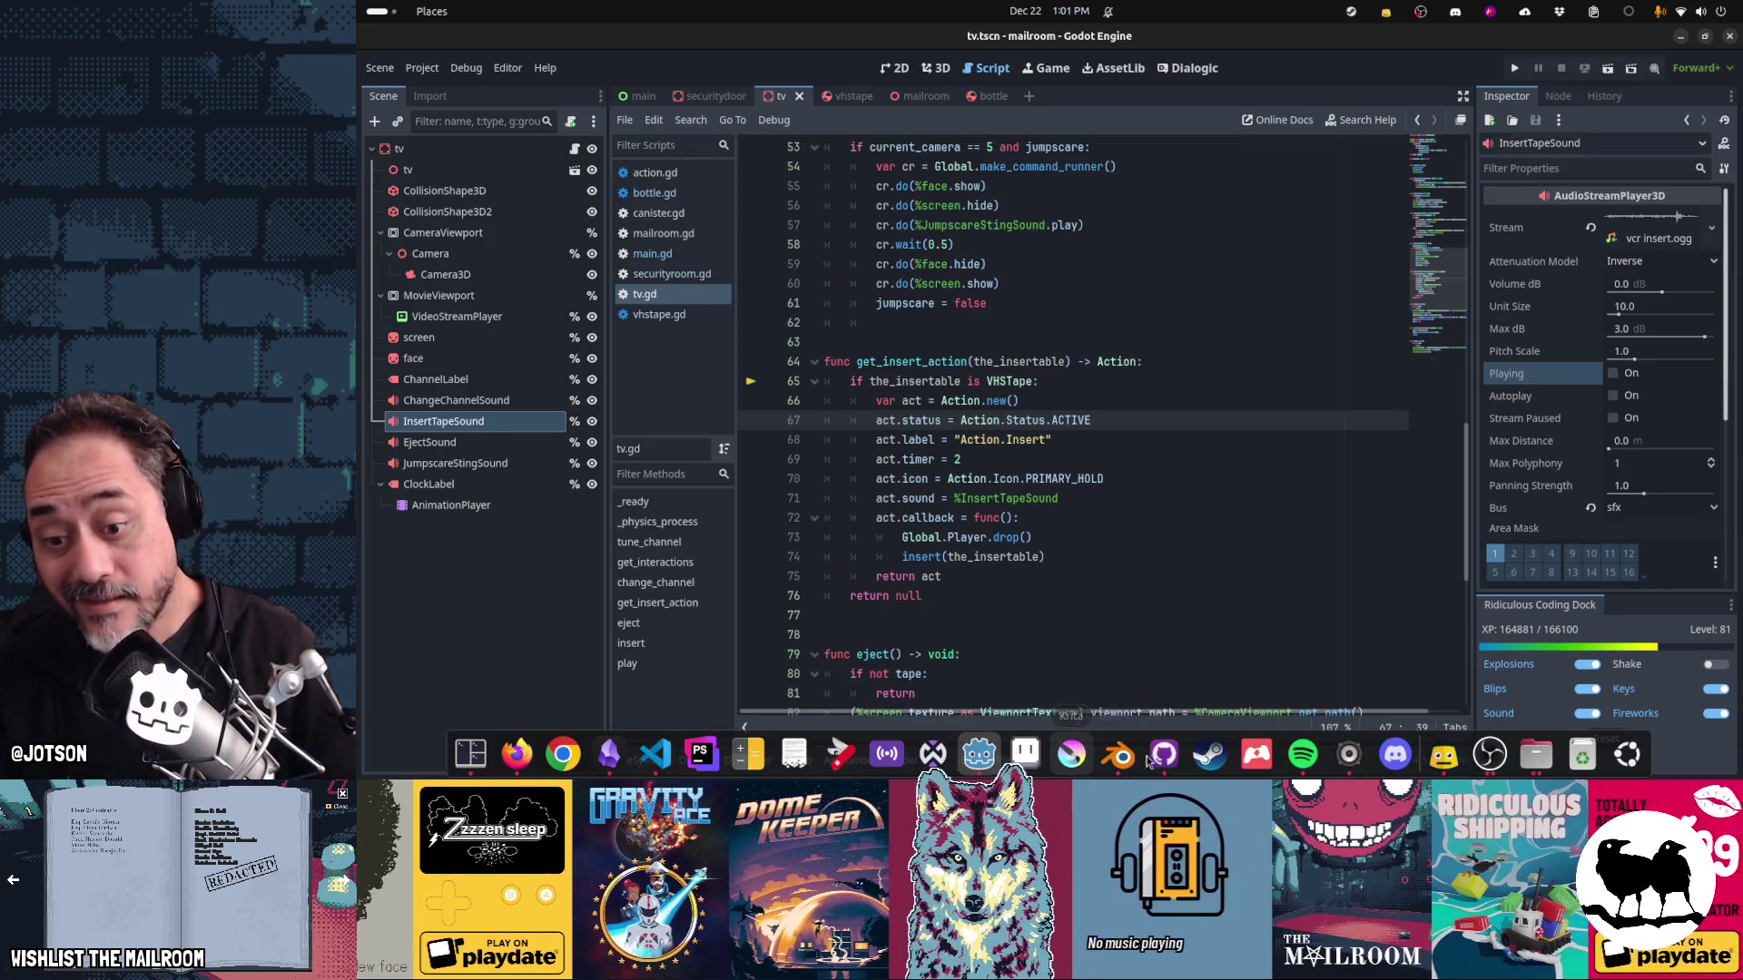
# Amend the VCR and tapes commit with the sound changes, leaving main.gd out
pyautogui.click(1161, 755)
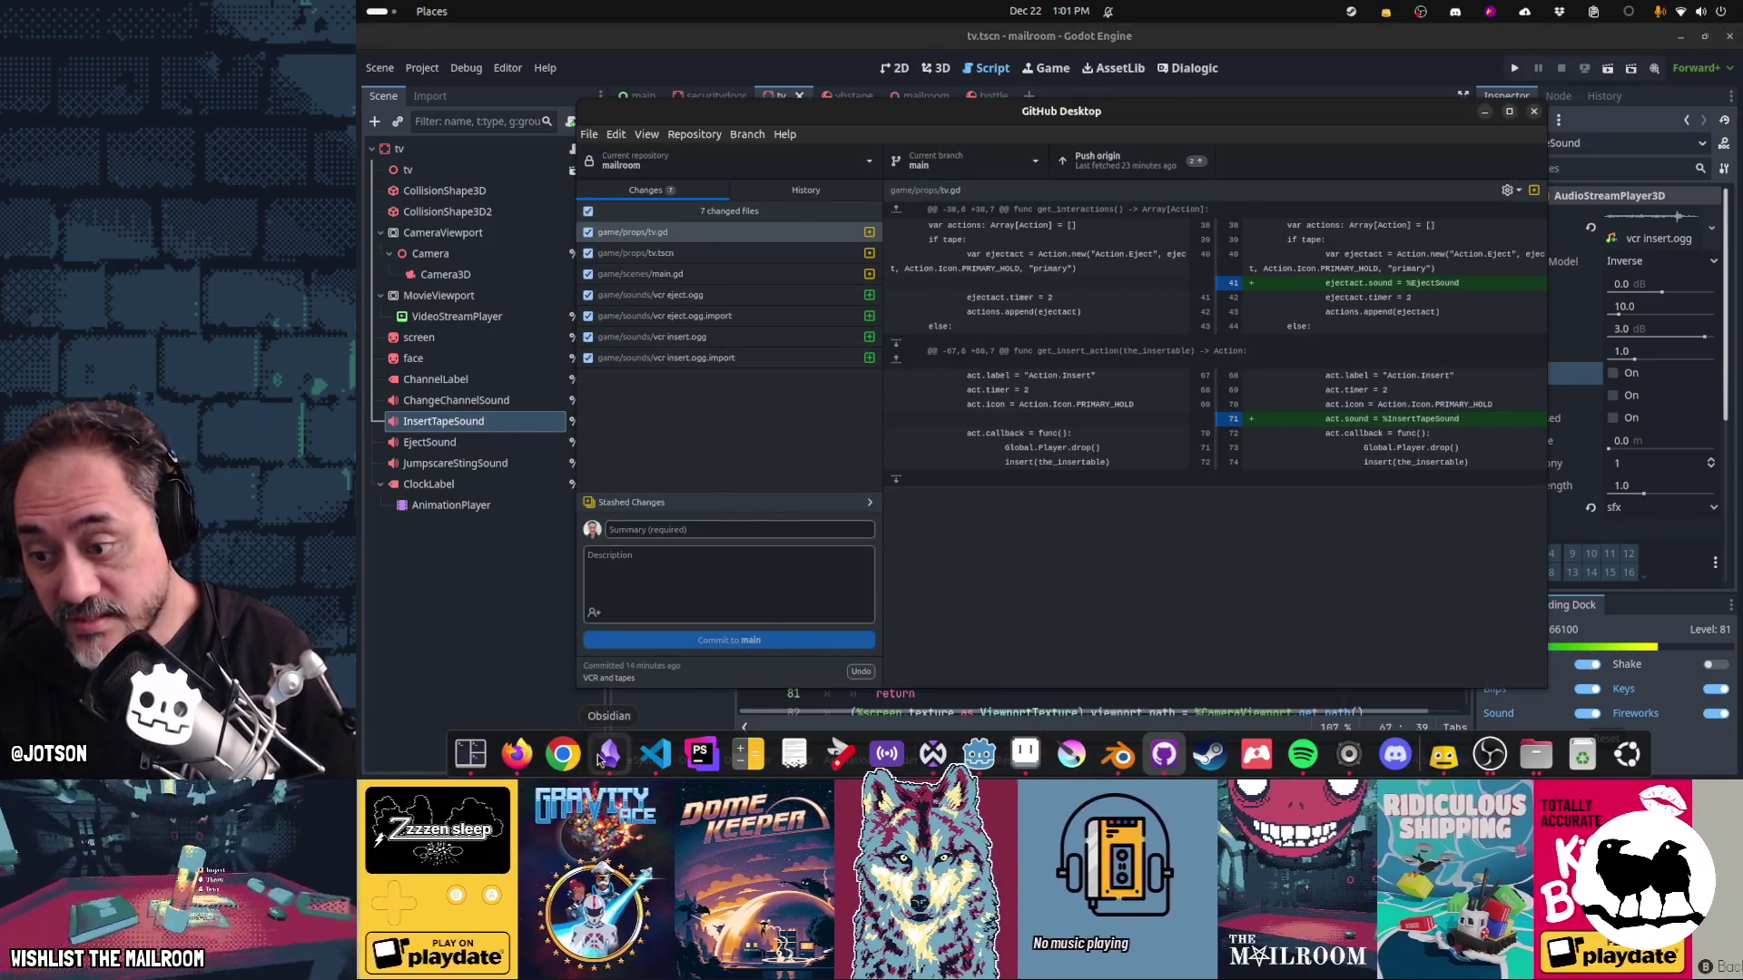
pyautogui.click(599, 758)
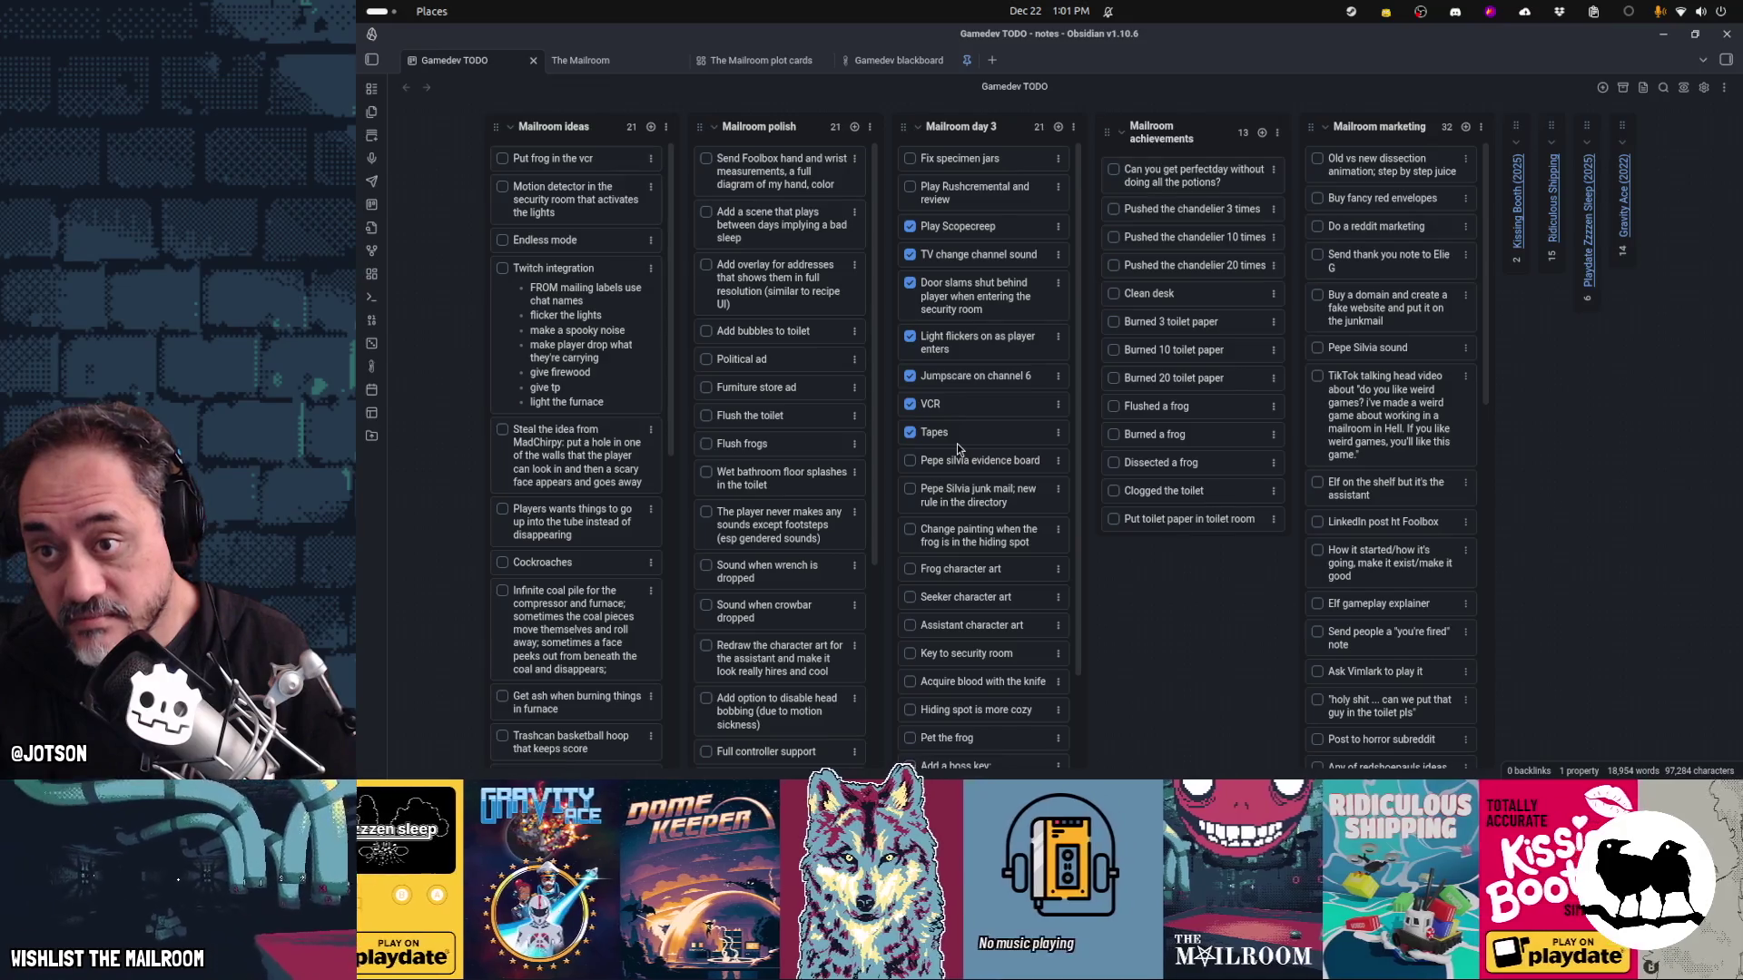
pyautogui.click(1163, 755)
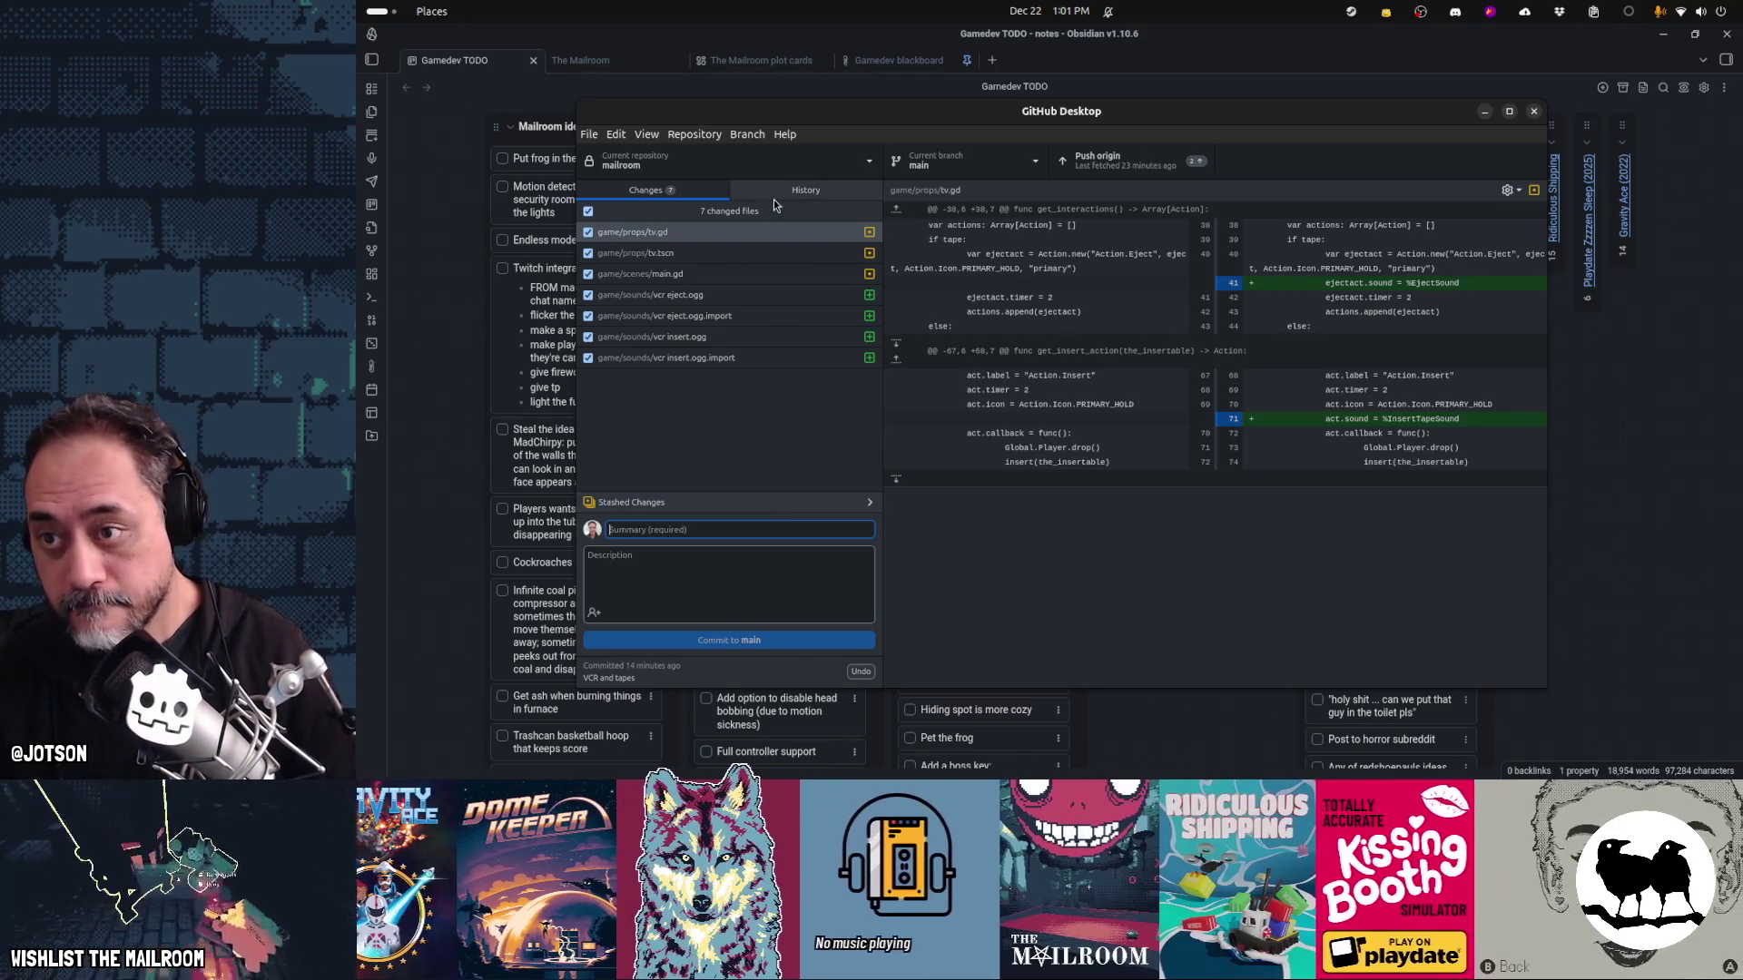
pyautogui.click(773, 193)
pyautogui.rightClick(720, 245)
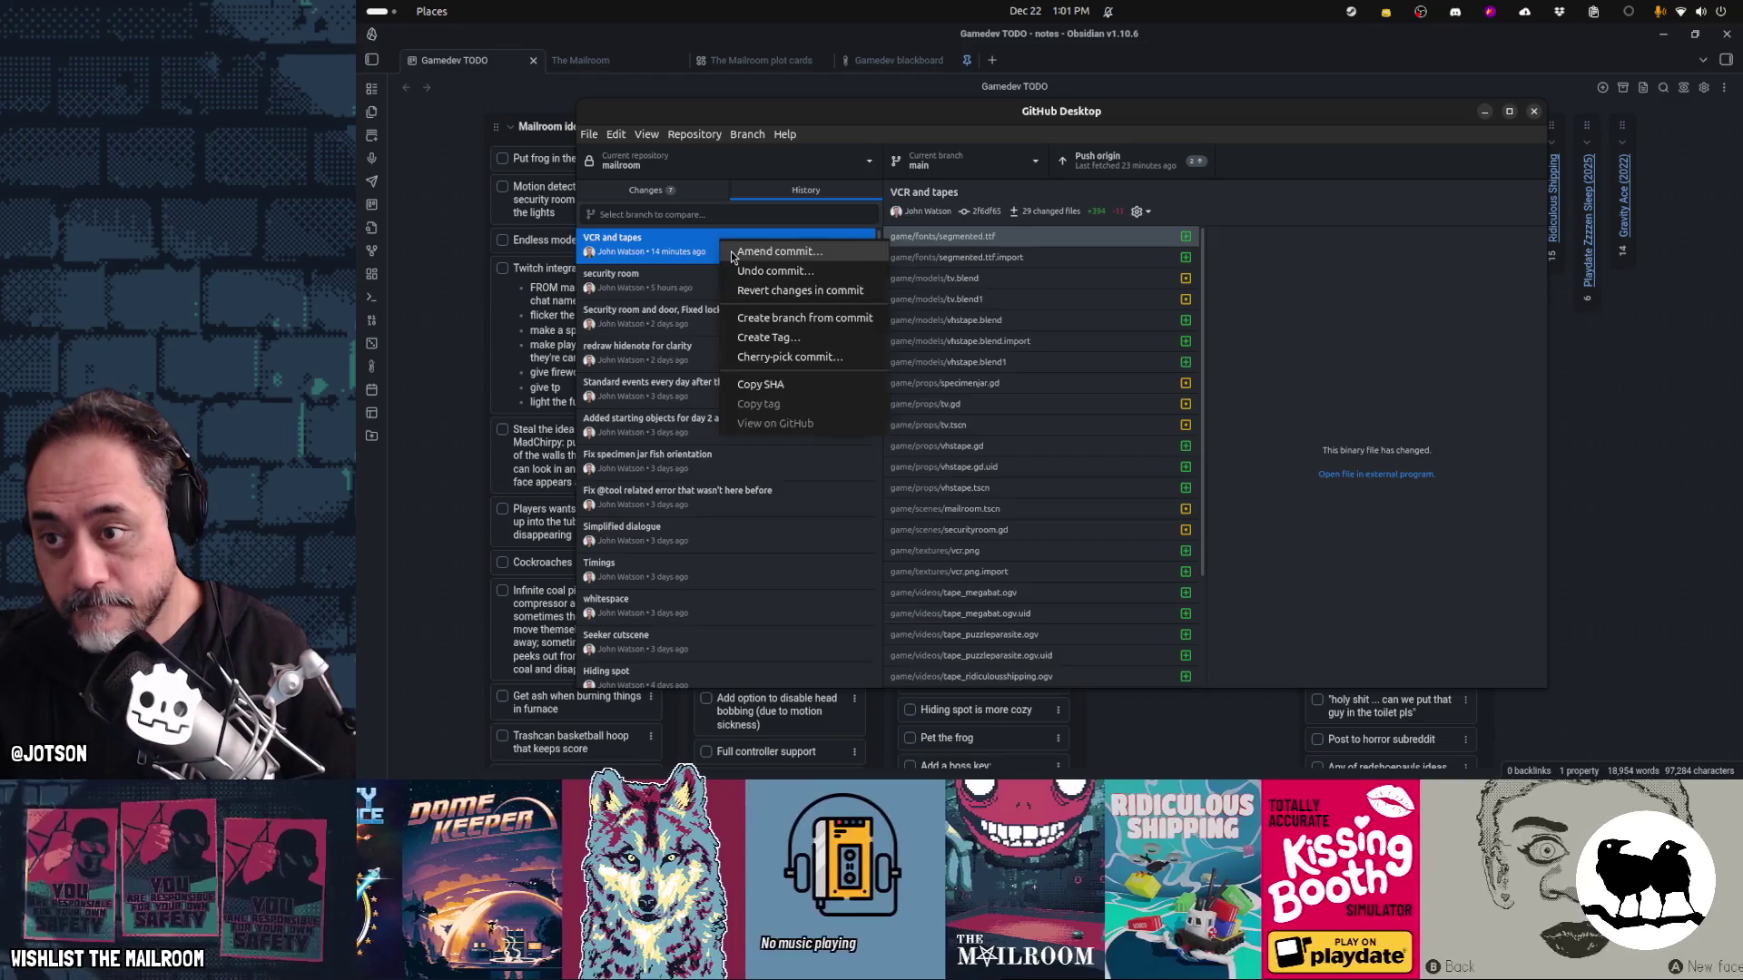
pyautogui.click(735, 253)
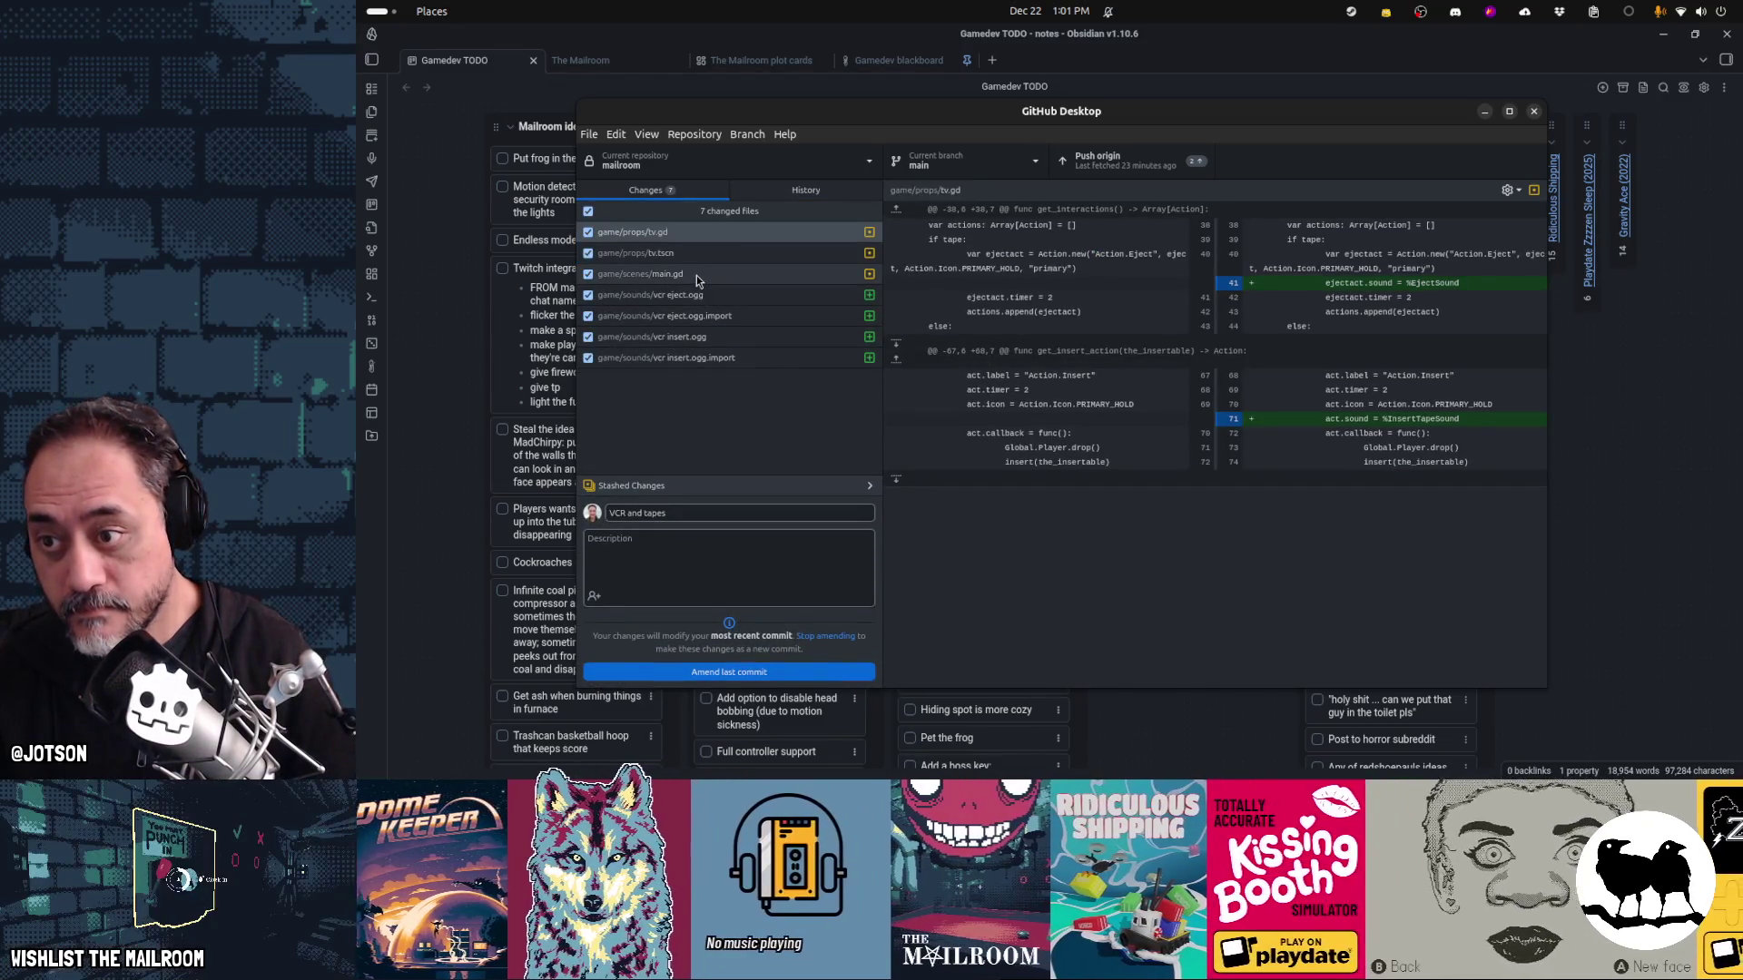
pyautogui.click(695, 275)
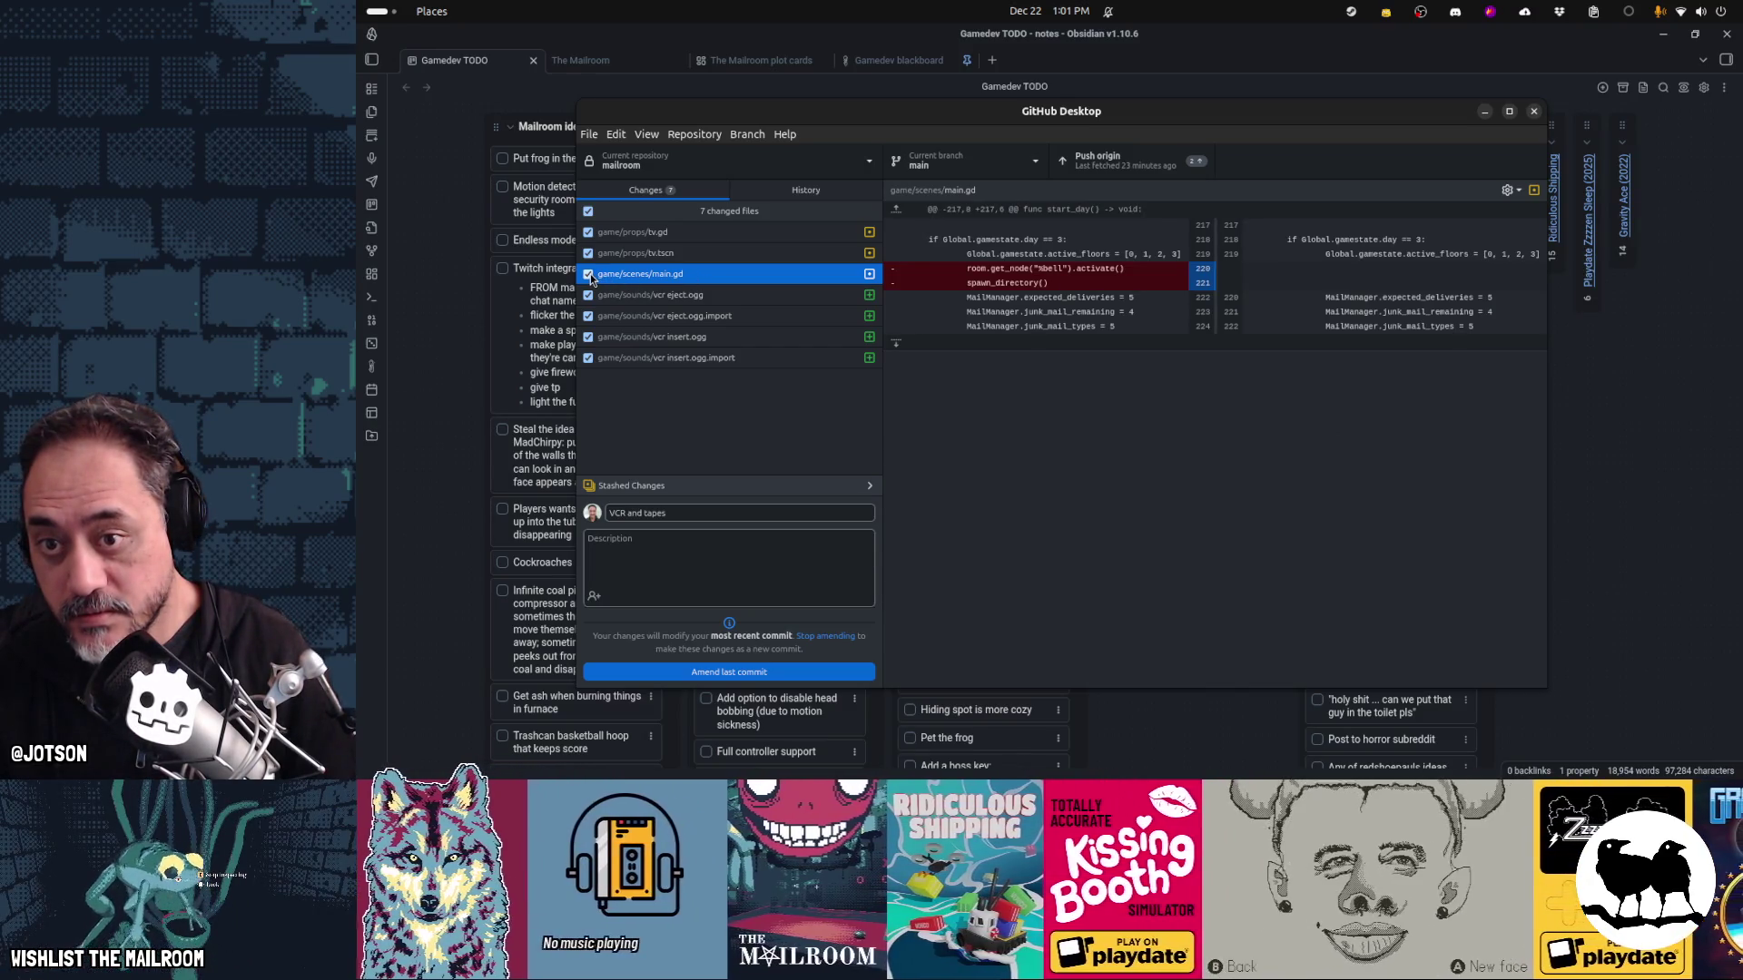
pyautogui.click(590, 274)
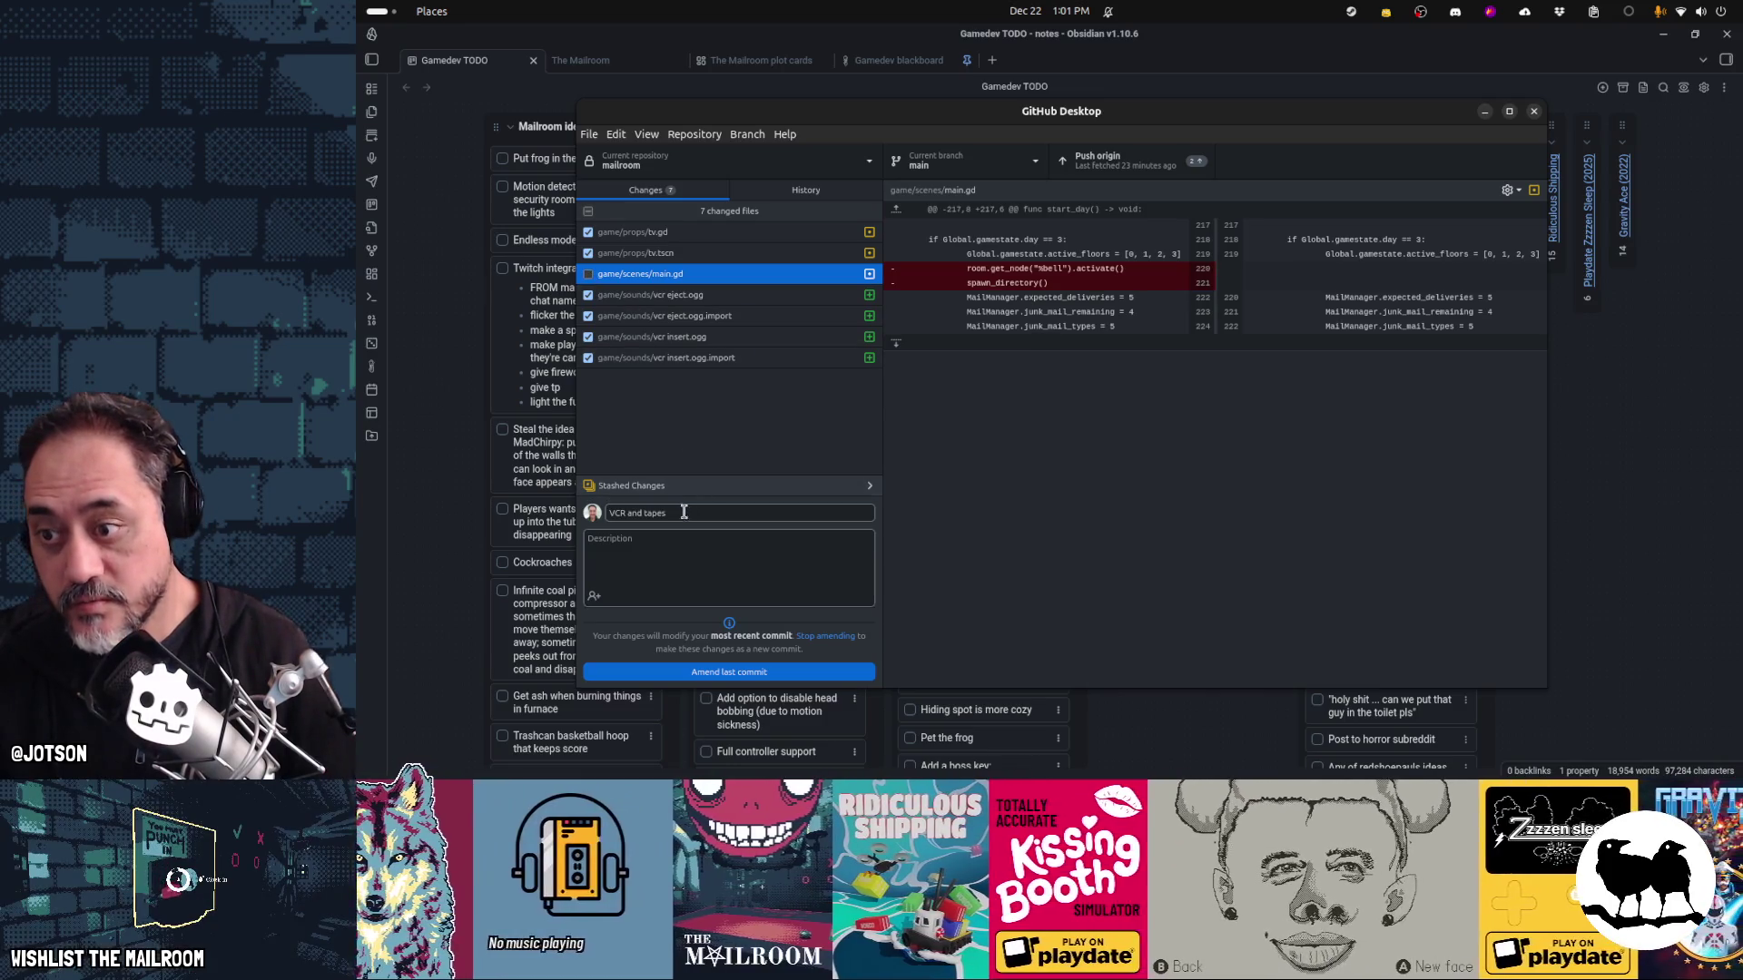
pyautogui.click(724, 672)
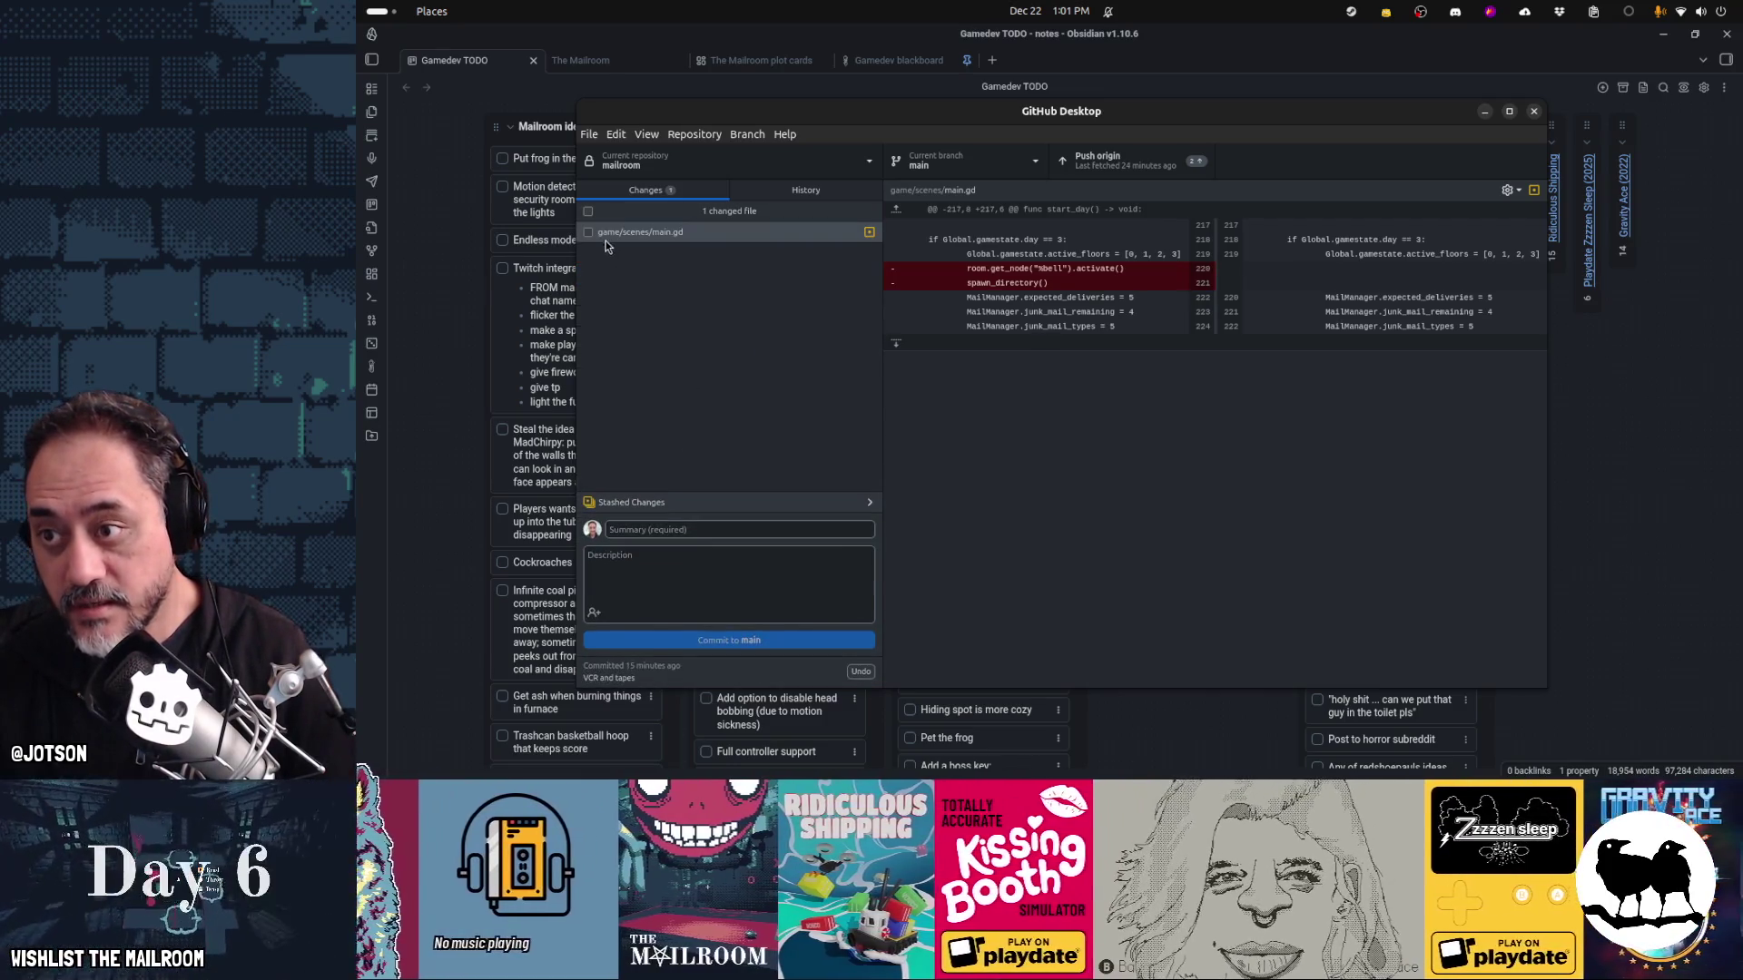
# Commit main.gd as 'Fixed day 3 duplicate directory spawn' and push to origin
pyautogui.click(751, 530)
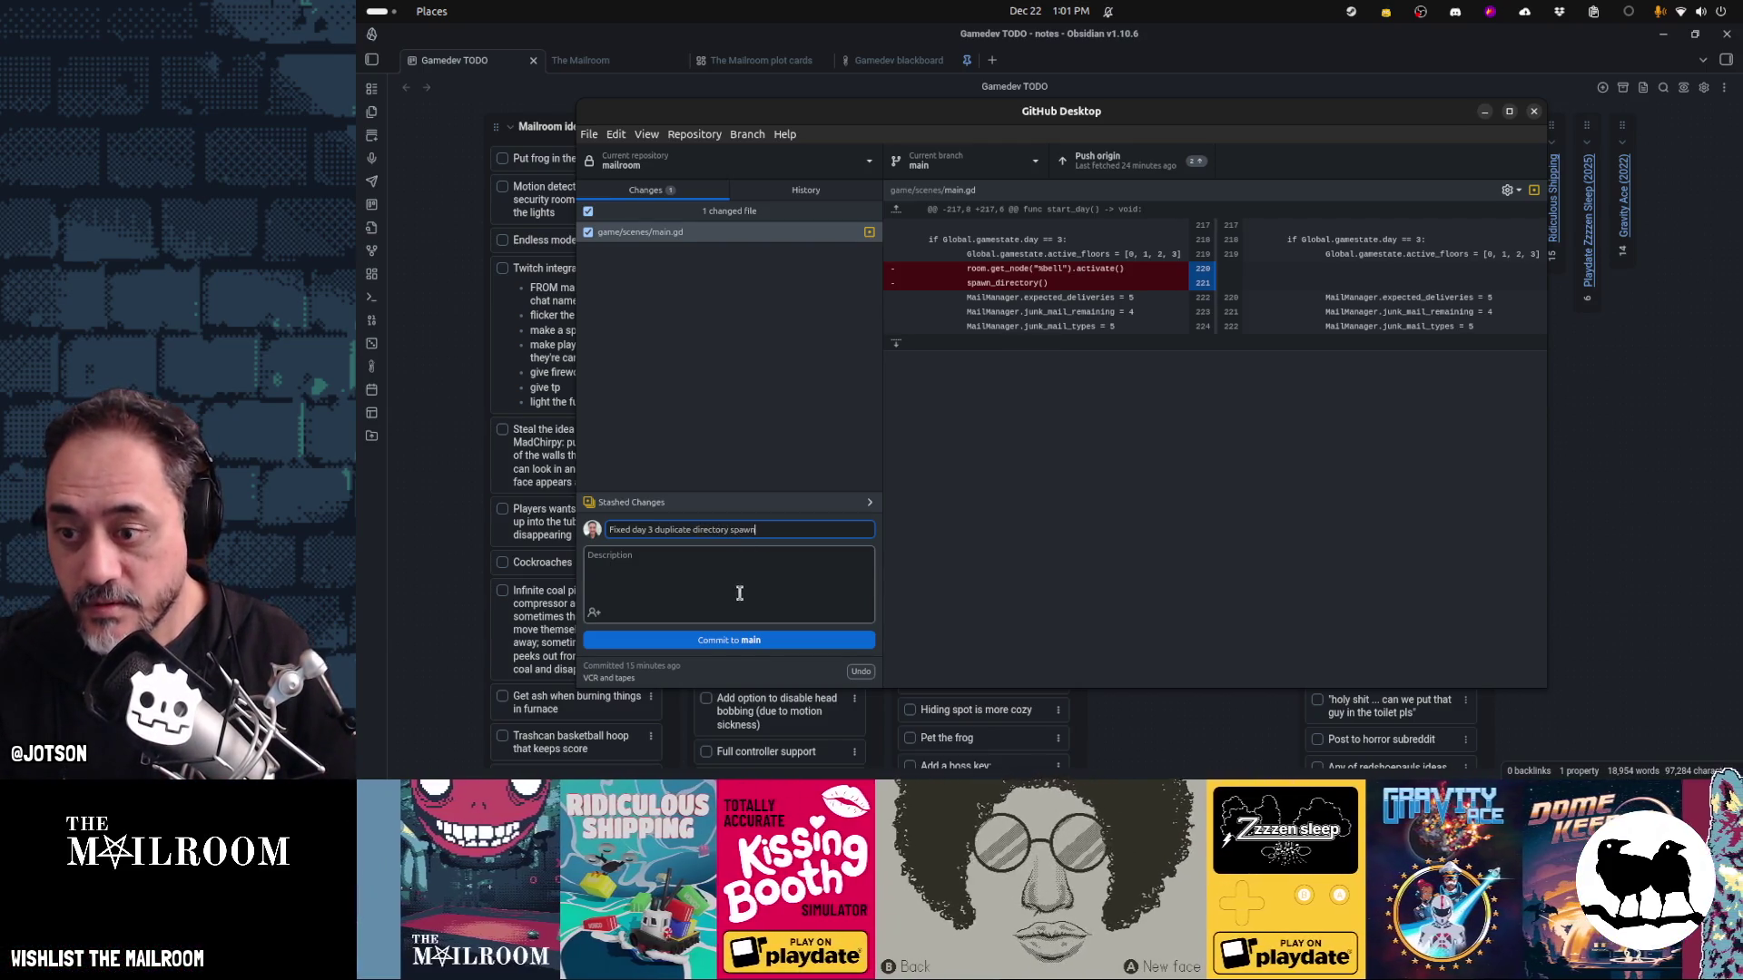
pyautogui.hotkey('ctrl', 'Return')
pyautogui.click(1125, 163)
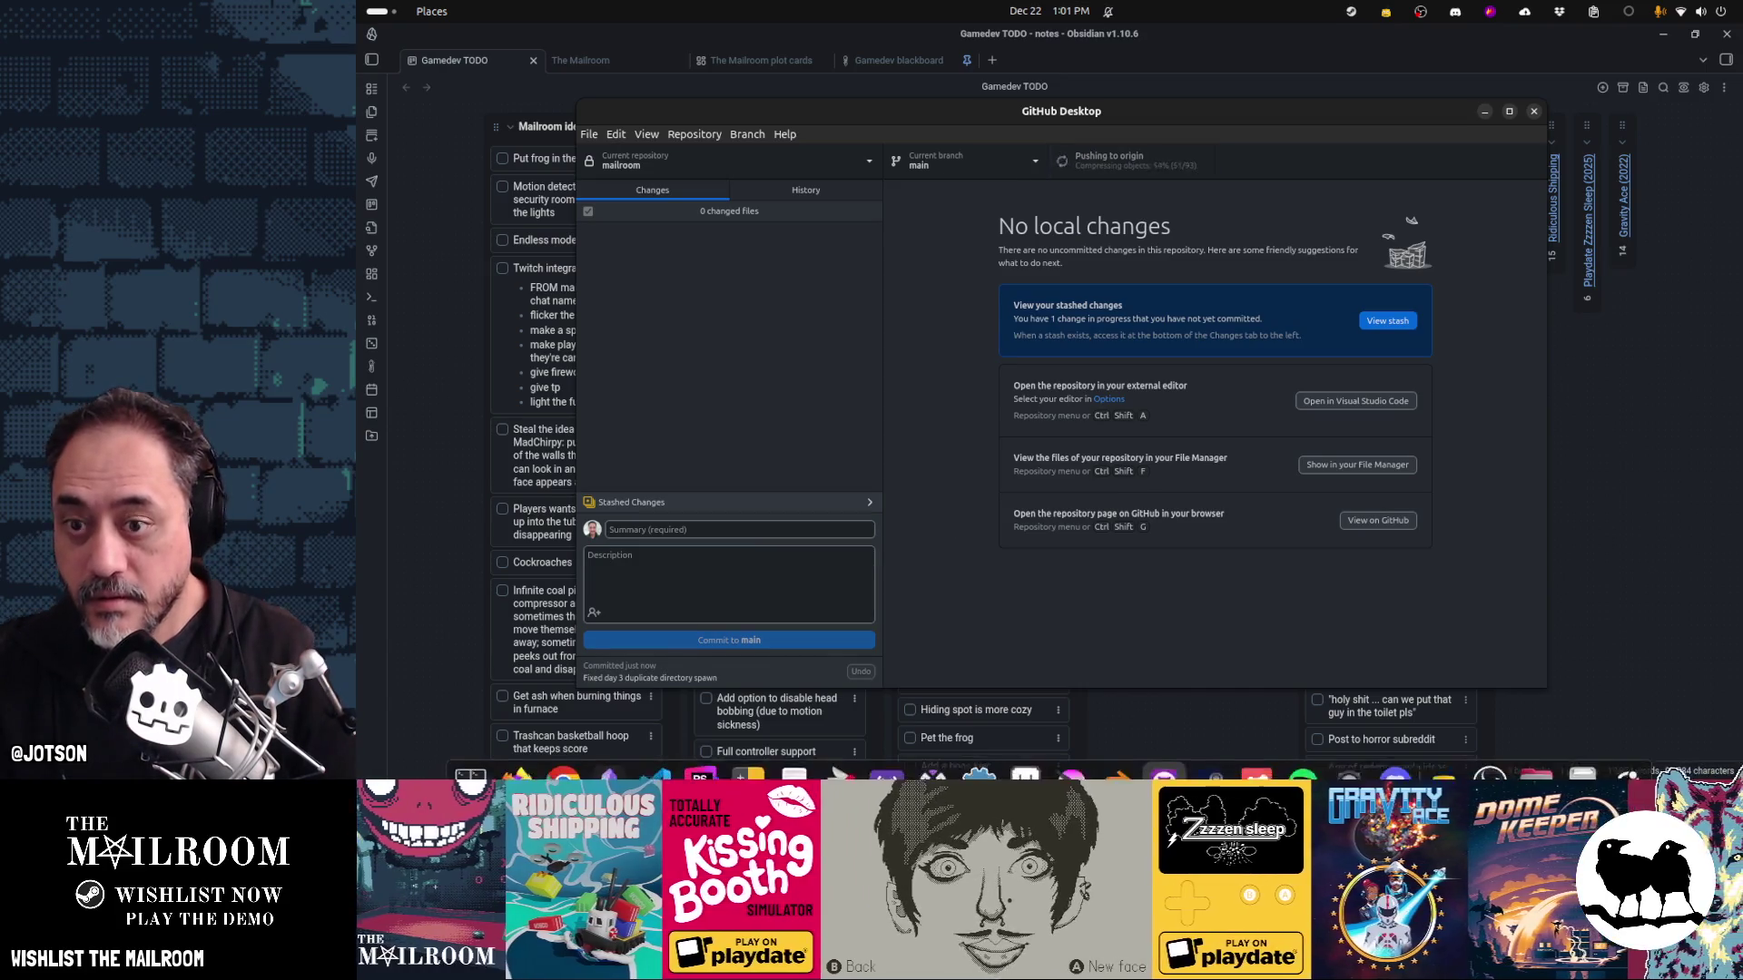
pyautogui.click(536, 766)
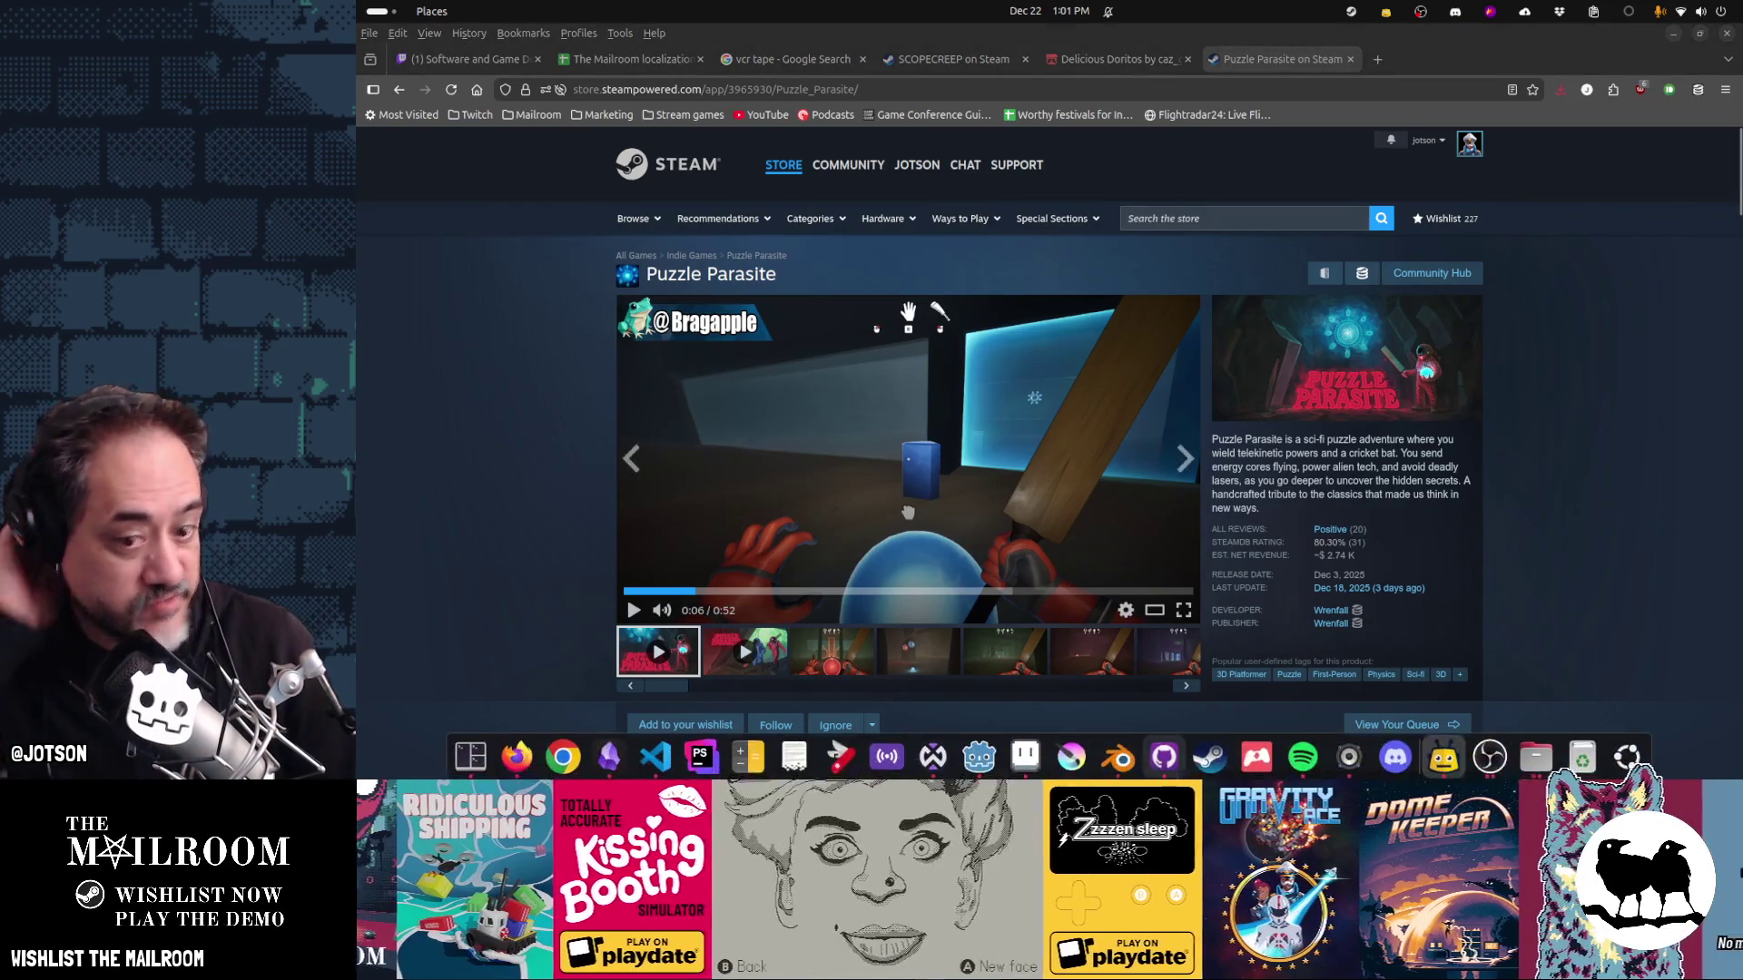
# Open Twitch's Software and Game Development directory from the Twitch bookmarks folder
pyautogui.click(470, 115)
pyautogui.moveTo(526, 111)
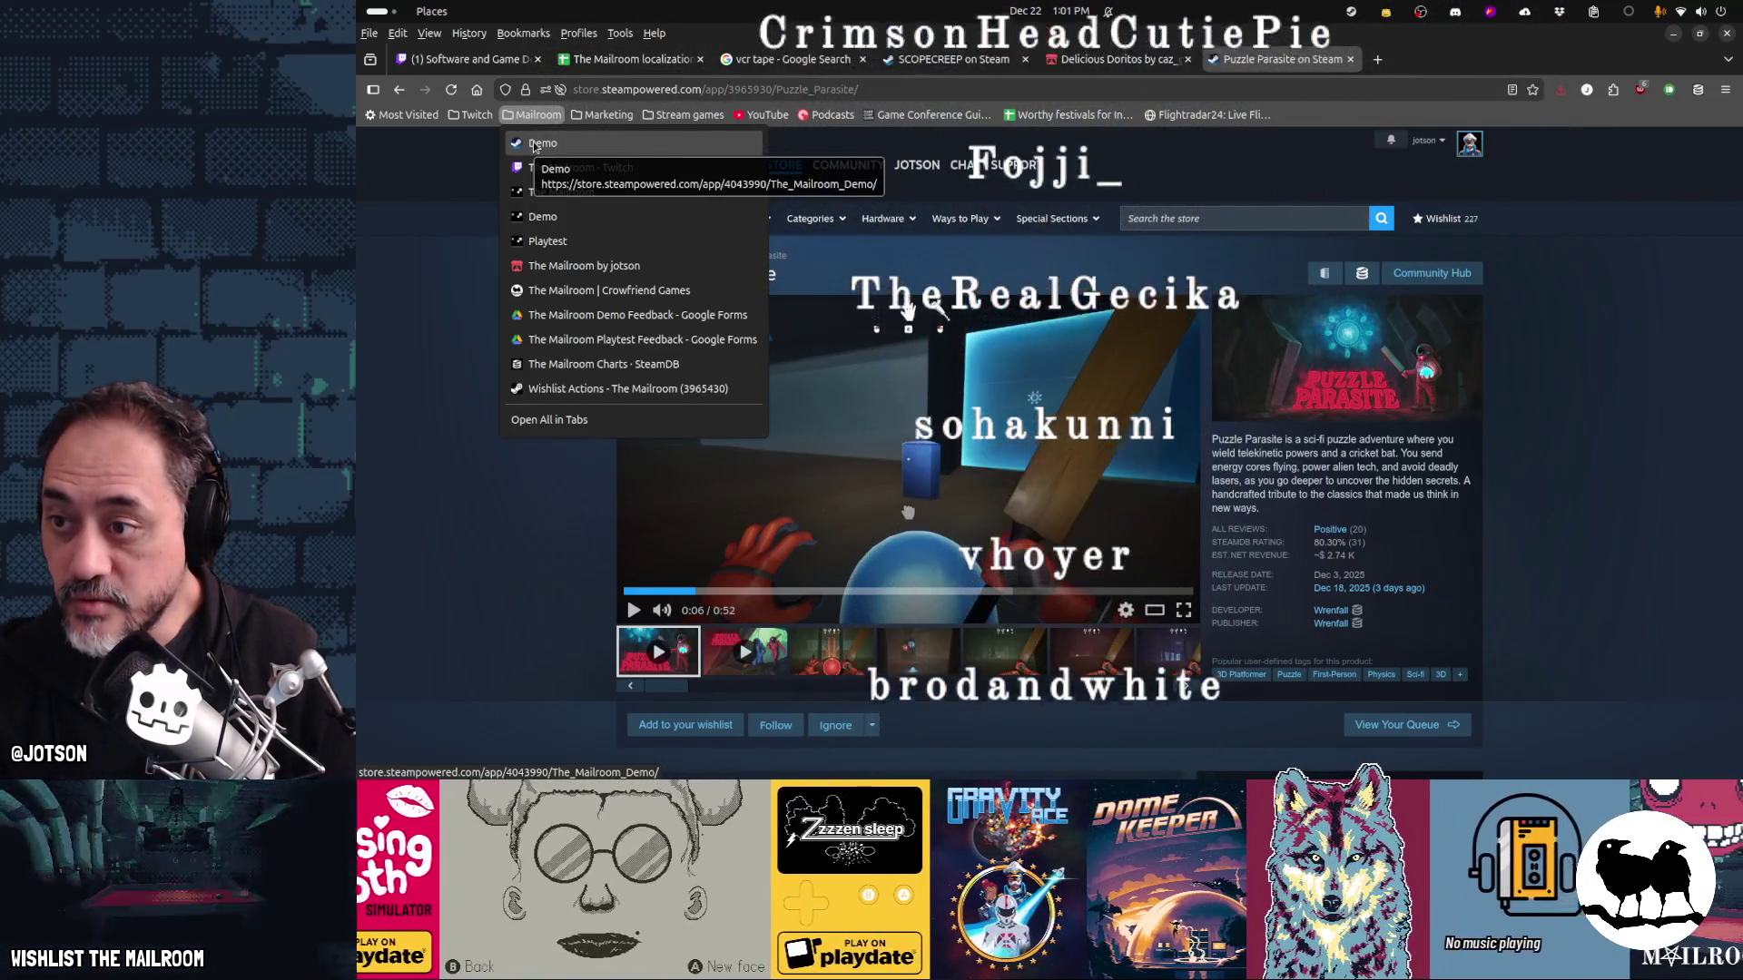
pyautogui.moveTo(472, 115)
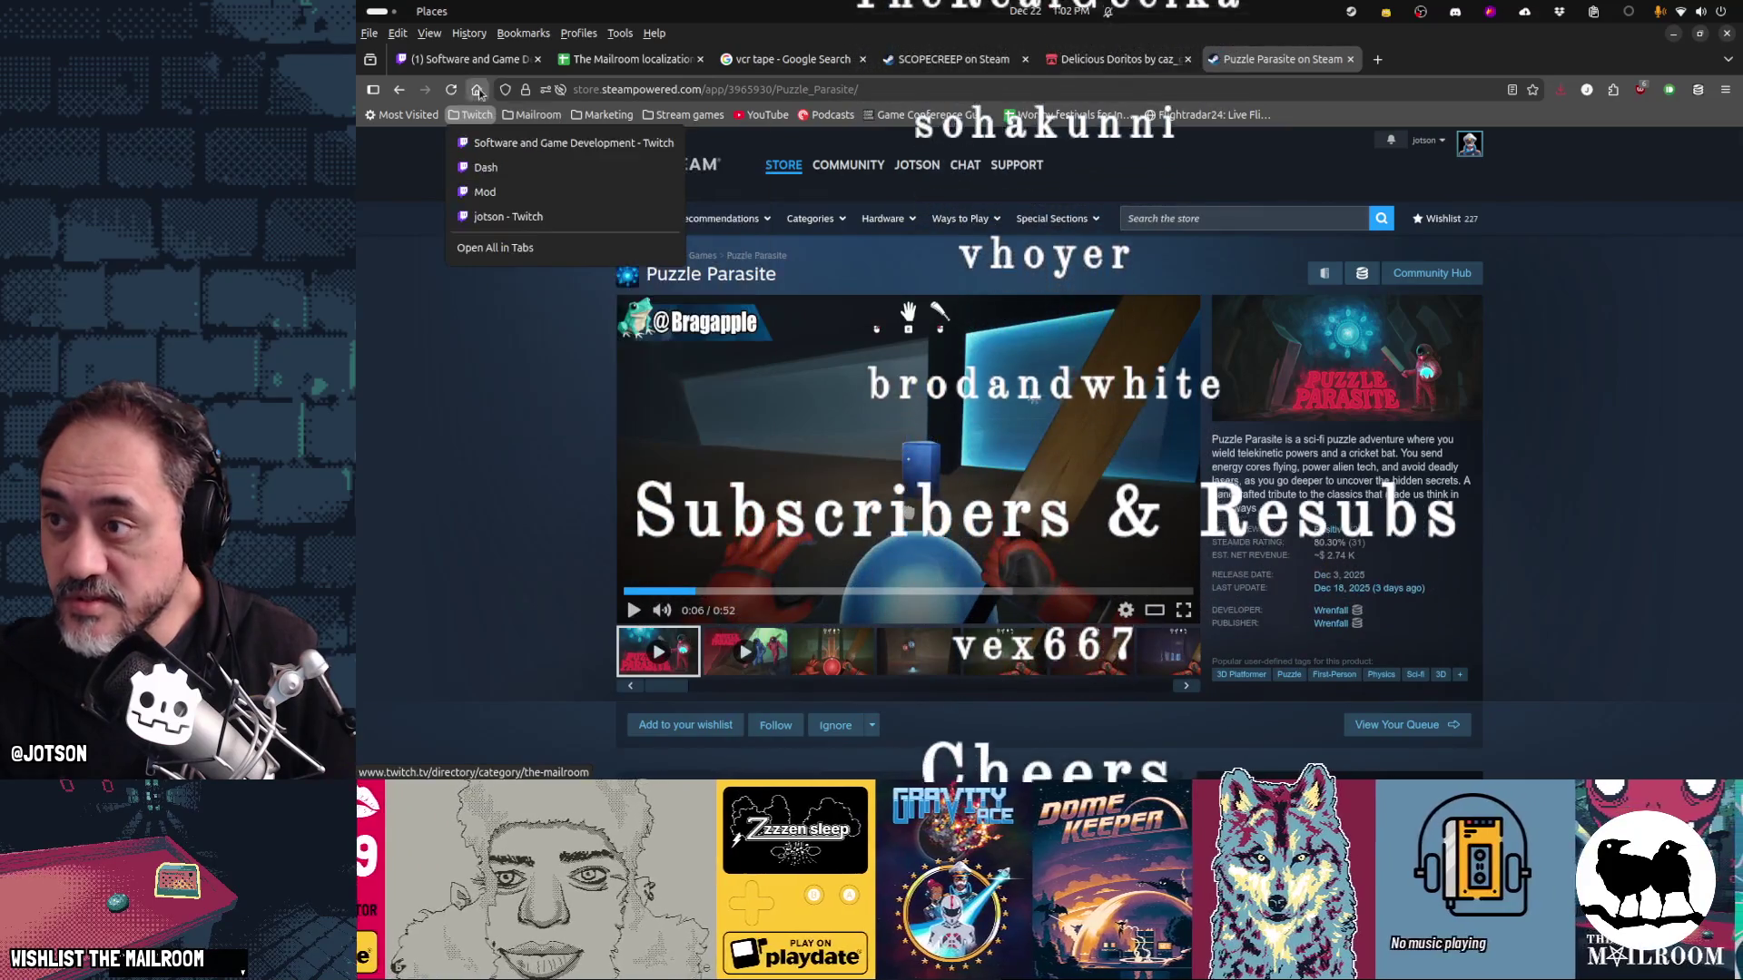
pyautogui.click(544, 144)
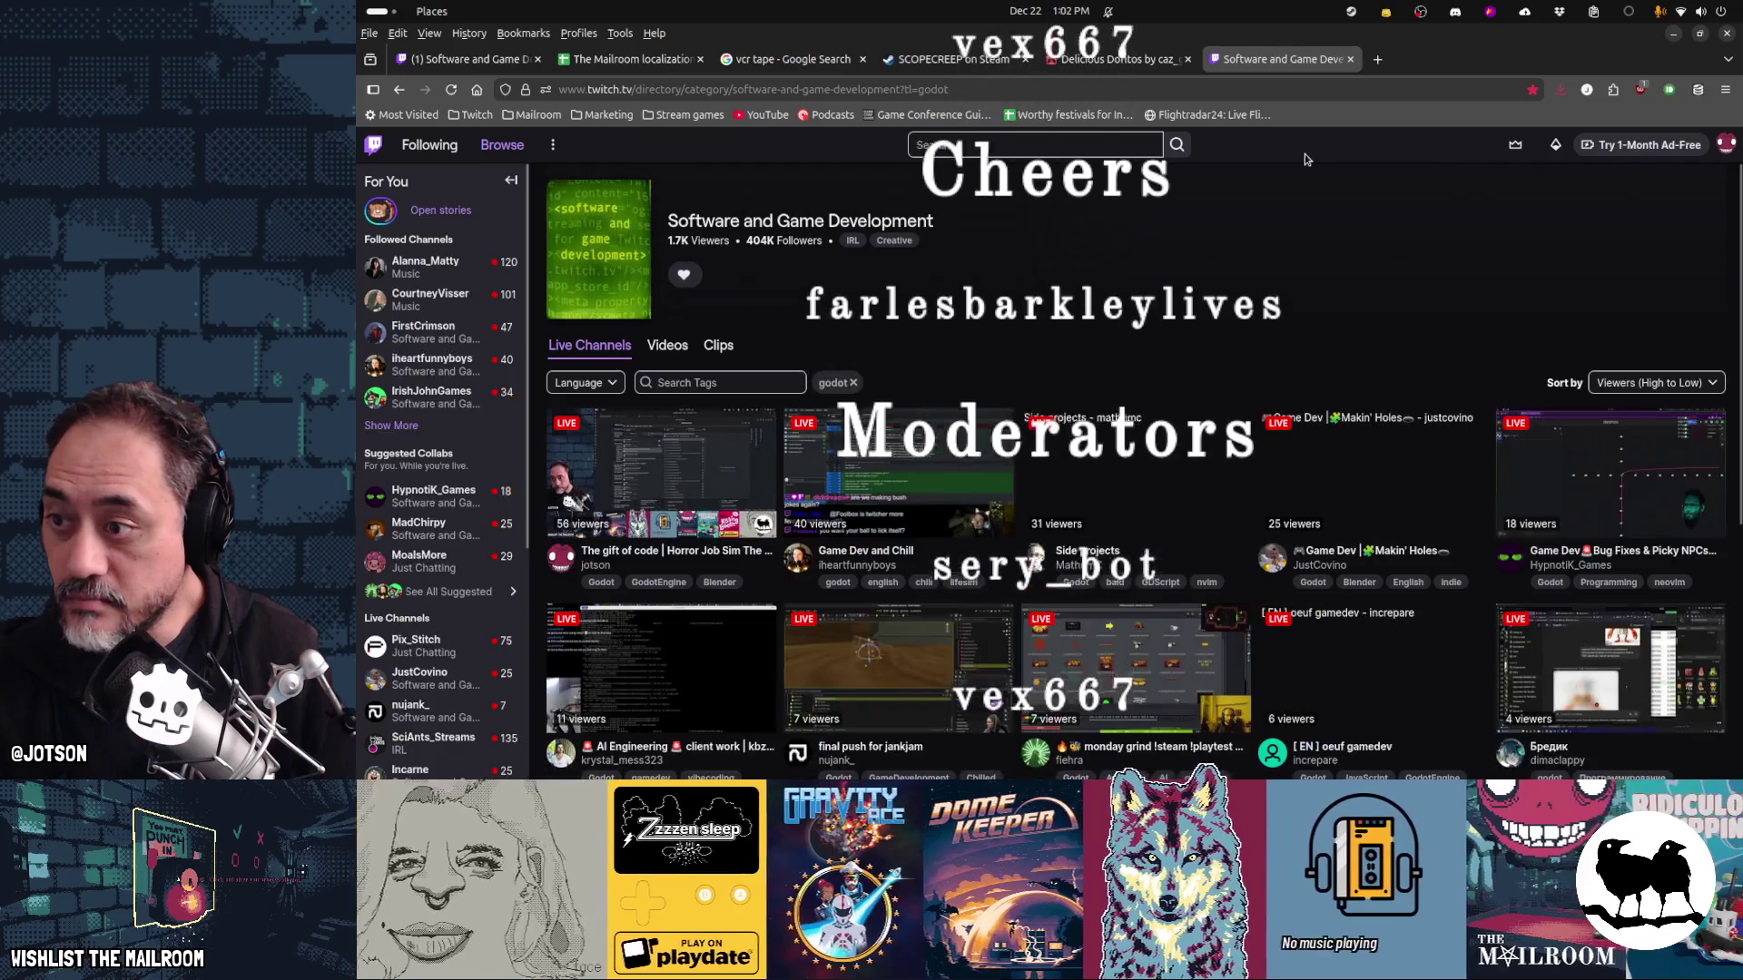
# Go to a Godot game-dev streamer's live channel and select its name in the address bar
pyautogui.moveTo(433, 372)
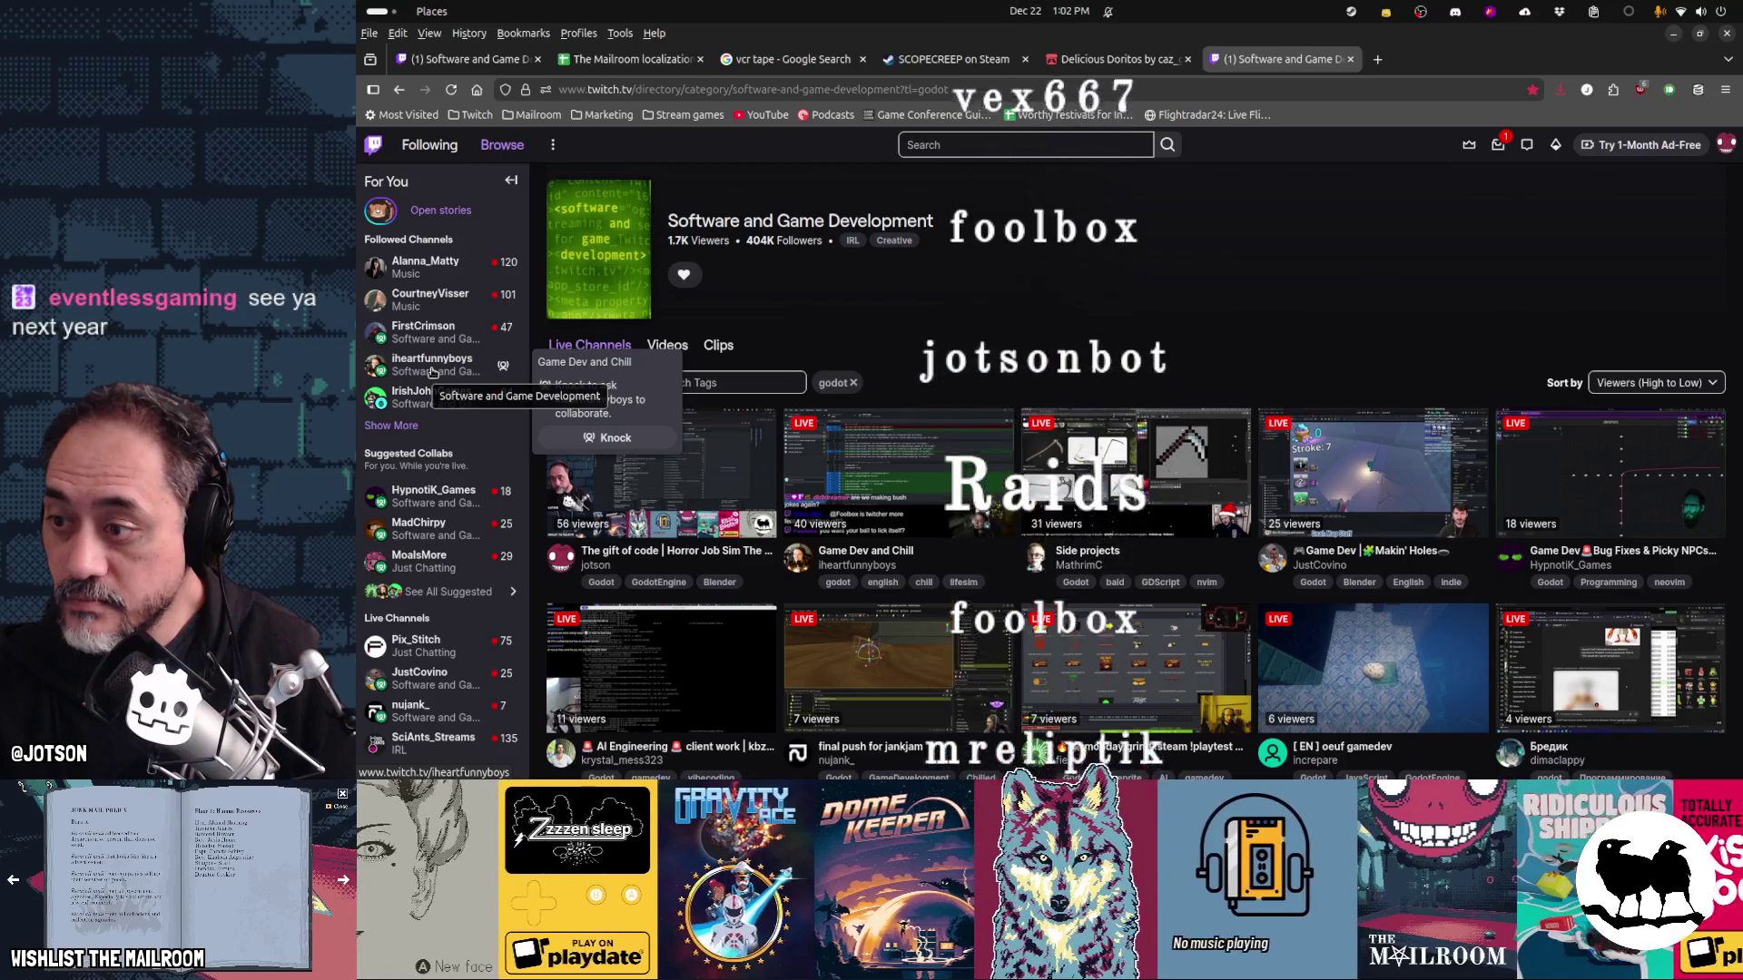
pyautogui.moveTo(438, 531)
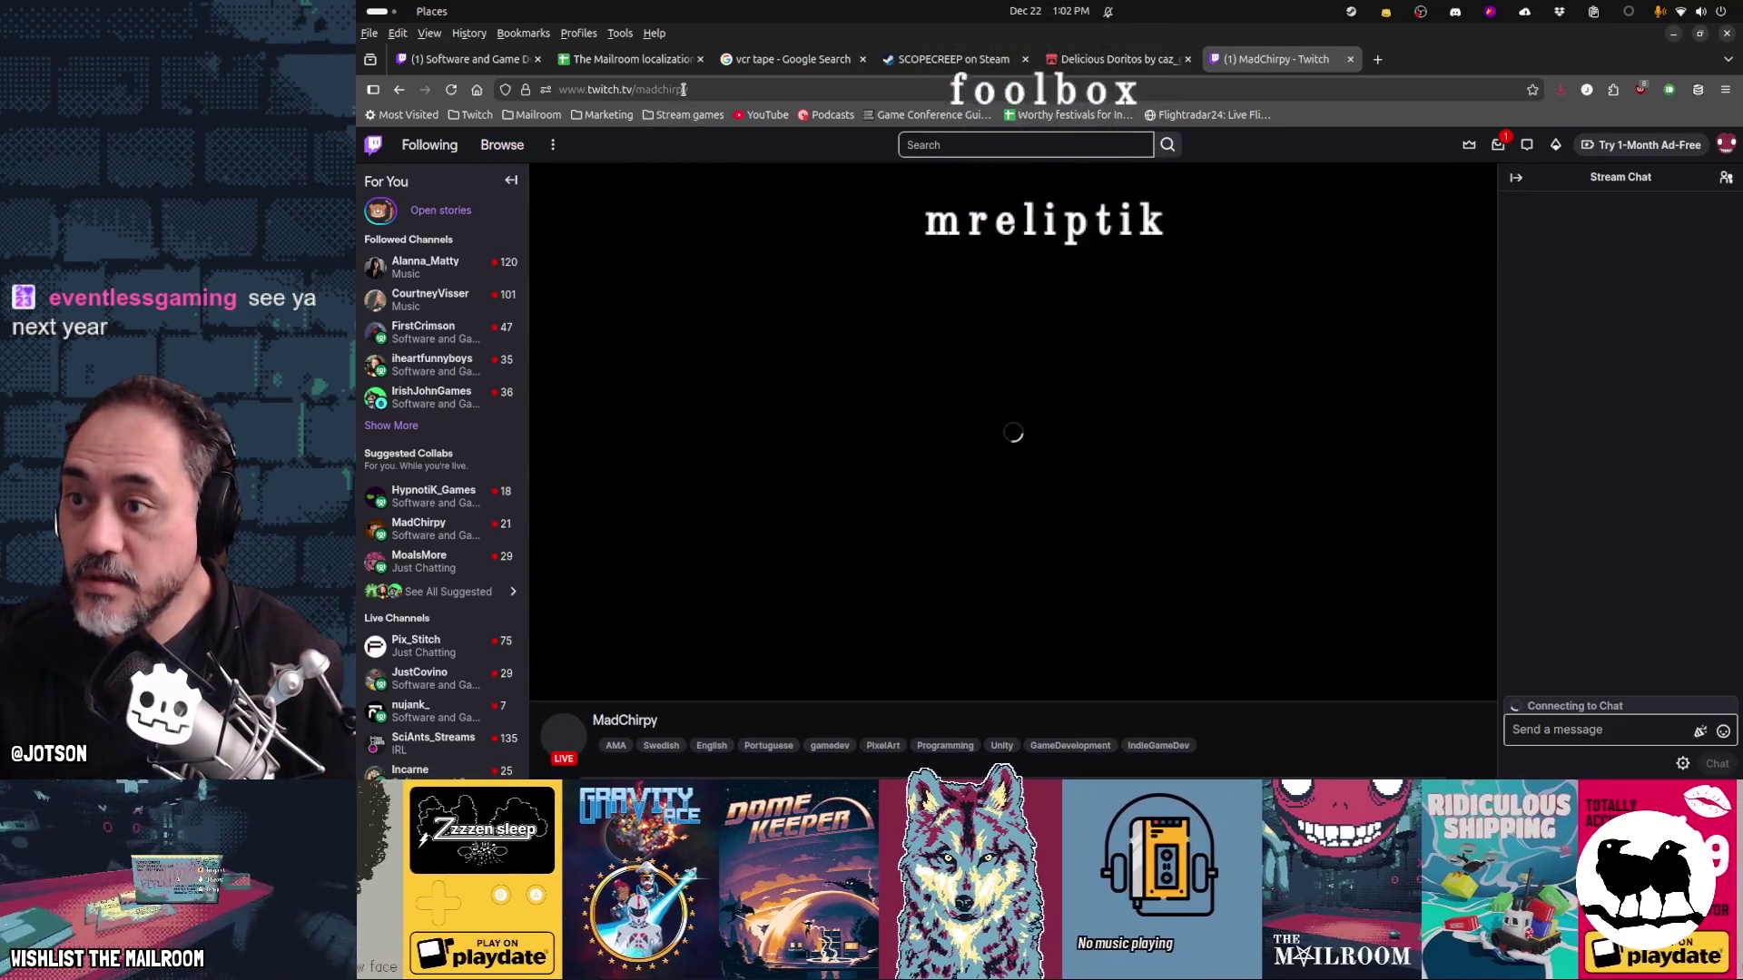
pyautogui.doubleClick(684, 89)
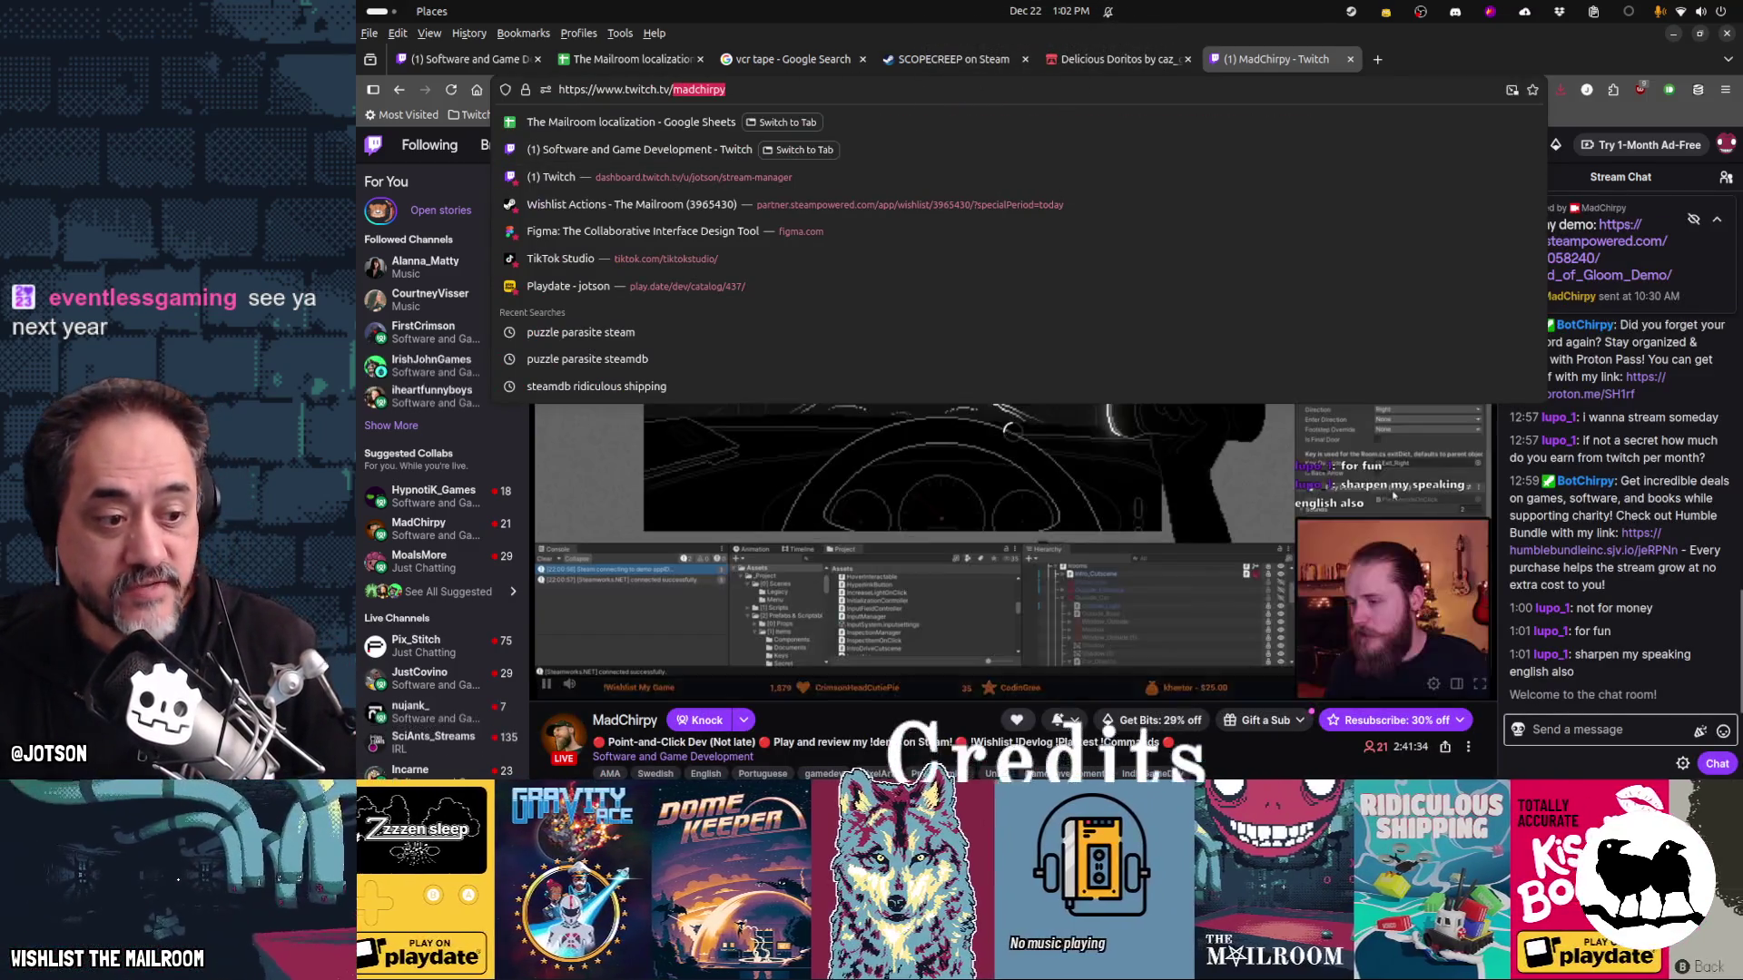
pyautogui.click(690, 392)
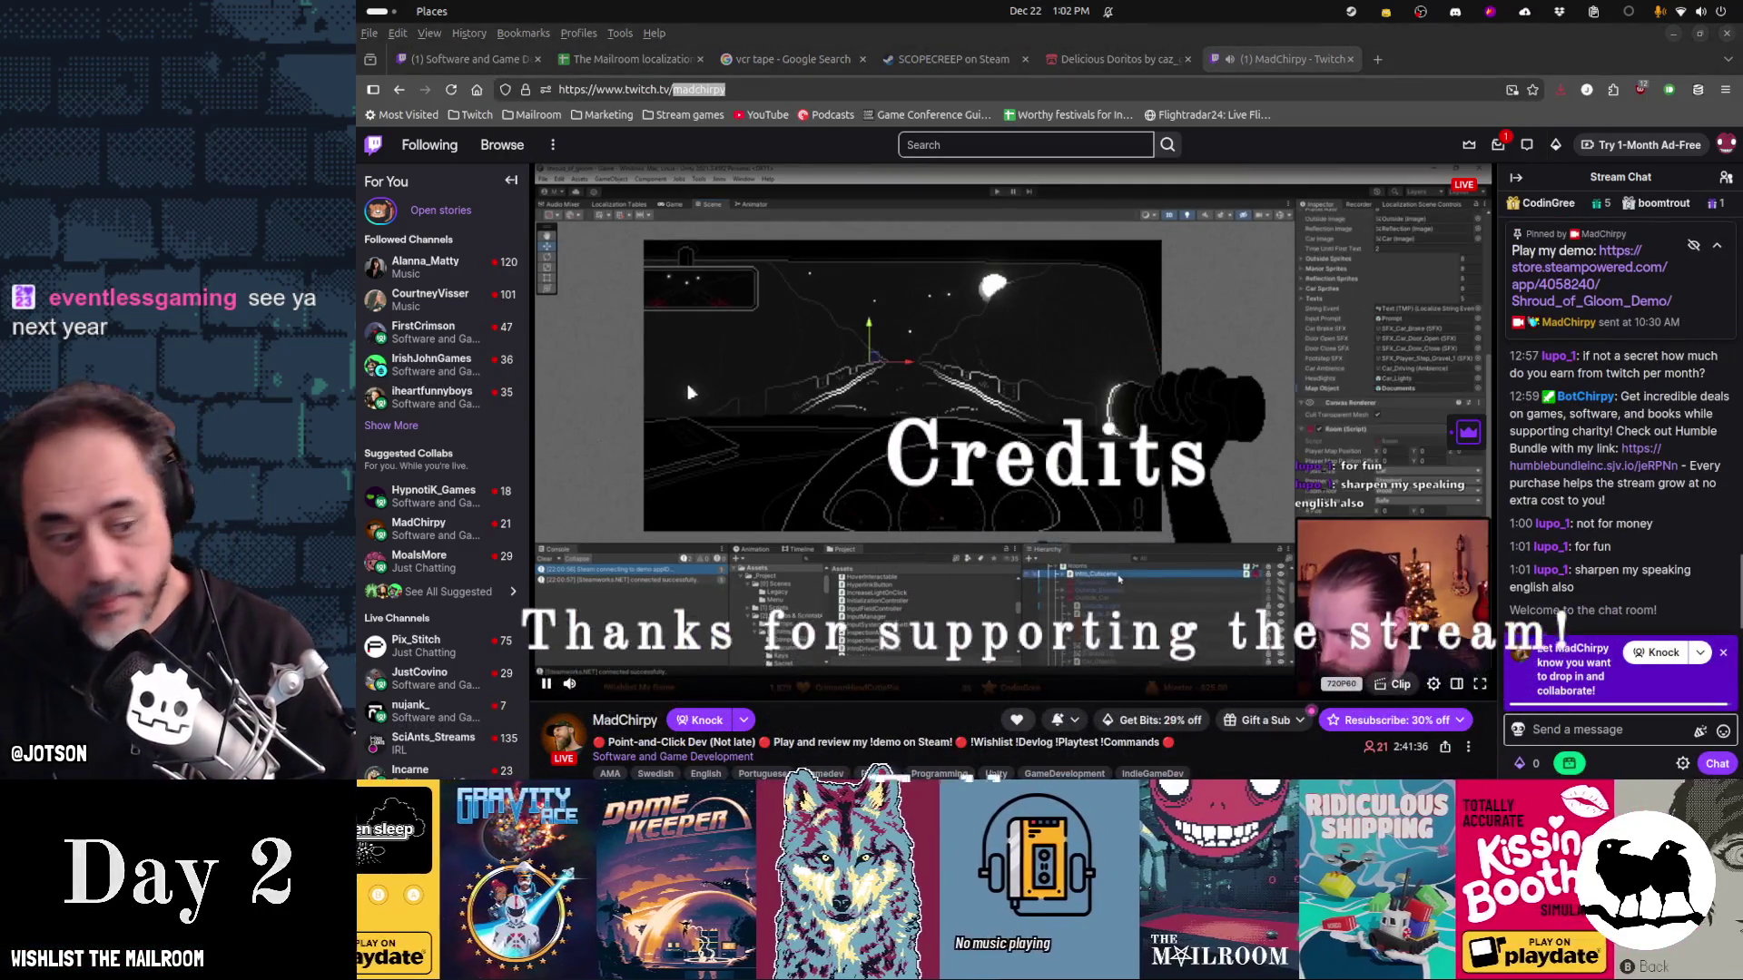